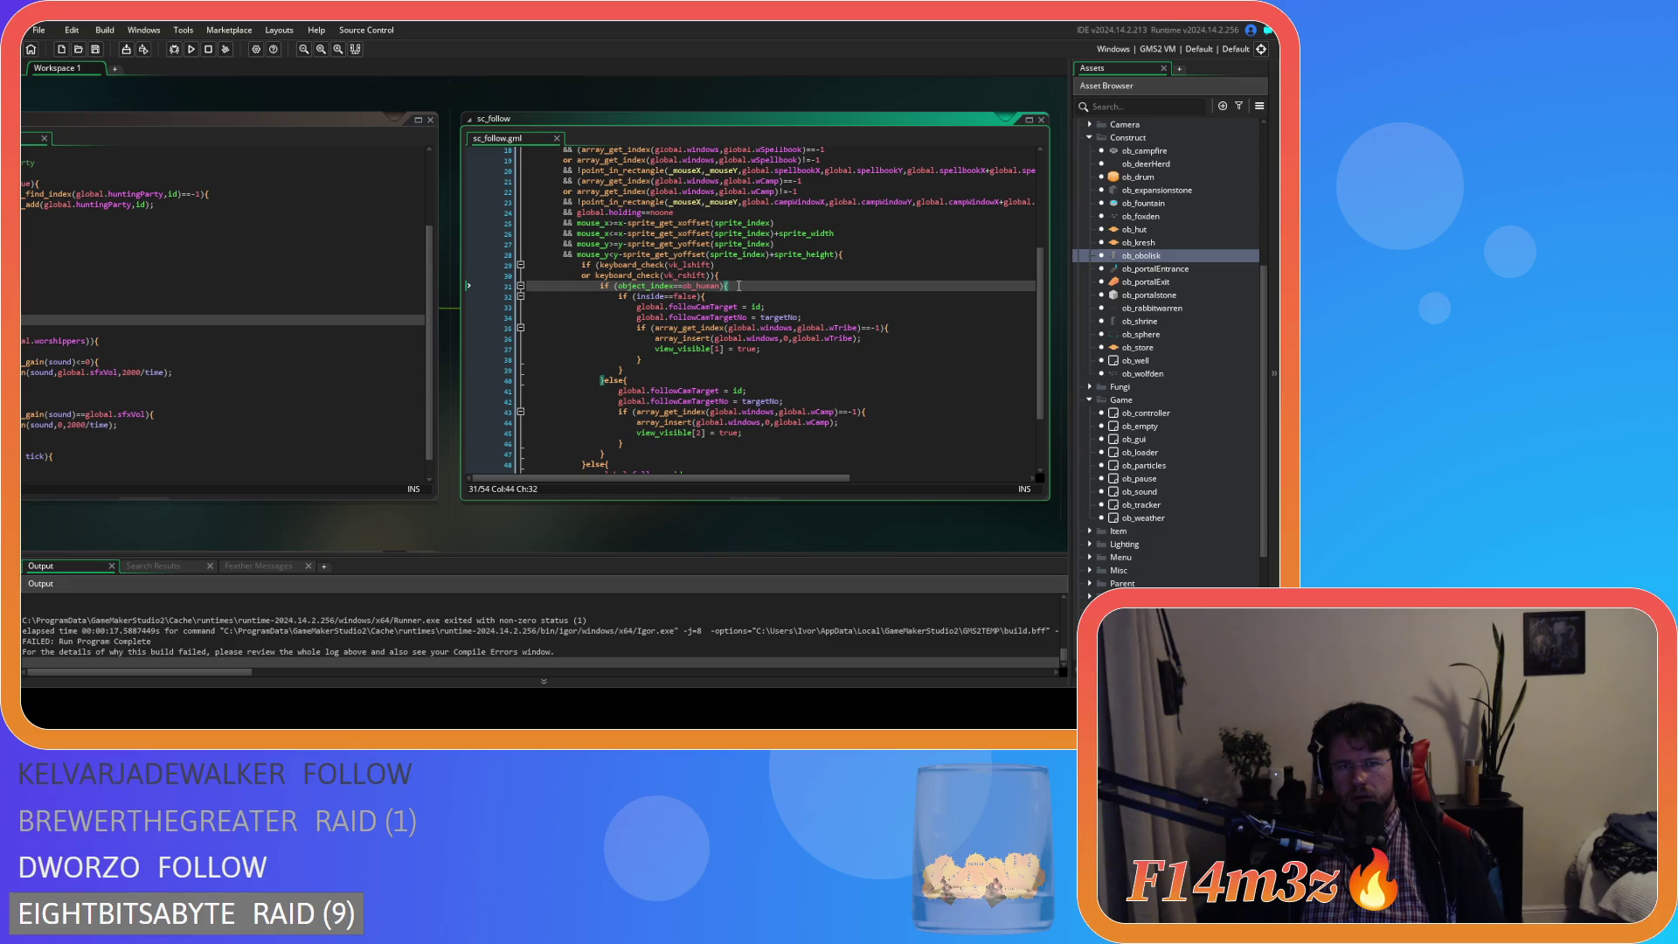
# - Review sc_follow's ob_human and inside checks on lines 31–47
pyautogui.click(736, 297)
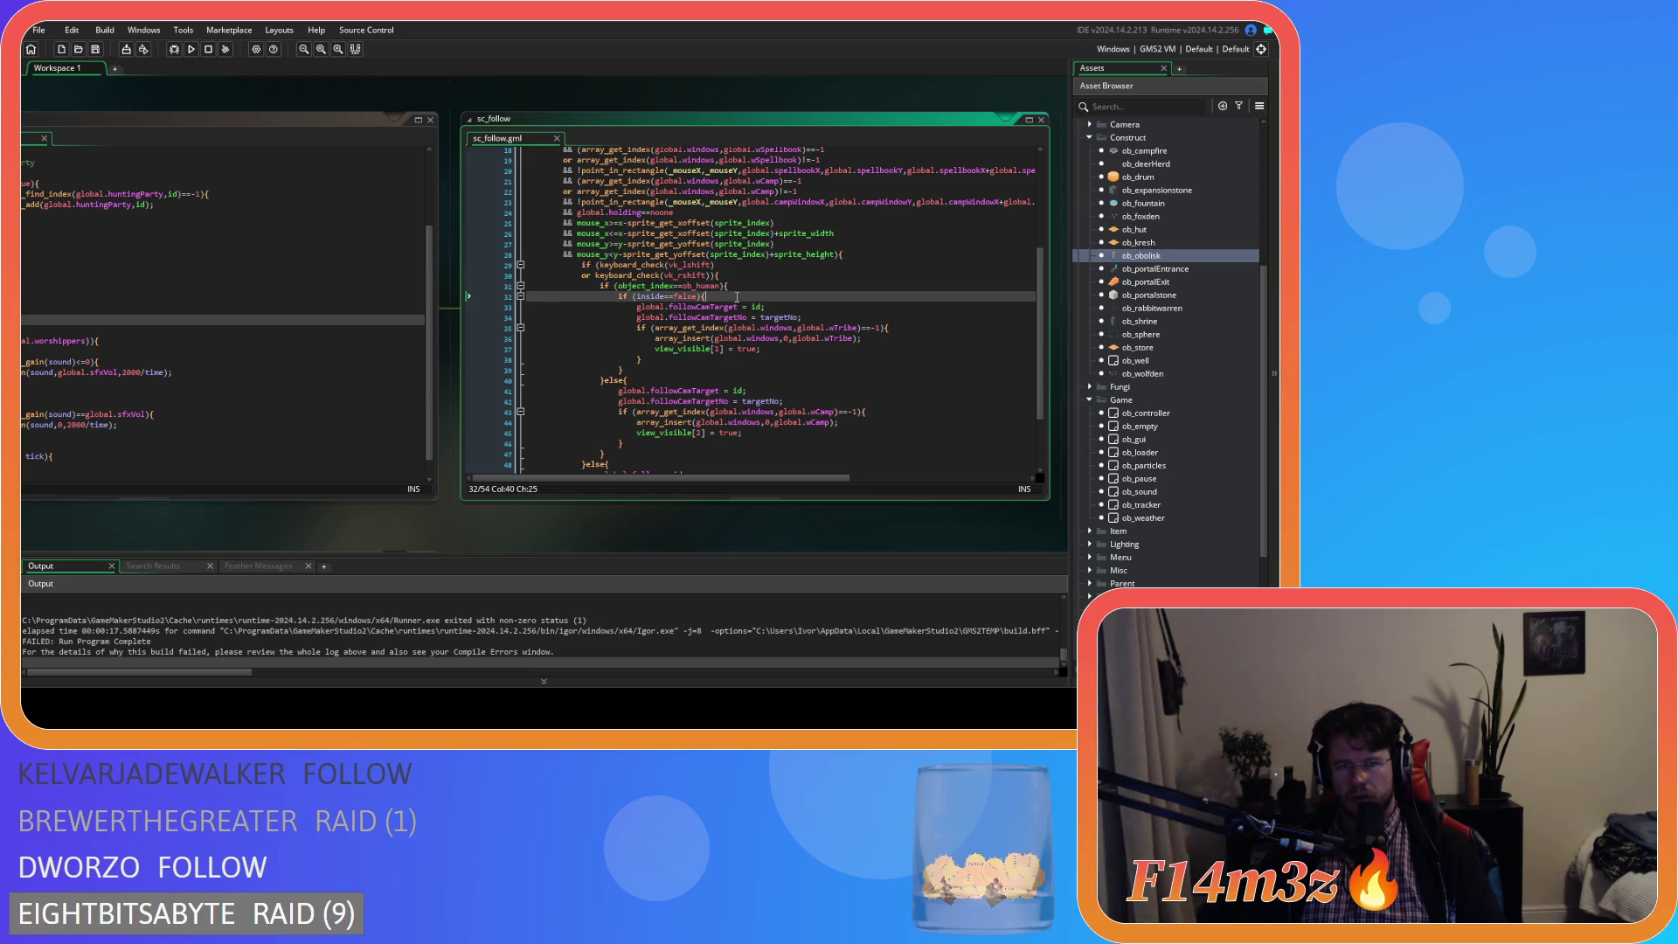
pyautogui.click(727, 286)
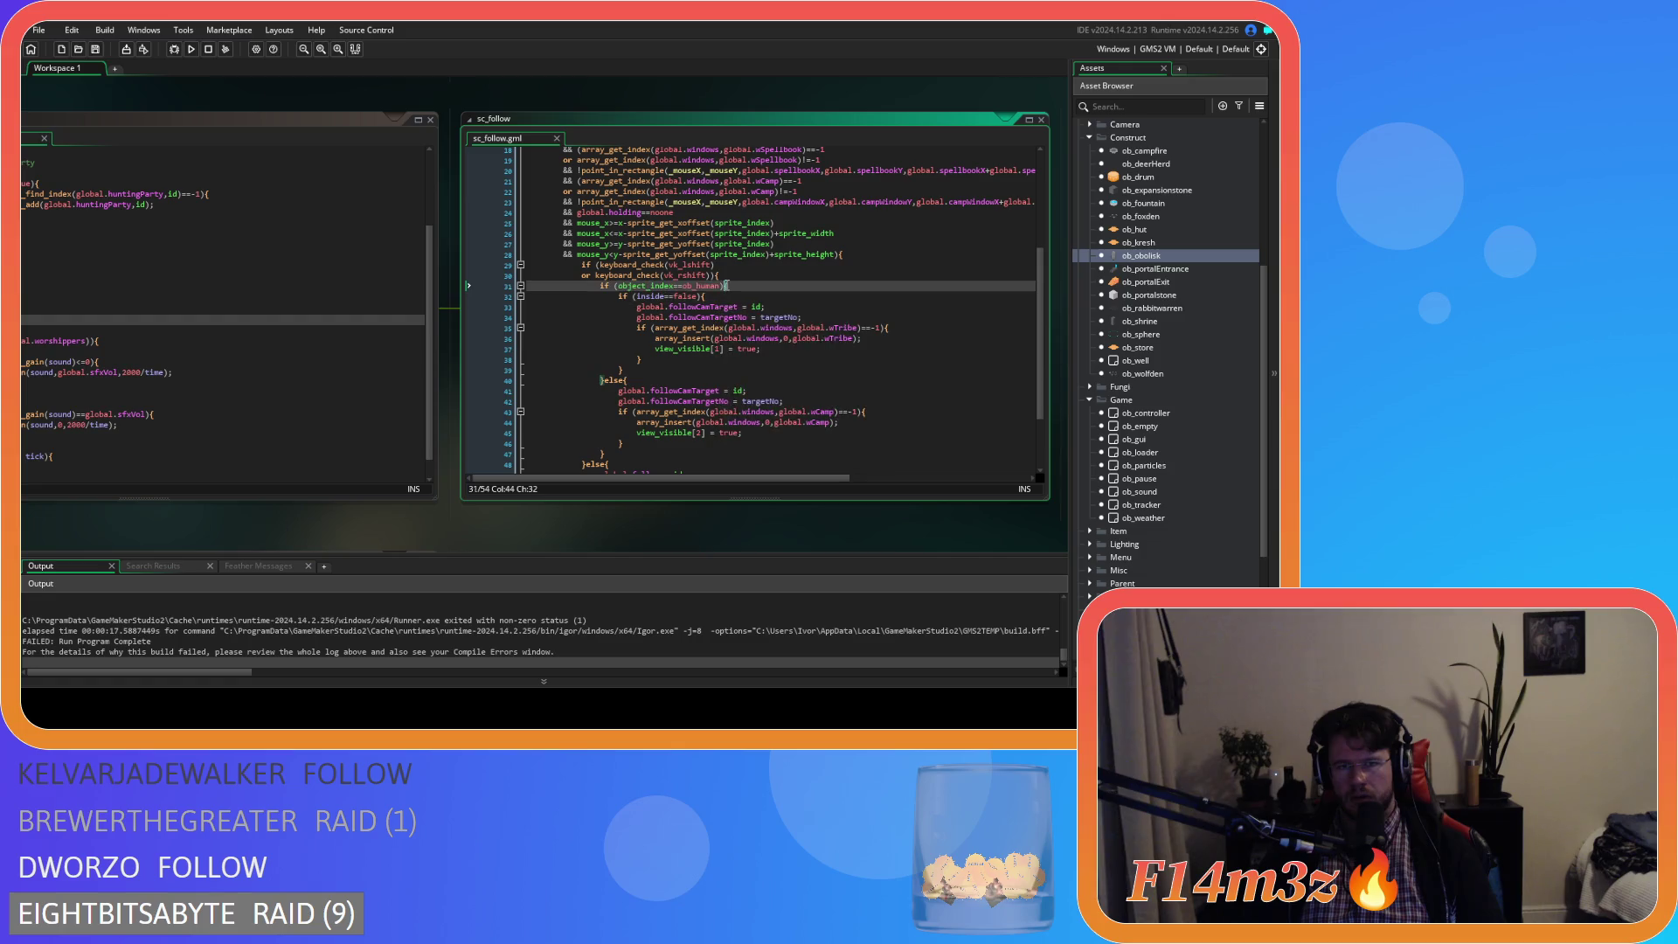
pyautogui.moveTo(692, 401); pyautogui.dragTo(689, 426)
pyautogui.scroll(-2, 689, 429)
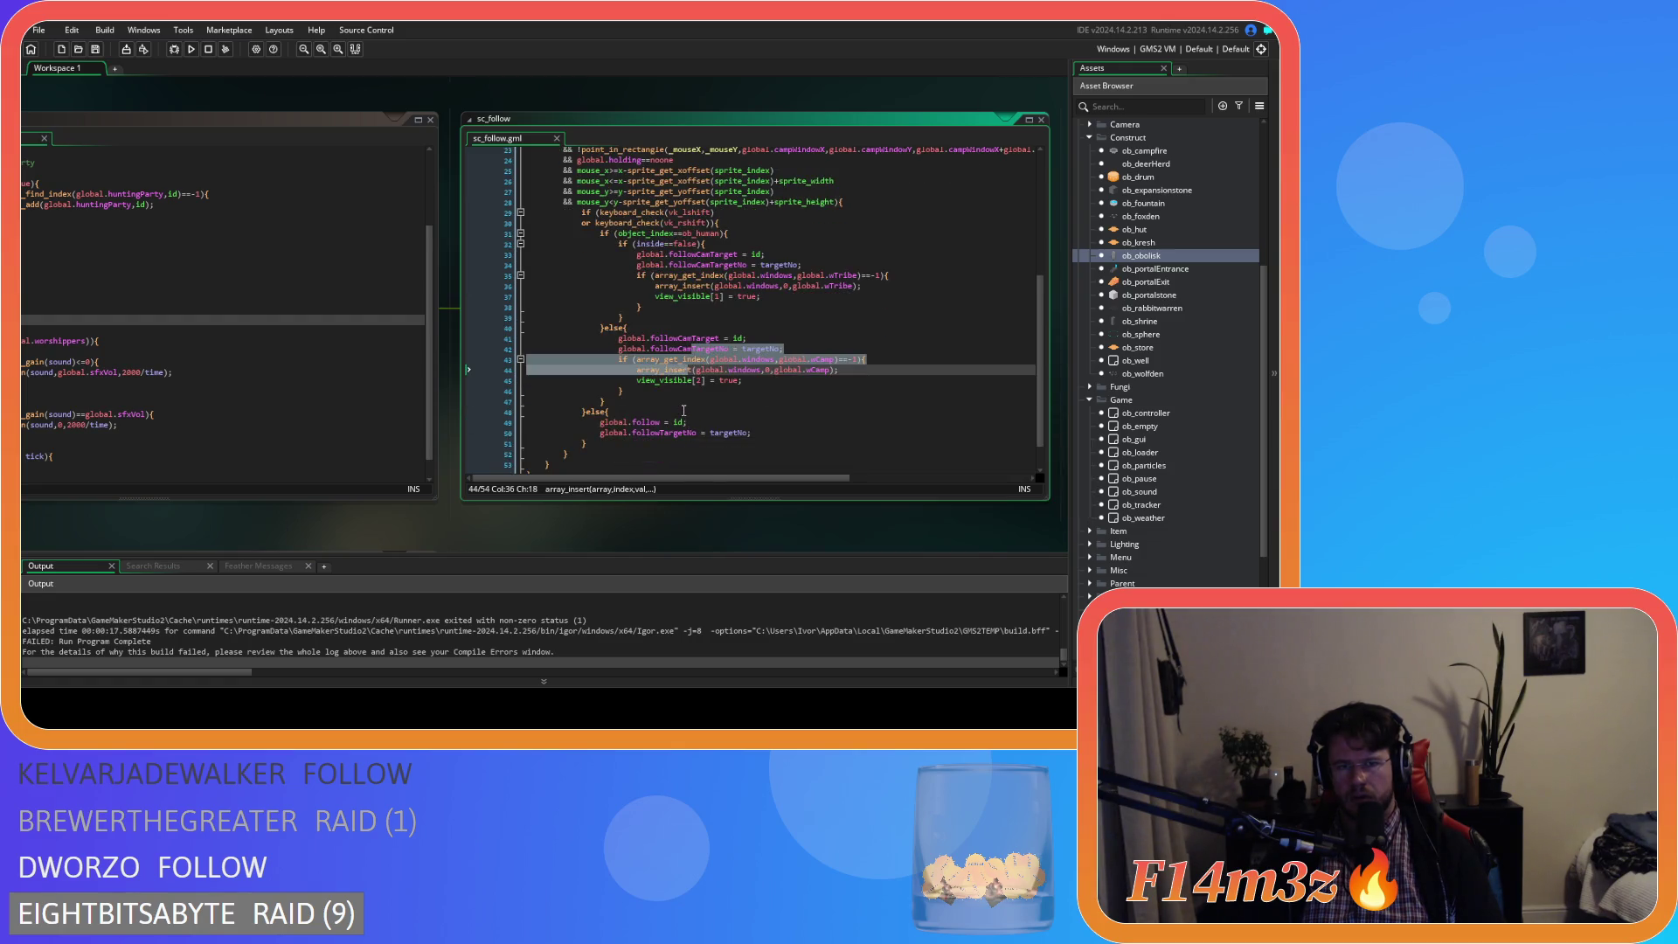
pyautogui.click(675, 403)
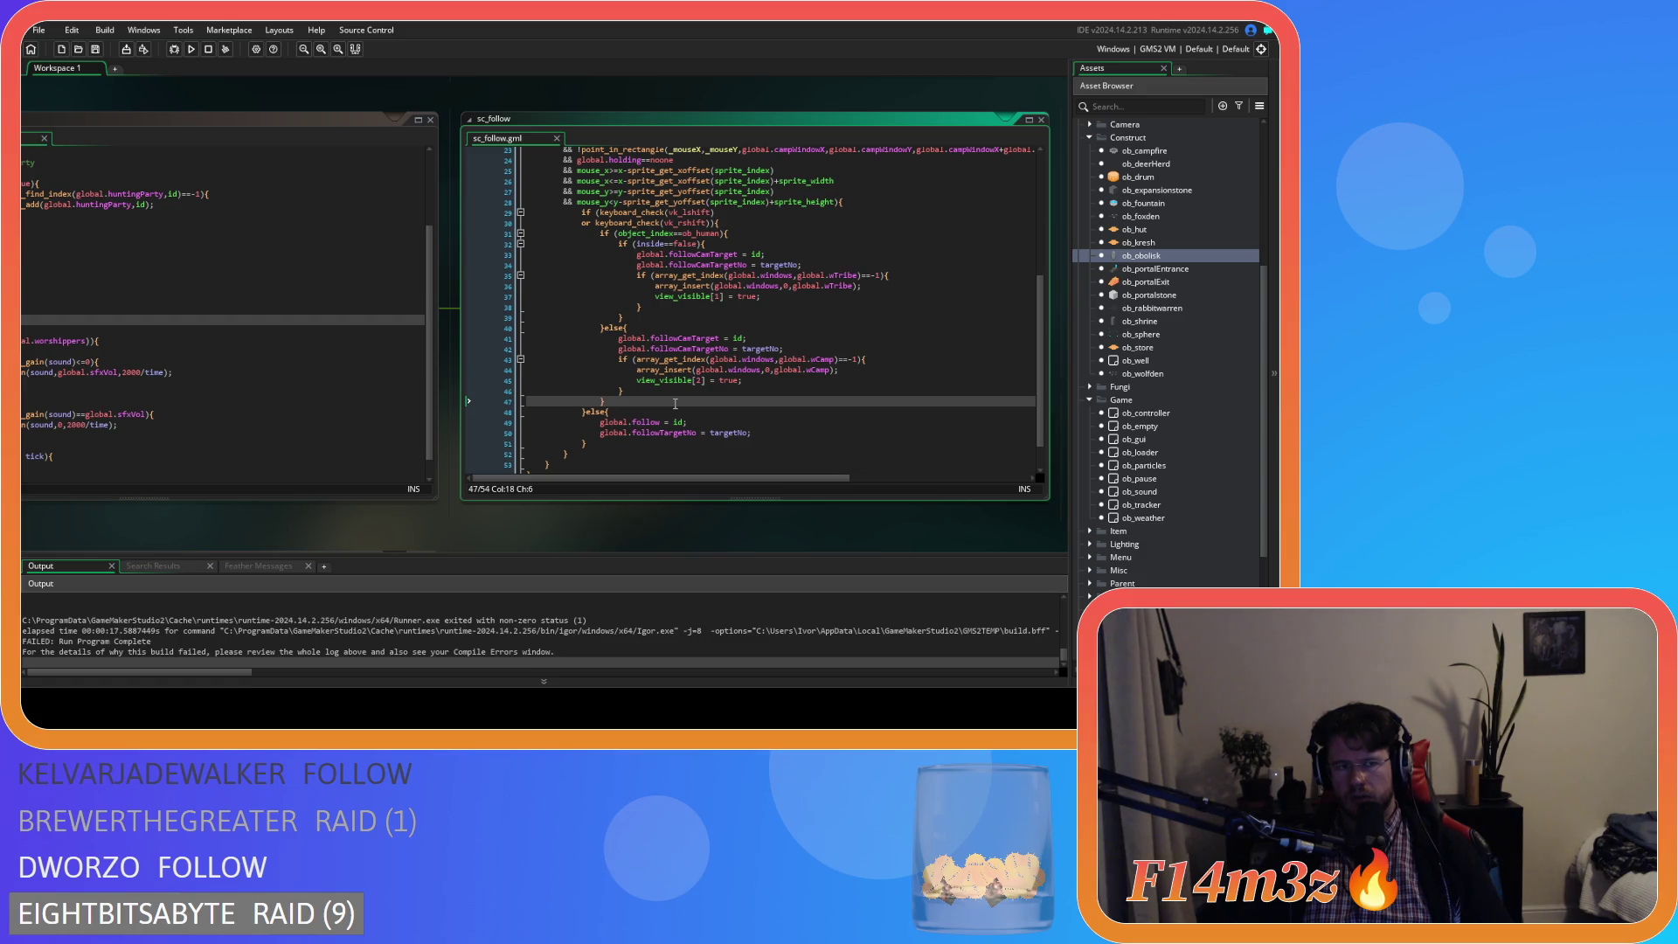
# - Open the ob_drum object, then return to the sc_follow script
pyautogui.moveTo(330, 520); pyautogui.dragTo(697, 520)
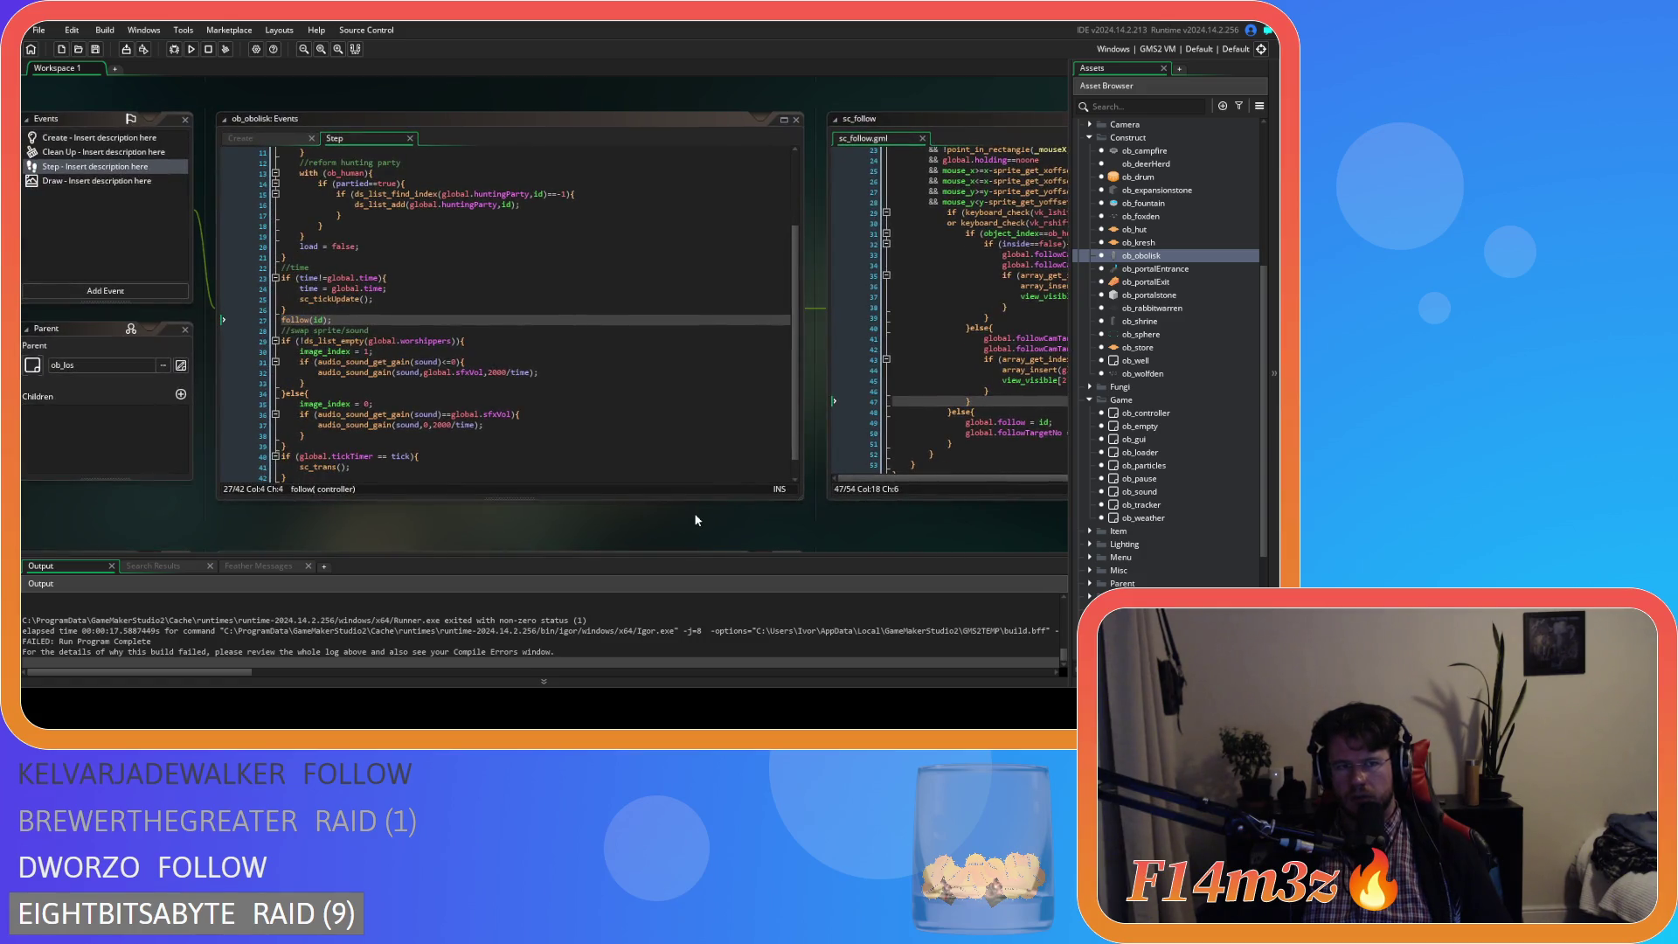
pyautogui.doubleClick(1139, 177)
pyautogui.middleClick(498, 173)
pyautogui.scroll(-9, 745, 347)
# - Inspect the sprite_height check on line 35 and build and run the game with F5
pyautogui.click(821, 238)
pyautogui.scroll(5, 791, 336)
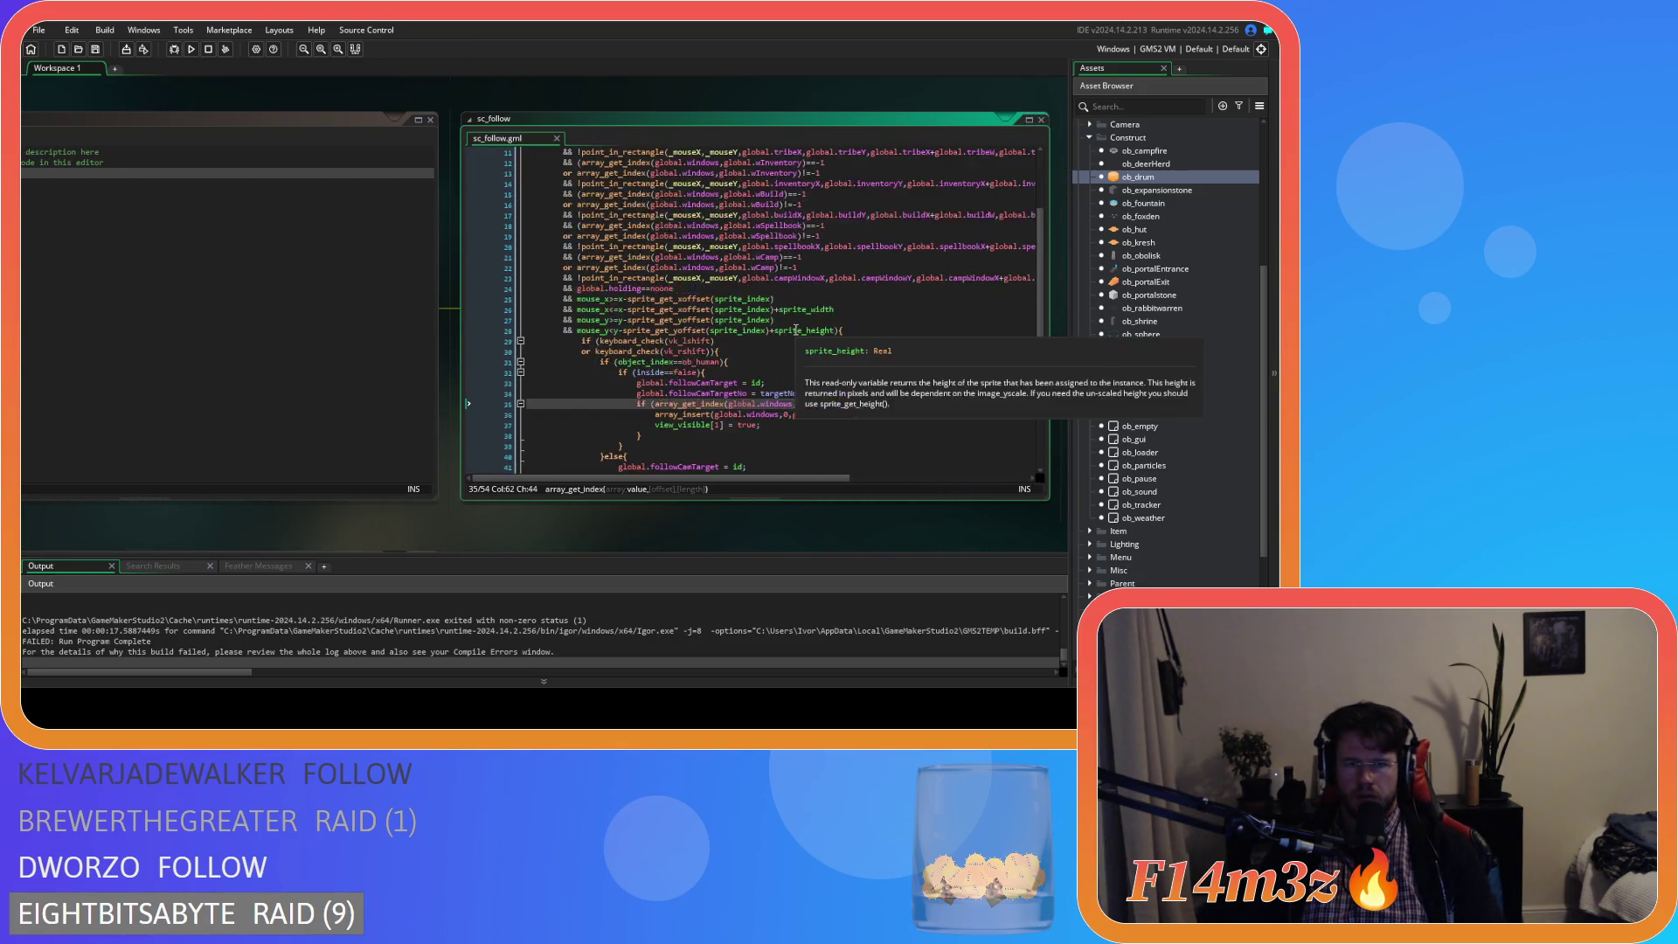
pyautogui.scroll(-3, 796, 329)
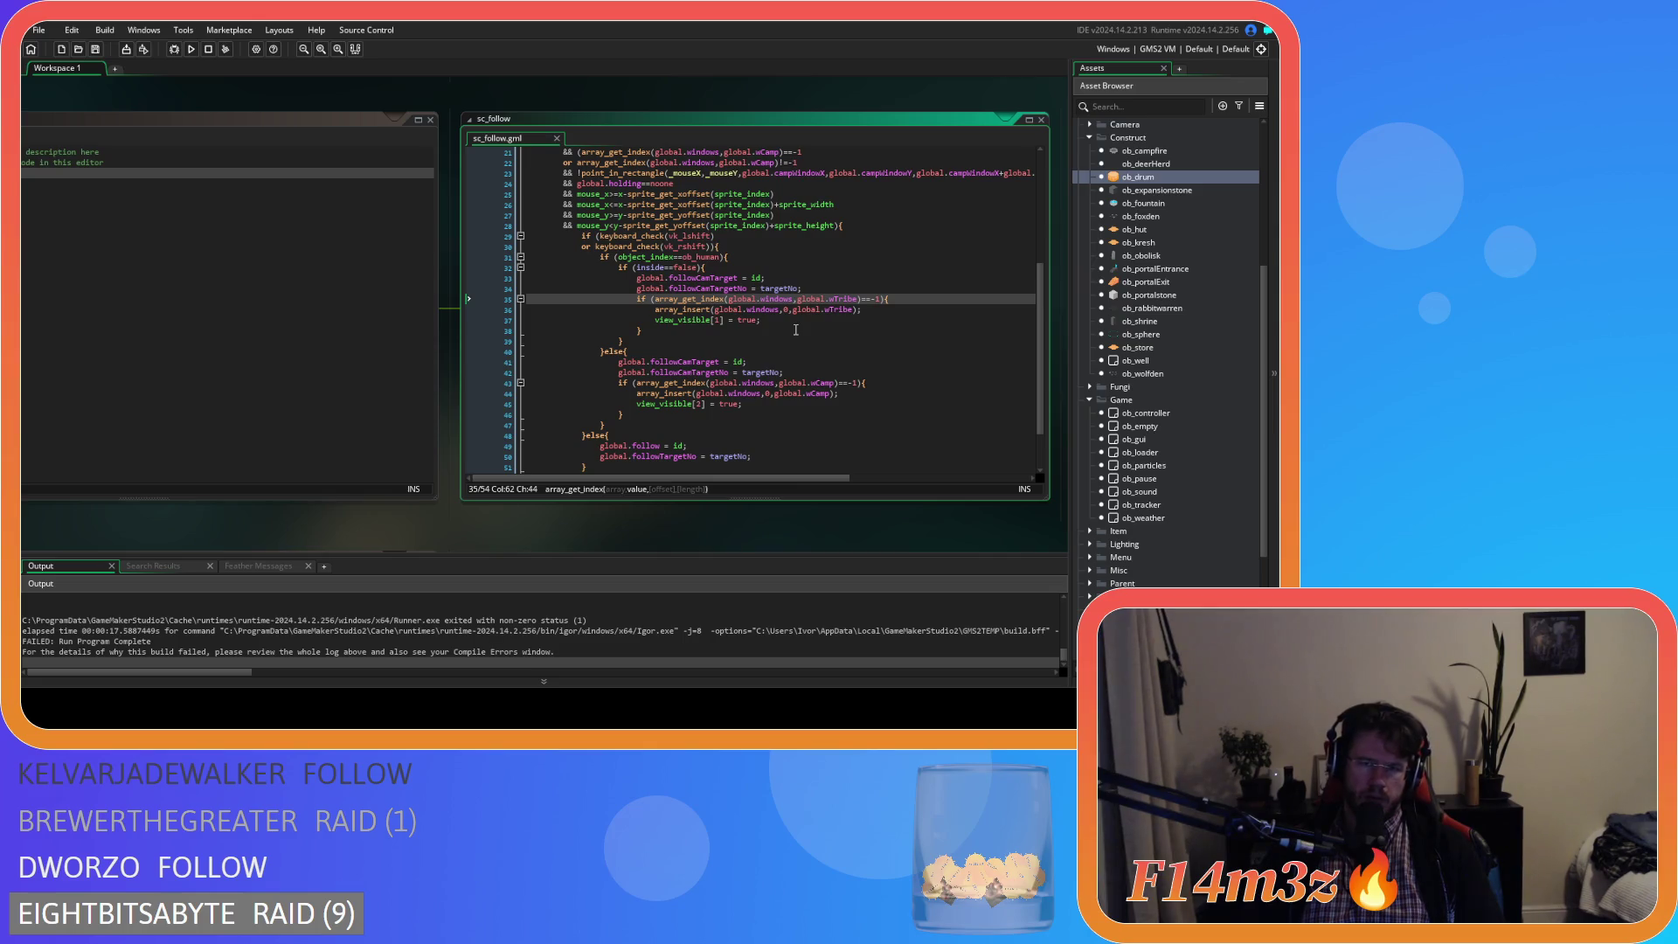
pyautogui.press('F5')
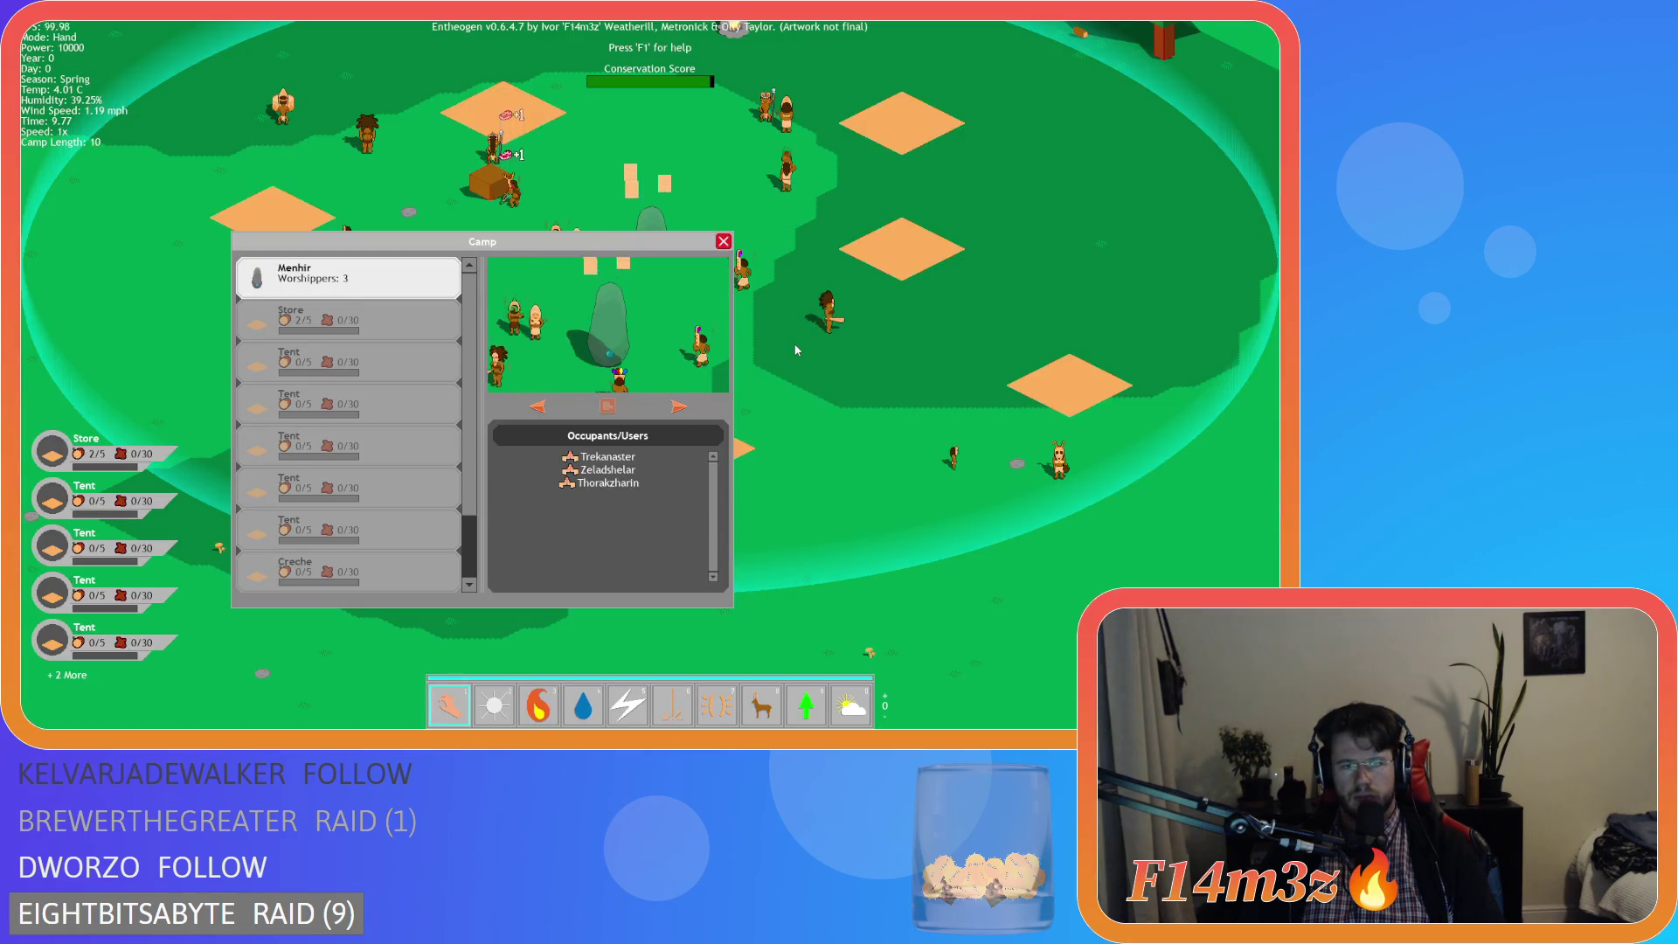
# - Close the camp window and pan the camera around the camp with WASD
pyautogui.scroll(-3, 461, 456)
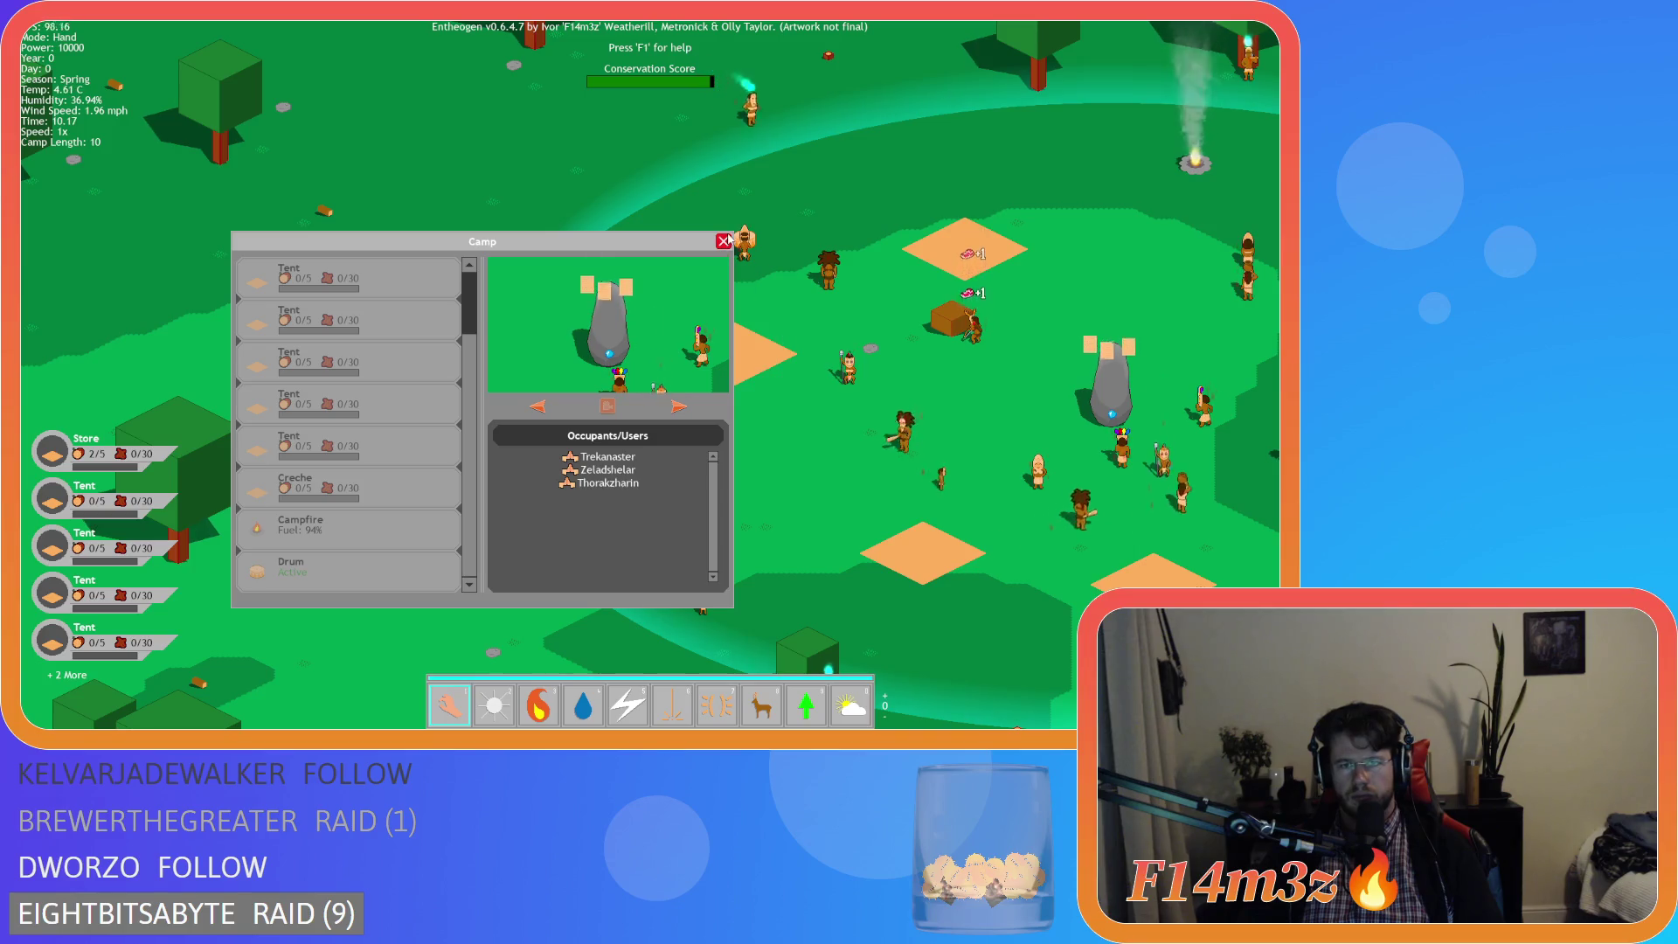
pyautogui.click(724, 241)
pyautogui.press('d')
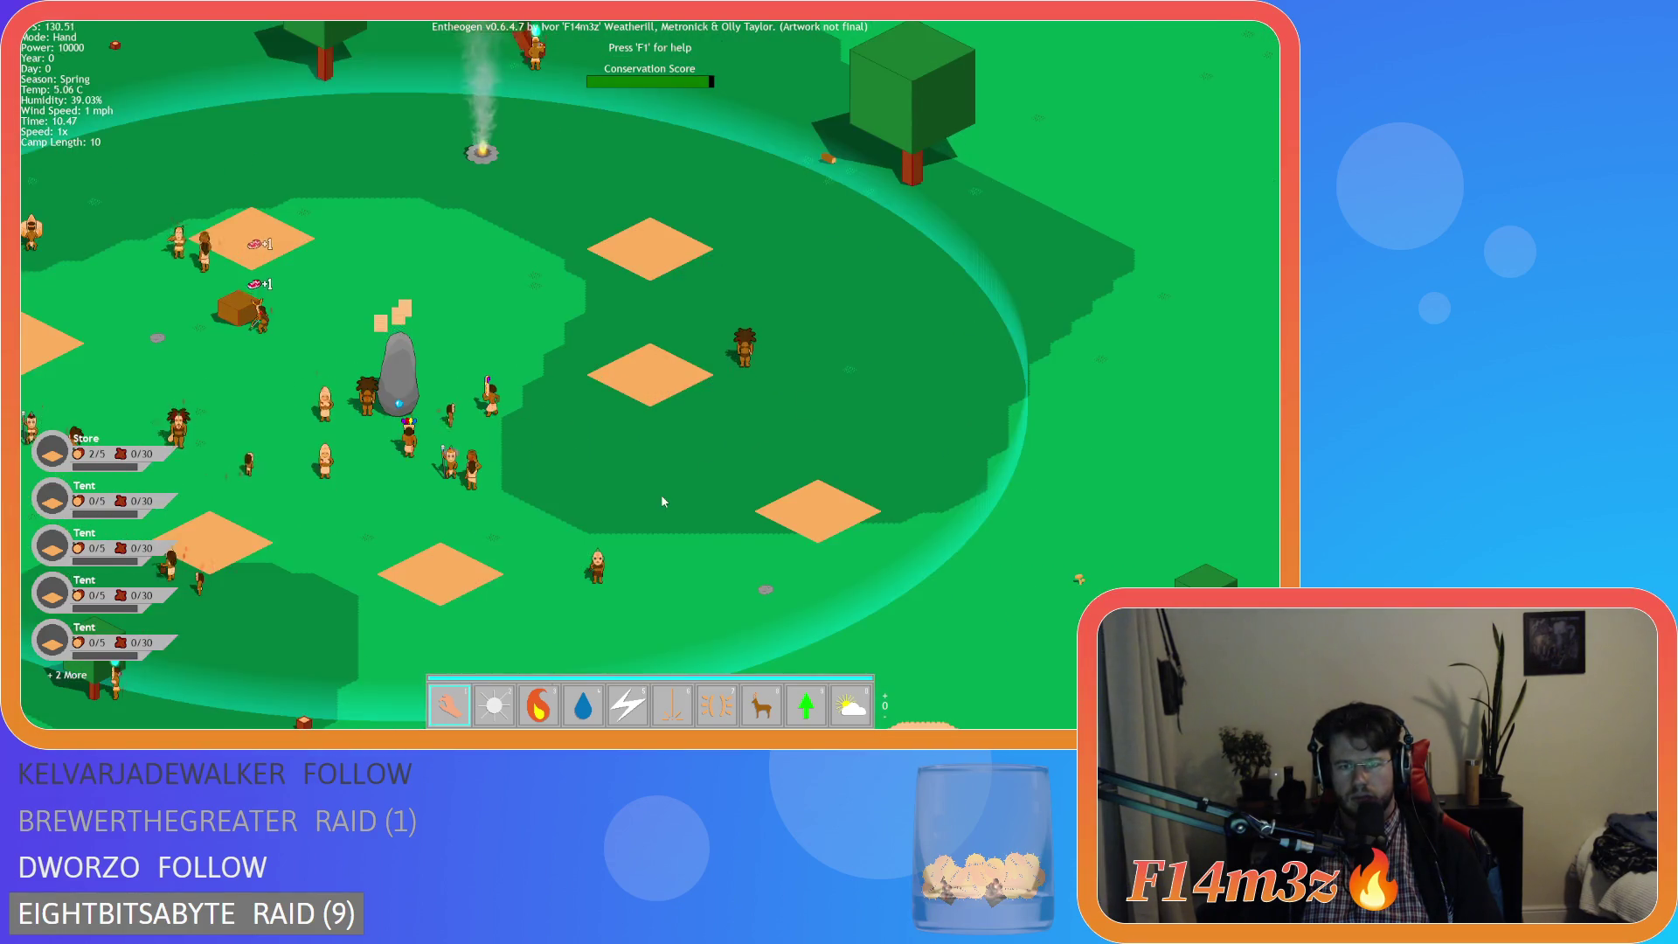
pyautogui.press('s')
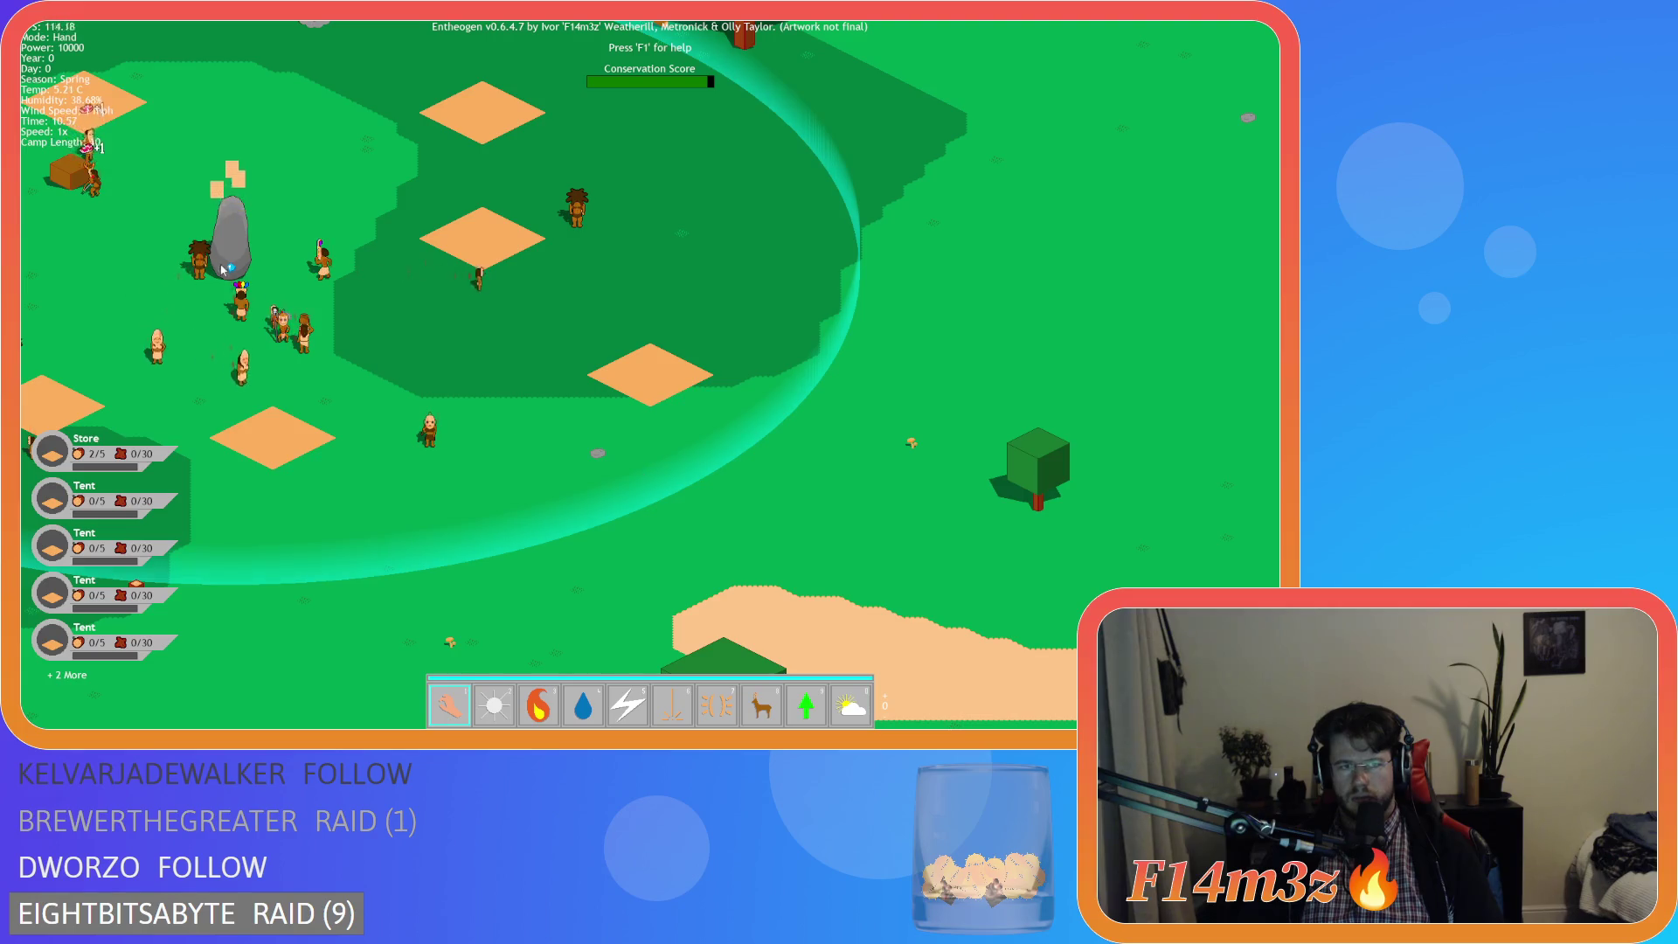
pyautogui.press('space')
pyautogui.press('a')
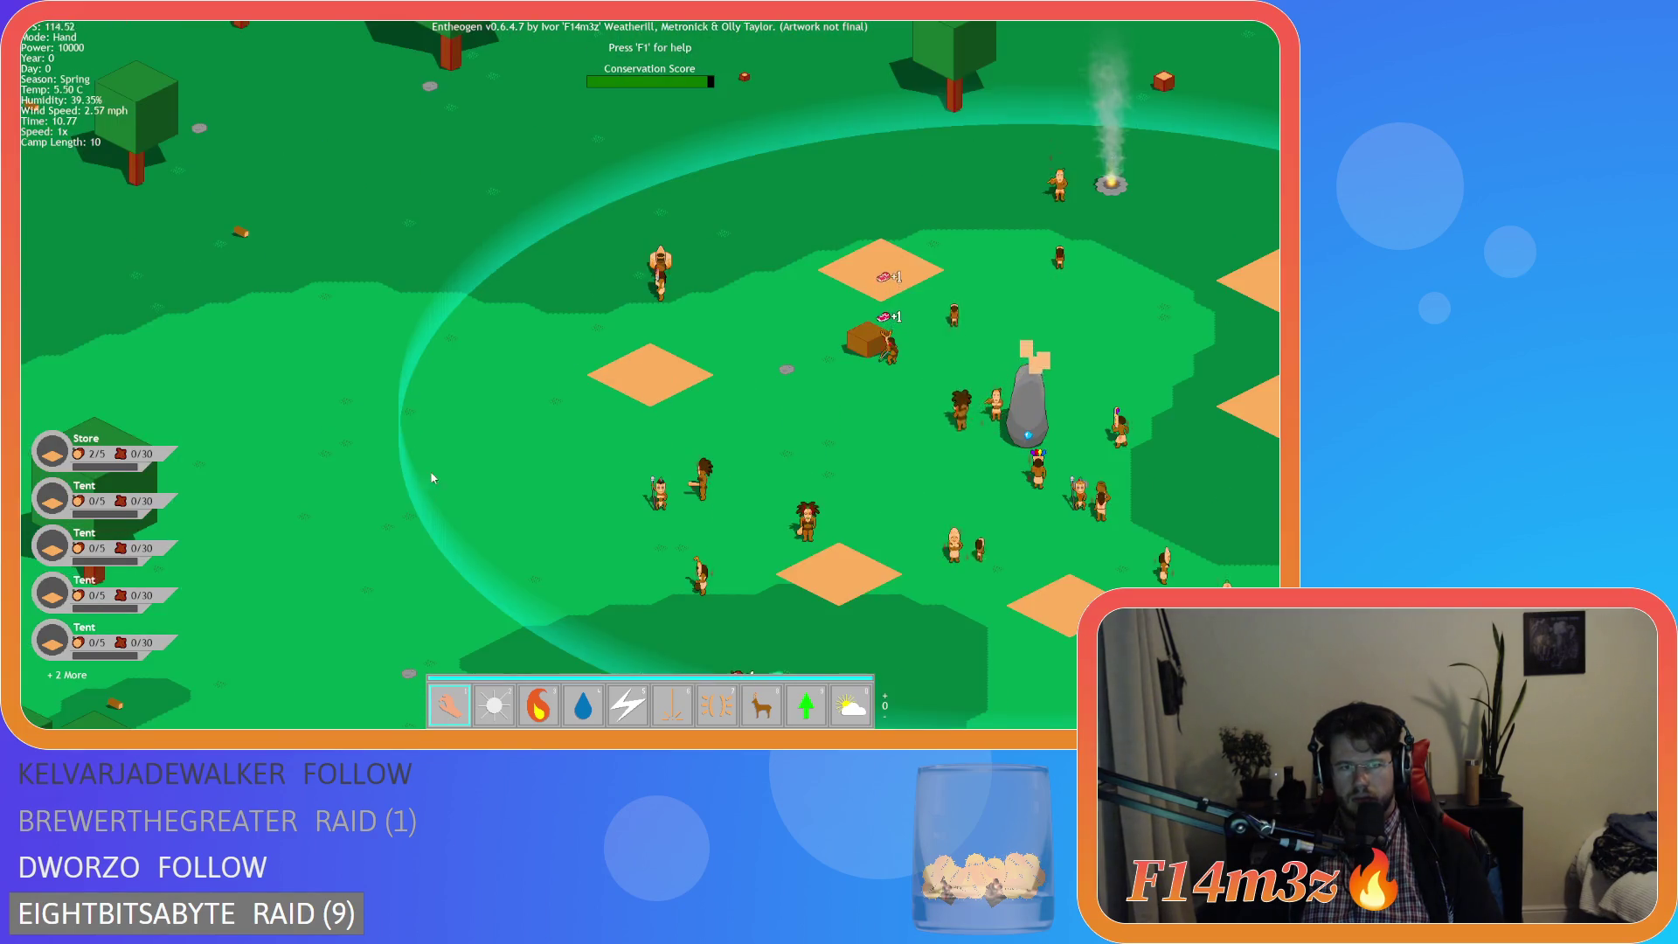
pyautogui.press('w')
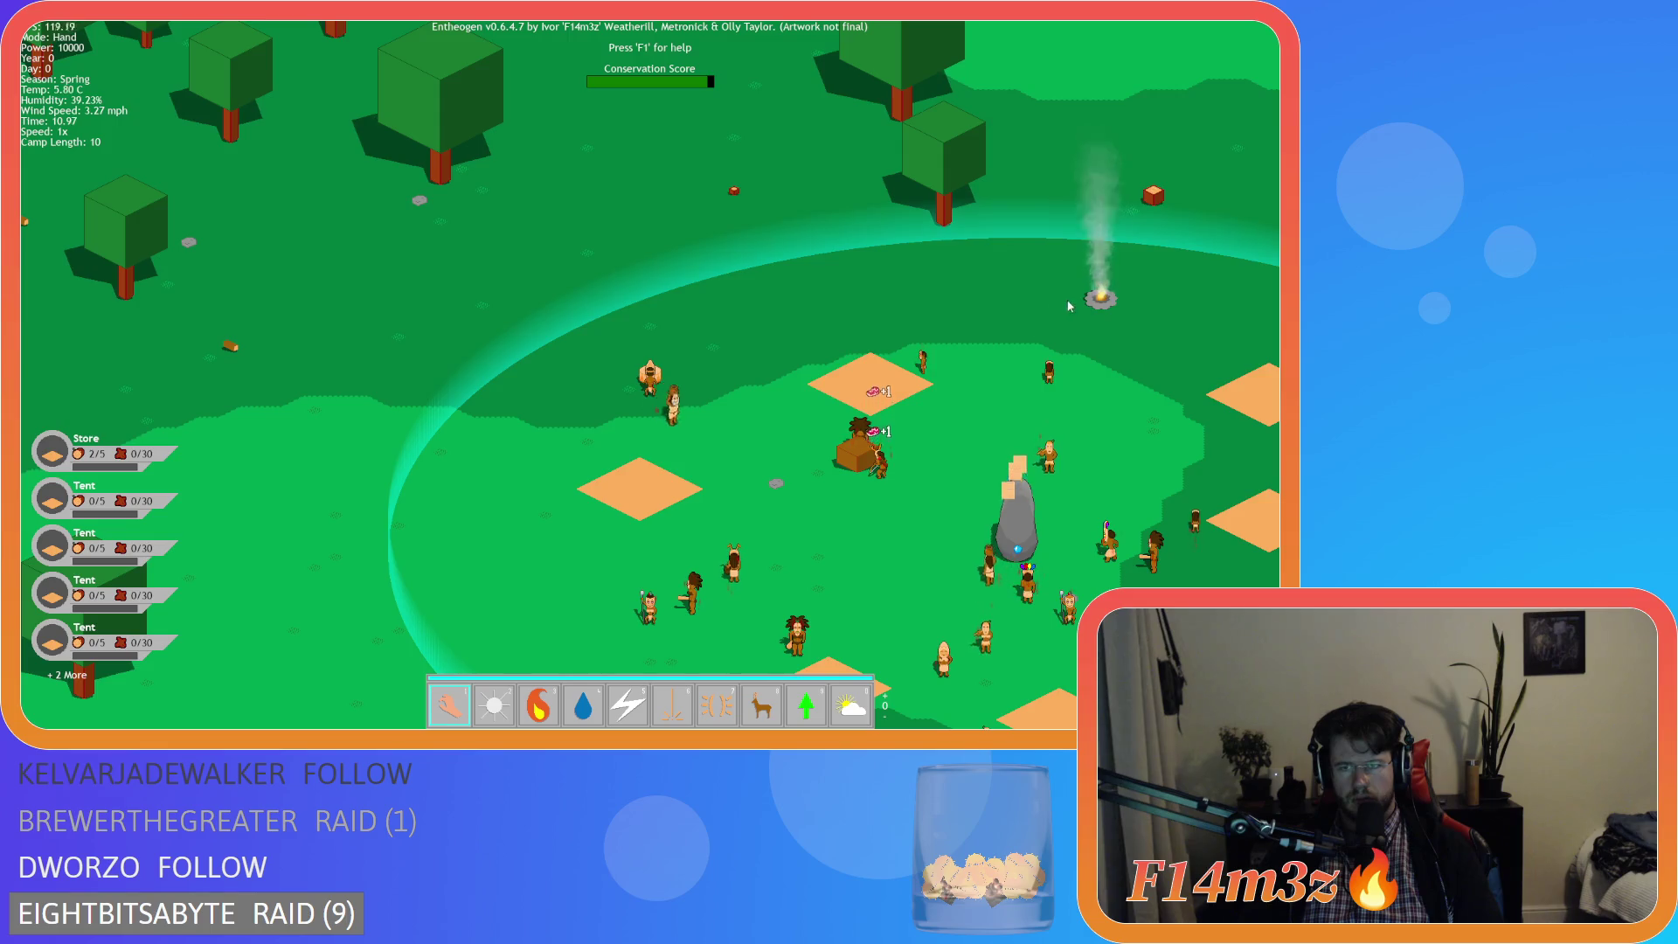
pyautogui.press('d')
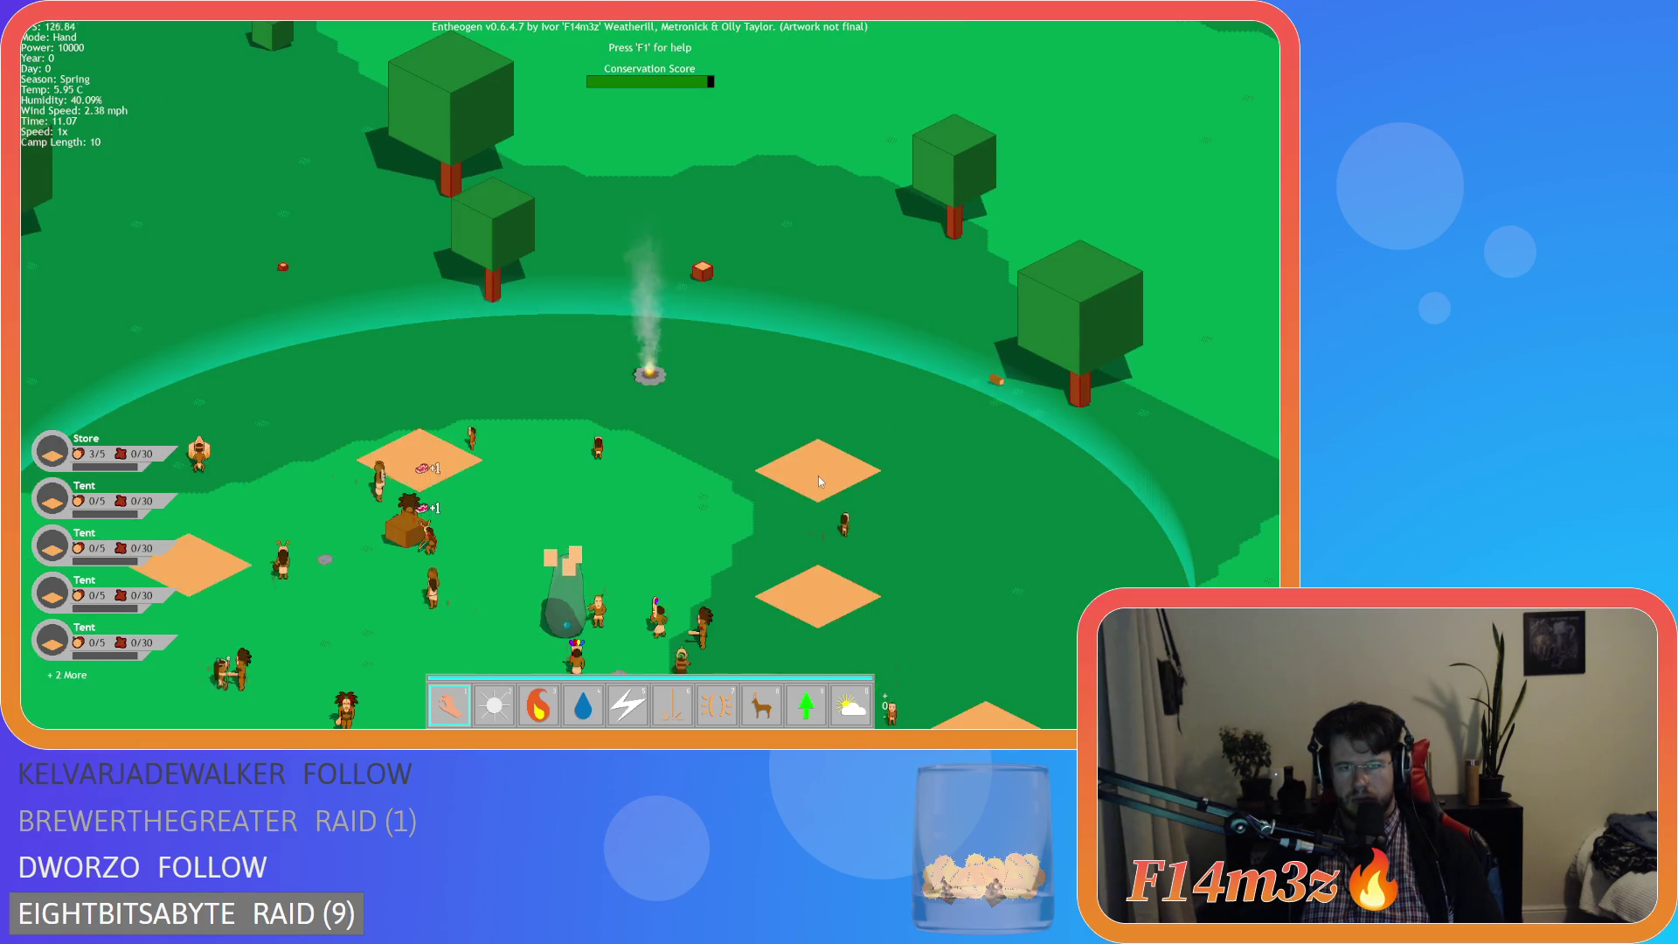
pyautogui.press('s')
pyautogui.press('a')
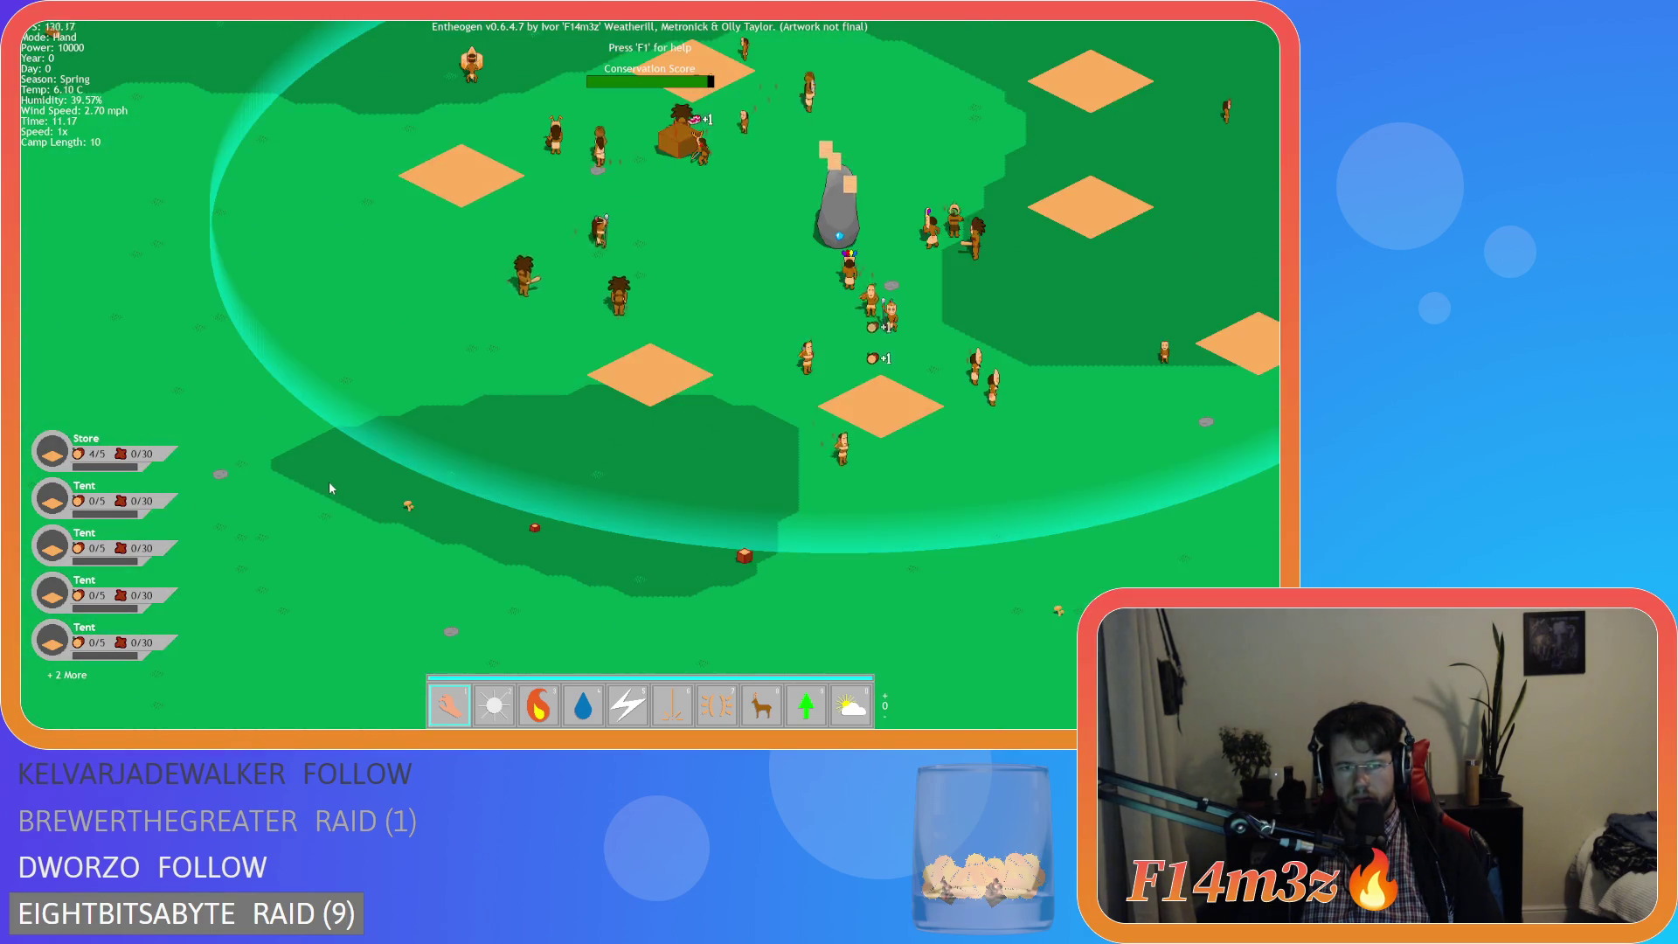
pyautogui.press('w')
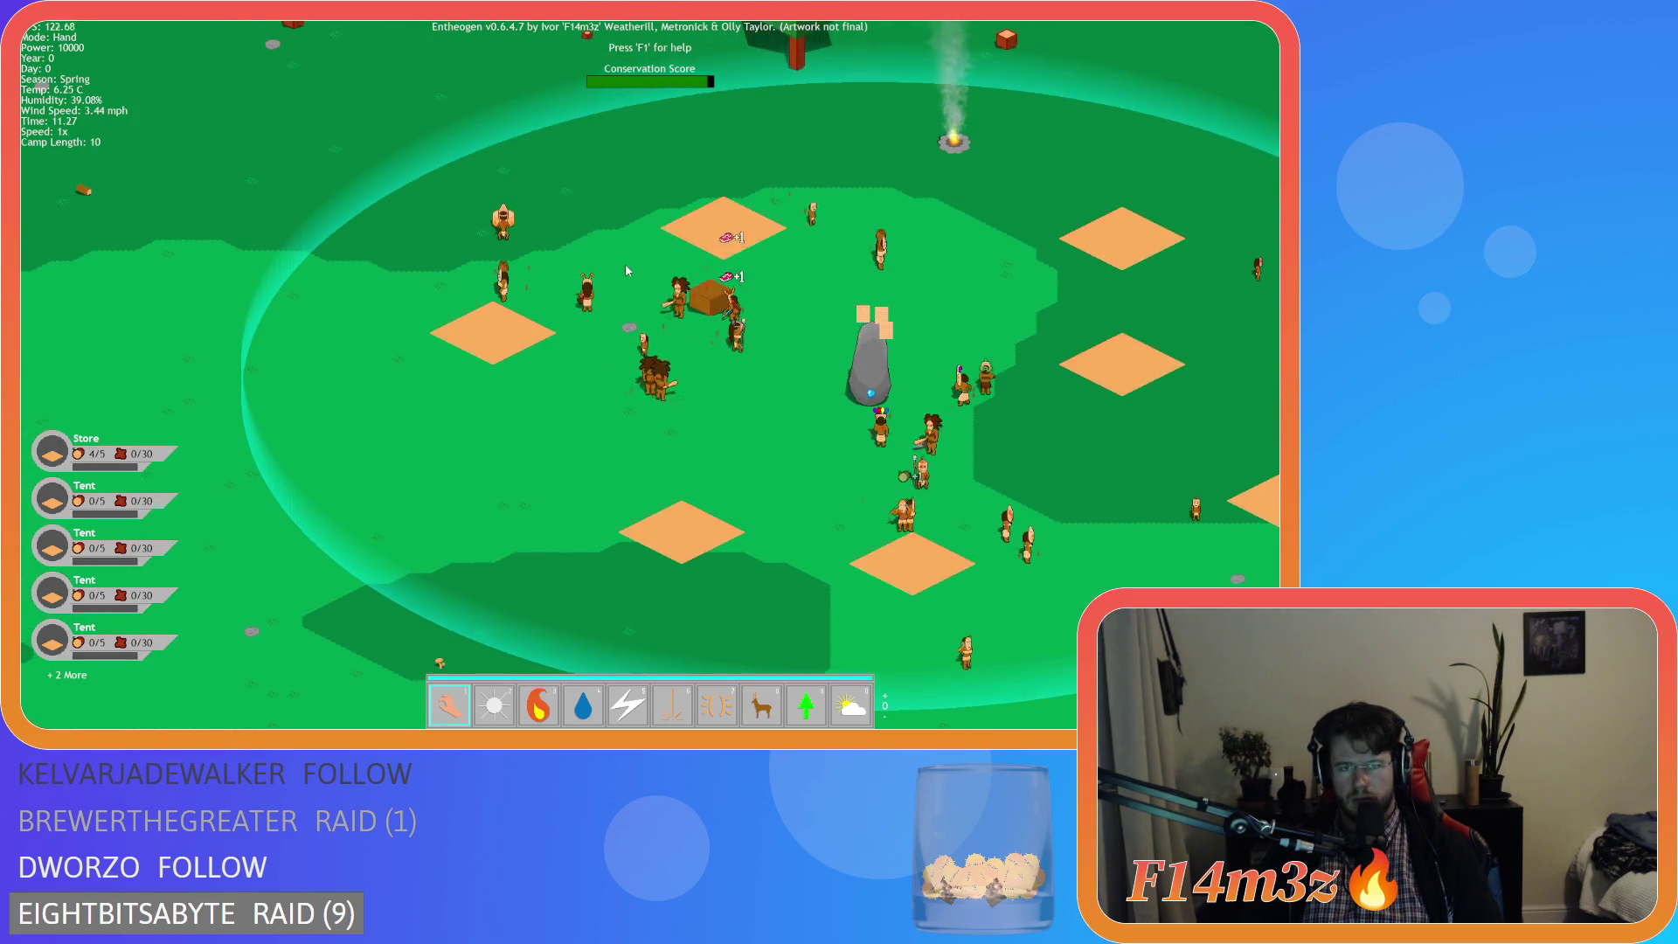
# - Reopen the camp window, click two orange camp plots and deactivate the drum, then quit
pyautogui.click(727, 225)
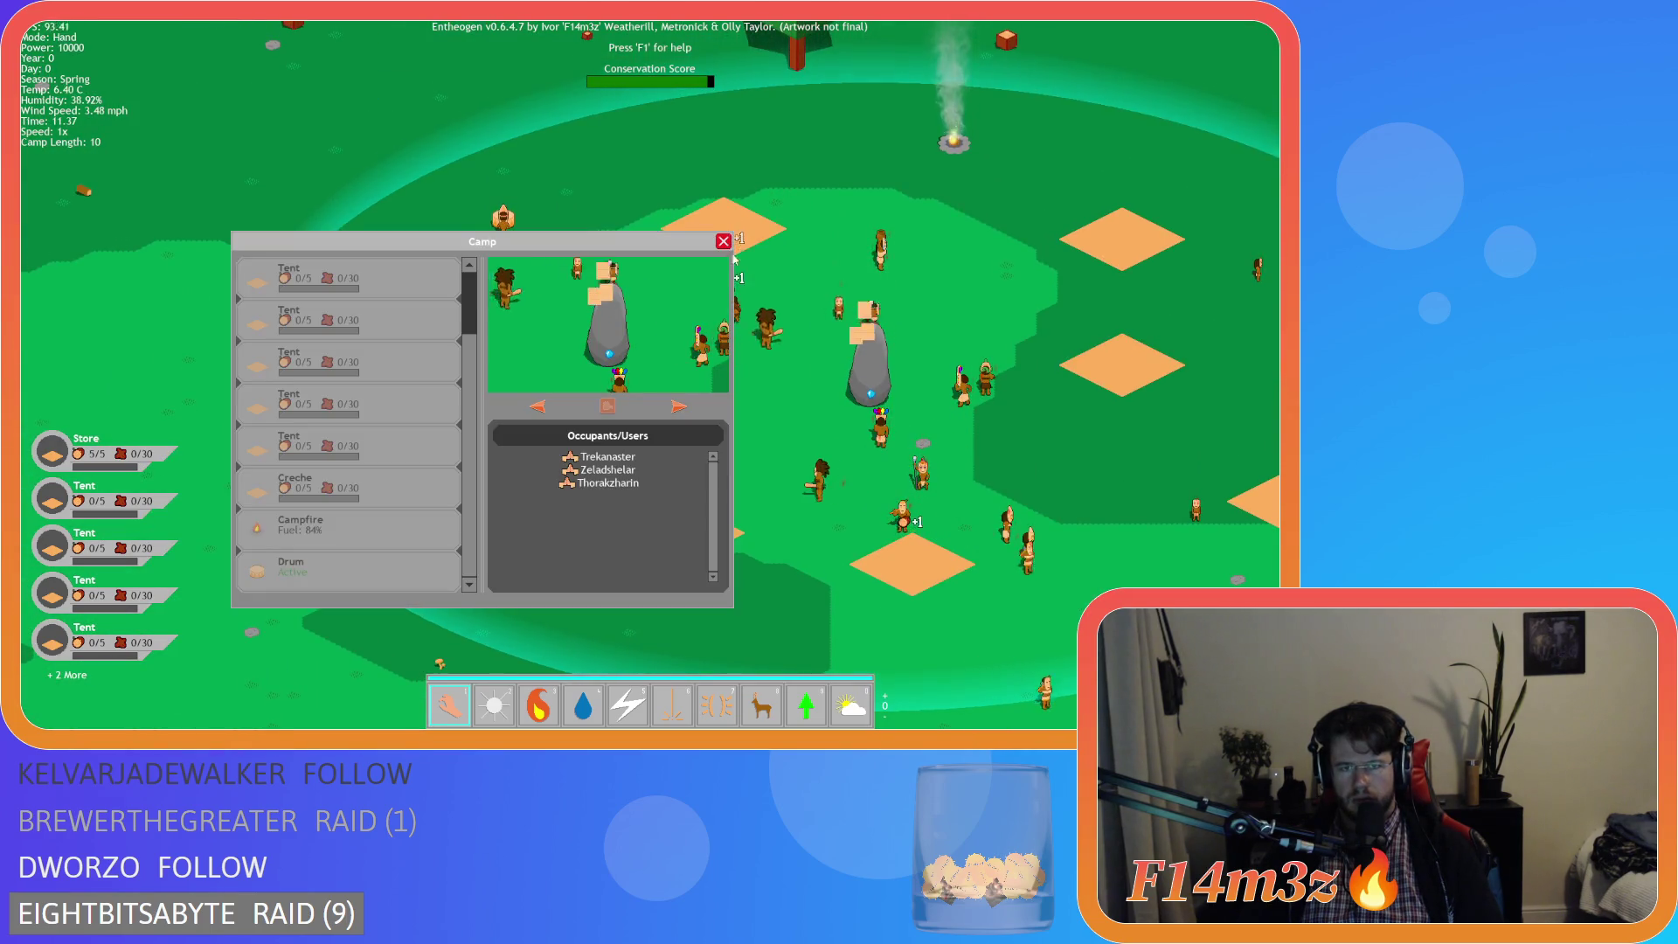
pyautogui.press('d')
pyautogui.press('w')
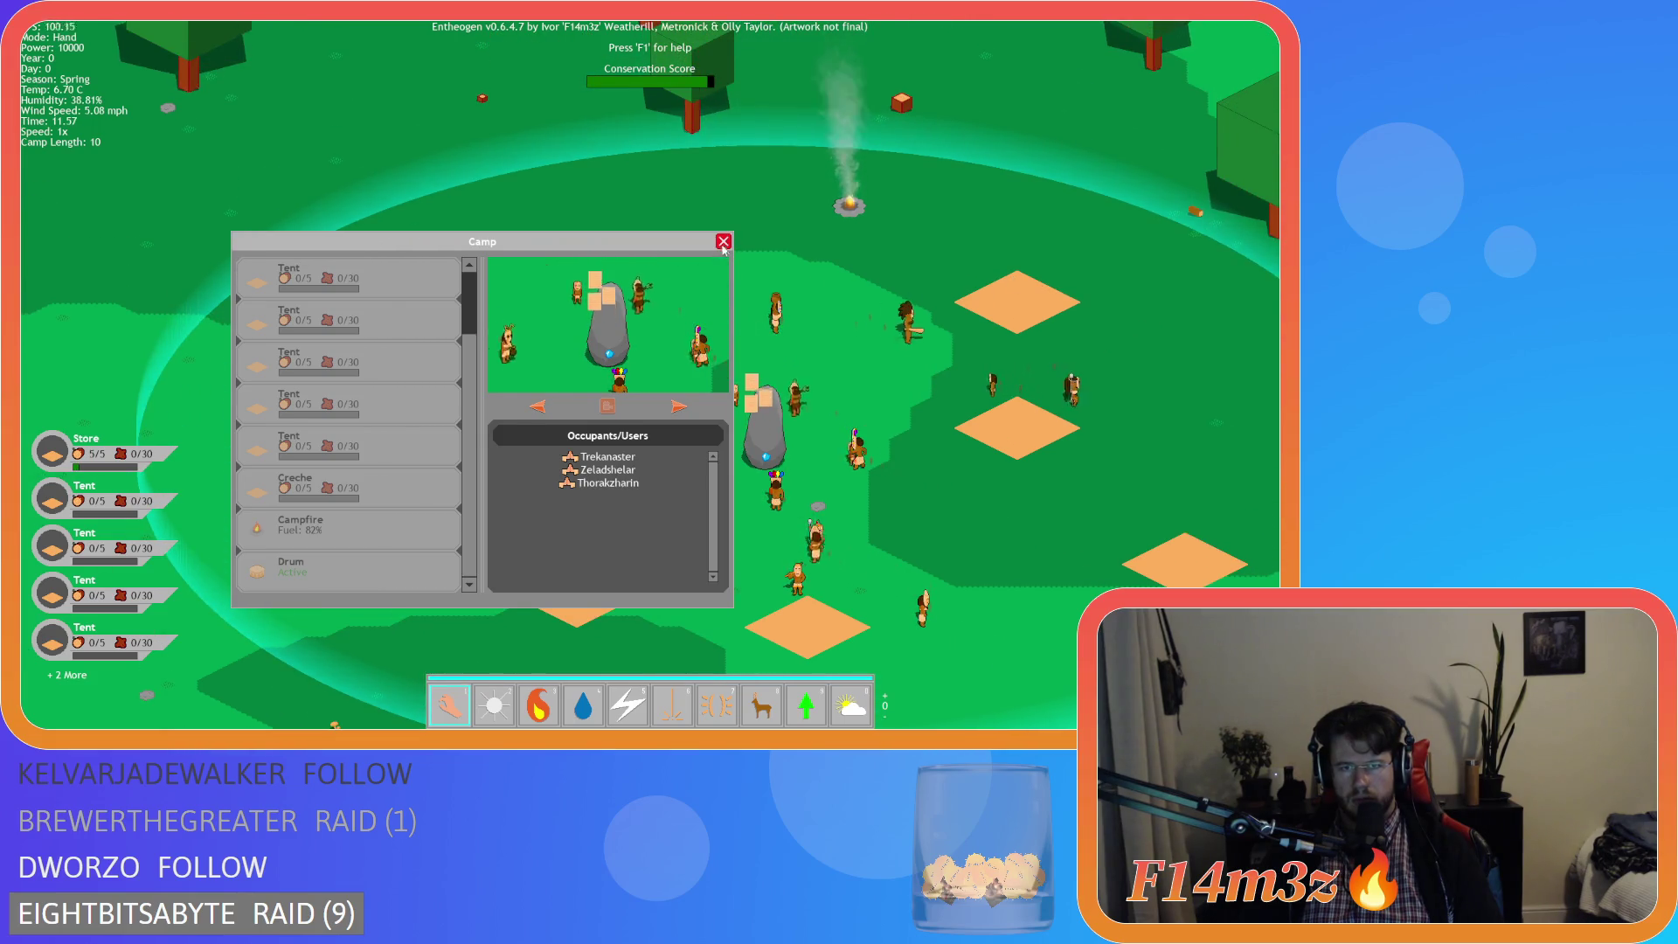
pyautogui.click(1014, 441)
pyautogui.click(822, 621)
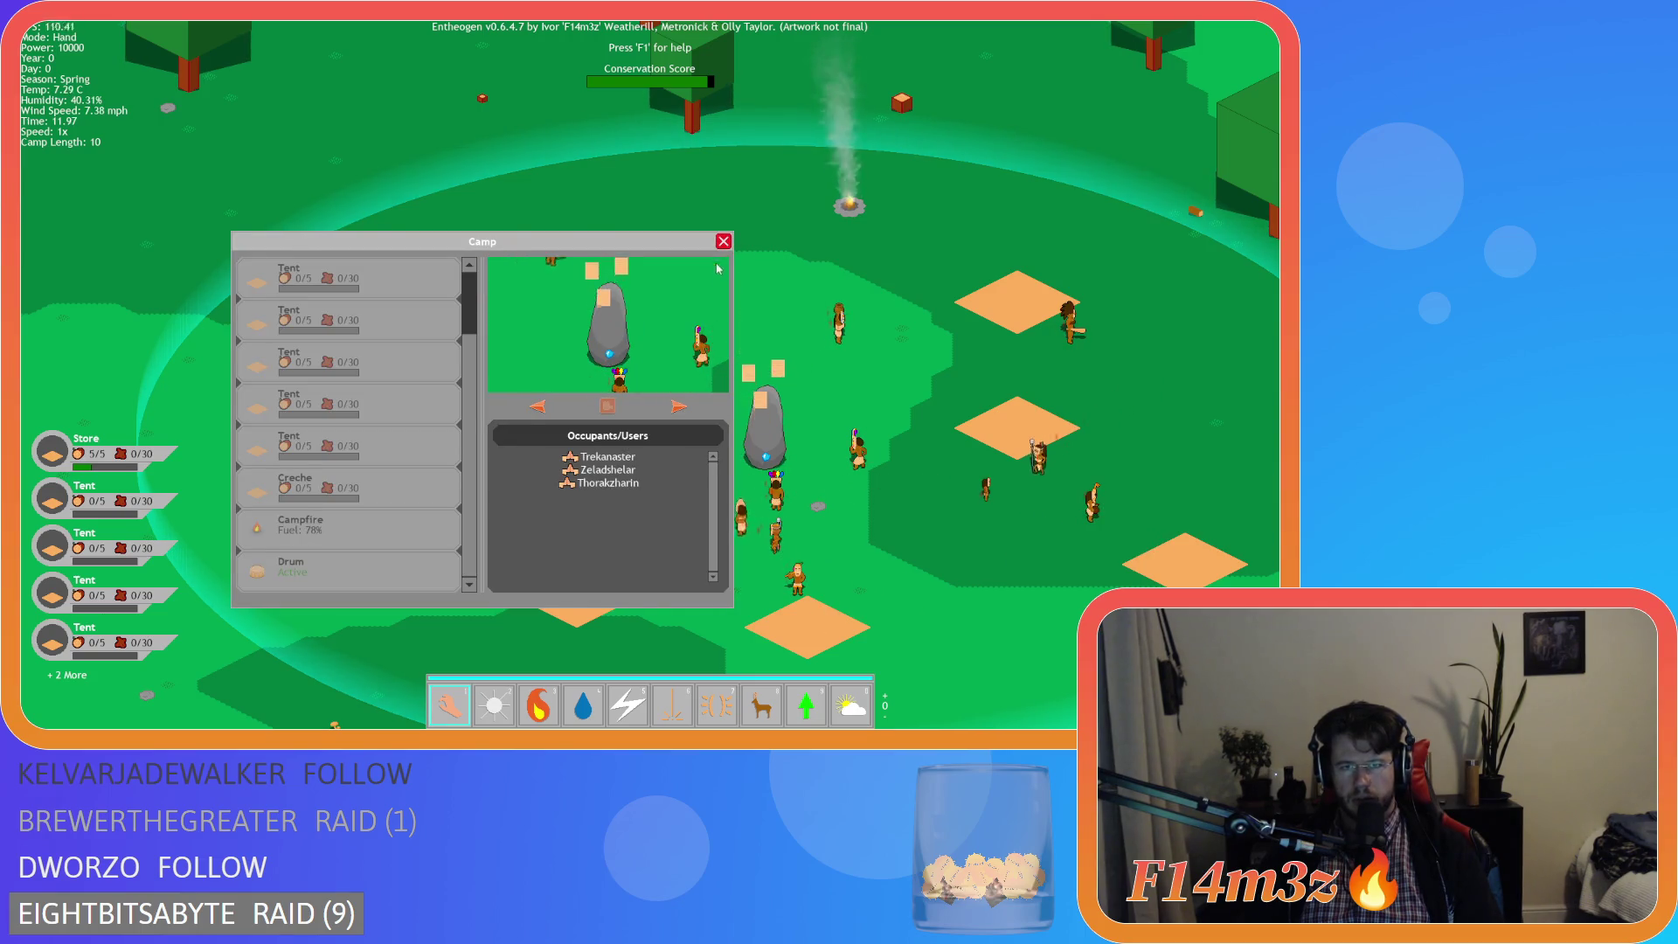
pyautogui.click(782, 628)
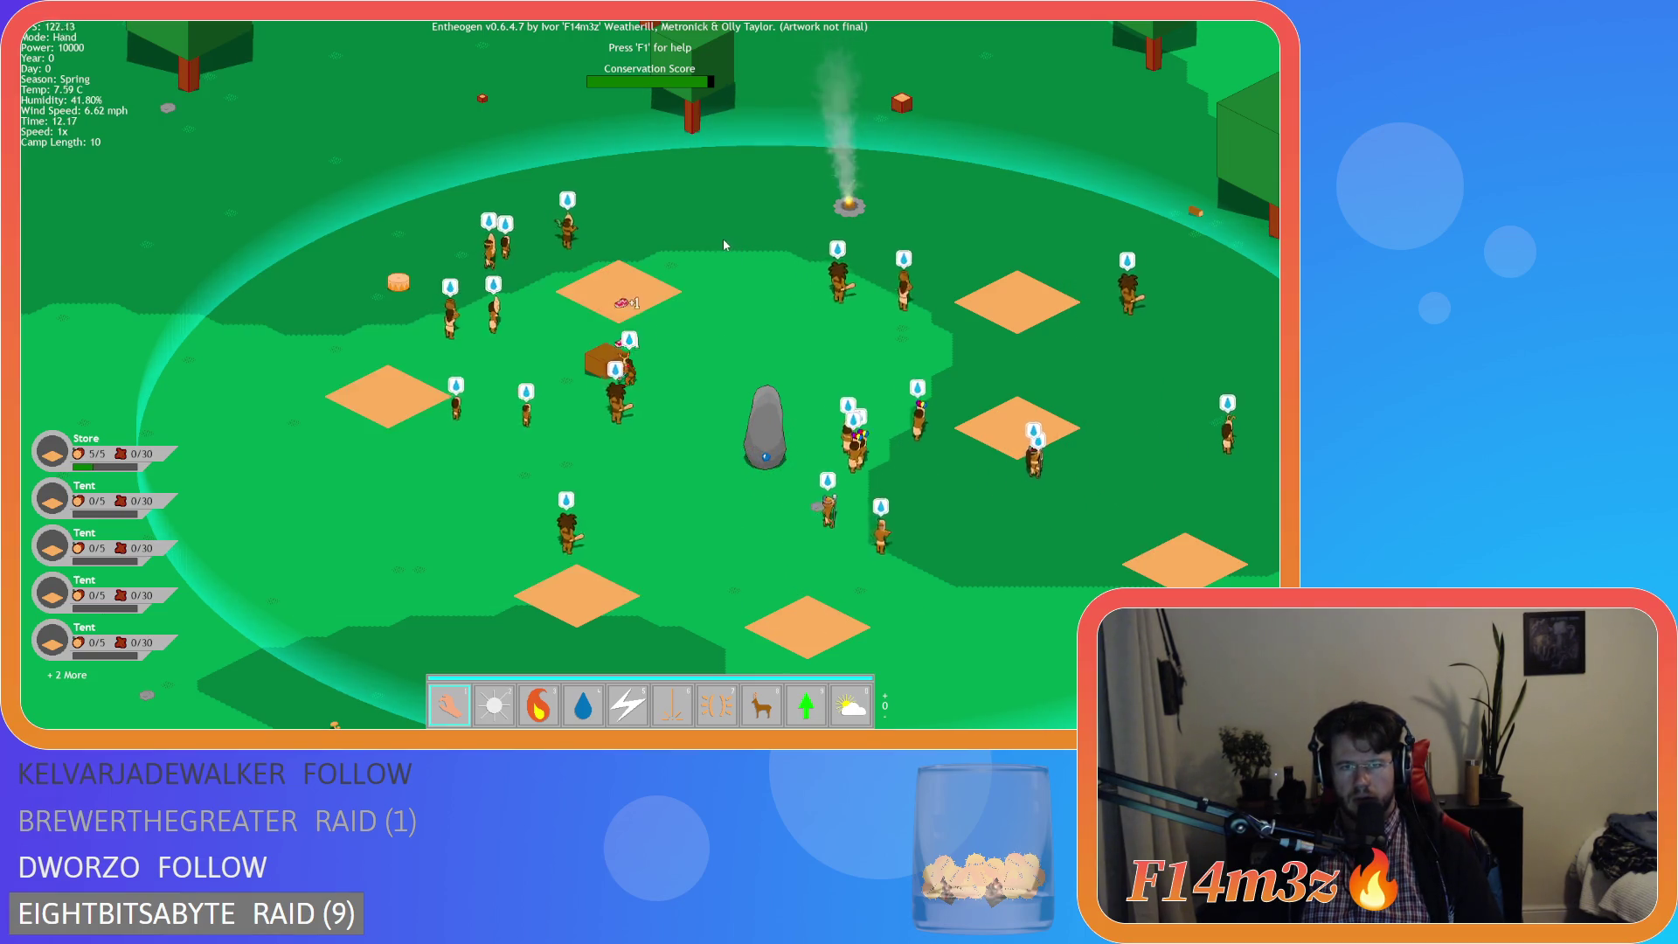
pyautogui.press('a')
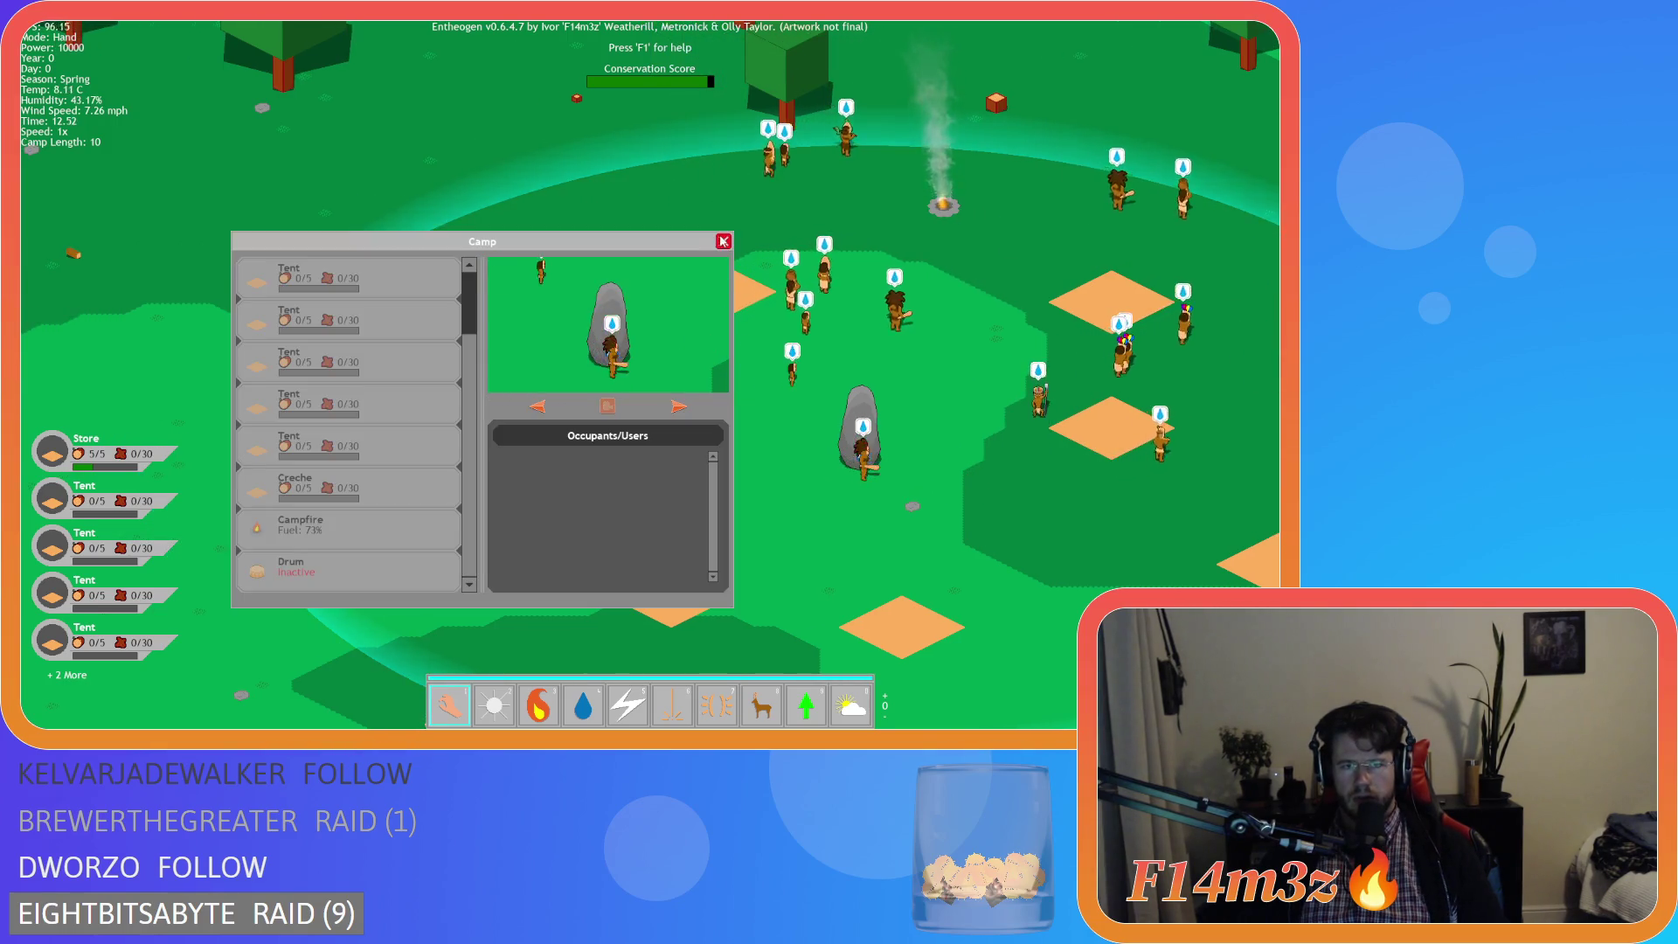
pyautogui.press('Escape')
pyautogui.press('Escape')
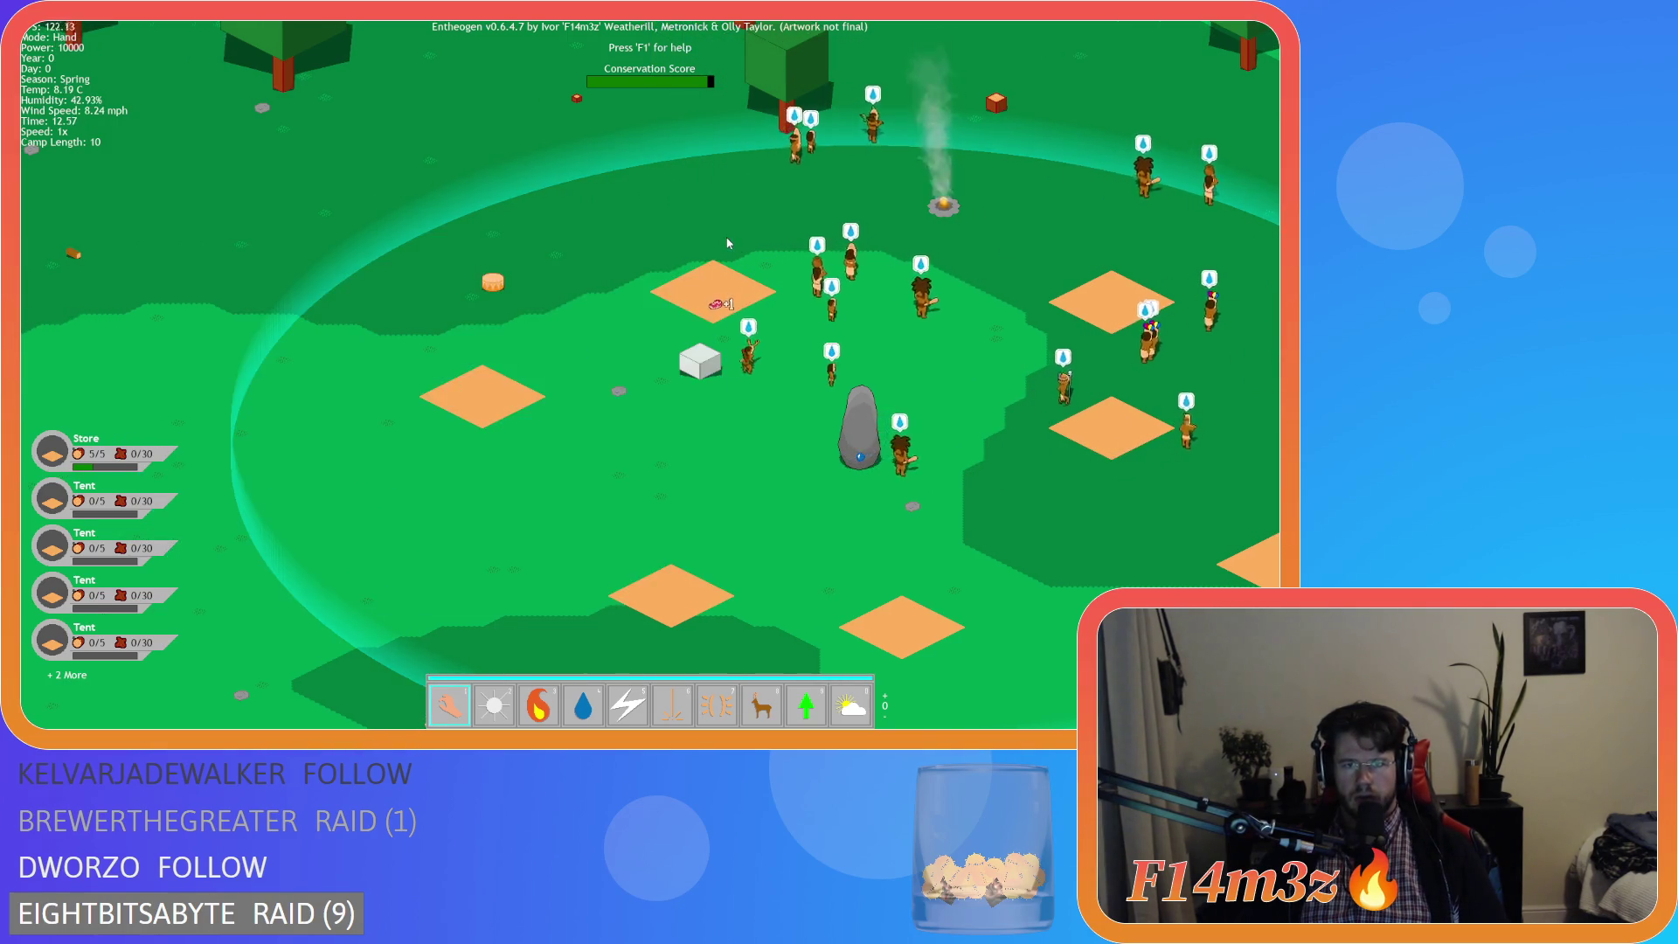
pyautogui.press('y')
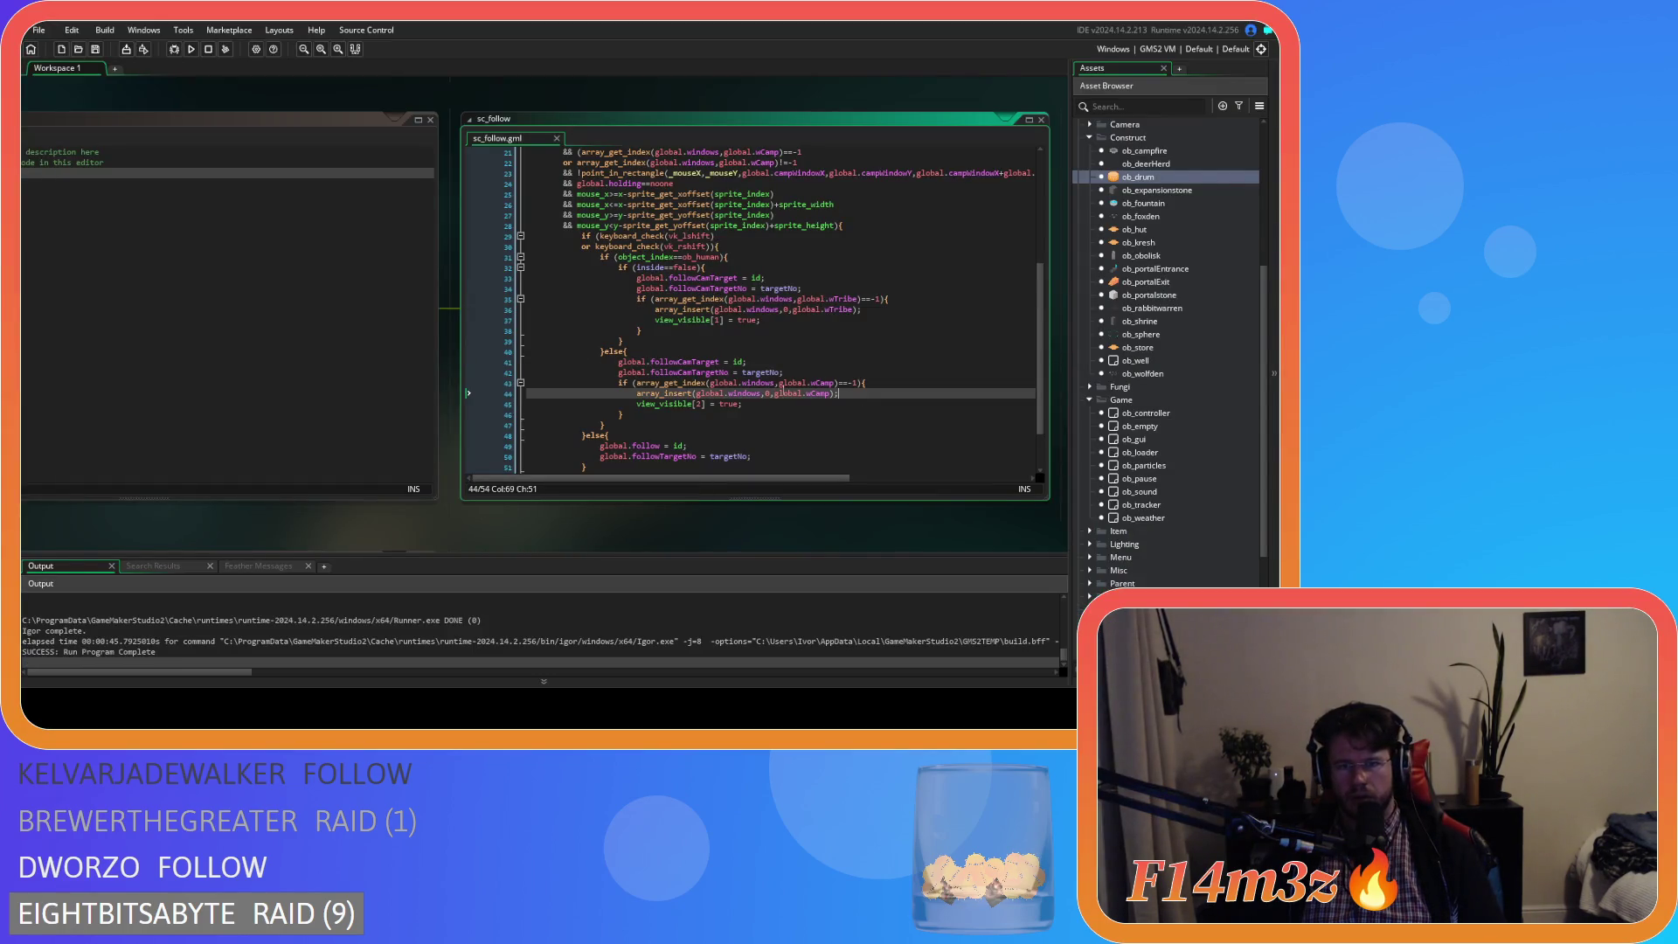
# - Rename followCamTarget to campCamTarget on line 41
pyautogui.click(706, 404)
pyautogui.moveTo(665, 363); pyautogui.dragTo(706, 363)
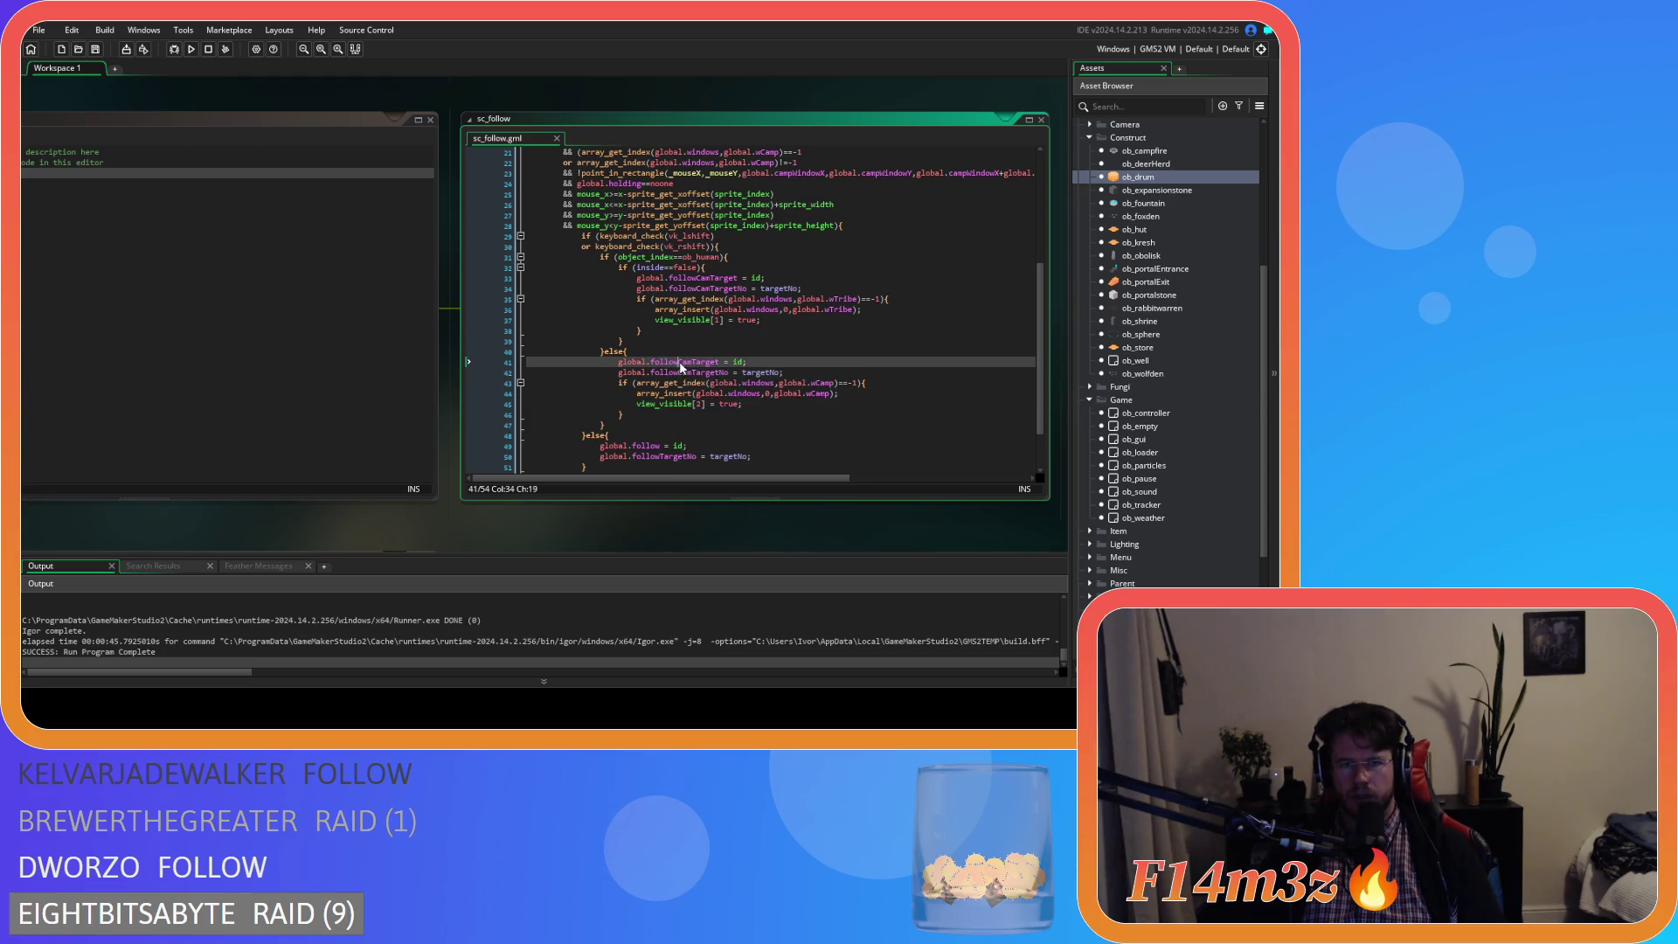
pyautogui.moveTo(678, 363); pyautogui.dragTo(657, 365)
pyautogui.press('BackSpace')
pyautogui.press('BackSpace')
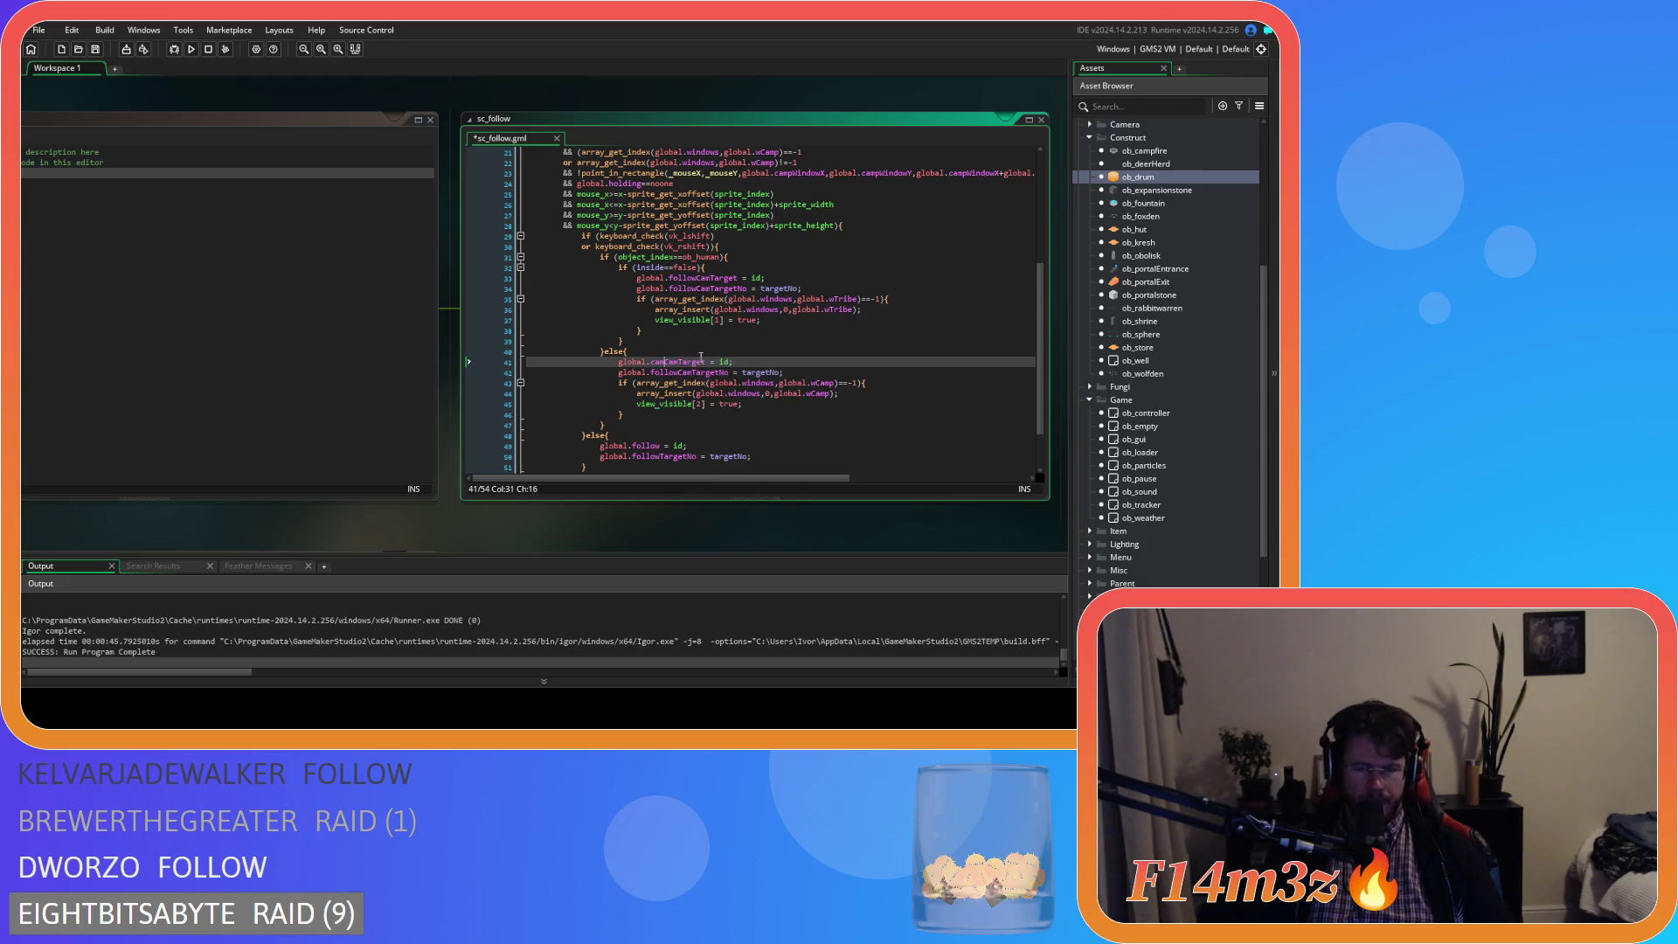
pyautogui.write('camp')
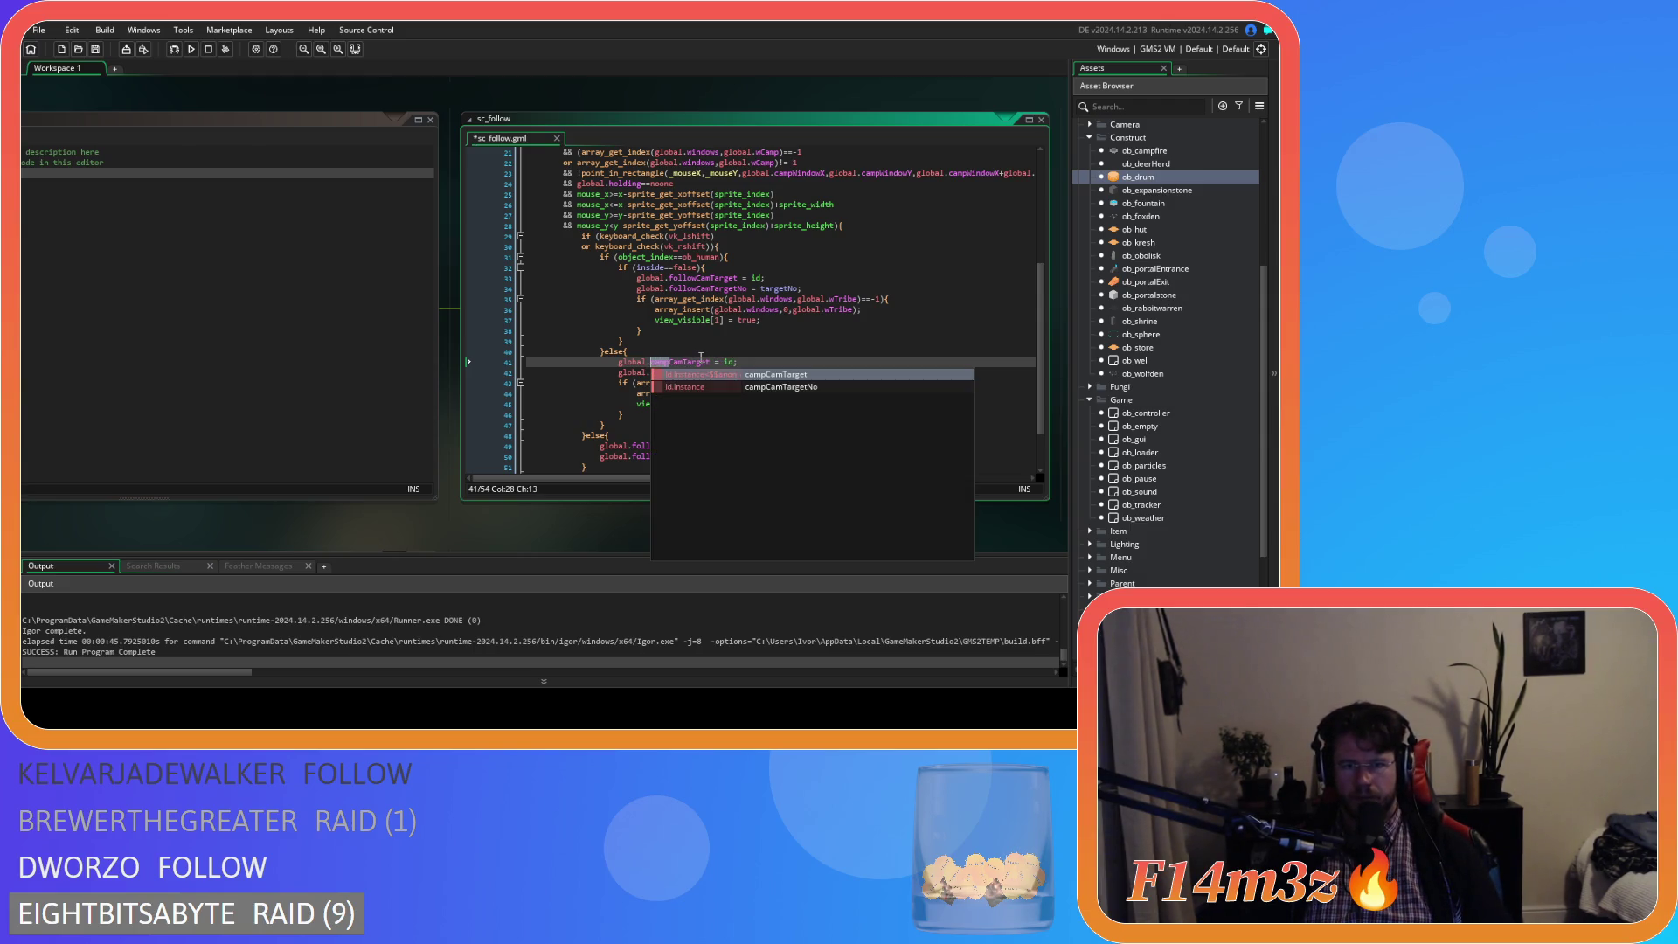
pyautogui.press('Escape')
# - Rename followCamTargetNo to campCamTargetNo on line 42 and rebuild the game
pyautogui.click(679, 372)
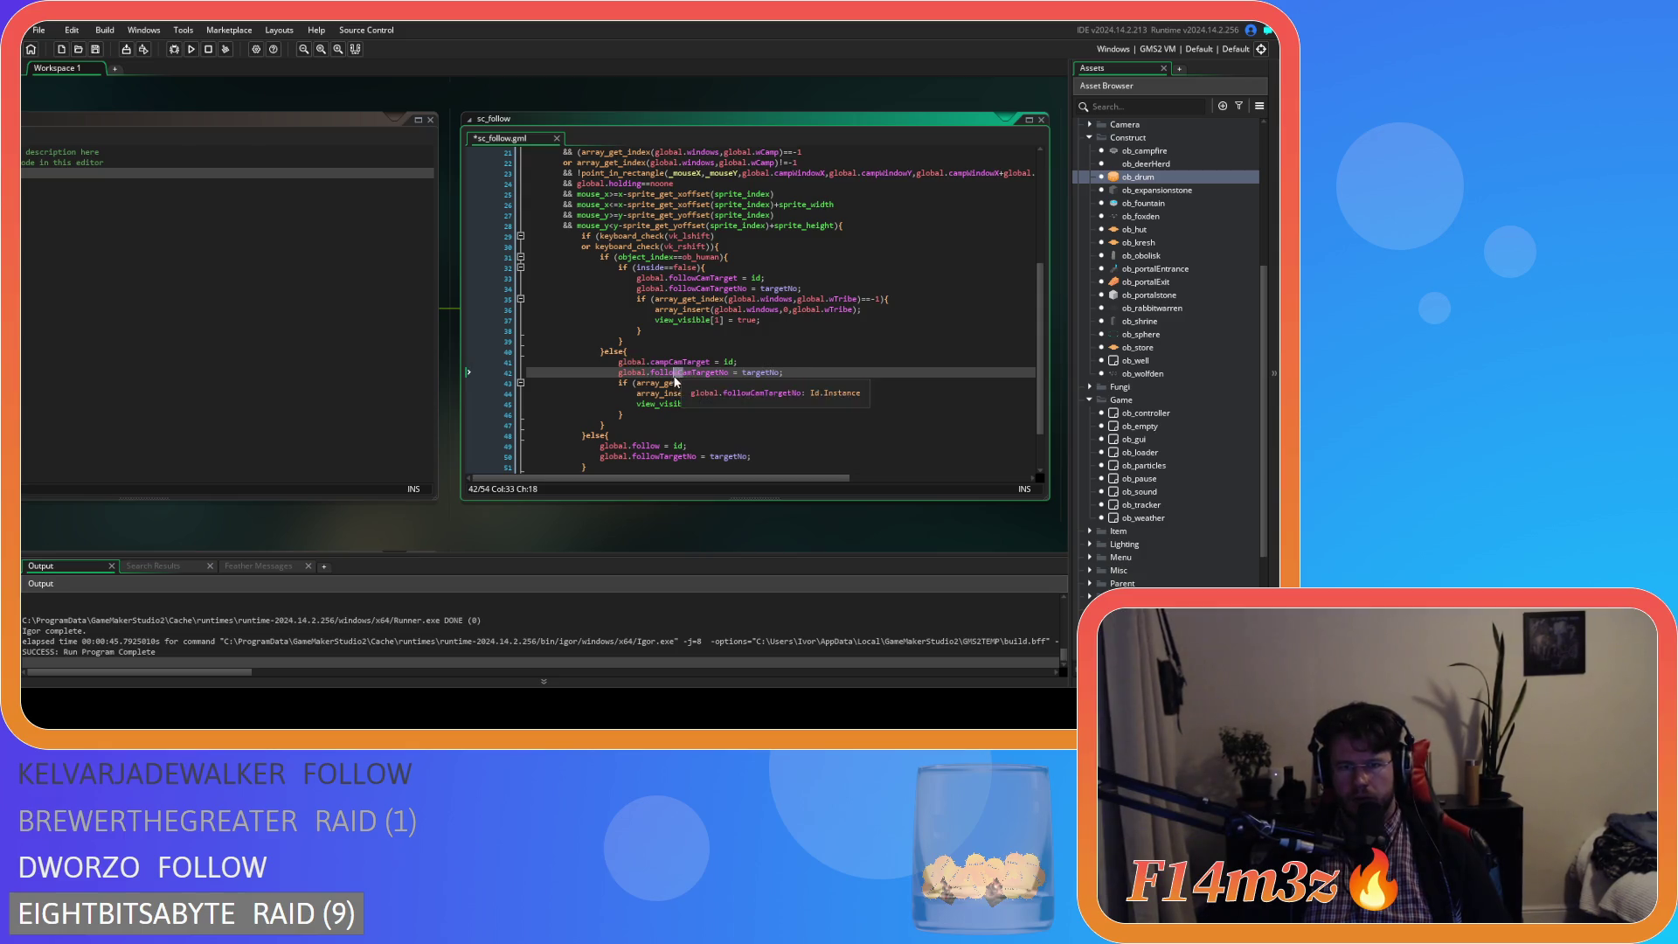
pyautogui.write('camp')
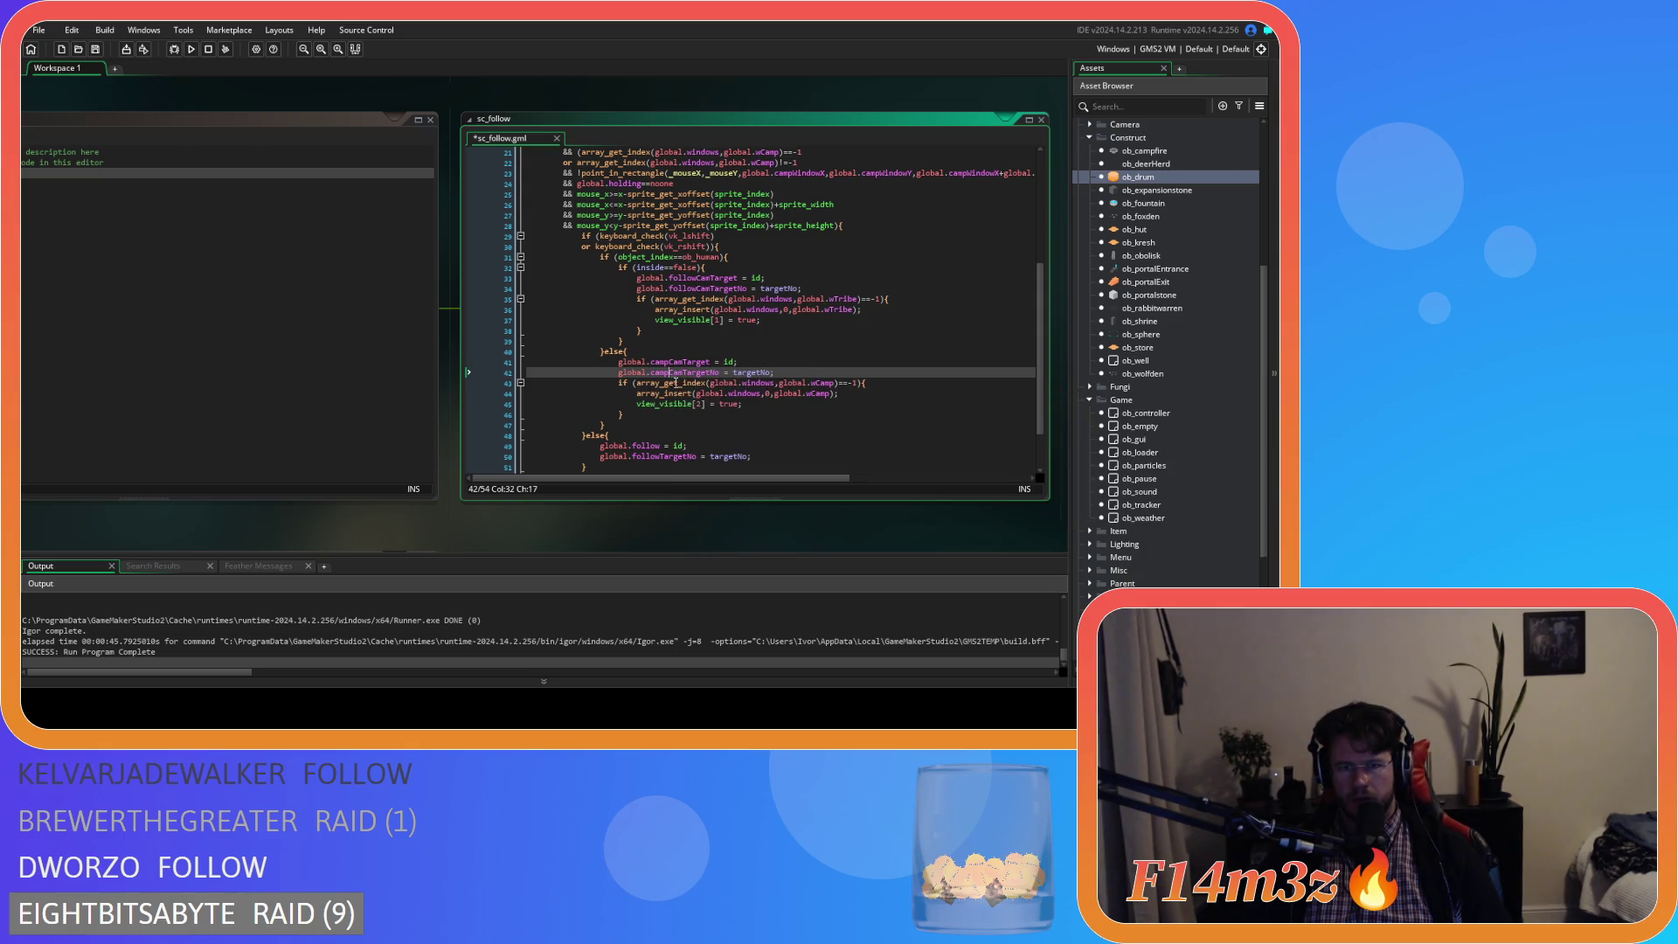
pyautogui.click(774, 362)
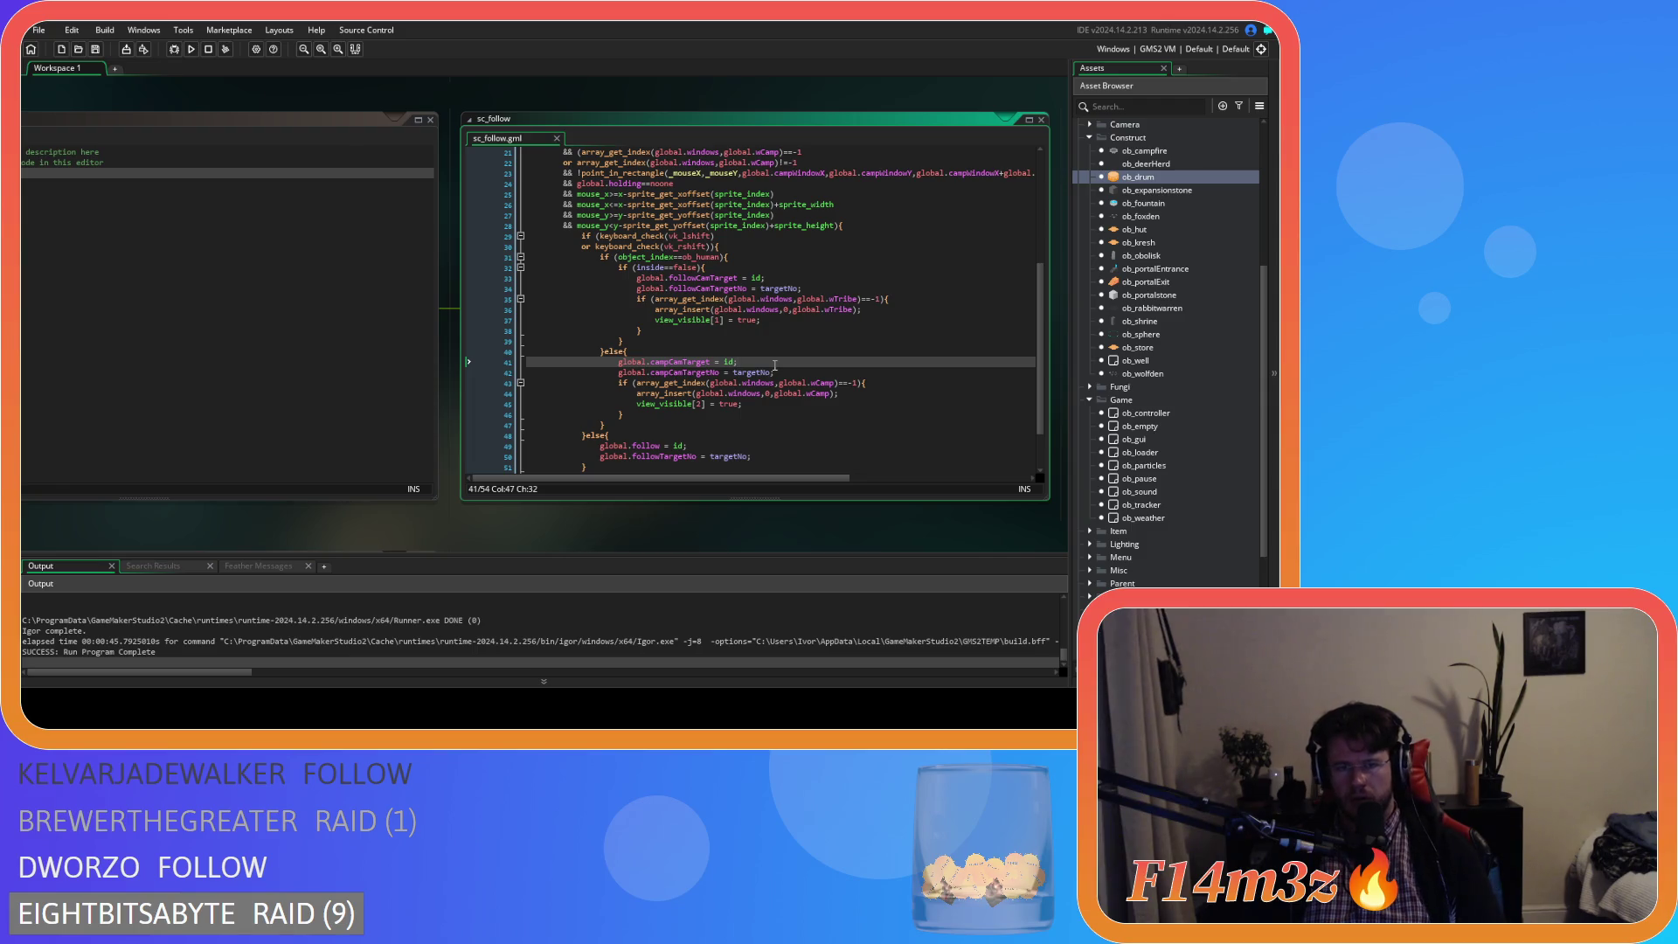
pyautogui.press('F5')
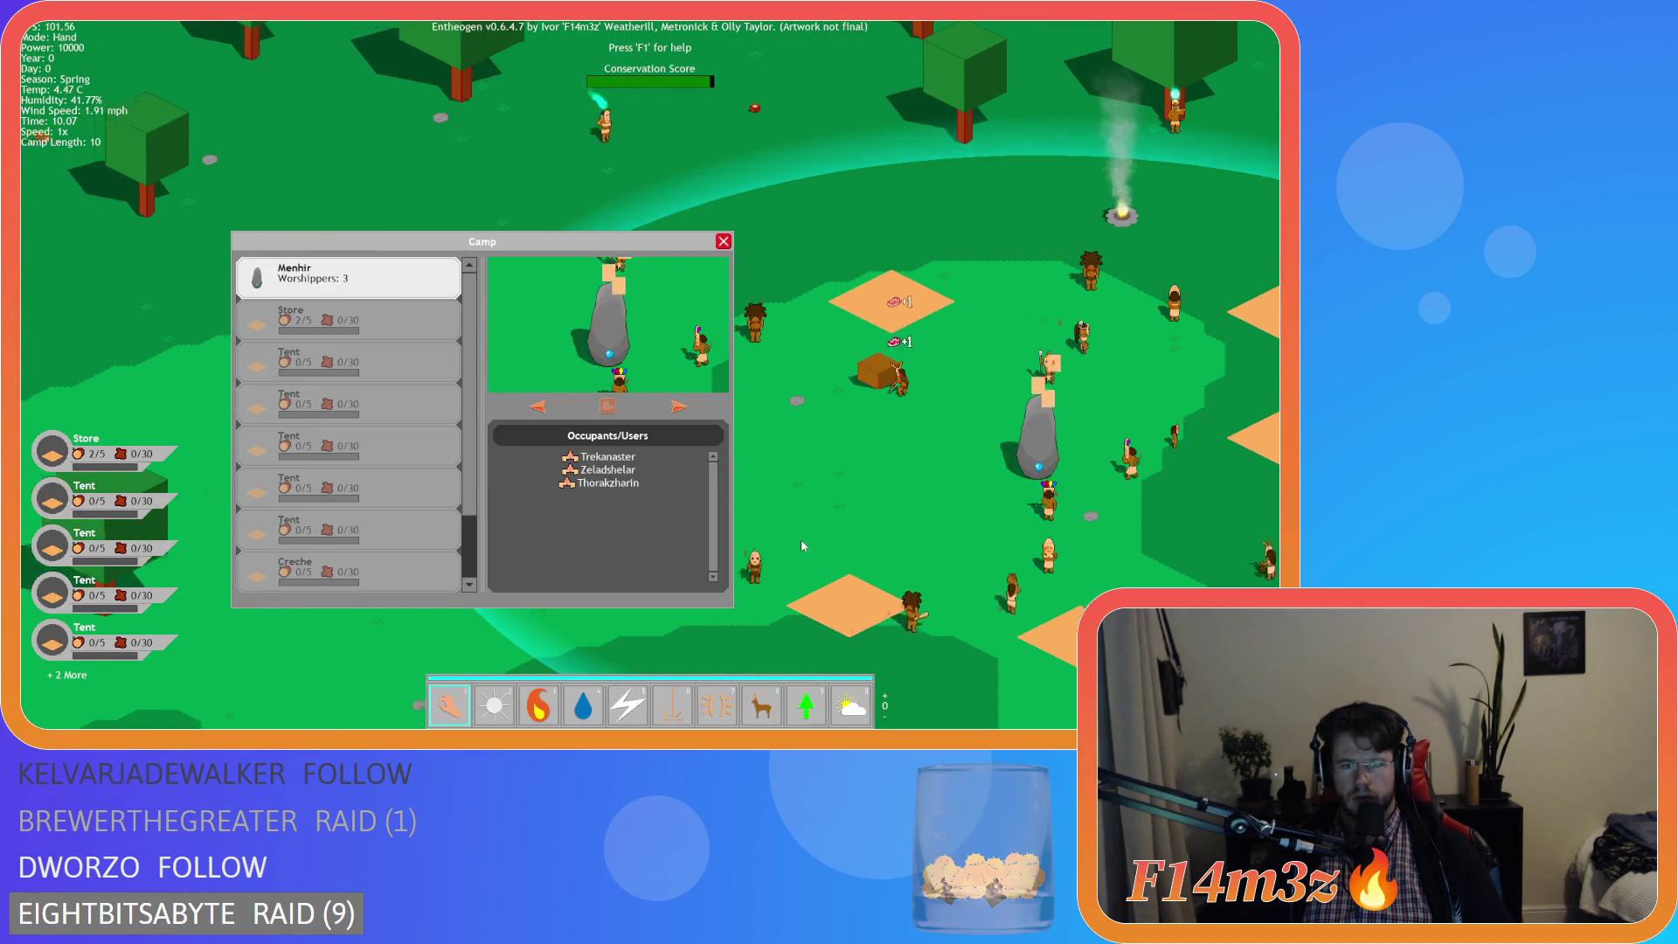
# - Quit the running game to its title menu and close it
pyautogui.press('Escape')
pyautogui.press('Escape')
pyautogui.press('Return')
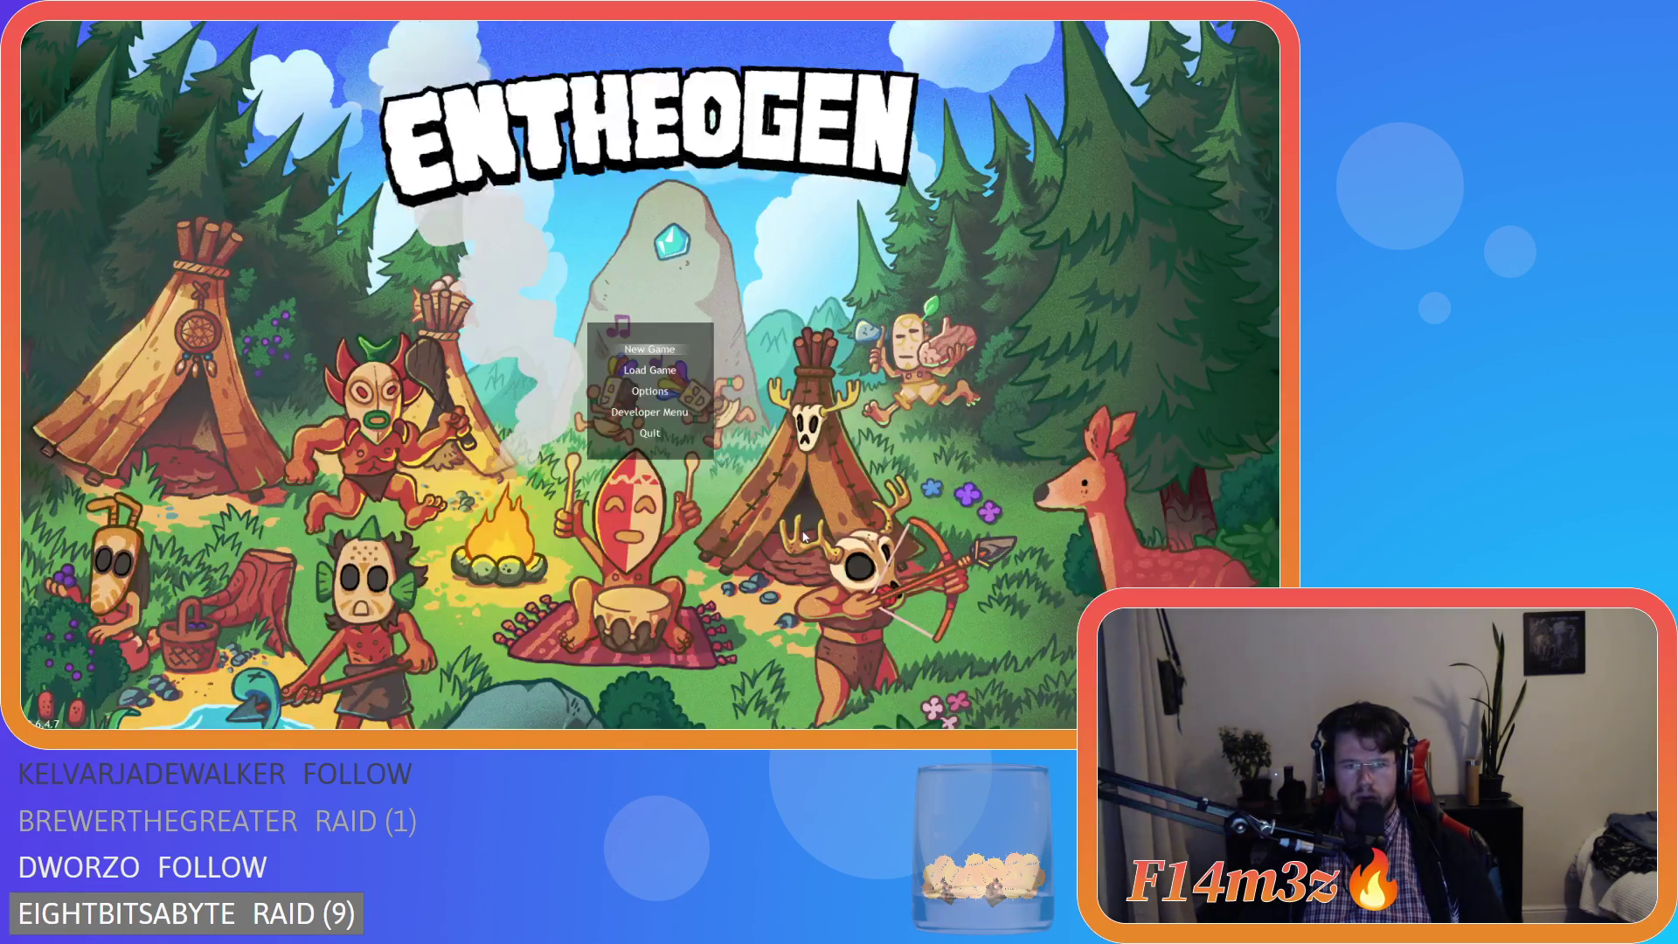
pyautogui.press('Escape')
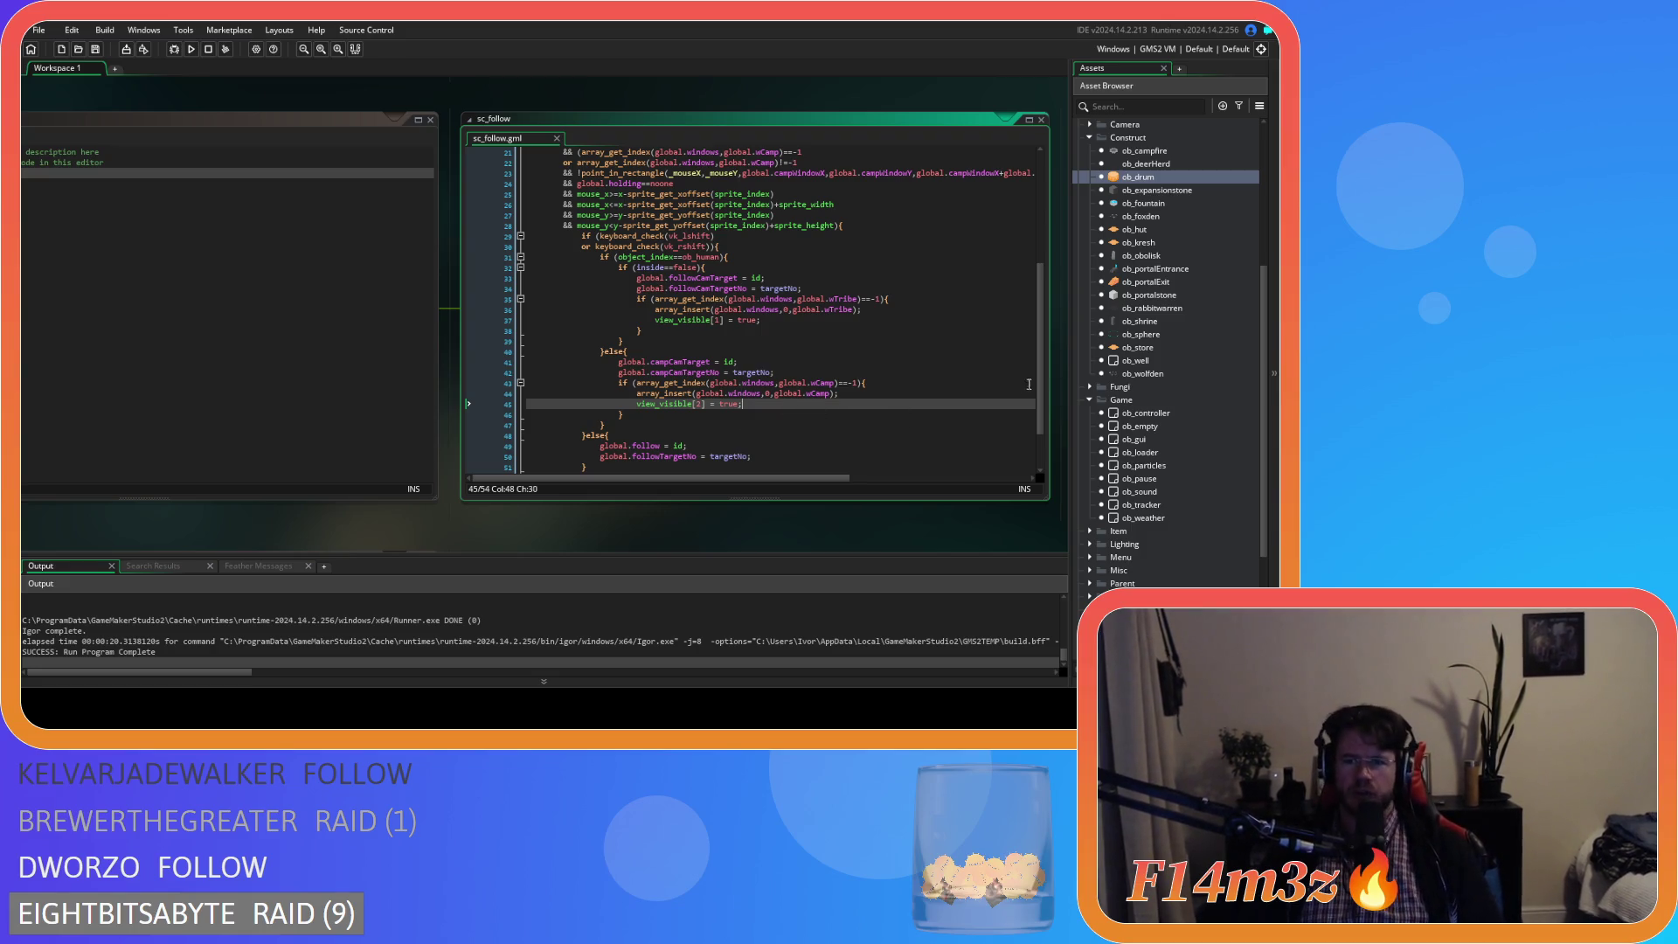
# - Expand Scripts > GUI > Camp in the Asset Browser and open sc_windowCamp
pyautogui.scroll(7, 1153, 253)
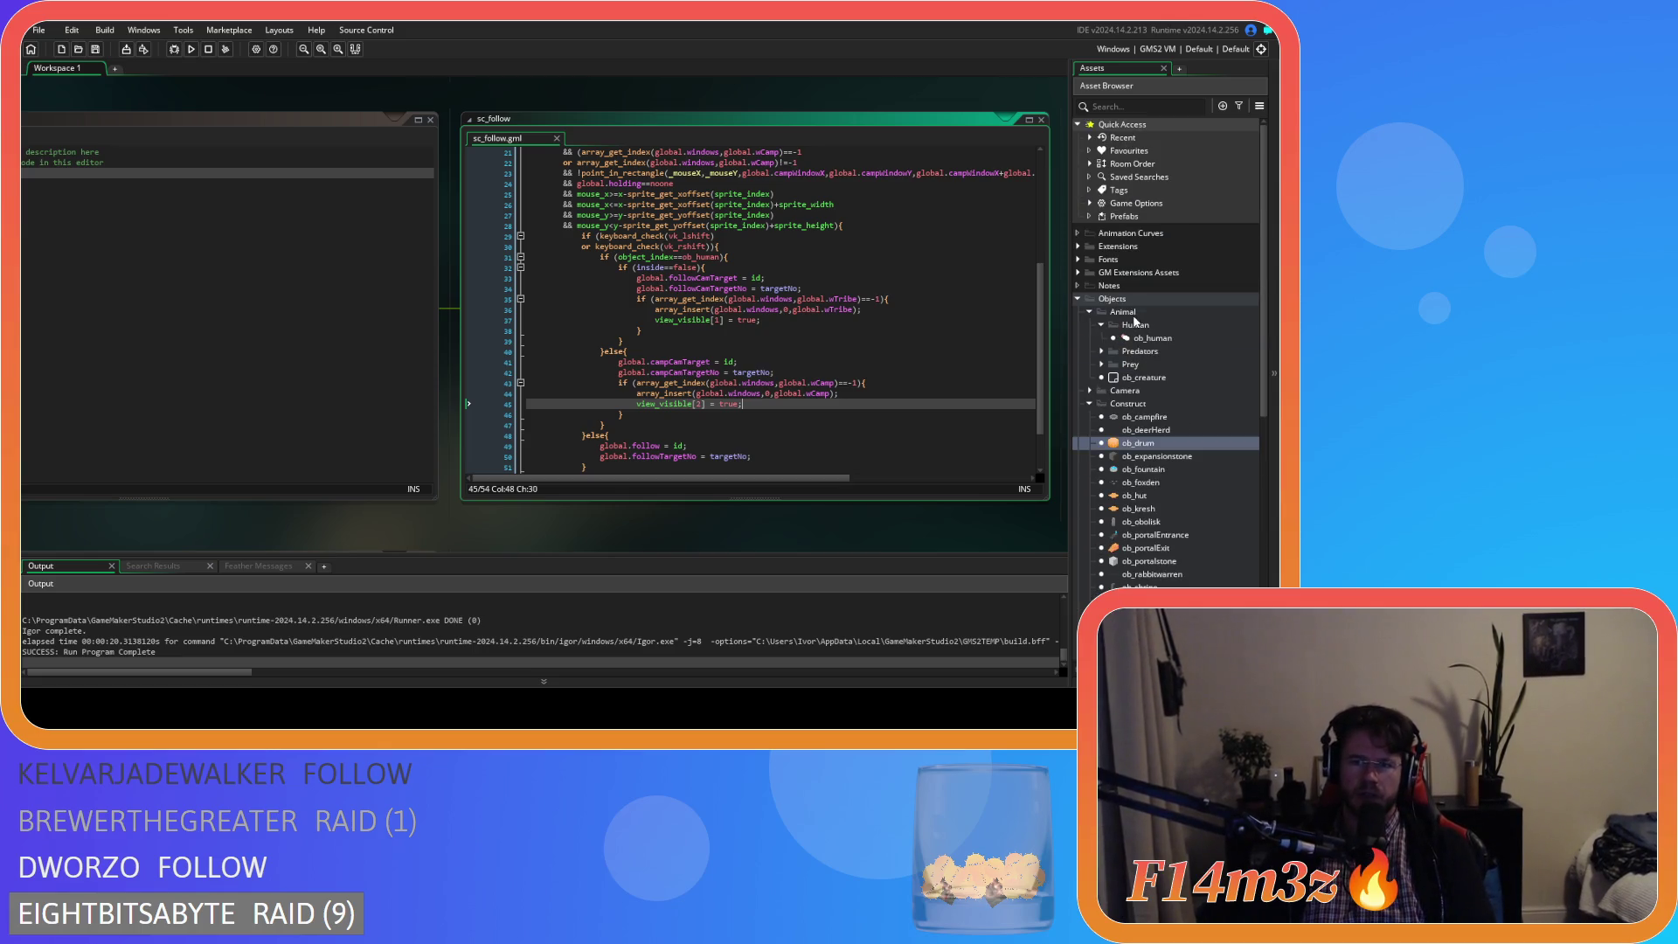
pyautogui.scroll(-5, 1144, 420)
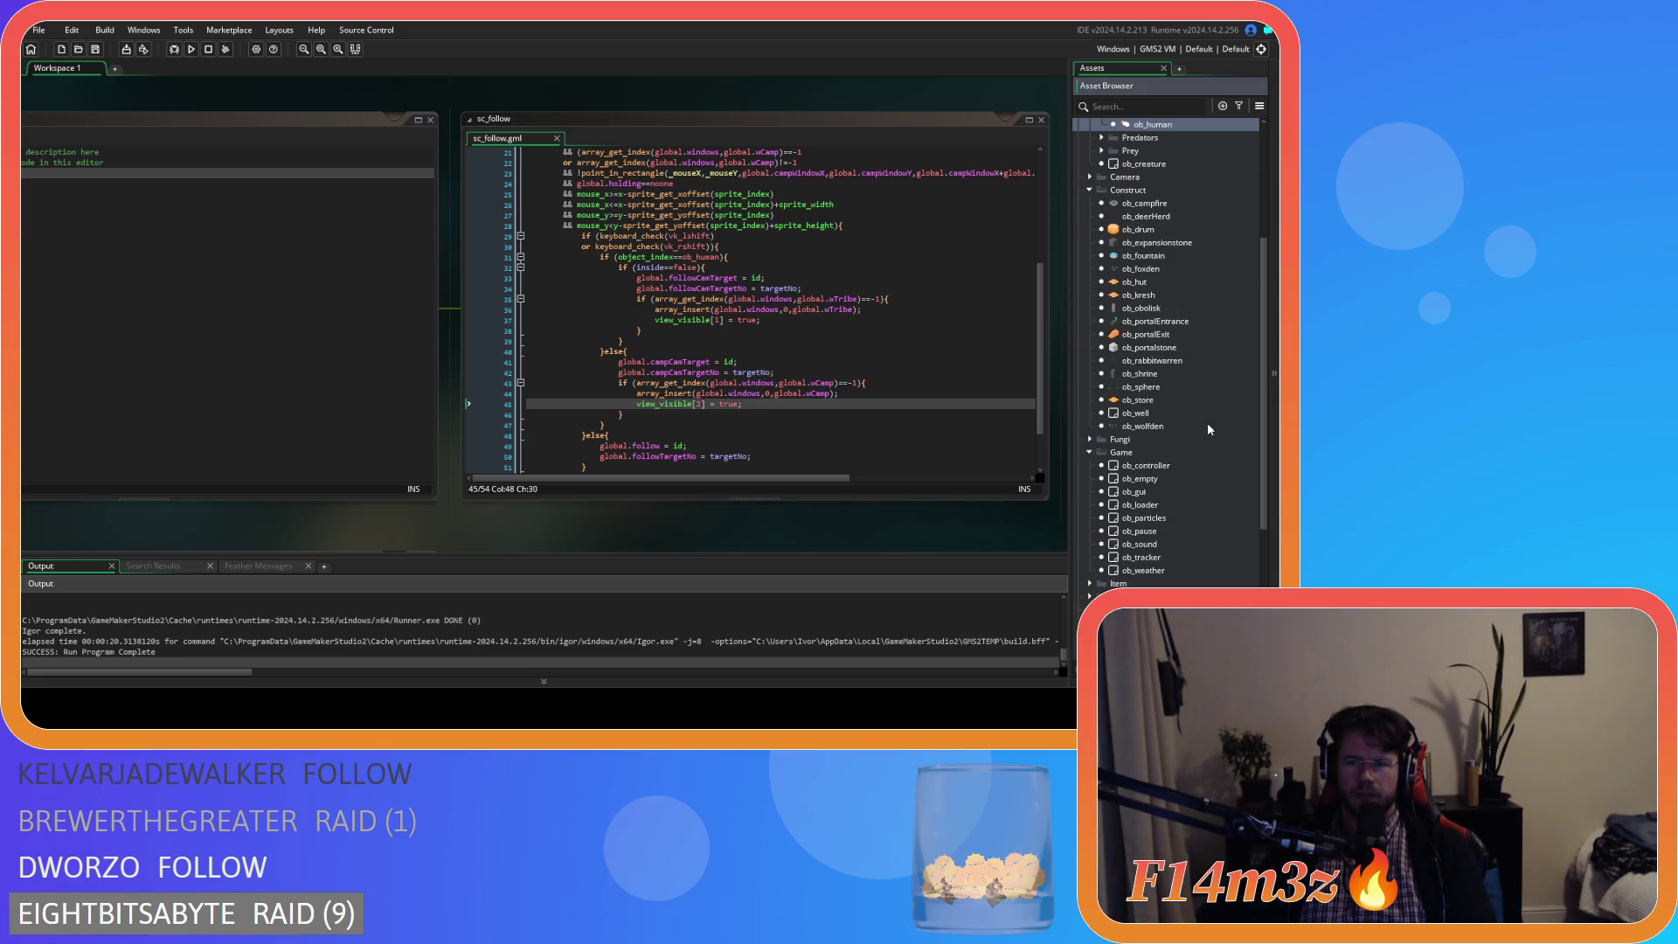
pyautogui.scroll(-5, 1146, 492)
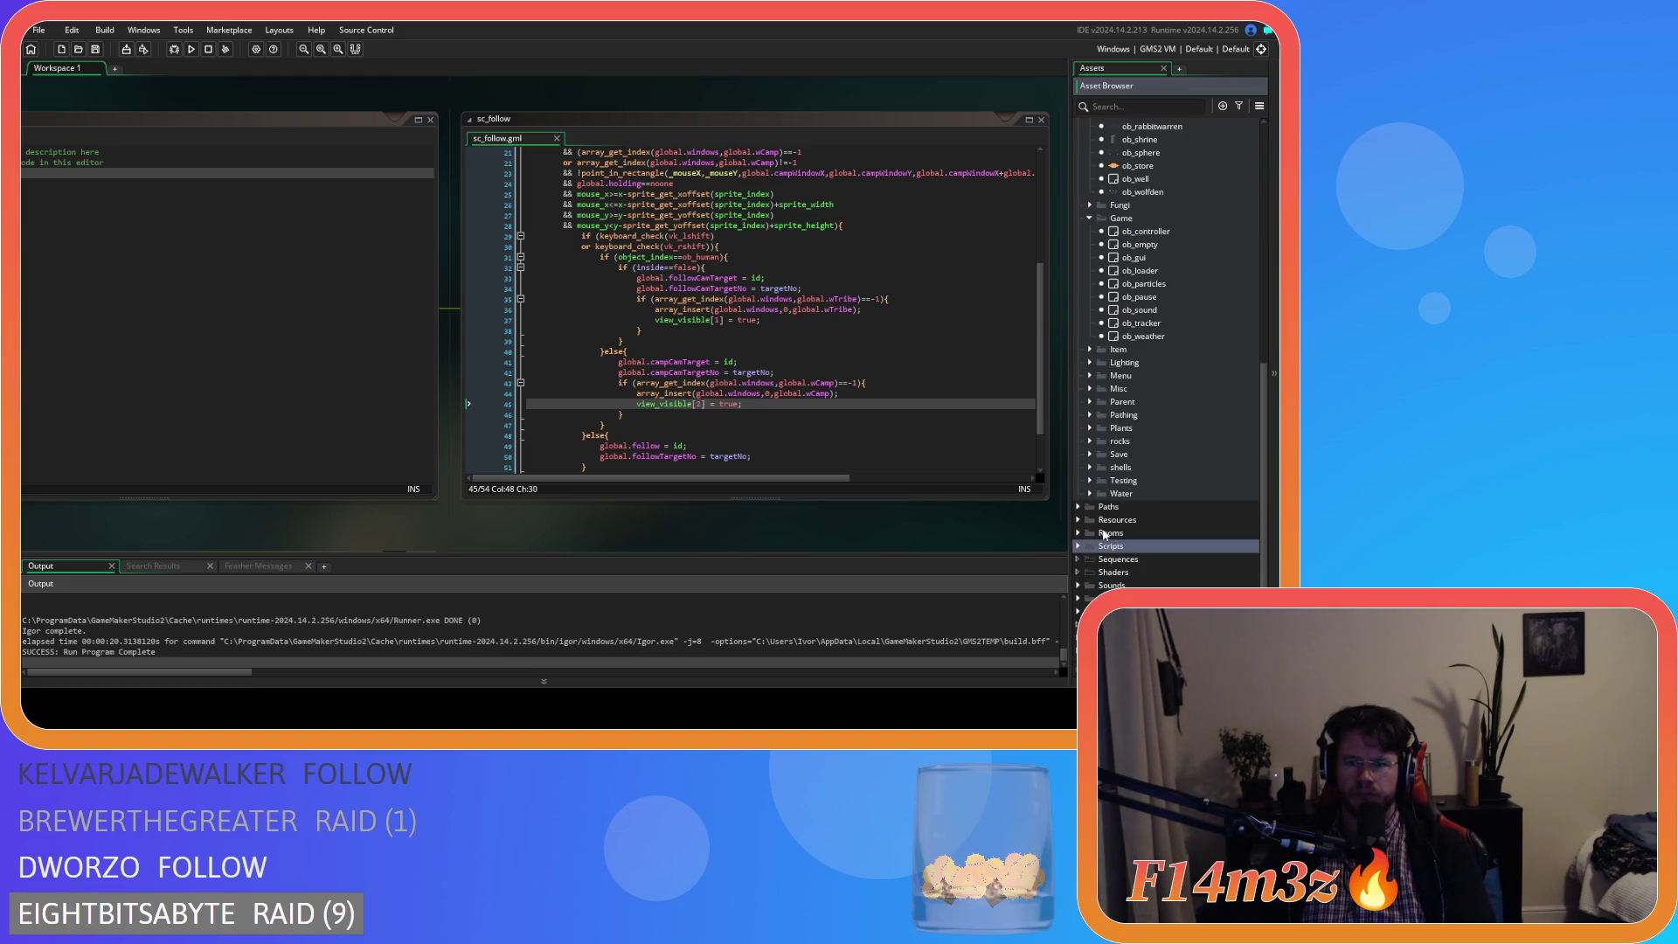
pyautogui.doubleClick(1085, 546)
pyautogui.scroll(-5, 1082, 490)
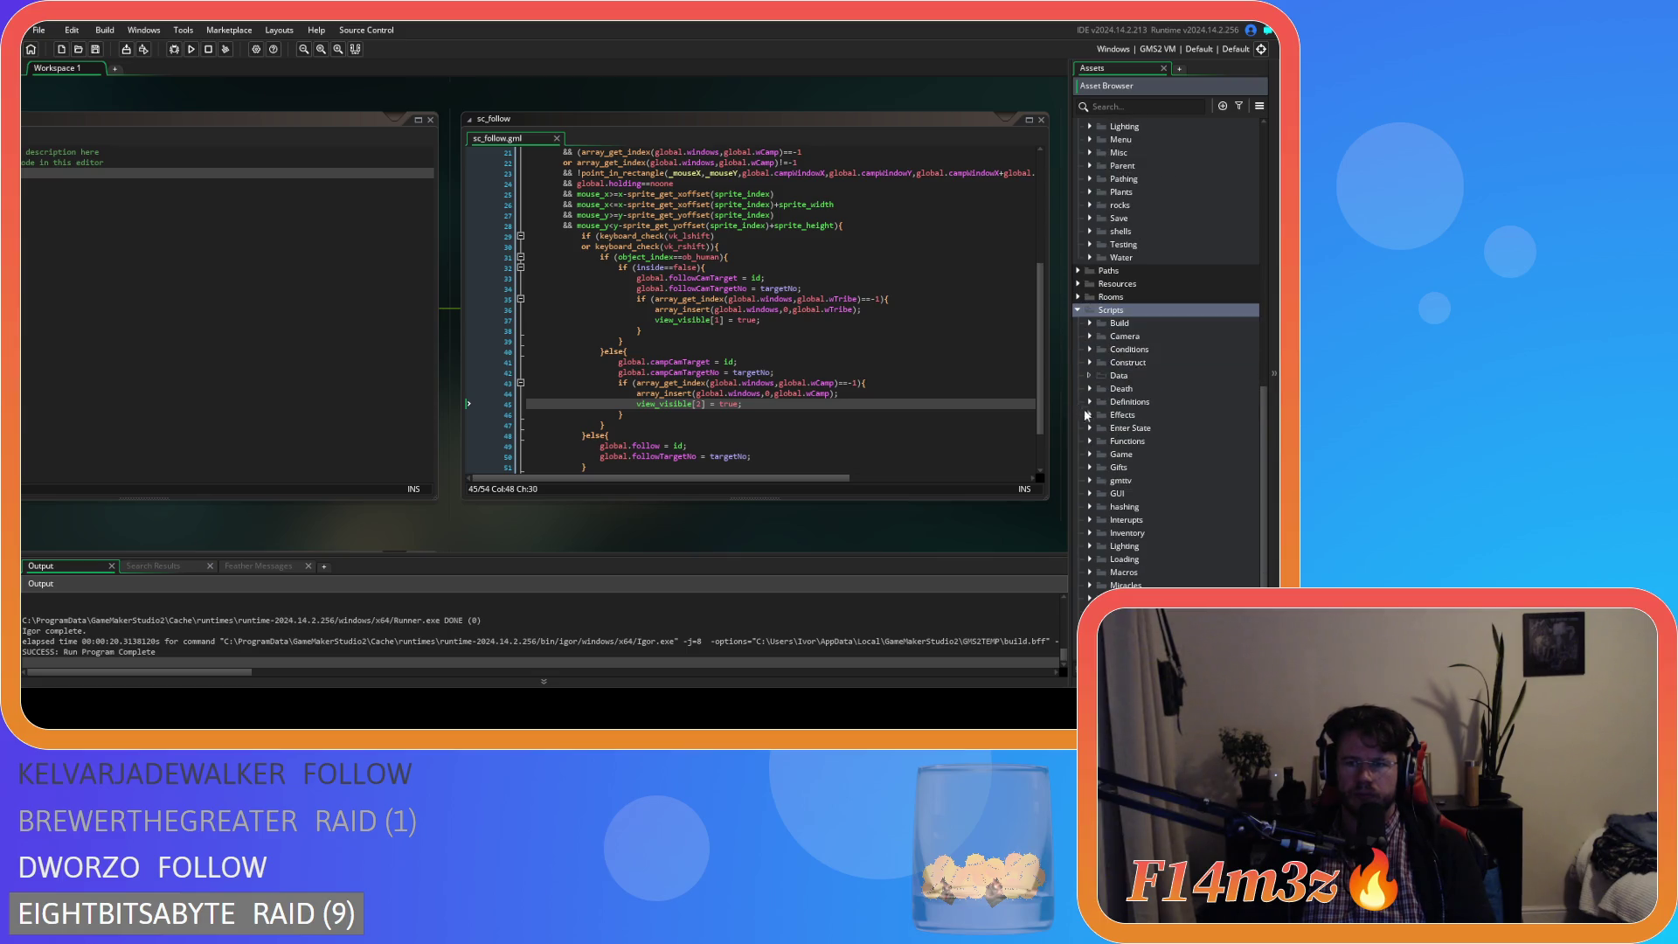
pyautogui.click(1089, 454)
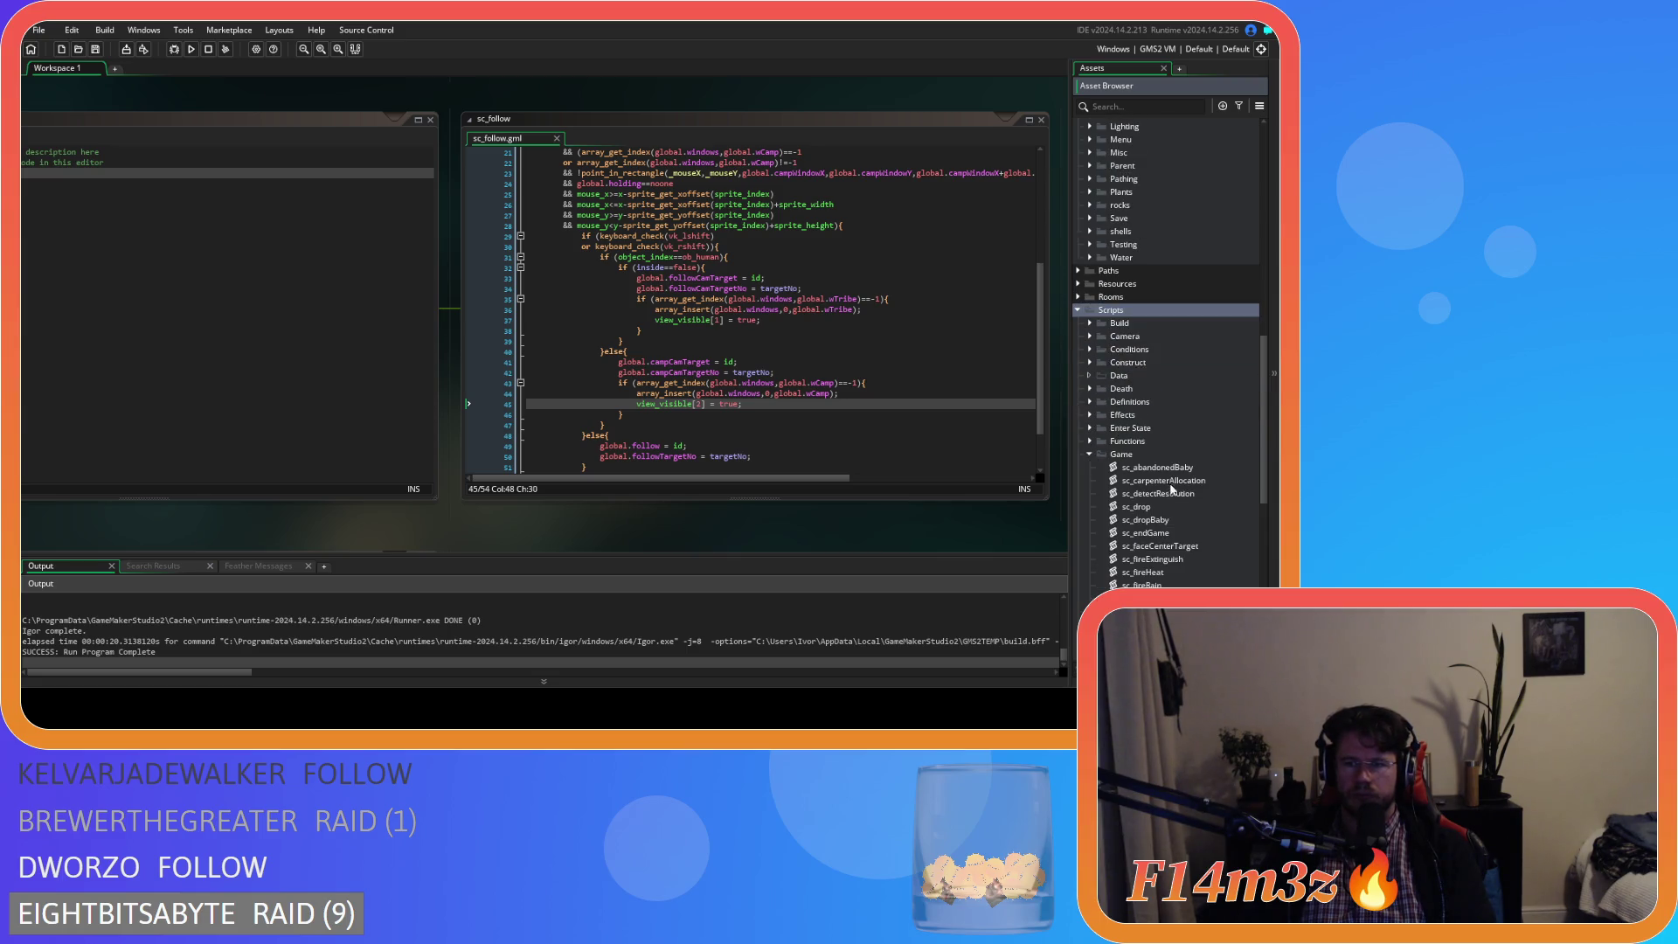
pyautogui.scroll(-4, 1185, 484)
pyautogui.click(1088, 270)
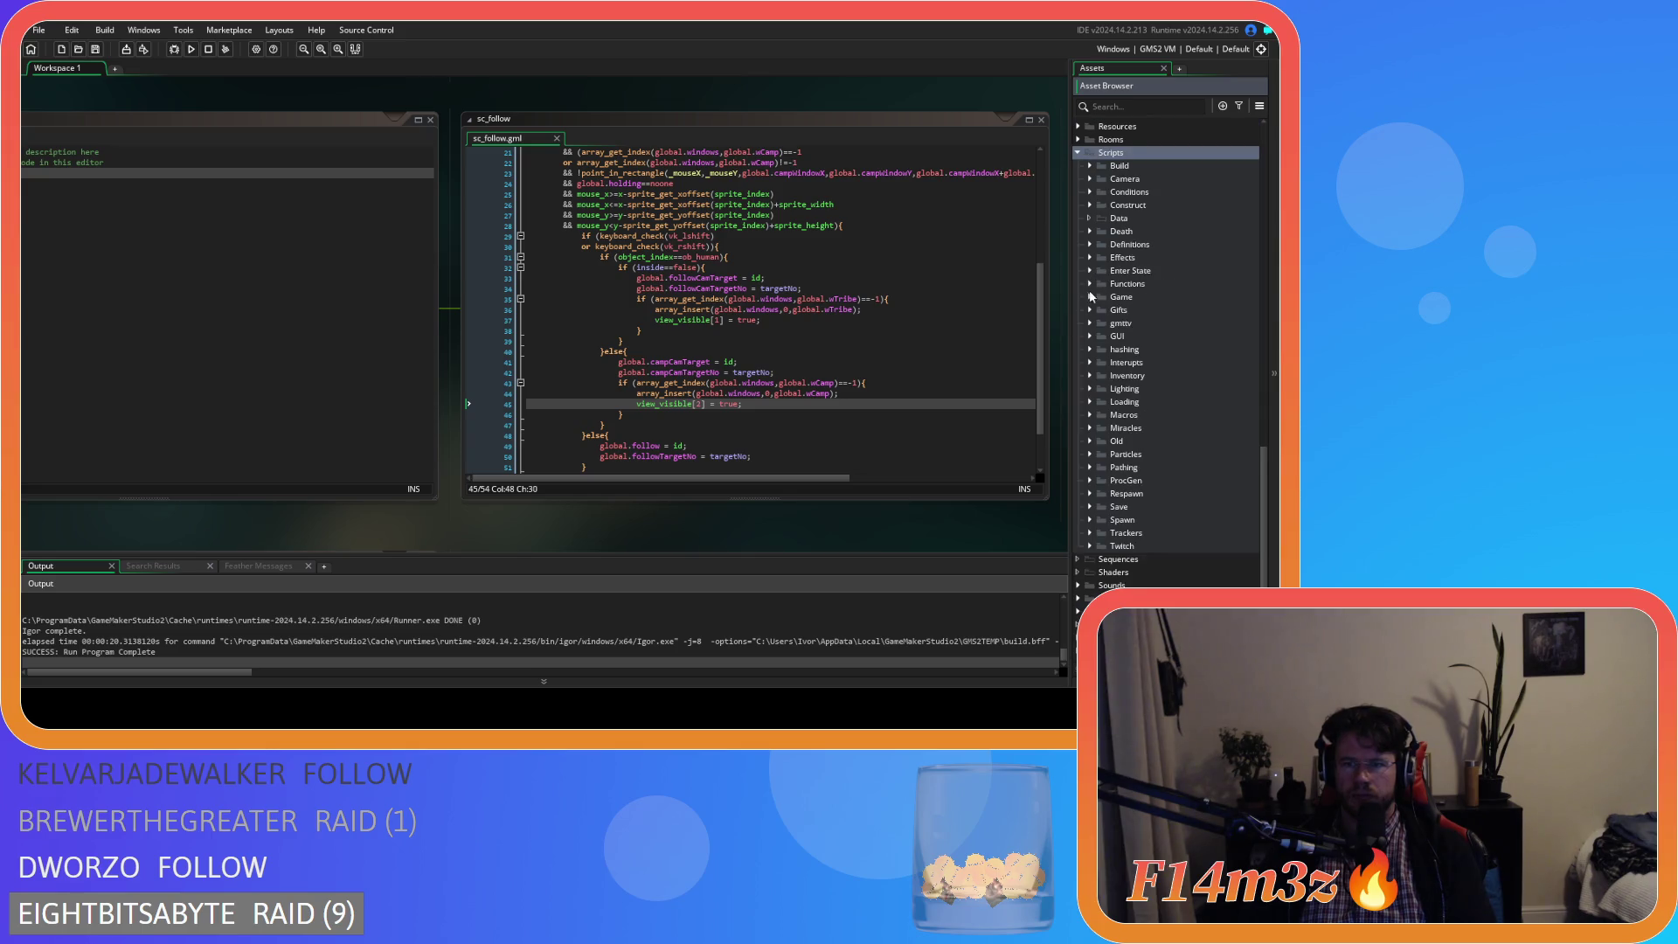
pyautogui.click(1090, 336)
pyautogui.click(1101, 259)
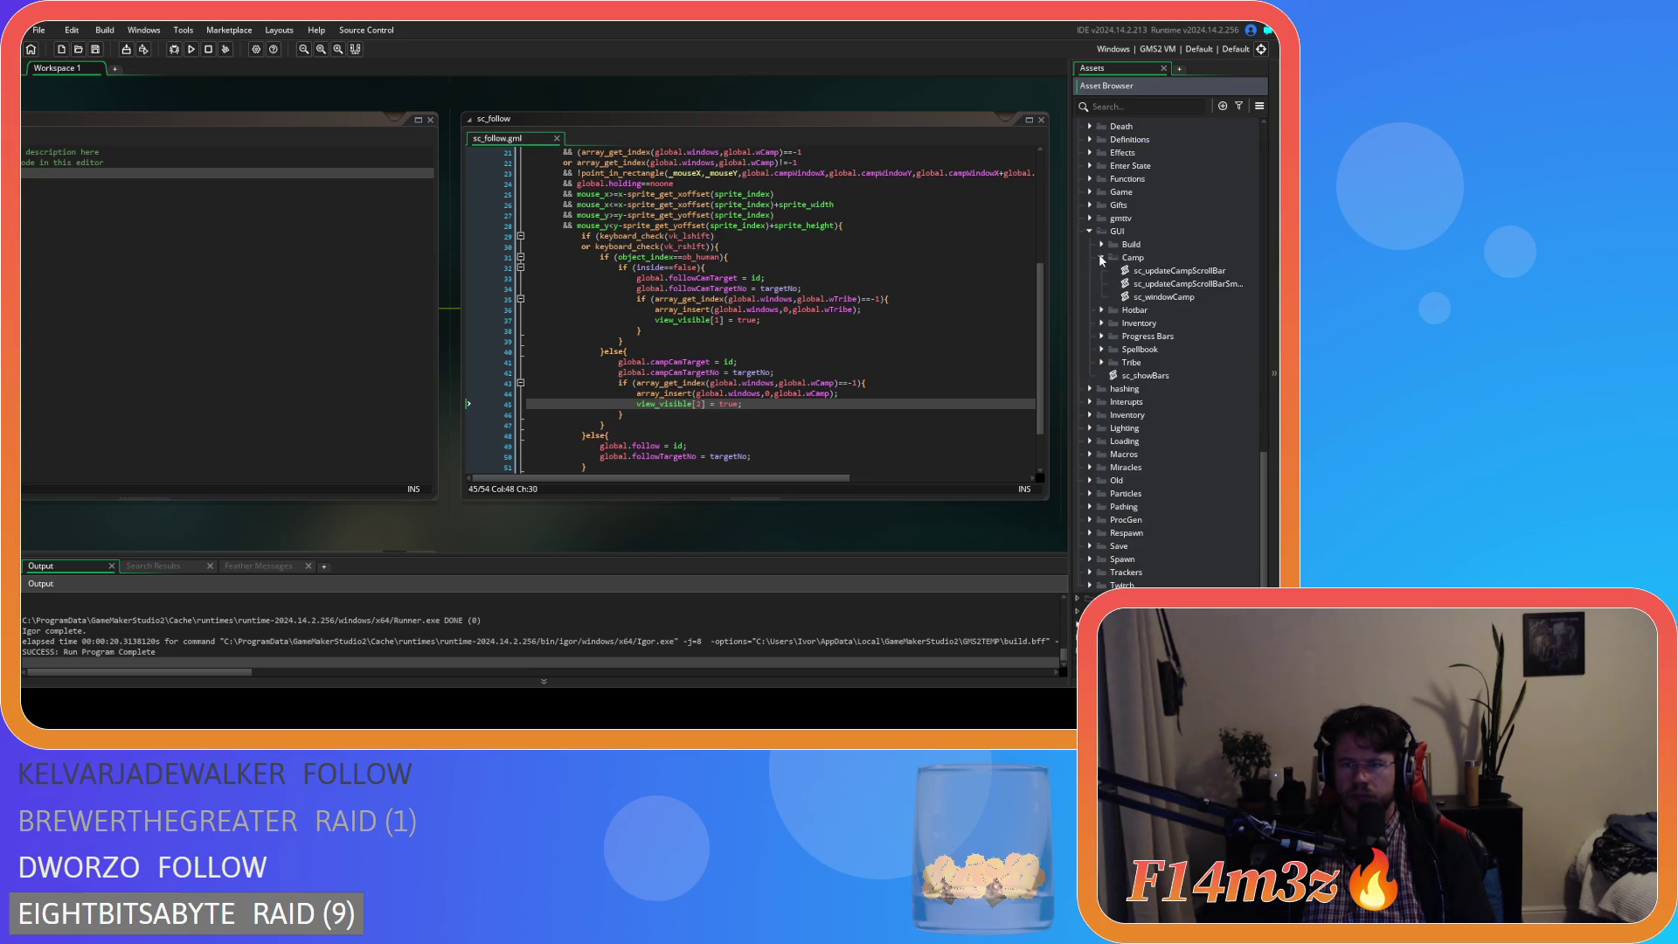
pyautogui.doubleClick(1198, 296)
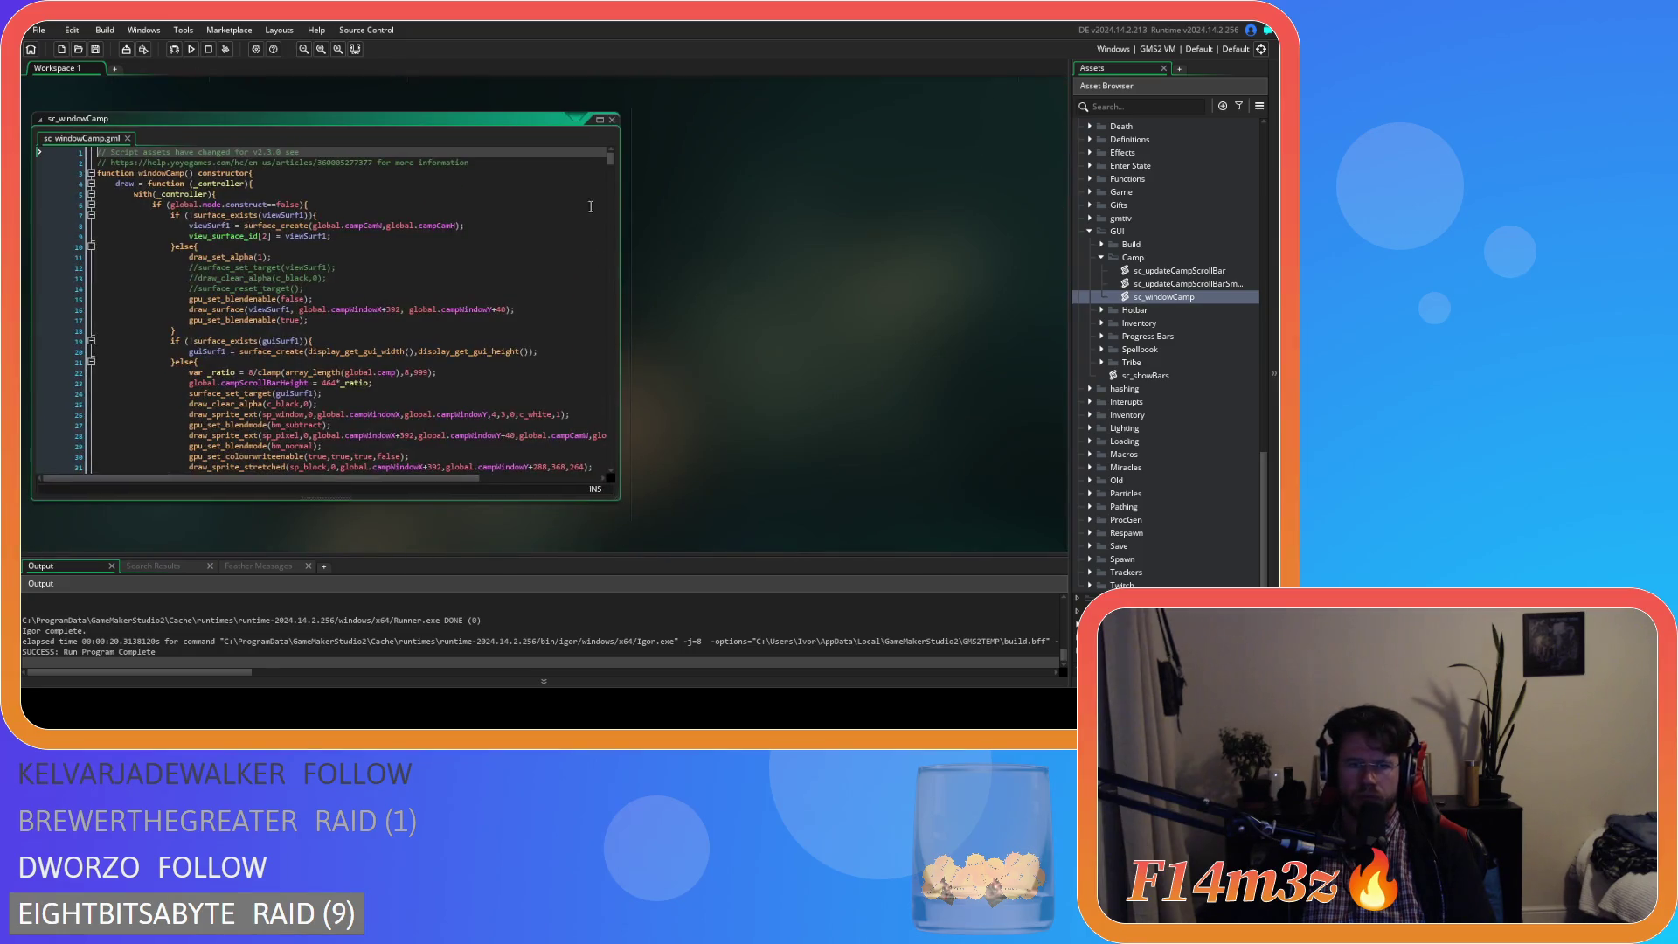
# - Copy sc_windowCamp's camera-positioning lines 477–483 starting at _follow, then return to sc_follow
pyautogui.moveTo(615, 167); pyautogui.dragTo(615, 208)
pyautogui.scroll(-10, 507, 330)
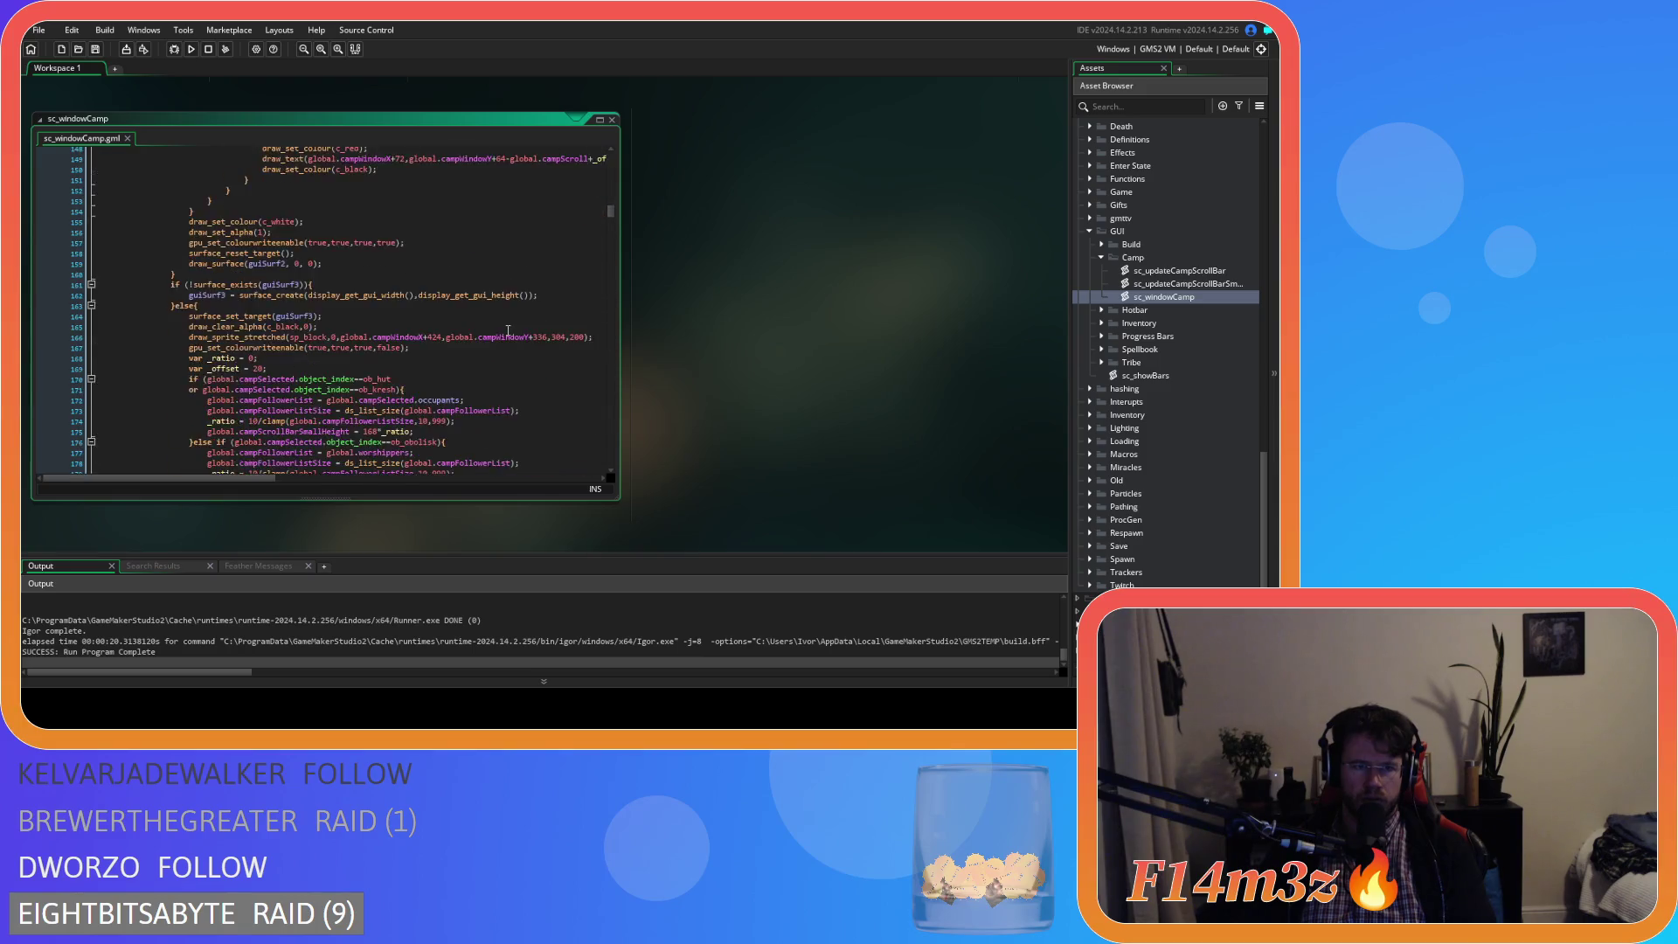
pyautogui.scroll(-10, 508, 330)
pyautogui.moveTo(615, 248); pyautogui.dragTo(615, 328)
pyautogui.scroll(-1, 437, 367)
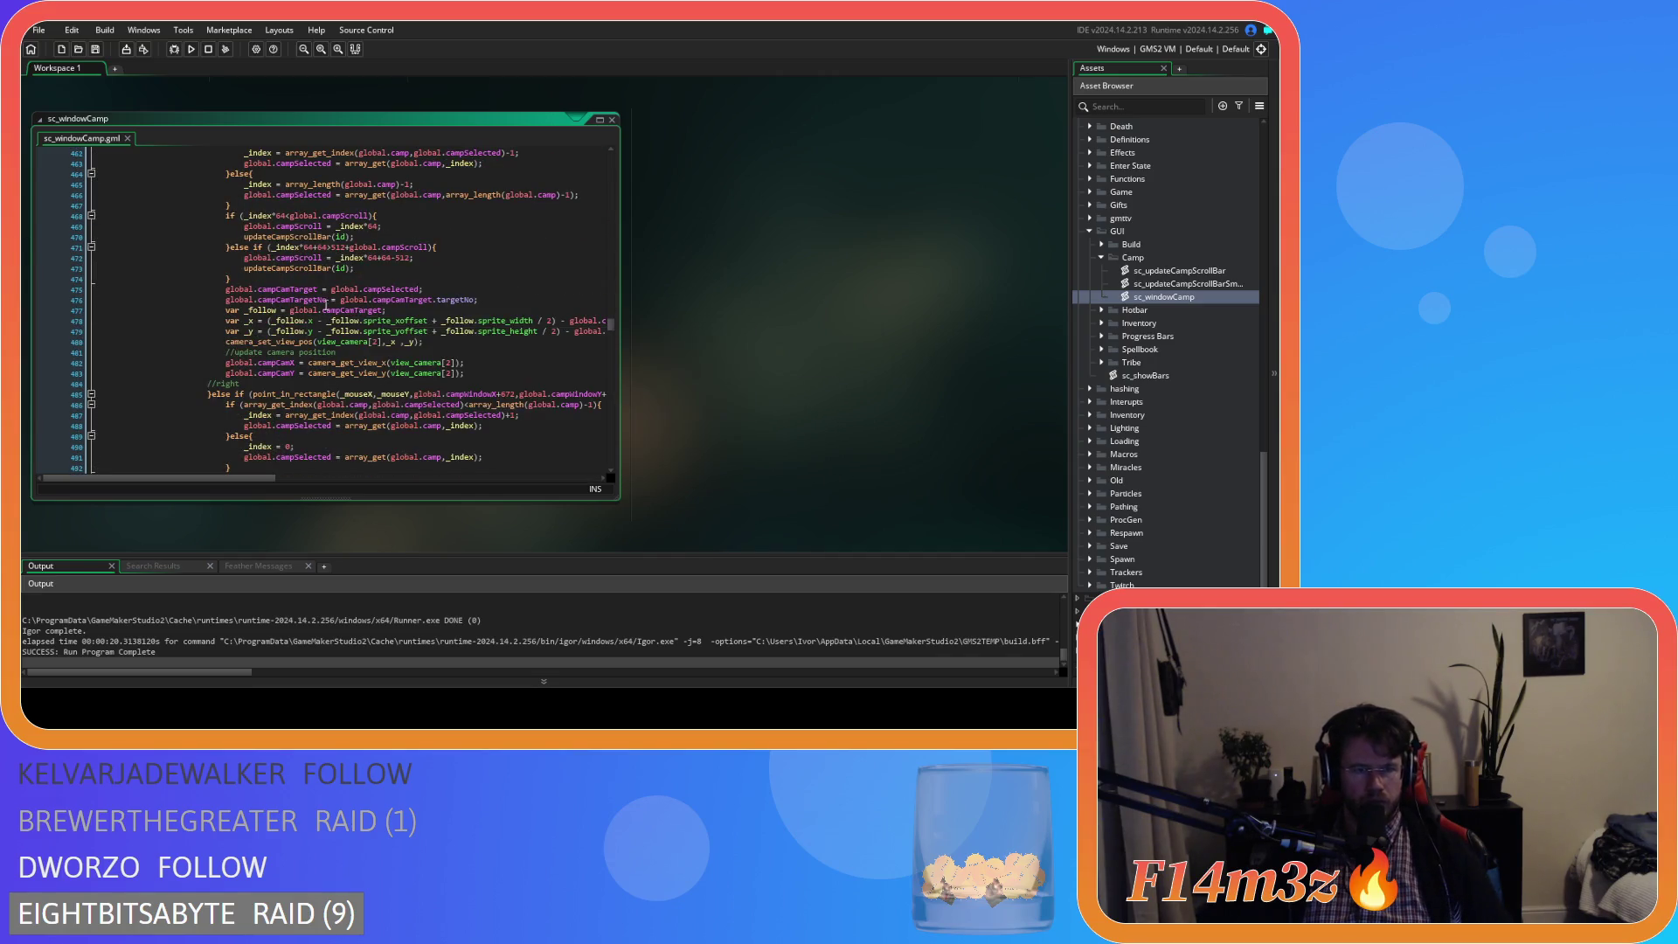
pyautogui.moveTo(246, 310)
pyautogui.mouseDown()
pyautogui.moveTo(230, 320)
pyautogui.moveTo(383, 343)
pyautogui.moveTo(389, 373)
pyautogui.mouseUp()
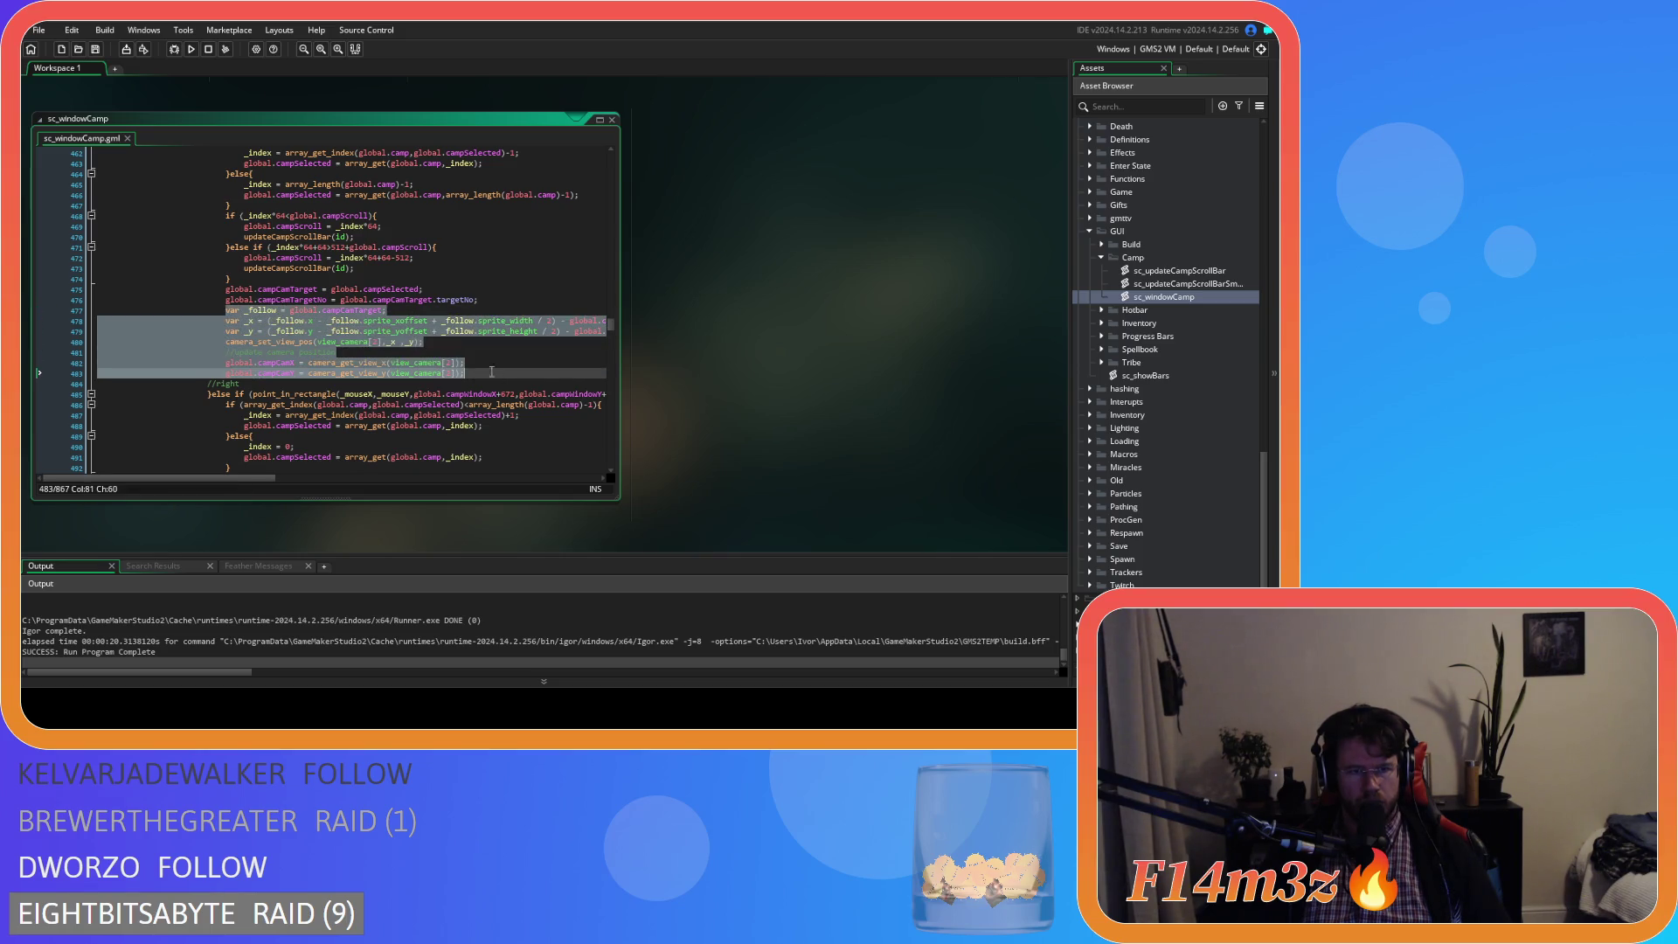
pyautogui.rightClick(391, 363)
pyautogui.click(418, 388)
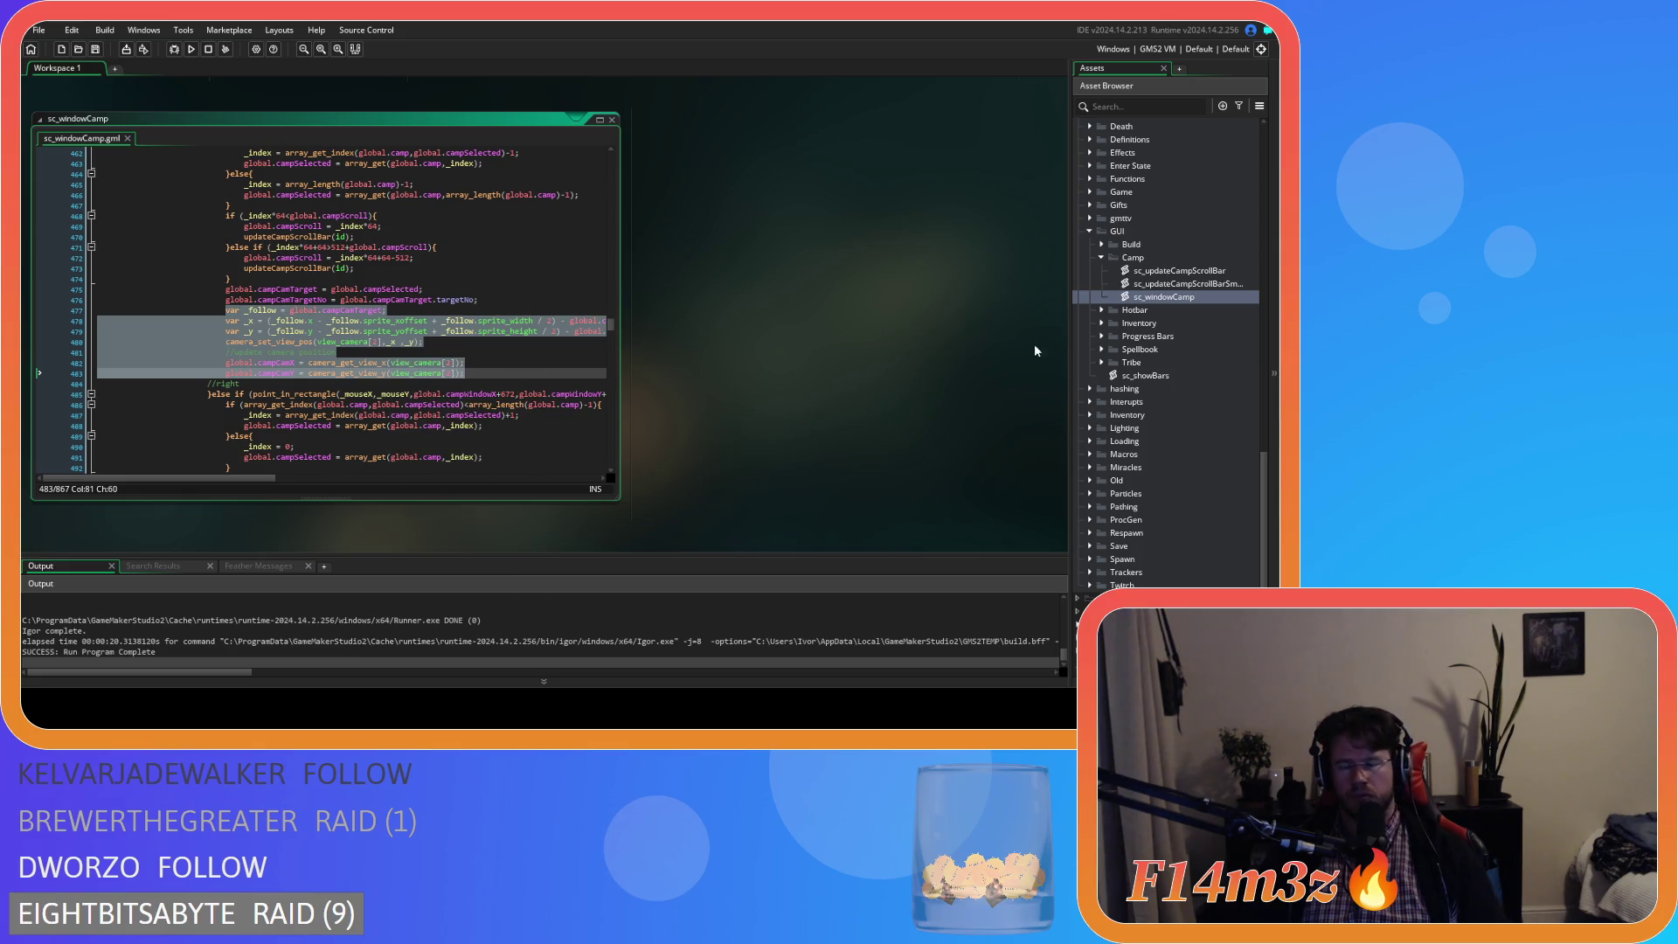
pyautogui.scroll(5, 1031, 350)
pyautogui.press('F12')
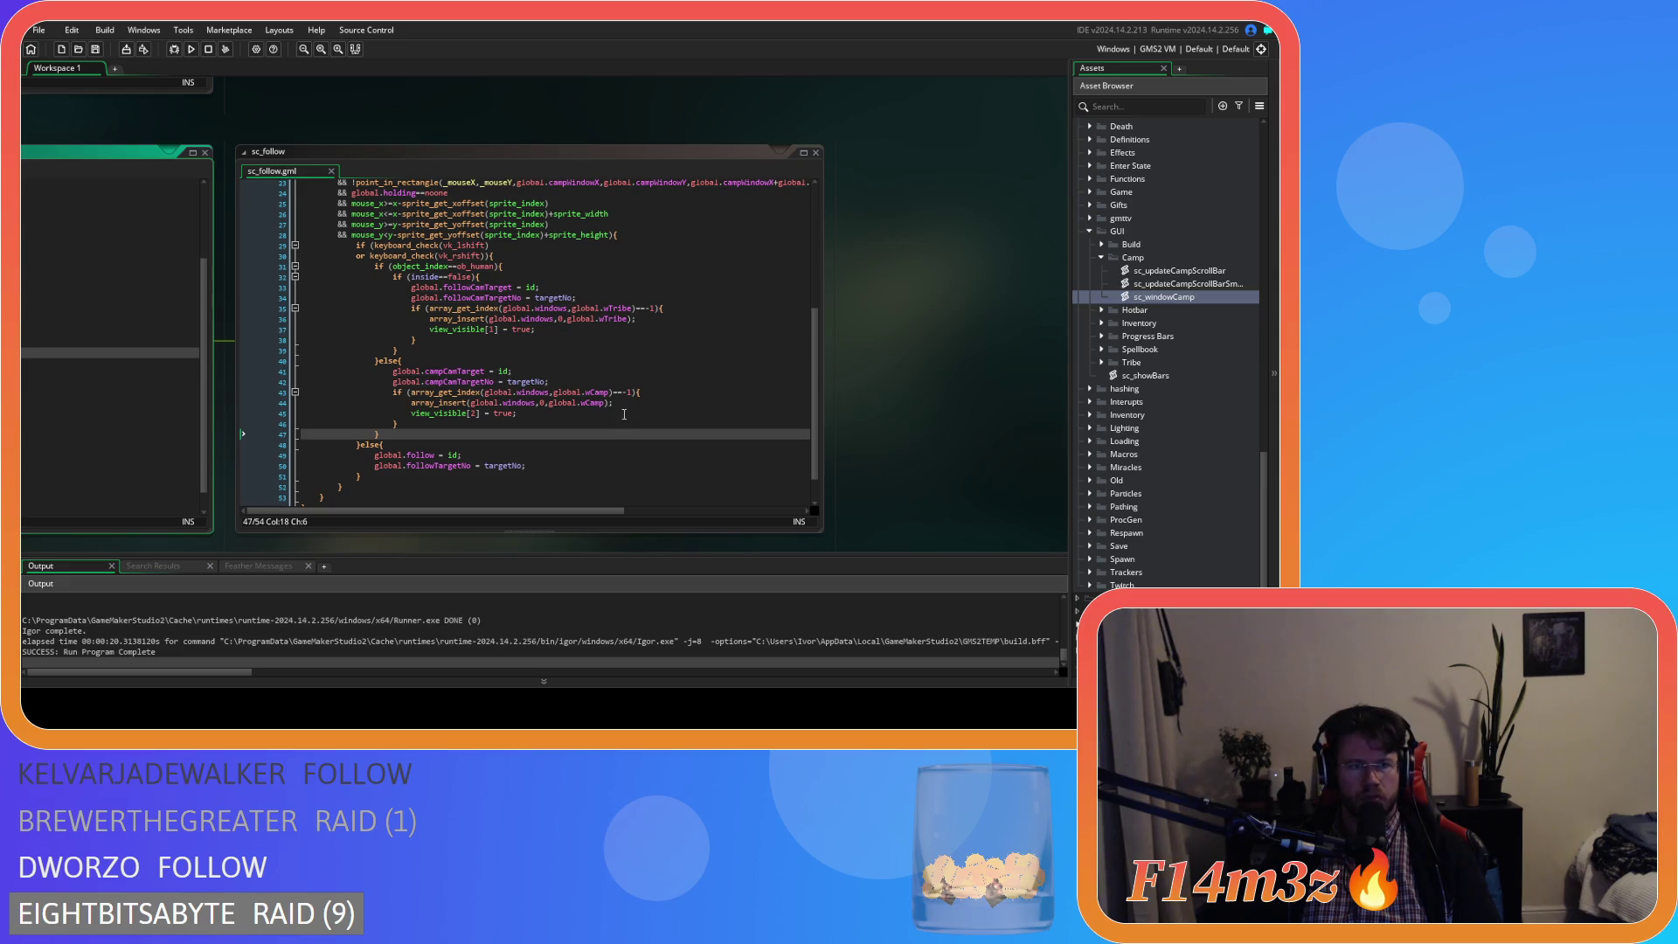
# - Paste the camera lines after line 42, un-indent them, and save sc_follow
pyautogui.click(679, 431)
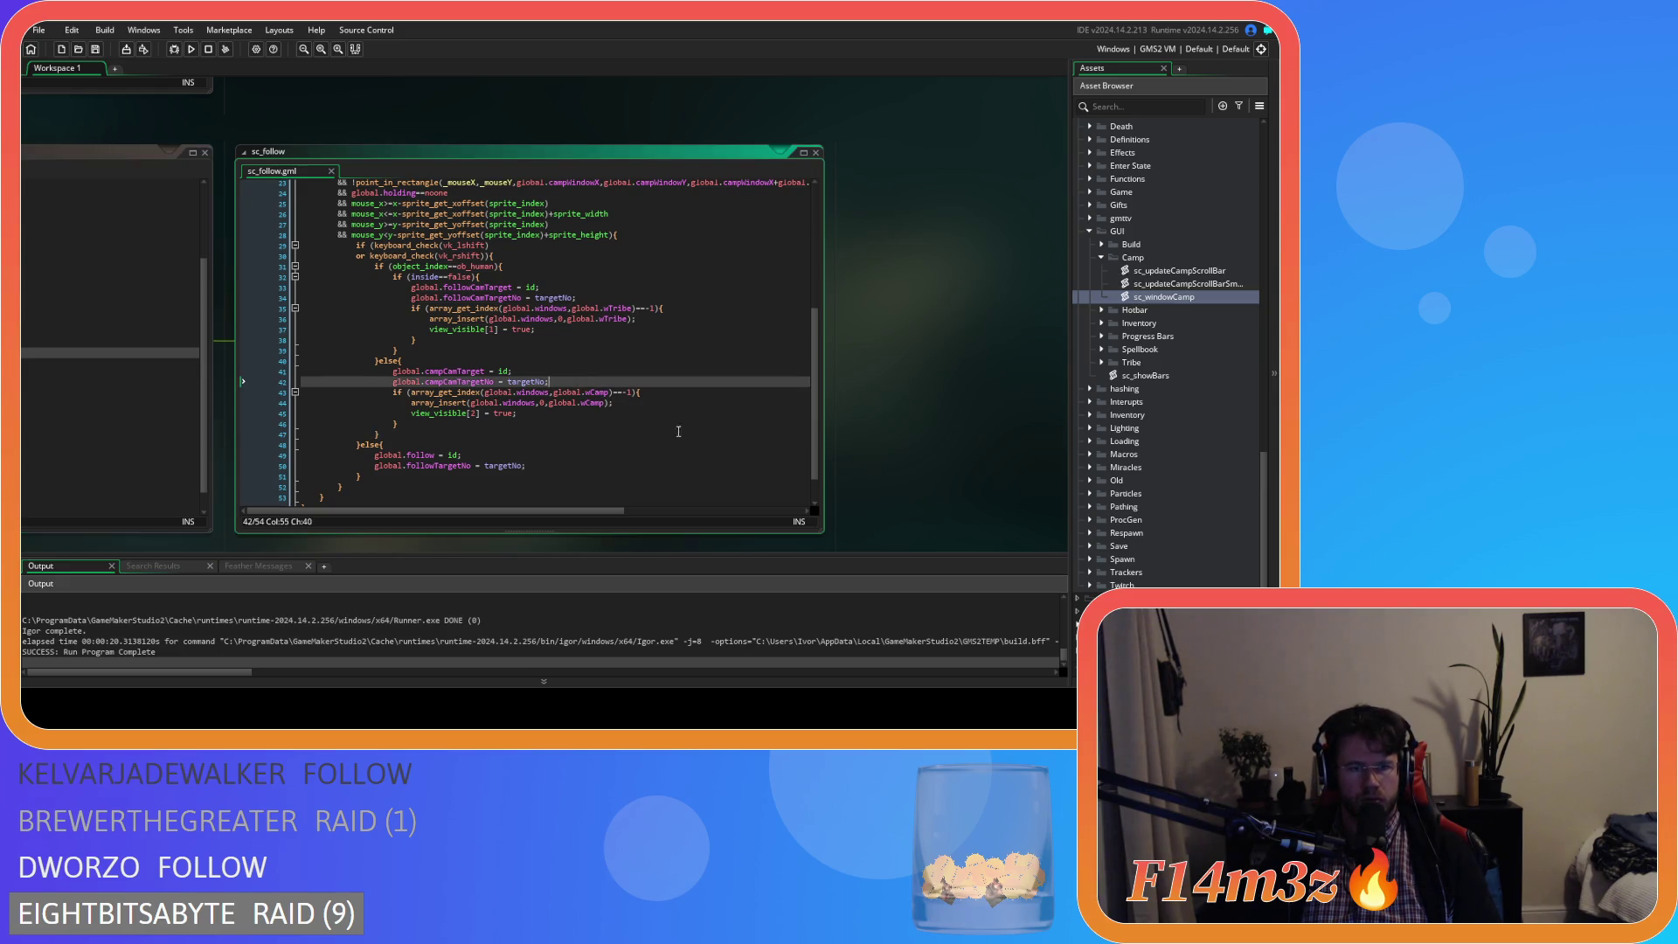
pyautogui.hotkey('ctrl', 'v')
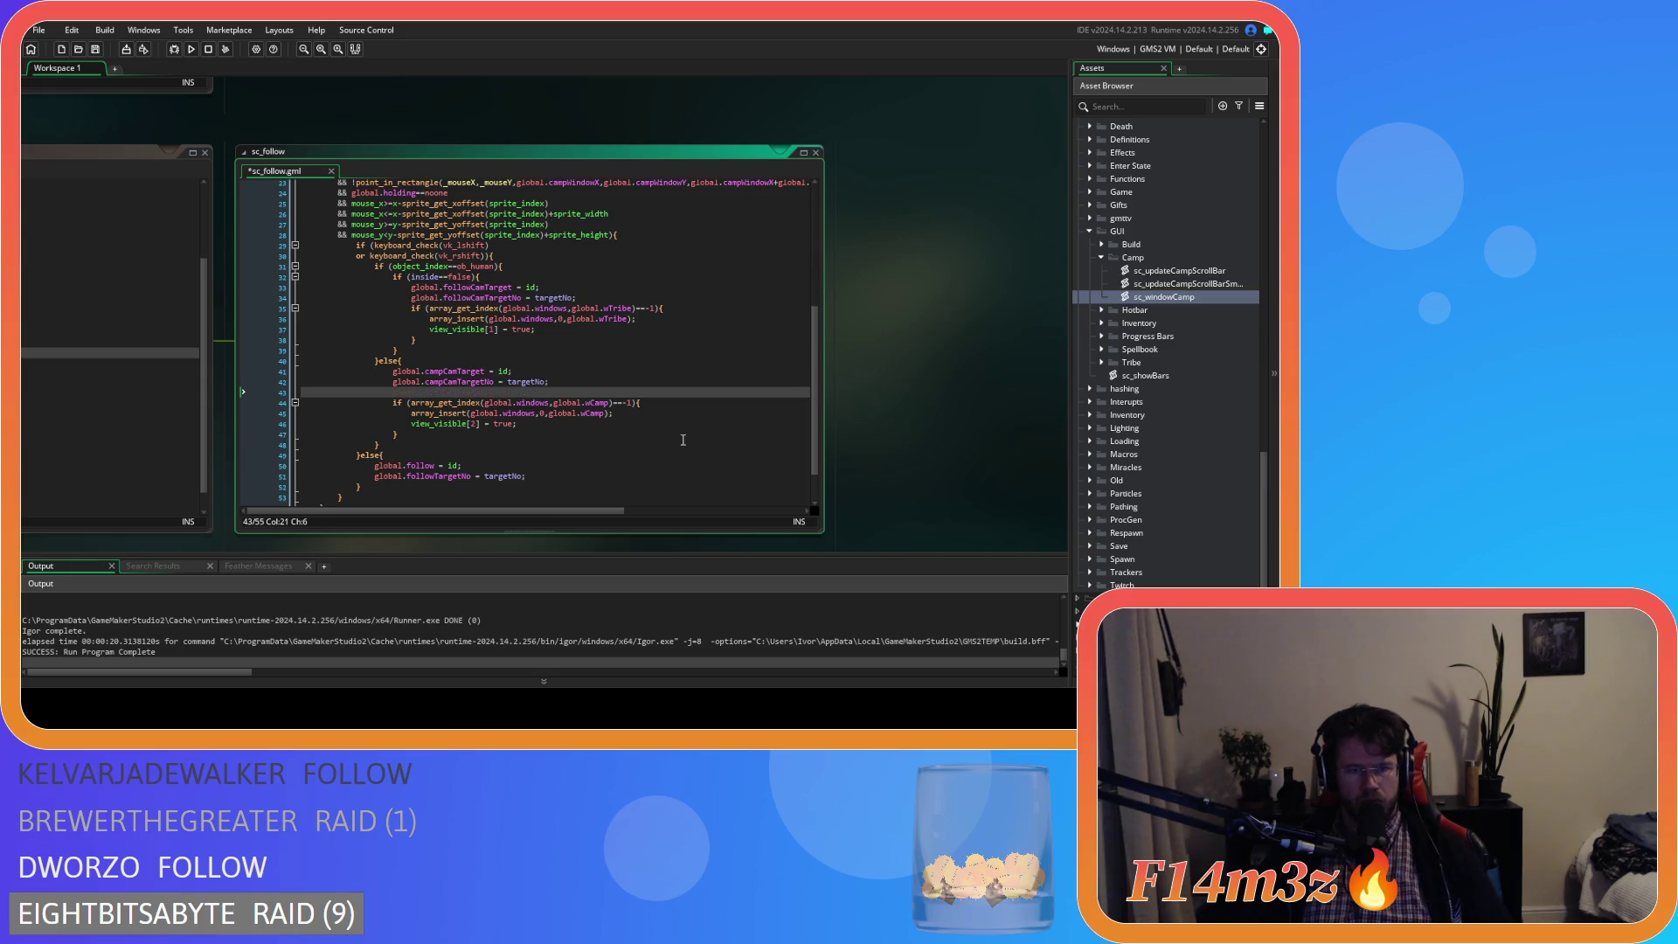
pyautogui.moveTo(687, 454); pyautogui.dragTo(308, 400)
pyautogui.hotkey('shift', 'Tab')
pyautogui.hotkey('shift', 'Tab')
pyautogui.click(544, 412)
pyautogui.hotkey('ctrl', 's')
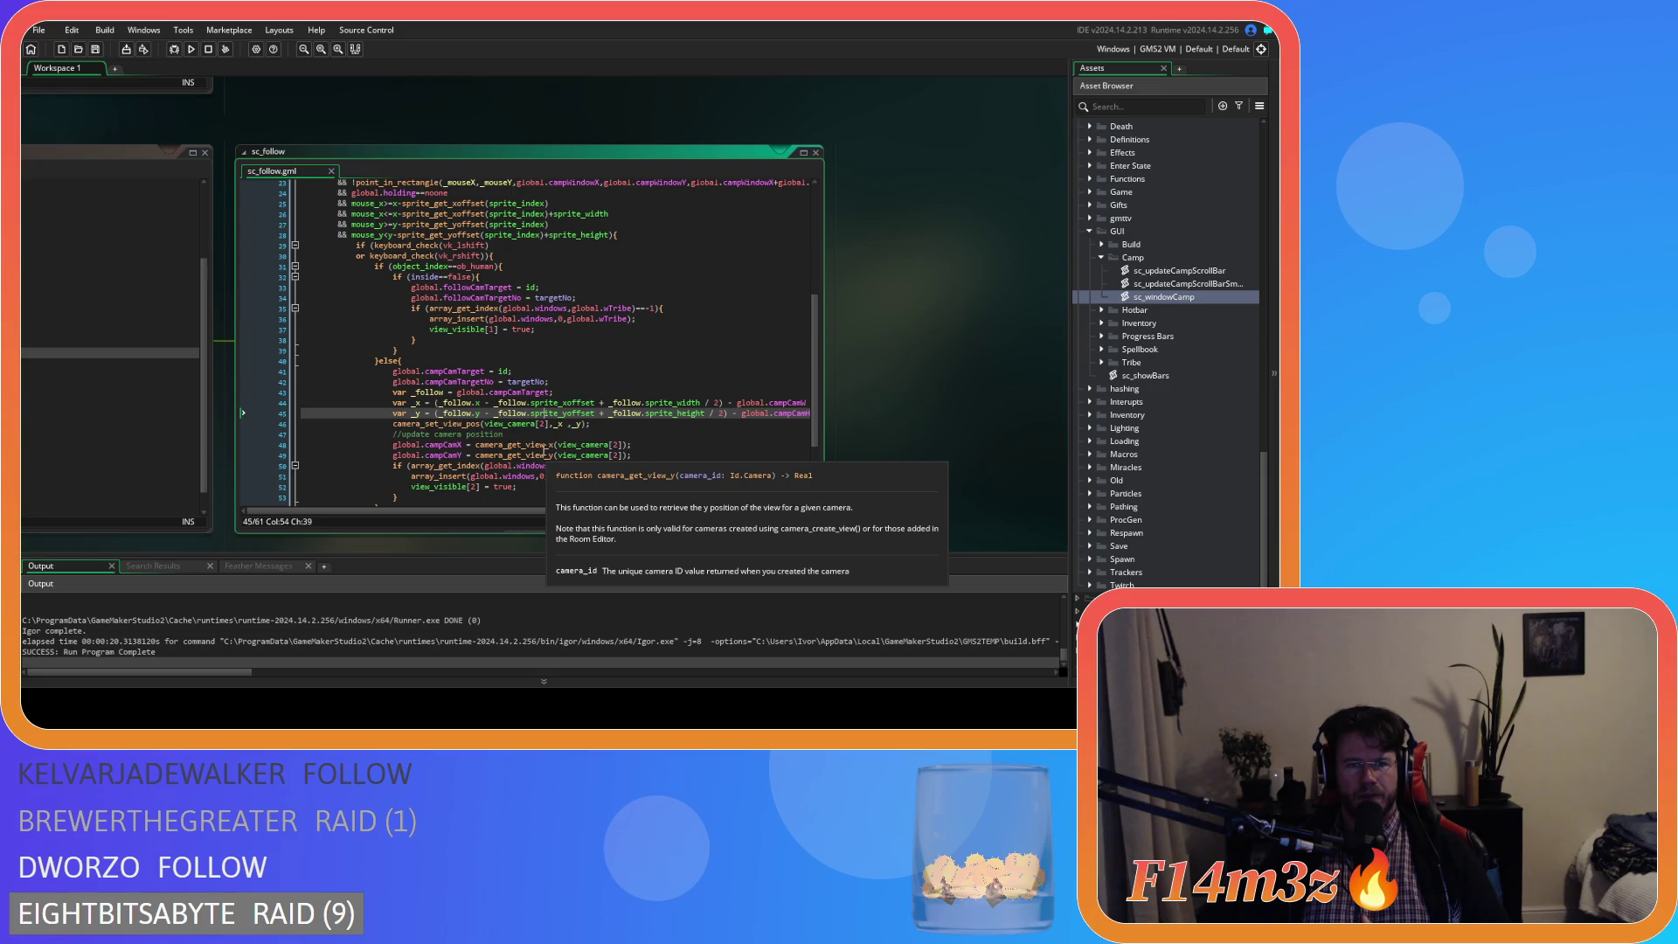
# - Duplicate line 41 as a global.campSelected assignment and build and run the game
pyautogui.click(474, 370)
pyautogui.hotkey('ctrl', 'd')
pyautogui.doubleClick(473, 369)
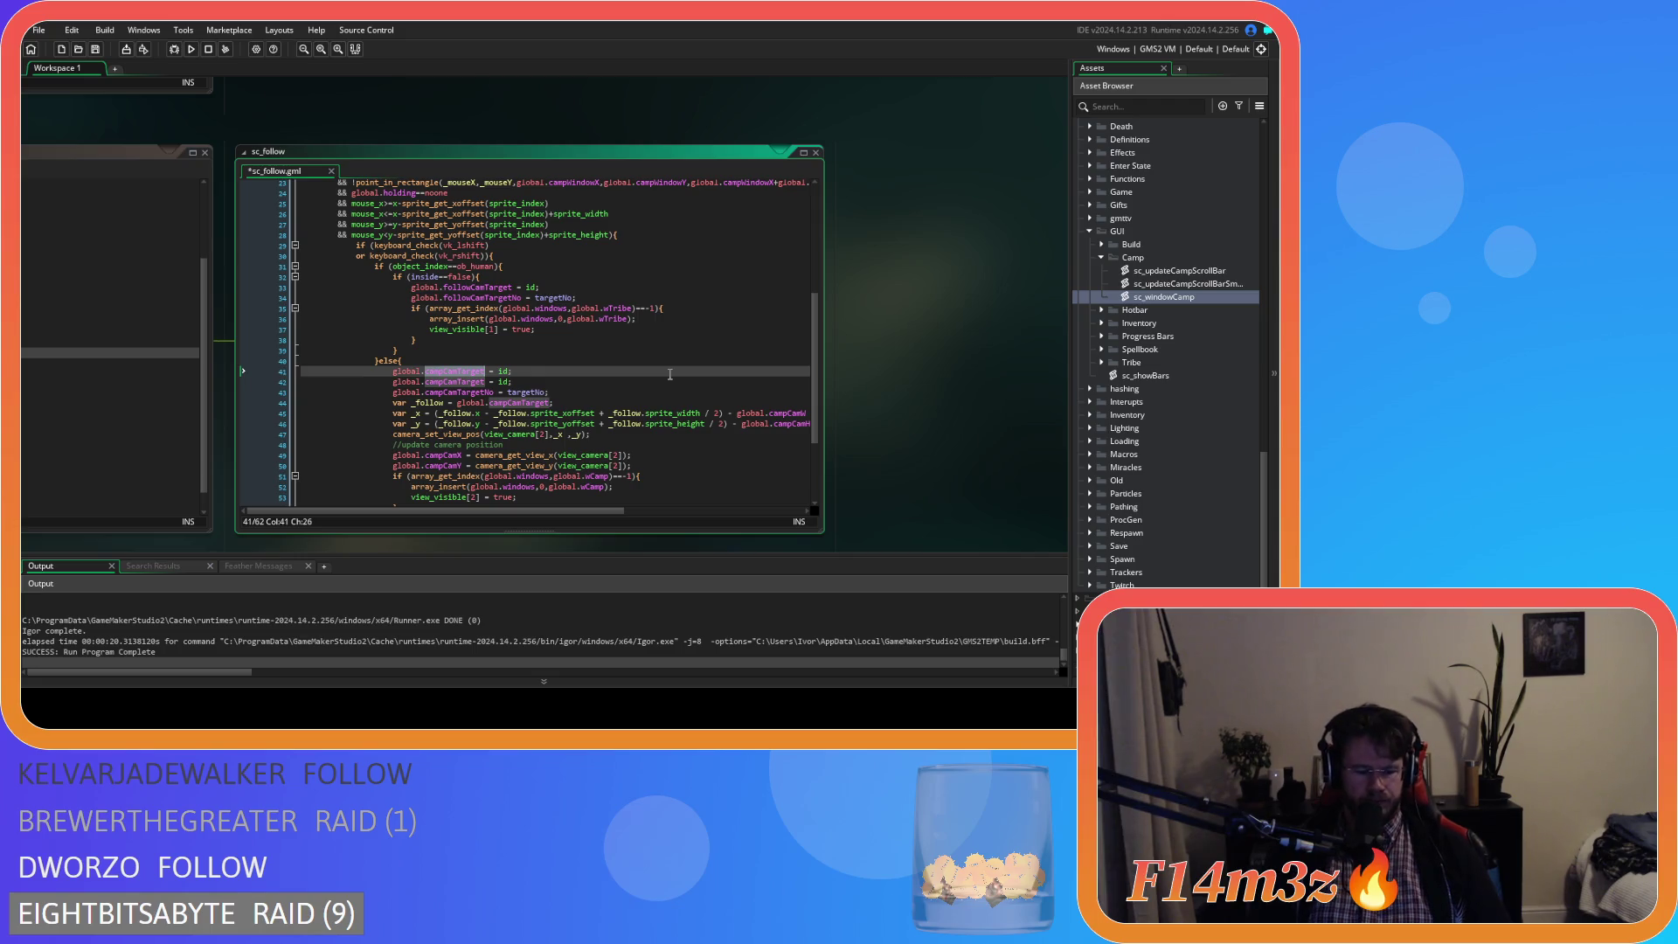
pyautogui.write('campSel')
pyautogui.press('Return')
pyautogui.click(546, 368)
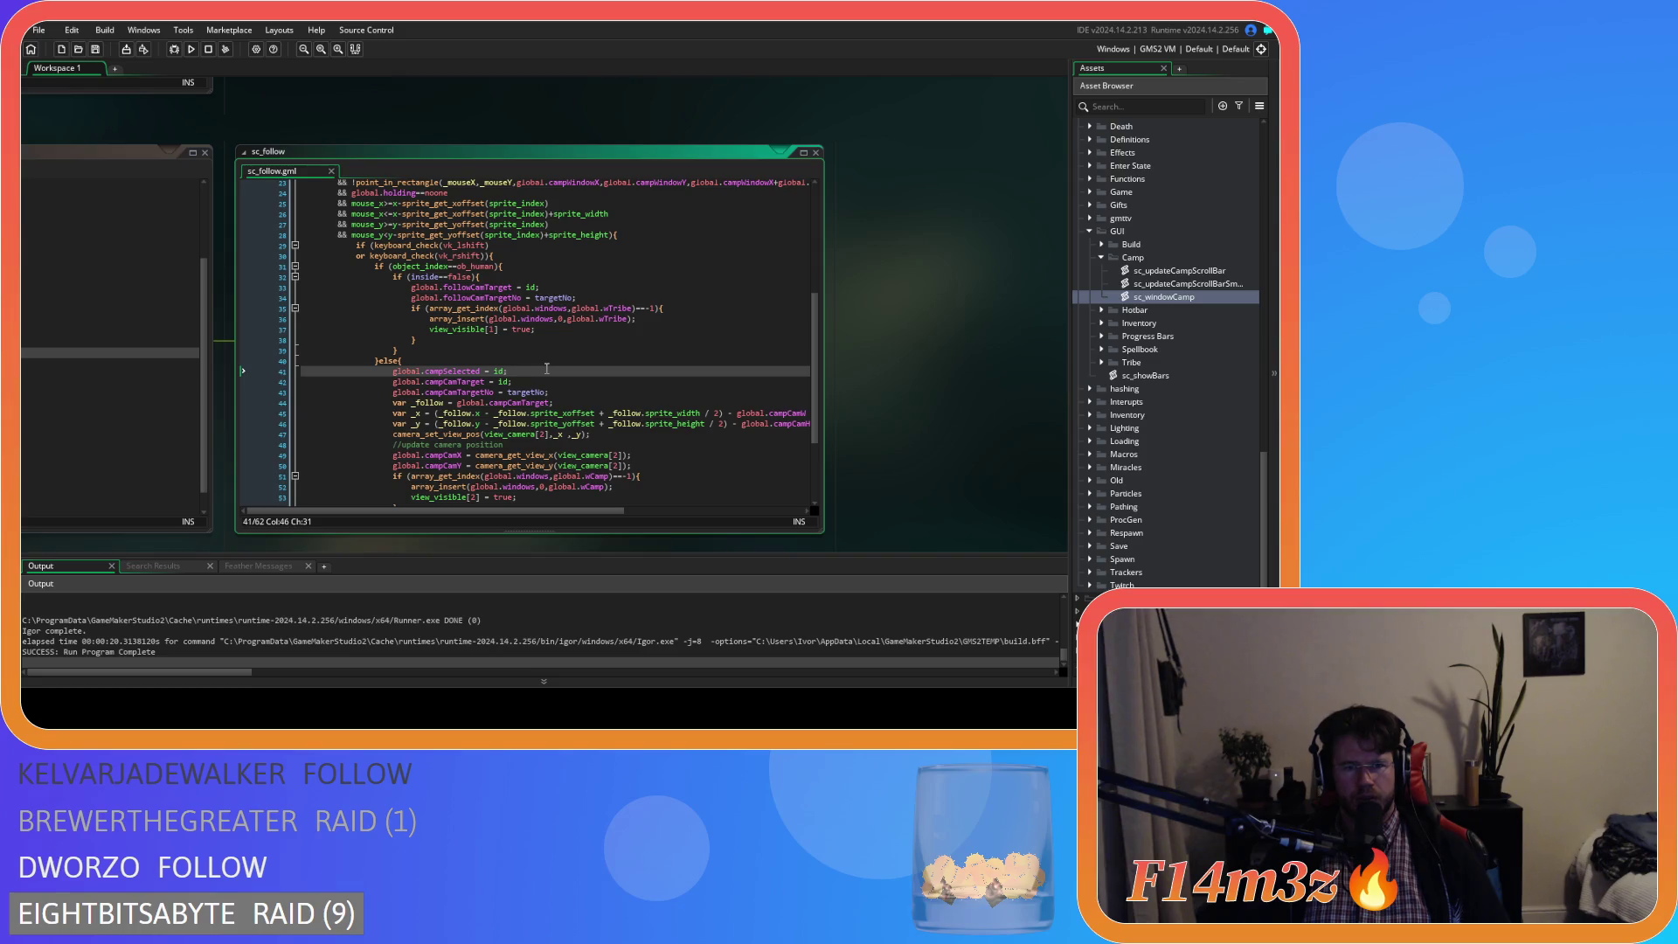
pyautogui.click(586, 380)
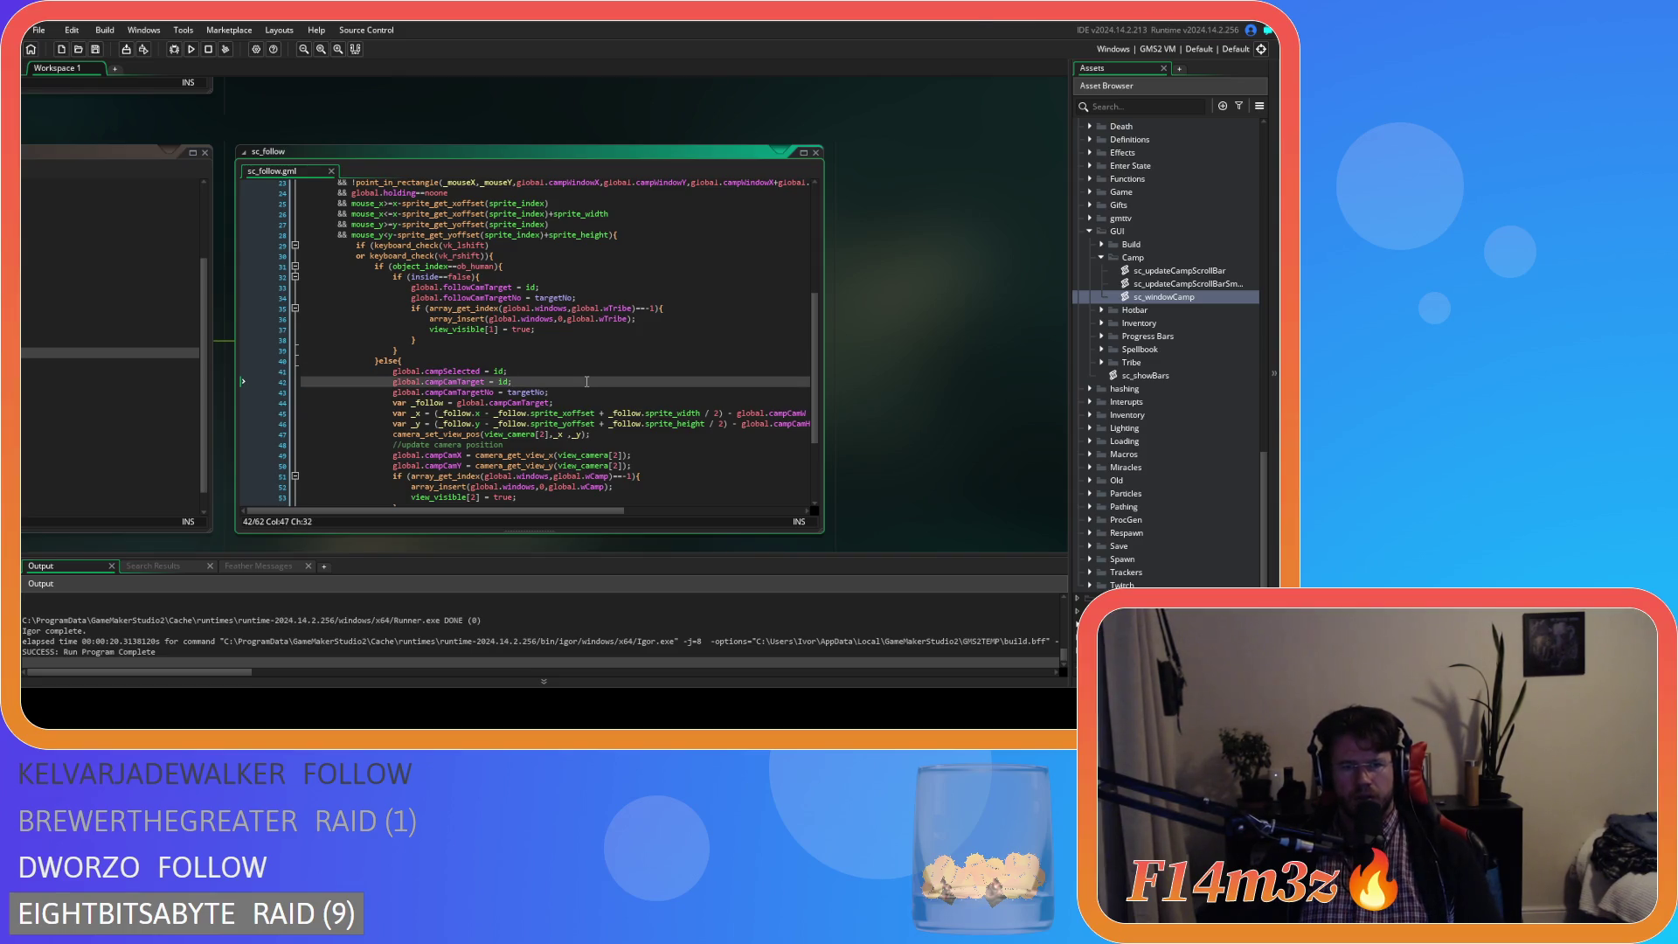
pyautogui.press('F5')
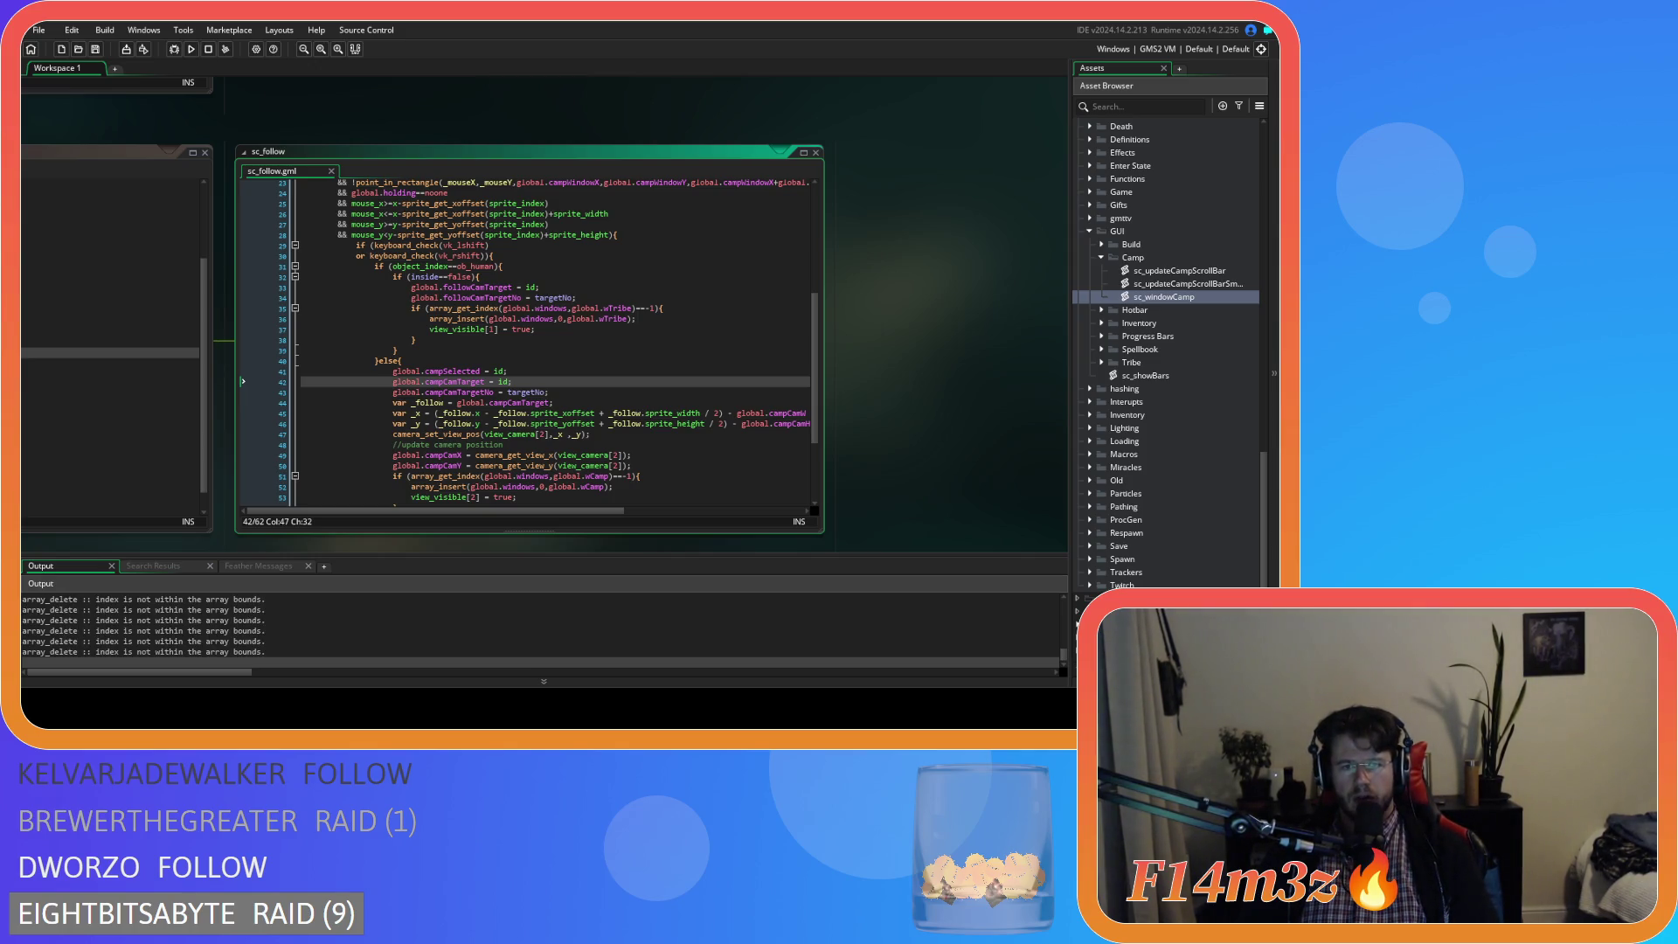
pyautogui.hotkey('alt', 'Tab')
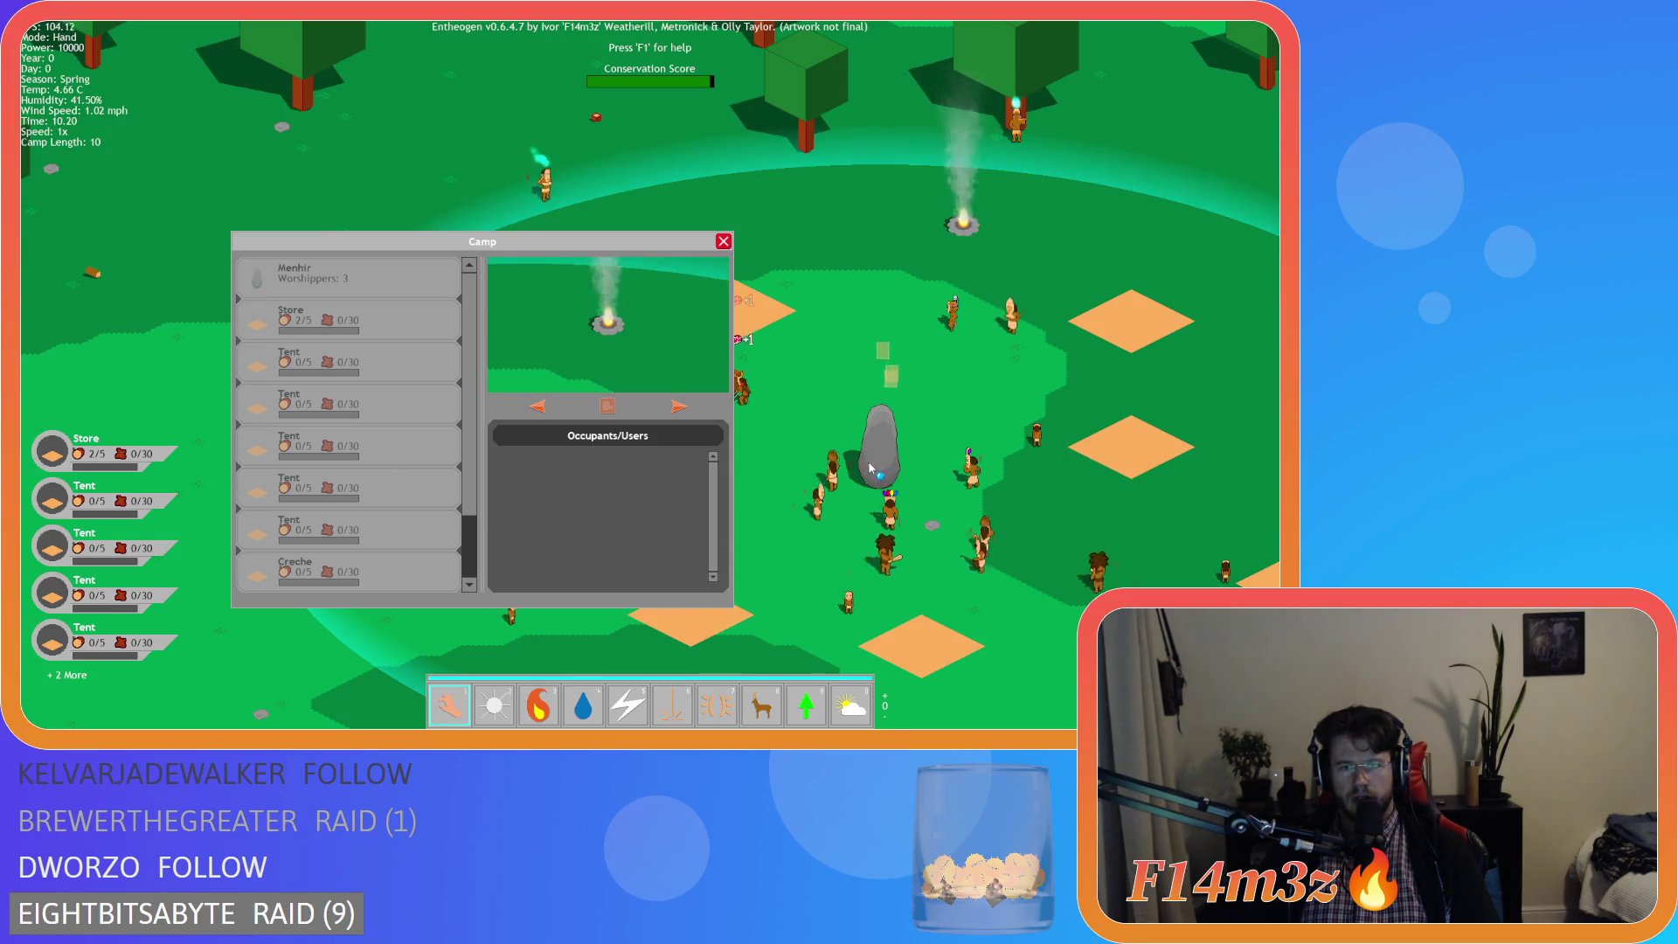
pyautogui.press('a')
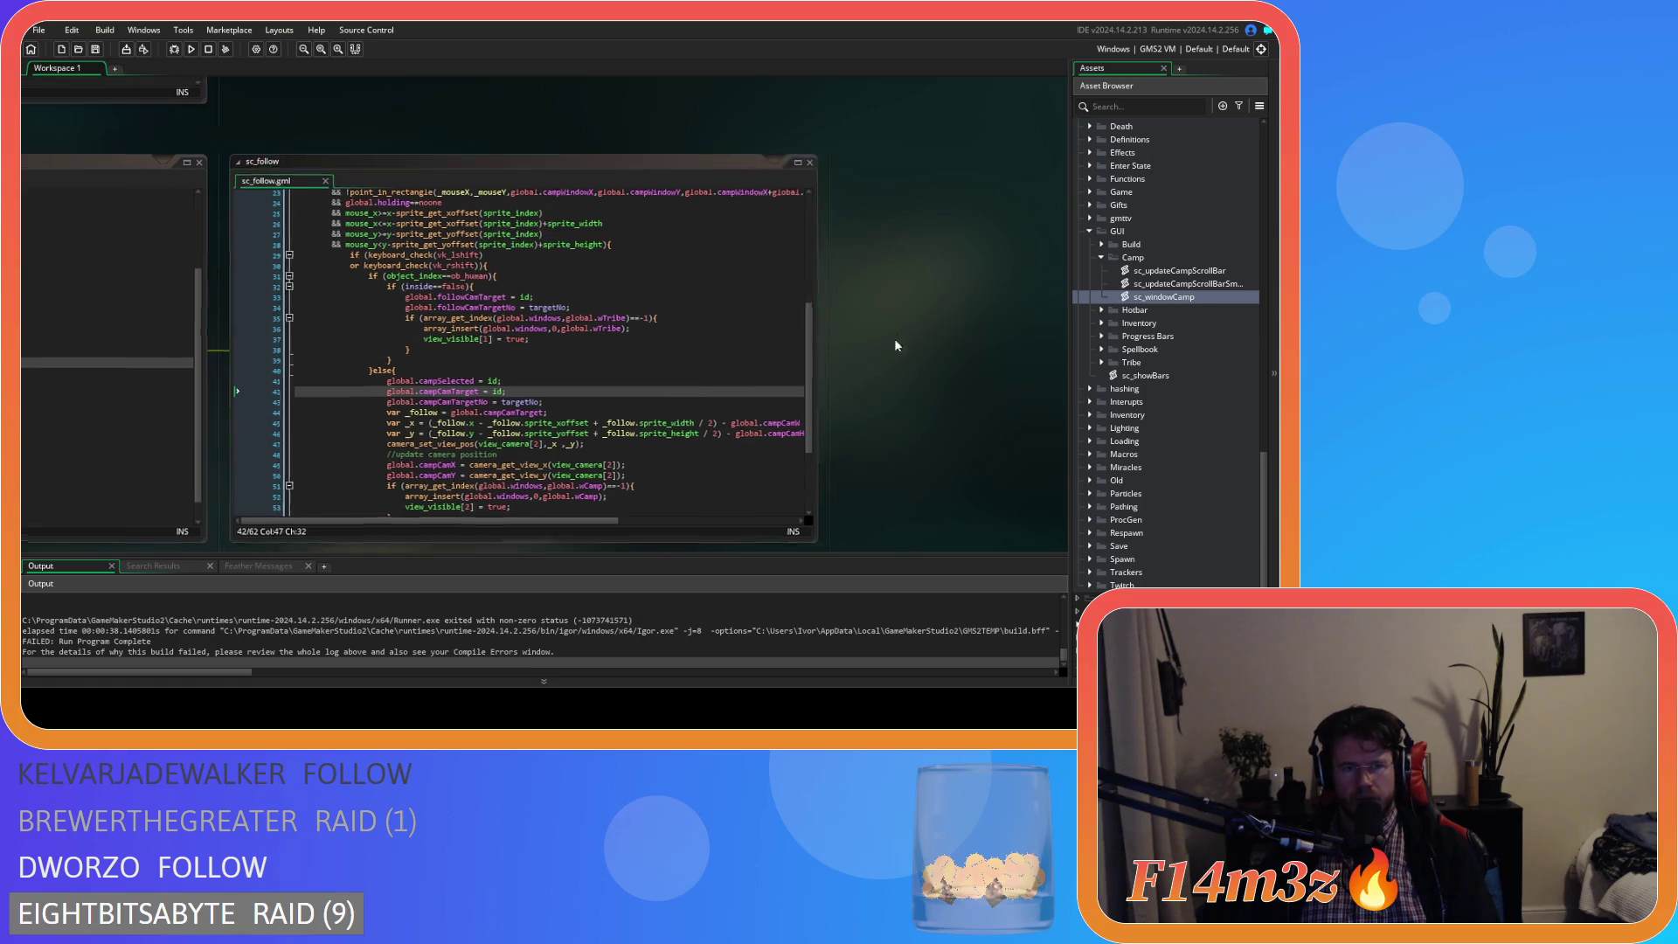
# - Bring sc_follow into view and locate the line-30 check and line-40 else
pyautogui.moveTo(968, 535); pyautogui.dragTo(1001, 314)
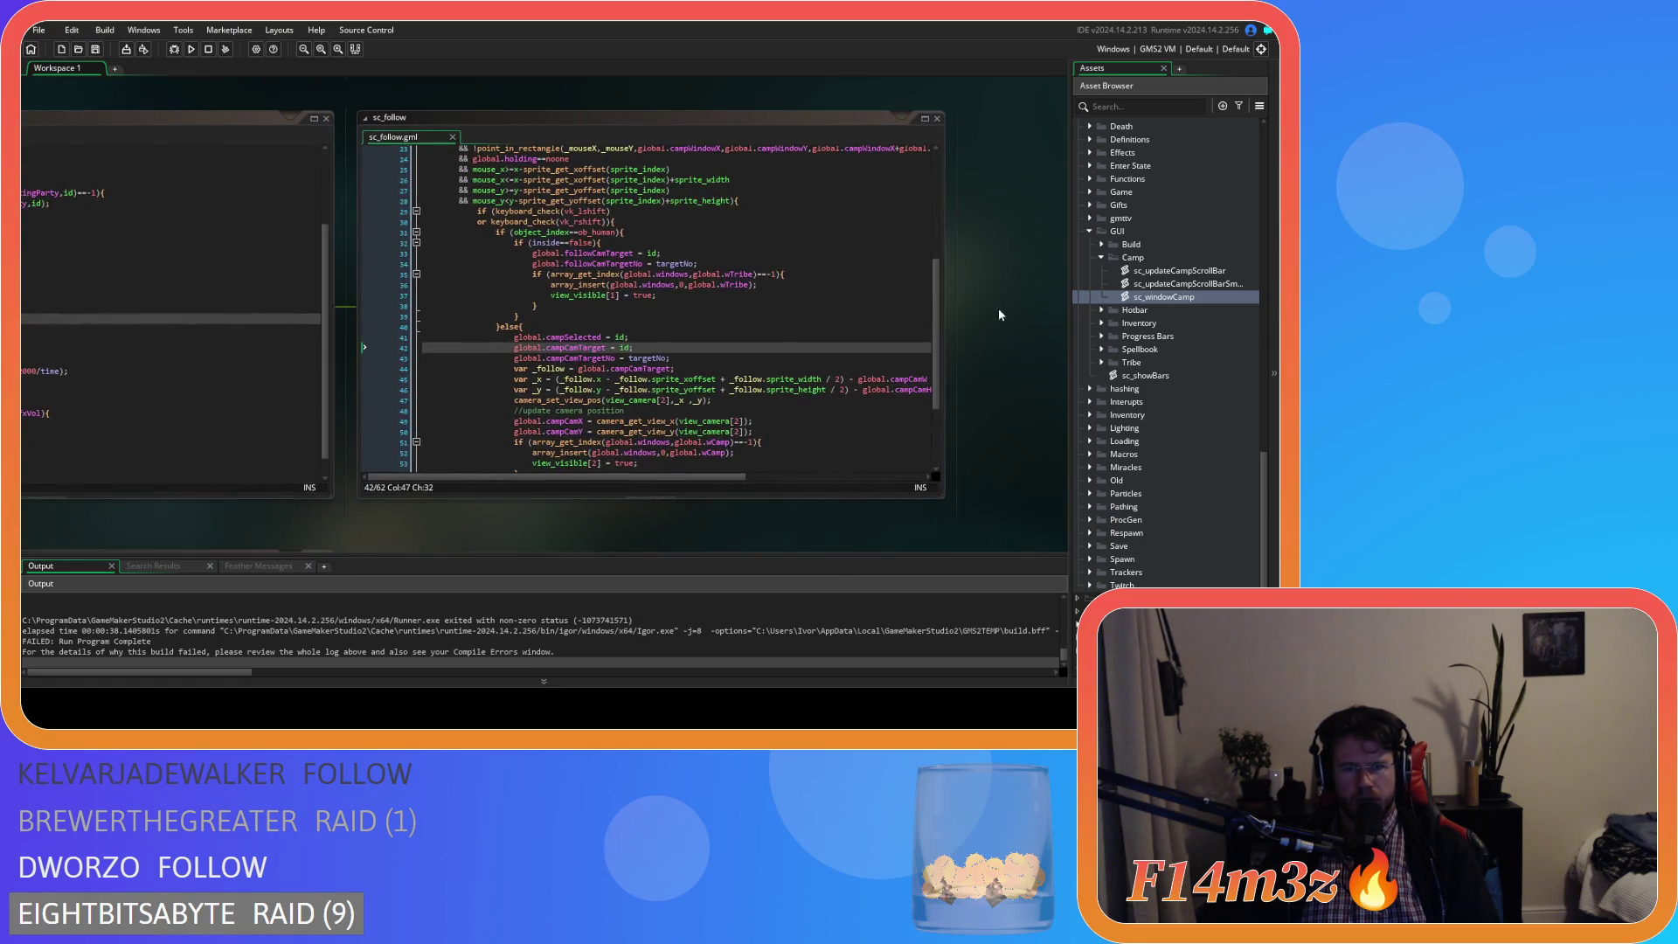
pyautogui.scroll(1, 696, 328)
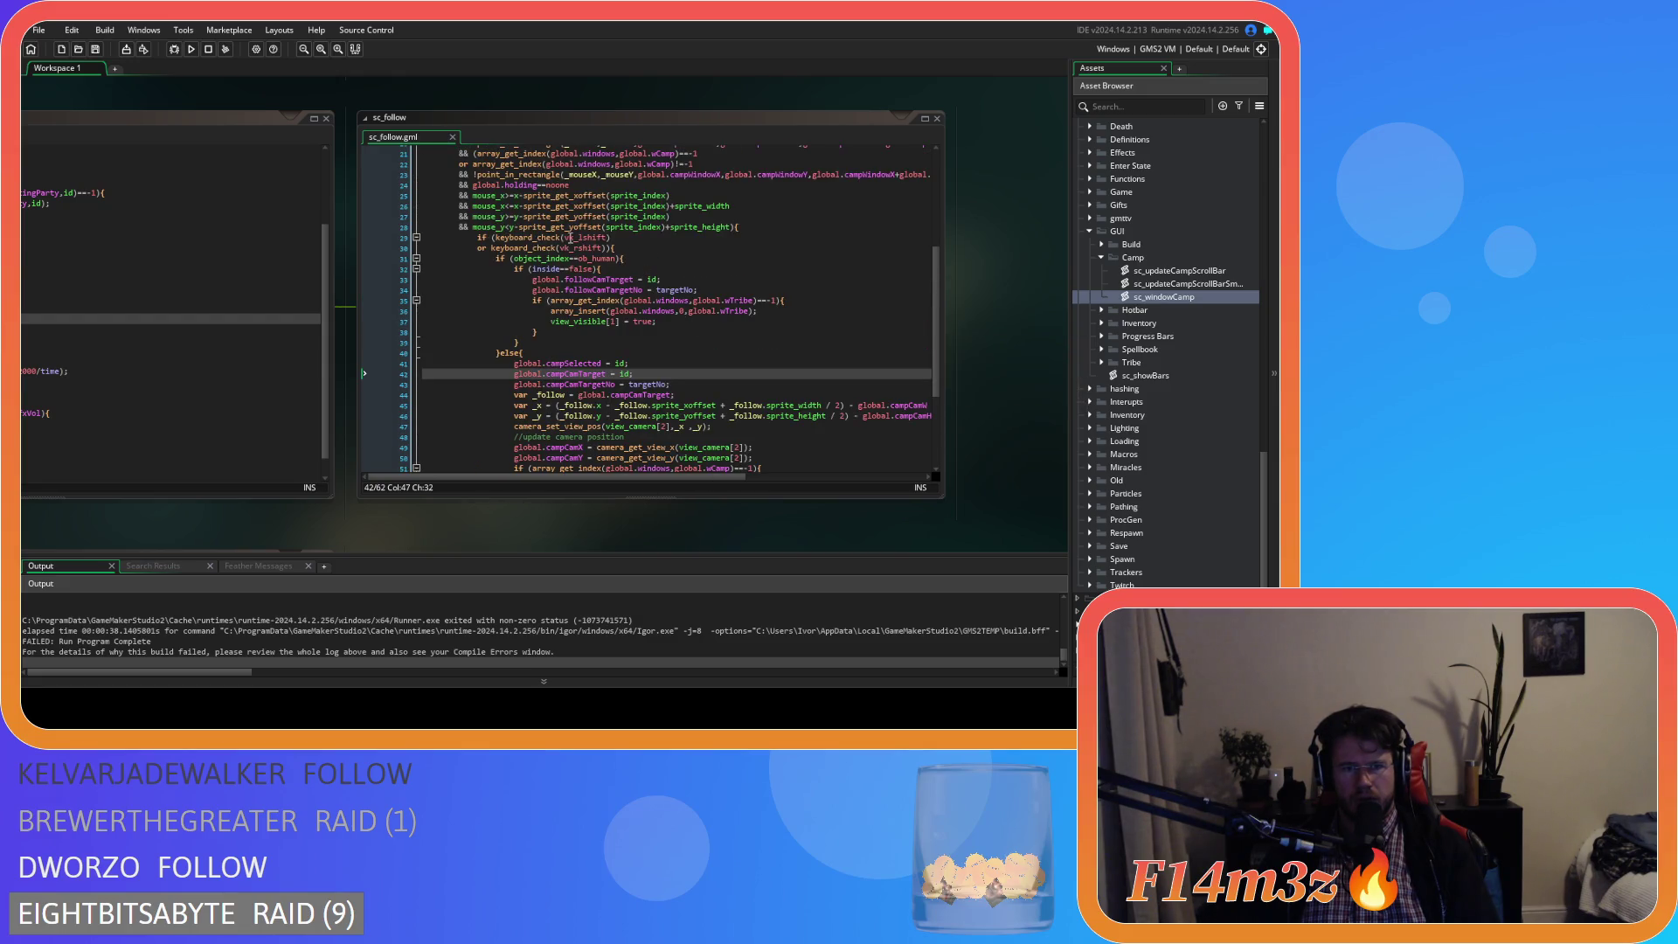
pyautogui.click(629, 247)
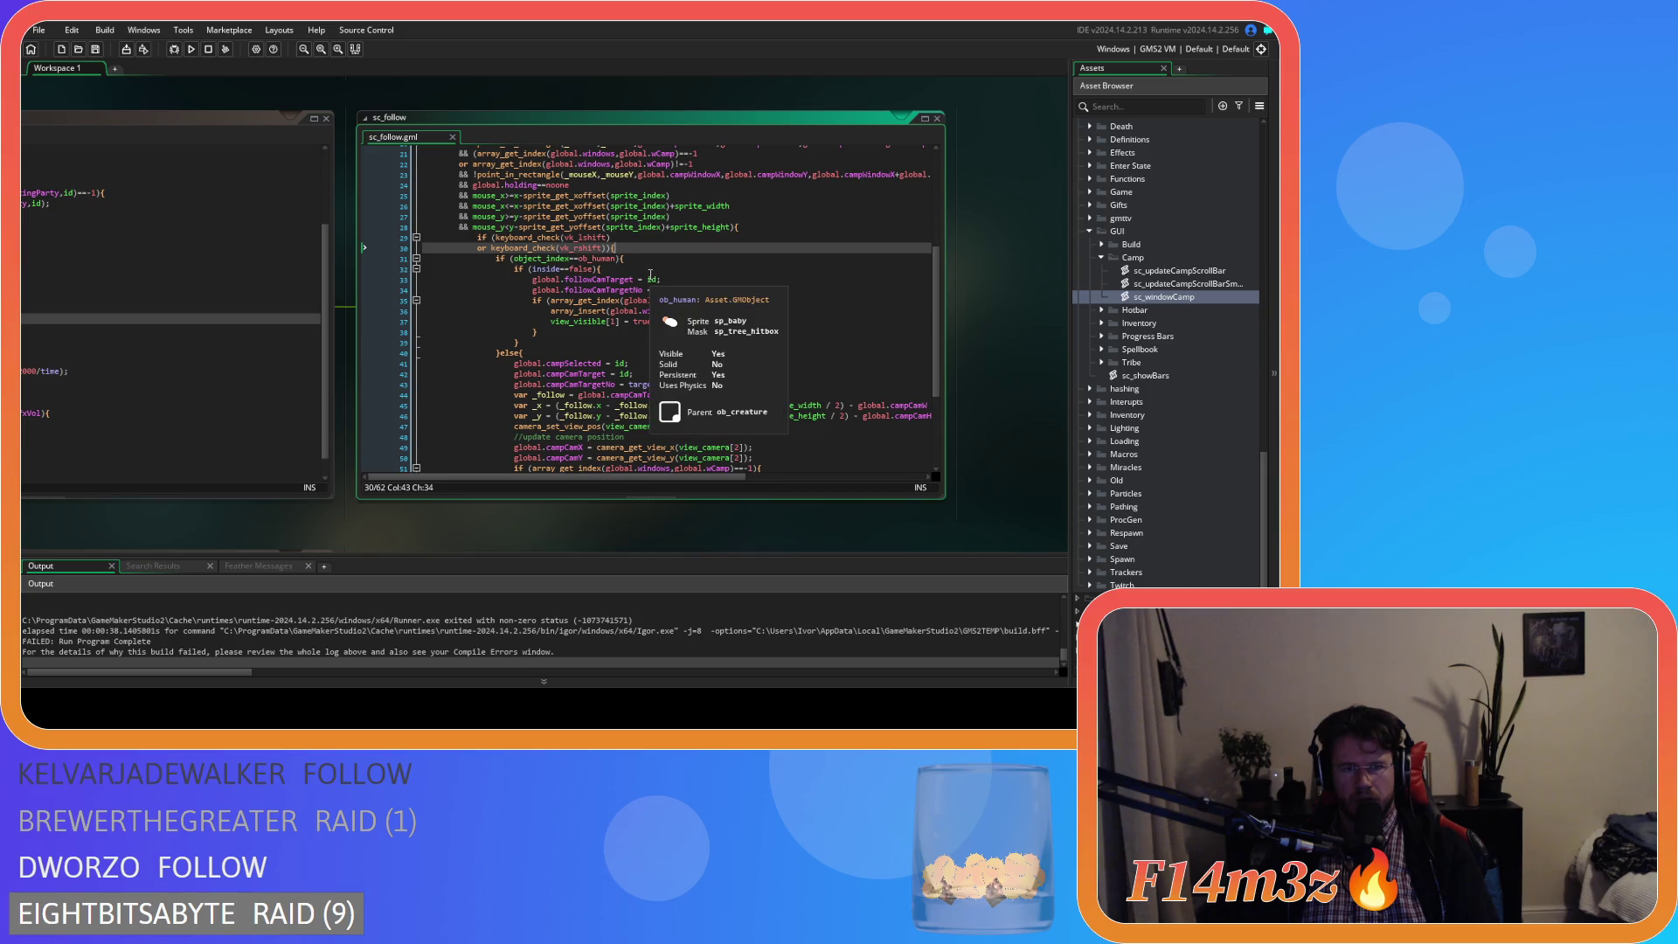
pyautogui.scroll(-2, 658, 355)
pyautogui.click(523, 301)
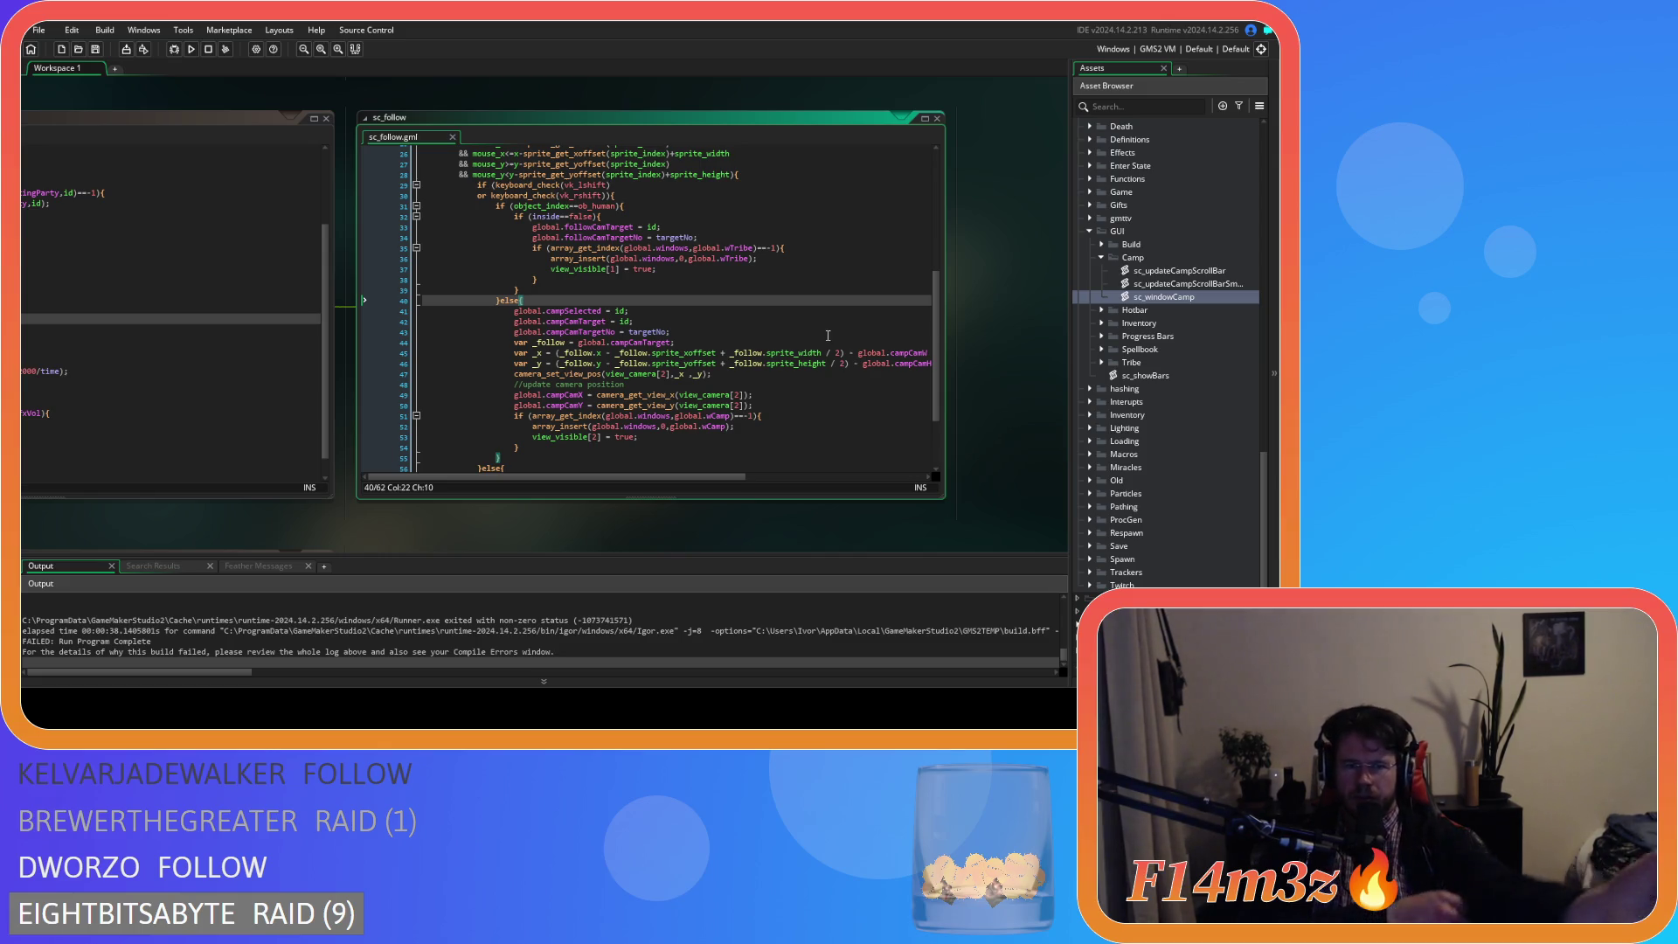
# - Scroll around lines 30–40 of sc_follow to review the camp branch code
pyautogui.scroll(2, 786, 323)
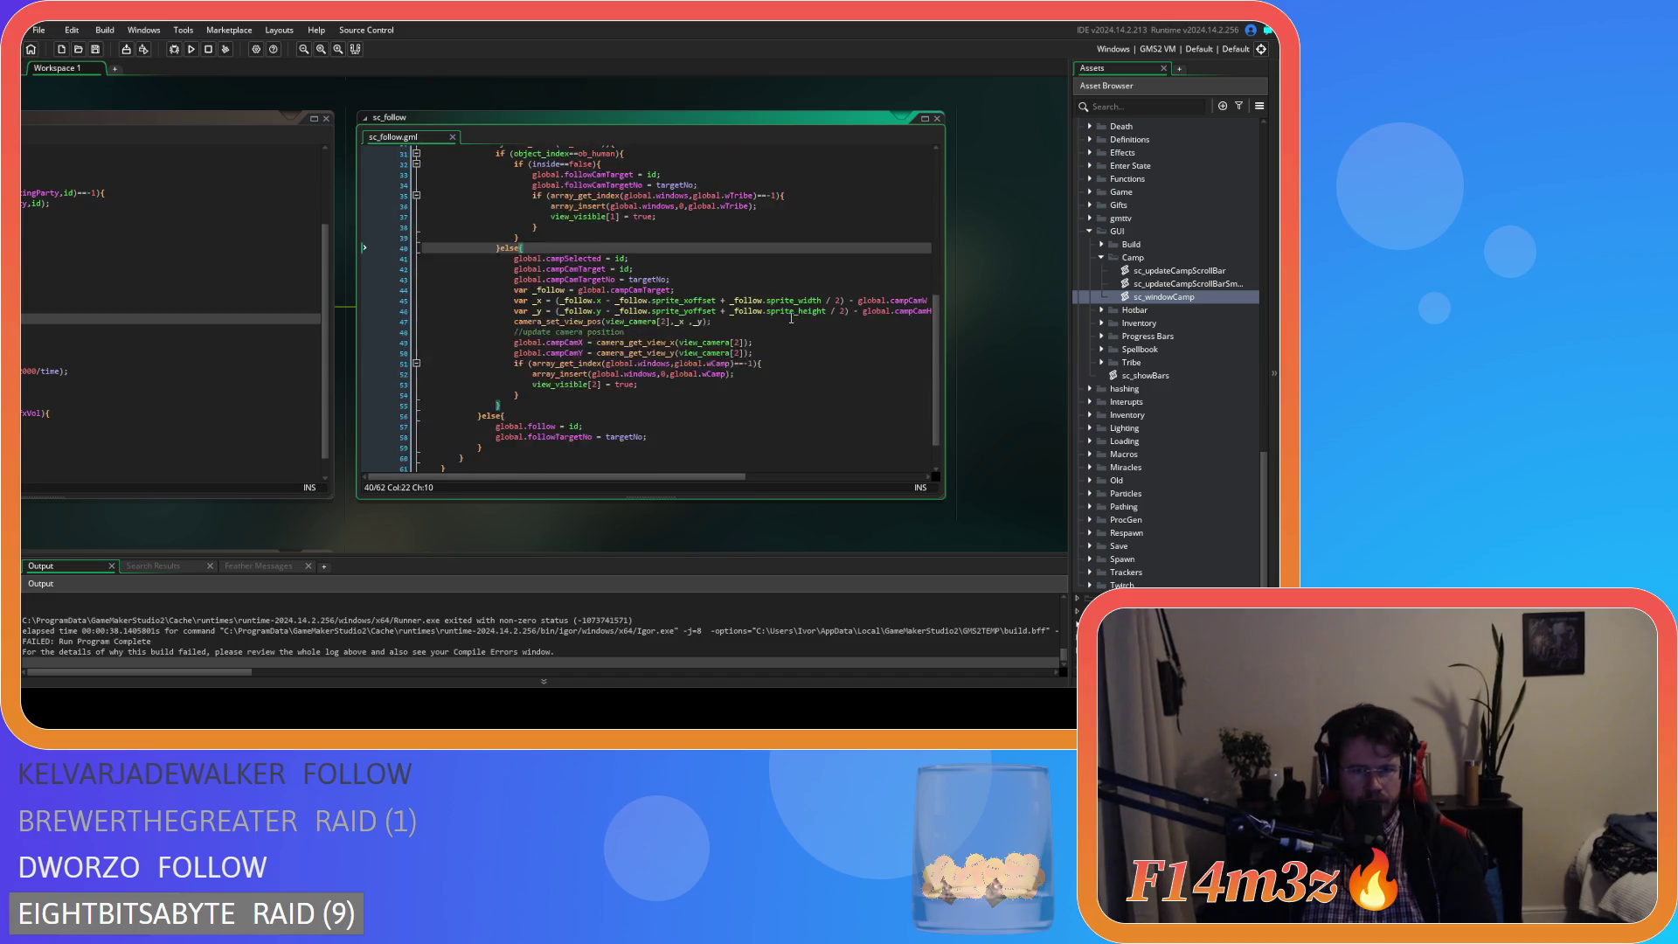
pyautogui.scroll(-4, 691, 288)
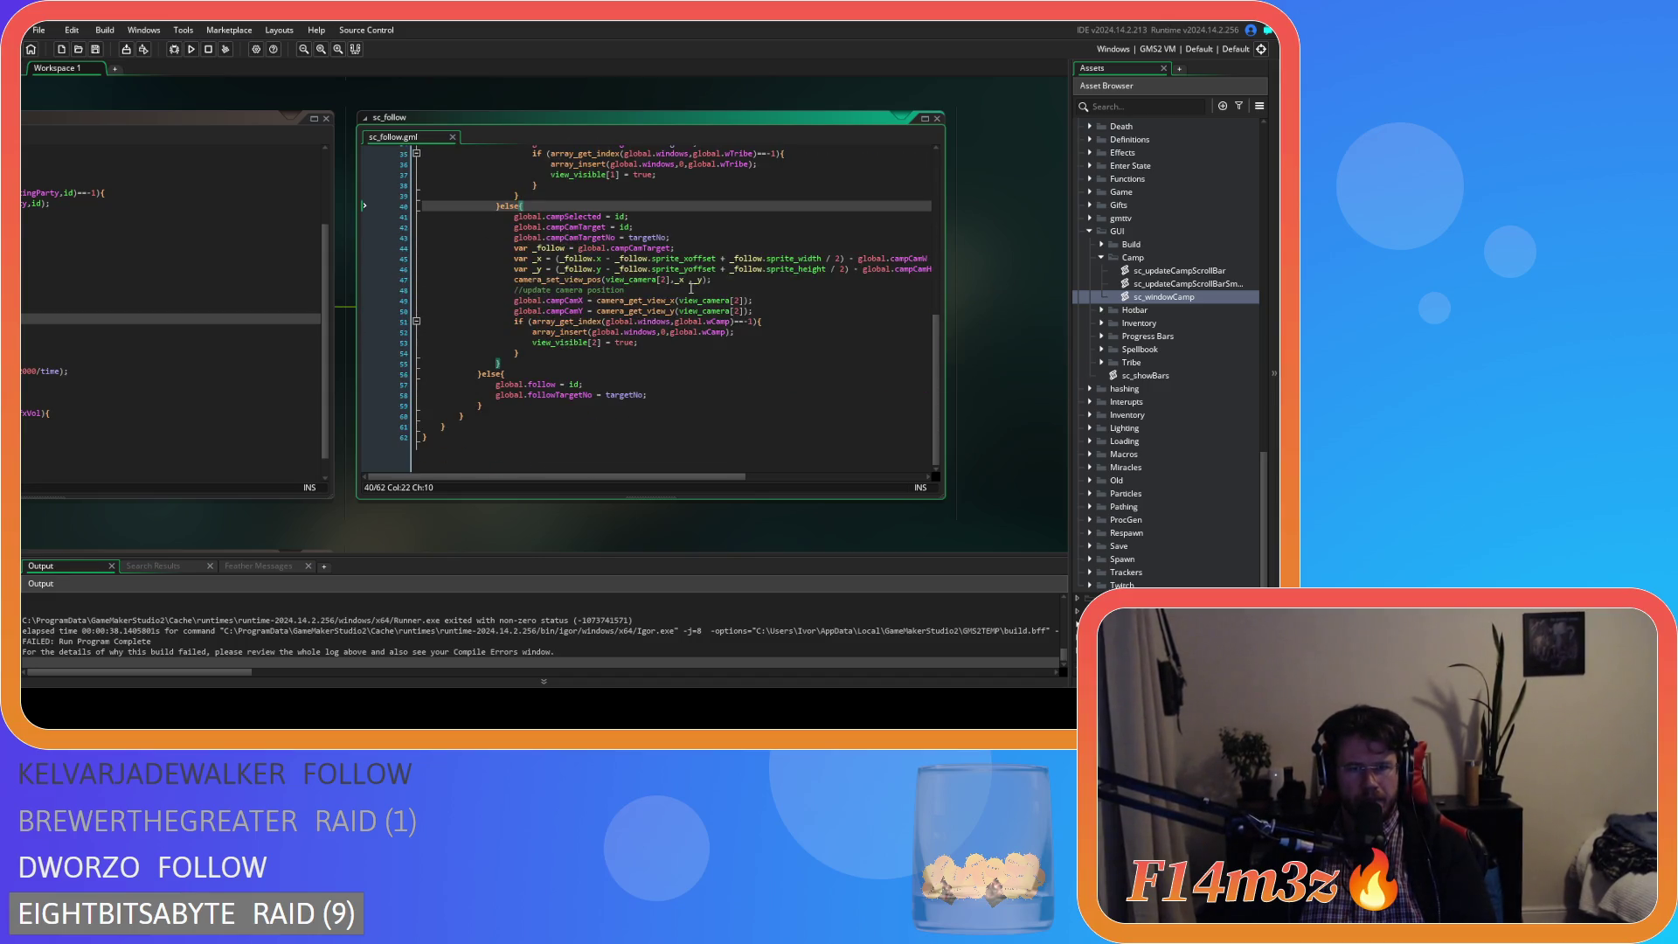
pyautogui.scroll(4, 691, 289)
pyautogui.click(670, 237)
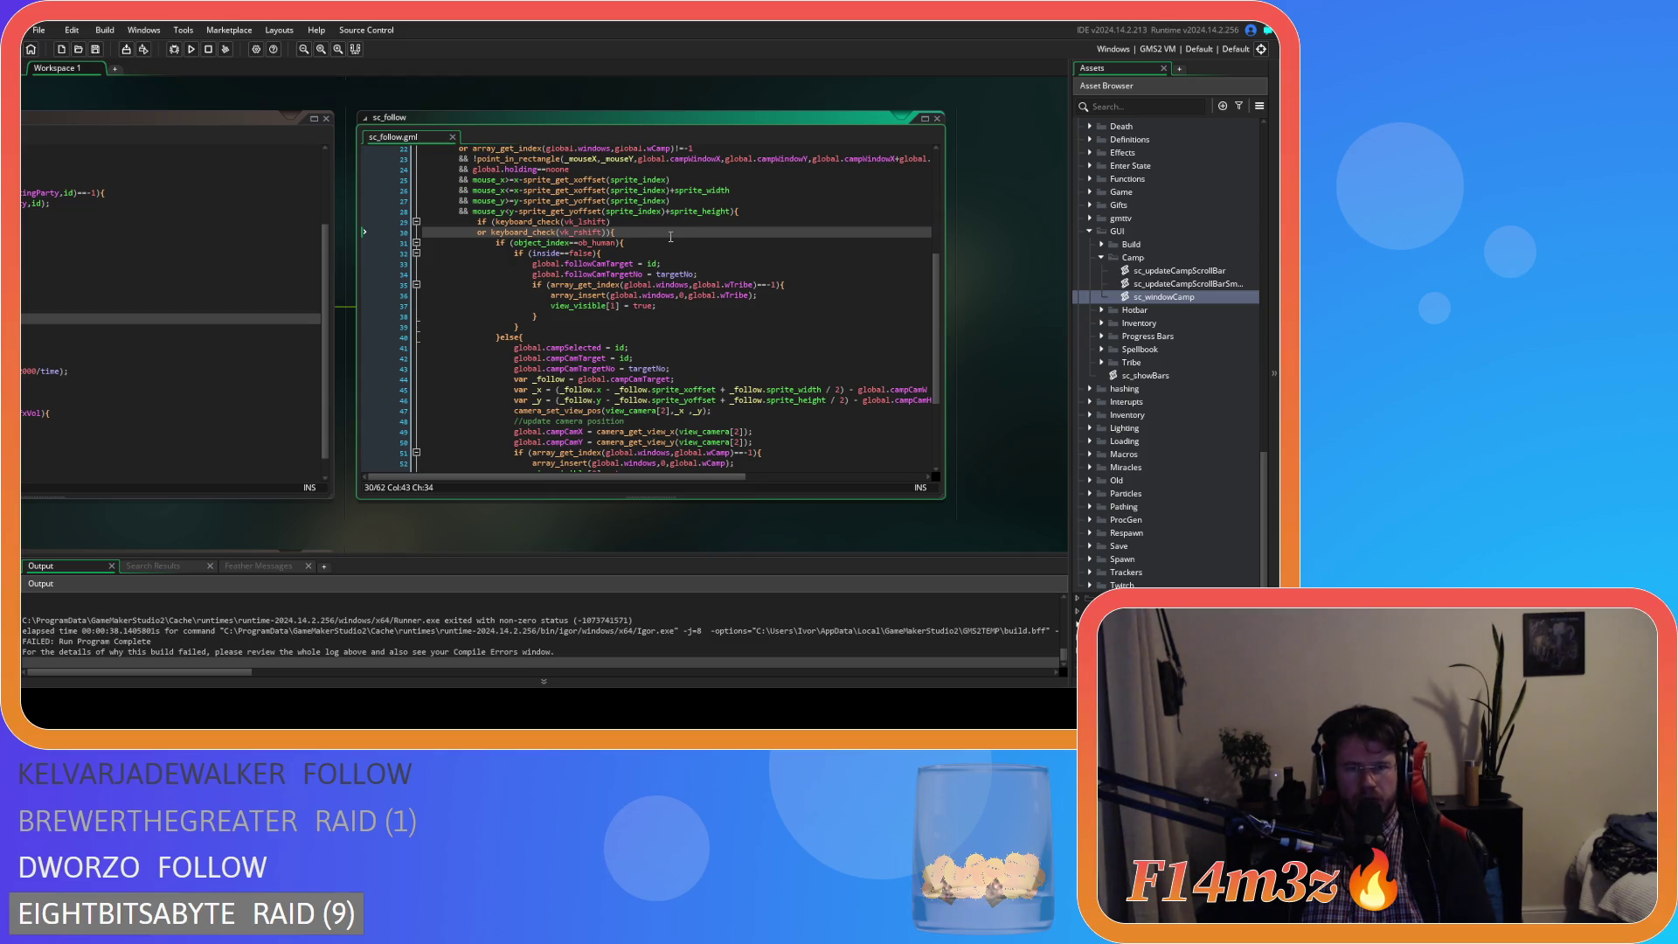
pyautogui.scroll(-4, 670, 236)
pyautogui.scroll(3, 670, 237)
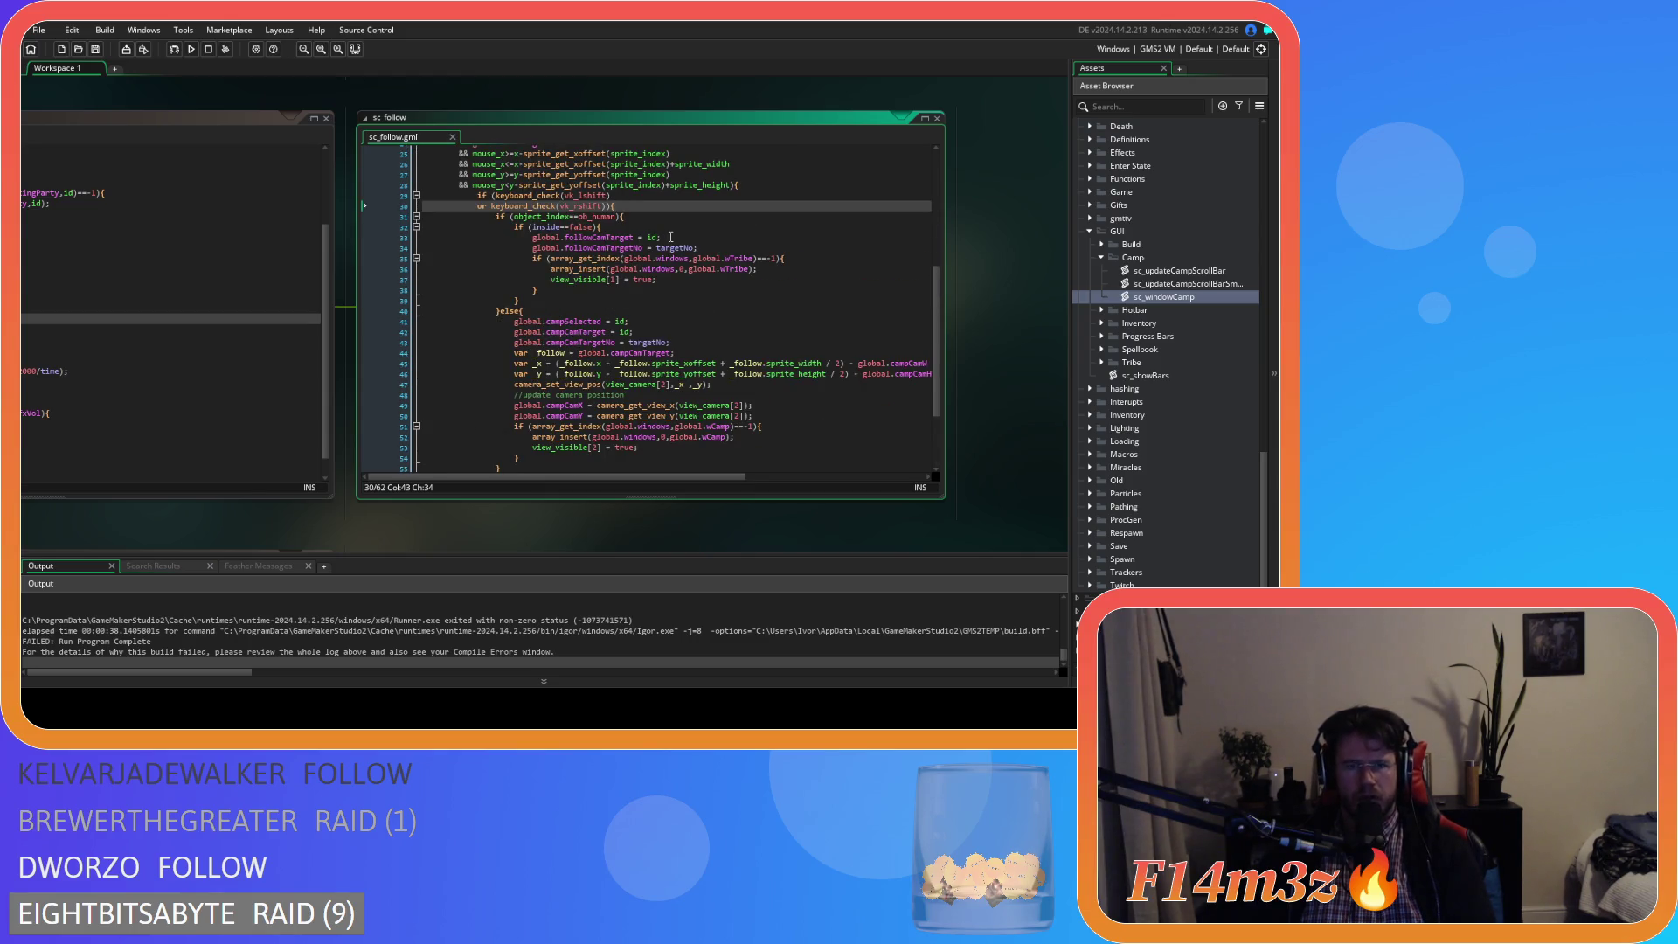
pyautogui.scroll(-3, 670, 237)
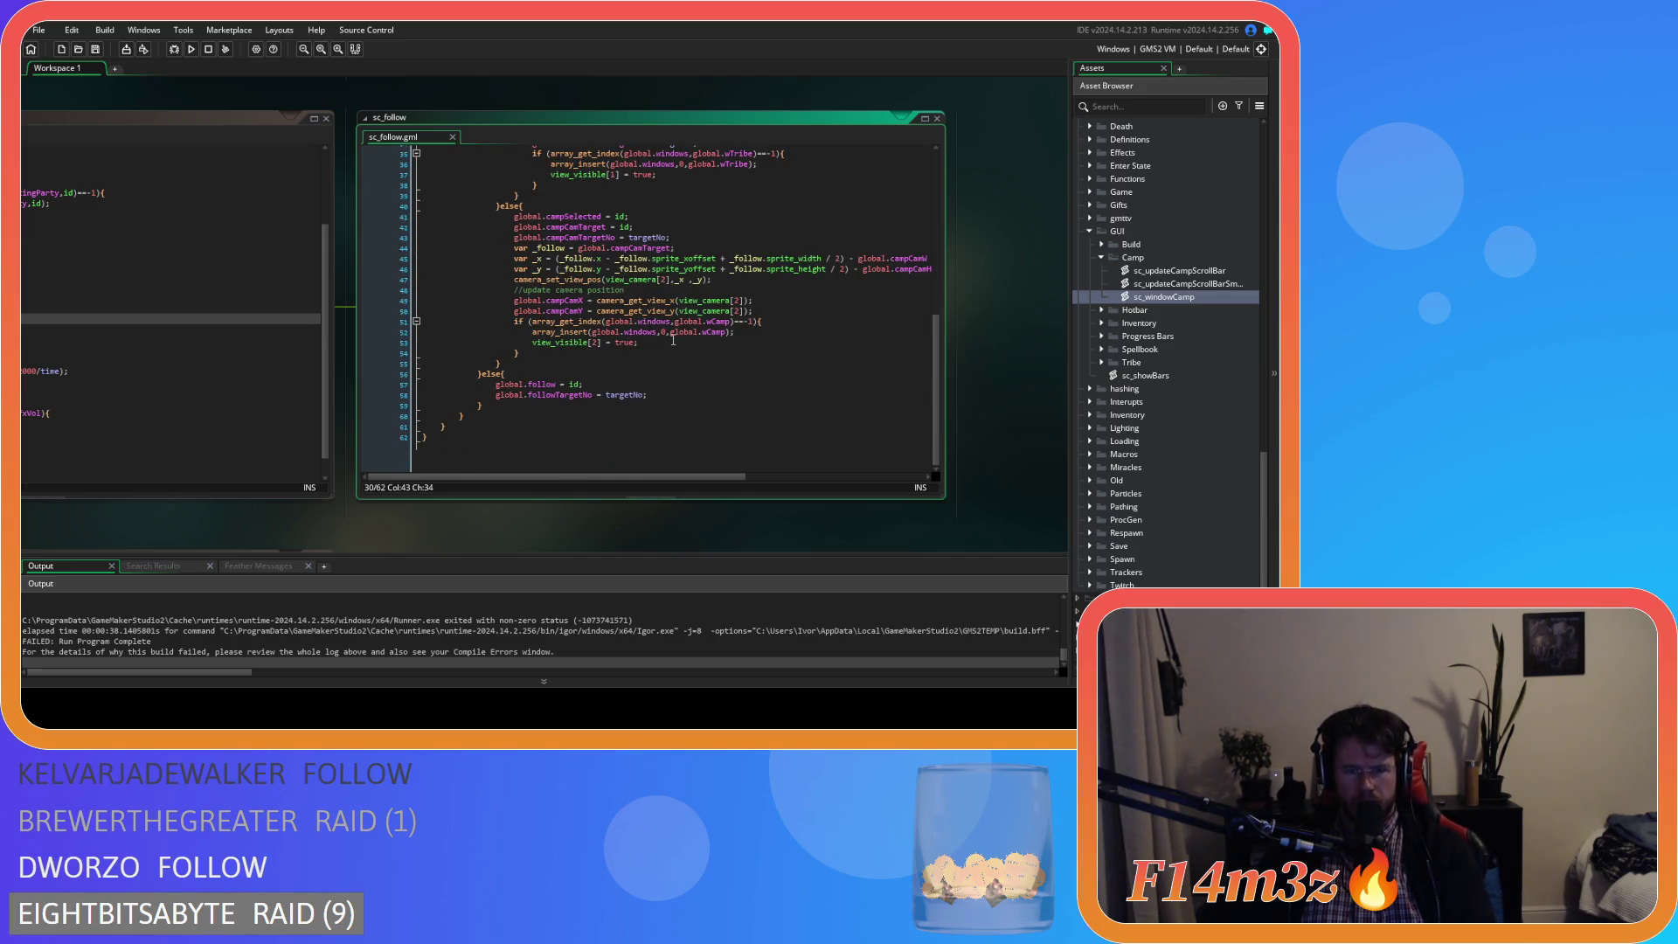
pyautogui.scroll(5, 672, 340)
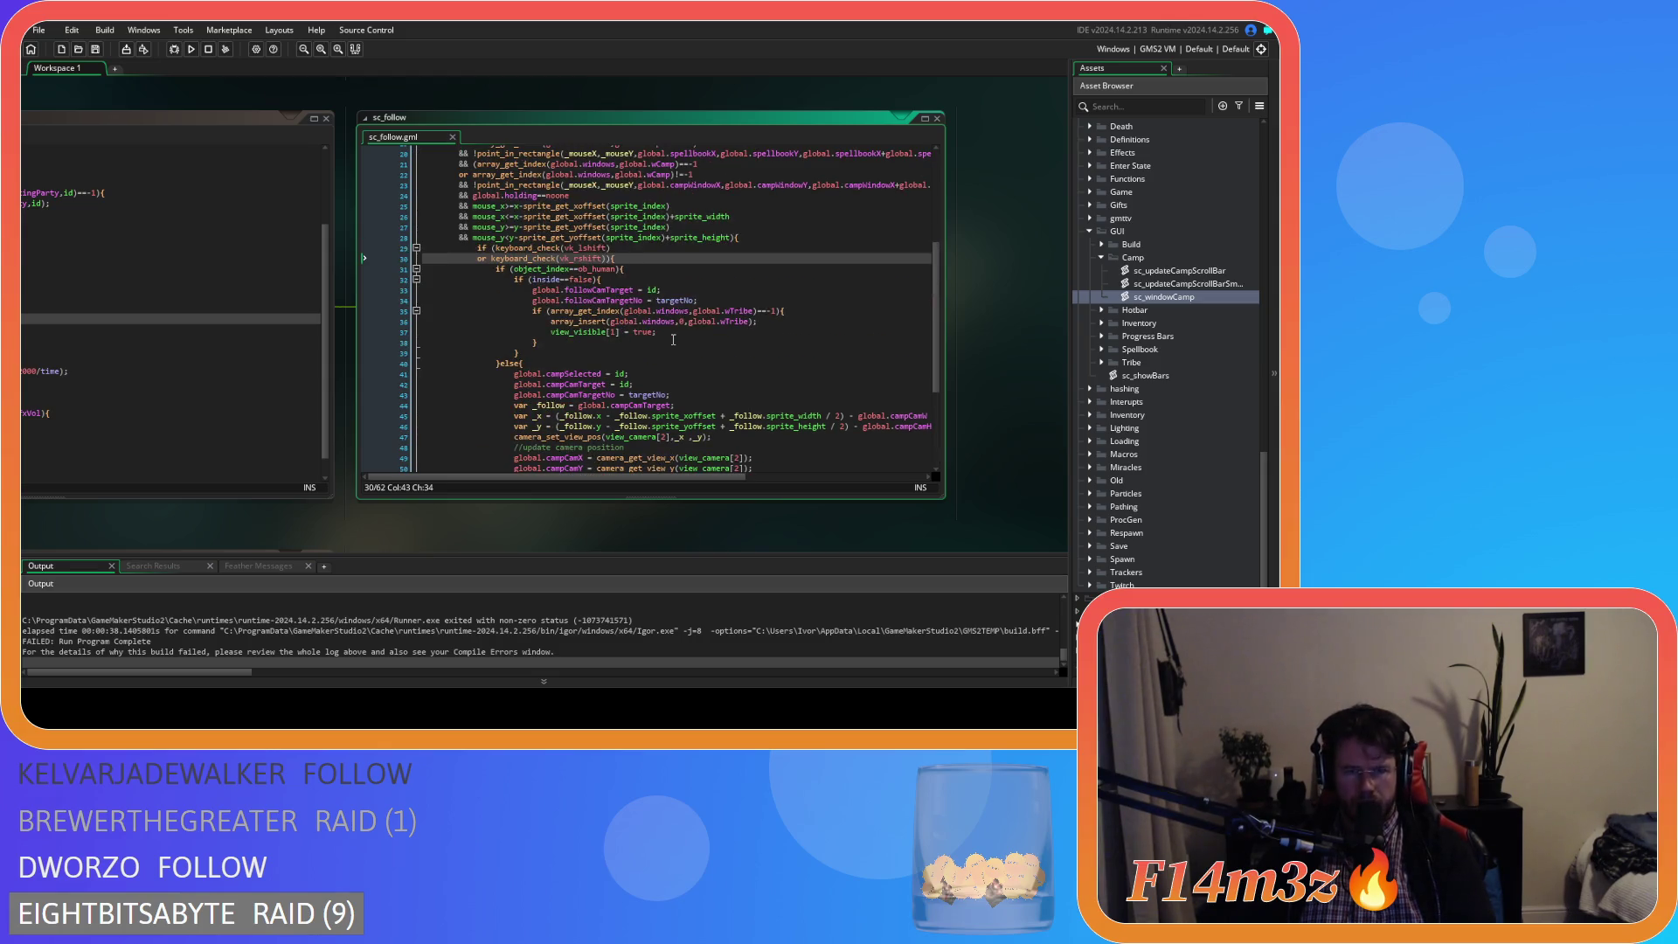
pyautogui.scroll(-3, 672, 340)
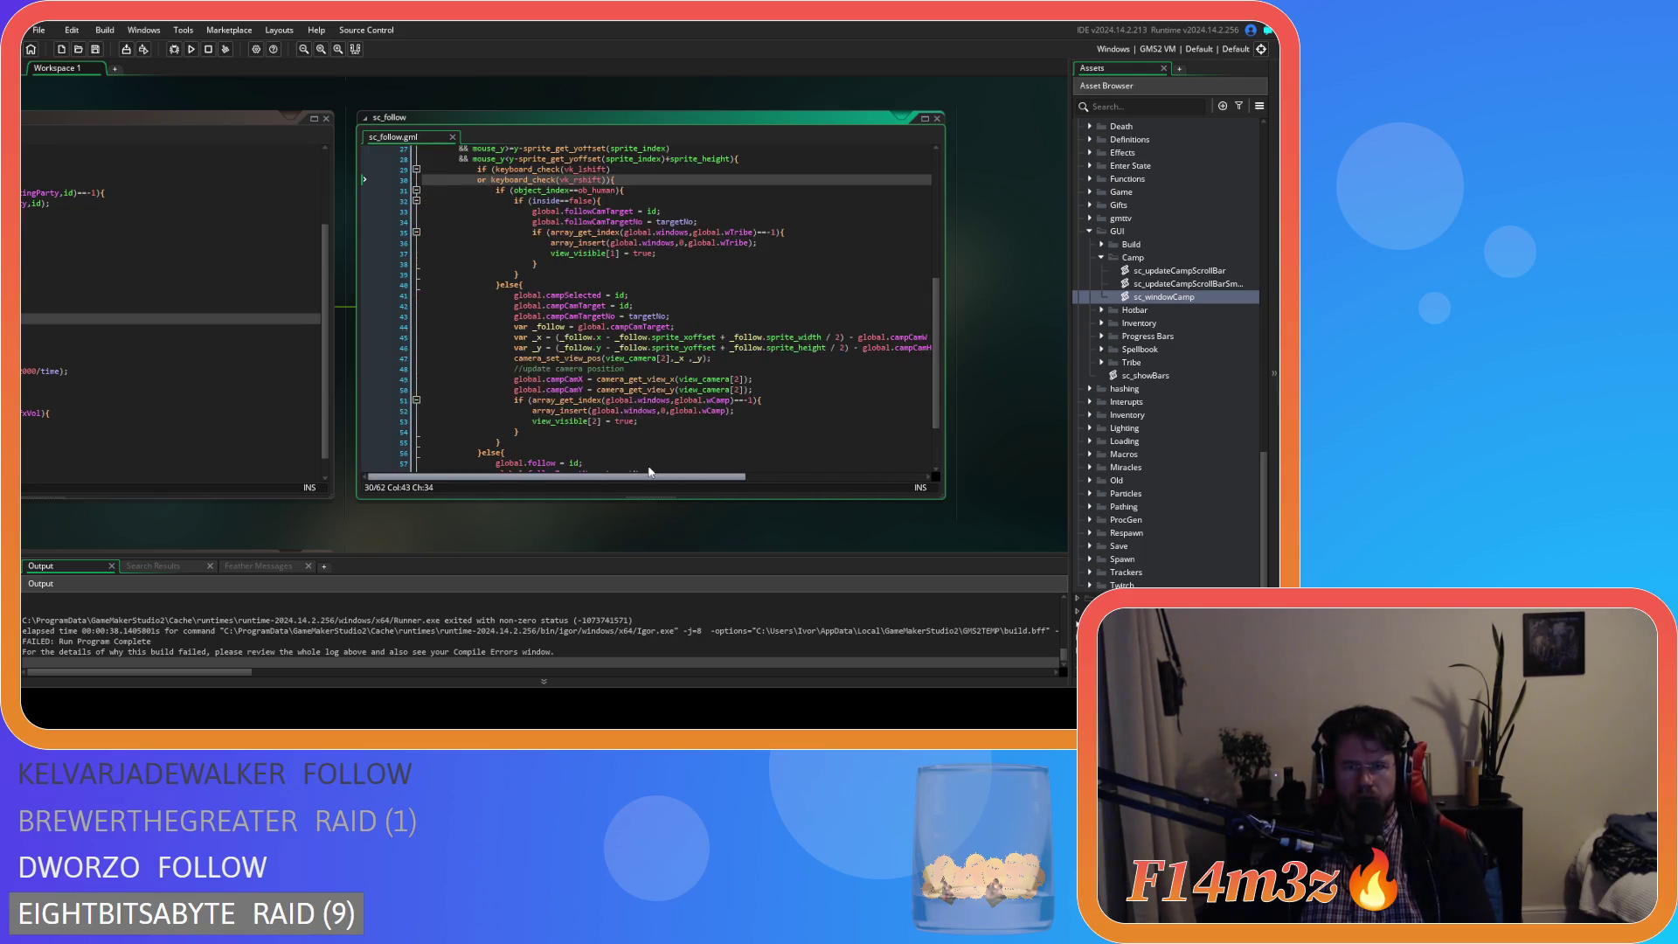
pyautogui.moveTo(646, 390)
pyautogui.scroll(1, 646, 390)
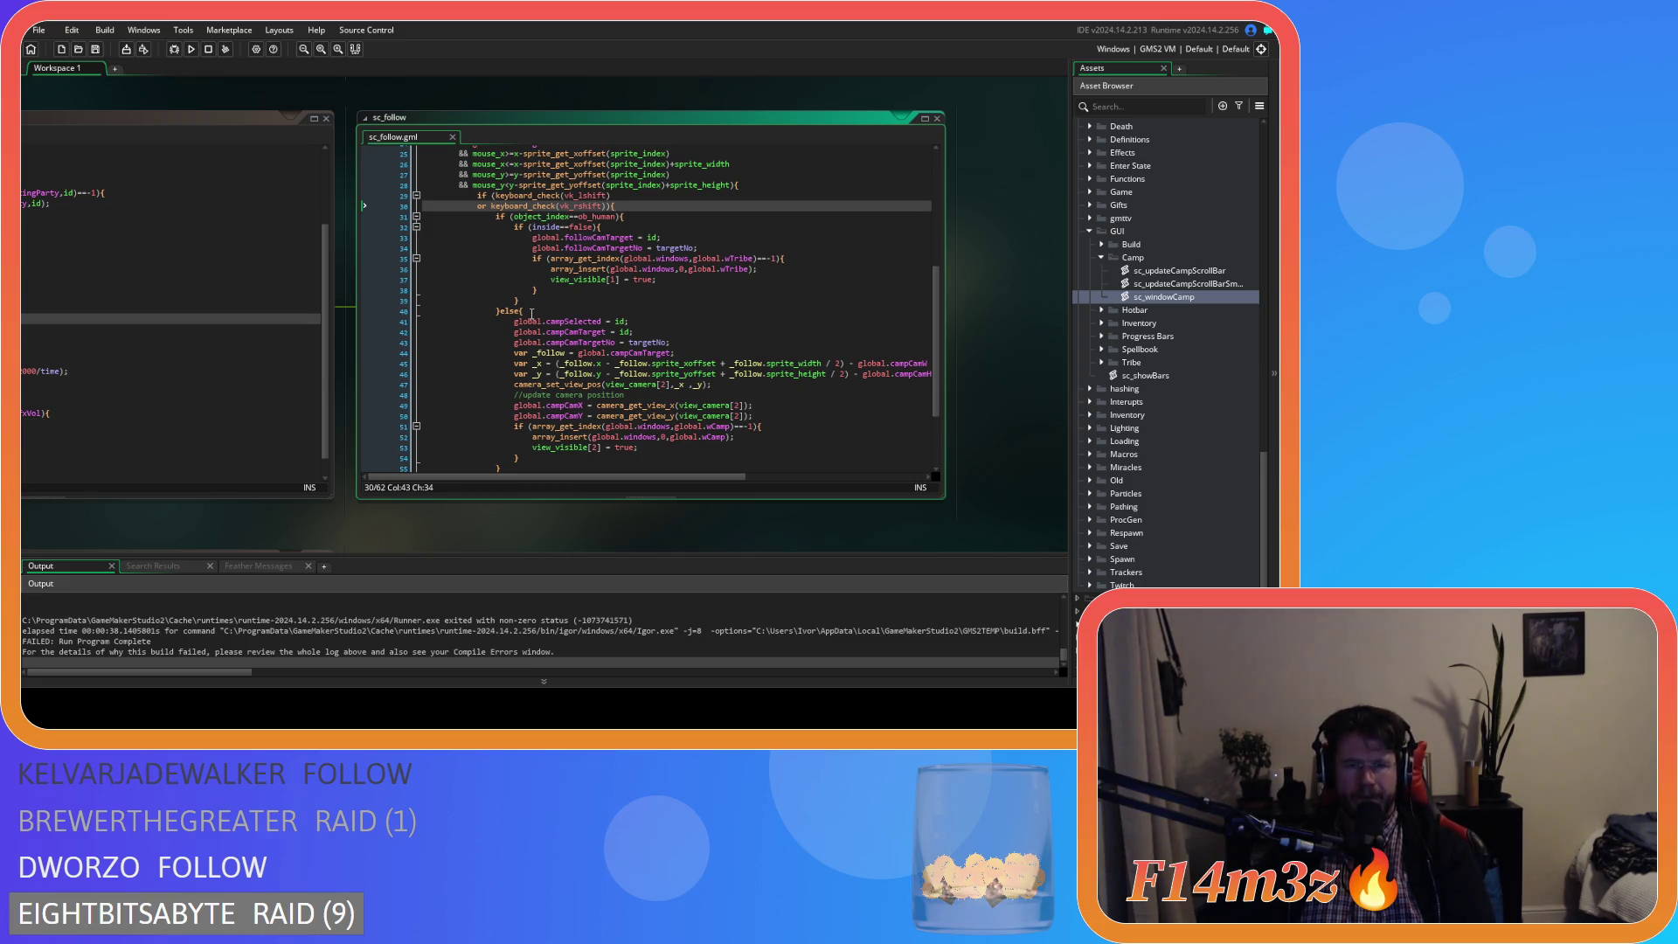
# - Turn line 40's else into an else-if using the copied ob_human condition
pyautogui.click(532, 308)
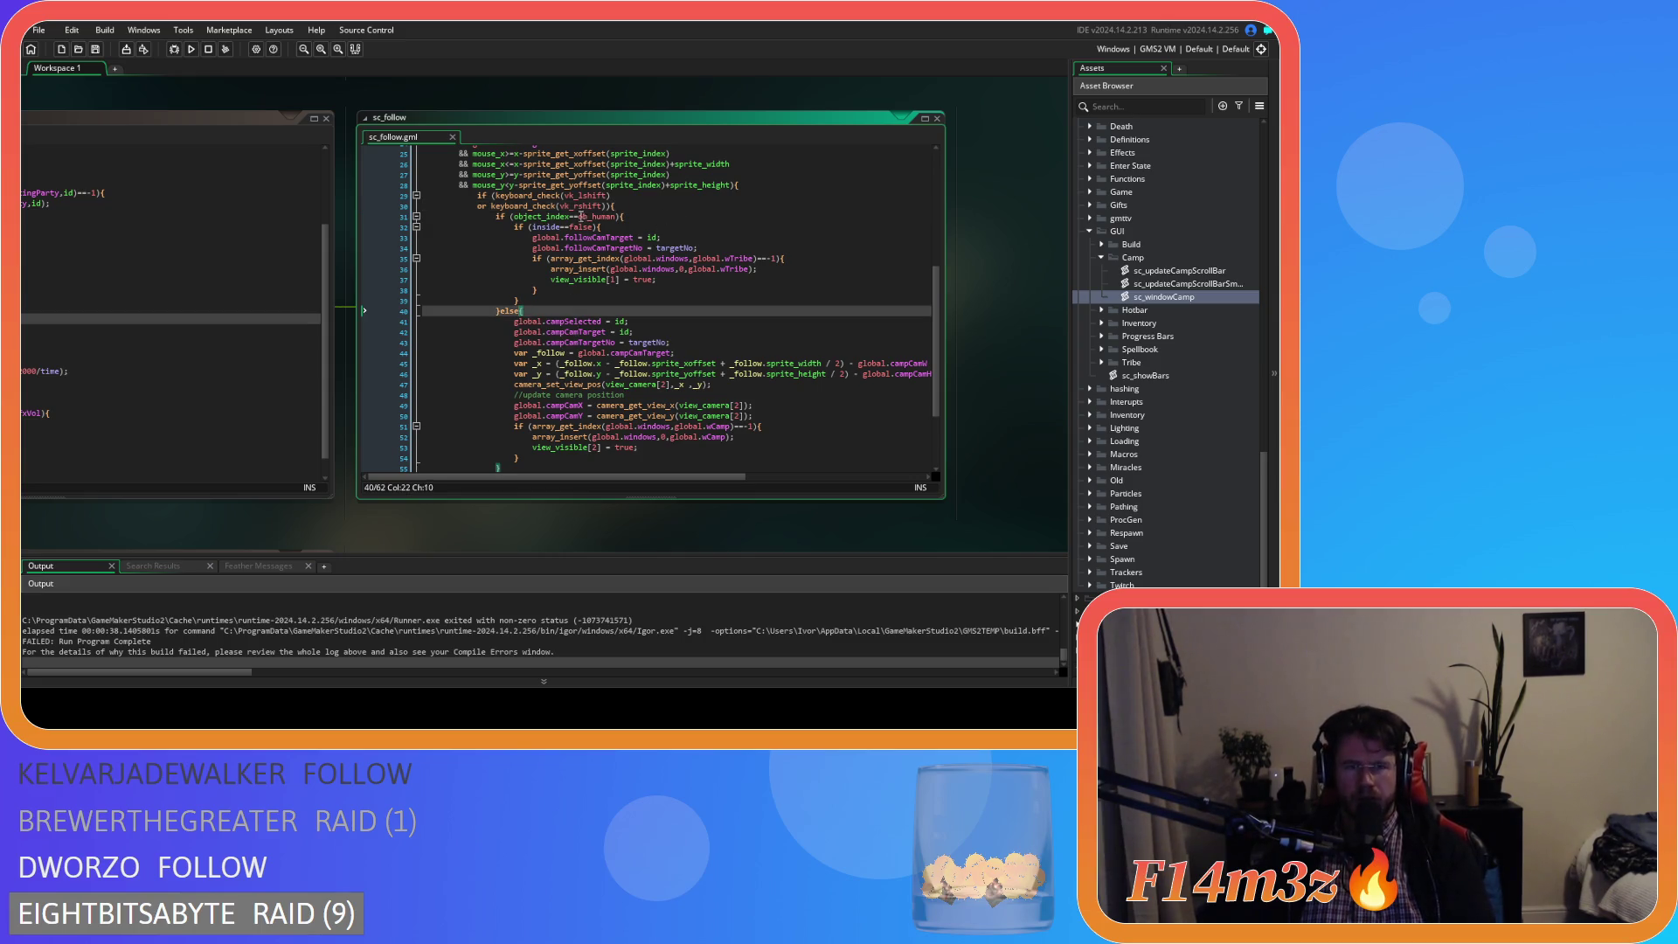
pyautogui.click(623, 216)
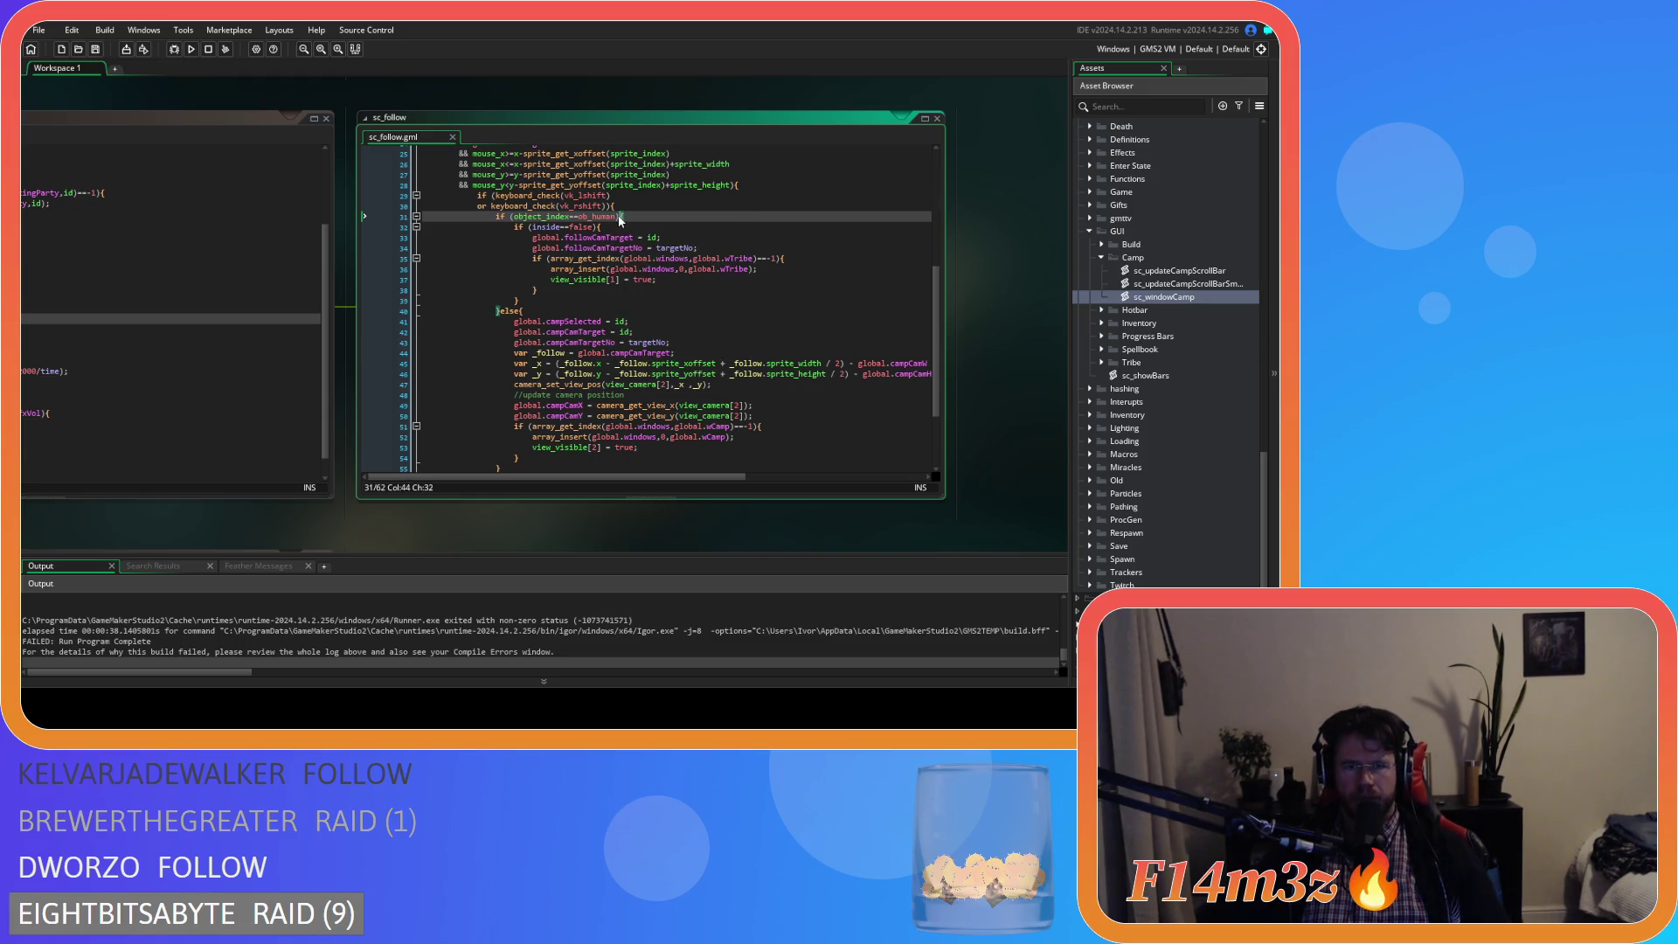
pyautogui.moveTo(619, 216); pyautogui.dragTo(496, 217)
pyautogui.hotkey('ctrl', 'c')
pyautogui.click(518, 310)
pyautogui.hotkey('ctrl', 'v')
pyautogui.scroll(-2, 676, 320)
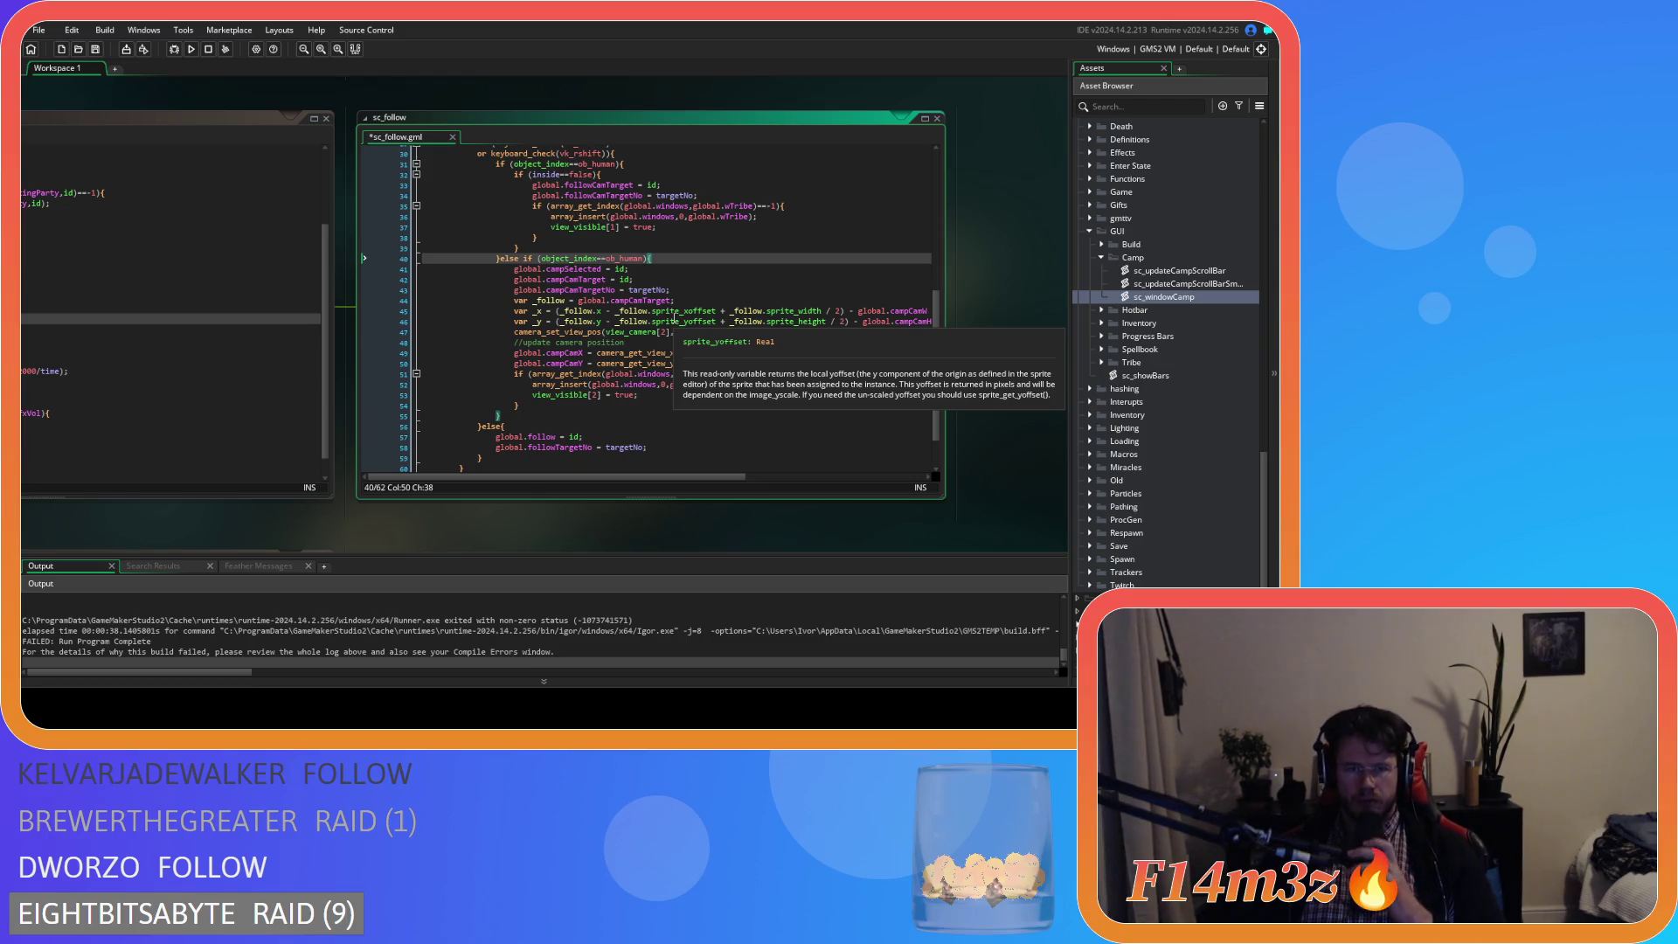
pyautogui.click(627, 260)
# - Change that condition to ob_obolisk and start an or-condition line below it
pyautogui.doubleClick(627, 260)
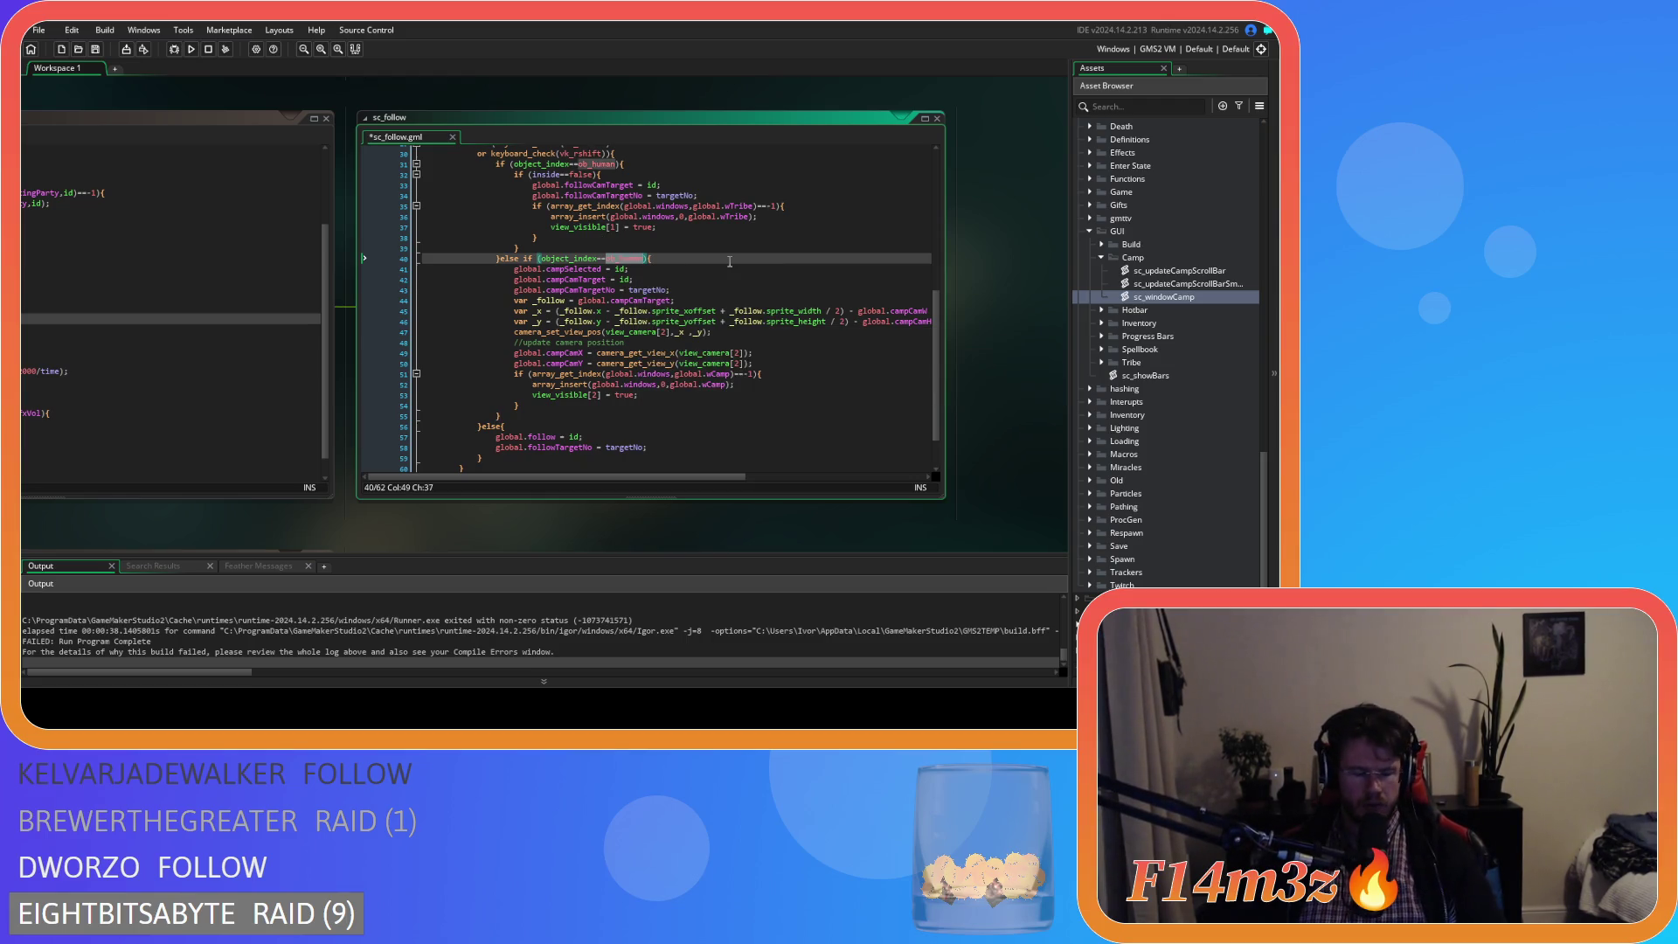
pyautogui.write('ob_')
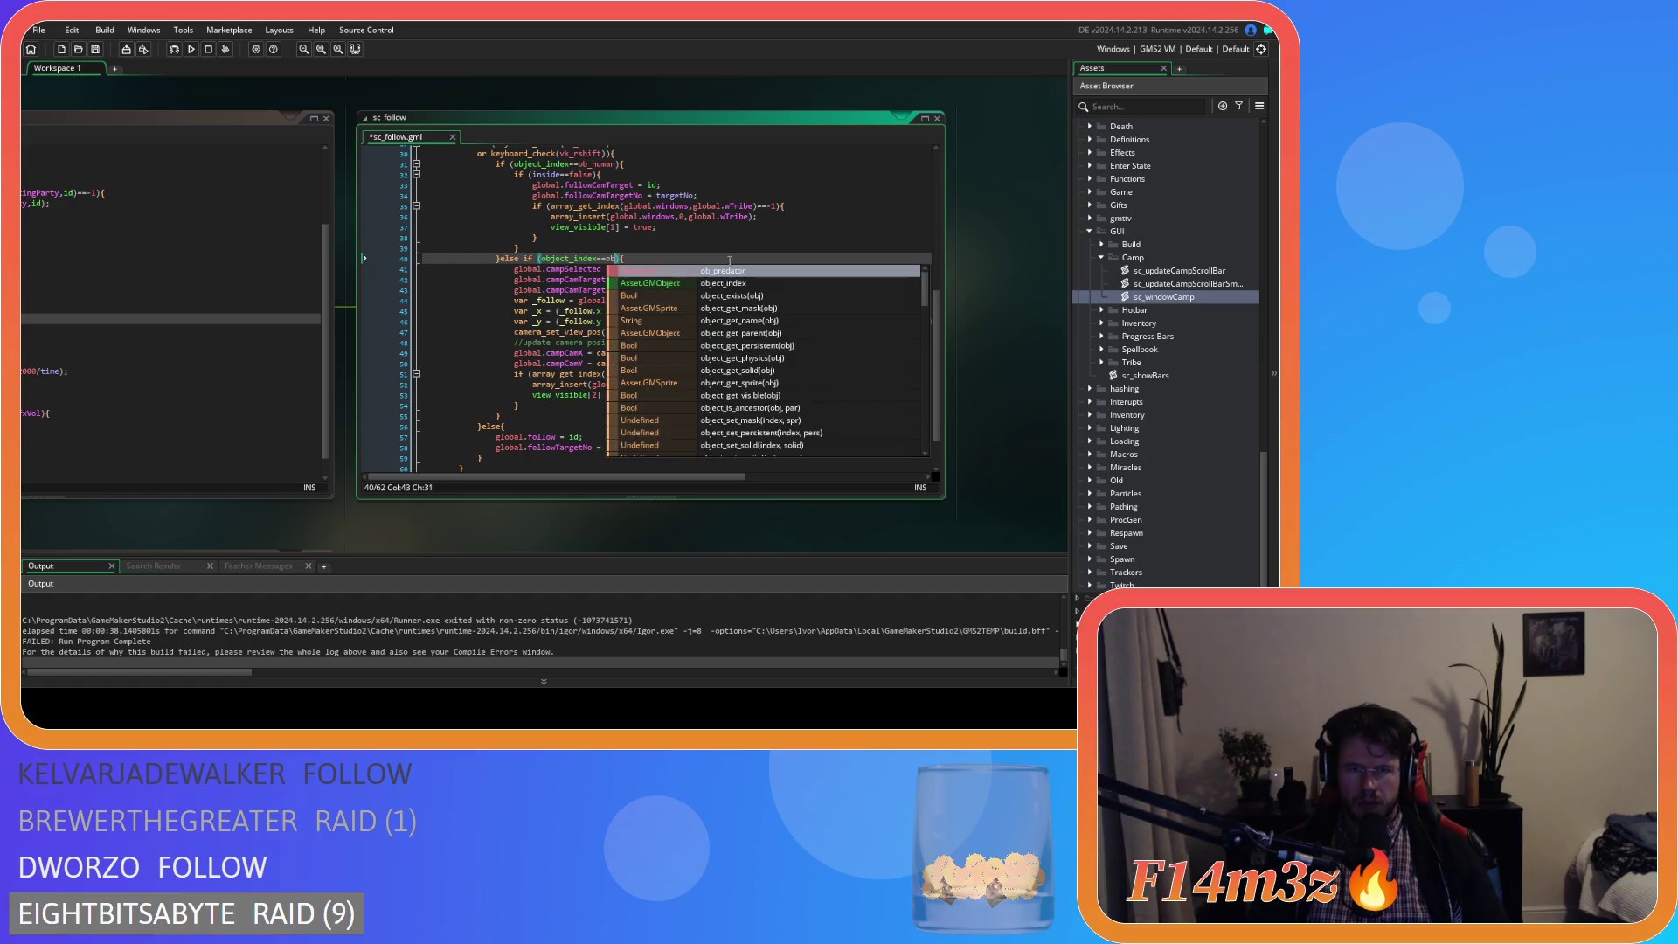
pyautogui.write('obolisk')
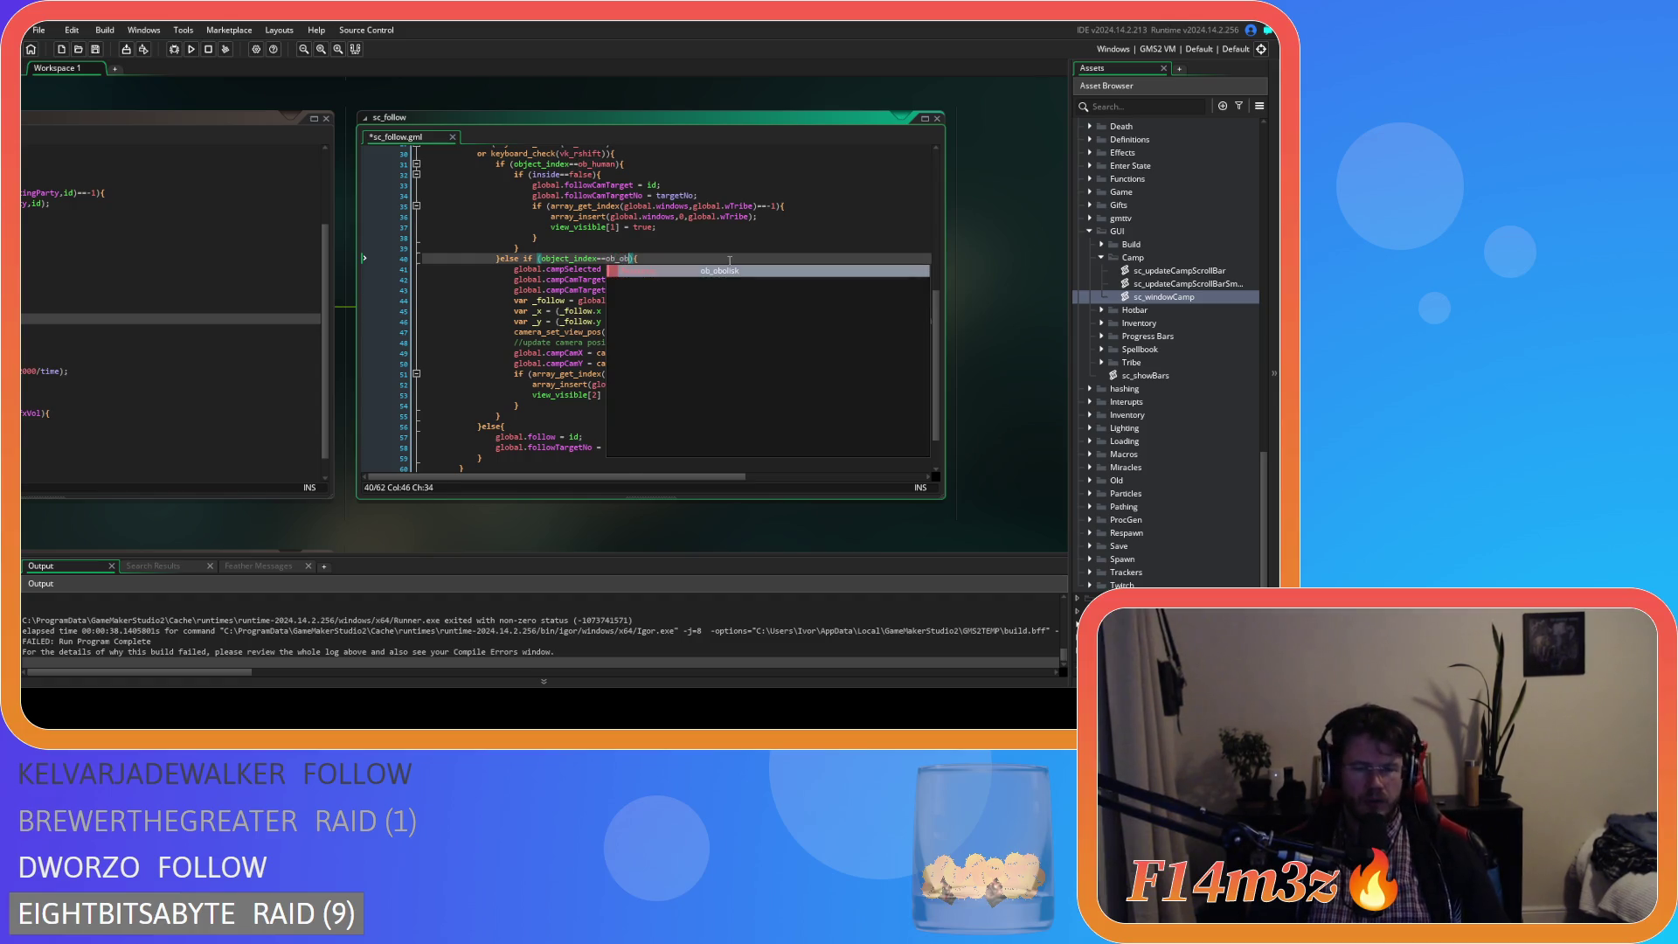
pyautogui.hotkey('shift', 'Left')
pyautogui.hotkey('shift', 'Left')
pyautogui.hotkey('shift', 'Left')
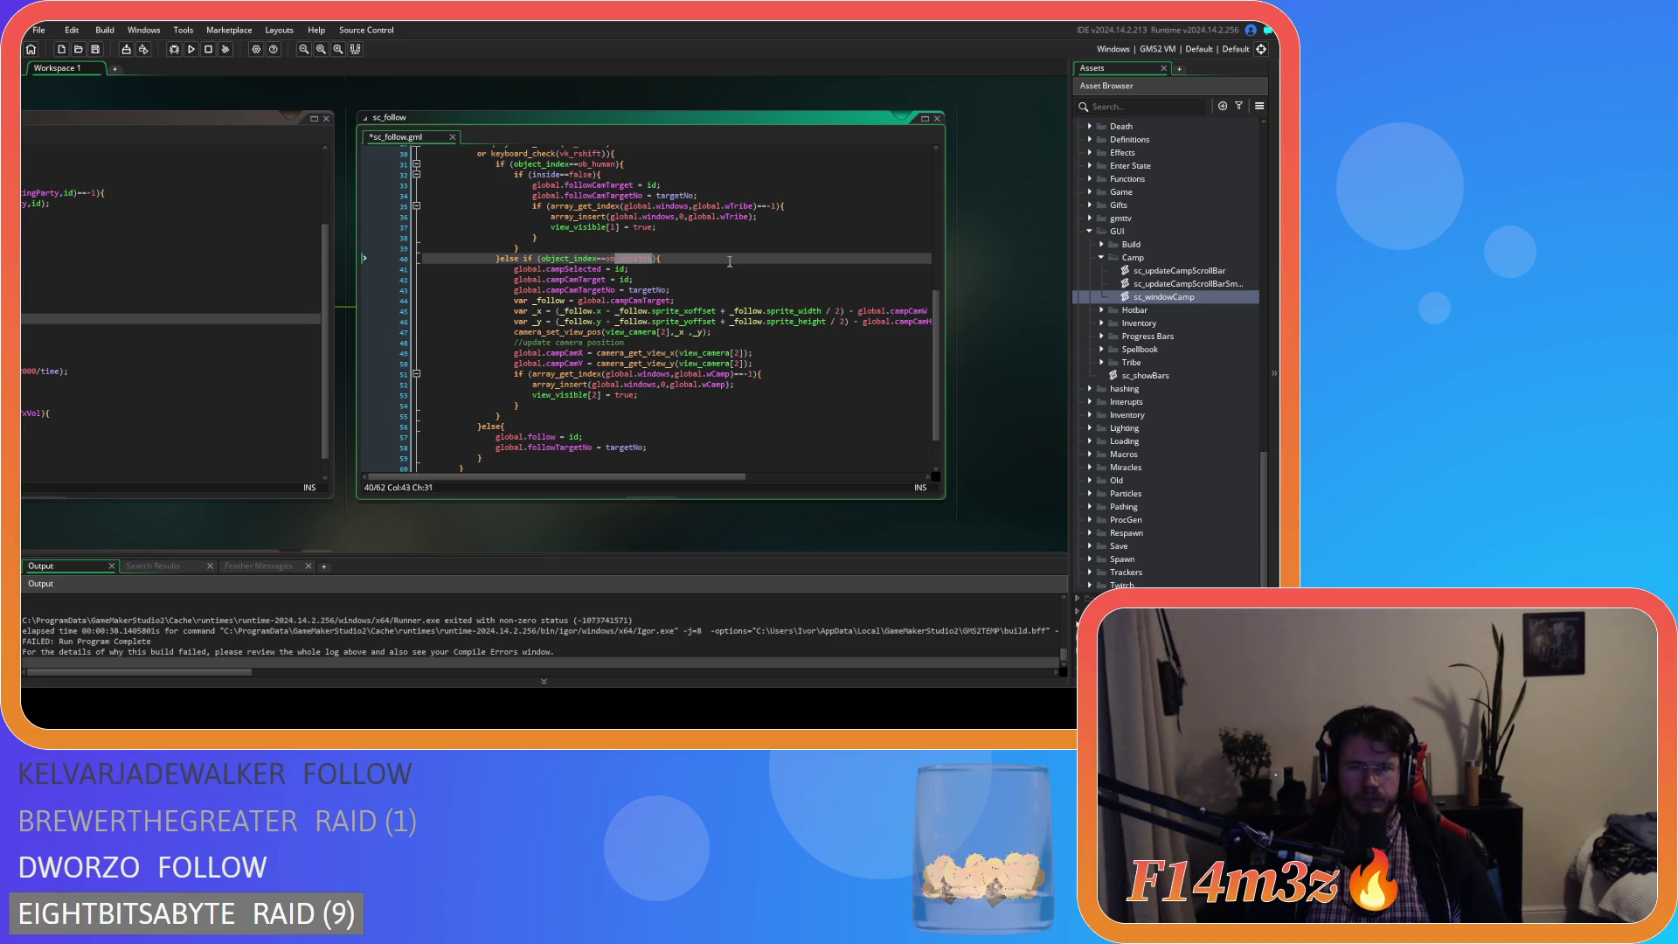
pyautogui.hotkey('shift', 'Right')
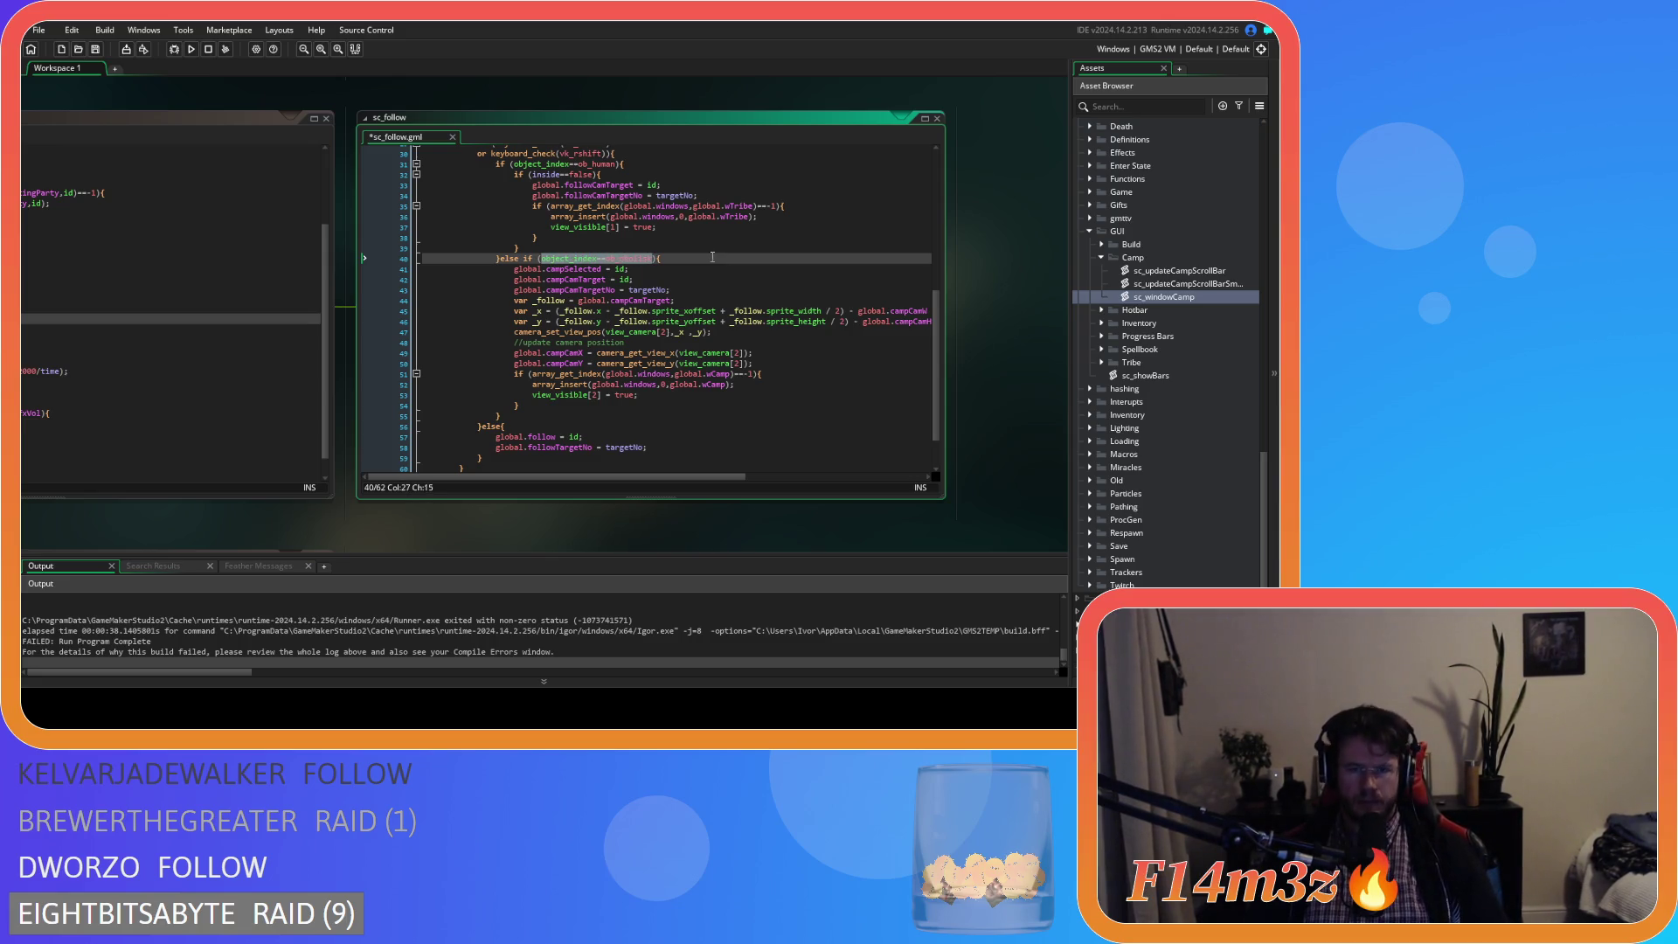
pyautogui.press('Right')
pyautogui.press('Return')
pyautogui.write('r')
pyautogui.hotkey('ctrl', 'v')
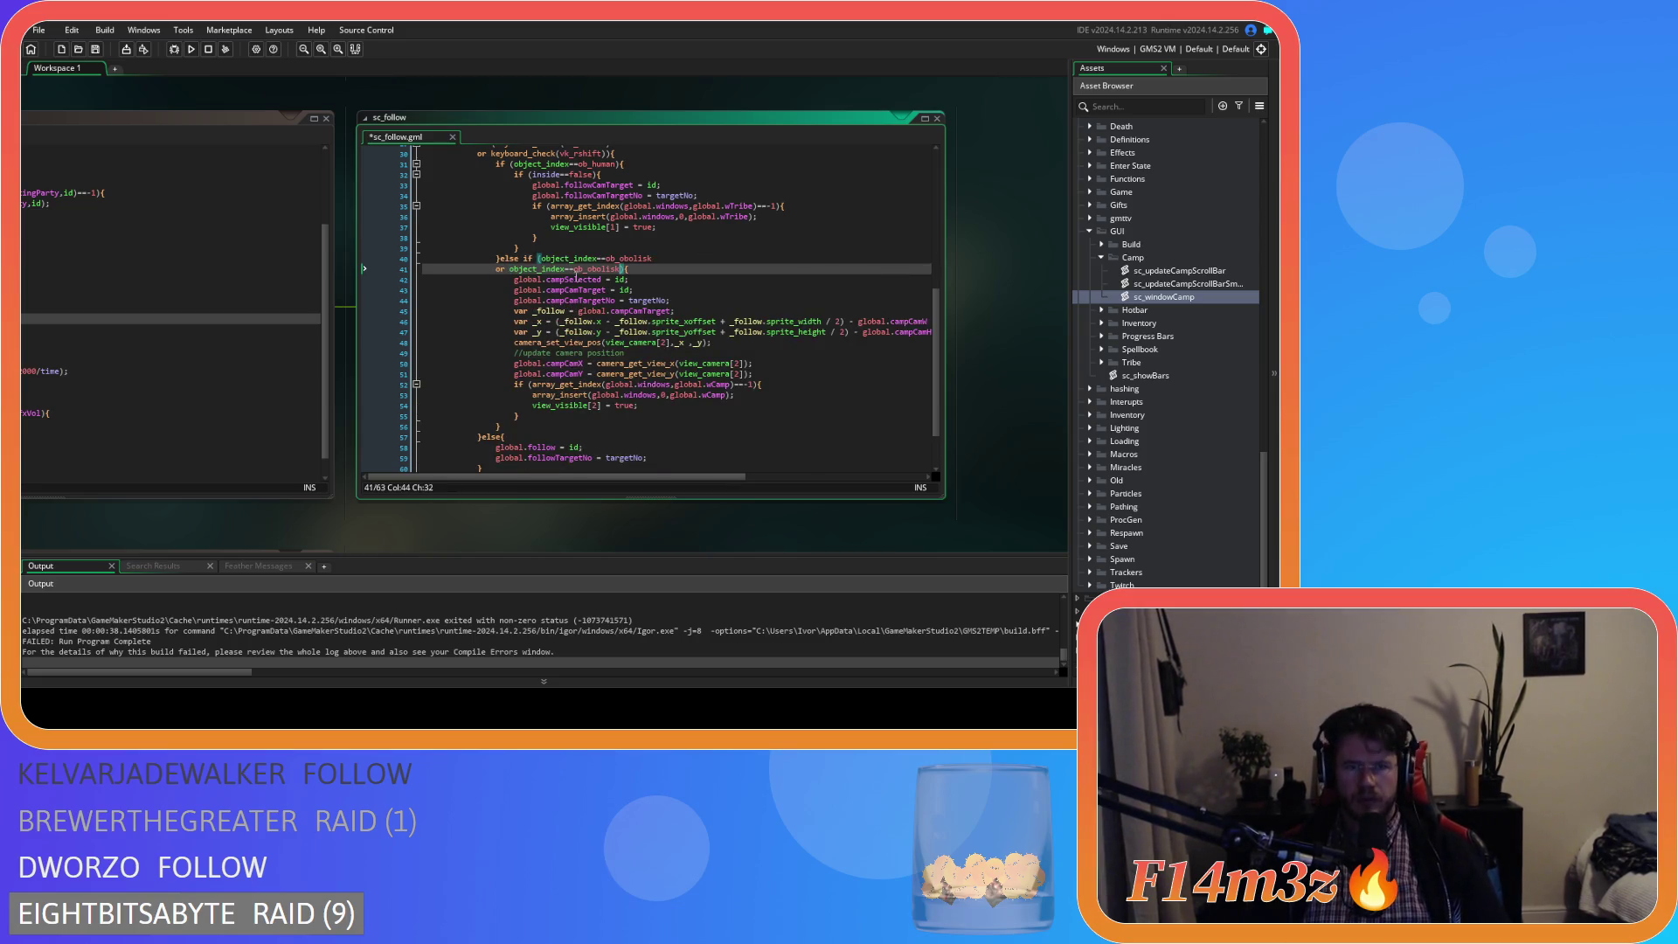
# - Add or-conditions for ob_store and ob_hut
pyautogui.click(590, 268)
pyautogui.moveTo(590, 268); pyautogui.dragTo(618, 269)
pyautogui.write('store')
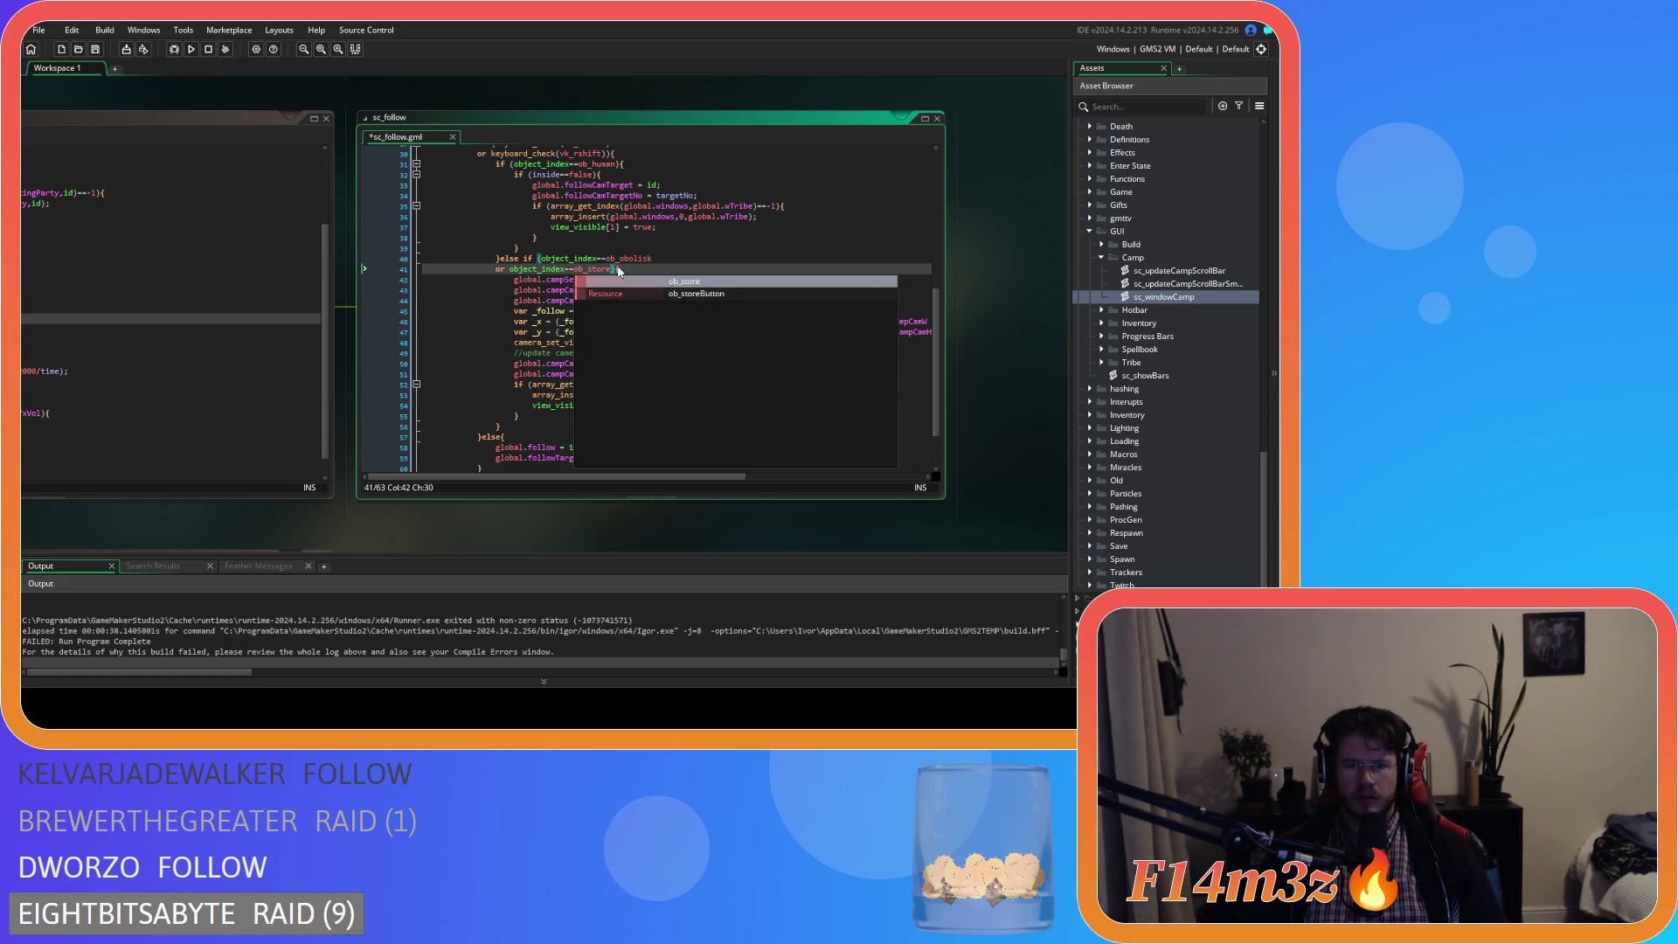
pyautogui.press('Return')
pyautogui.press('Return')
pyautogui.write('or object_index==ob_obolisk){')
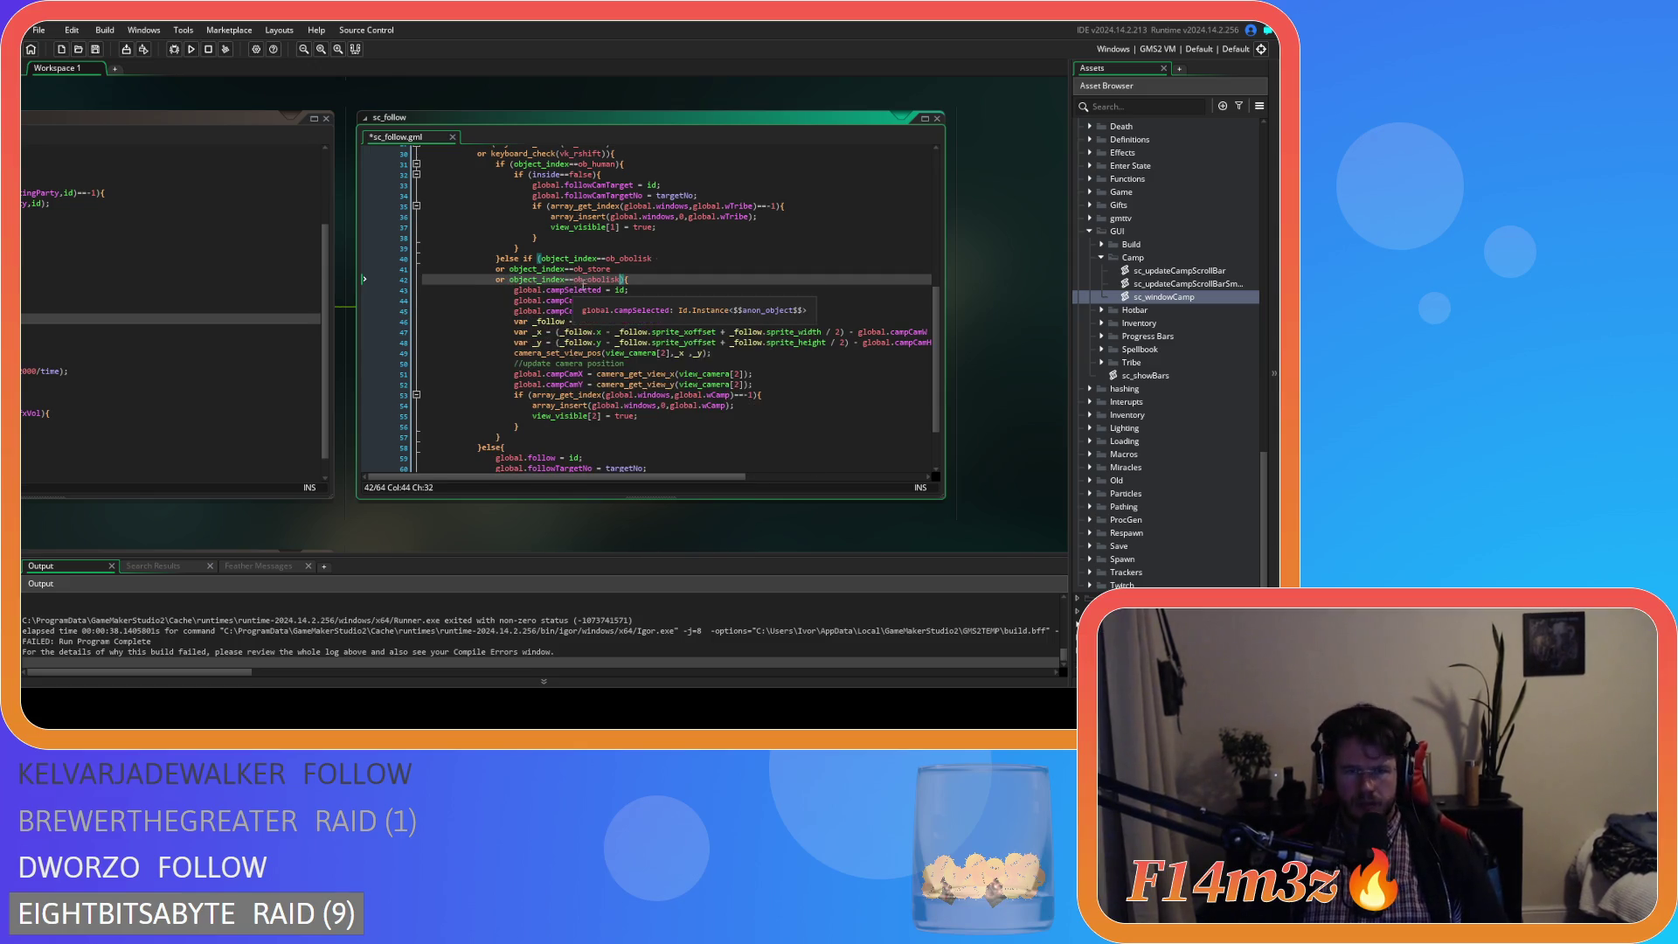
pyautogui.moveTo(598, 280); pyautogui.dragTo(620, 279)
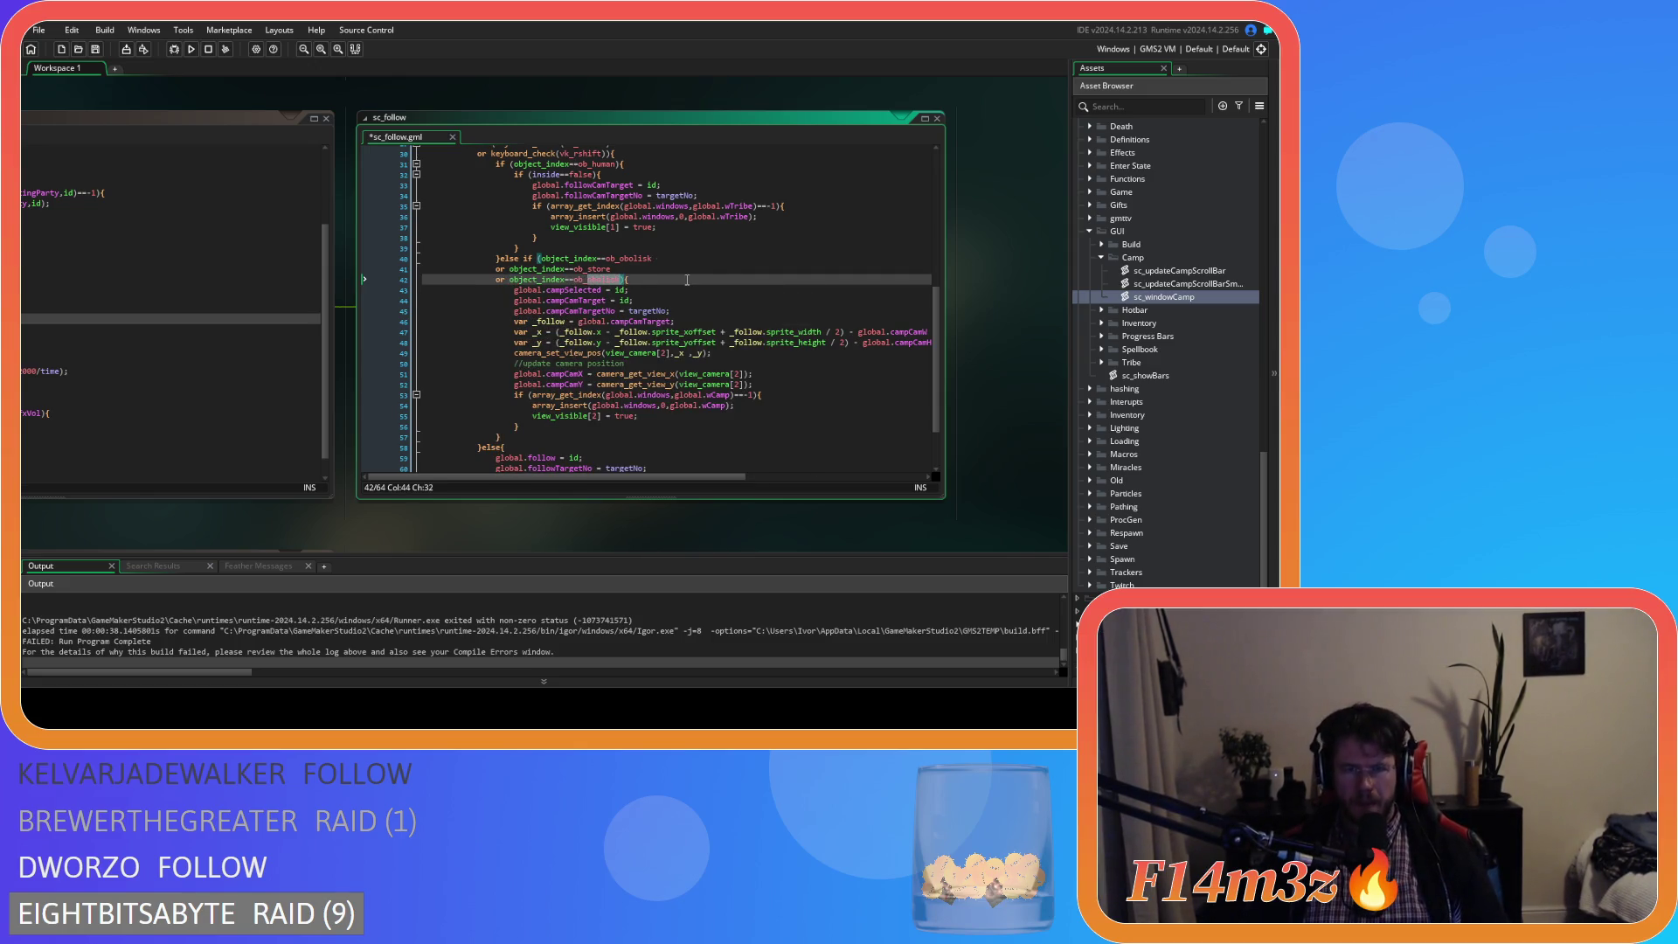
pyautogui.write('hut')
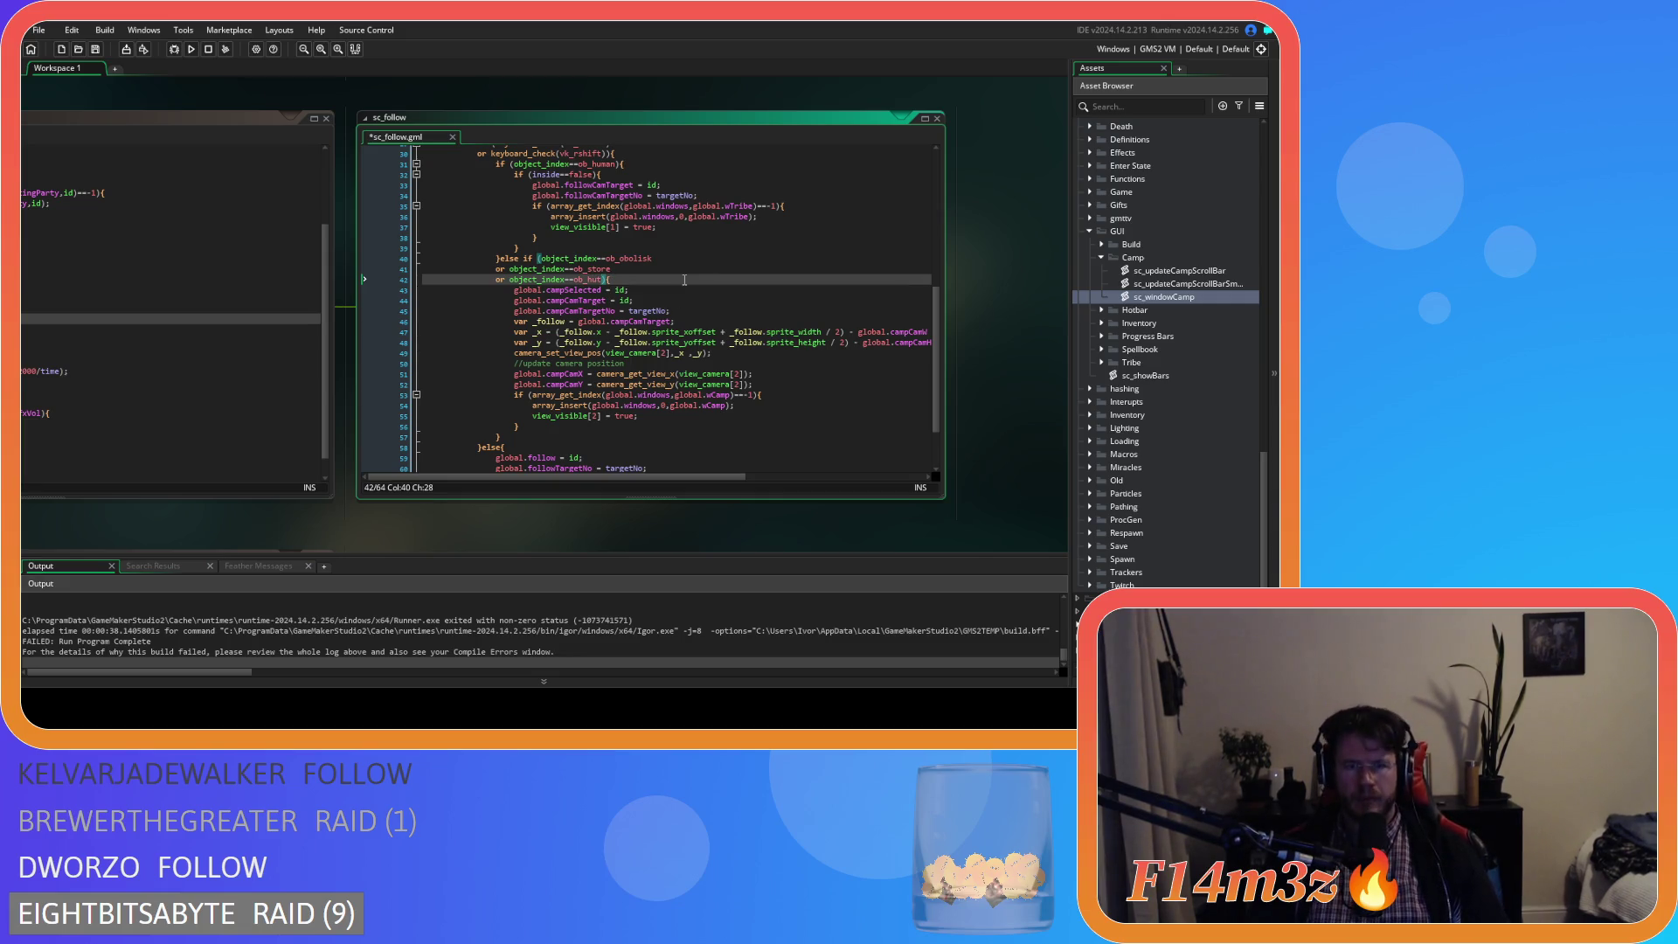
# - Add or-conditions for ob_kresh and ob_campfire
pyautogui.press('Return')
pyautogui.write('or object_index==ob_ob')
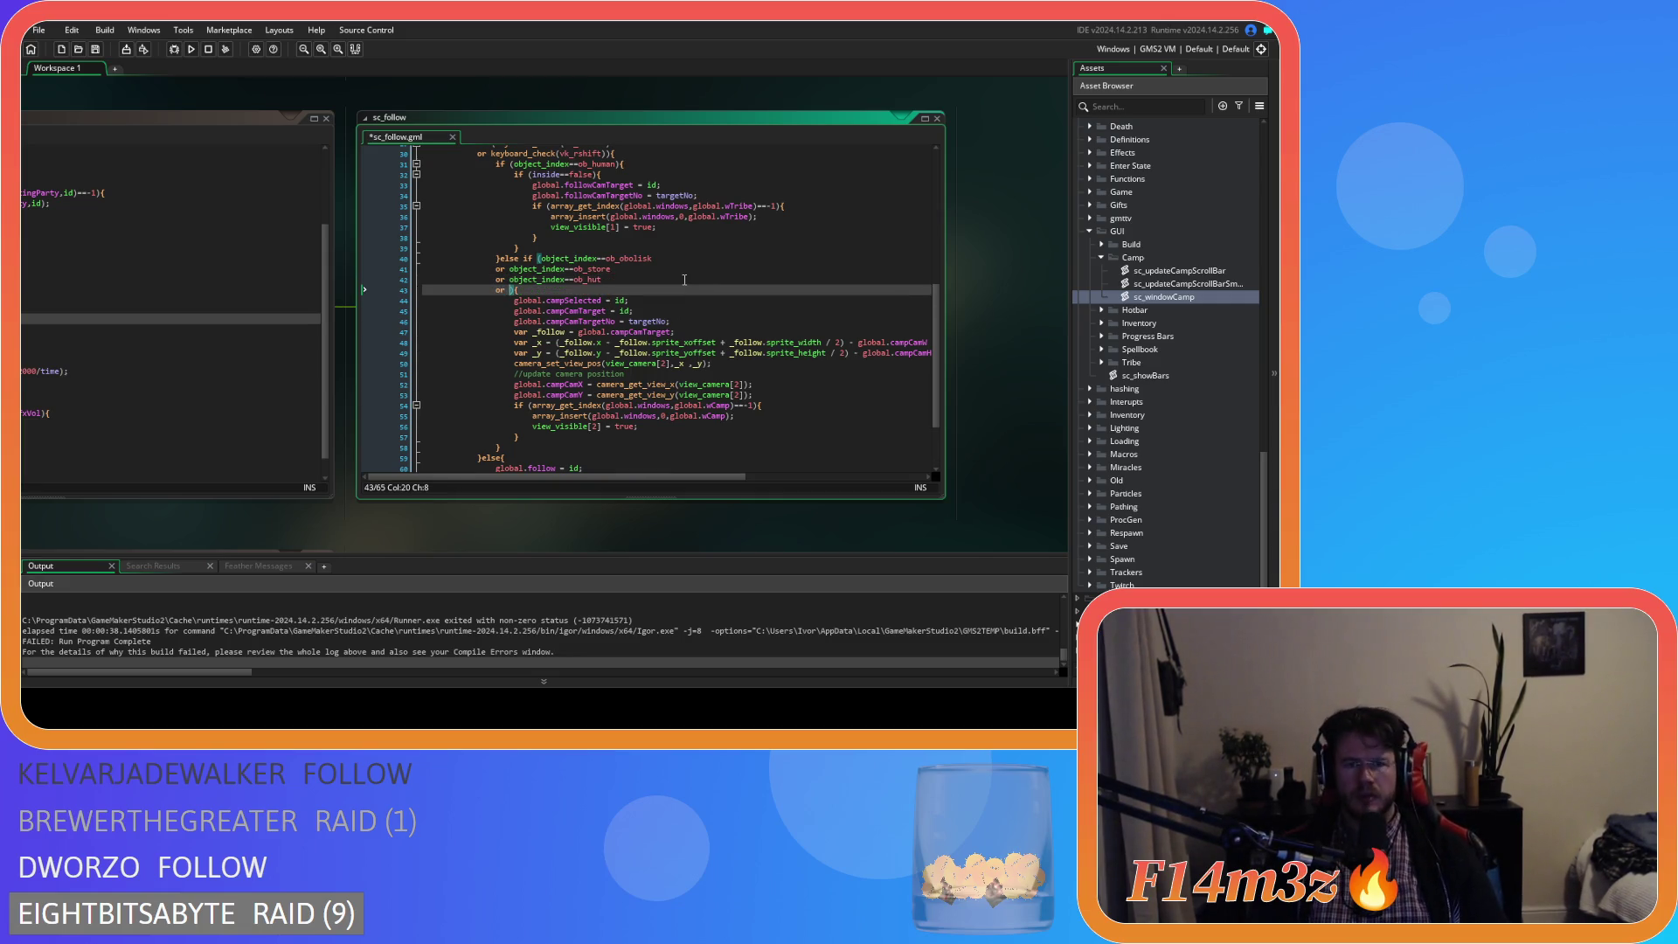
pyautogui.press('BackSpace')
pyautogui.press('BackSpace')
pyautogui.write('kresh')
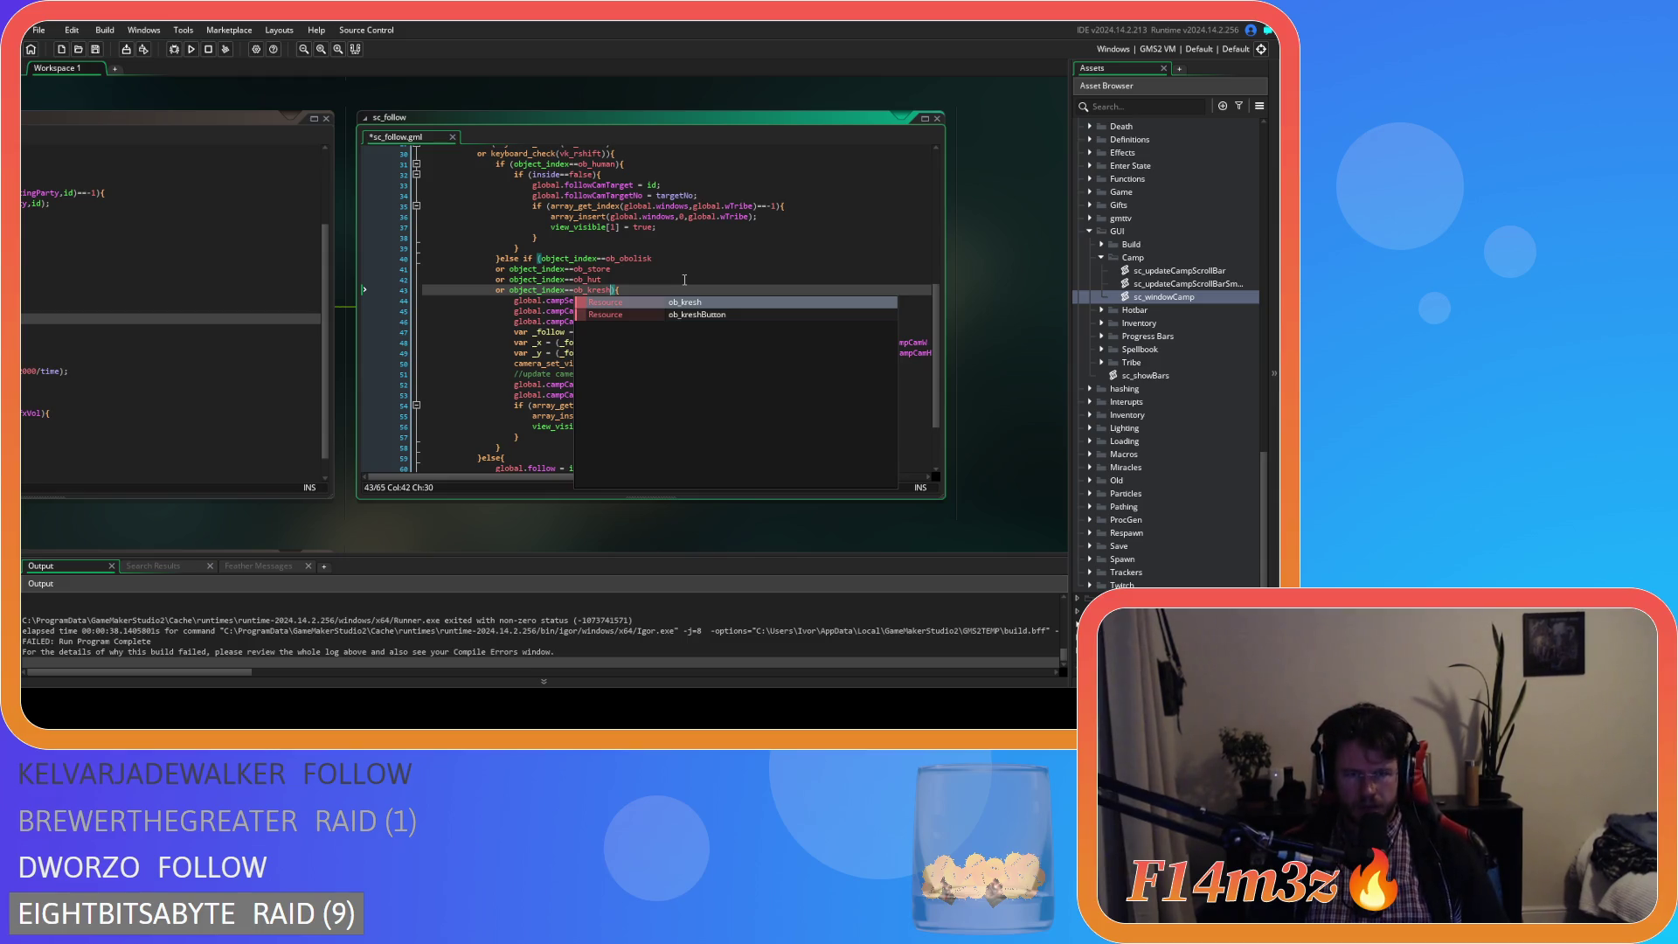
pyautogui.press('Return')
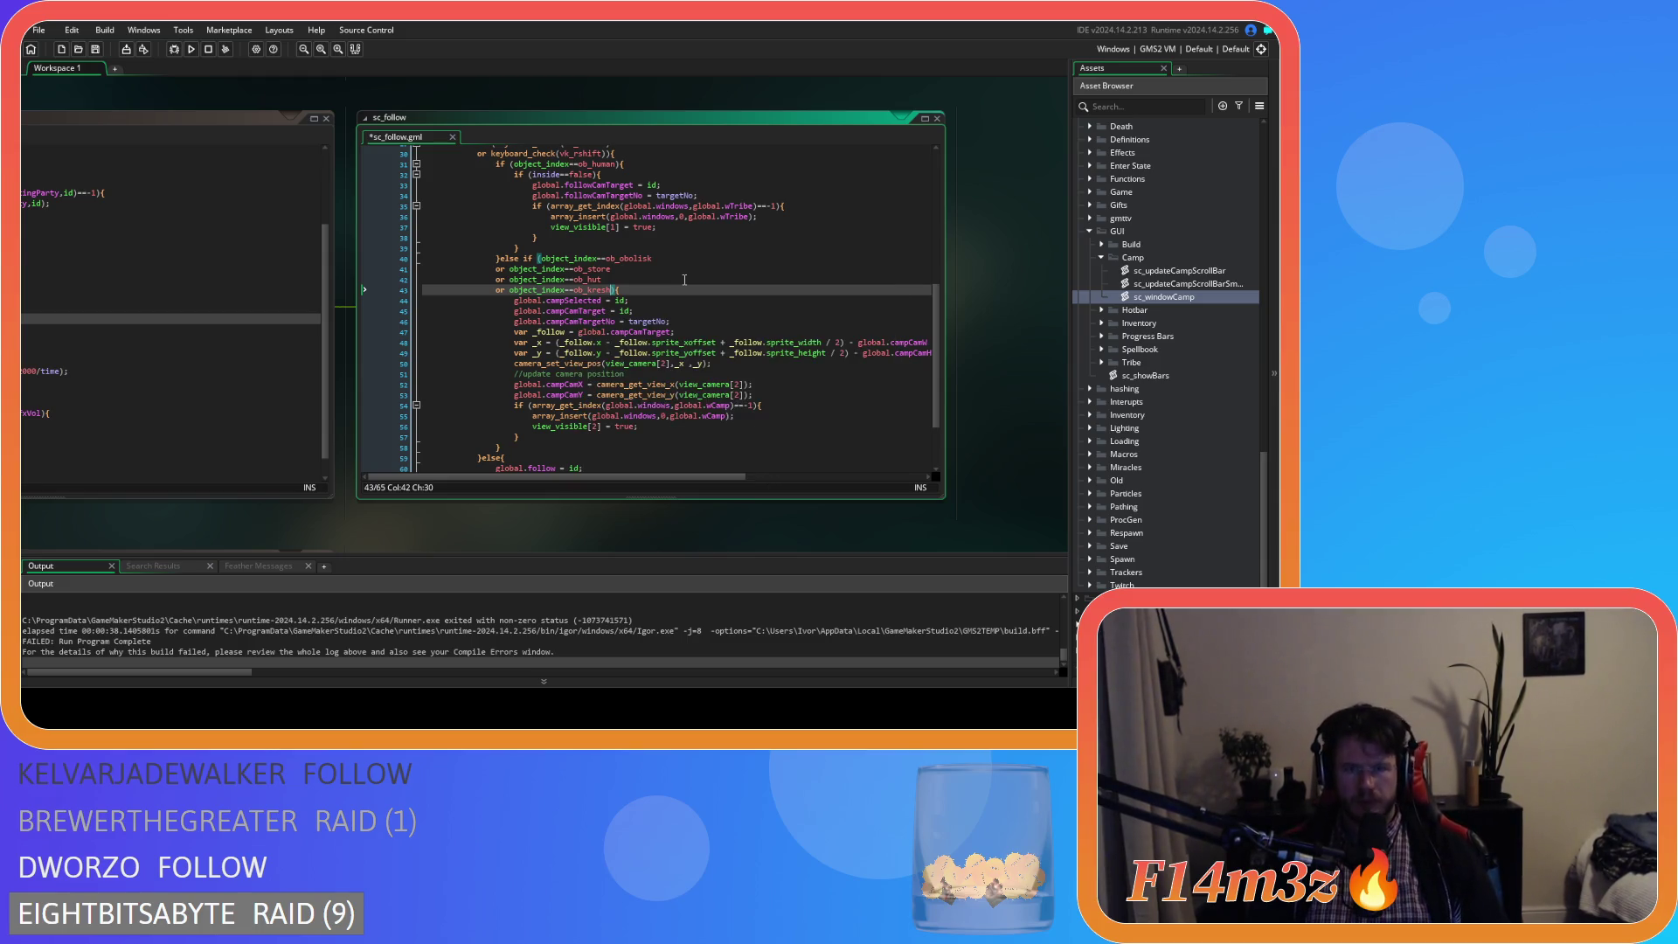
pyautogui.press('Return')
pyautogui.write('or ')
pyautogui.write('object_index==ob_camp')
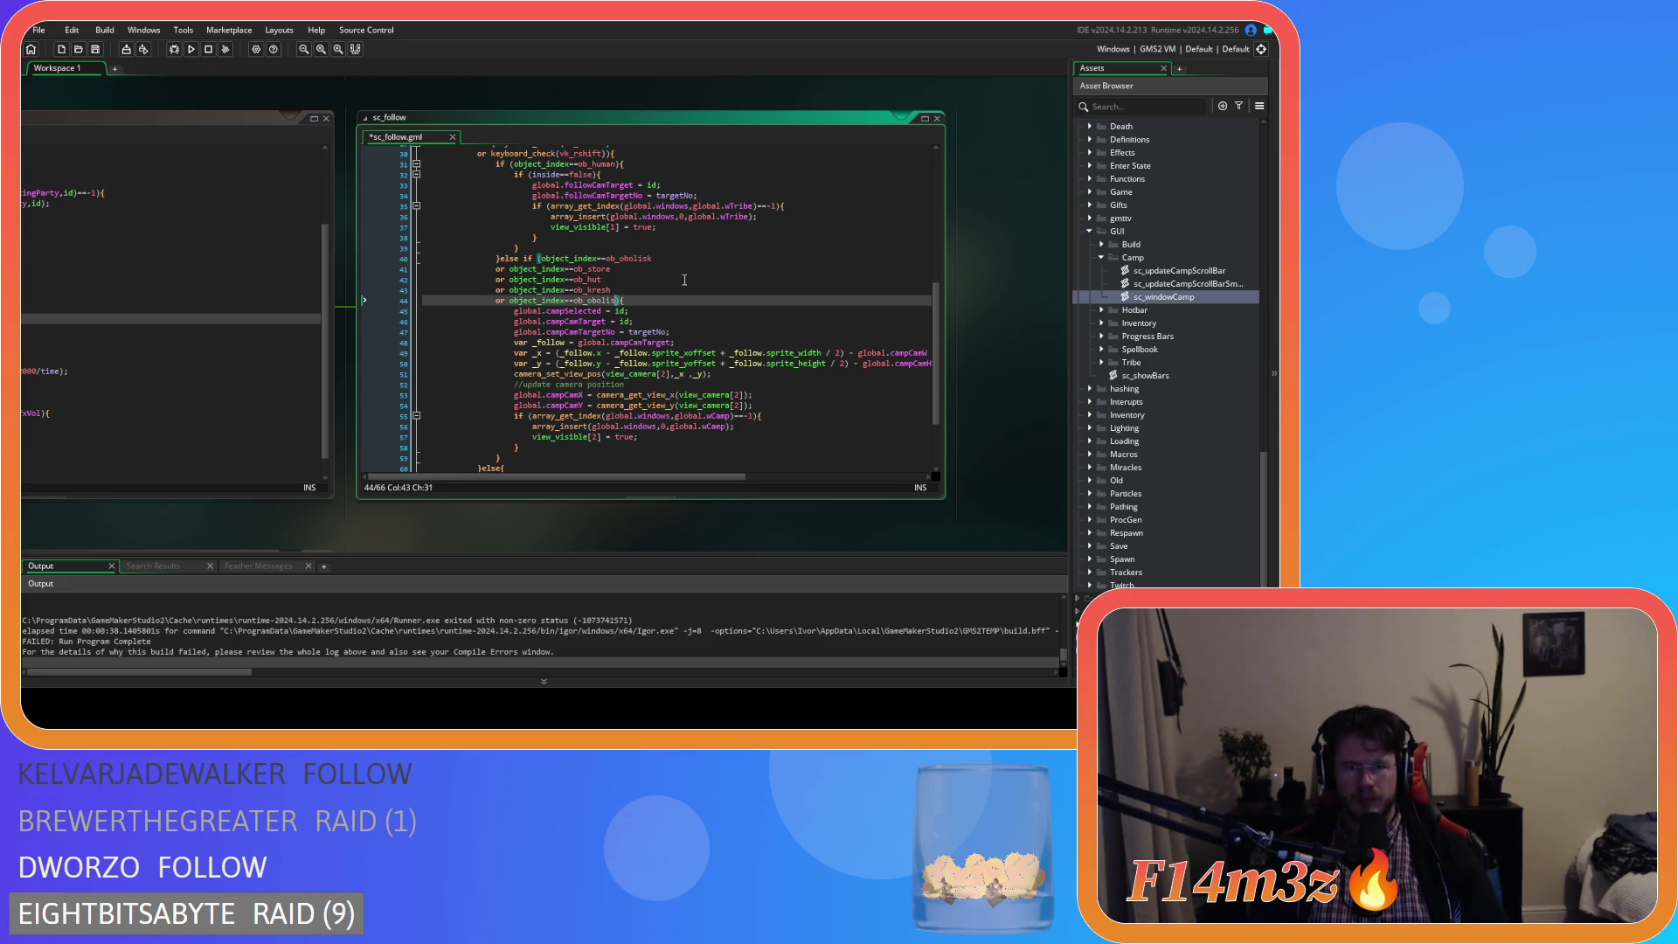
pyautogui.write('fire')
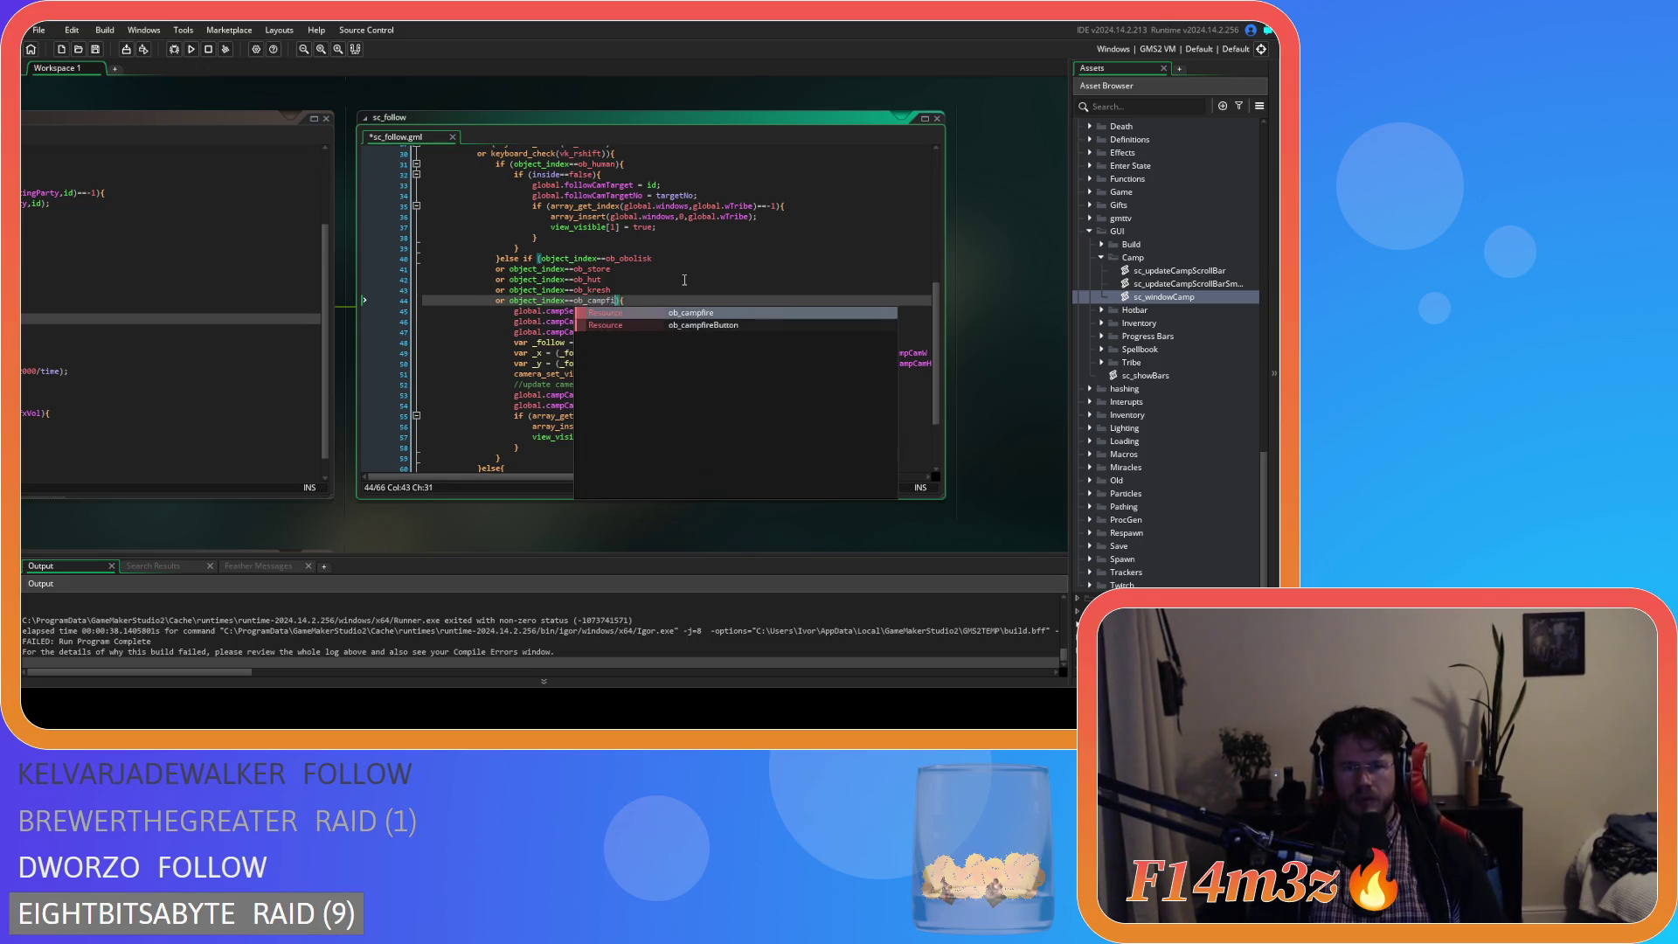
# - Add a final ob_drum condition and save sc_follow
pyautogui.press('Return')
pyautogui.write('or object_index==ob_obolisk){')
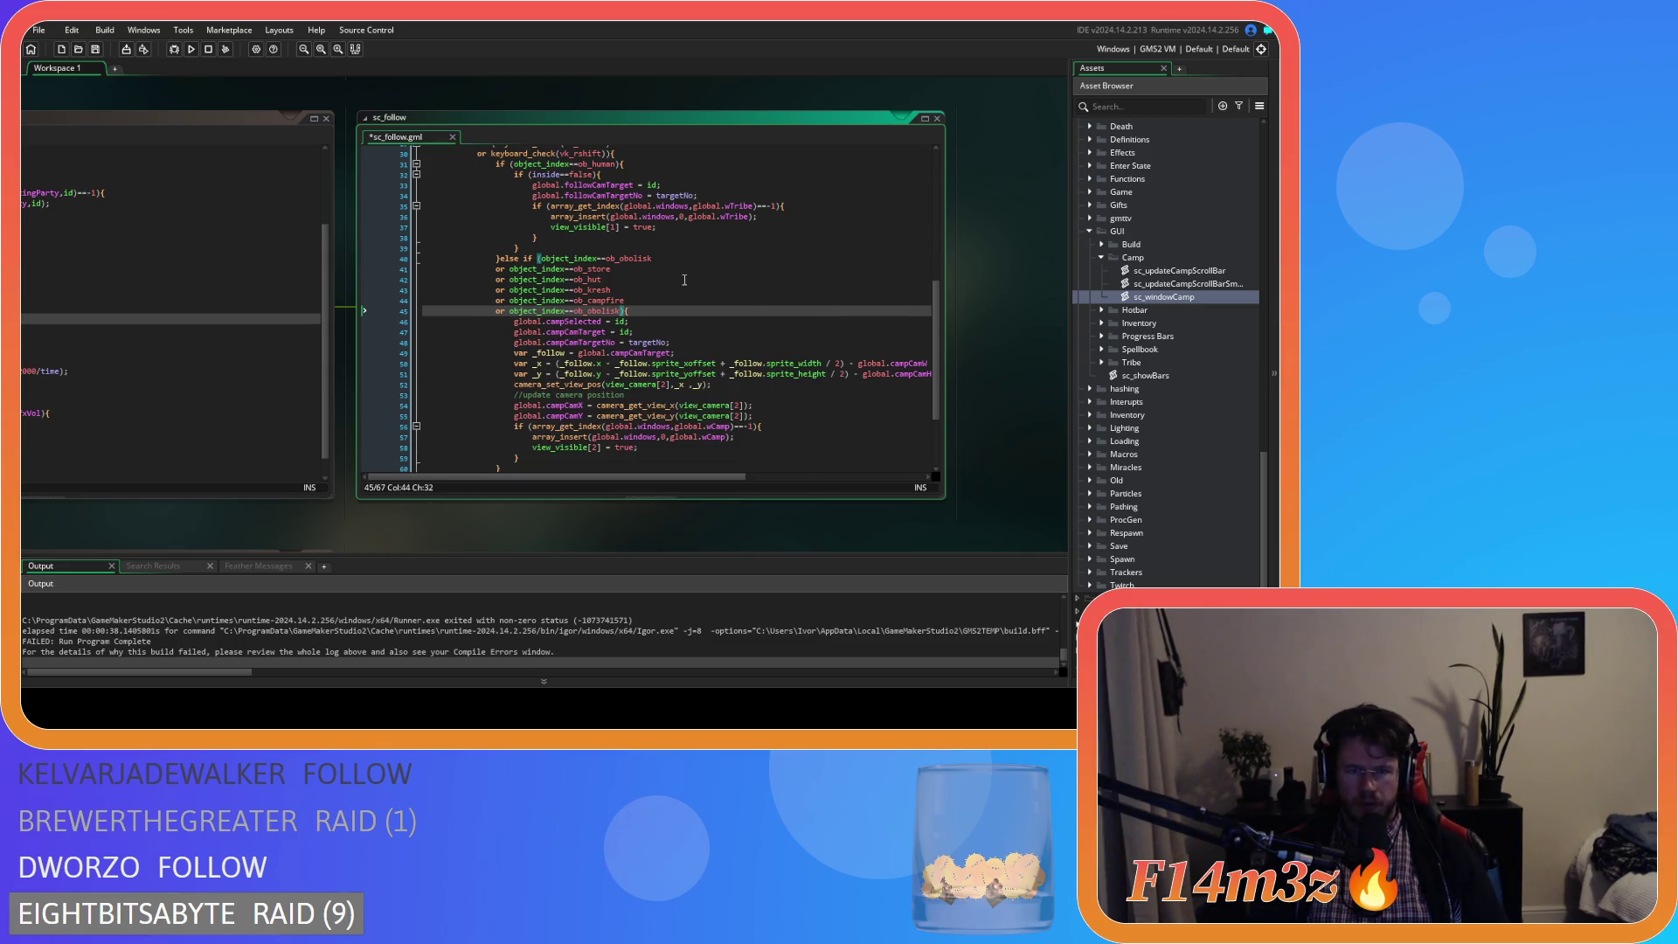
pyautogui.press('BackSpace')
pyautogui.press('BackSpace')
pyautogui.press('BackSpace')
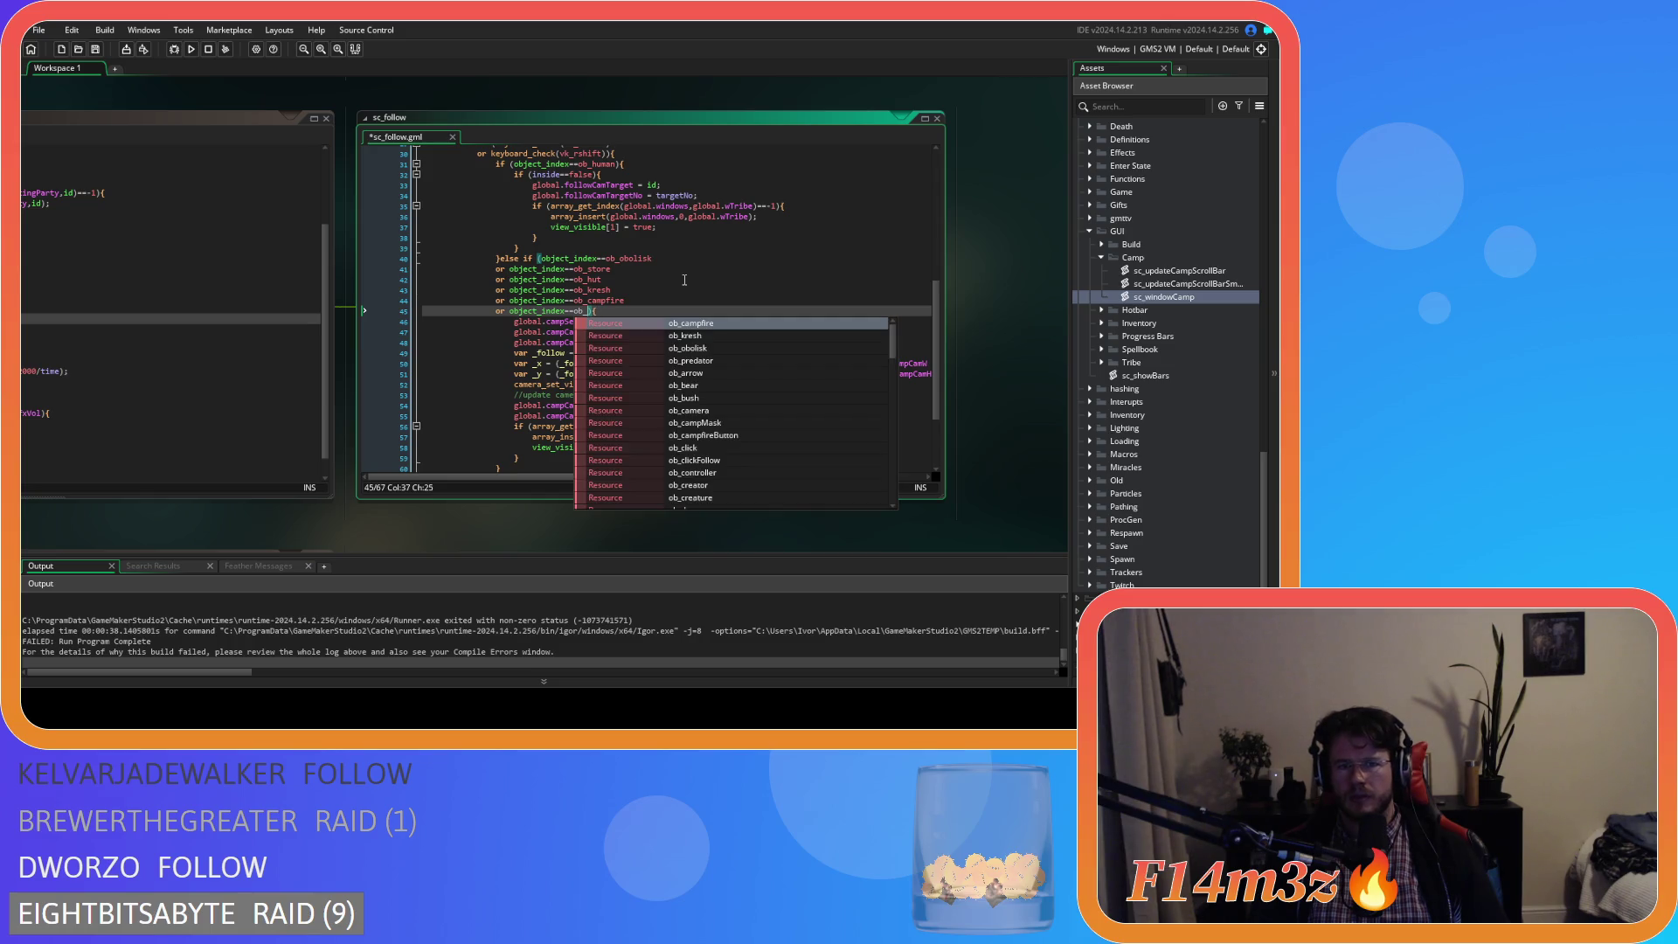
pyautogui.write('drum')
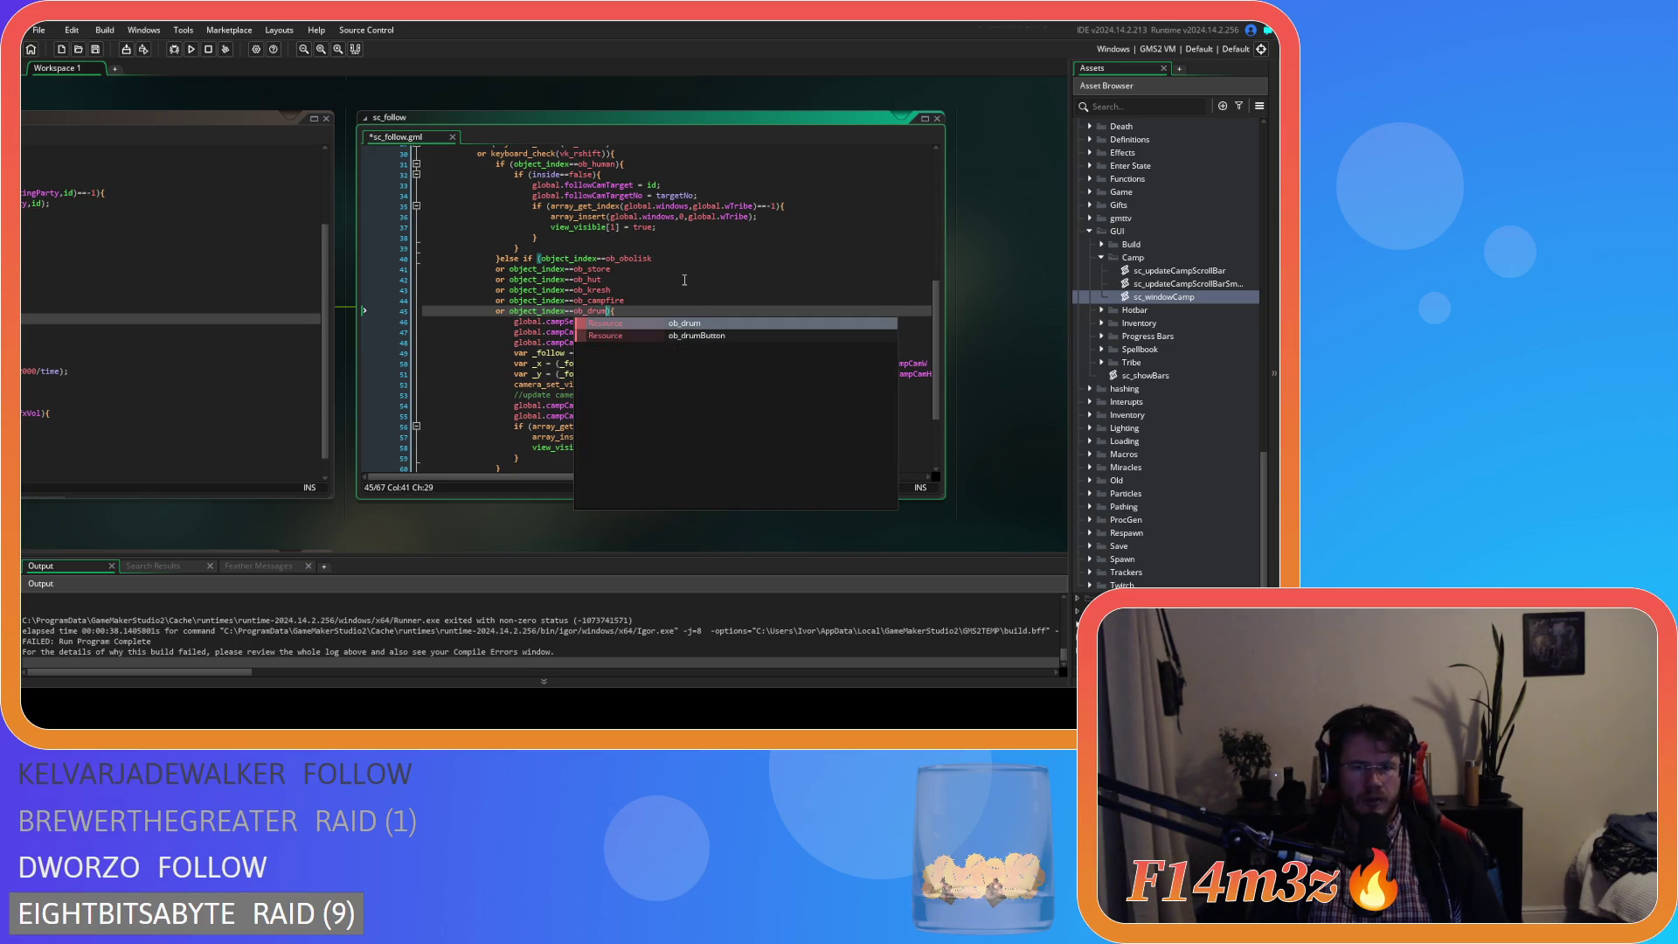
pyautogui.hotkey('ctrl', 's')
pyautogui.click(685, 289)
pyautogui.click(711, 306)
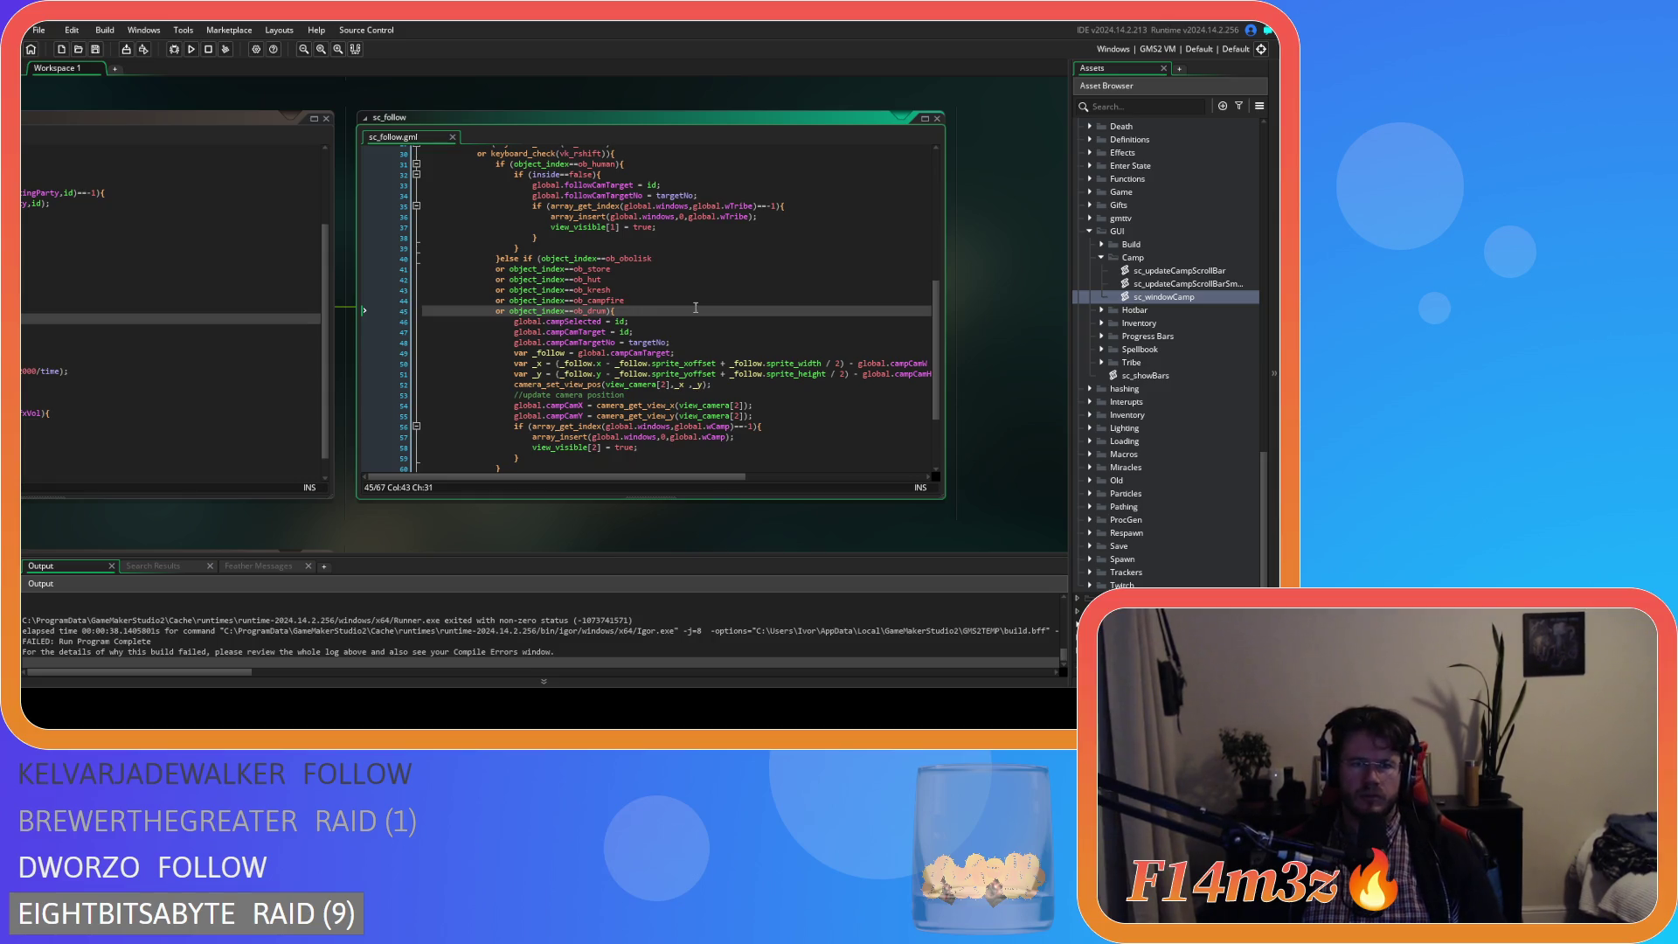
# - Run the Entheogen build, select a follower, and pan the camera around the camp with WASD
pyautogui.press('F5')
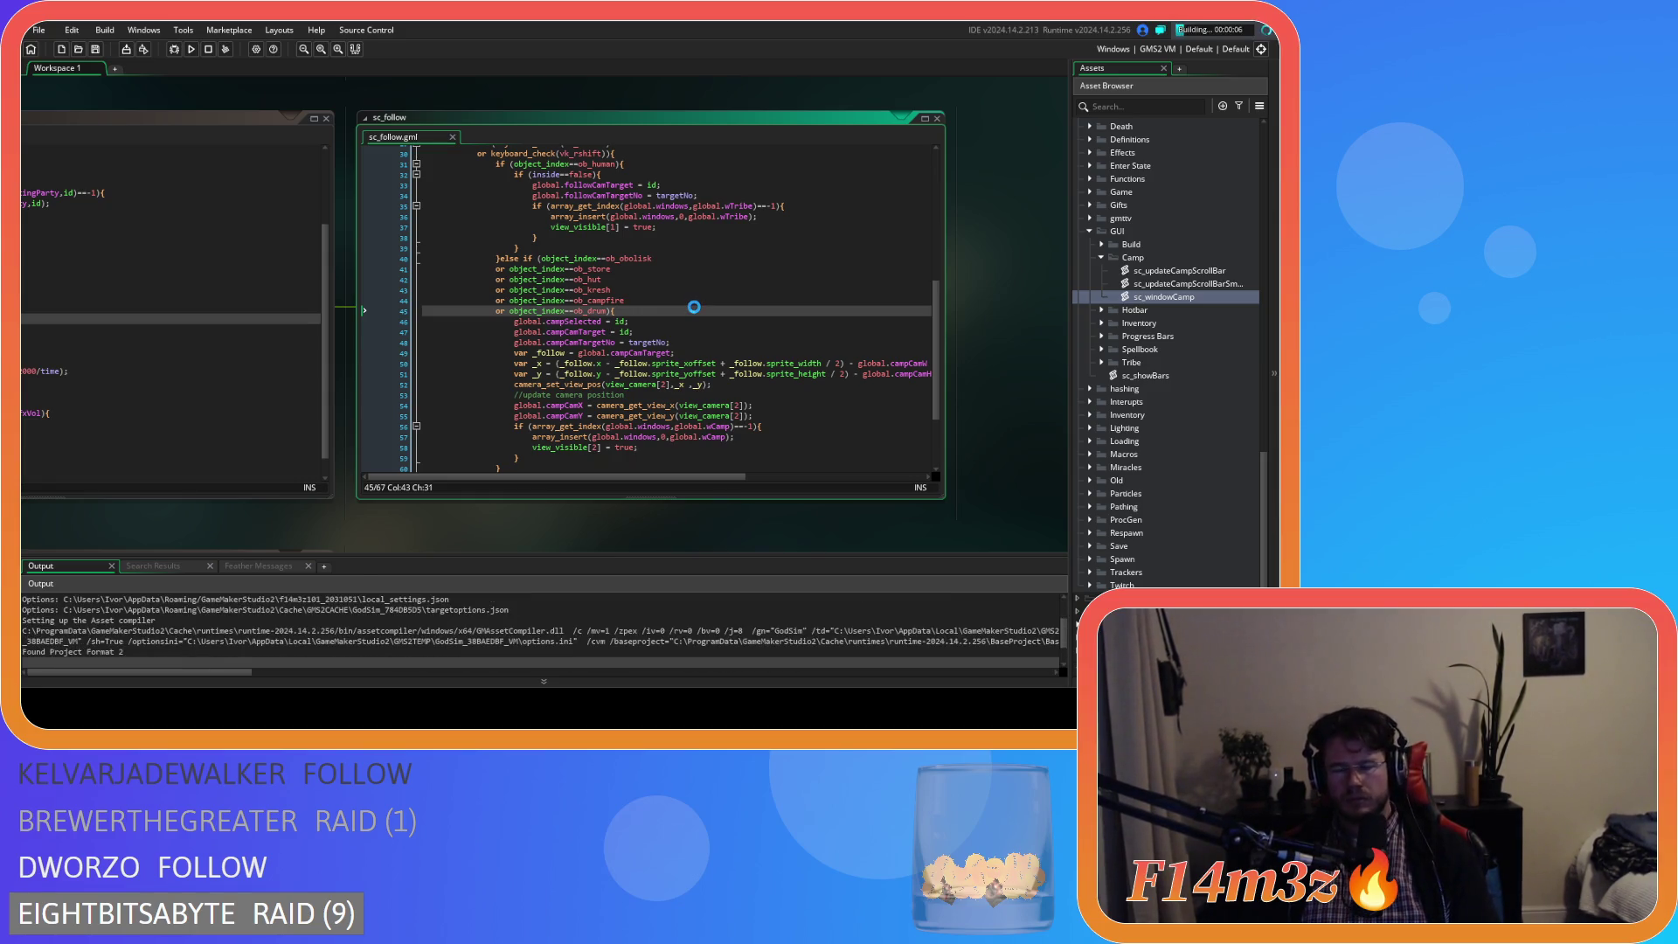
pyautogui.scroll(1, 690, 306)
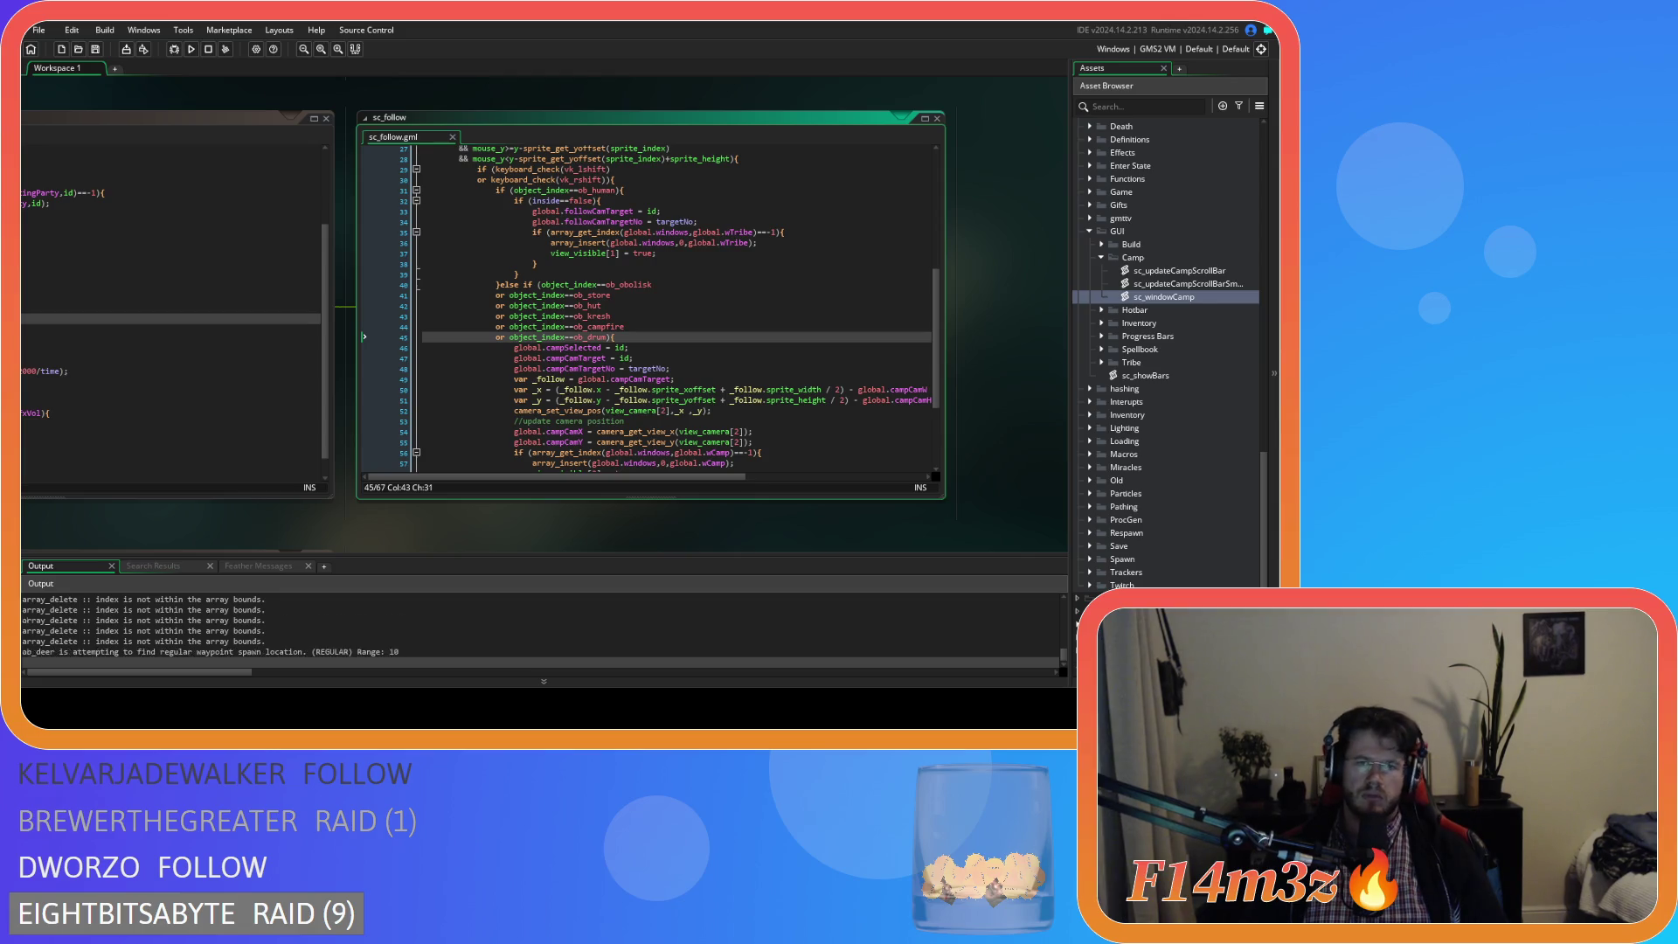
pyautogui.hotkey('alt', 'Tab')
pyautogui.keyDown('shift'); pyautogui.click(785, 213); pyautogui.keyUp('shift')
pyautogui.press('w')
pyautogui.press('a')
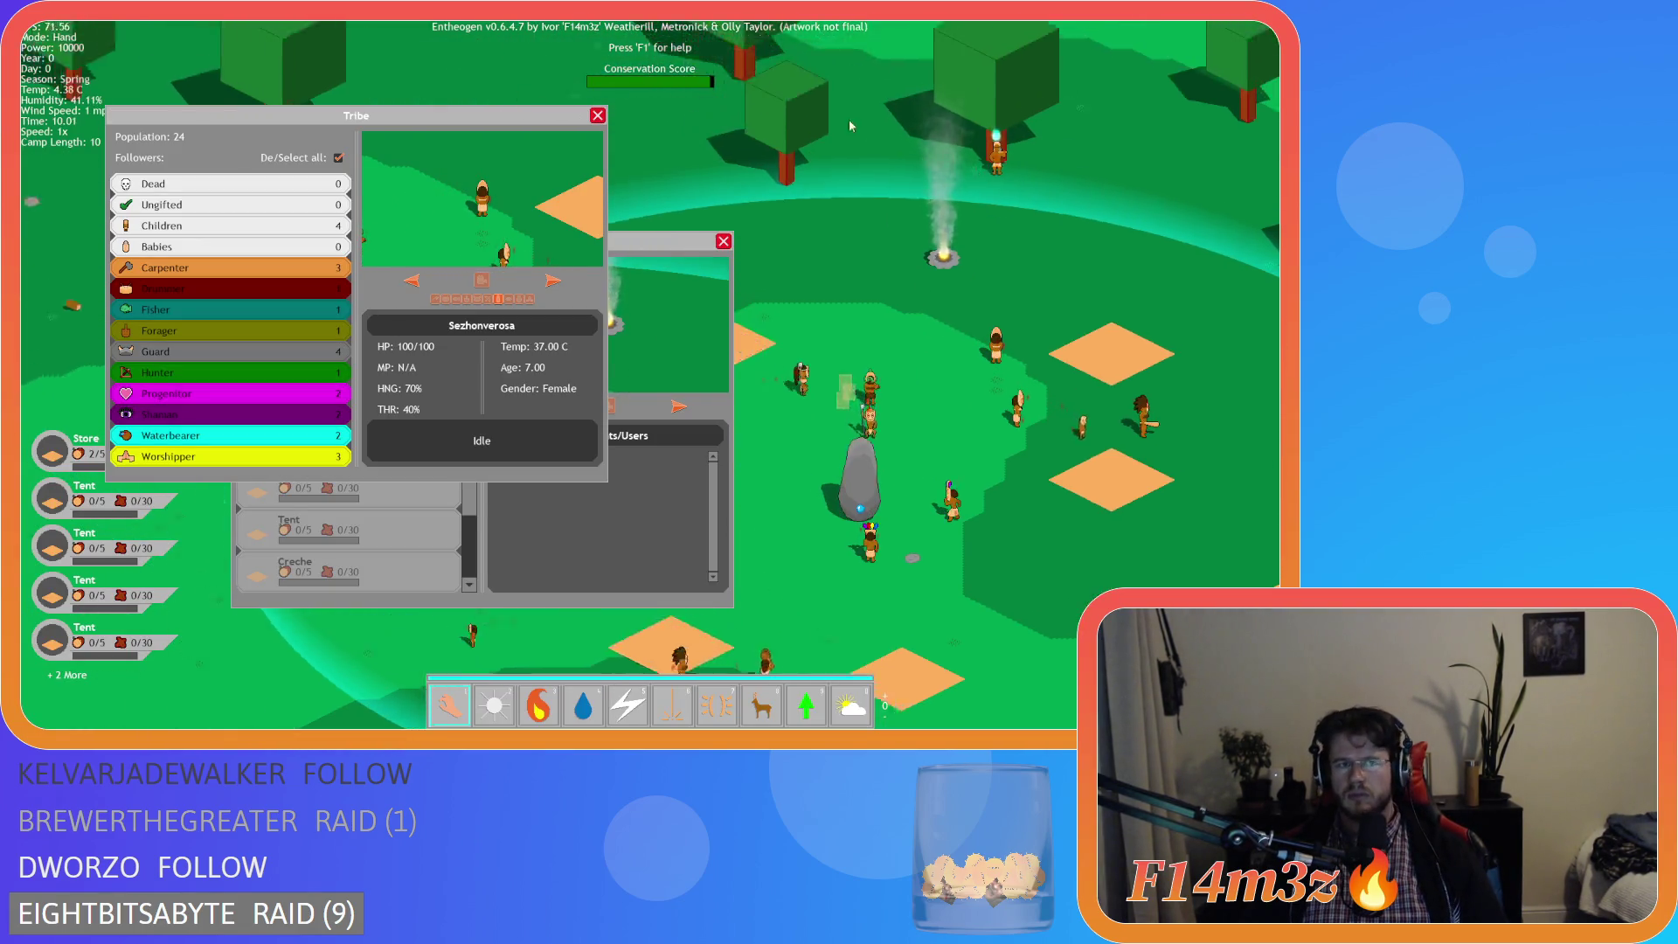
pyautogui.press('a')
pyautogui.press('s')
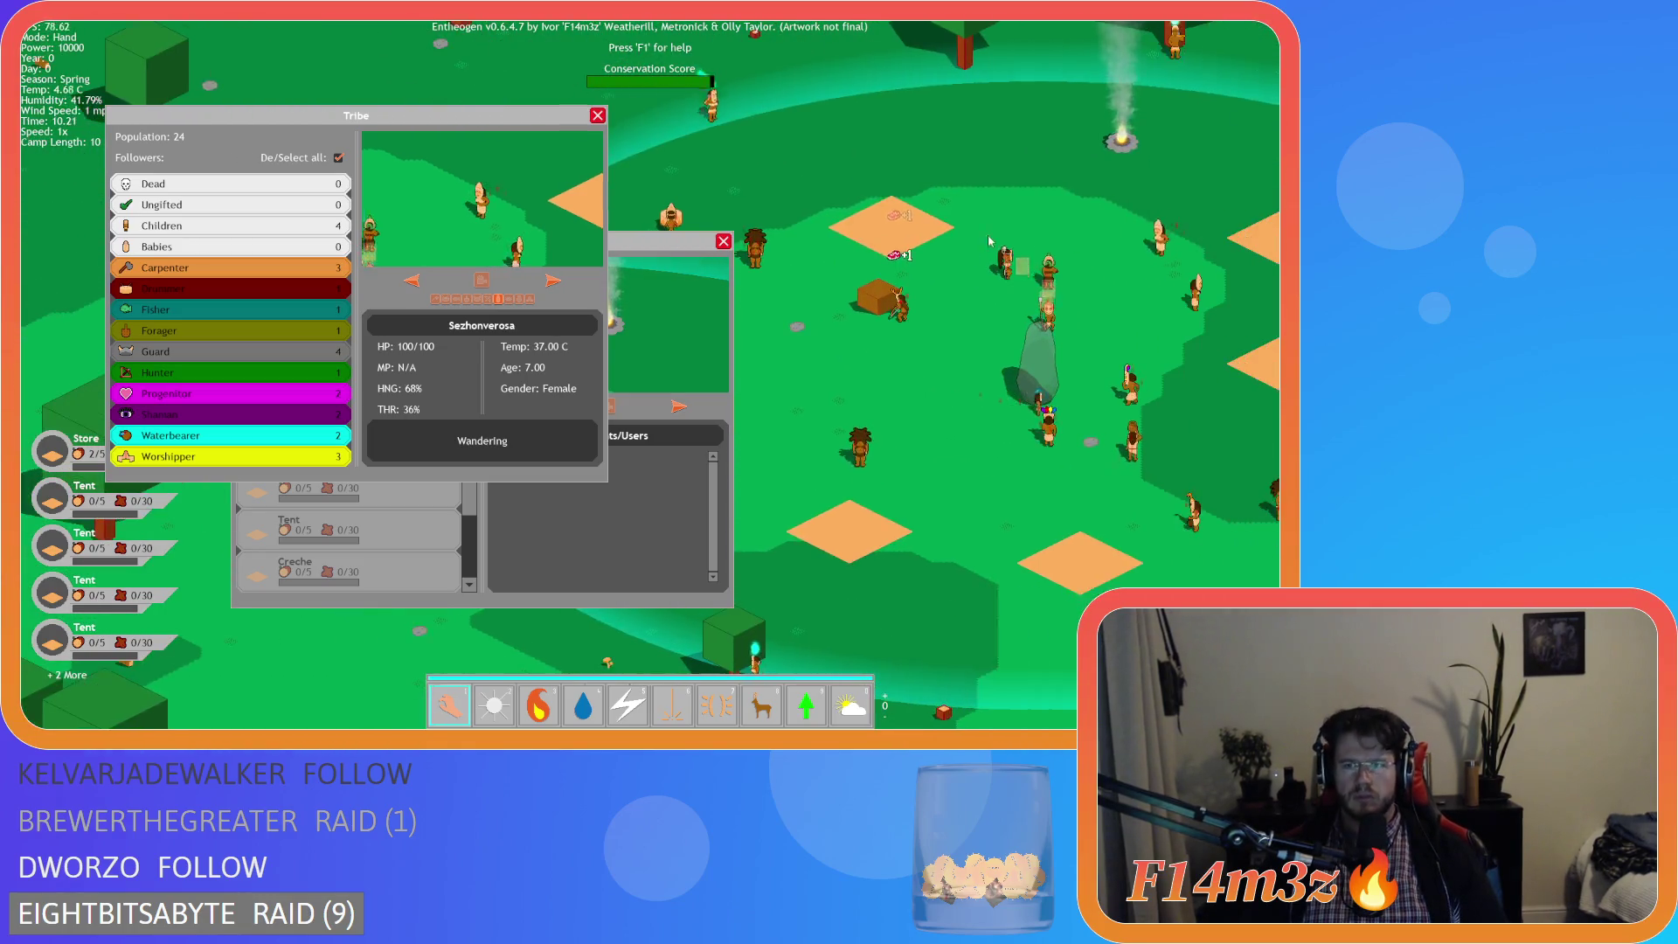
pyautogui.press('w')
pyautogui.press('d')
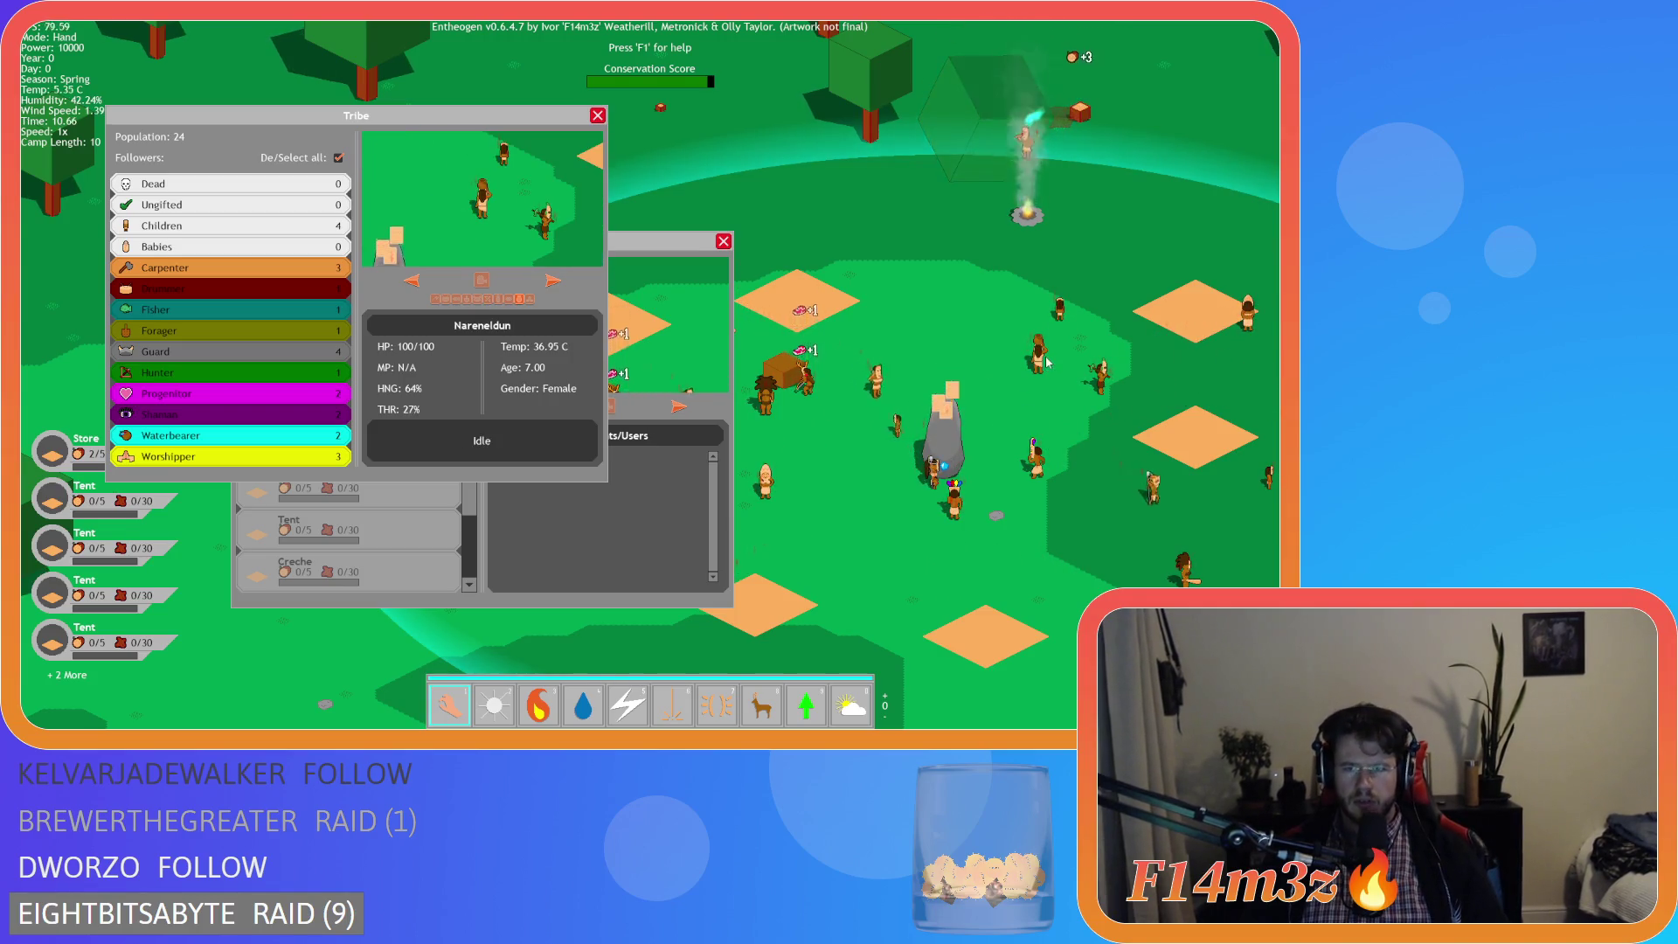
# - Close the tribe overview and camp panel, quit to the title screen, and close the game
pyautogui.press('Escape')
pyautogui.press('Escape')
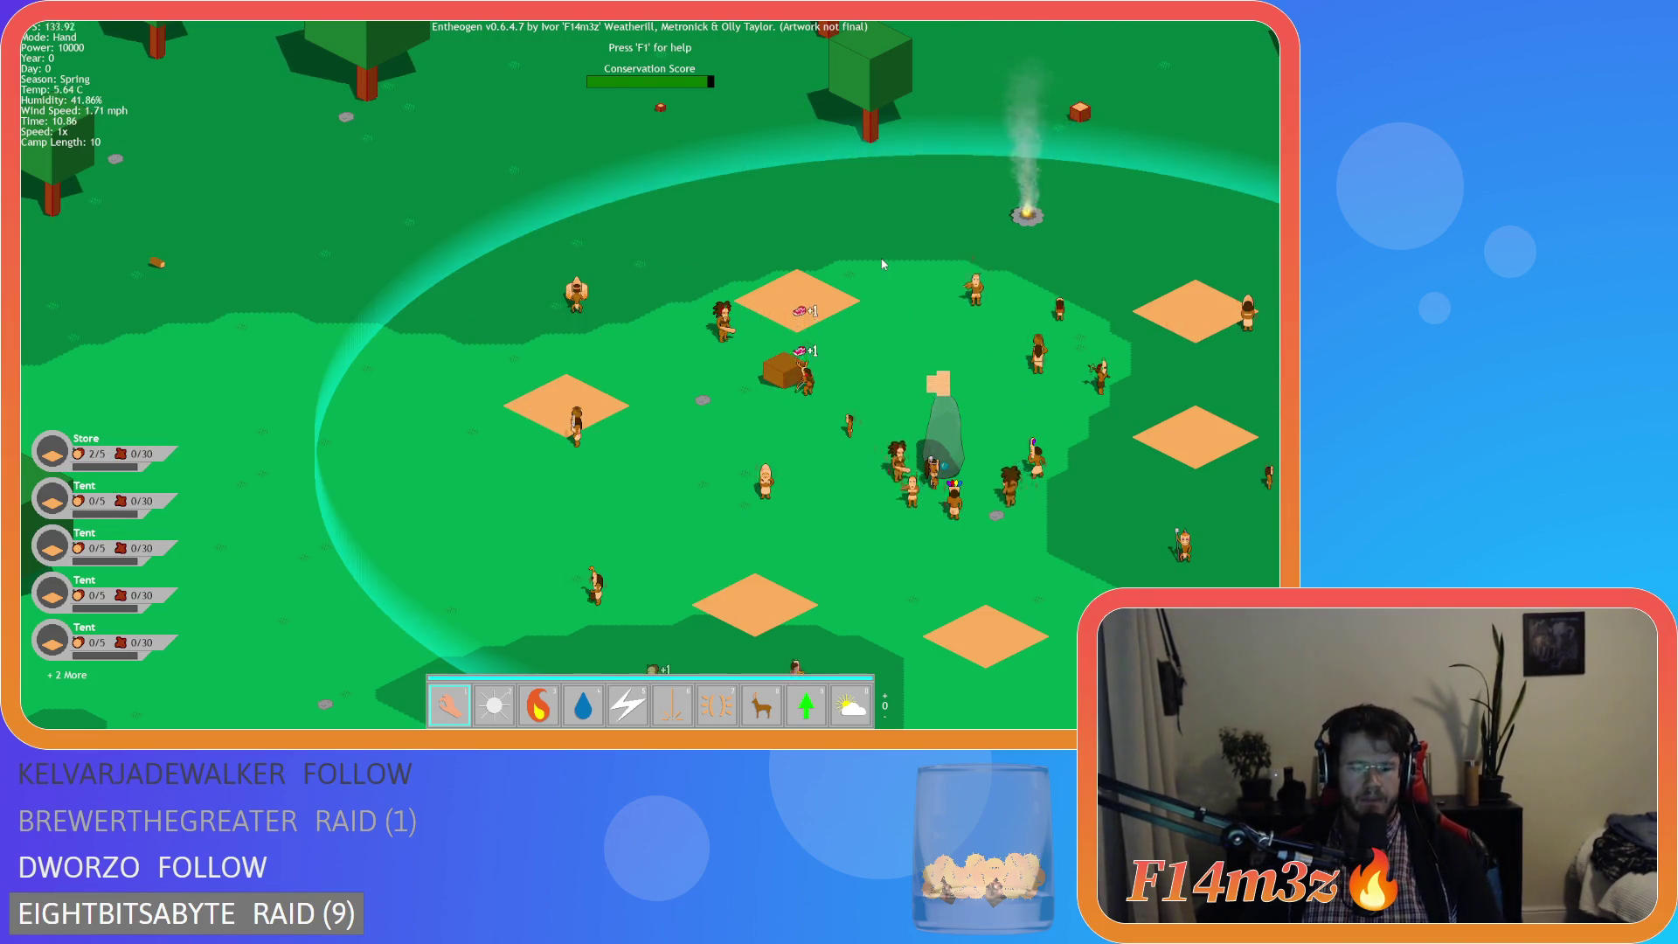
pyautogui.press('Escape')
pyautogui.press('Return')
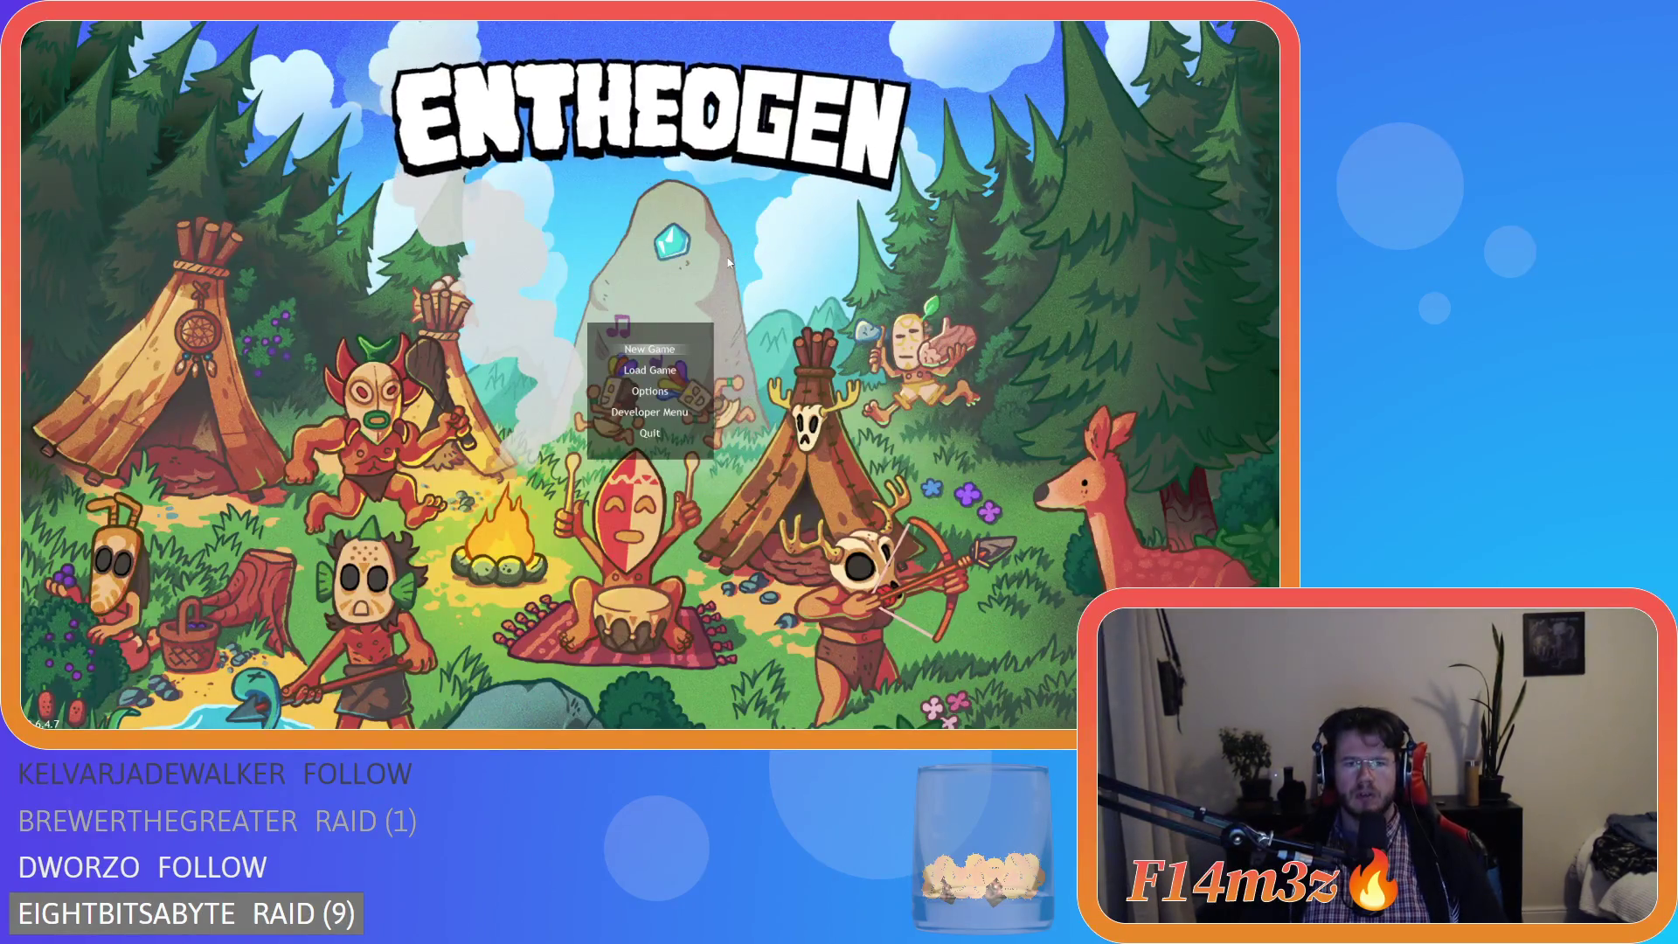
pyautogui.hotkey('alt', 'F4')
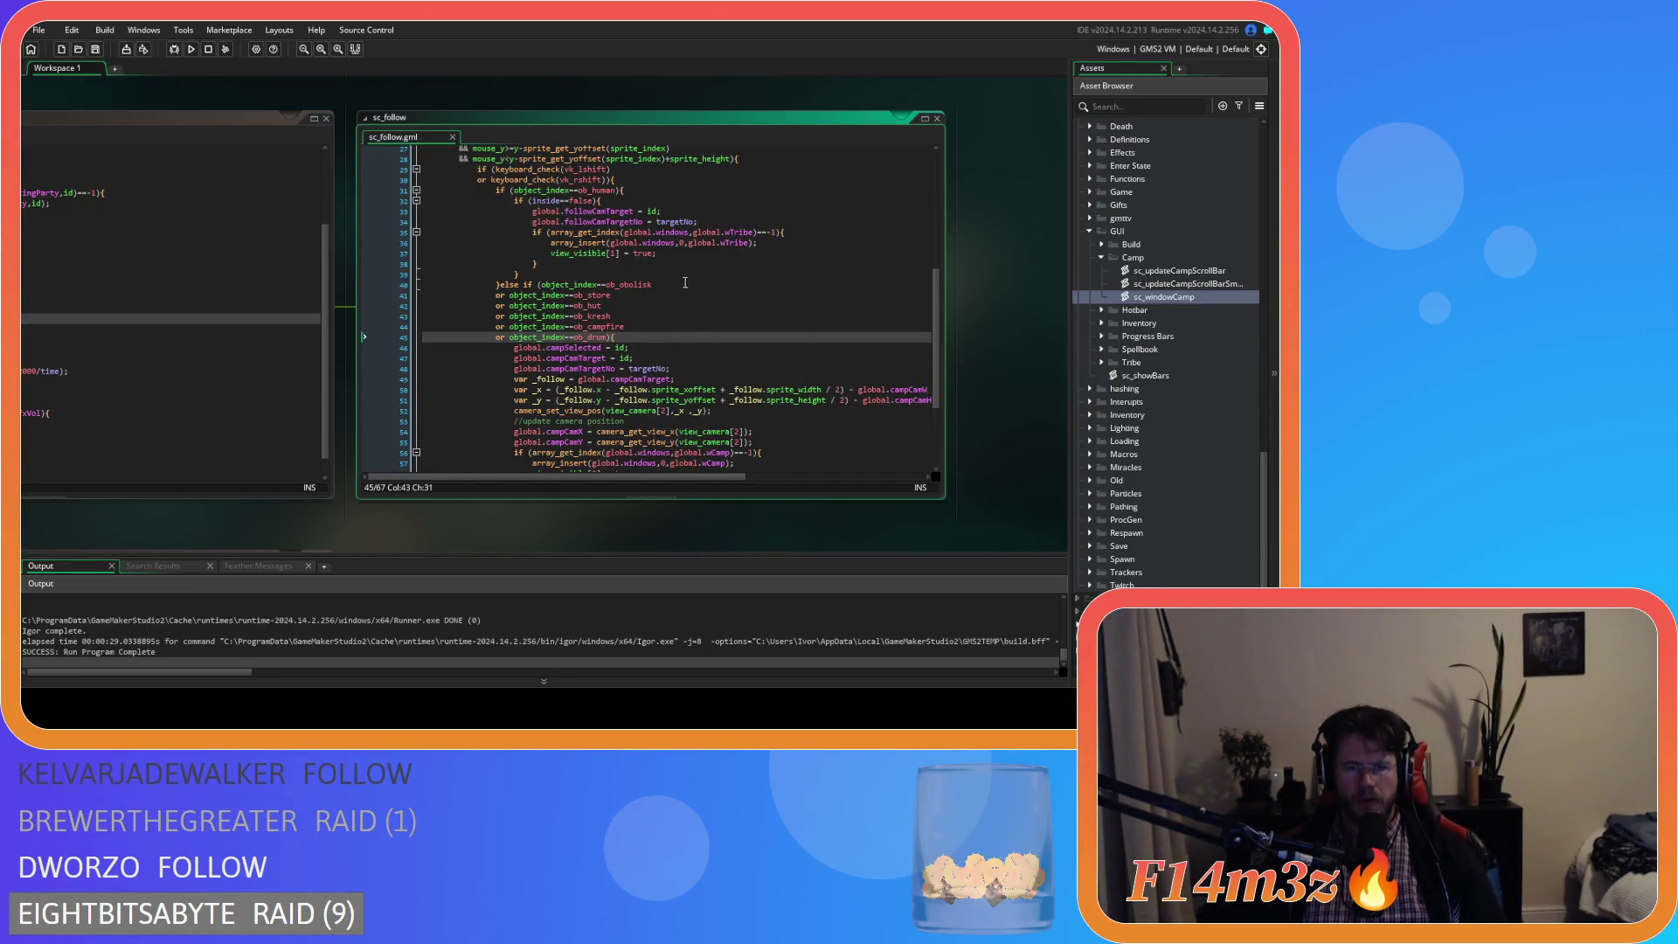
# - Open the sc_windowCamp script and copy its //move to front code block
pyautogui.scroll(-3, 678, 266)
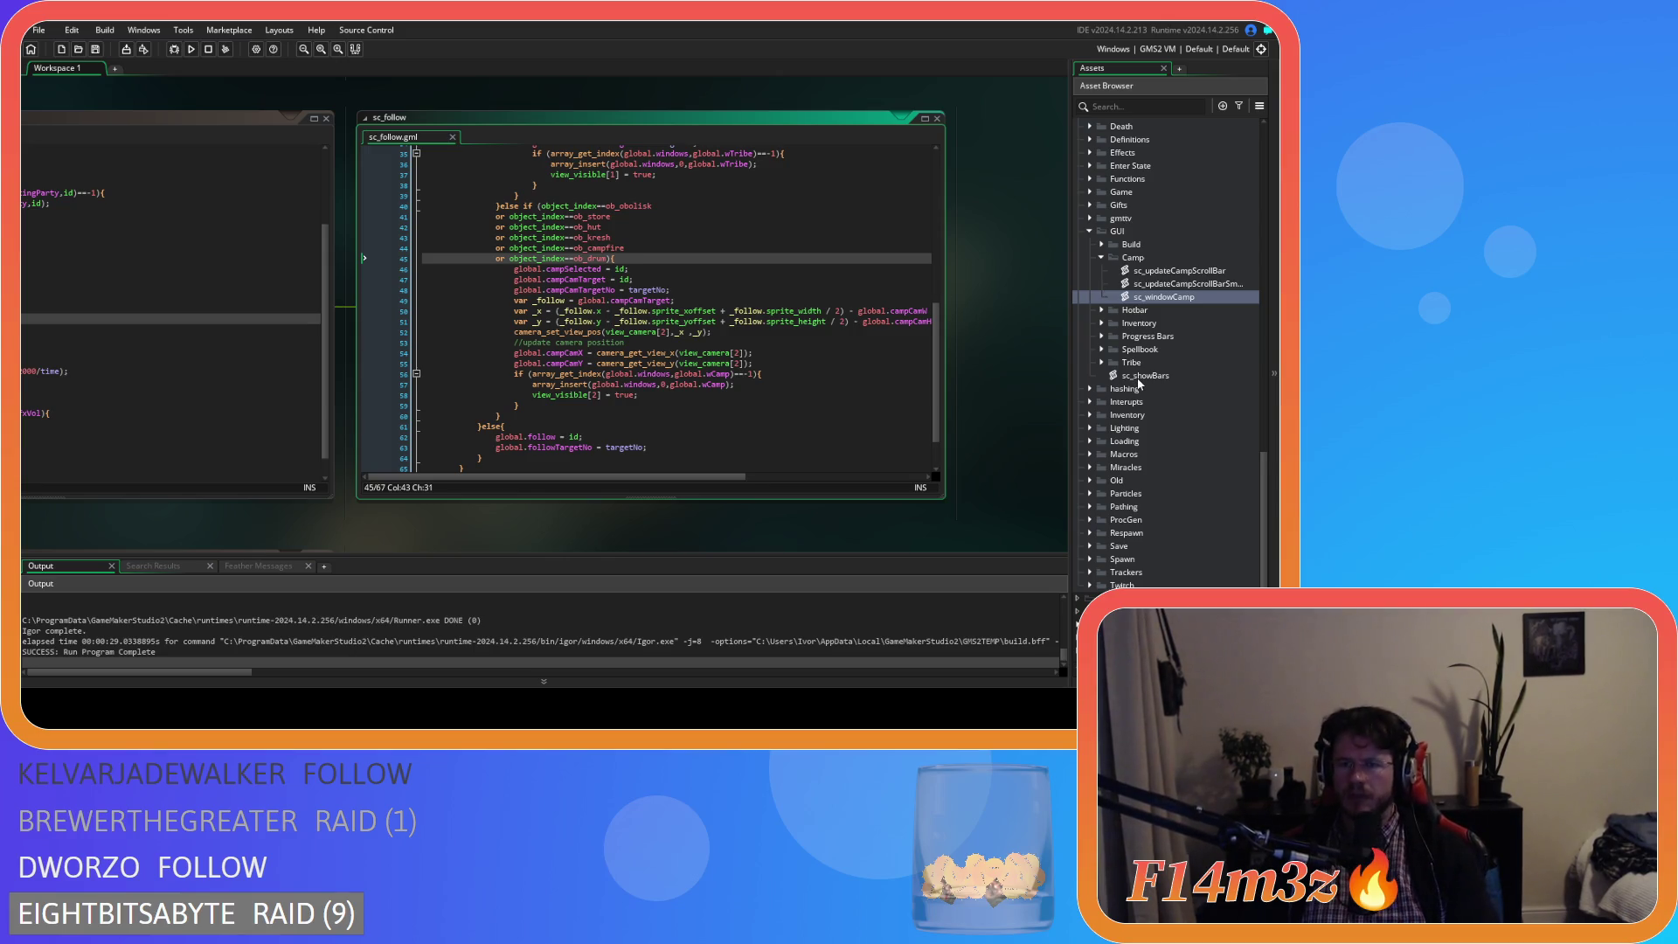
pyautogui.scroll(-1, 1138, 382)
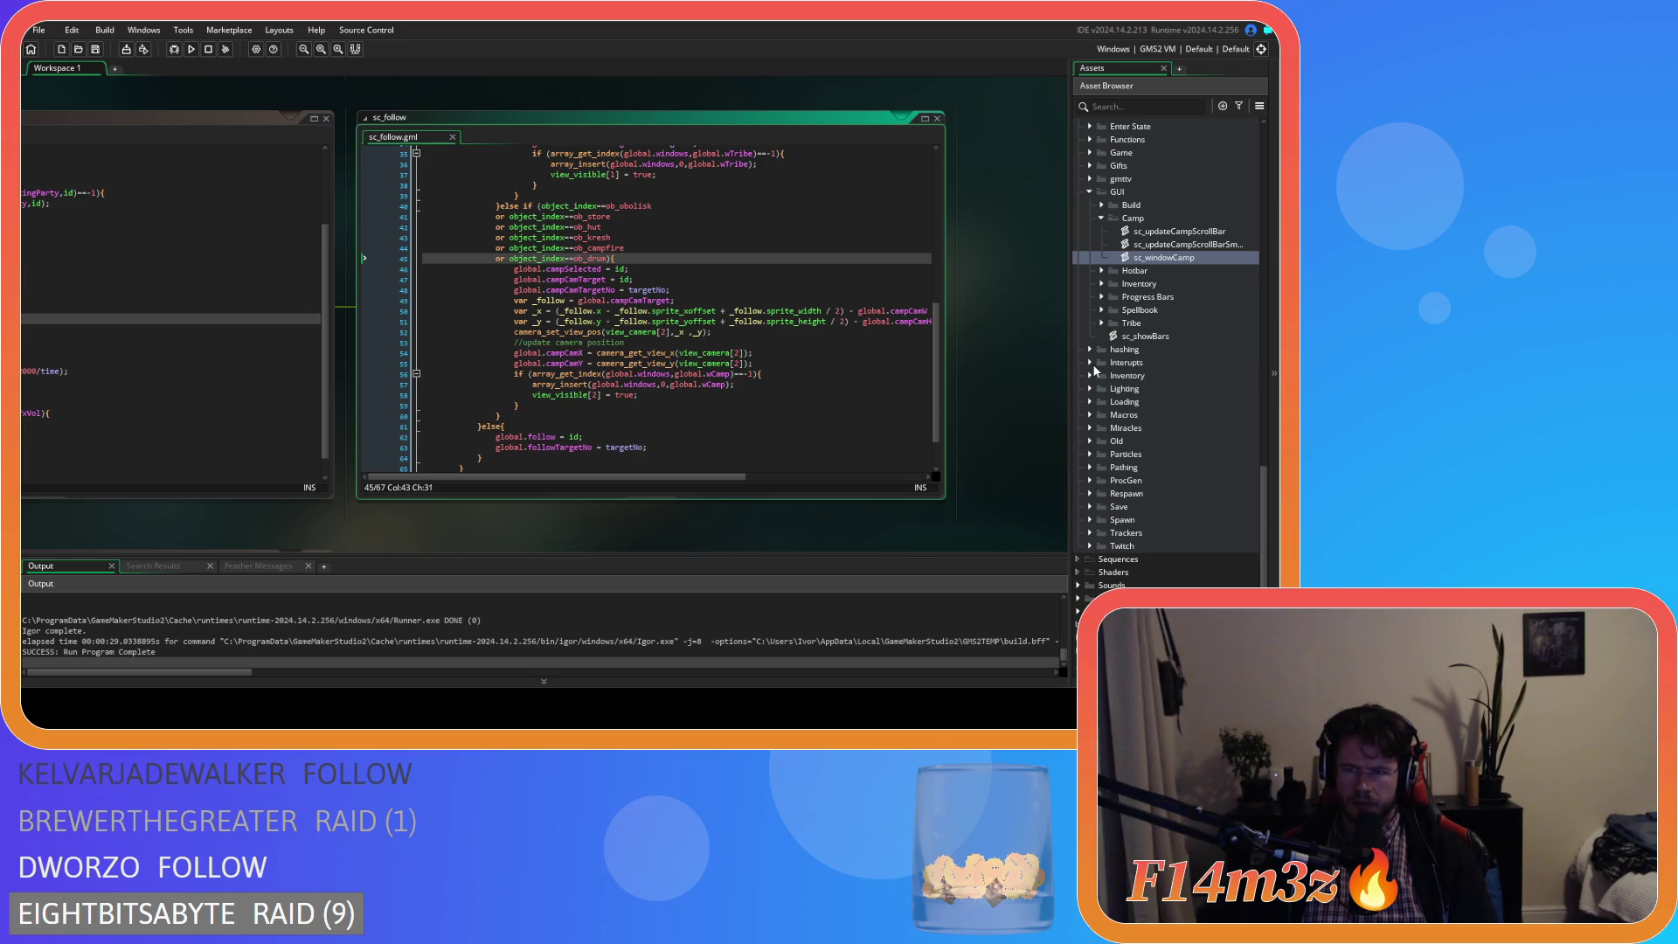
pyautogui.doubleClick(1171, 257)
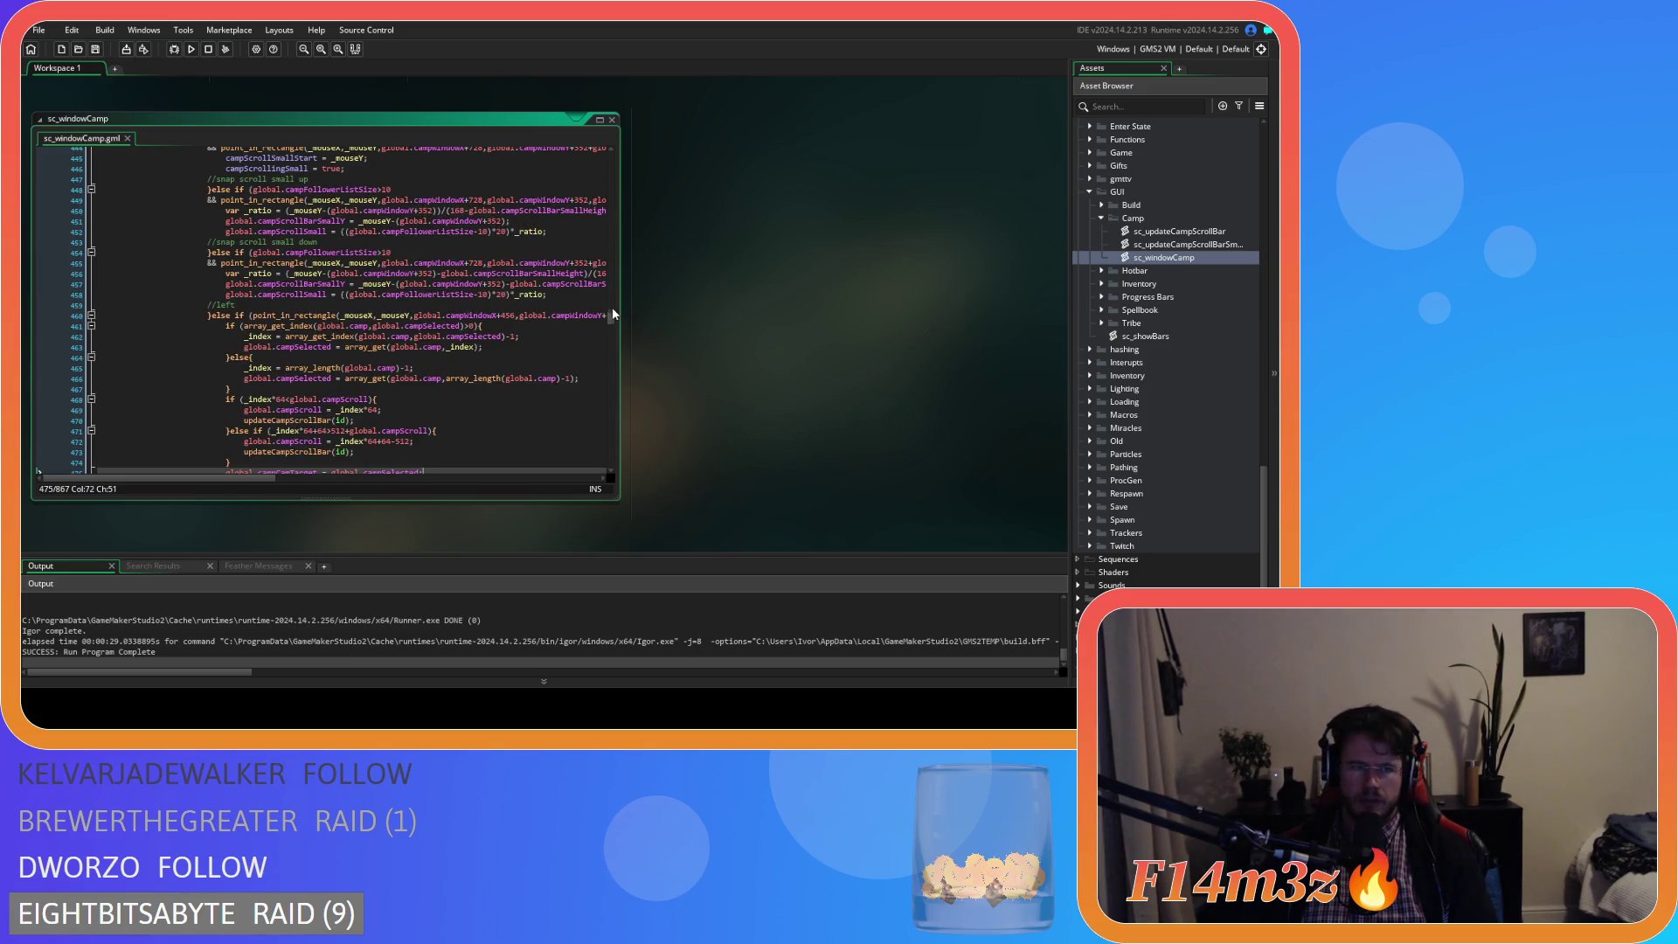
pyautogui.scroll(10, 546, 321)
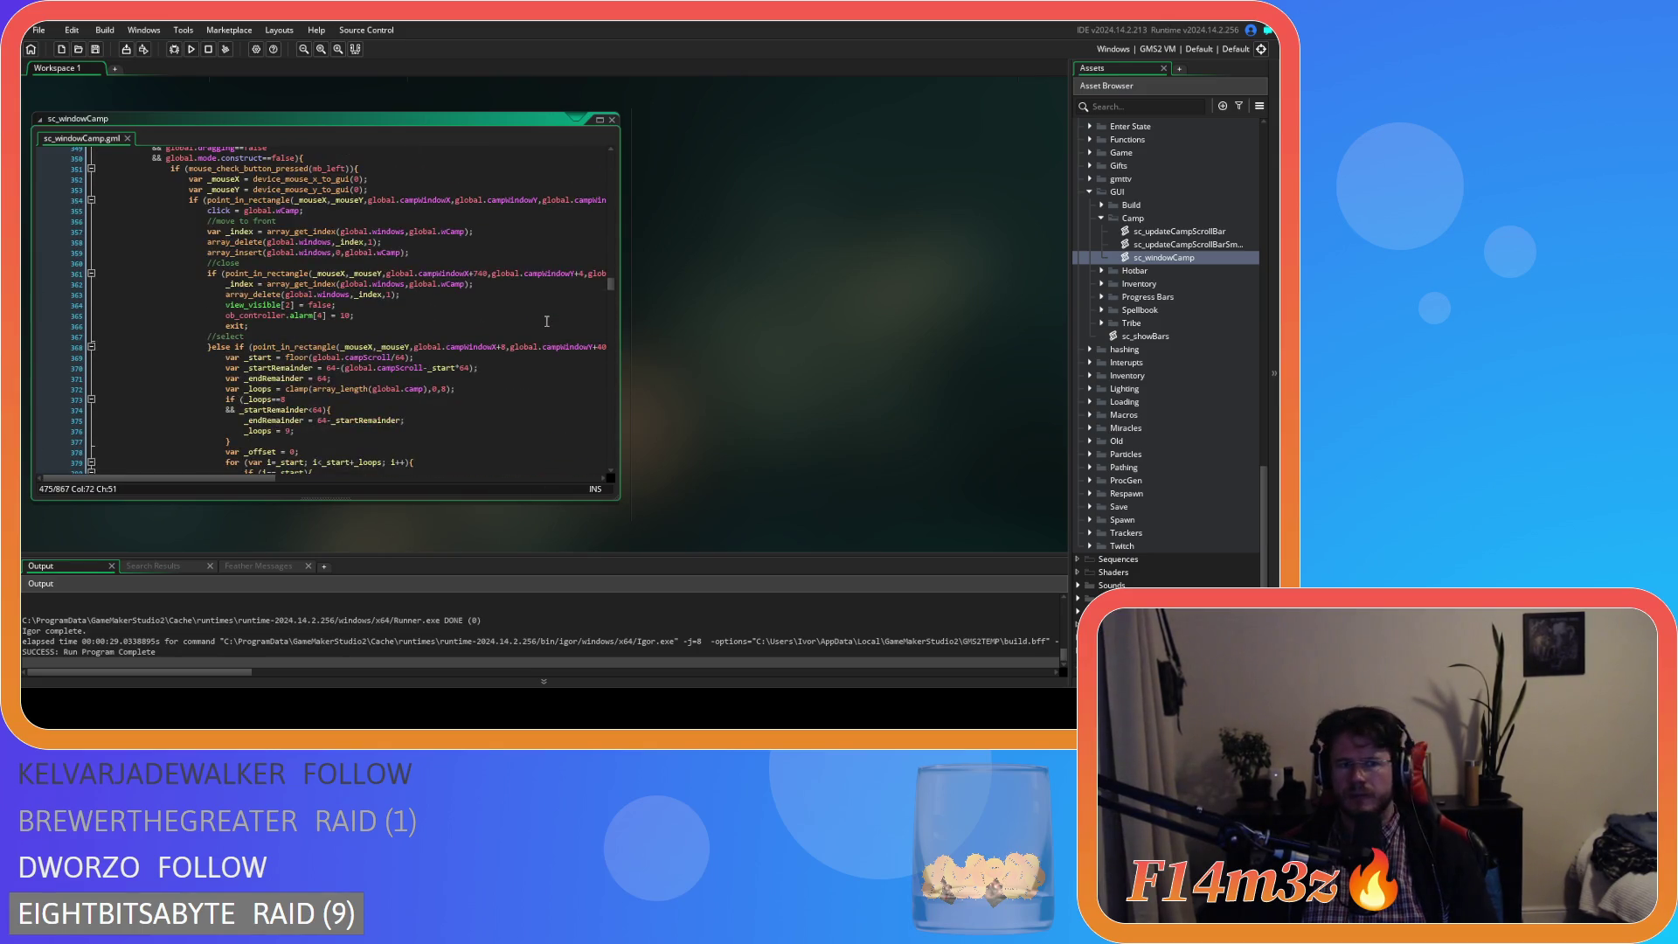
pyautogui.moveTo(227, 231)
pyautogui.mouseDown()
pyautogui.moveTo(473, 233)
pyautogui.moveTo(423, 256)
pyautogui.moveTo(207, 223)
pyautogui.mouseUp()
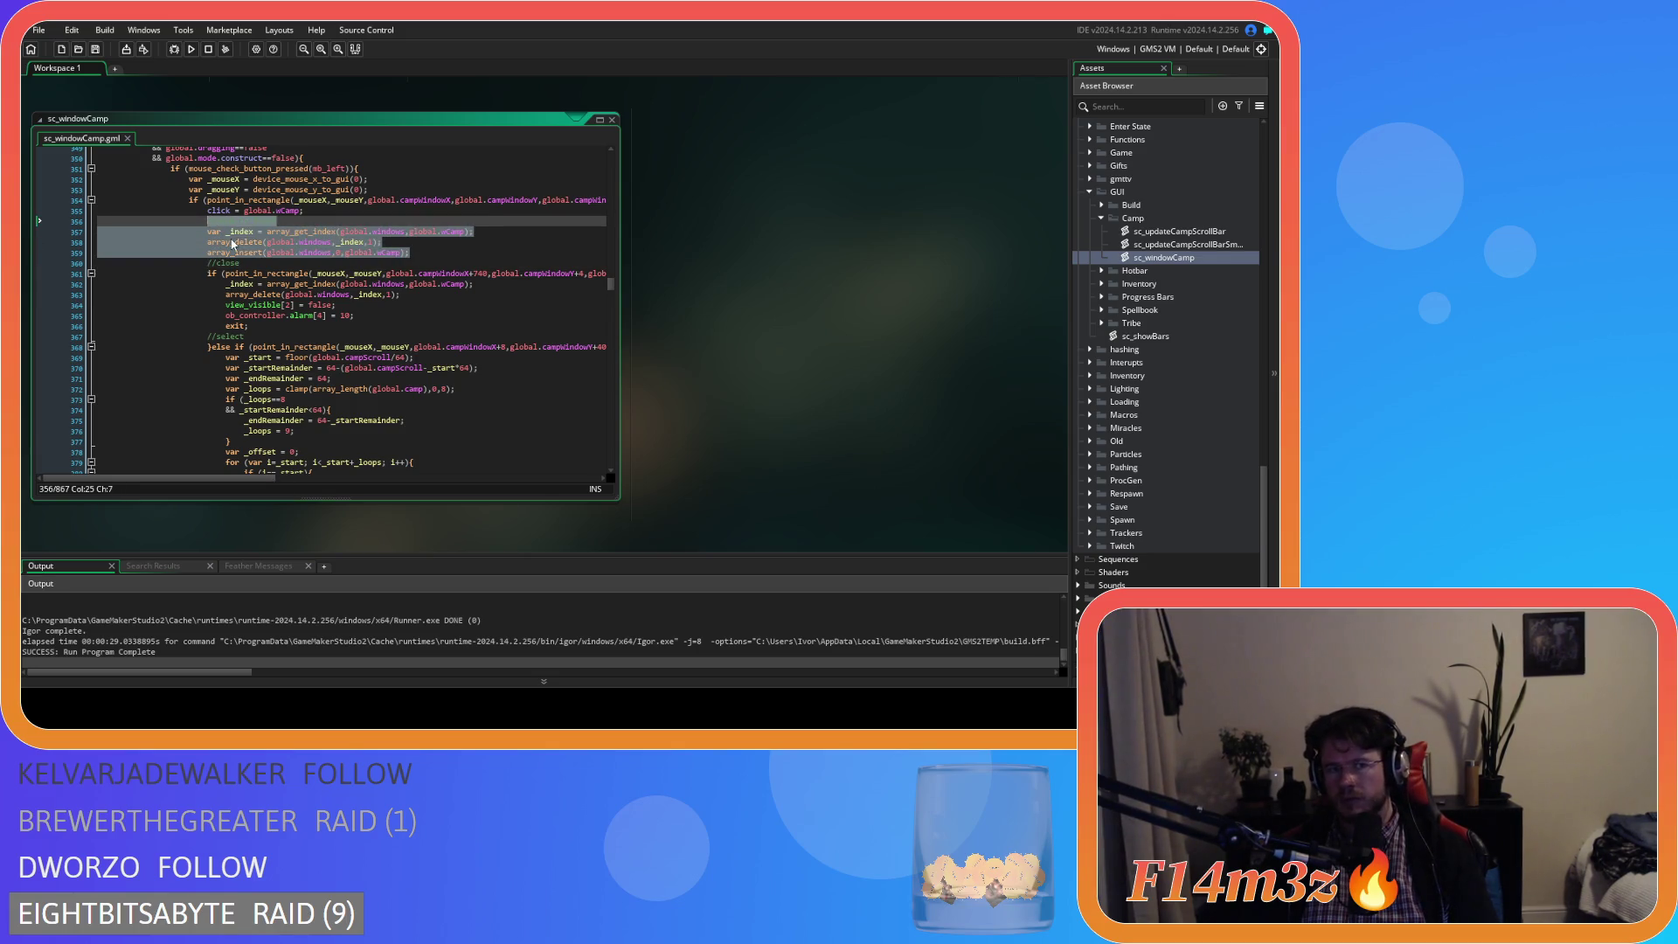
pyautogui.rightClick(234, 243)
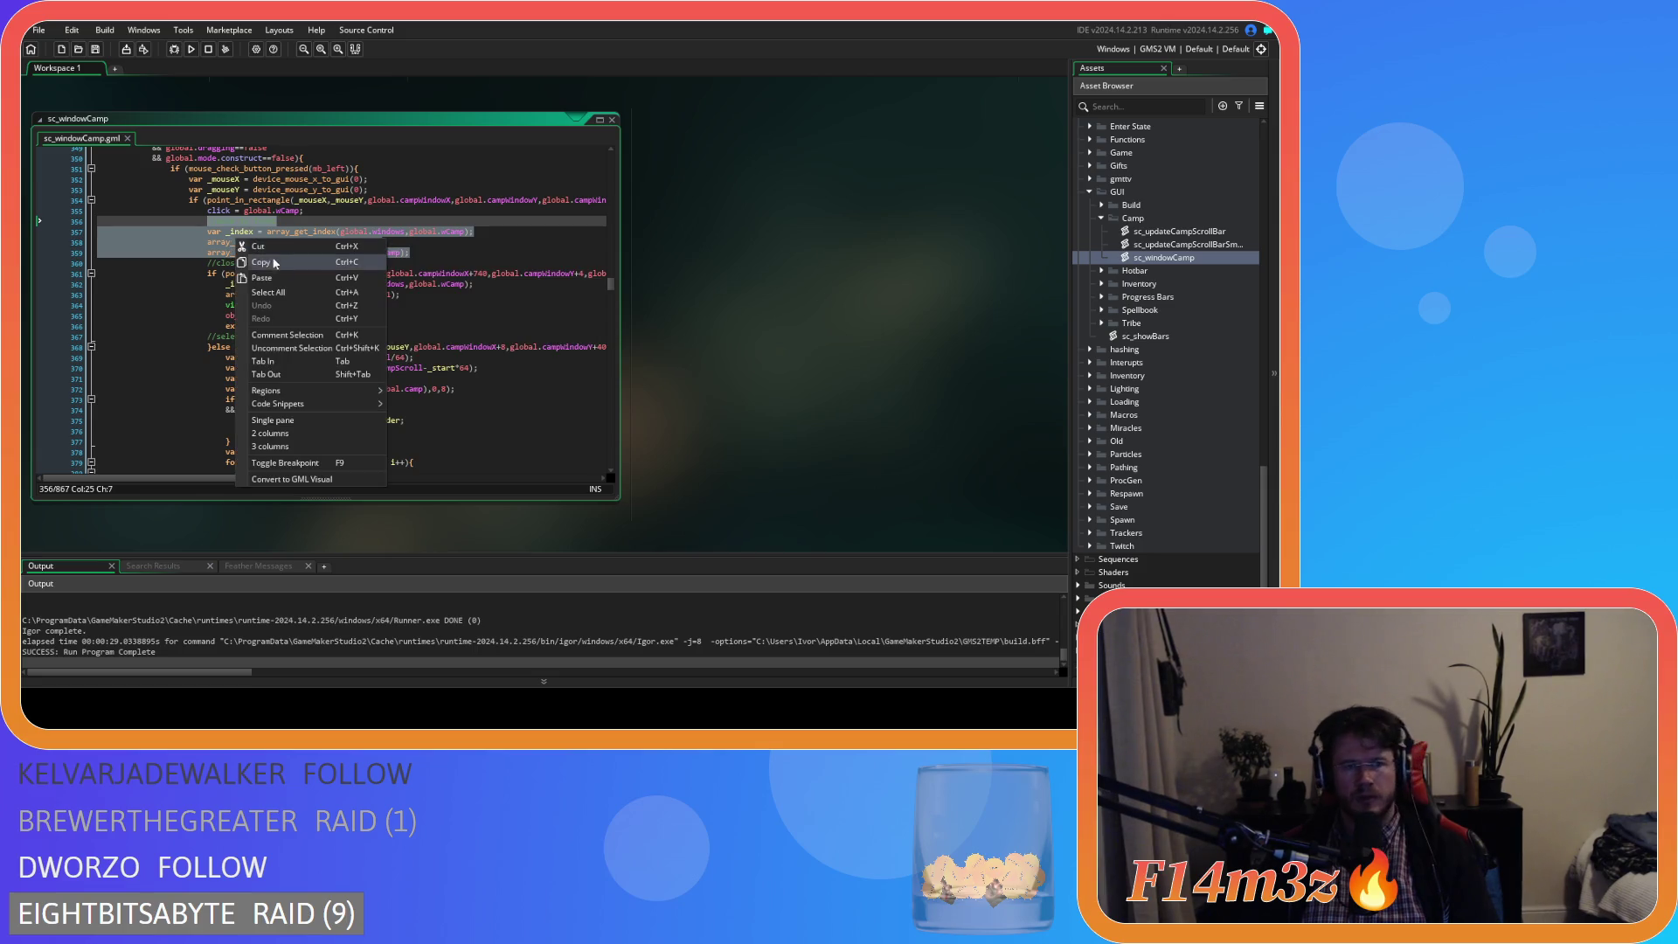
pyautogui.click(280, 261)
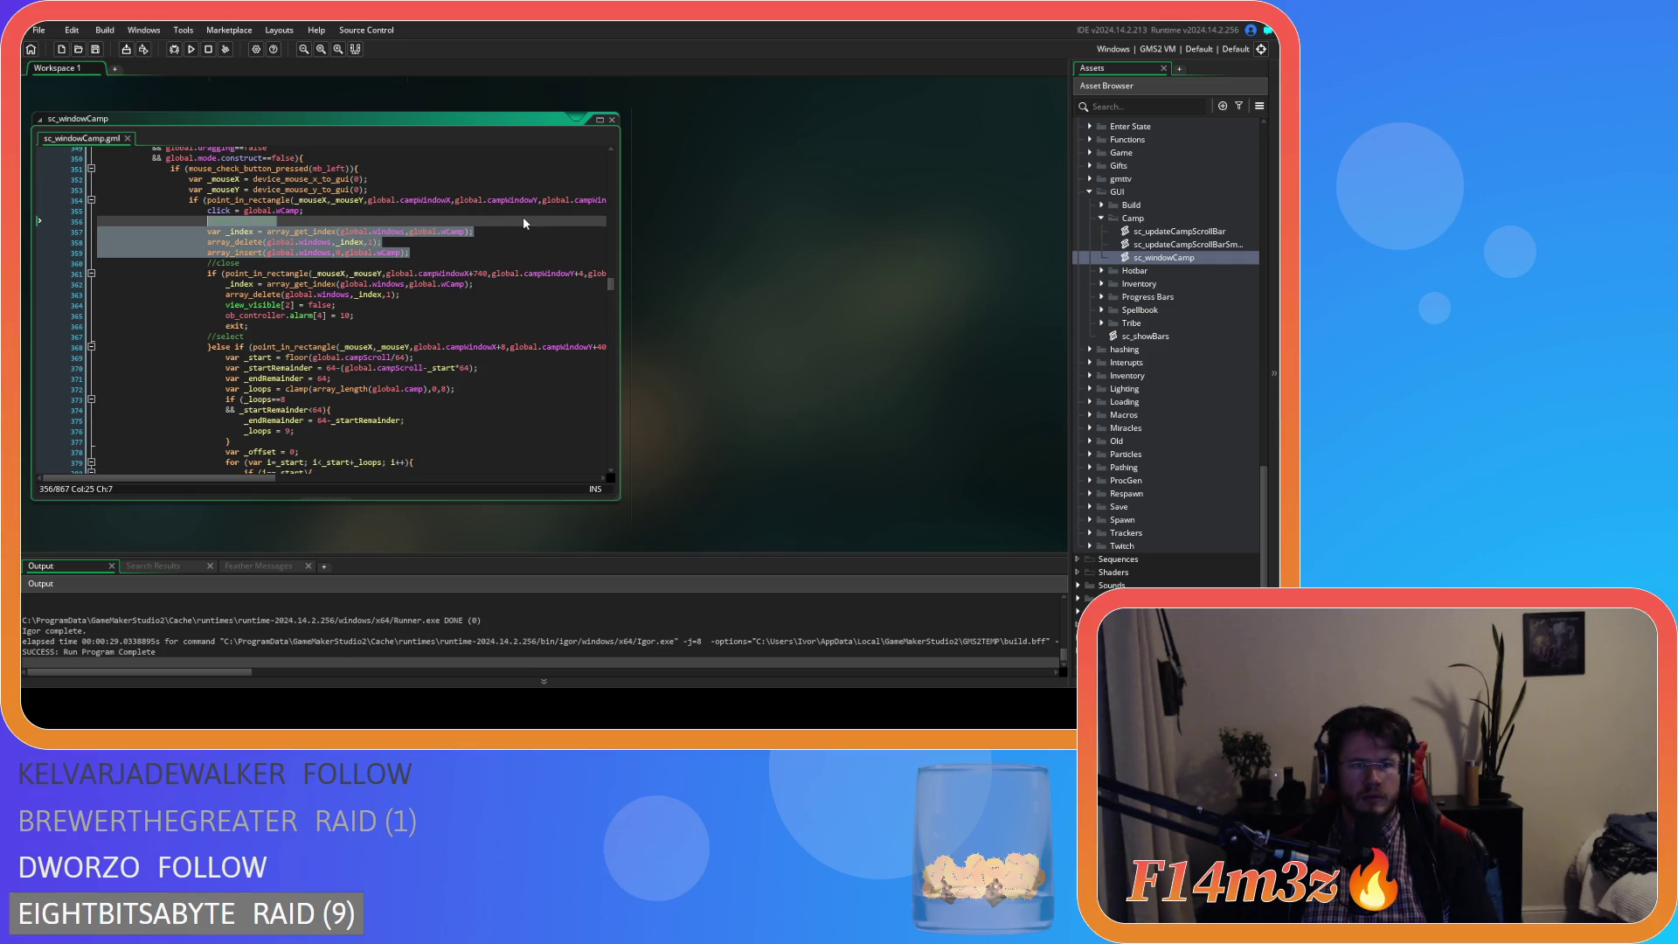
# - Select the word 'click' on line 355, then open the ob_gui object
pyautogui.moveTo(214, 212)
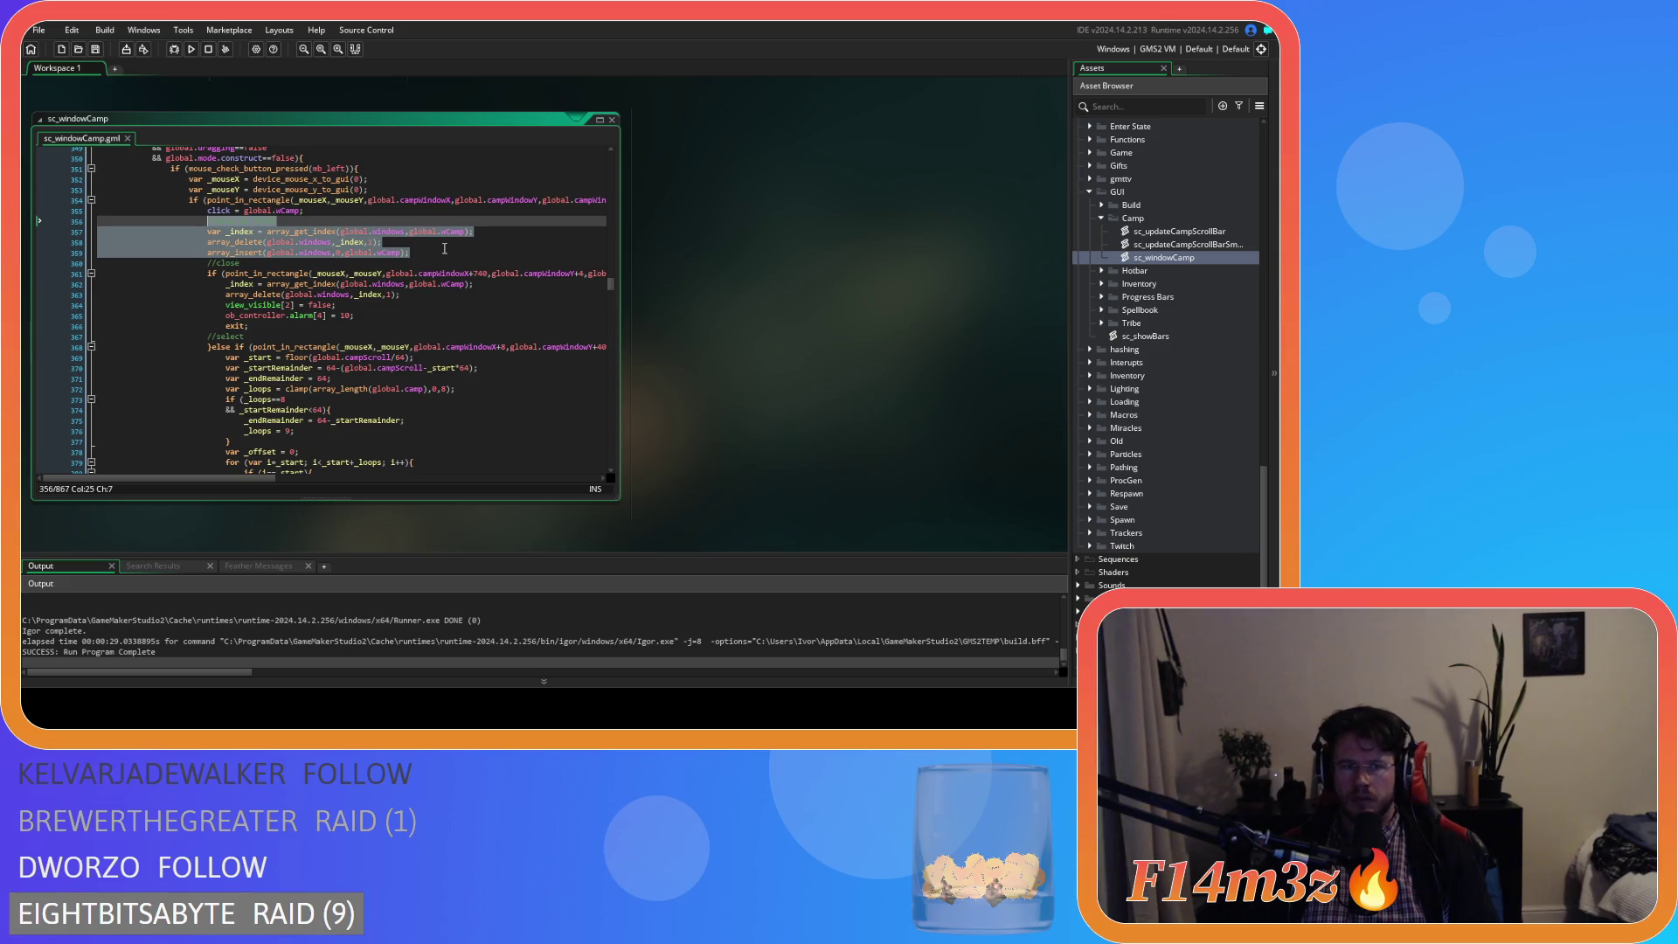
pyautogui.write('//move to front')
pyautogui.click(214, 210)
pyautogui.doubleClick(213, 210)
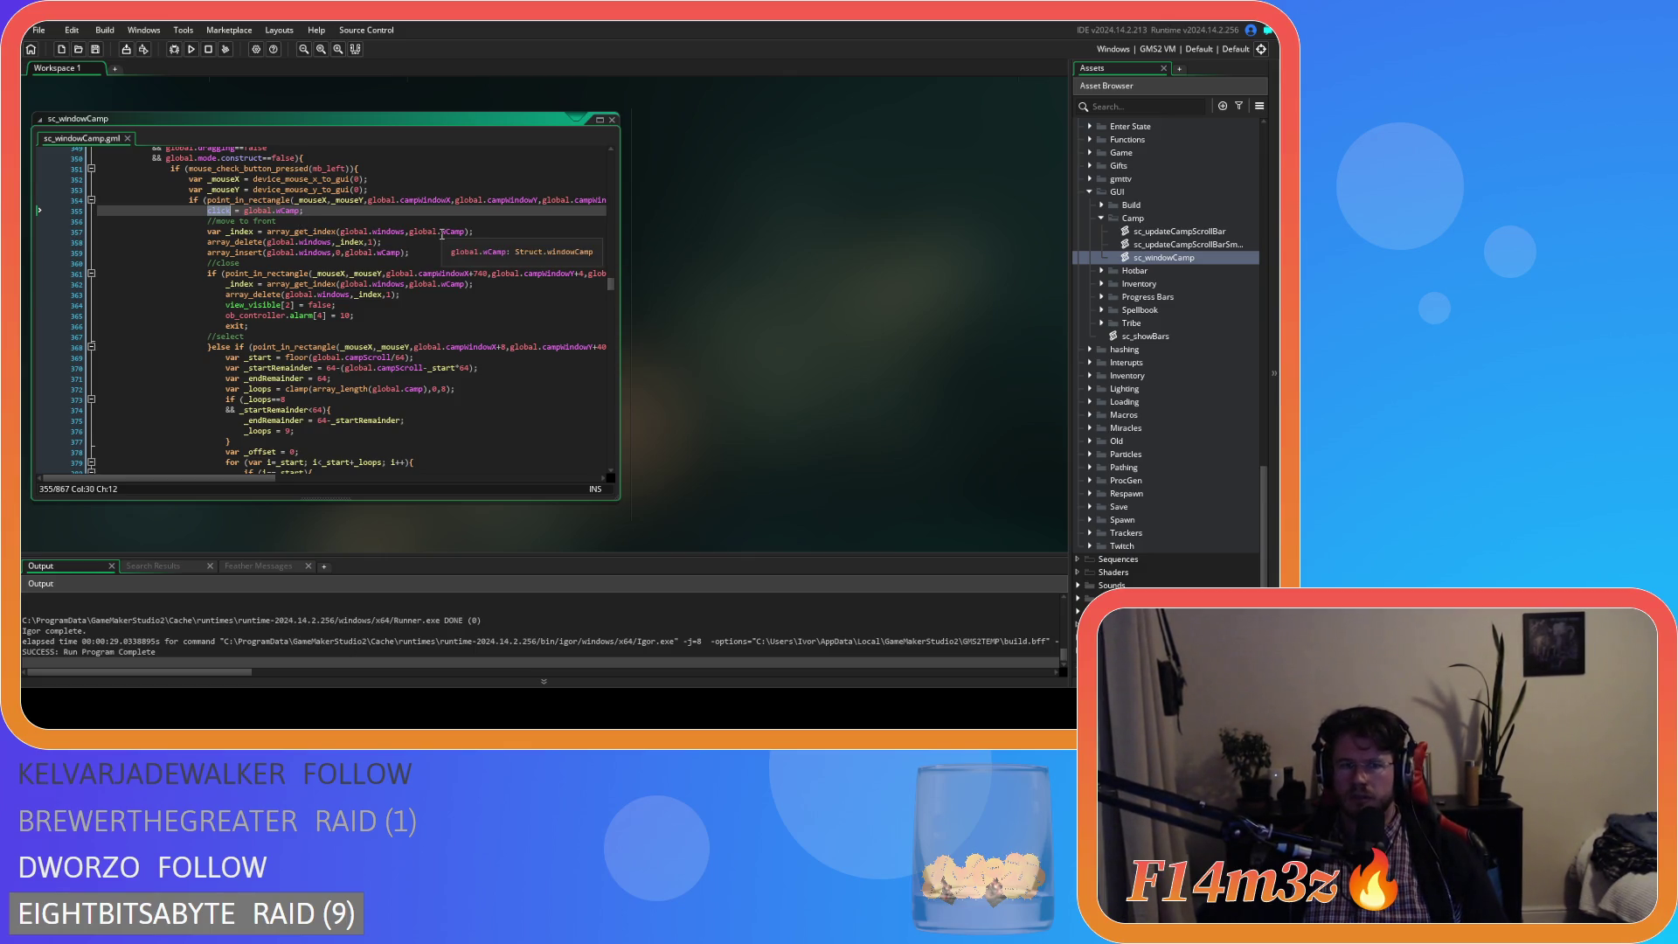
pyautogui.scroll(2, 1159, 264)
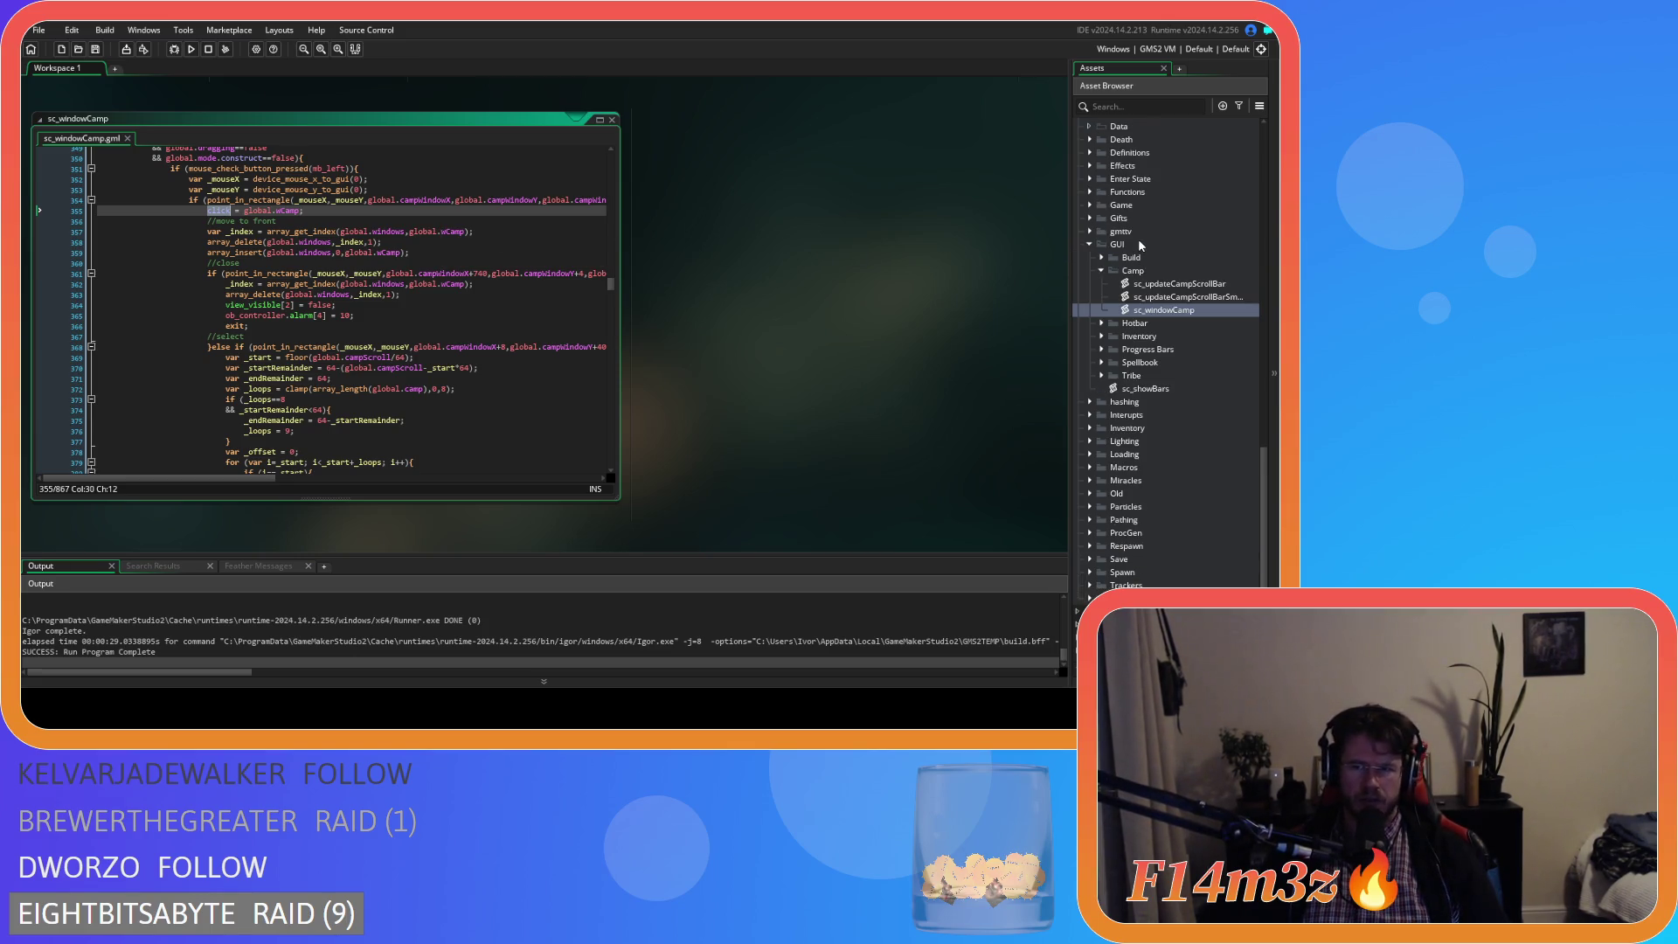
pyautogui.scroll(10, 1101, 214)
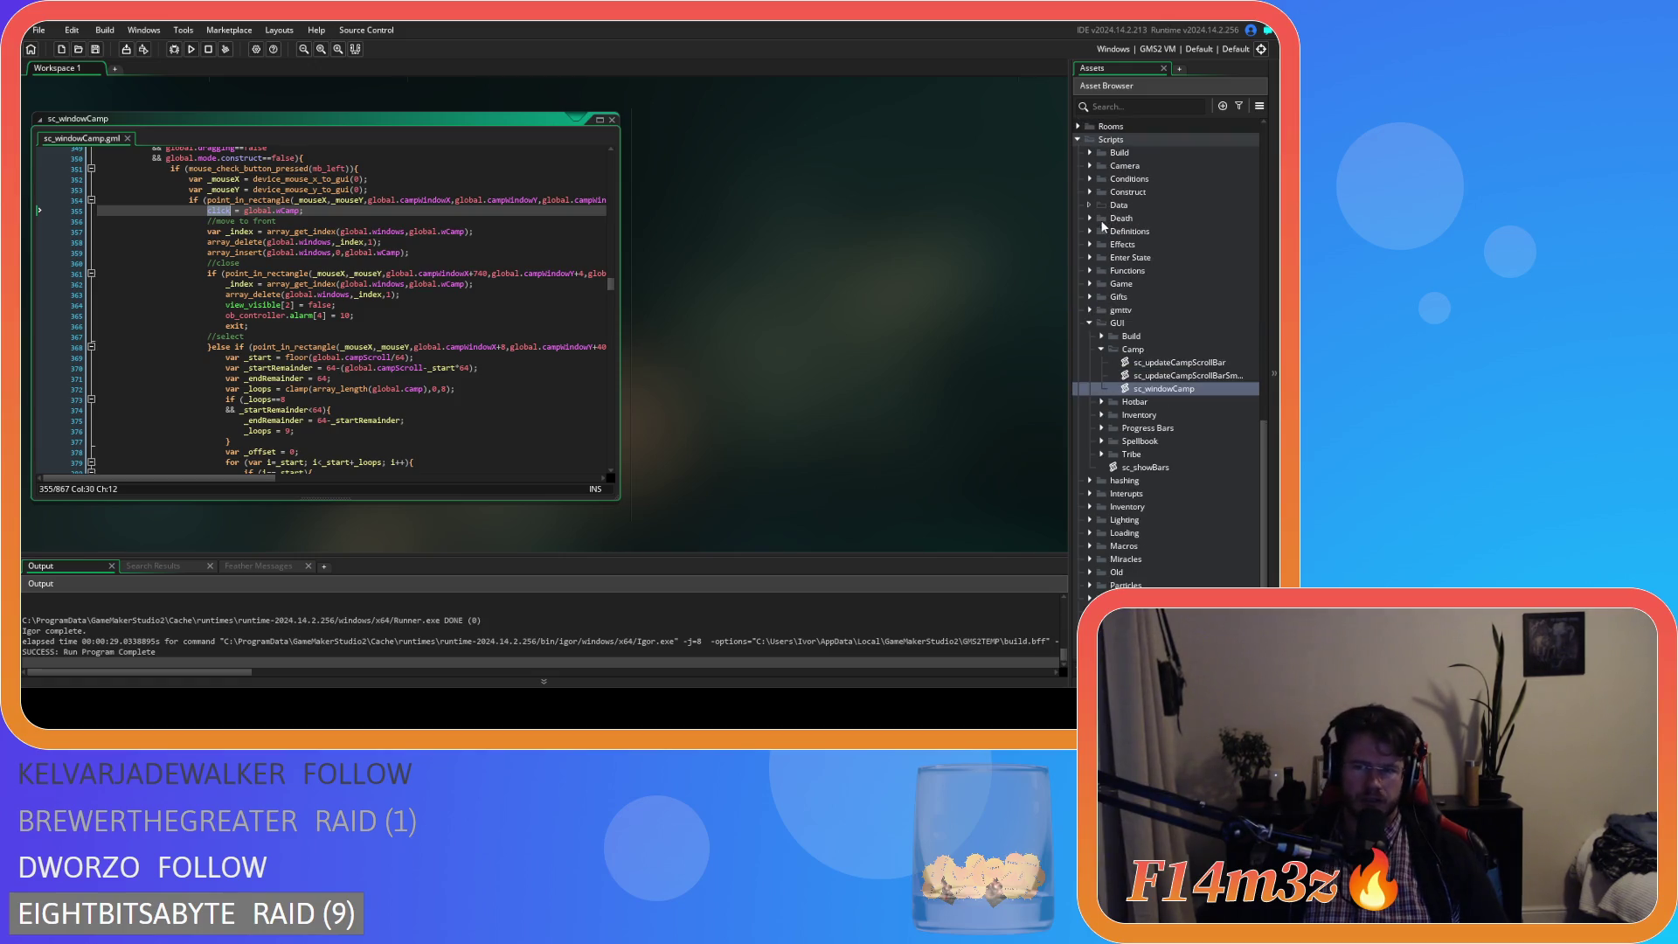
pyautogui.scroll(5, 1108, 236)
pyautogui.doubleClick(1136, 297)
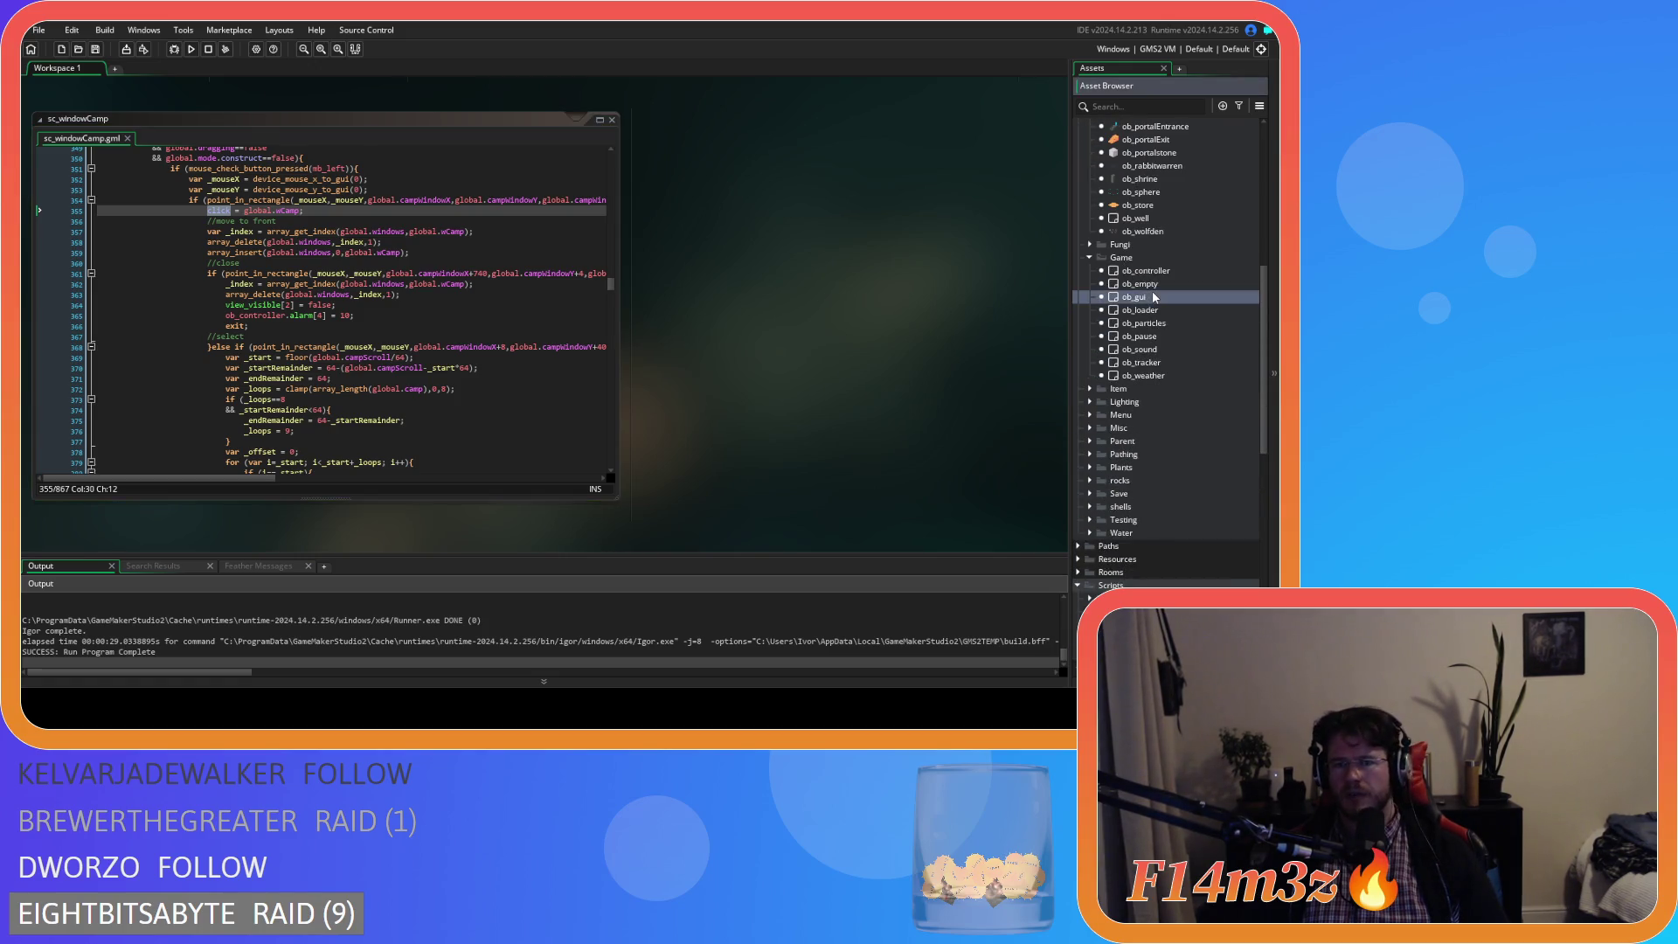
# - Open ob_gui's Global Drag Start event code, then pan the workspace back to sc_follow
pyautogui.scroll(-3, 294, 232)
pyautogui.click(294, 230)
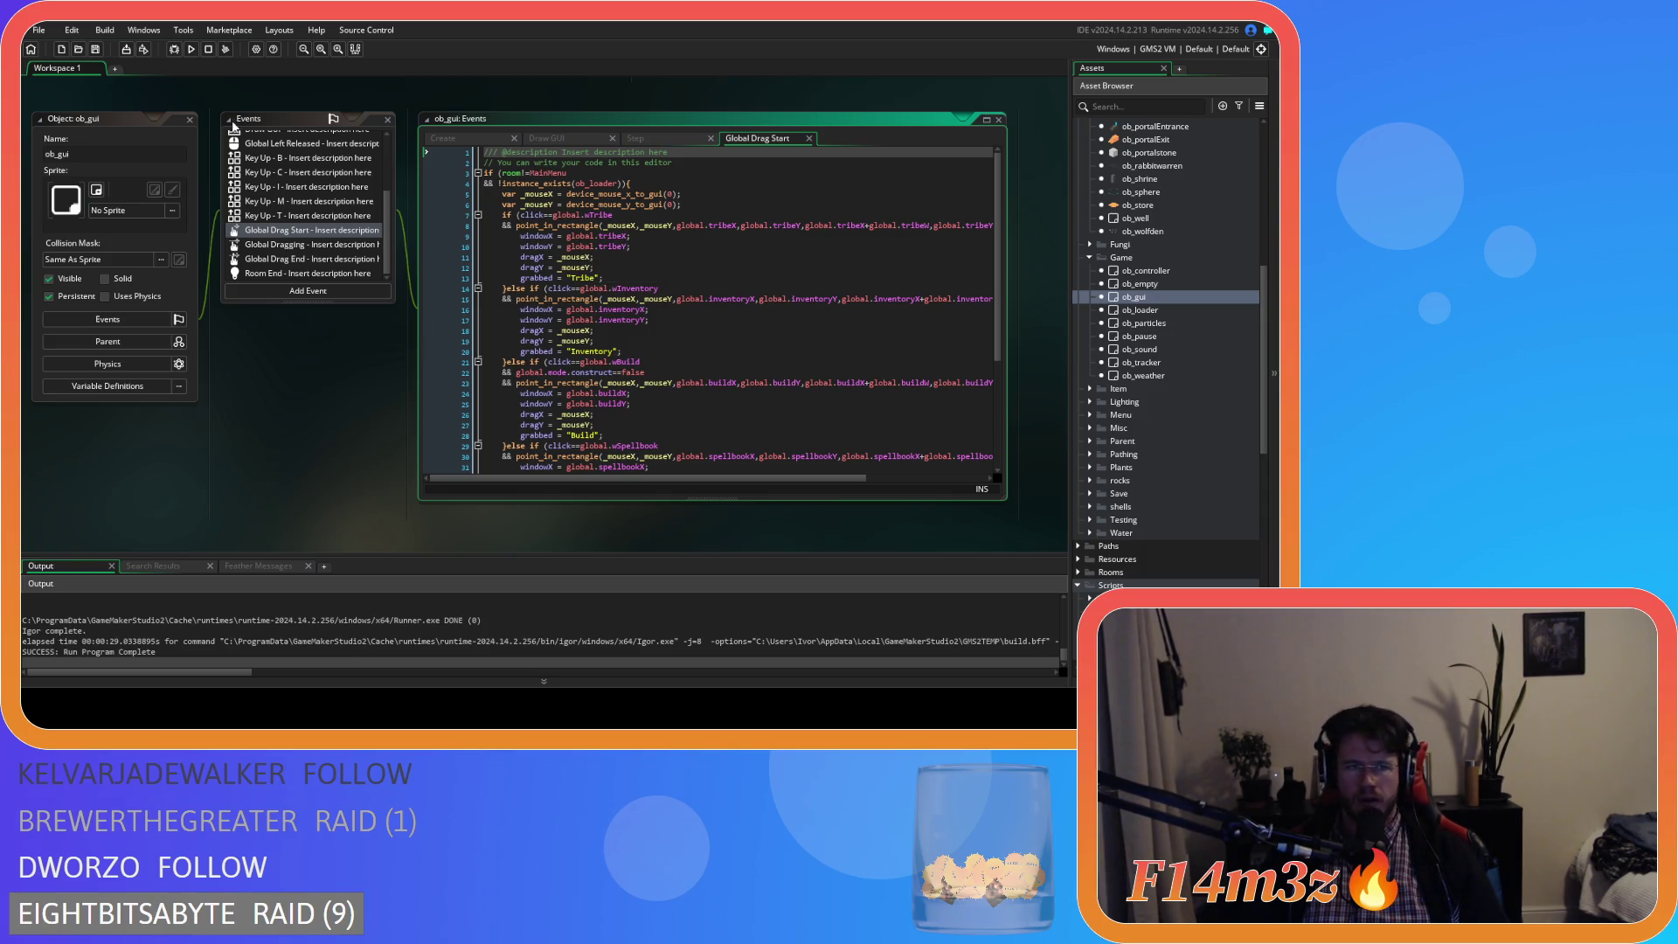
pyautogui.scroll(-5, 700, 300)
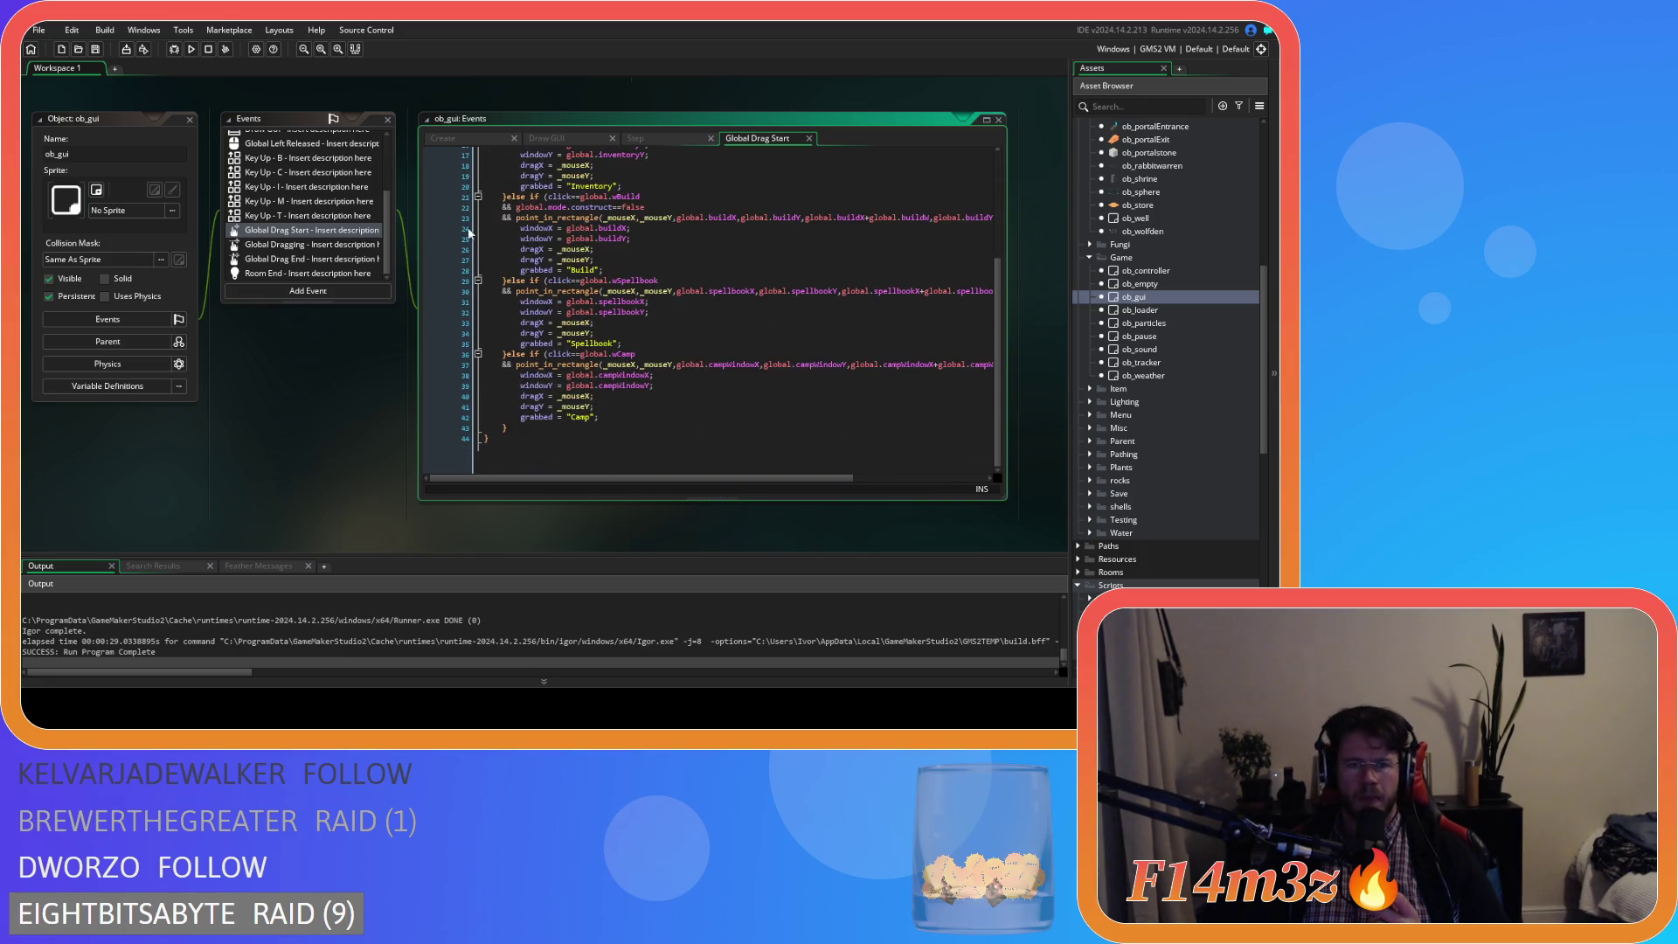
pyautogui.scroll(-10, 710, 334)
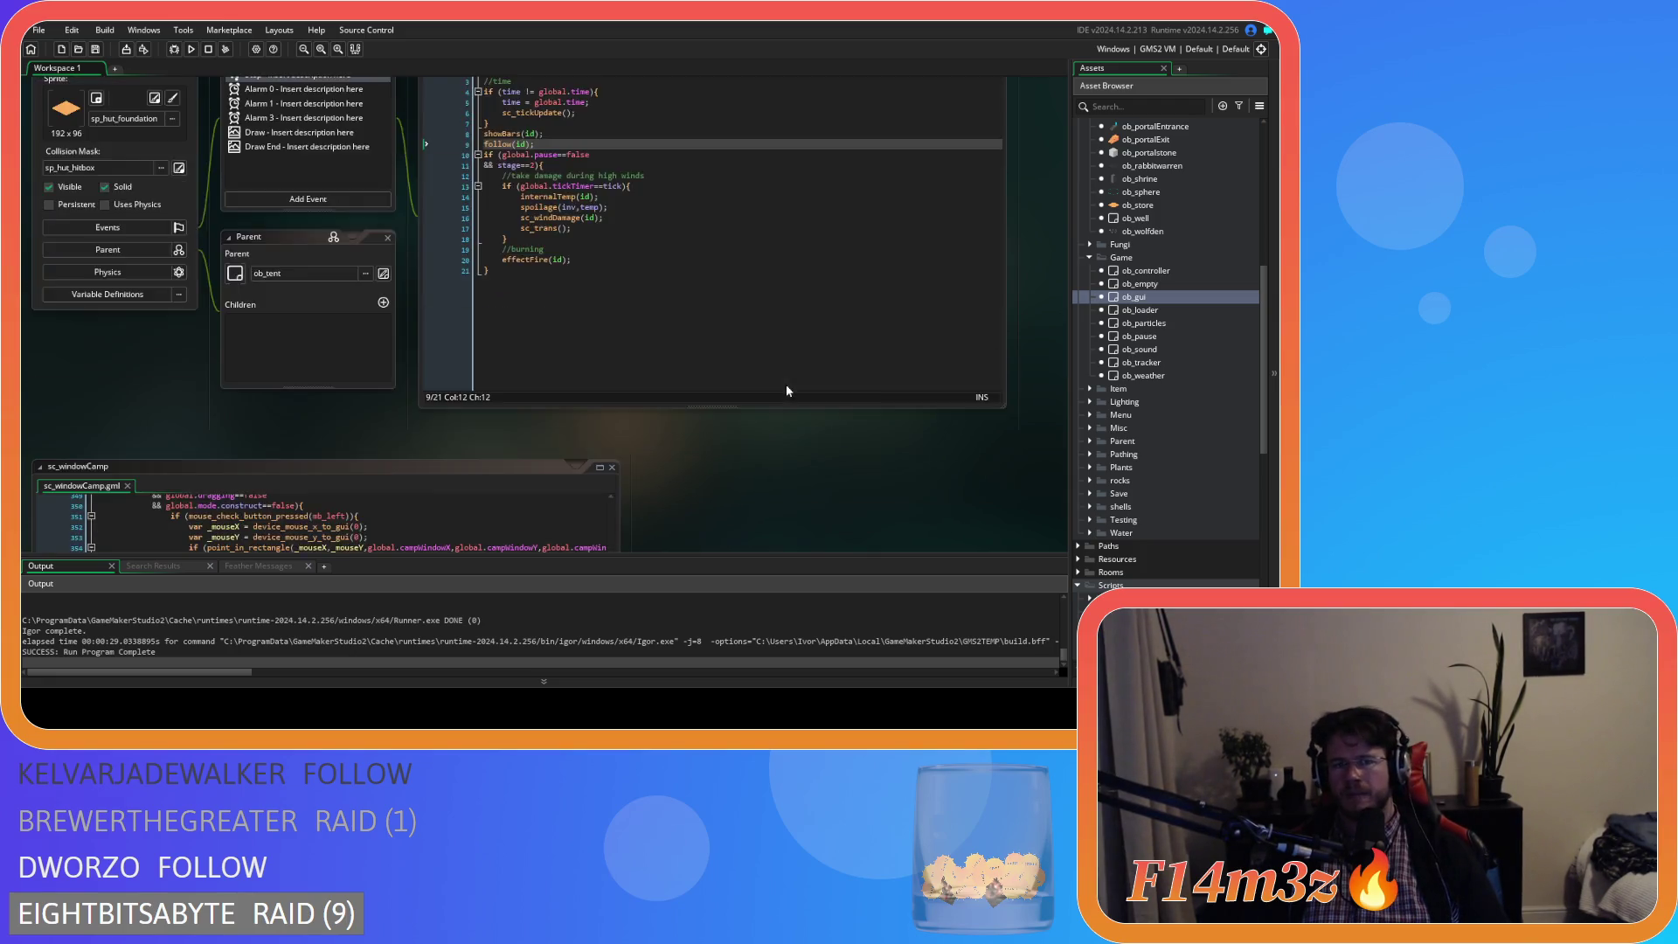
pyautogui.scroll(5, 747, 279)
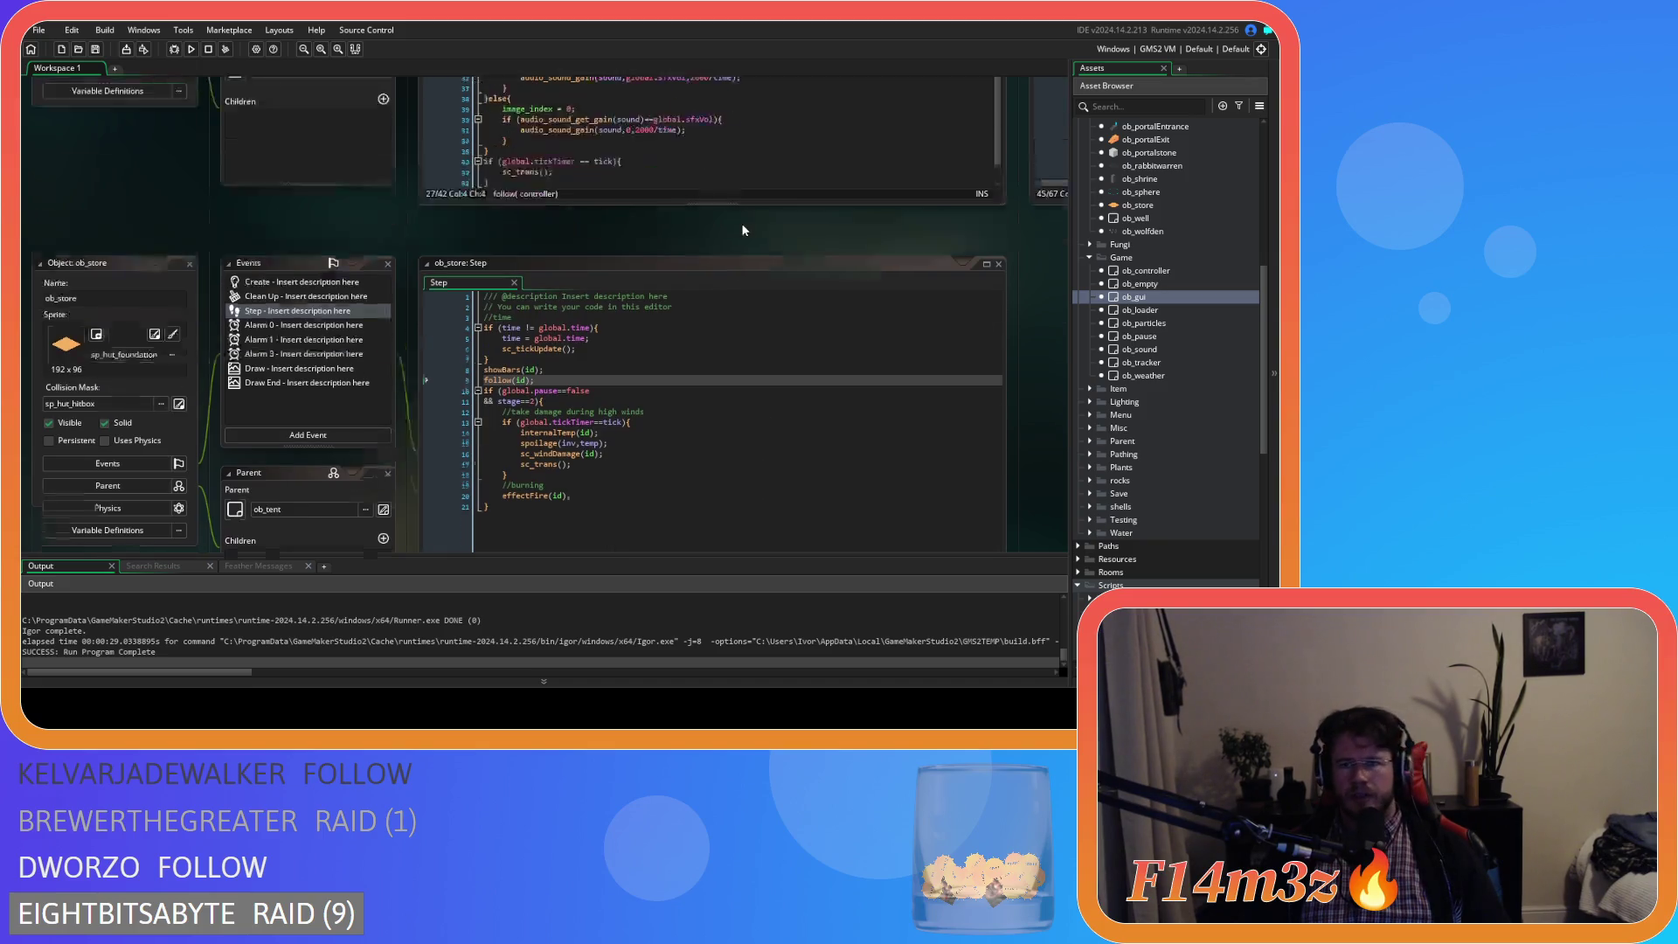
pyautogui.moveTo(958, 396)
pyautogui.mouseDown()
pyautogui.moveTo(184, 456)
pyautogui.moveTo(215, 495)
pyautogui.mouseUp()
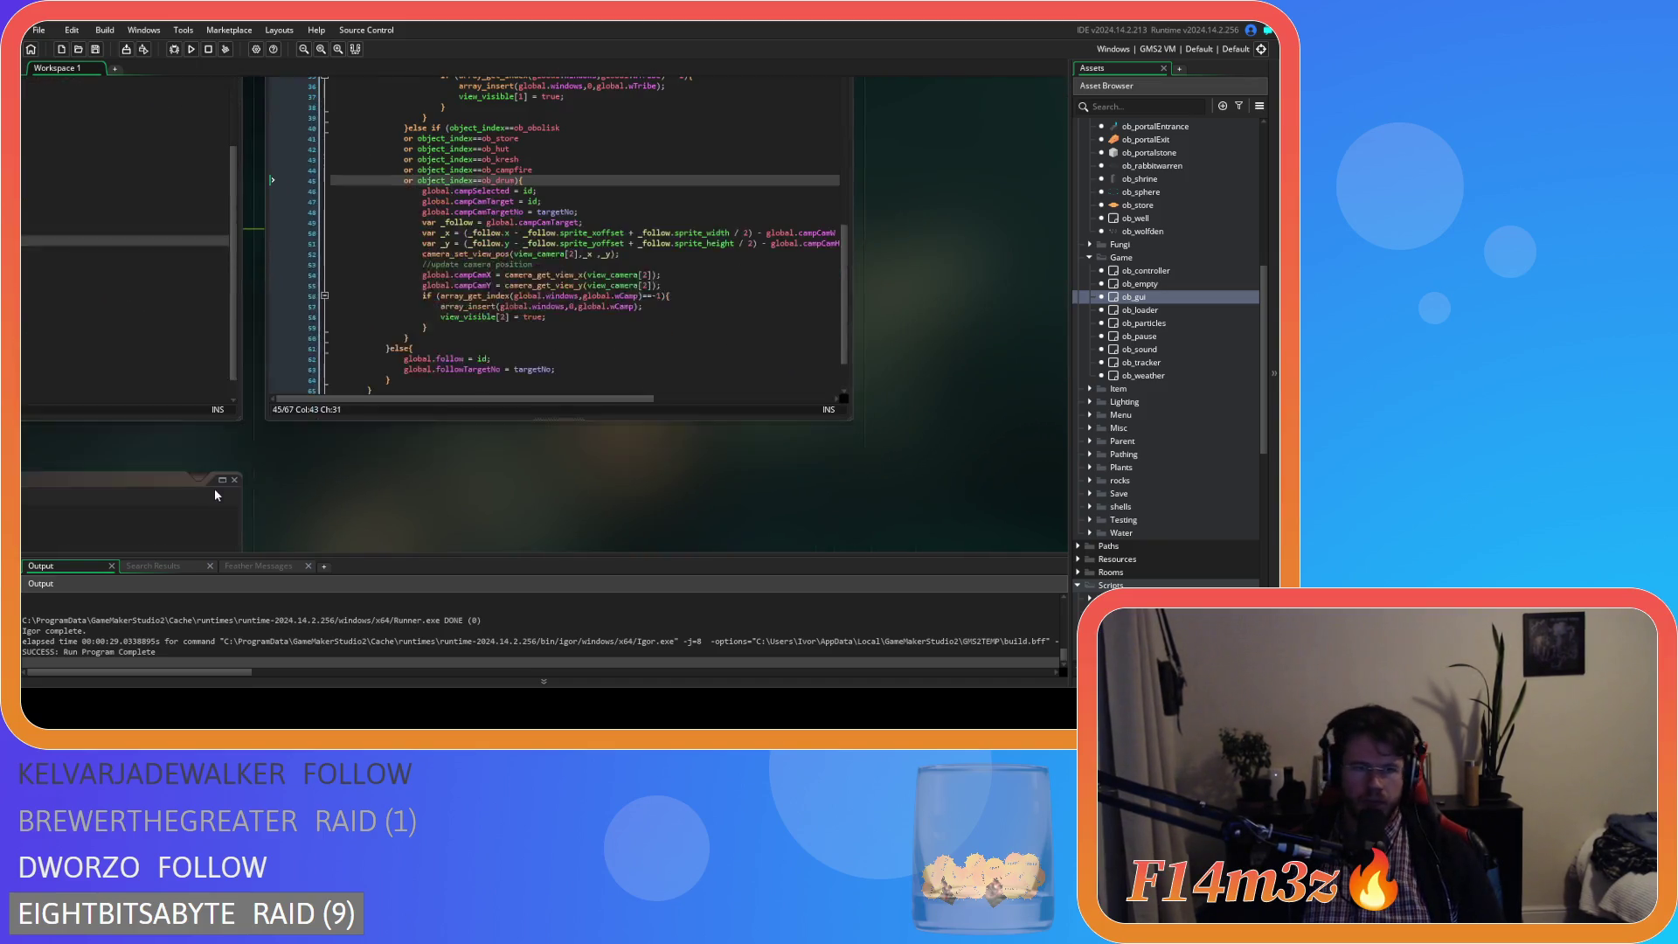
# - Paste the move-to-front code into the ob_human branch's inside==false block
pyautogui.click(598, 422)
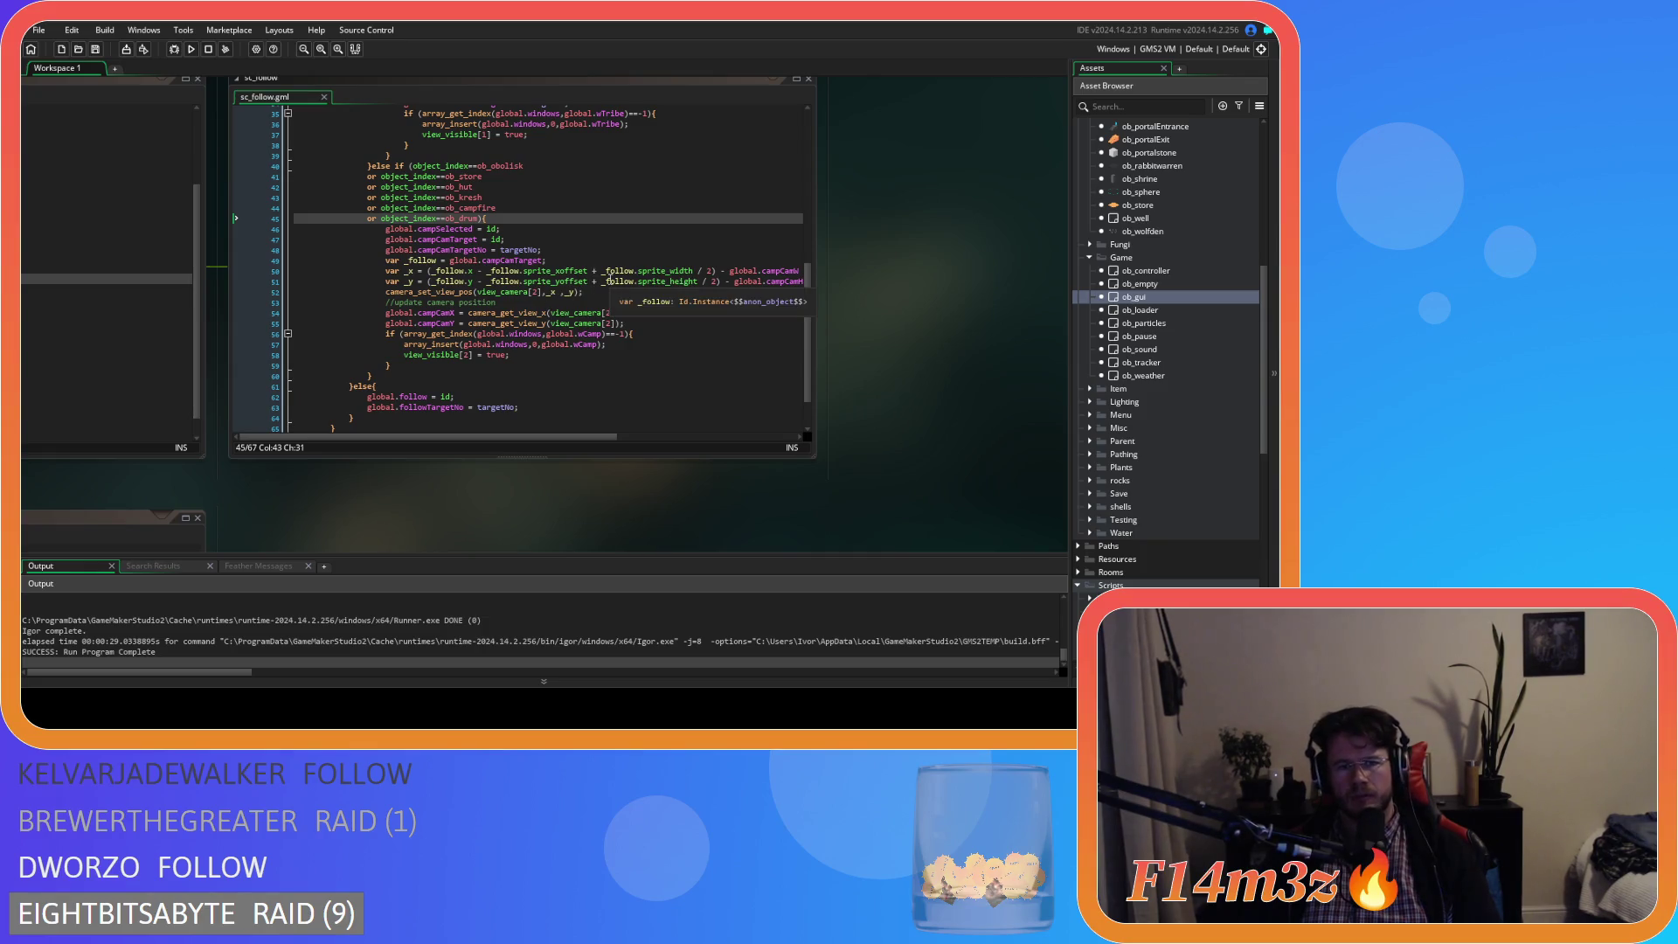
pyautogui.click(506, 217)
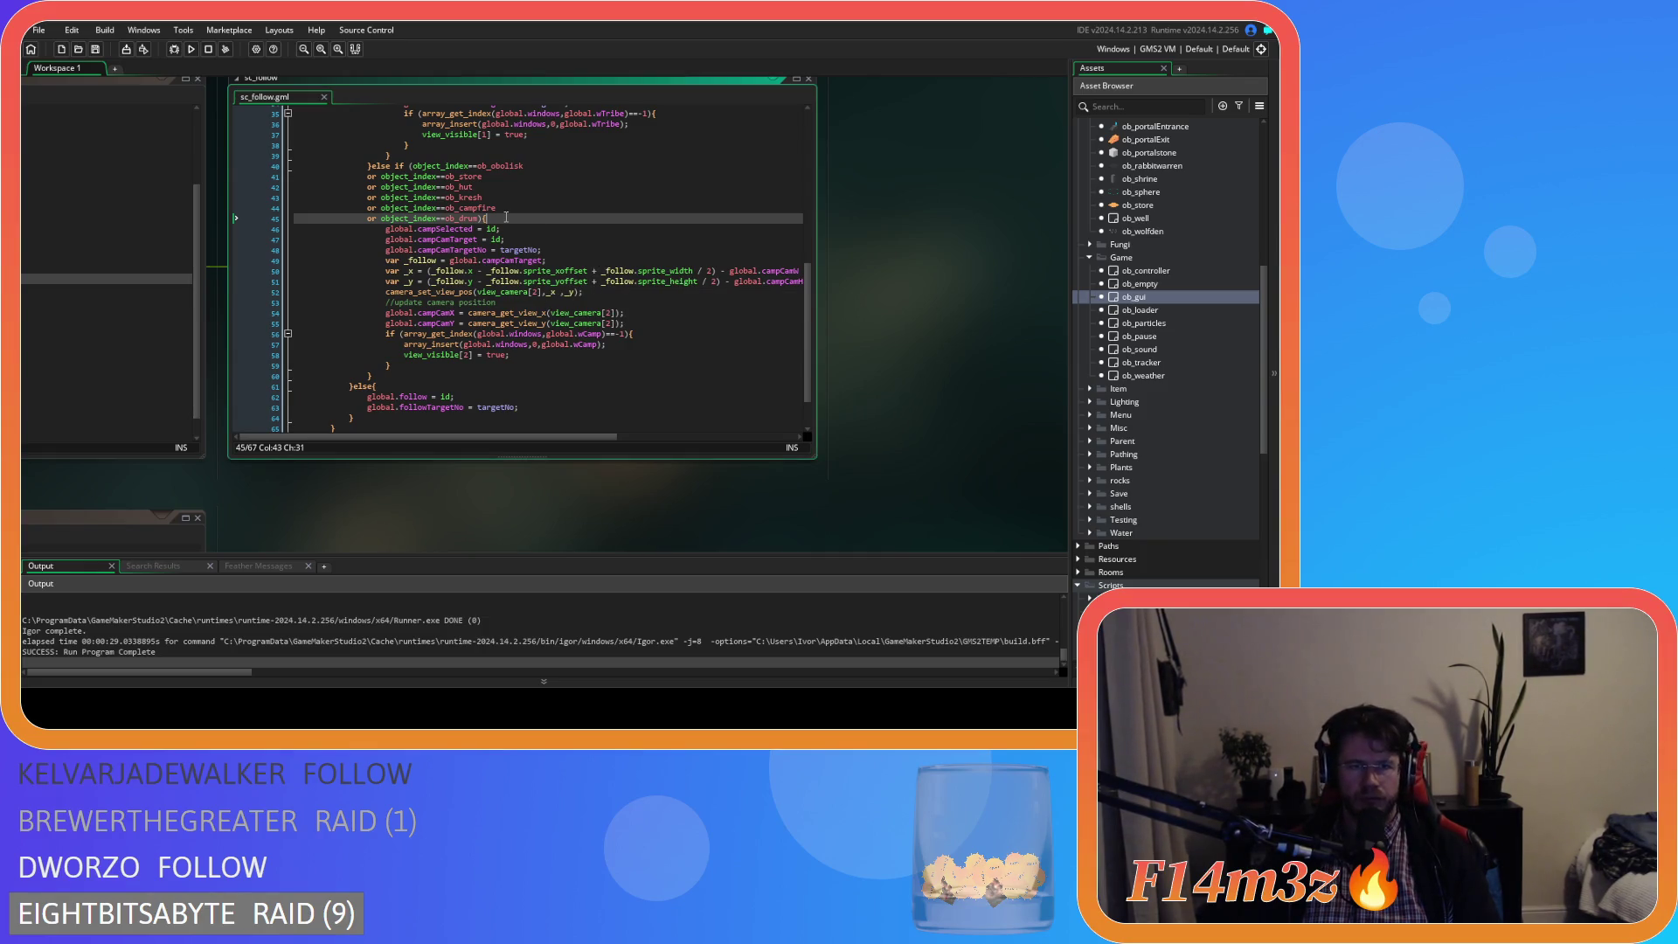
pyautogui.scroll(2, 520, 225)
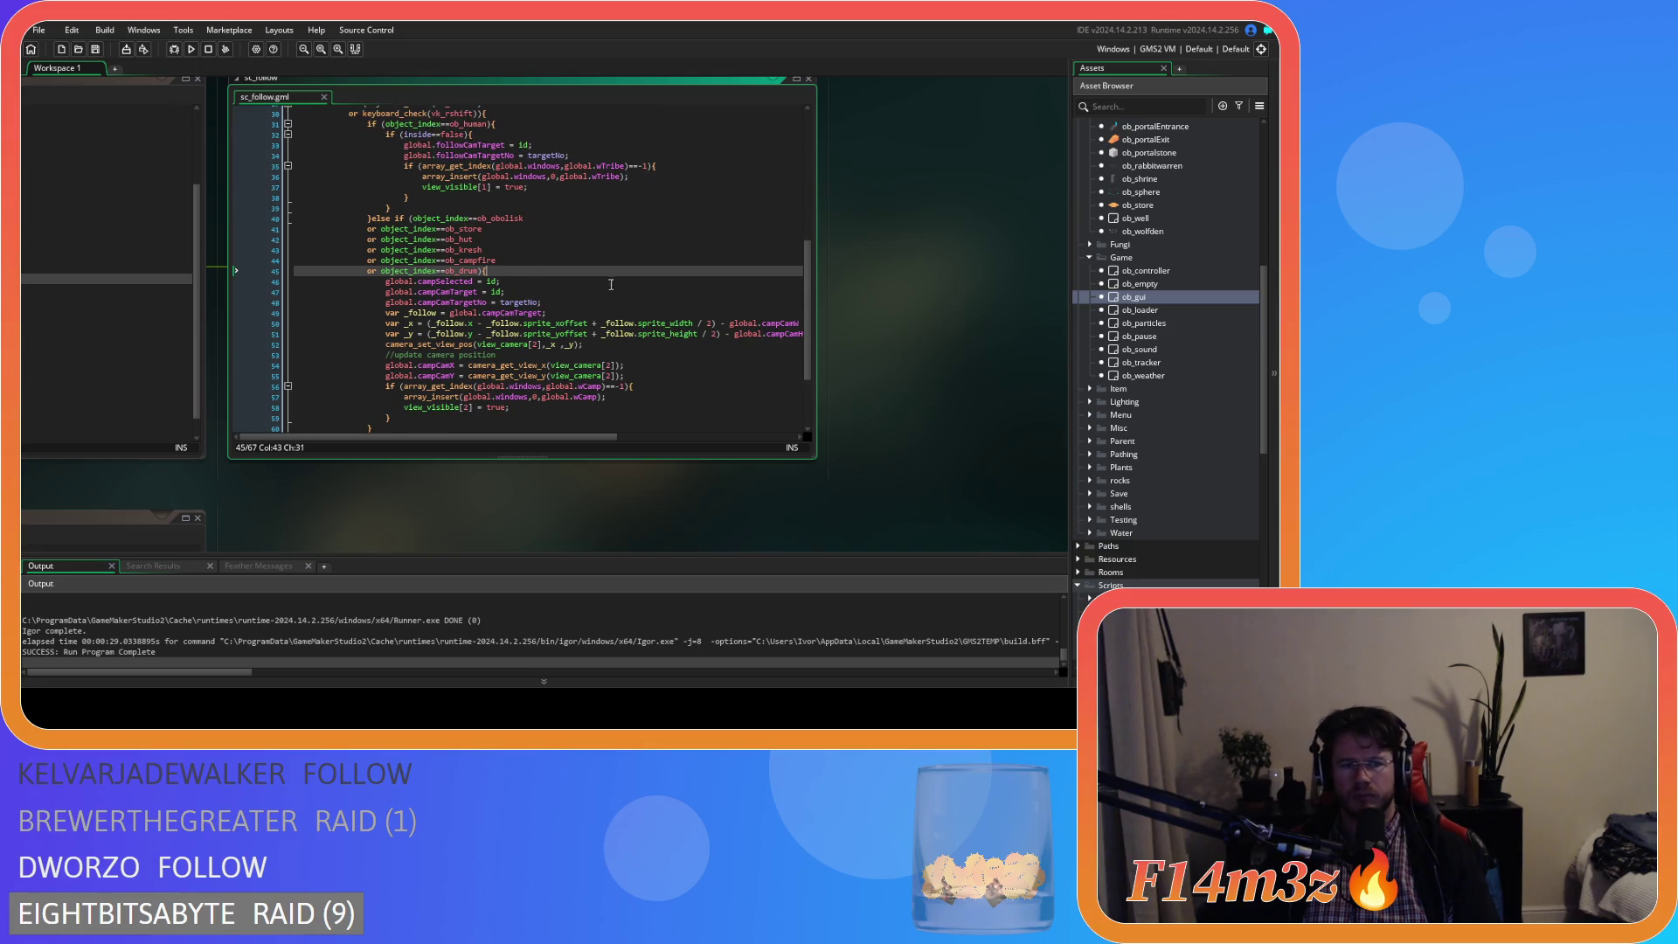
pyautogui.press('Return')
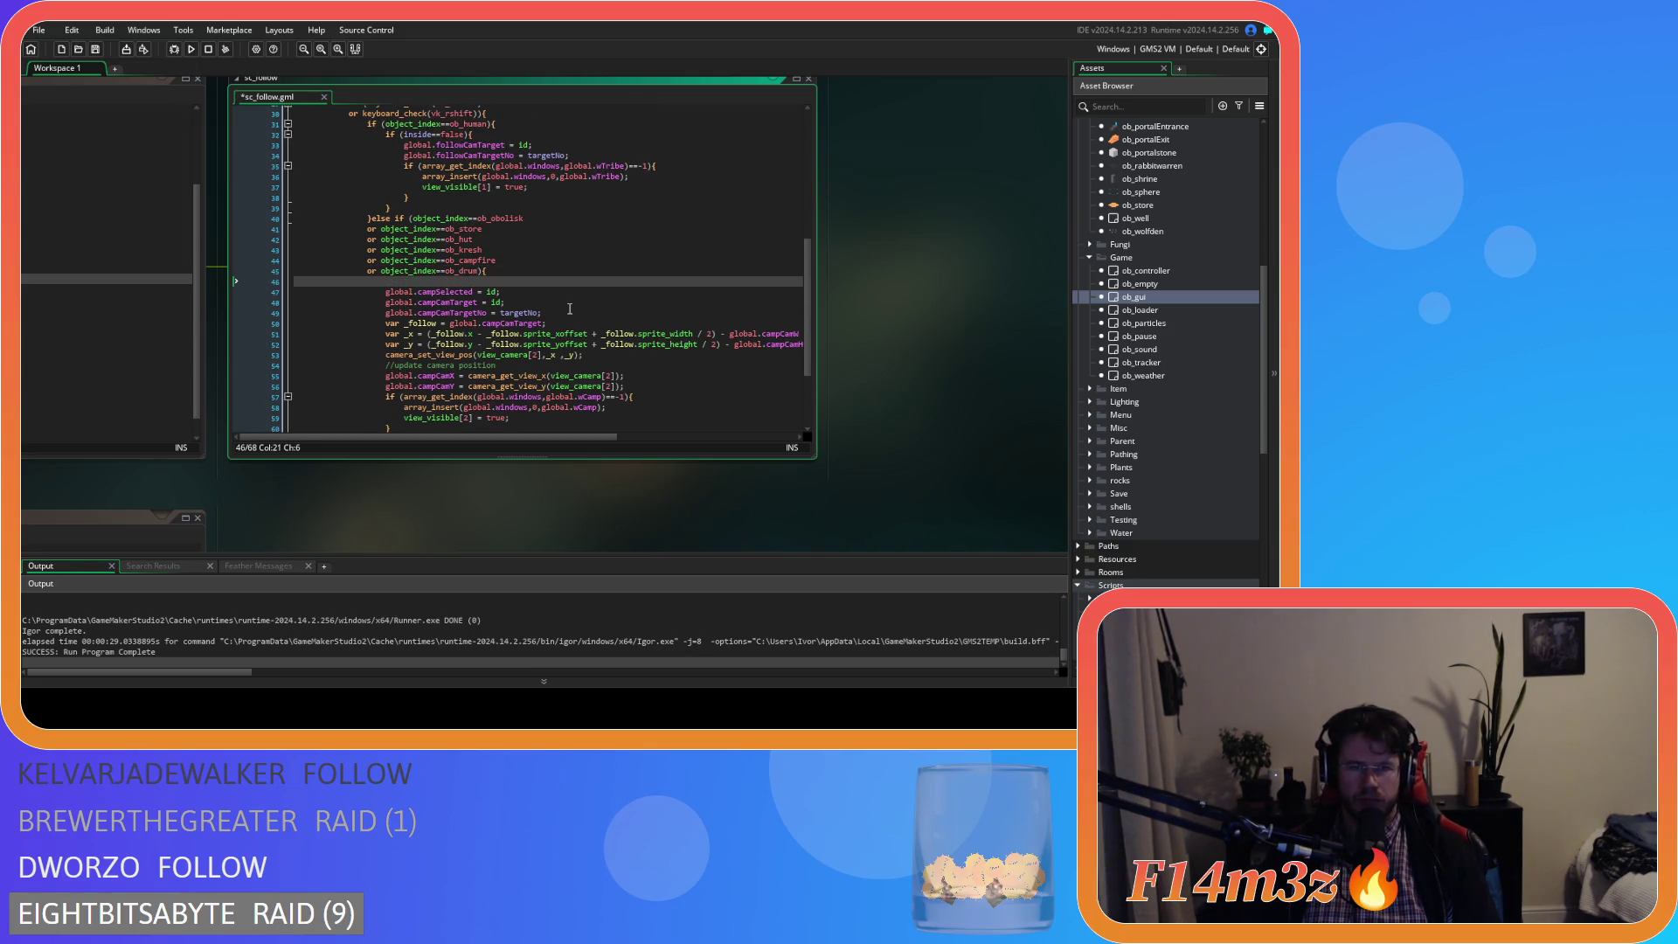
pyautogui.scroll(3, 569, 308)
pyautogui.click(534, 213)
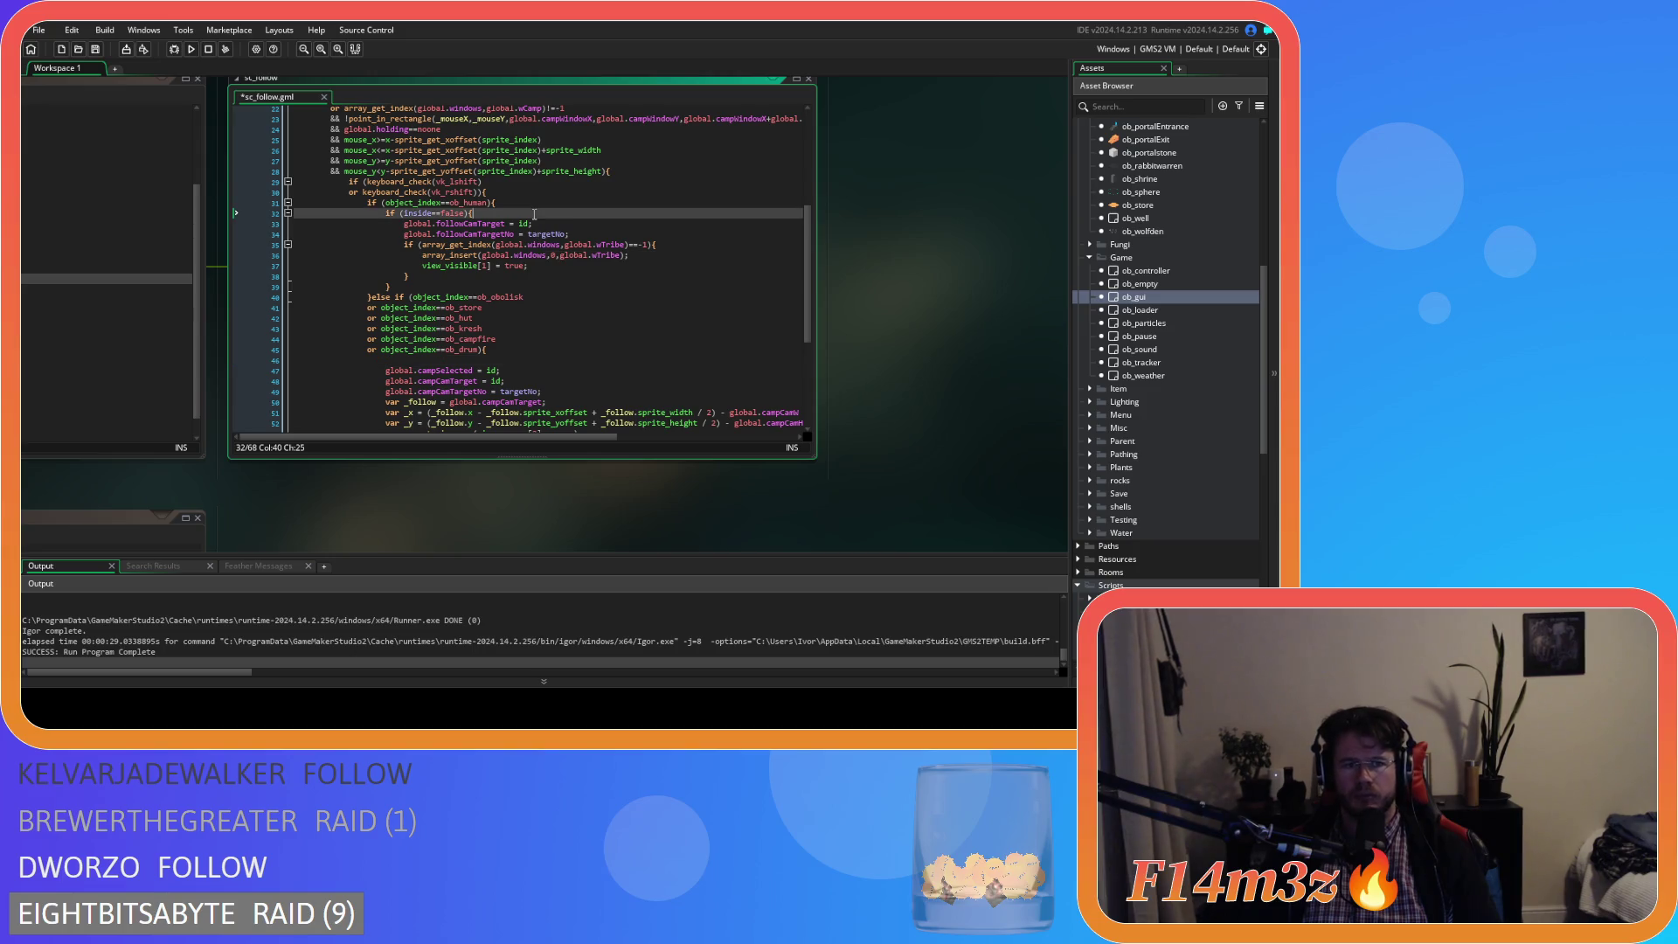
pyautogui.press('Return')
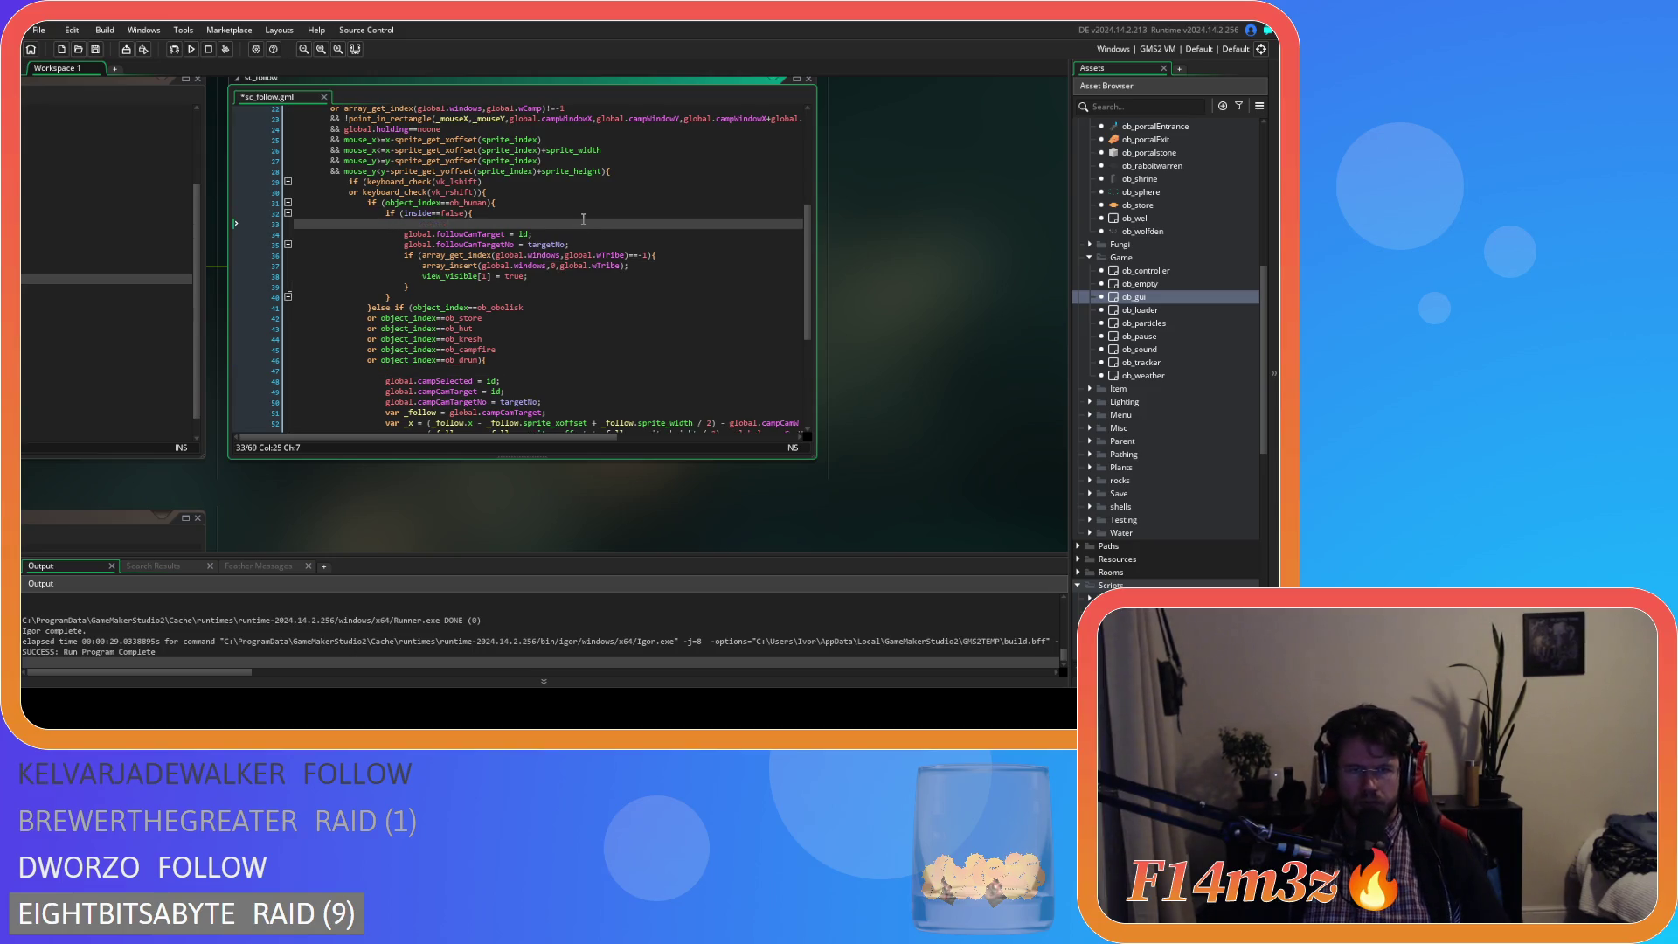
pyautogui.write('//move to front var _index = array_get_index(global.windows,global.wCamp); array_delete(global.windows,_index,1); array_insert(global.windows,0,global.wCamp);')
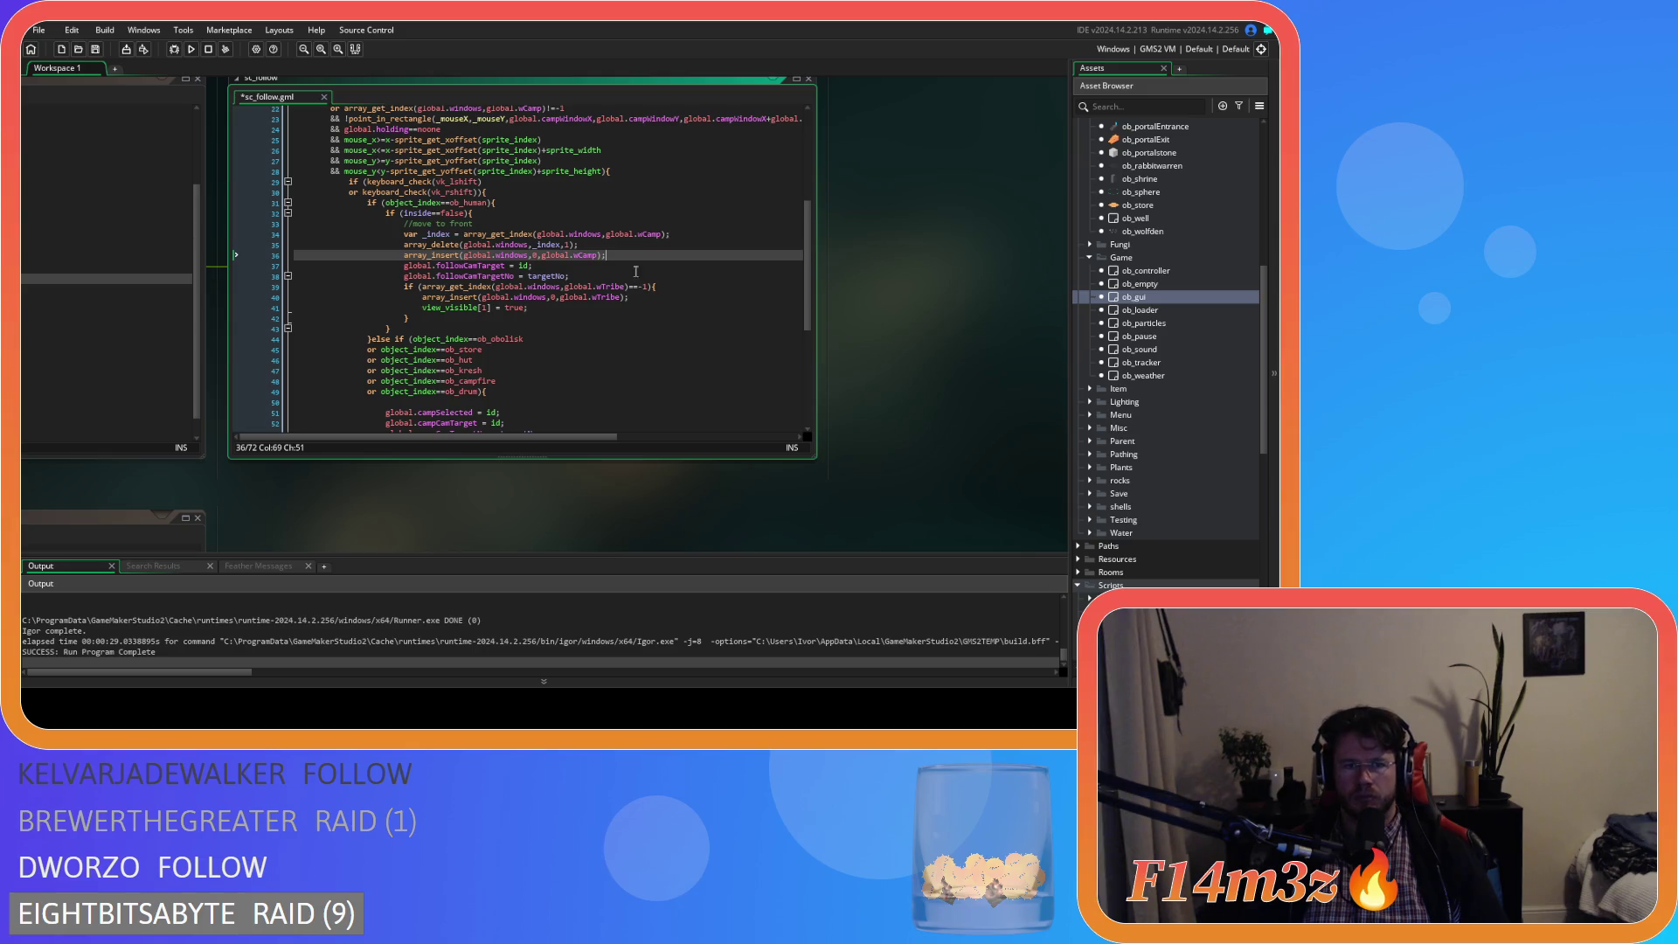
# - Add a '//set follow cam target' comment after the array_insert line
pyautogui.click(456, 225)
pyautogui.click(632, 263)
pyautogui.click(635, 254)
pyautogui.press('Return')
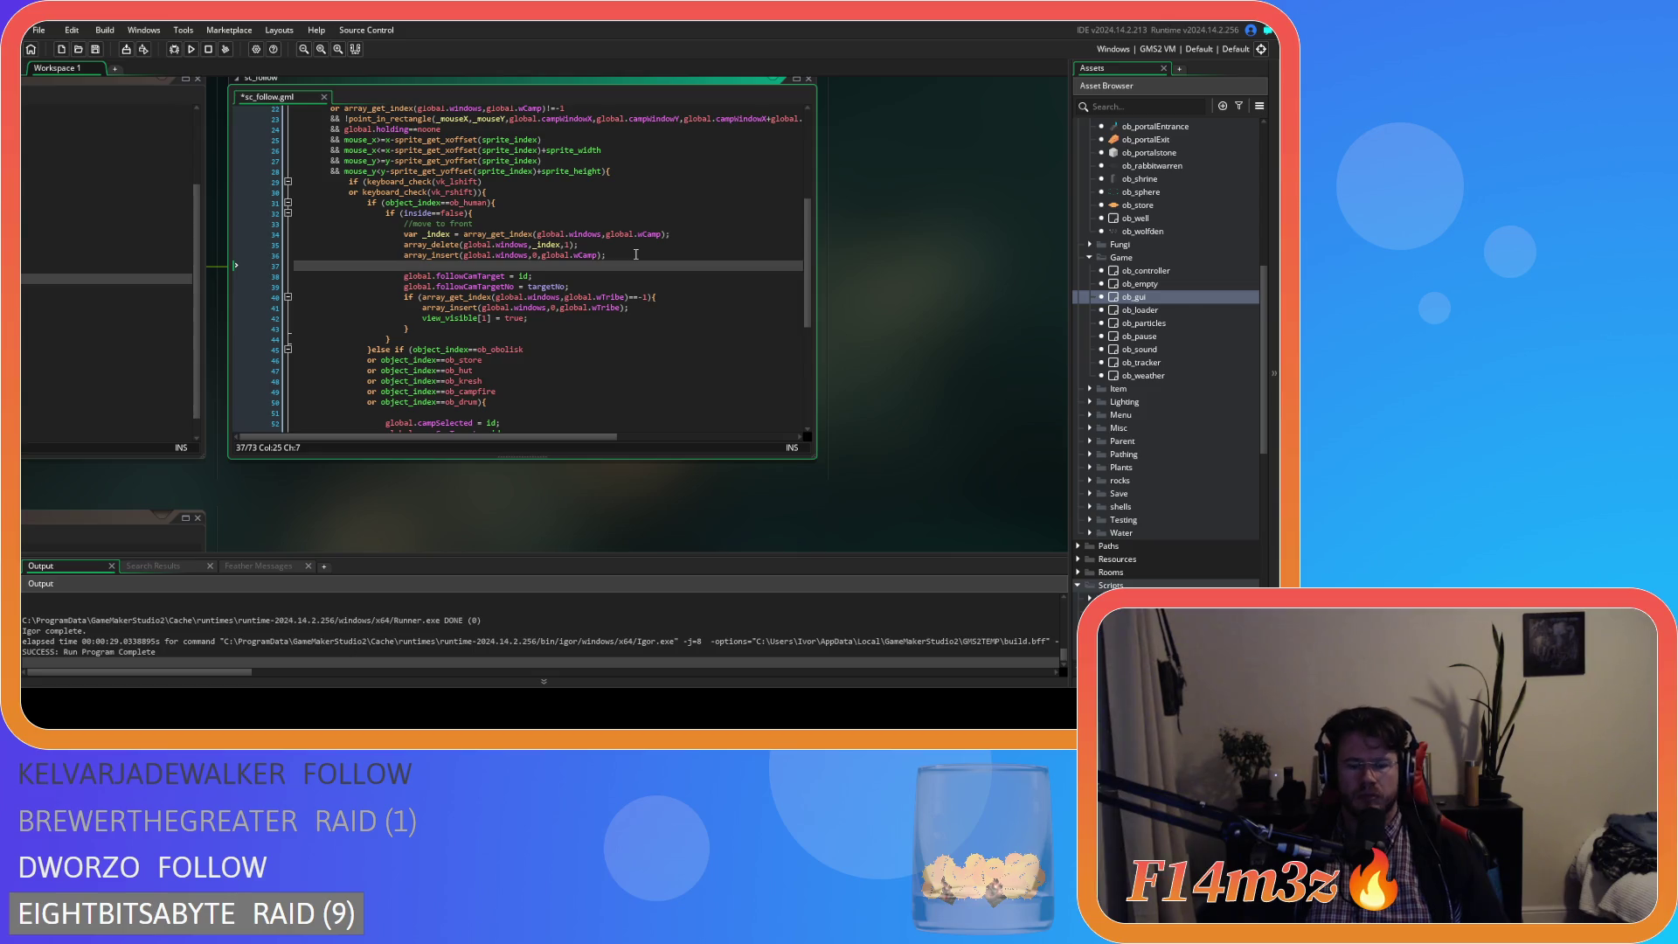
pyautogui.write('//set ')
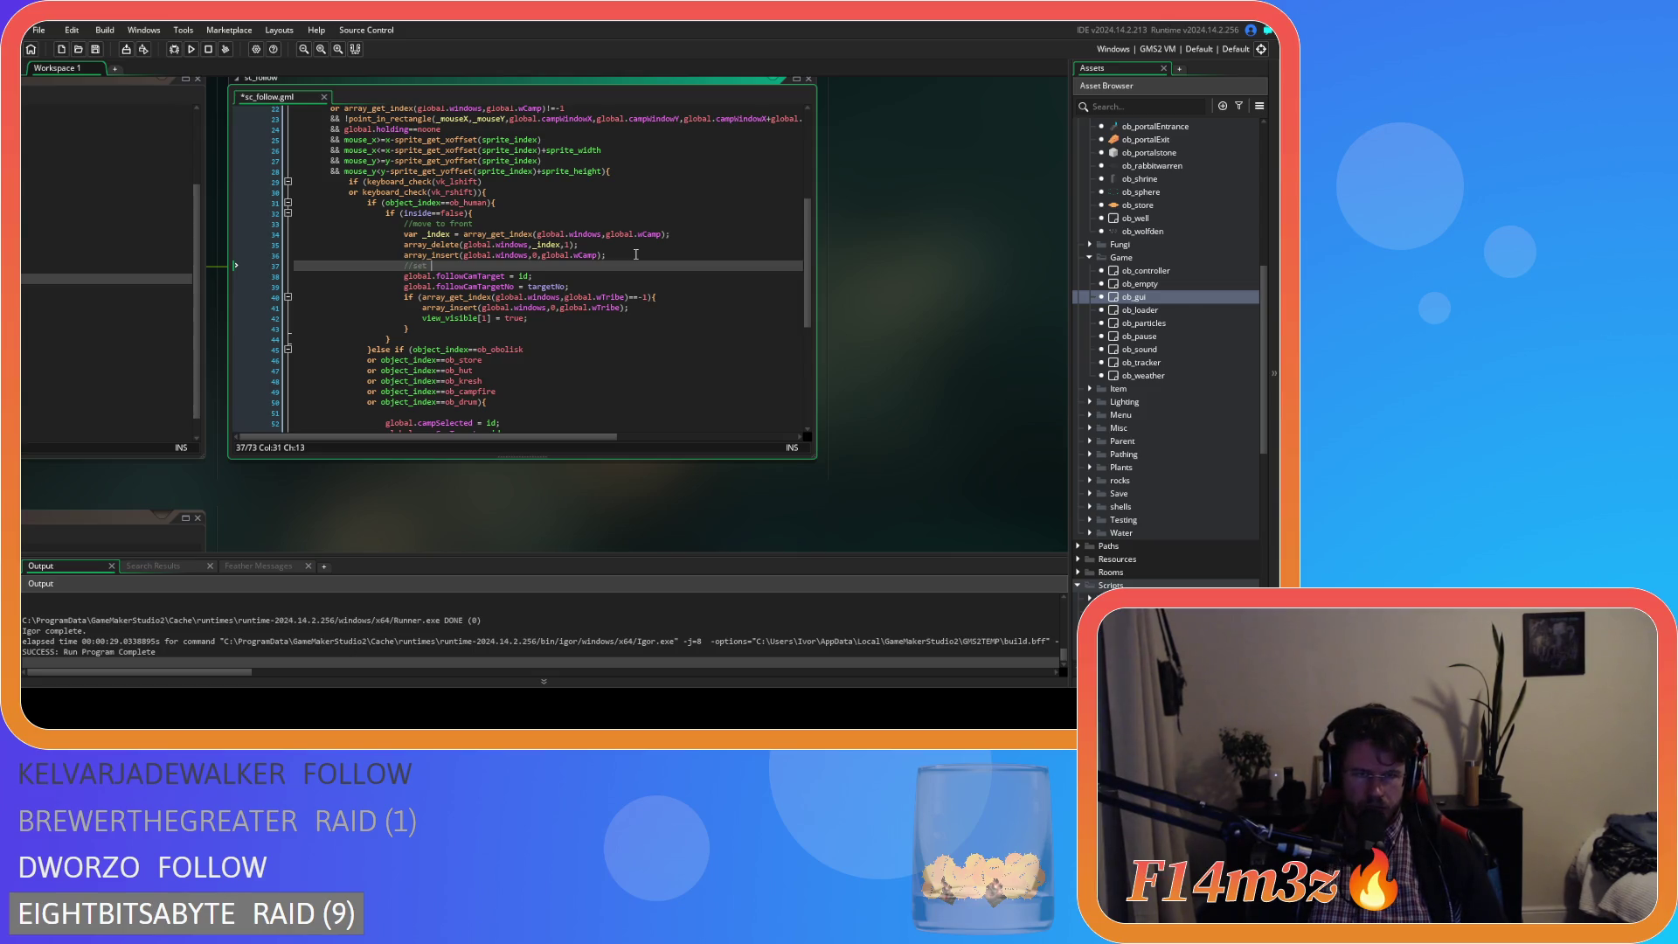
pyautogui.write('follow cam t')
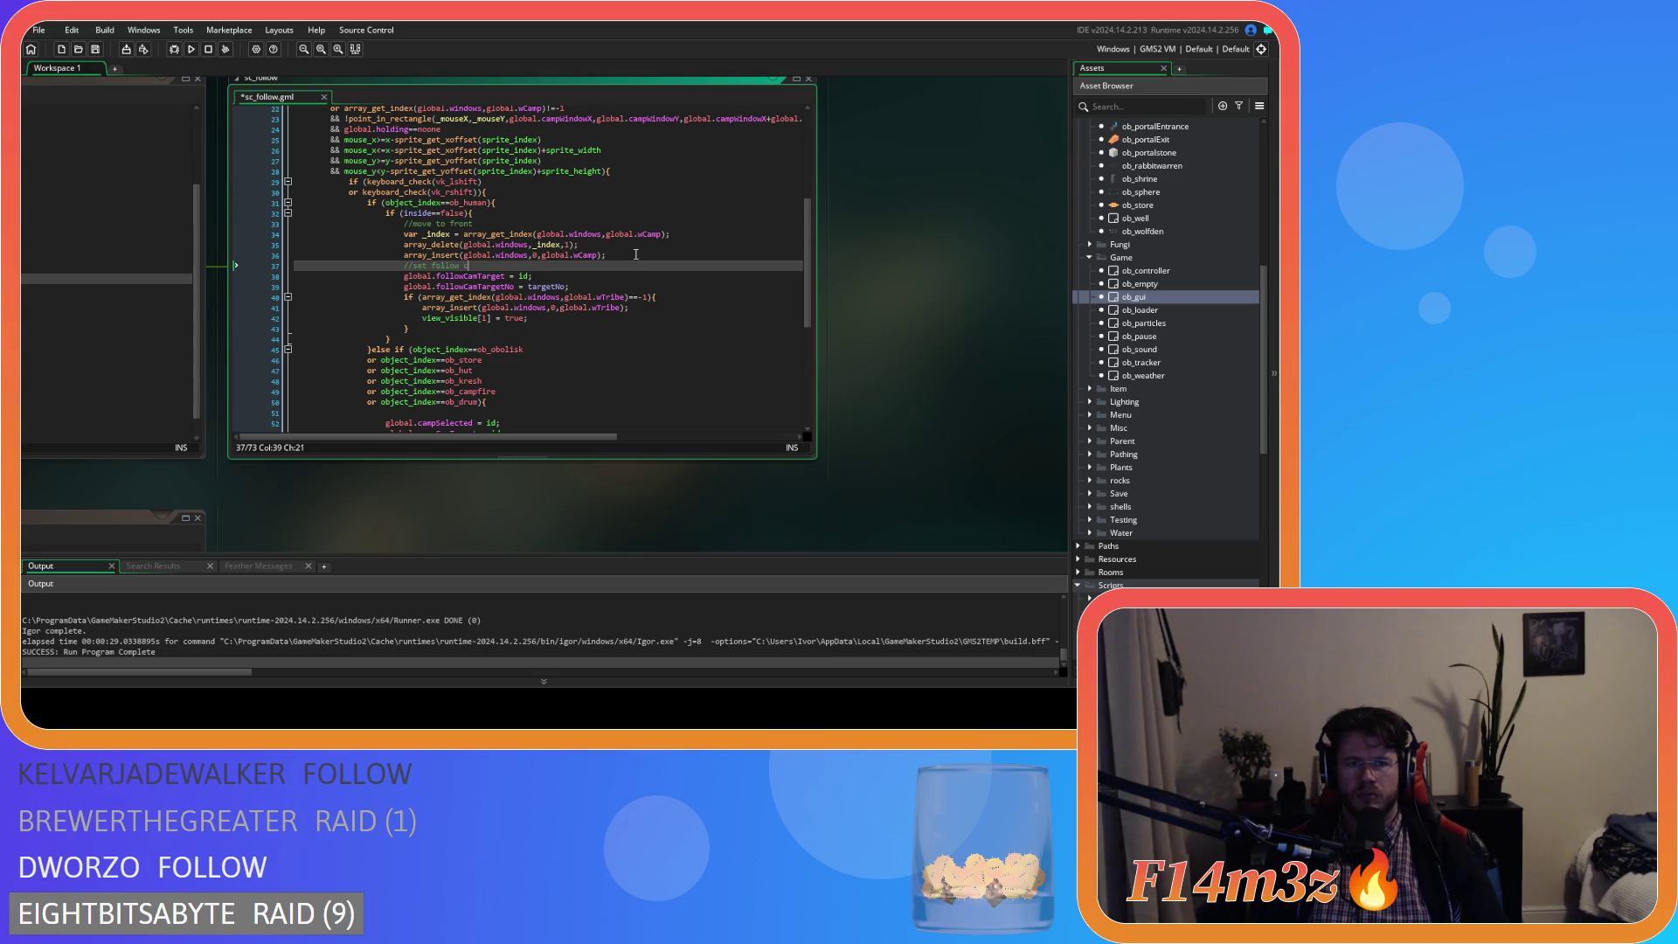
pyautogui.press('BackSpace')
pyautogui.press('BackSpace')
pyautogui.write('arget')
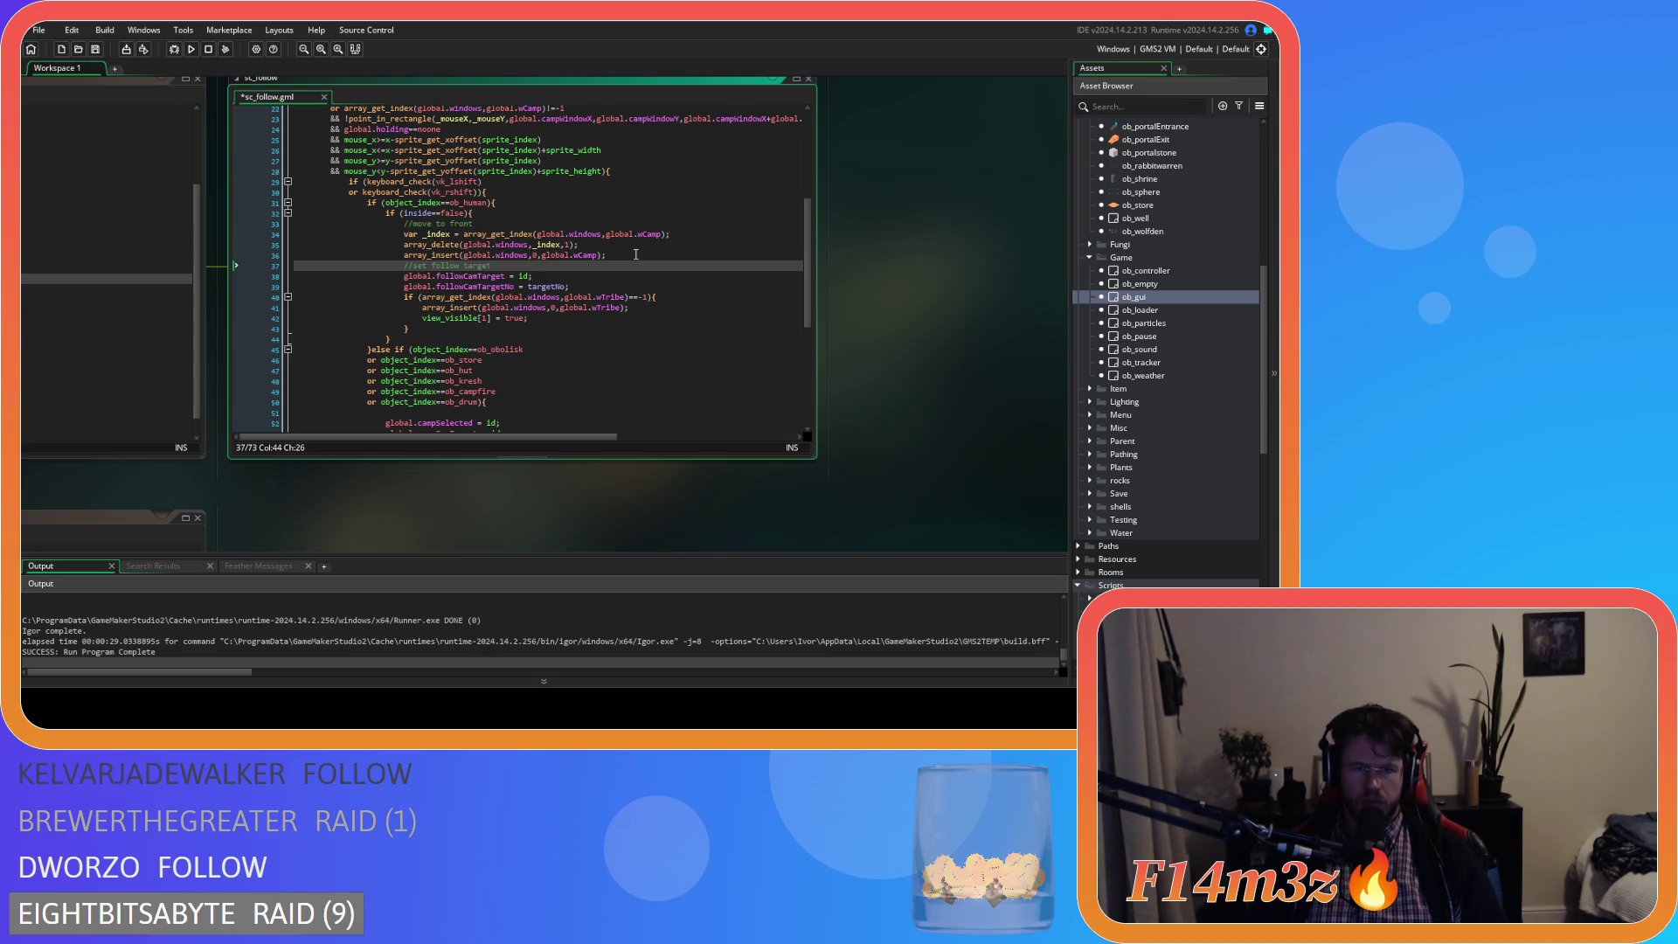
# - Paste the move-to-front code into the camp branch, un-indent it, and start a comment line
pyautogui.scroll(-4, 534, 284)
pyautogui.click(498, 281)
pyautogui.write('//move to front \t\t\t\t\t\tvar _index = array_get_index(global.windows,global.wCamp); \t\t\t\t\t\tarray_delete(global.windows,_index,1); \t\t\t\t\t\tarray_insert(global.windows,0,global.wCamp);')
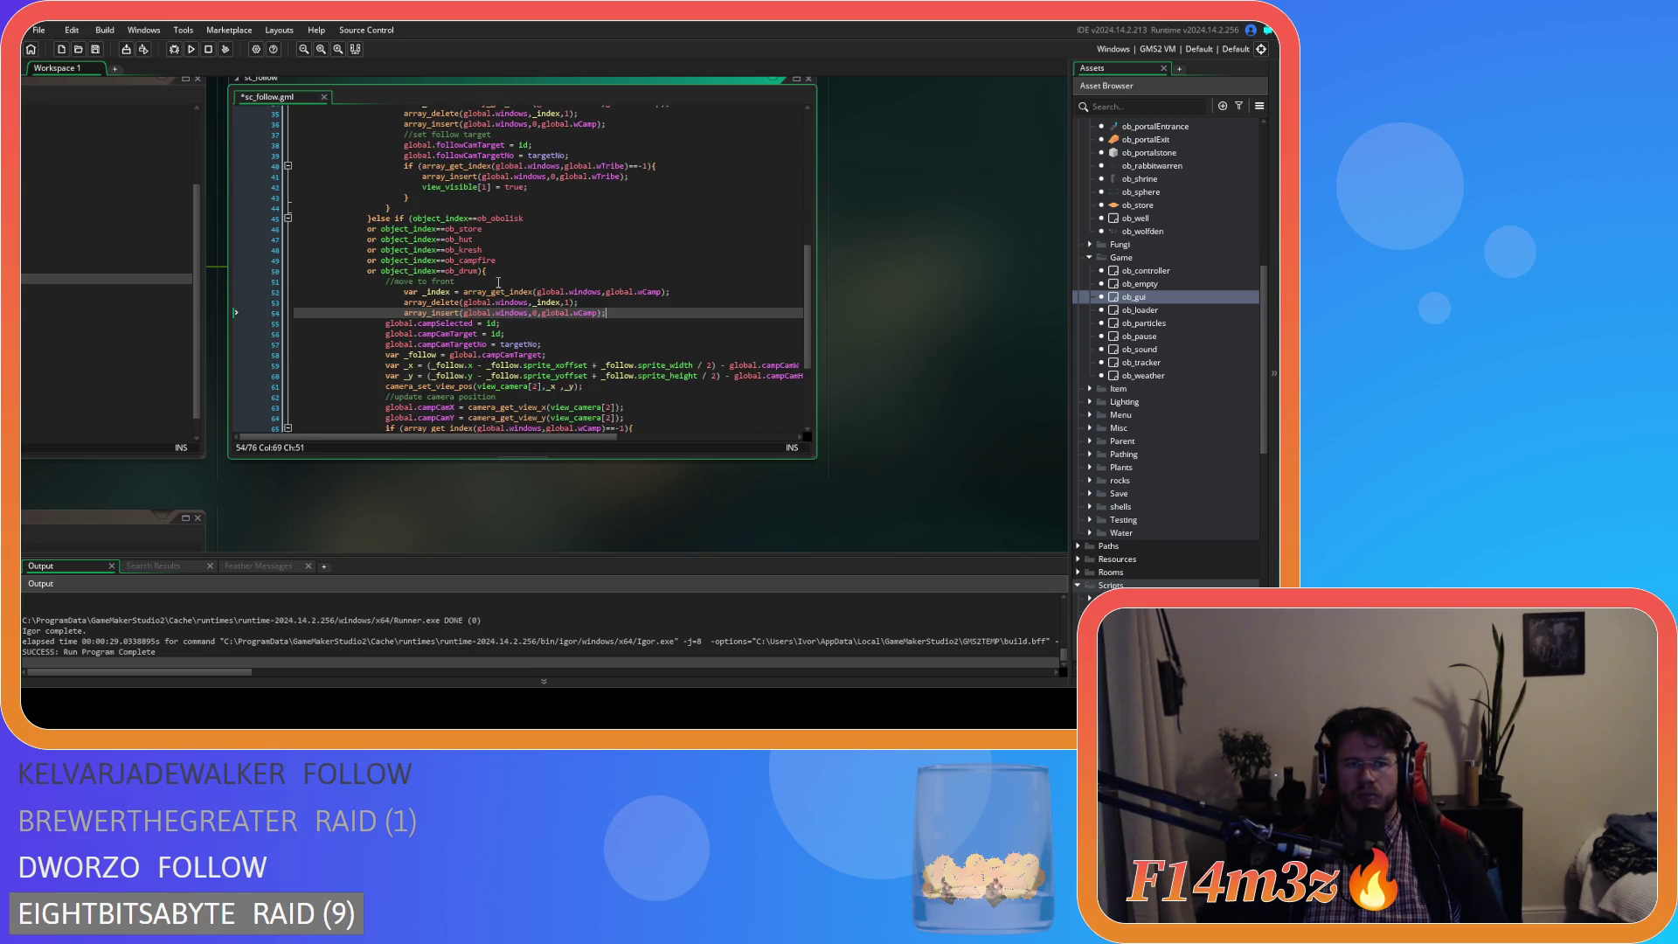
pyautogui.moveTo(622, 312); pyautogui.dragTo(367, 291)
pyautogui.hotkey('shift', 'Tab')
pyautogui.scroll(-3, 542, 248)
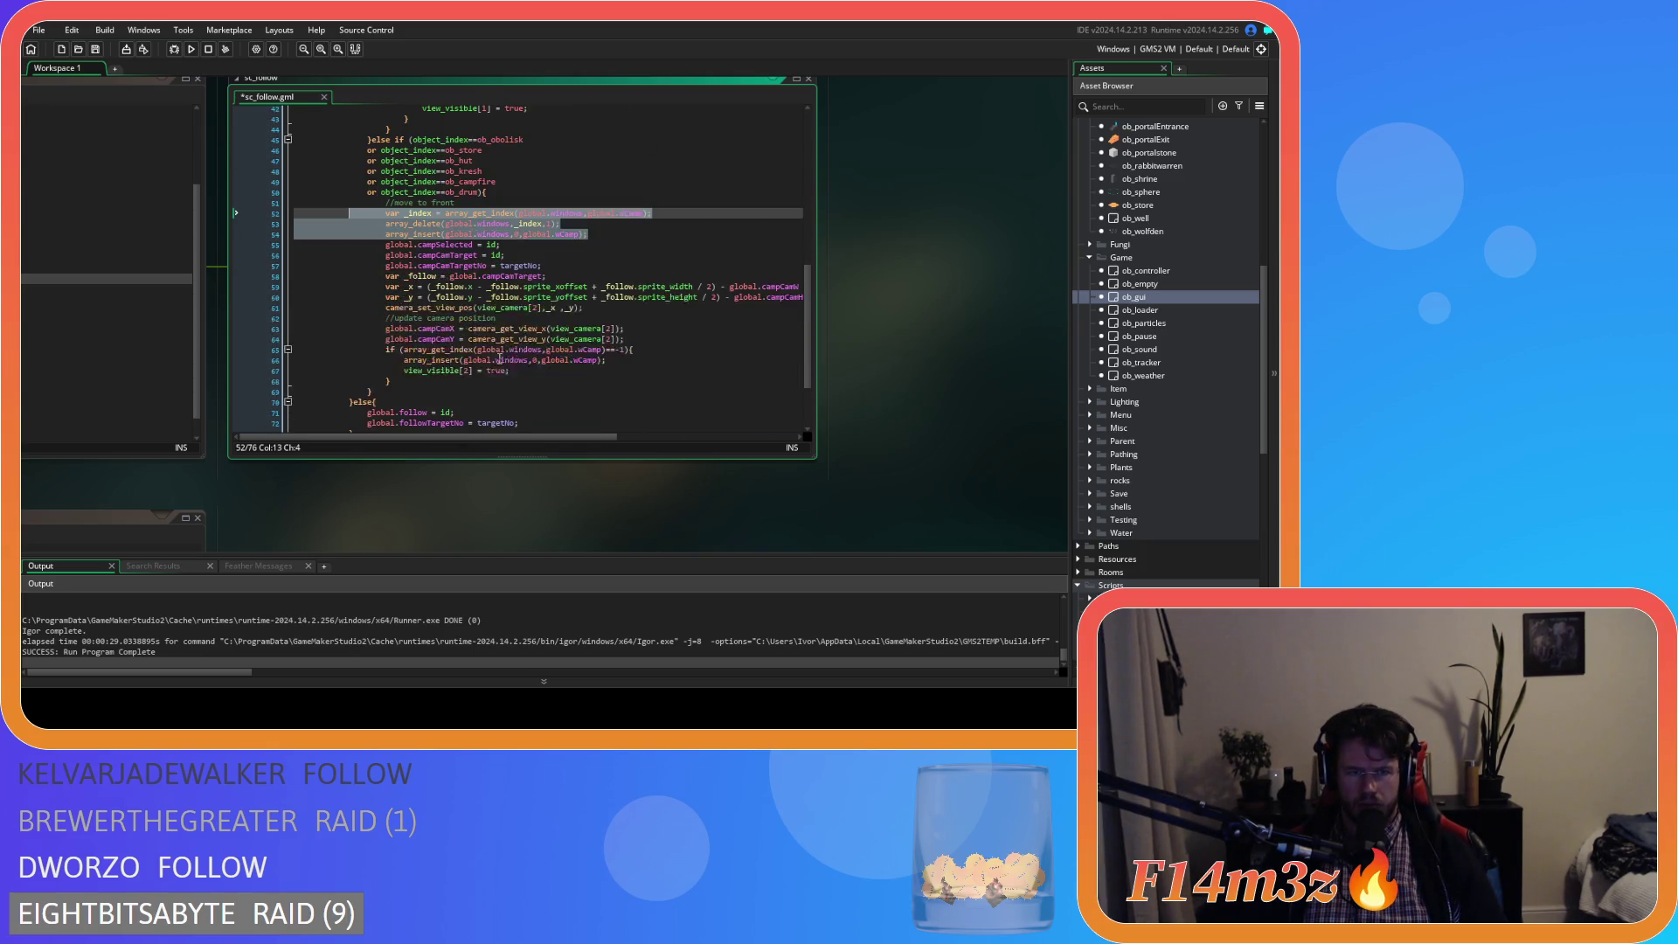
pyautogui.click(612, 230)
pyautogui.press('Return')
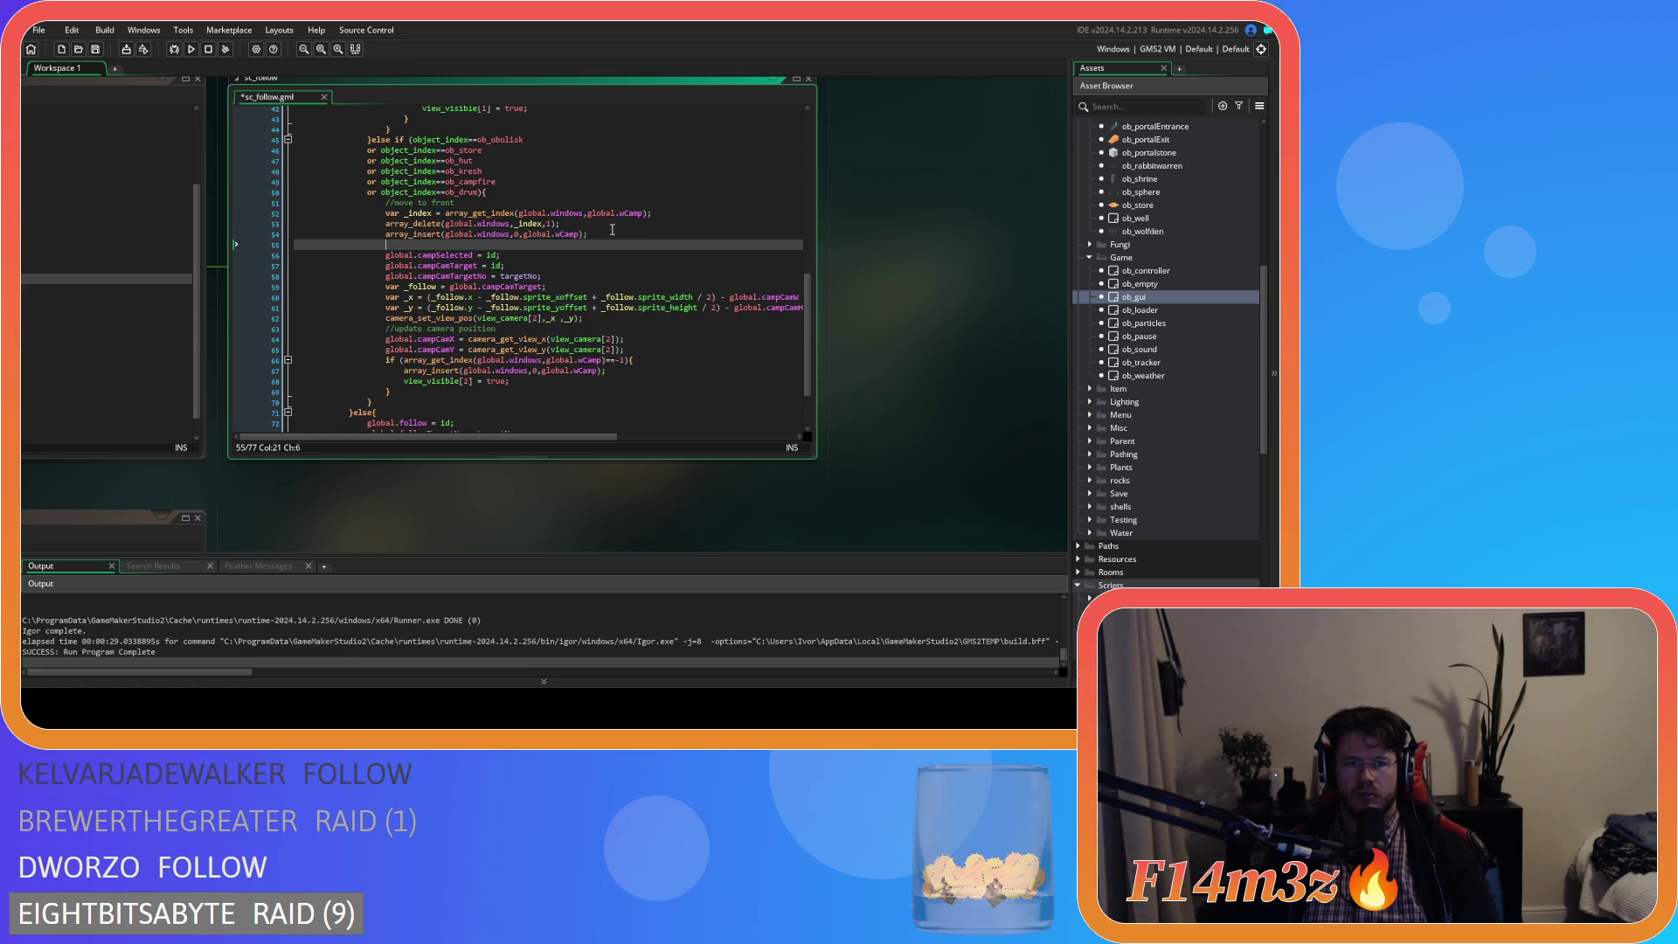
pyautogui.write('//')
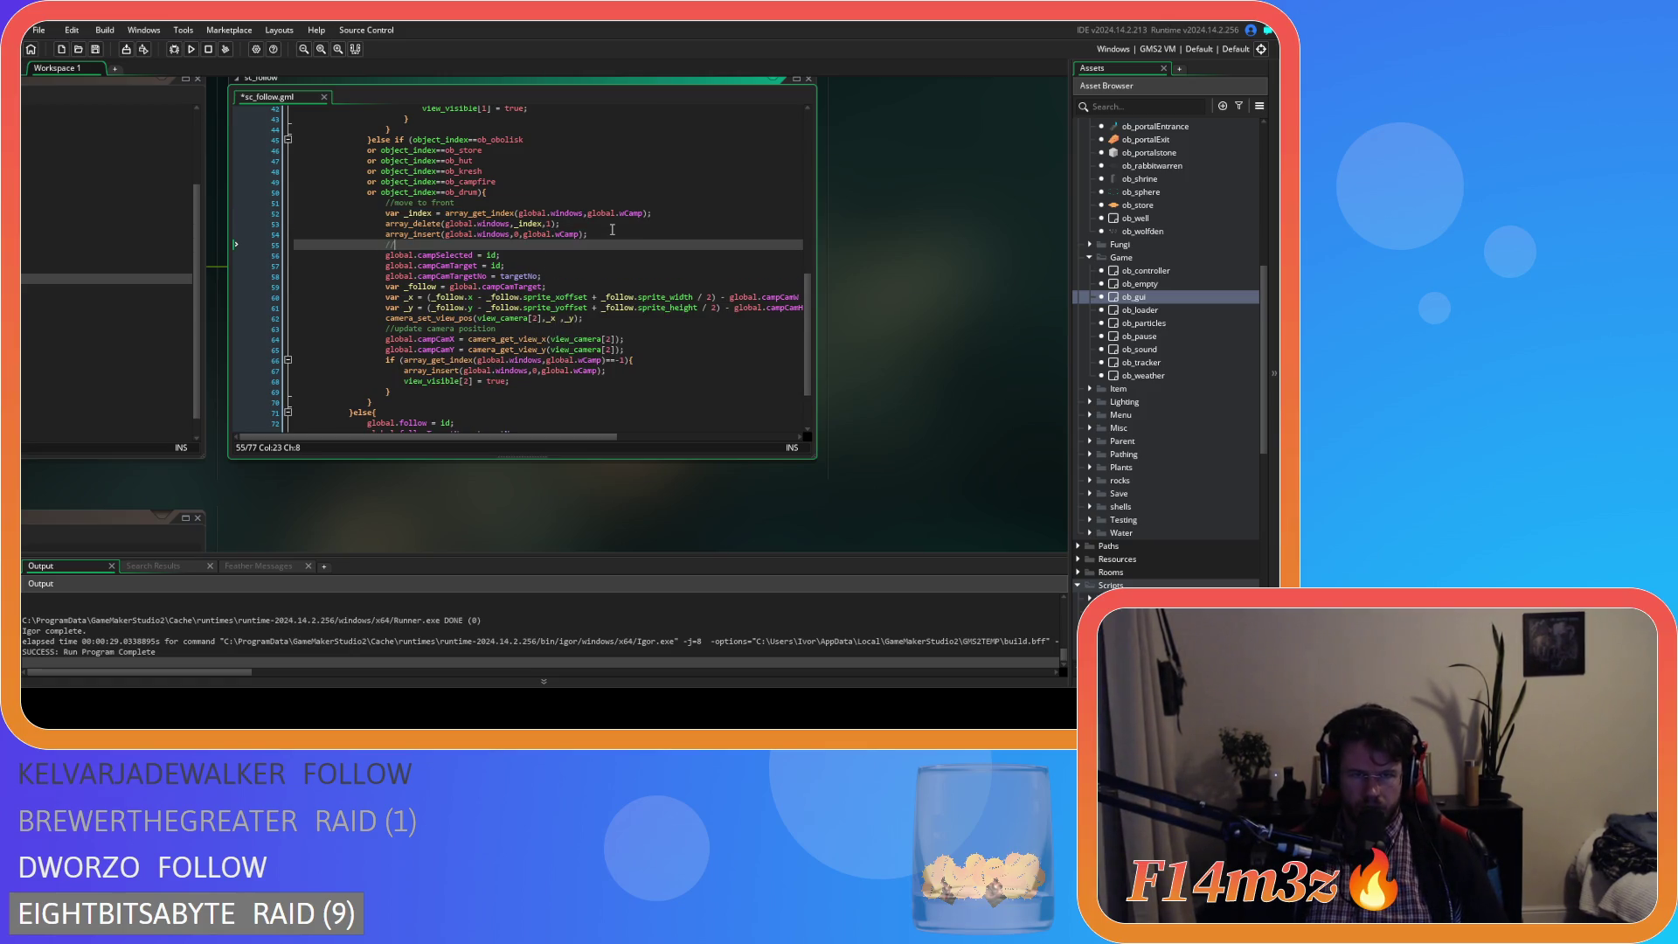
# - Fix the follow comment to include 'cam', write '//set camp cam target', and save
pyautogui.scroll(5, 502, 201)
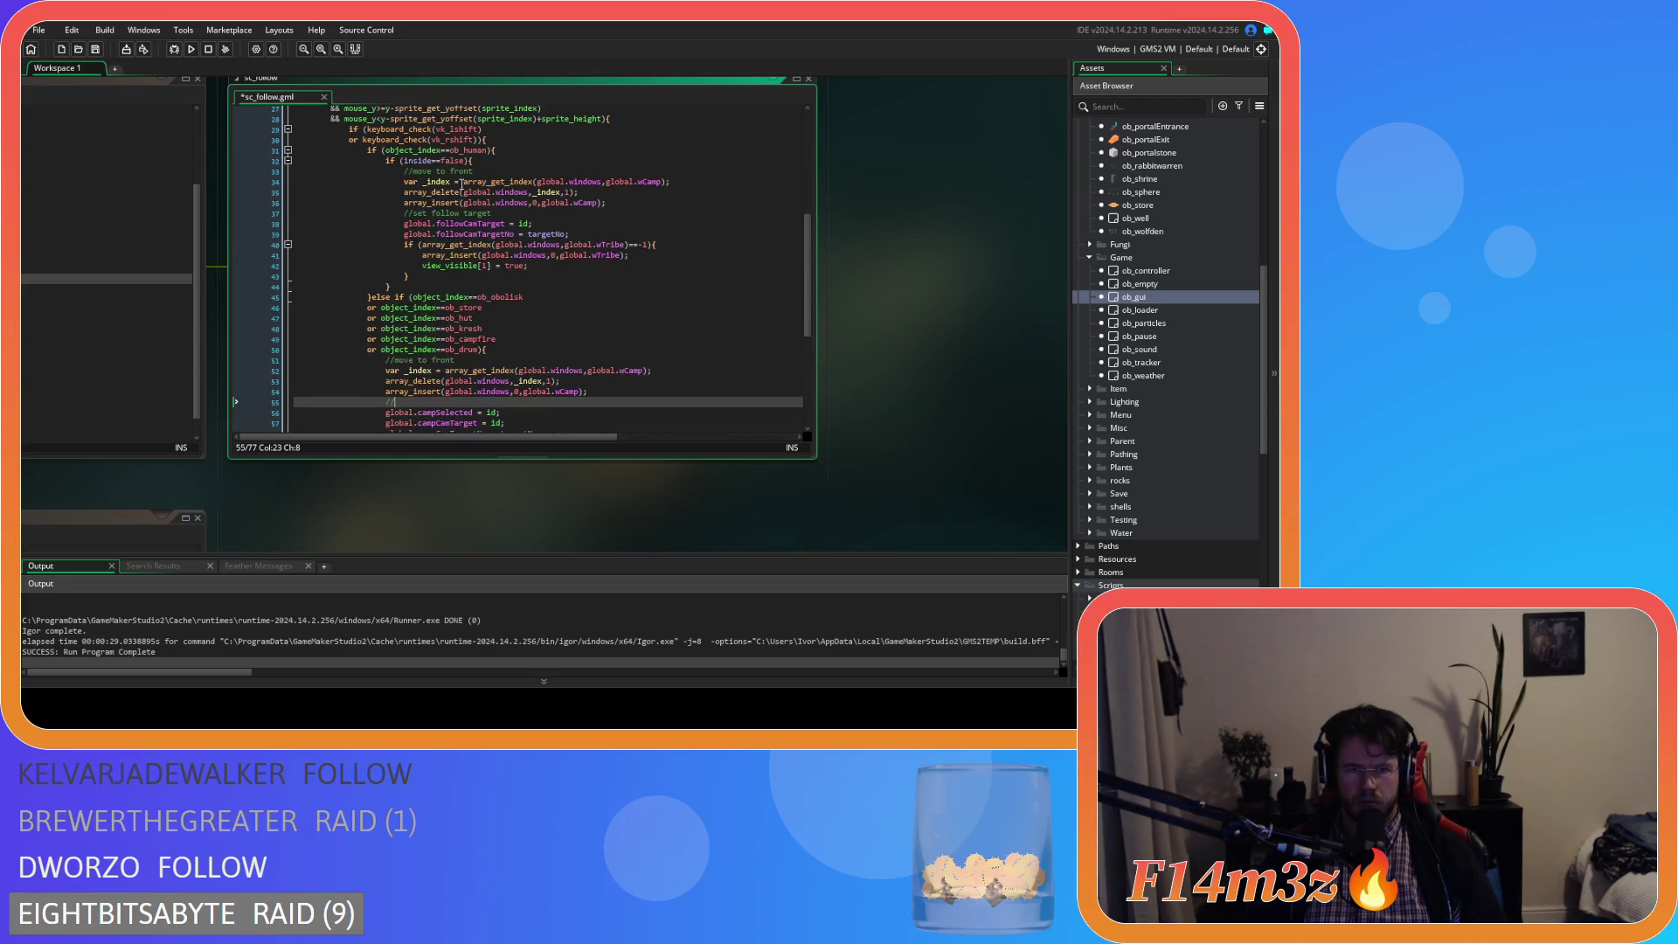
pyautogui.click(462, 213)
pyautogui.write('cam')
pyautogui.scroll(-5, 620, 225)
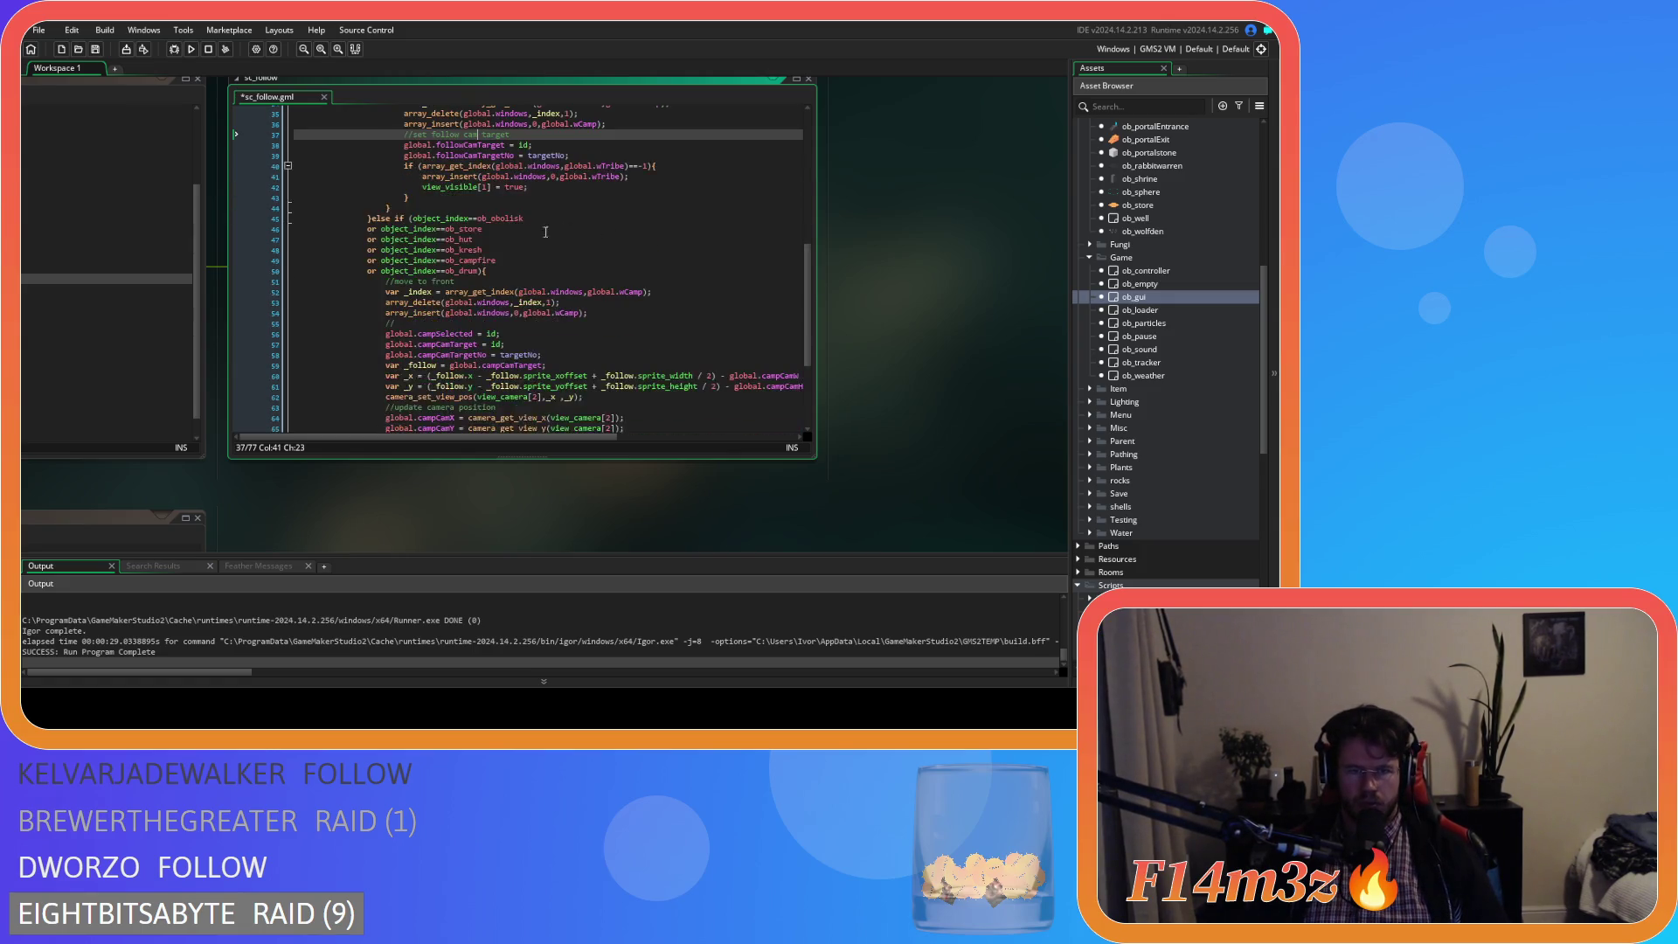
pyautogui.click(461, 270)
pyautogui.write('set camp cam target')
pyautogui.click(578, 315)
pyautogui.hotkey('ctrl', 's')
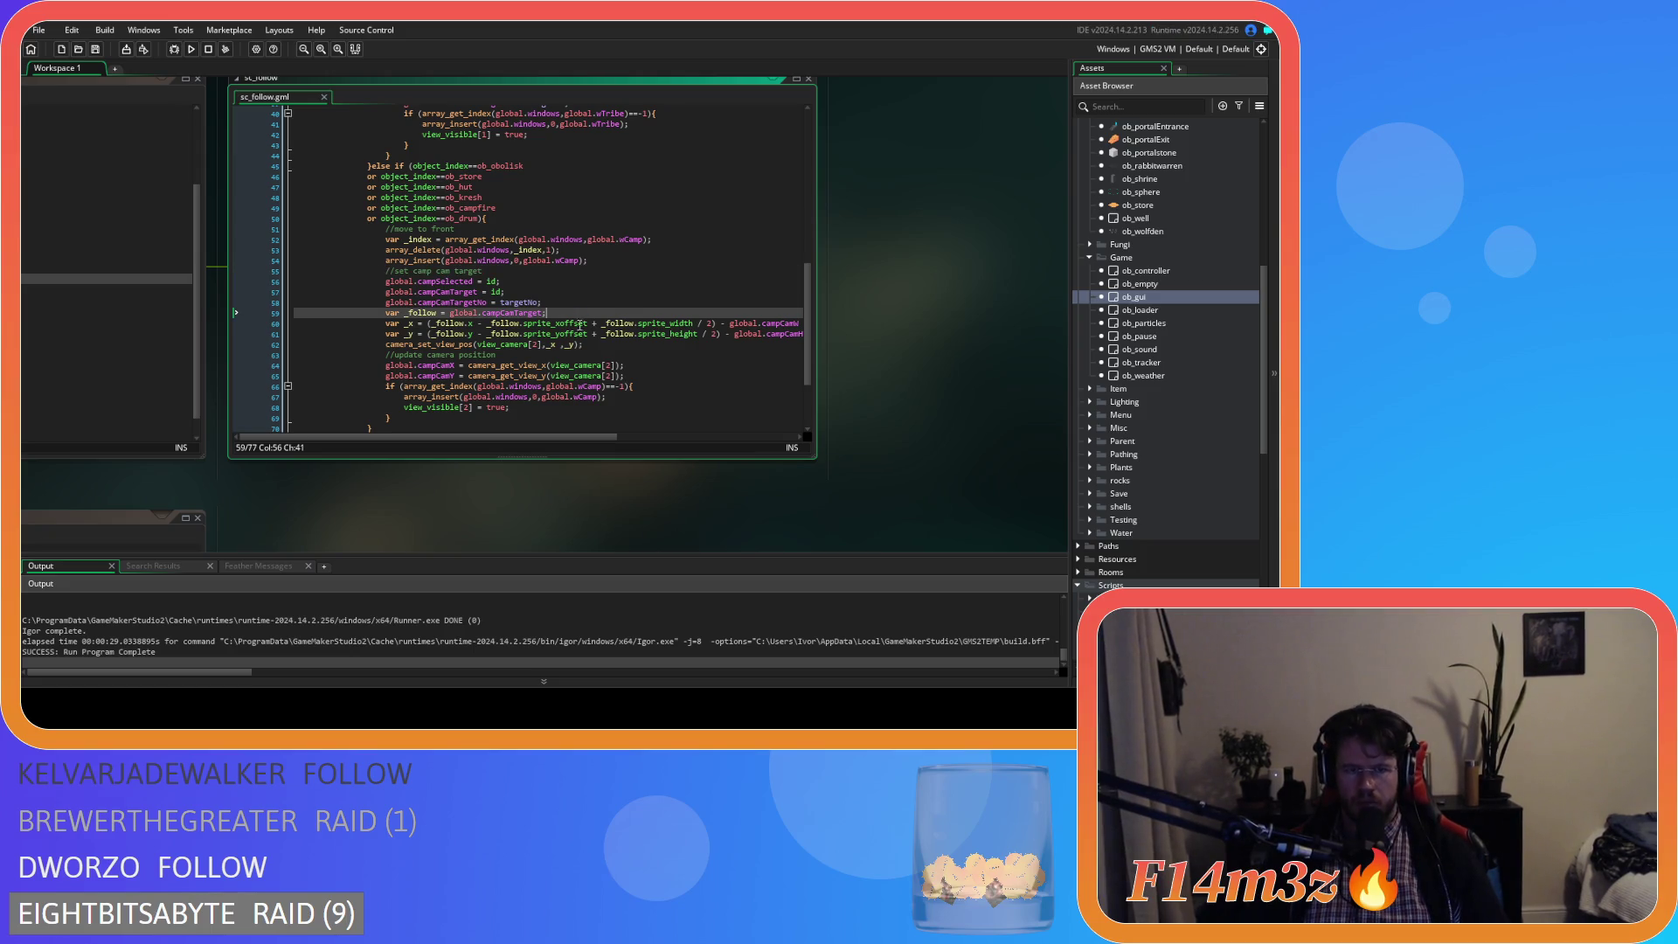
# - Add an '//open window' comment after the camera update, add a tribe-branch line, and save
pyautogui.click(647, 377)
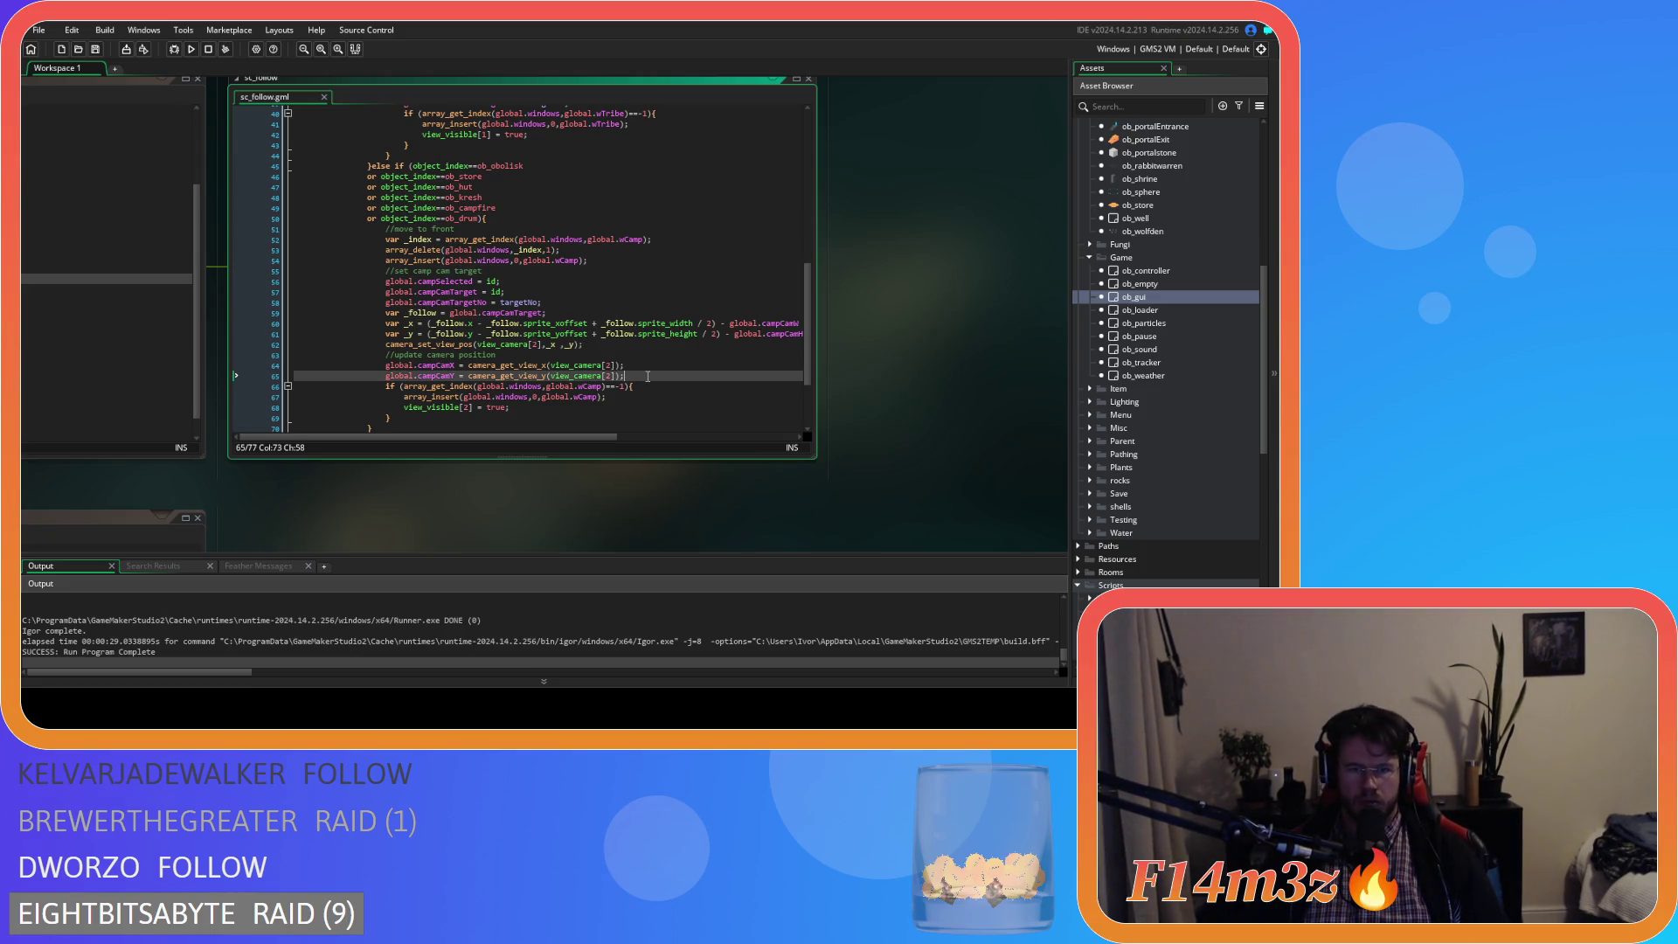
pyautogui.press('Return')
pyautogui.write('//open window')
pyautogui.scroll(3, 562, 222)
pyautogui.click(591, 208)
pyautogui.press('Return')
pyautogui.write('//open window')
pyautogui.hotkey('ctrl', 's')
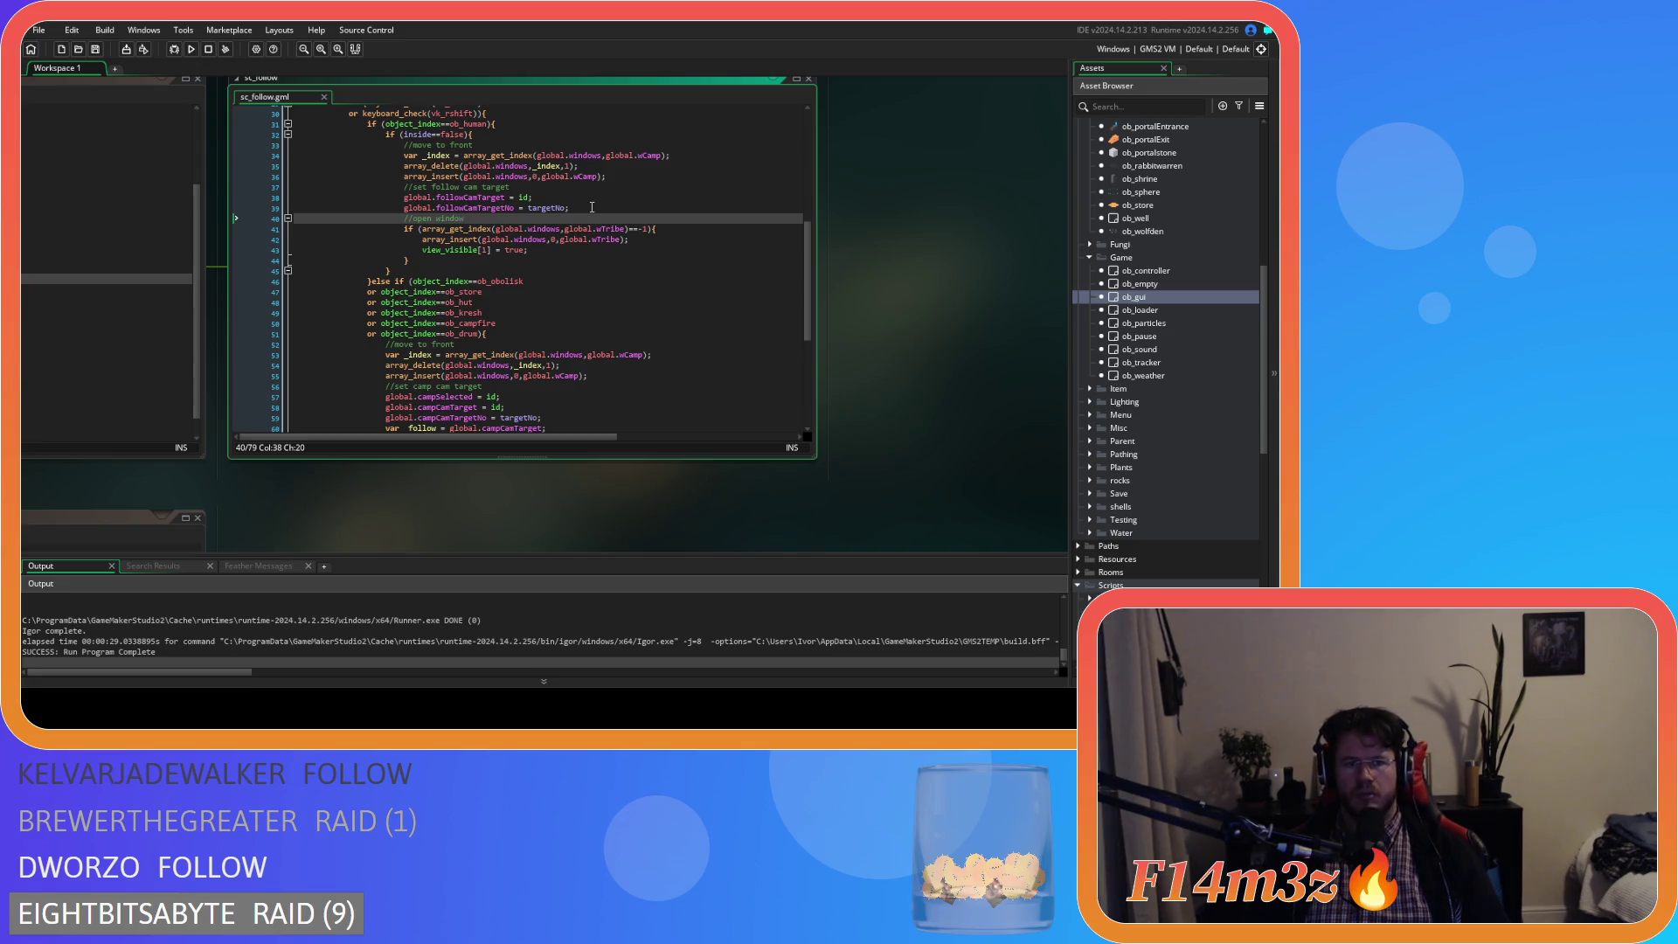
pyautogui.scroll(1, 586, 262)
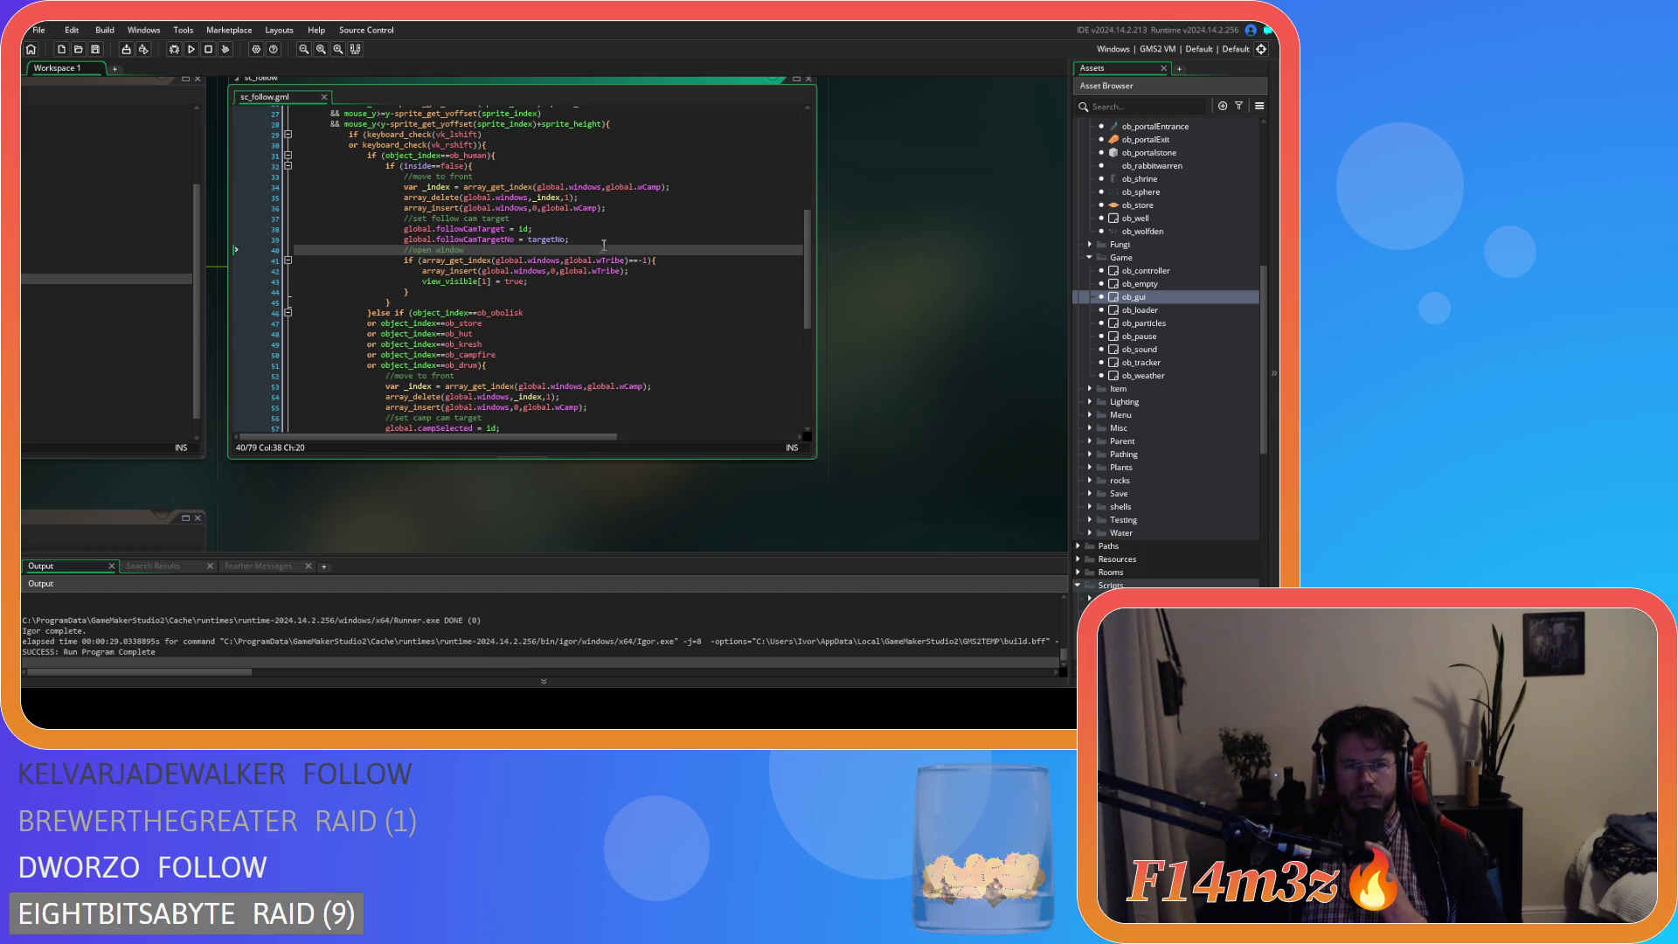
pyautogui.moveTo(606, 210); pyautogui.dragTo(406, 178)
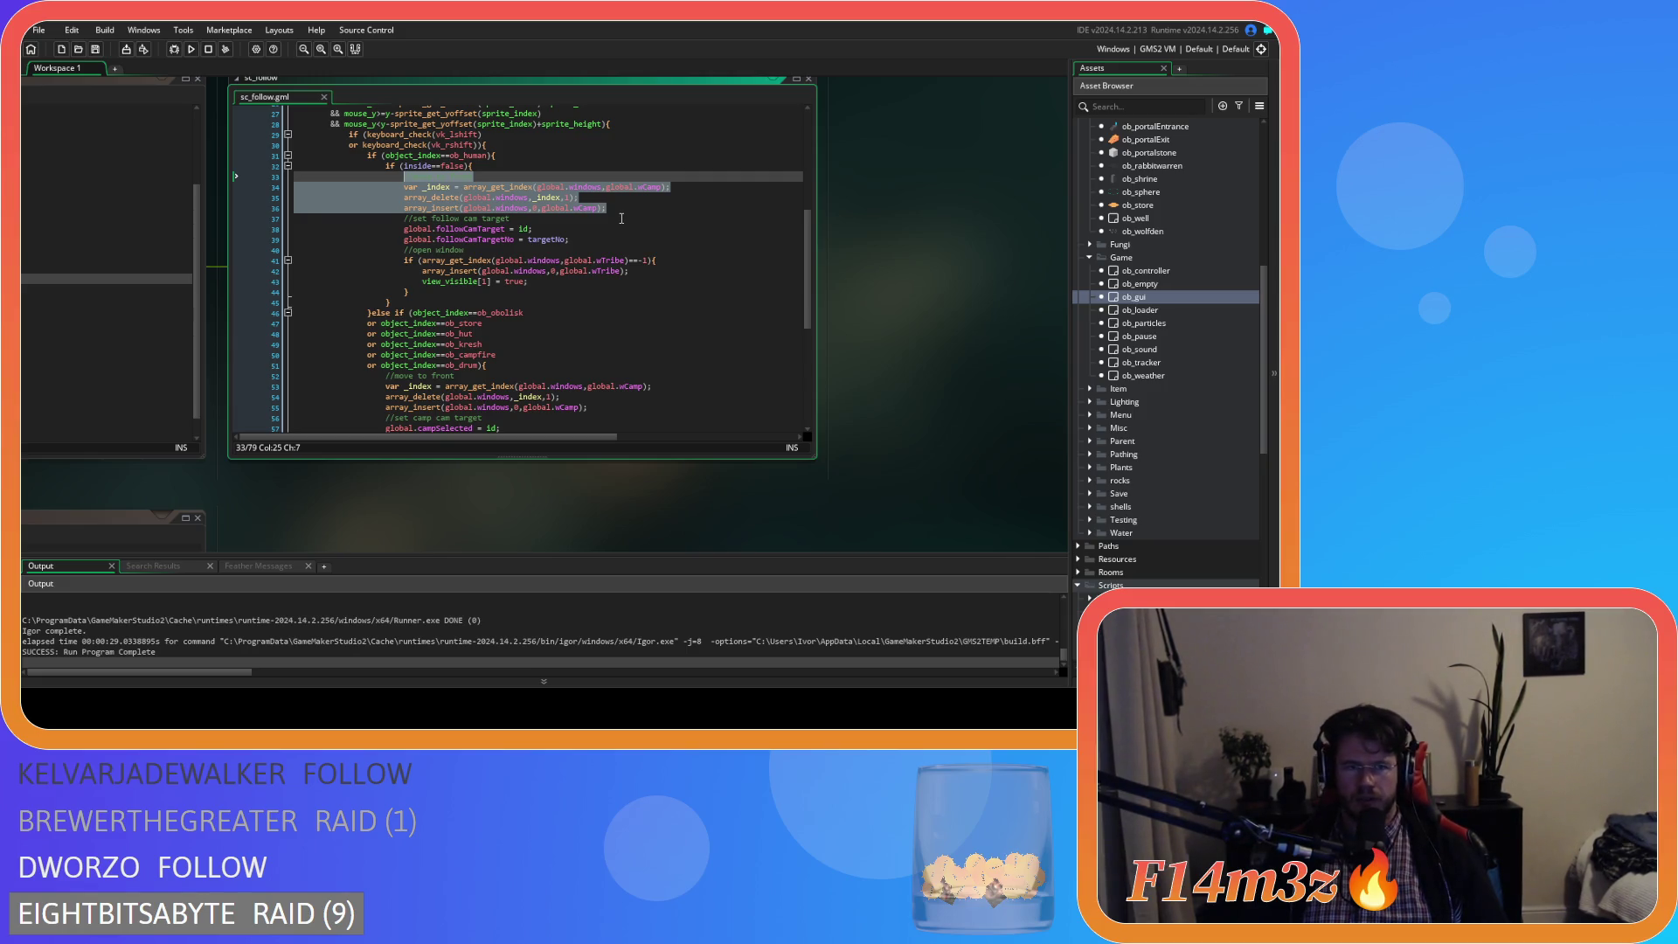
# - Move the tribe branch's move-to-front lines below its window-opening block
pyautogui.hotkey('ctrl', 'x')
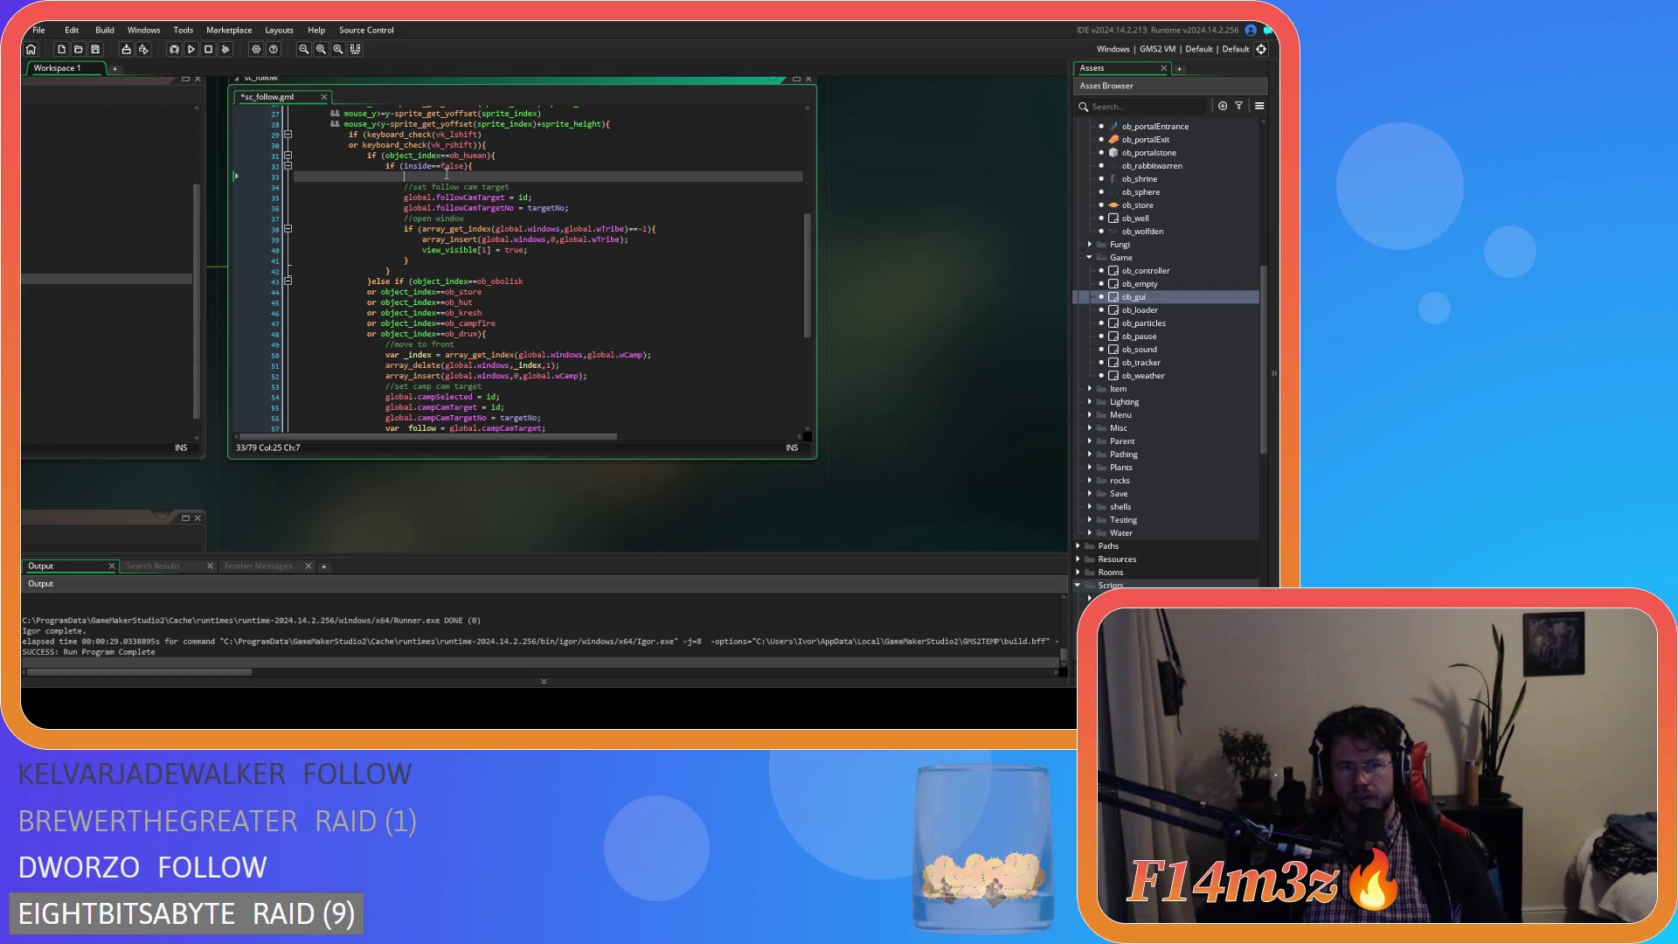
pyautogui.press('BackSpace')
pyautogui.press('BackSpace')
pyautogui.press('BackSpace')
pyautogui.click(435, 250)
pyautogui.press('Return')
pyautogui.hotkey('ctrl', 'v')
# - Replace the camp branch's move-to-front lines below its window-opening block and save
pyautogui.scroll(-5, 611, 310)
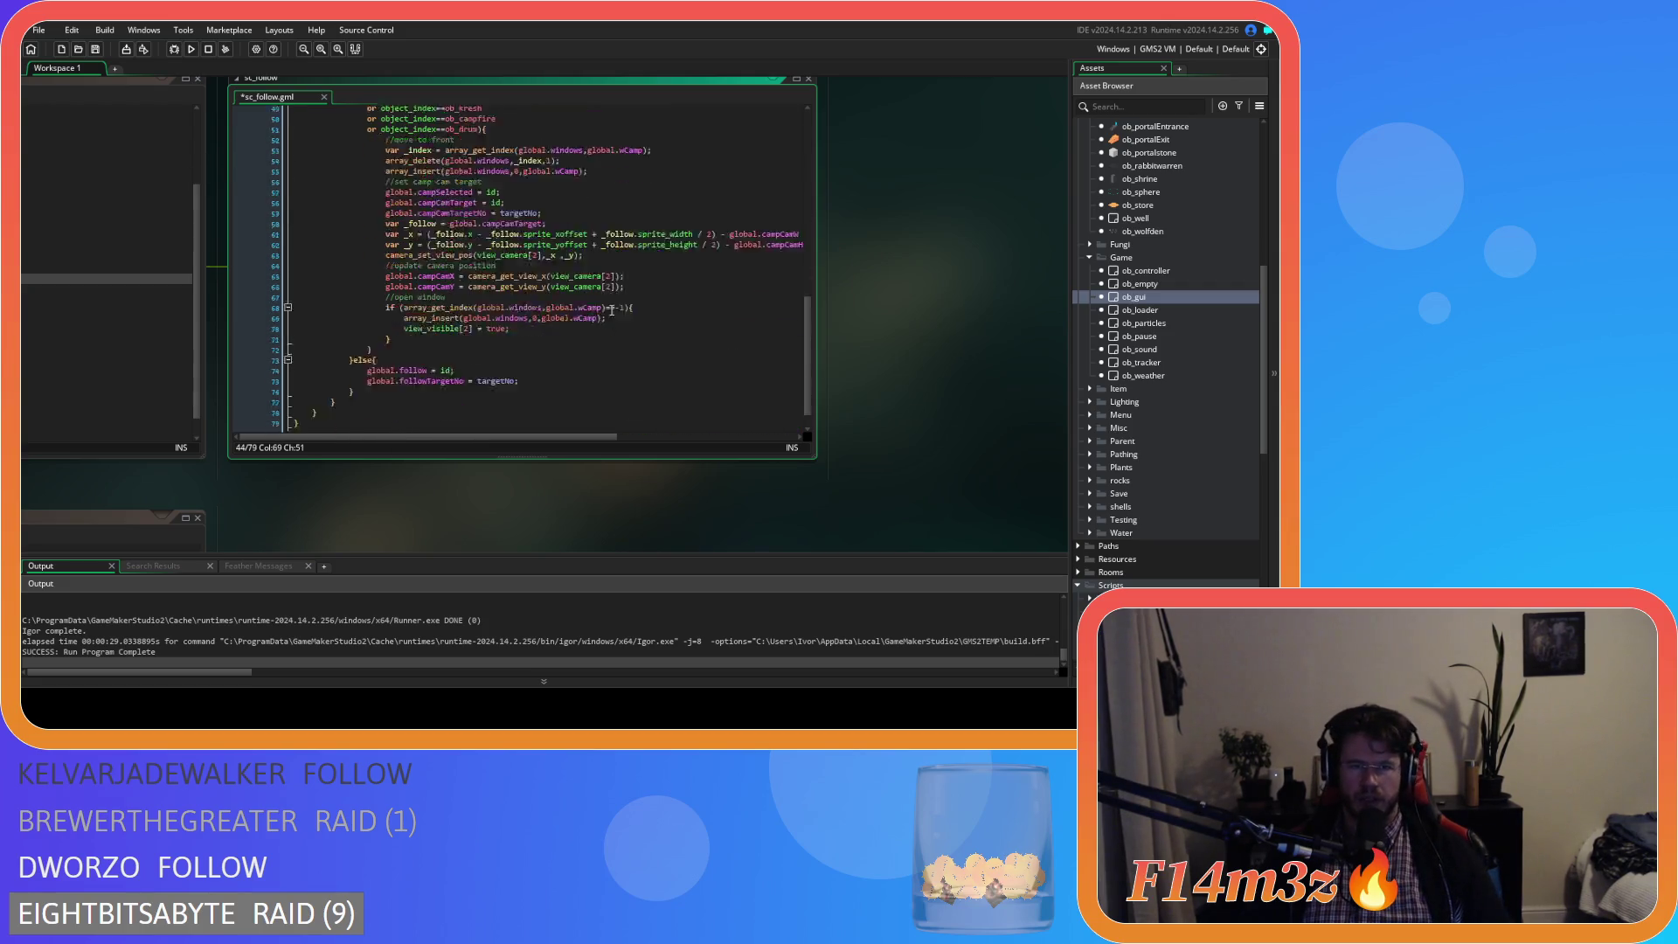
pyautogui.moveTo(588, 171); pyautogui.dragTo(385, 141)
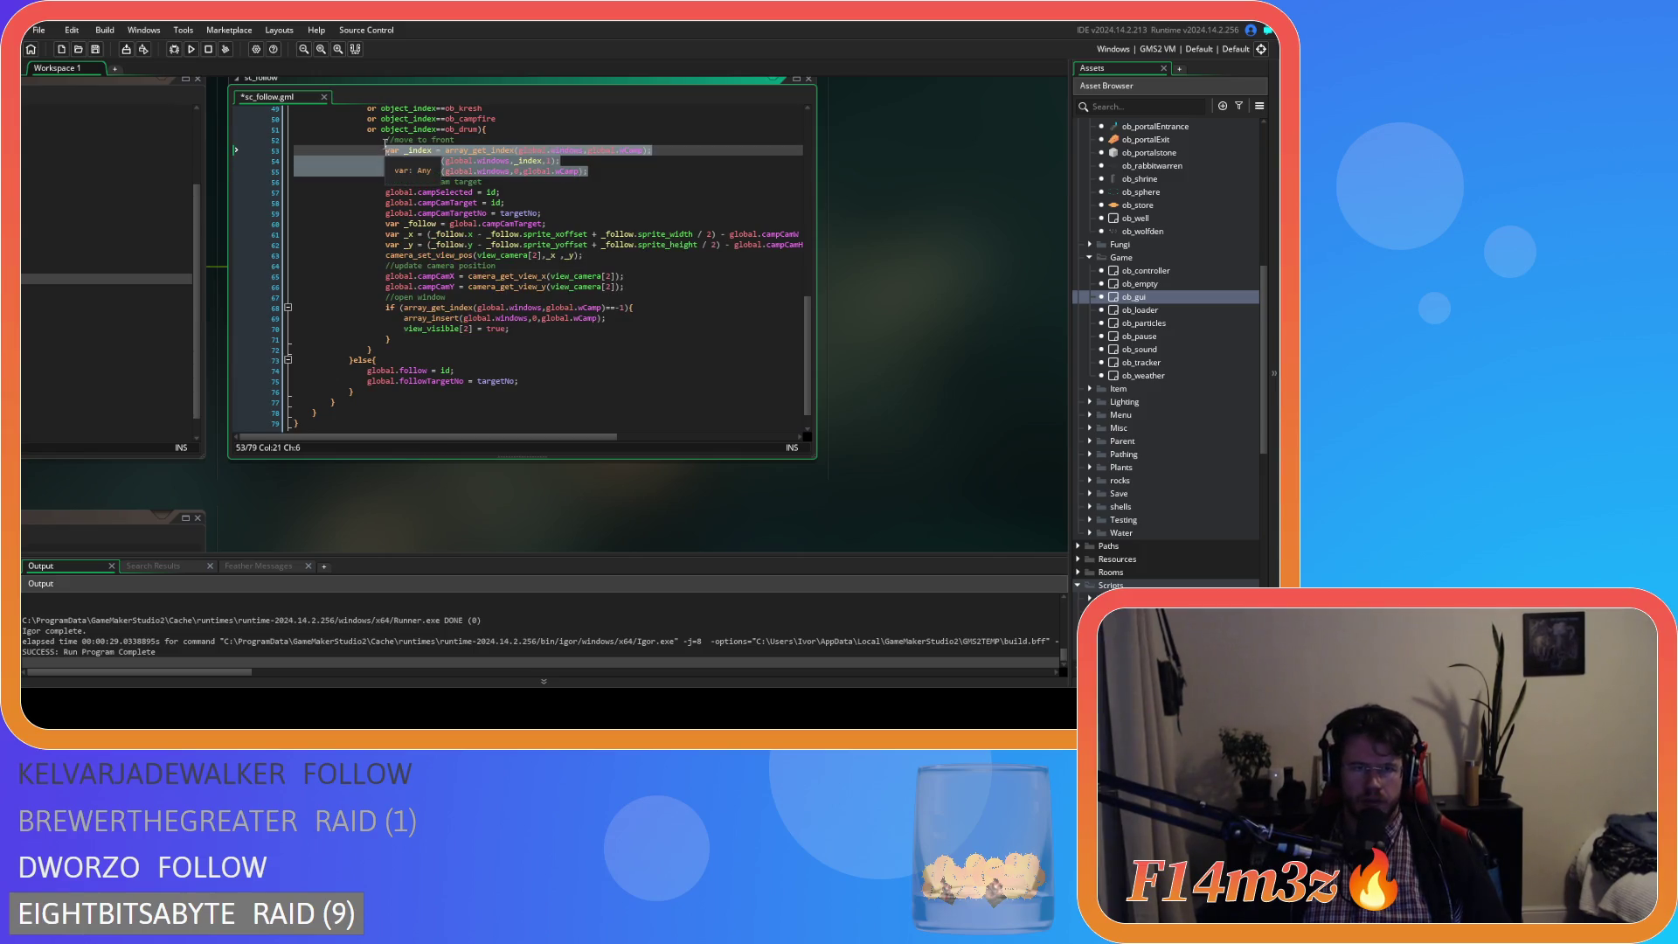
pyautogui.press('BackSpace')
pyautogui.press('BackSpace')
pyautogui.press('BackSpace')
pyautogui.press('BackSpace')
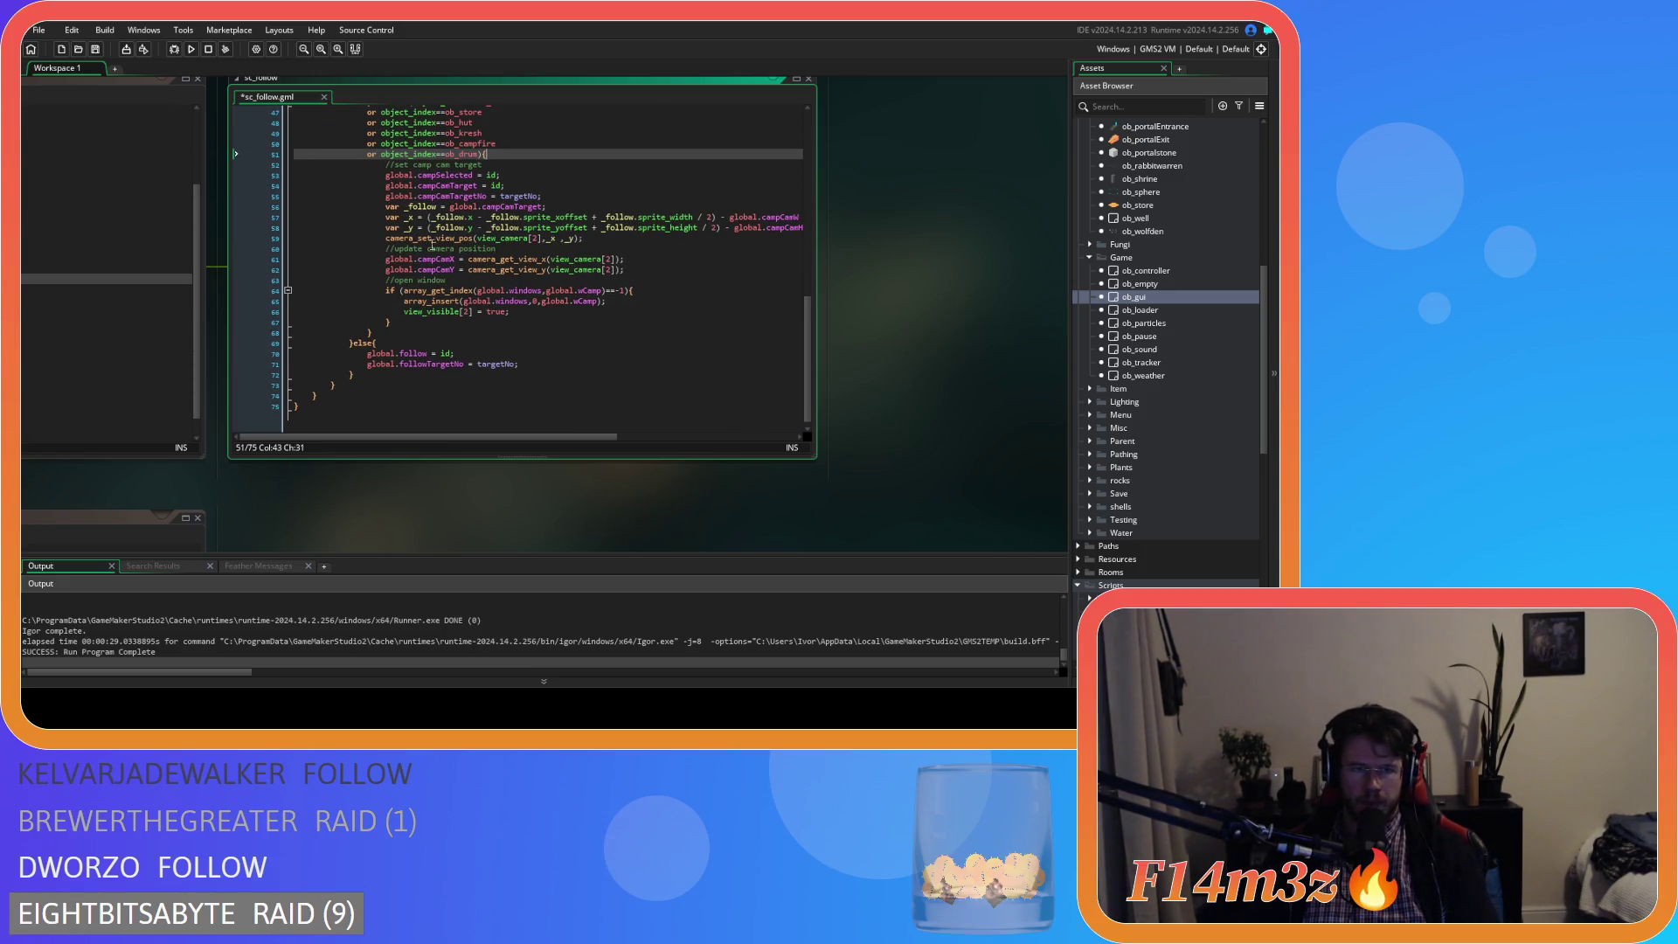
pyautogui.click(616, 322)
pyautogui.press('Return')
pyautogui.hotkey('ctrl', 'v')
pyautogui.hotkey('ctrl', 's')
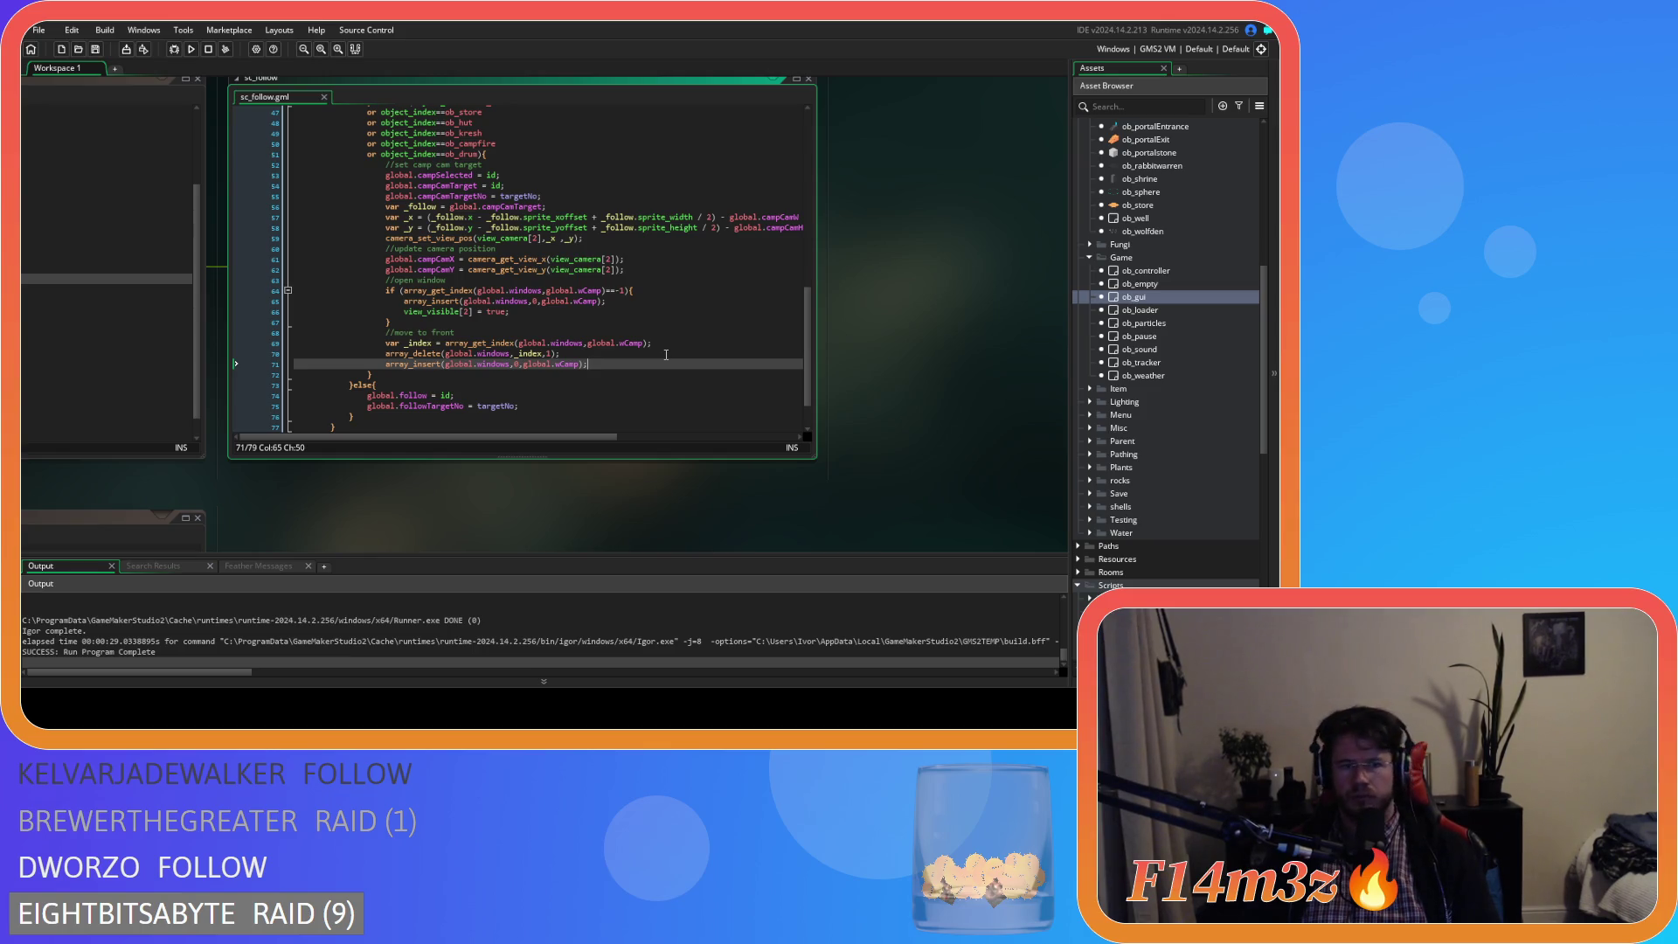
pyautogui.moveTo(599, 339)
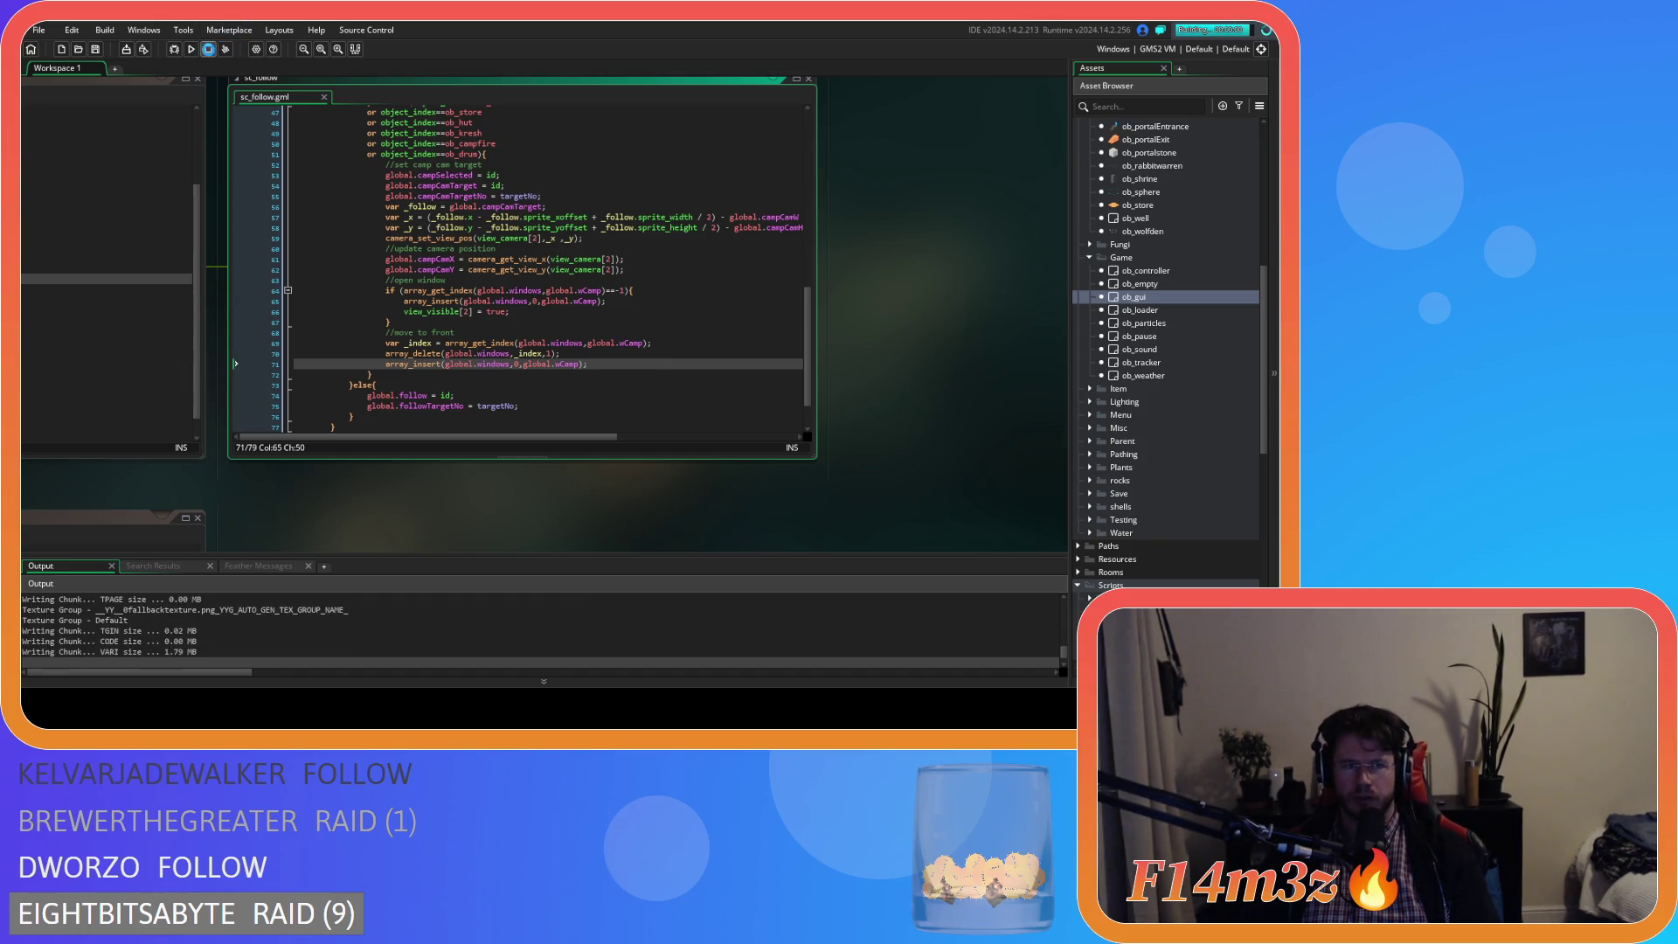
# - Stop the game and add a missing semicolon after the insert/delete calls
pyautogui.click(210, 53)
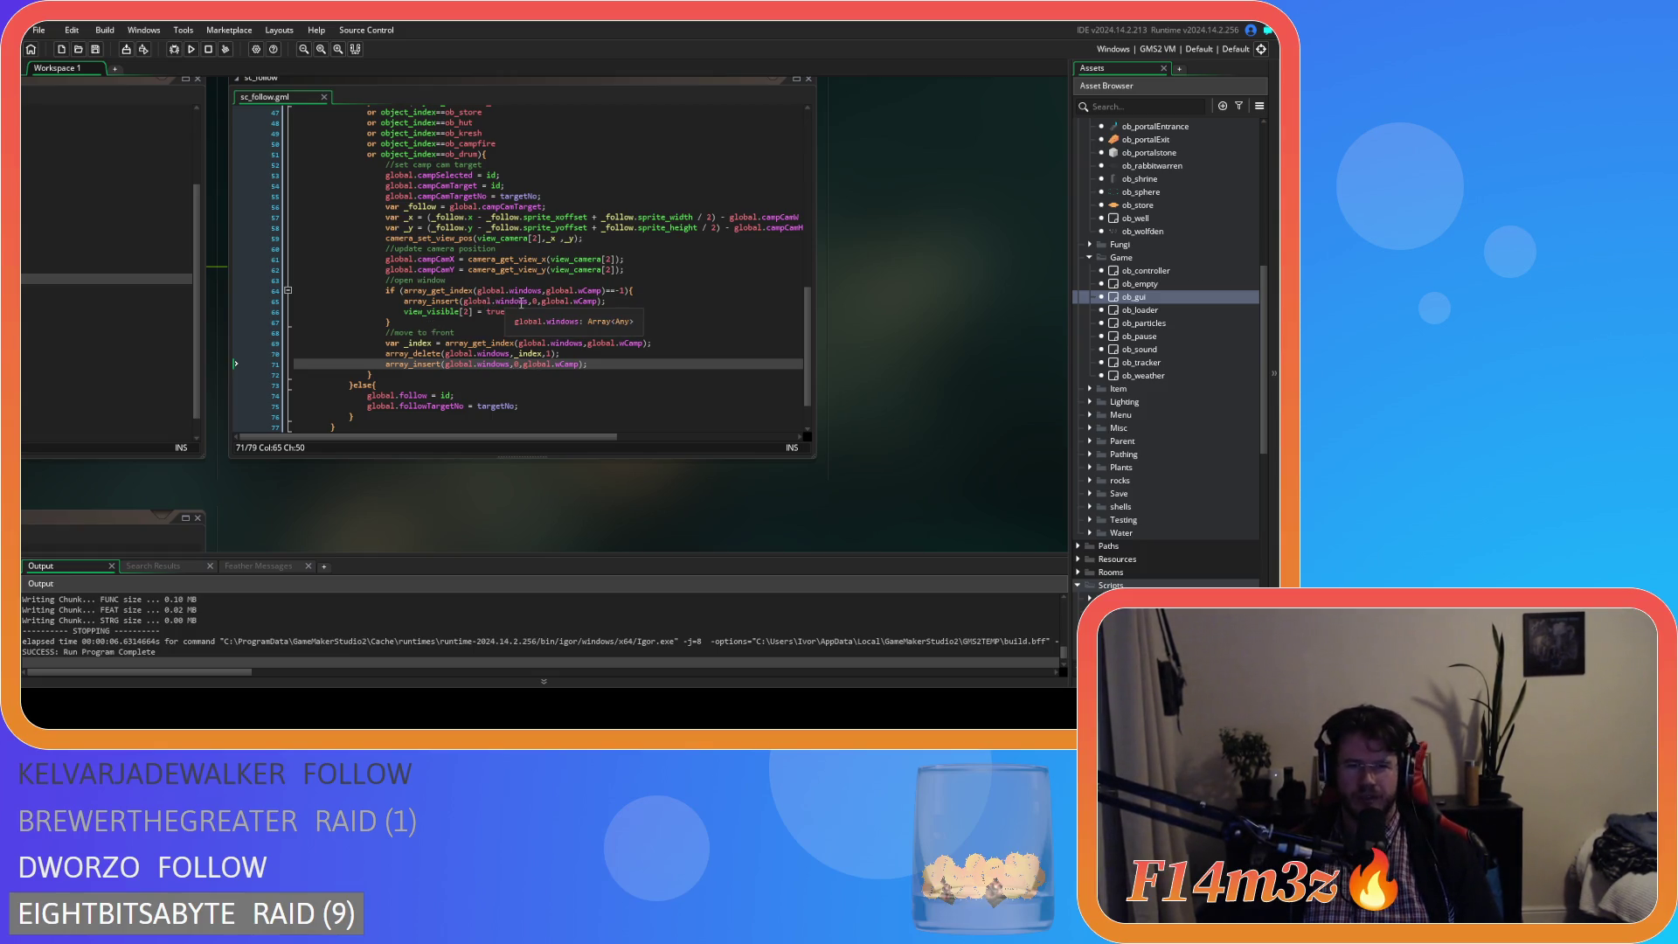
pyautogui.moveTo(451, 301); pyautogui.dragTo(606, 303)
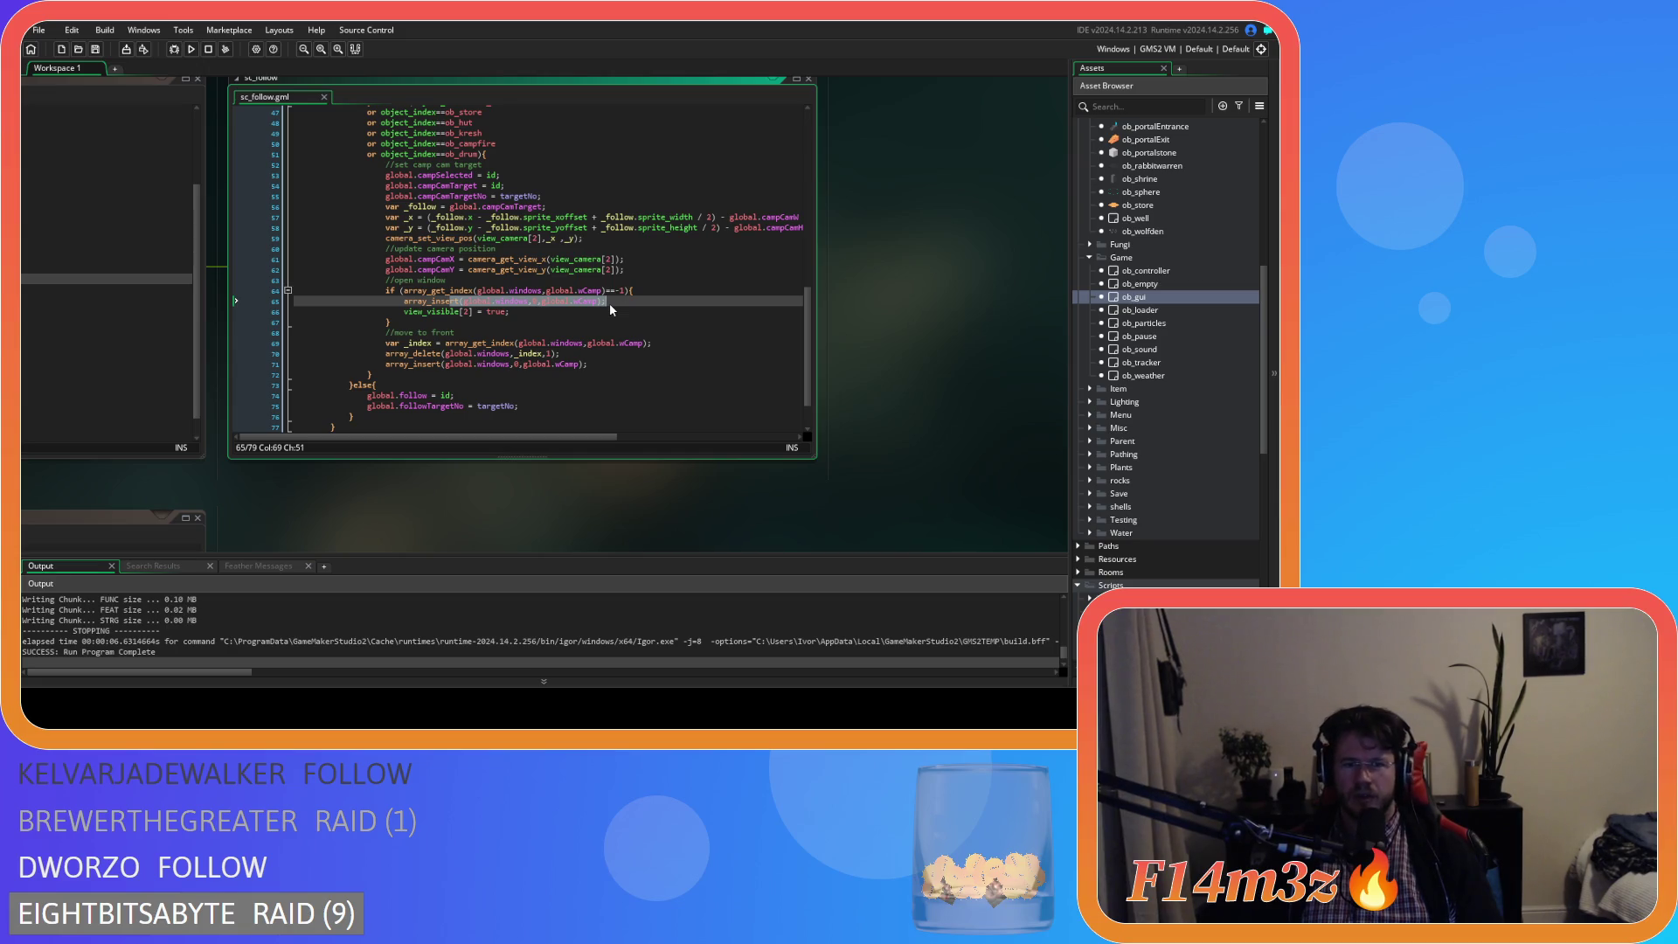
pyautogui.moveTo(464, 353)
pyautogui.mouseDown()
pyautogui.moveTo(560, 353)
pyautogui.moveTo(586, 374)
pyautogui.mouseUp()
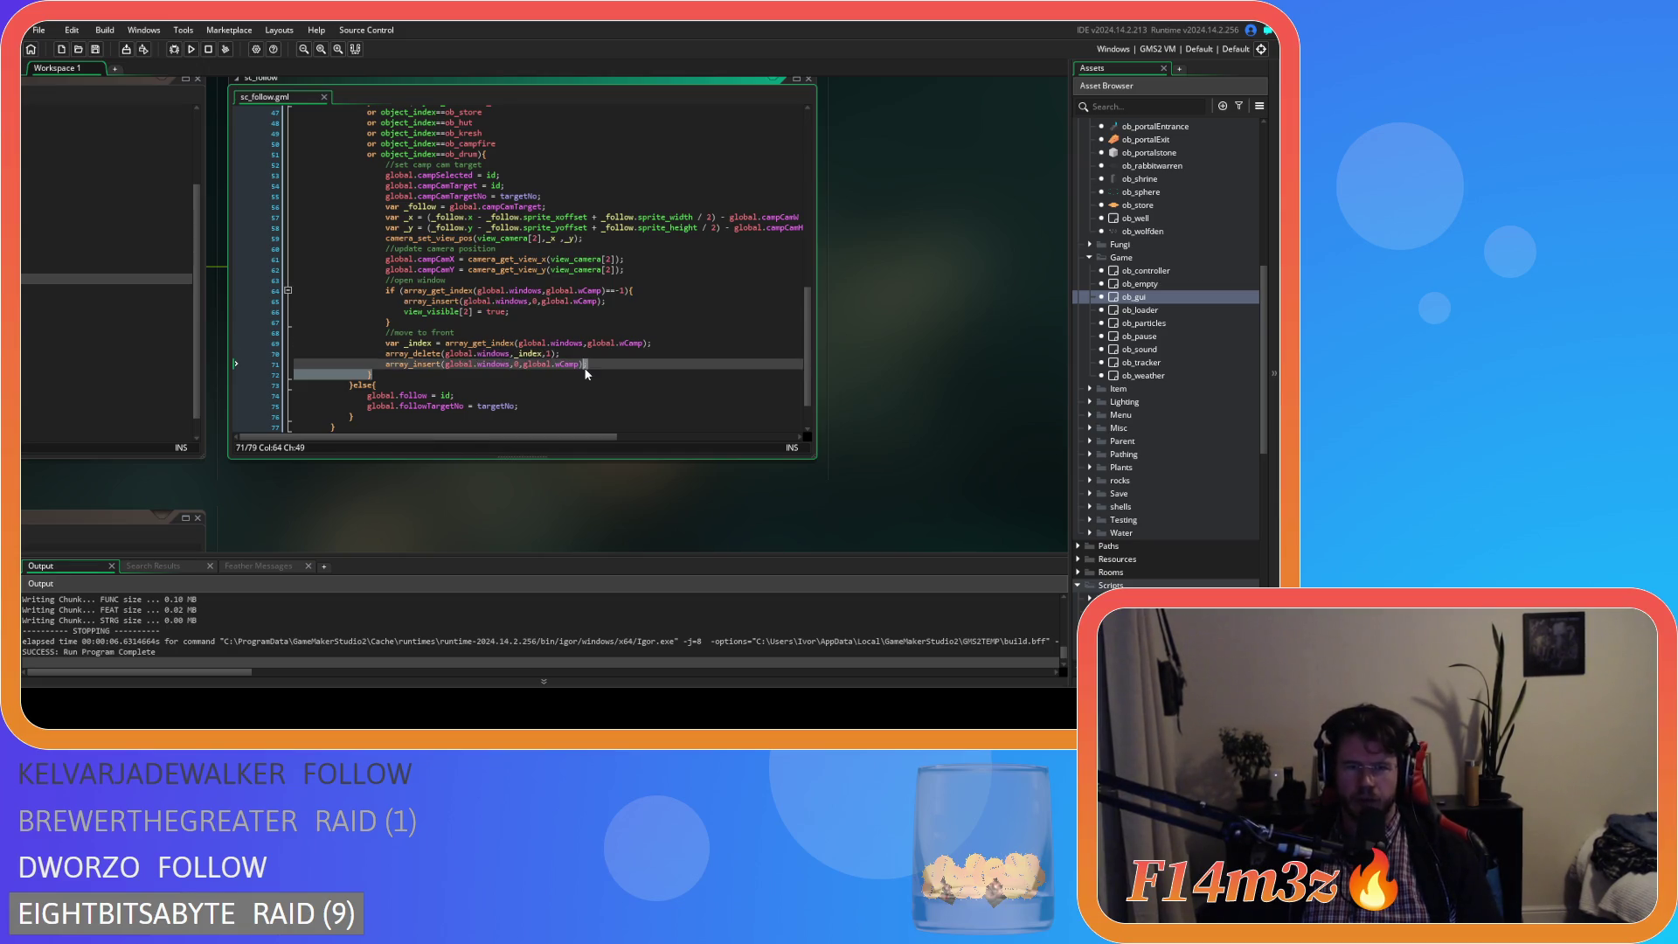
pyautogui.write(';')
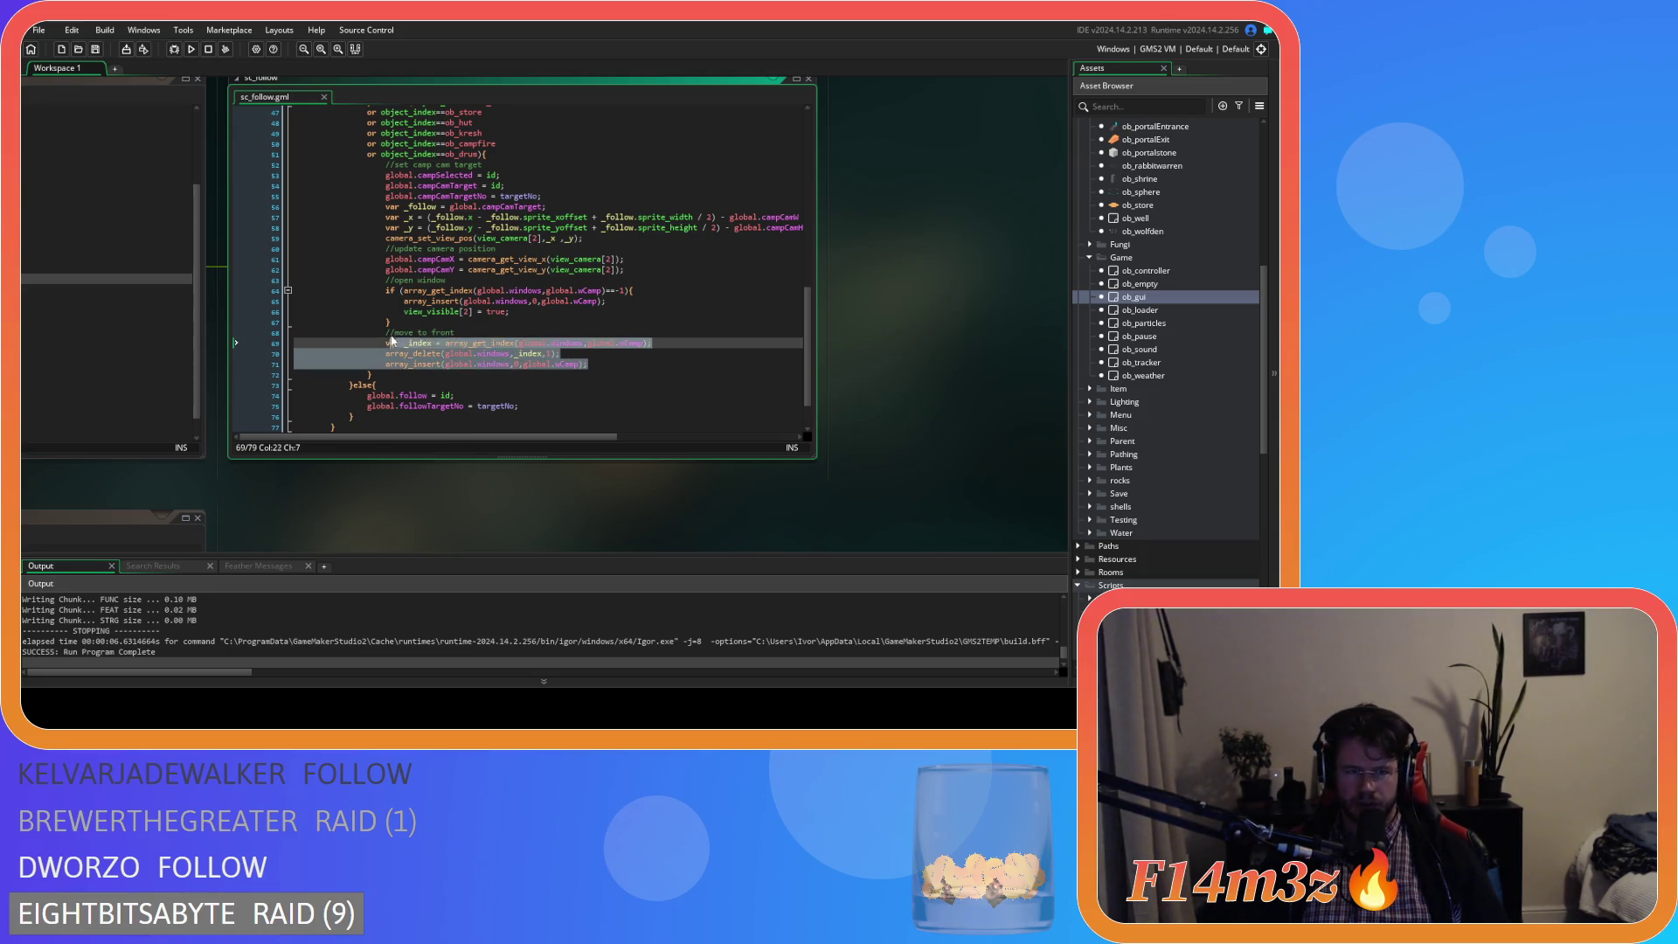
# - Wrap the camp move-to-front block in an else branch of the open-window check
pyautogui.moveTo(391, 341); pyautogui.dragTo(385, 335)
pyautogui.click(412, 320)
pyautogui.write('else{')
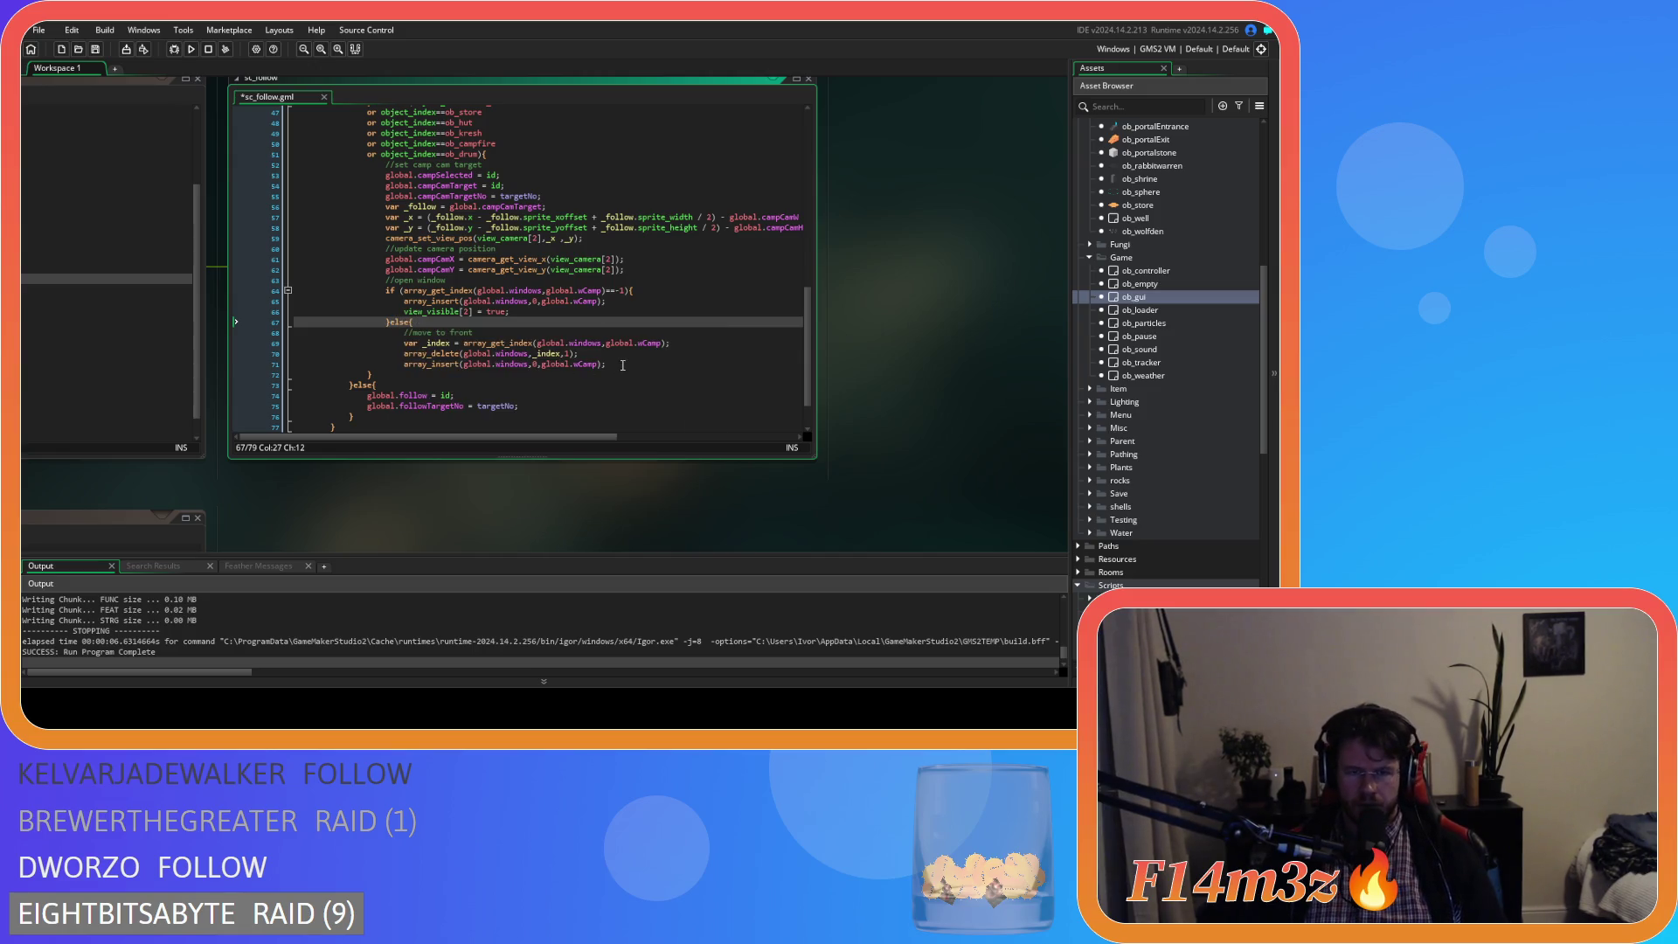
pyautogui.click(622, 365)
pyautogui.press('Return')
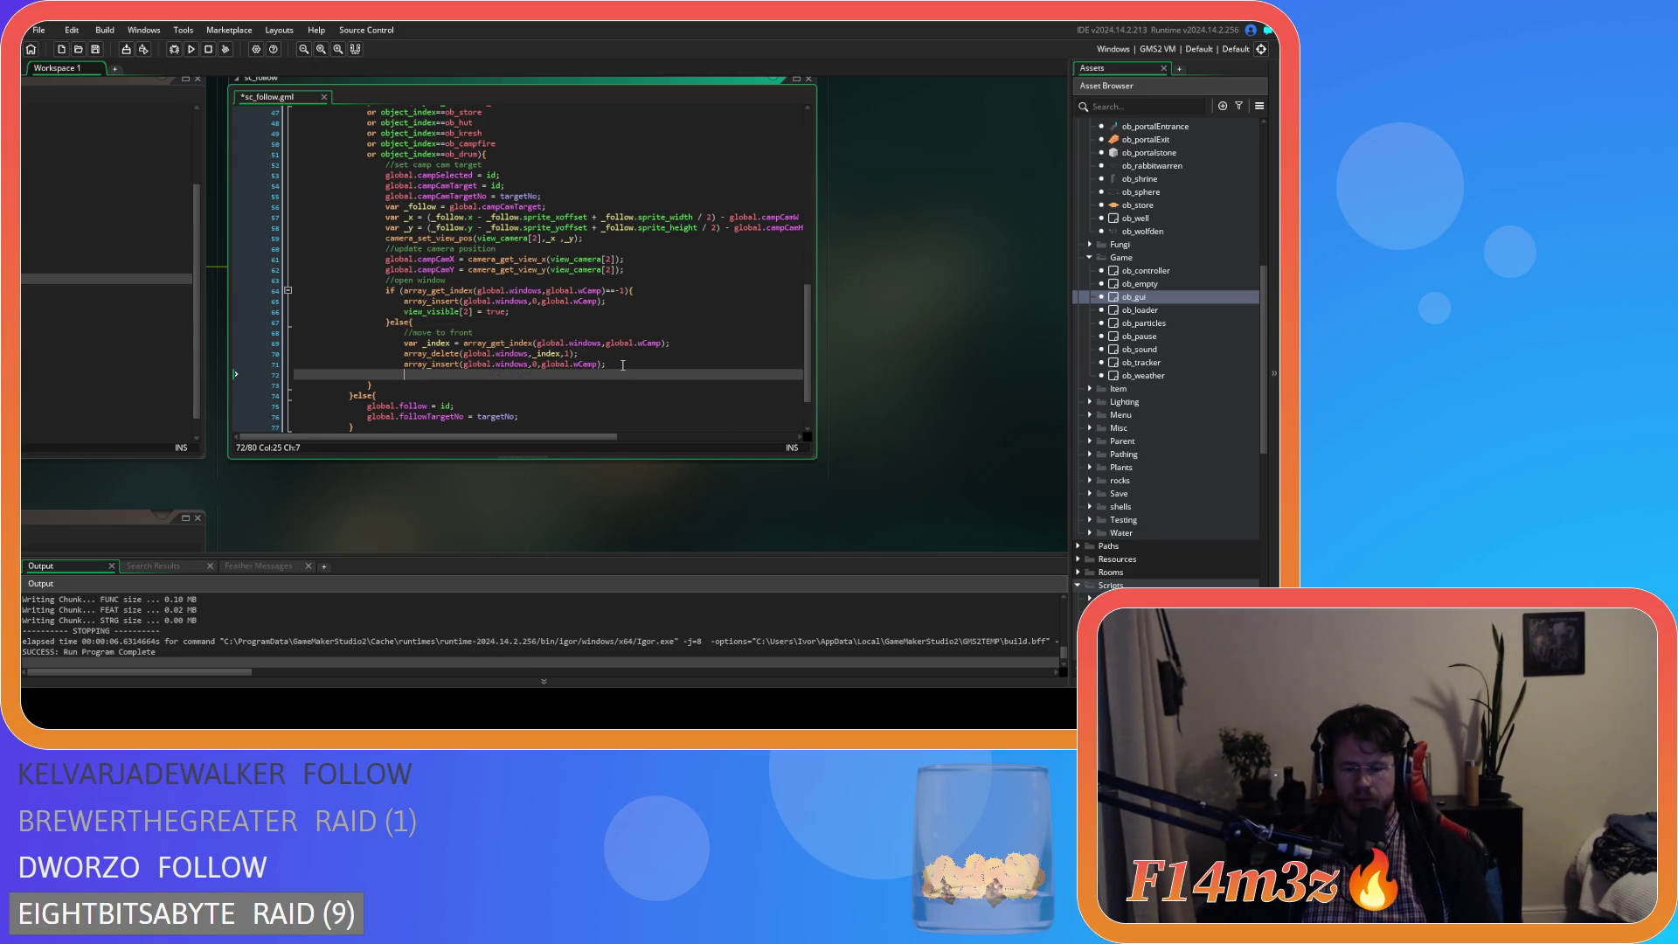
pyautogui.write('}')
pyautogui.moveTo(410, 376); pyautogui.dragTo(385, 321)
pyautogui.hotkey('ctrl', 'c')
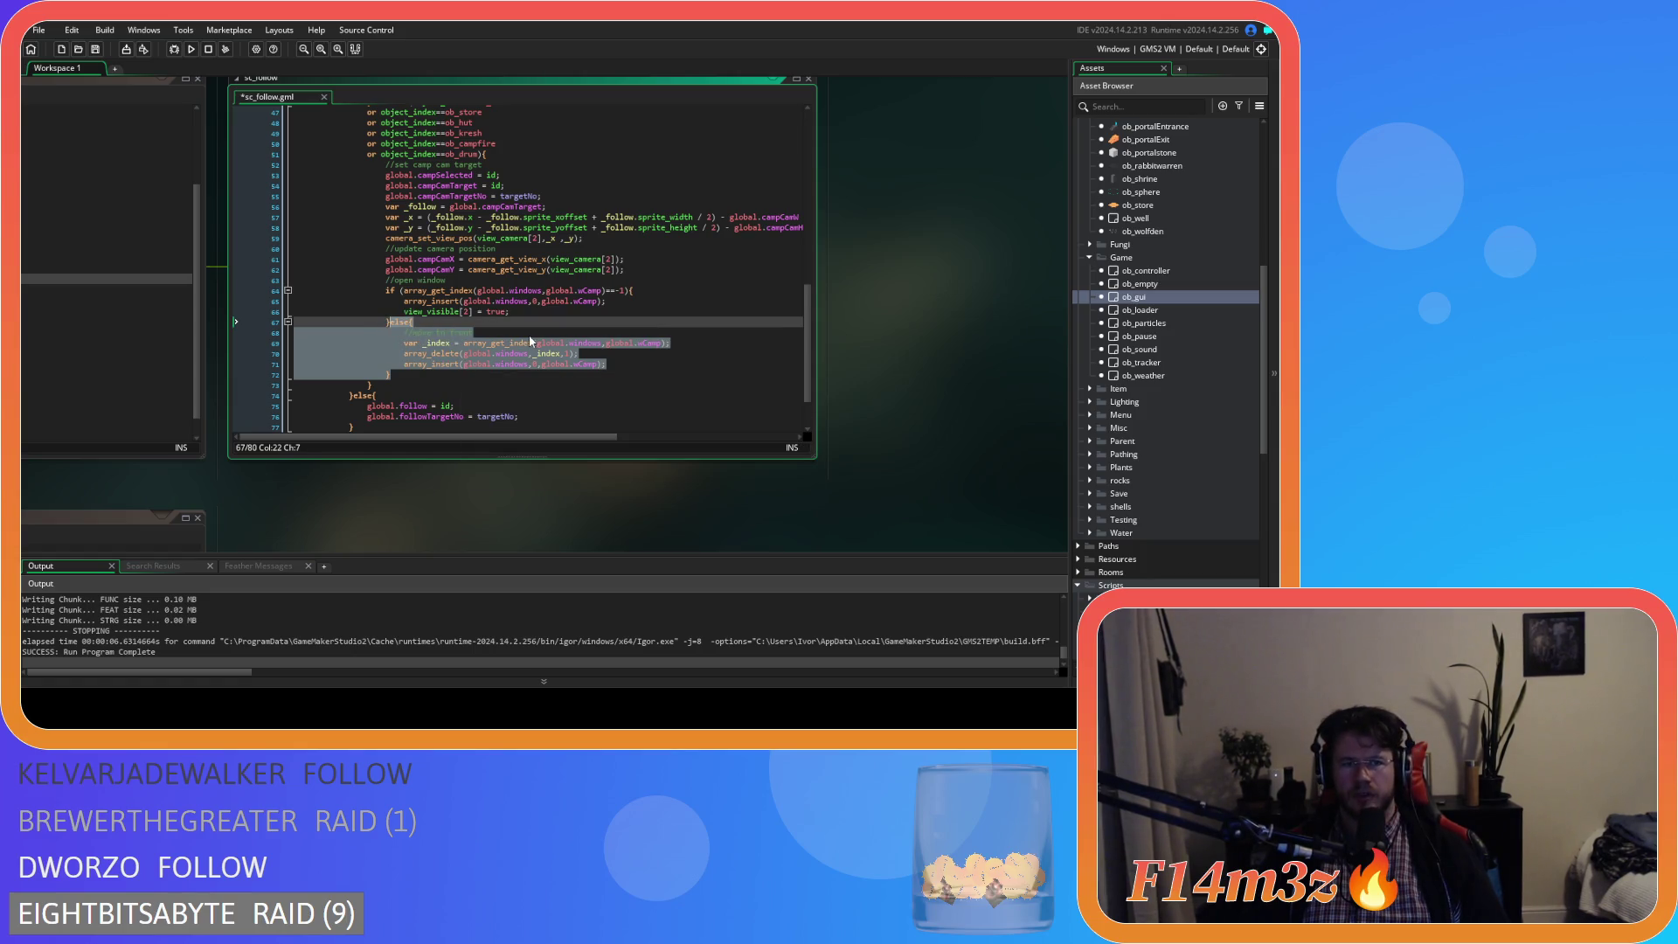
# - Replace the tribe branch's move-to-front block with the else-wrapped version and indent it
pyautogui.scroll(3, 530, 340)
pyautogui.scroll(3, 544, 343)
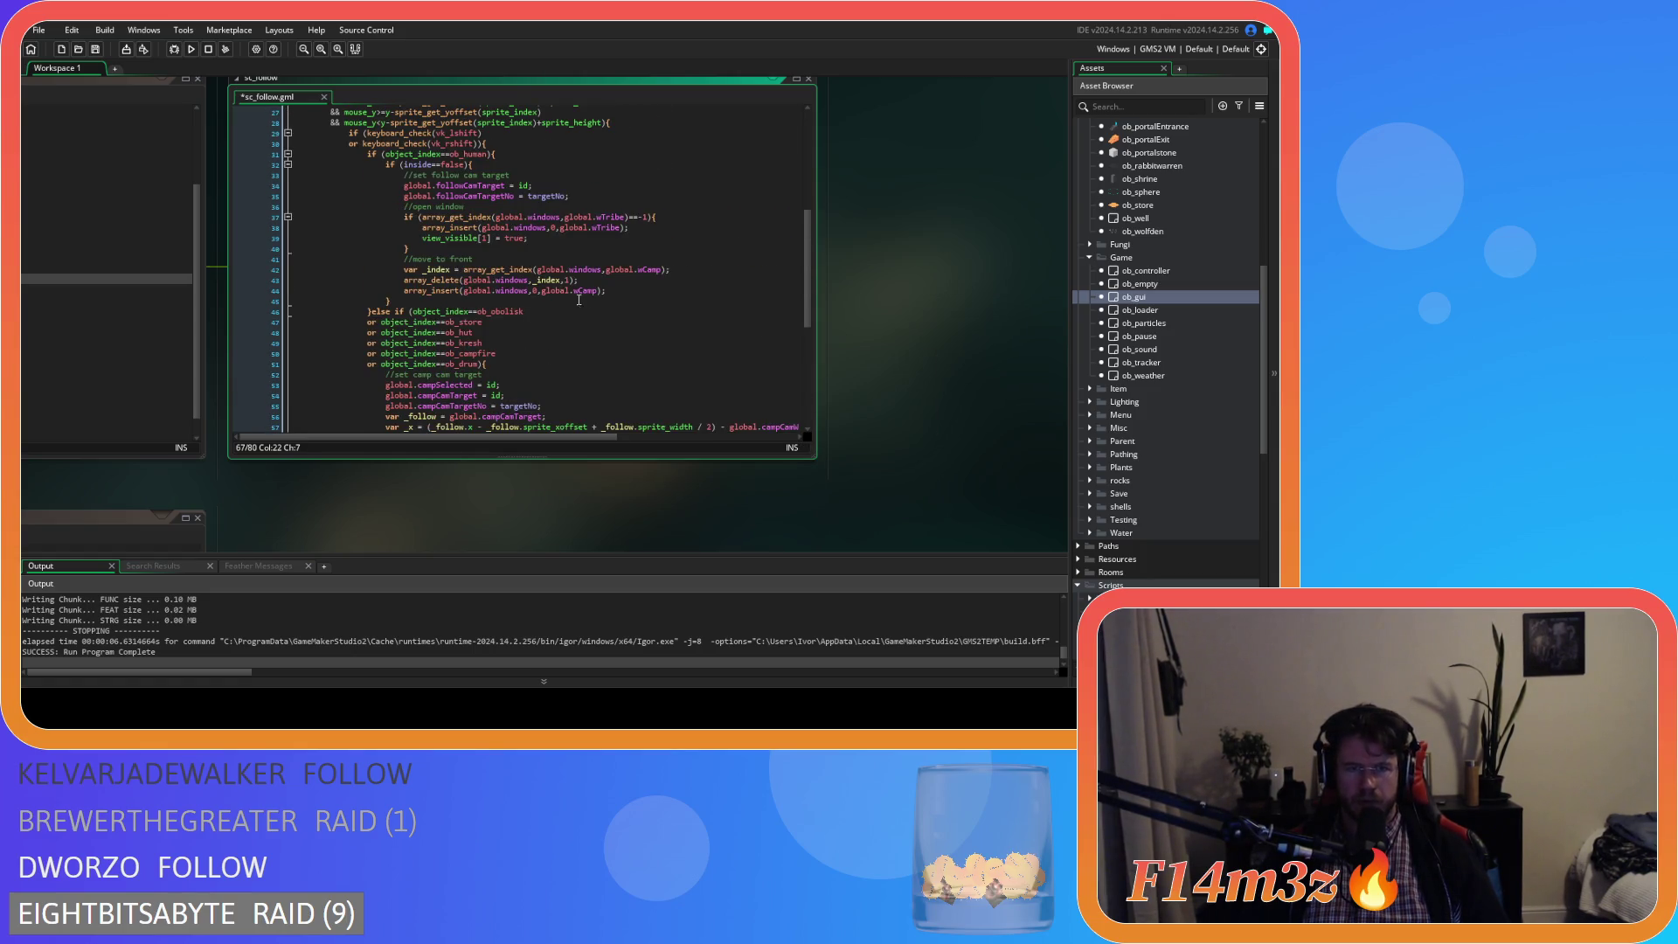
pyautogui.moveTo(625, 290); pyautogui.dragTo(411, 249)
pyautogui.hotkey('ctrl', 'v')
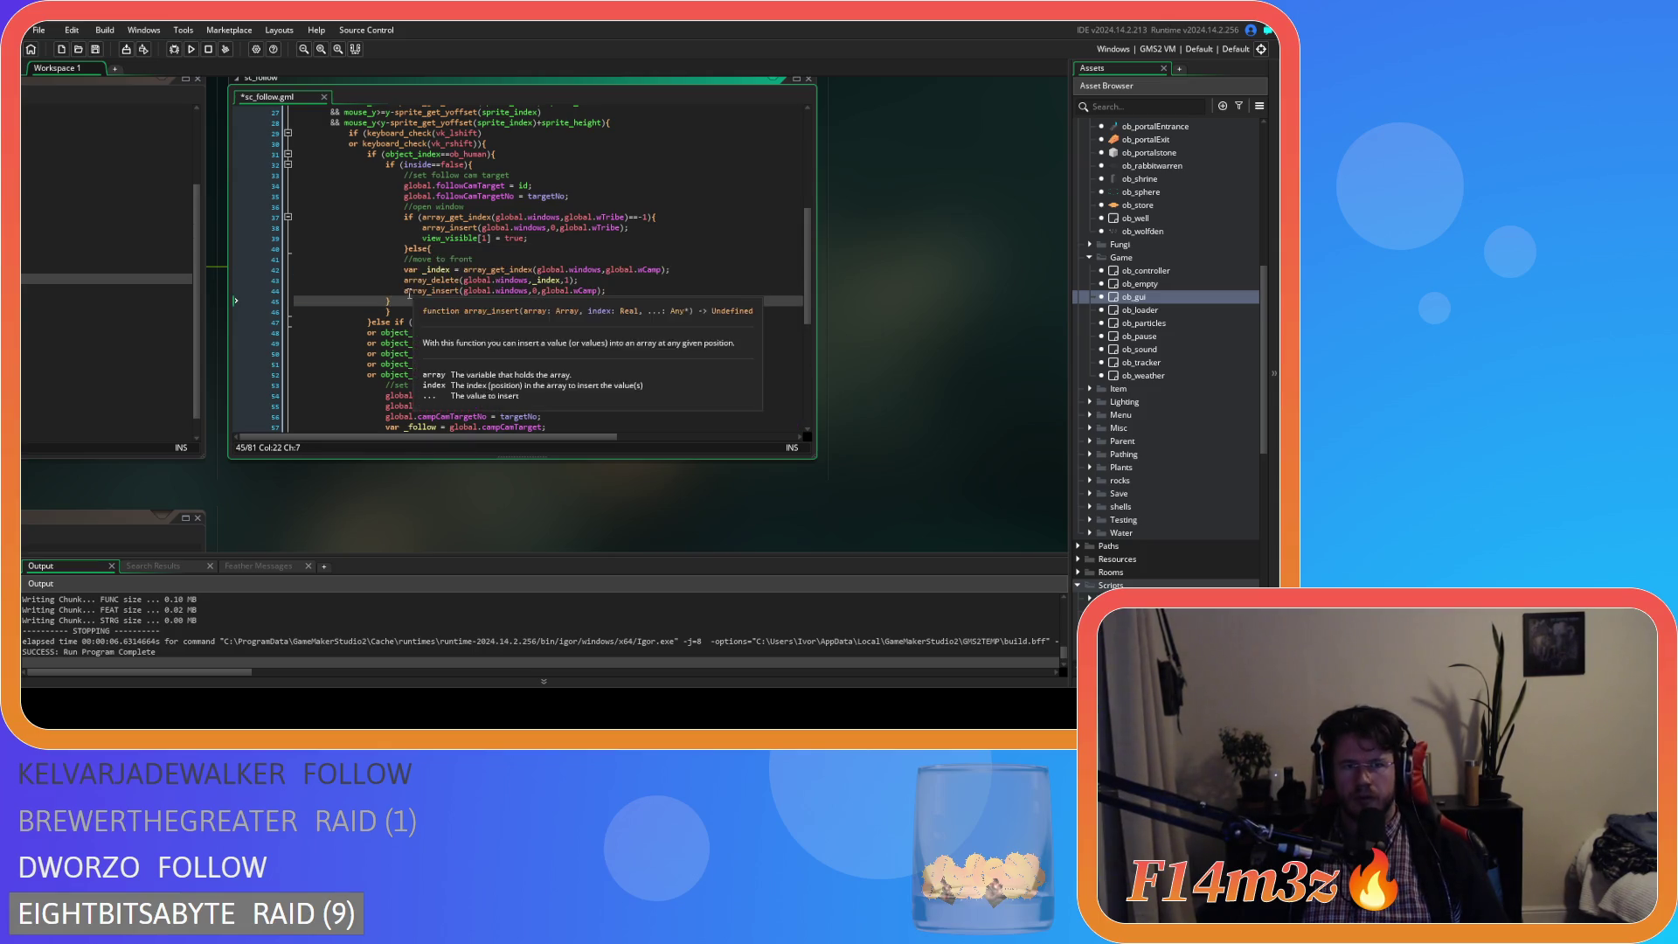
pyautogui.moveTo(495, 303); pyautogui.dragTo(354, 256)
pyautogui.press('Tab')
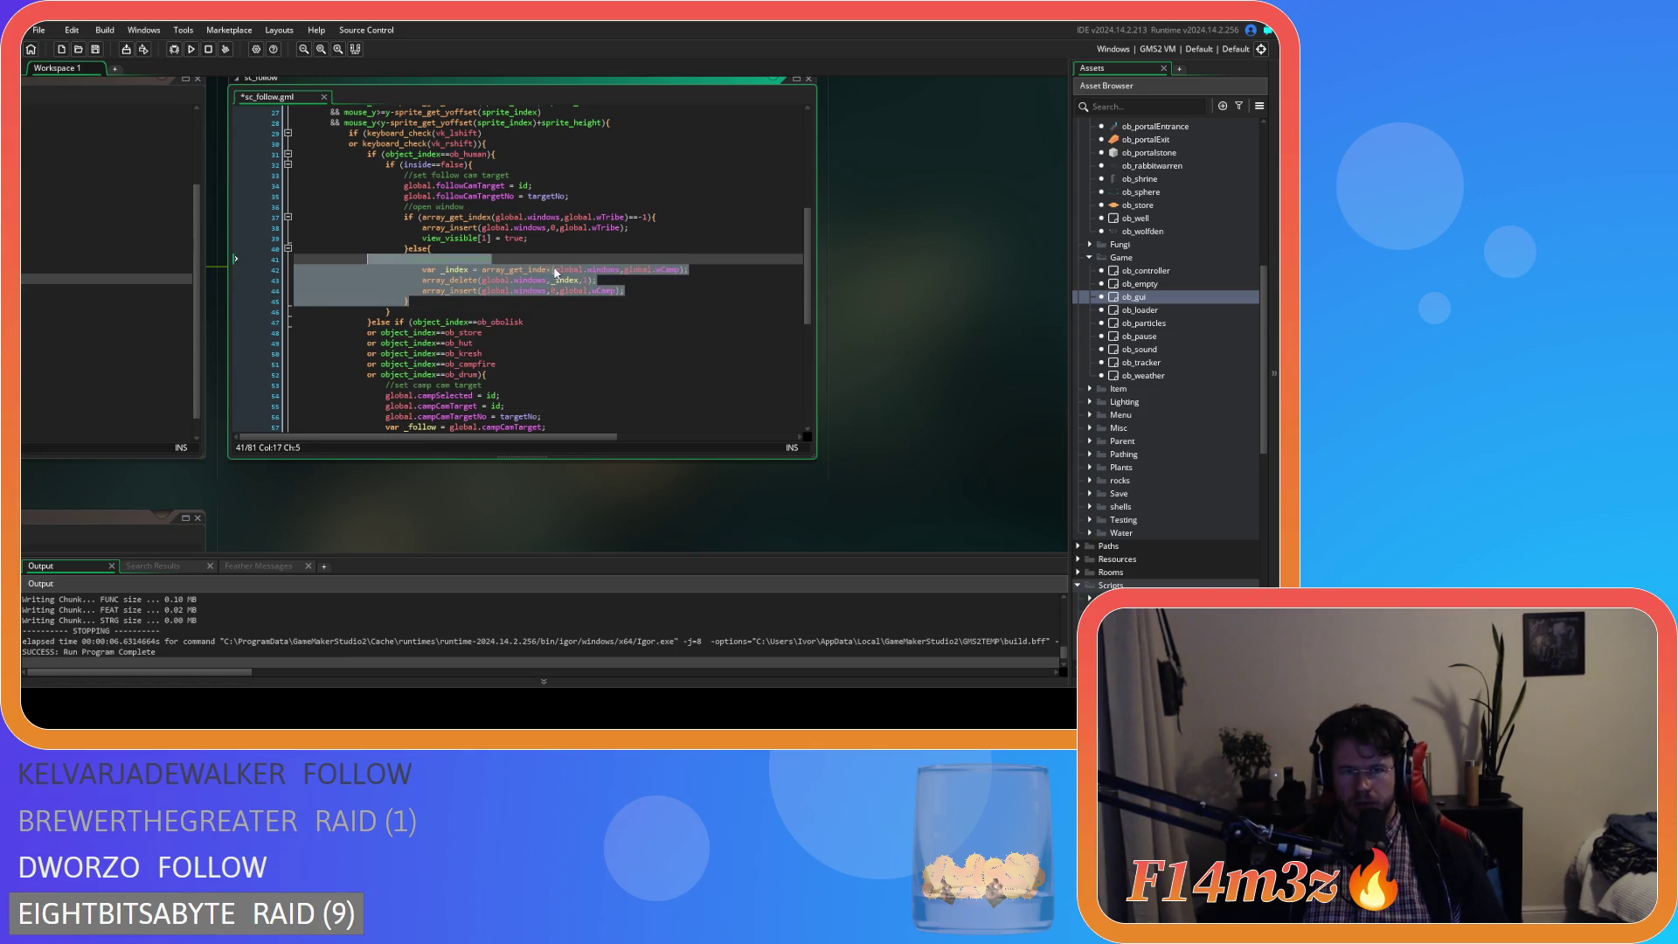
# - Change the tribe block's wCamp references to wTribe and relaunch the game with F5
pyautogui.doubleClick(614, 216)
pyautogui.doubleClick(671, 270)
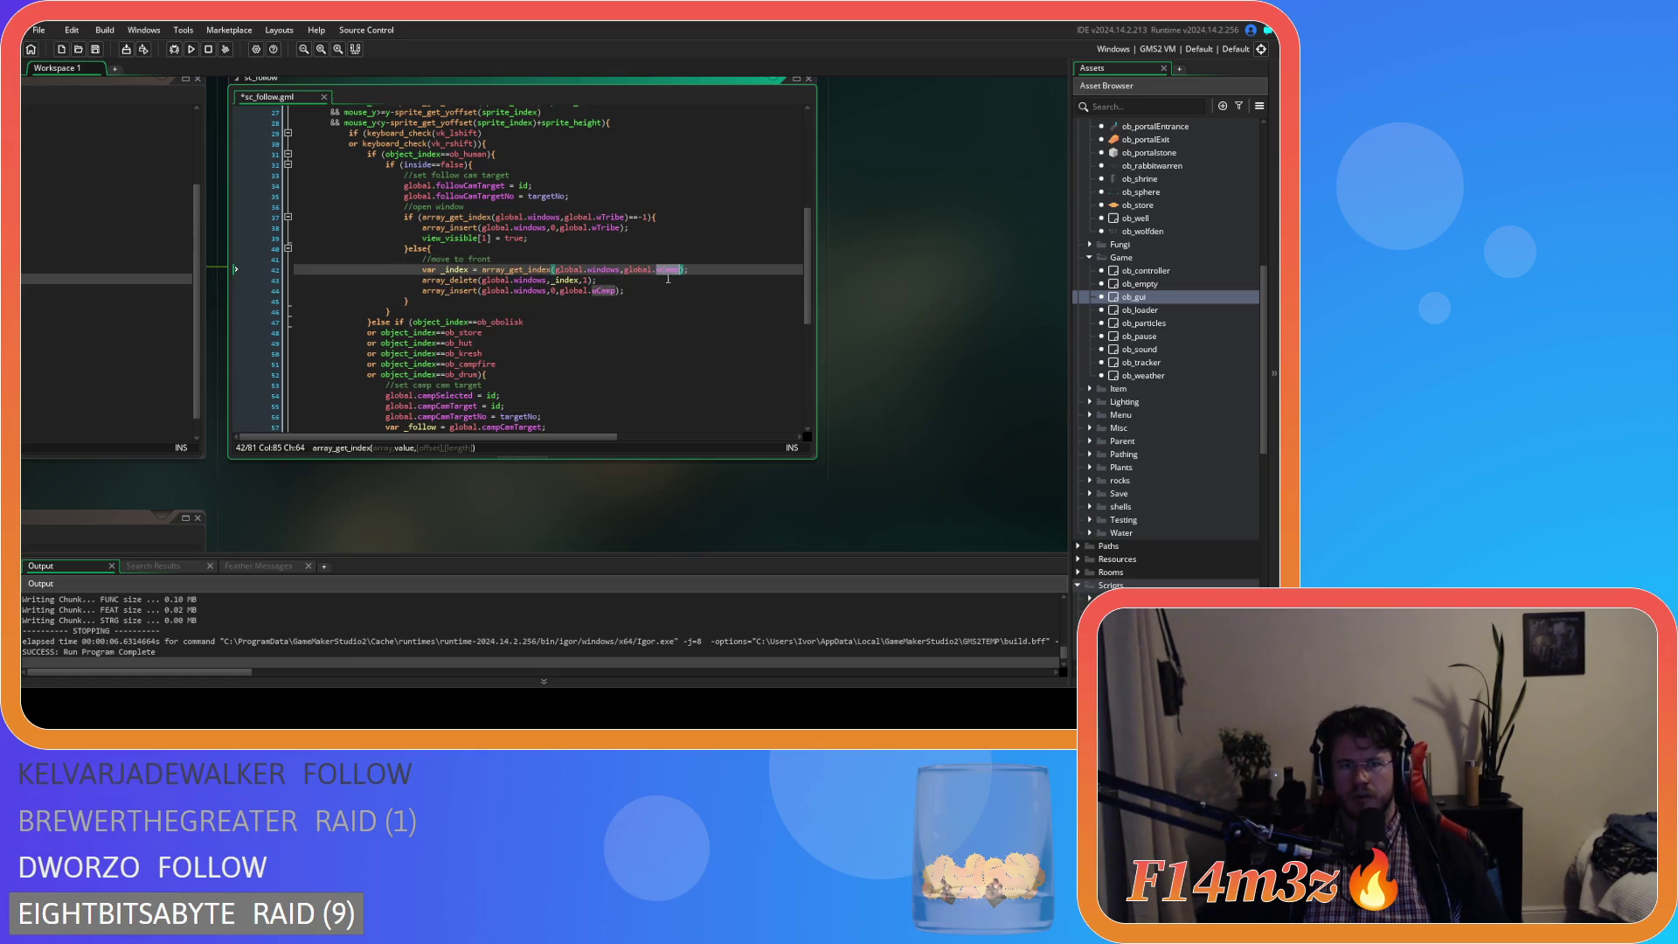
pyautogui.write('Tribe')
pyautogui.click(608, 291)
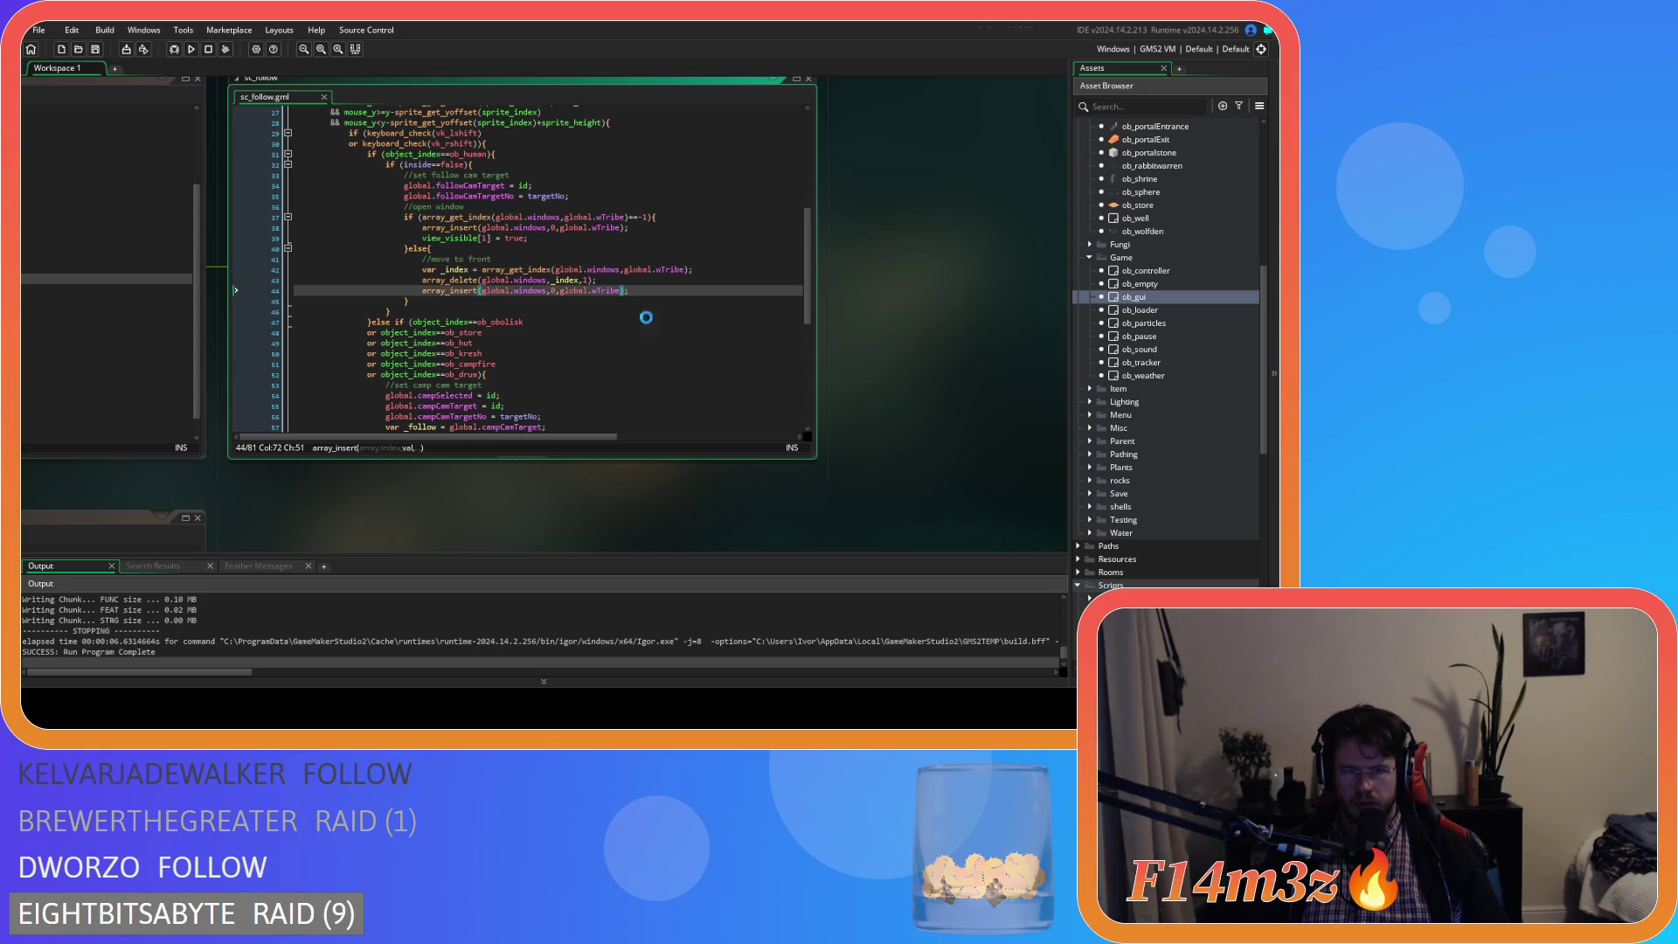
pyautogui.scroll(-8, 646, 317)
pyautogui.press('F5')
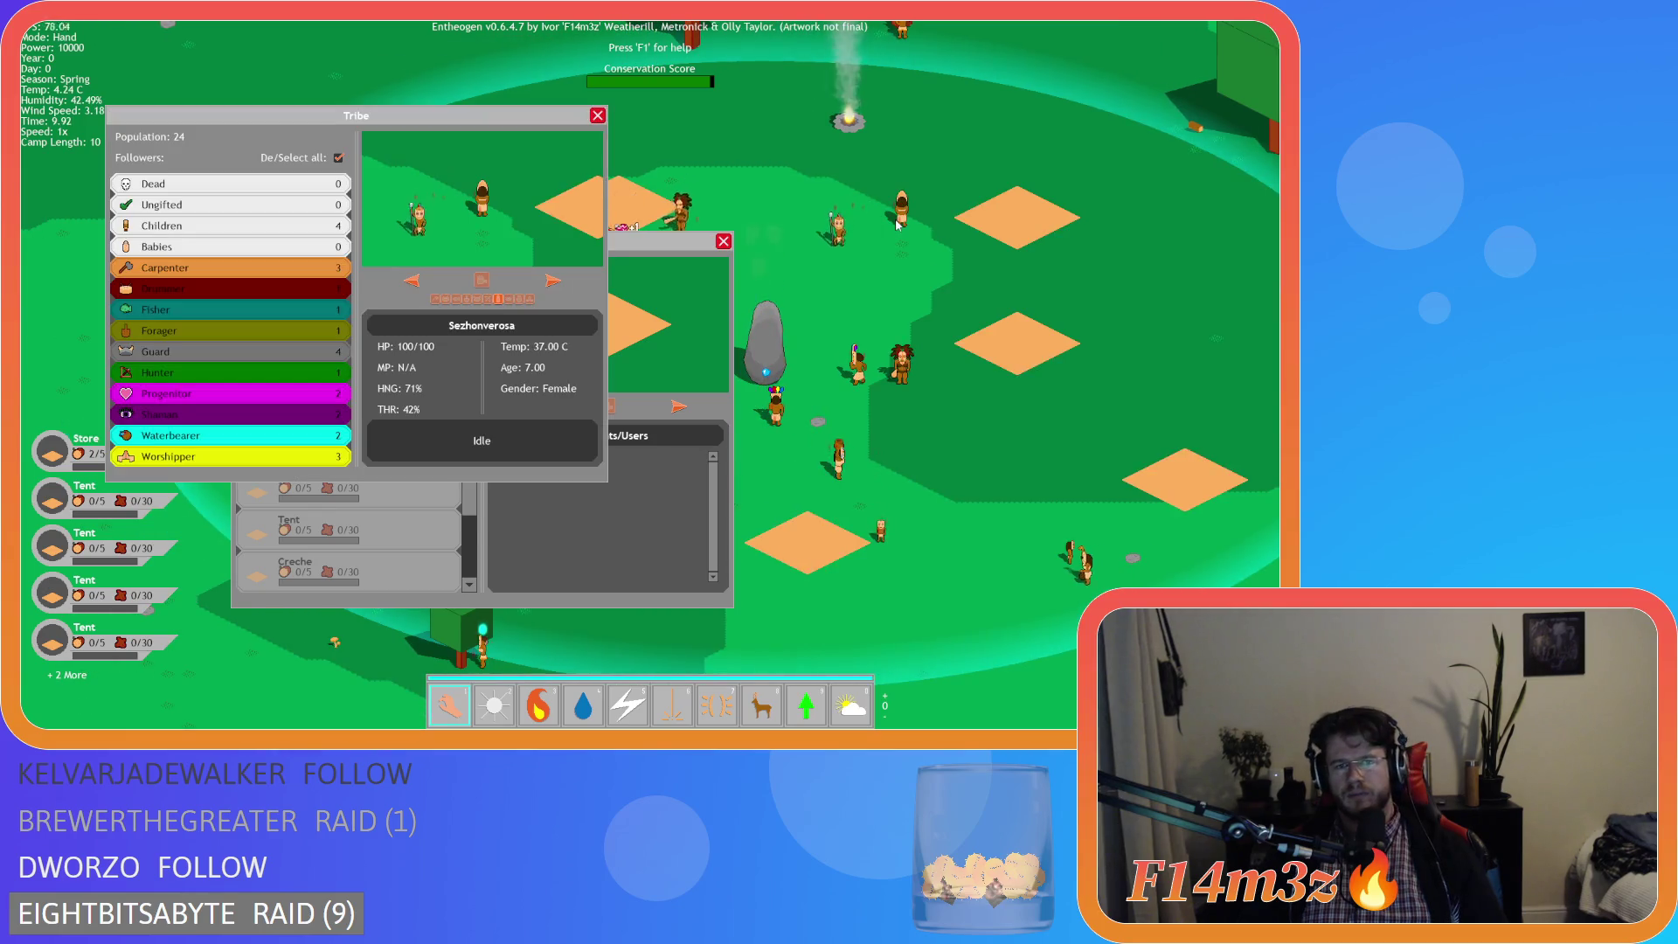
# - Bring the Camp and Tribe windows forward and select the Menhir to see its occupants
pyautogui.click(712, 241)
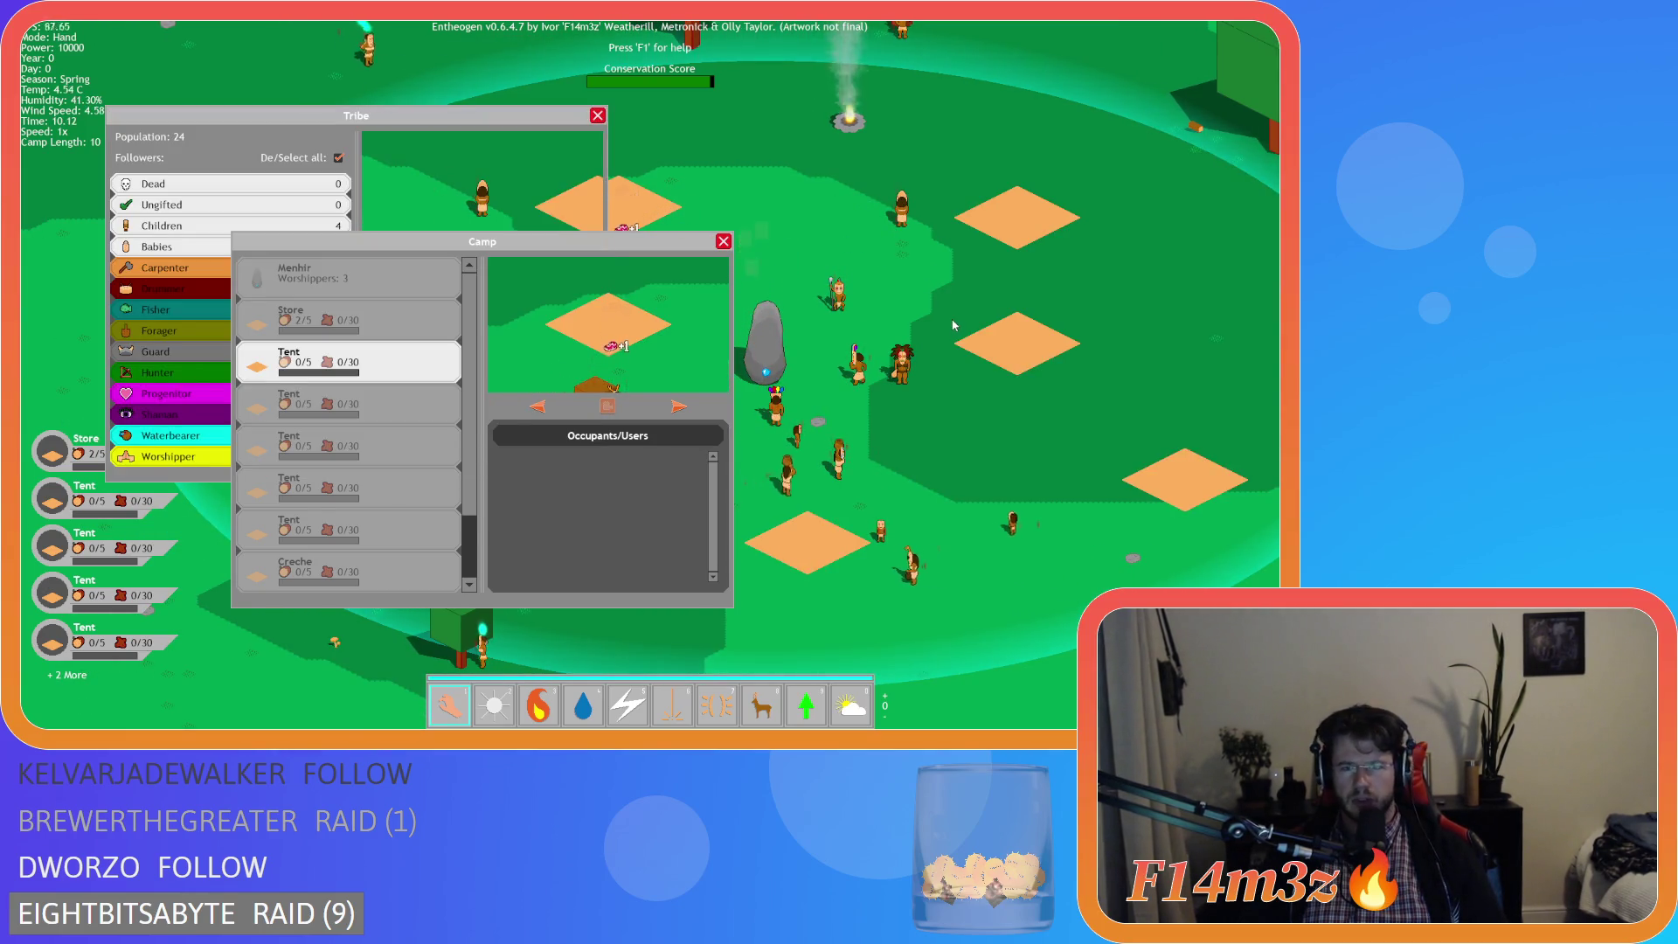
pyautogui.click(852, 369)
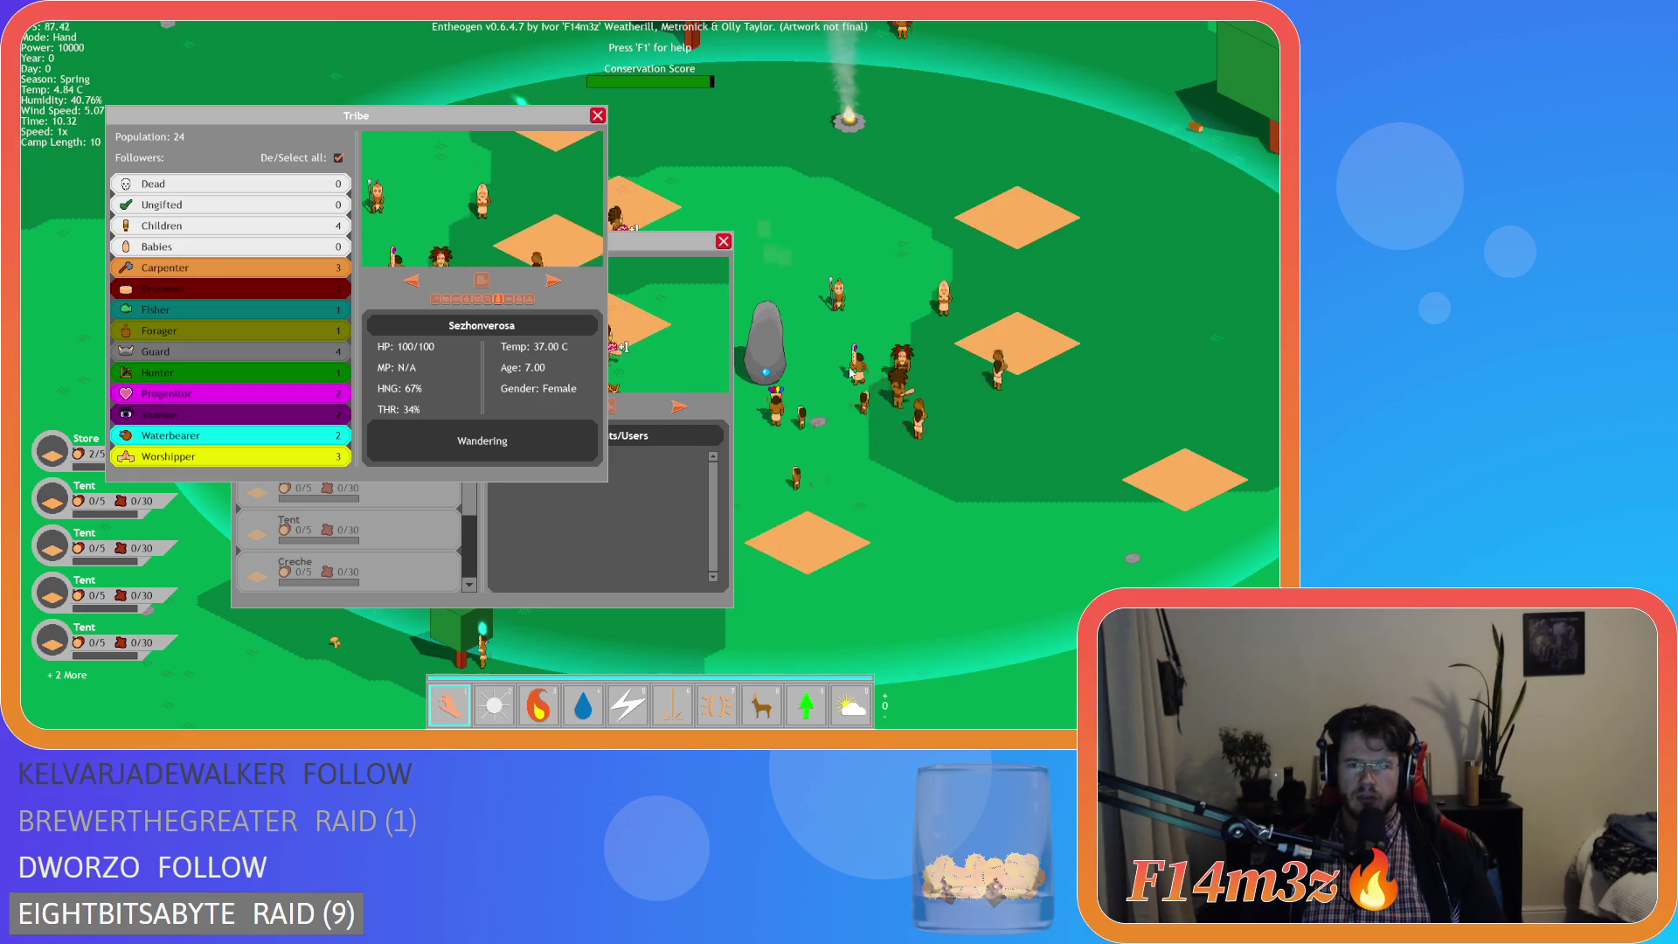
pyautogui.click(758, 367)
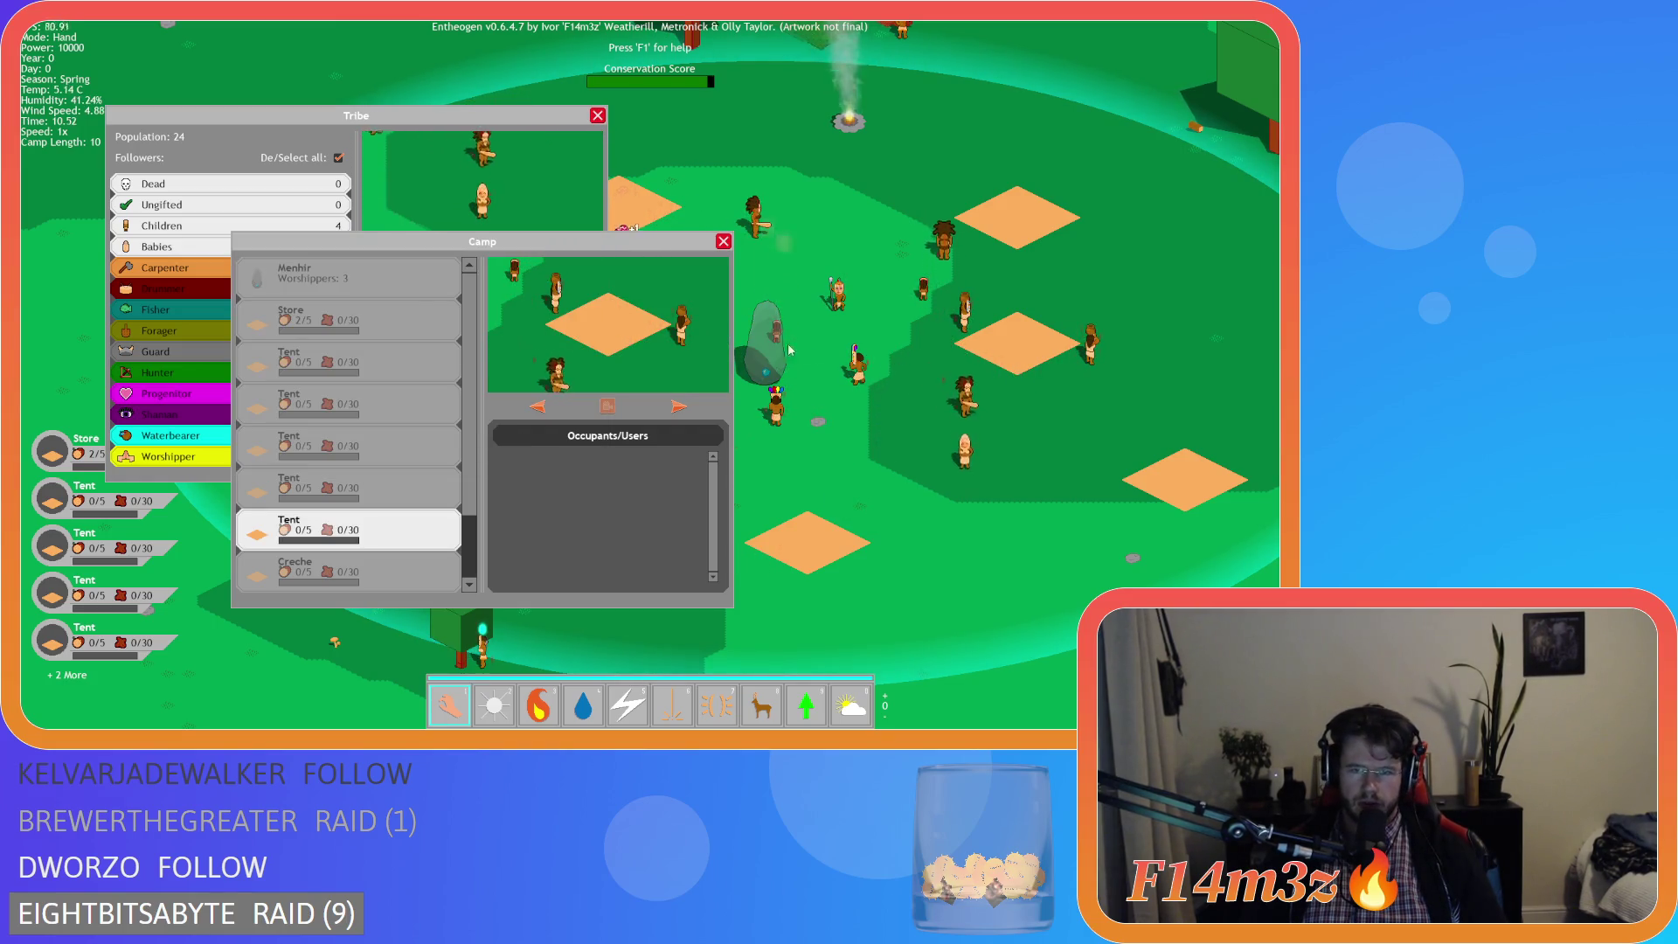
pyautogui.press('w')
pyautogui.press('a')
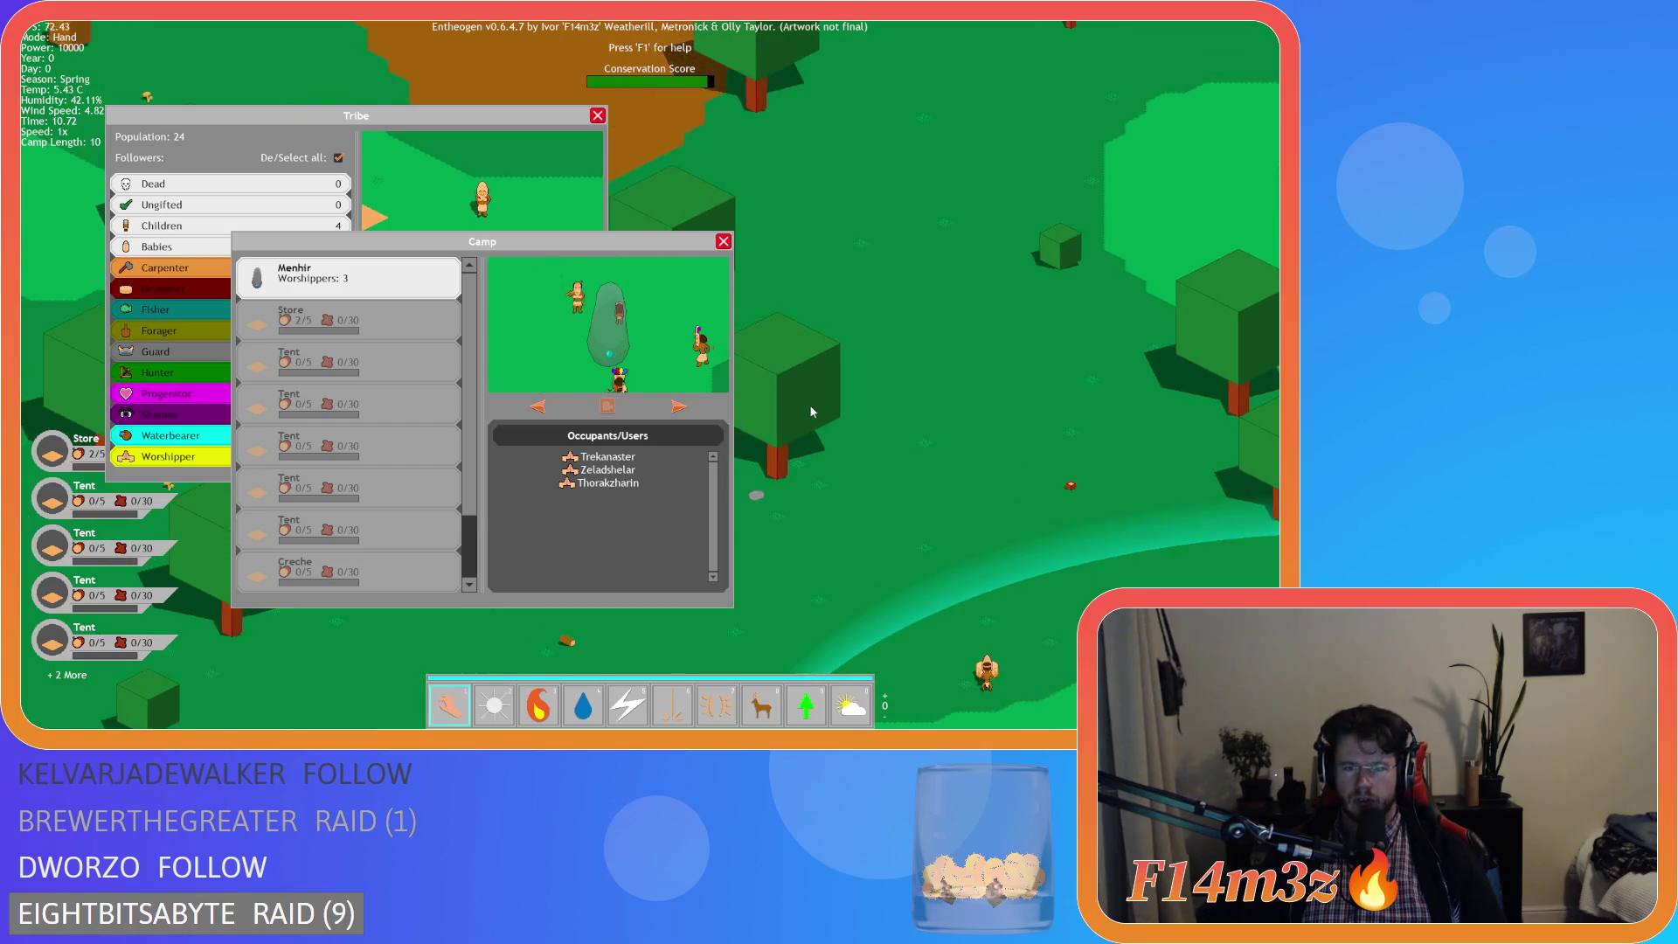
# - Show the campfire in the camp preview while scrolling the map view back and forth
pyautogui.scroll(-5, 1035, 476)
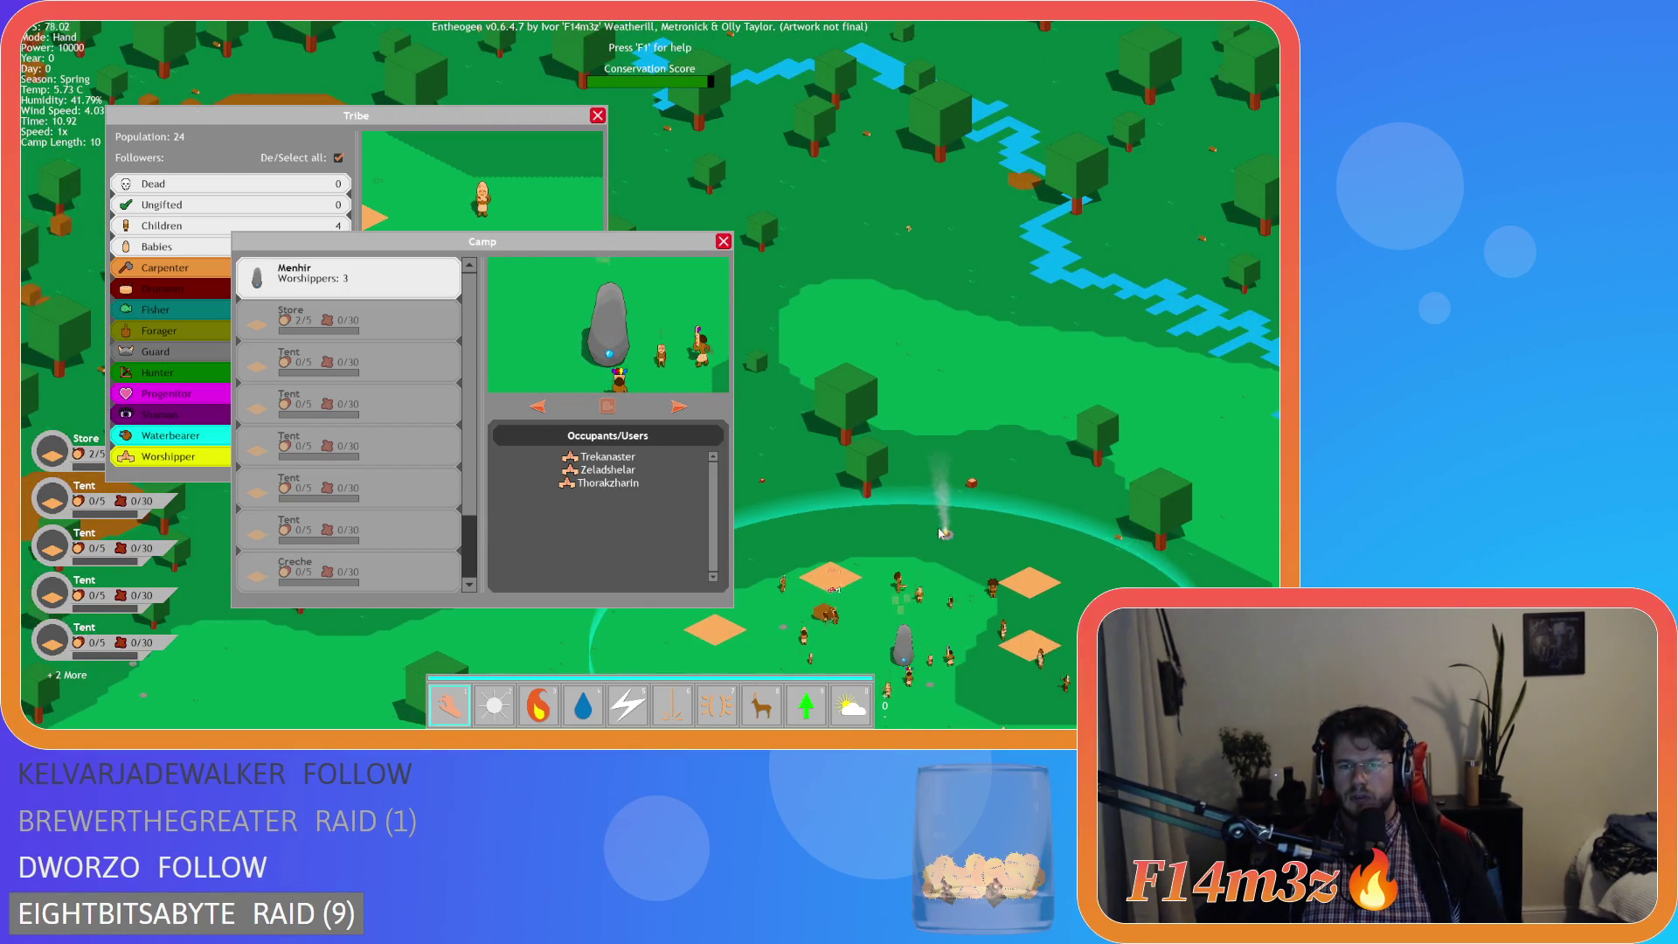
pyautogui.click(944, 534)
pyautogui.scroll(-3, 945, 535)
pyautogui.scroll(3, 906, 332)
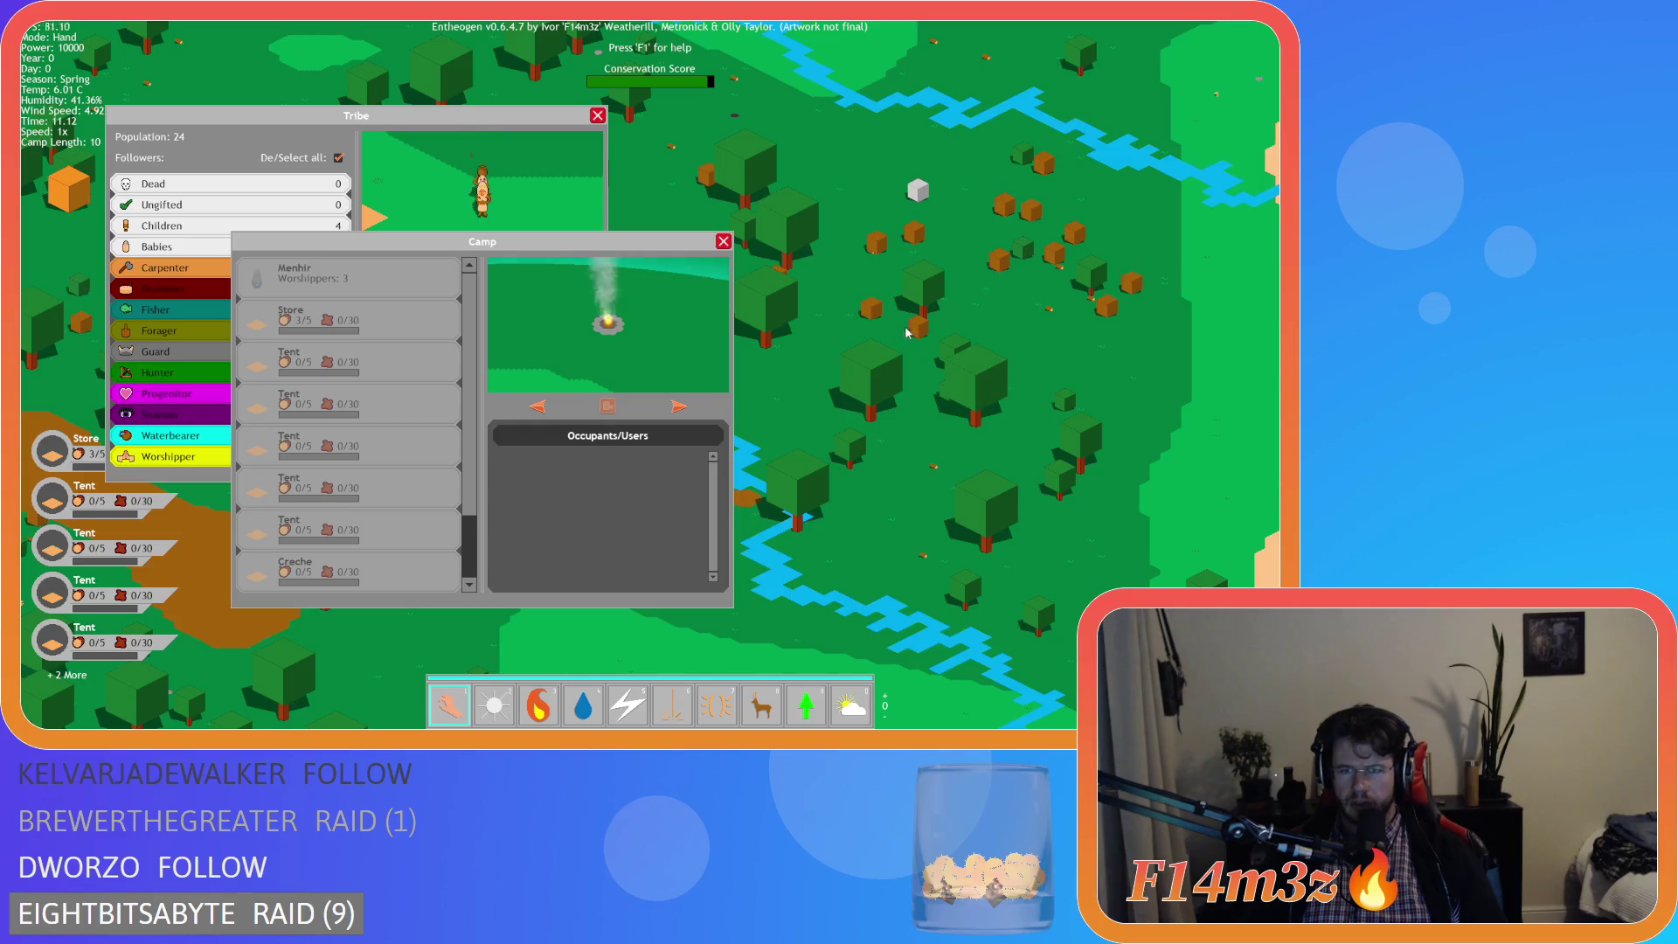
pyautogui.scroll(-3, 872, 312)
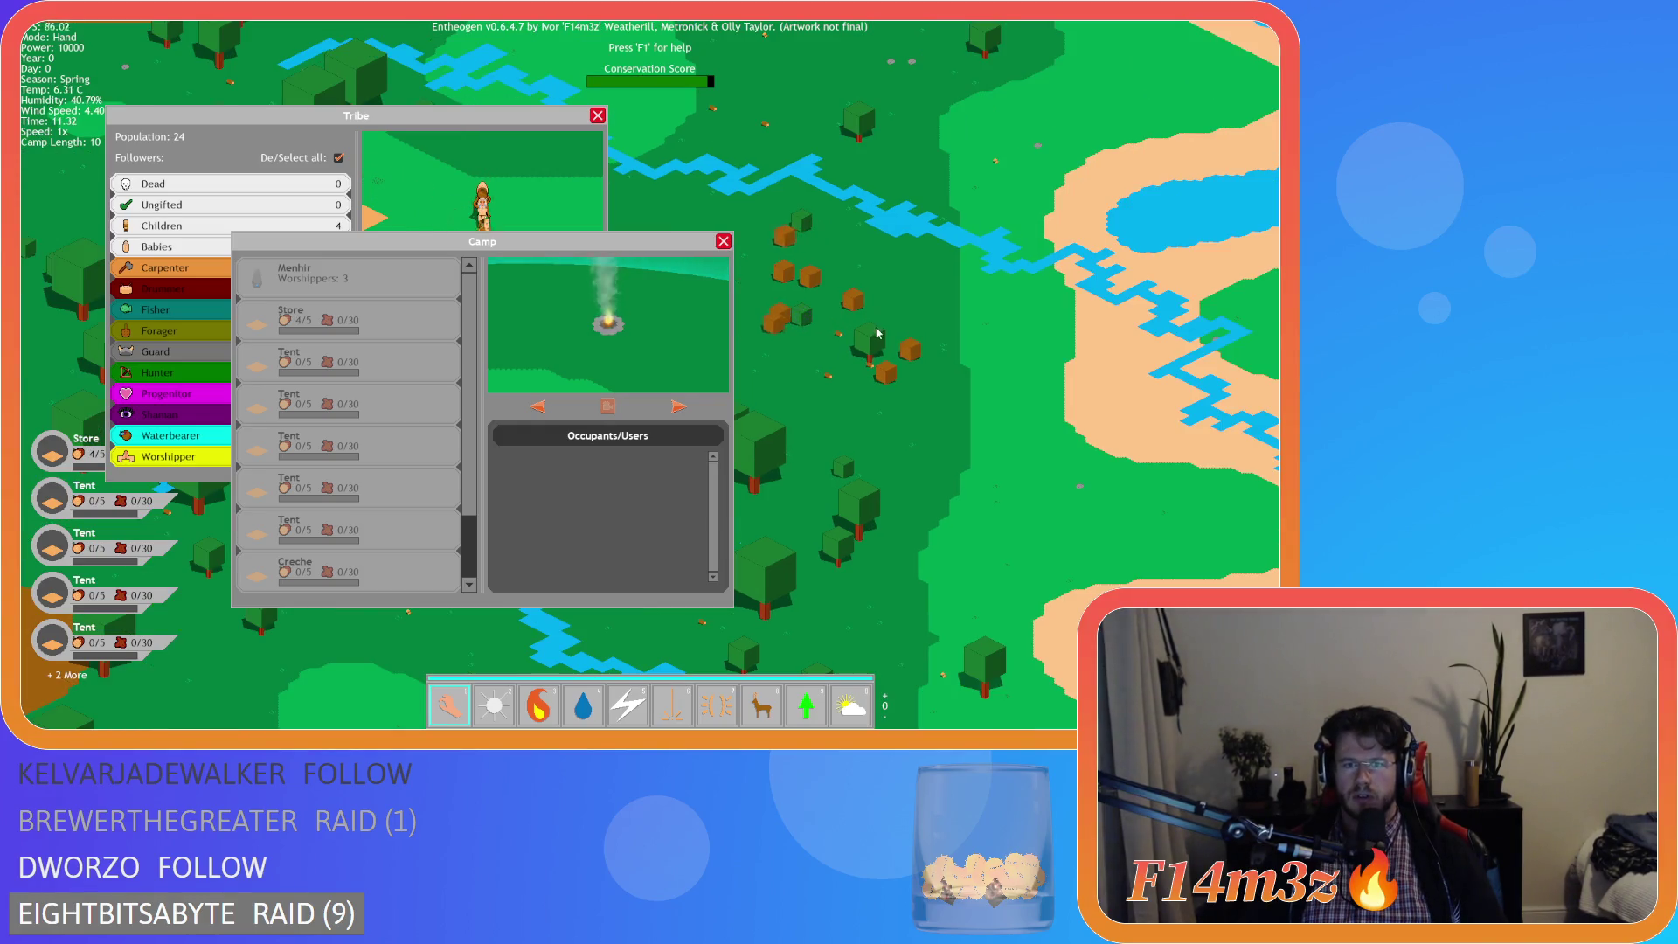
pyautogui.scroll(4, 808, 428)
pyautogui.scroll(-3, 809, 429)
pyautogui.scroll(3, 836, 508)
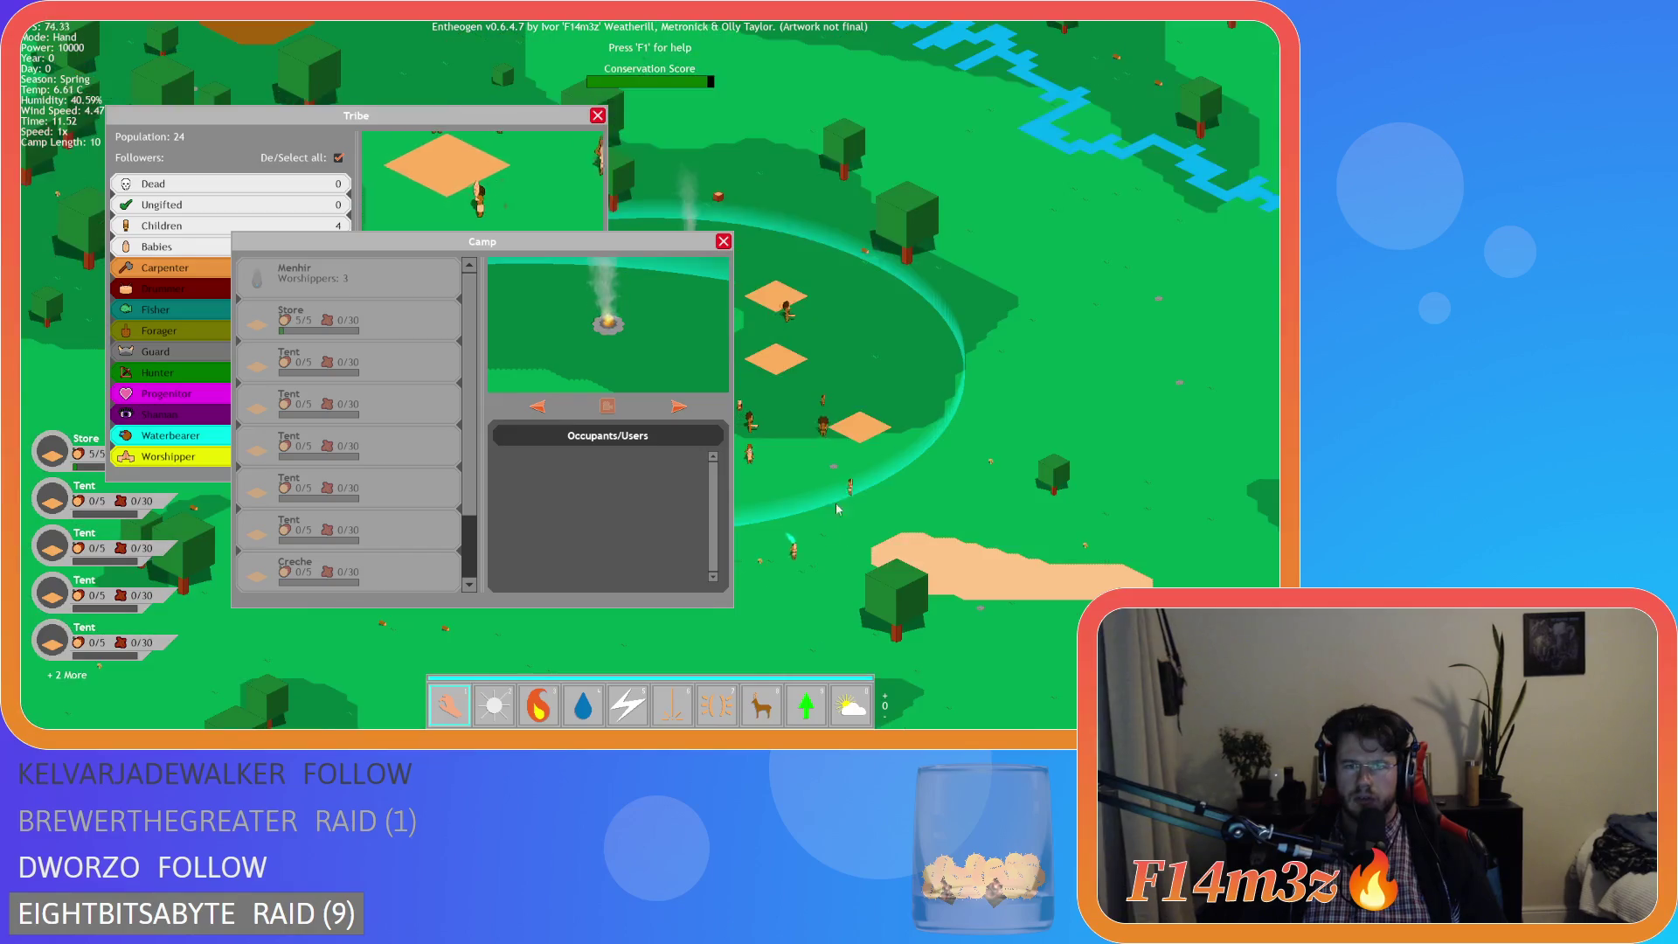
pyautogui.press('w')
pyautogui.scroll(-2, 801, 371)
pyautogui.scroll(1, 830, 402)
pyautogui.scroll(-2, 848, 419)
pyautogui.scroll(3, 872, 437)
pyautogui.scroll(-2, 873, 437)
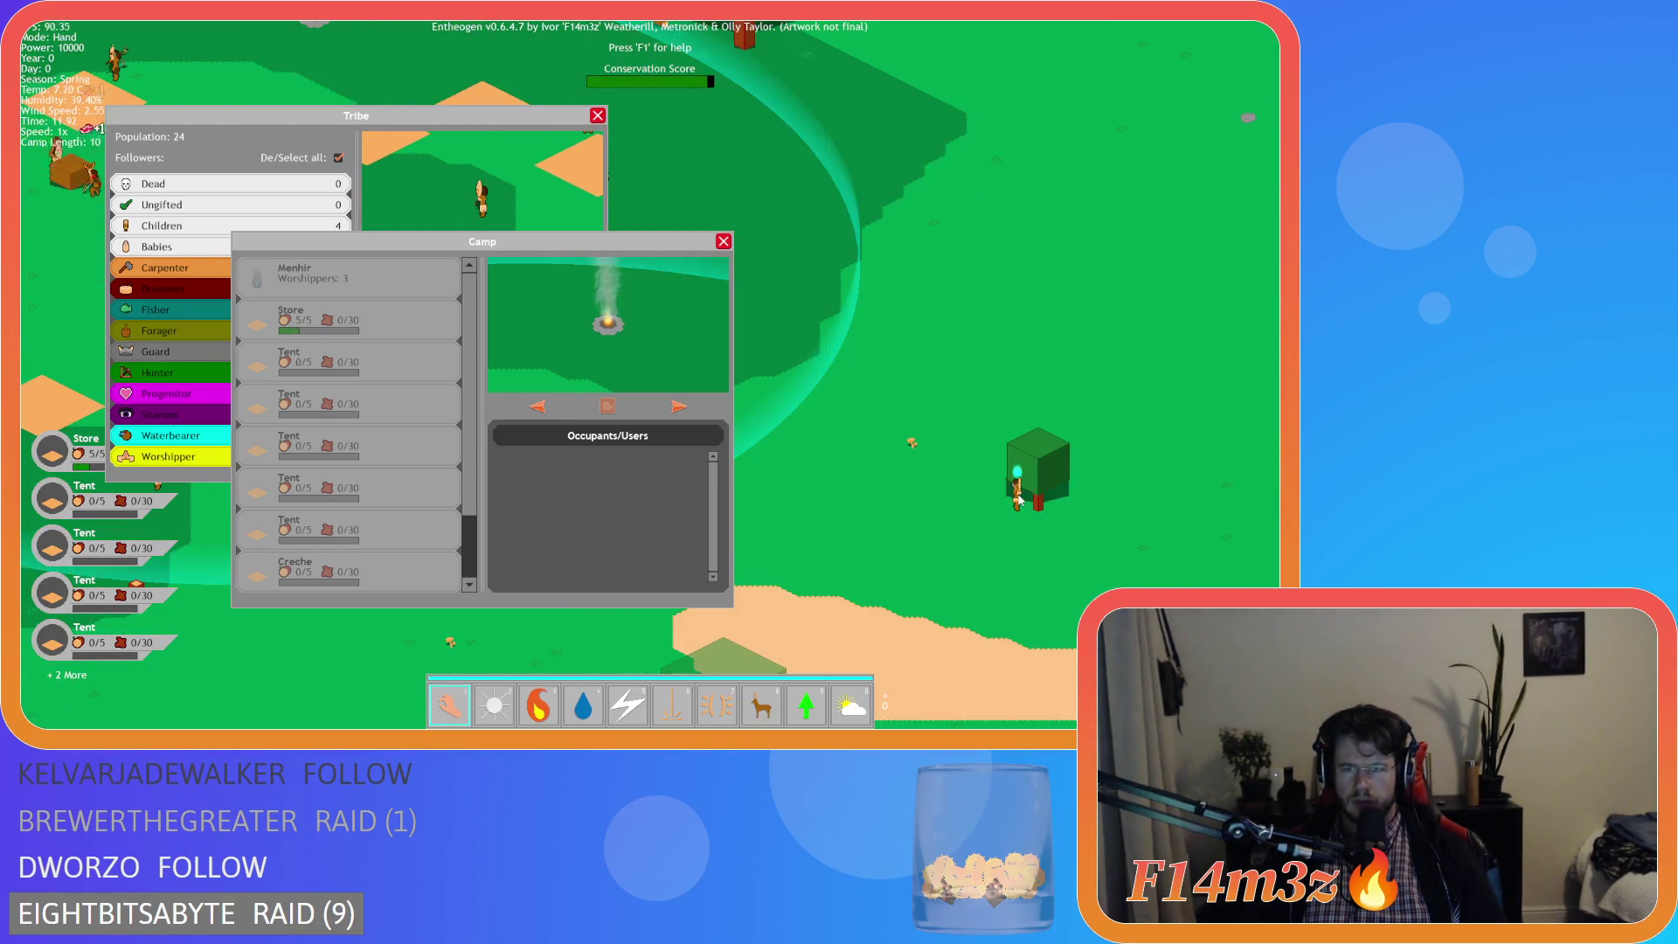
pyautogui.scroll(2, 1011, 438)
pyautogui.scroll(-2, 786, 393)
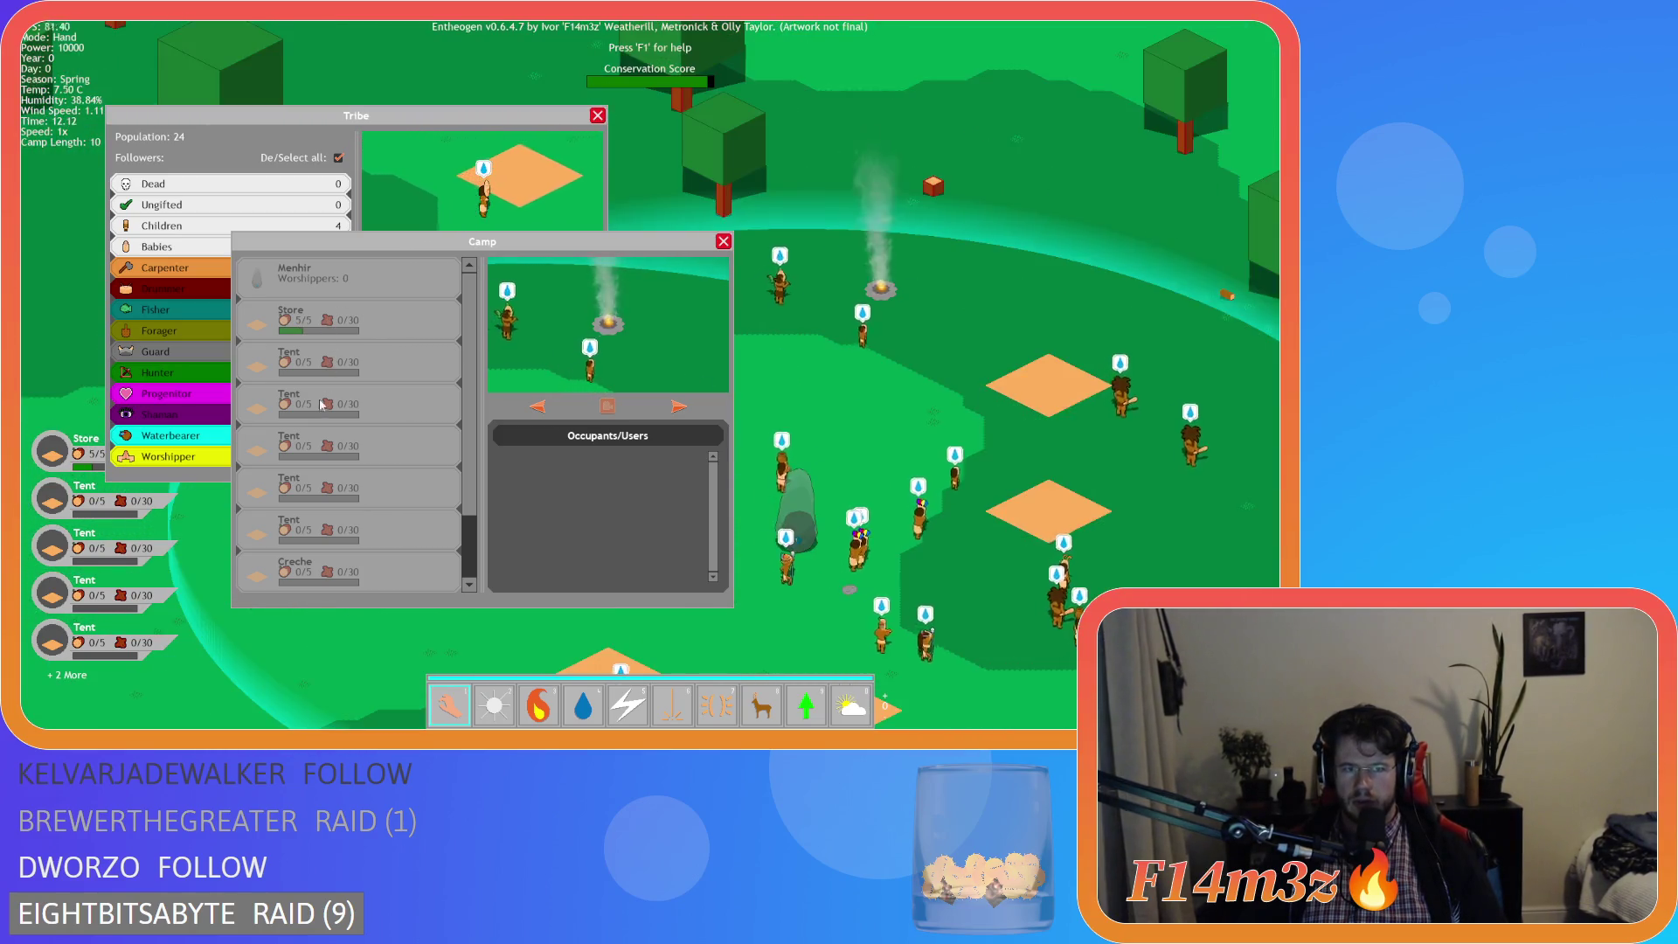
pyautogui.scroll(2, 786, 393)
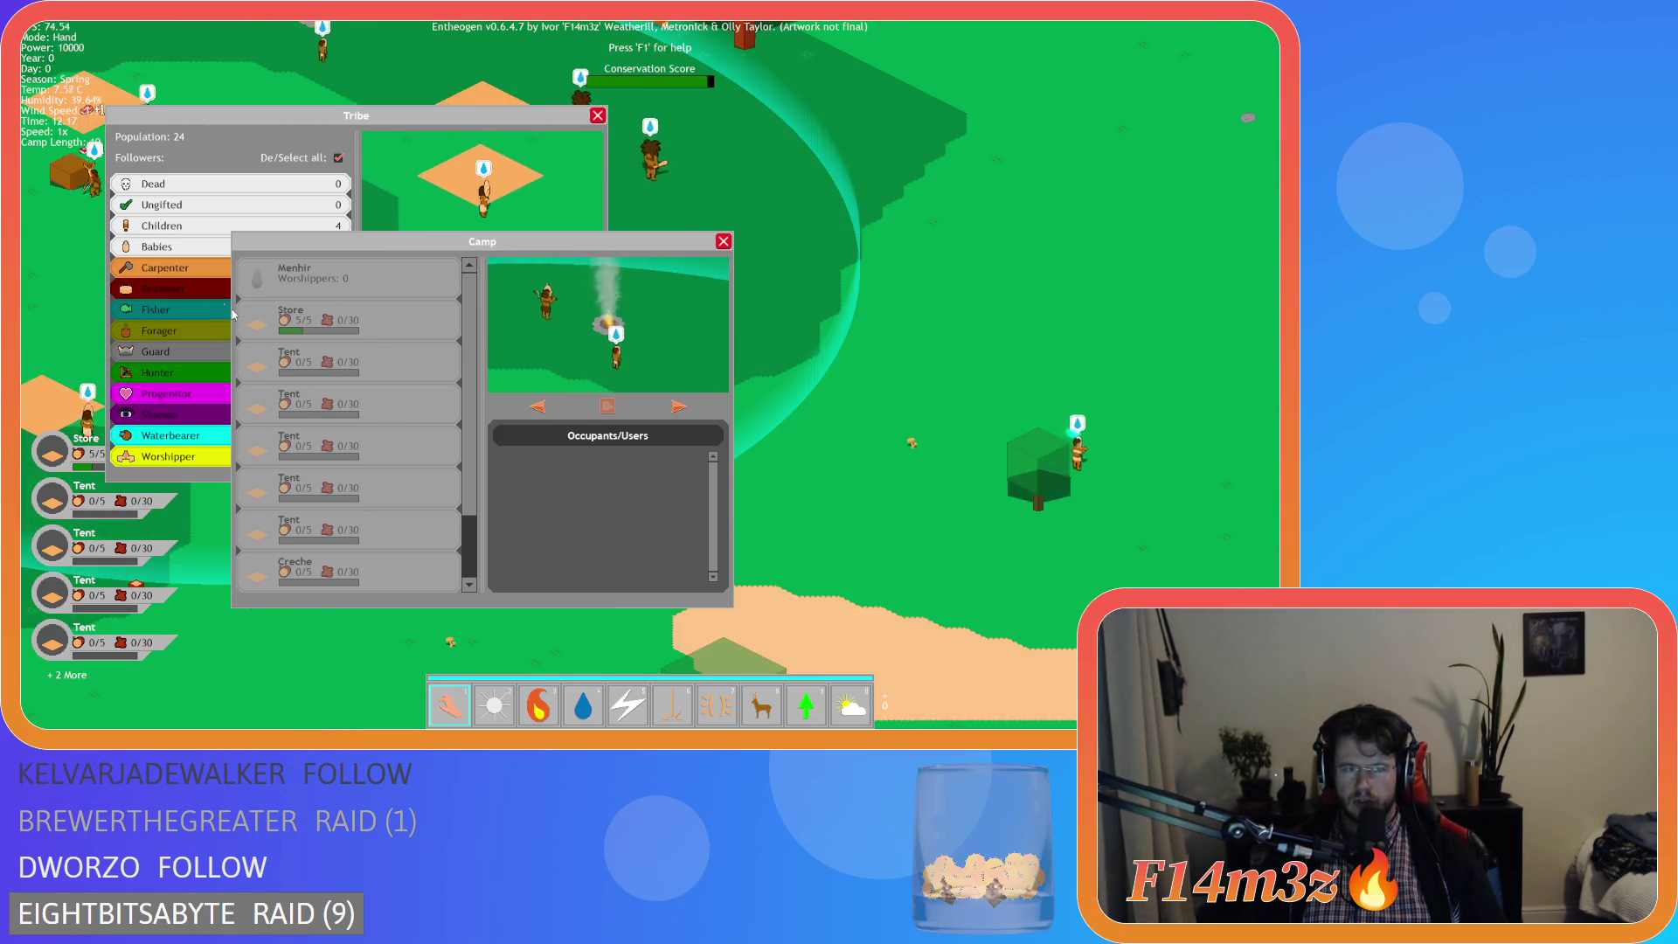
# - Look through a couple of followers' stats in the Tribe window, then close it
pyautogui.click(453, 124)
pyautogui.click(551, 282)
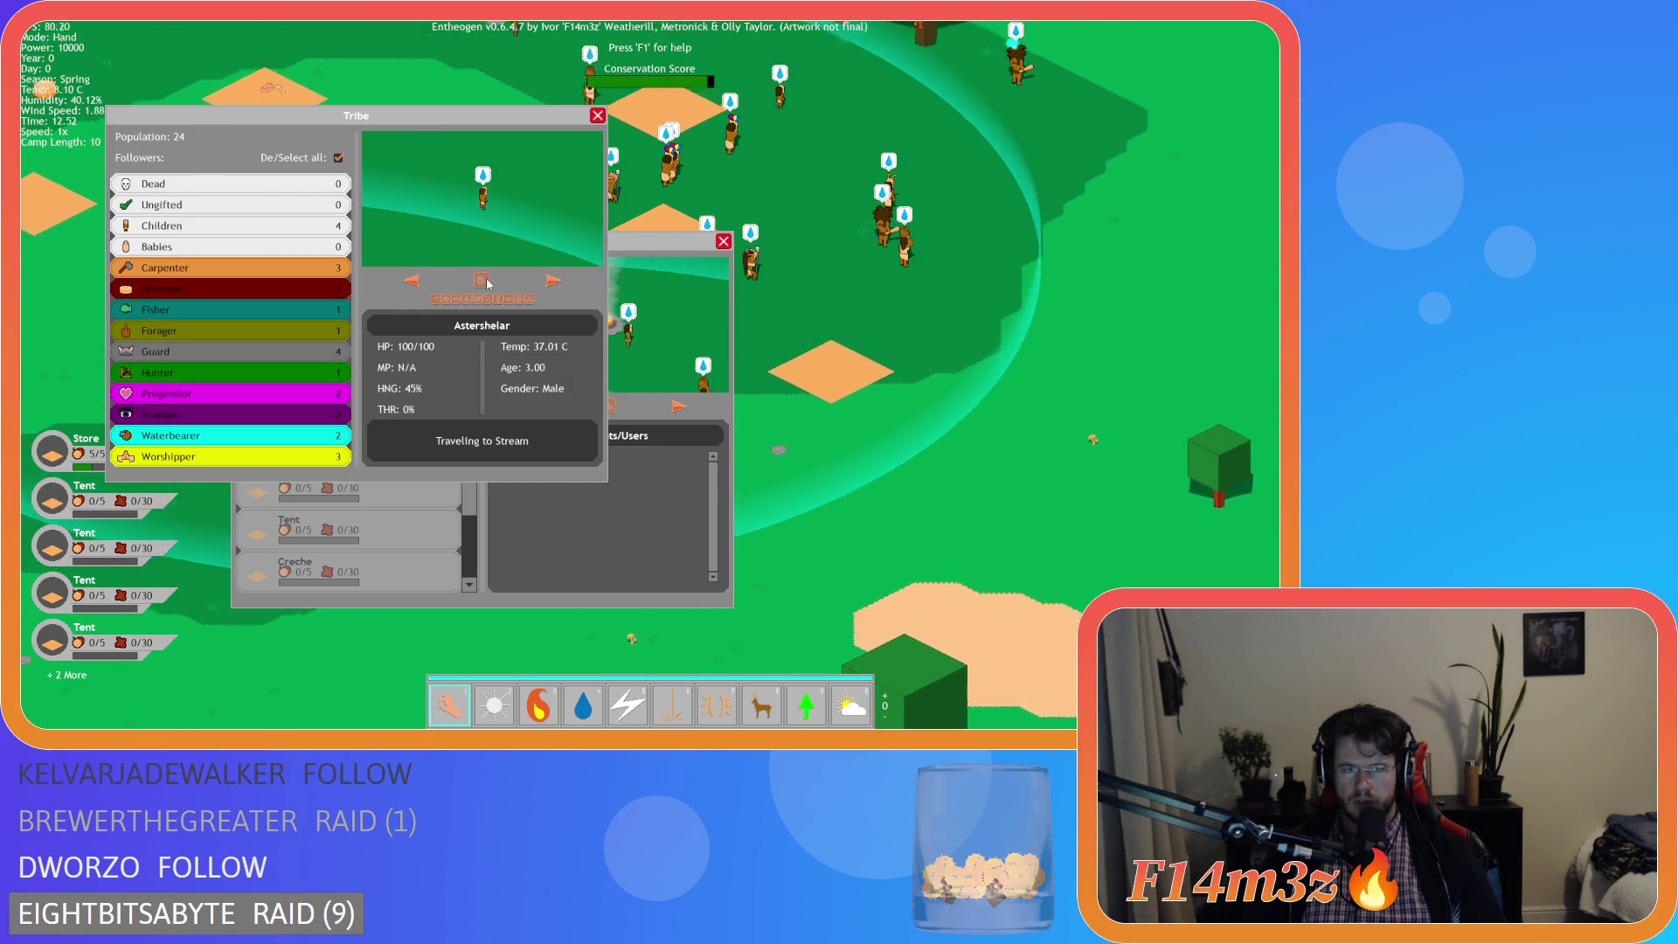
pyautogui.click(550, 282)
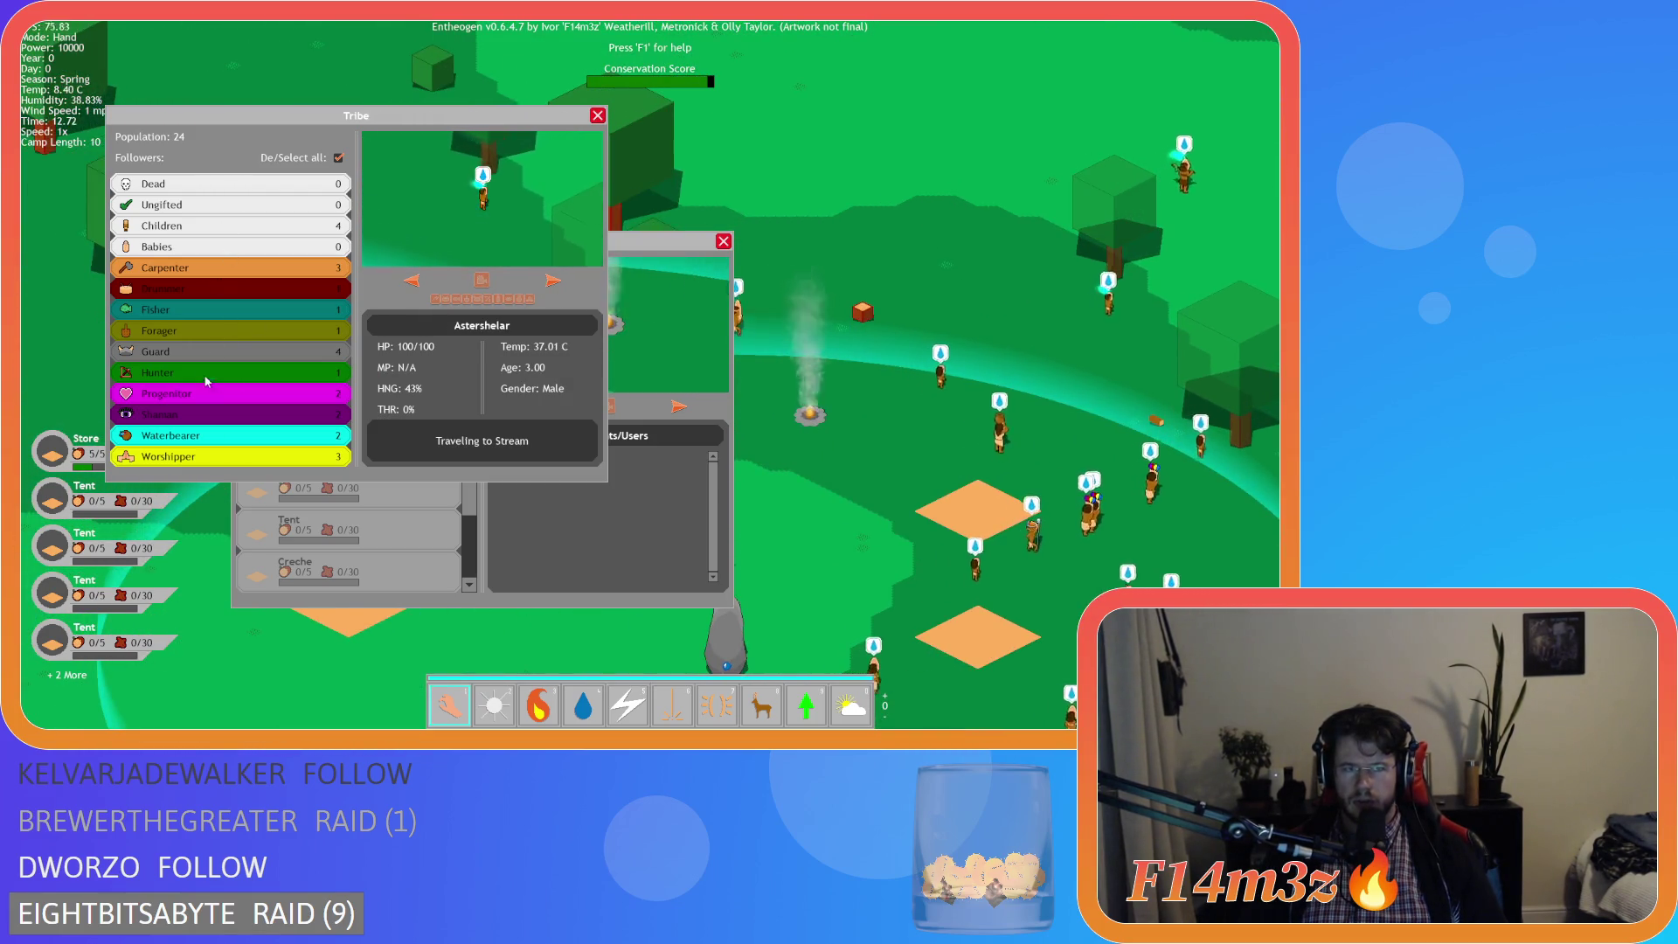
pyautogui.click(598, 115)
# - Preview a camp plot from the map and show a Tent's plot in the Camp list
pyautogui.scroll(-3, 559, 219)
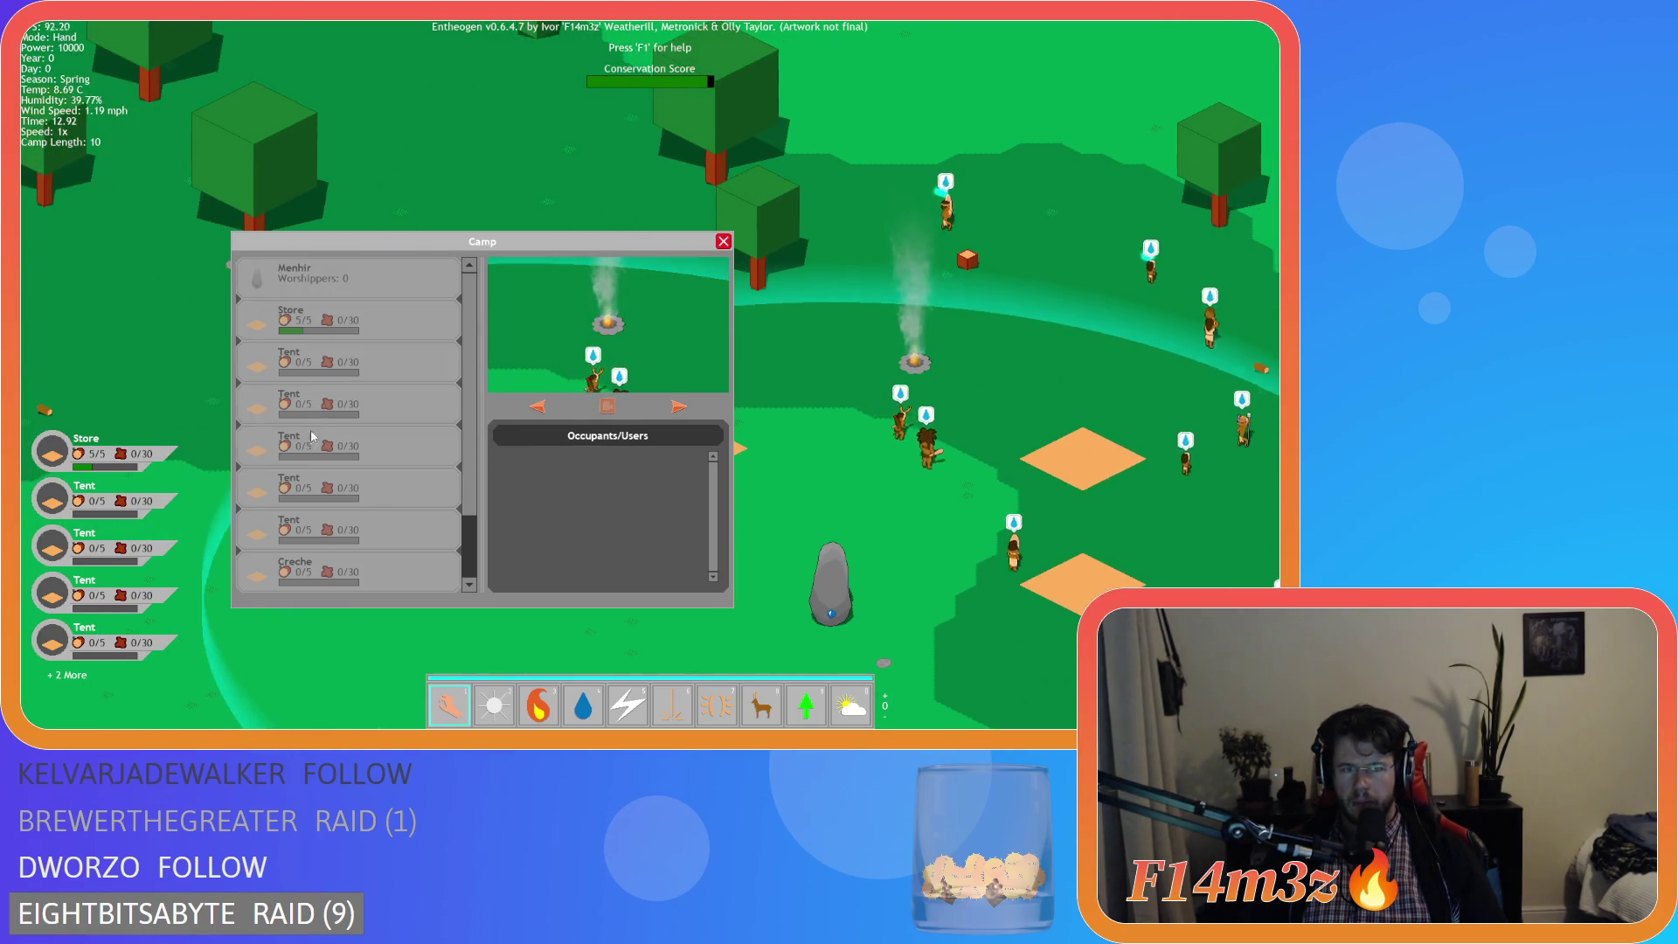
pyautogui.scroll(-1, 380, 434)
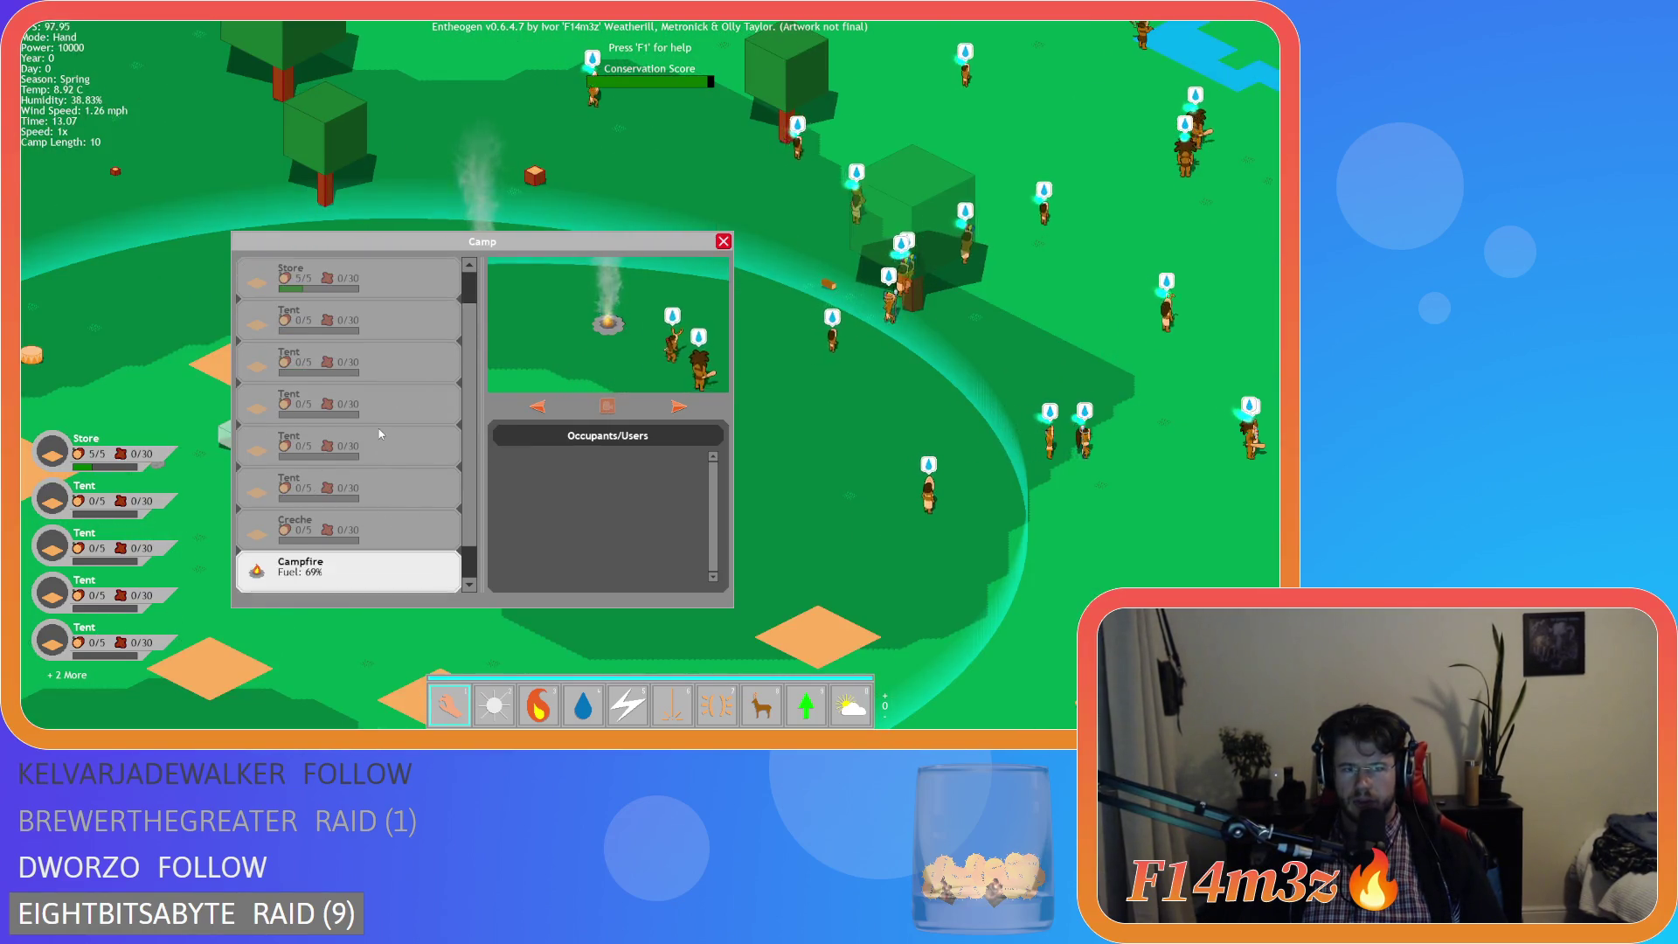
pyautogui.scroll(-1, 376, 428)
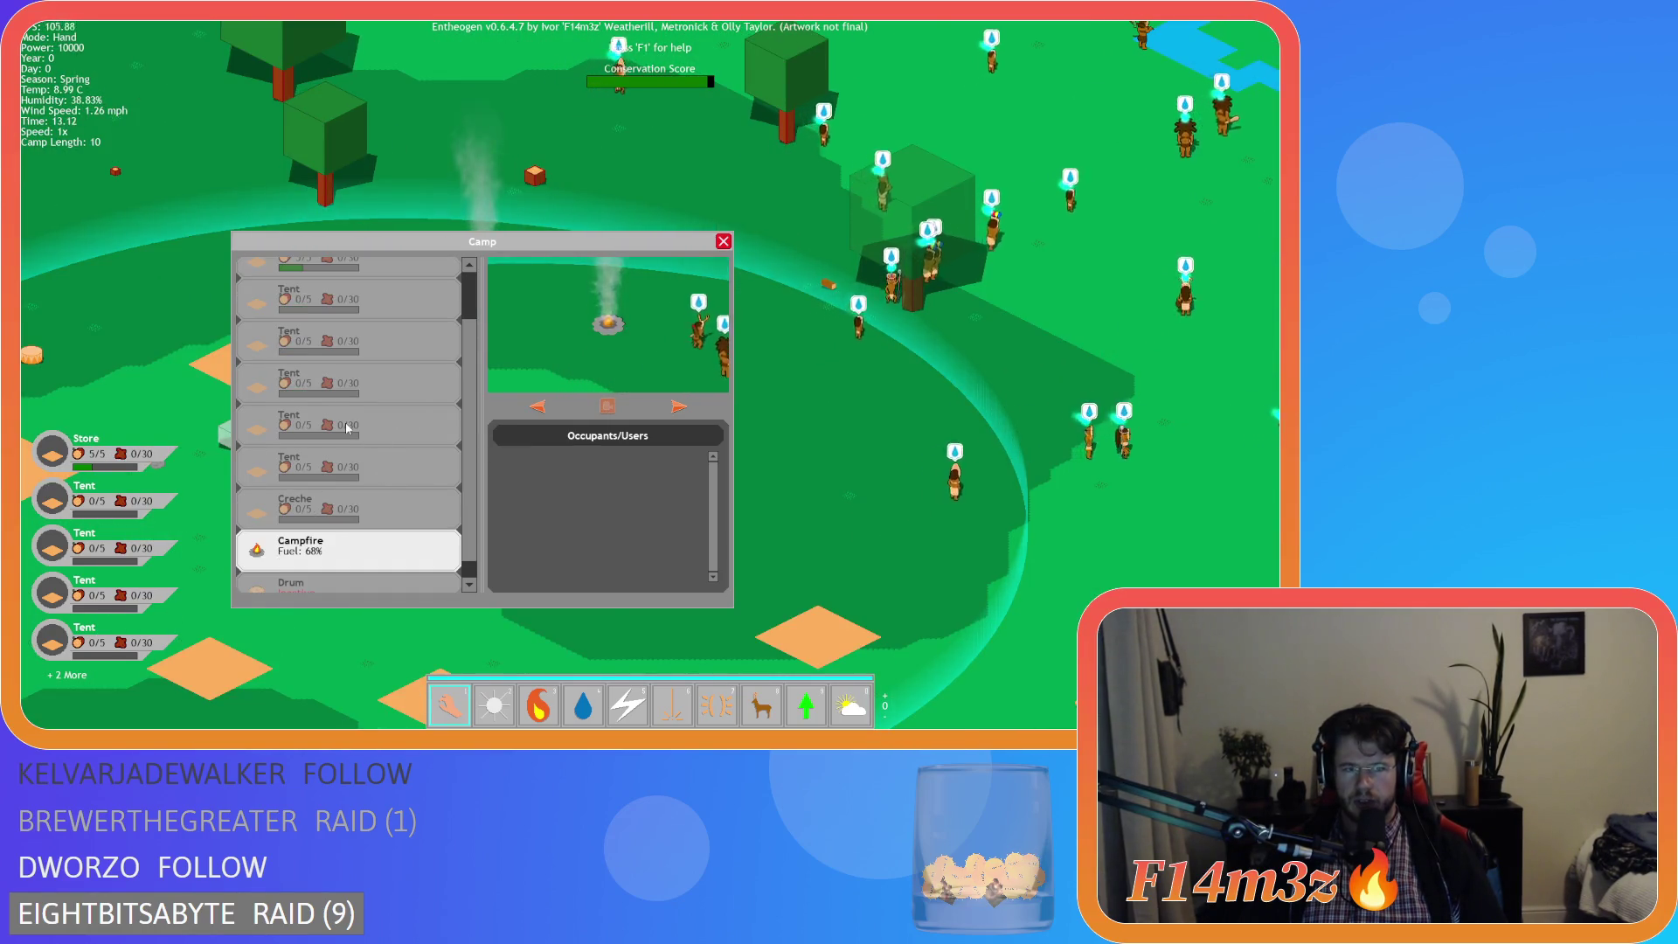
pyautogui.scroll(2, 363, 349)
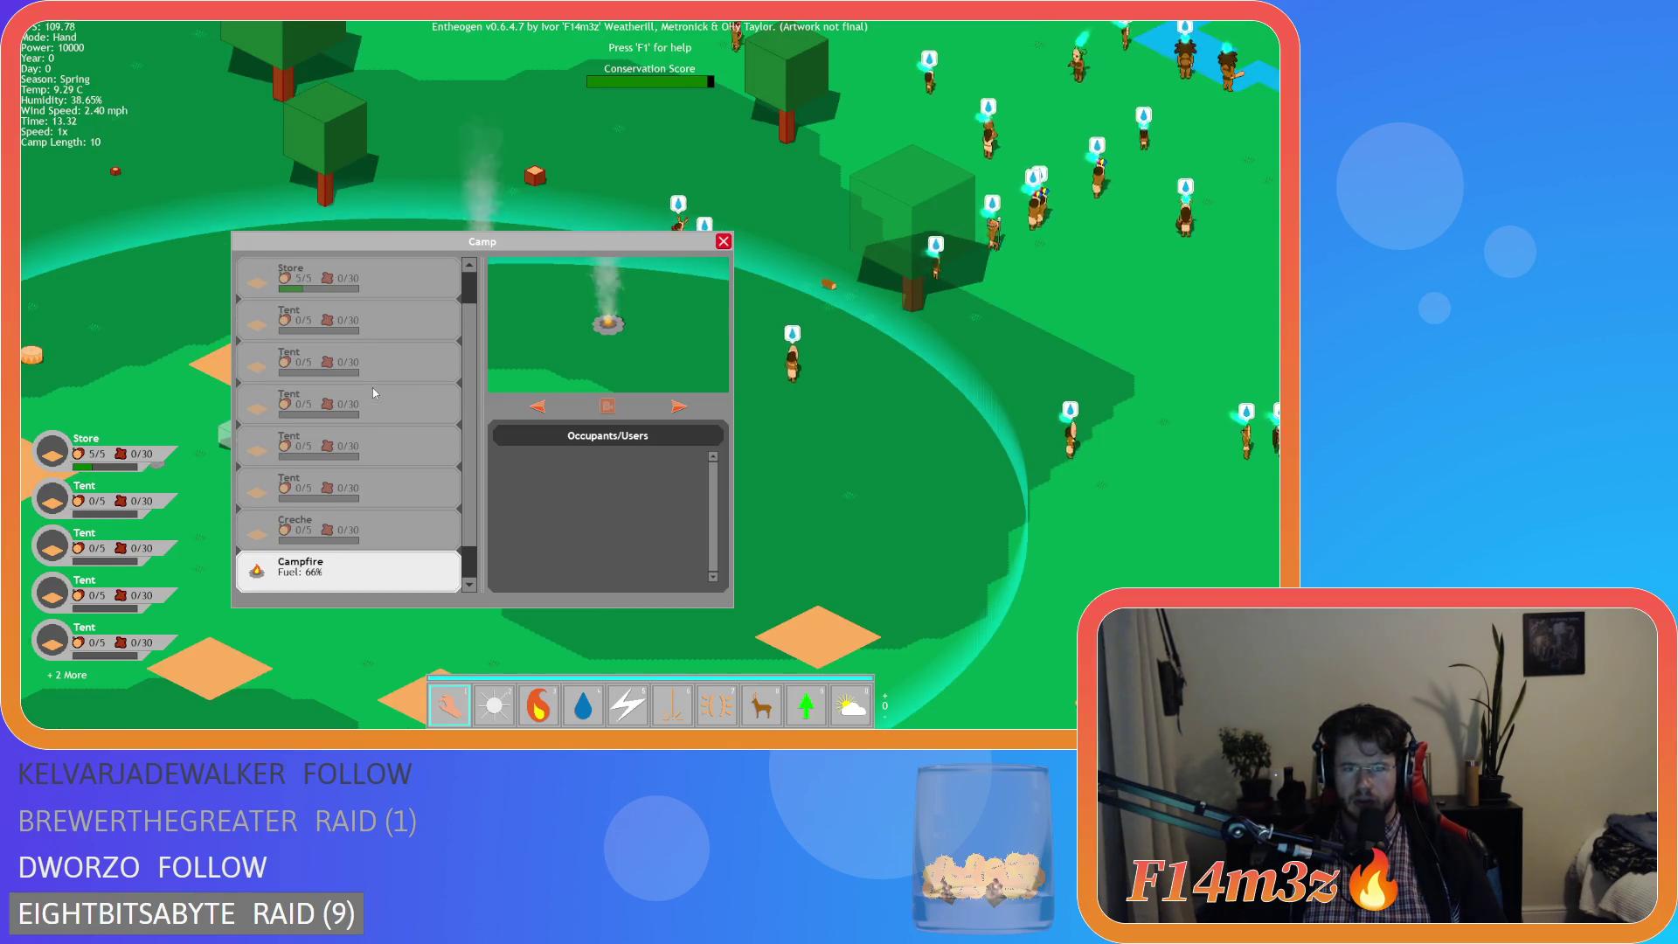
pyautogui.click(349, 310)
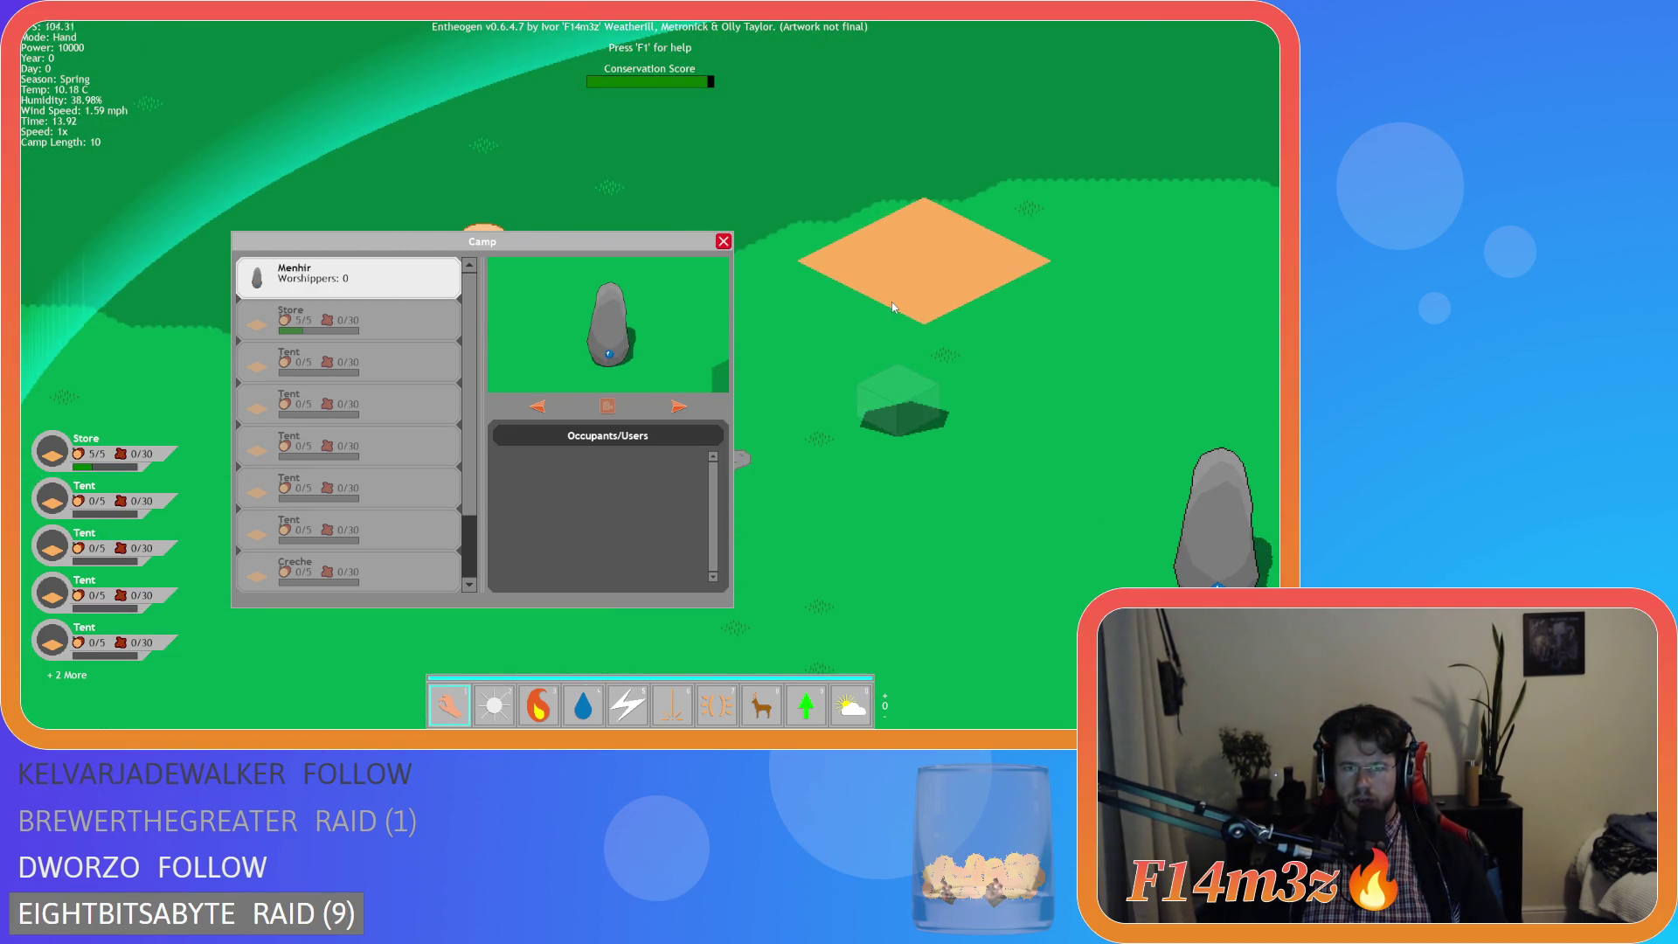
pyautogui.click(892, 305)
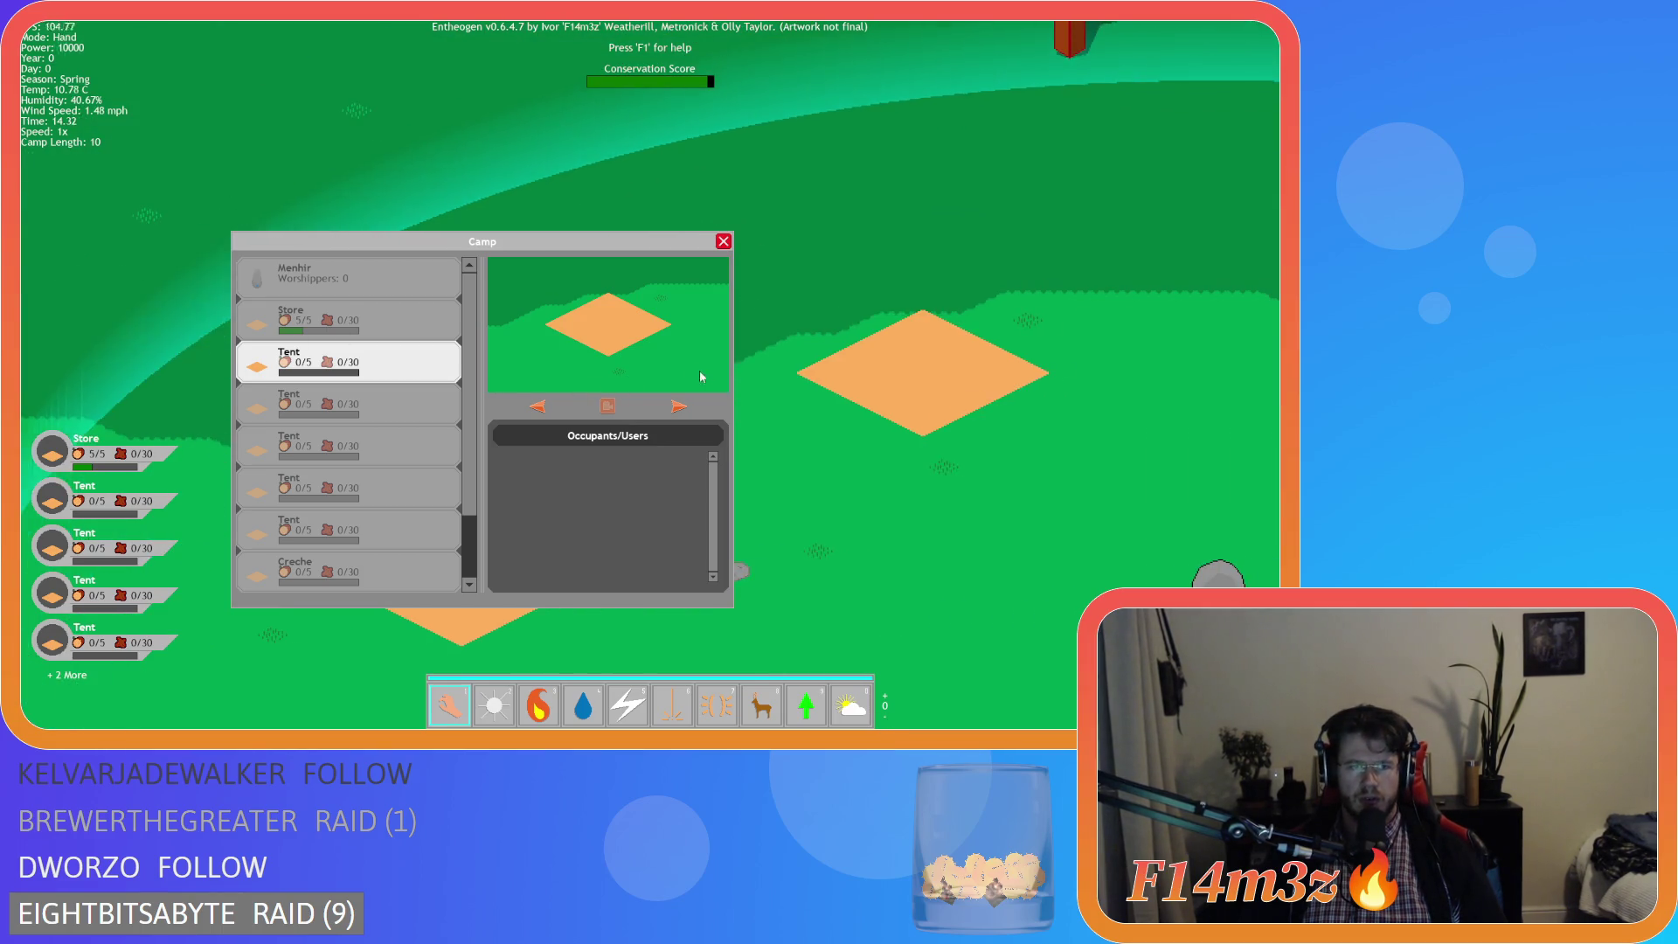
# - Close and reopen the Camp window, then pick the tent plots on the map
pyautogui.press('Escape')
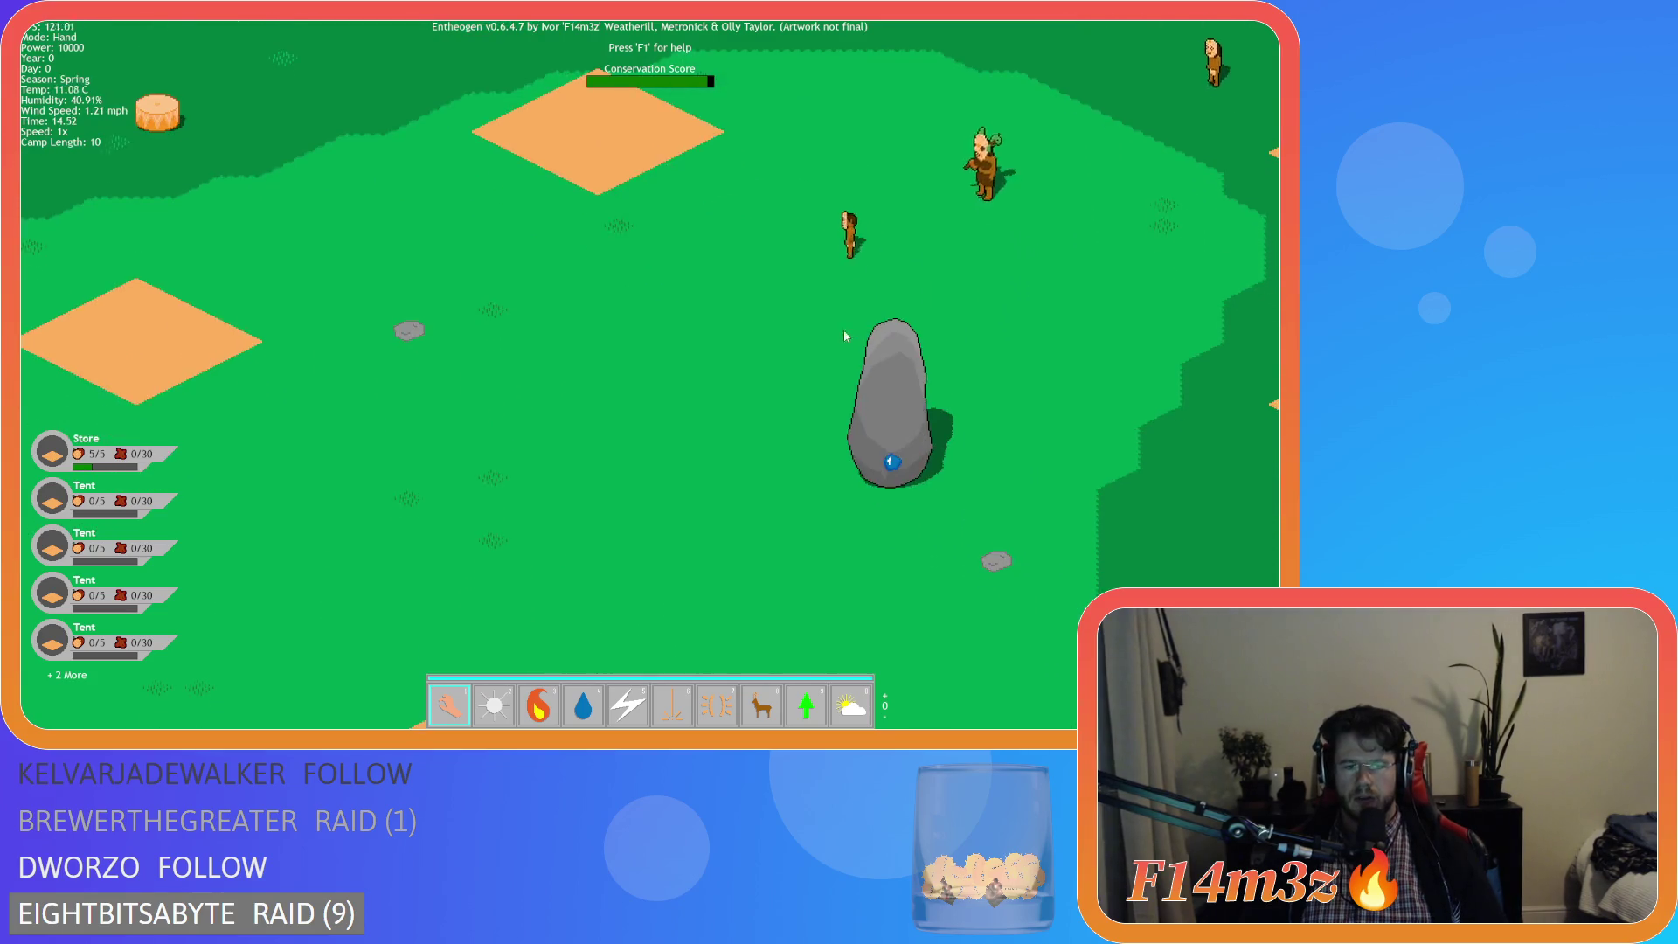
pyautogui.press('c')
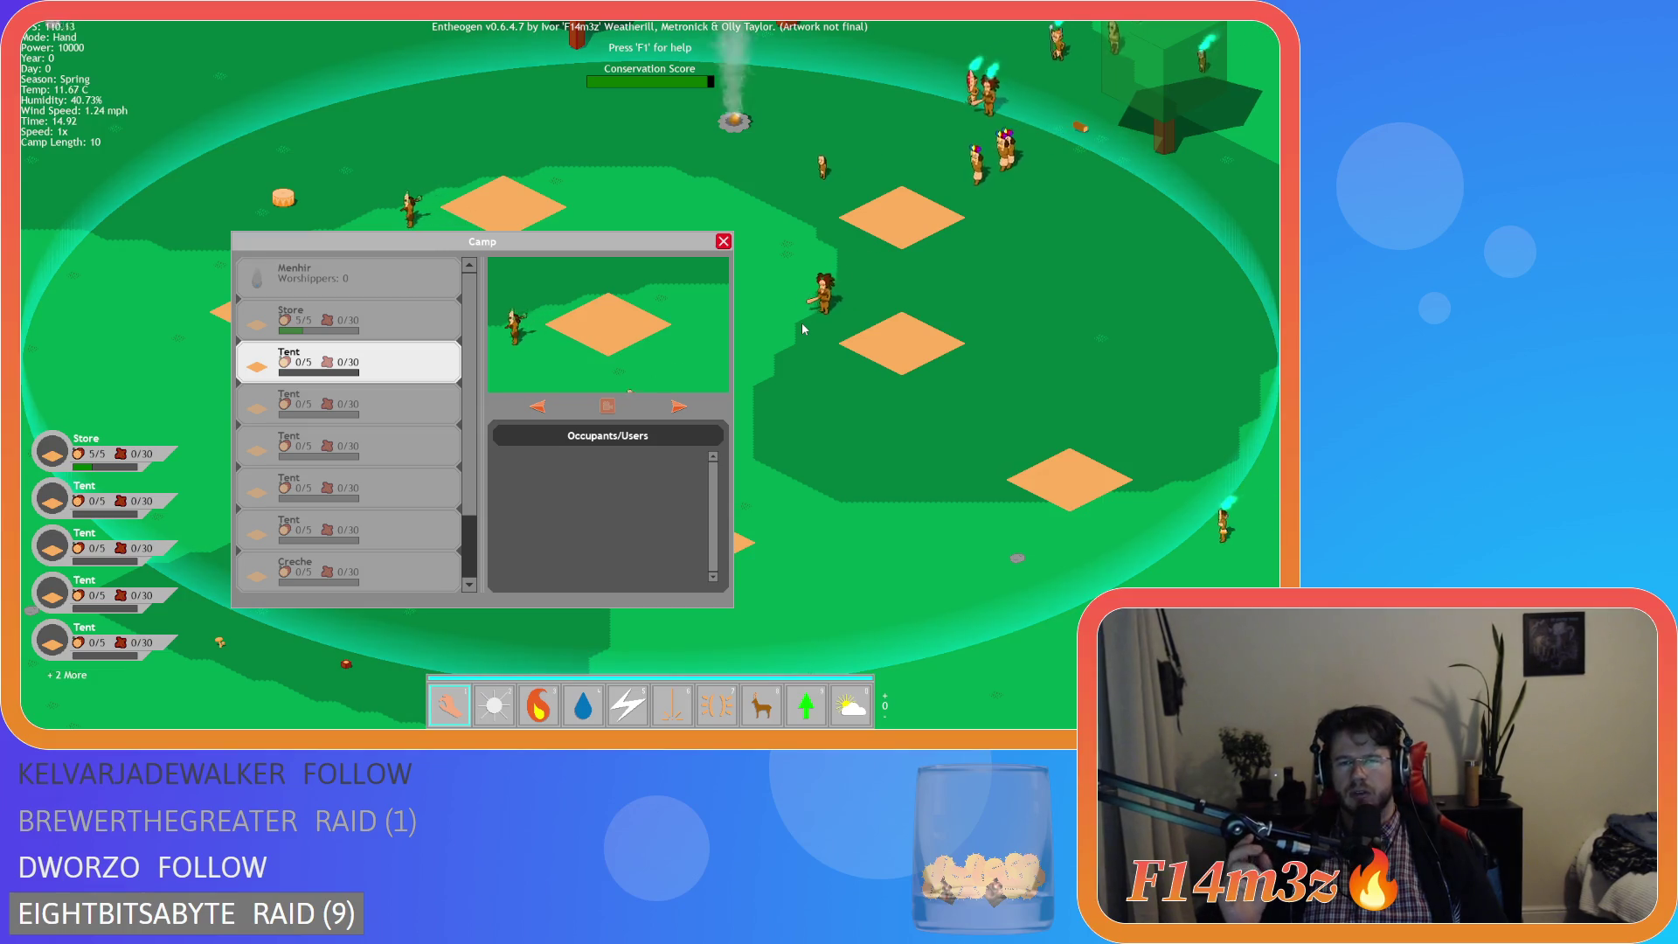
pyautogui.press('s')
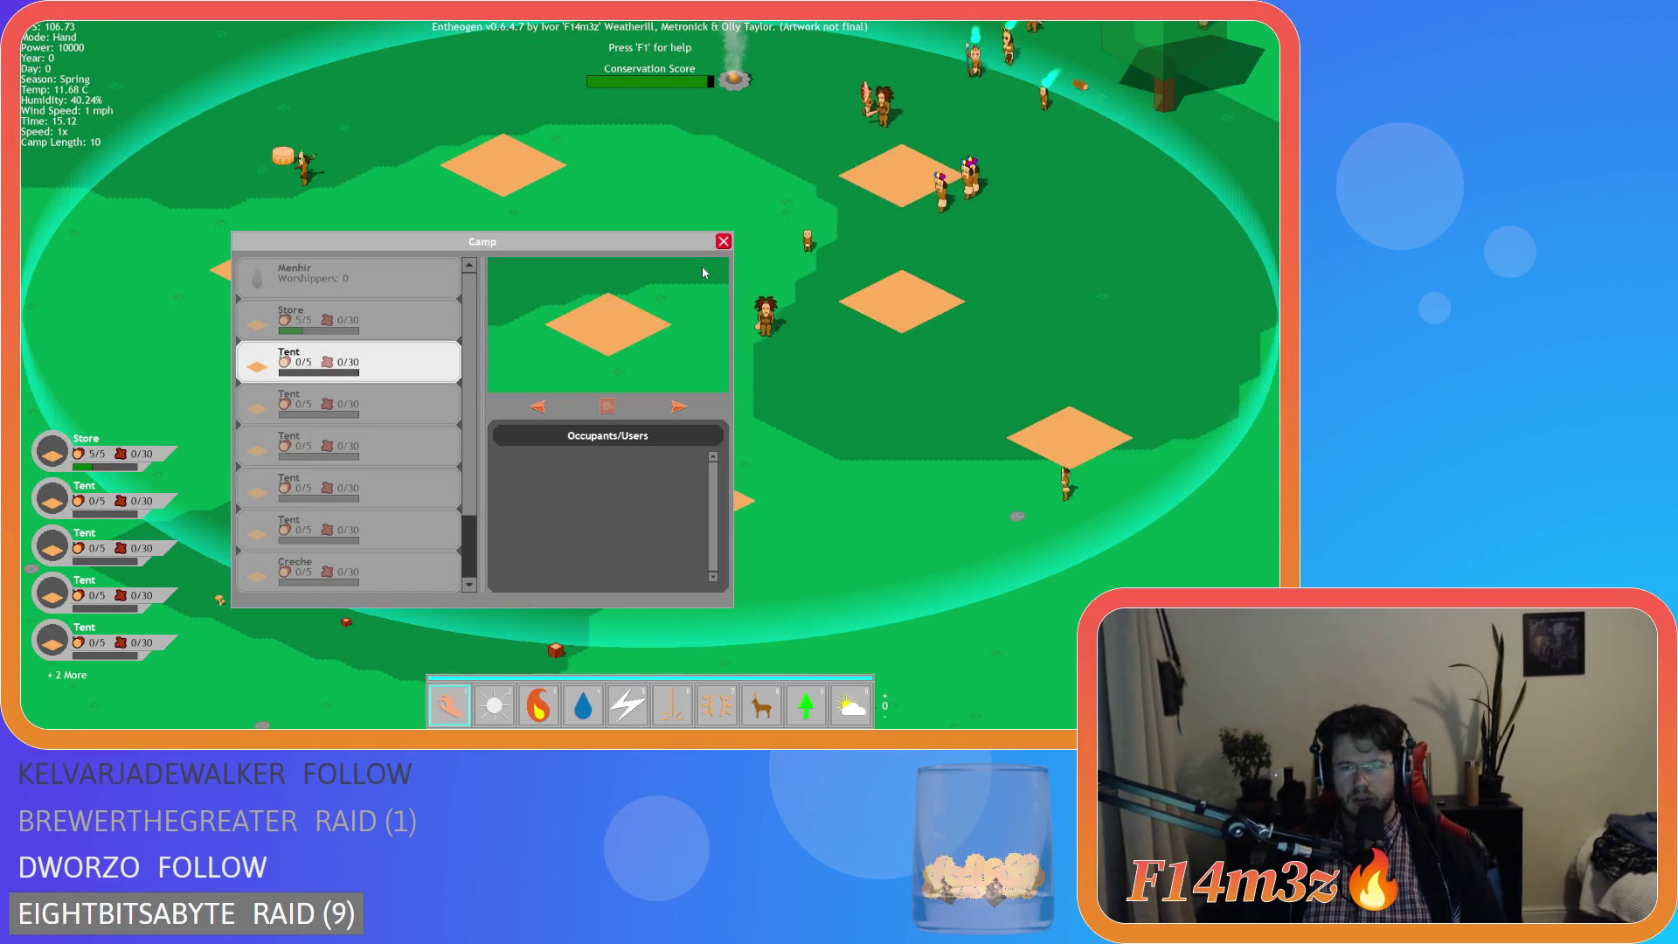
pyautogui.press('c')
pyautogui.click(961, 356)
pyautogui.click(997, 233)
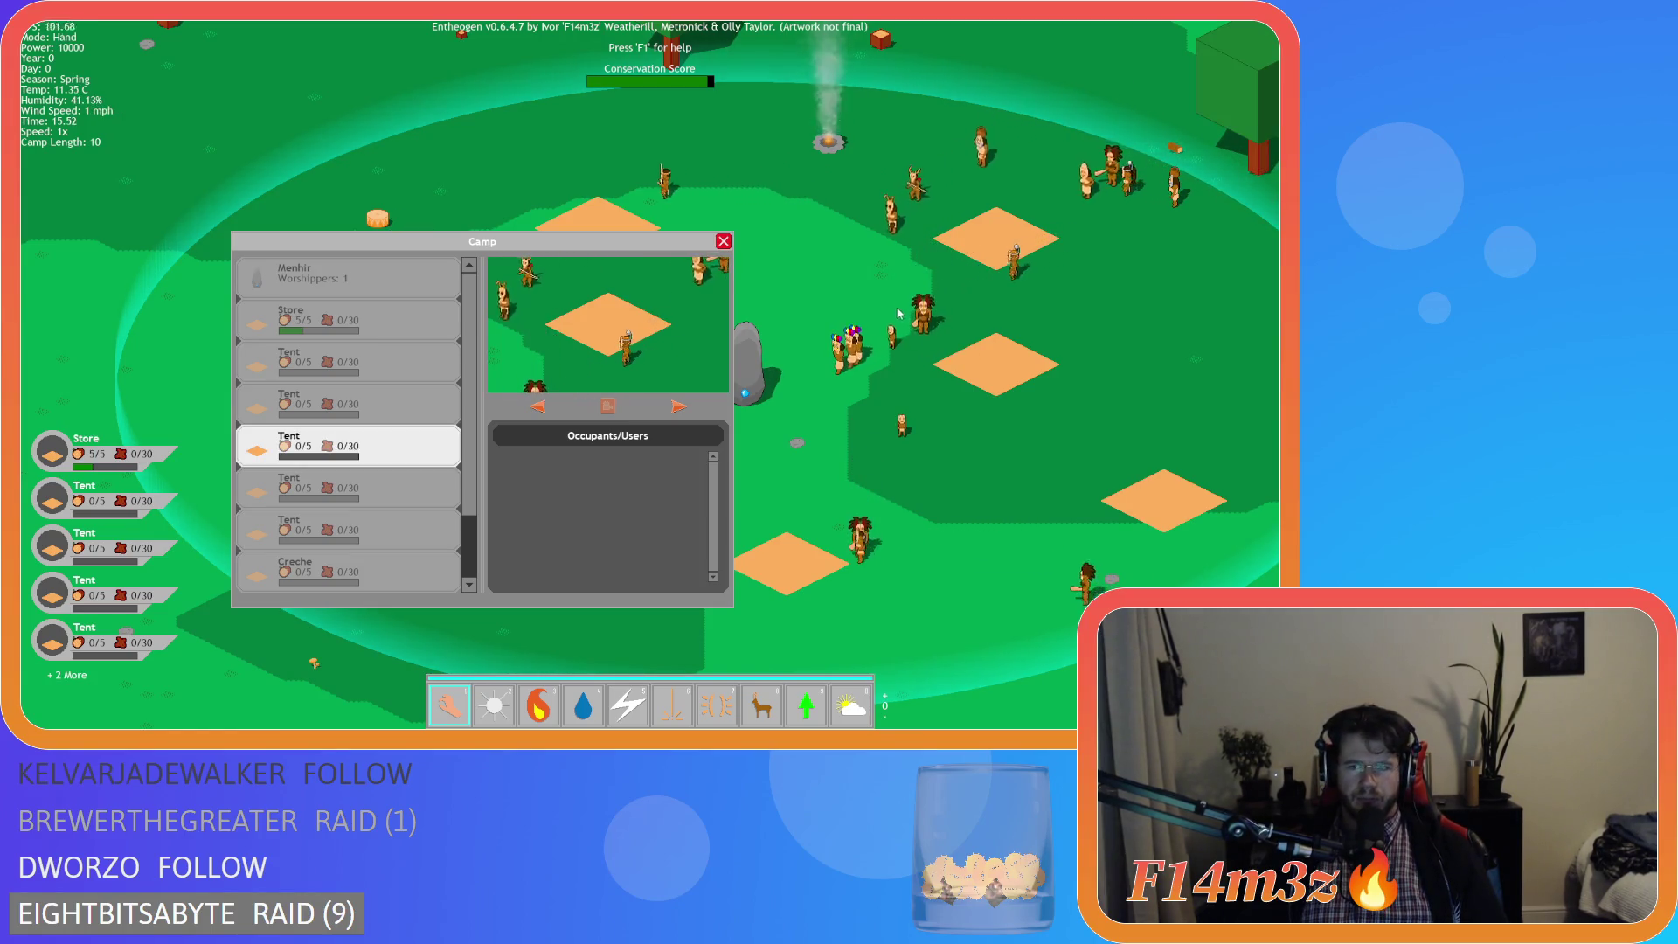
# - Show the fourth Tent, then the Drum with its occupant from the Camp list
pyautogui.click(367, 404)
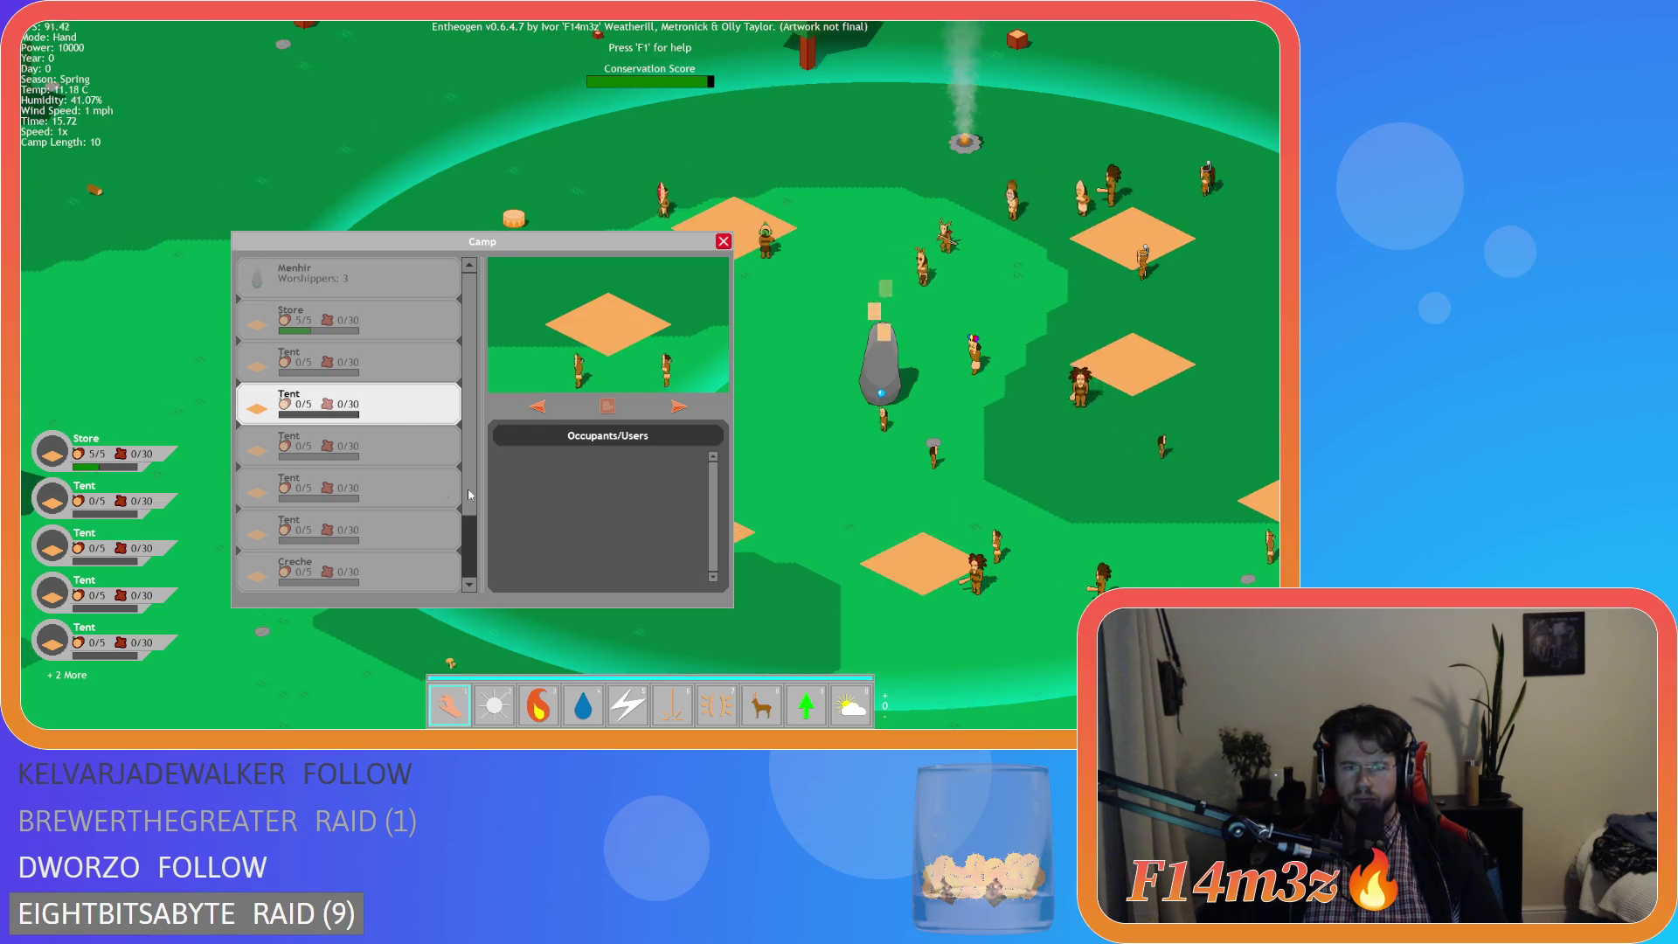
pyautogui.scroll(-2, 411, 439)
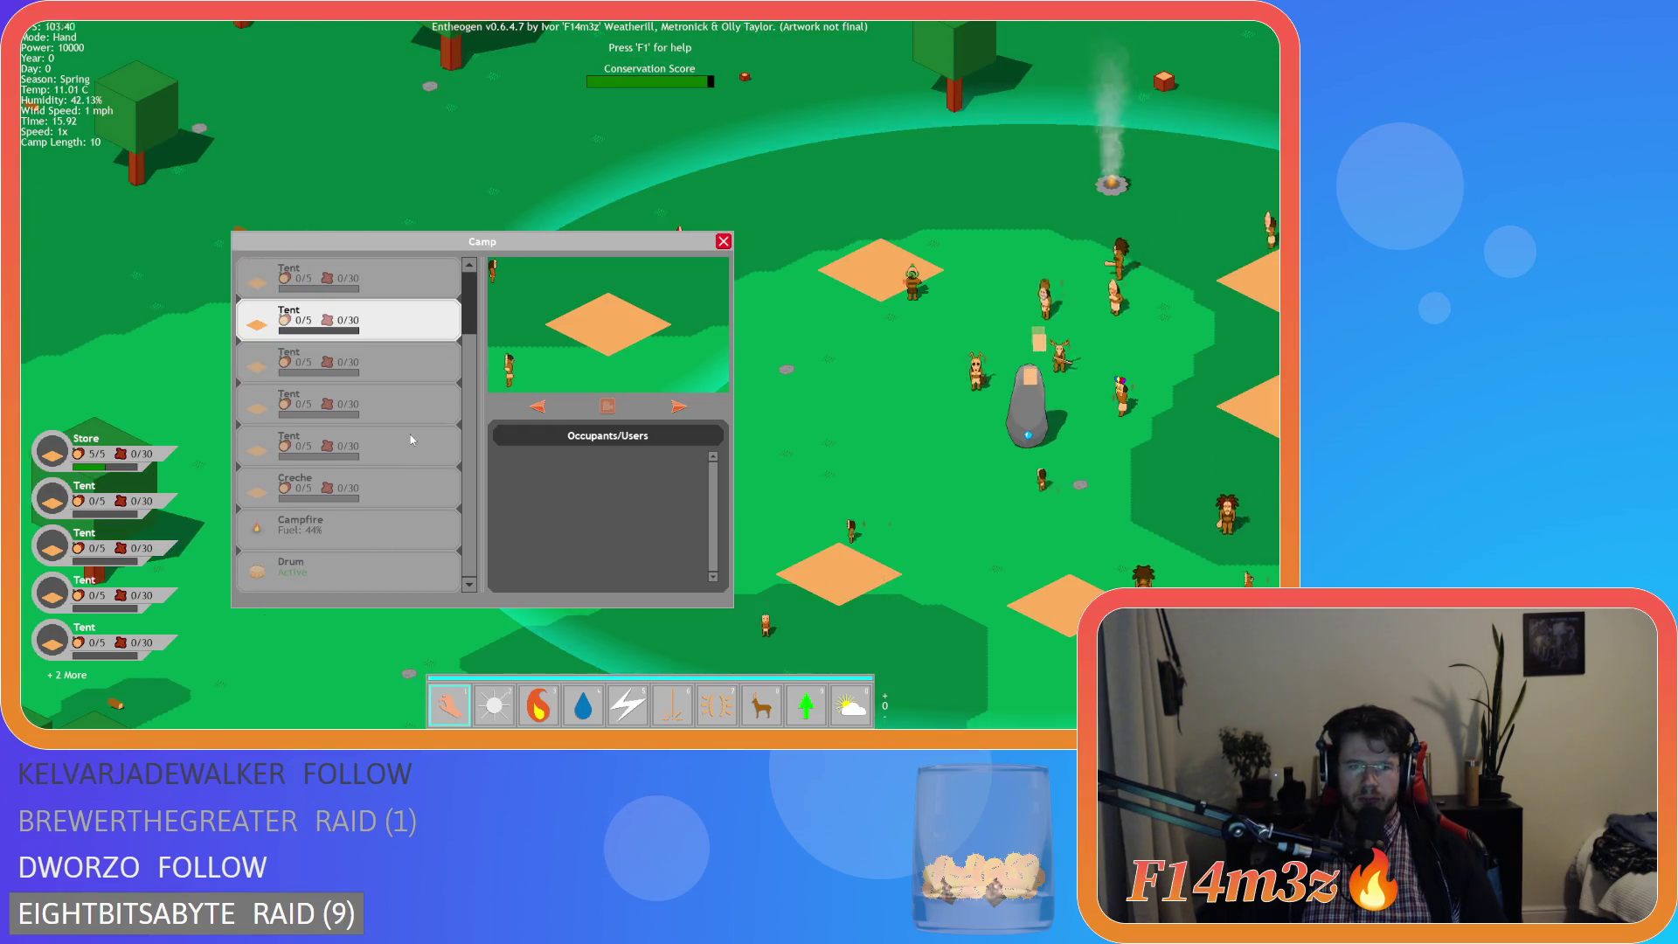
pyautogui.click(385, 554)
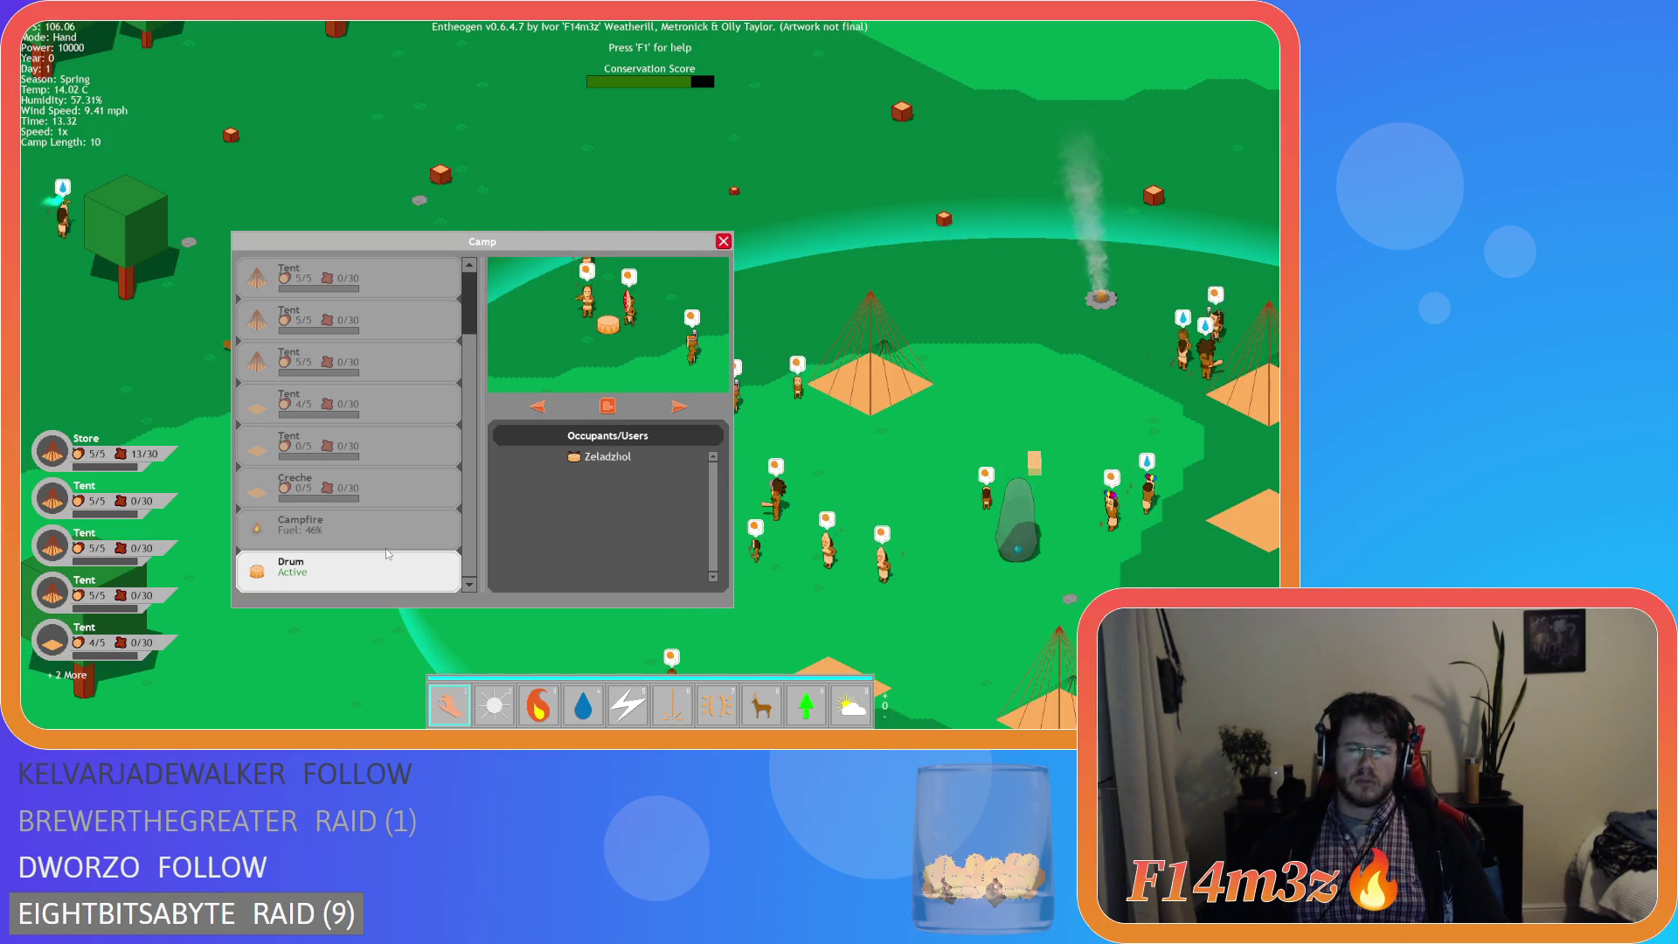
# - Pan the map down and right while the Drum stays selected in the Camp window
pyautogui.press('s')
pyautogui.press('d')
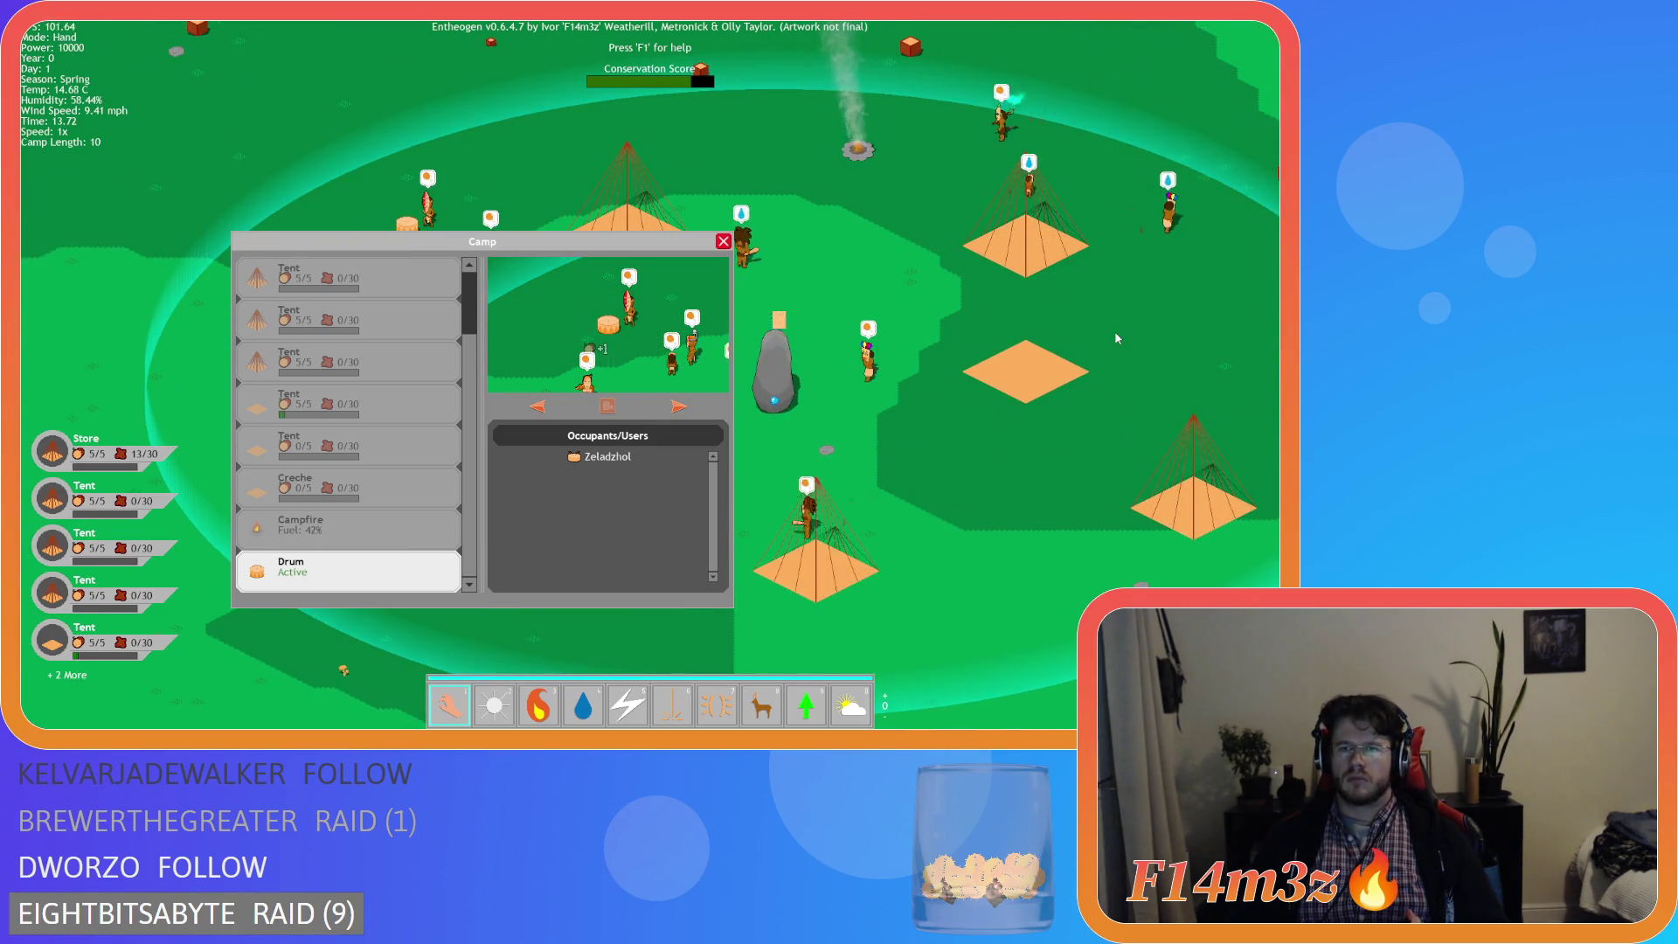
# - Pan back over the camp, quicksave with F5, spawn a deer herd nearby, and reopen the Camp window
pyautogui.moveTo(1114, 330); pyautogui.dragTo(909, 517)
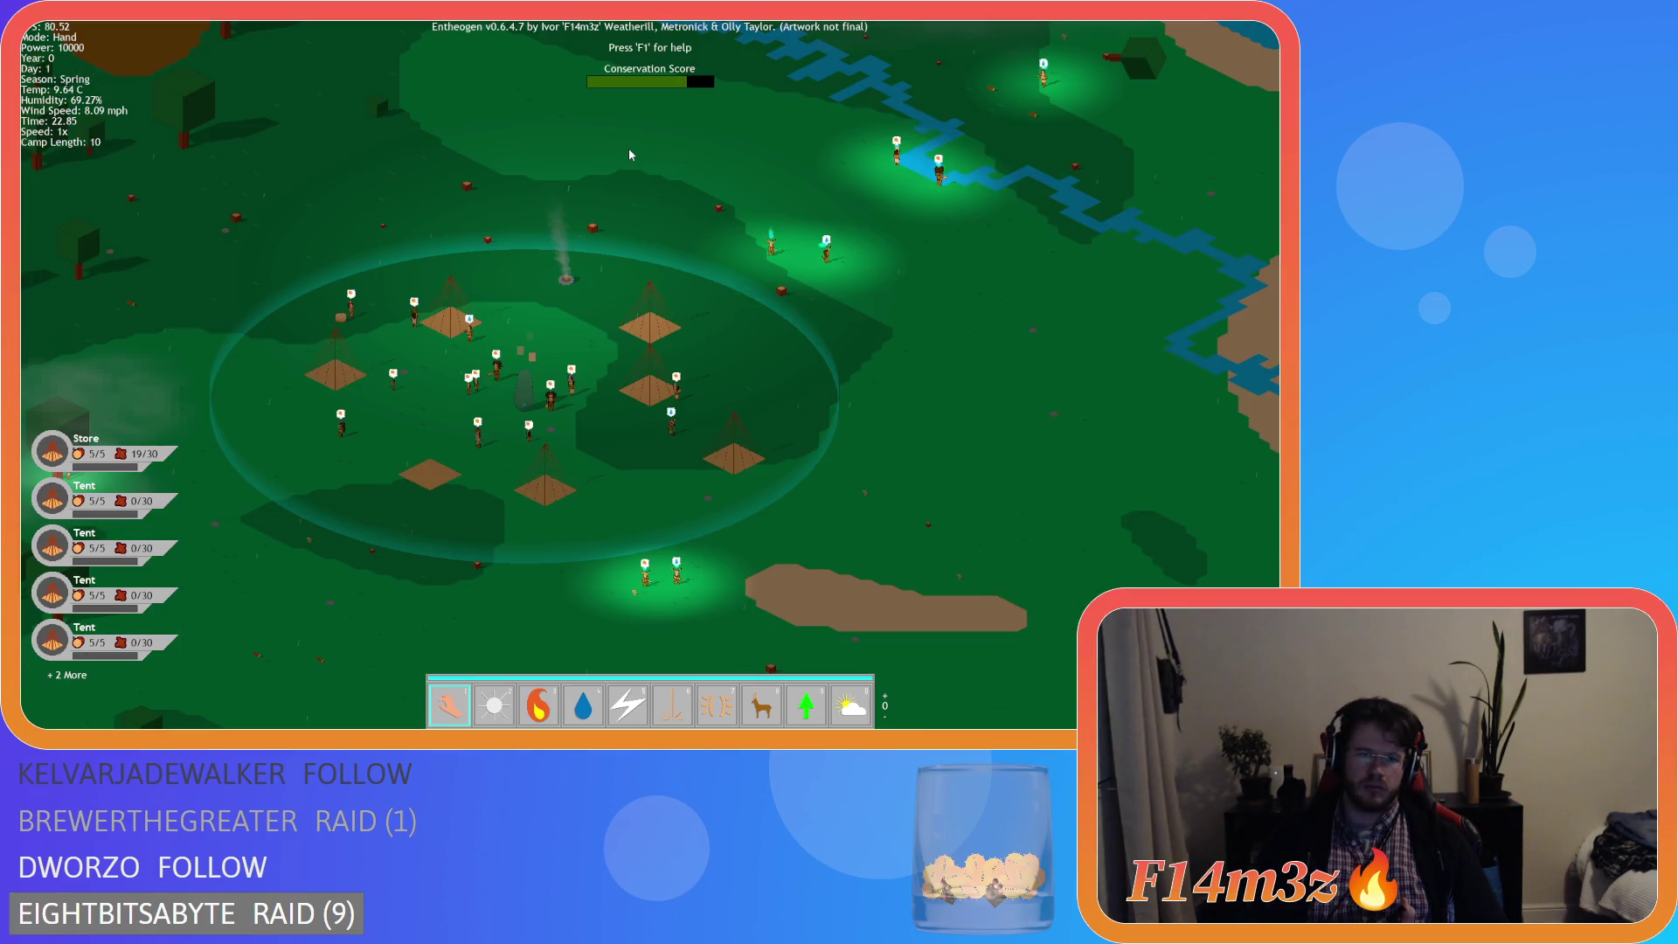
pyautogui.press('F5')
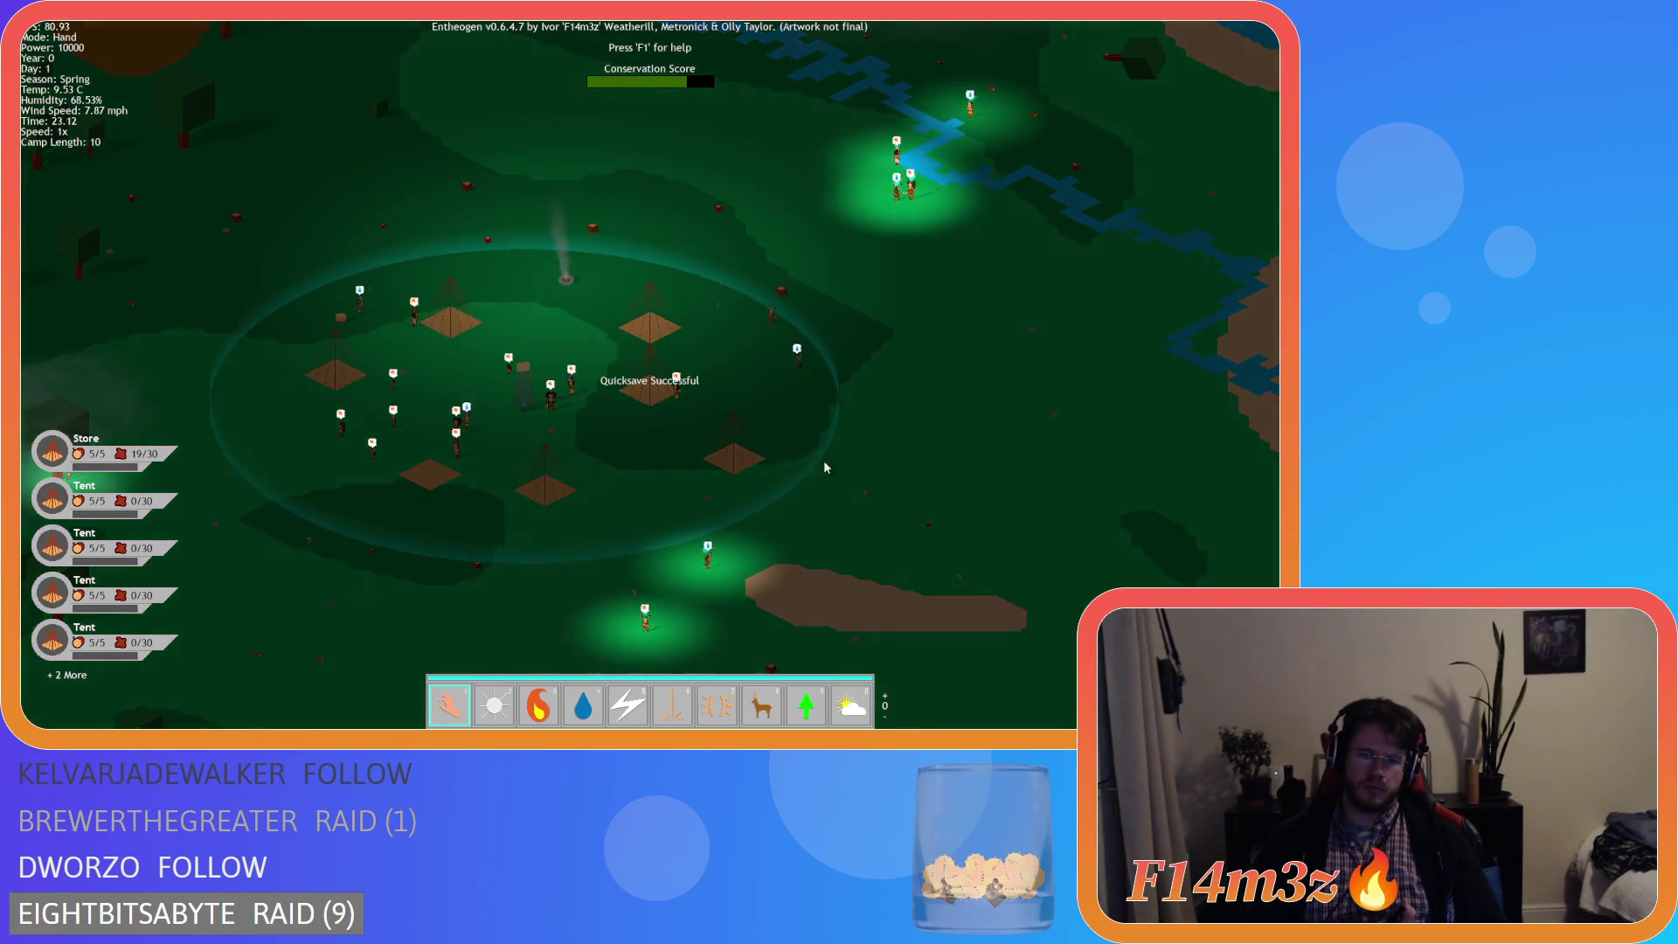
pyautogui.click(764, 709)
pyautogui.click(549, 352)
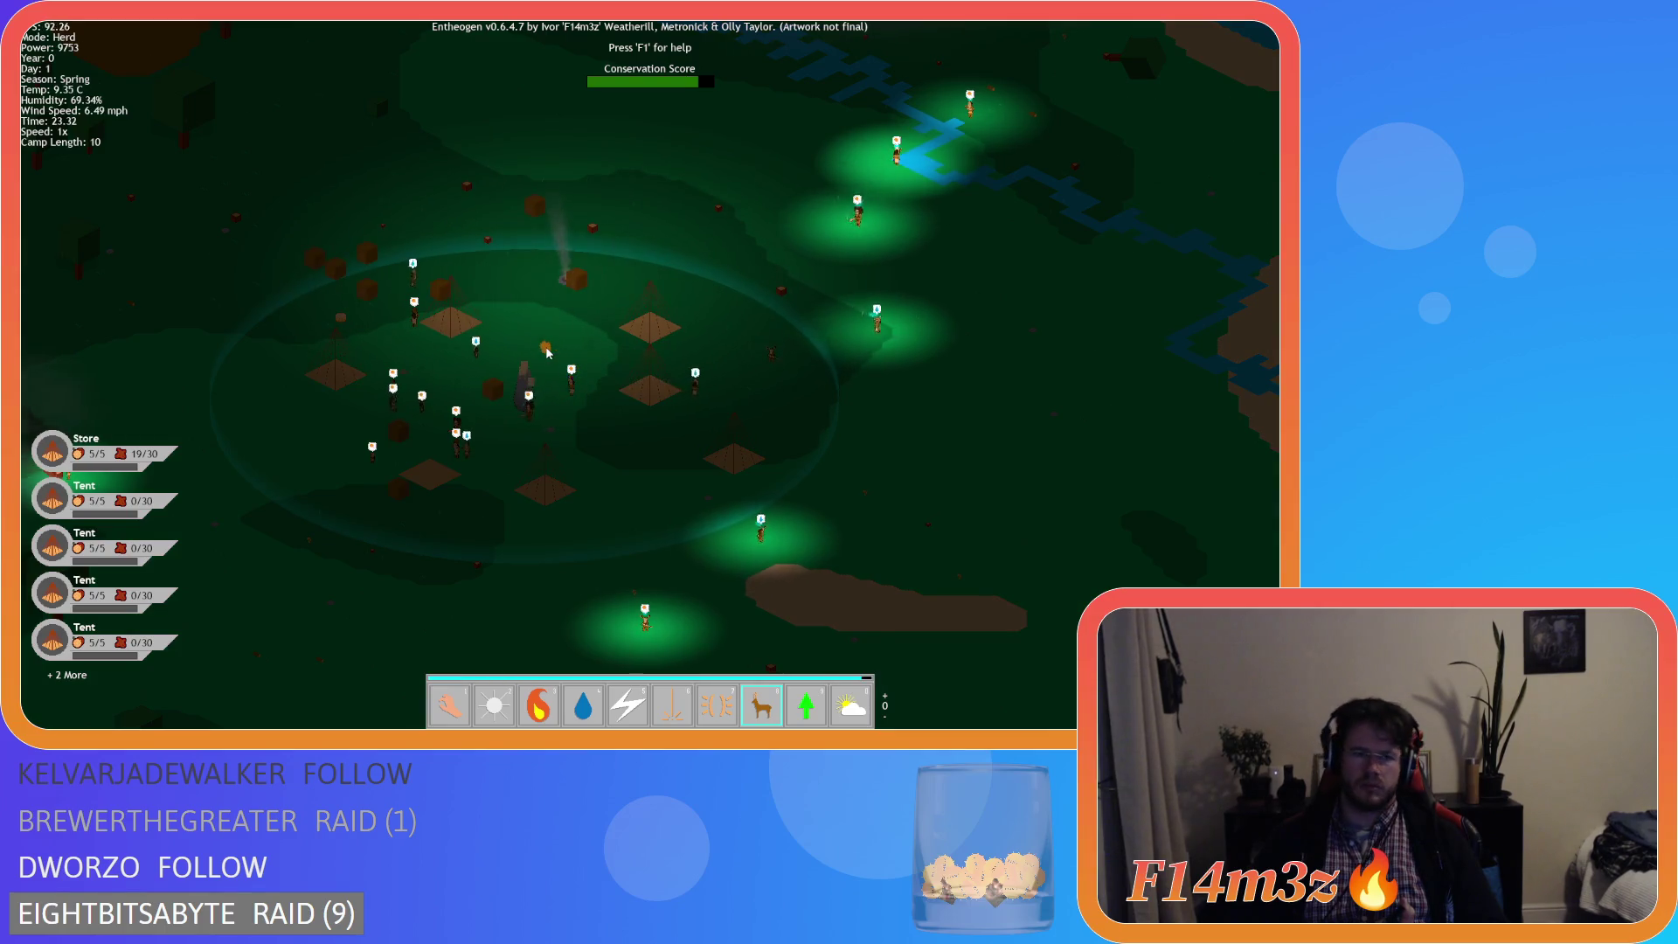
pyautogui.press('1')
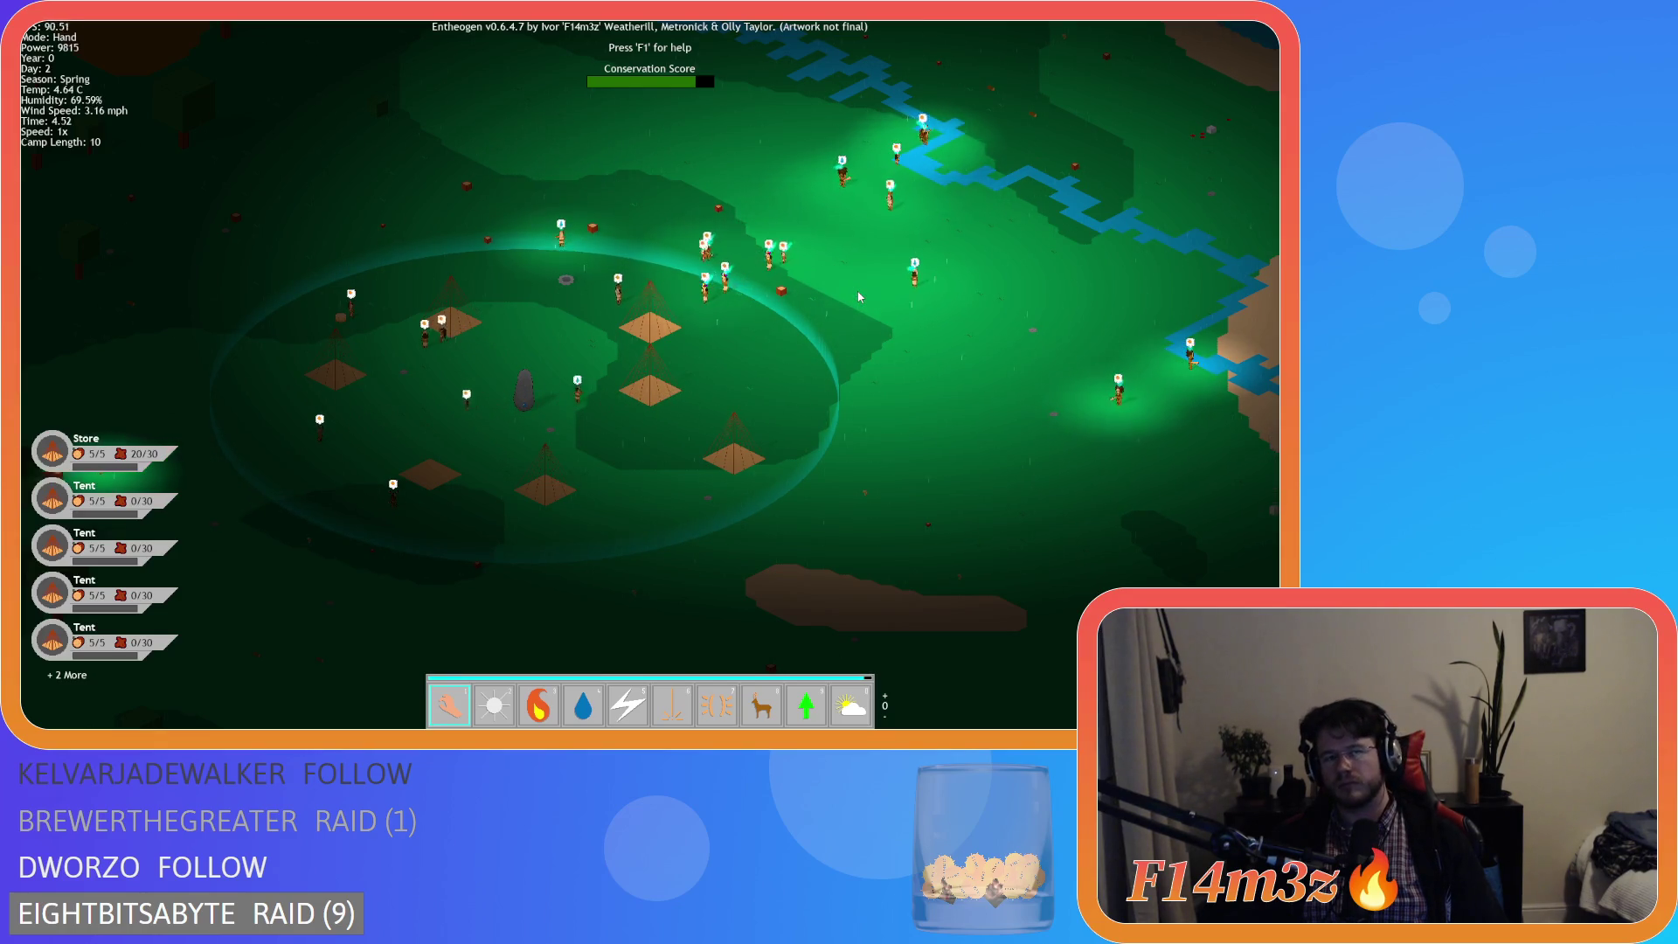
pyautogui.click(859, 297)
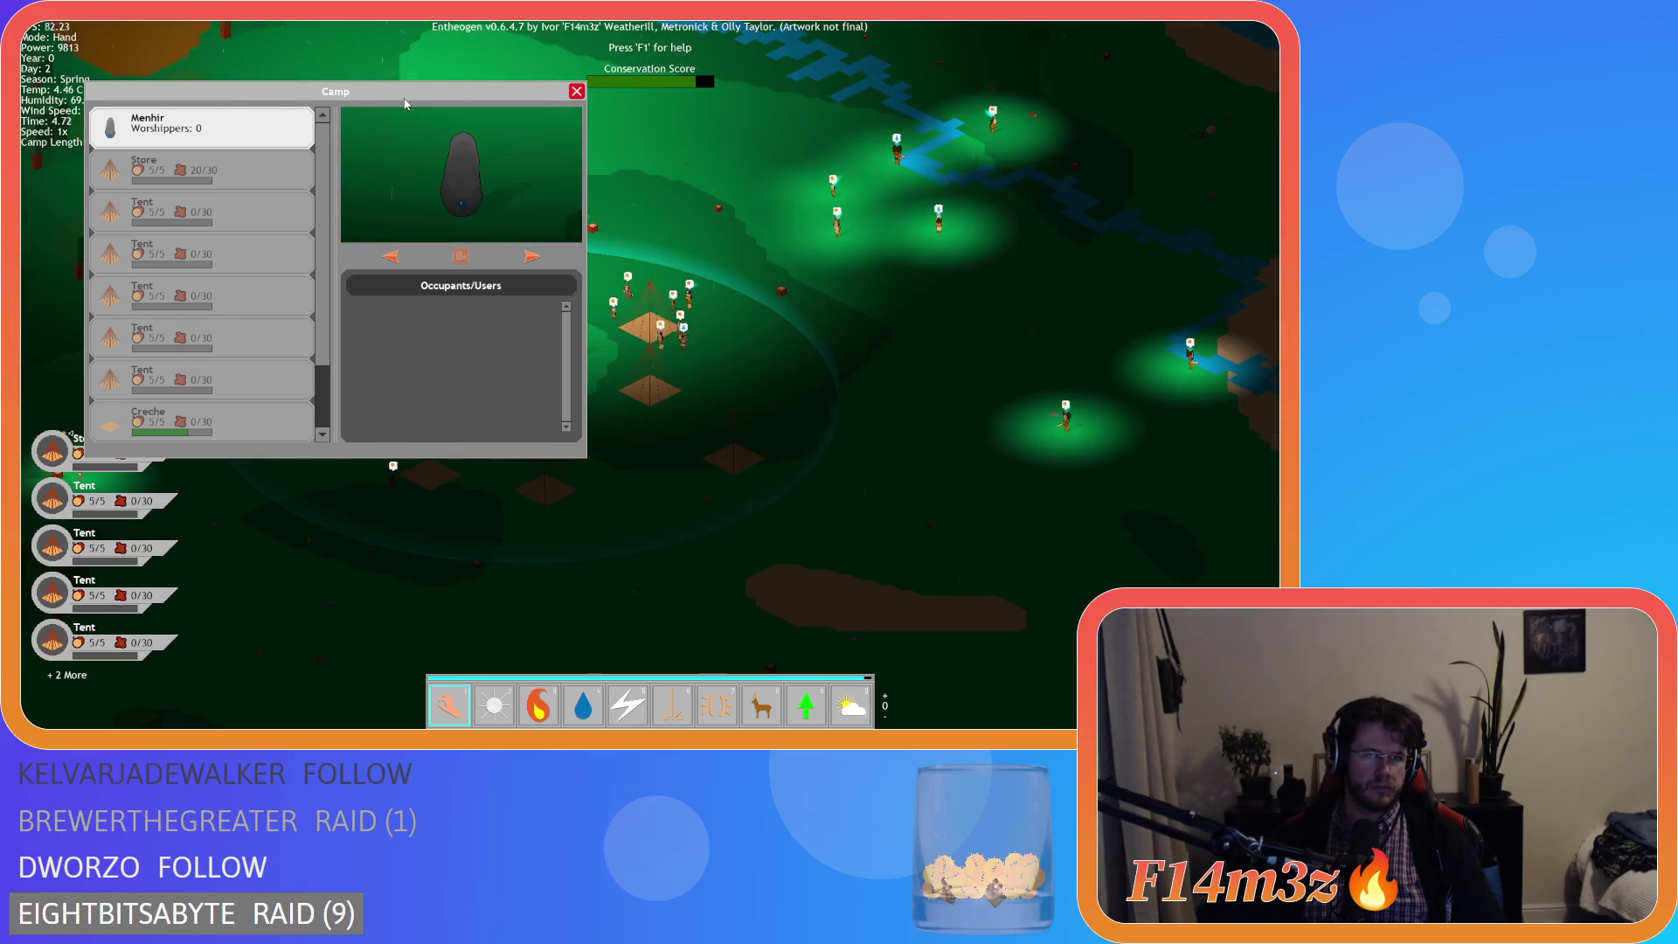
# - Move the Camp window toward centre and switch between Store, Menhir and first Tent, ending on the Store
pyautogui.moveTo(441, 98); pyautogui.dragTo(580, 183)
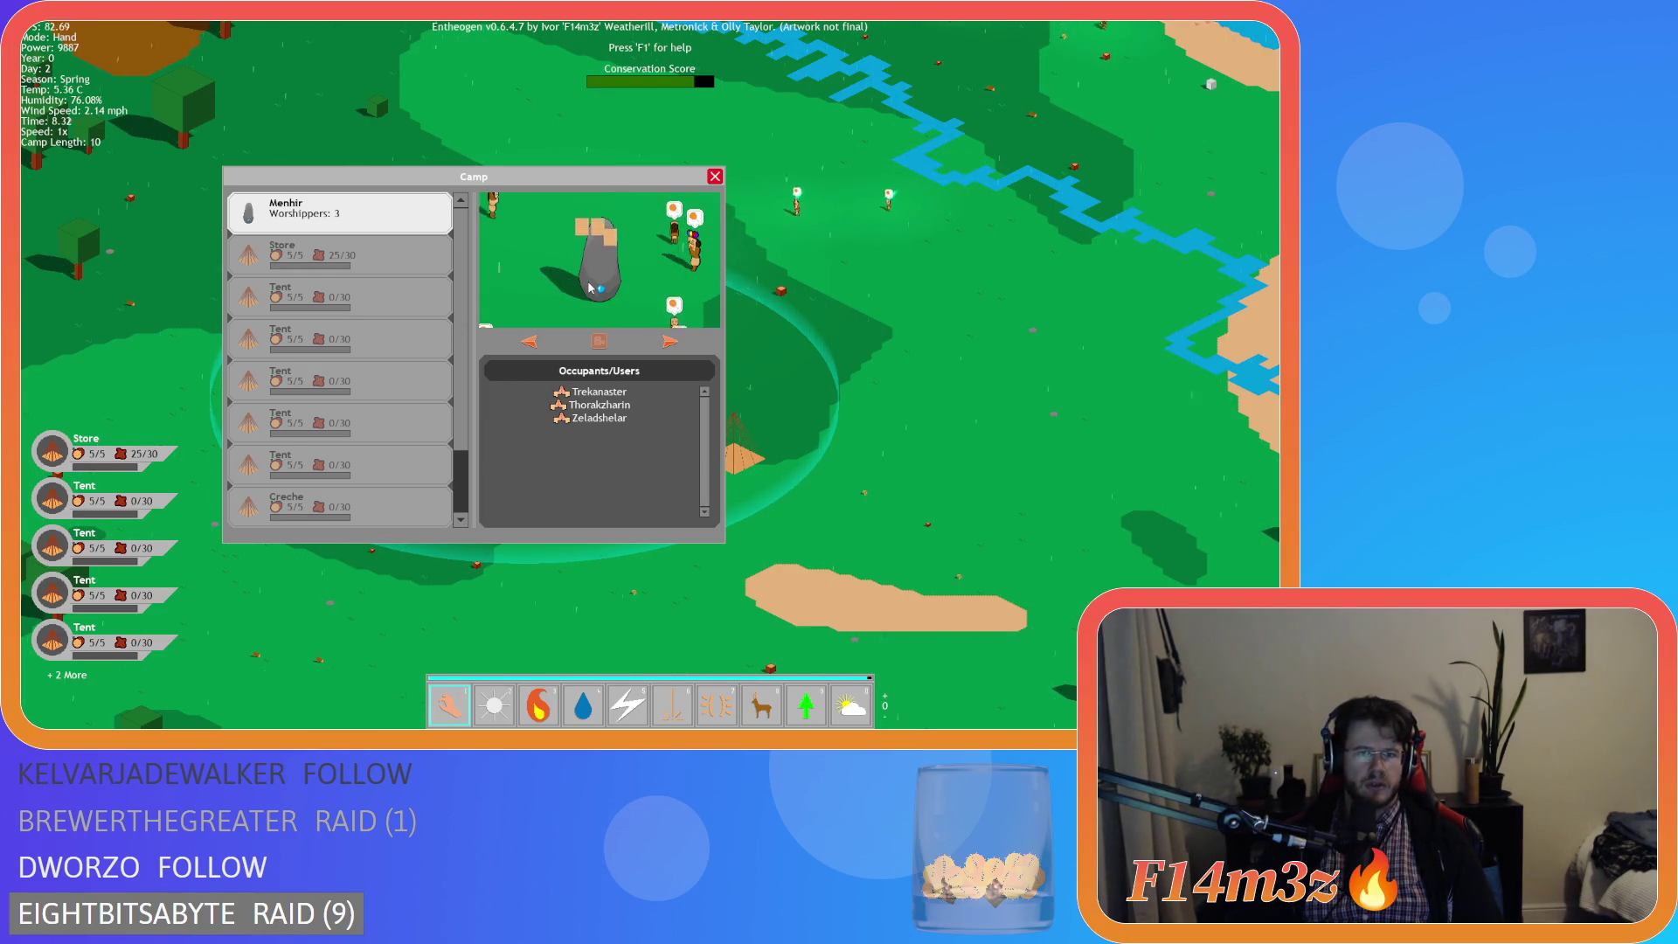
pyautogui.press('a')
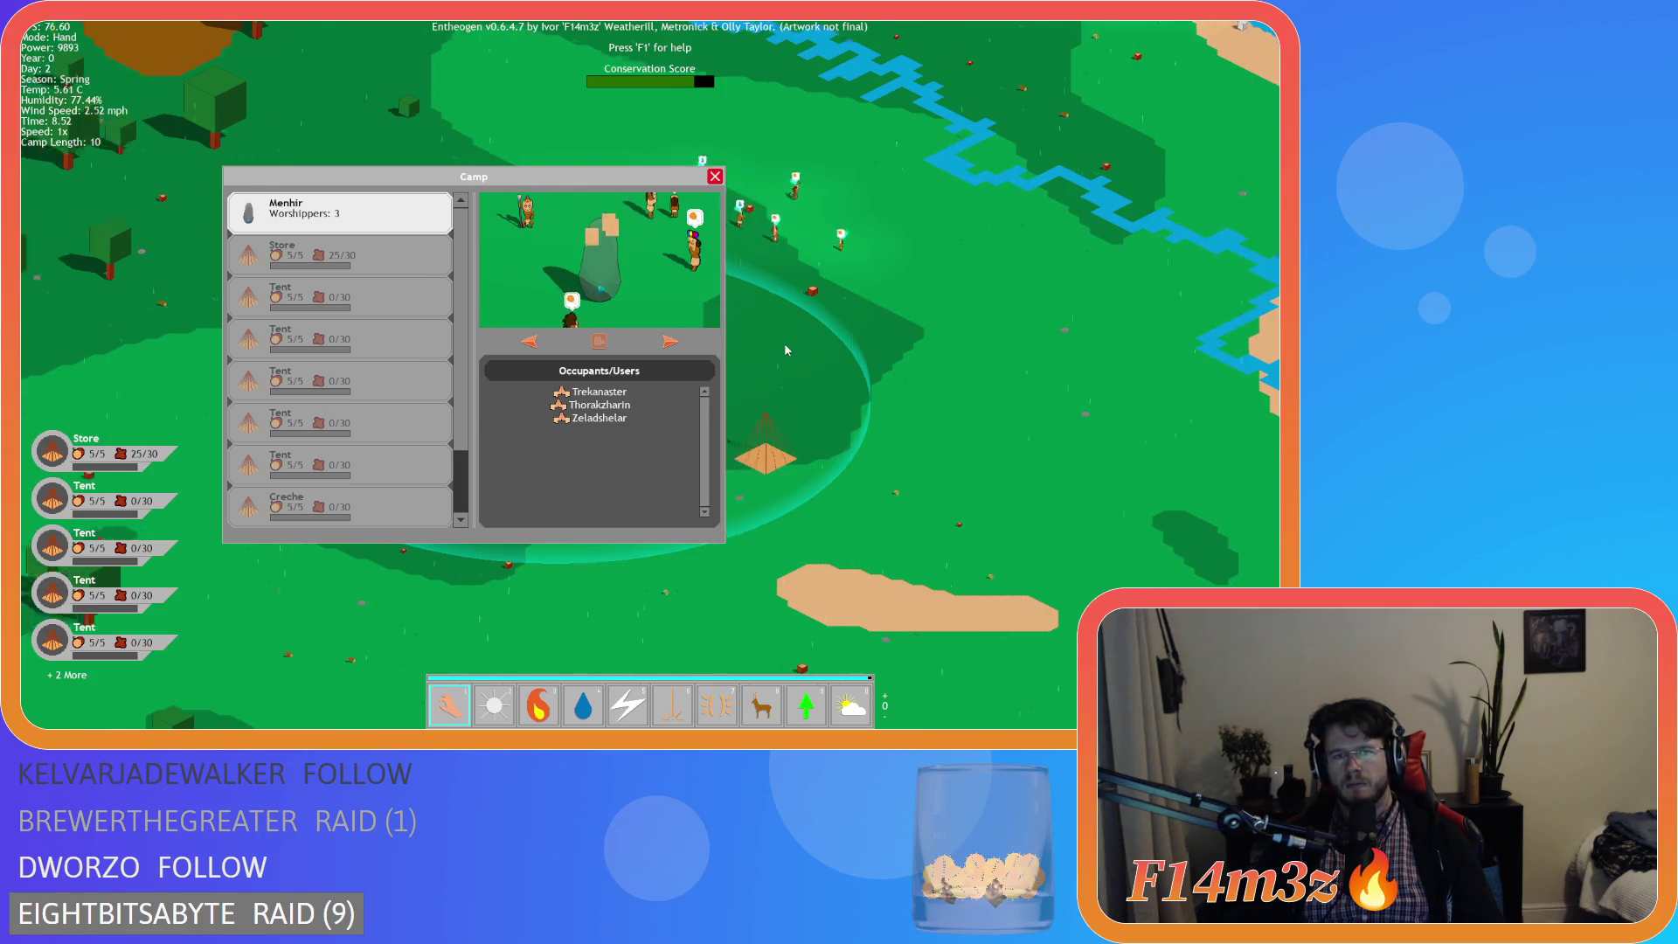
pyautogui.click(396, 276)
pyautogui.click(401, 217)
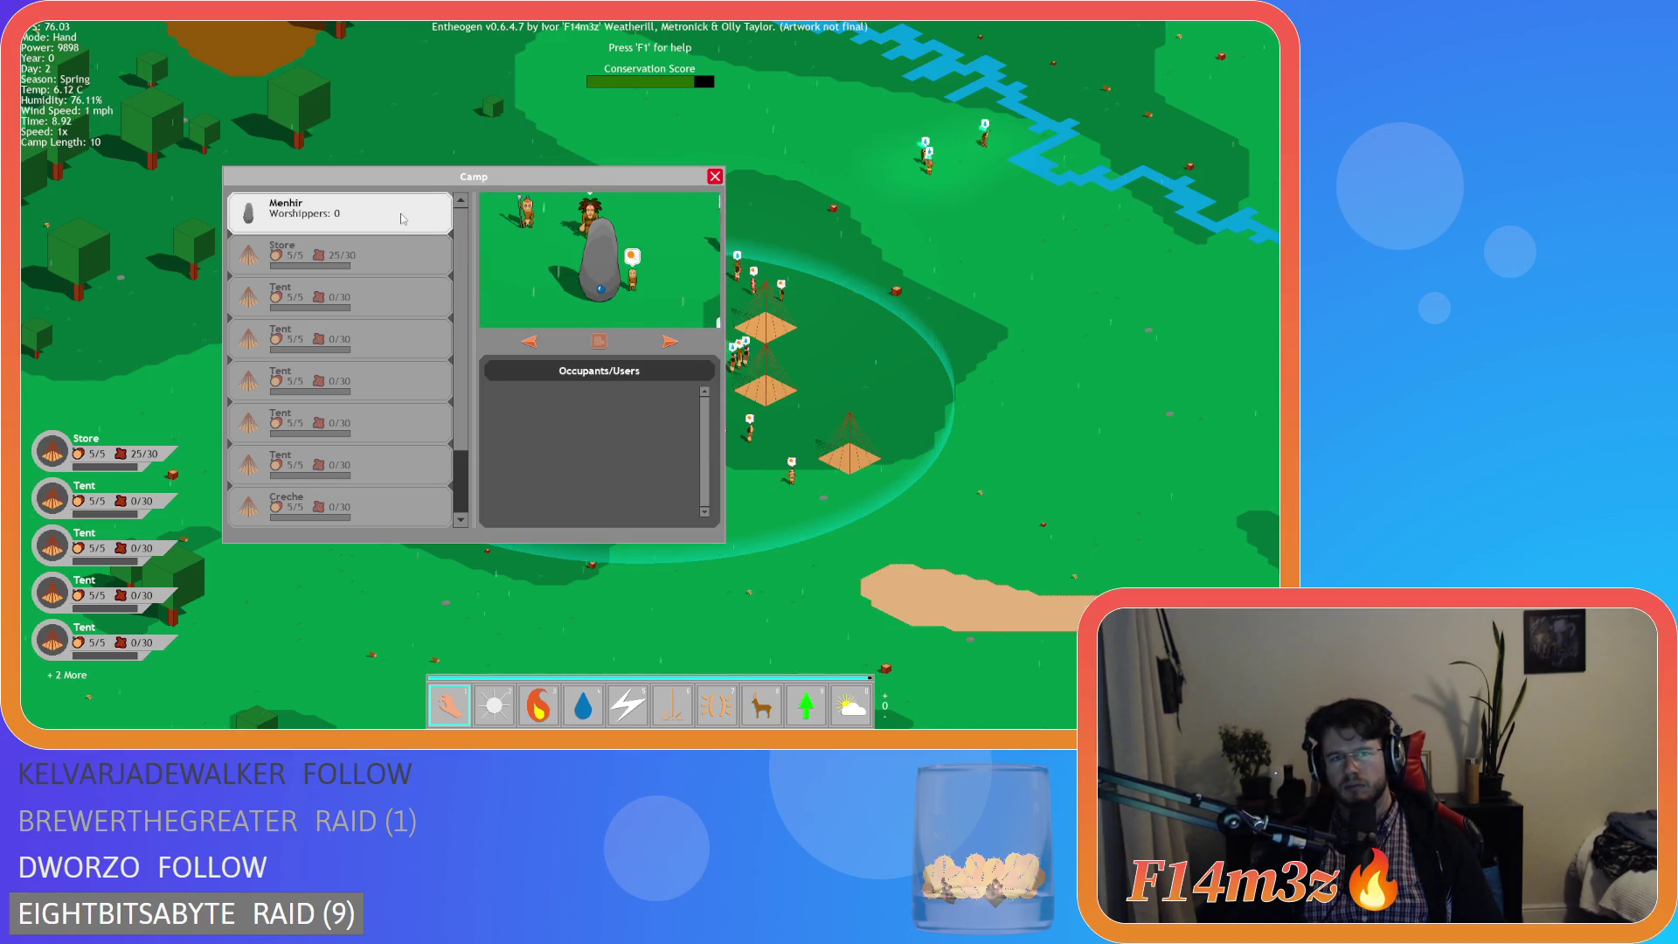
pyautogui.click(378, 275)
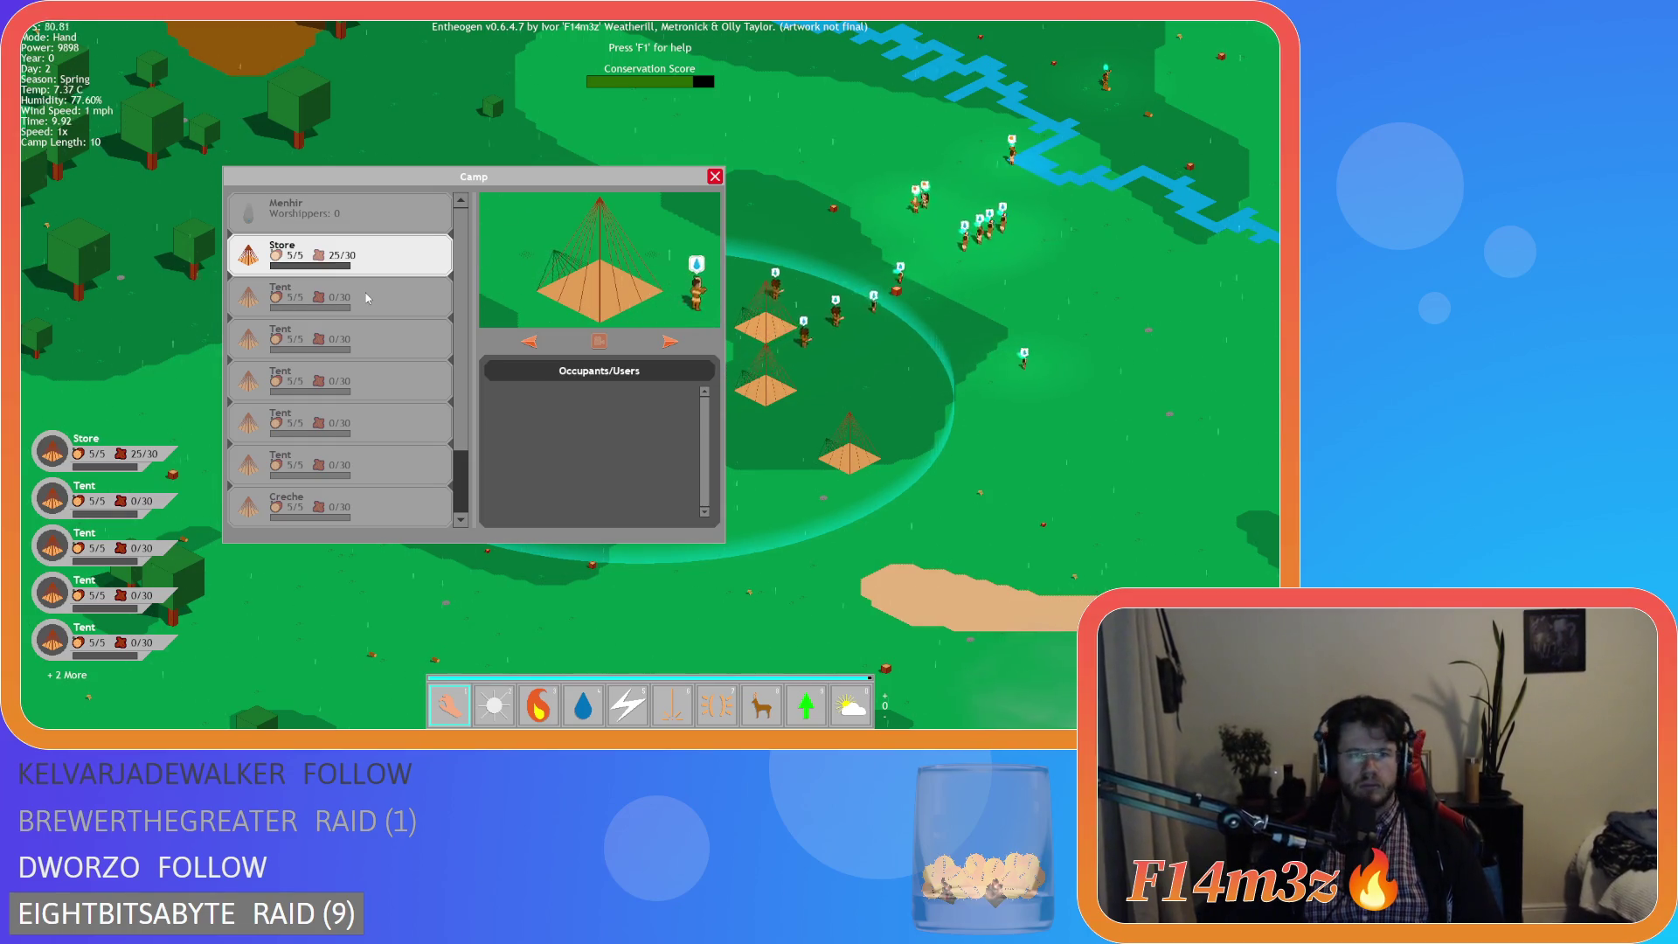
pyautogui.click(367, 298)
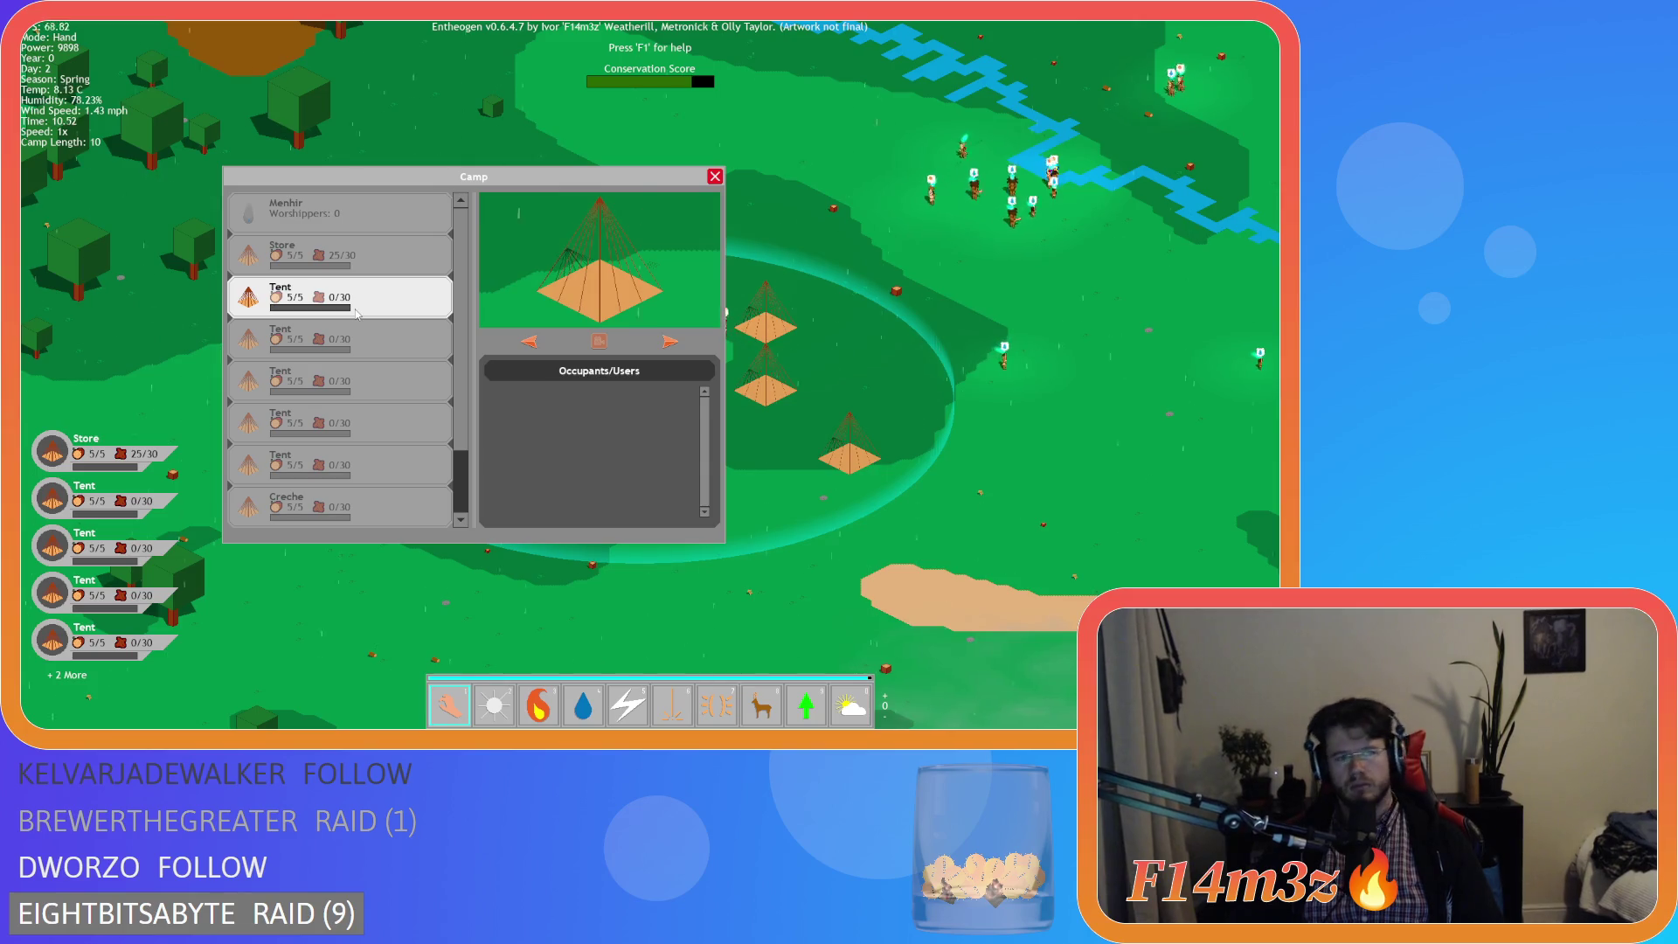
pyautogui.click(368, 270)
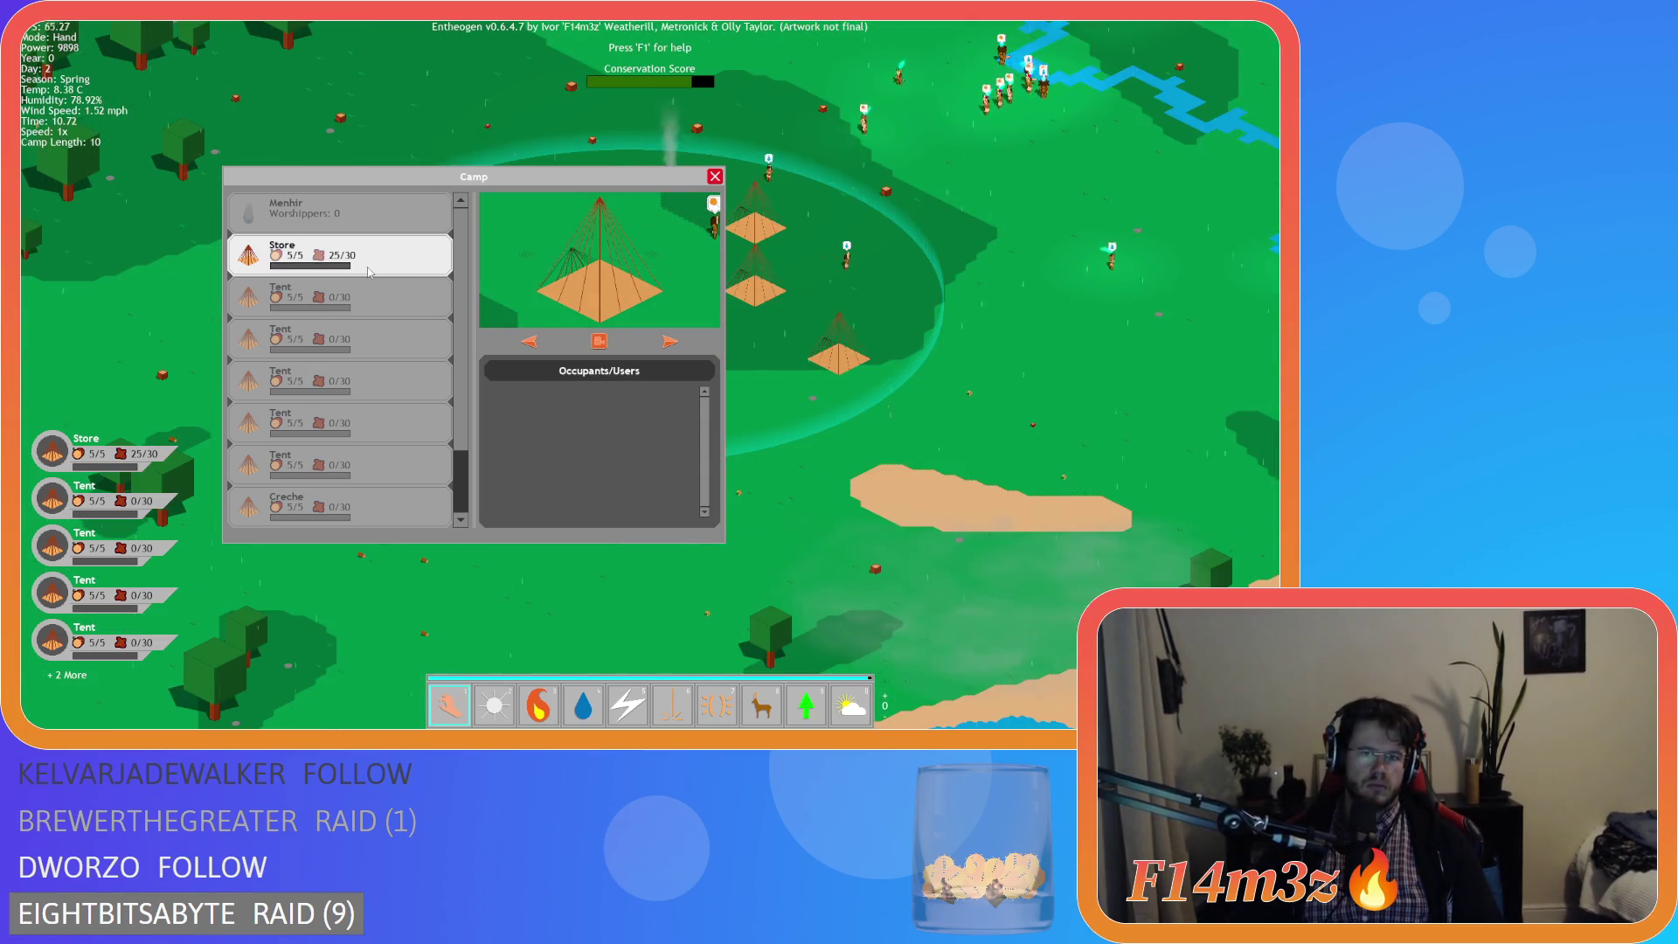
pyautogui.scroll(3, 786, 402)
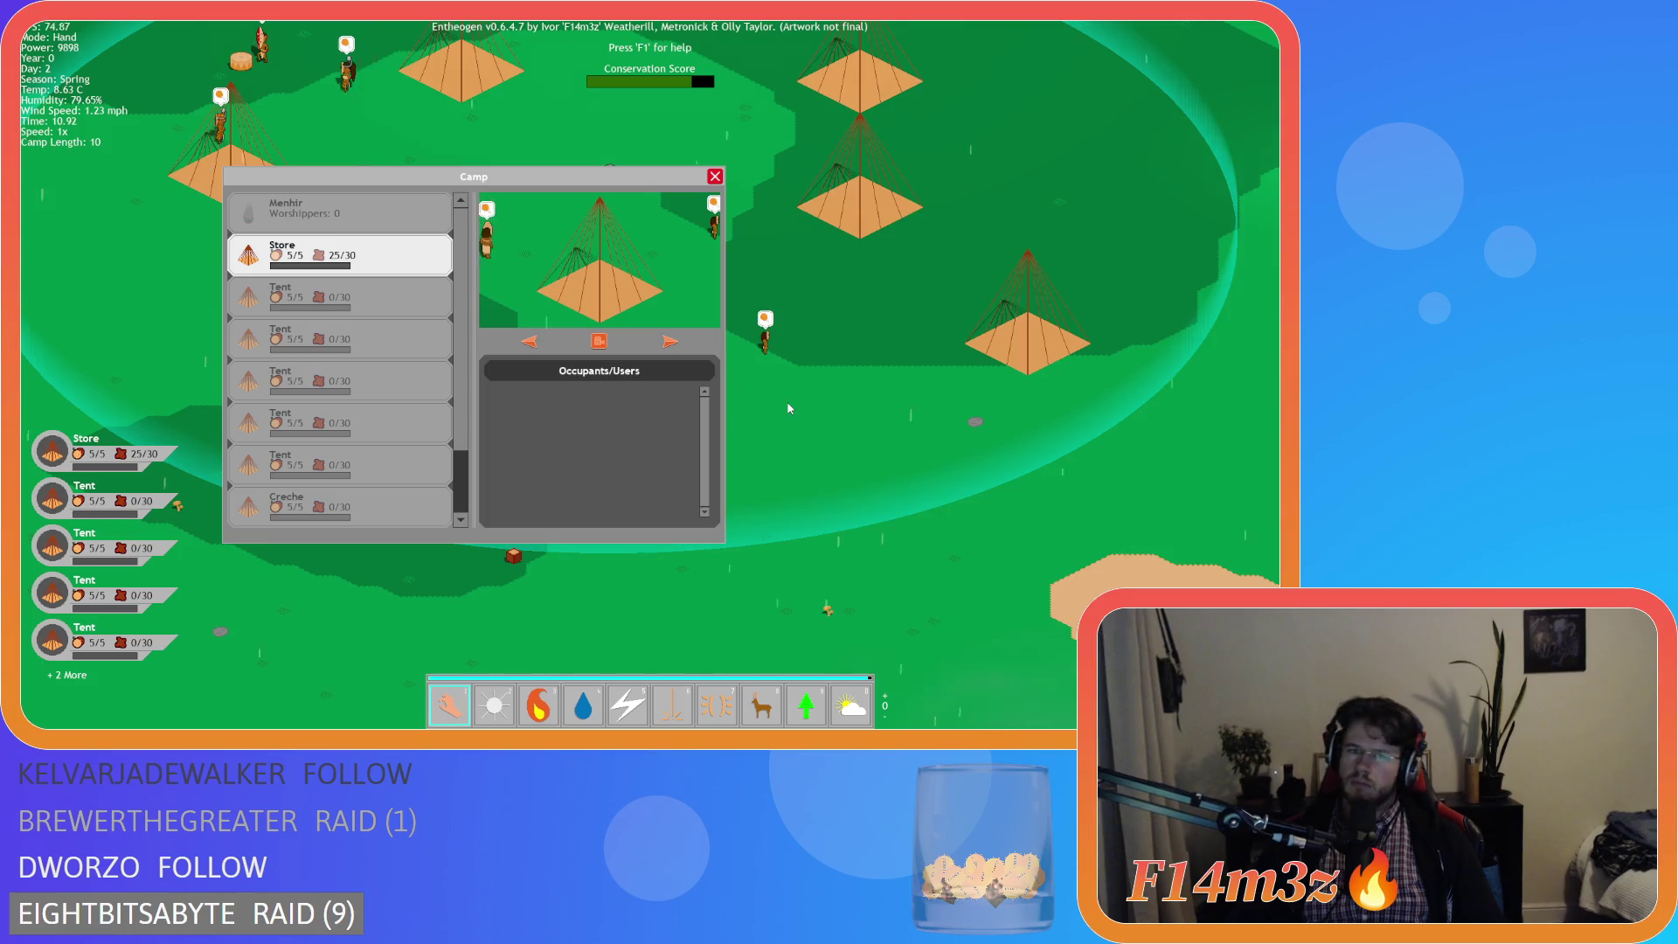
pyautogui.scroll(2, 789, 408)
pyautogui.scroll(2, 825, 423)
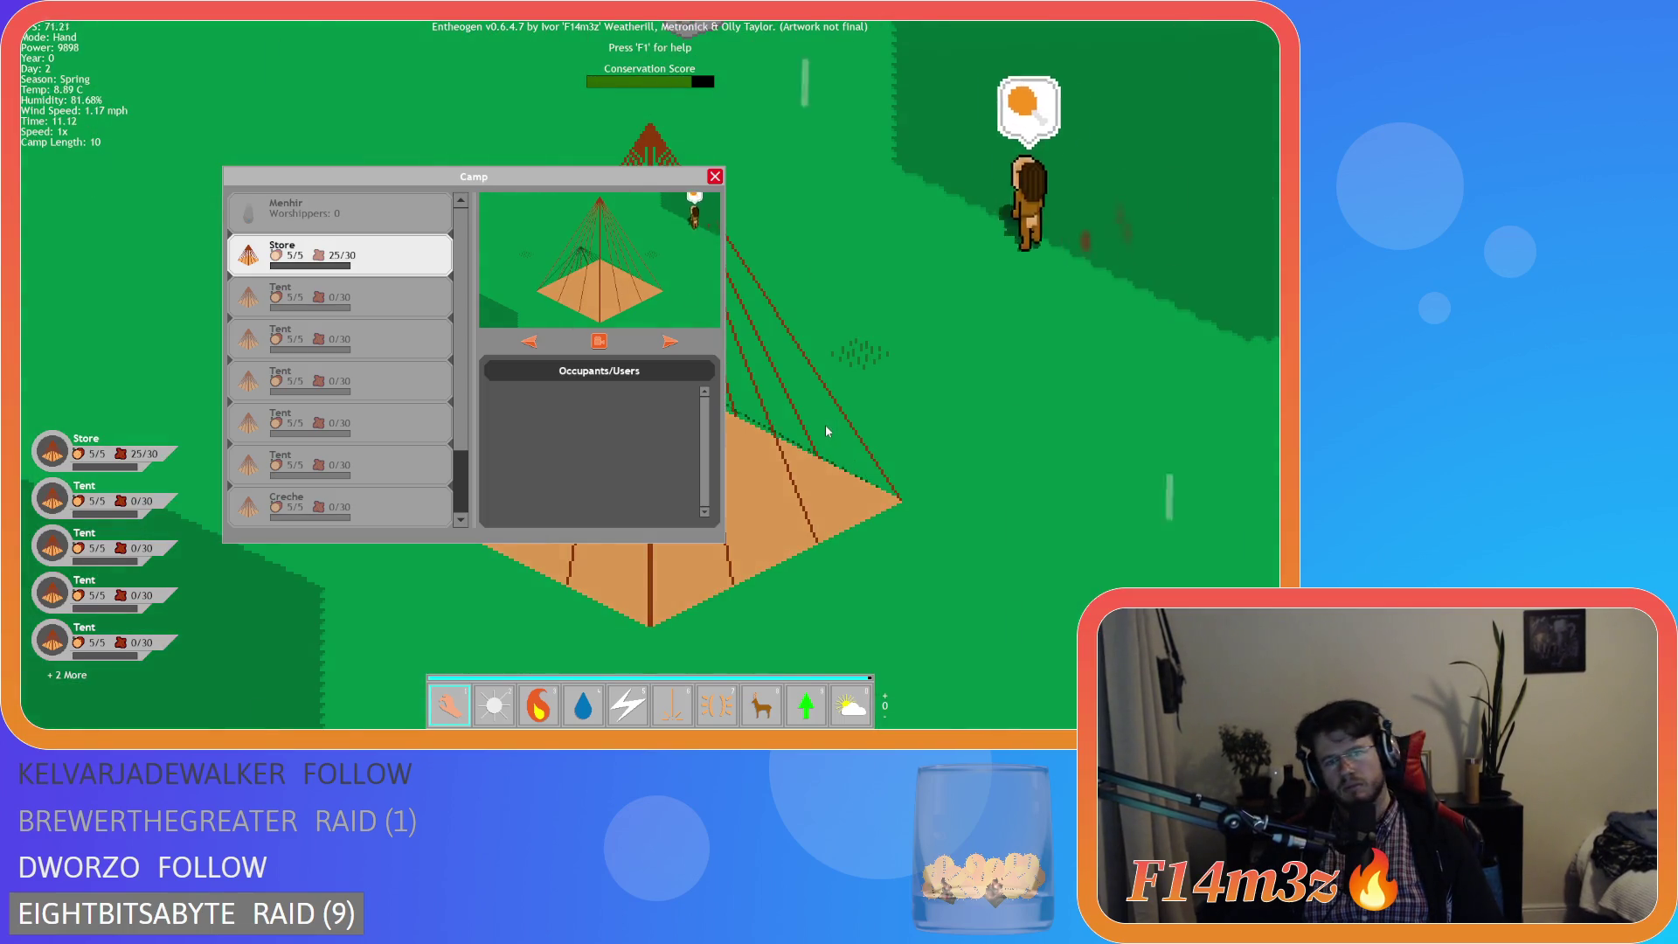
pyautogui.scroll(2, 824, 425)
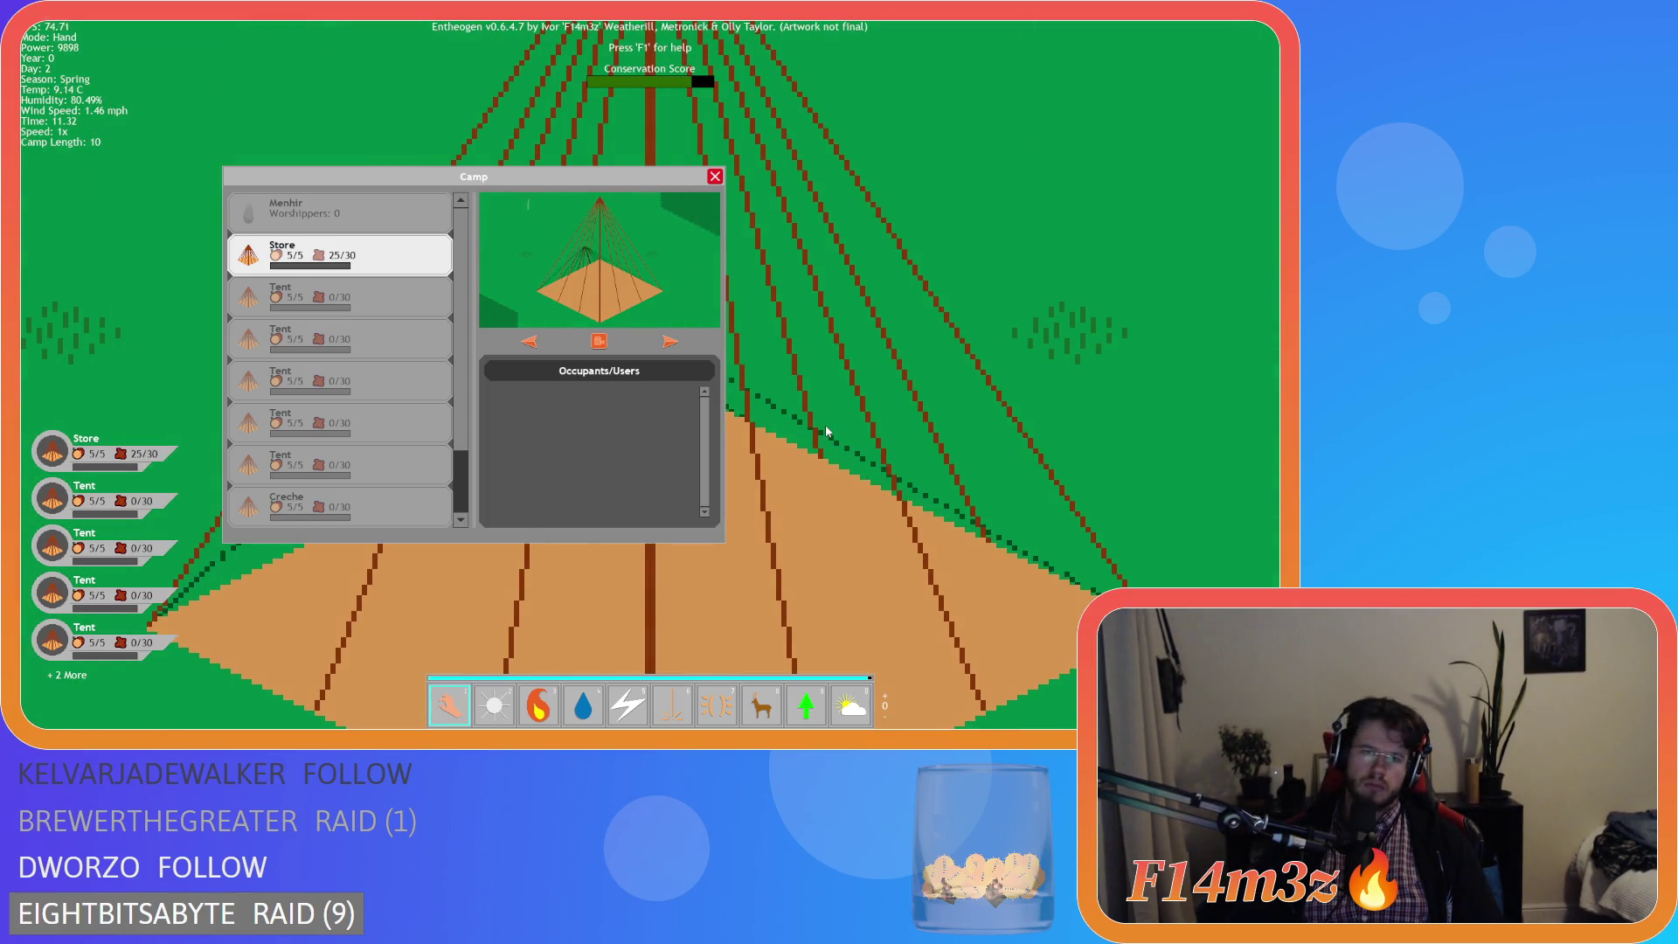
# - Close the Camp window, zoom around the map, and open a hunting villager's stats in the Tribe window
pyautogui.click(715, 177)
pyautogui.scroll(-3, 741, 258)
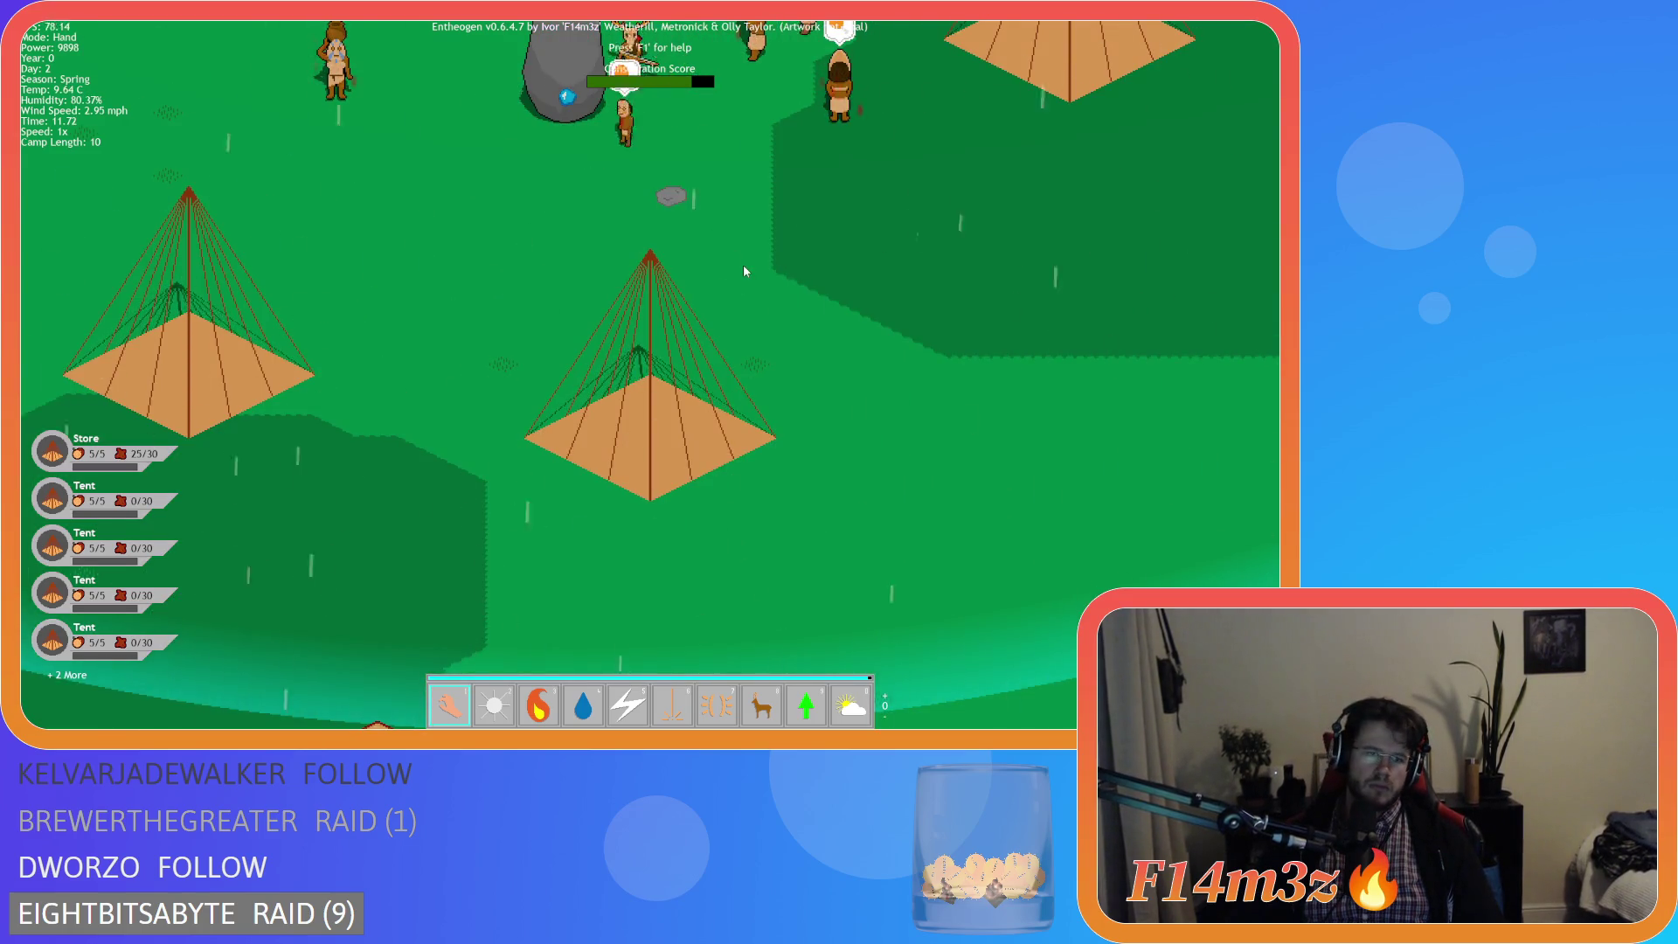
pyautogui.scroll(-5, 746, 272)
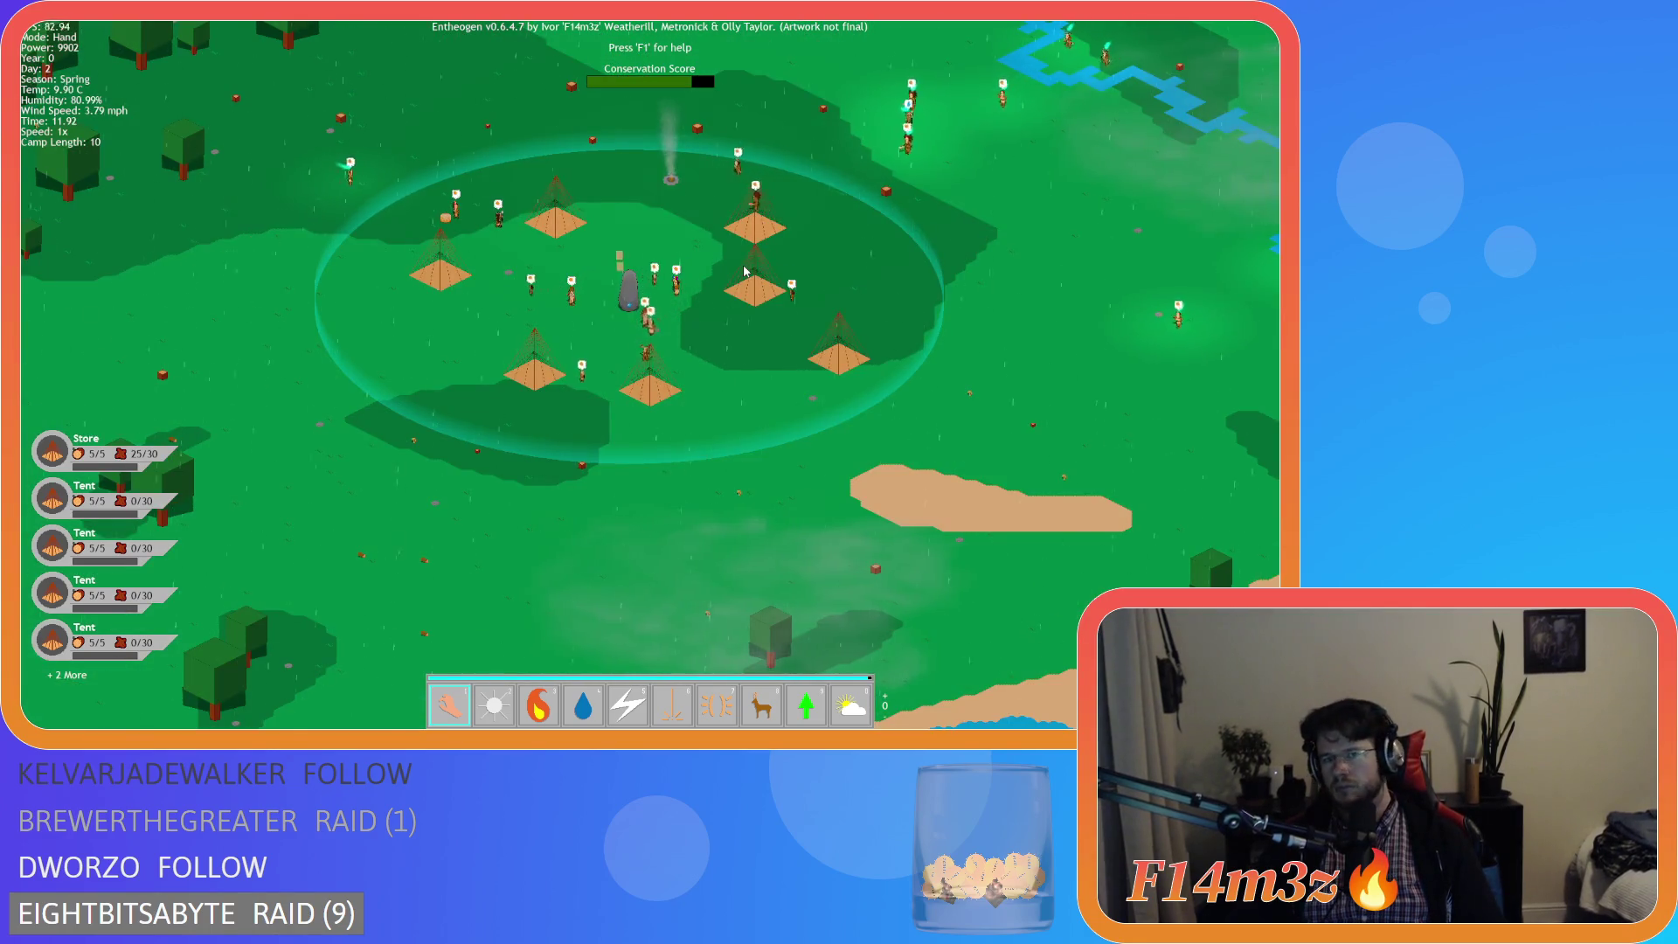
pyautogui.scroll(-5, 744, 270)
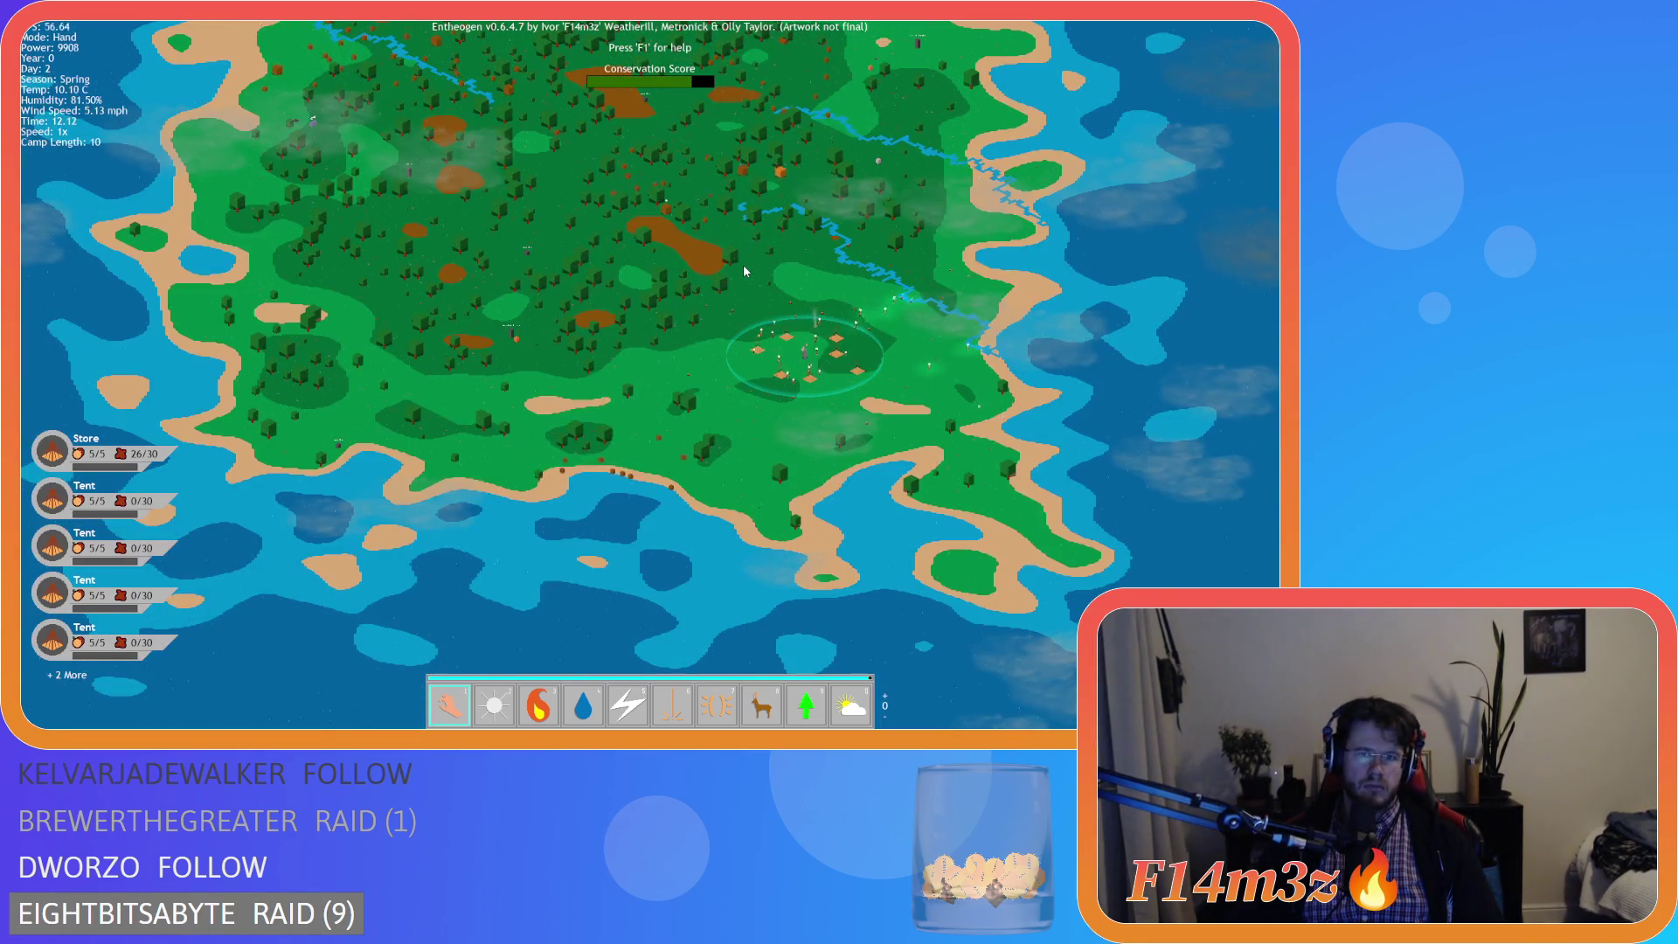
pyautogui.scroll(5, 601, 378)
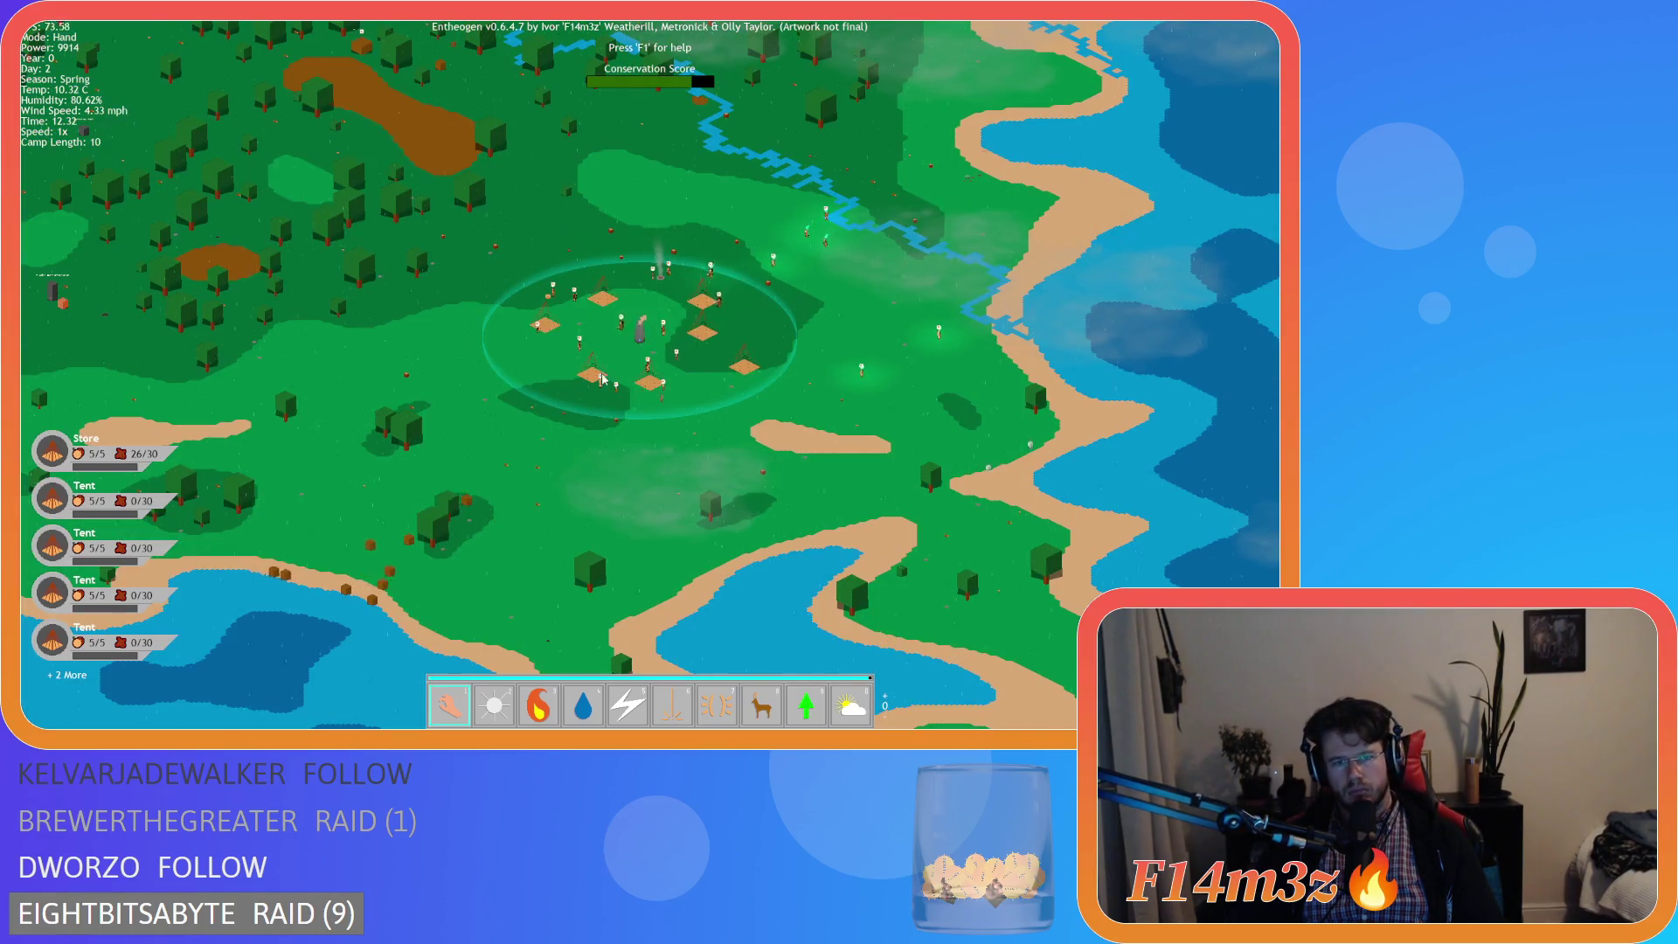
pyautogui.scroll(5, 601, 377)
pyautogui.click(852, 550)
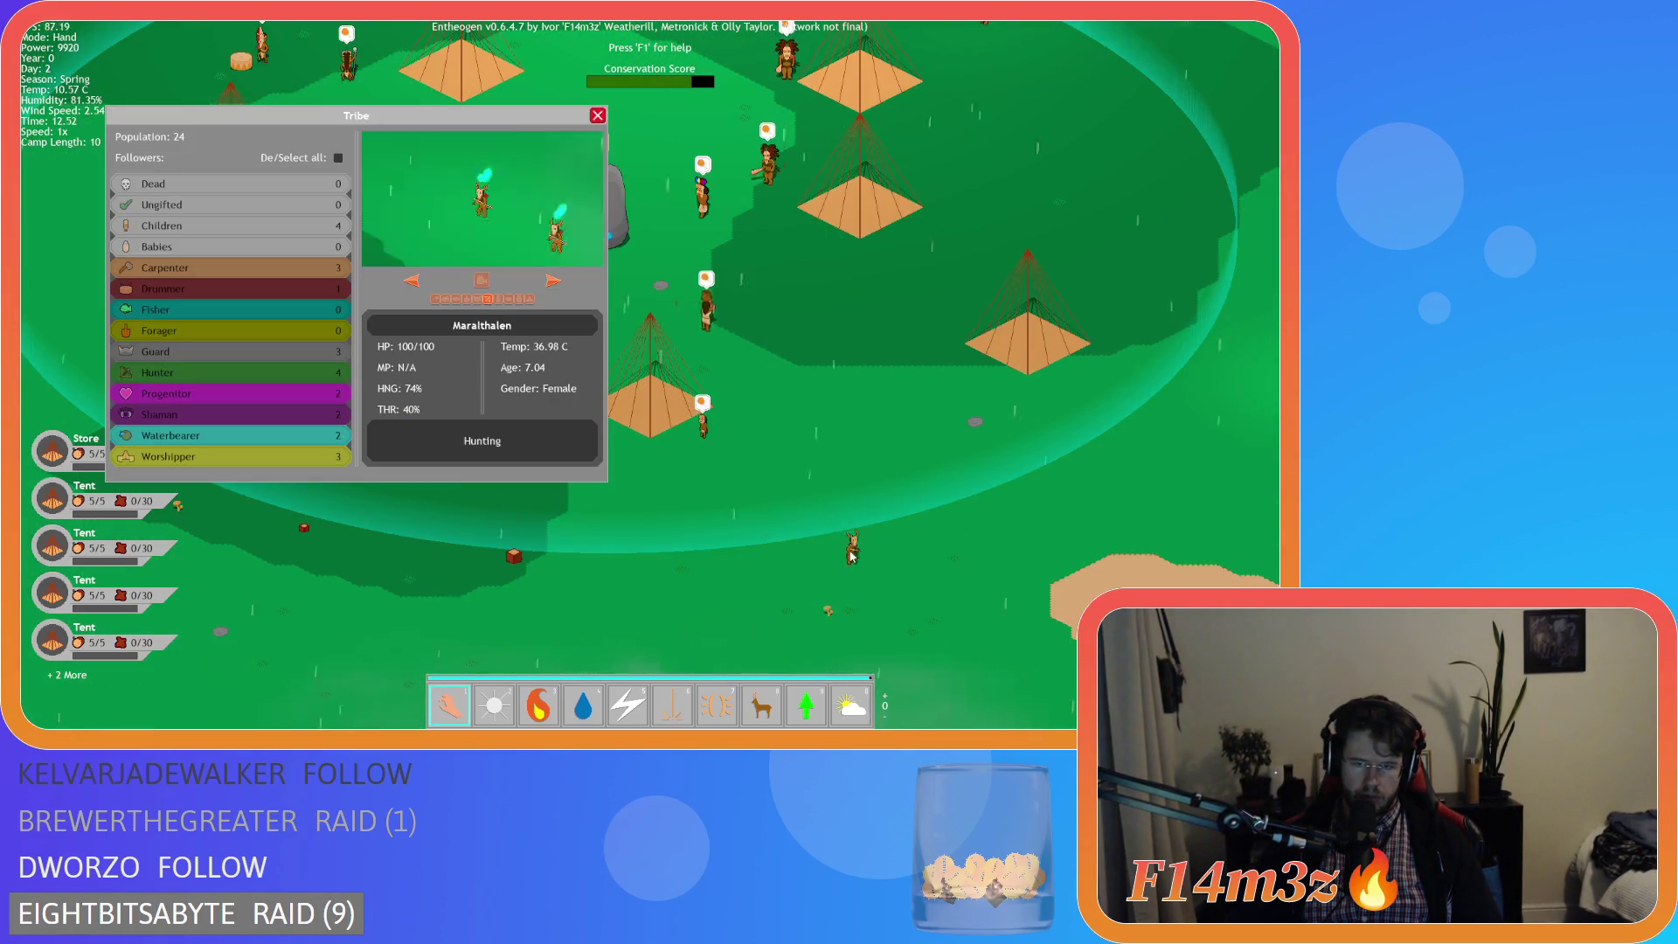
pyautogui.scroll(-3, 852, 556)
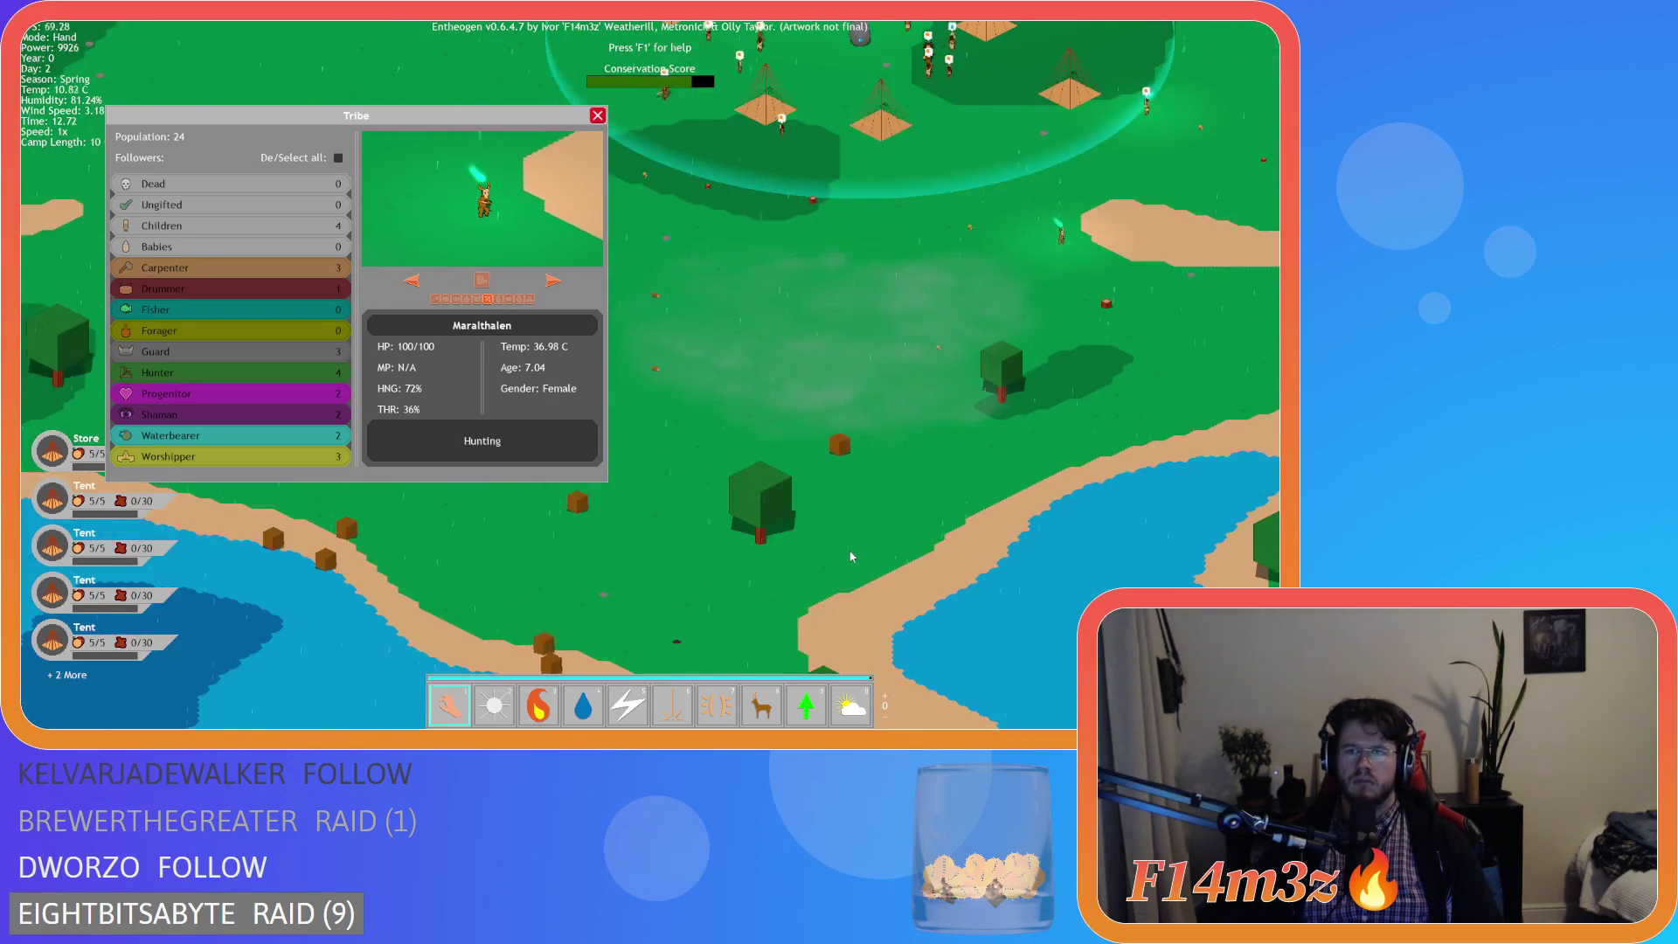
pyautogui.press('w')
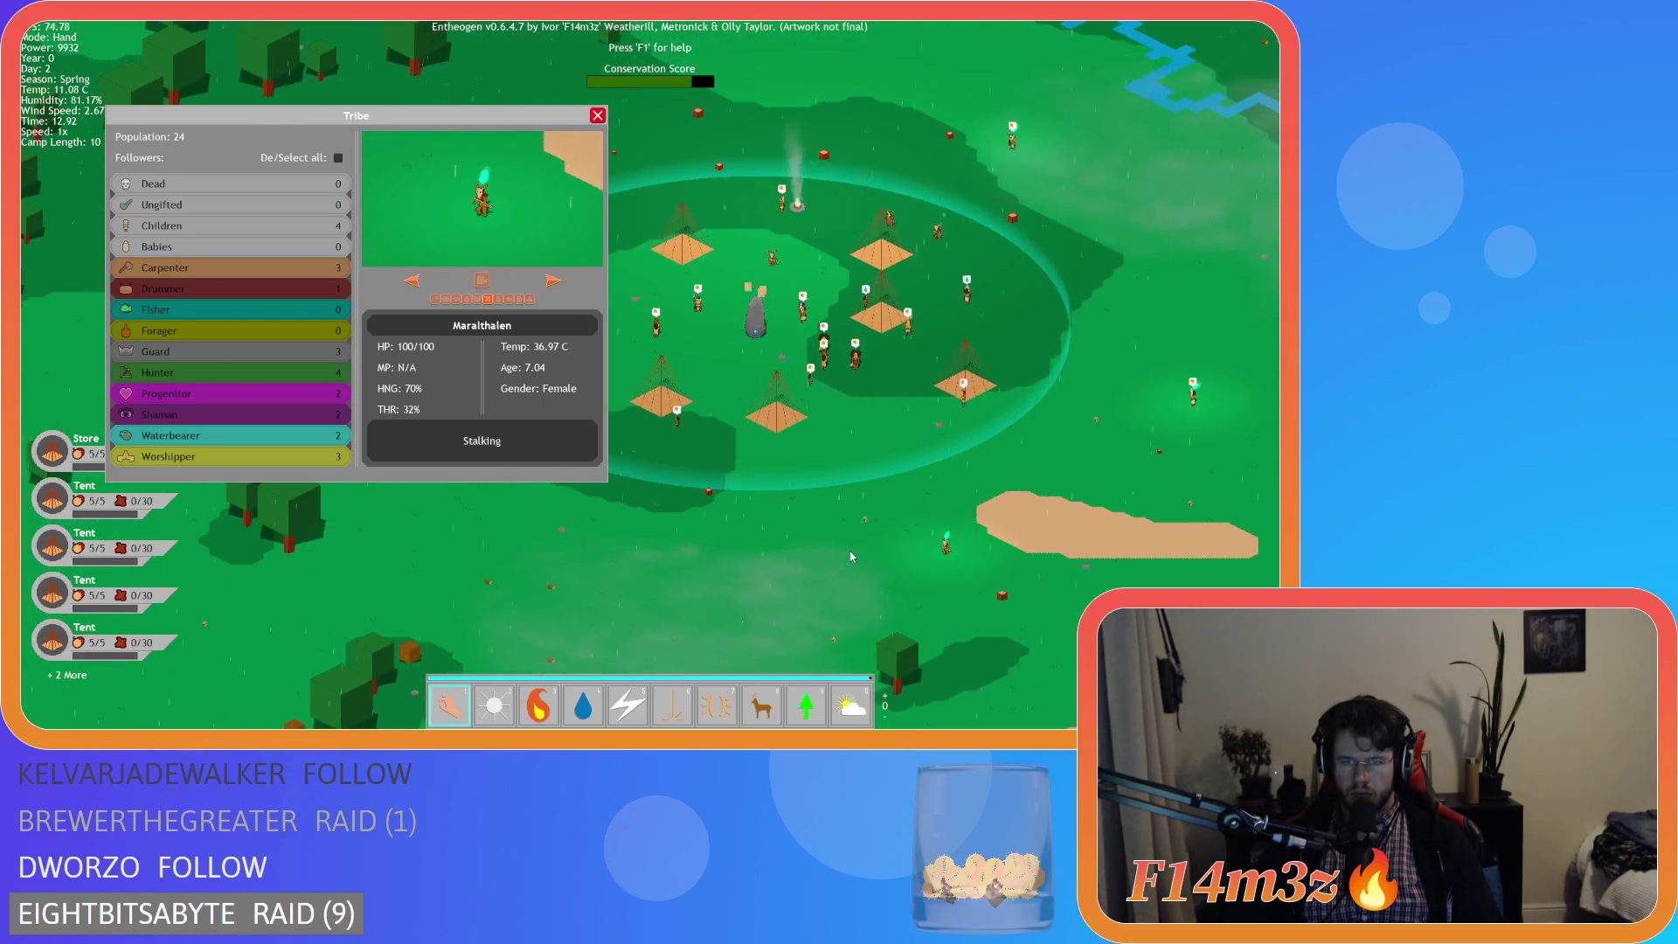
pyautogui.press('s')
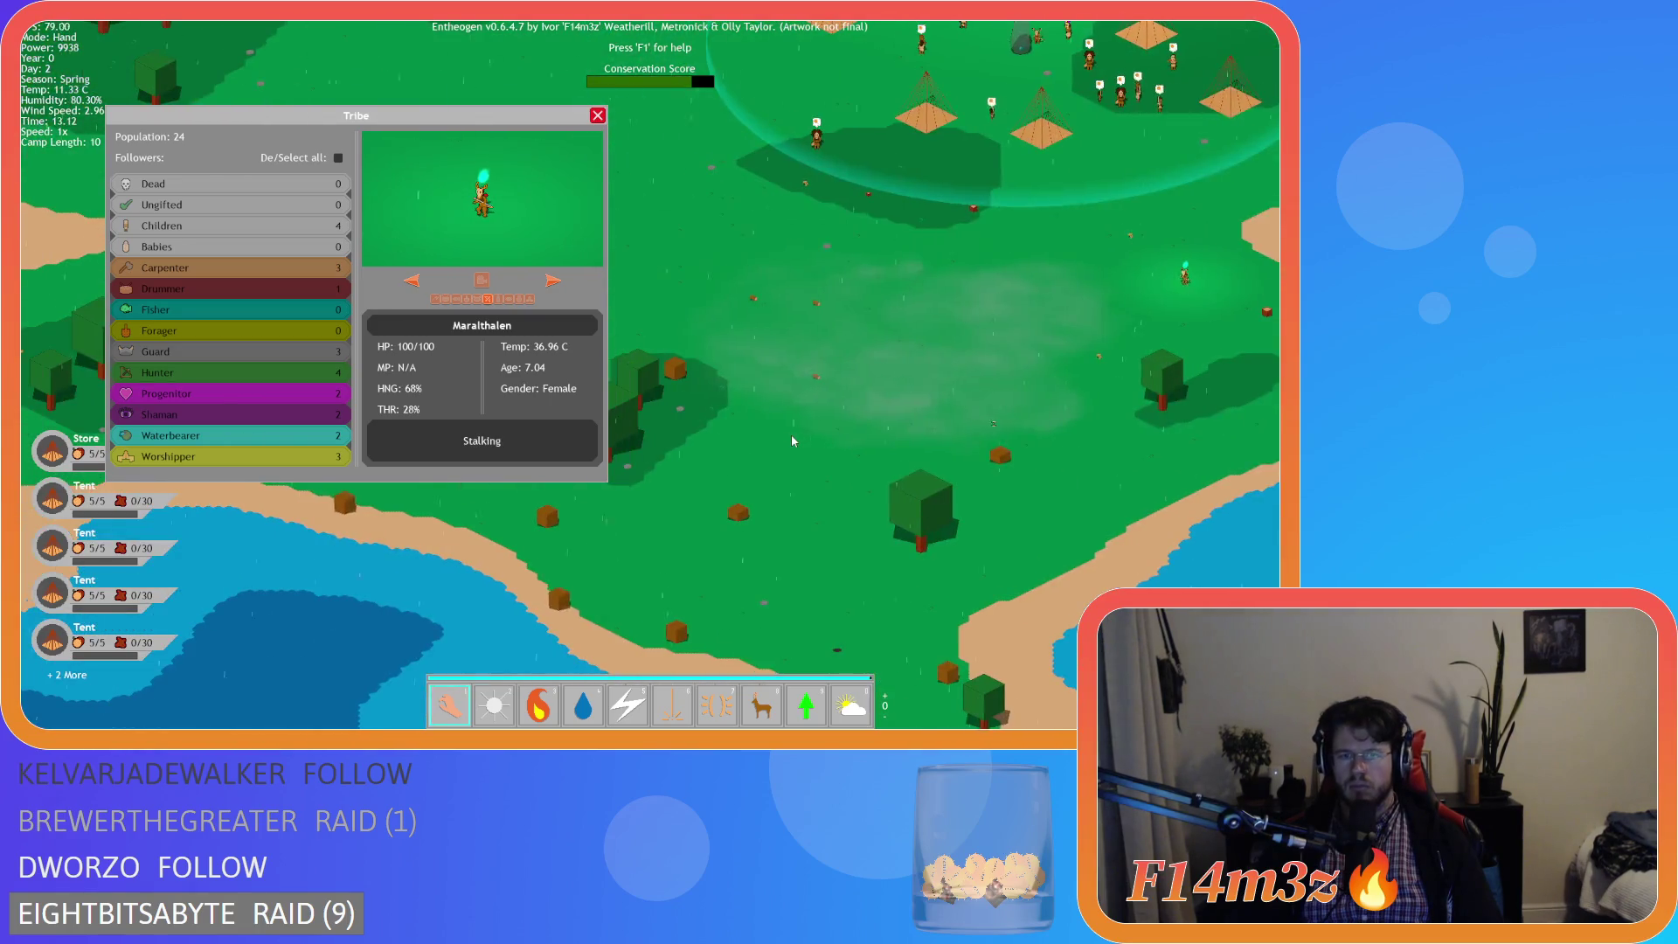
pyautogui.scroll(3, 911, 480)
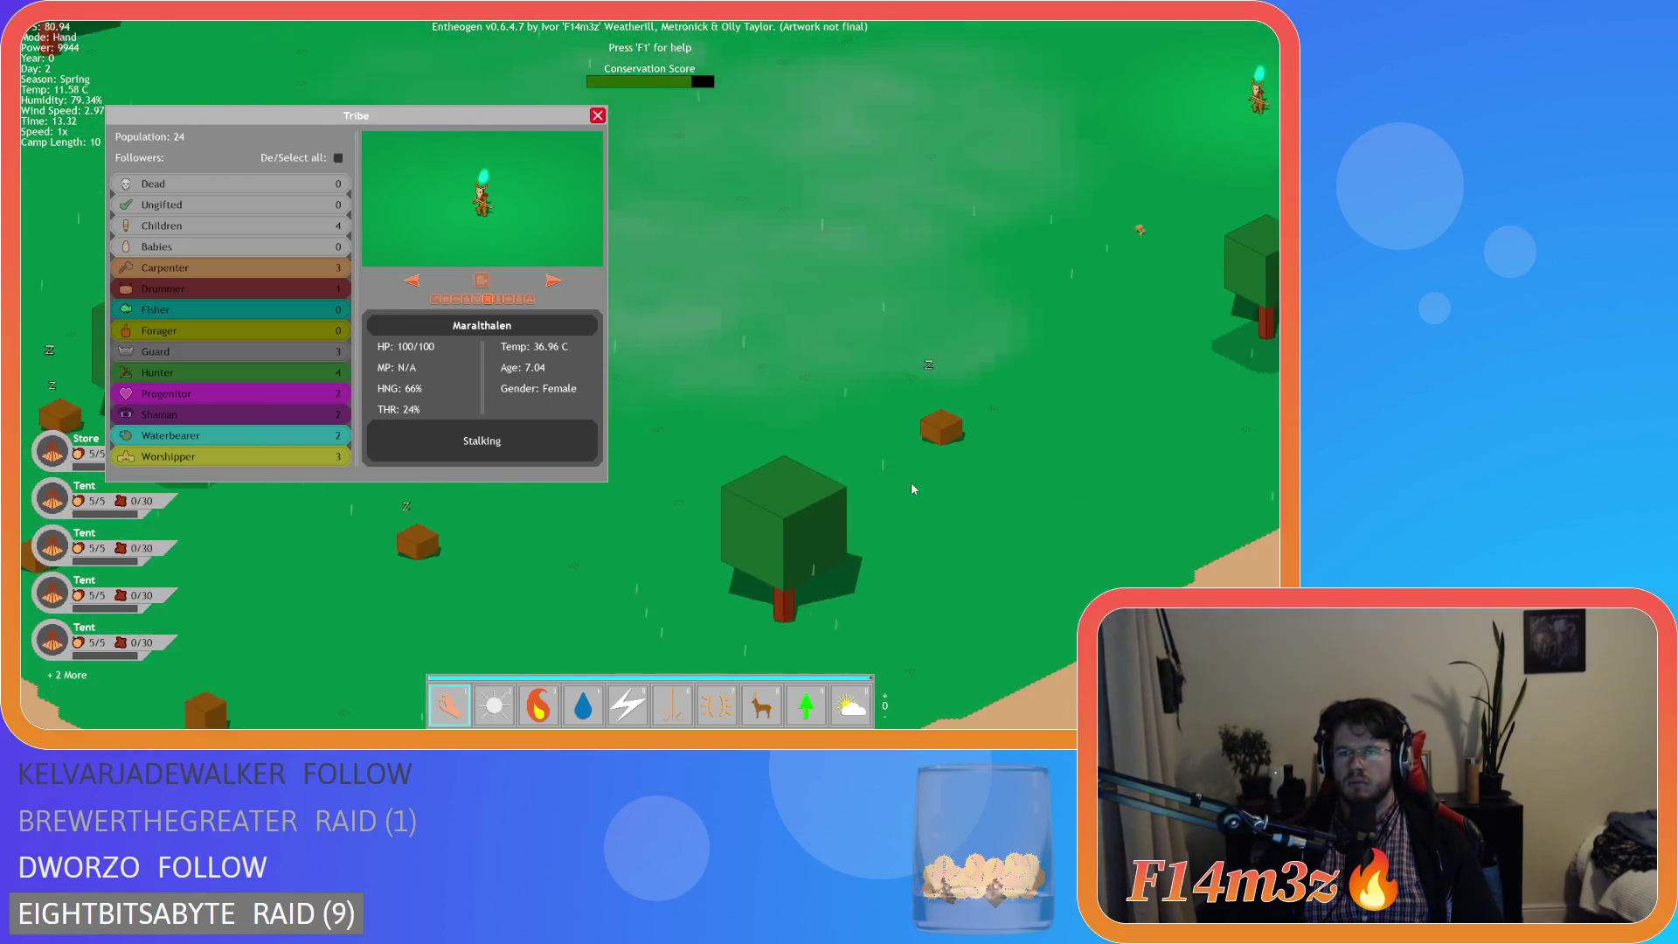
pyautogui.press('w')
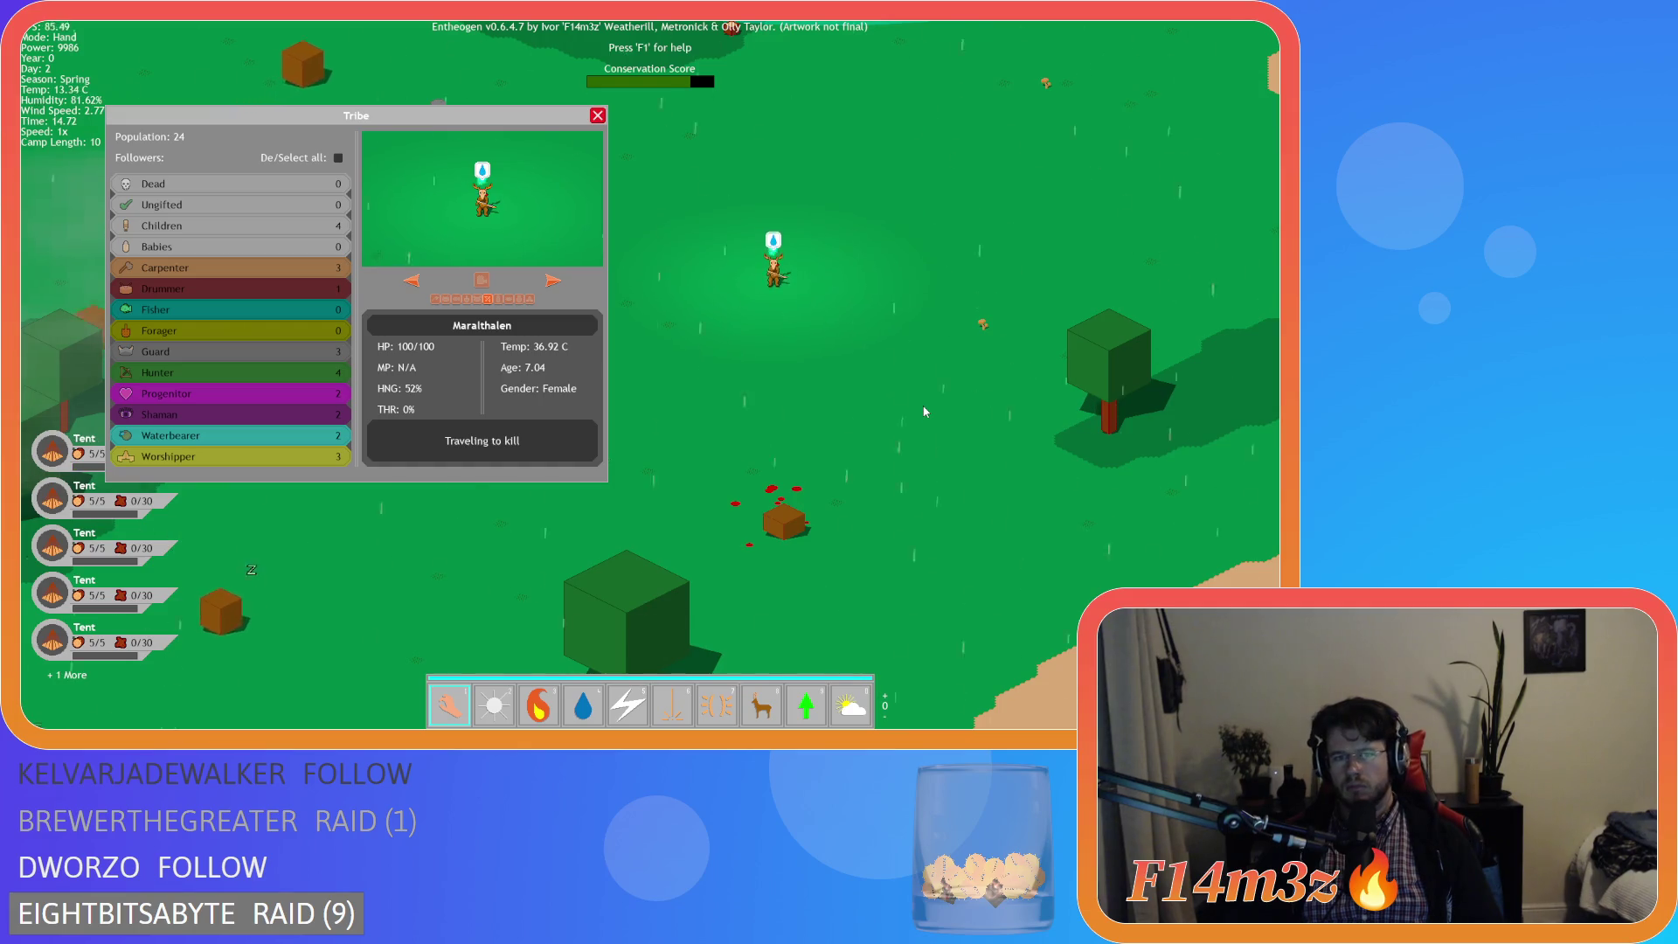
pyautogui.press('space')
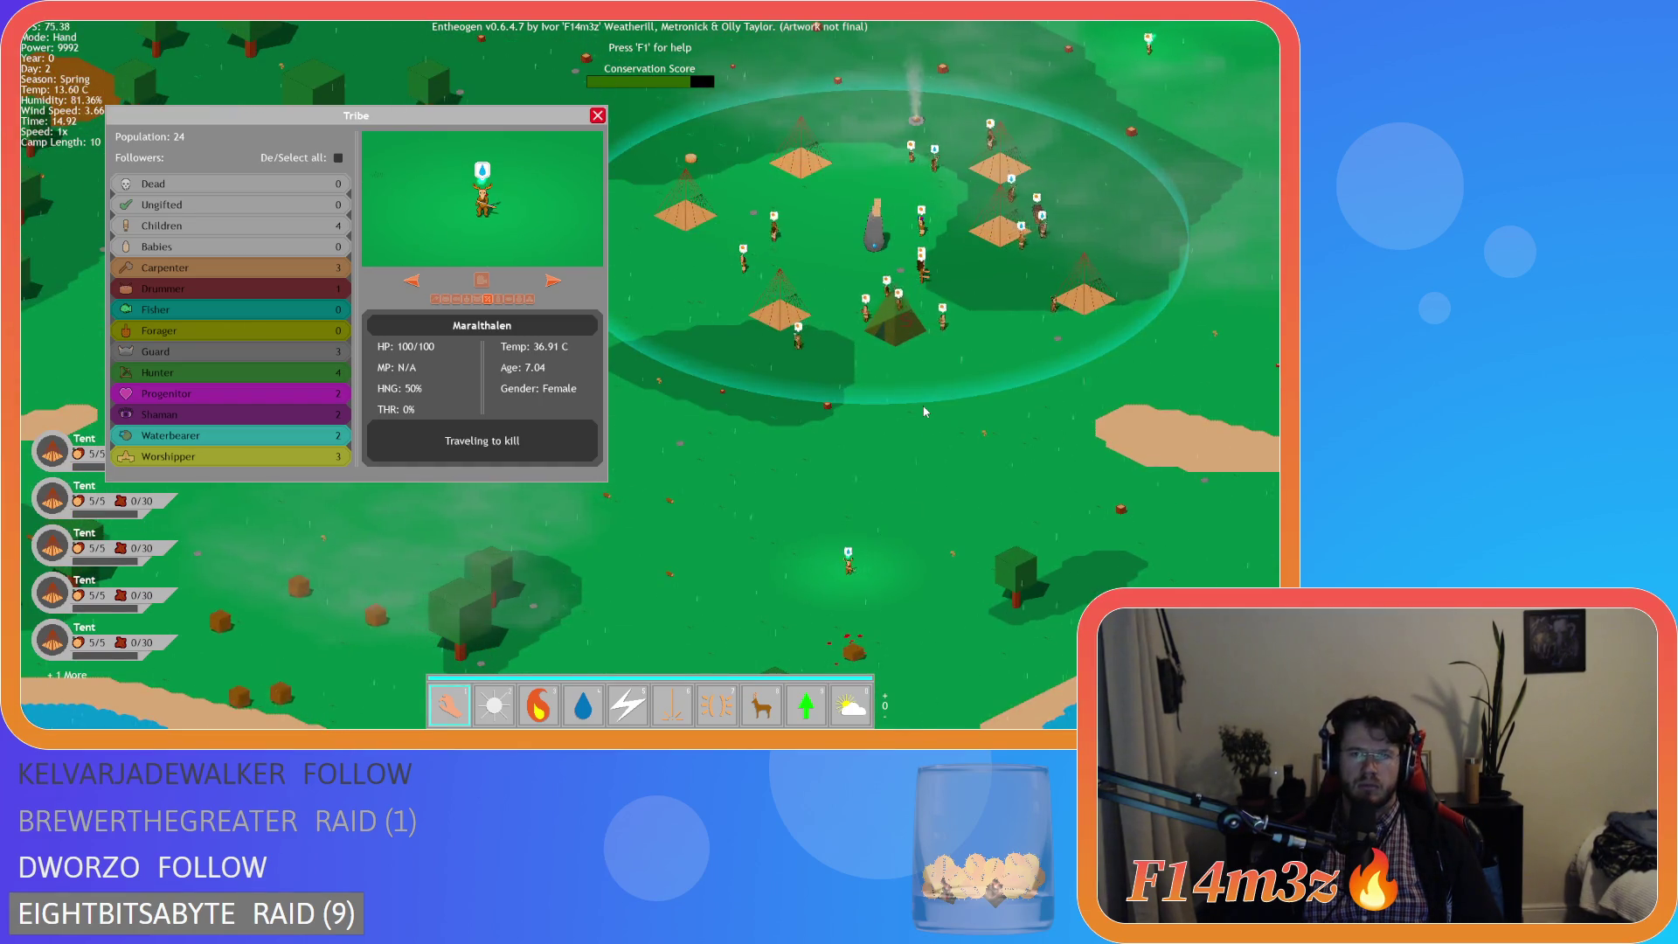
pyautogui.press('w')
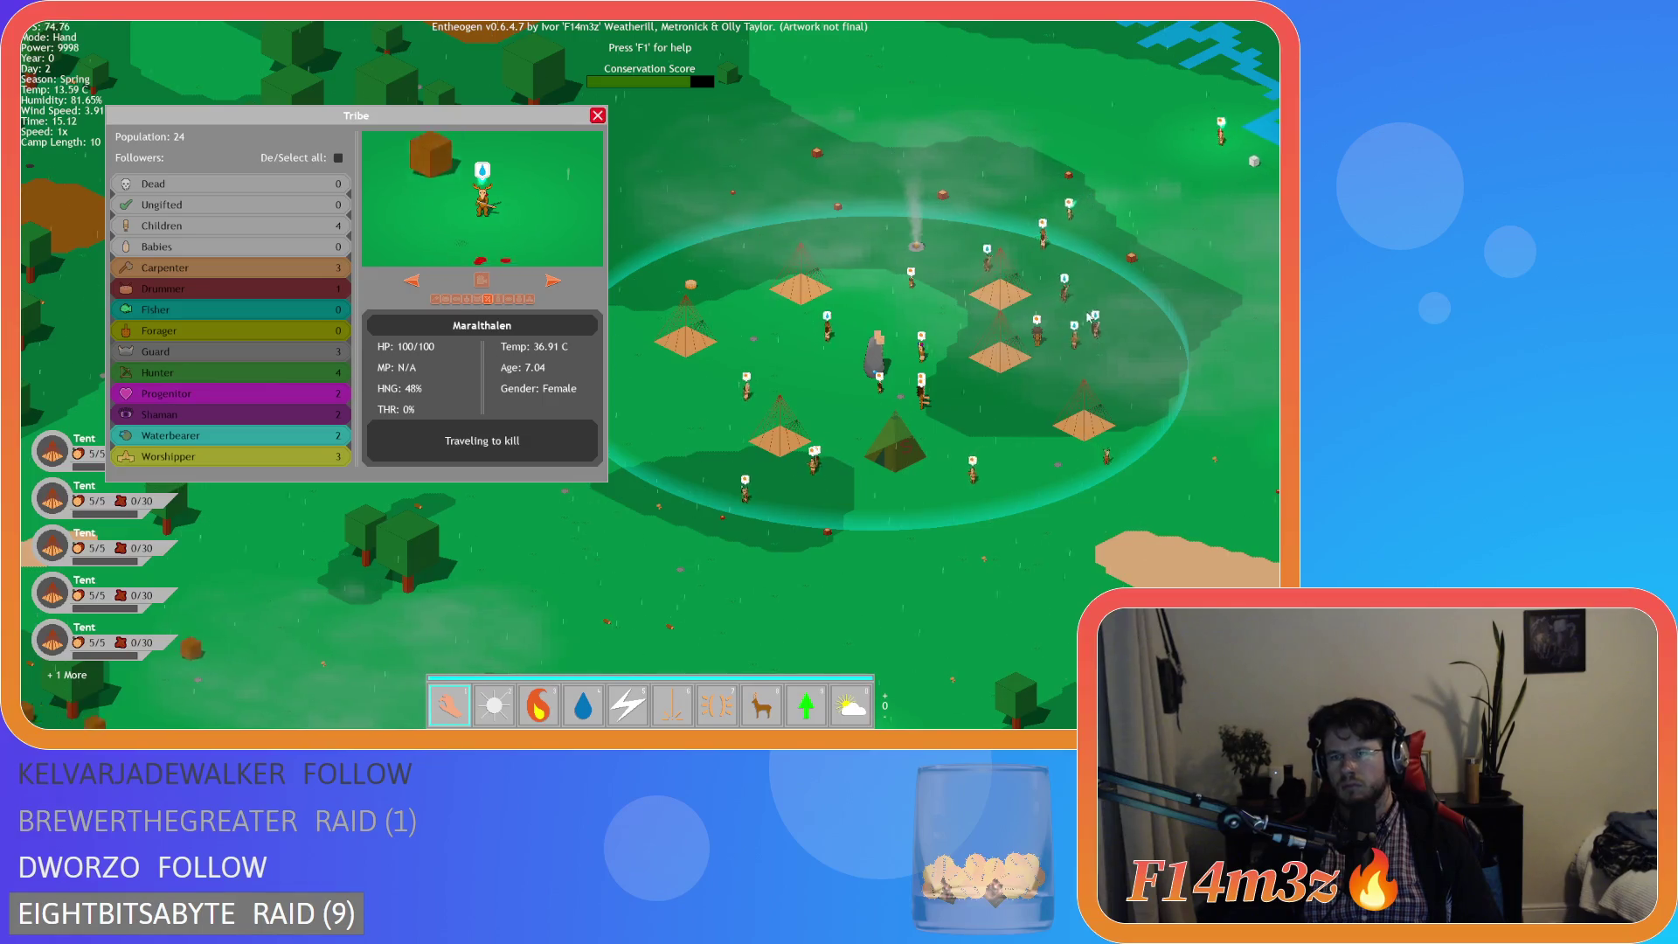
pyautogui.press('d')
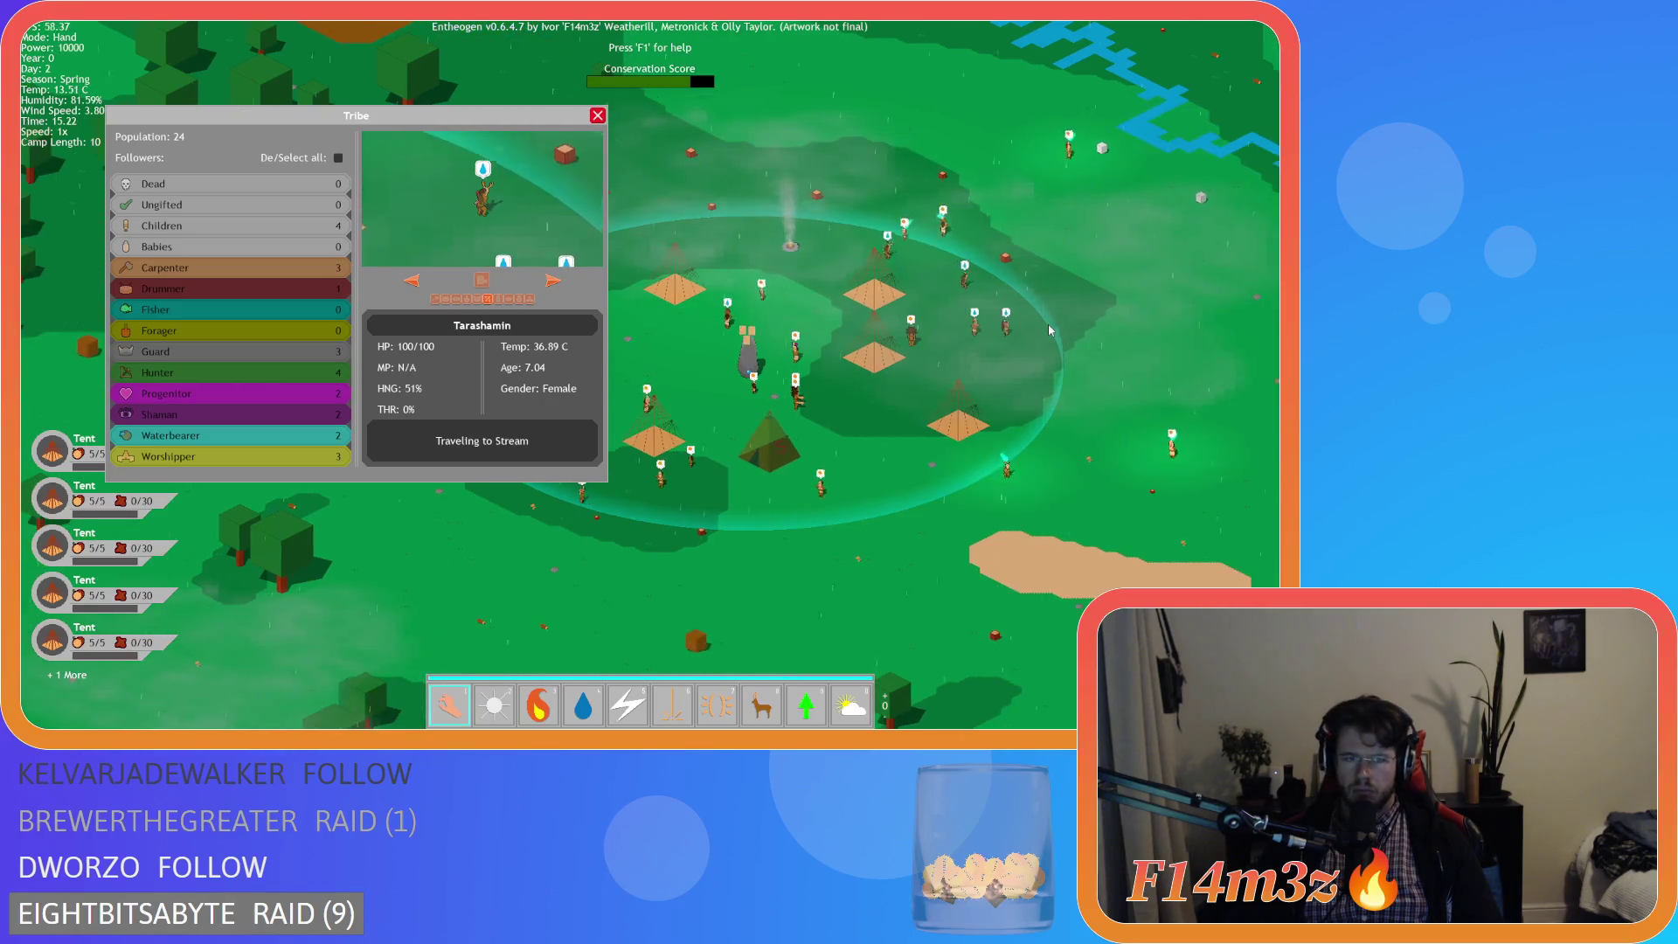
pyautogui.press('a')
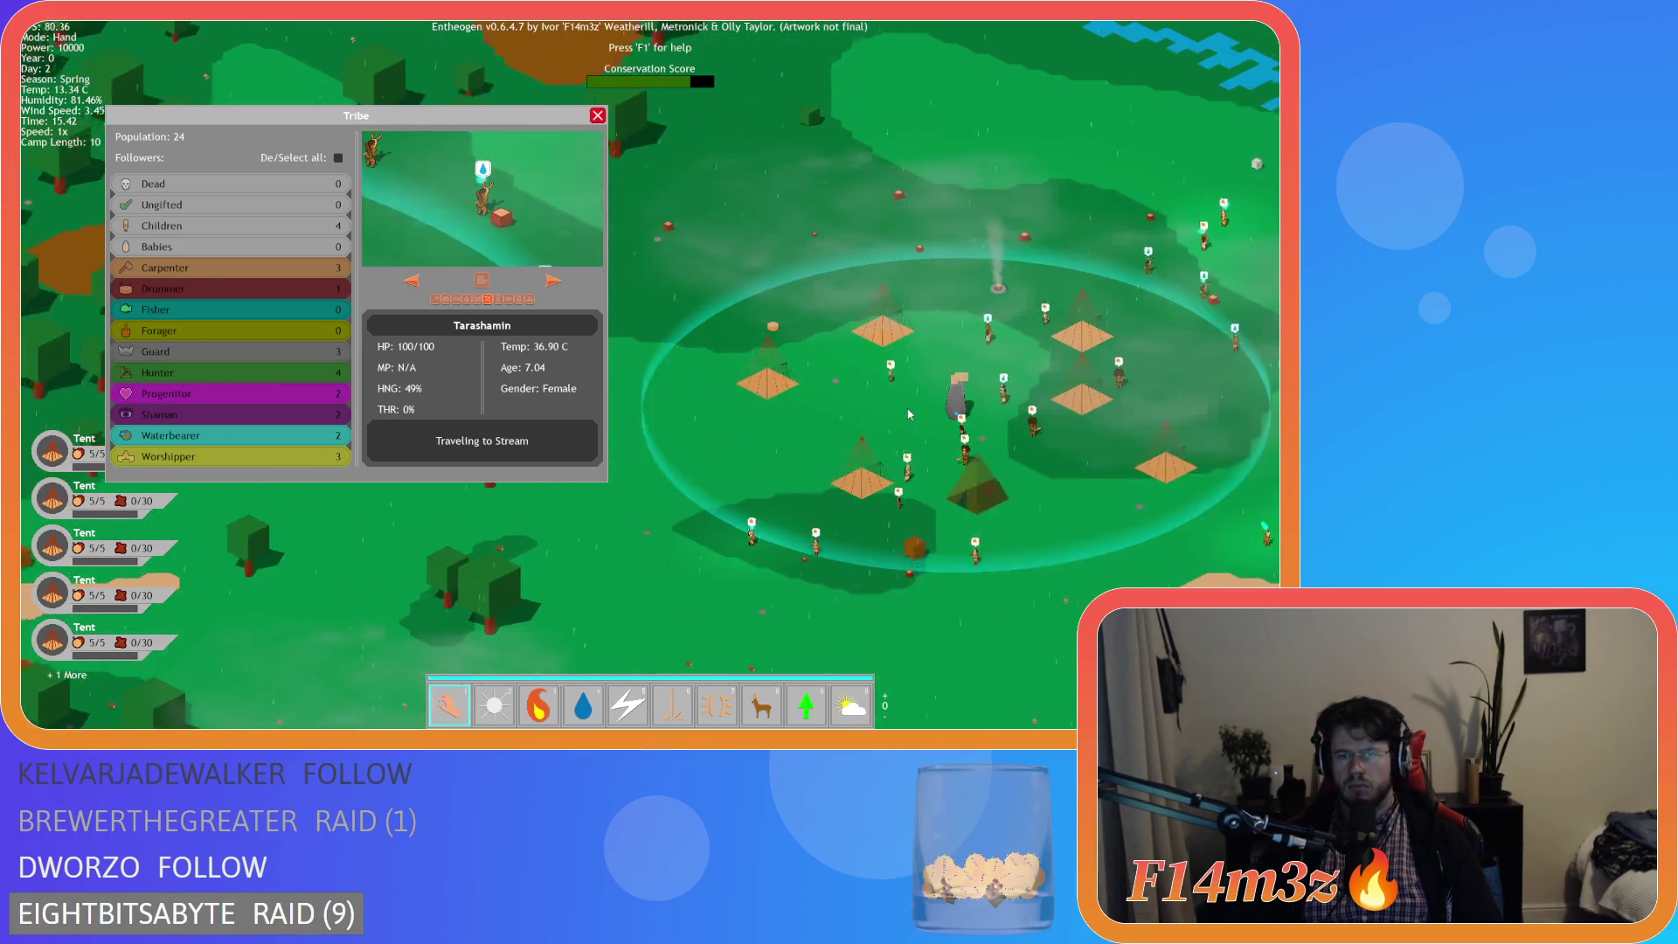
pyautogui.scroll(-5, 908, 414)
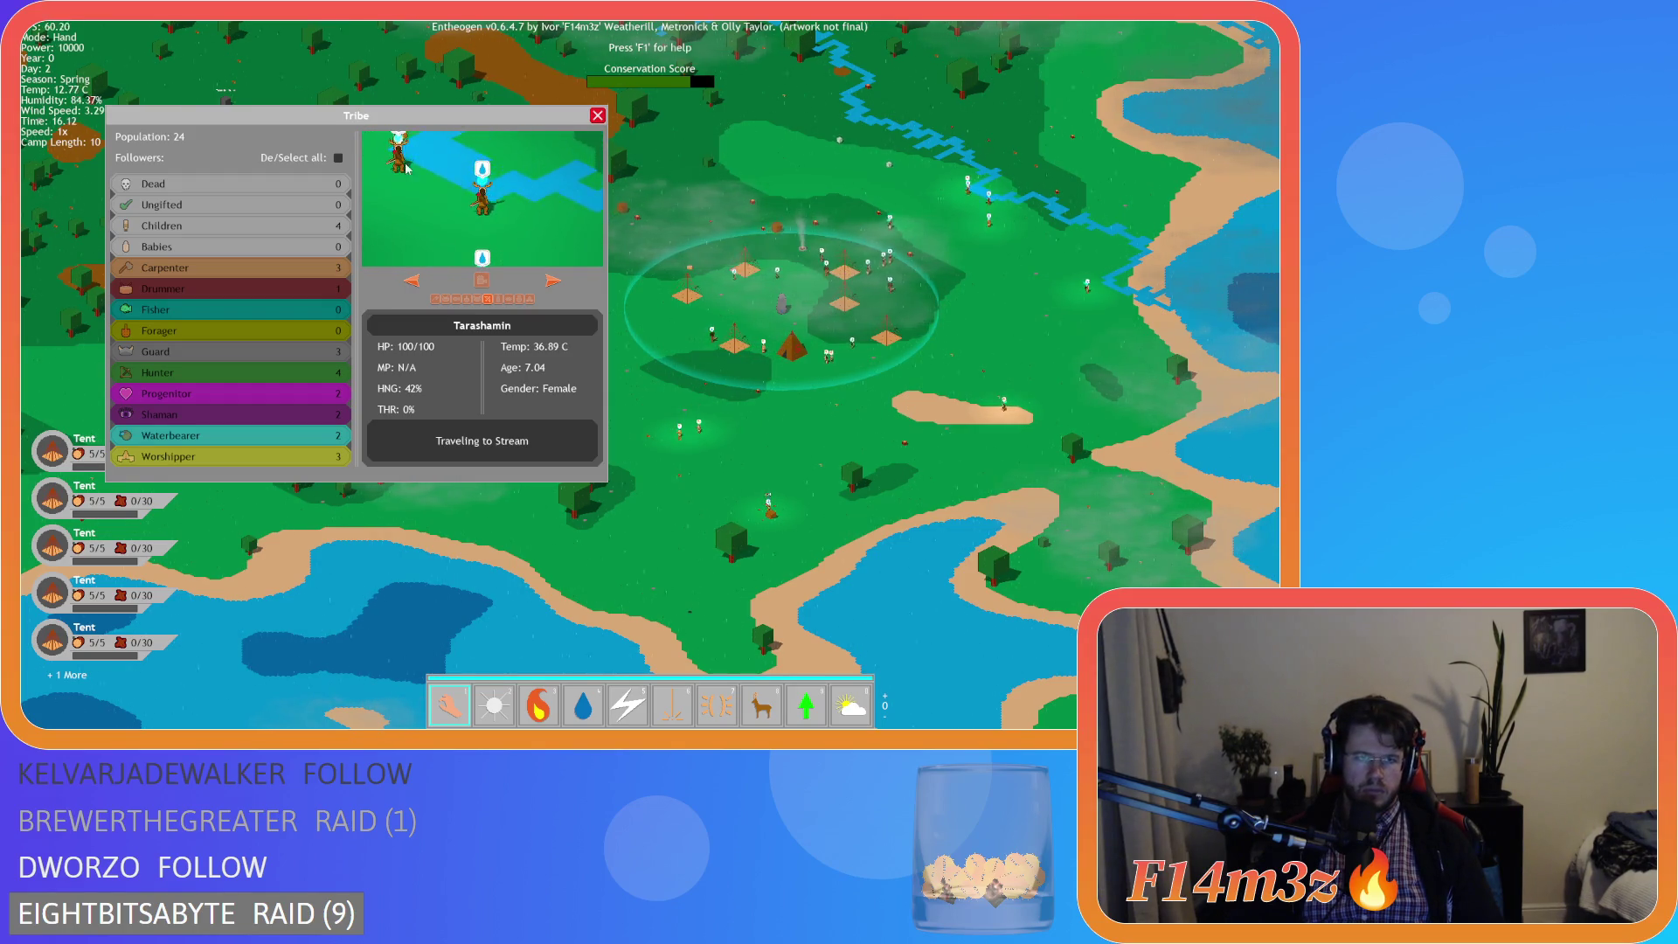
pyautogui.moveTo(356, 119); pyautogui.dragTo(368, 117)
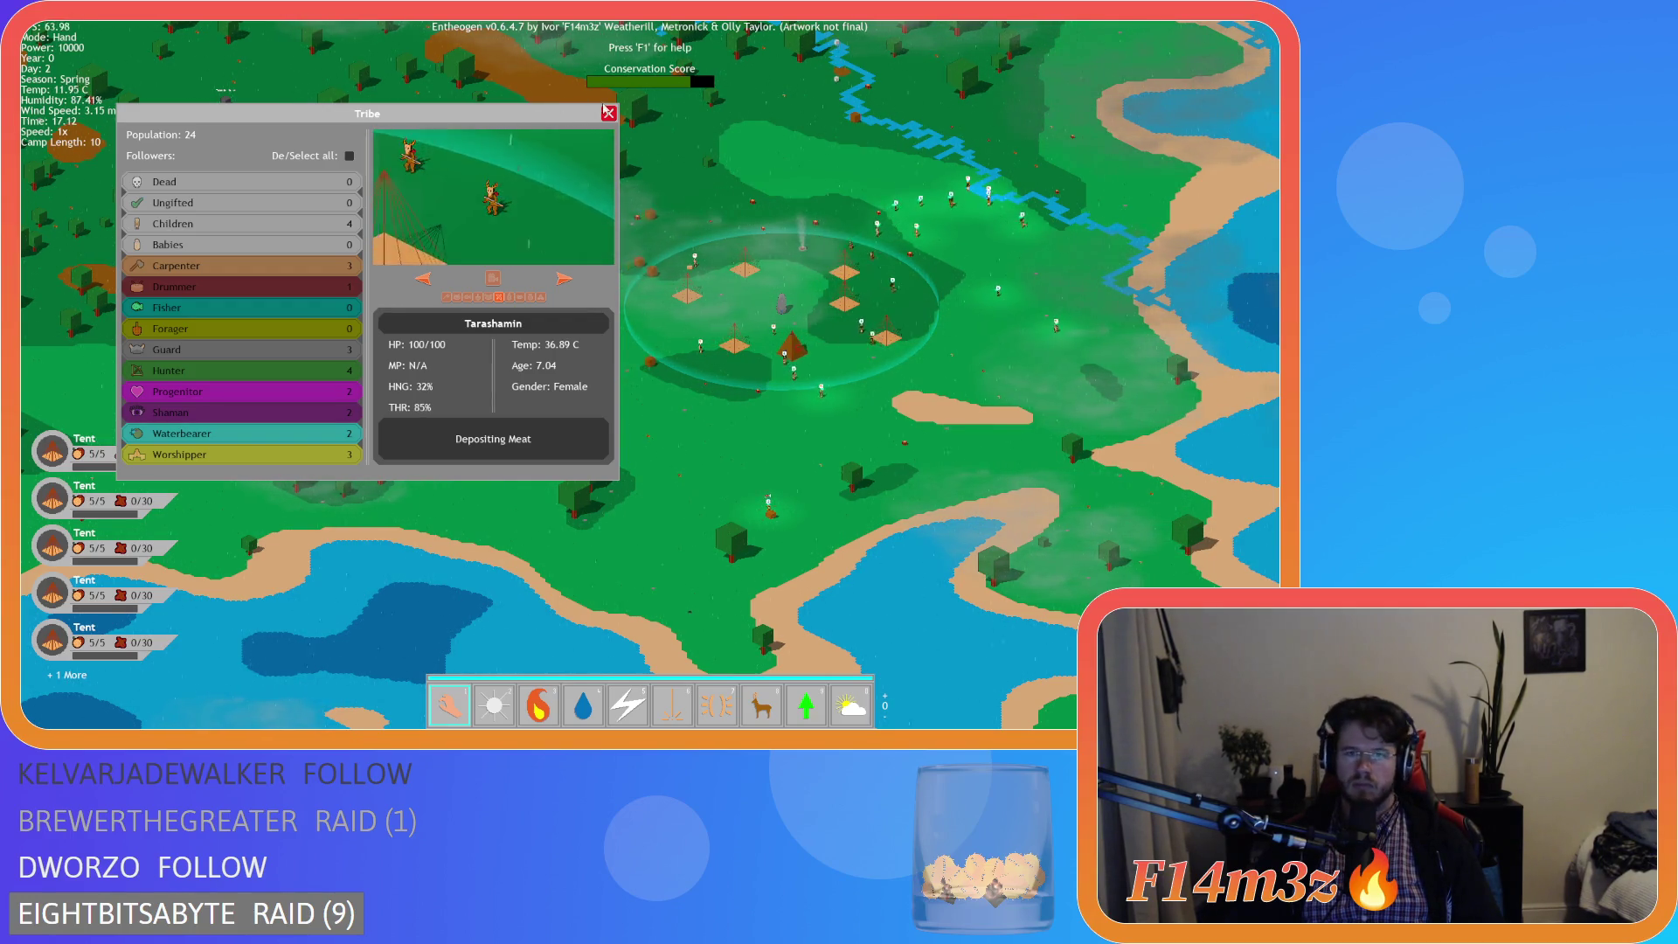
# - Close the Tribe window and click the Store tent on the map to show it in the Camp window
pyautogui.click(608, 116)
pyautogui.click(791, 355)
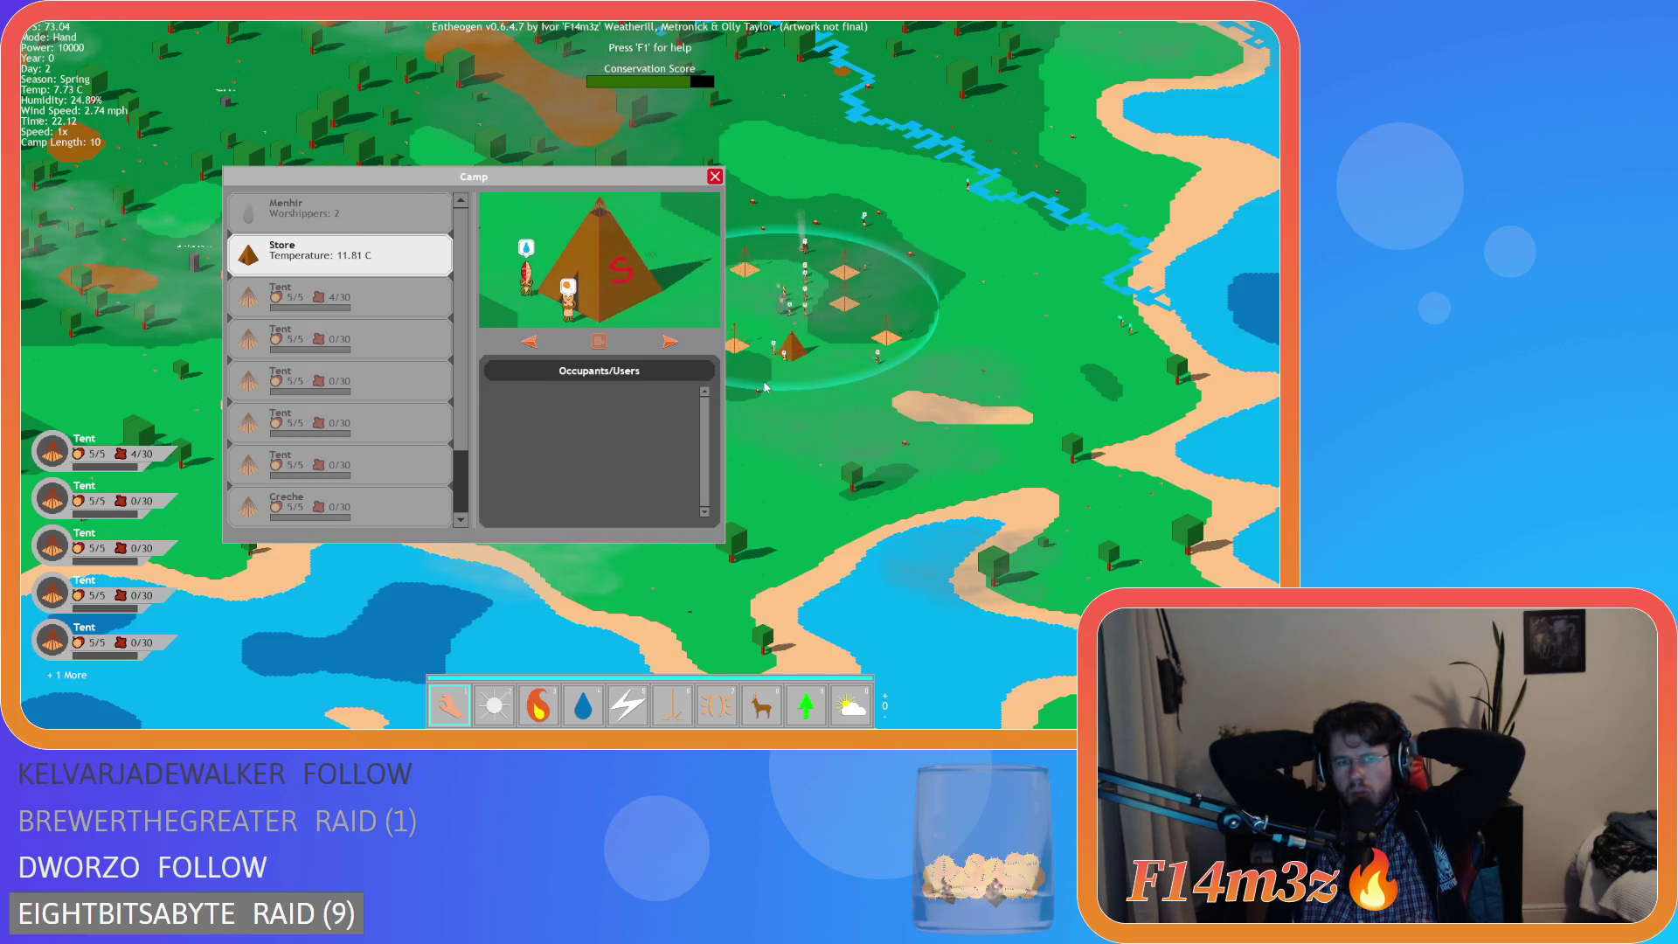
# - Swap the Camp window for the Tribe window, then close the Tribe window
pyautogui.press('Escape')
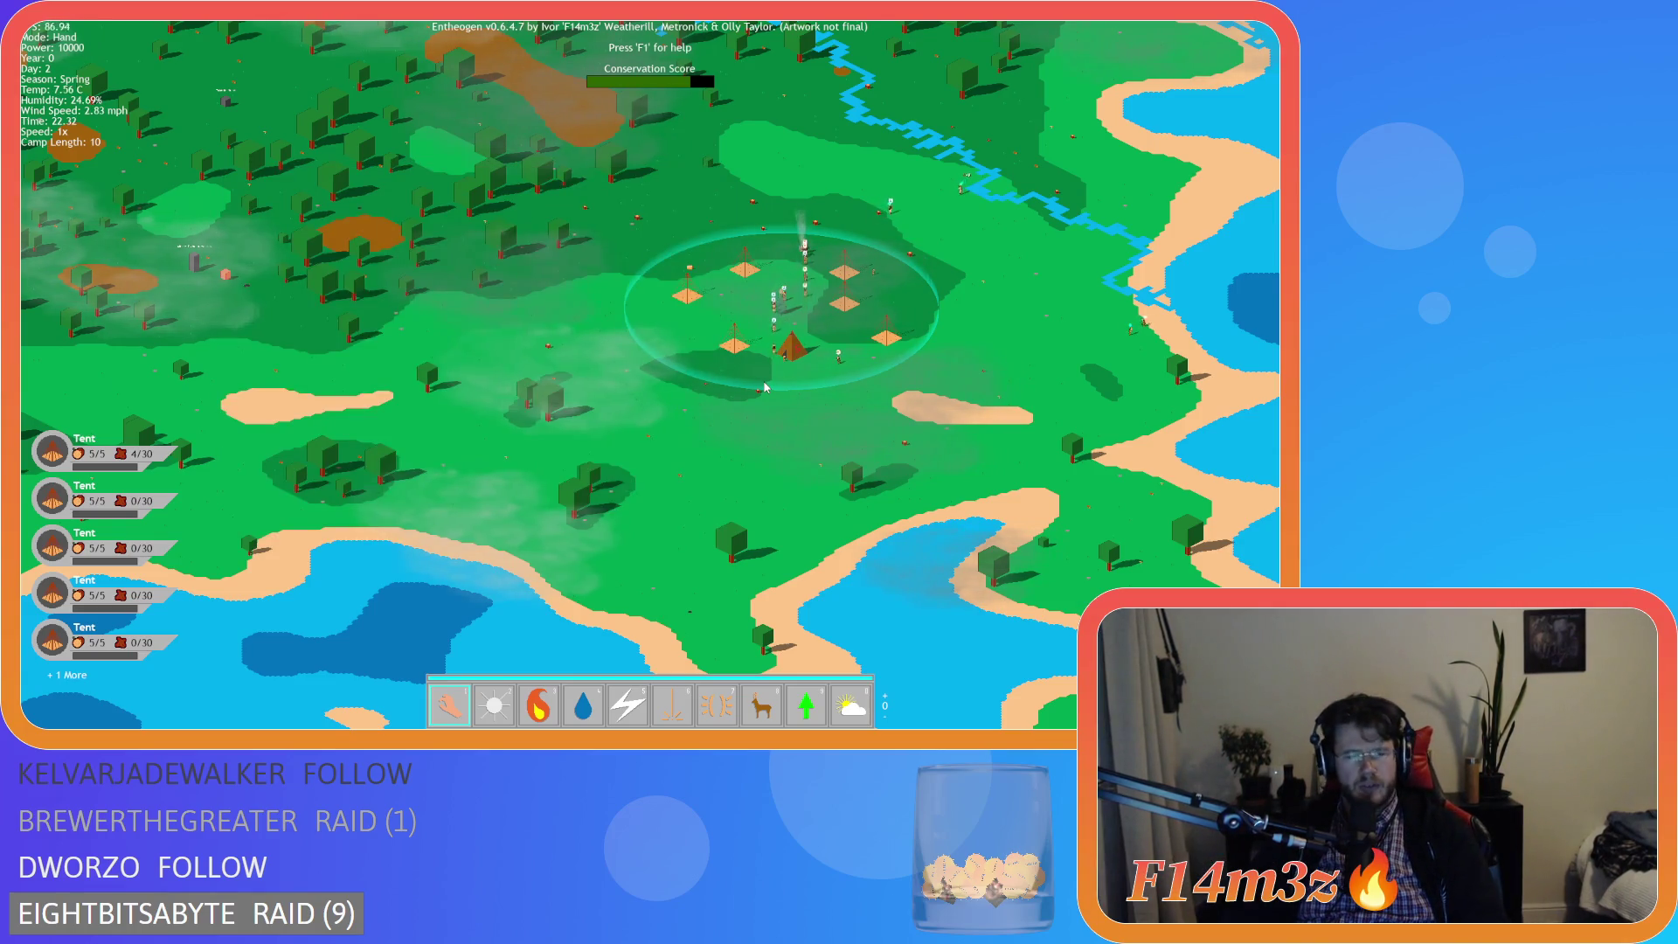
pyautogui.press('t')
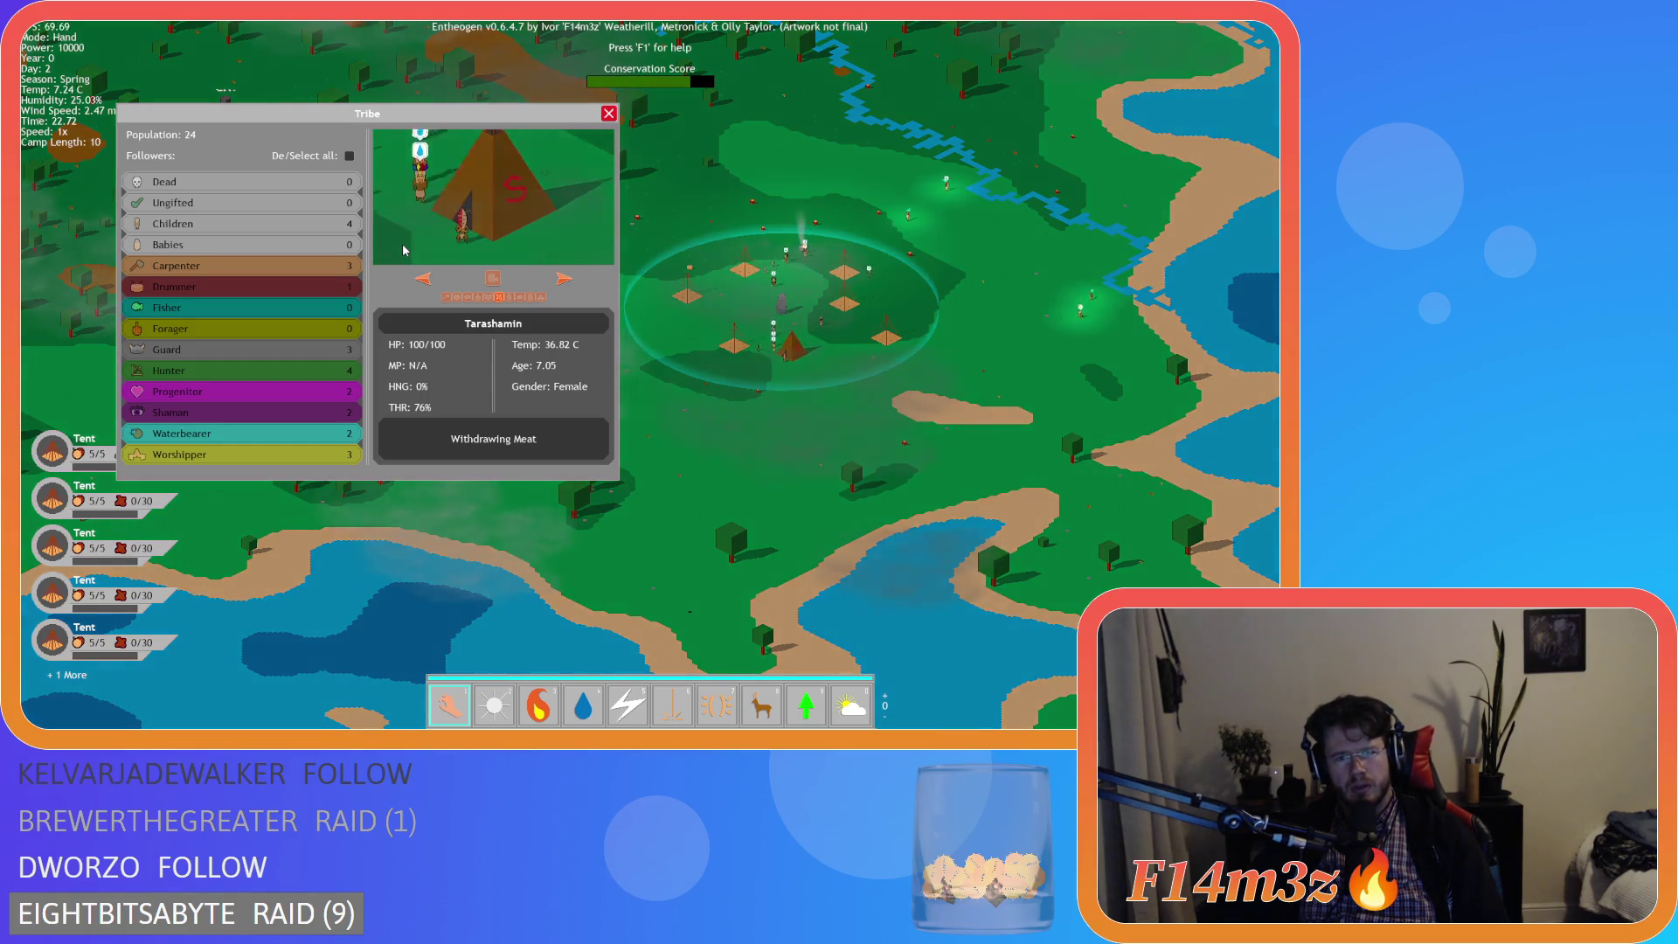
pyautogui.press('Escape')
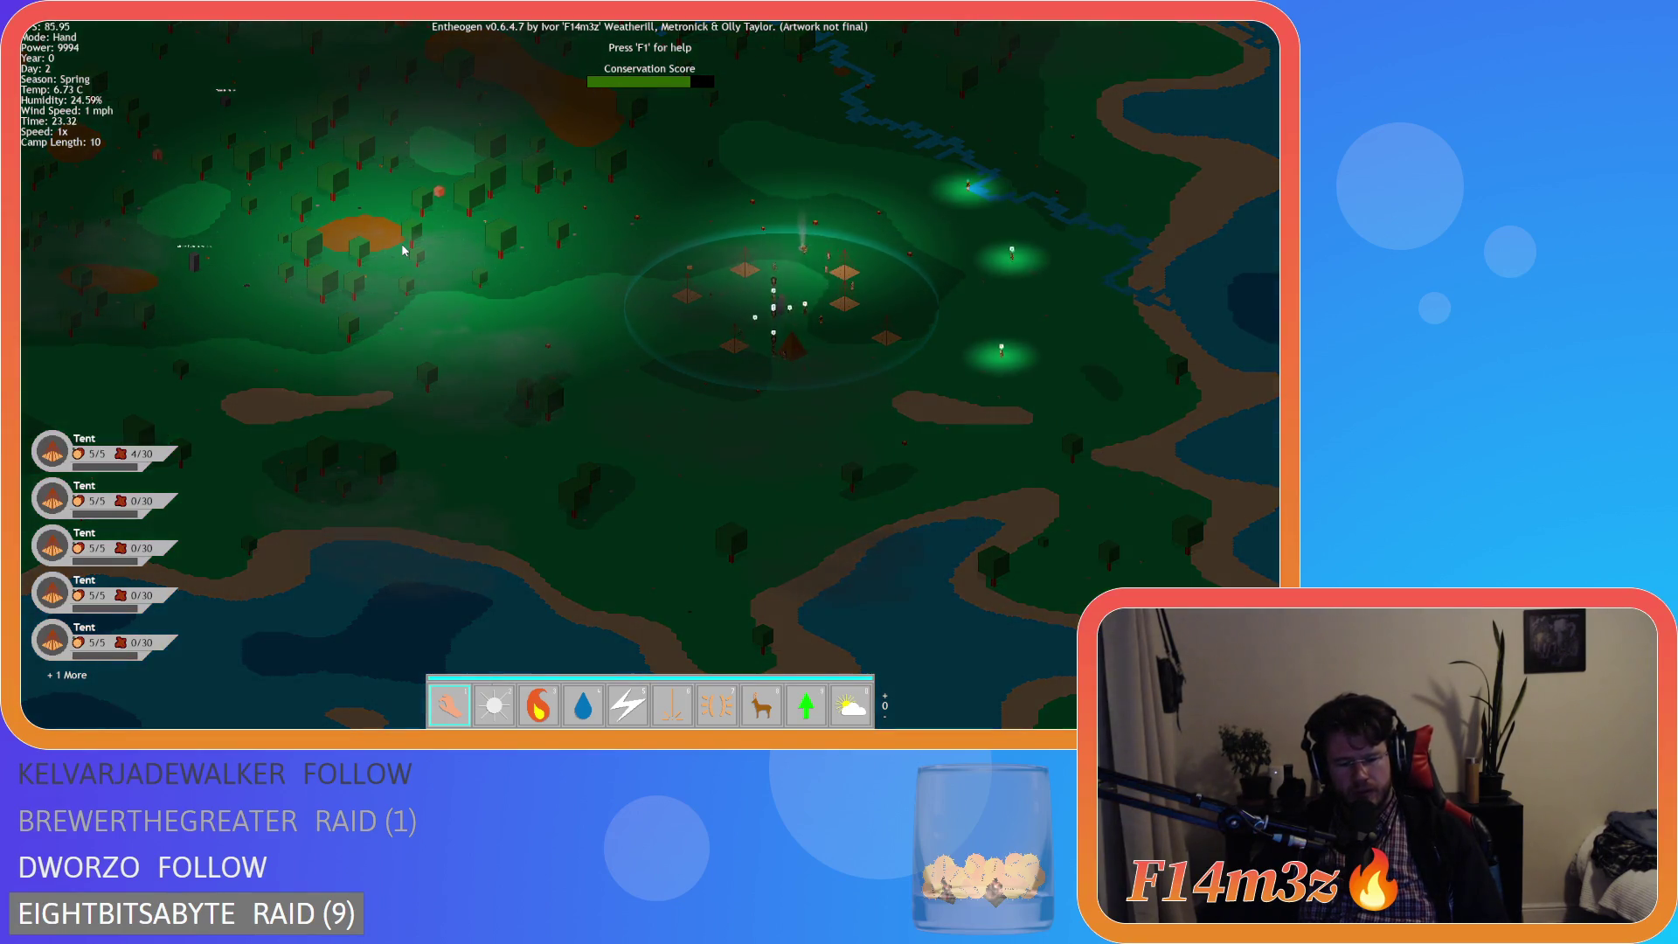
# - Reopen the Camp window to check the Store's occupants, then quit the game with Escape and Y
pyautogui.press('c')
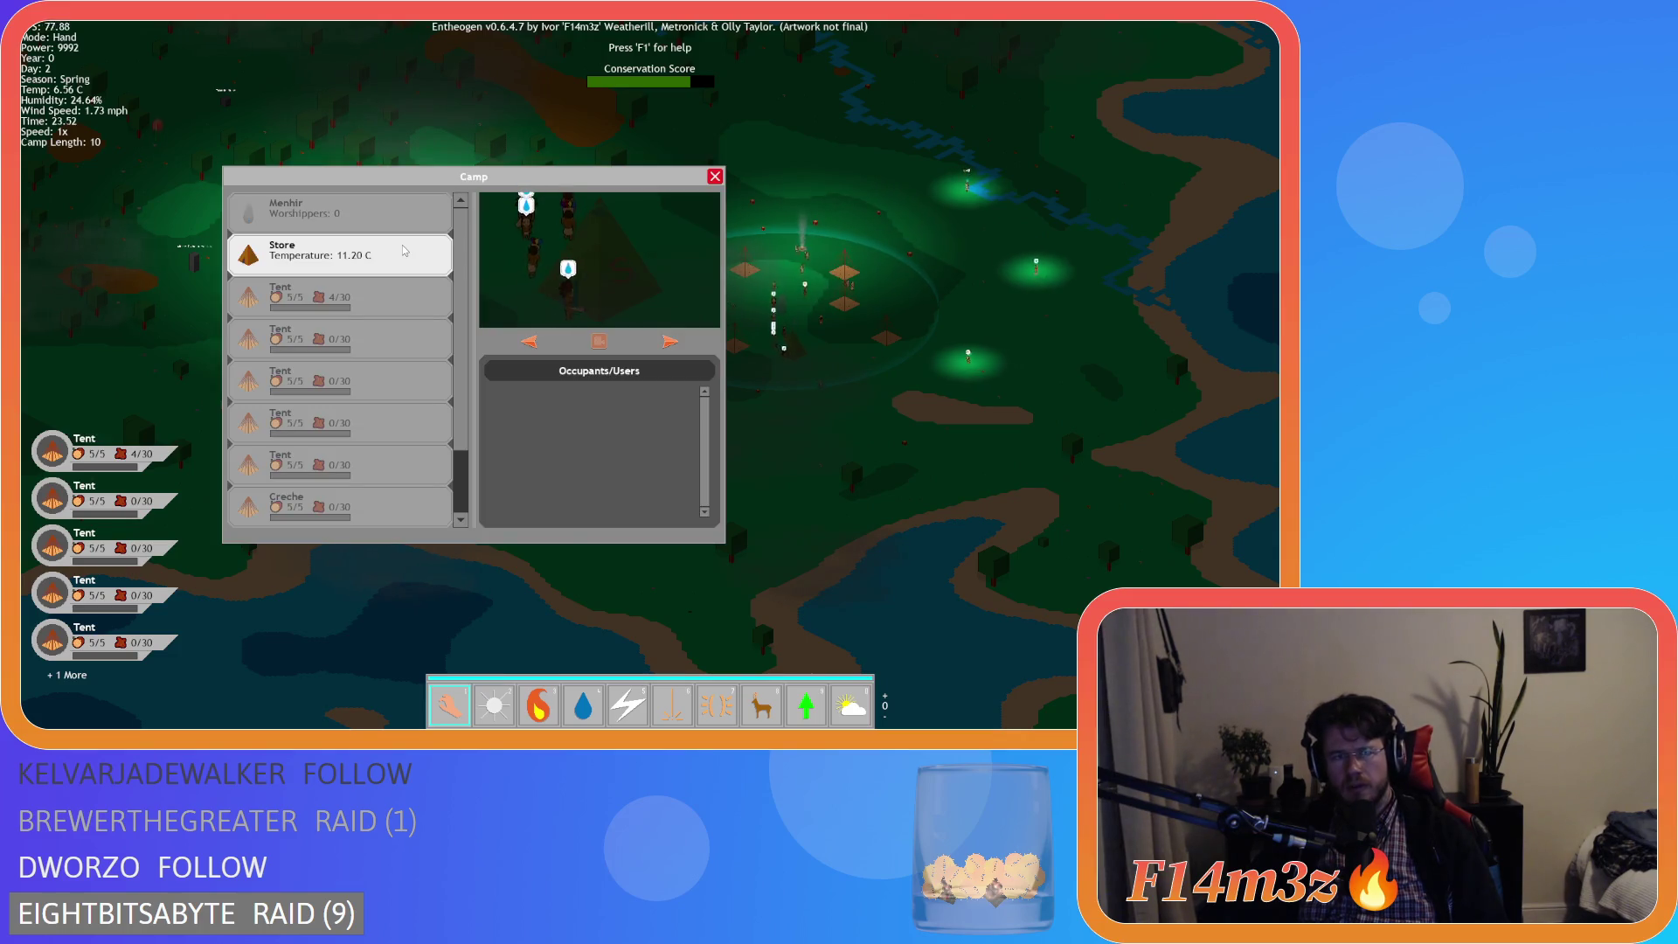
pyautogui.press('a')
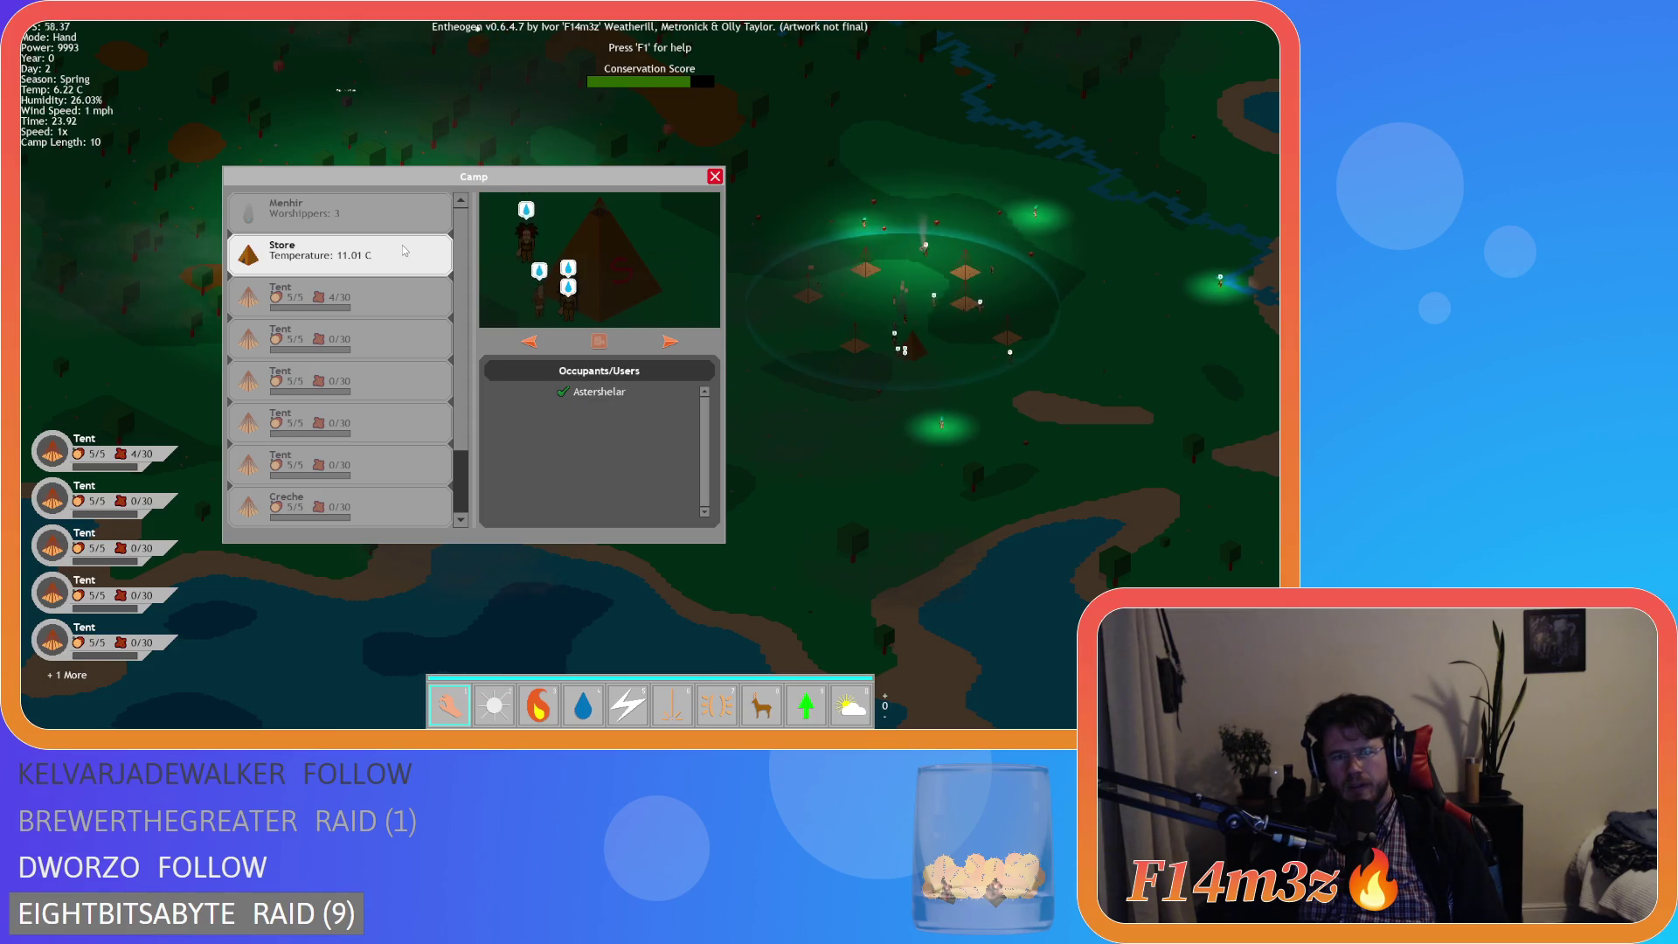
pyautogui.scroll(5, 856, 446)
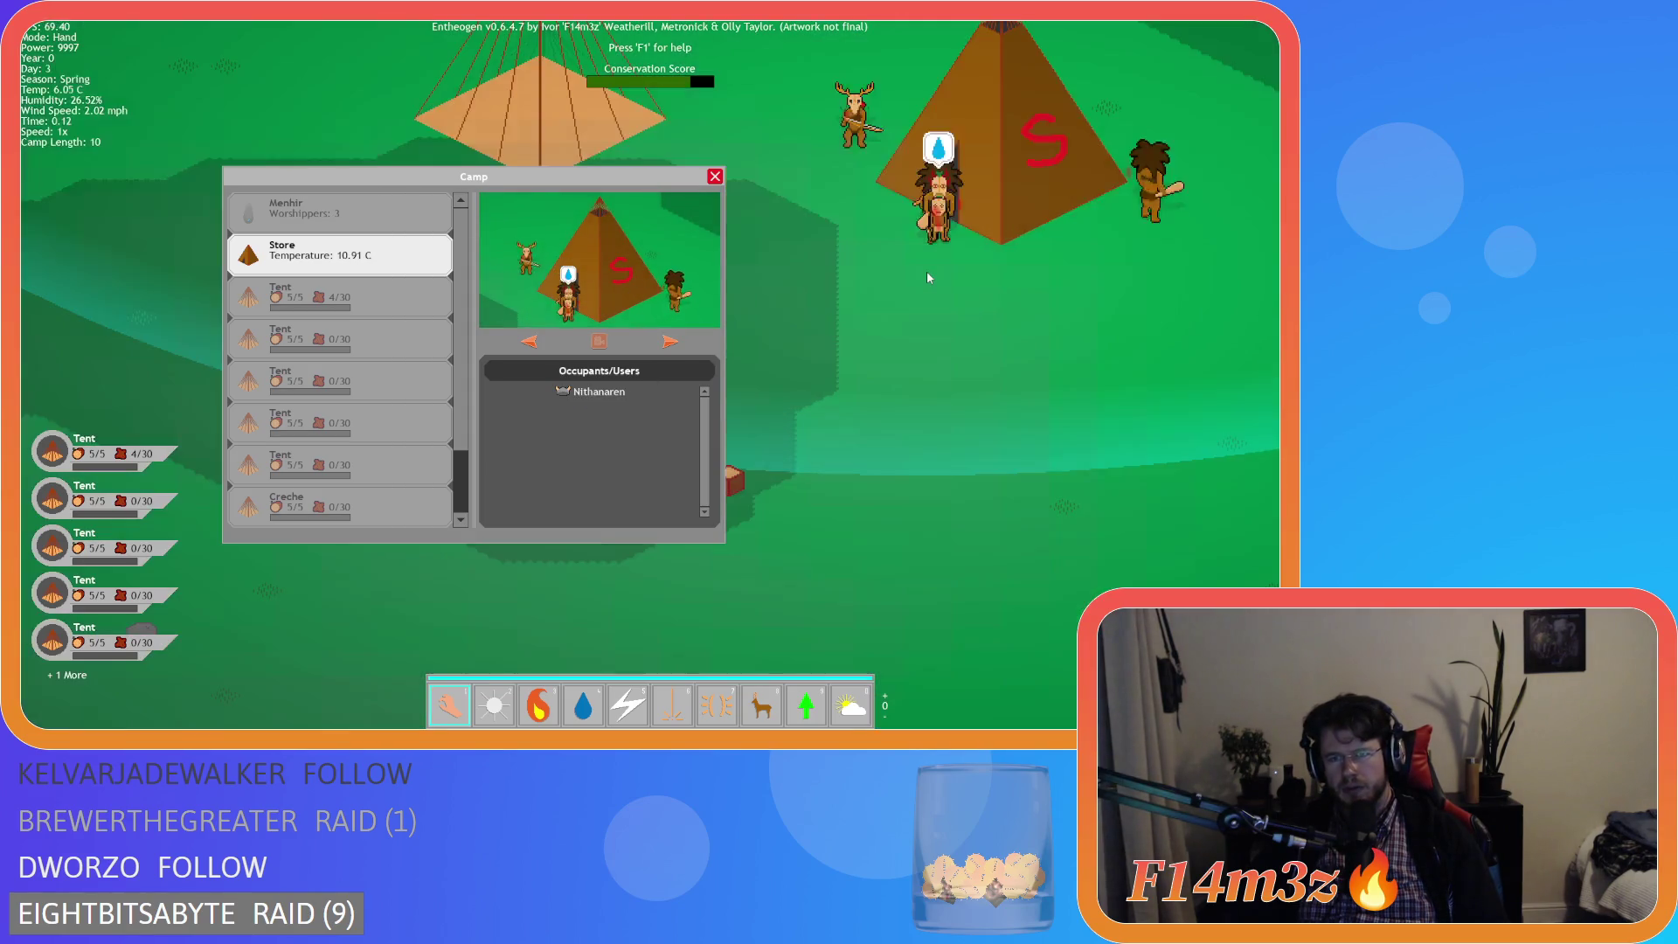
pyautogui.scroll(-5, 928, 275)
pyautogui.press('Escape')
pyautogui.press('Escape')
pyautogui.press('y')
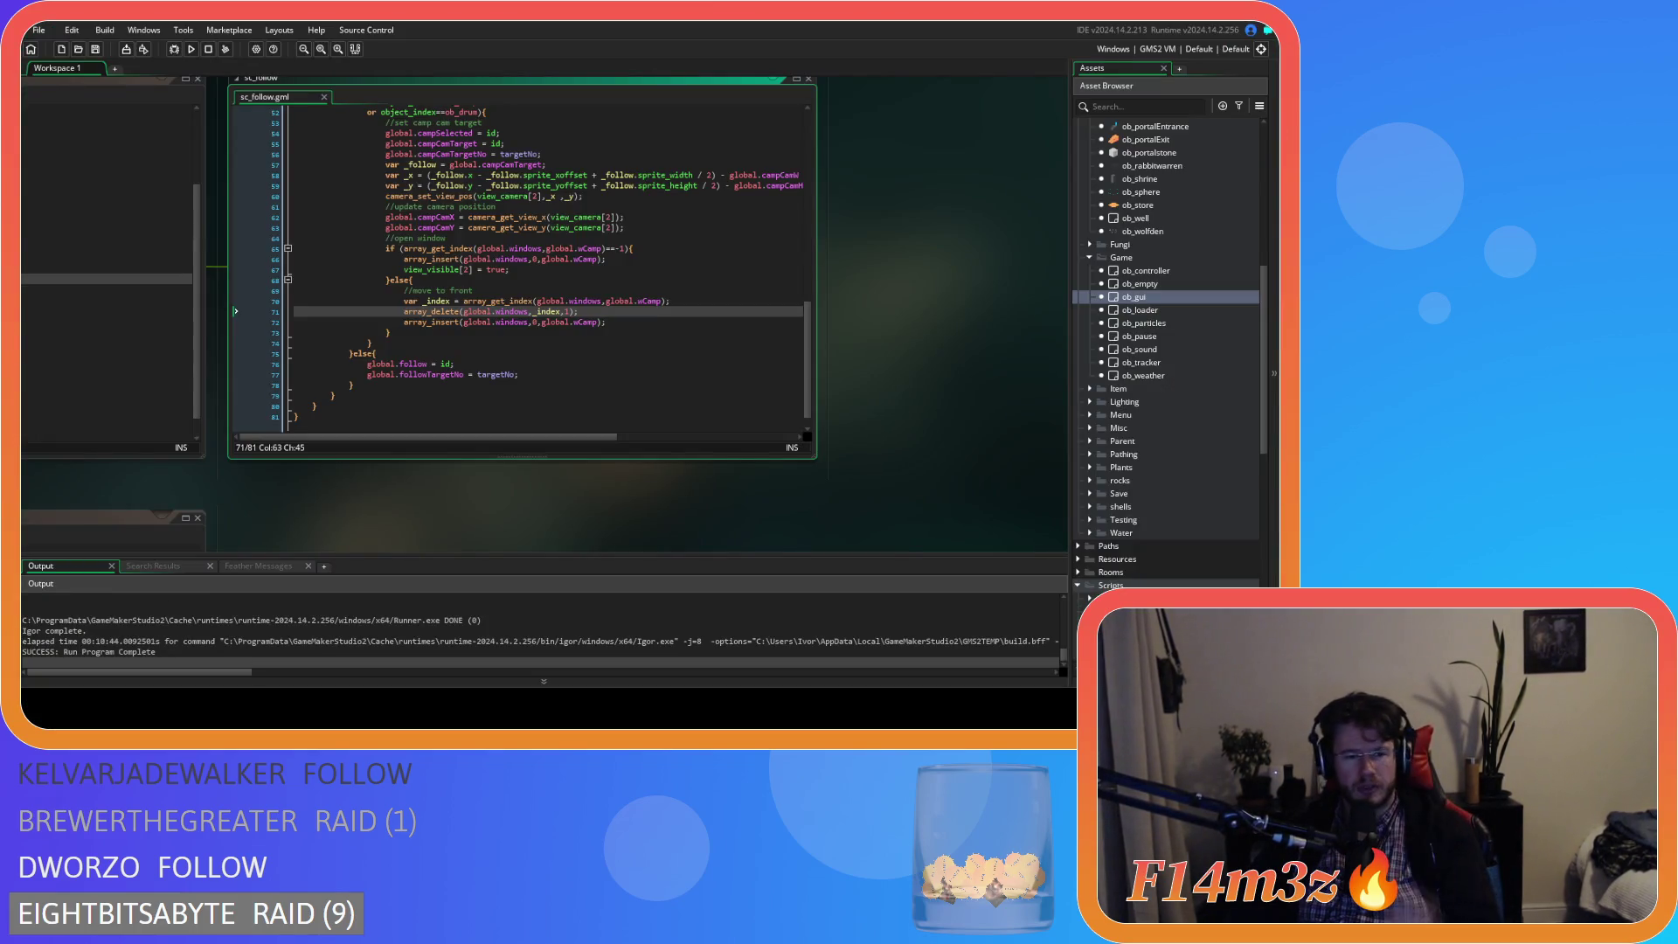
# - Check the array_get_index call on line 70, then open sc_windowCamp at the occupant gift-icon code
pyautogui.click(624, 301)
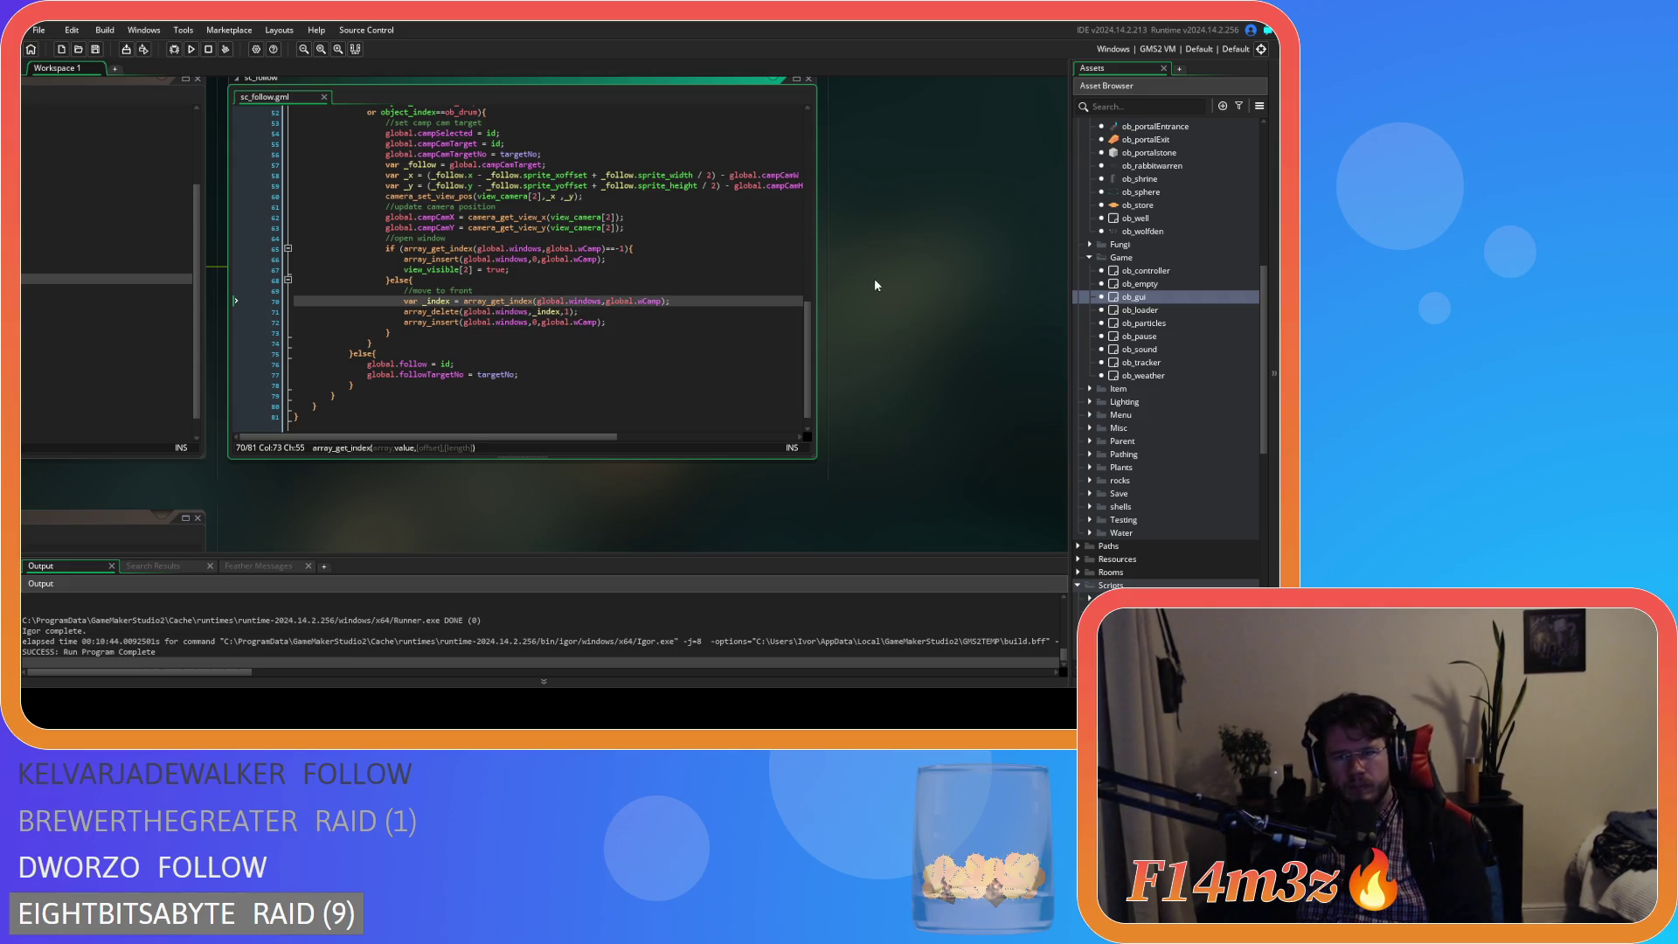
pyautogui.scroll(-3, 406, 486)
pyautogui.moveTo(406, 486)
pyautogui.mouseDown()
pyautogui.moveTo(936, 405)
pyautogui.moveTo(940, 372)
pyautogui.mouseUp()
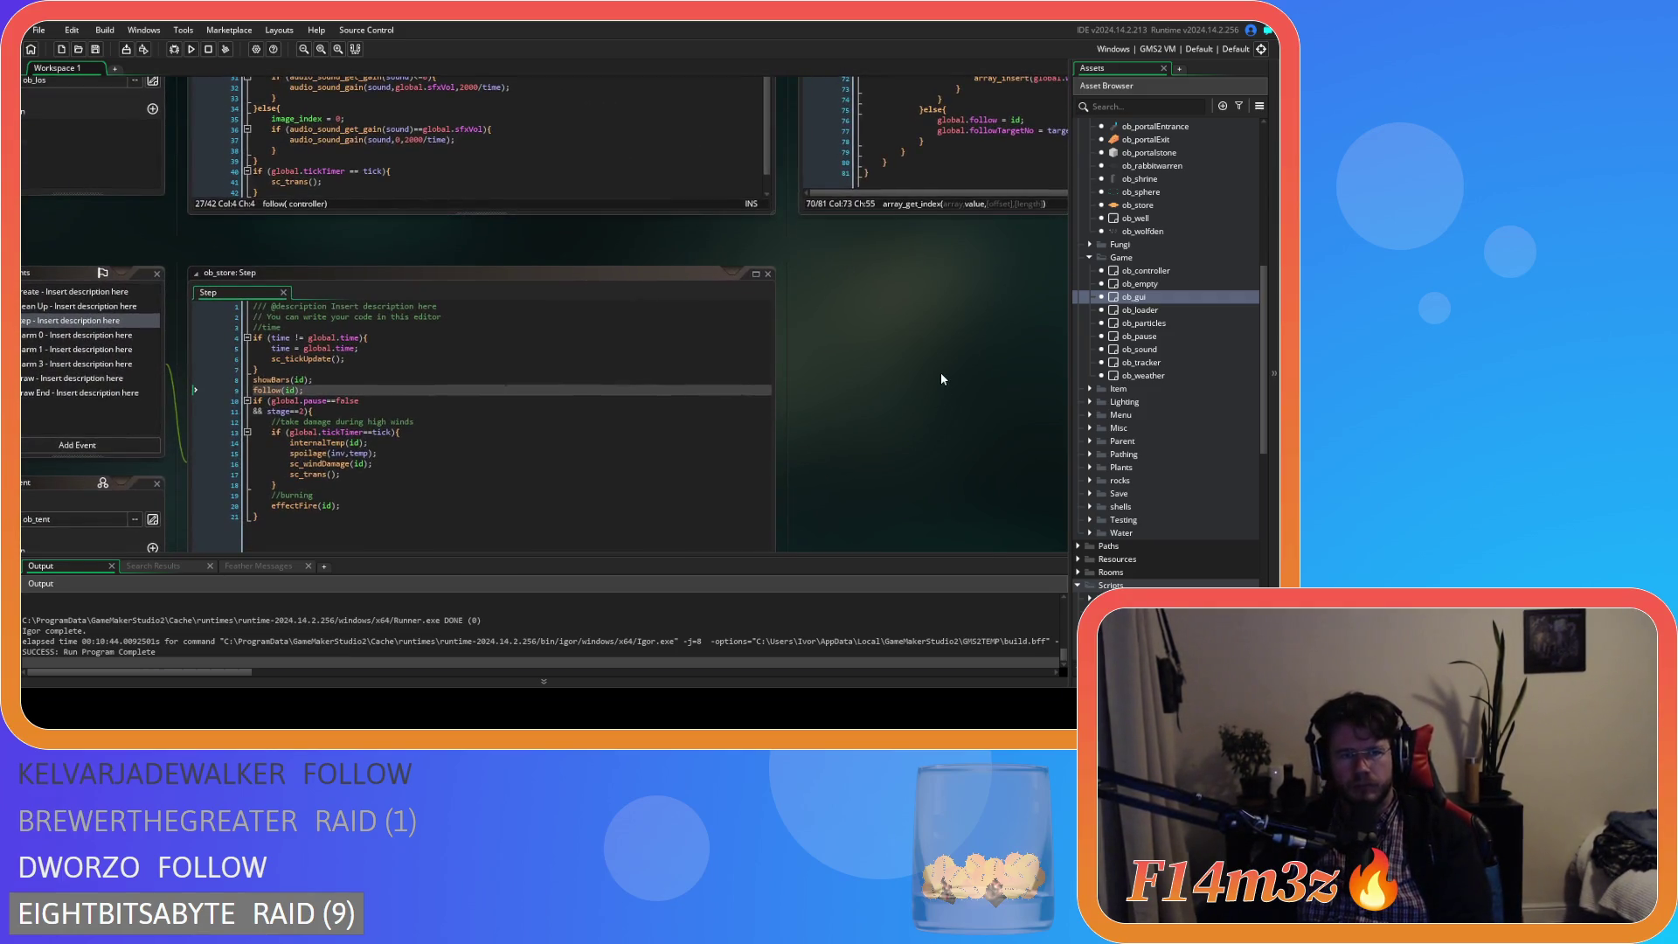
pyautogui.scroll(-3, 1176, 368)
pyautogui.scroll(-5, 1176, 368)
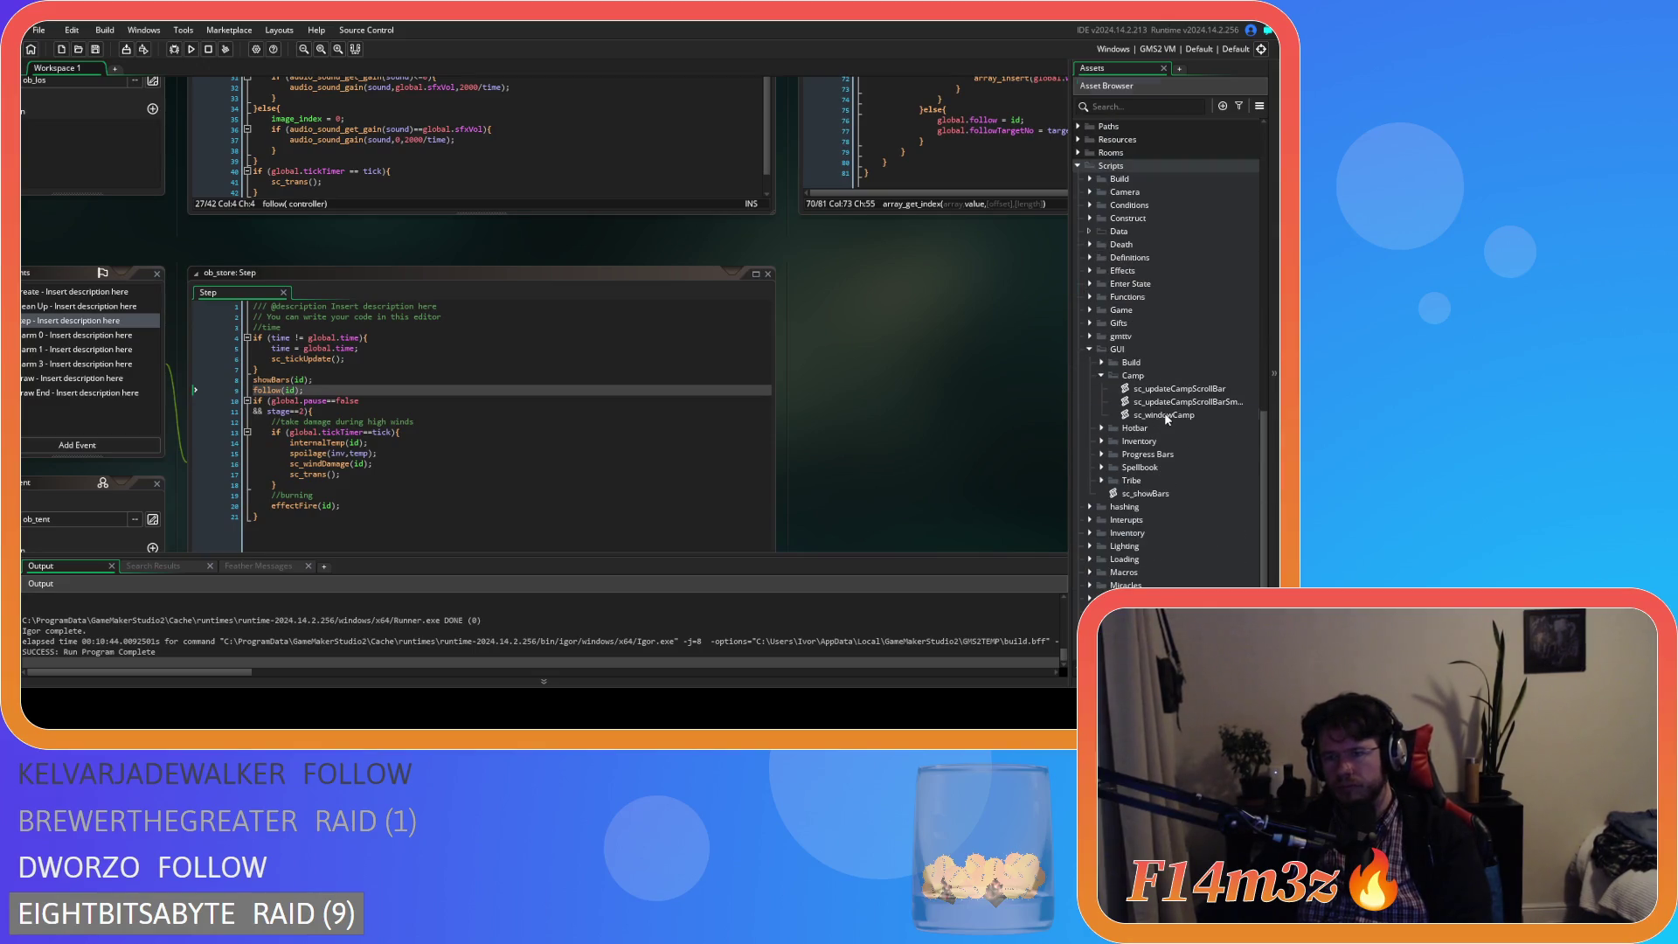
pyautogui.doubleClick(1165, 415)
pyautogui.moveTo(606, 283)
pyautogui.mouseDown()
pyautogui.moveTo(616, 360)
pyautogui.moveTo(589, 216)
pyautogui.moveTo(604, 241)
pyautogui.mouseUp()
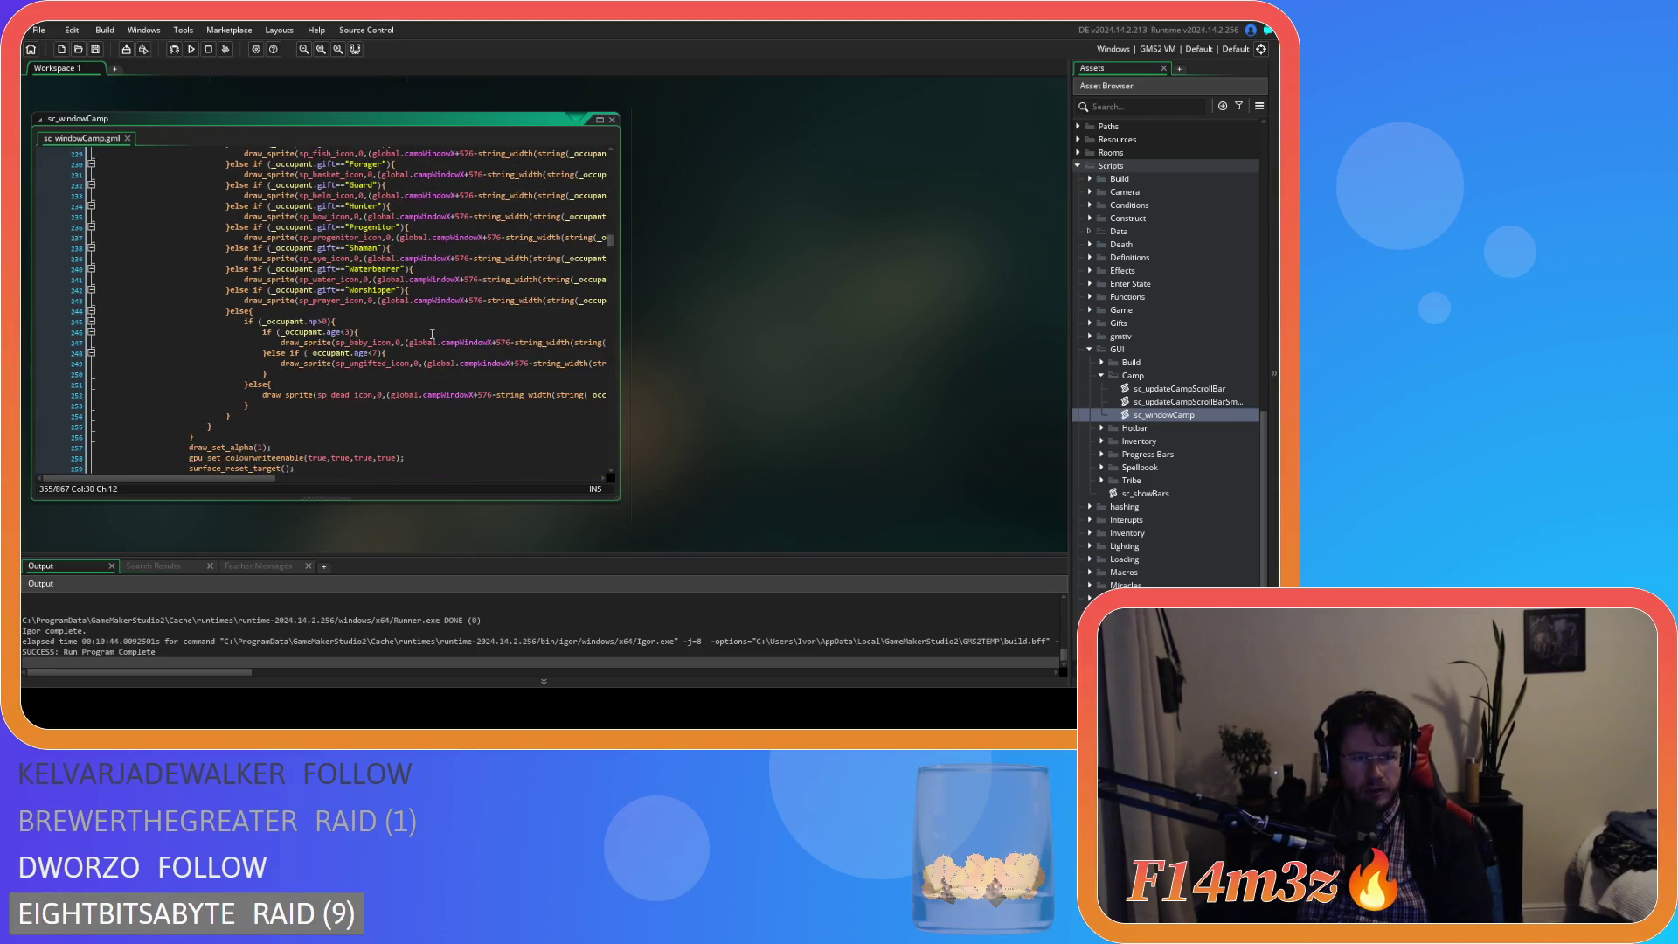
# - Scroll to the else branch on line 244 and inspect its age check and baby-icon draw call
pyautogui.scroll(1, 401, 323)
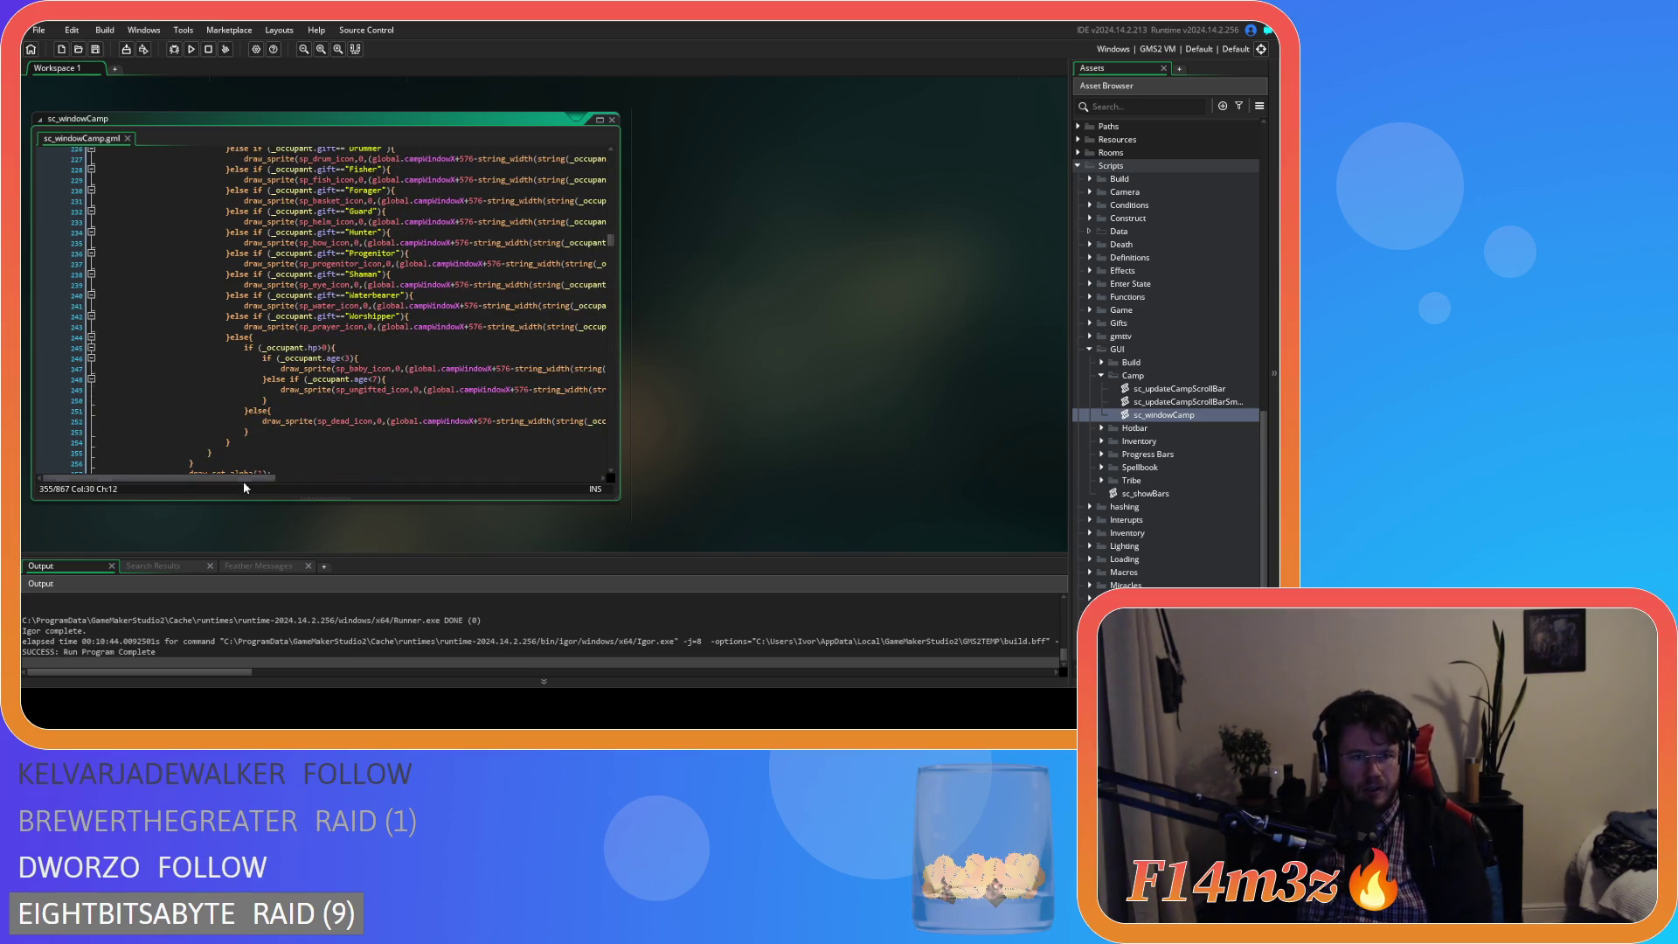
pyautogui.scroll(6, 366, 425)
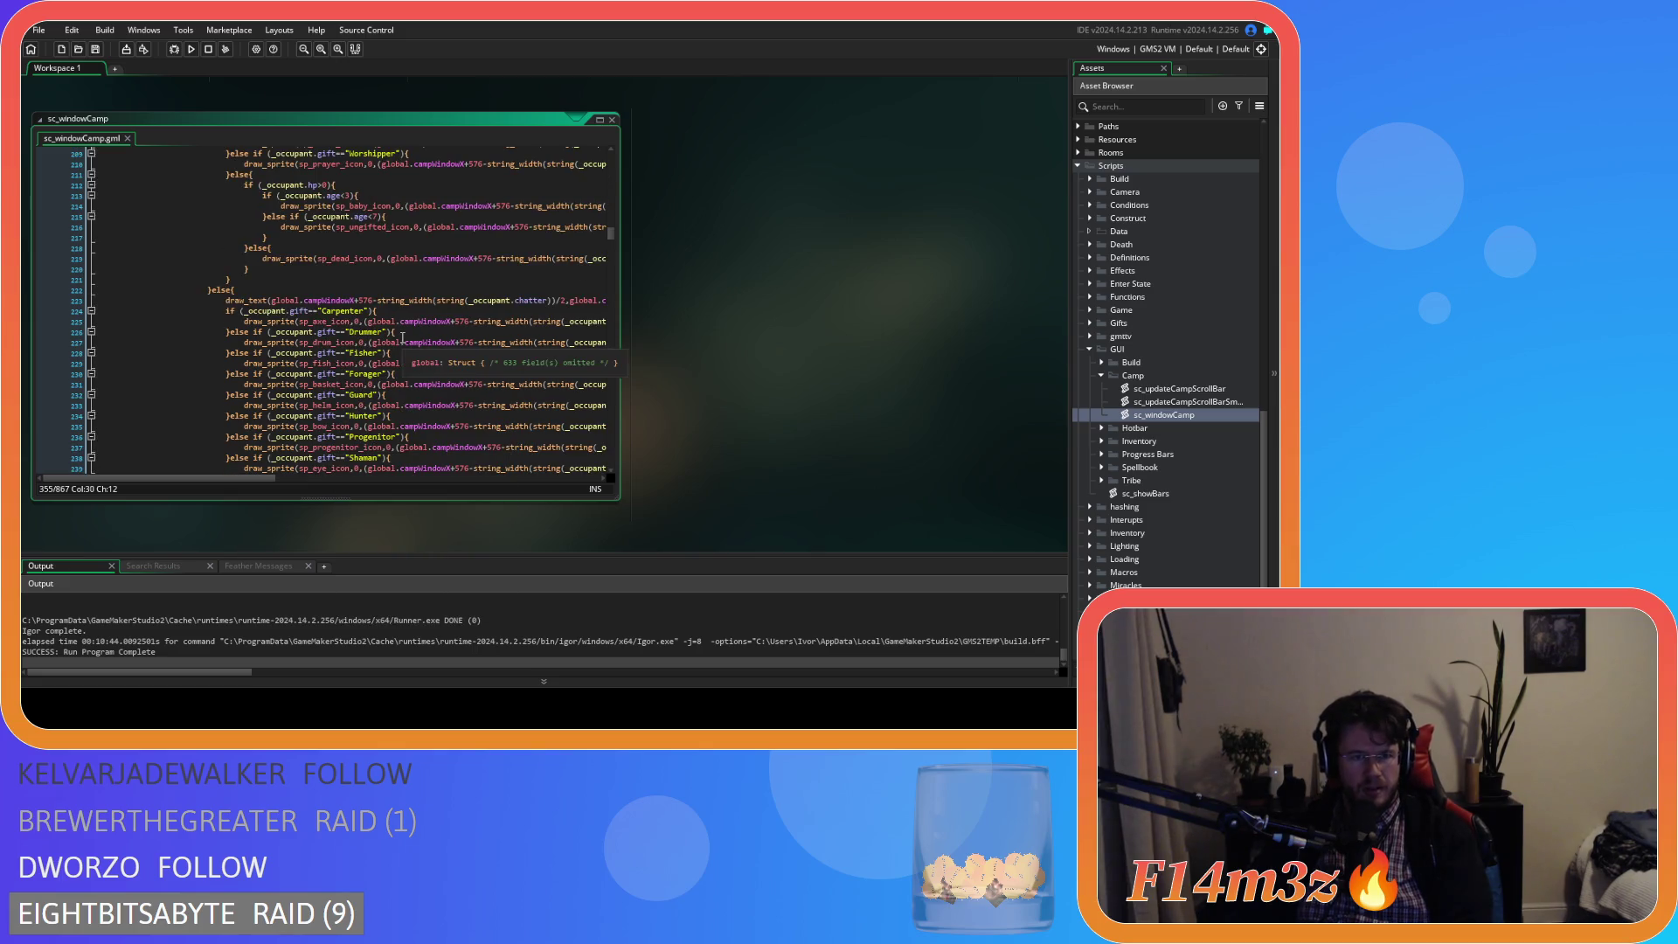
pyautogui.scroll(-3, 406, 336)
pyautogui.scroll(-1, 435, 390)
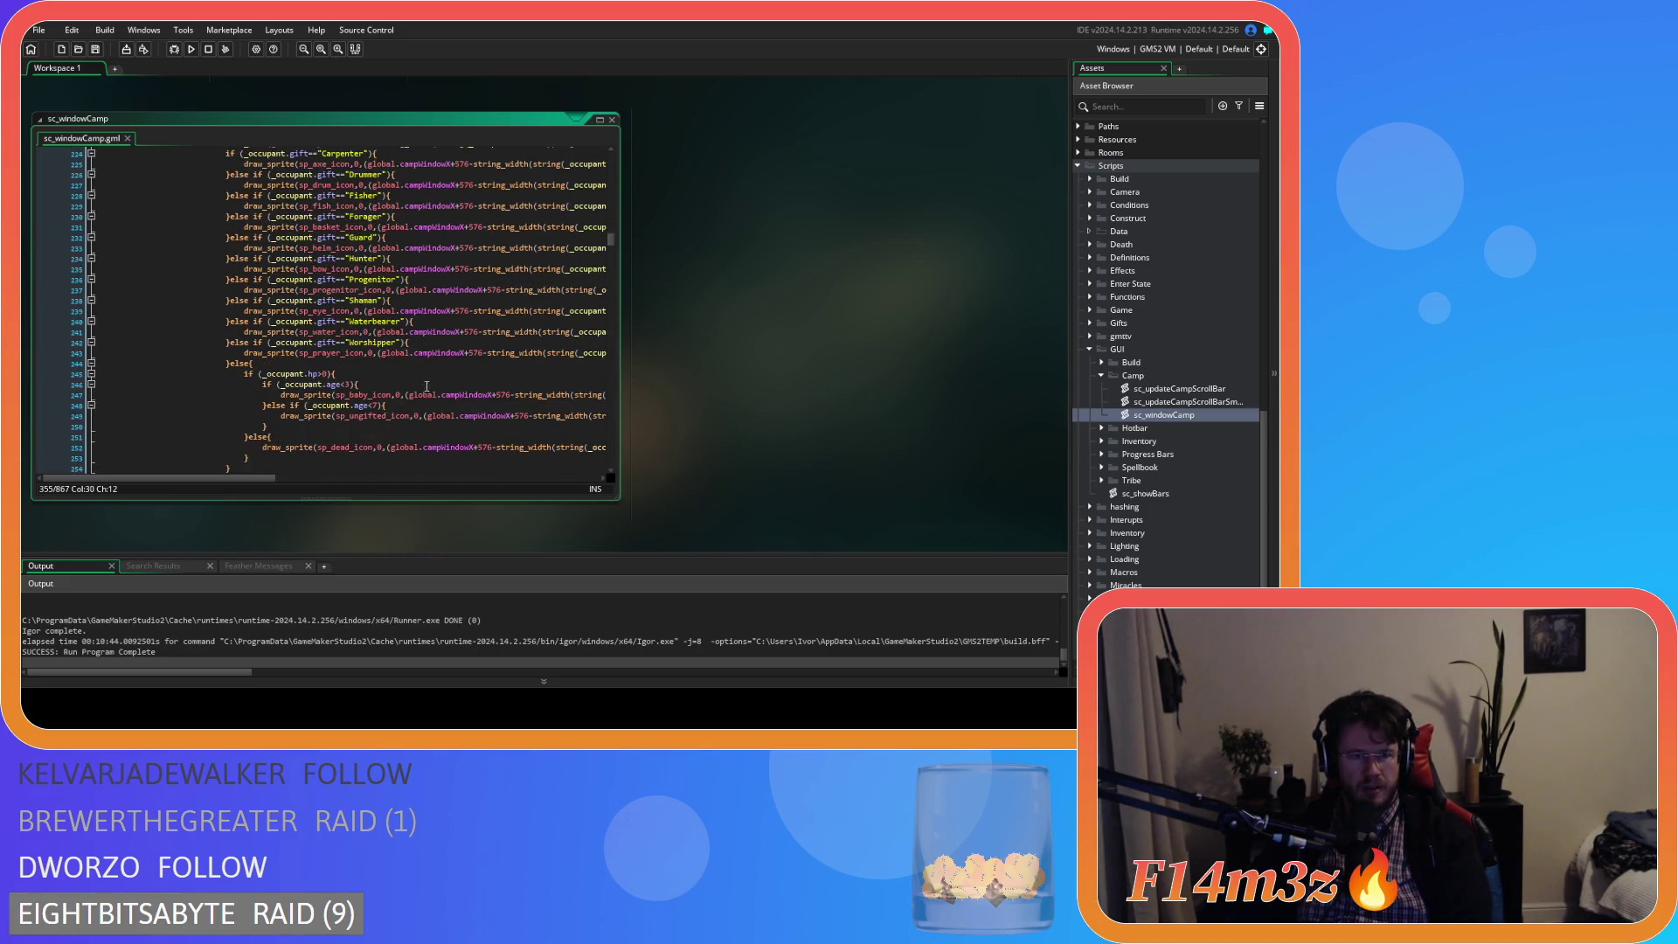
pyautogui.scroll(3, 385, 381)
pyautogui.scroll(-3, 385, 376)
pyautogui.click(383, 364)
pyautogui.click(381, 374)
pyautogui.click(377, 384)
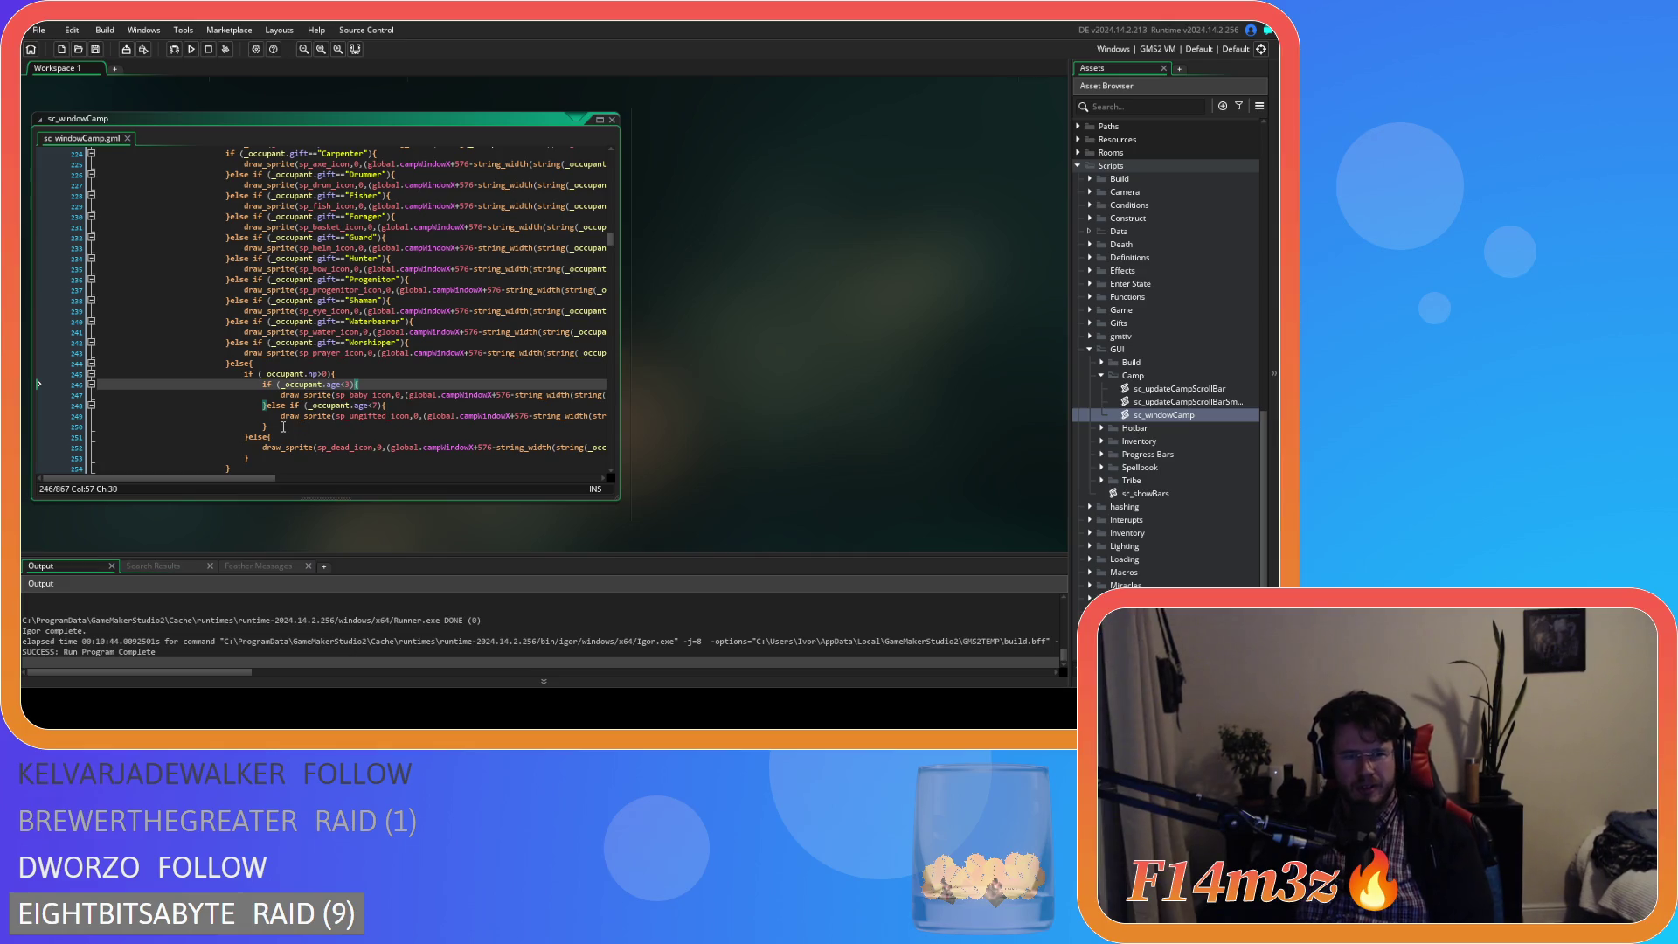
# - Place the cursor at the end of the age-under-7 ungifted-icon branch
pyautogui.scroll(-2, 283, 427)
pyautogui.moveTo(270, 348); pyautogui.dragTo(266, 330)
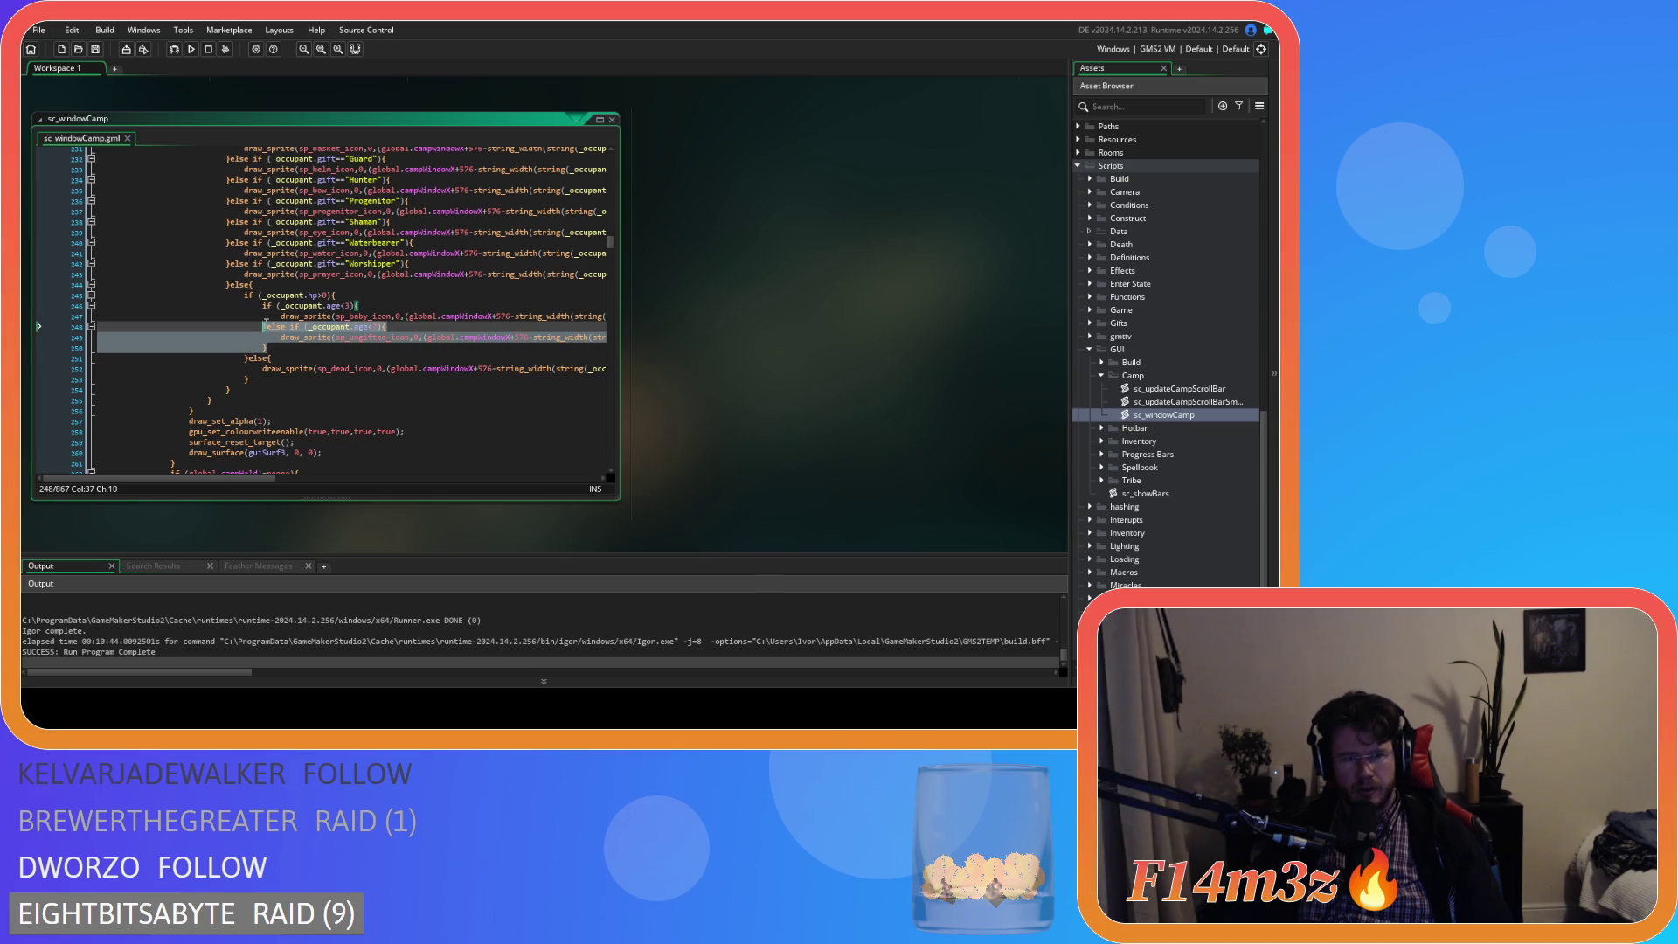
pyautogui.click(289, 348)
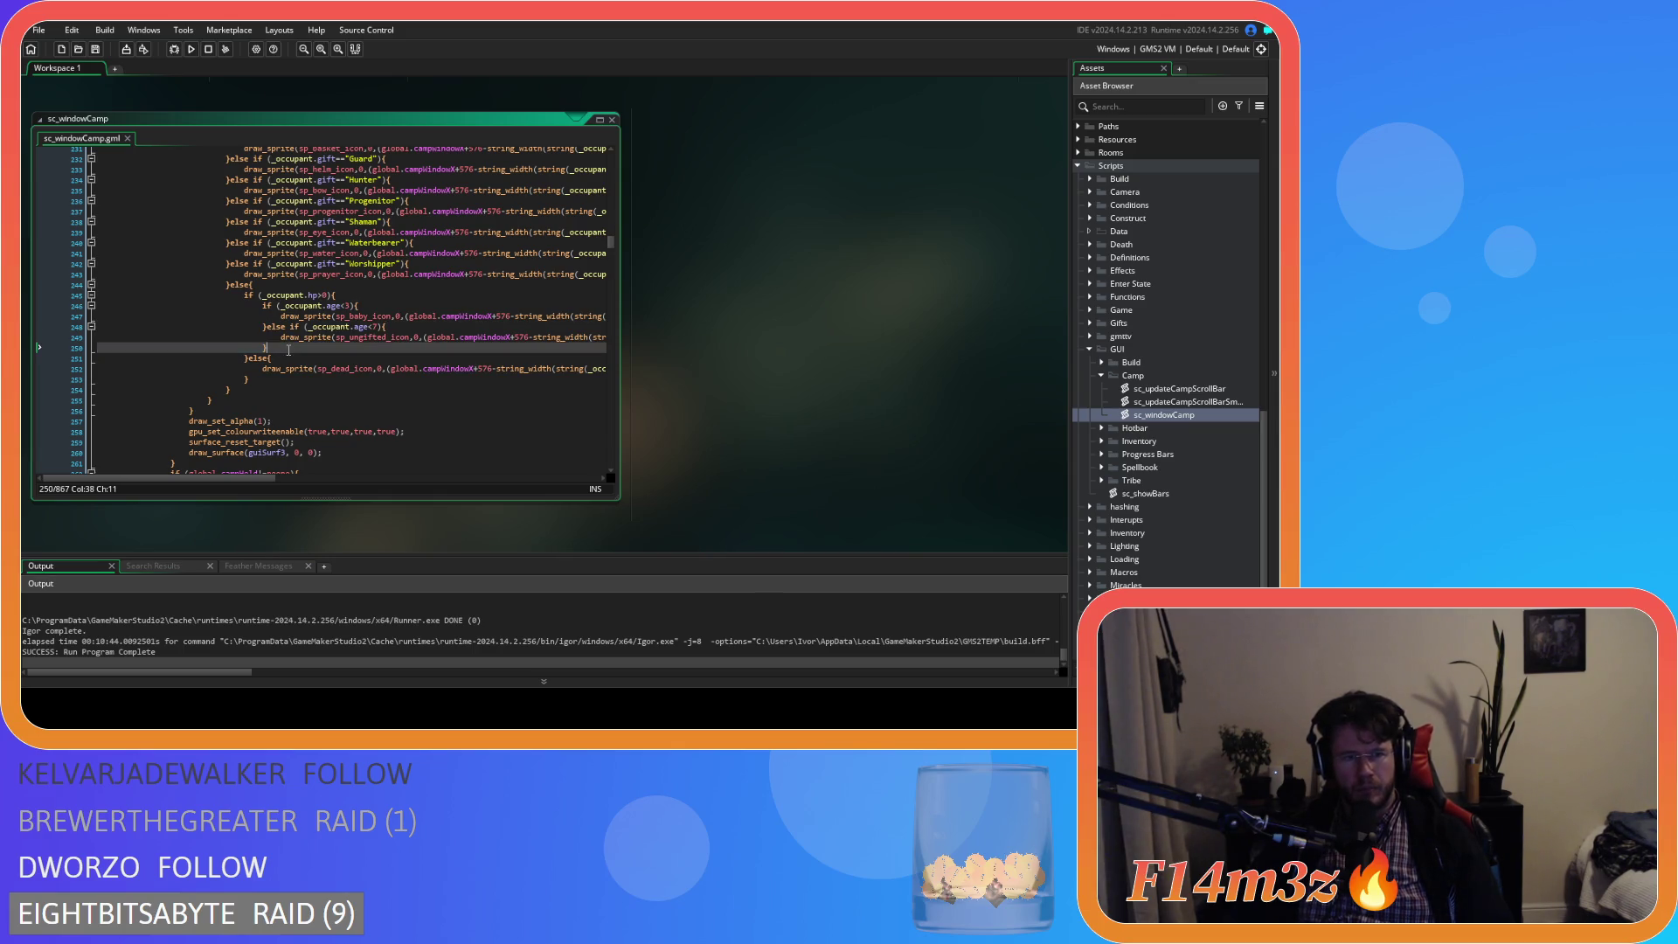
# - Paste a copy of the under-7 branch as a plain else, rename sp_ungifted_icon to sp_child_icon, and save
pyautogui.hotkey('ctrl', 'v')
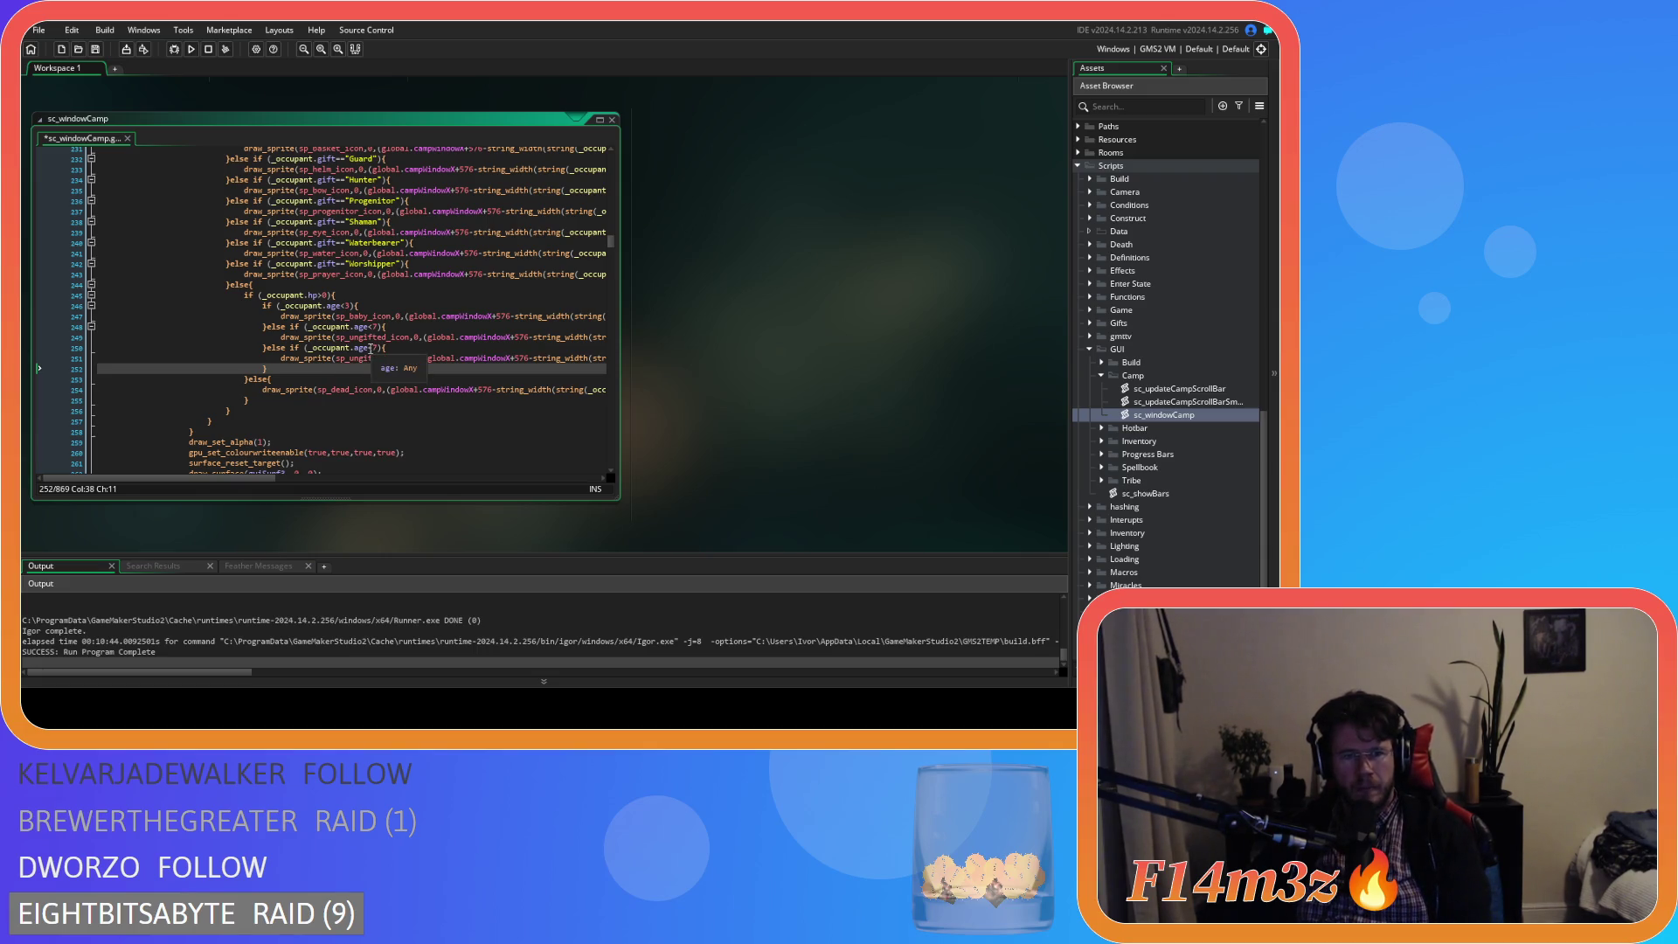
pyautogui.moveTo(377, 348); pyautogui.dragTo(309, 354)
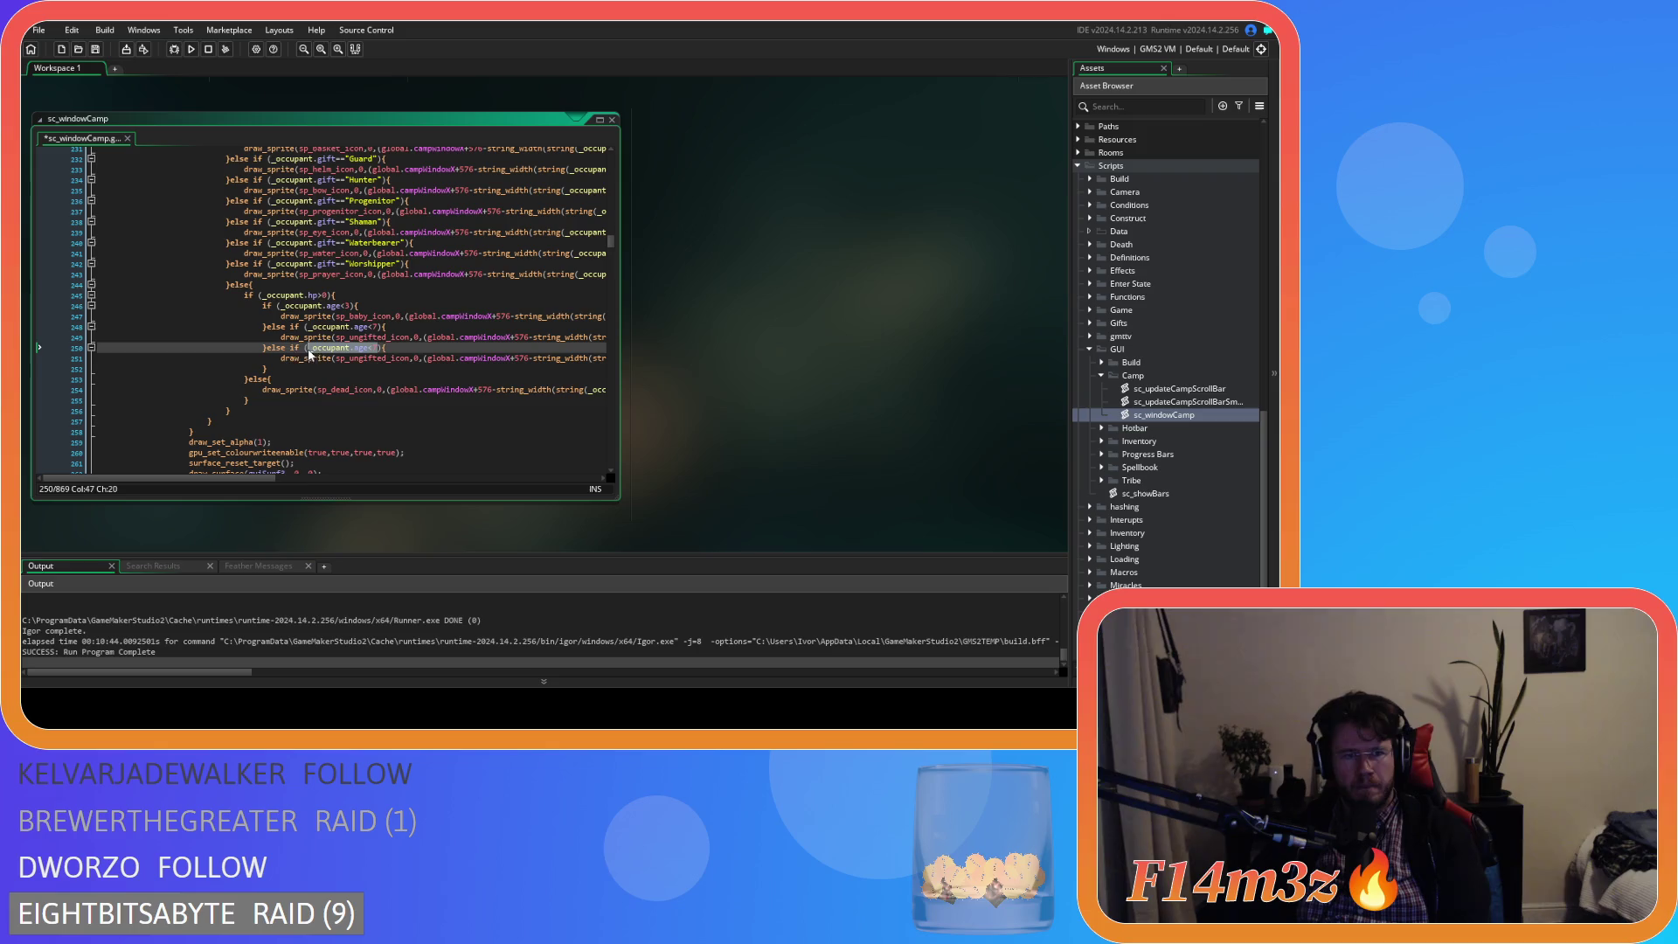
pyautogui.press('Delete')
pyautogui.press('Delete')
pyautogui.press('BackSpace')
pyautogui.press('BackSpace')
pyautogui.press('BackSpace')
pyautogui.doubleClick(371, 338)
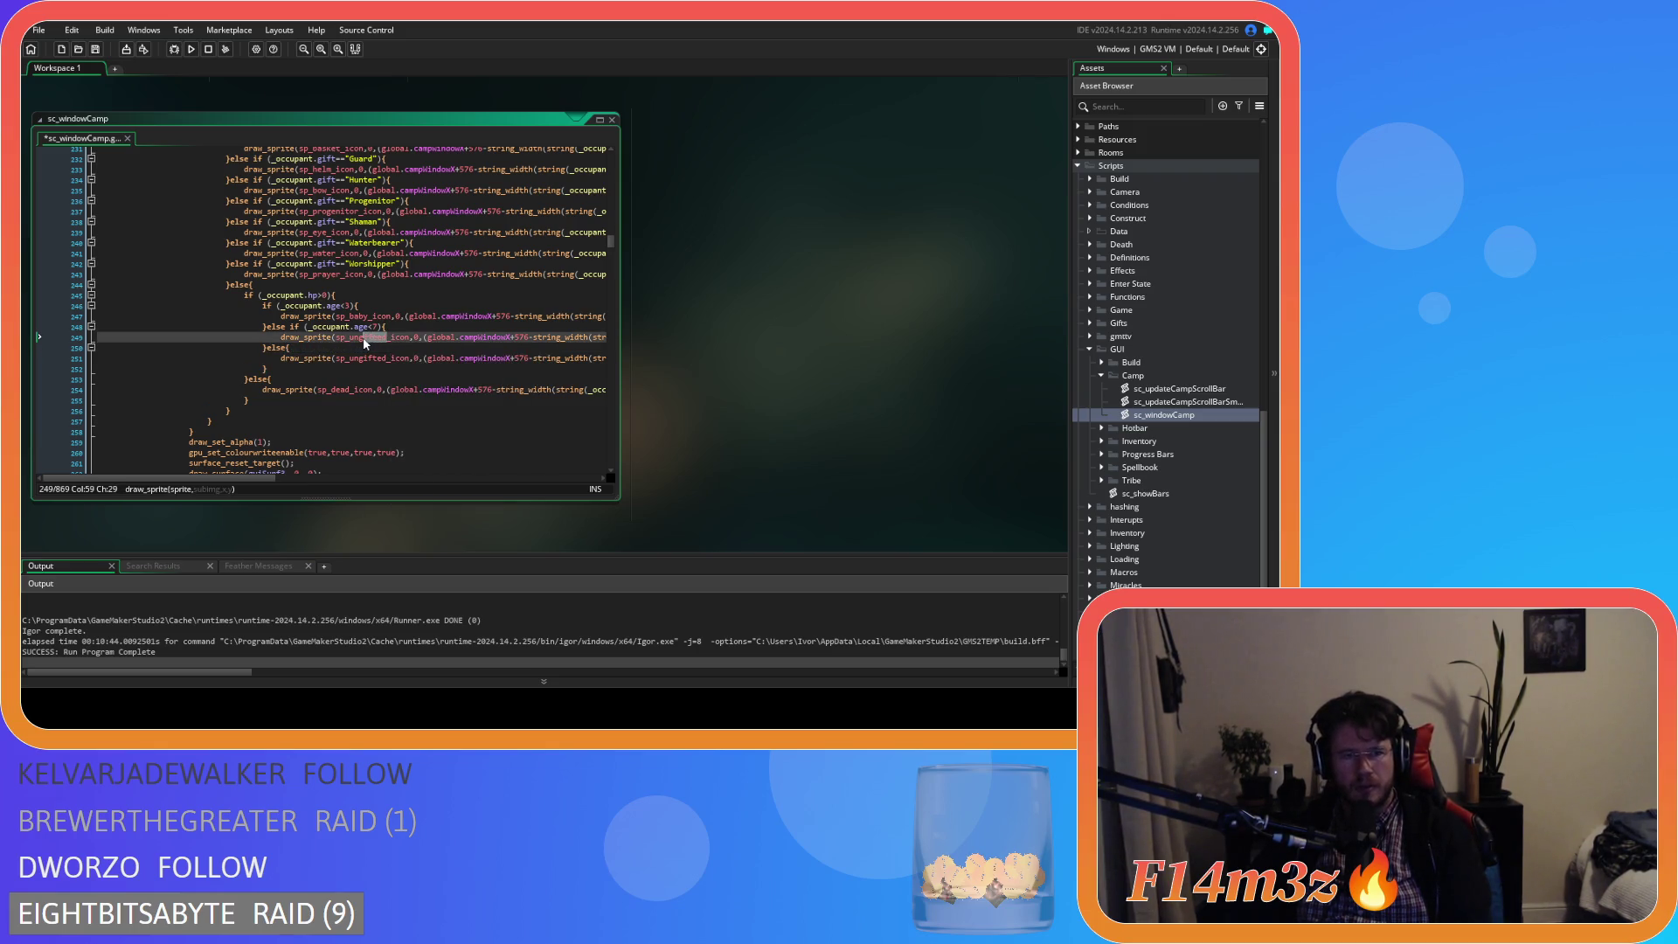
pyautogui.moveTo(357, 344); pyautogui.dragTo(353, 345)
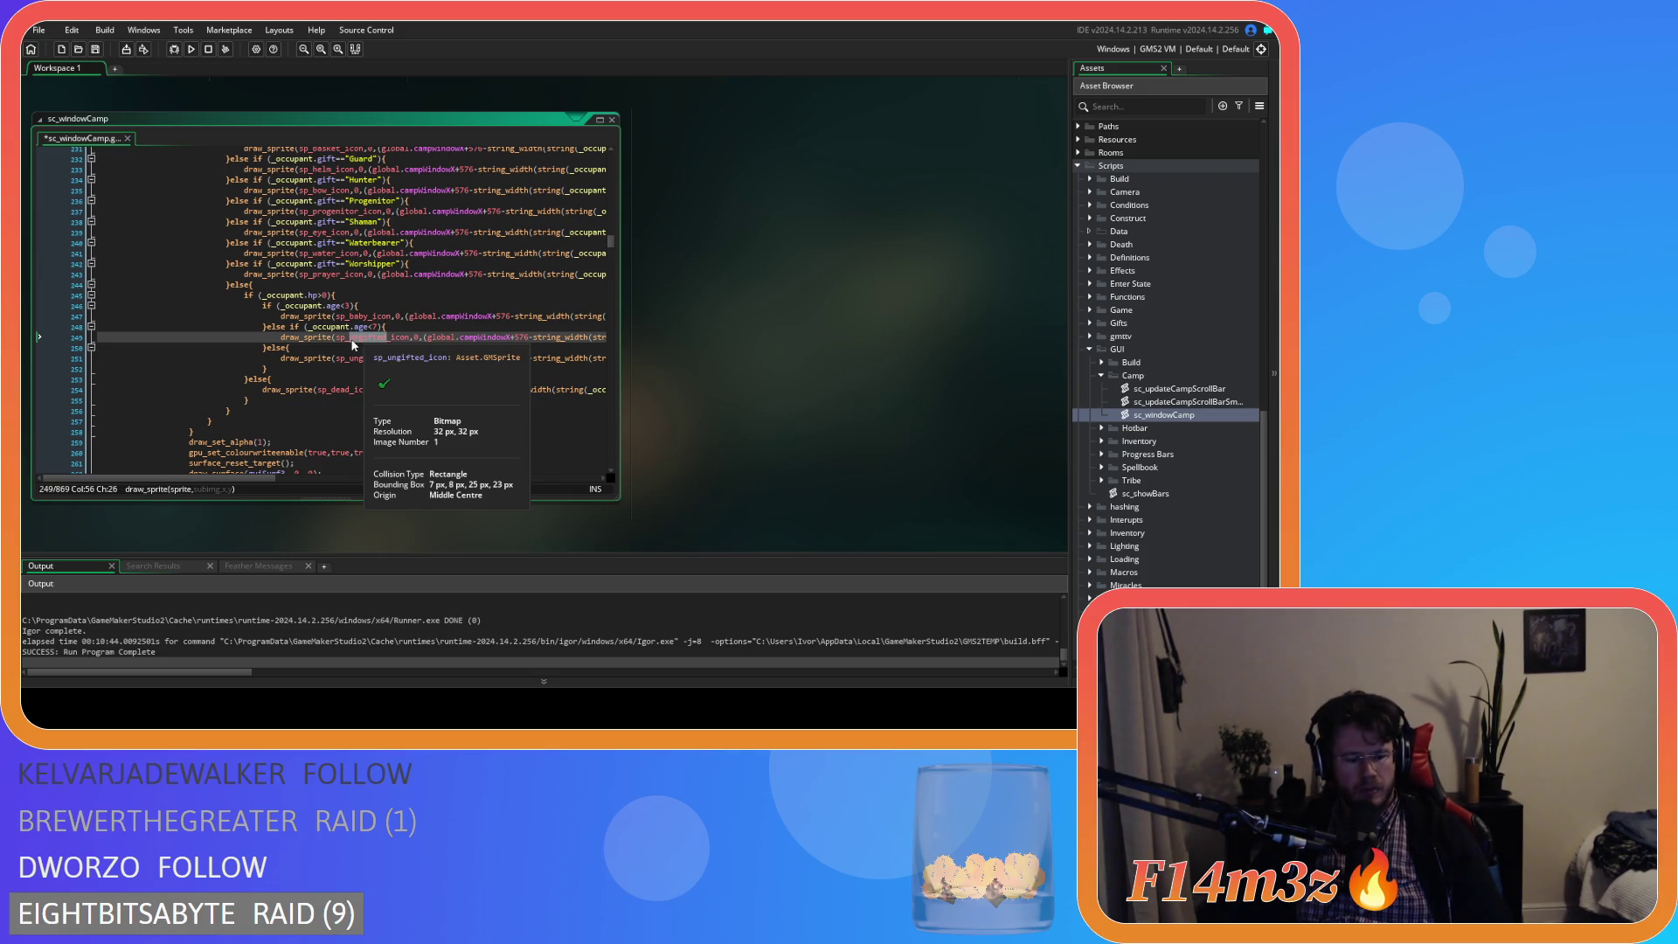
pyautogui.write('chil')
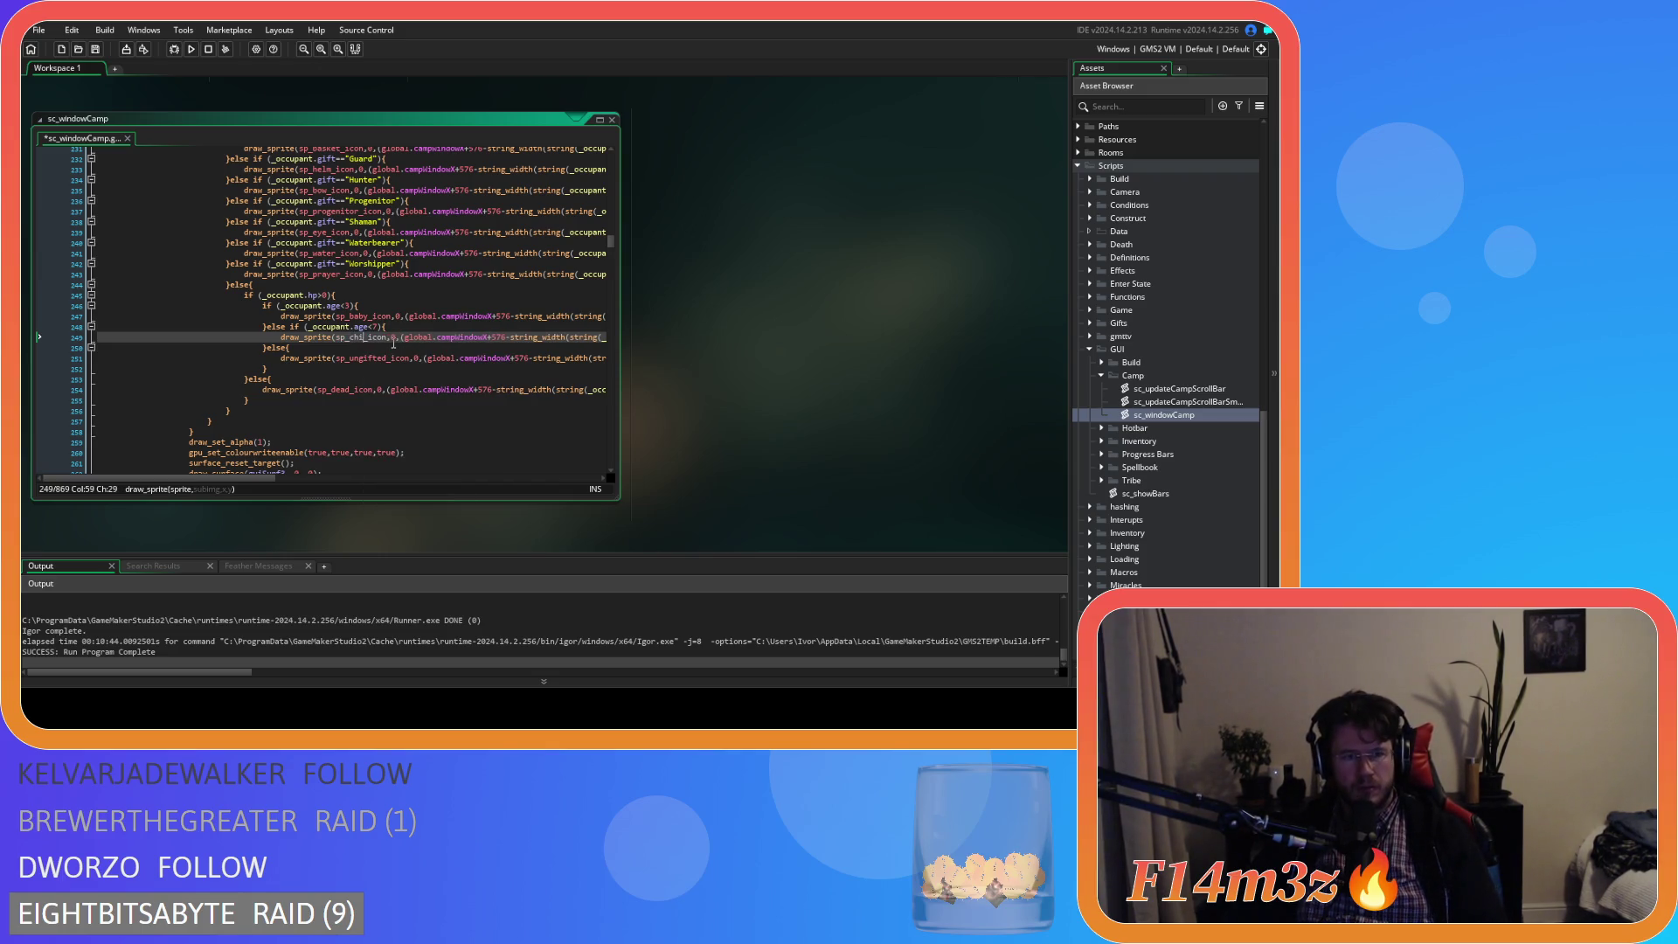
pyautogui.write('d')
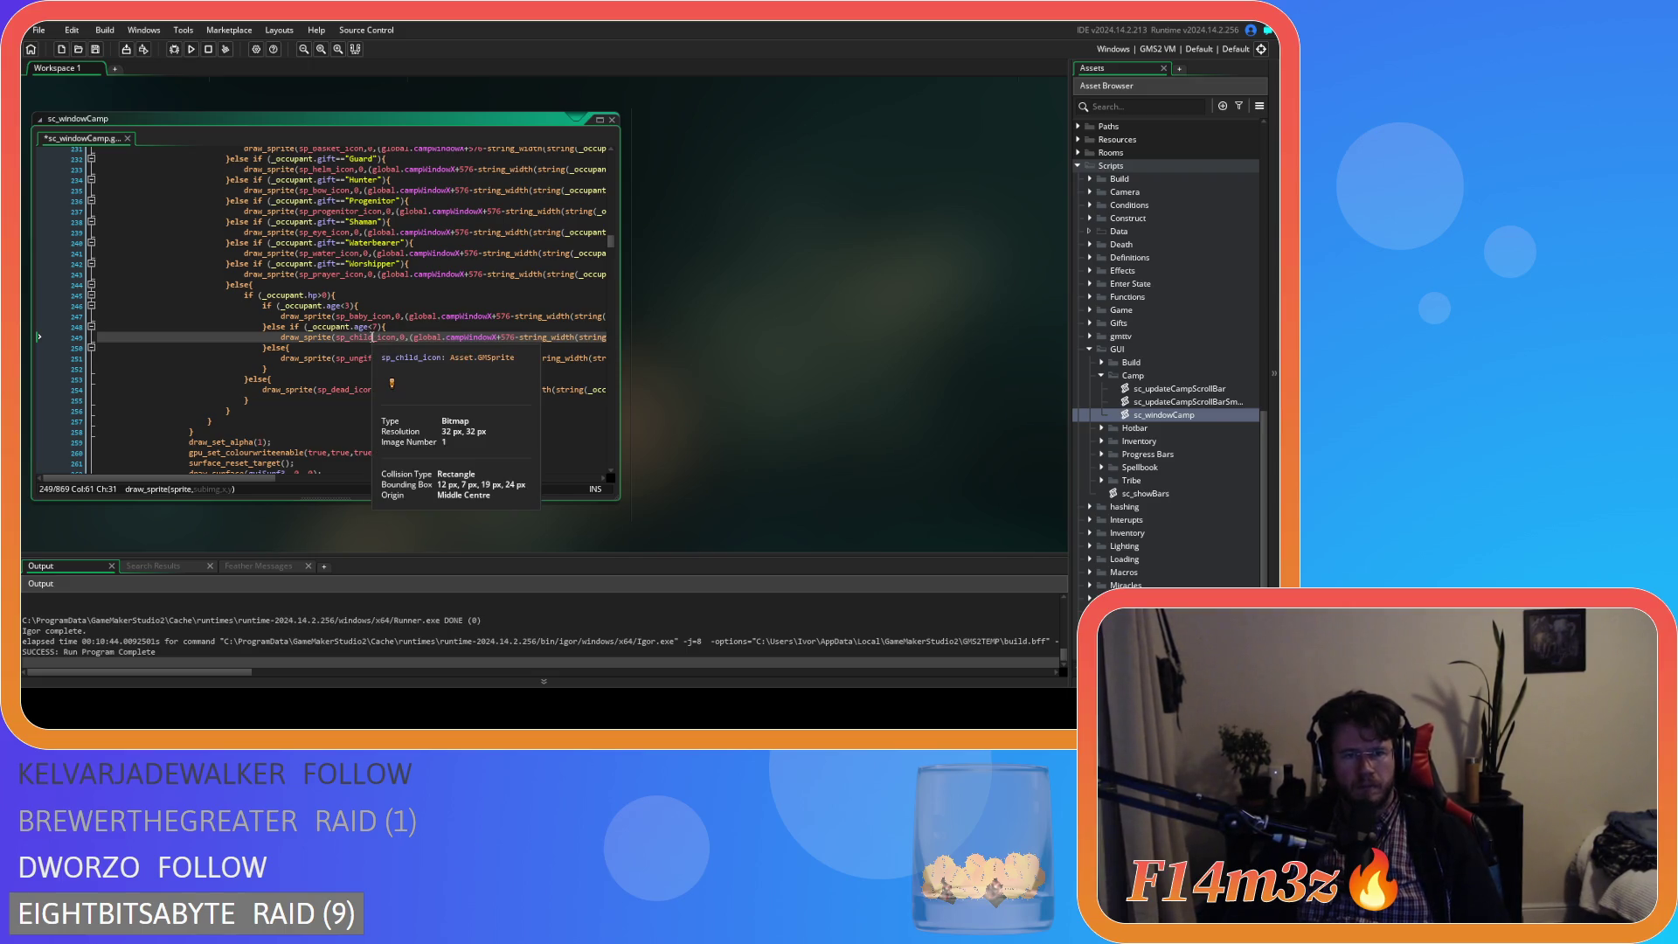
pyautogui.hotkey('ctrl', 's')
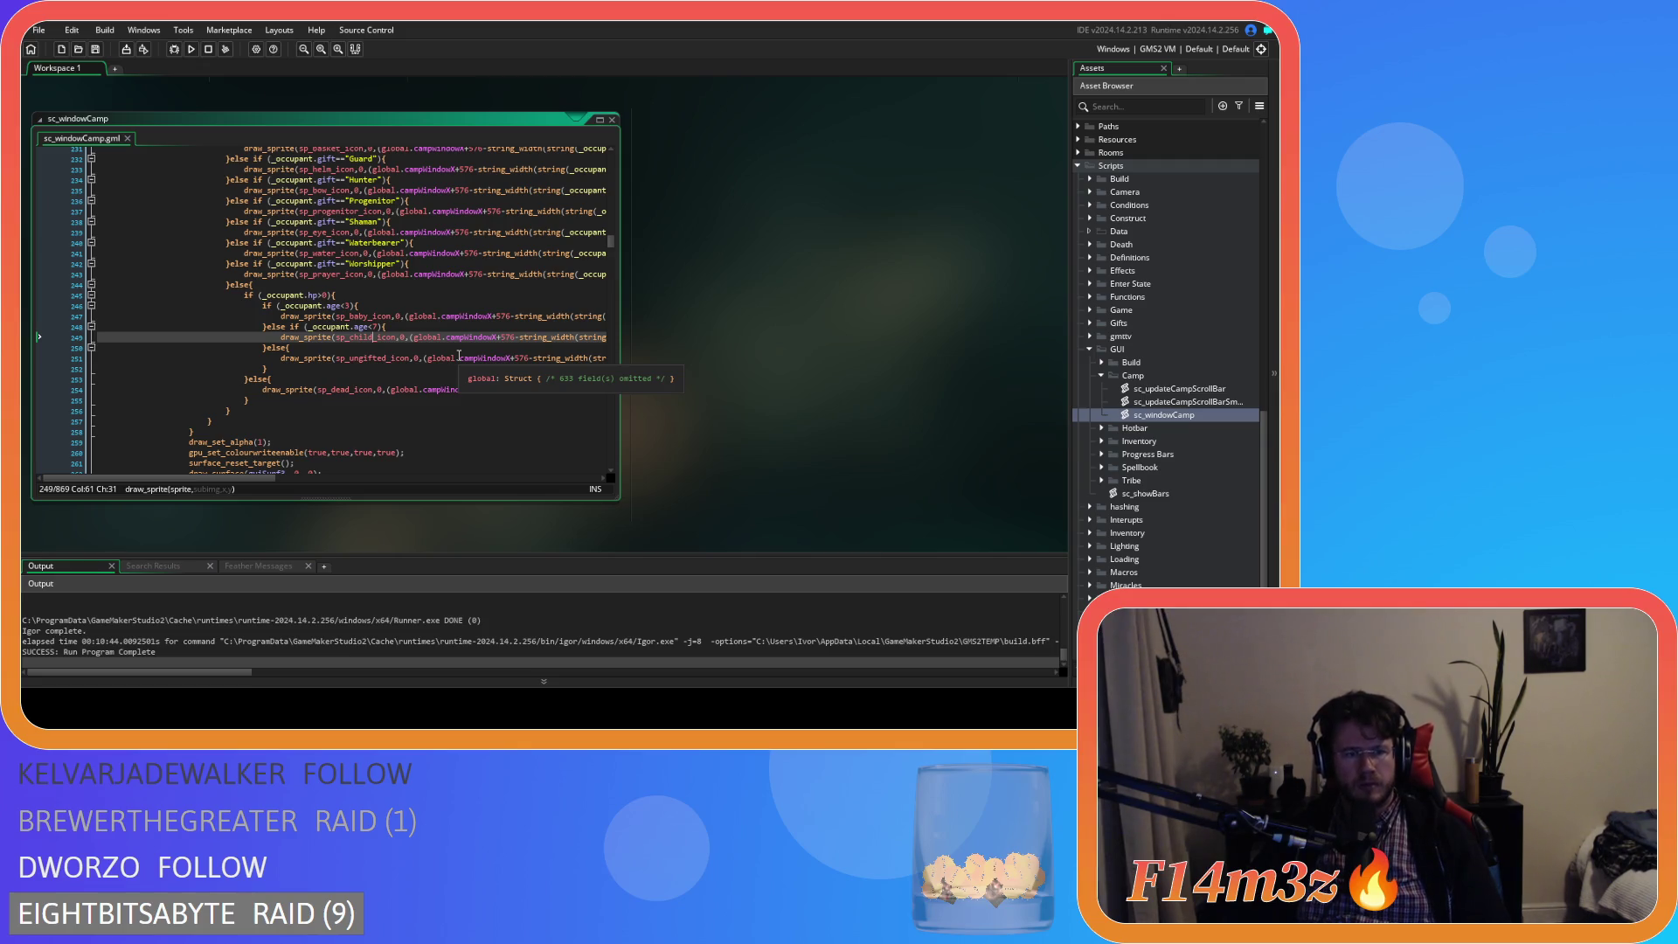
# - Replace the old age branches in the other occupant section with the child-icon branches and save
pyautogui.moveTo(376, 340)
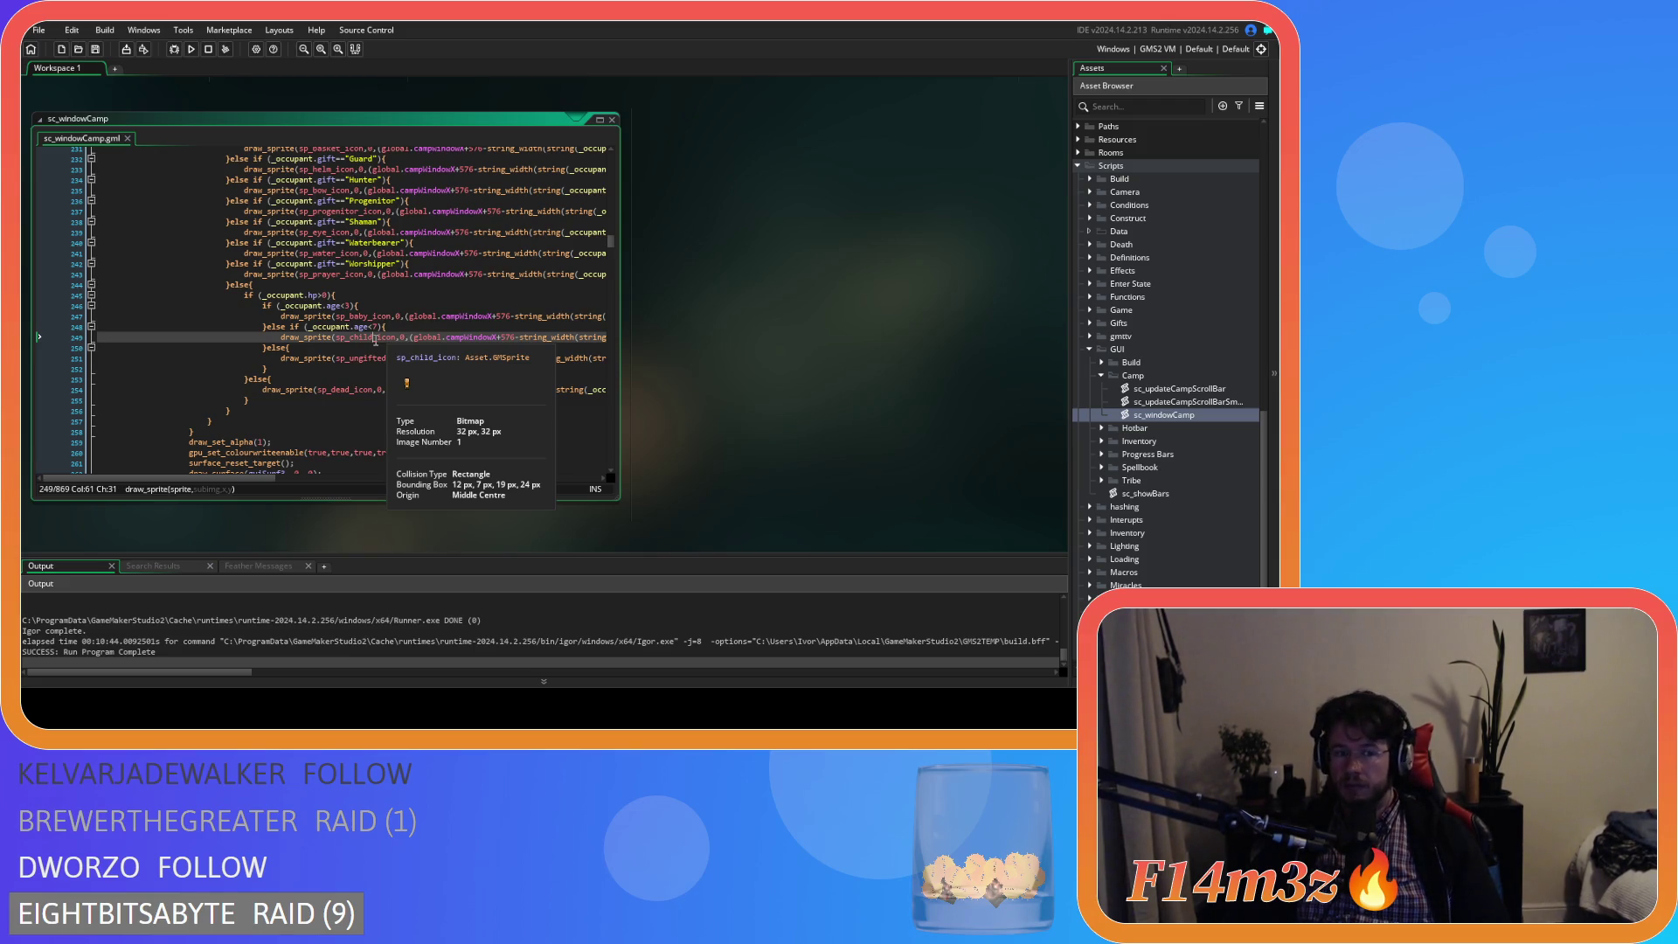
pyautogui.doubleClick(376, 338)
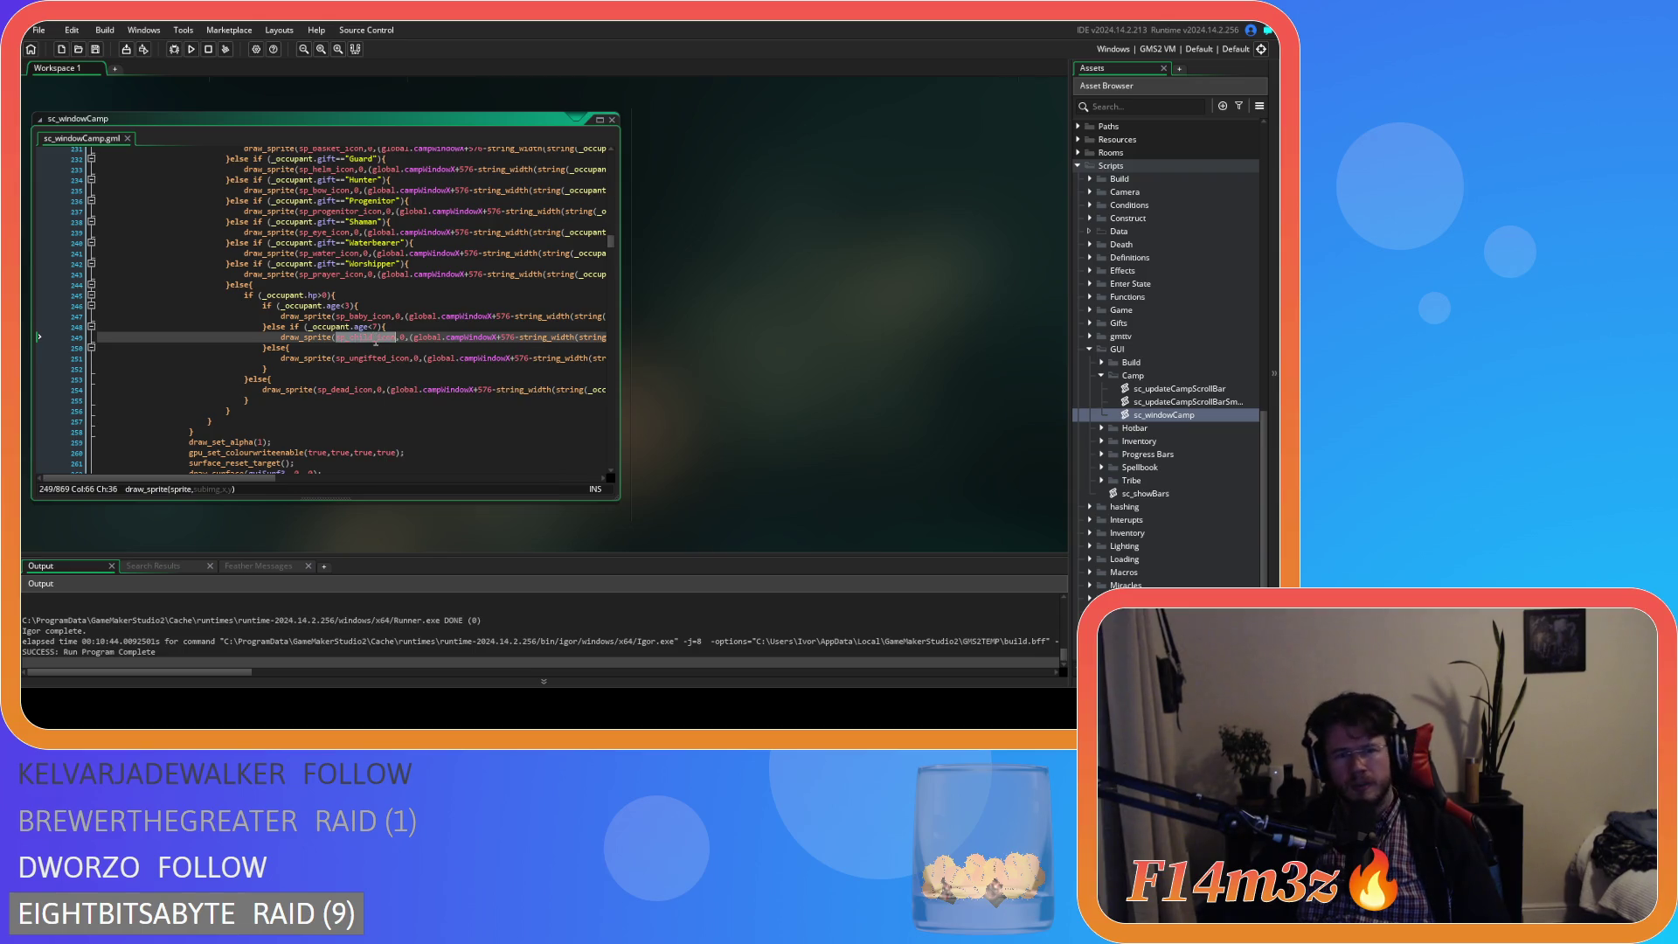
pyautogui.moveTo(271, 370); pyautogui.dragTo(263, 306)
pyautogui.scroll(2, 288, 323)
pyautogui.scroll(5, 289, 323)
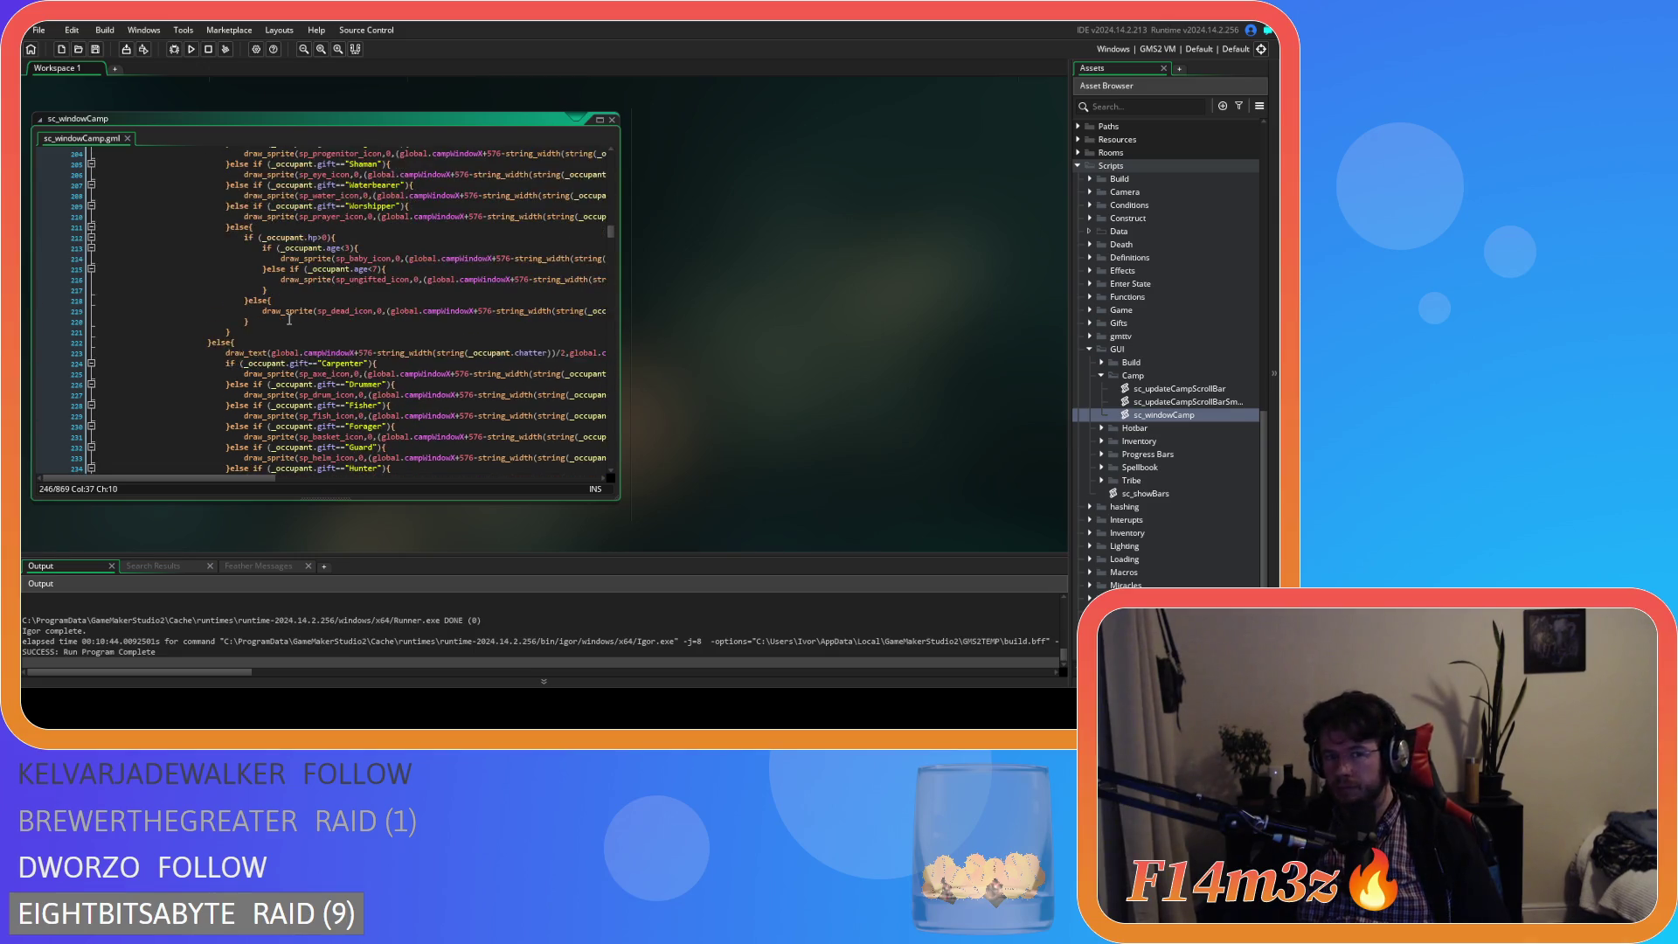
pyautogui.scroll(-10, 258, 346)
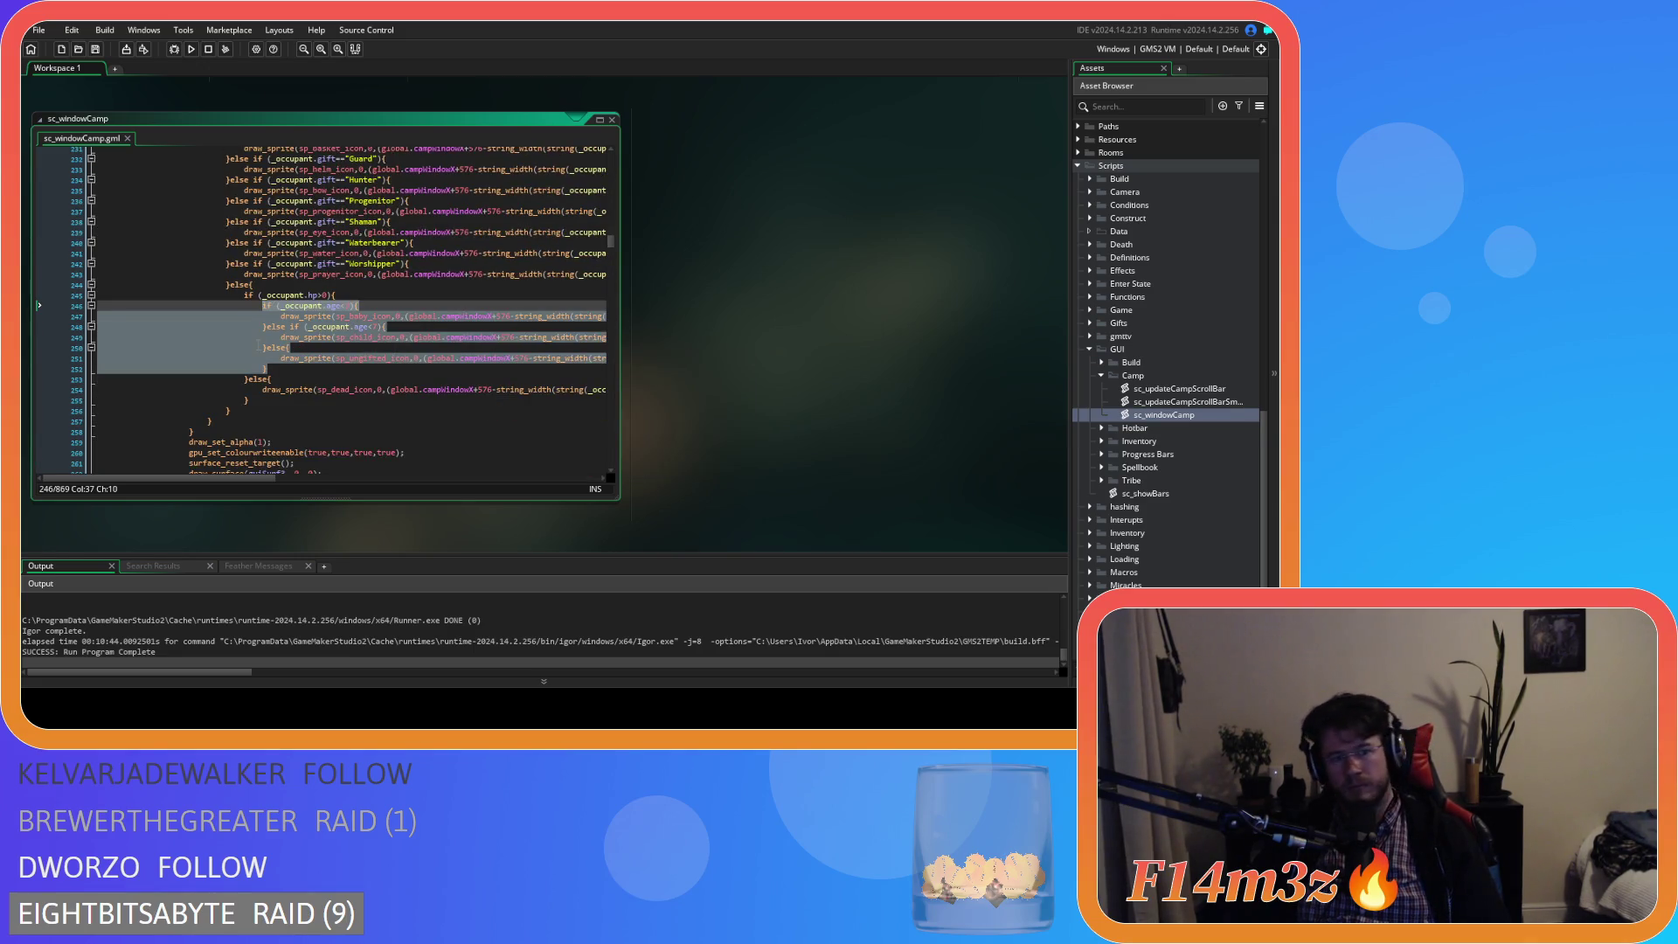
pyautogui.scroll(9, 258, 346)
pyautogui.moveTo(290, 307); pyautogui.dragTo(259, 251)
pyautogui.hotkey('ctrl', 'v')
pyautogui.hotkey('ctrl', 's')
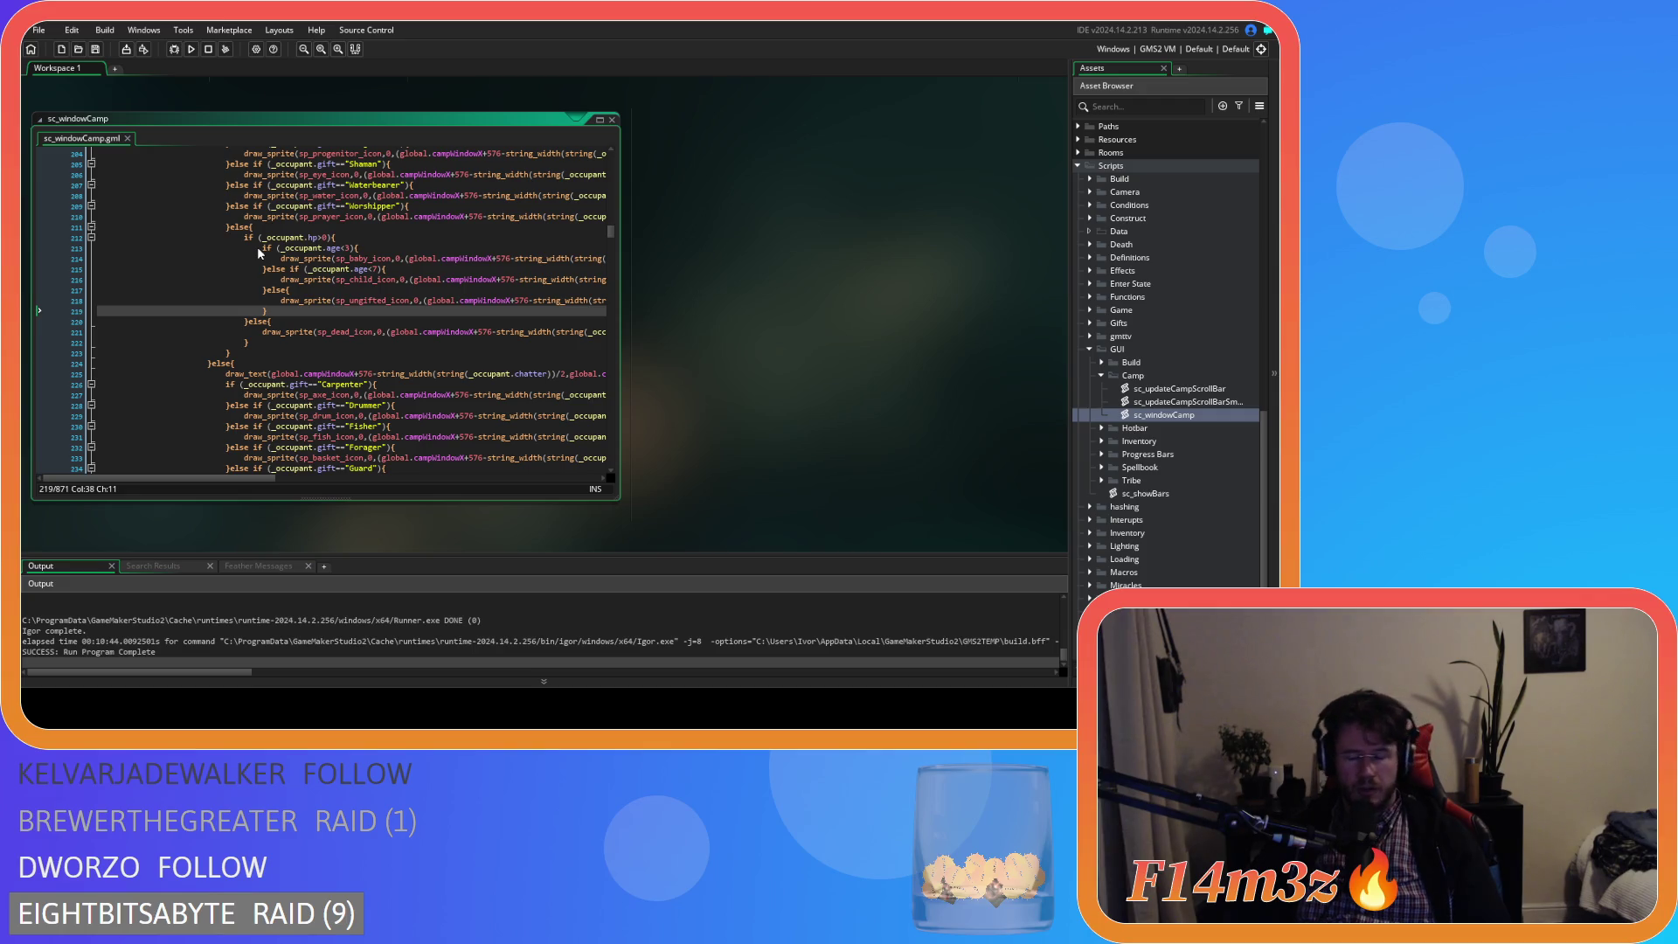
# - Check the hut's and store's final-stage branches, including their matching braces
pyautogui.scroll(20, 395, 289)
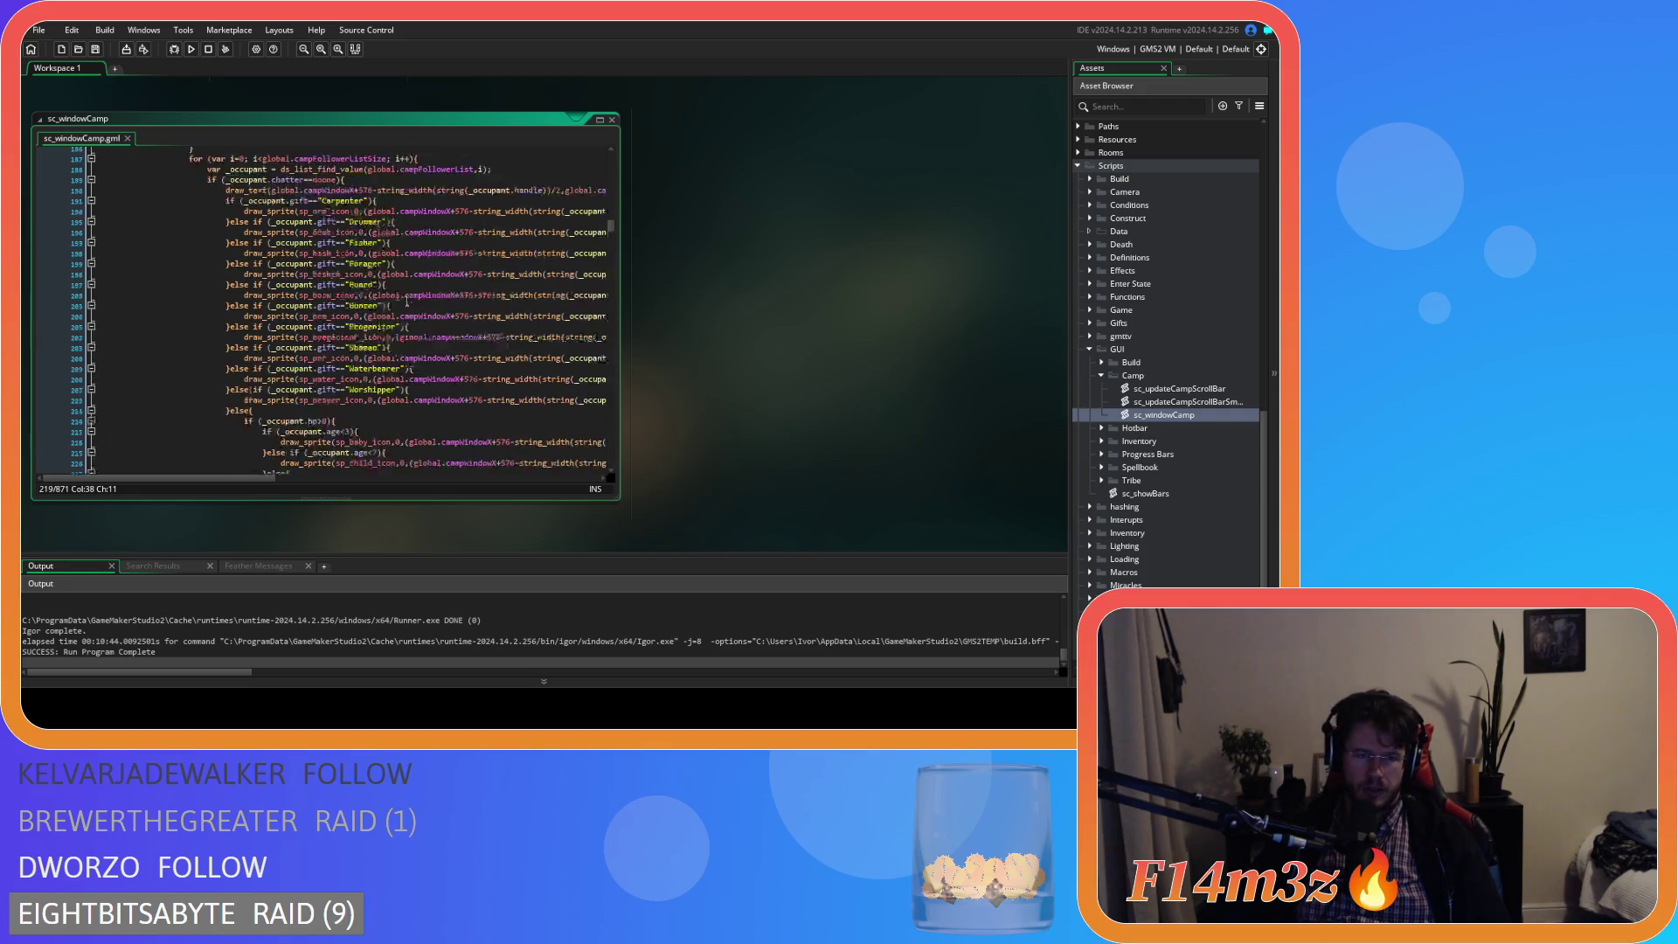
pyautogui.scroll(5, 407, 301)
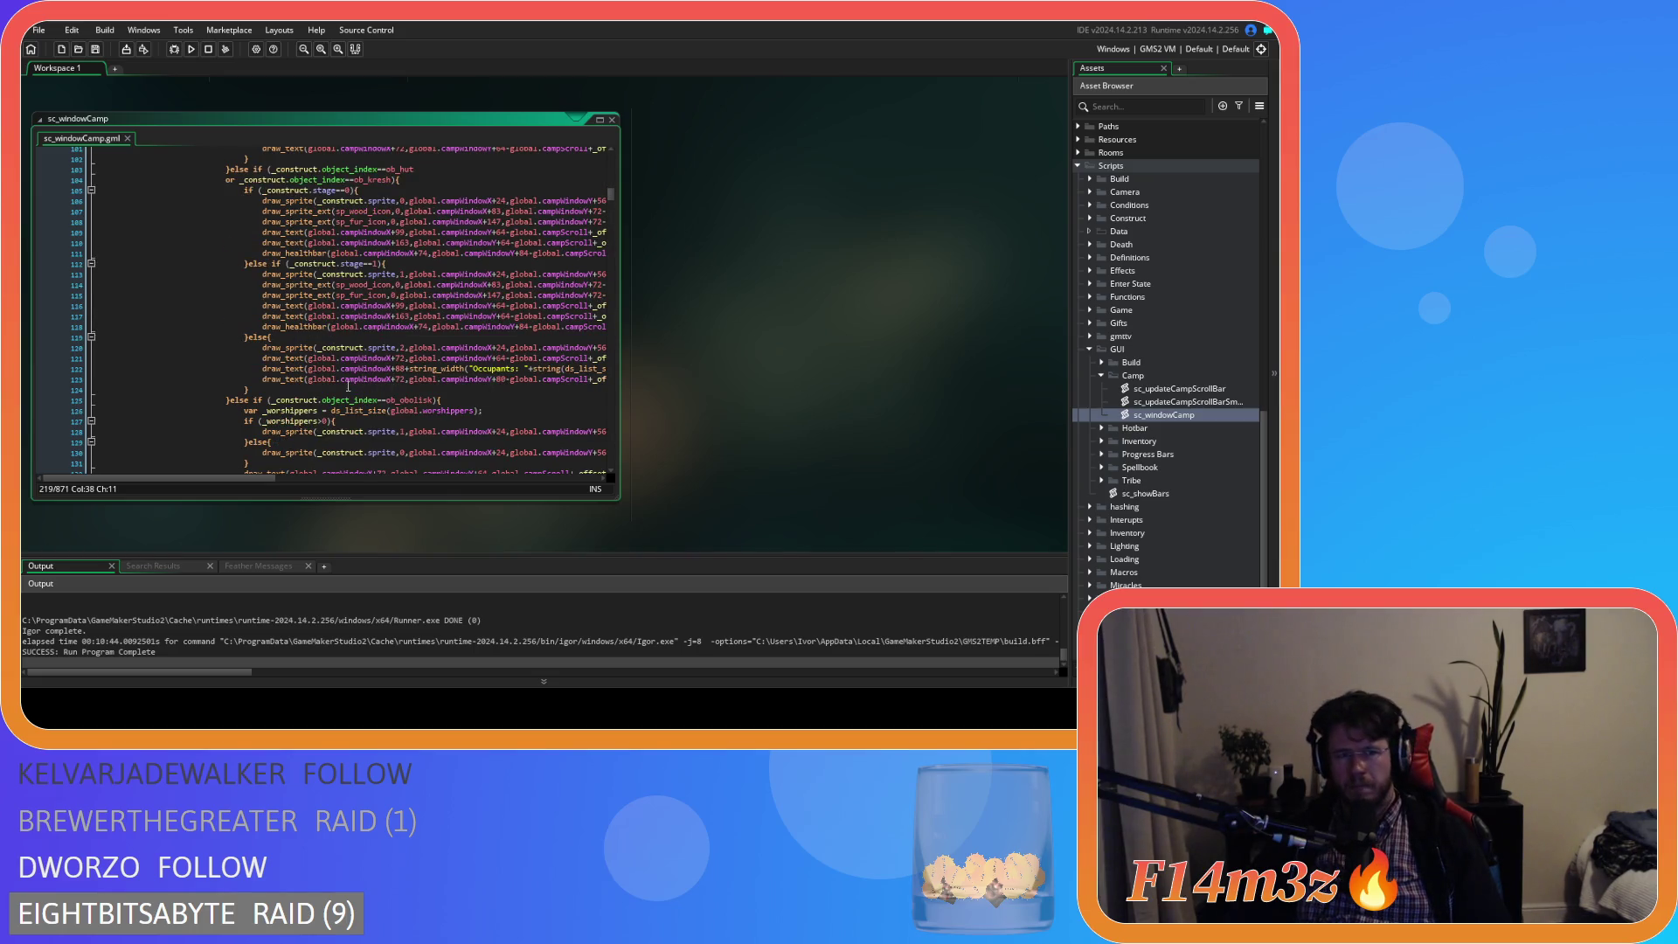
pyautogui.click(350, 337)
pyautogui.press('Left')
pyautogui.scroll(-1, 350, 354)
pyautogui.scroll(1, 350, 354)
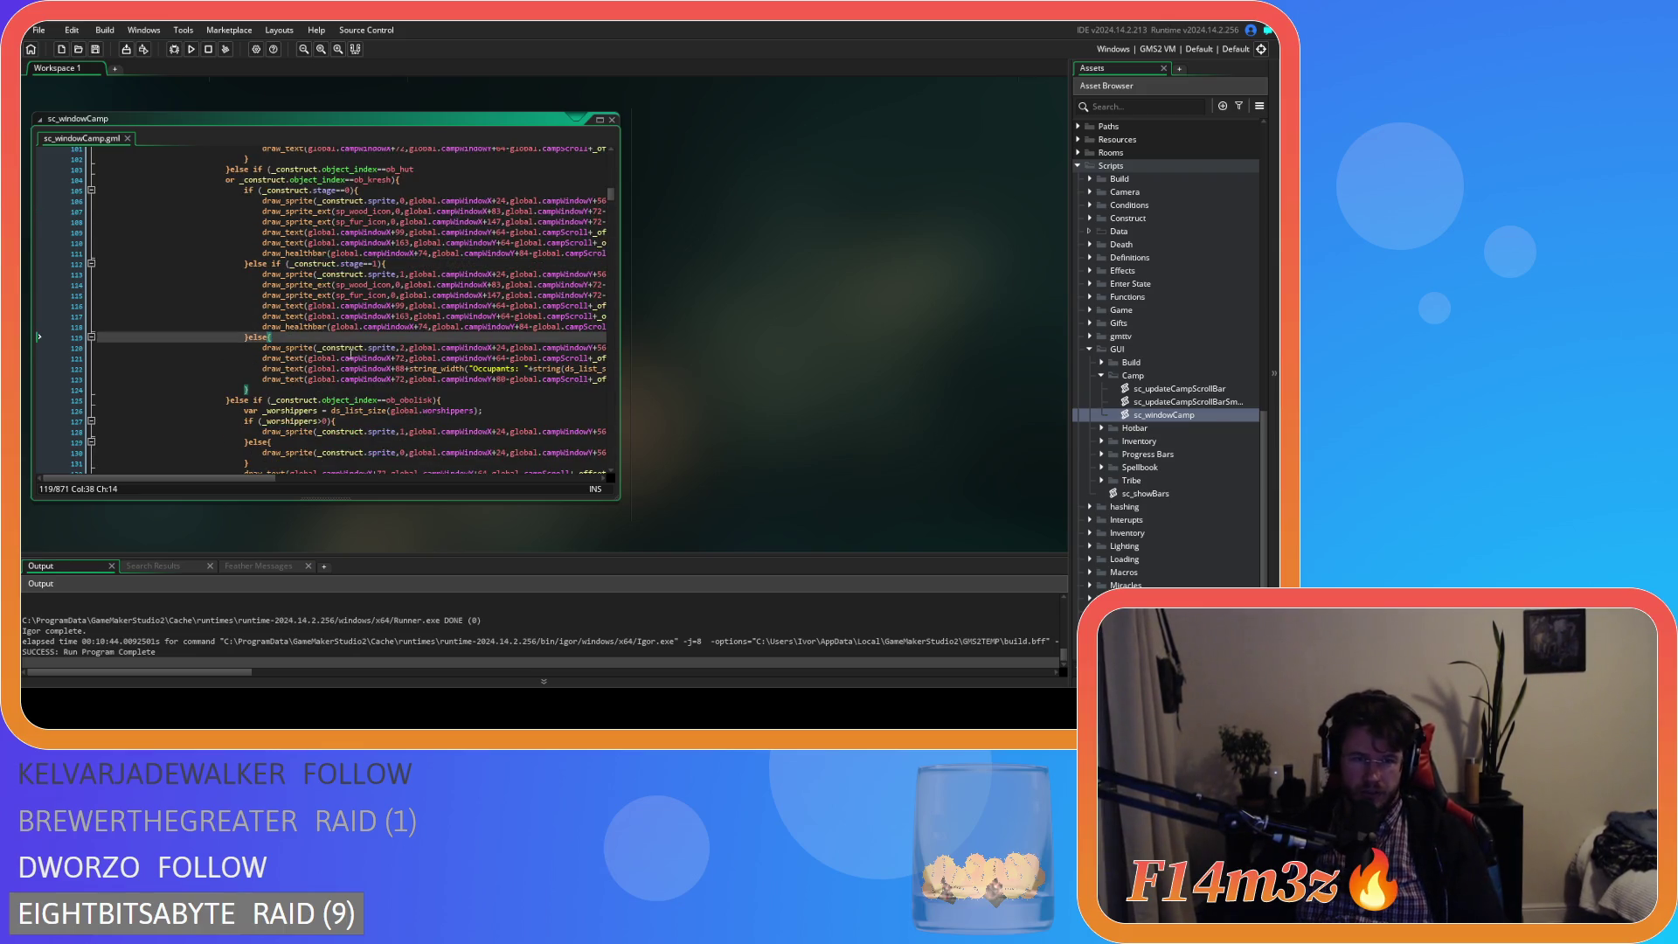
pyautogui.scroll(8, 349, 354)
pyautogui.scroll(-7, 350, 353)
pyautogui.scroll(7, 400, 357)
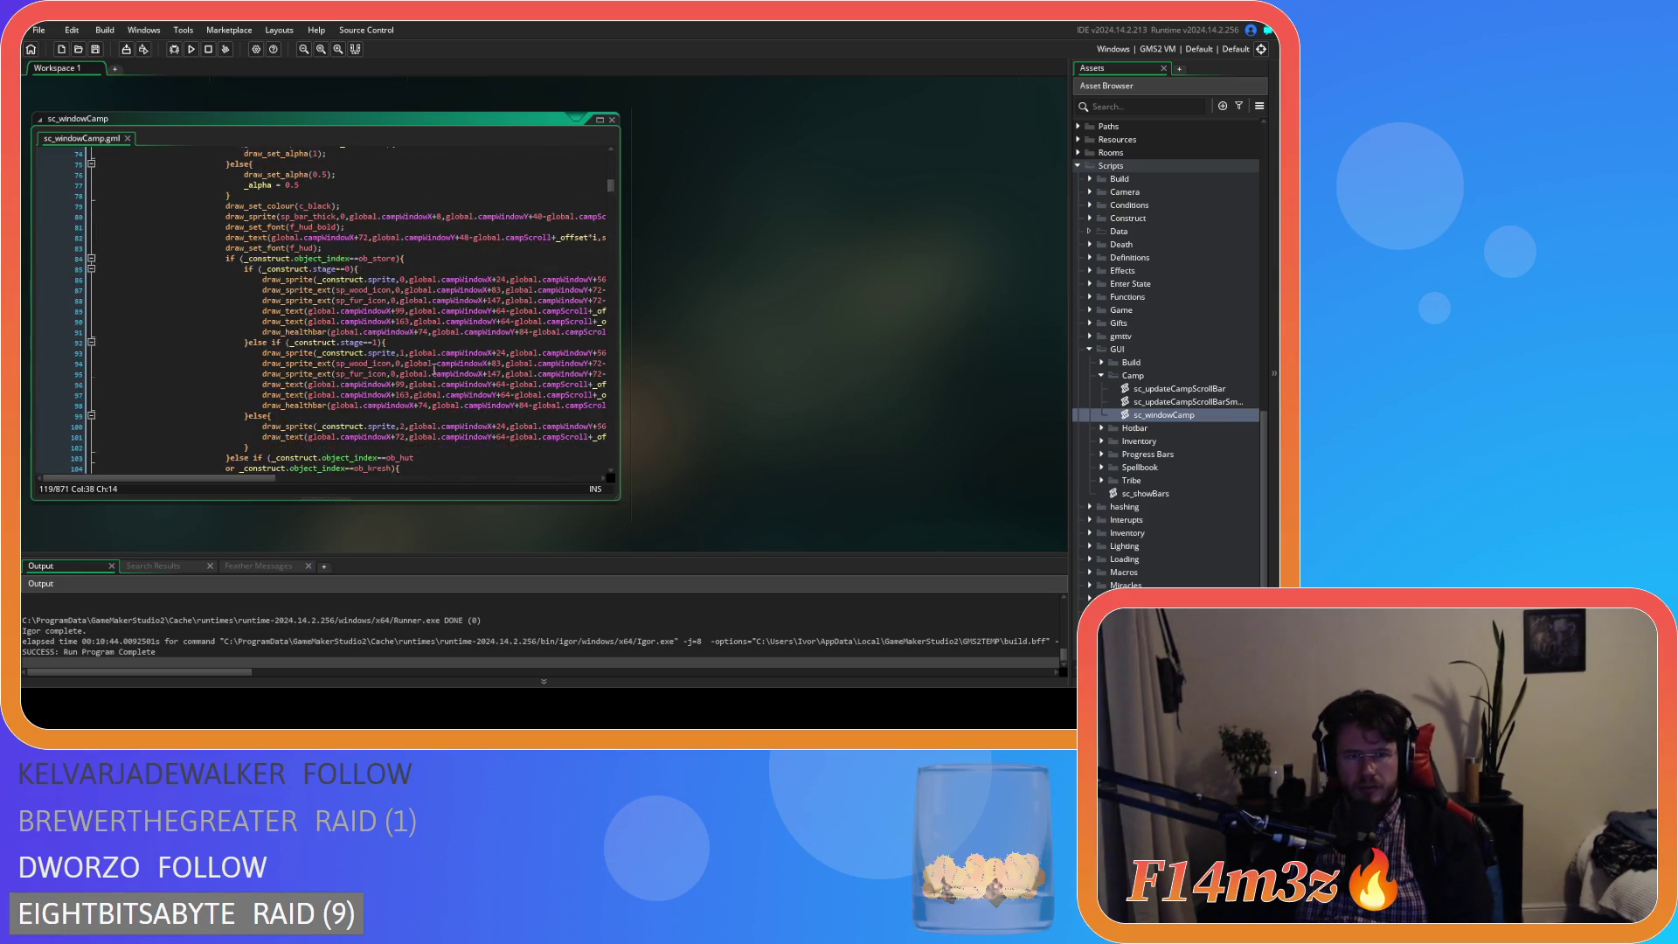
pyautogui.click(270, 416)
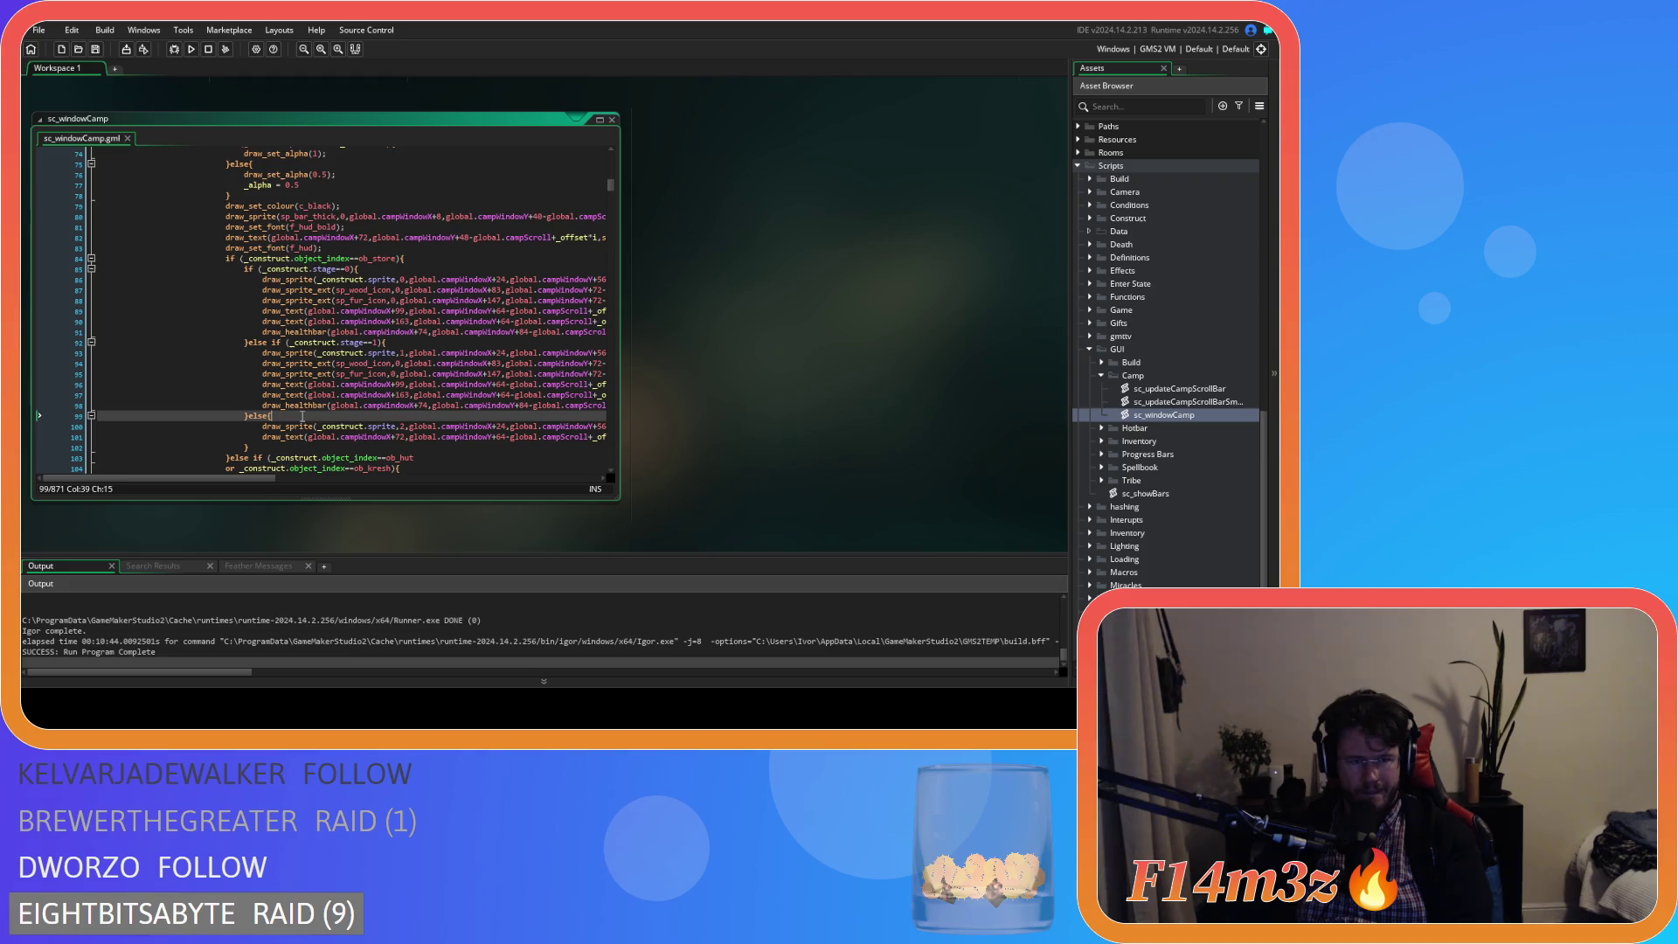
pyautogui.scroll(-2, 262, 416)
pyautogui.moveTo(246, 486); pyautogui.dragTo(341, 461)
pyautogui.scroll(-2, 340, 461)
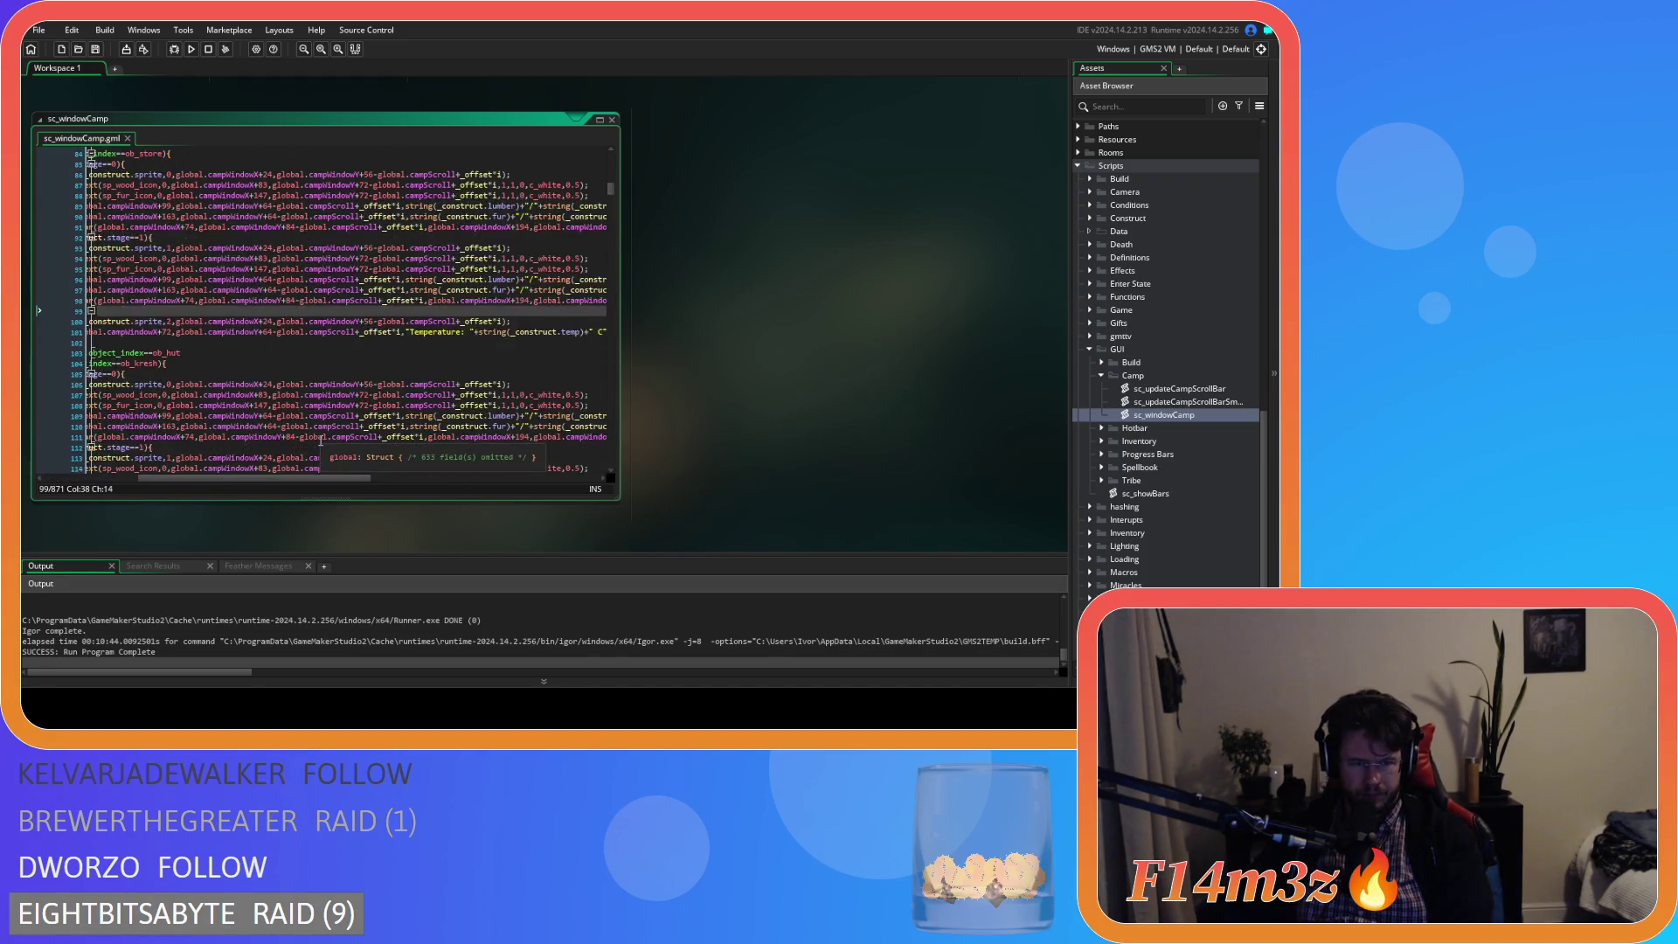
pyautogui.moveTo(274, 480); pyautogui.dragTo(247, 482)
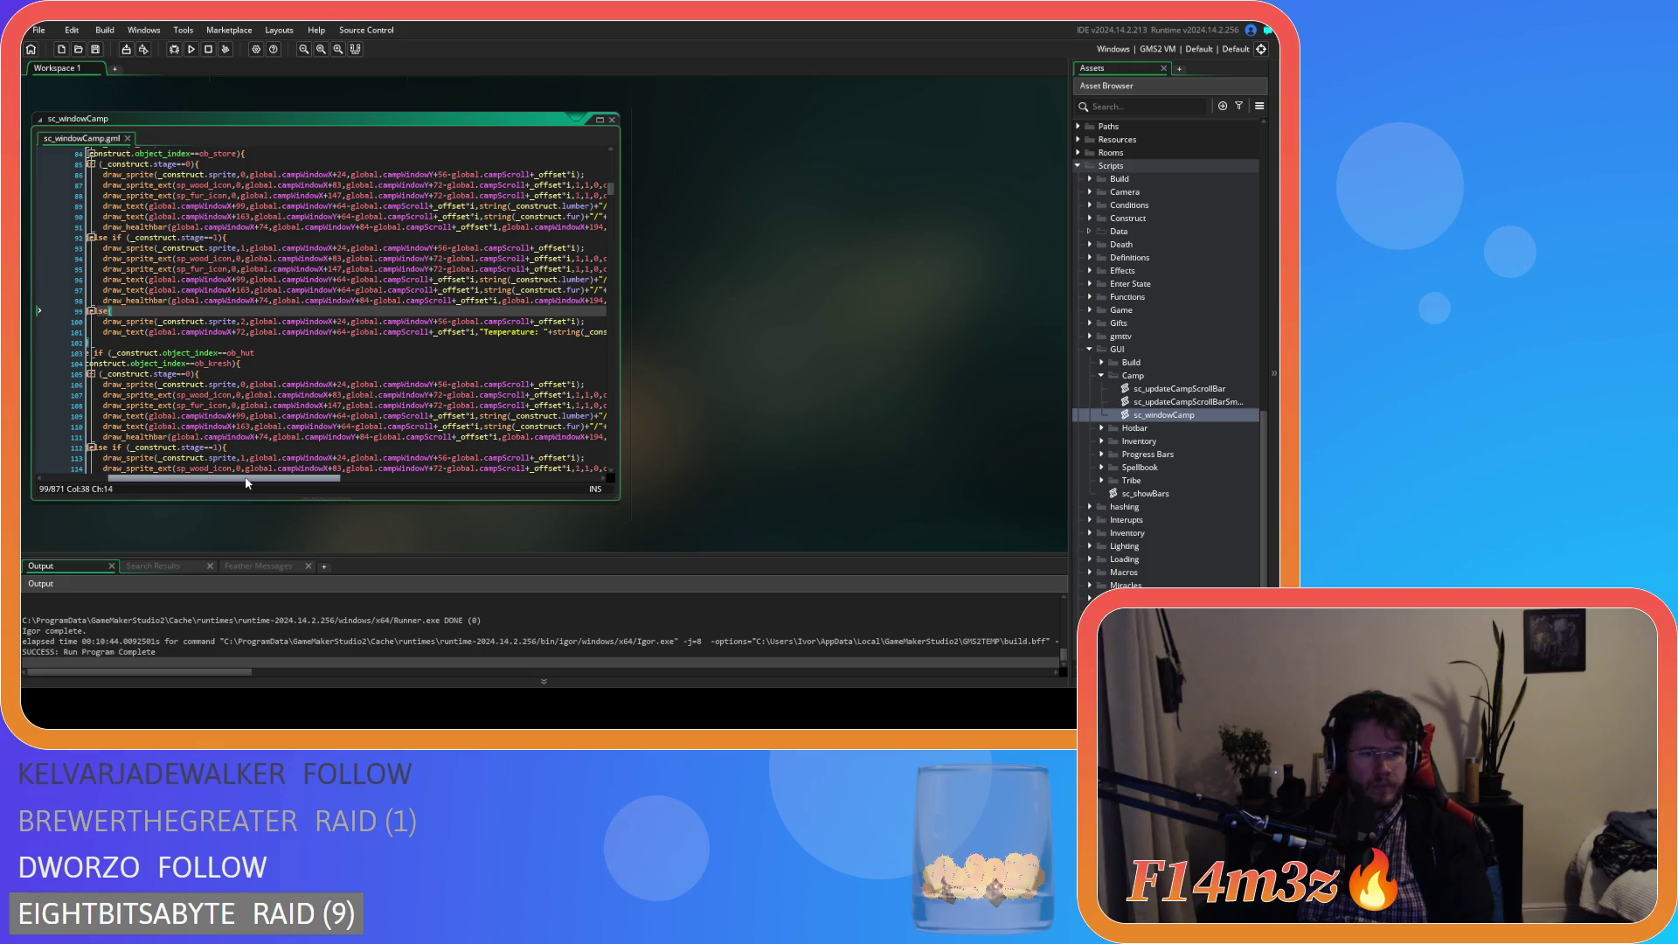
pyautogui.scroll(-5, 267, 408)
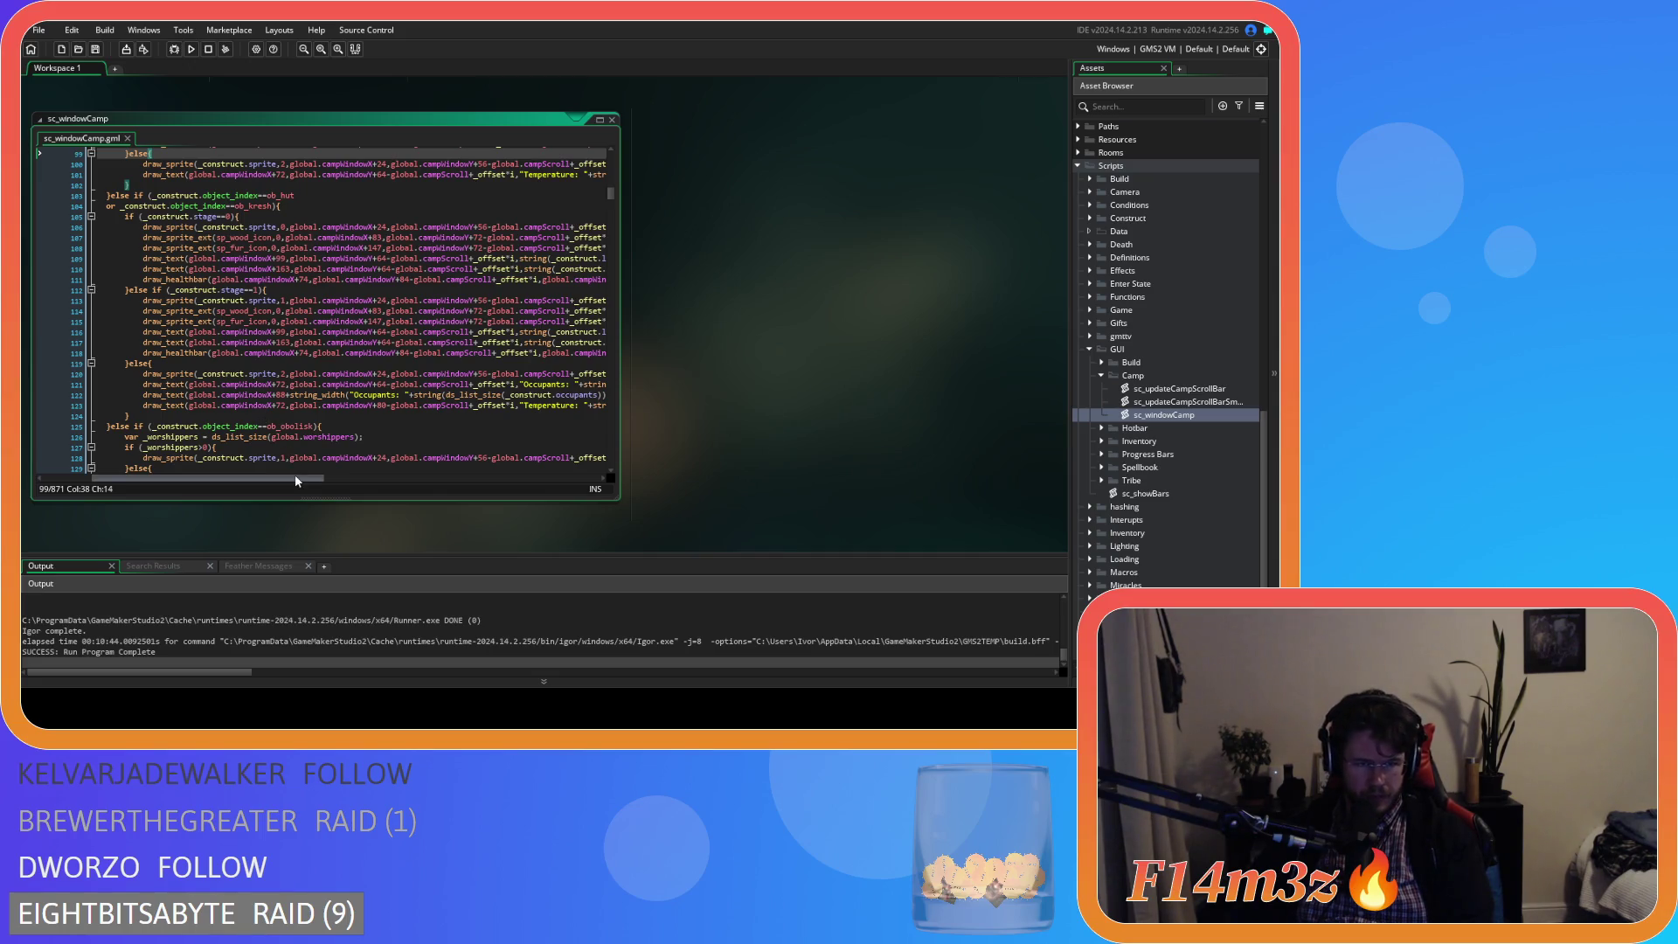
# - Work in the ob_store final-stage else block and pick the Temperature draw_text line to copy
pyautogui.moveTo(295, 480)
pyautogui.mouseDown()
pyautogui.moveTo(575, 470)
pyautogui.moveTo(311, 459)
pyautogui.moveTo(535, 451)
pyautogui.moveTo(576, 467)
pyautogui.moveTo(357, 469)
pyautogui.moveTo(571, 463)
pyautogui.moveTo(374, 440)
pyautogui.moveTo(574, 441)
pyautogui.moveTo(299, 443)
pyautogui.moveTo(313, 436)
pyautogui.mouseUp()
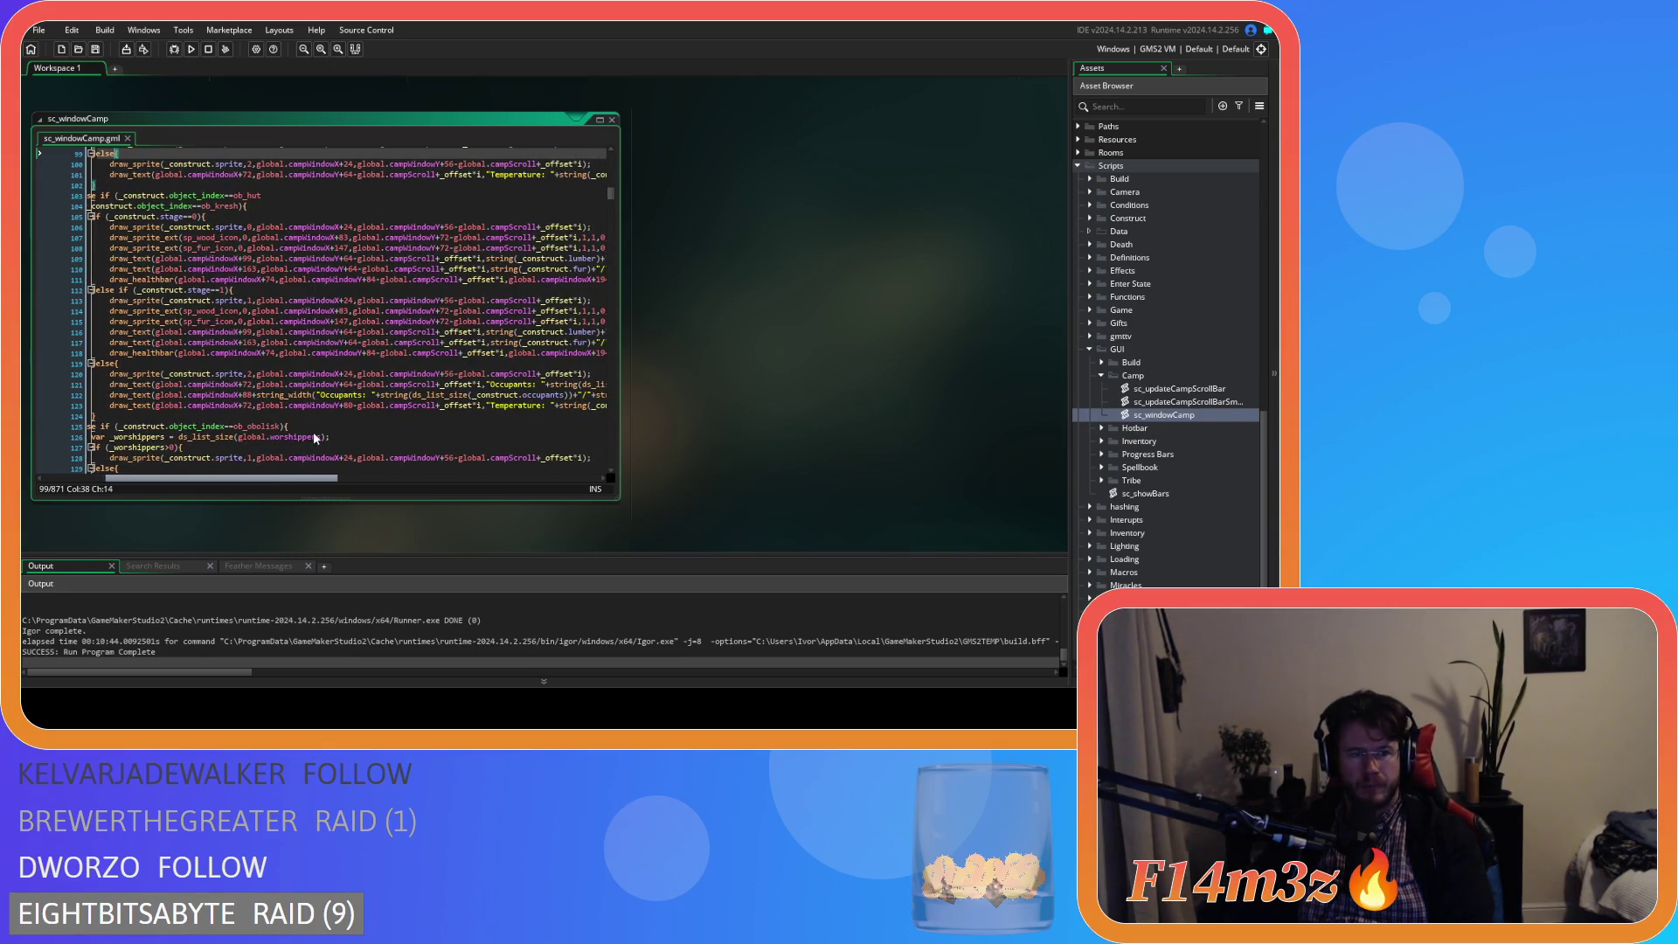
pyautogui.moveTo(313, 431); pyautogui.dragTo(324, 428)
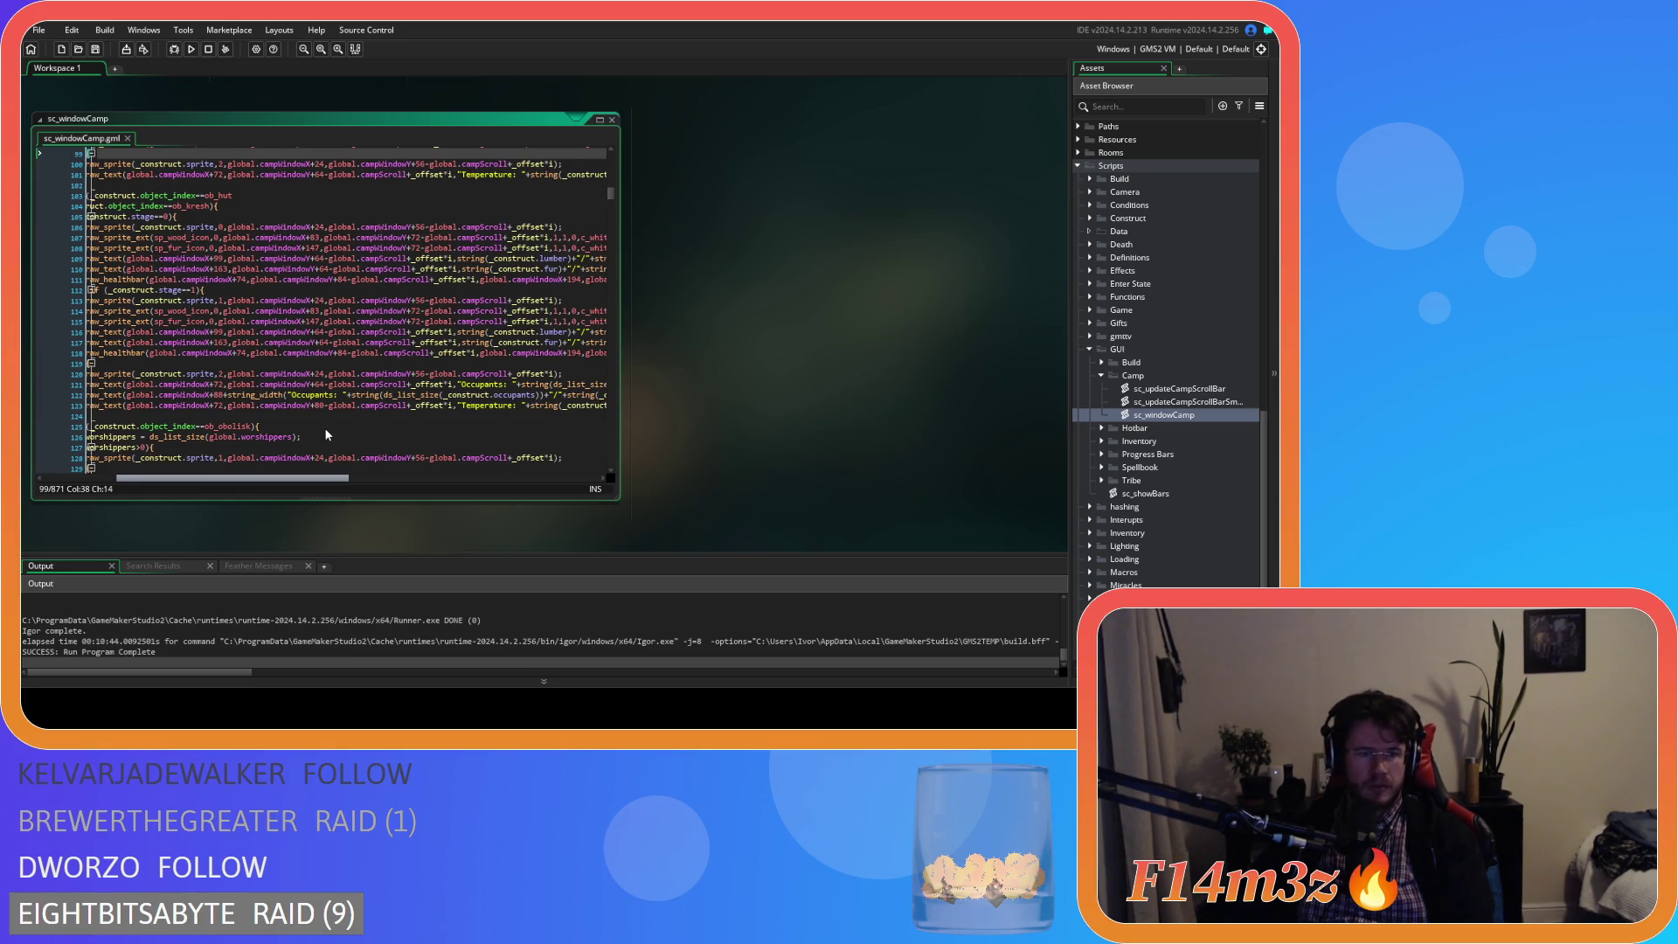
pyautogui.hscroll(-3, 324, 428)
pyautogui.scroll(7, 312, 415)
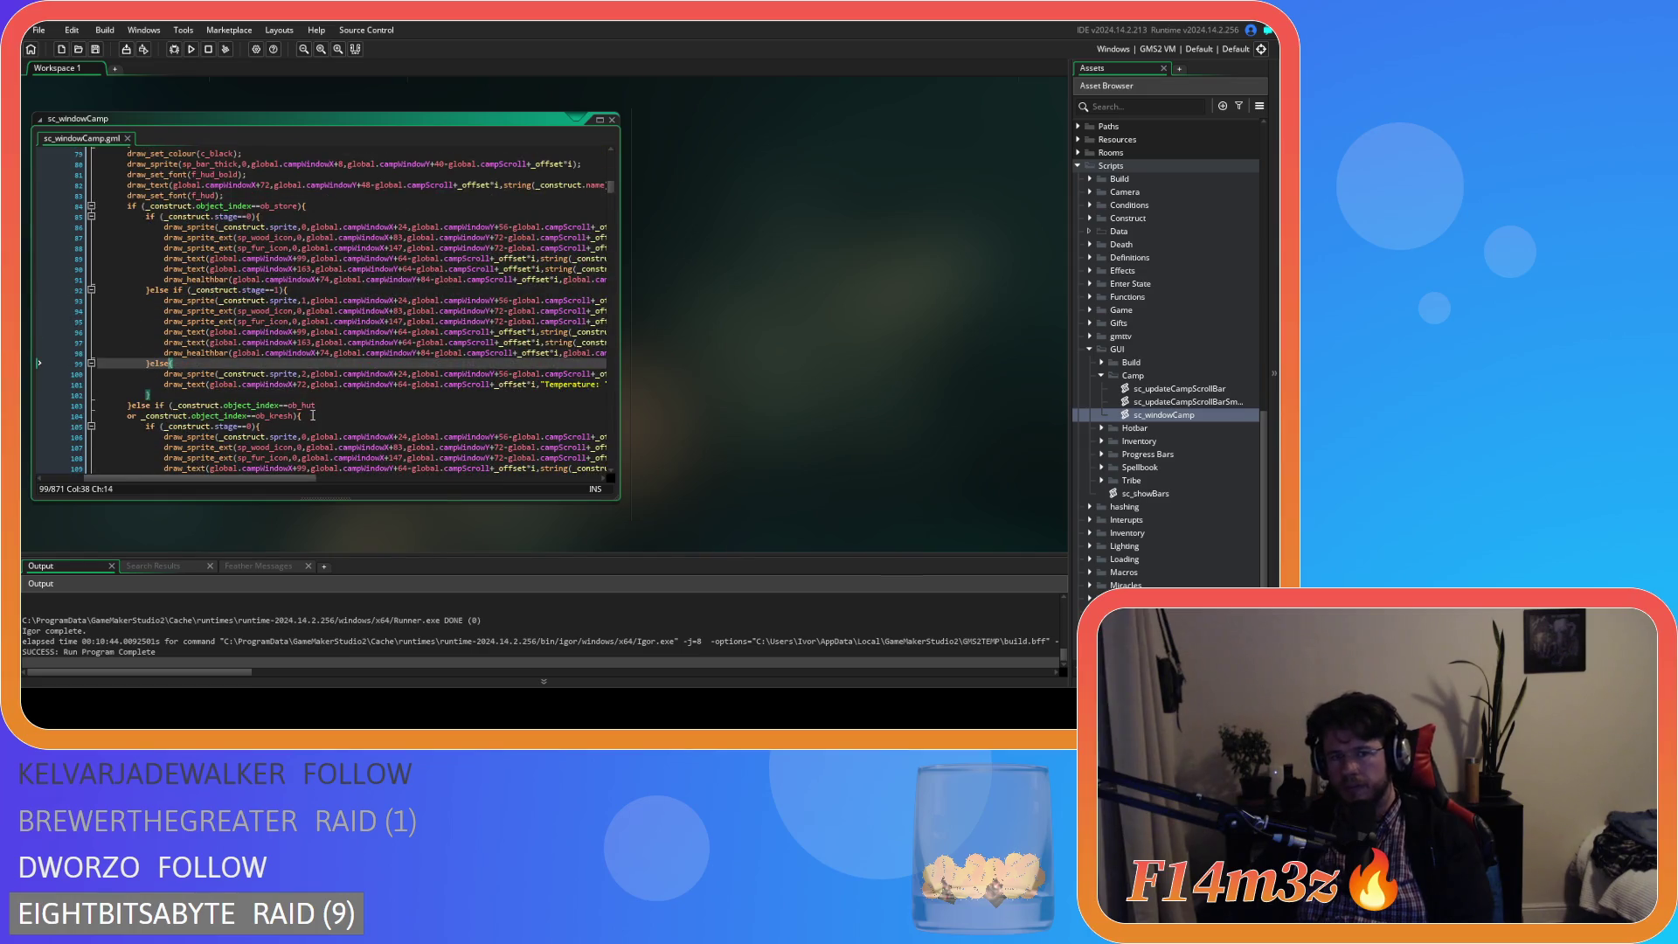
pyautogui.scroll(-4, 312, 415)
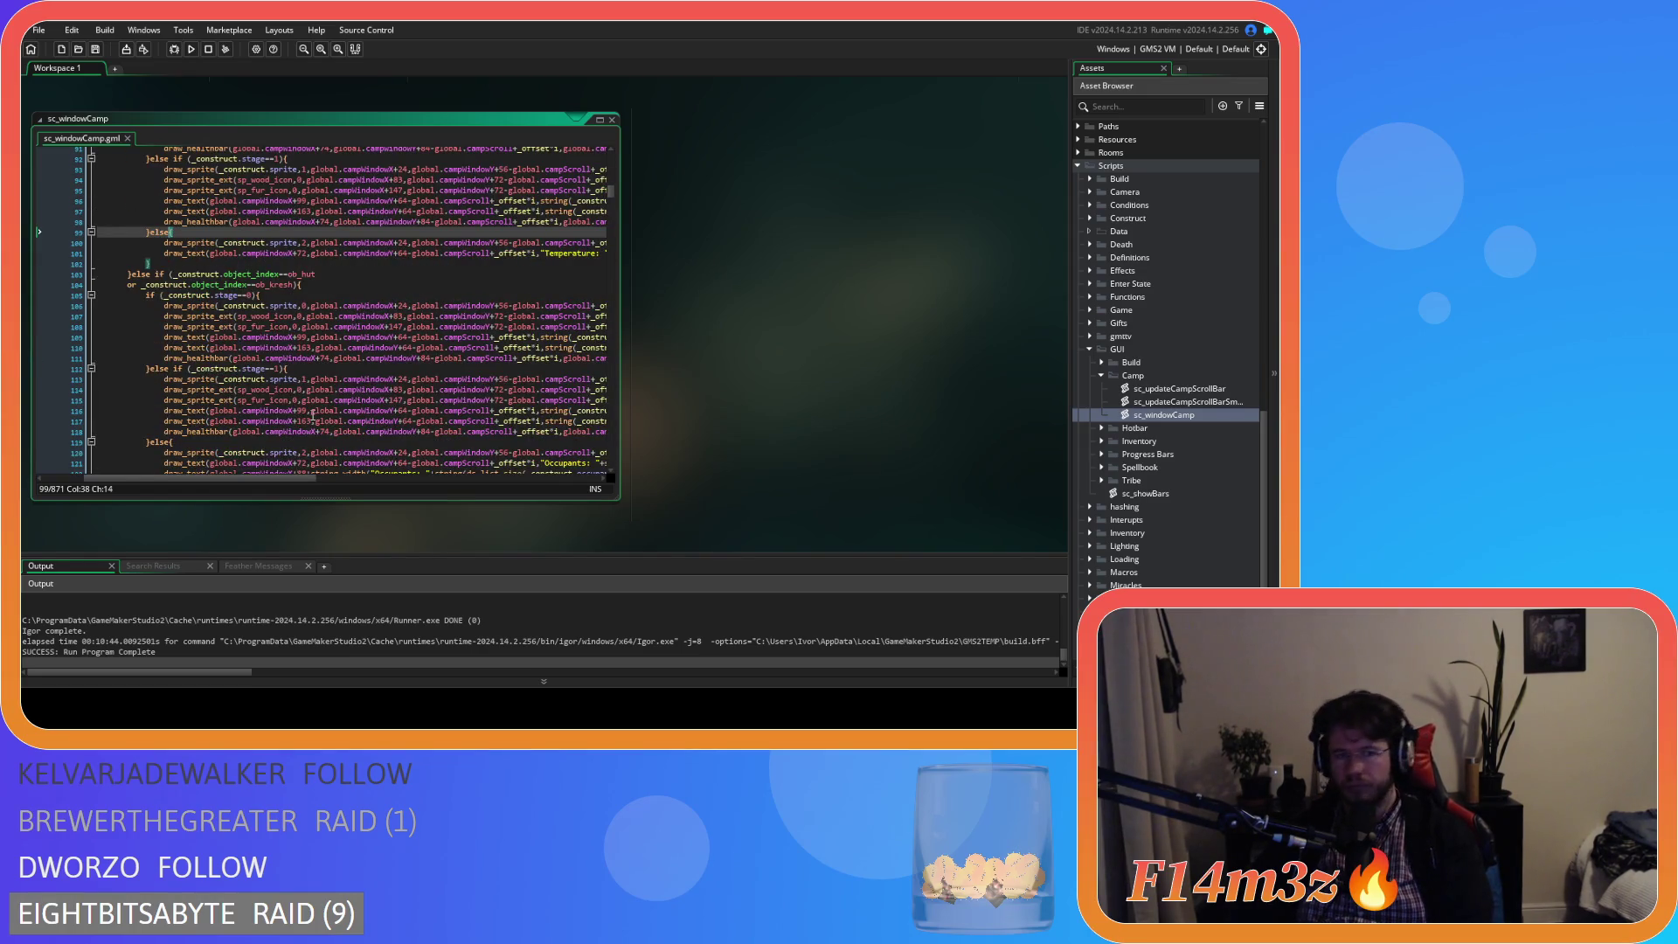
pyautogui.moveTo(273, 477)
pyautogui.mouseDown()
pyautogui.moveTo(291, 482)
pyautogui.moveTo(276, 482)
pyautogui.mouseUp()
pyautogui.scroll(-3, 276, 444)
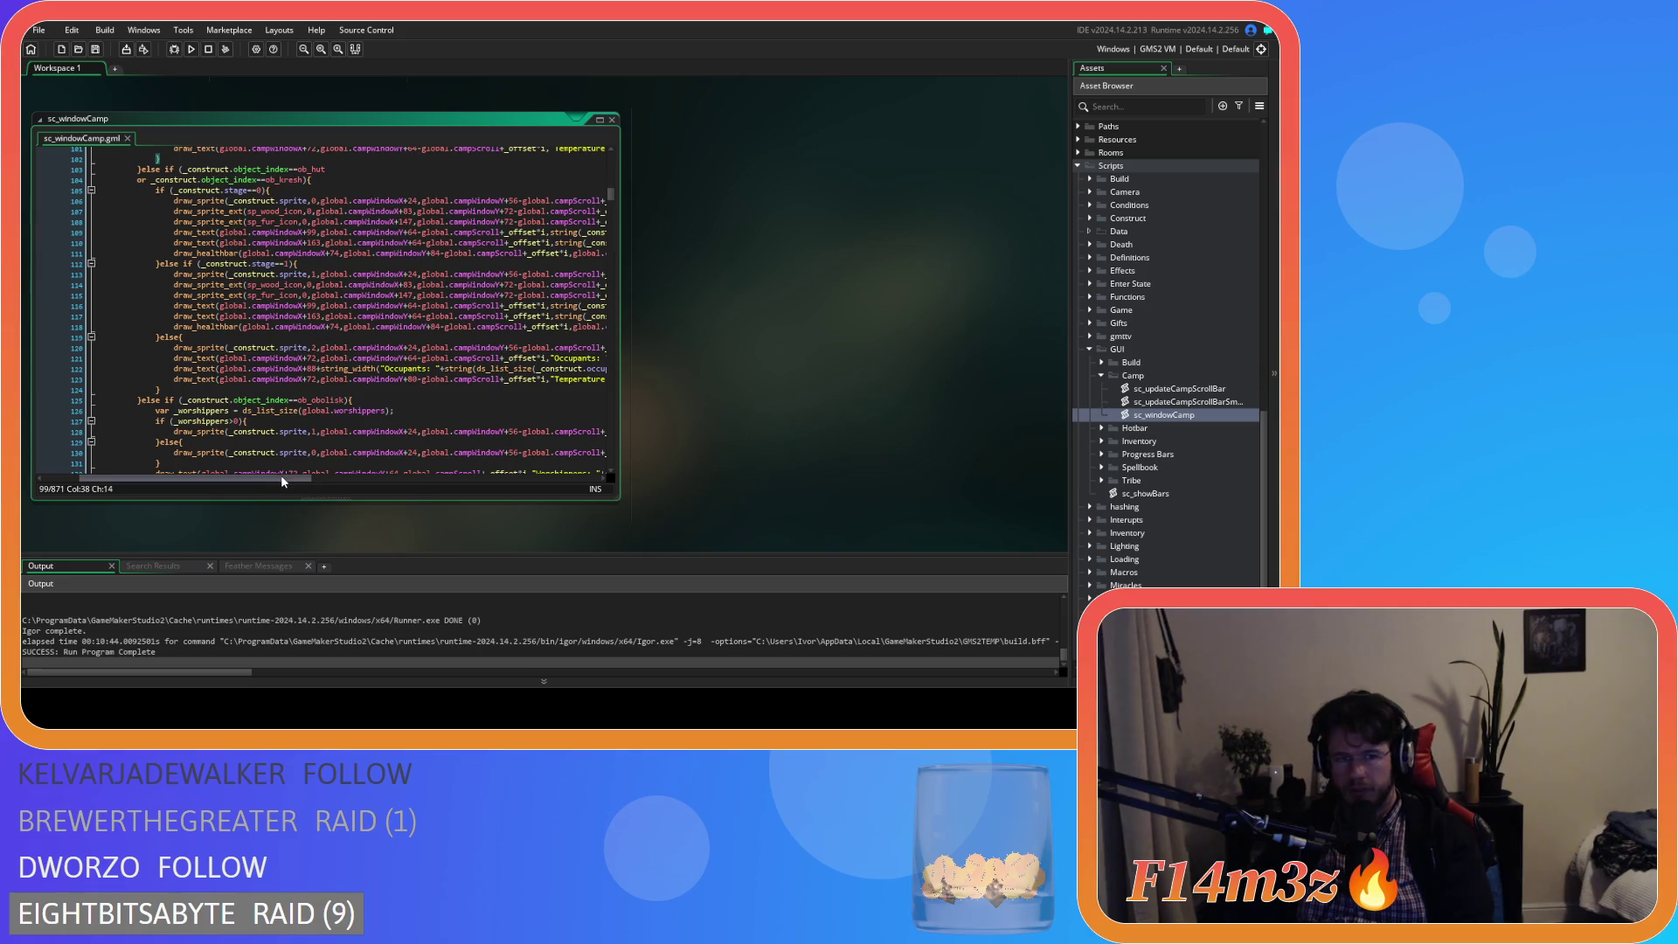
pyautogui.moveTo(282, 482); pyautogui.dragTo(353, 485)
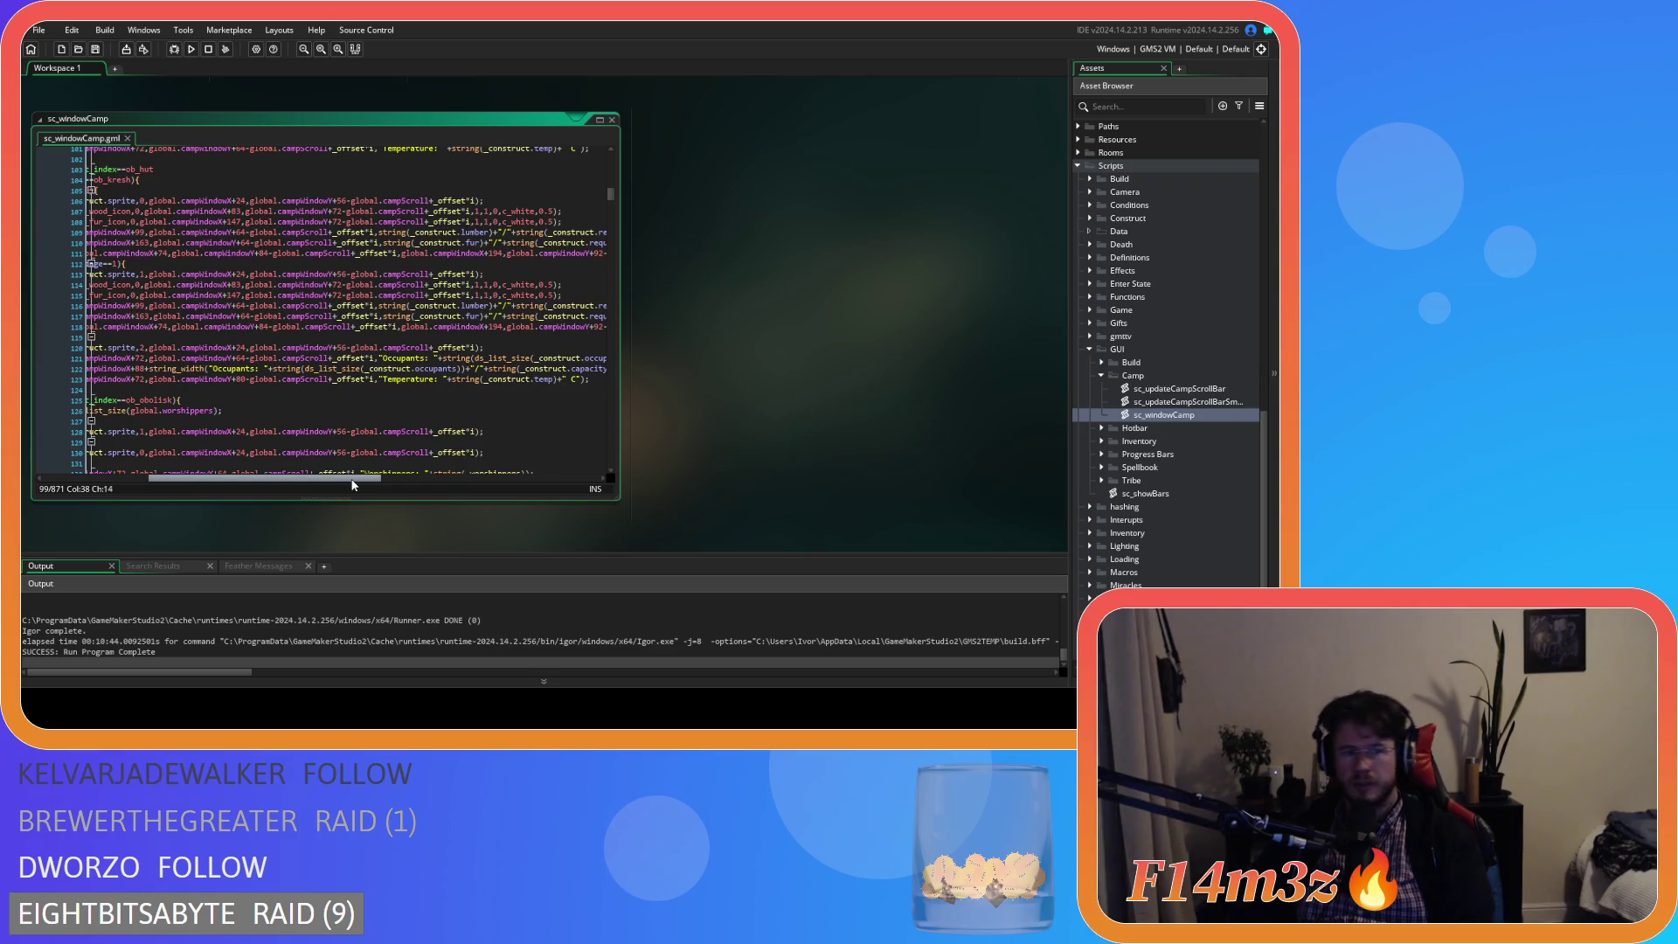
pyautogui.moveTo(354, 485); pyautogui.dragTo(305, 472)
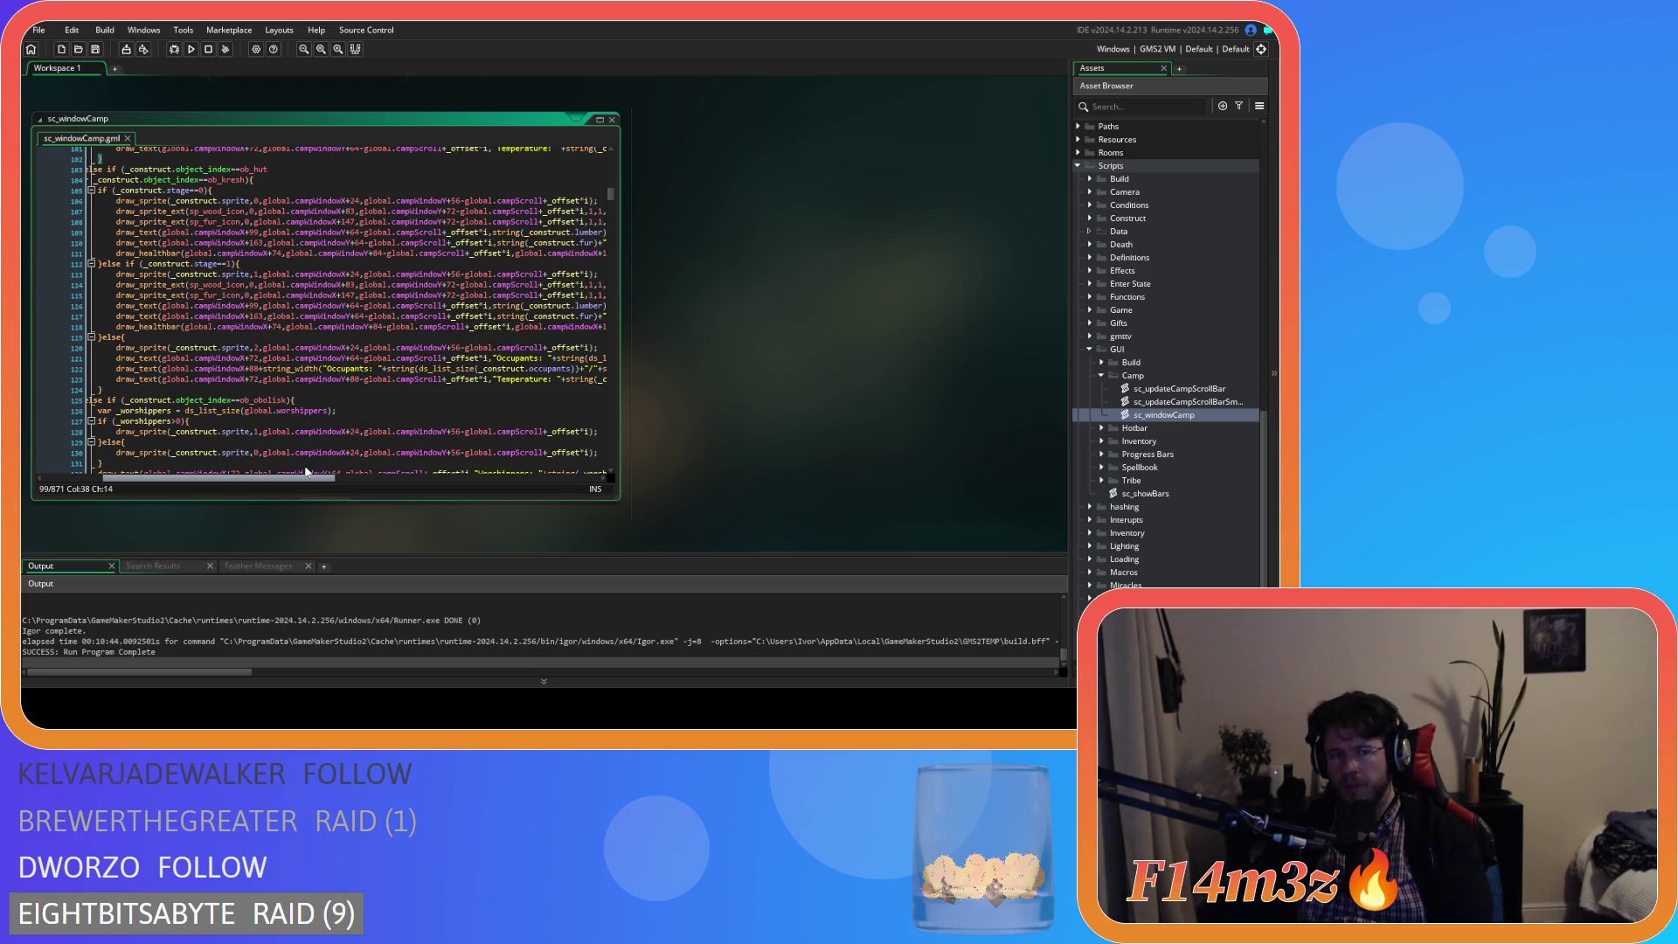
pyautogui.scroll(5, 388, 342)
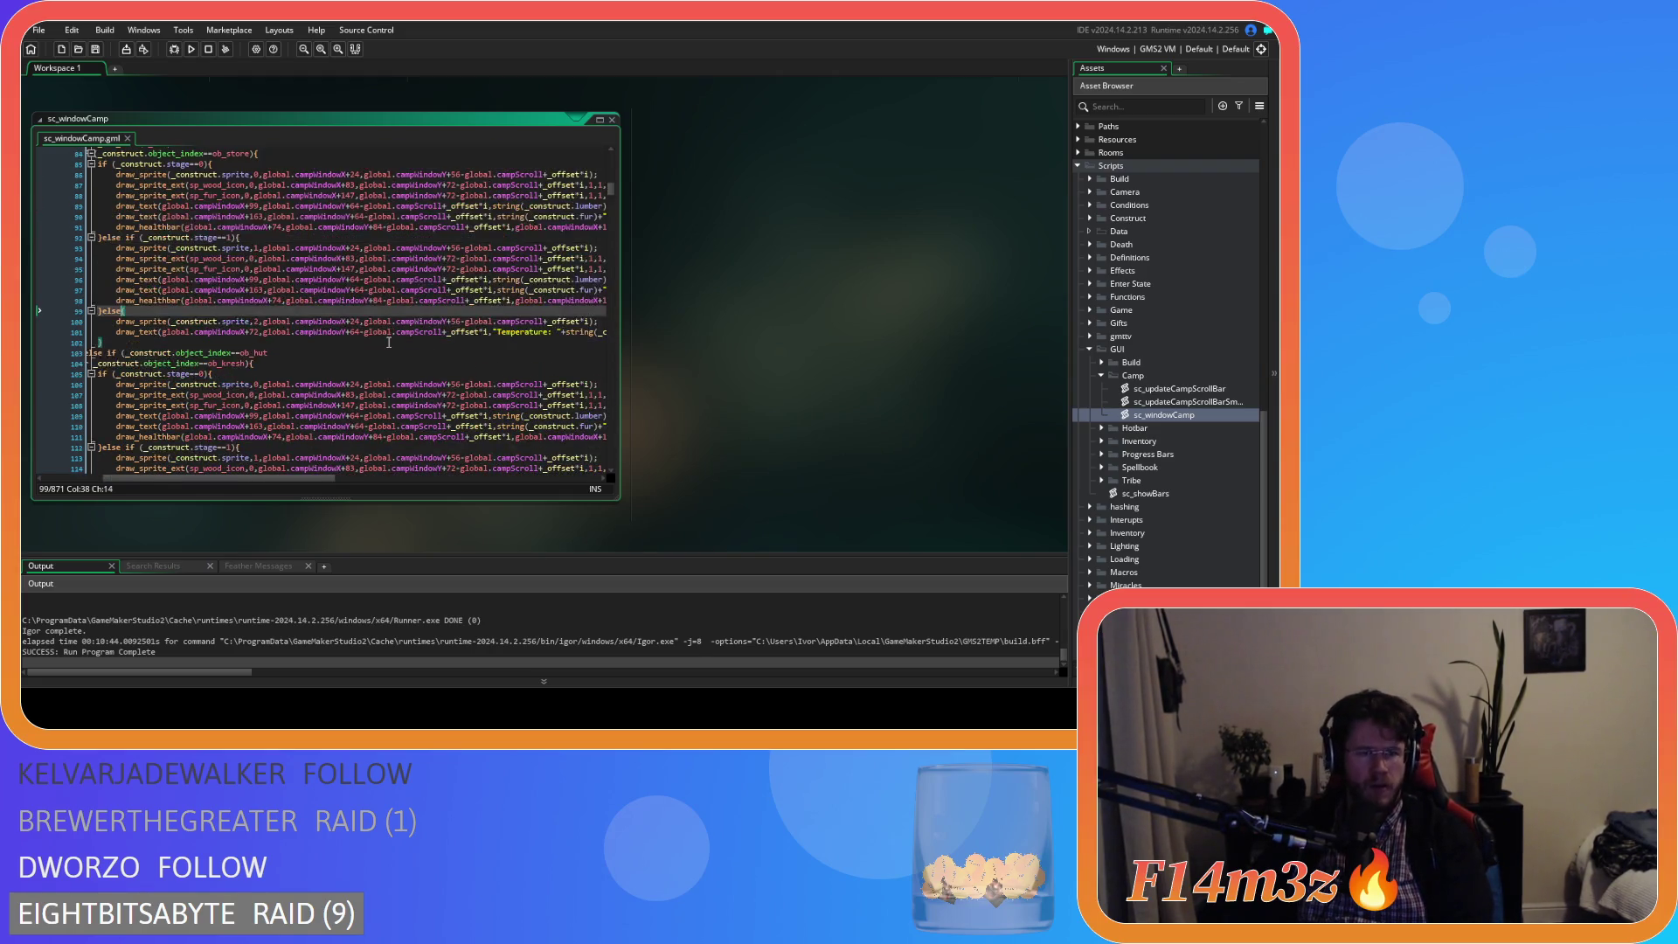
pyautogui.scroll(1, 389, 342)
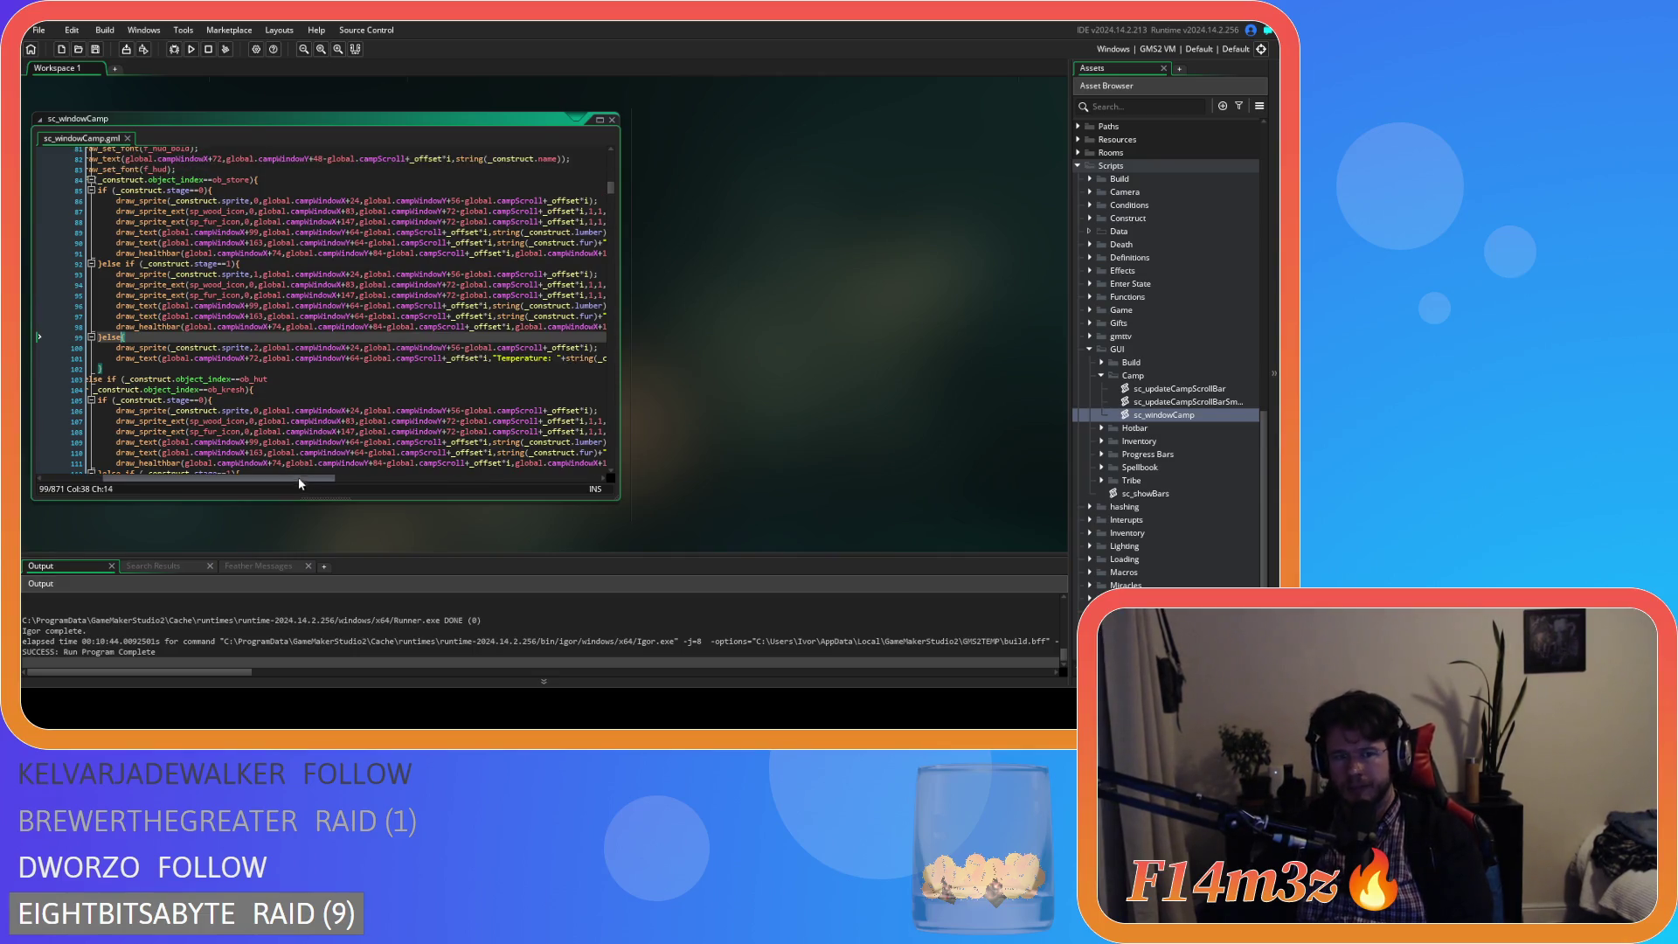
pyautogui.moveTo(295, 481)
pyautogui.mouseDown()
pyautogui.moveTo(365, 472)
pyautogui.moveTo(274, 458)
pyautogui.mouseUp()
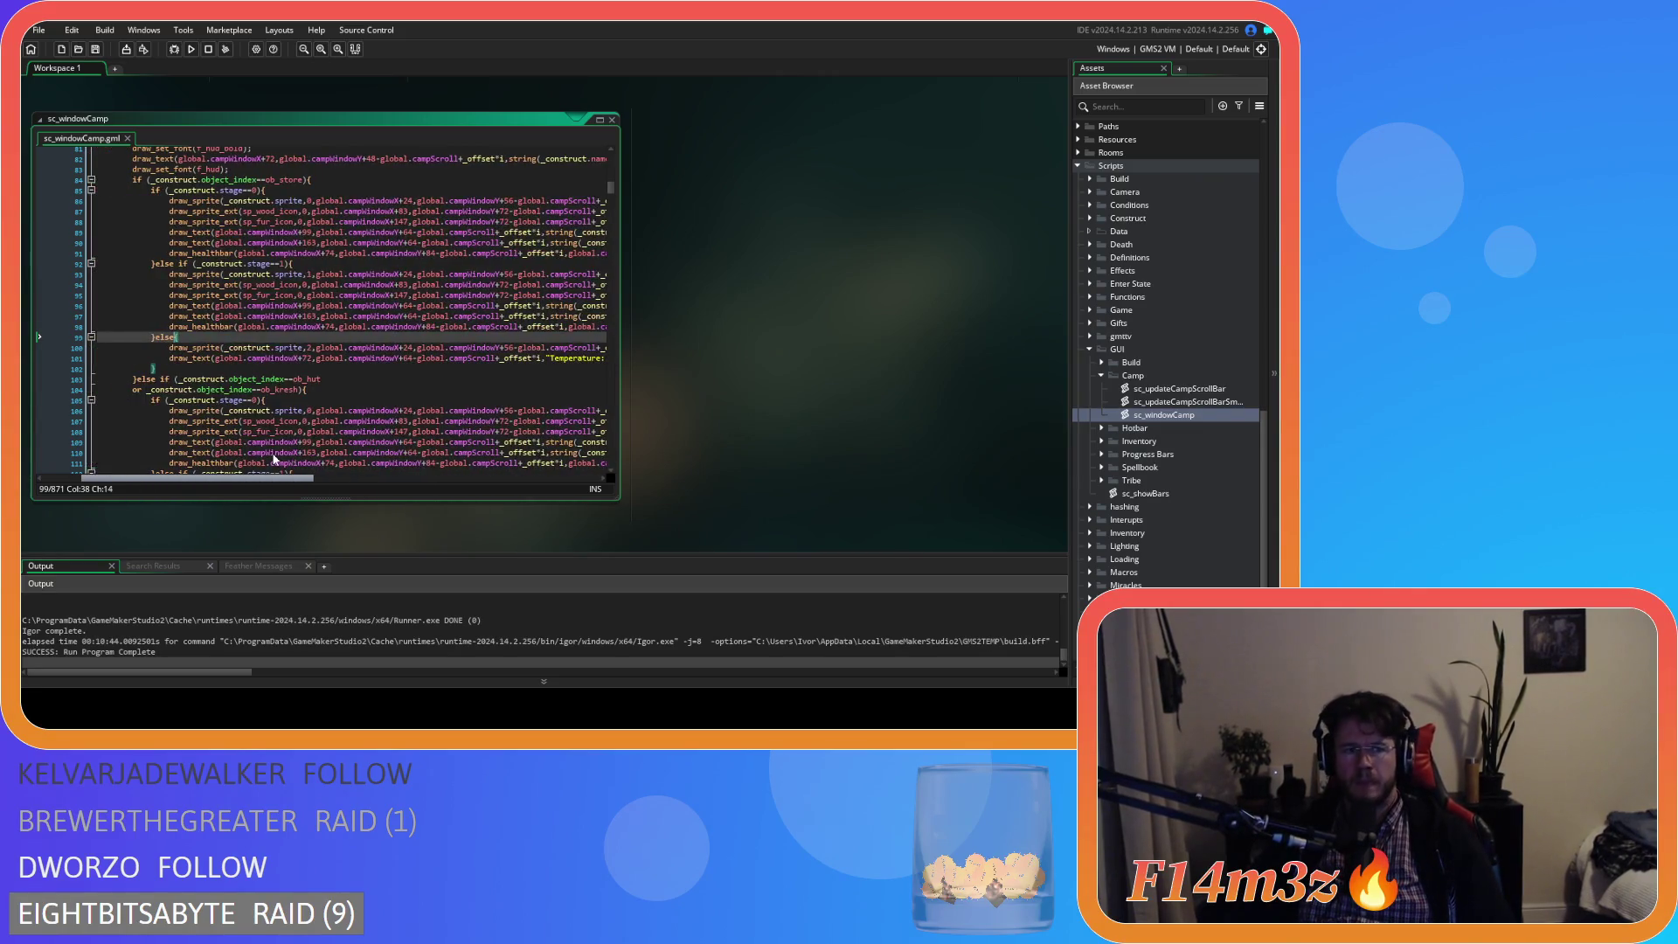
pyautogui.hscroll(10, 274, 459)
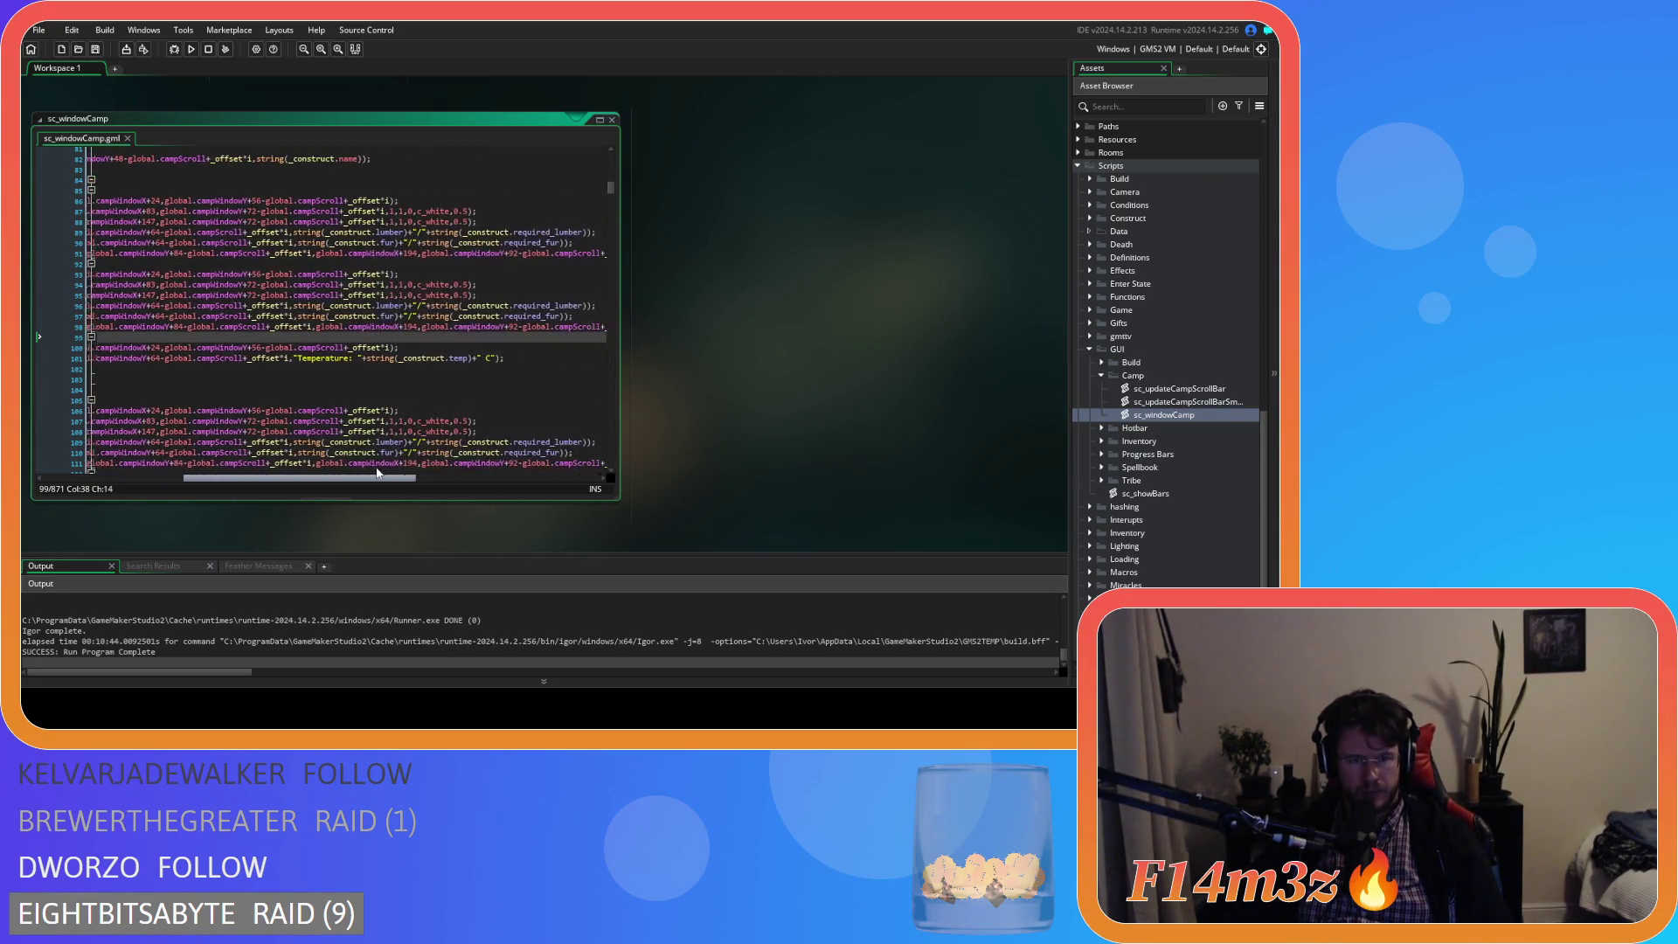
pyautogui.click(498, 360)
pyautogui.hotkey('ctrl', 'd')
pyautogui.moveTo(289, 479); pyautogui.dragTo(208, 479)
pyautogui.click(352, 369)
pyautogui.press('Right')
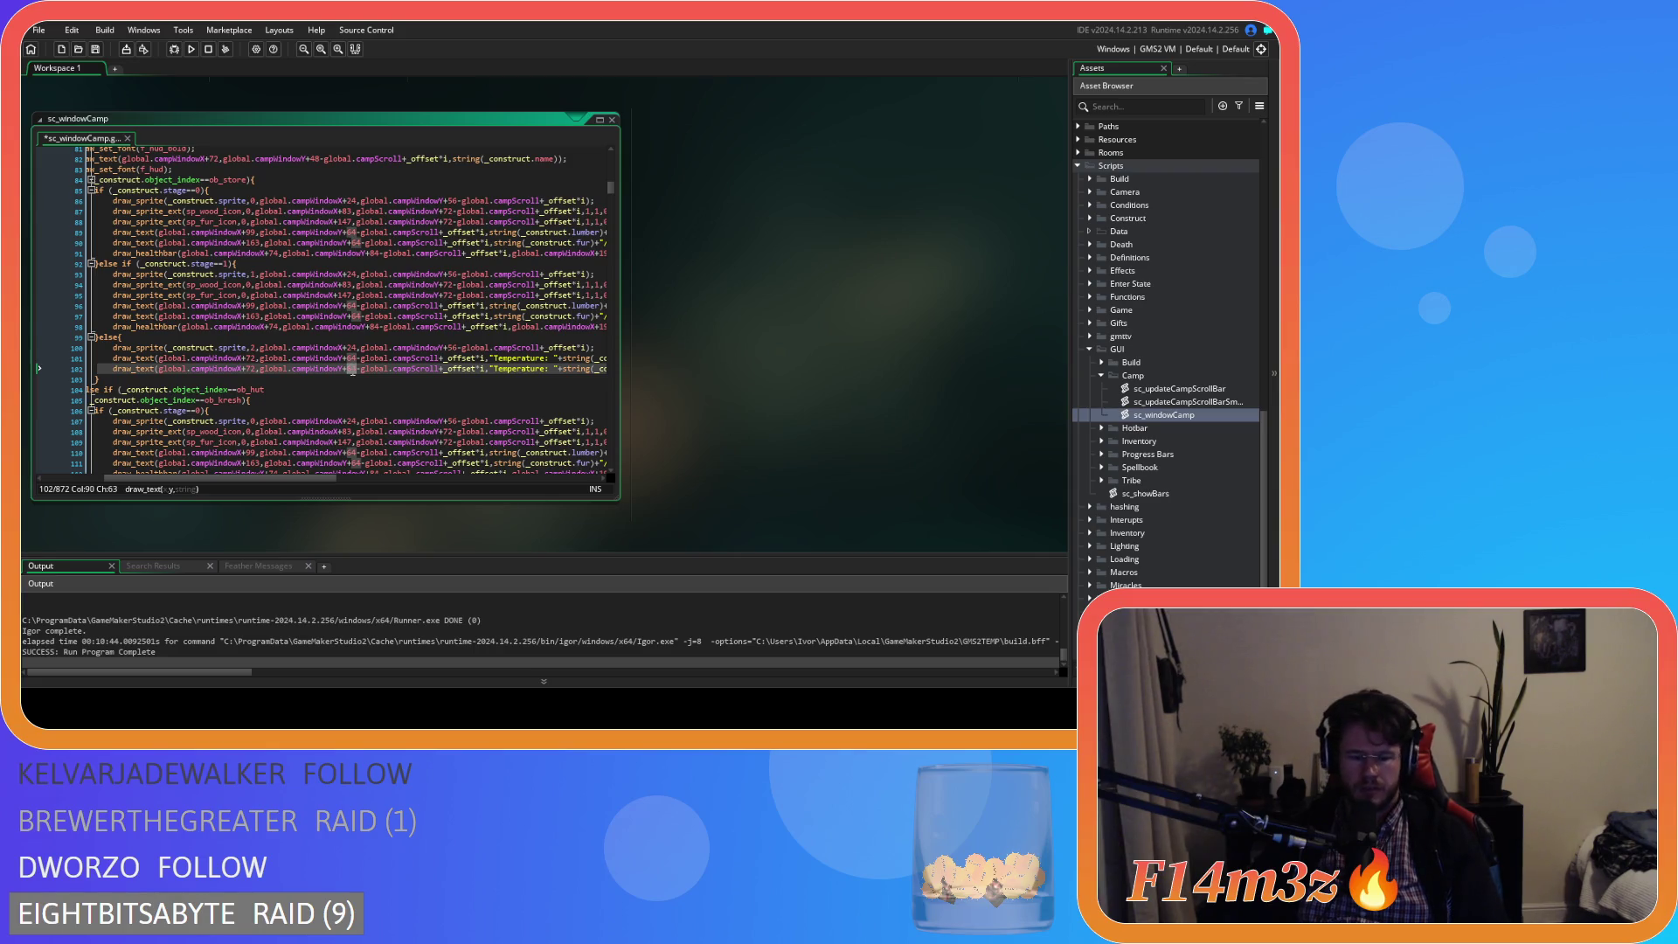
pyautogui.press('BackSpace')
pyautogui.press('BackSpace')
pyautogui.write('80')
pyautogui.hotkey('ctrl', 's')
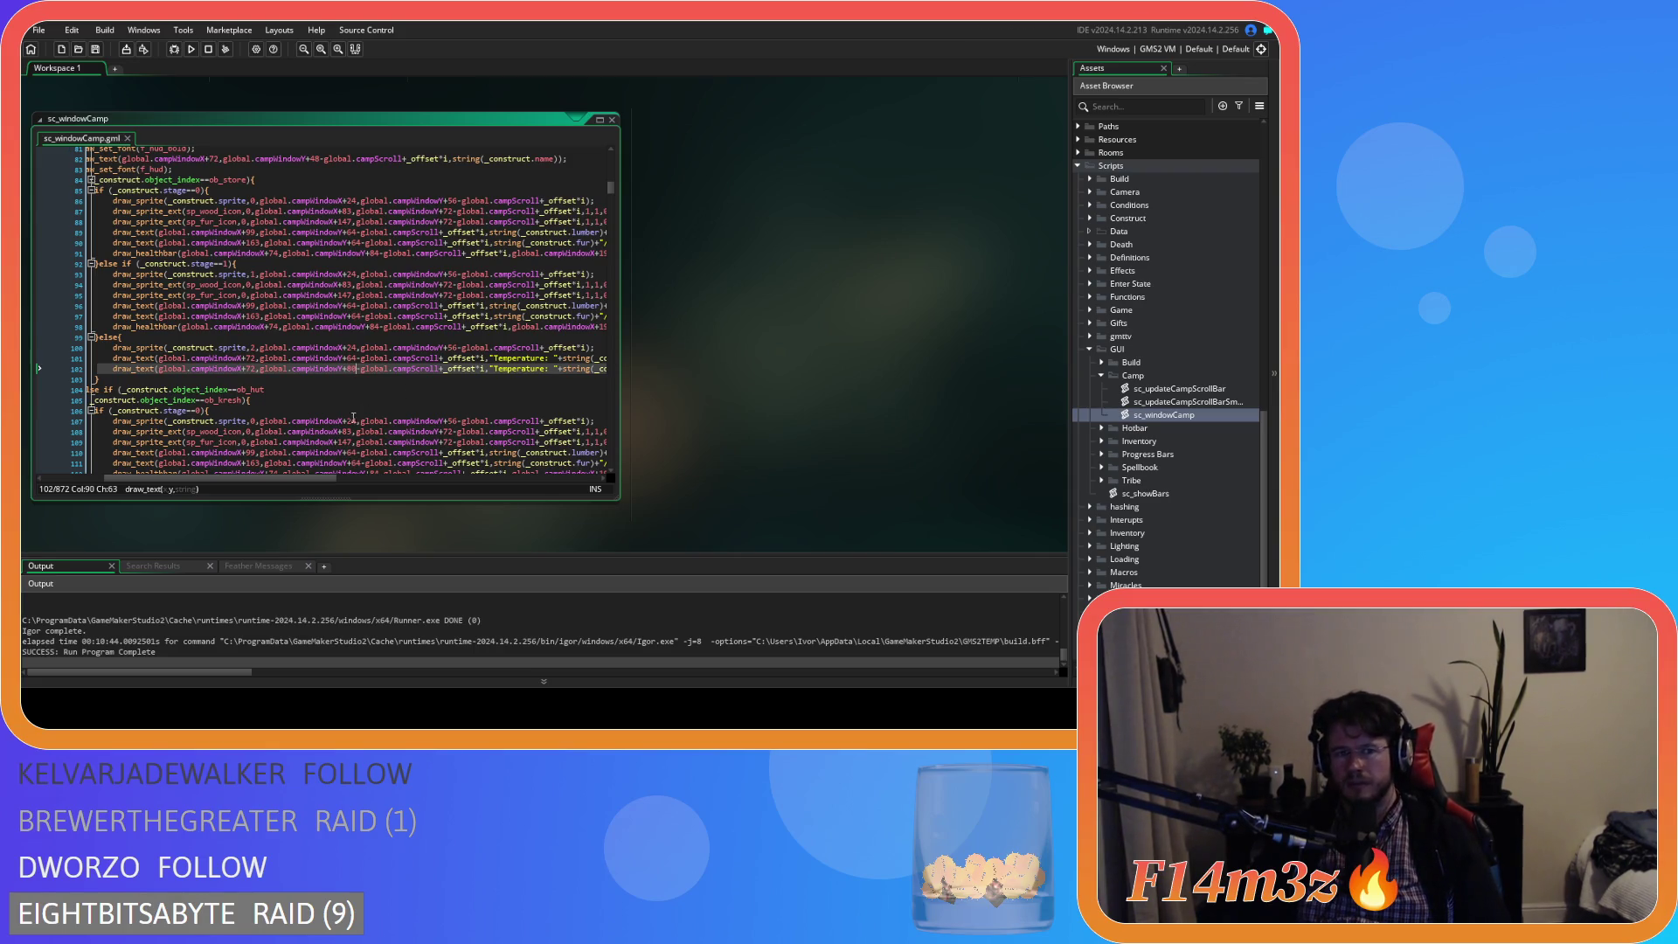
pyautogui.moveTo(288, 479); pyautogui.dragTo(366, 474)
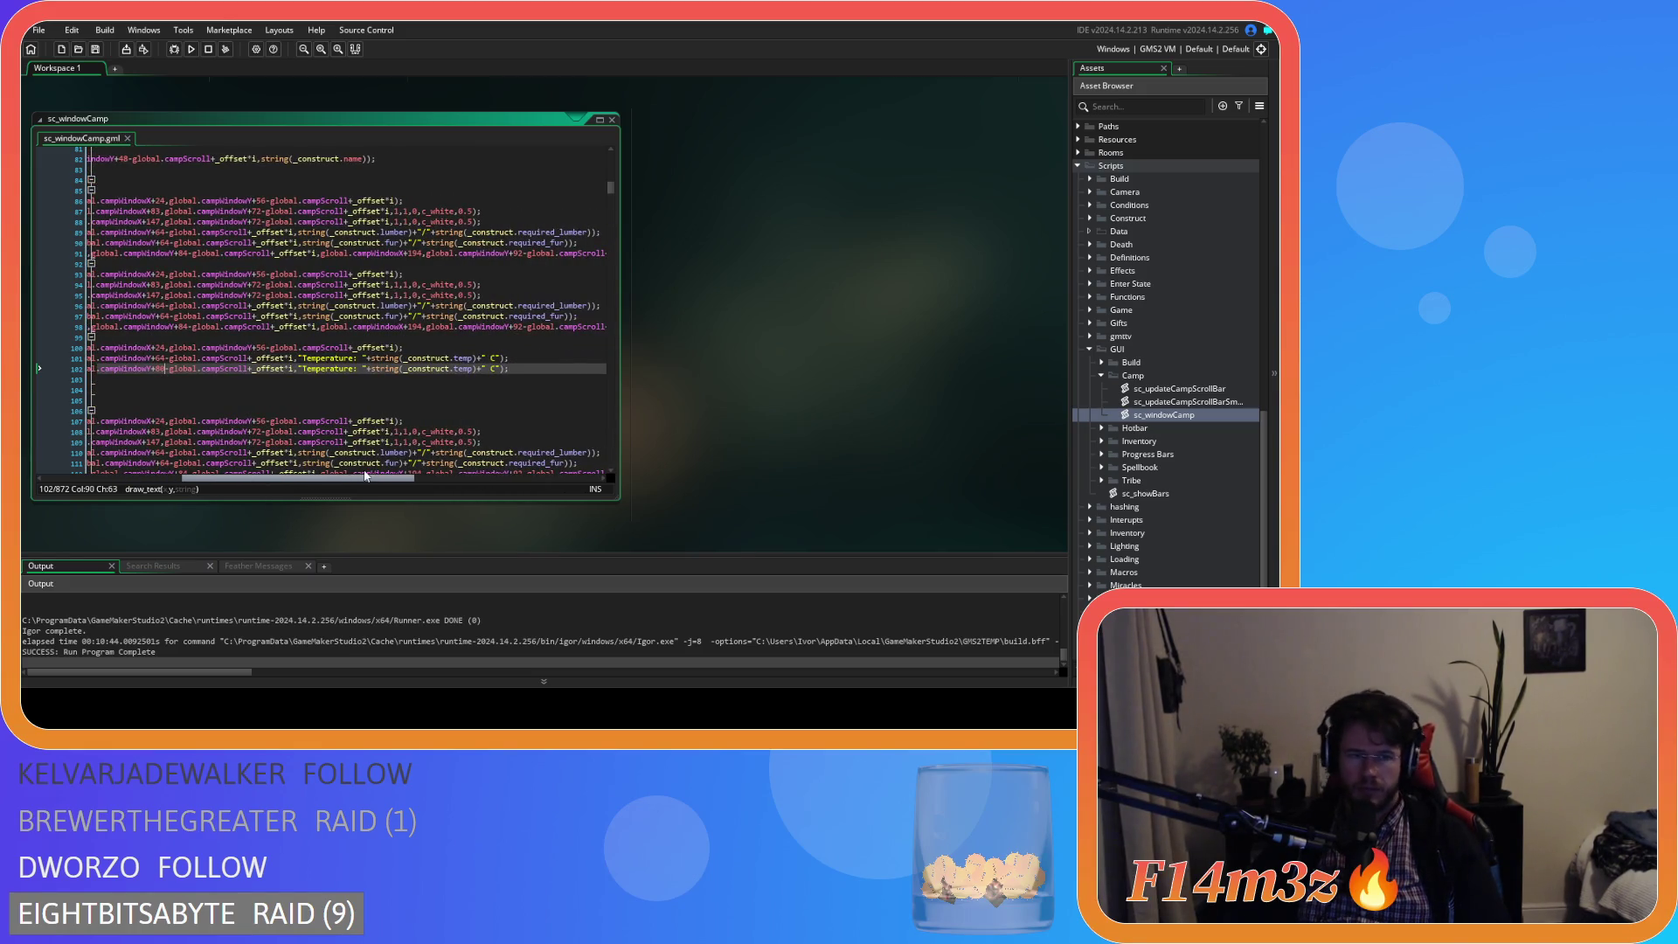
pyautogui.moveTo(366, 475); pyautogui.dragTo(322, 465)
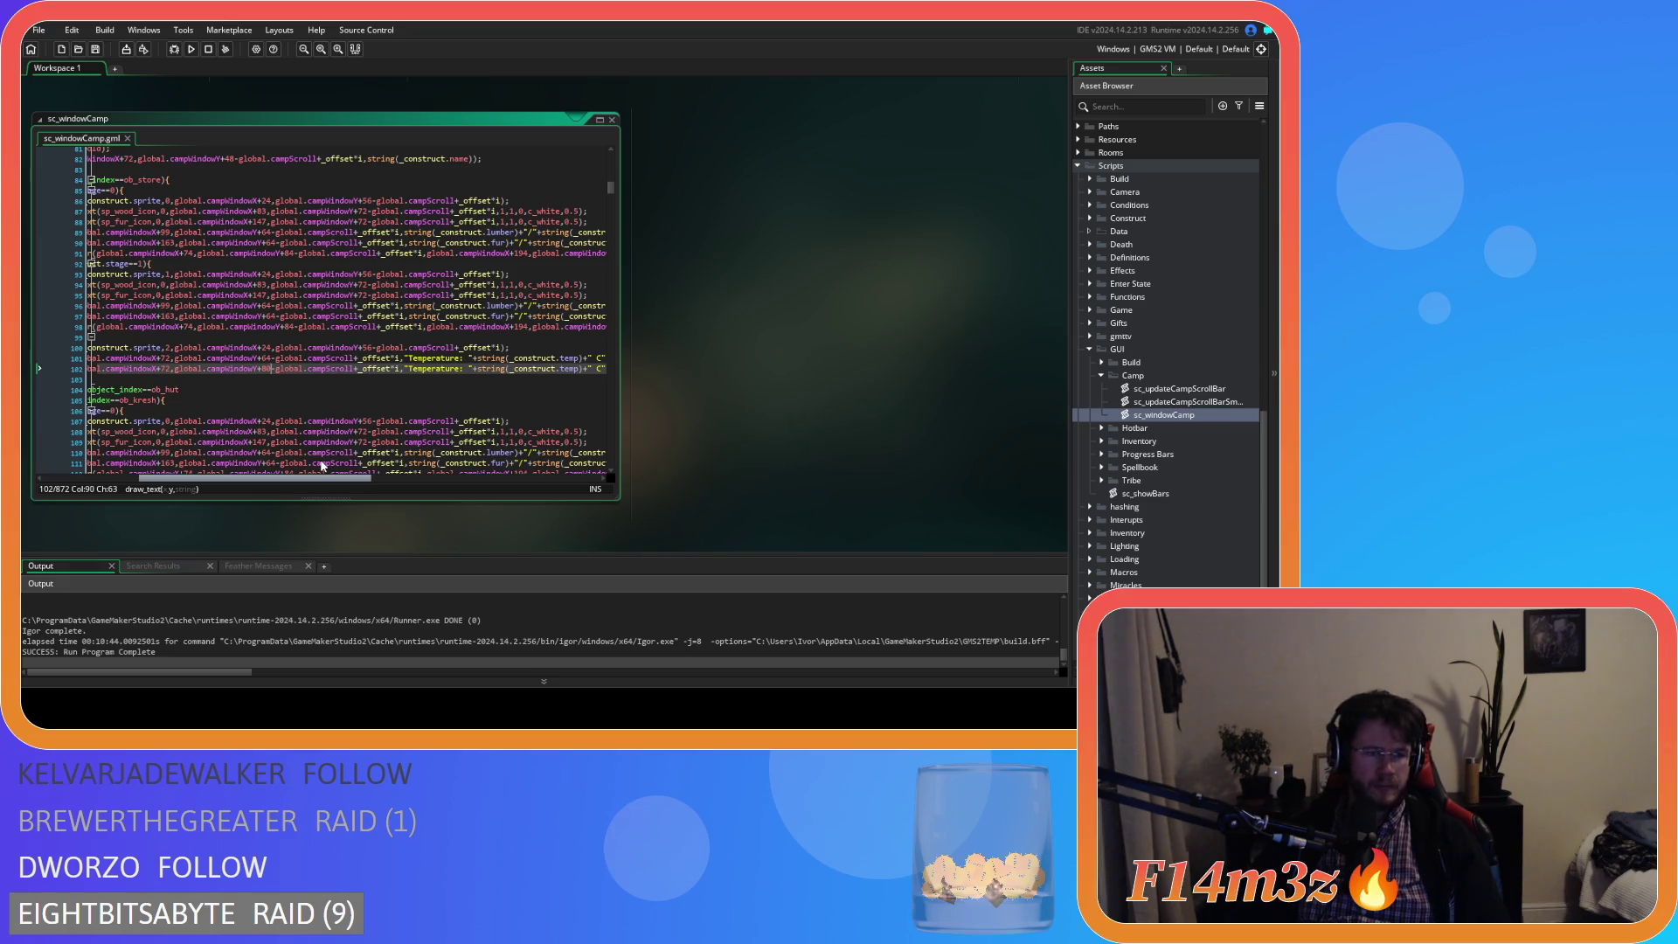
pyautogui.hscroll(5, 322, 466)
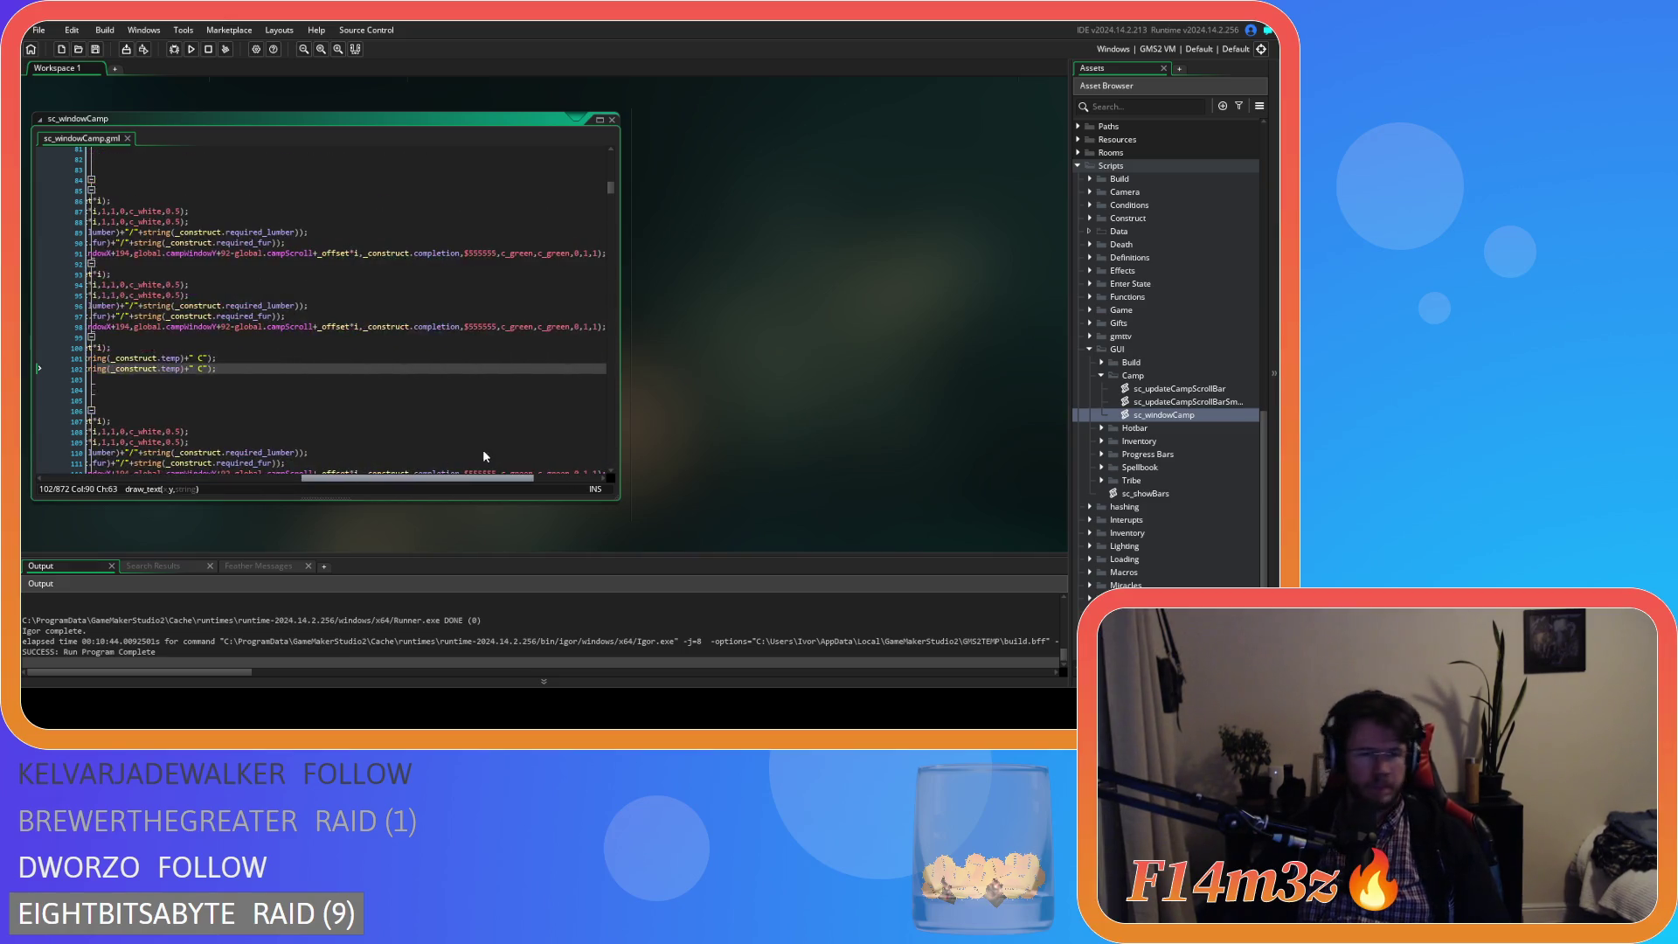
pyautogui.press('Down')
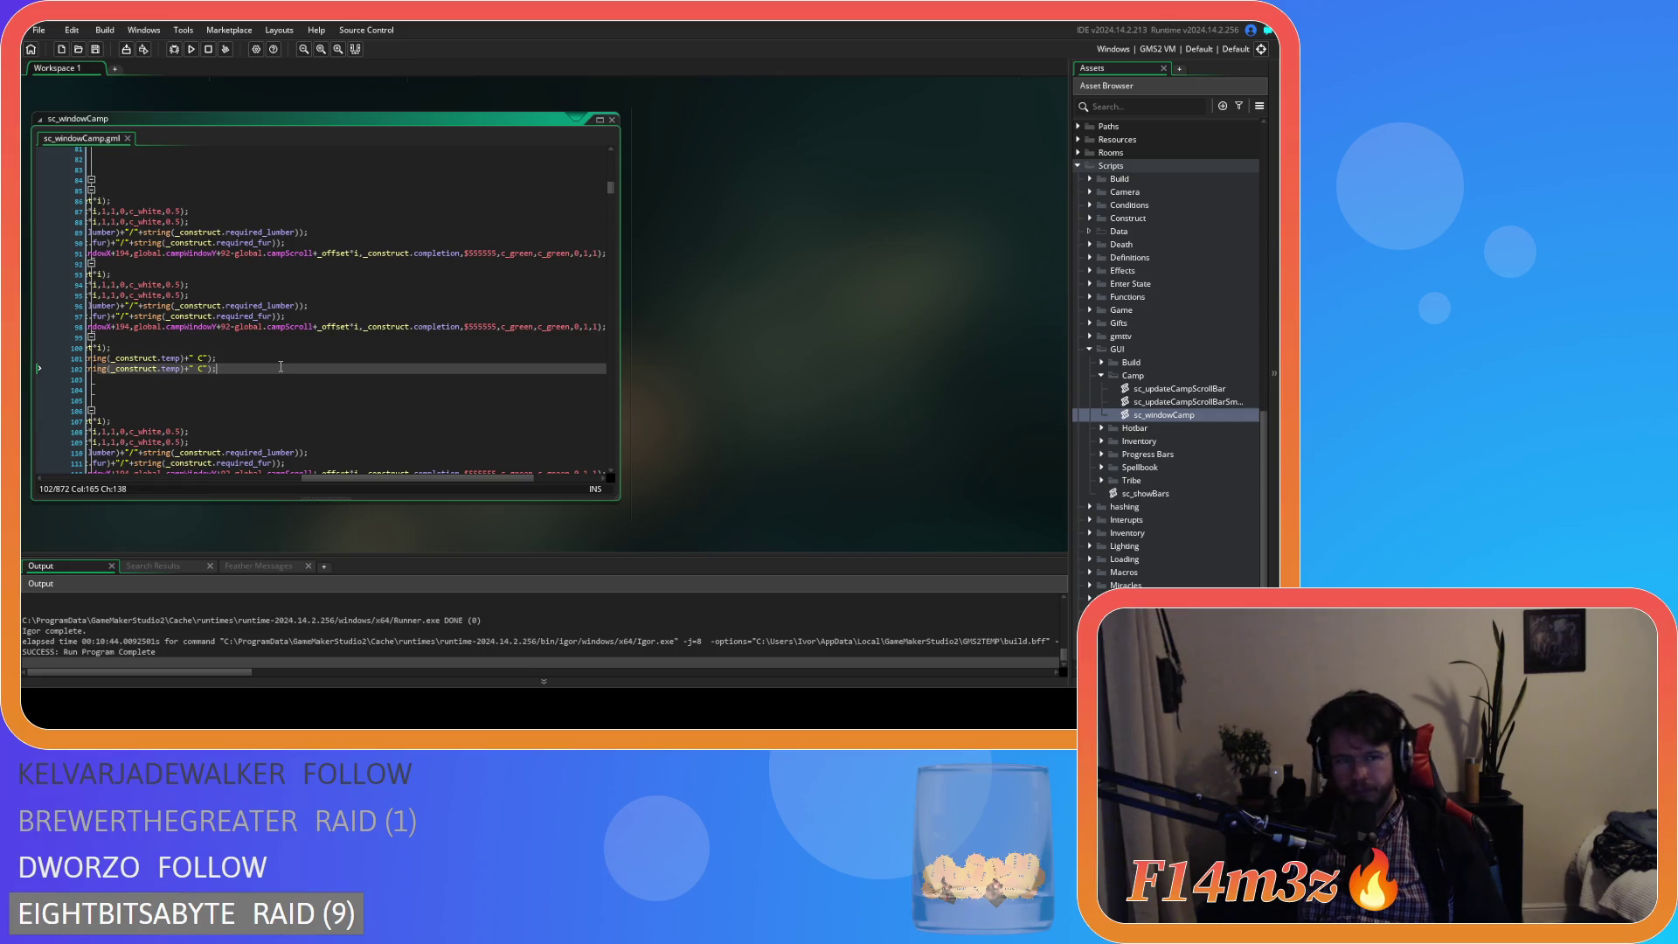
pyautogui.press('Home')
pyautogui.hotkey('shift', 'Up')
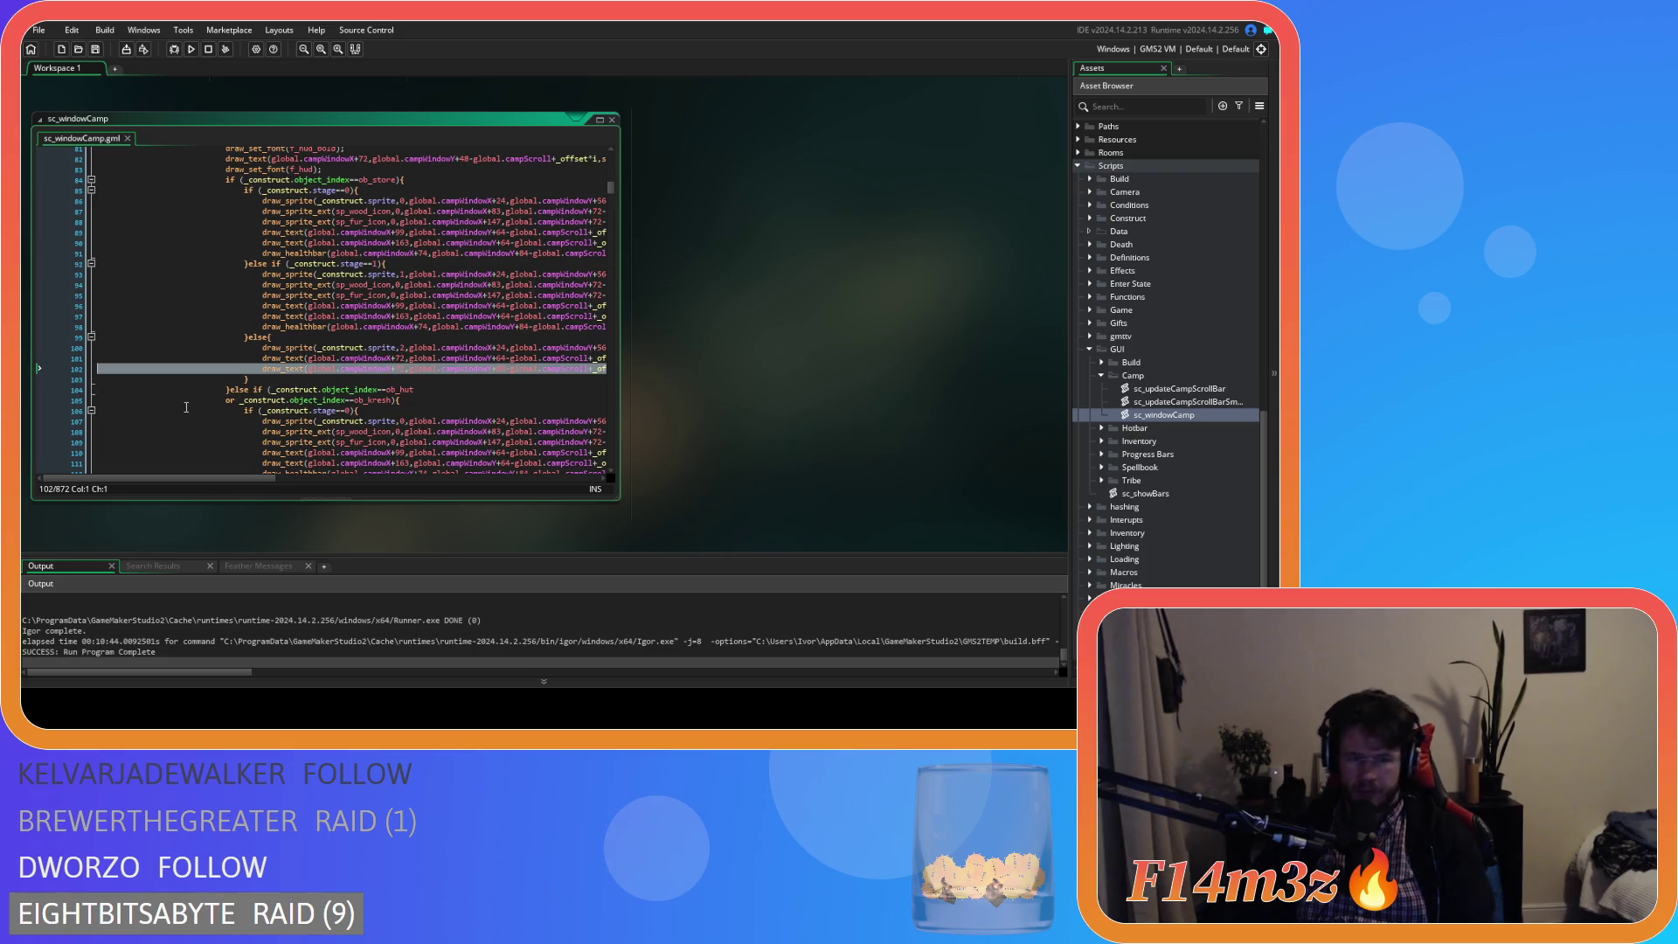
pyautogui.press('BackSpace')
pyautogui.press('Left')
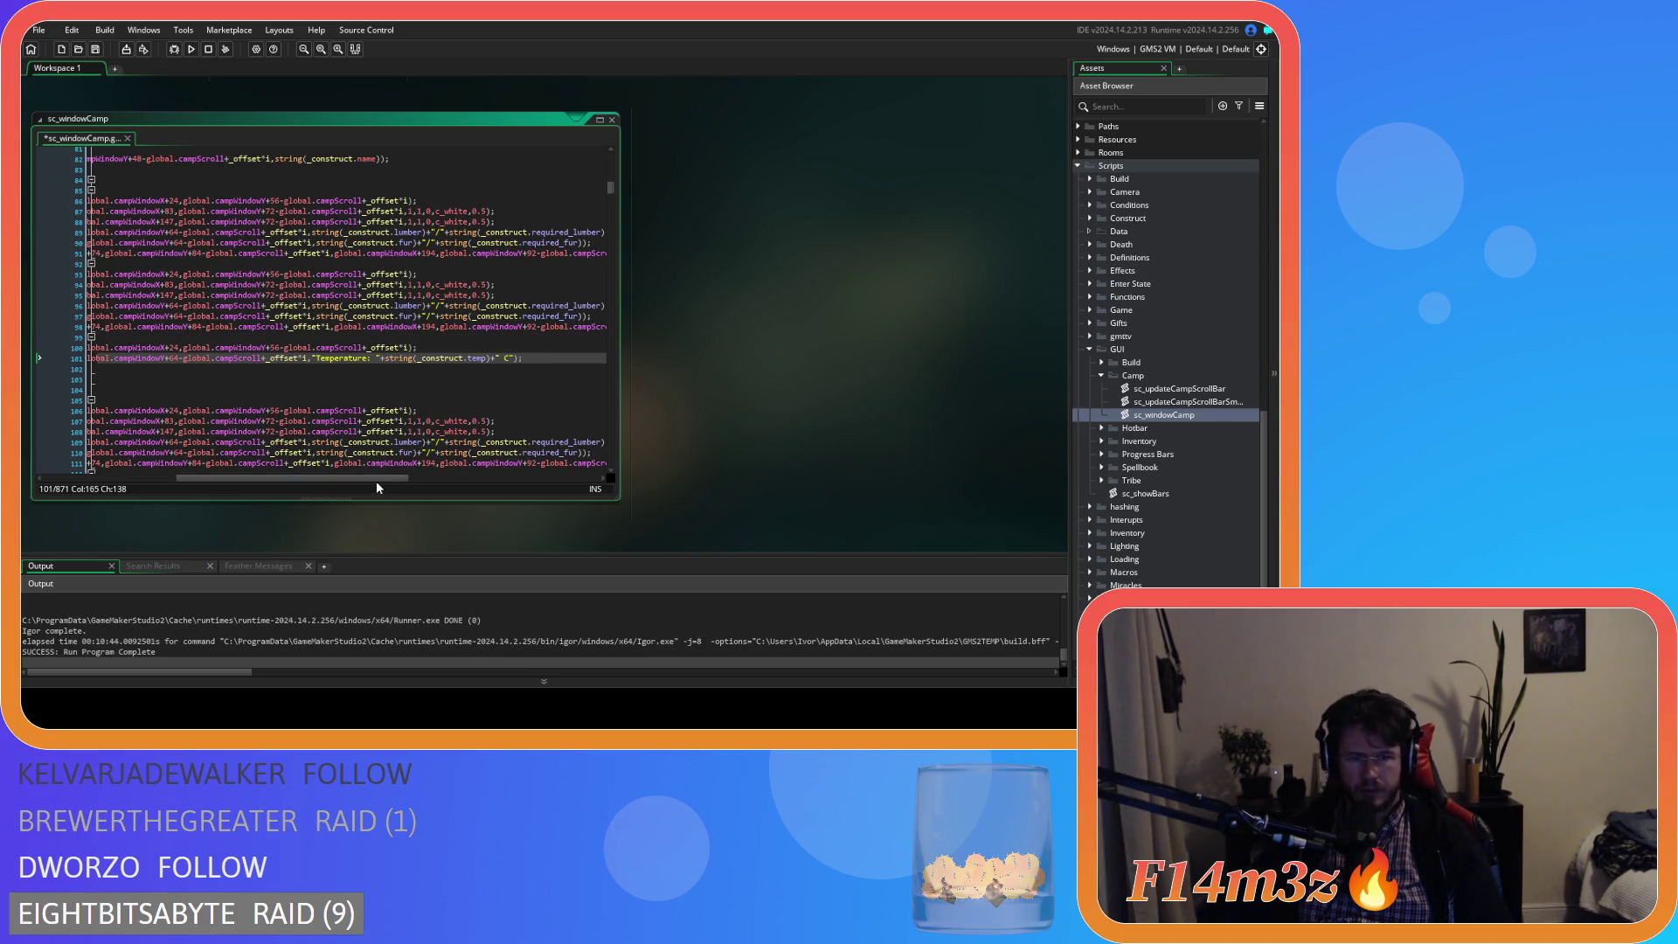
pyautogui.moveTo(246, 481)
pyautogui.mouseDown()
pyautogui.moveTo(161, 488)
pyautogui.moveTo(223, 481)
pyautogui.mouseUp()
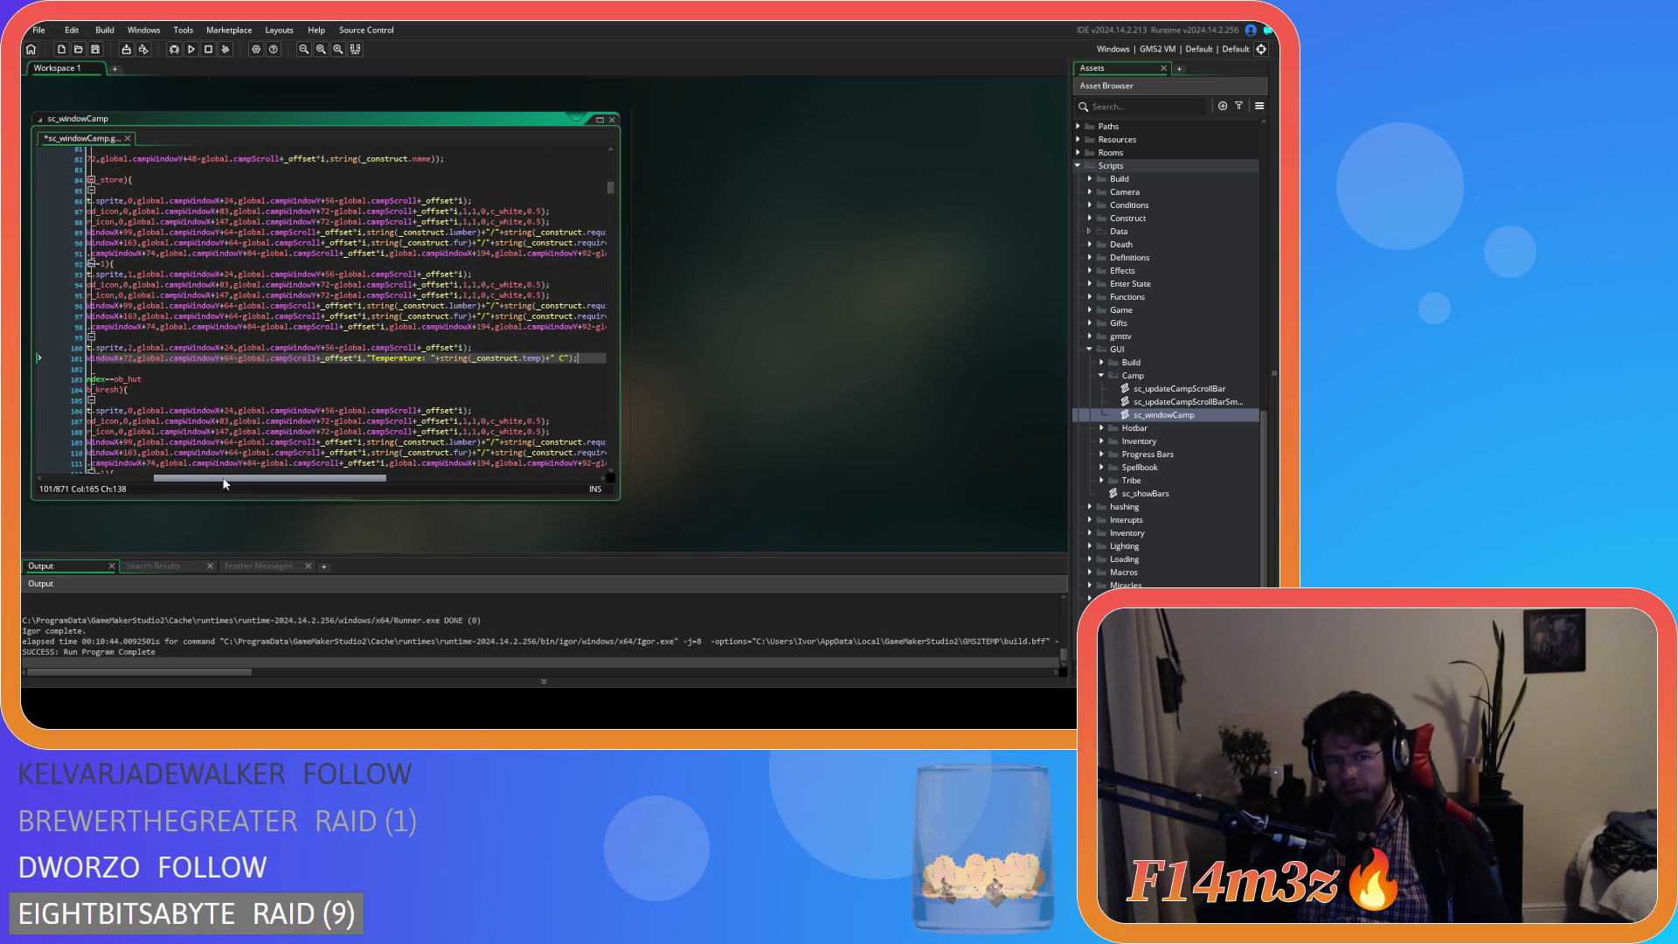
pyautogui.click(559, 431)
pyautogui.press('Home')
pyautogui.moveTo(257, 437)
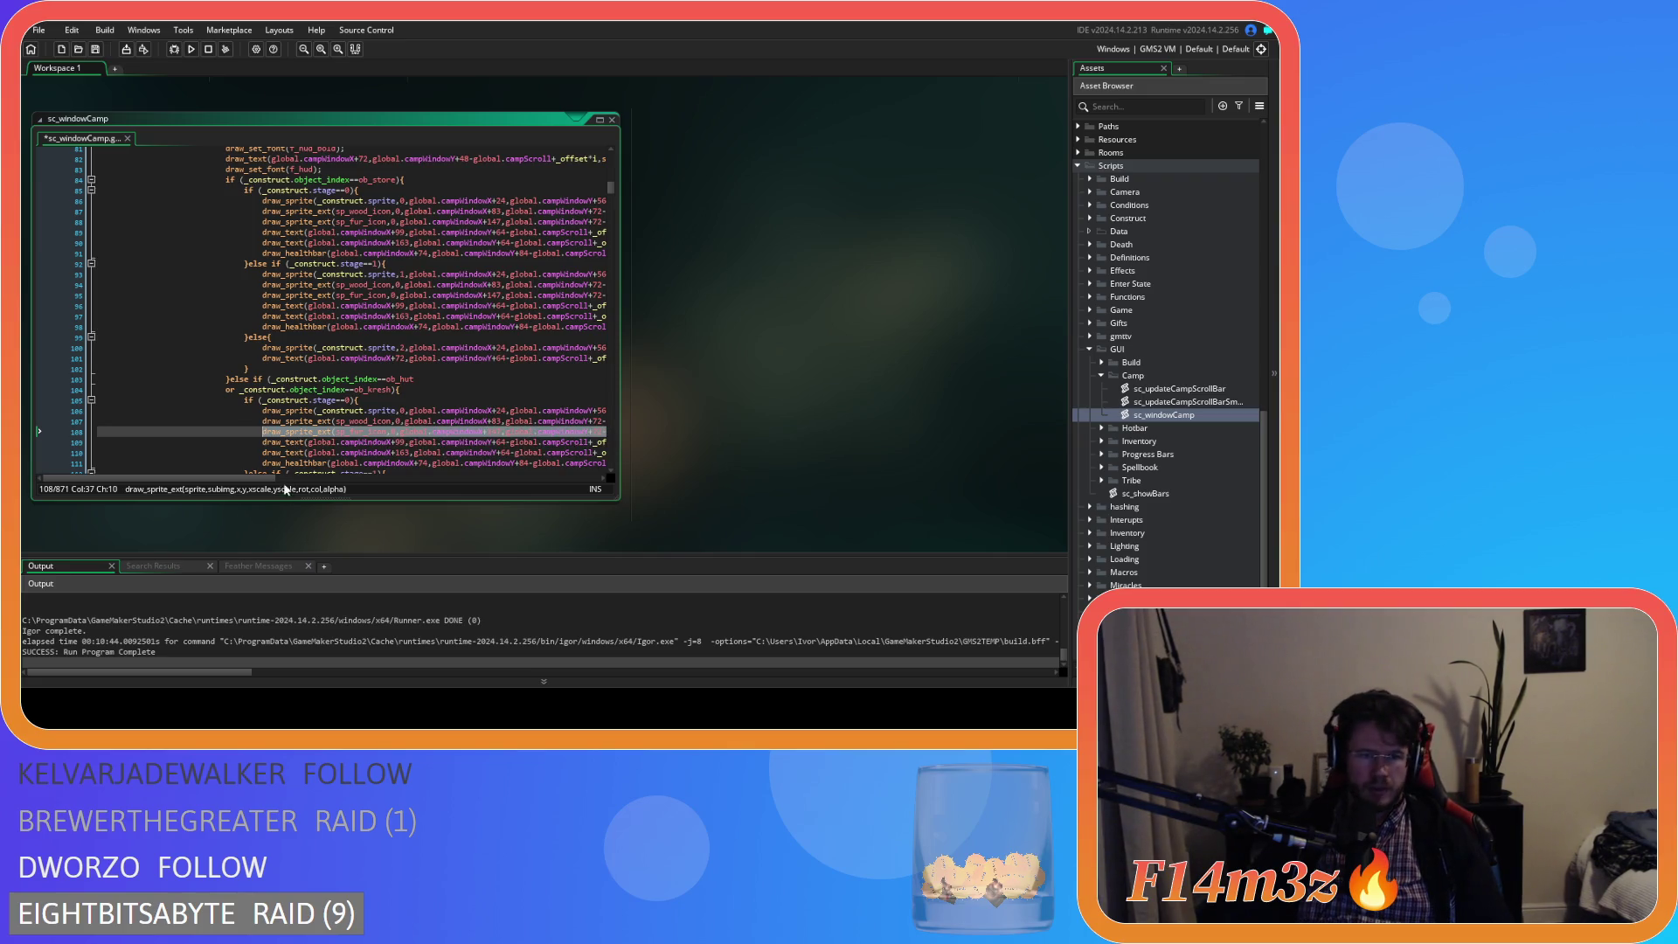
# - Open ob_hut's Draw End event and read its occupants, fur and sleeping tent code
pyautogui.hscroll(3, 262, 478)
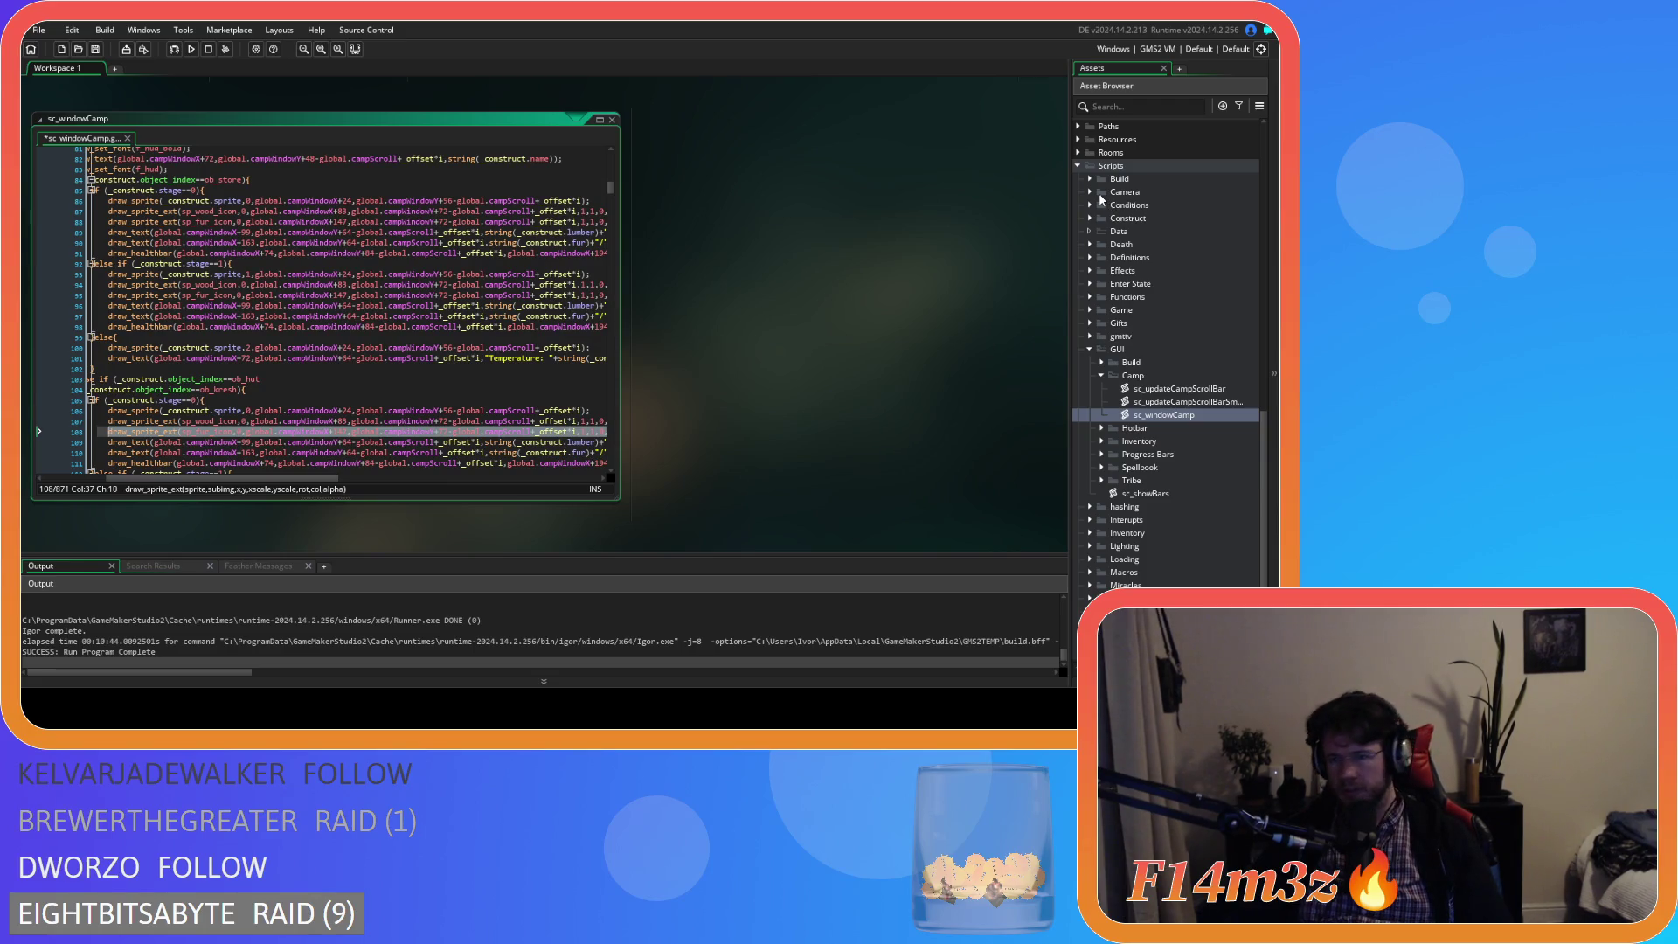
pyautogui.scroll(-10, 1098, 192)
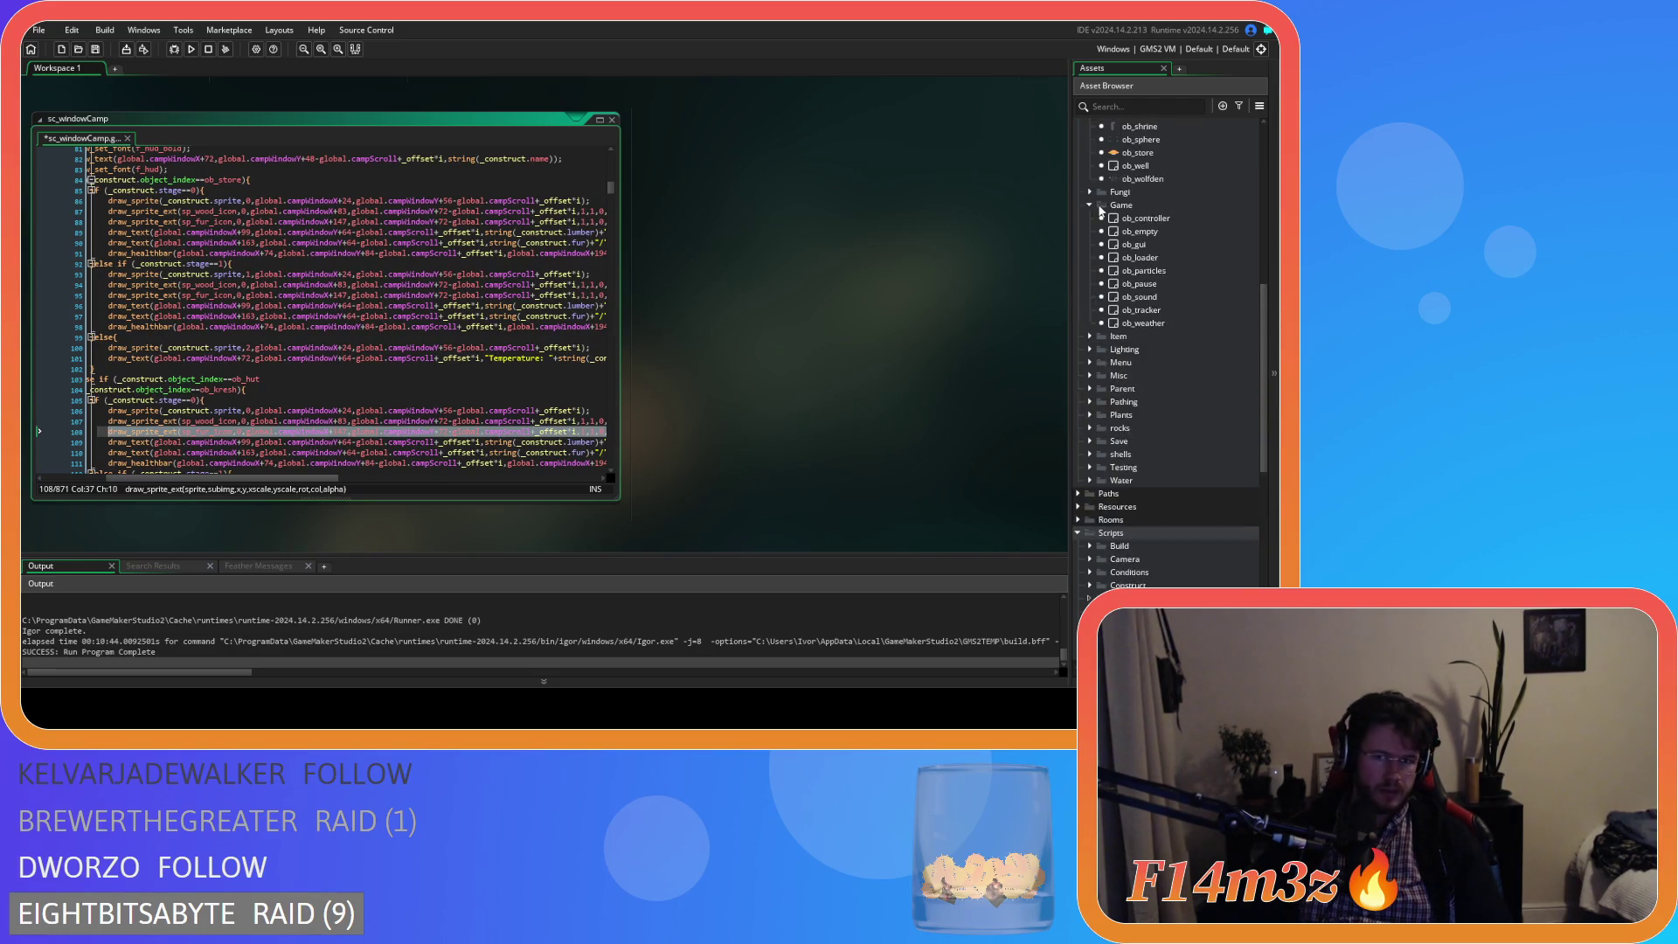
pyautogui.doubleClick(1157, 247)
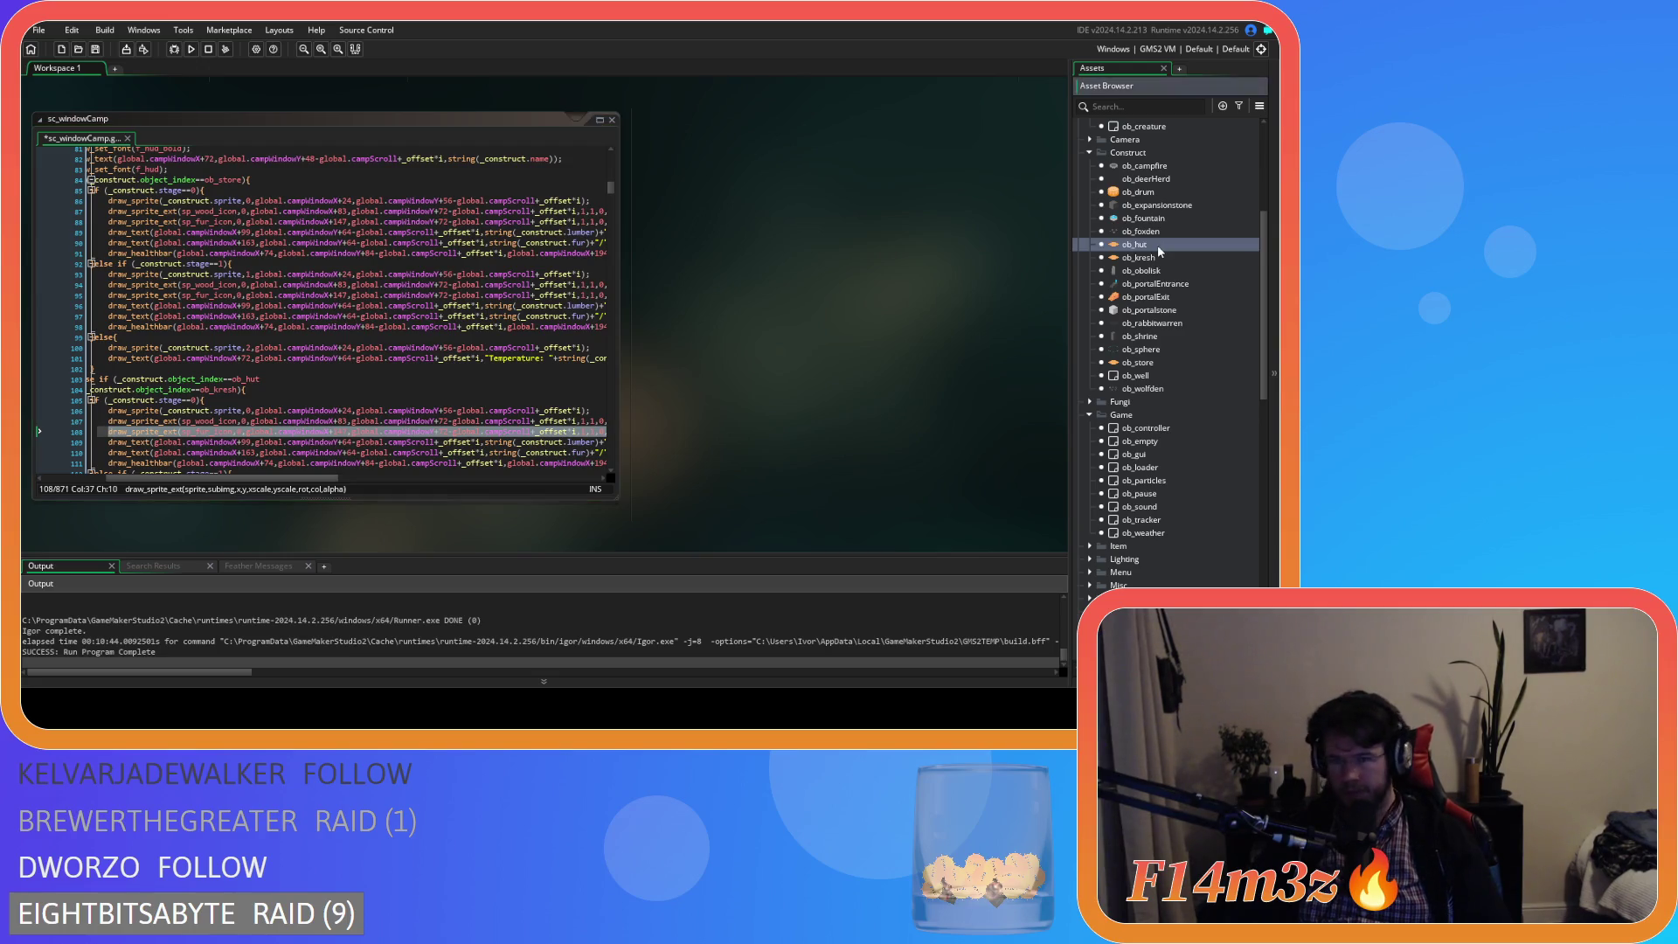
pyautogui.doubleClick(300, 240)
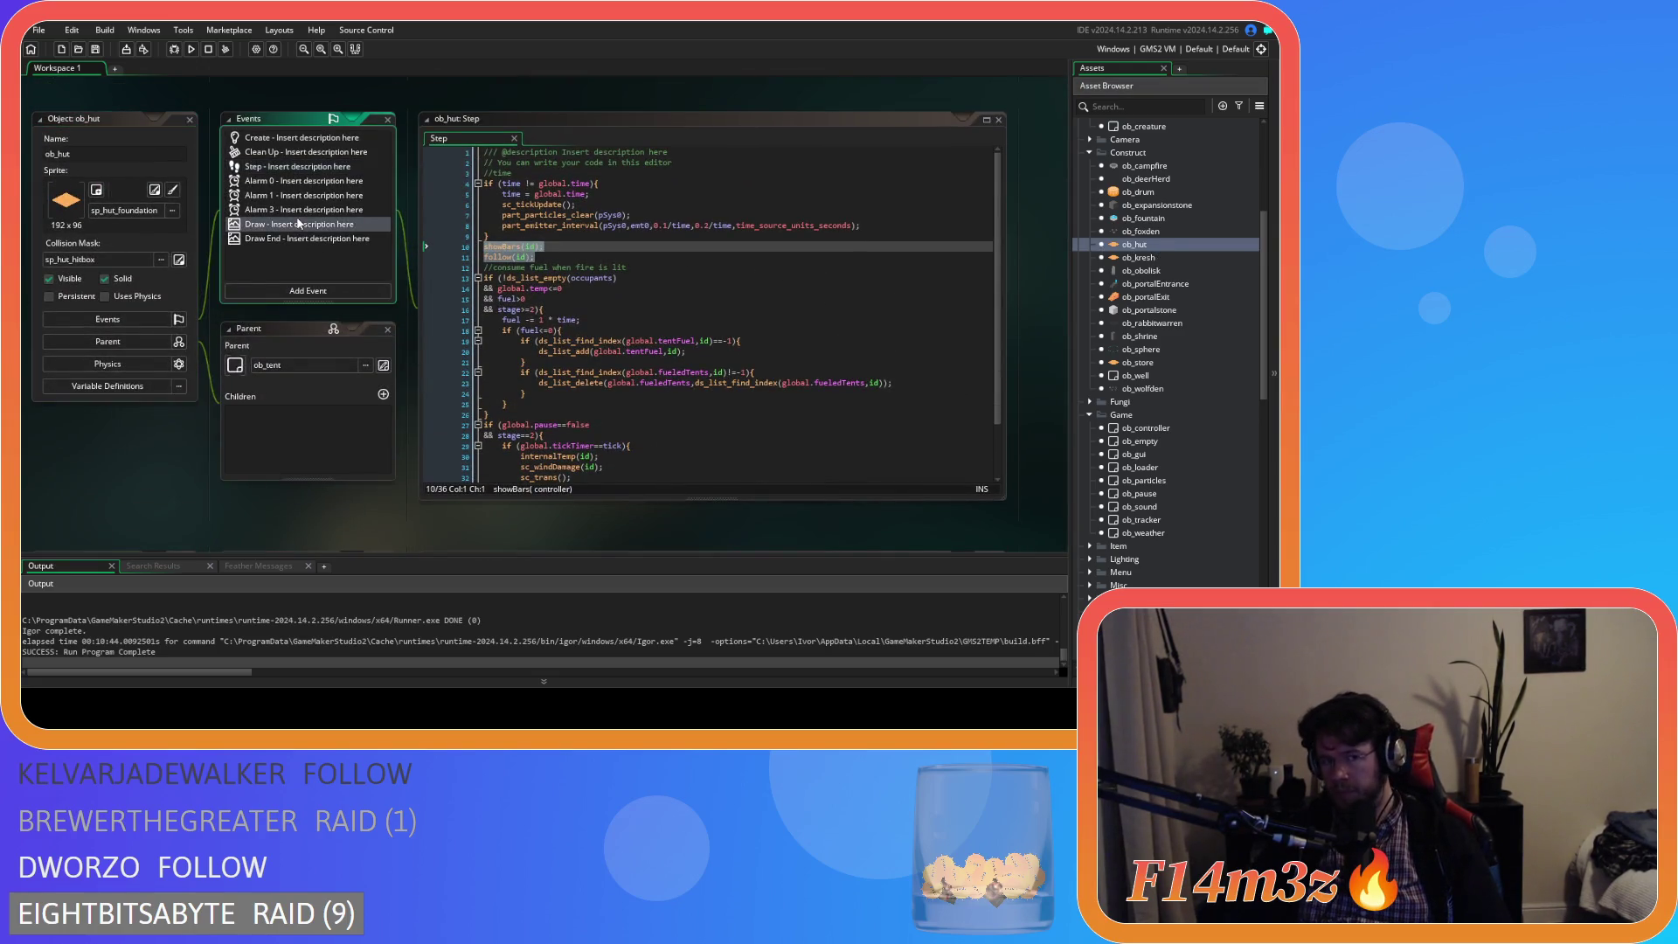
pyautogui.scroll(-7, 833, 272)
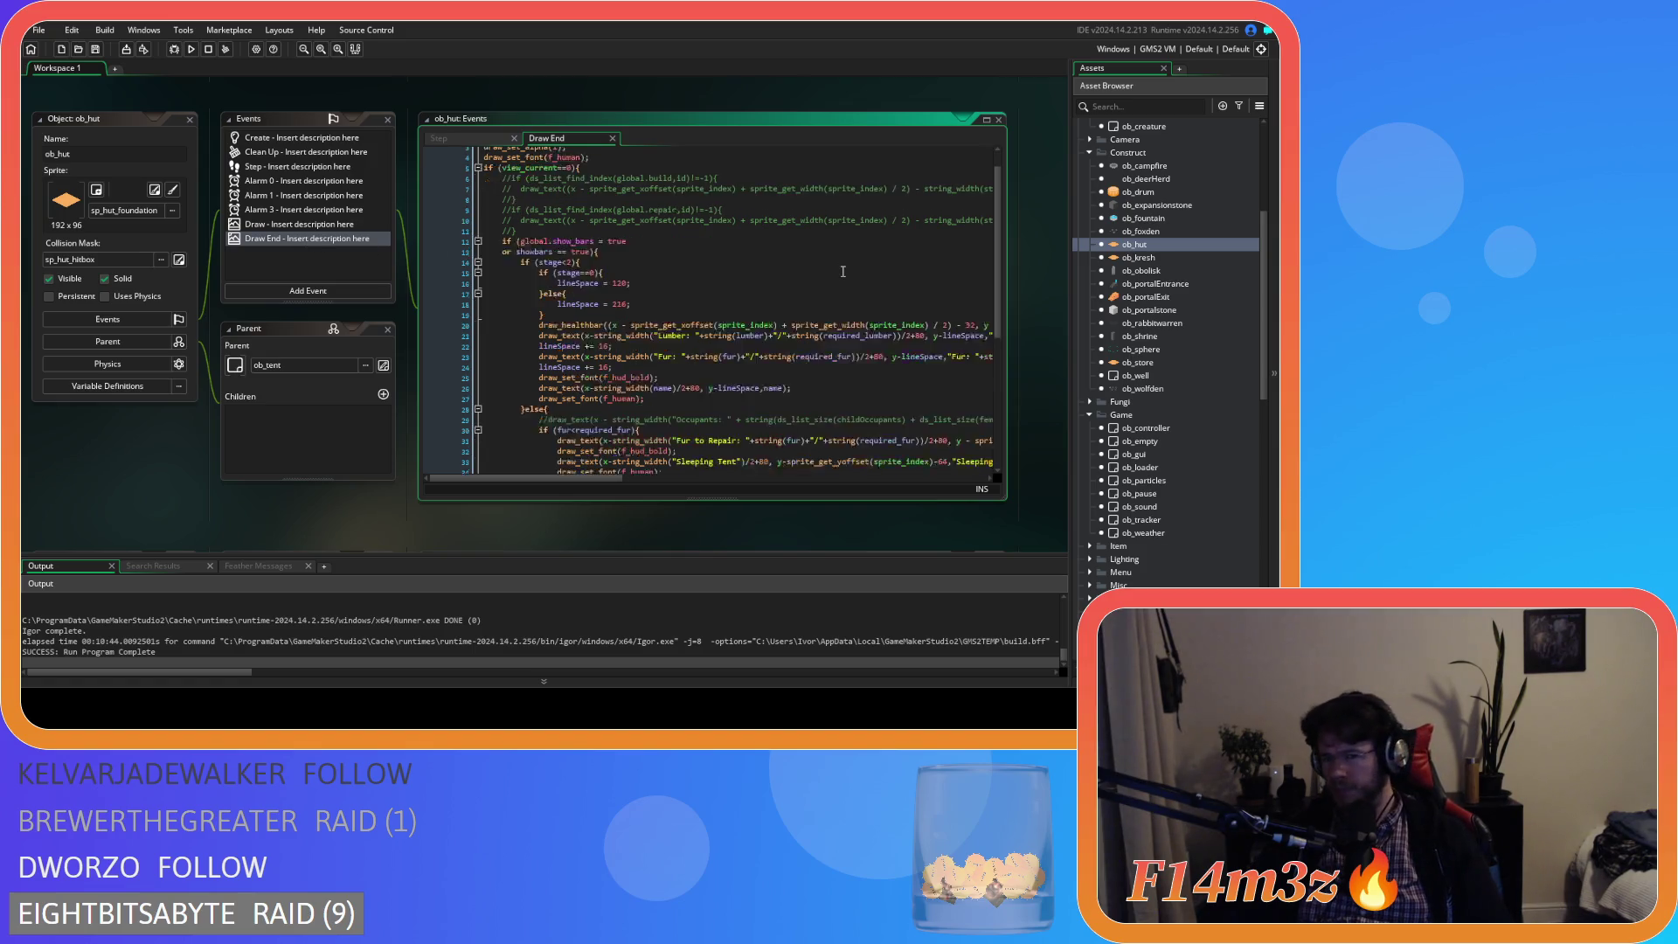
pyautogui.scroll(-2, 832, 272)
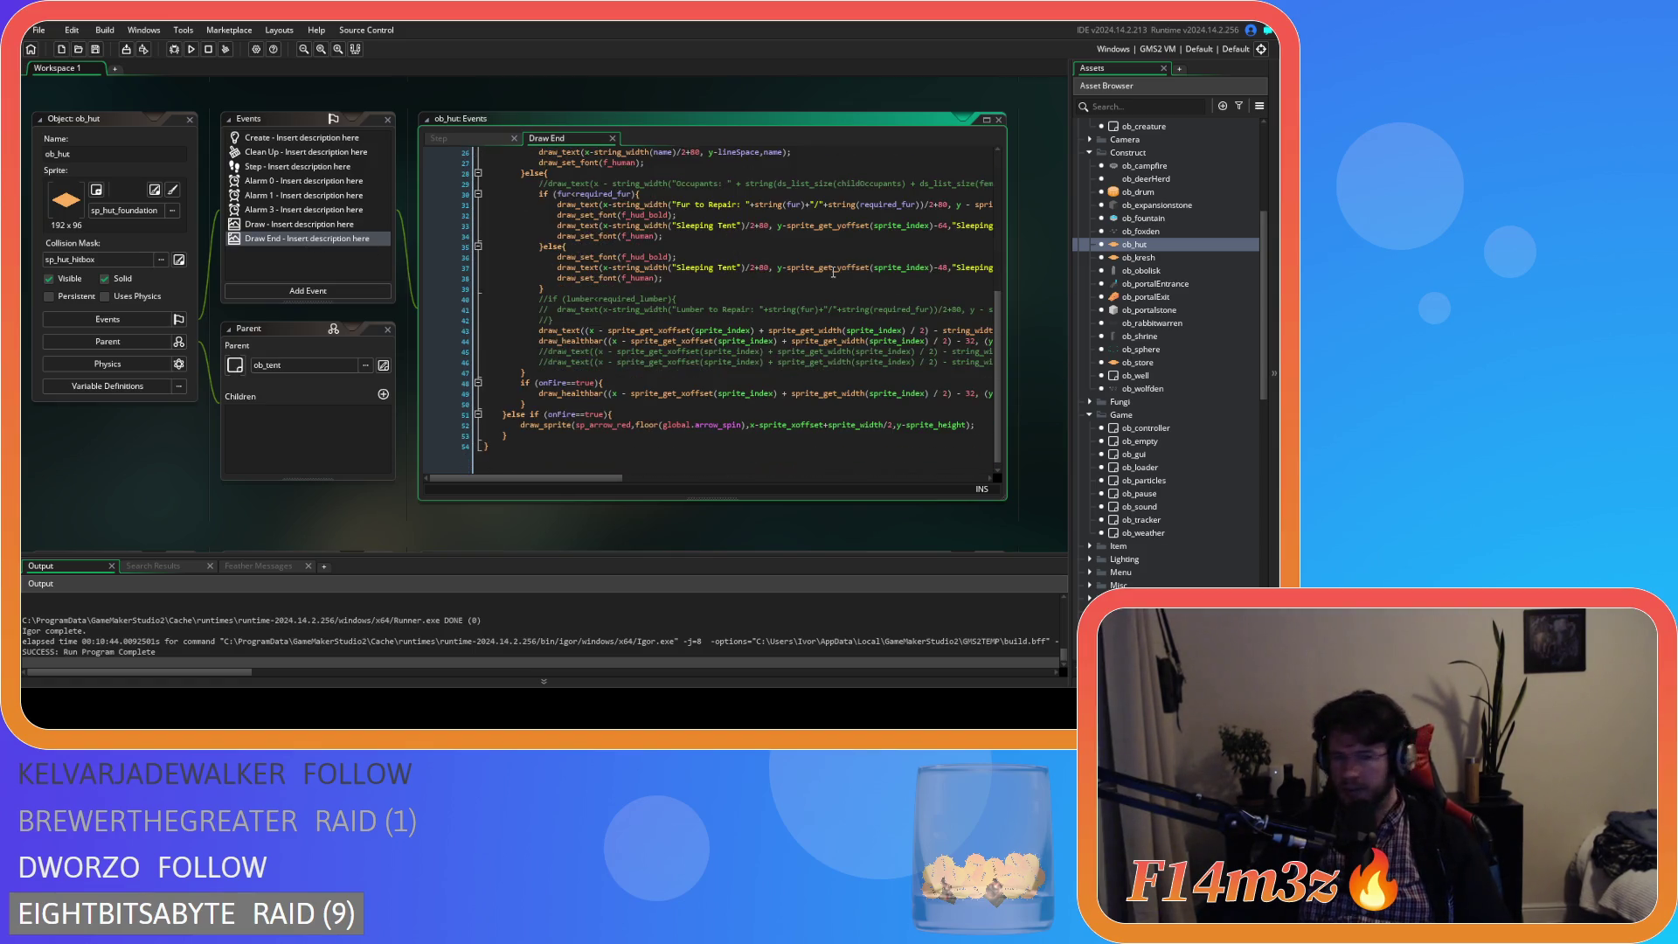
pyautogui.scroll(2, 833, 272)
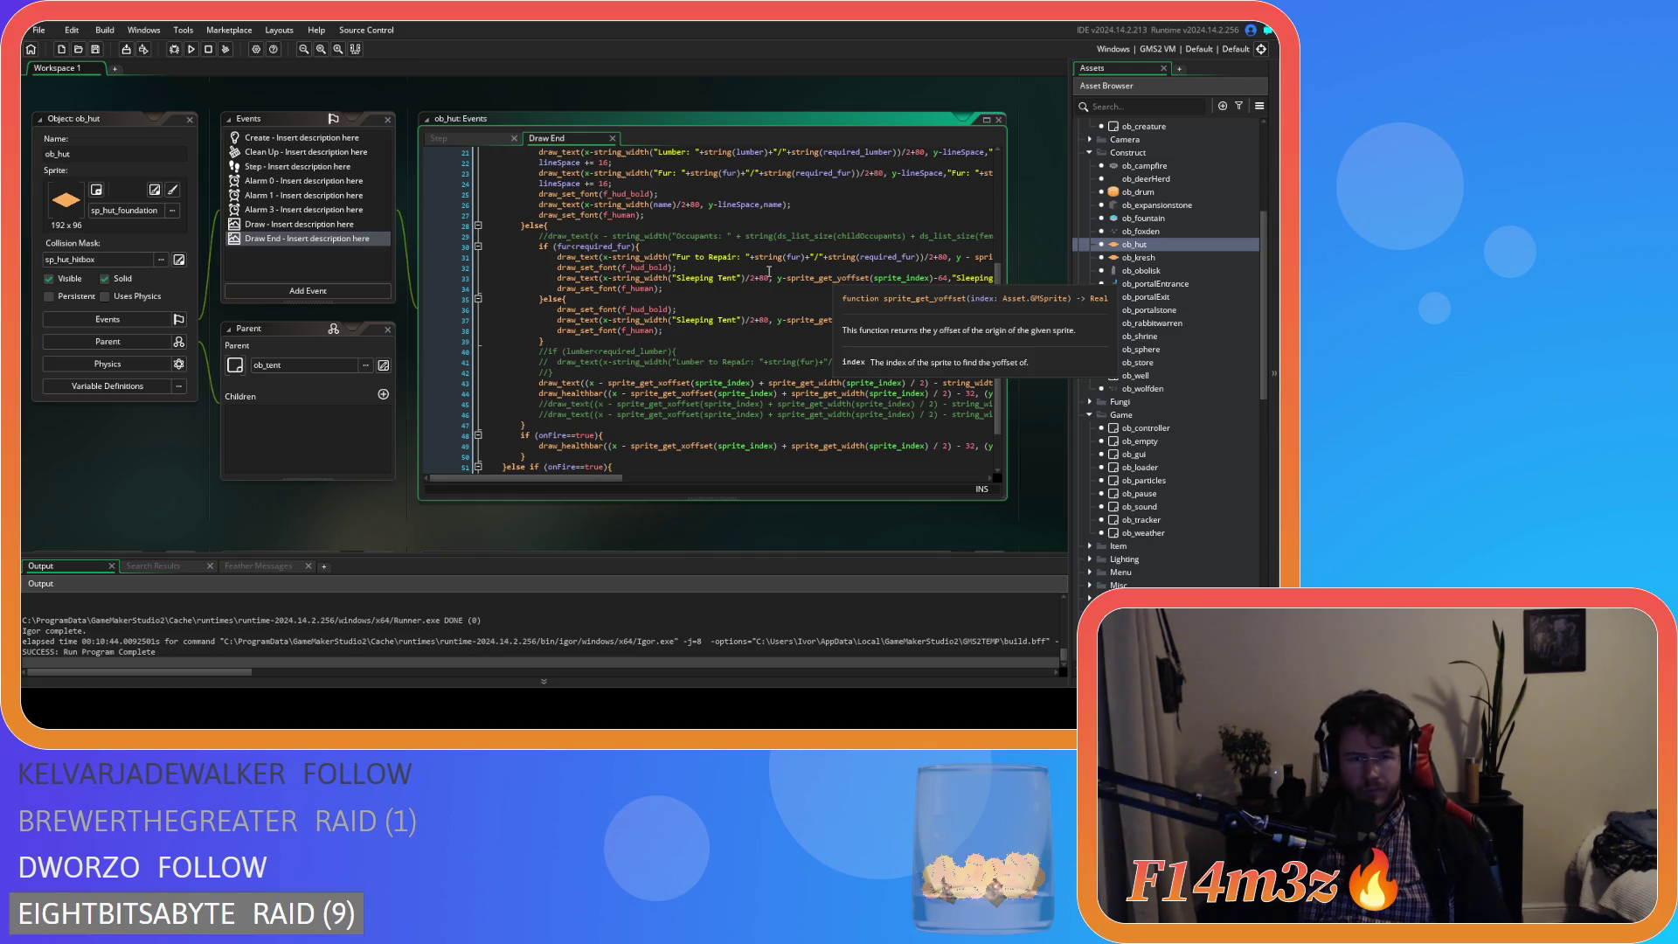
pyautogui.click(191, 124)
pyautogui.scroll(-5, 402, 291)
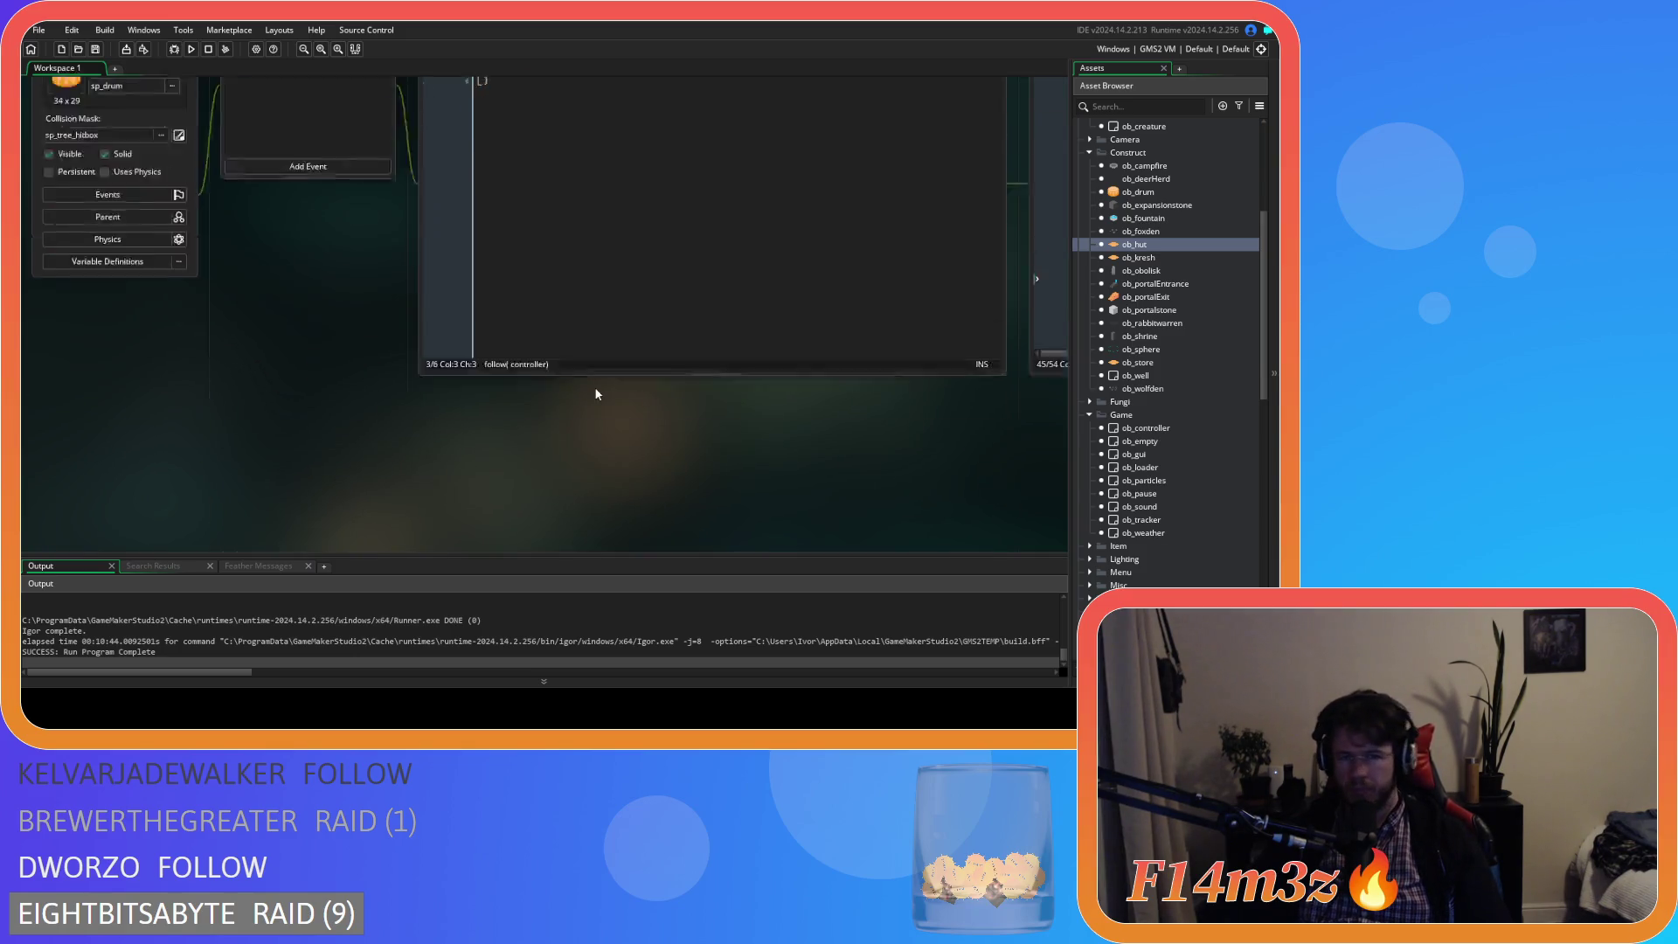
# - Reopen sc_windowCamp and insert a blank line after the Temperature draw_text line
pyautogui.scroll(3, 596, 394)
pyautogui.scroll(-10, 1174, 438)
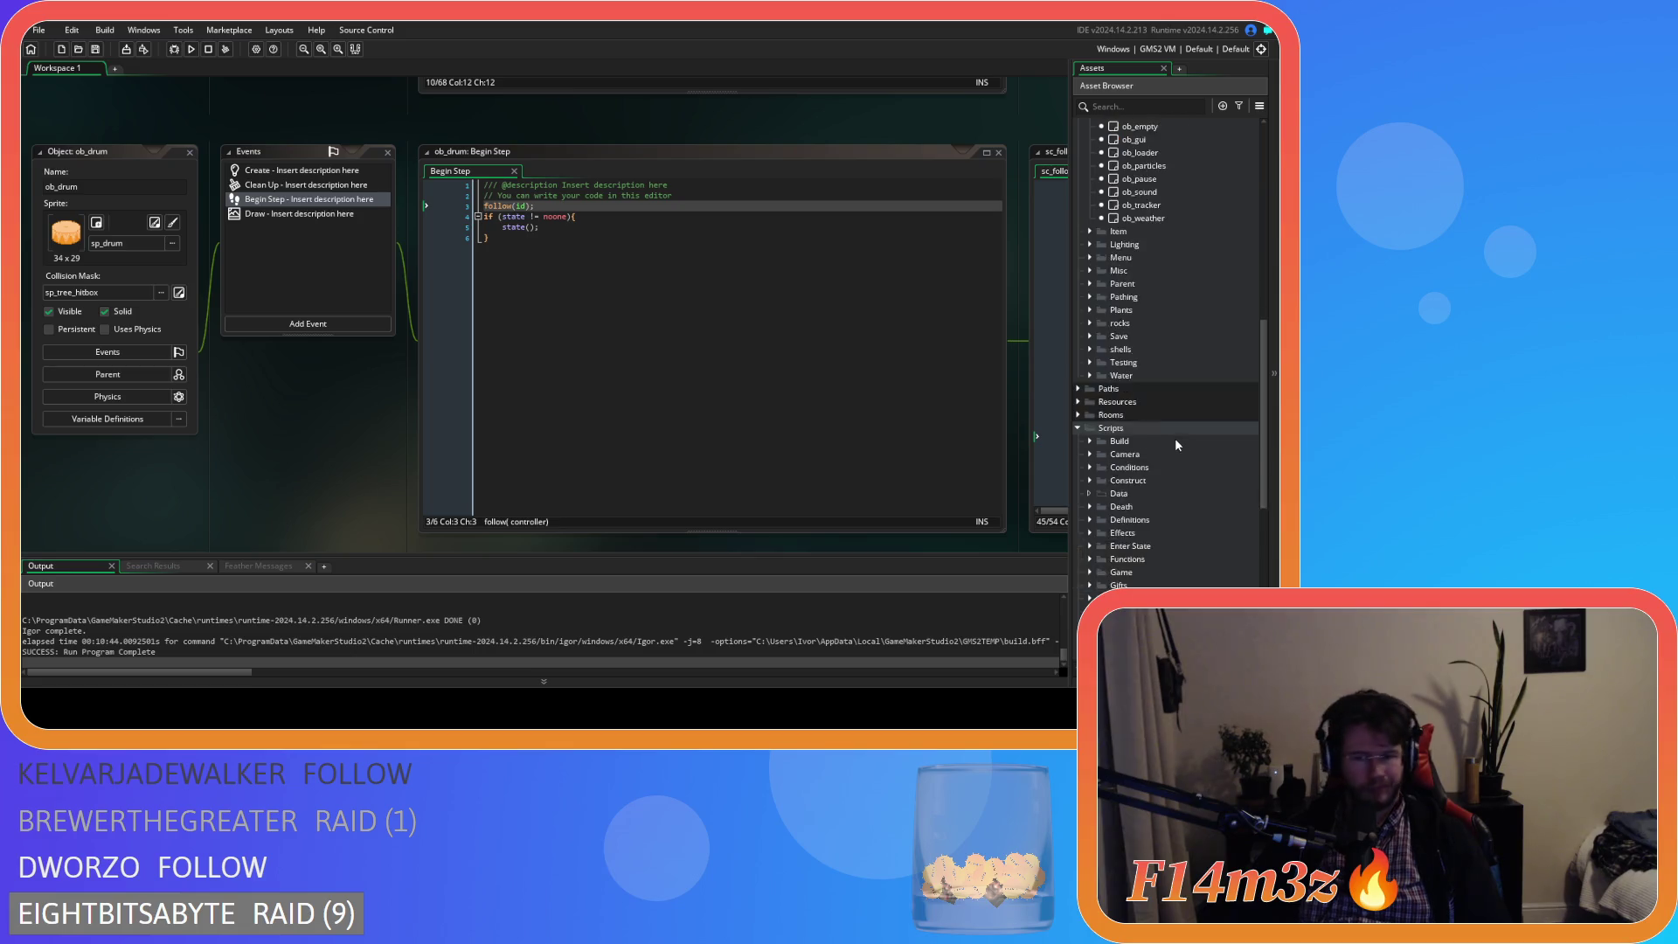
pyautogui.doubleClick(1177, 416)
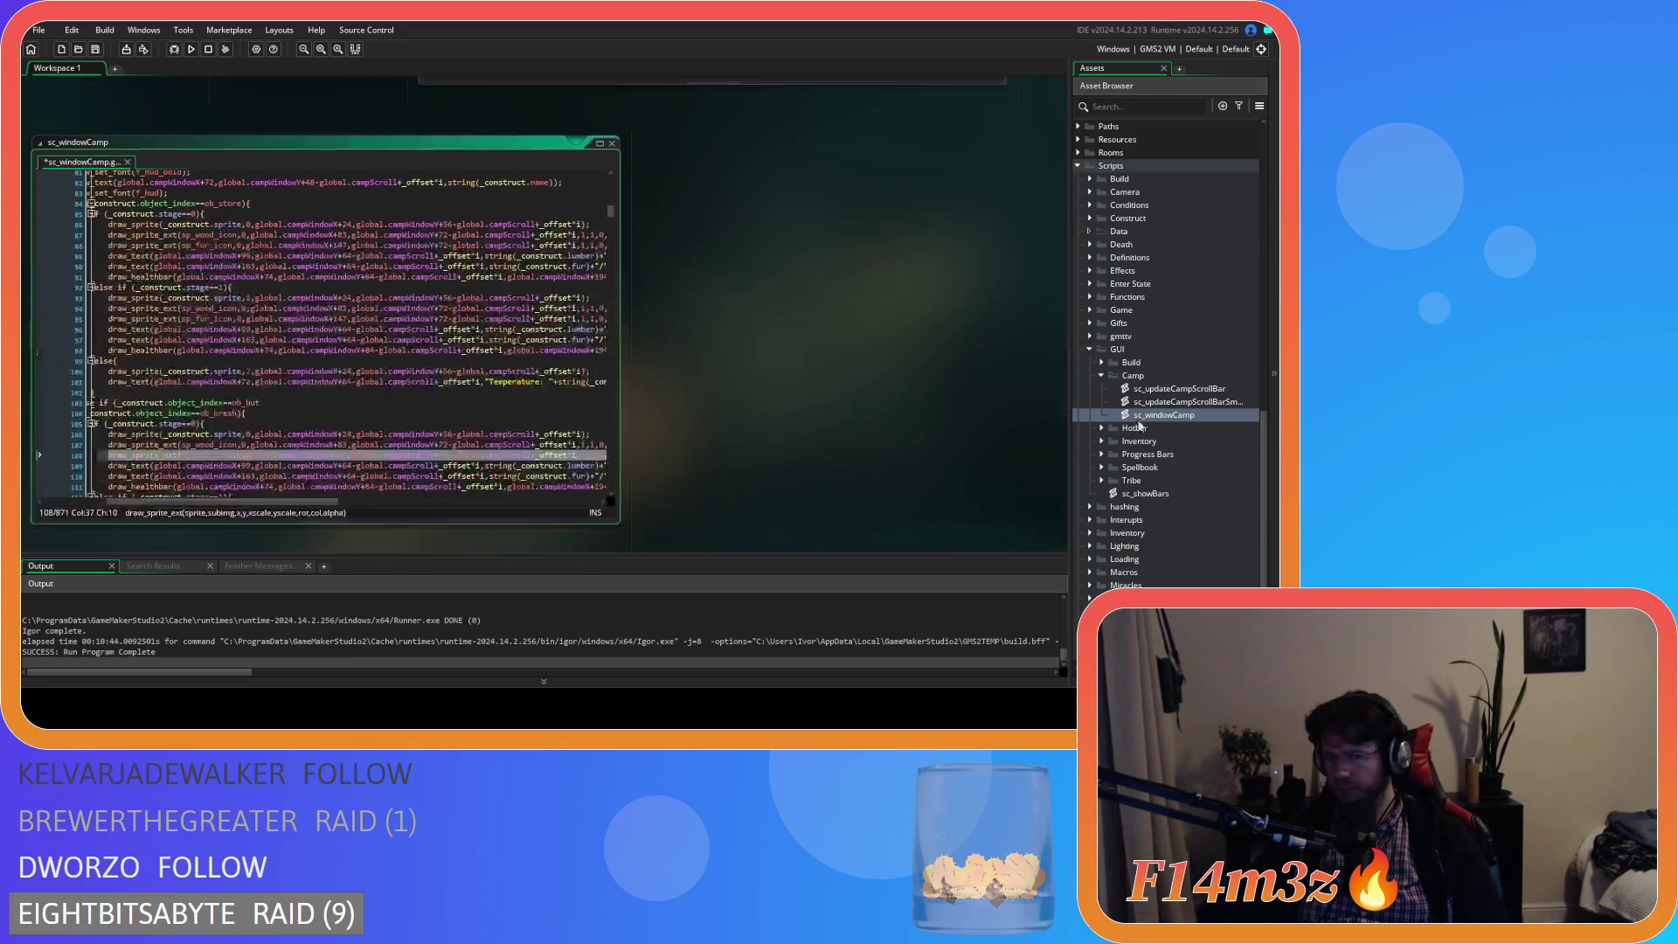
pyautogui.scroll(-3, 303, 457)
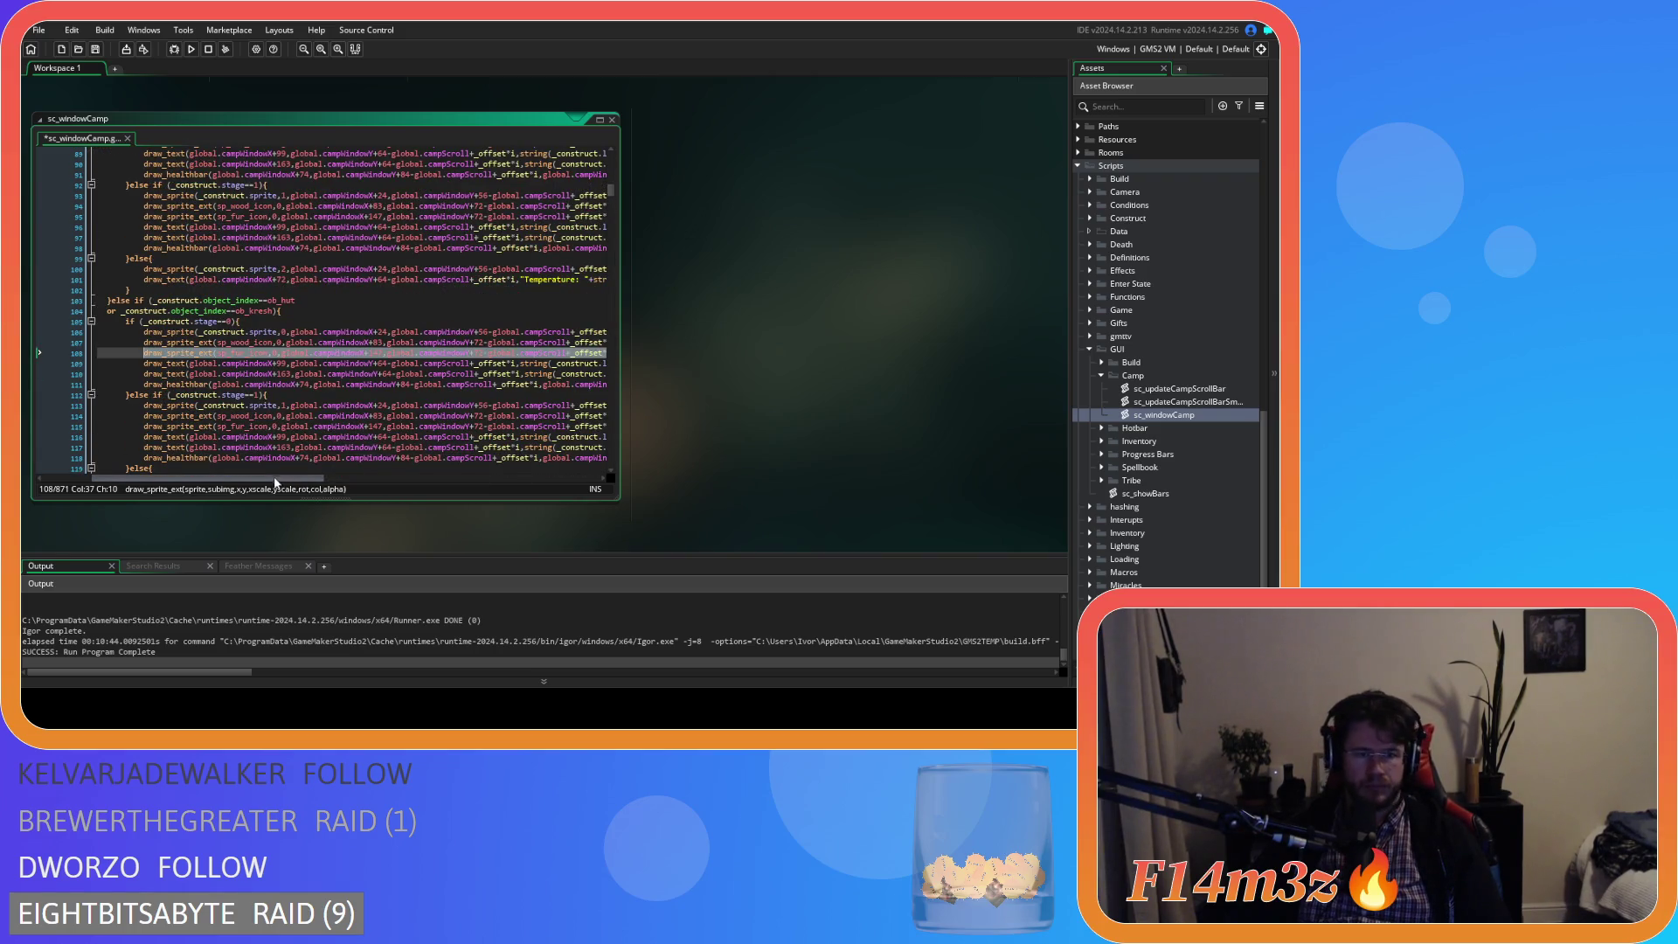
pyautogui.scroll(4, 293, 462)
pyautogui.moveTo(280, 478); pyautogui.dragTo(385, 478)
pyautogui.click(483, 410)
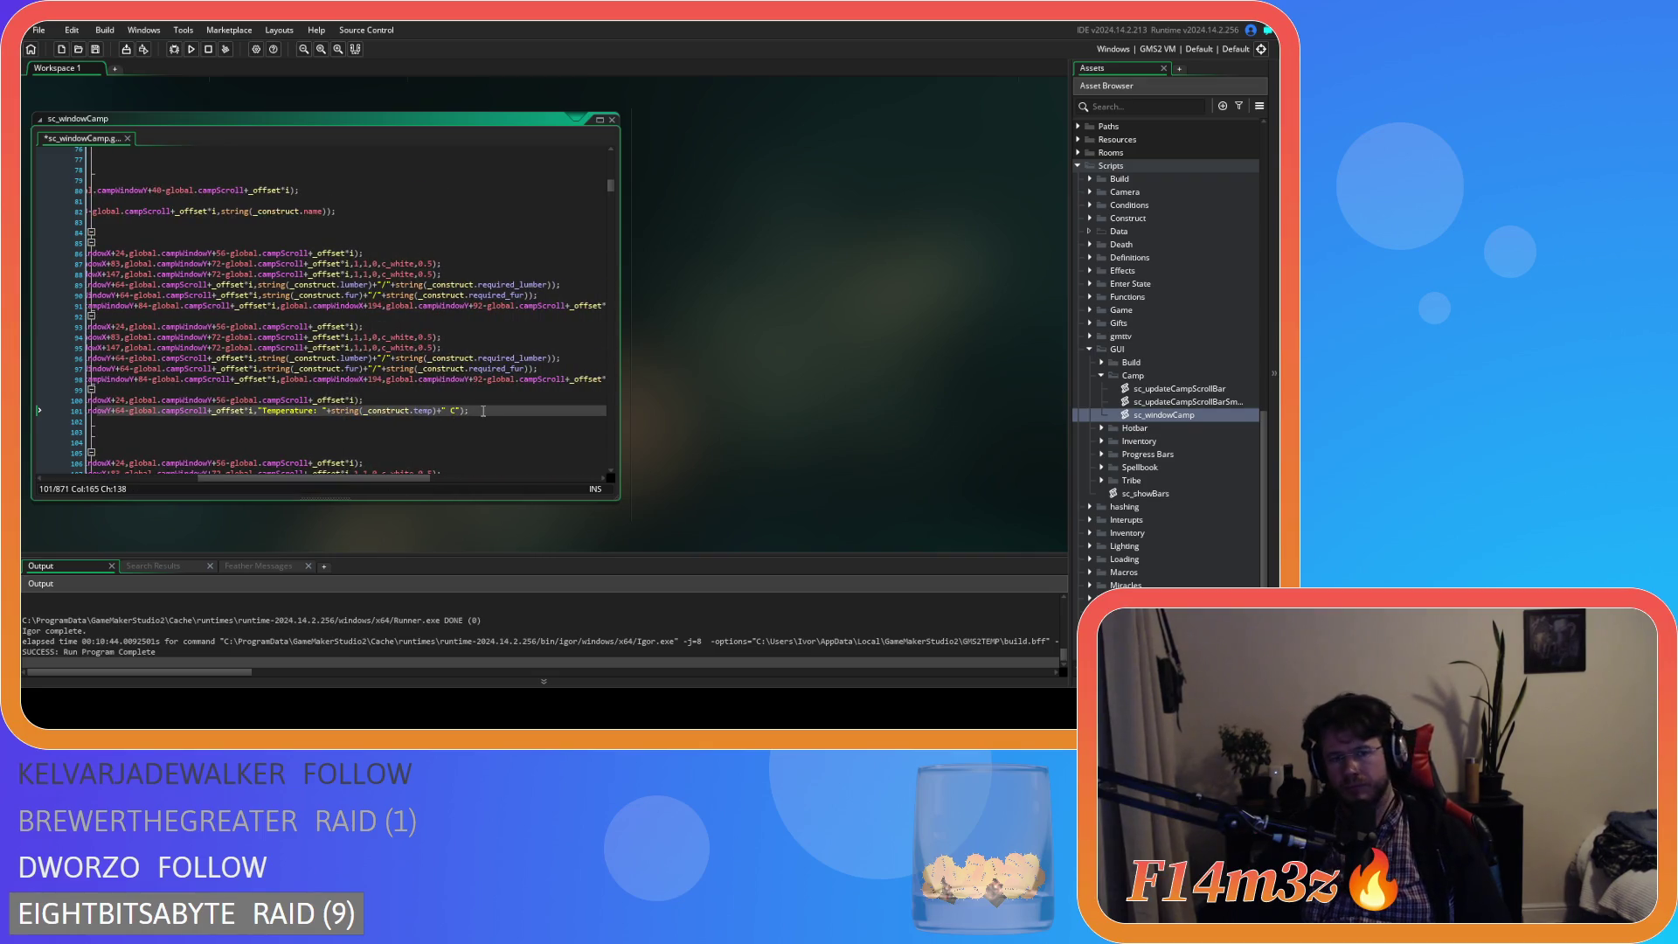
pyautogui.press('Return')
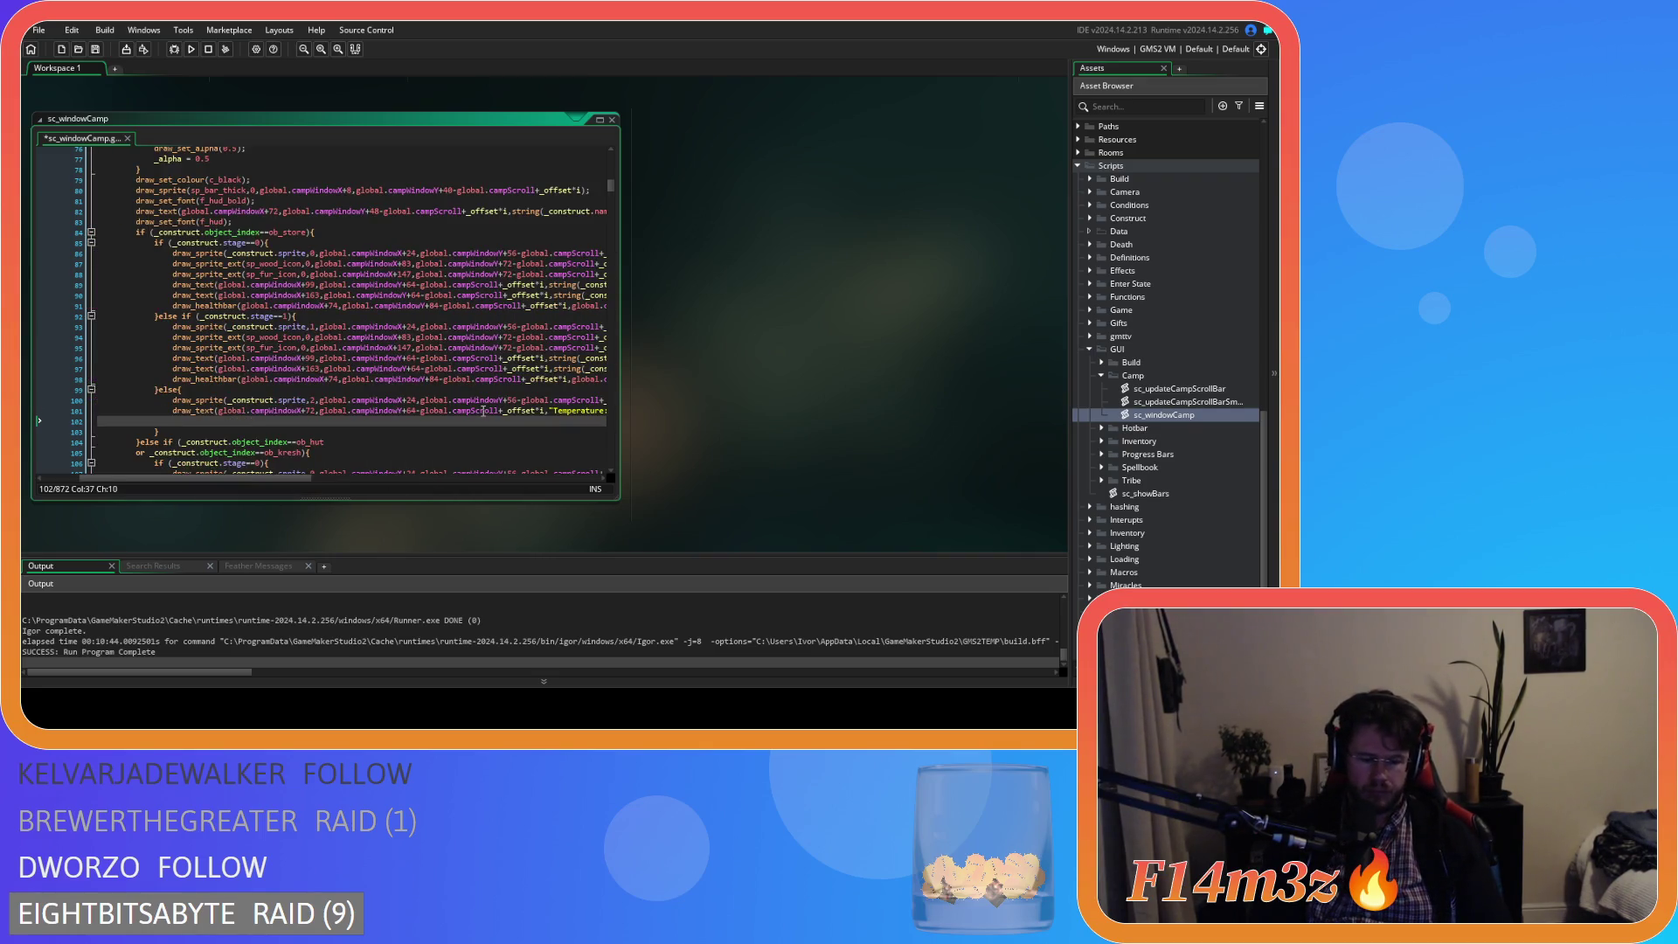
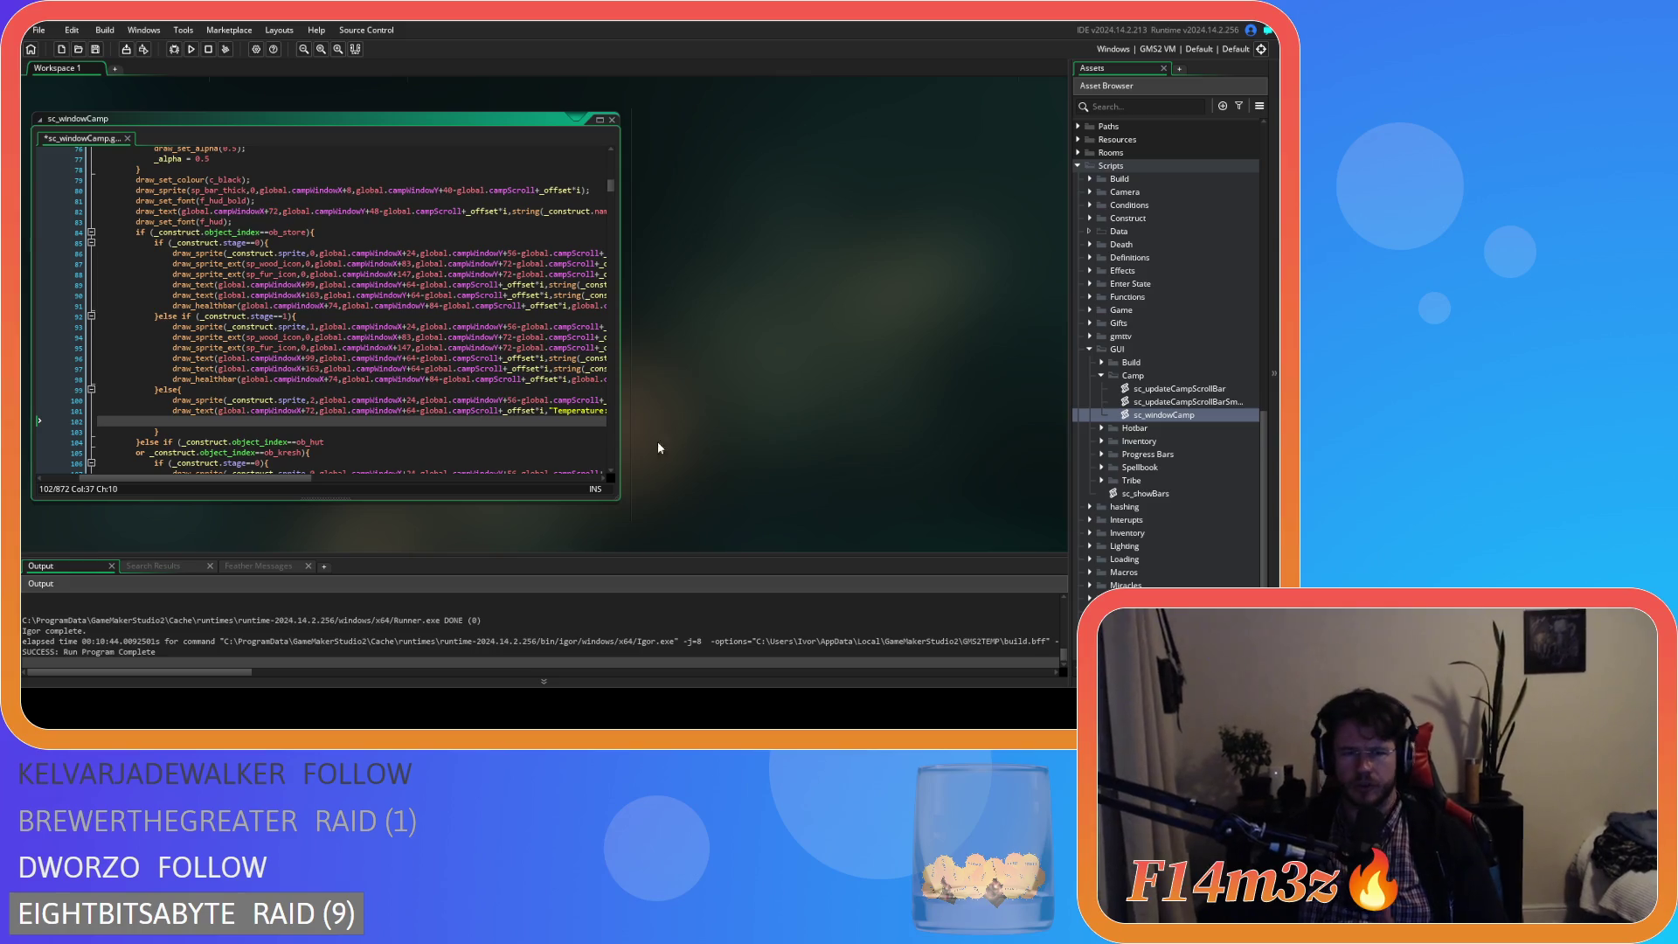
# - Locate and select the word Temperature in the label draw calls
pyautogui.click(566, 411)
pyautogui.scroll(-3, 333, 434)
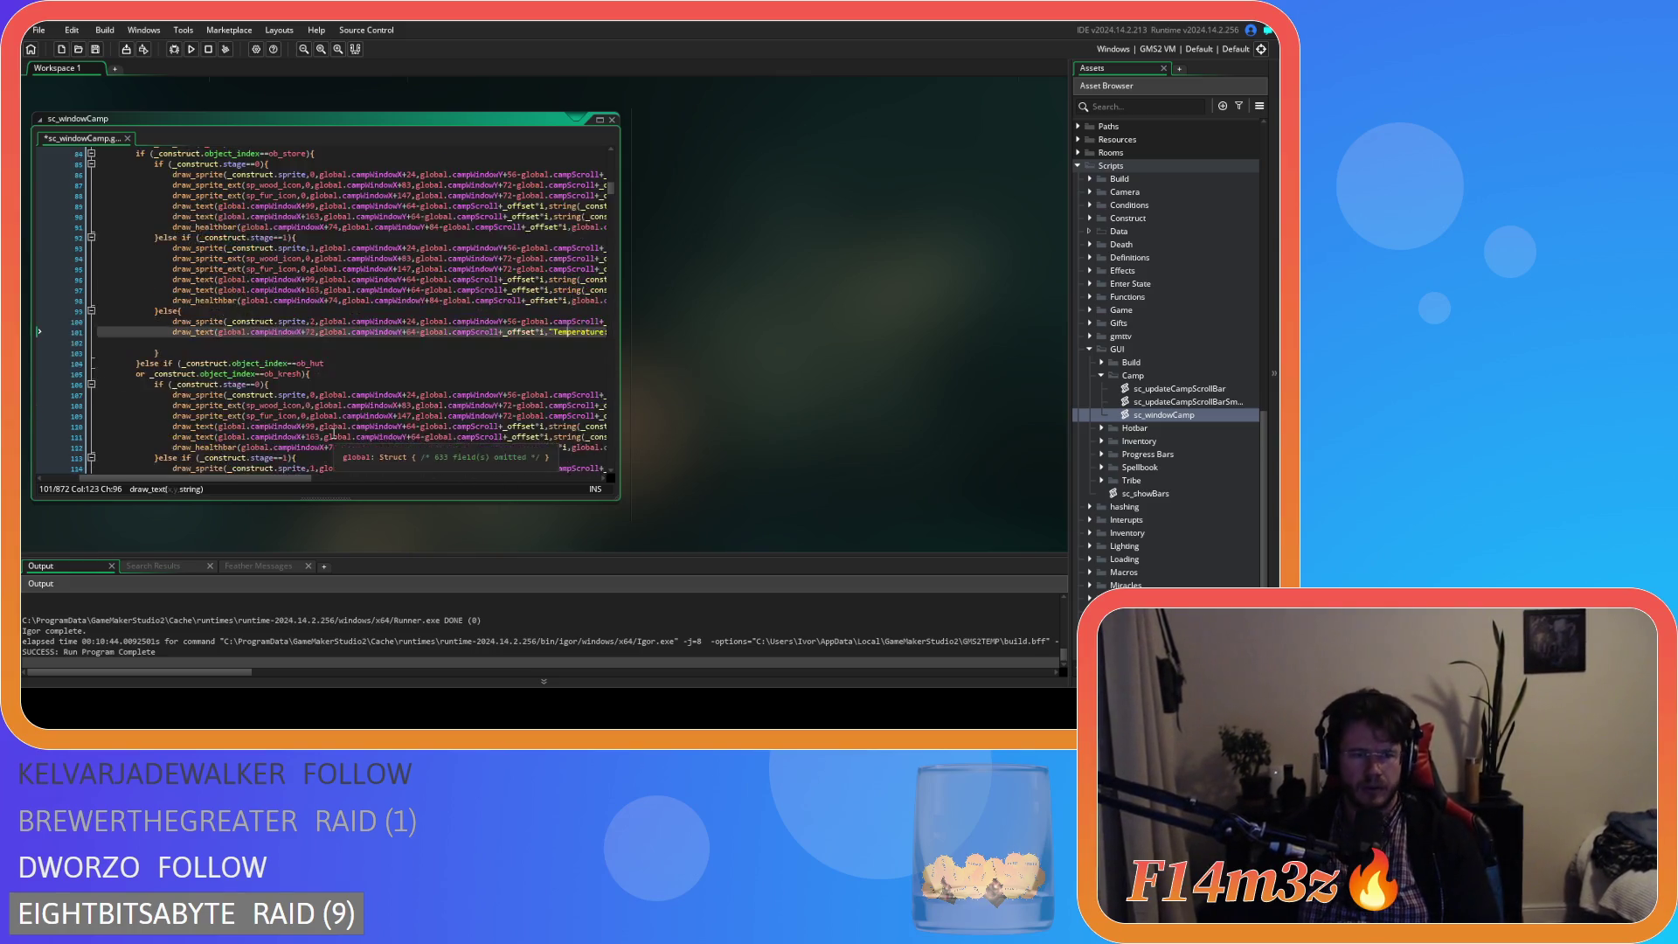
pyautogui.scroll(-3, 333, 434)
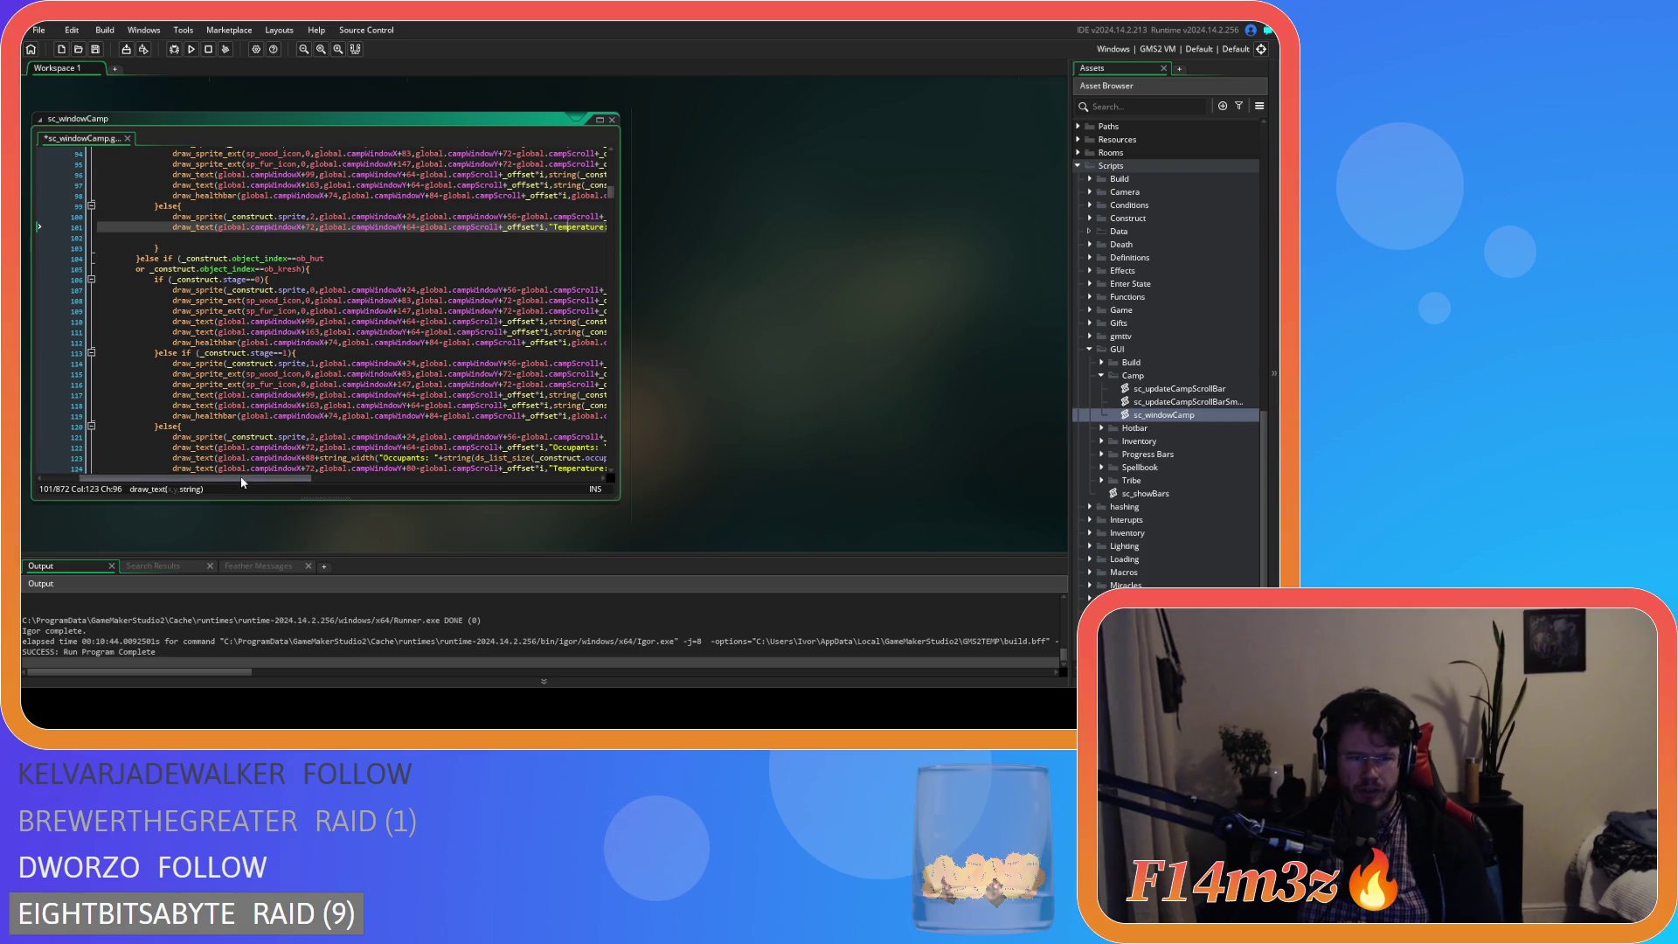
pyautogui.moveTo(242, 480); pyautogui.dragTo(334, 480)
pyautogui.moveTo(385, 227); pyautogui.dragTo(353, 227)
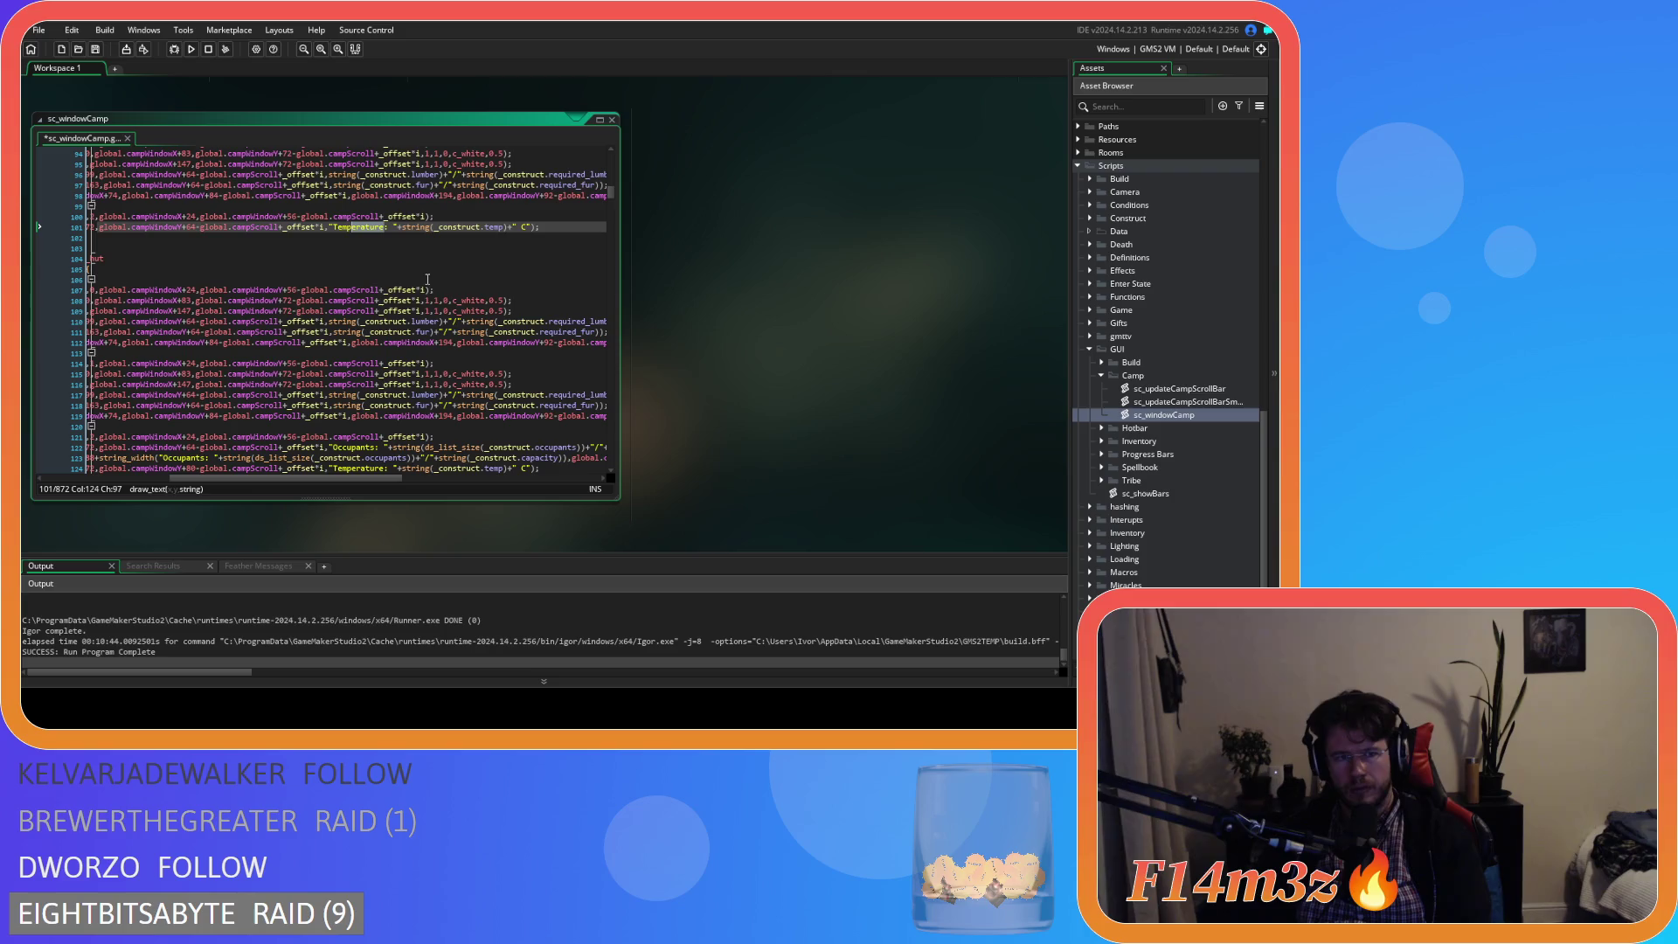
pyautogui.scroll(4, 444, 349)
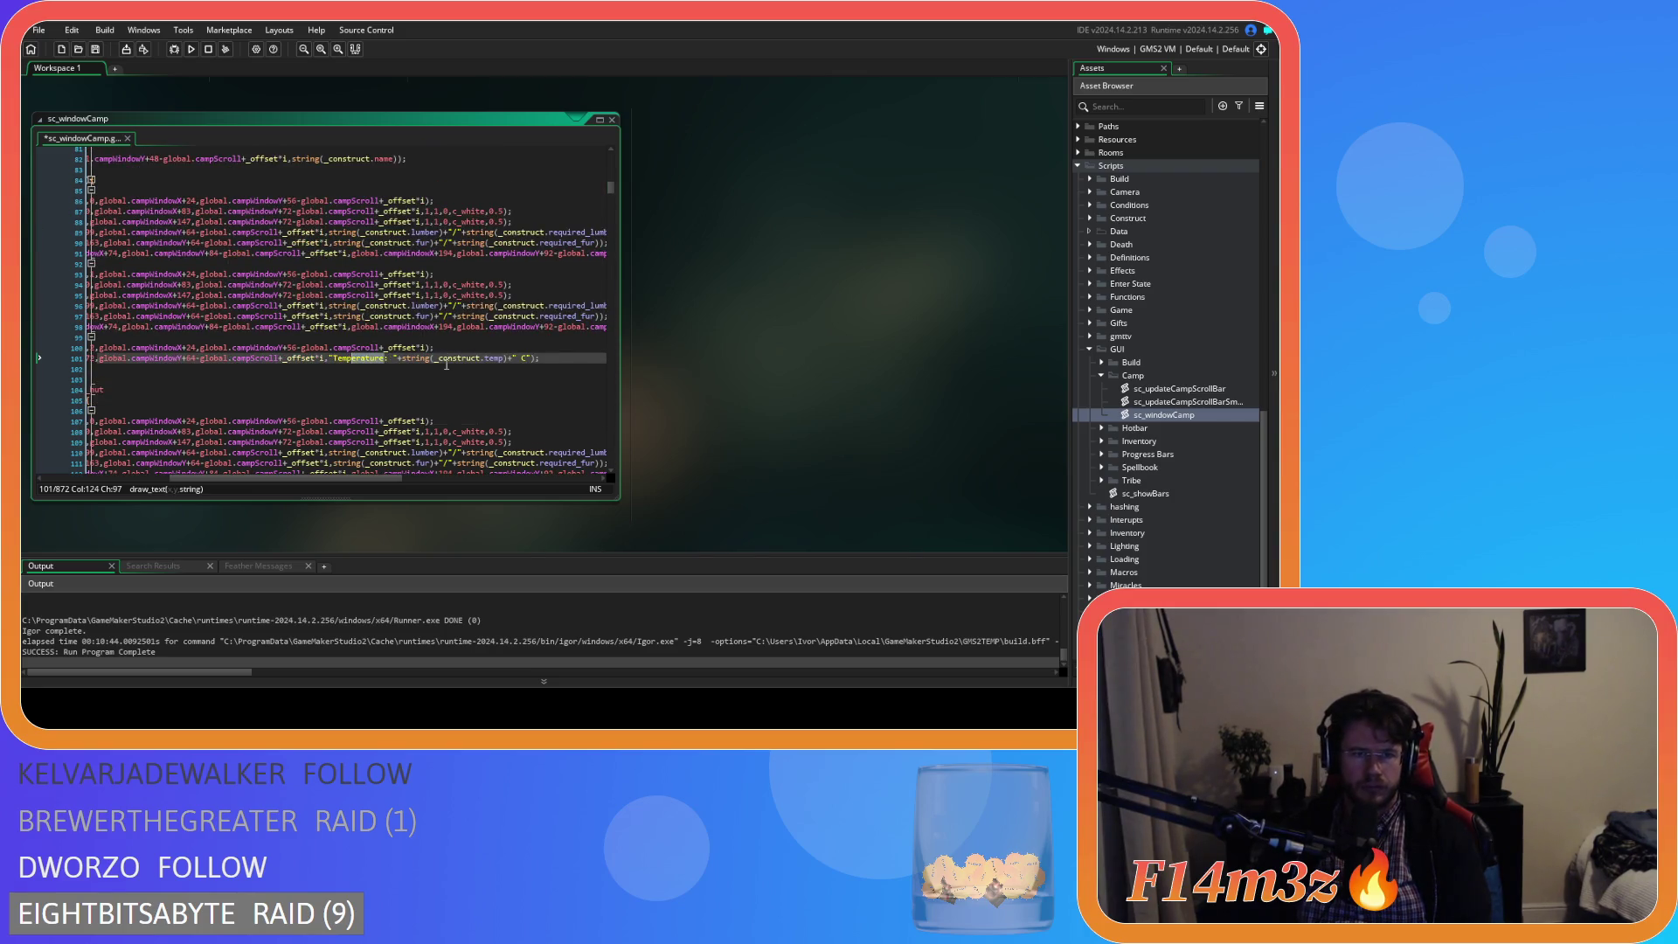
pyautogui.scroll(-7, 446, 365)
pyautogui.moveTo(385, 364); pyautogui.dragTo(325, 363)
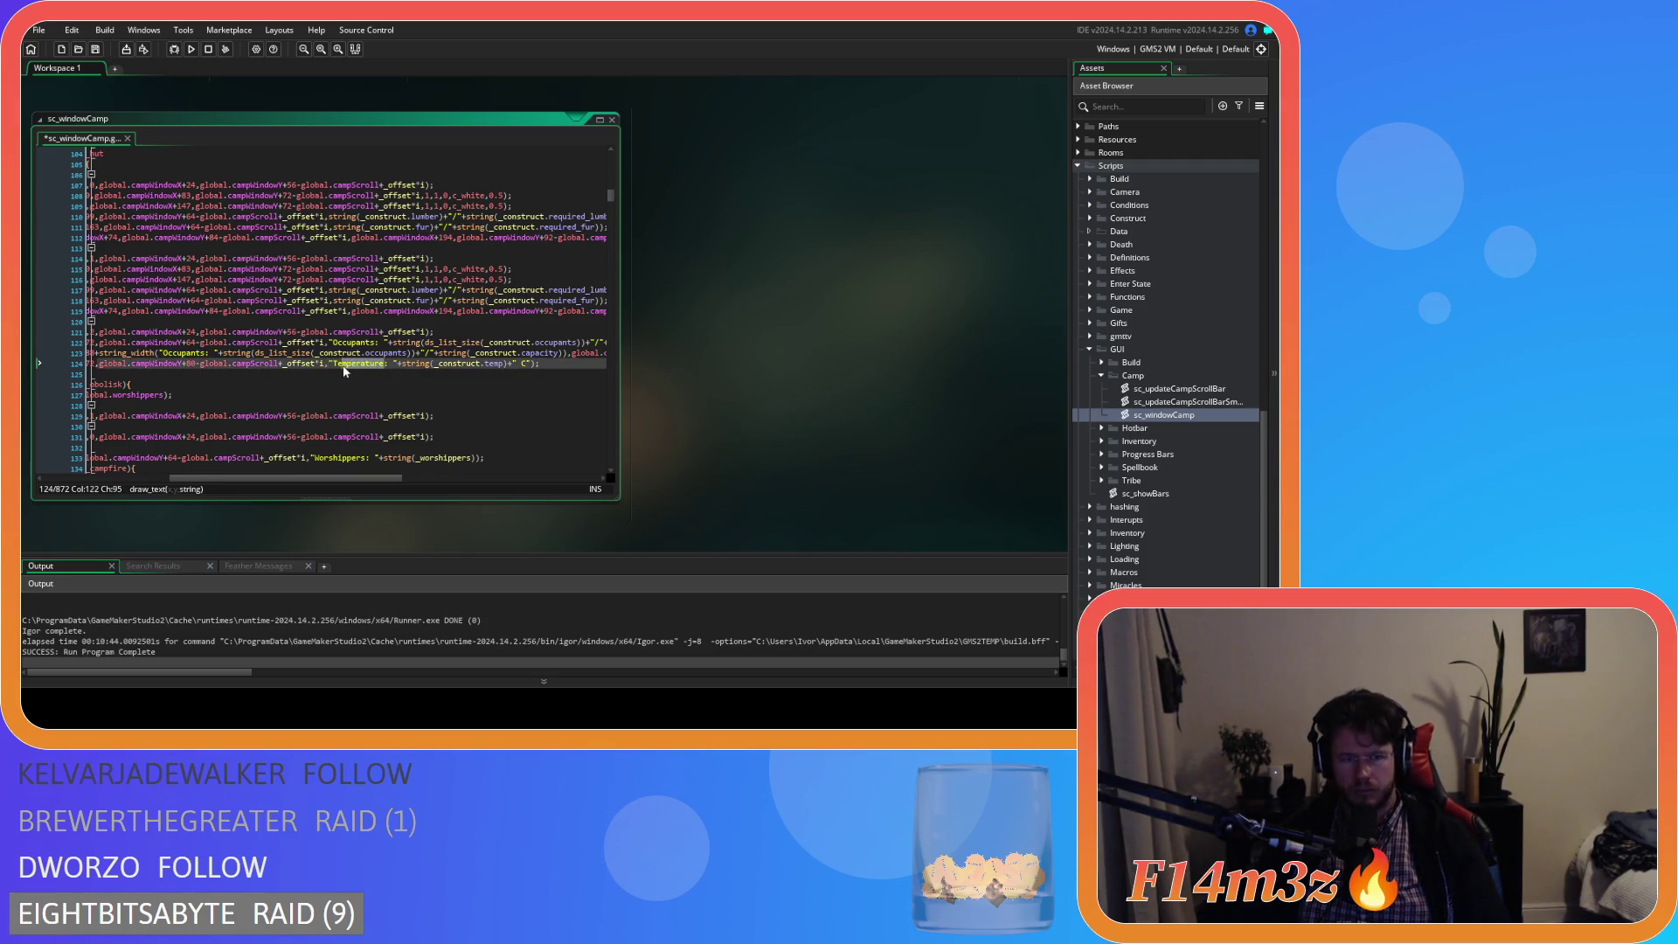
pyautogui.doubleClick(365, 366)
# - Search for Temperature as a whole word and step through every occurrence
pyautogui.hotkey('ctrl', 'f')
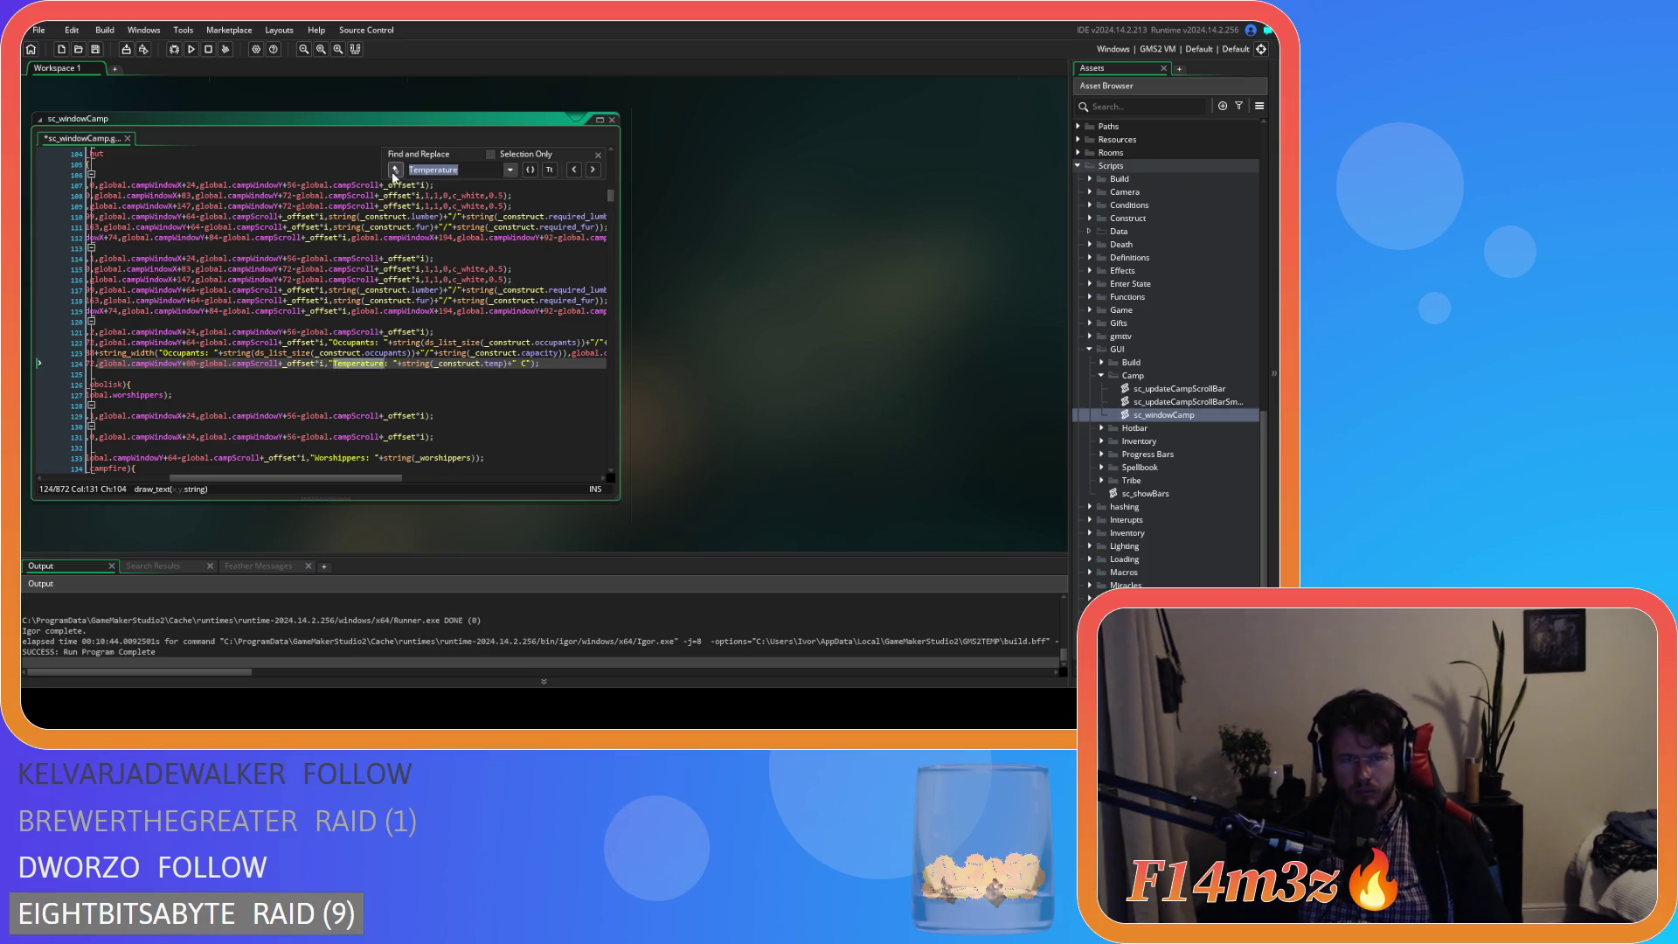
pyautogui.click(530, 169)
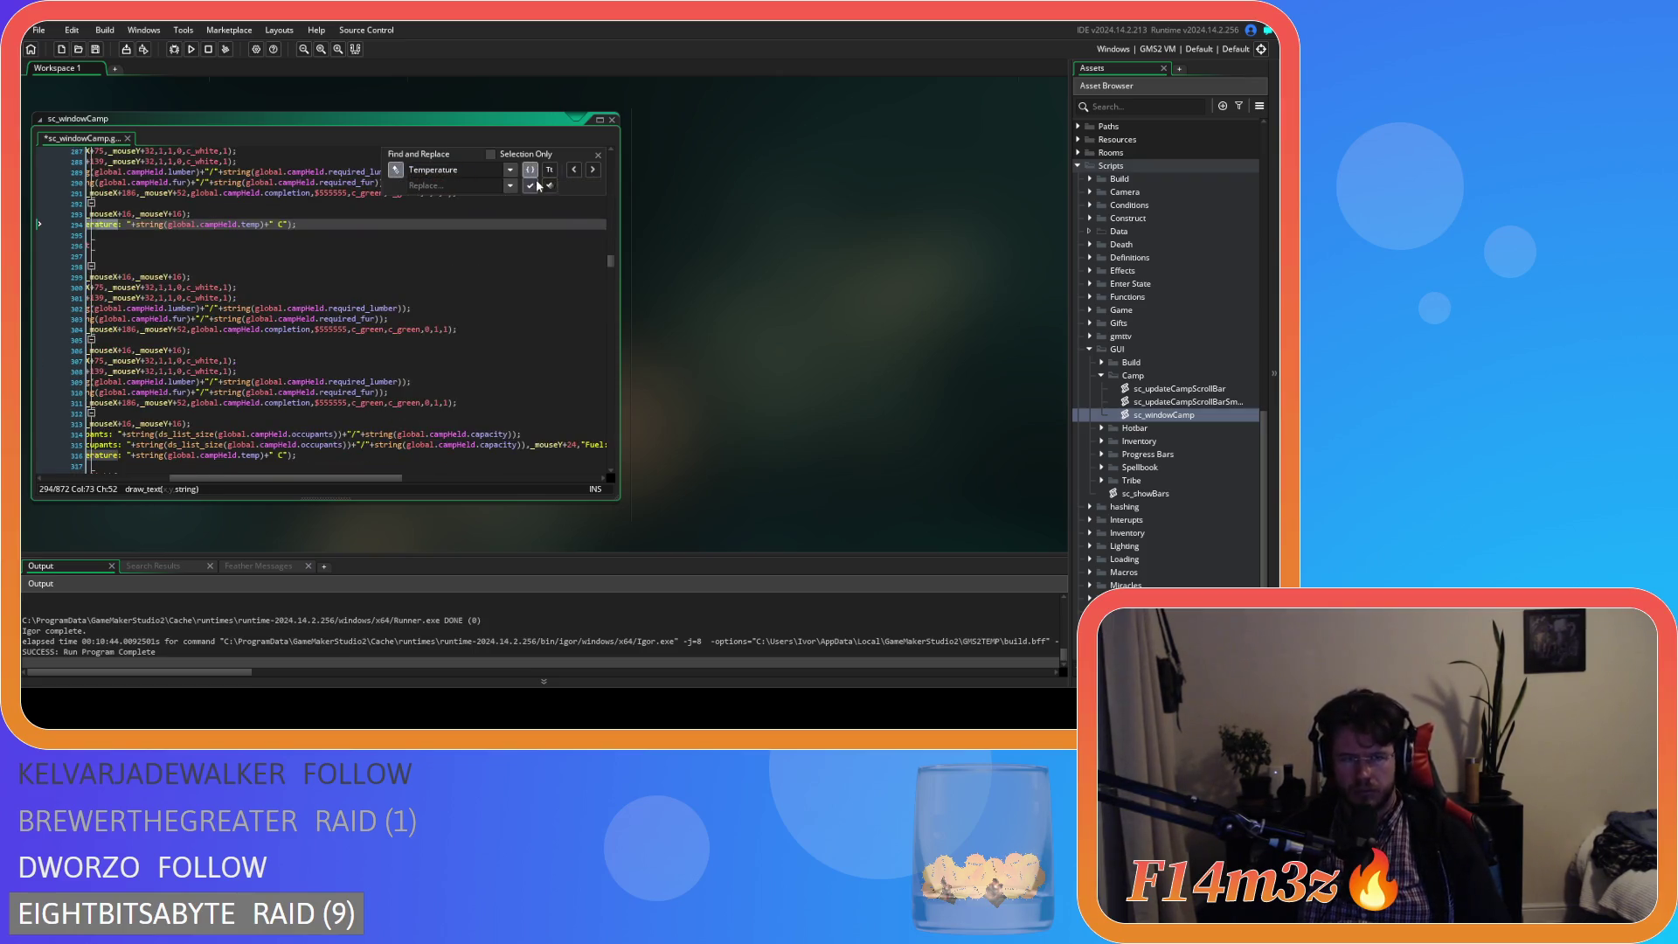
pyautogui.click(593, 172)
pyautogui.click(593, 171)
pyautogui.click(593, 172)
pyautogui.click(592, 171)
pyautogui.click(593, 171)
pyautogui.click(592, 172)
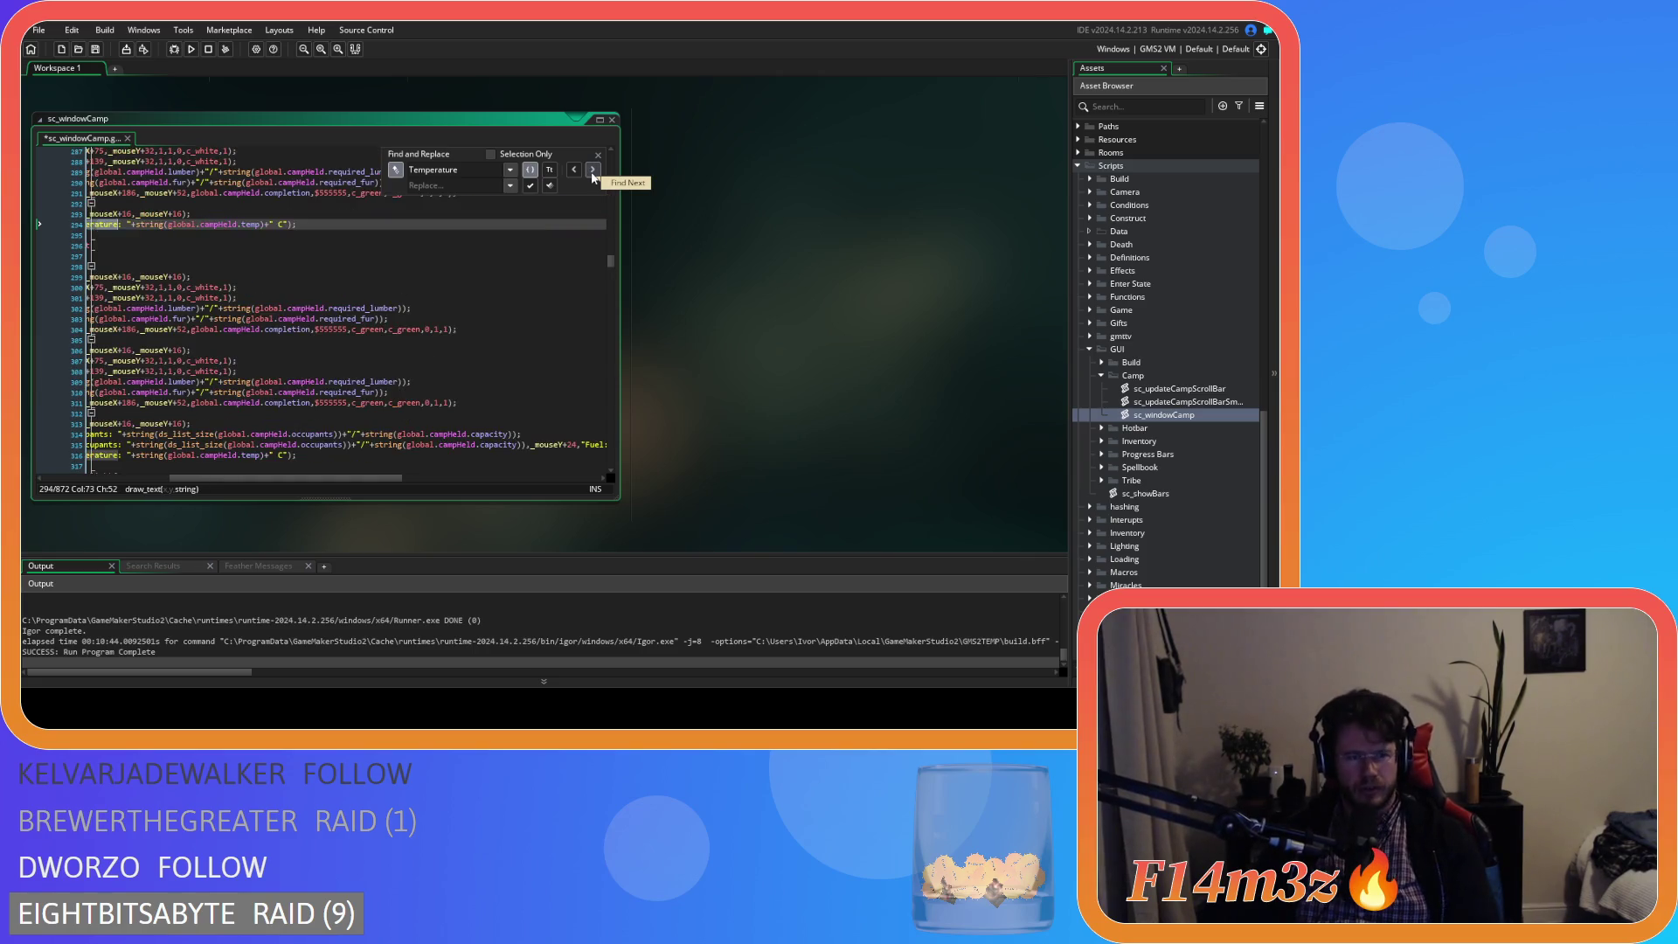
pyautogui.moveTo(321, 480); pyautogui.dragTo(256, 481)
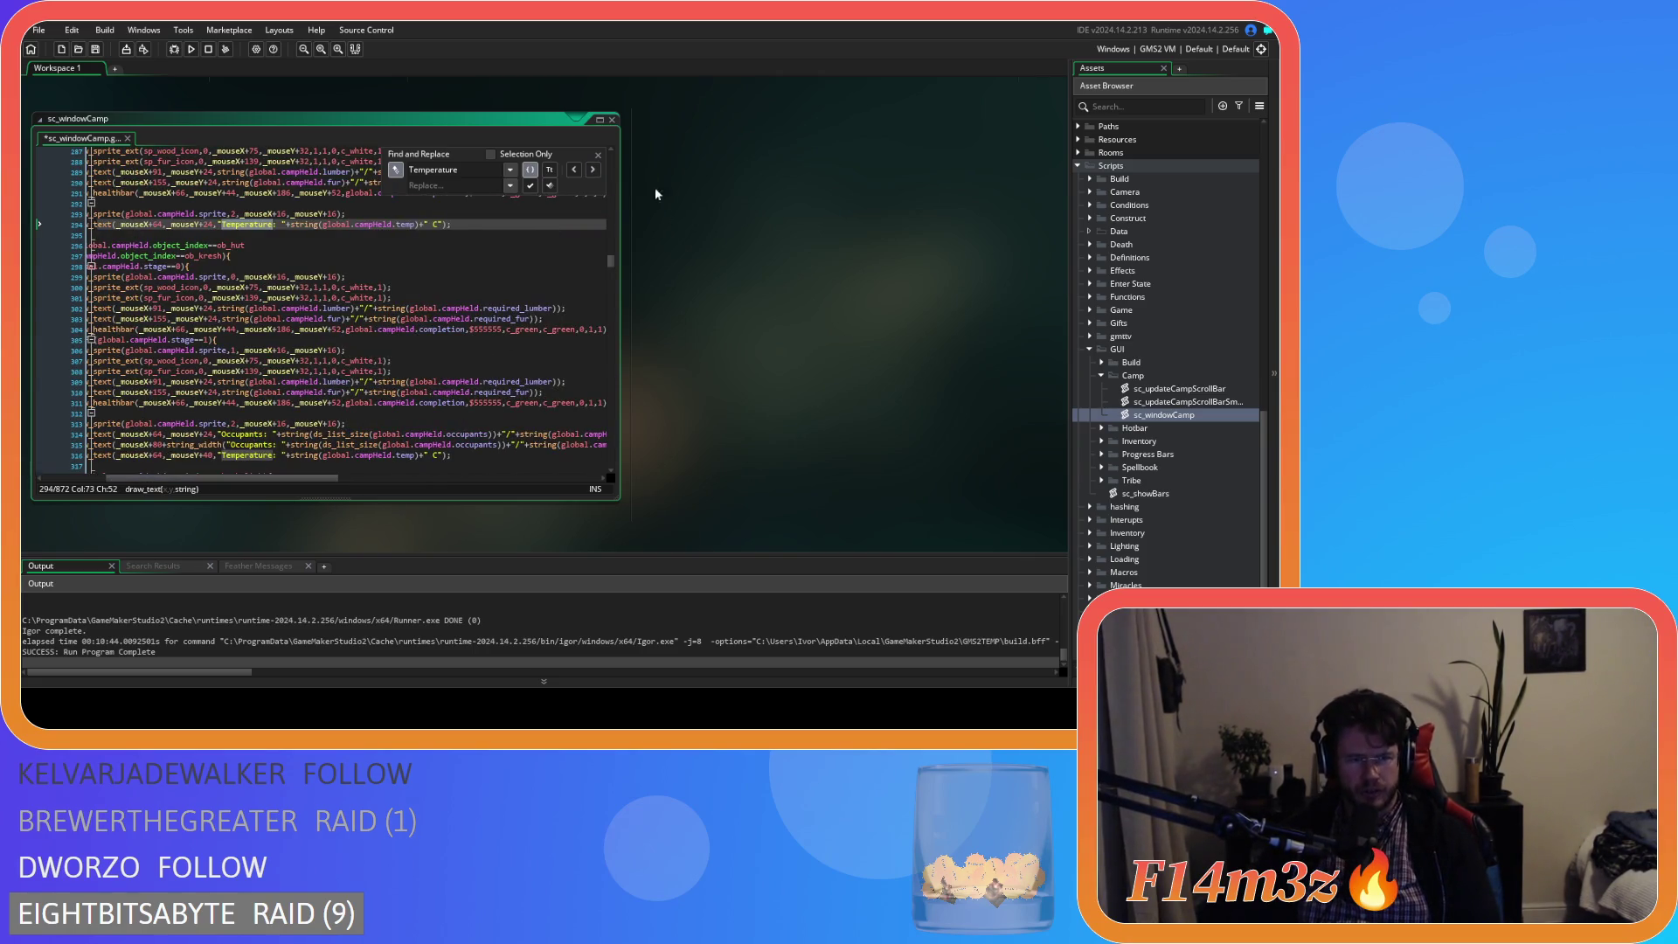
pyautogui.click(593, 171)
pyautogui.click(592, 171)
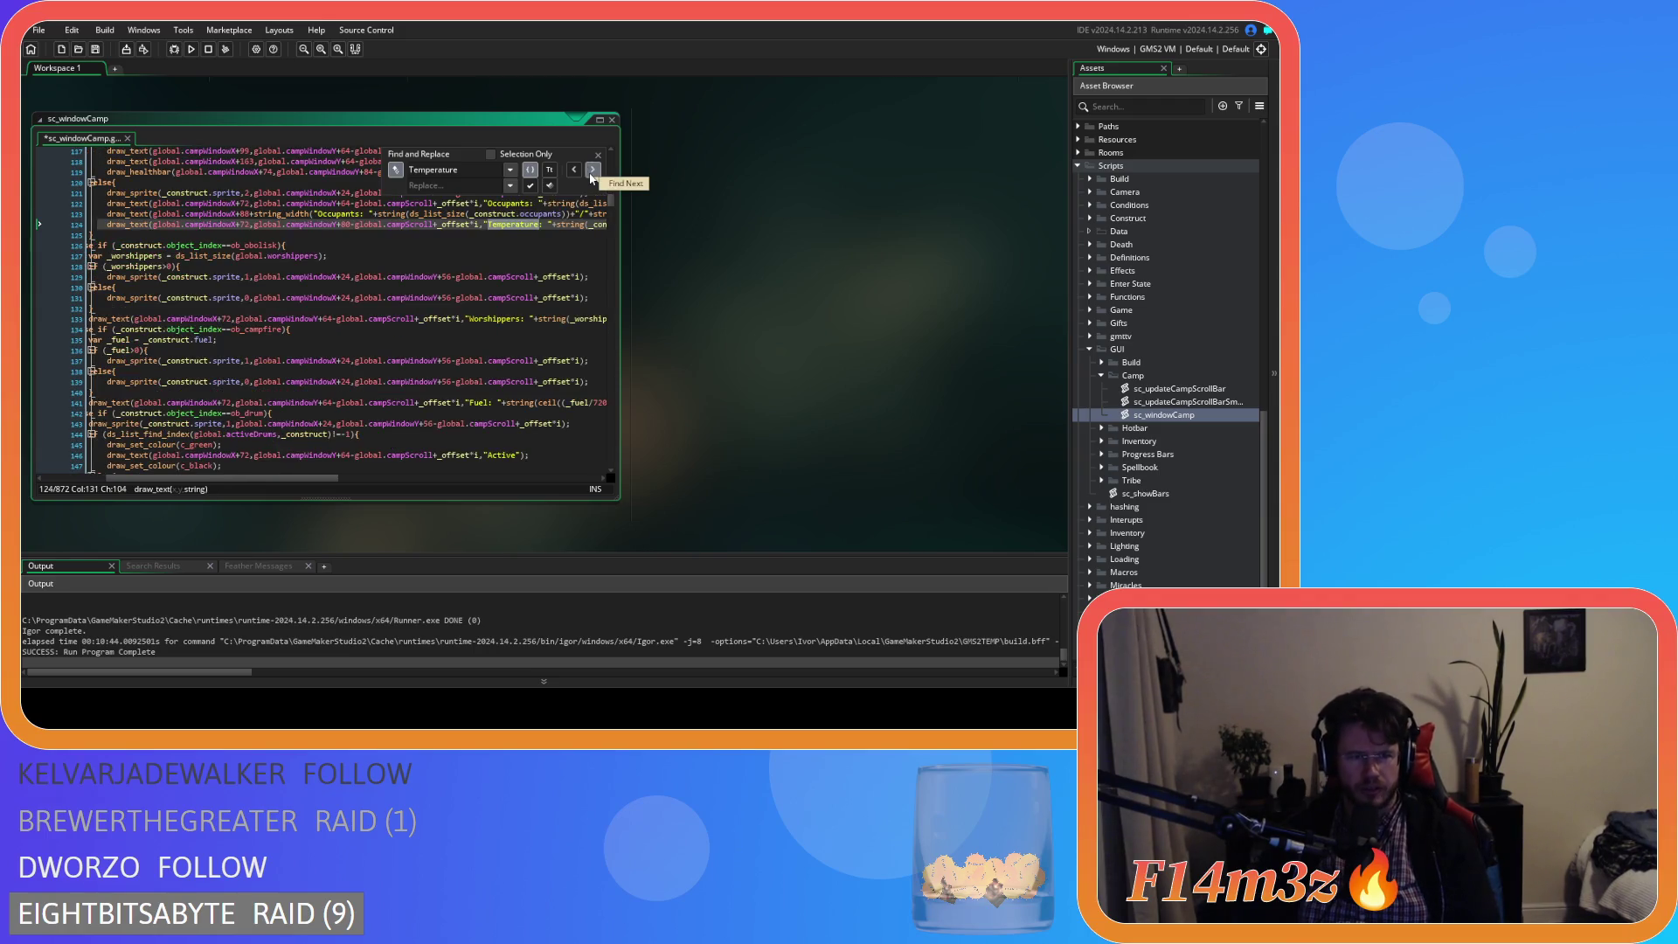
pyautogui.click(592, 171)
pyautogui.click(592, 172)
pyautogui.click(592, 171)
pyautogui.click(592, 171)
pyautogui.click(593, 171)
pyautogui.click(593, 172)
pyautogui.click(593, 171)
pyautogui.click(593, 172)
pyautogui.click(593, 171)
pyautogui.click(593, 171)
pyautogui.click(593, 171)
pyautogui.click(592, 171)
pyautogui.click(592, 172)
pyautogui.click(593, 171)
pyautogui.click(593, 171)
pyautogui.click(593, 171)
pyautogui.click(592, 171)
pyautogui.click(593, 172)
pyautogui.click(592, 171)
pyautogui.click(593, 172)
pyautogui.click(592, 172)
pyautogui.click(593, 171)
pyautogui.click(593, 172)
pyautogui.click(593, 173)
pyautogui.click(593, 172)
pyautogui.click(592, 172)
pyautogui.click(593, 172)
pyautogui.click(592, 172)
pyautogui.click(592, 171)
# - Replace all Temperature occurrences with Temp and save the script
pyautogui.write('Temp')
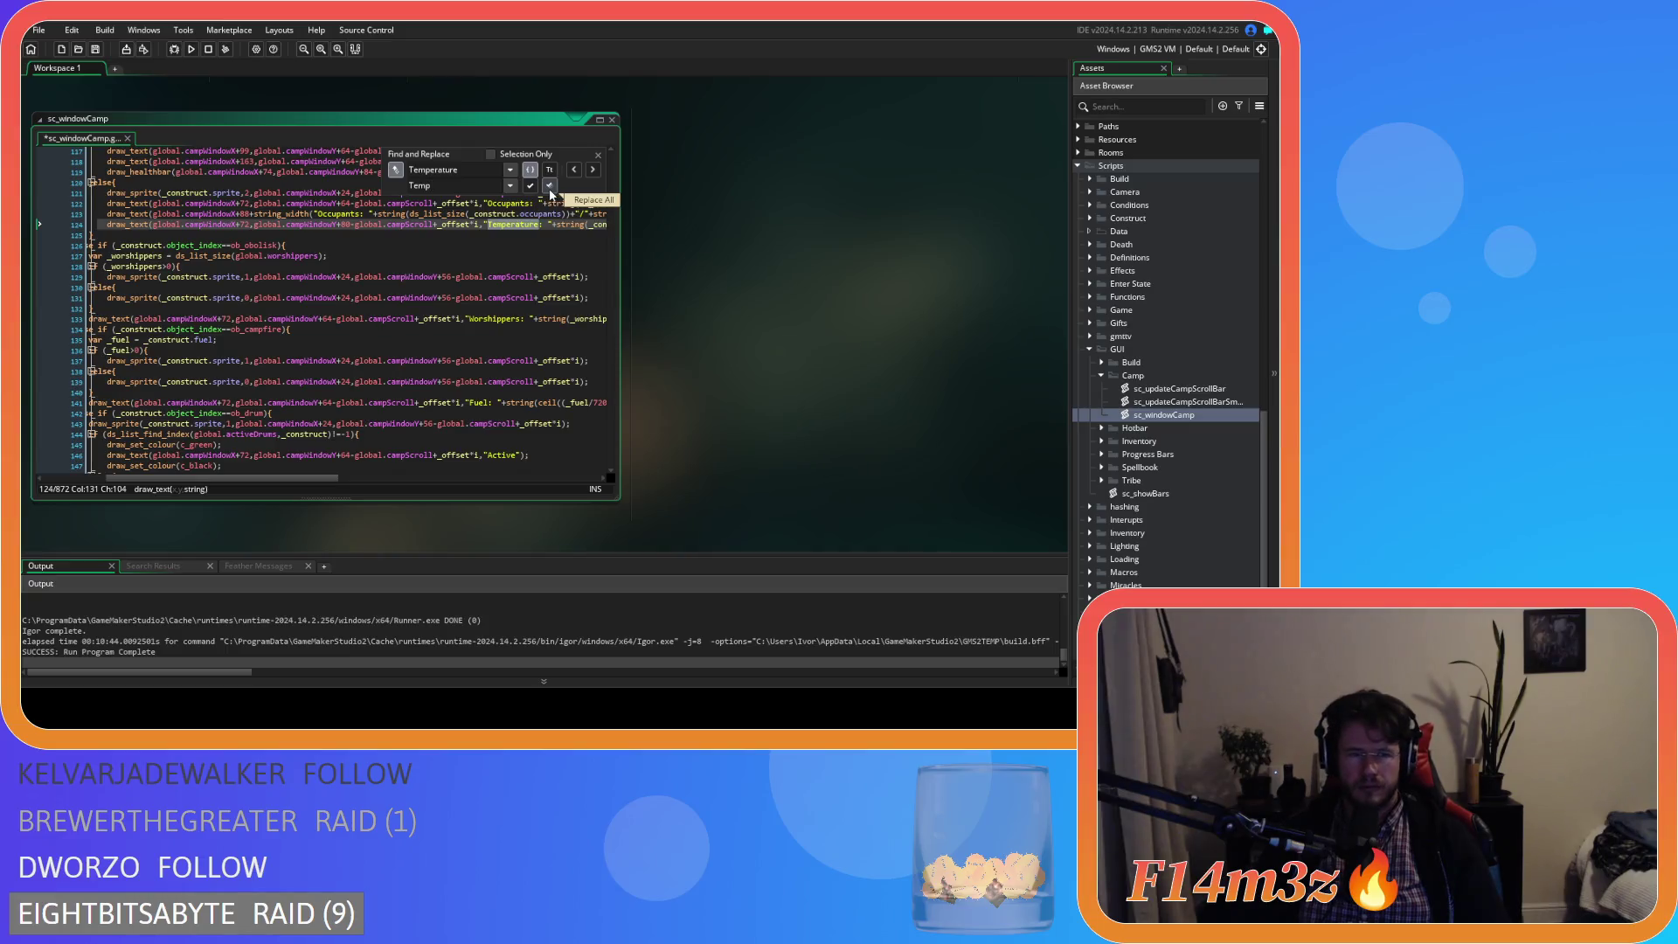
pyautogui.click(550, 187)
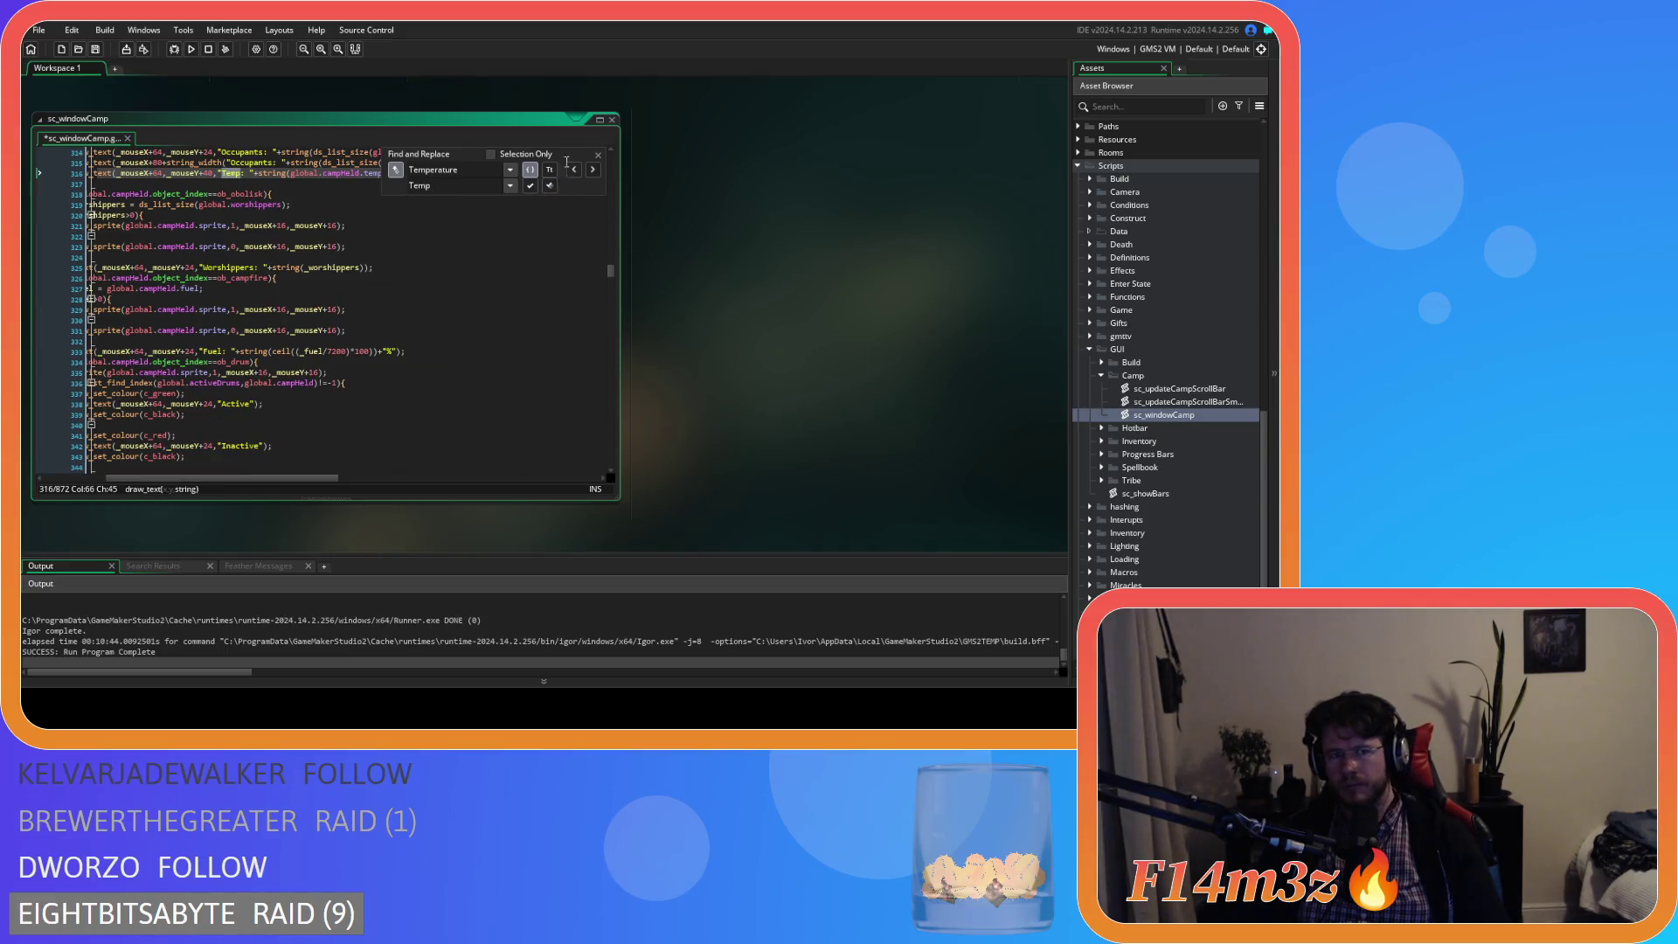
pyautogui.click(597, 154)
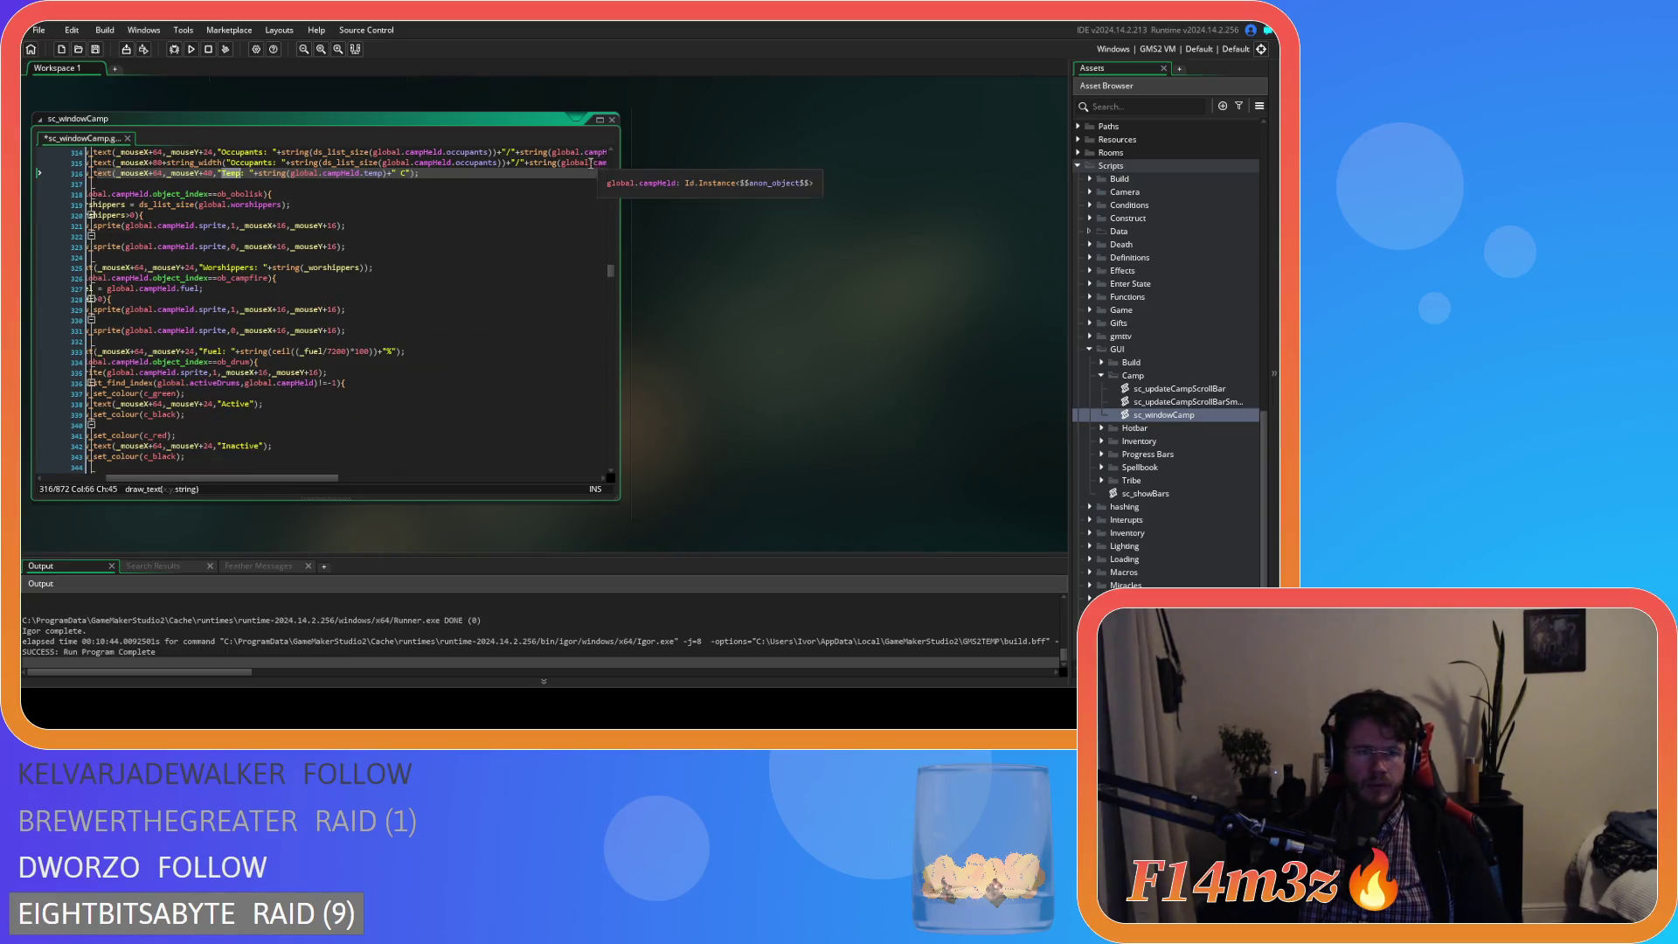
pyautogui.hotkey('ctrl', 's')
pyautogui.click(423, 174)
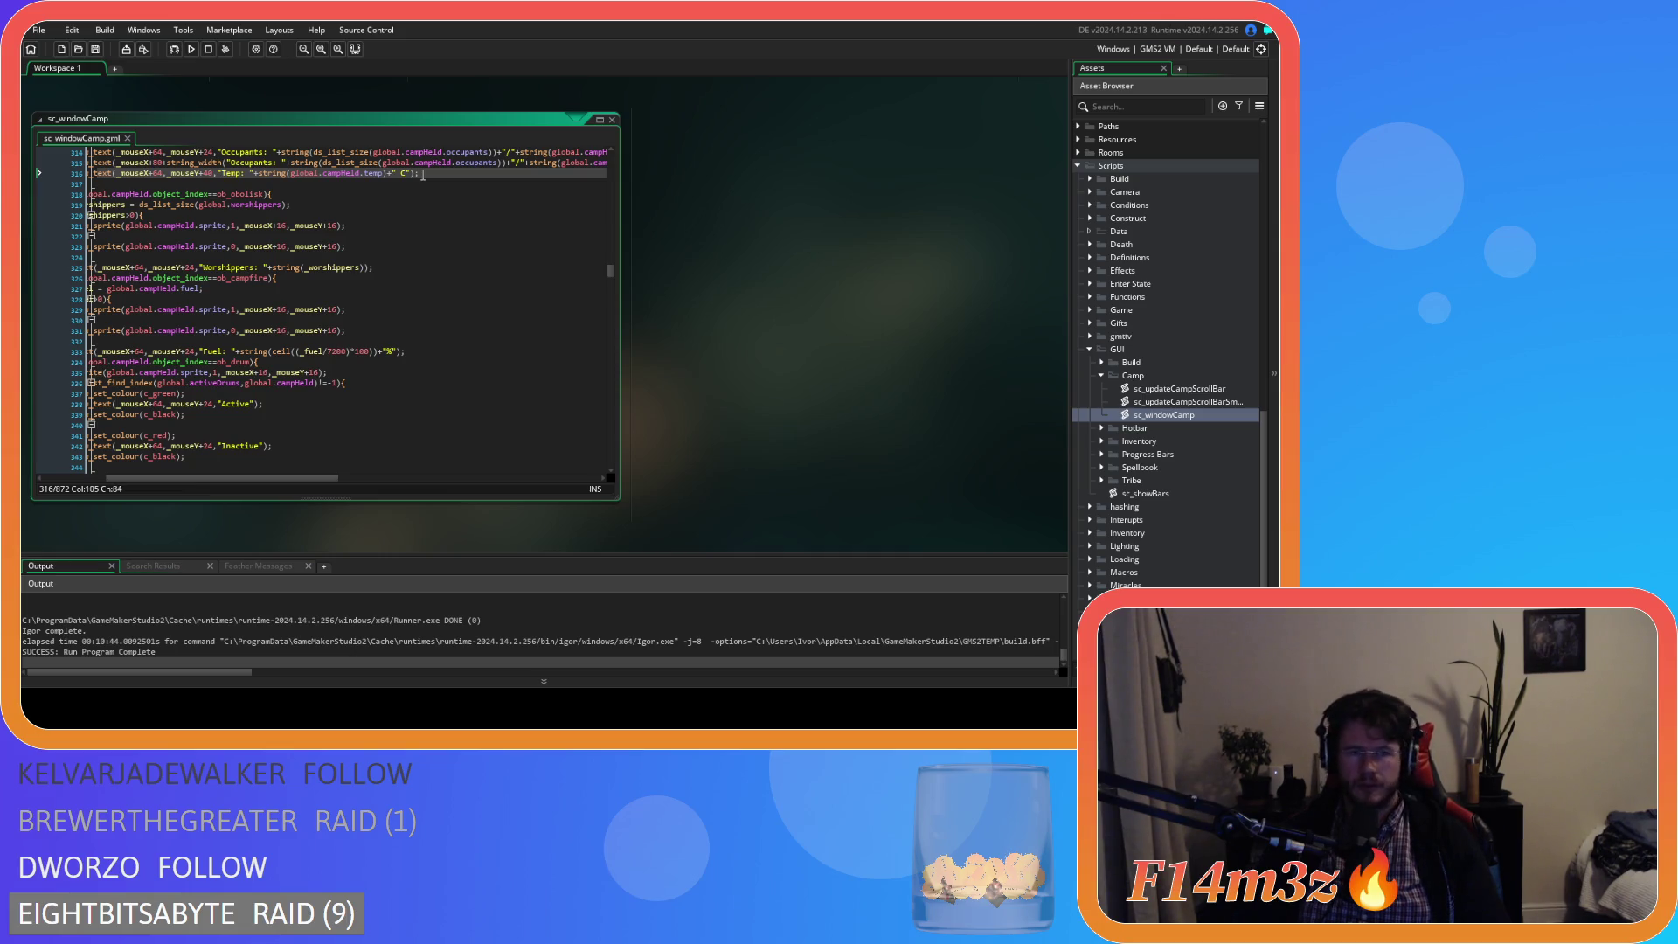
pyautogui.scroll(3, 378, 196)
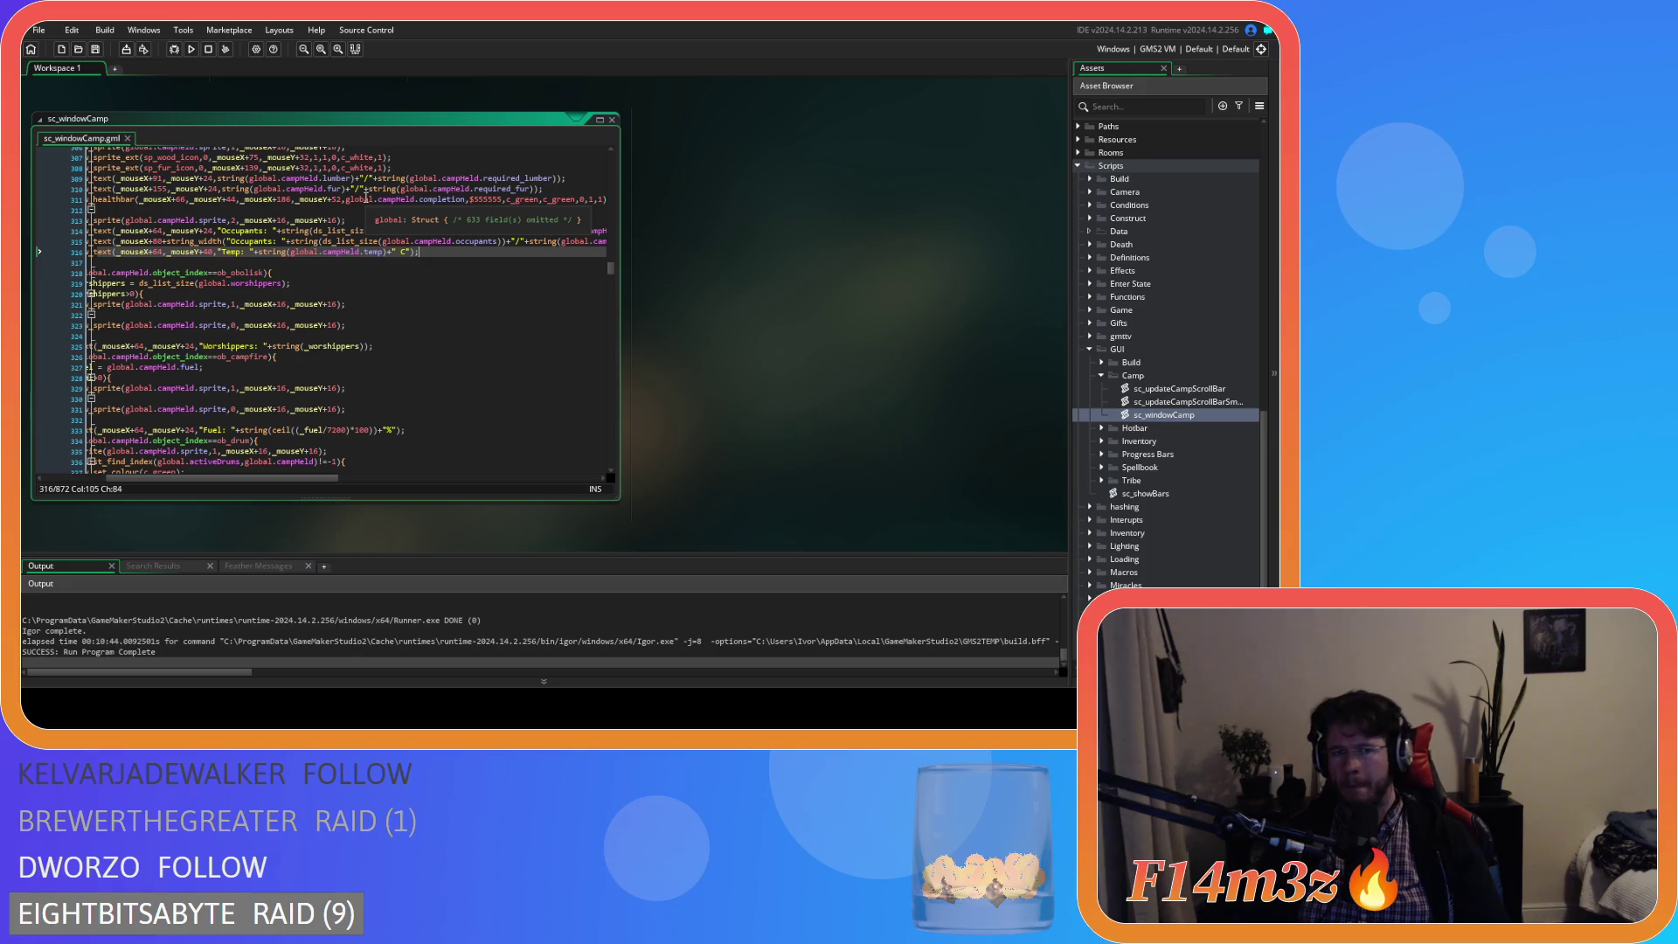
pyautogui.hscroll(-3, 253, 469)
pyautogui.scroll(10, 253, 419)
pyautogui.scroll(1, 262, 382)
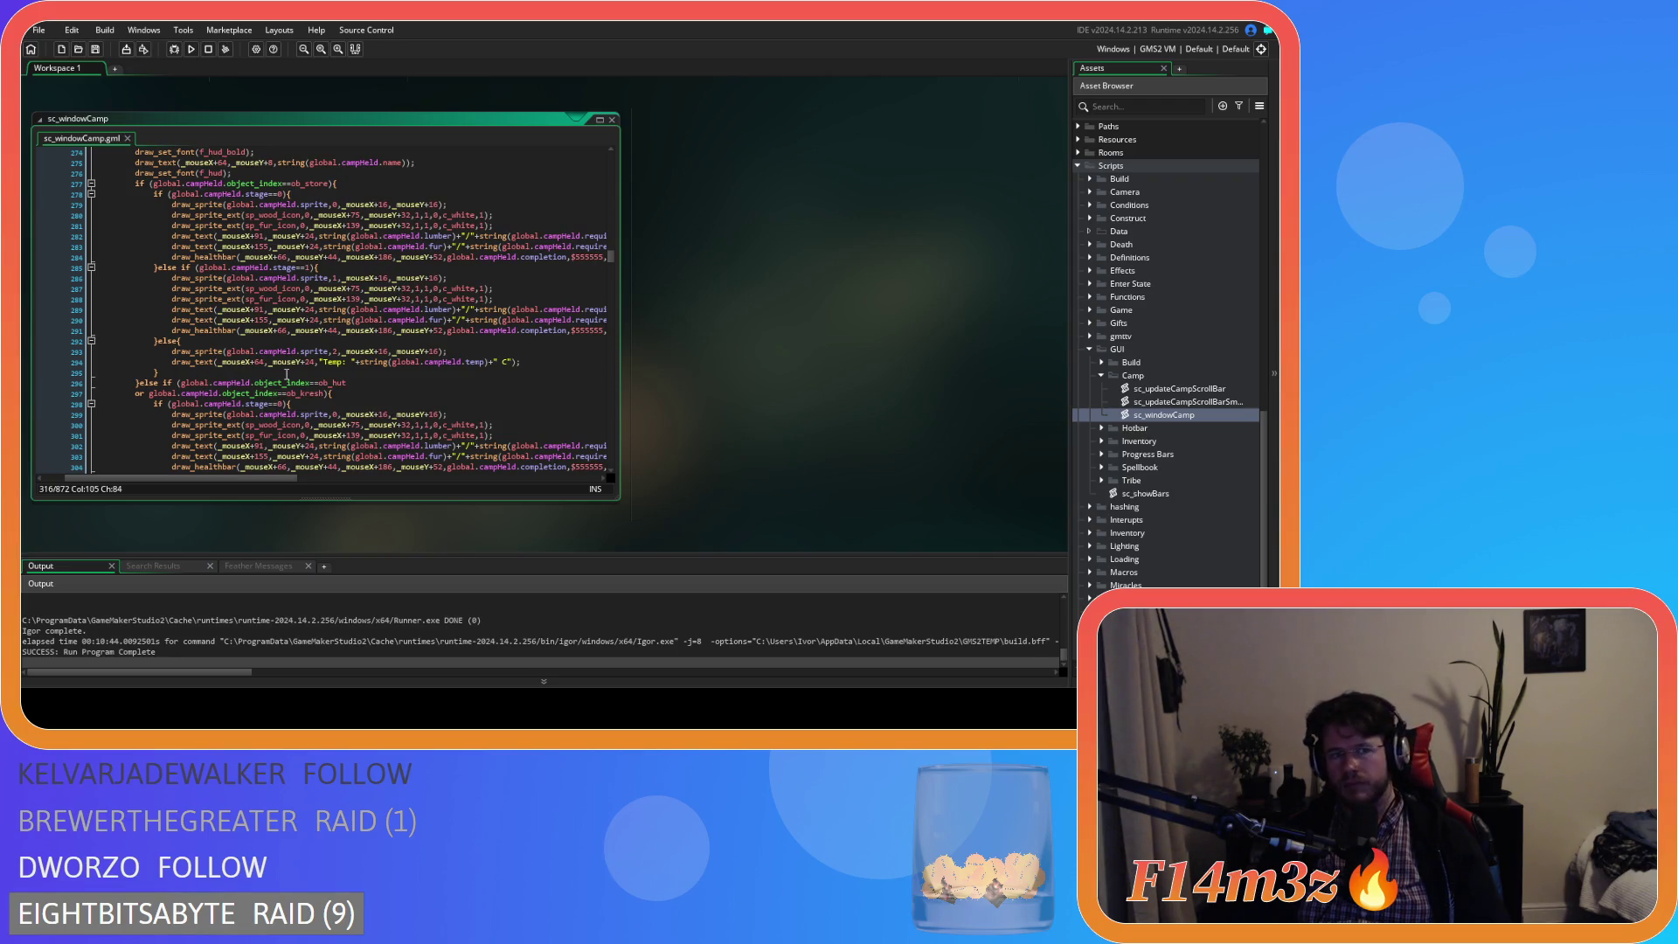
pyautogui.scroll(4, 286, 374)
pyautogui.scroll(-5, 295, 374)
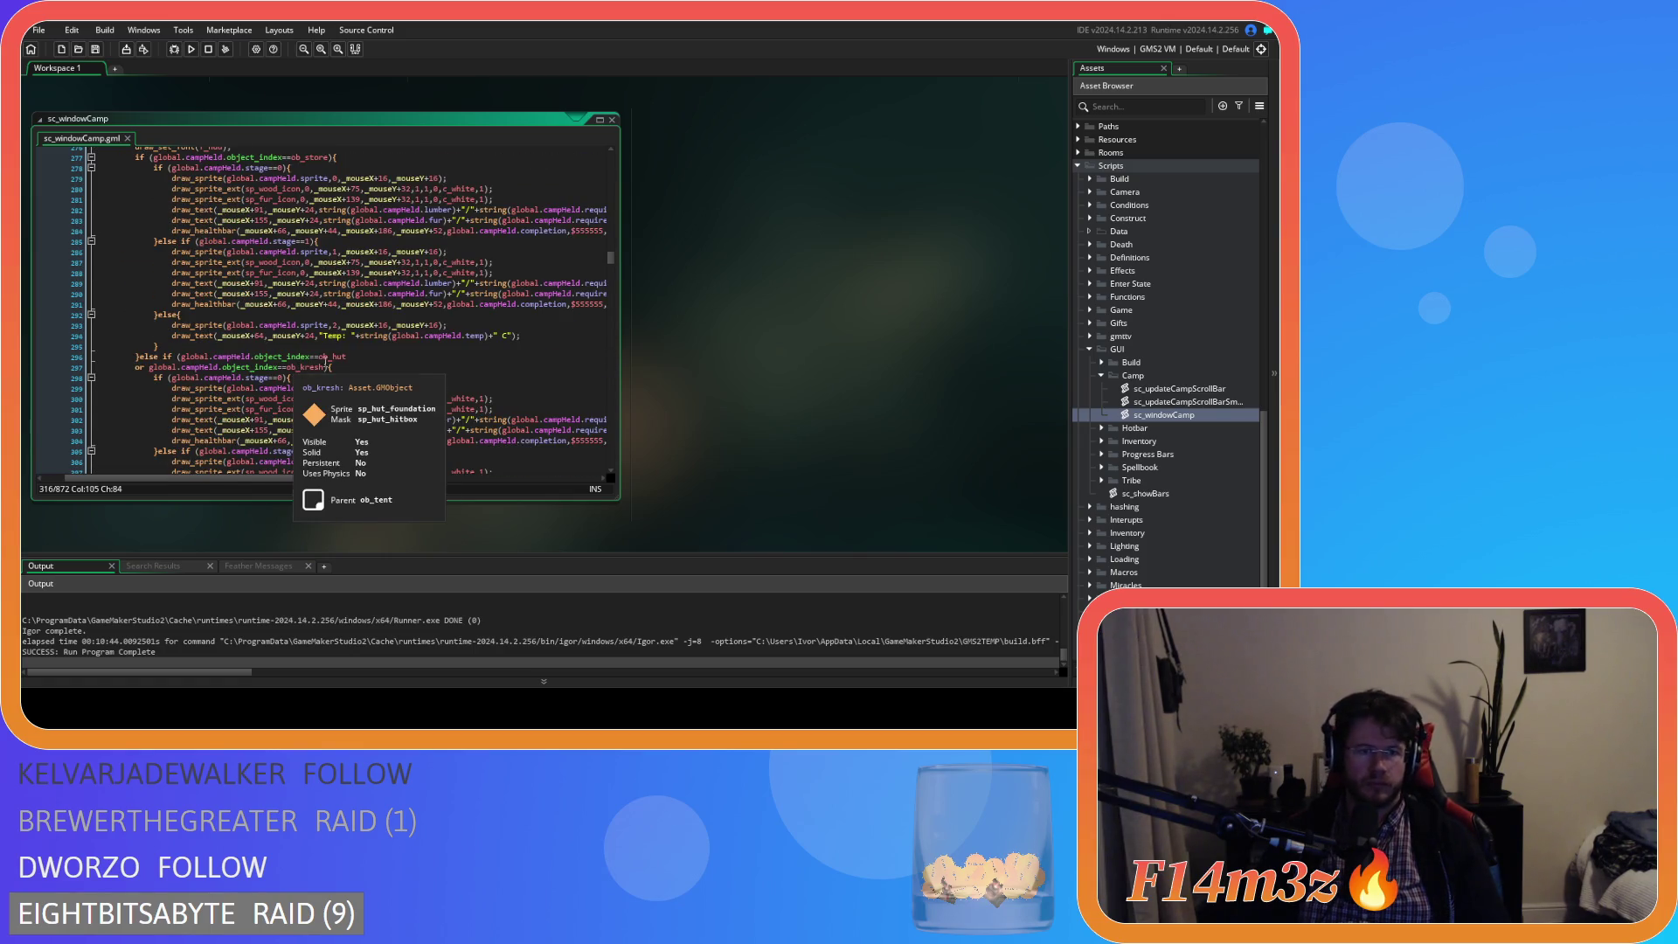
pyautogui.moveTo(240, 465)
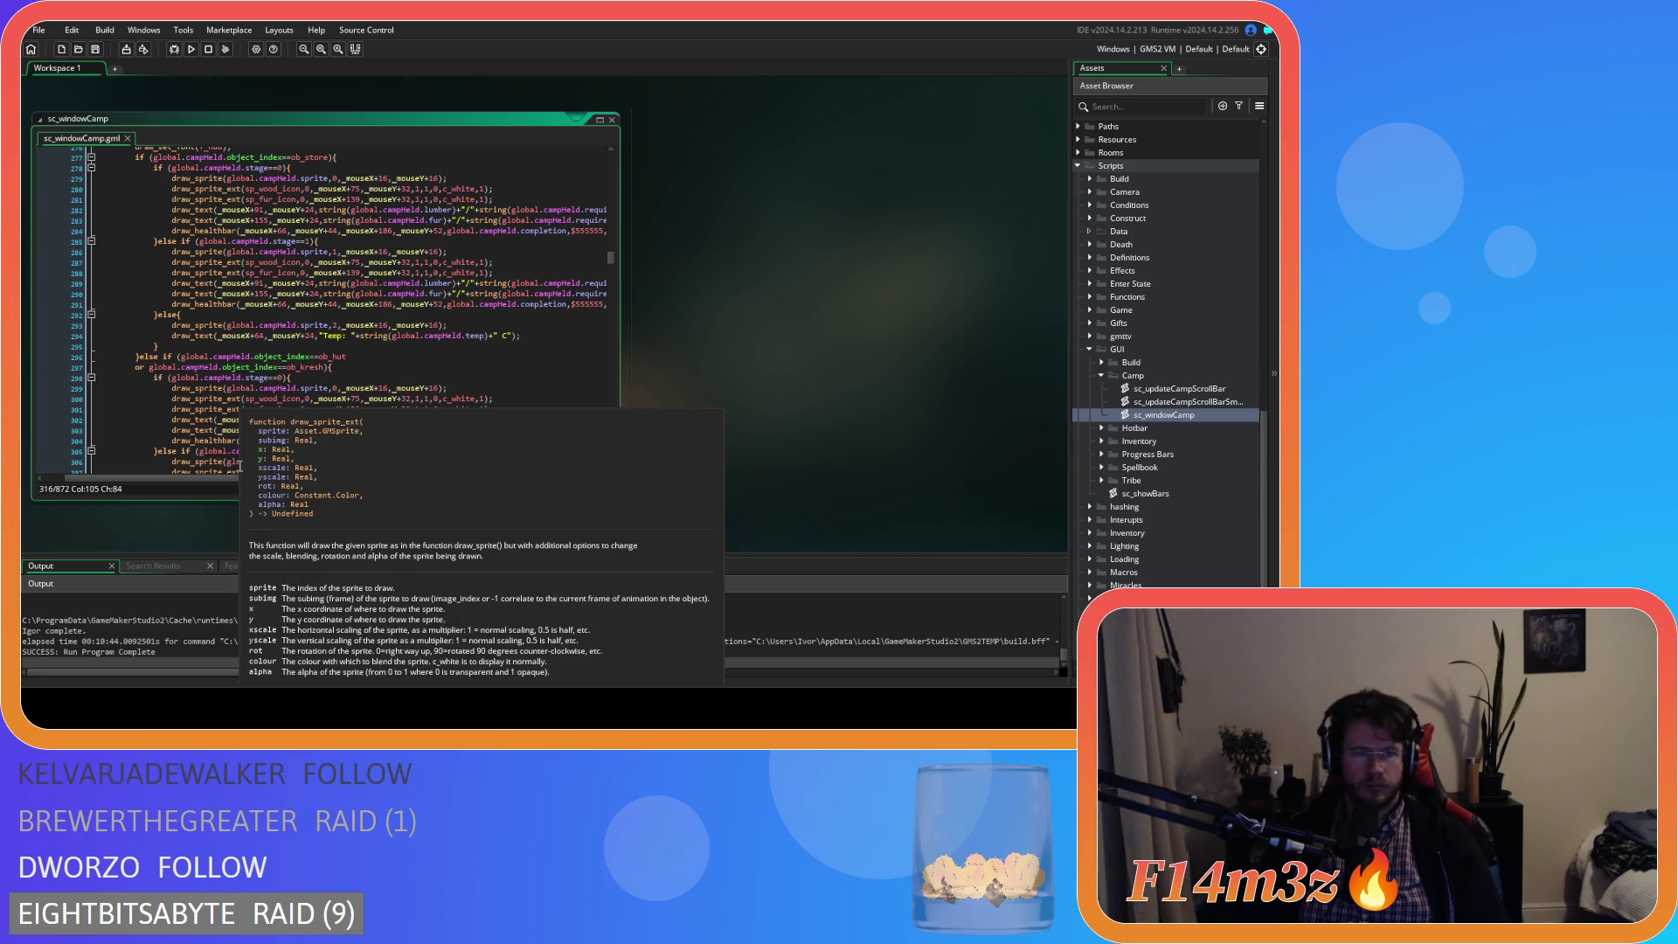
pyautogui.moveTo(281, 479)
pyautogui.mouseDown()
pyautogui.moveTo(364, 477)
pyautogui.moveTo(306, 465)
pyautogui.mouseUp()
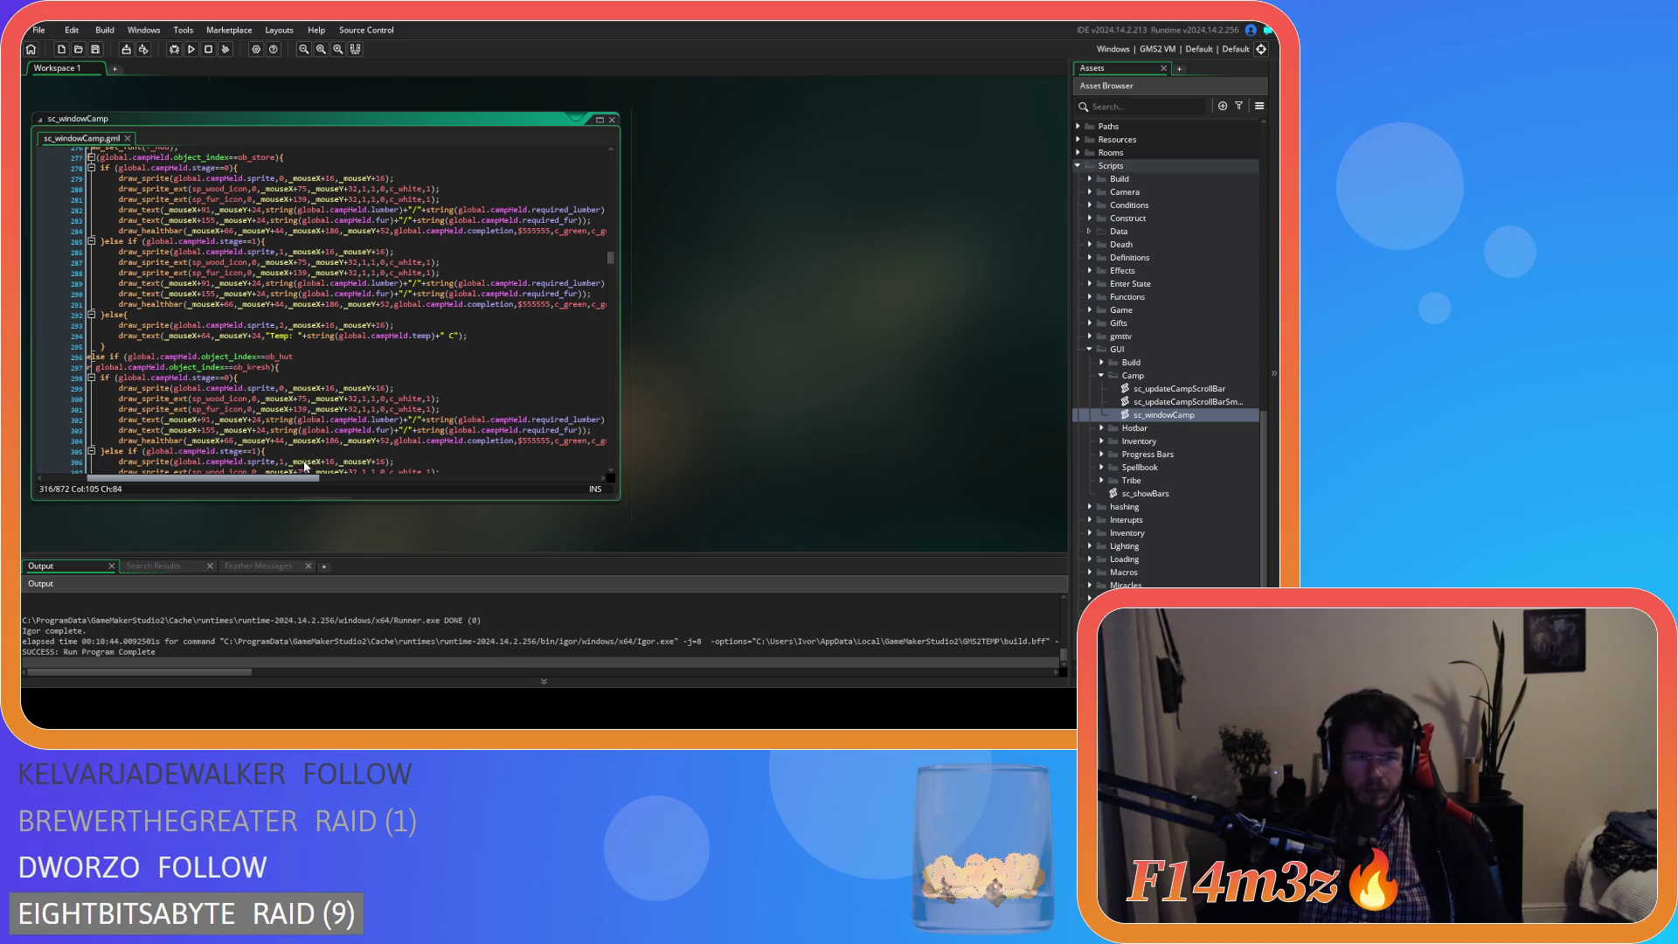
pyautogui.hscroll(3, 314, 462)
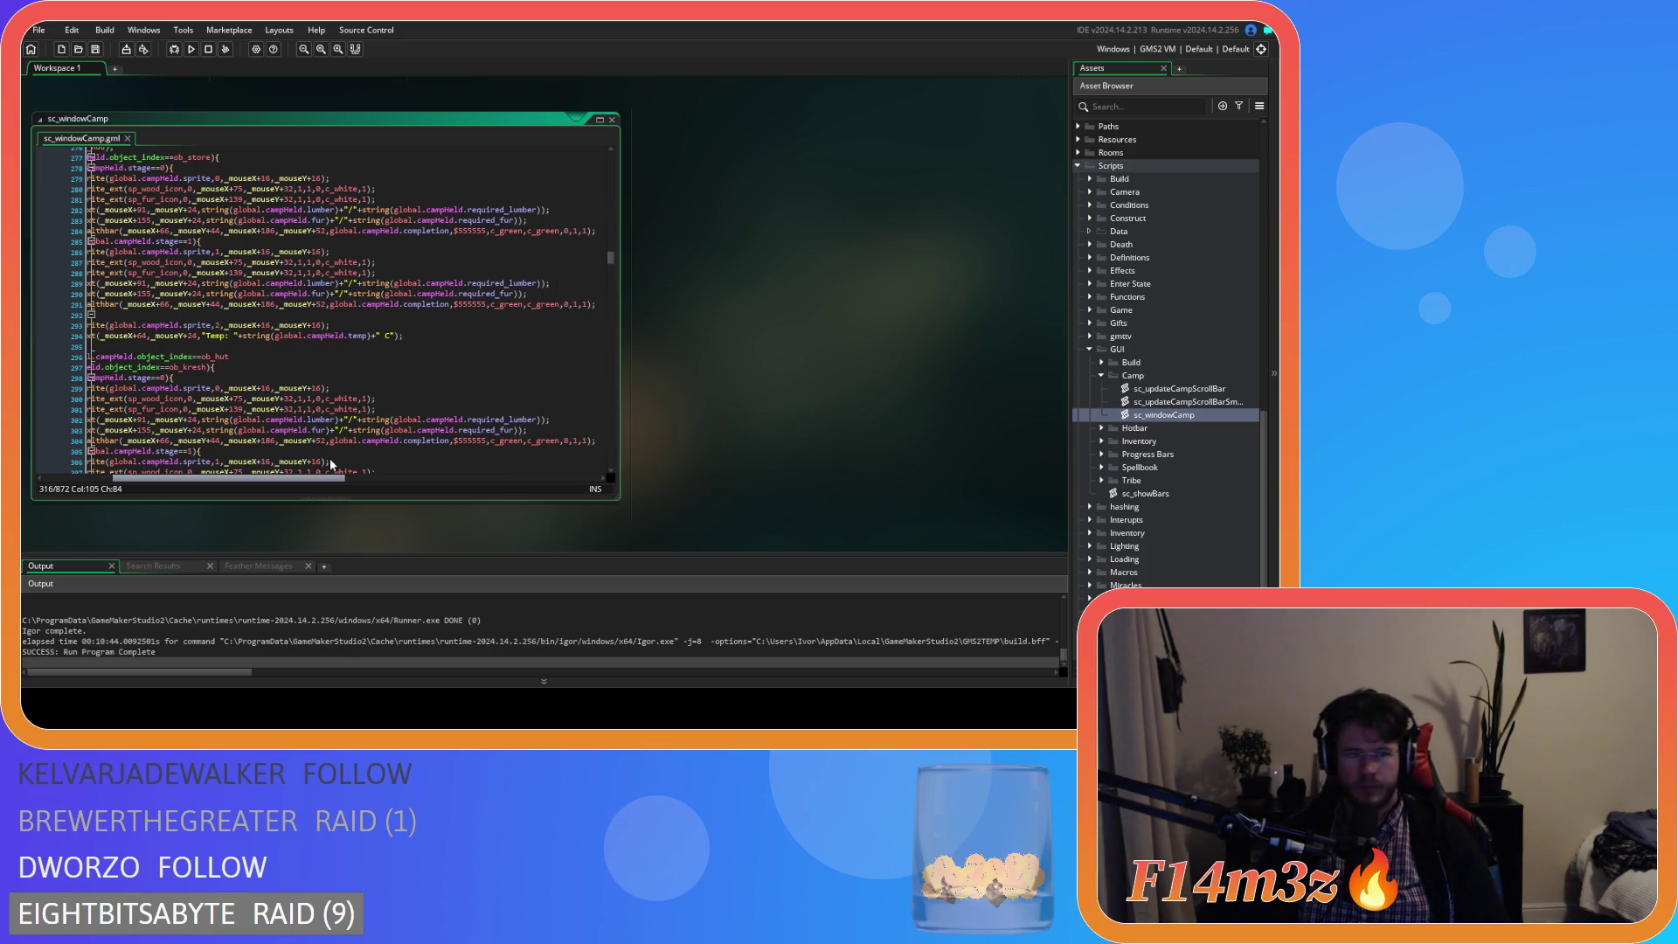
pyautogui.hscroll(-5, 329, 458)
pyautogui.hscroll(2, 297, 448)
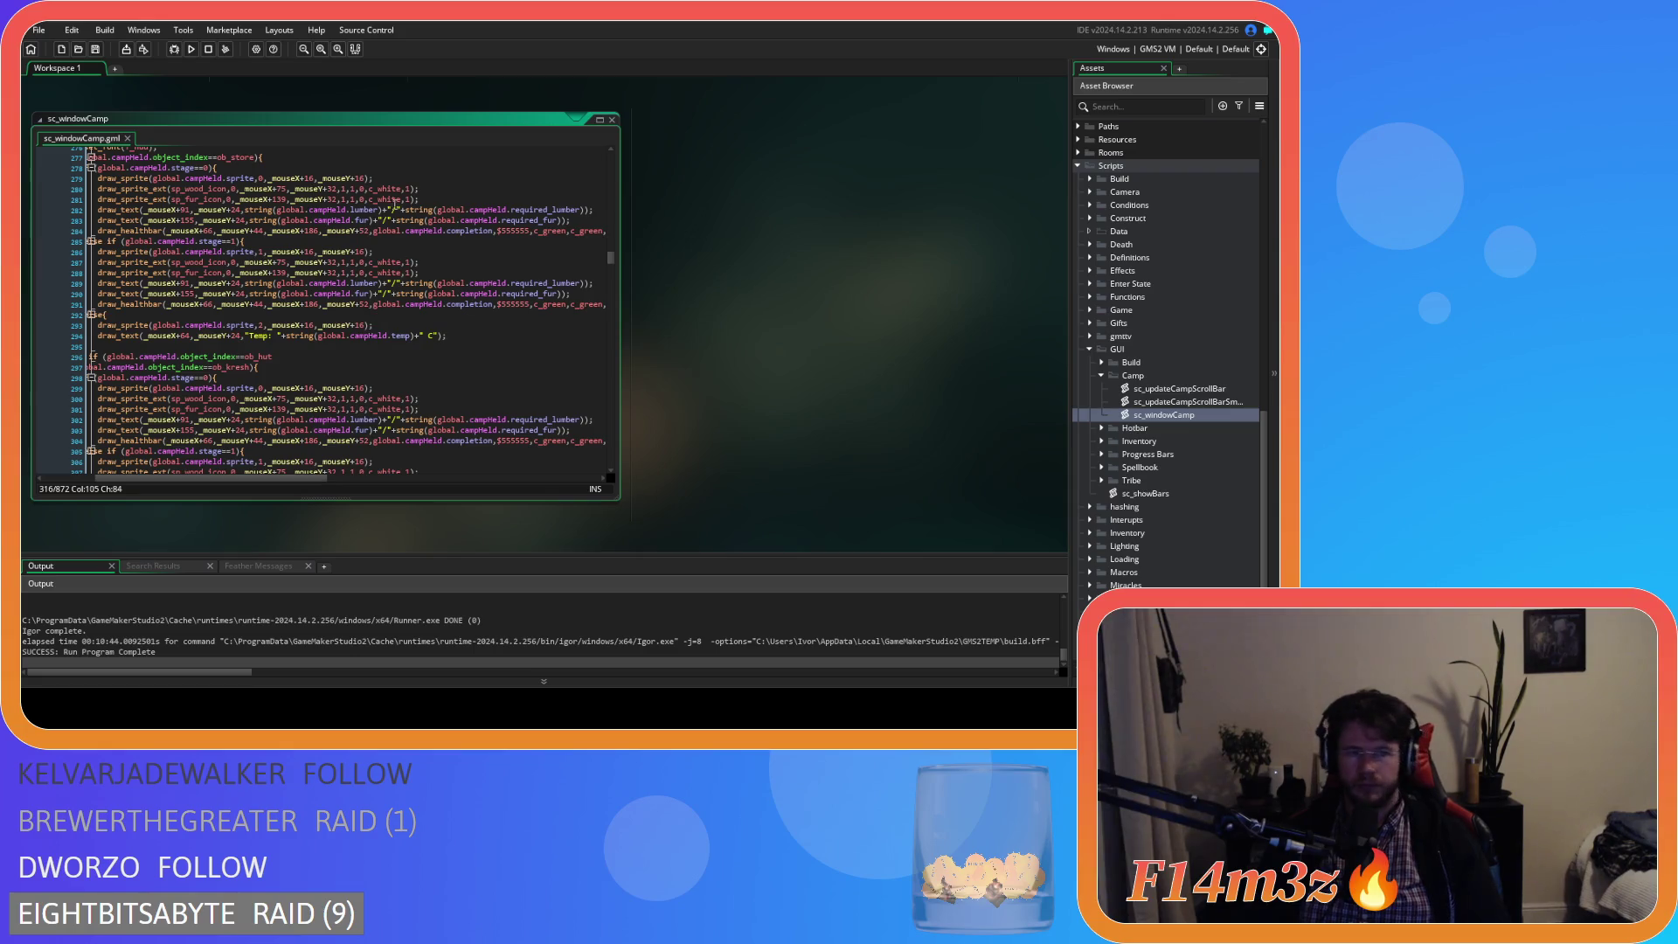
# - Below the Temp label, add the condition if (global.campHeld.fur<global.campHeld.required_fur) and save
pyautogui.moveTo(461, 199); pyautogui.dragTo(100, 203)
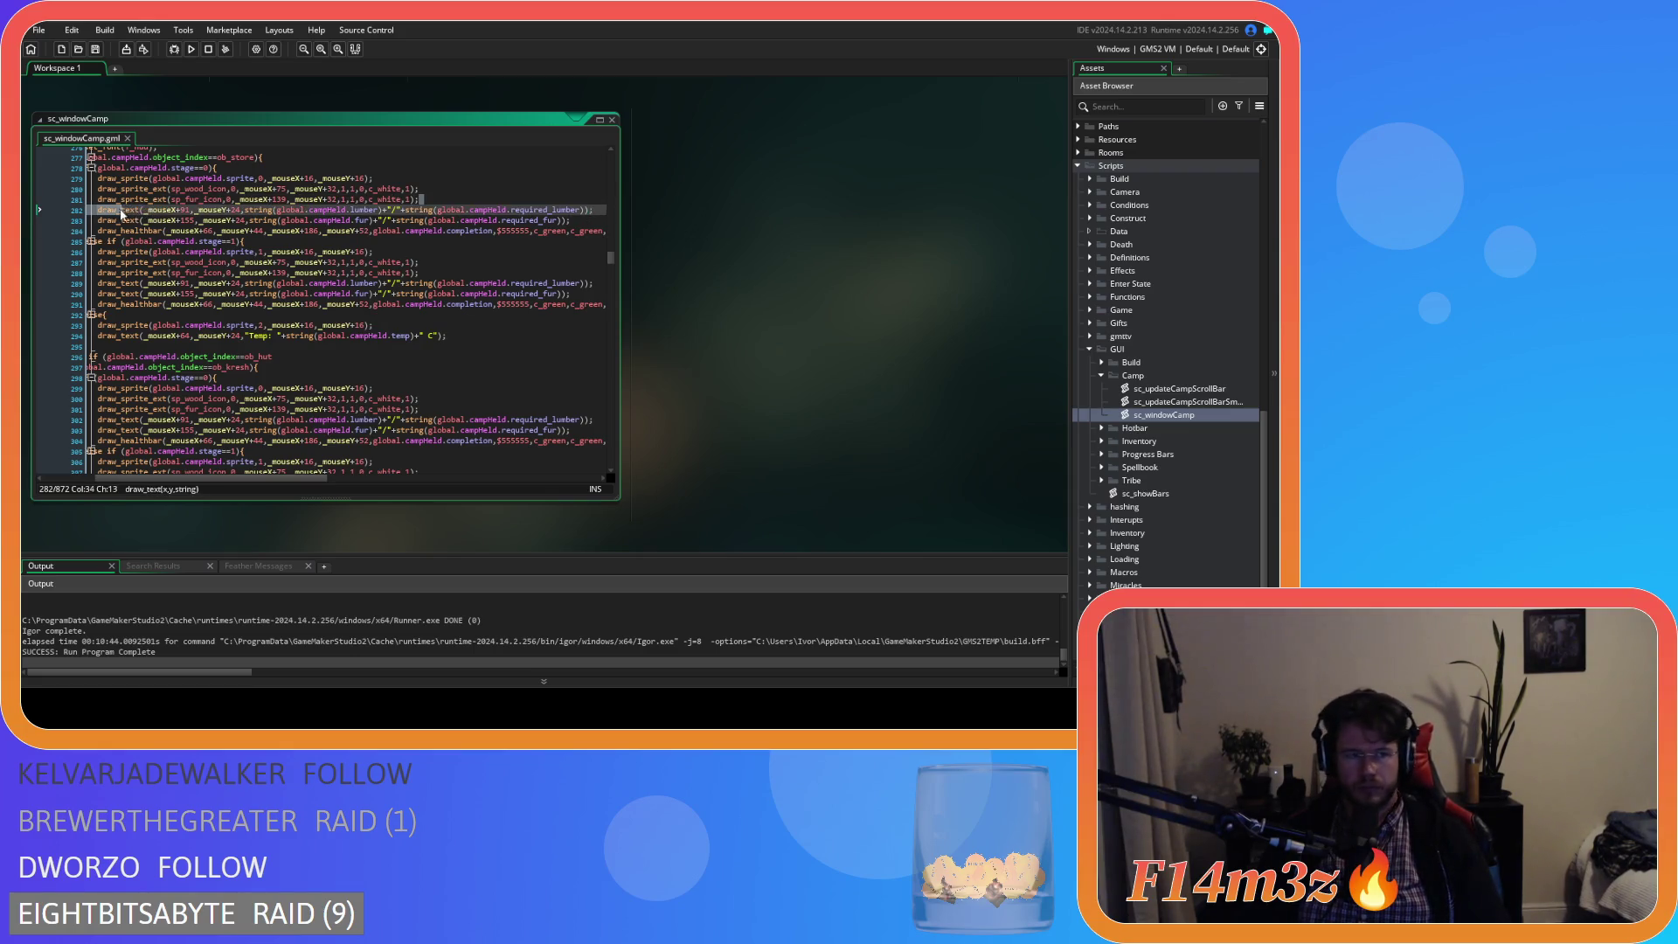
pyautogui.hotkey('ctrl', 'v')
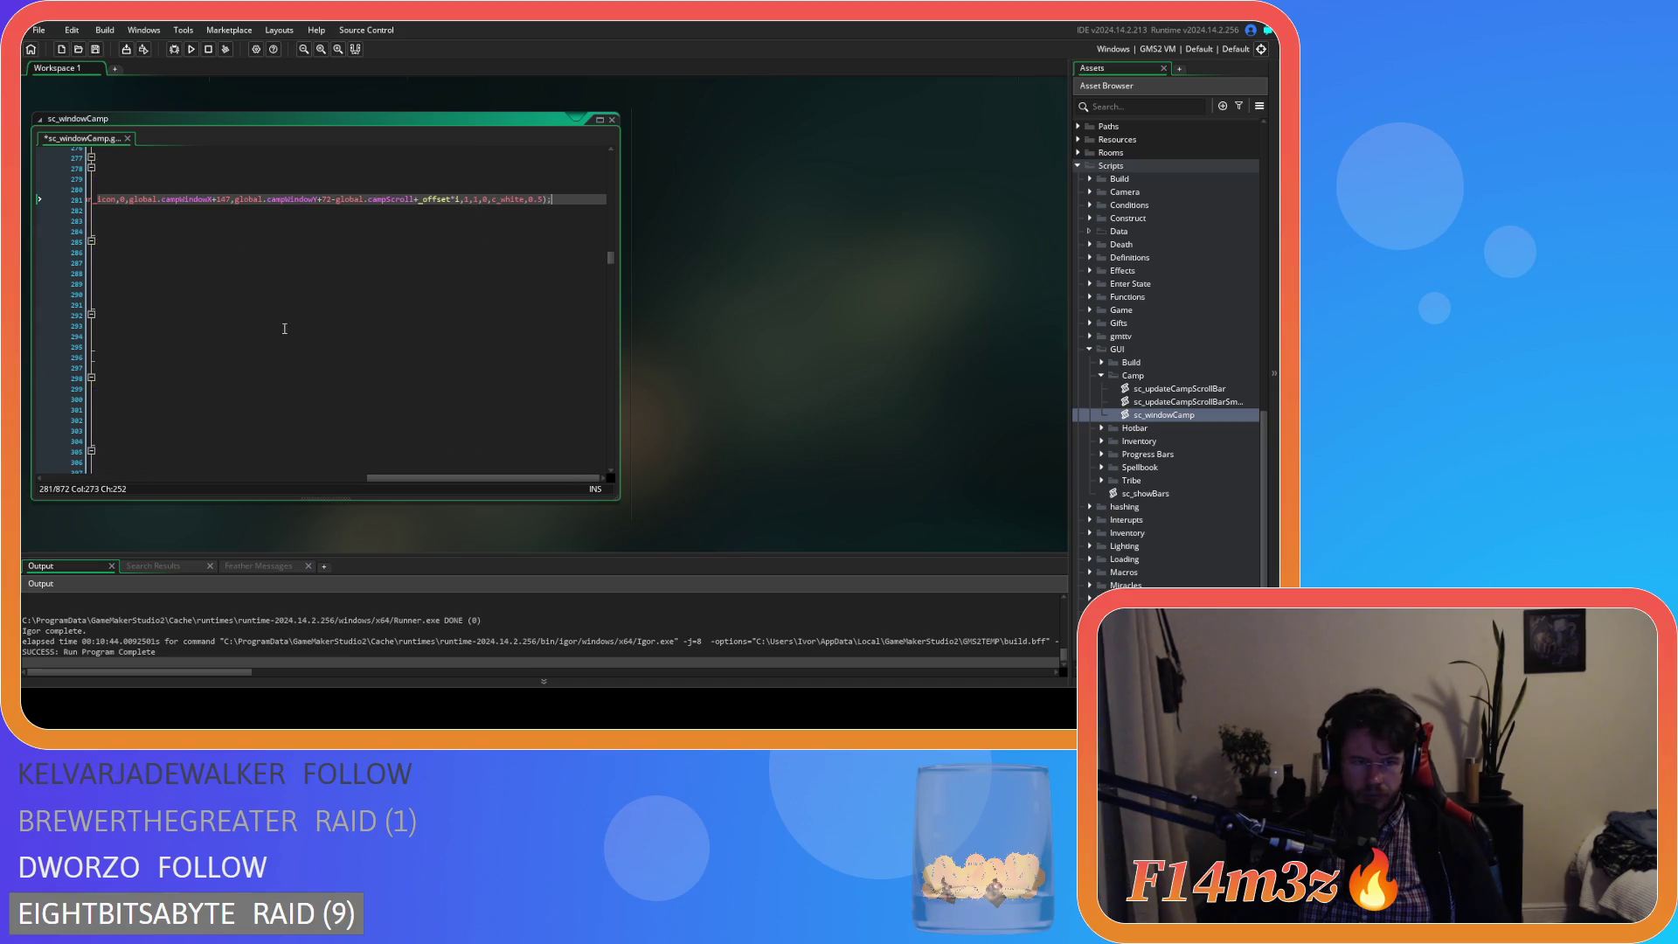
pyautogui.hotkey('ctrl', 'z')
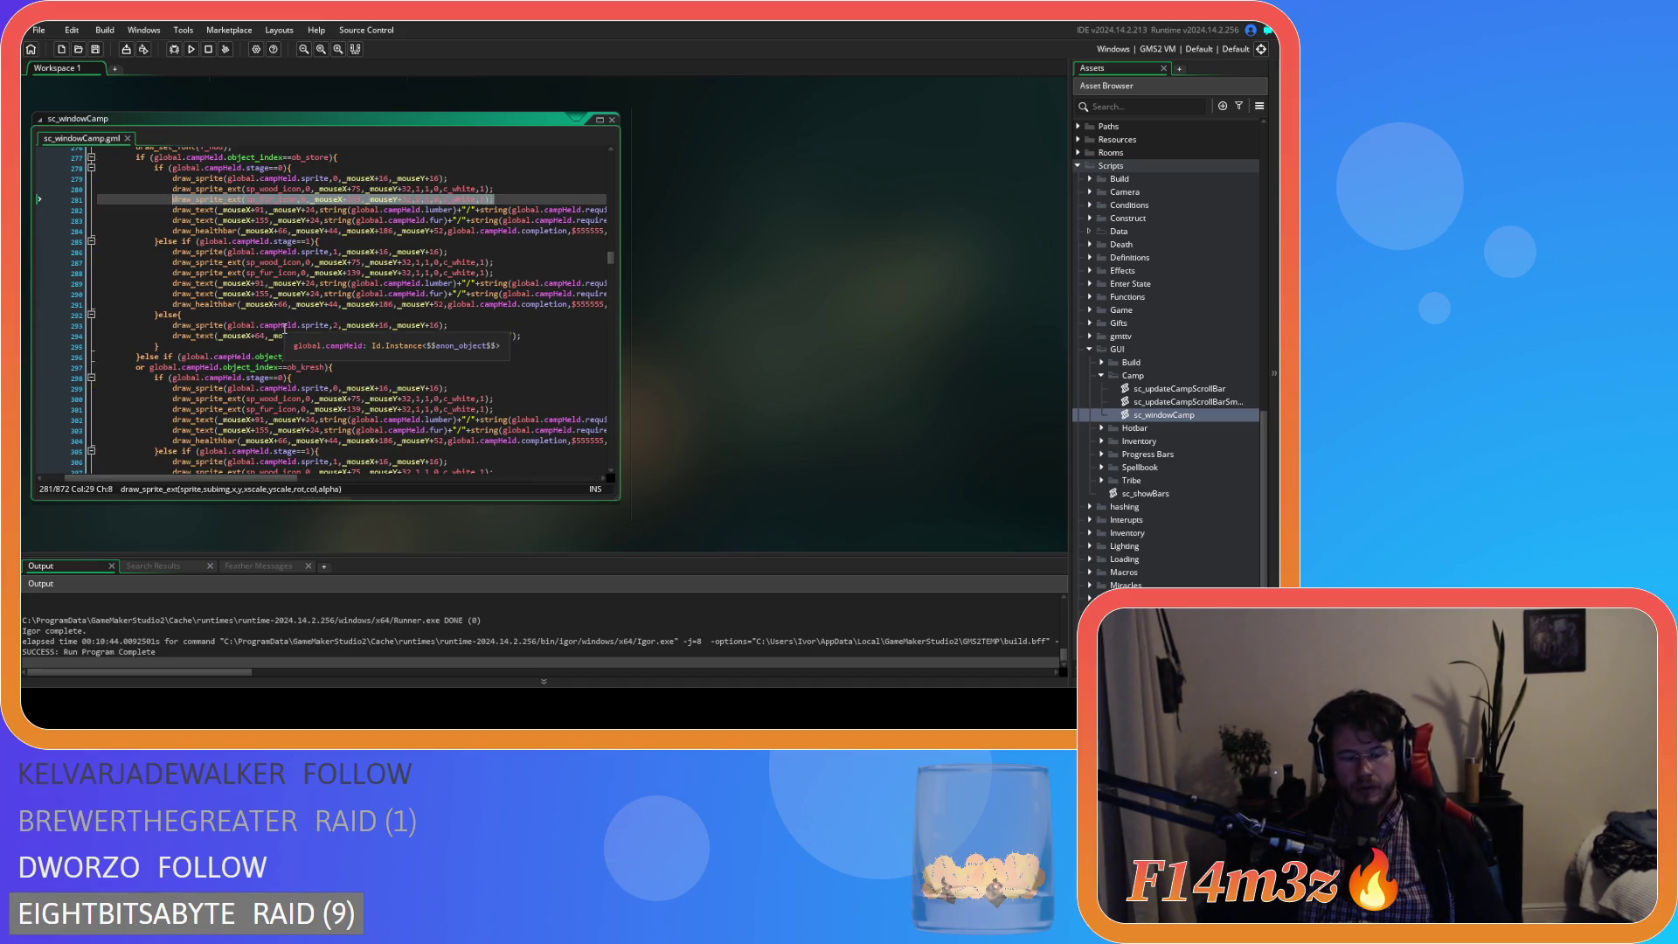
pyautogui.click(531, 337)
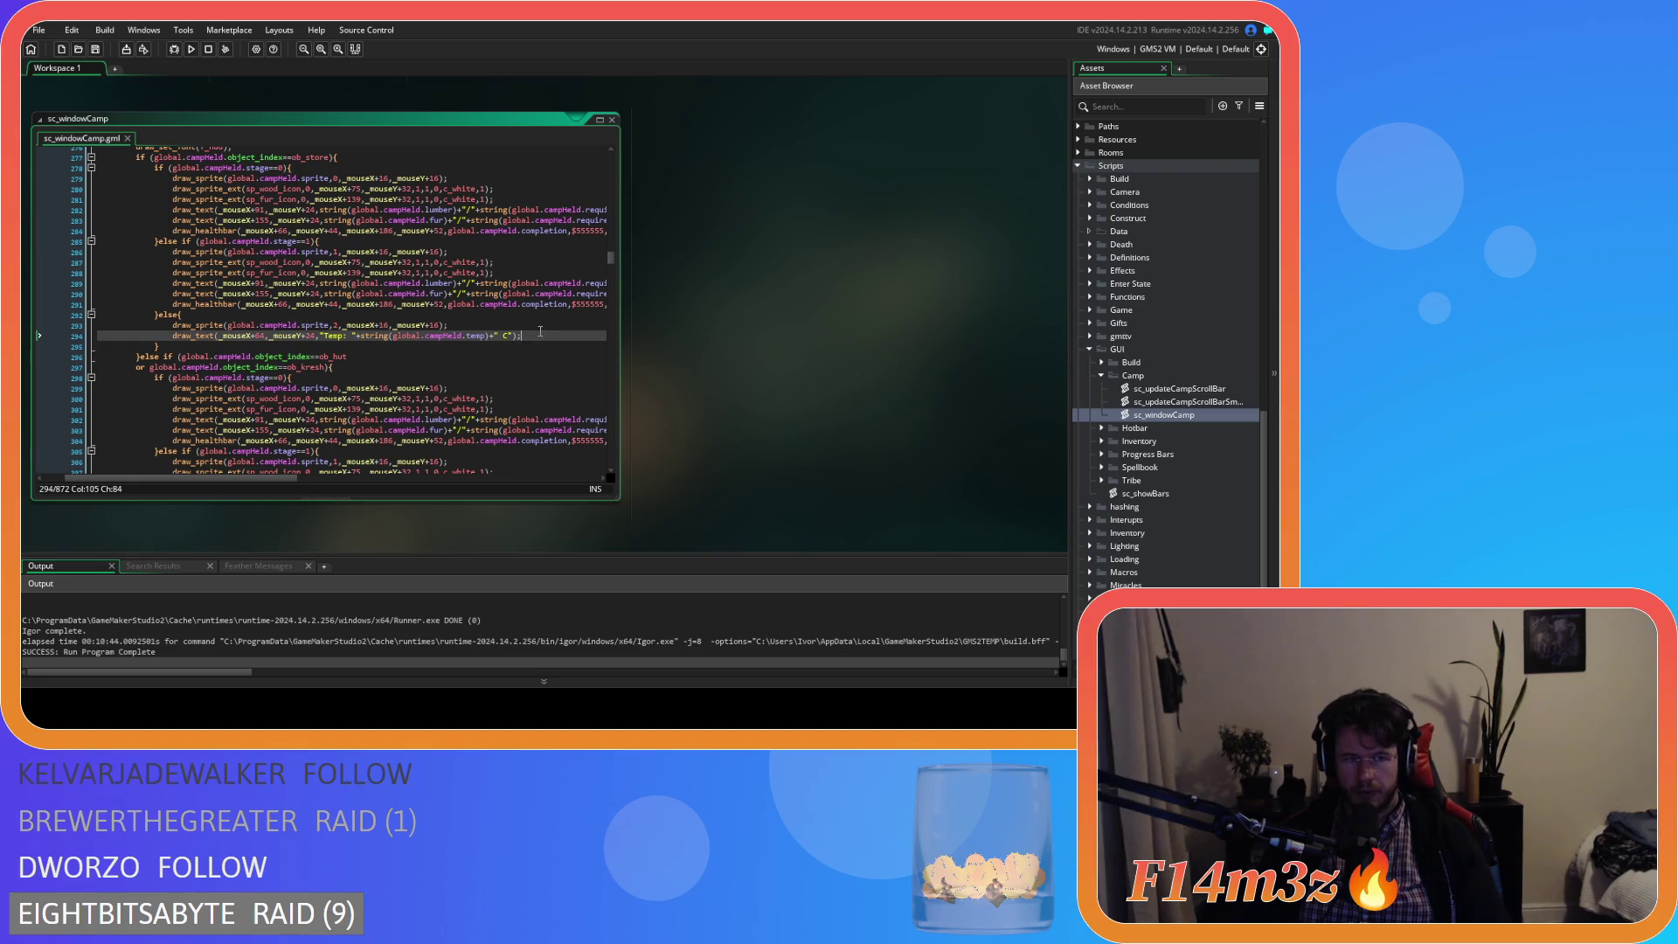
pyautogui.press('Return')
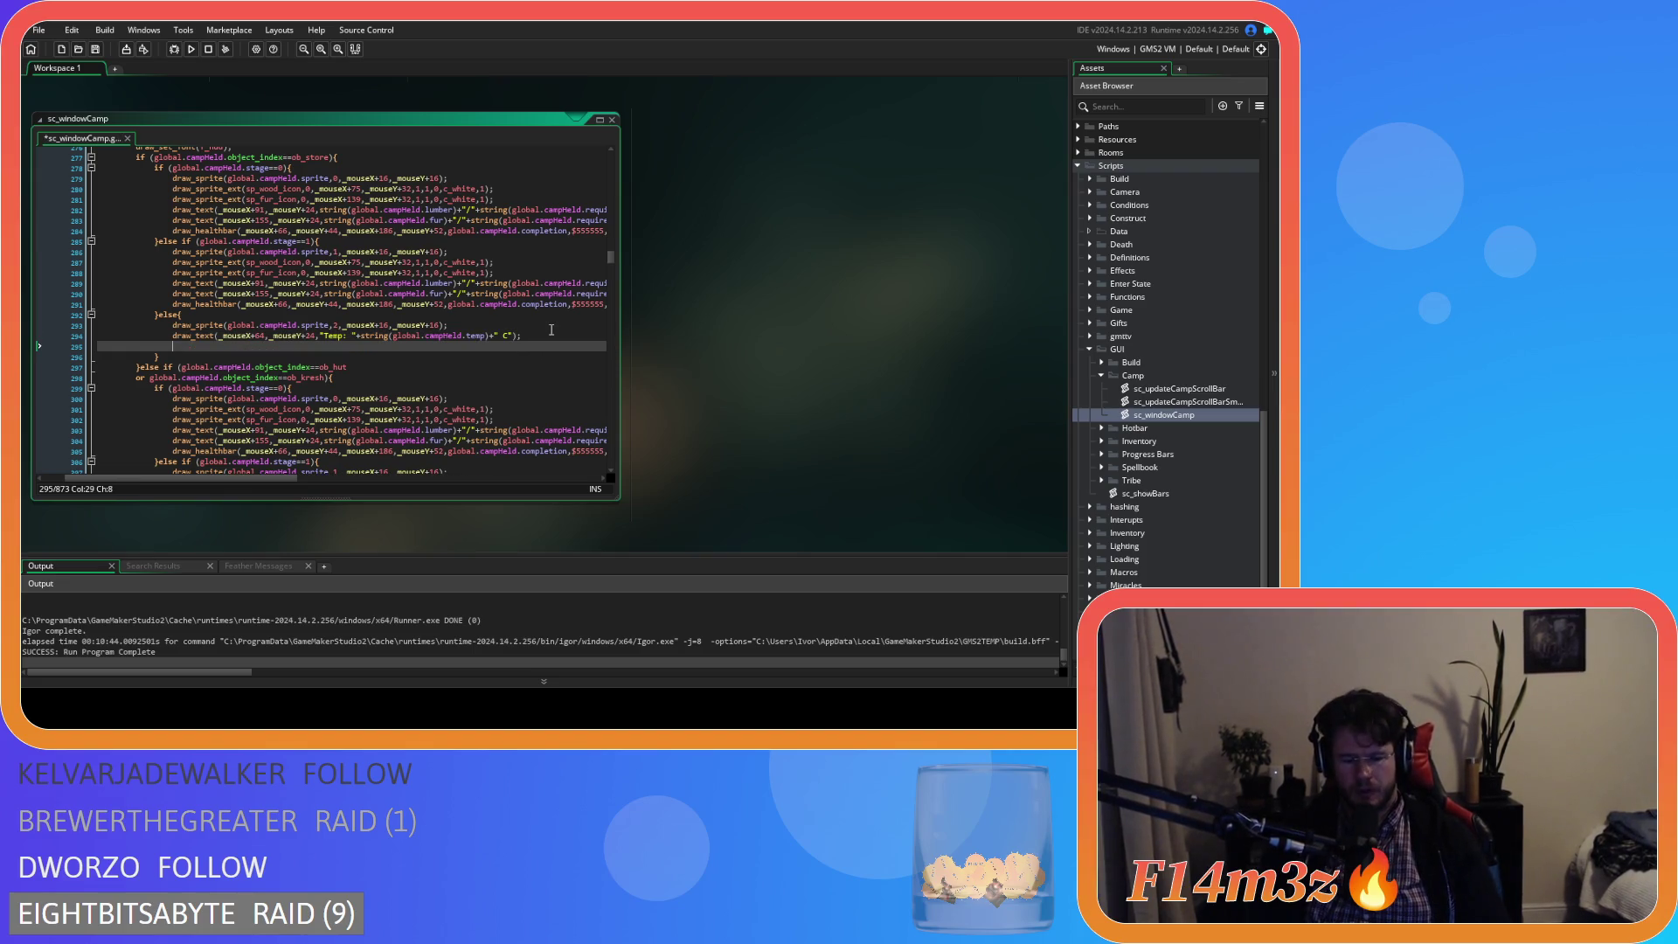
pyautogui.write('if (')
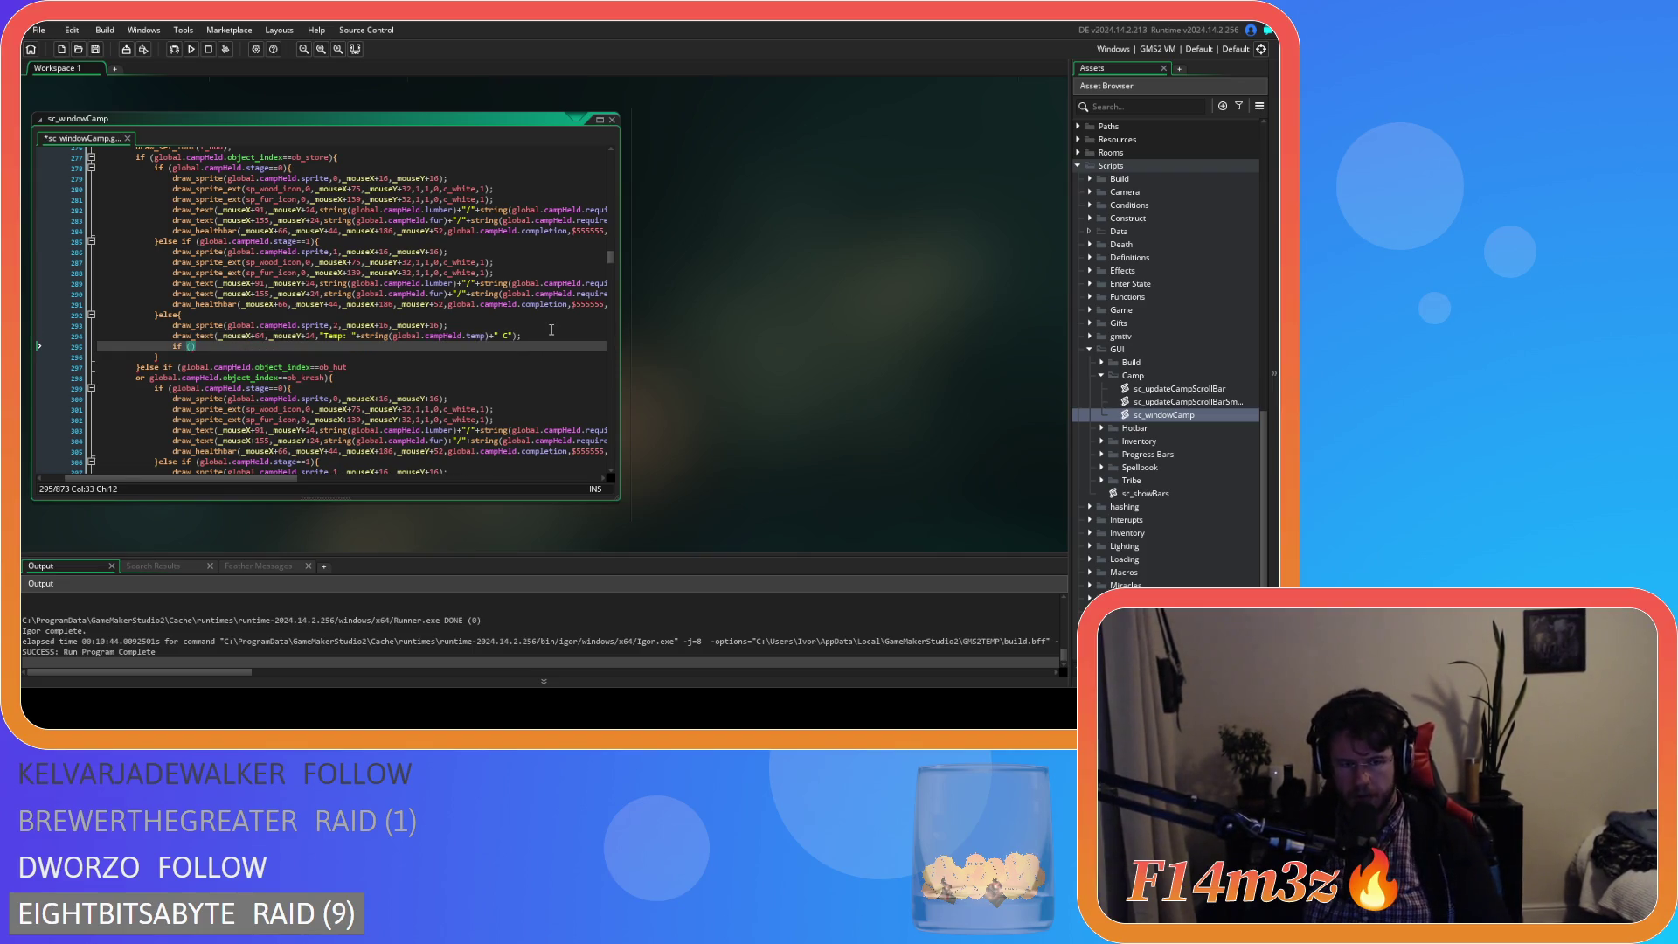
pyautogui.write('f')
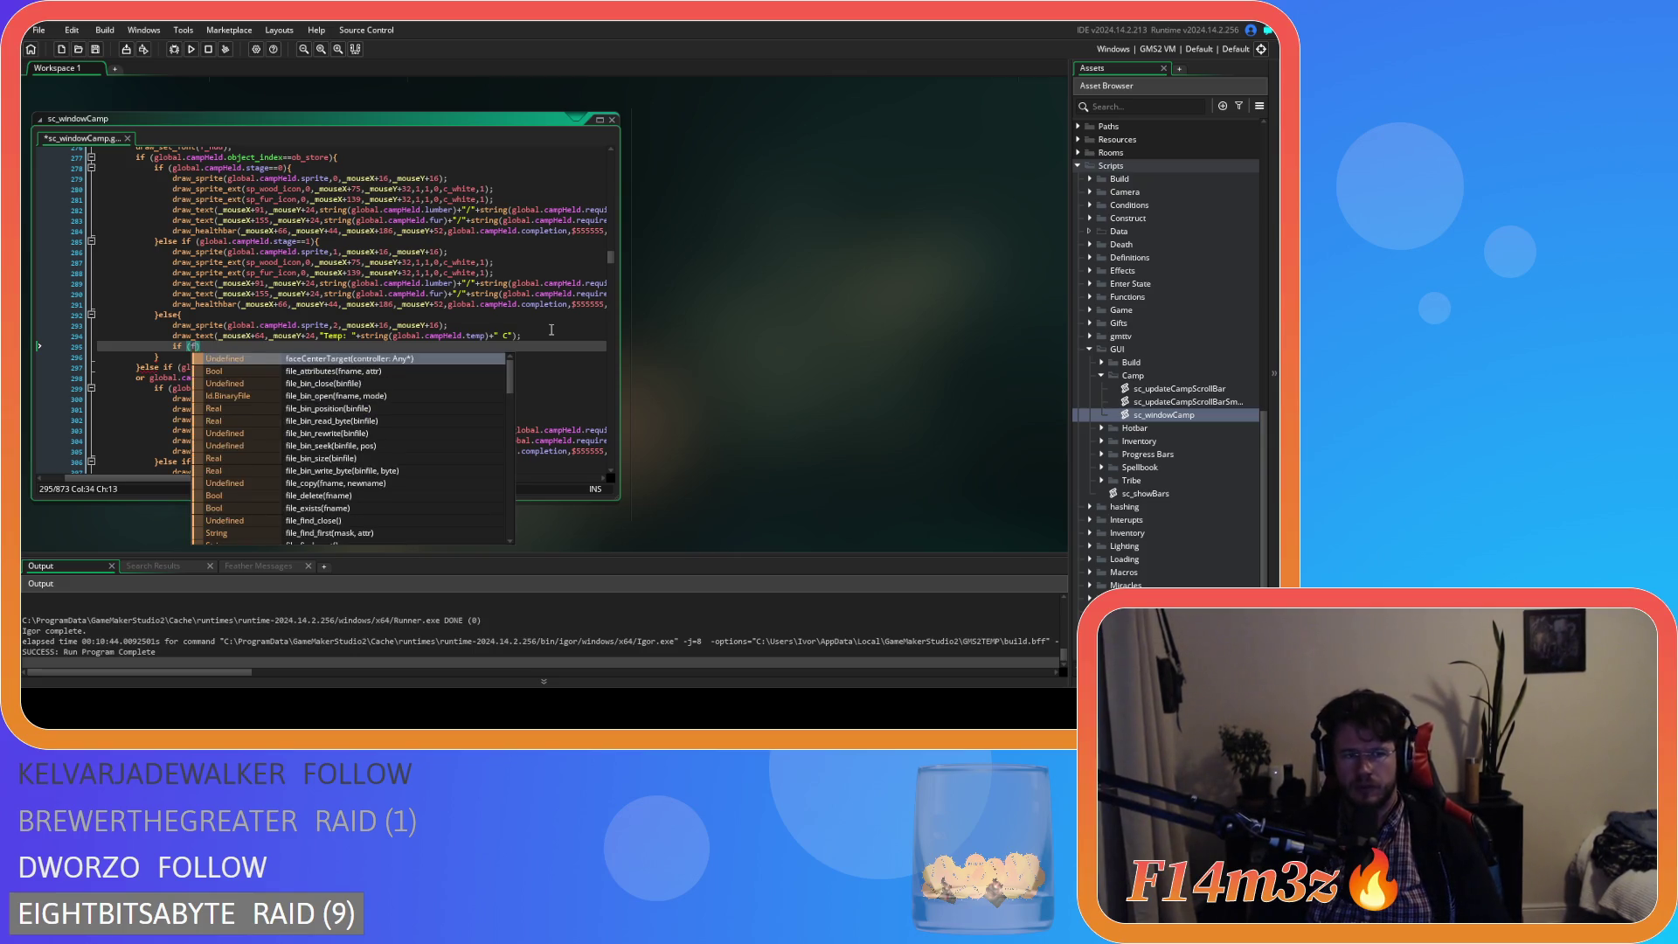
pyautogui.press('BackSpace')
pyautogui.write('requred')
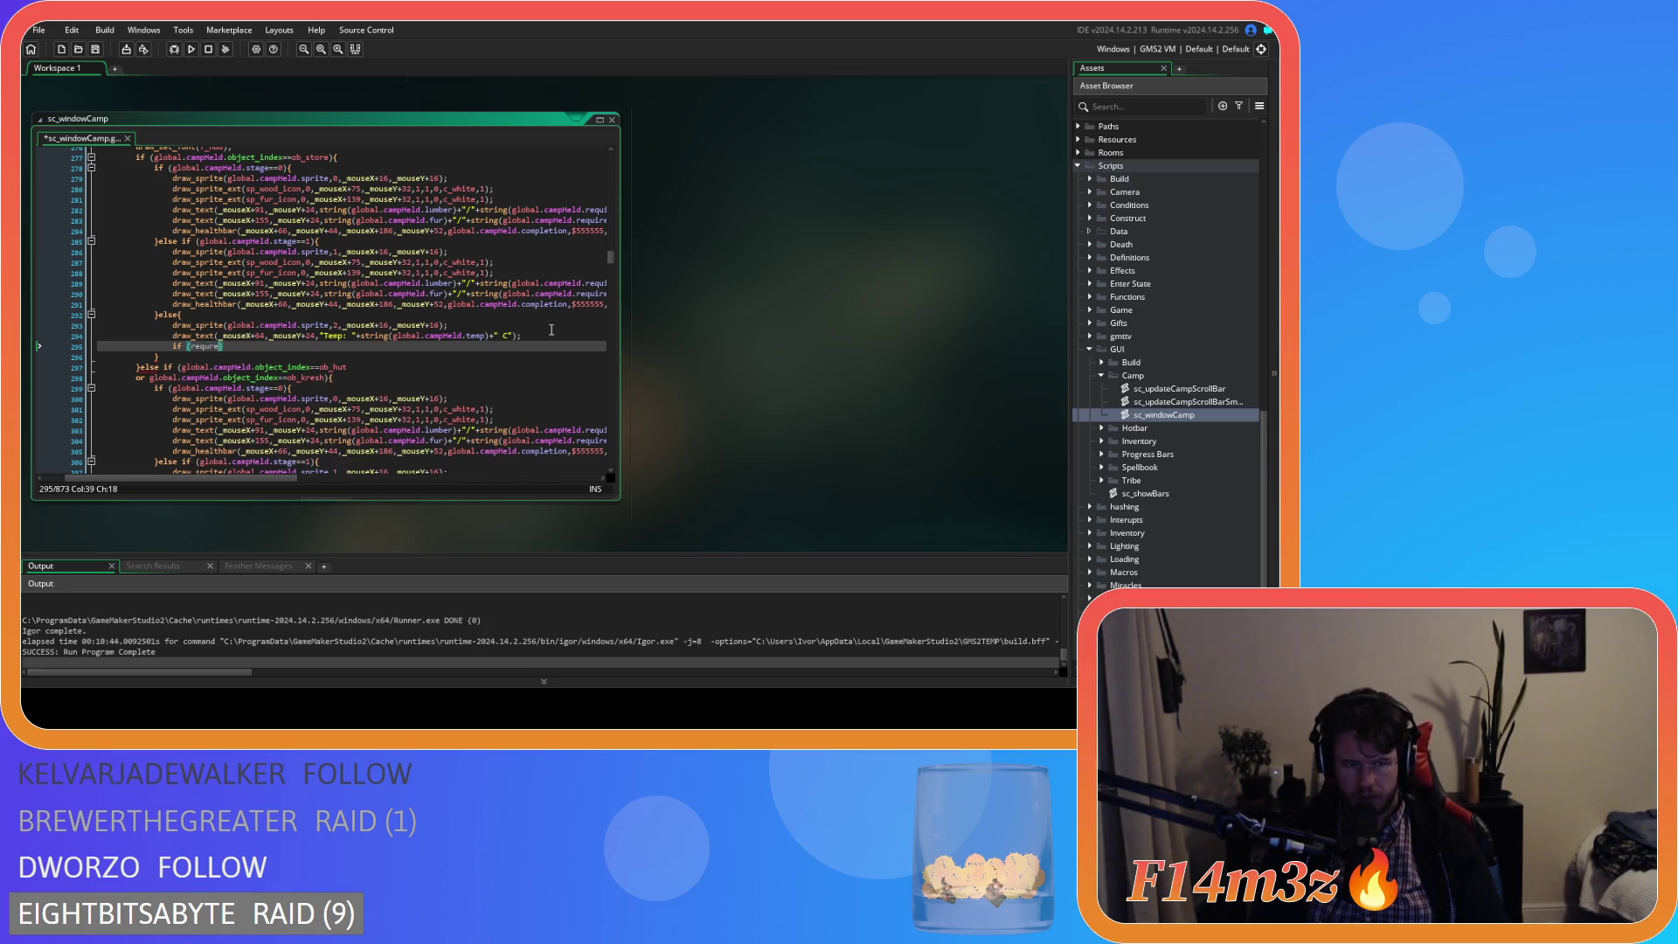
pyautogui.write('_fur')
pyautogui.press('BackSpace')
pyautogui.press('BackSpace')
pyautogui.press('BackSpace')
pyautogui.press('BackSpace')
pyautogui.press('BackSpace')
pyautogui.press('BackSpace')
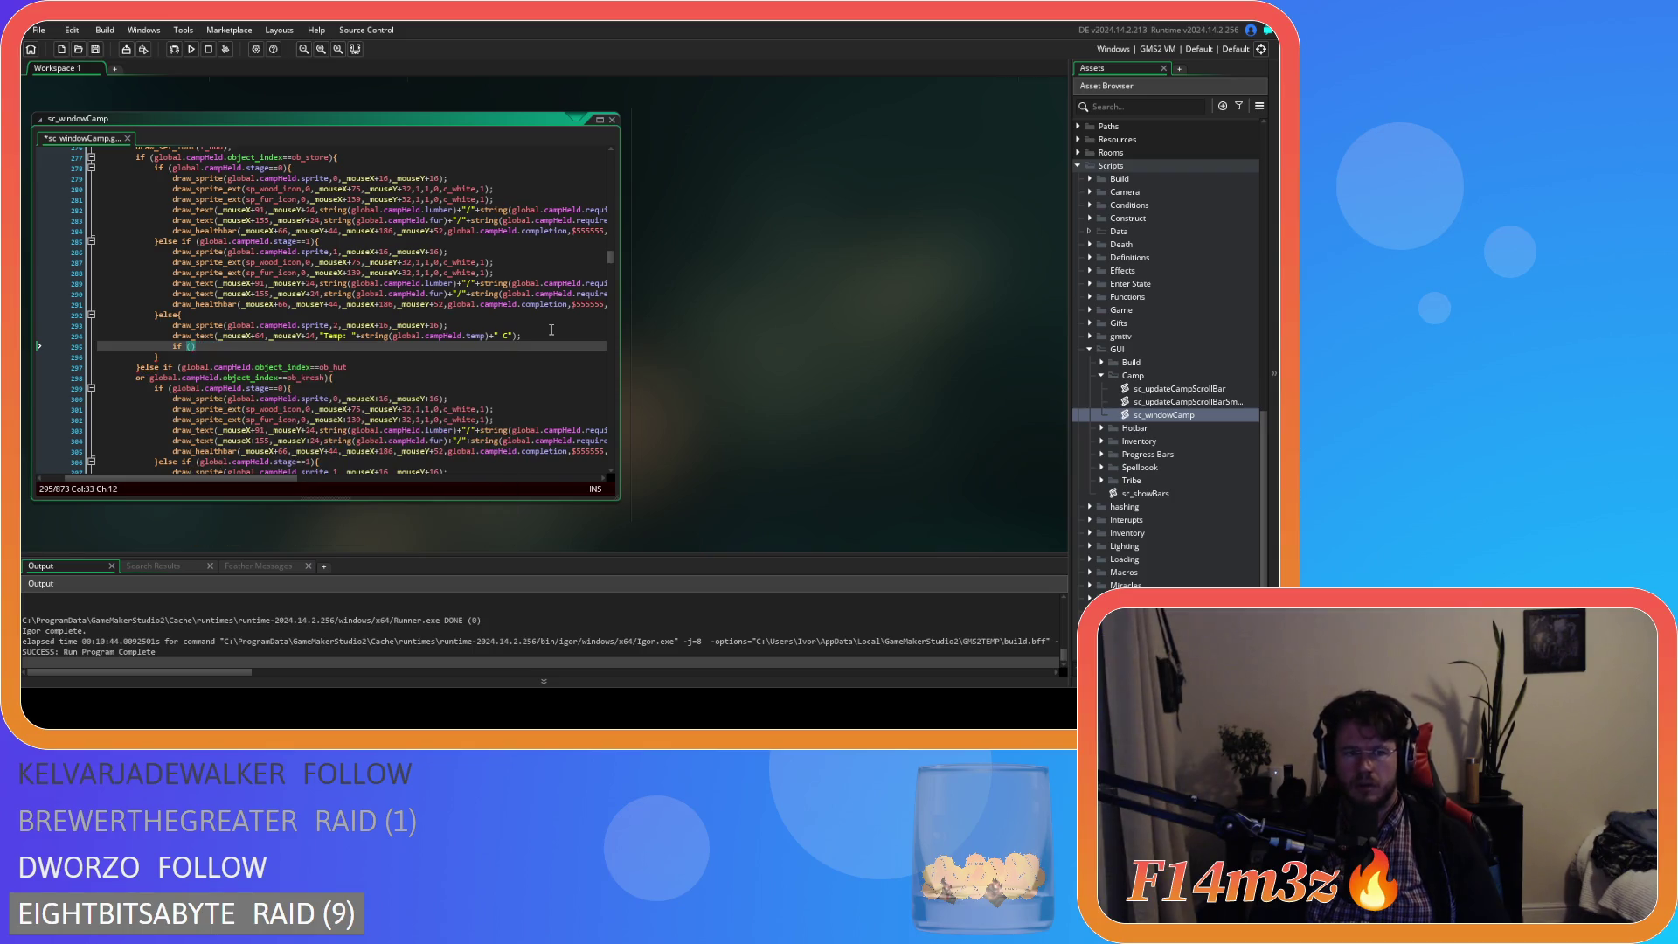
pyautogui.write('global.camp')
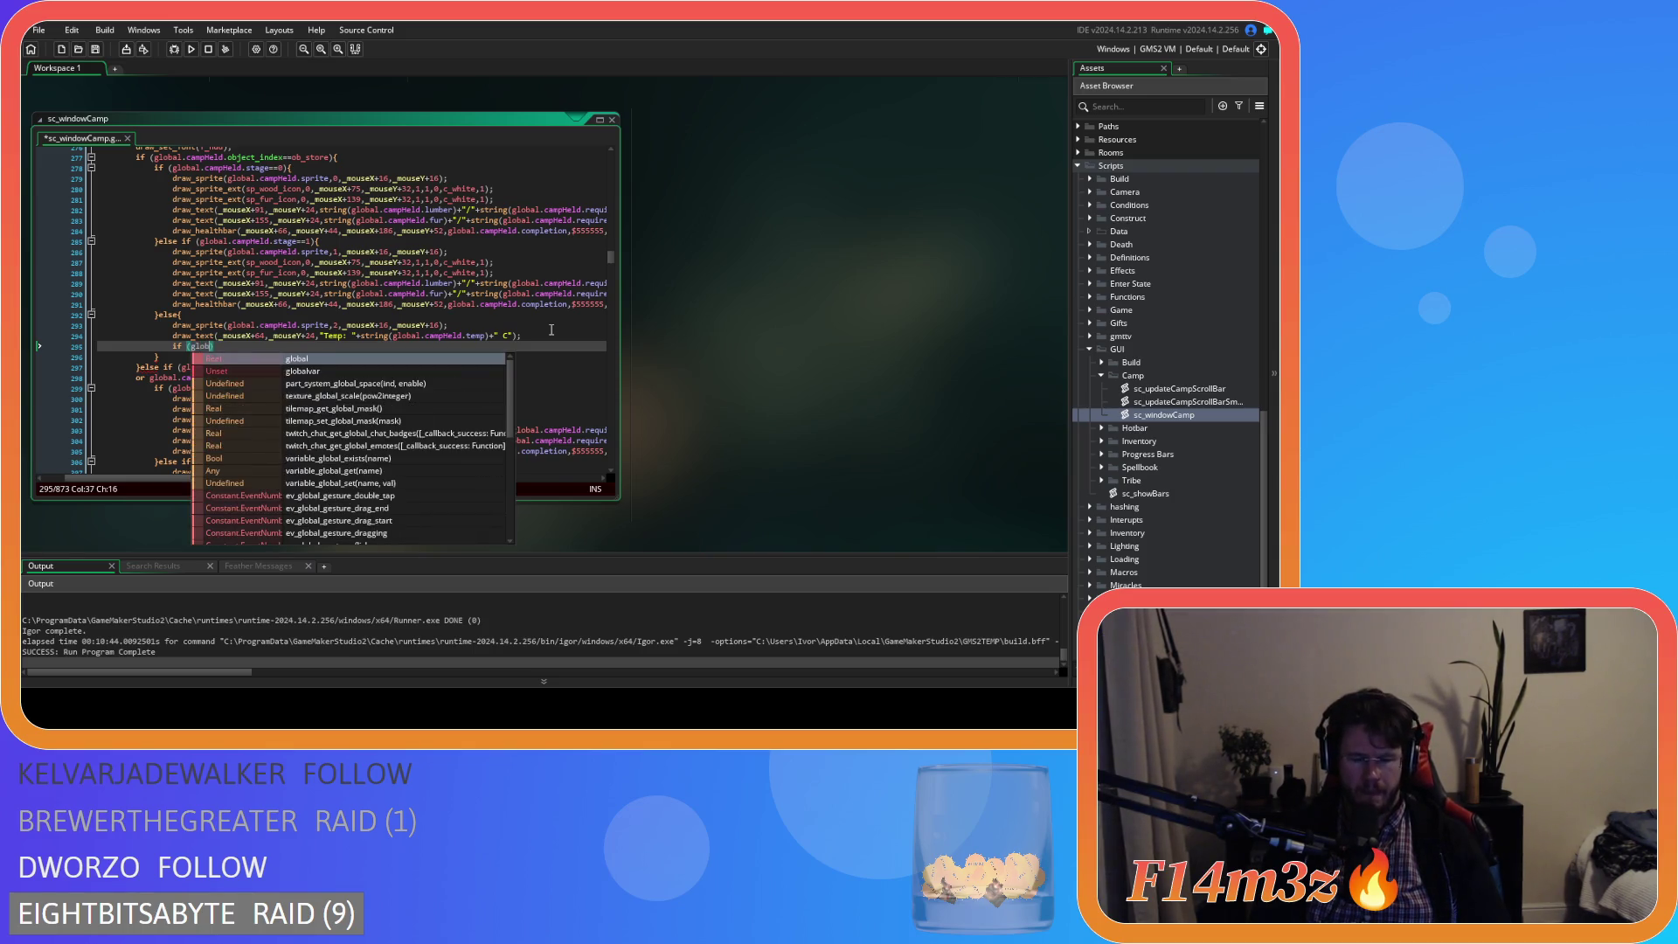
pyautogui.write('Held.')
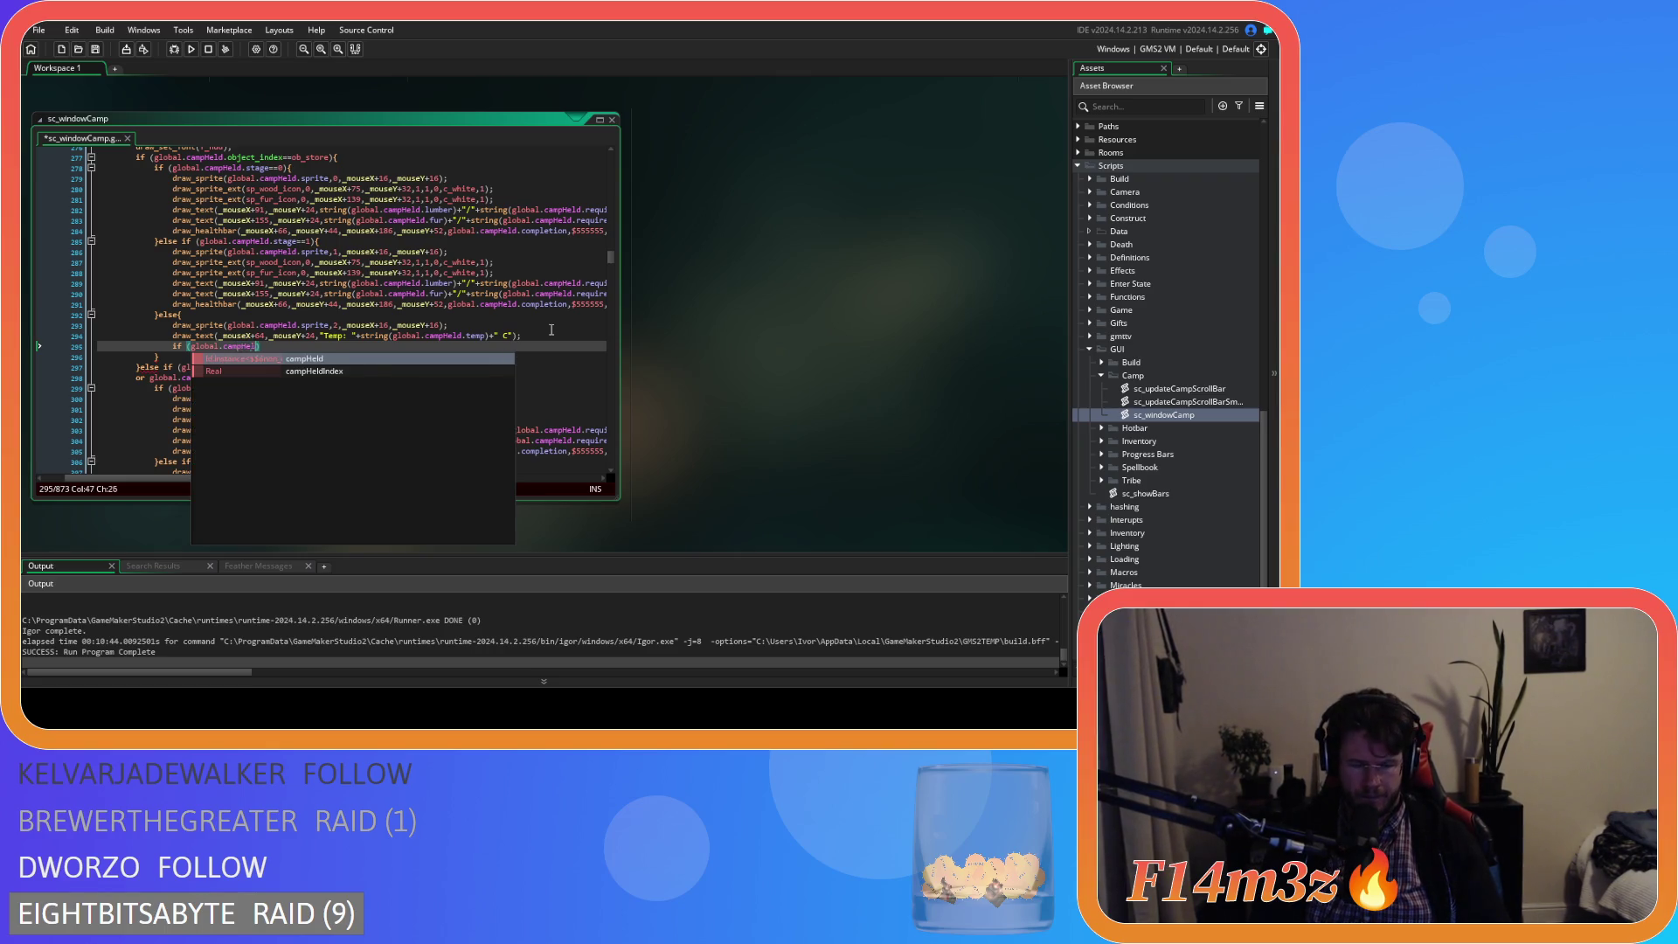
pyautogui.write('required')
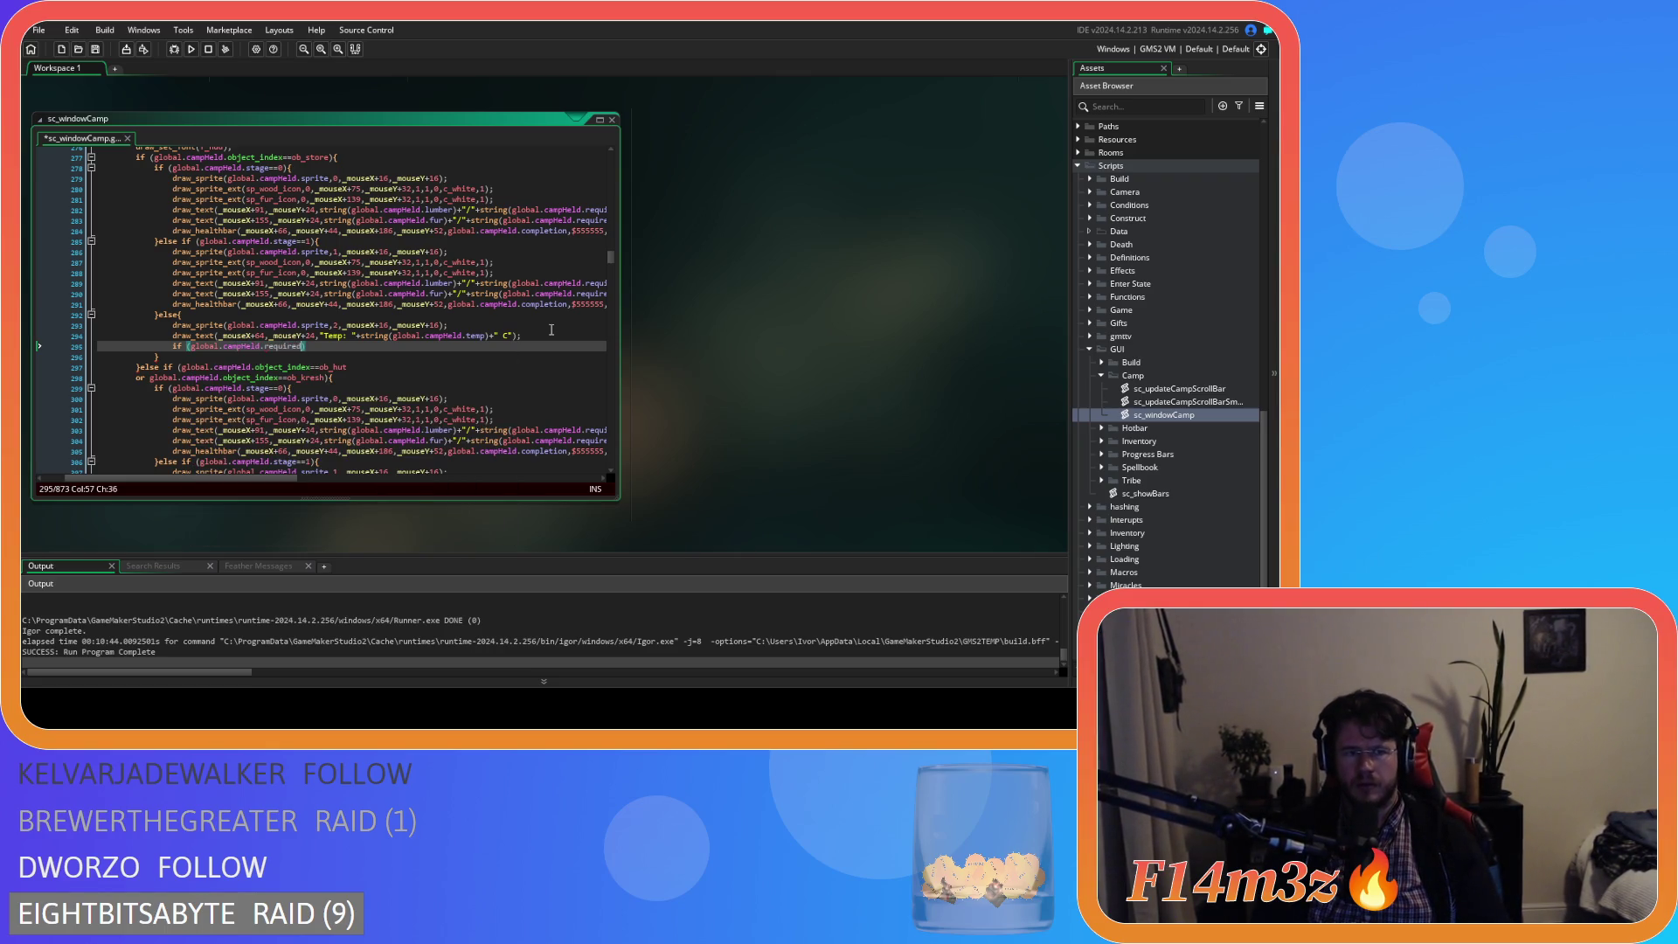
pyautogui.write('_fur')
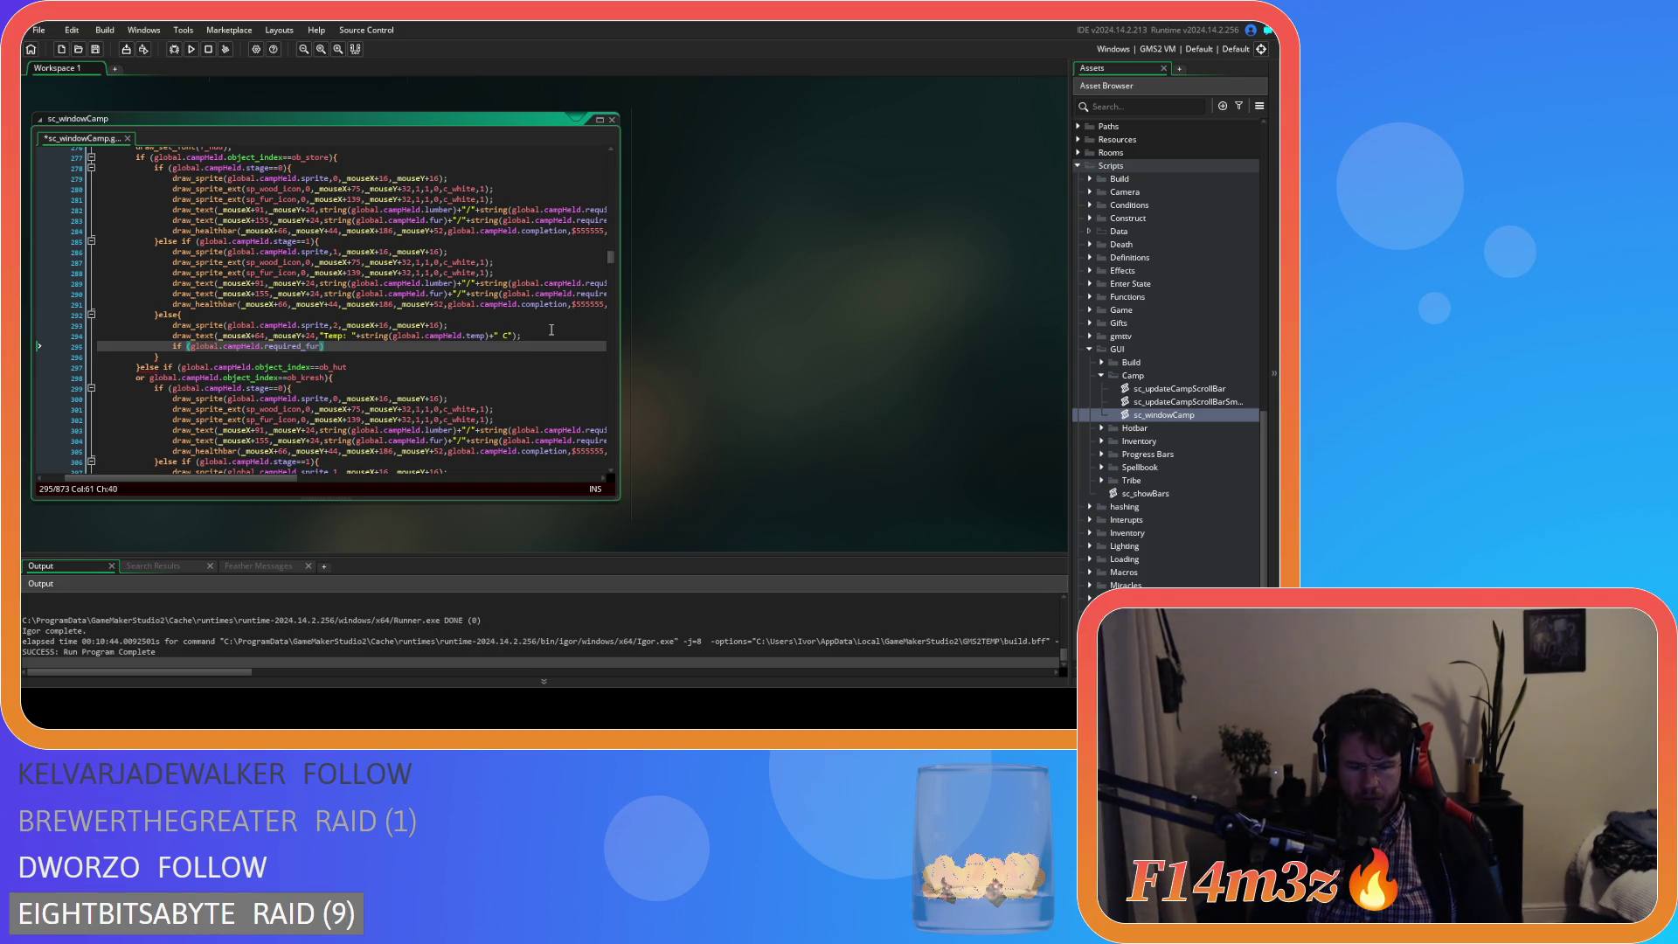
pyautogui.write('<')
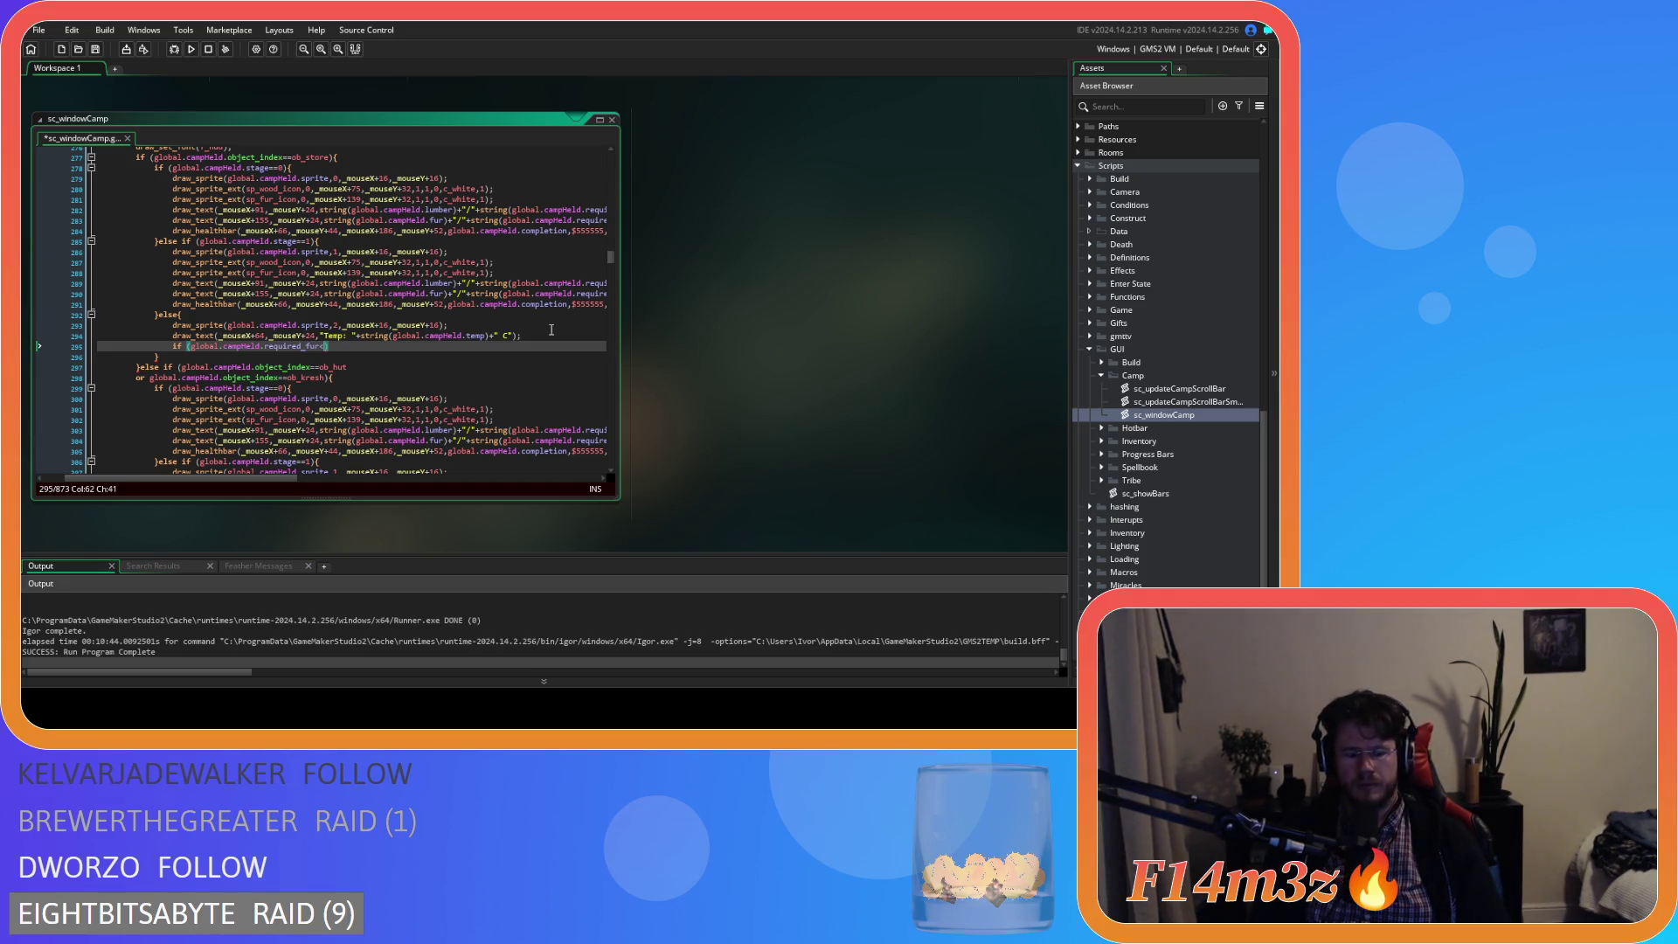
pyautogui.write('global.camp')
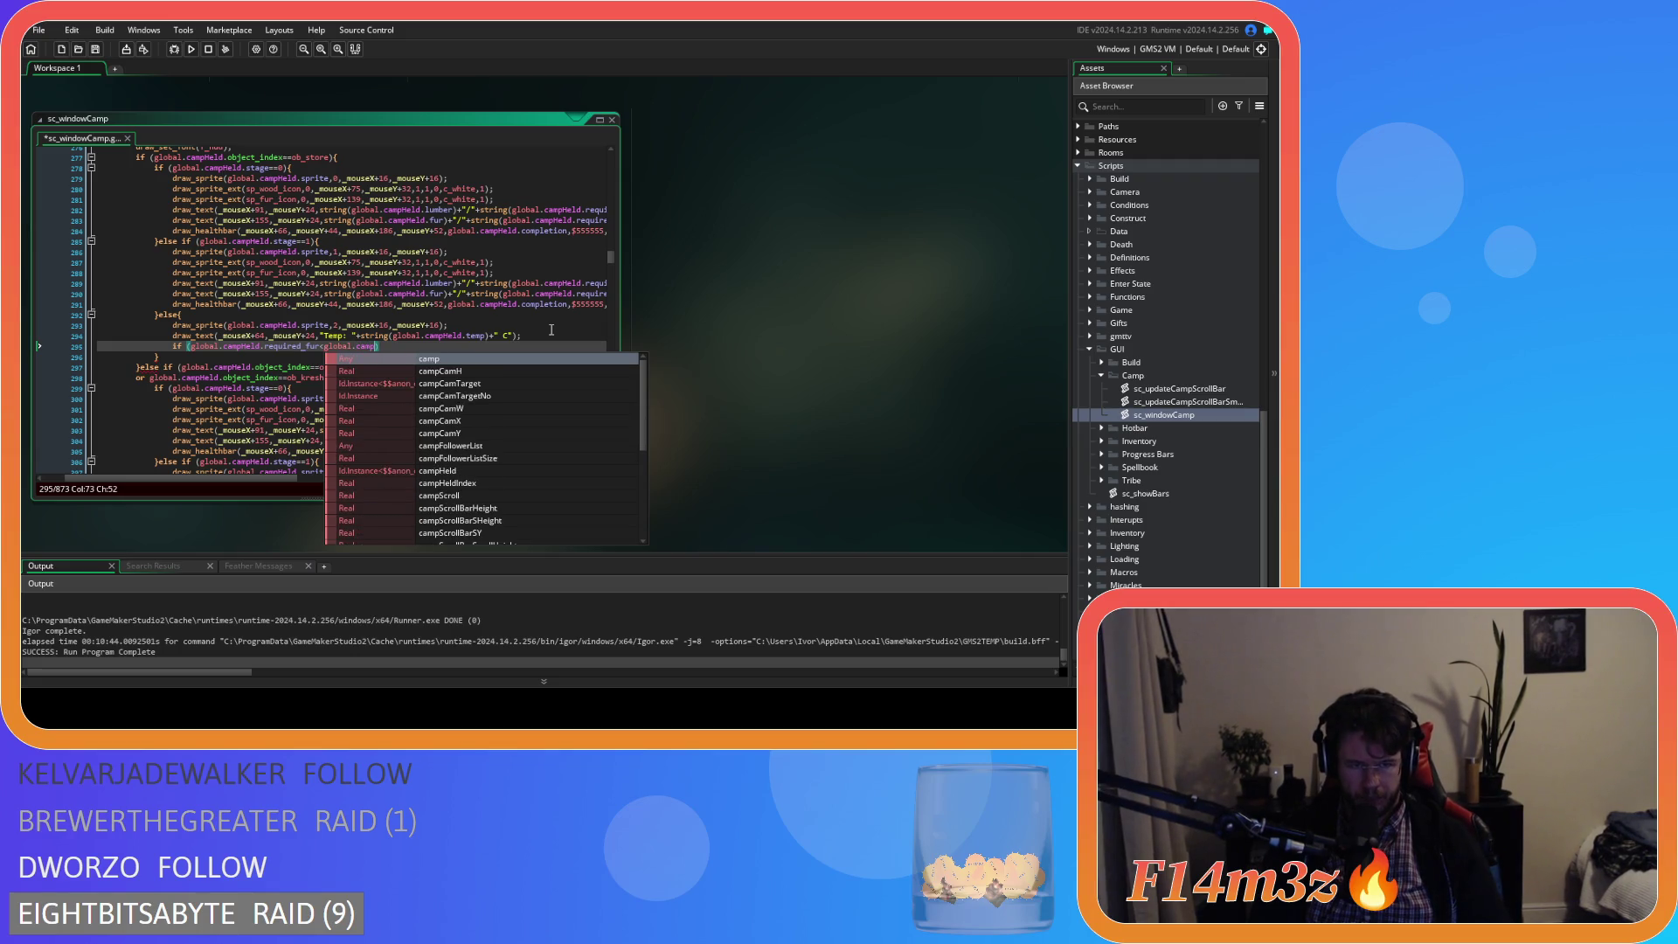
pyautogui.write('Held')
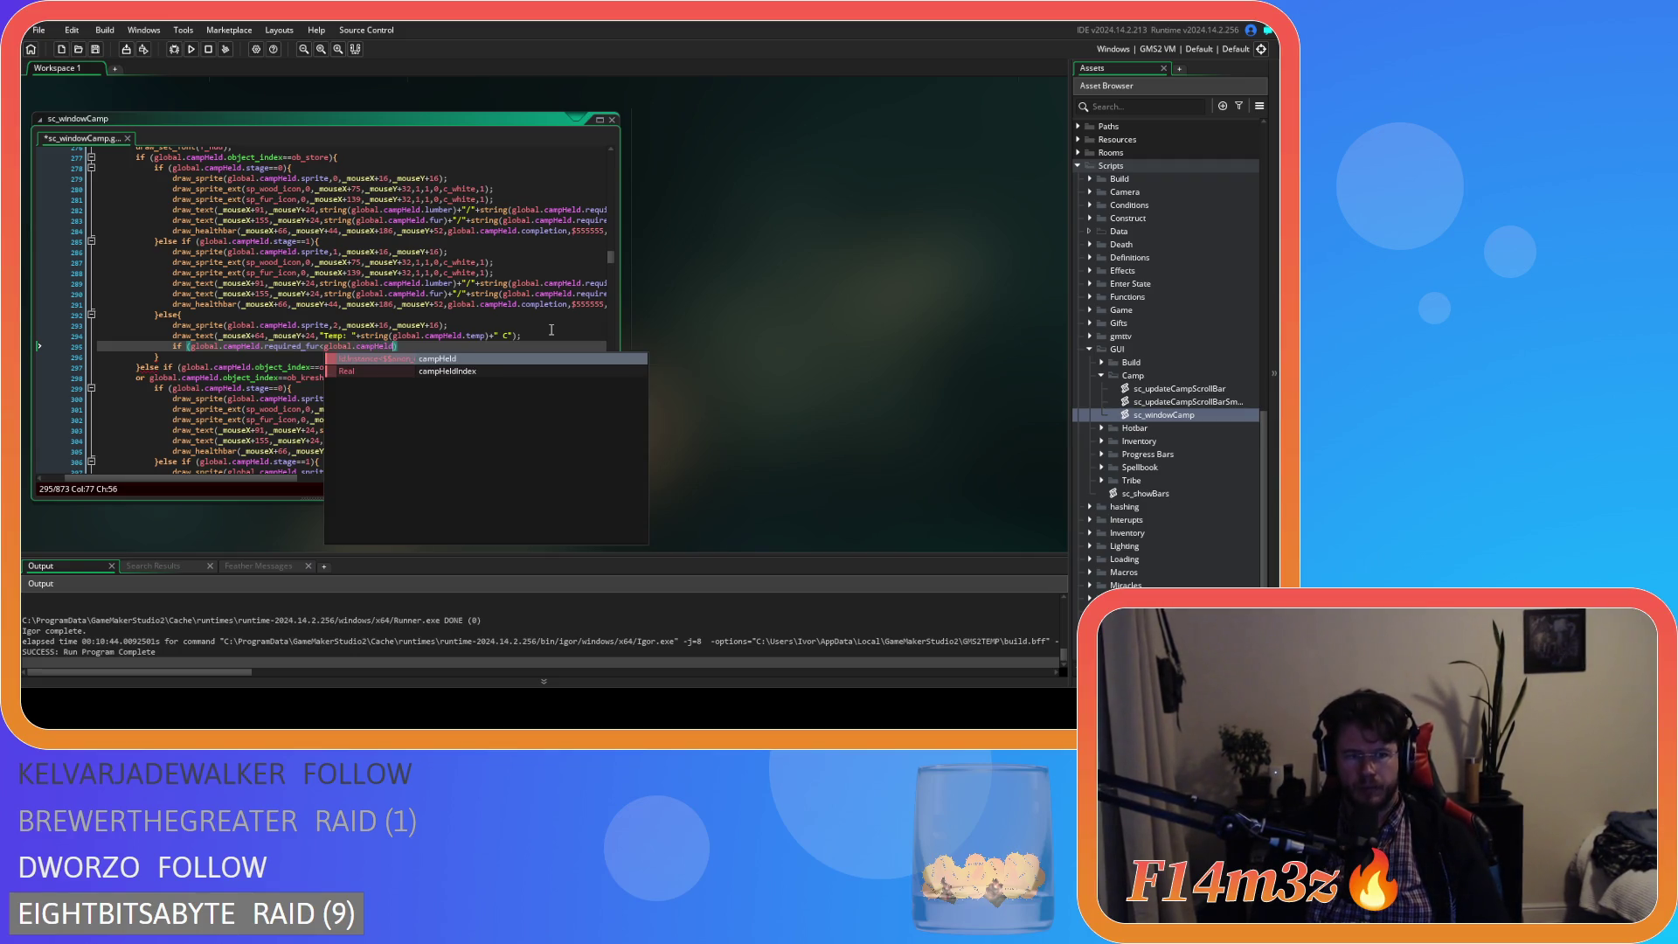
pyautogui.write('.')
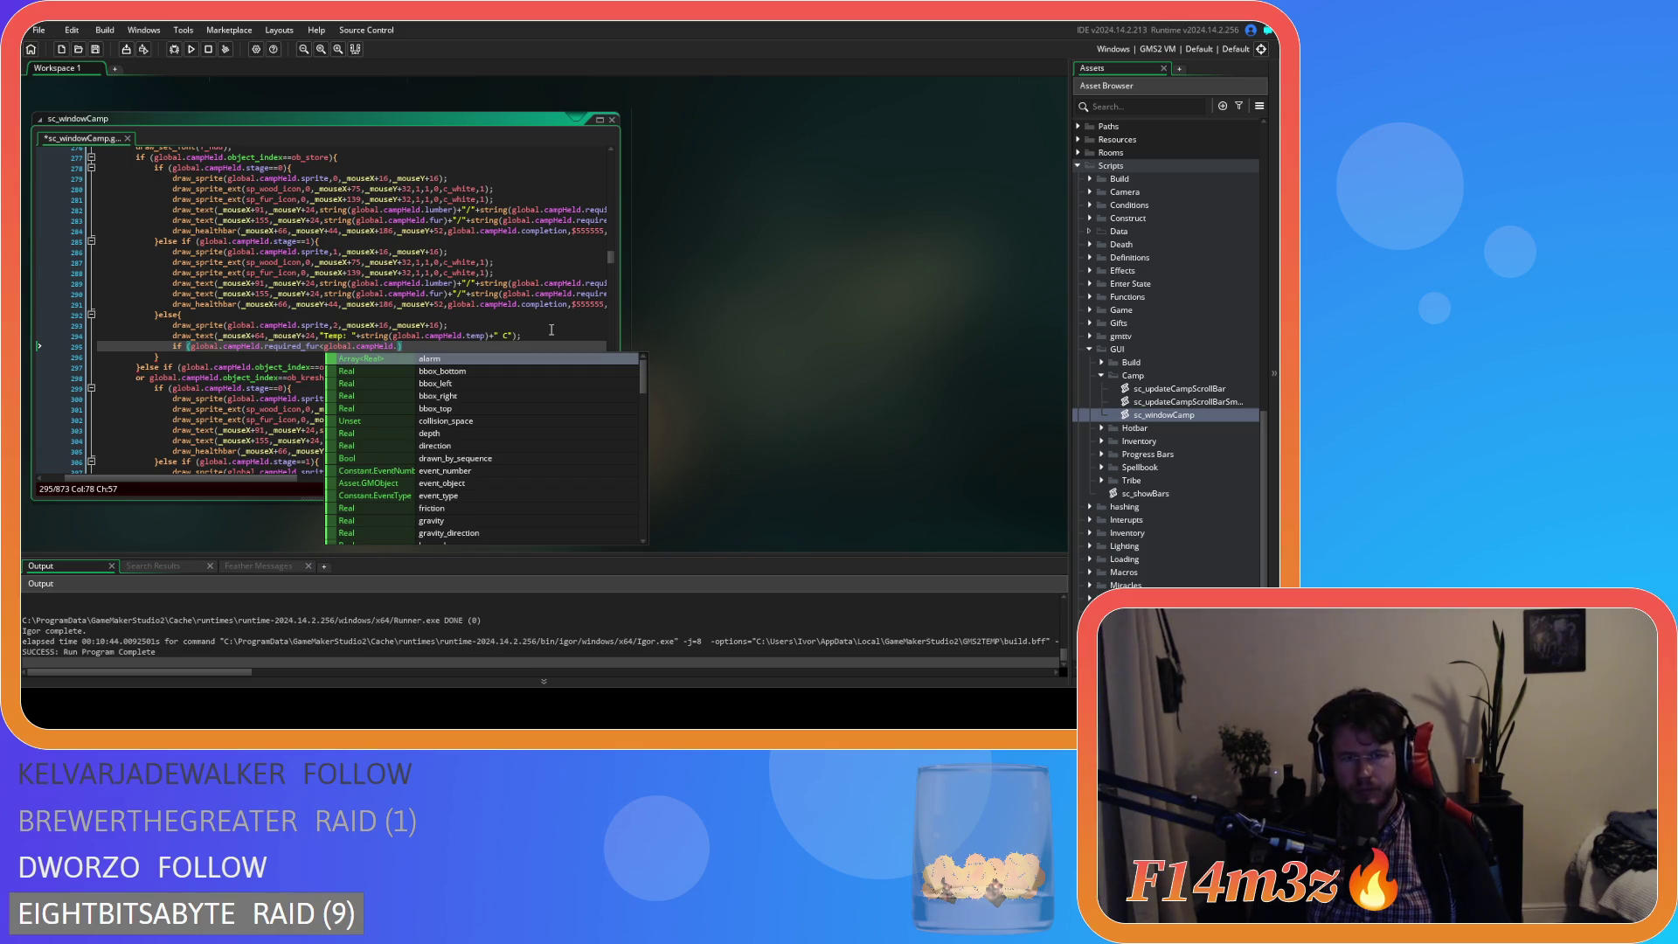
pyautogui.write('requ')
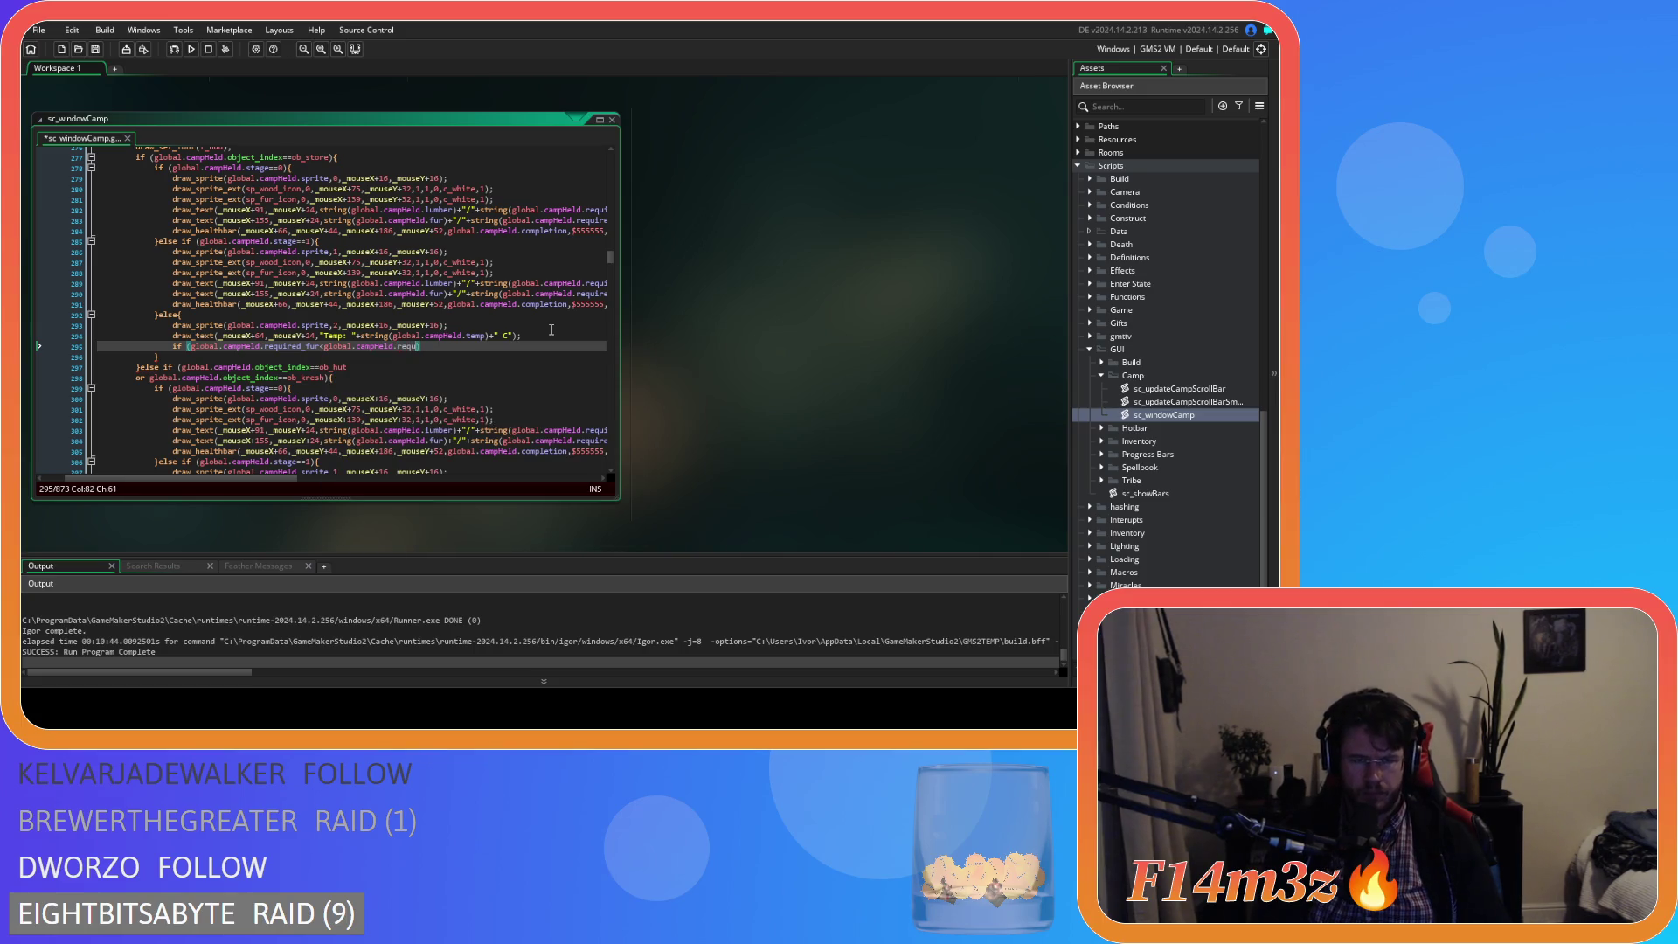
pyautogui.write('ired')
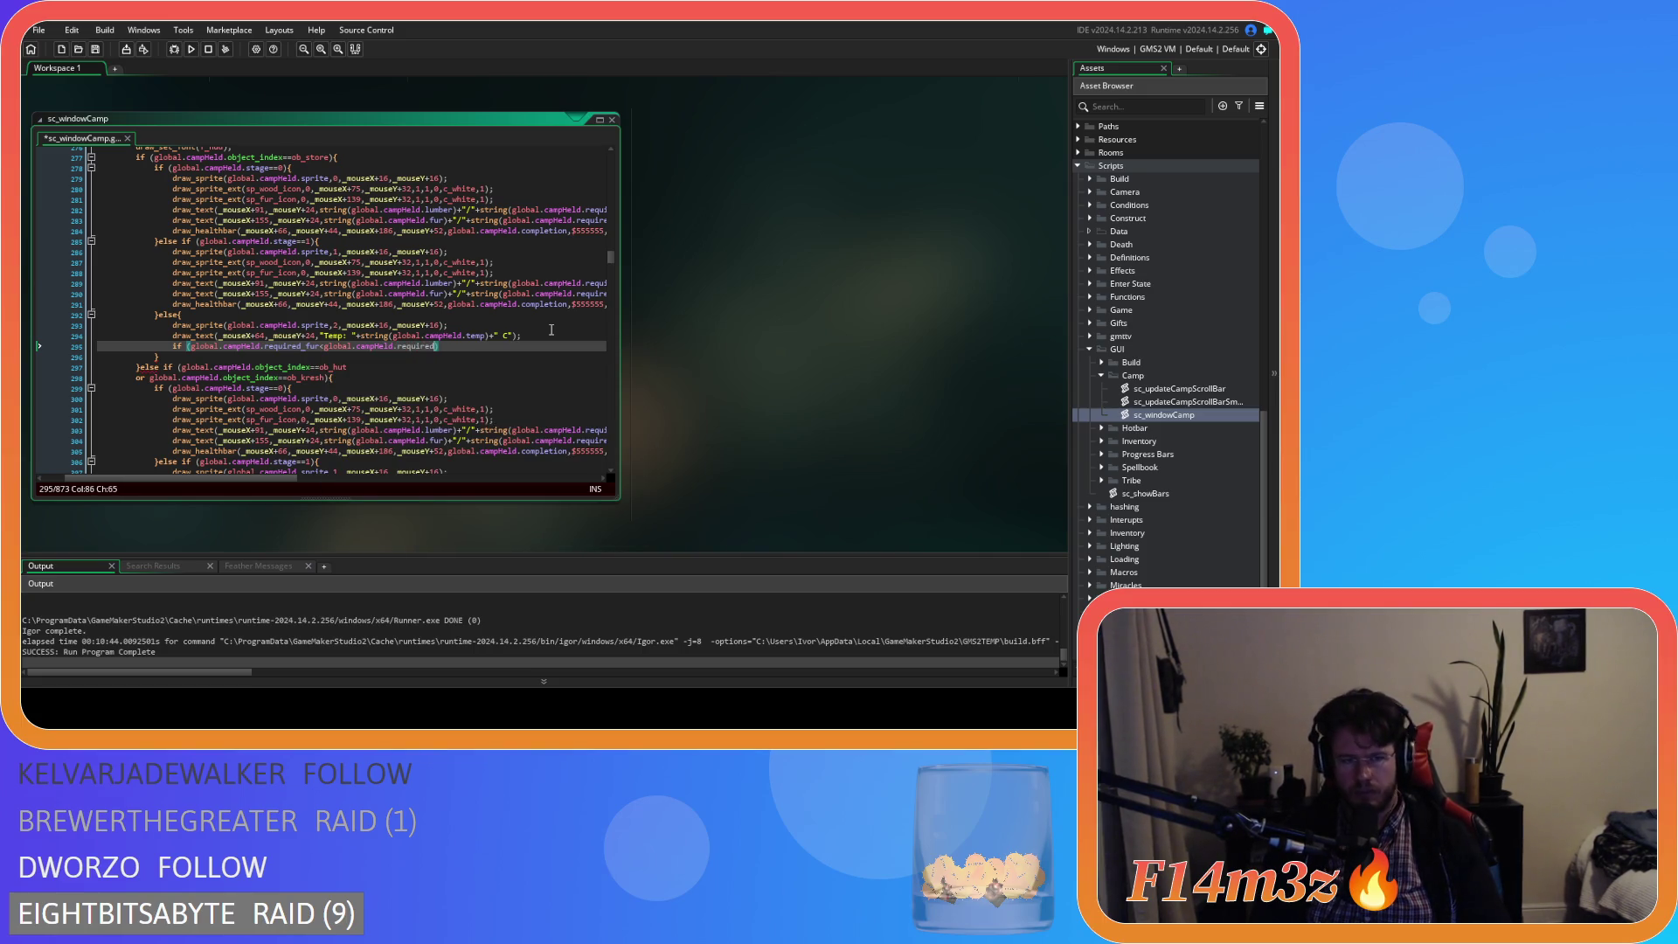
pyautogui.write('_fur')
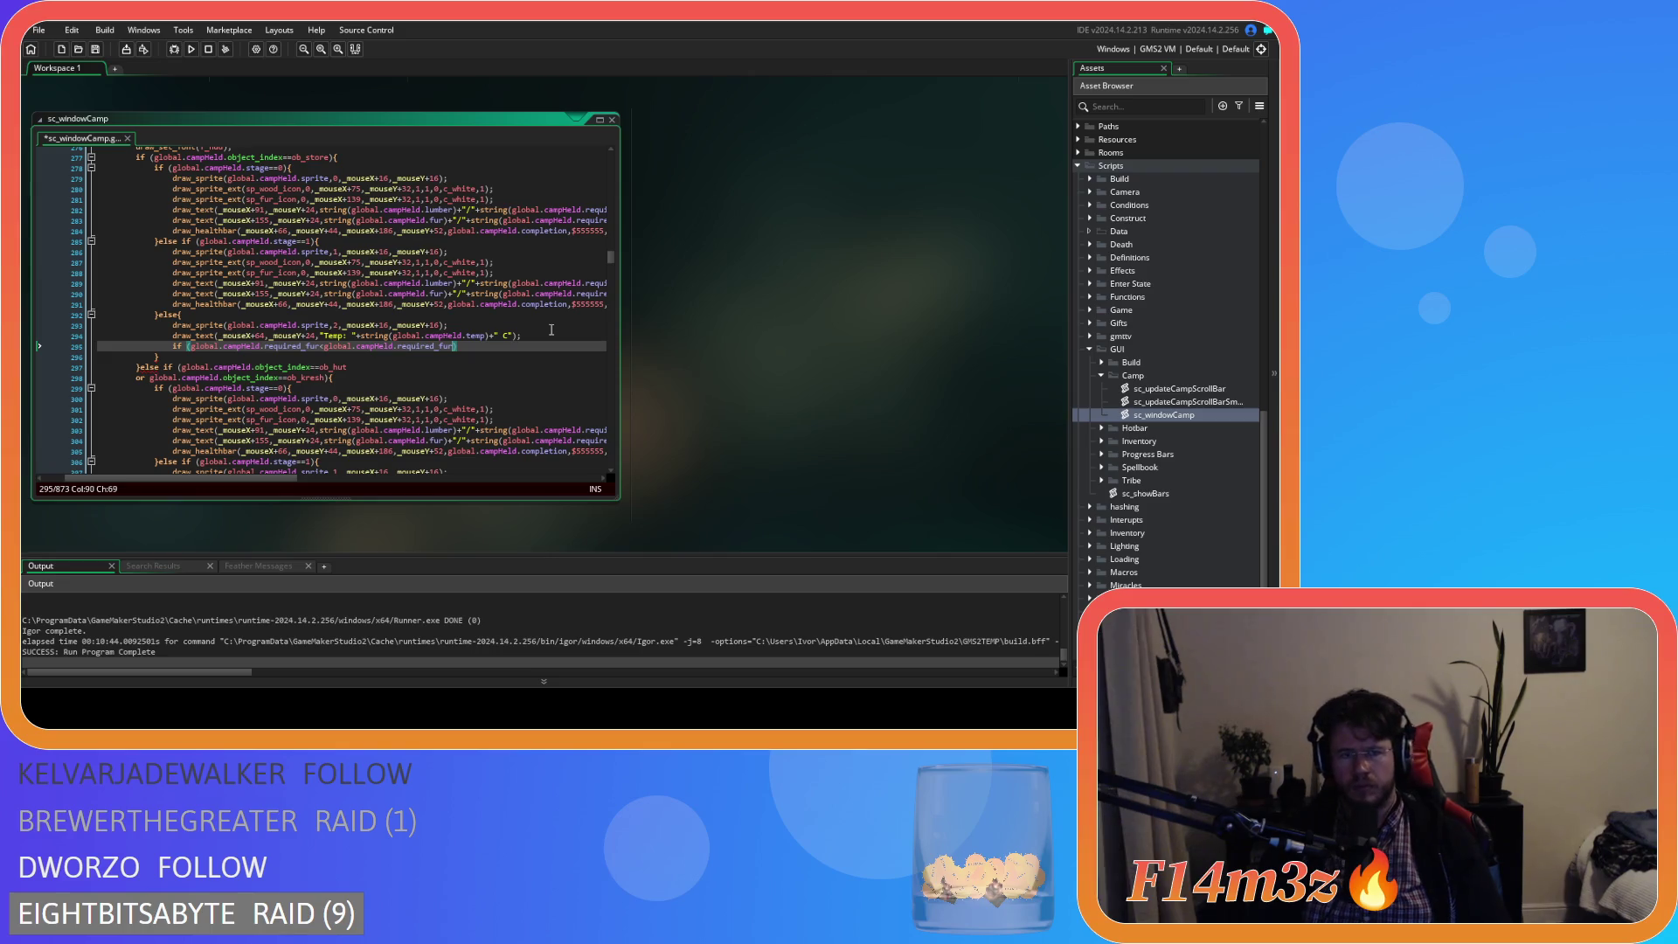
pyautogui.moveTo(305, 346); pyautogui.dragTo(263, 347)
pyautogui.press('BackSpace')
pyautogui.hotkey('ctrl', 's')
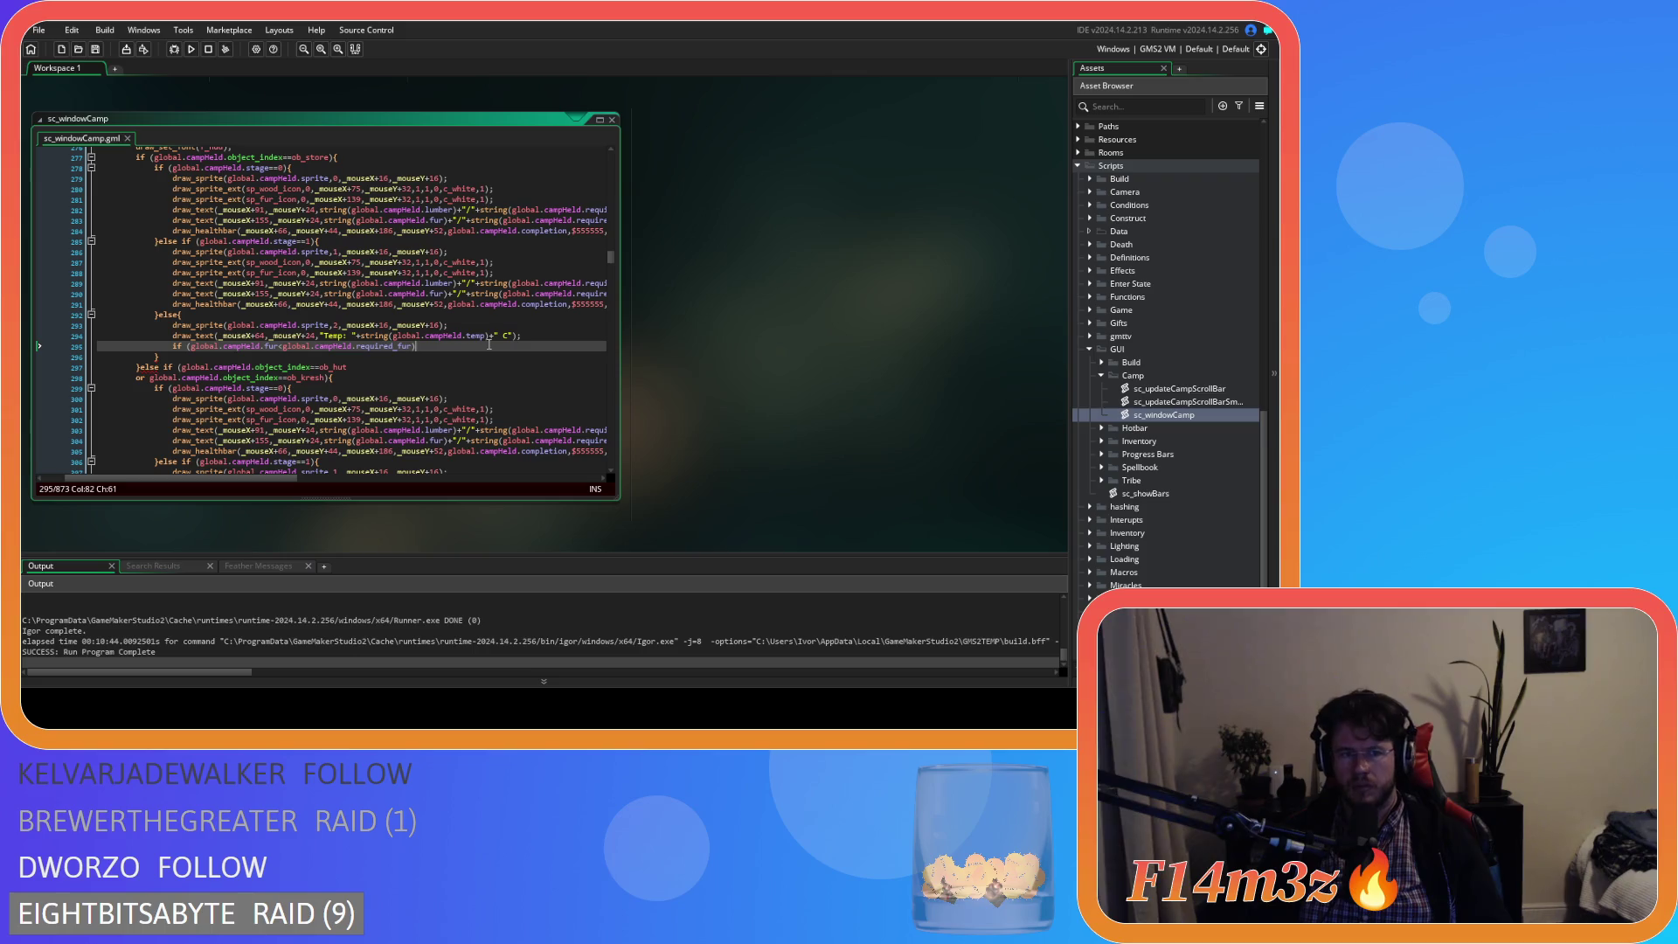
# - Give the condition a block drawing sp_fur_icon at _mouseX+139, _mouseY+48, and save
pyautogui.write('{')
pyautogui.press('Return')
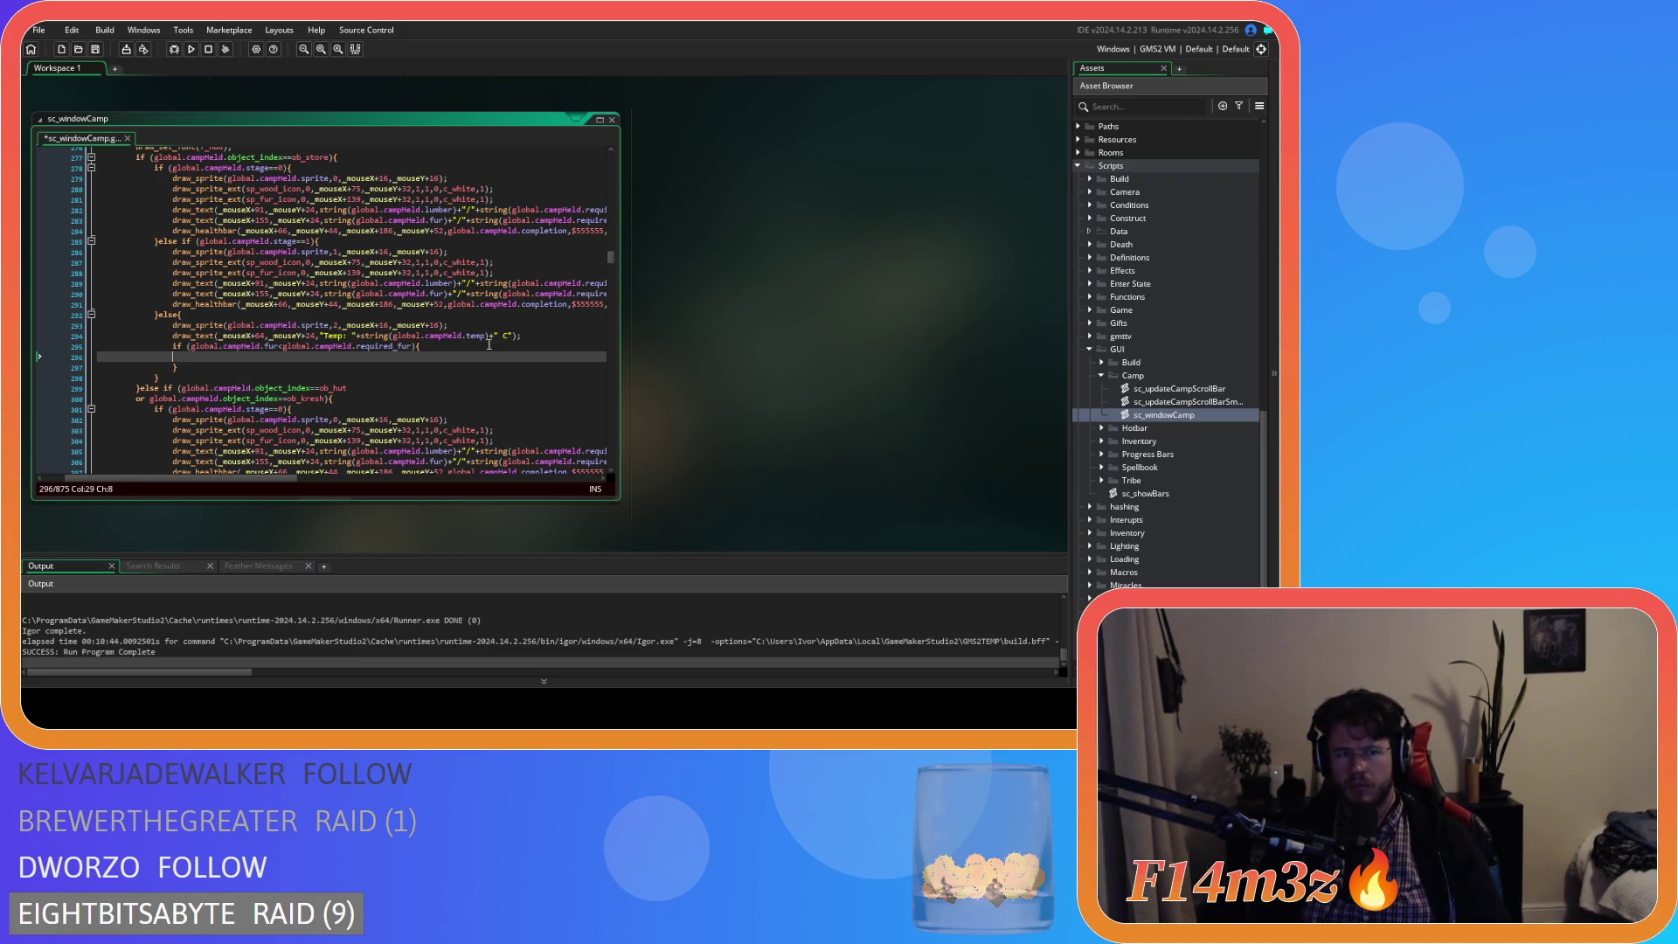
pyautogui.write('draw_sprite_ext(sp_fur_icon,0,_mouseX+139,_mouseY+32,1,1,0,c_white,1);')
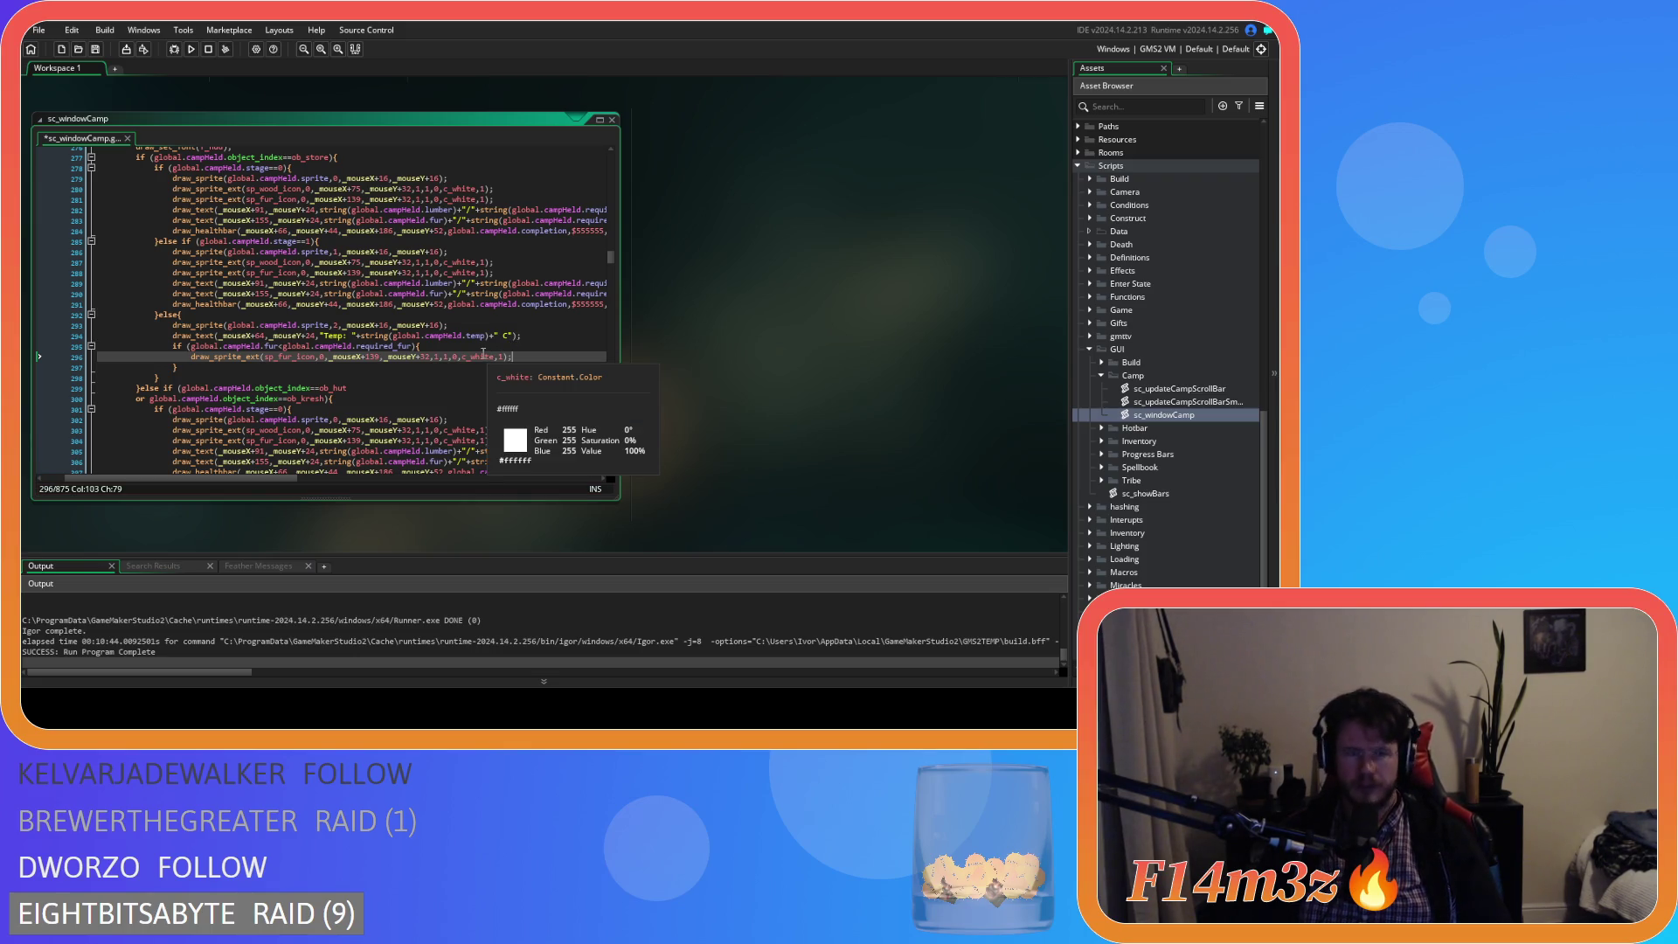
pyautogui.doubleClick(425, 356)
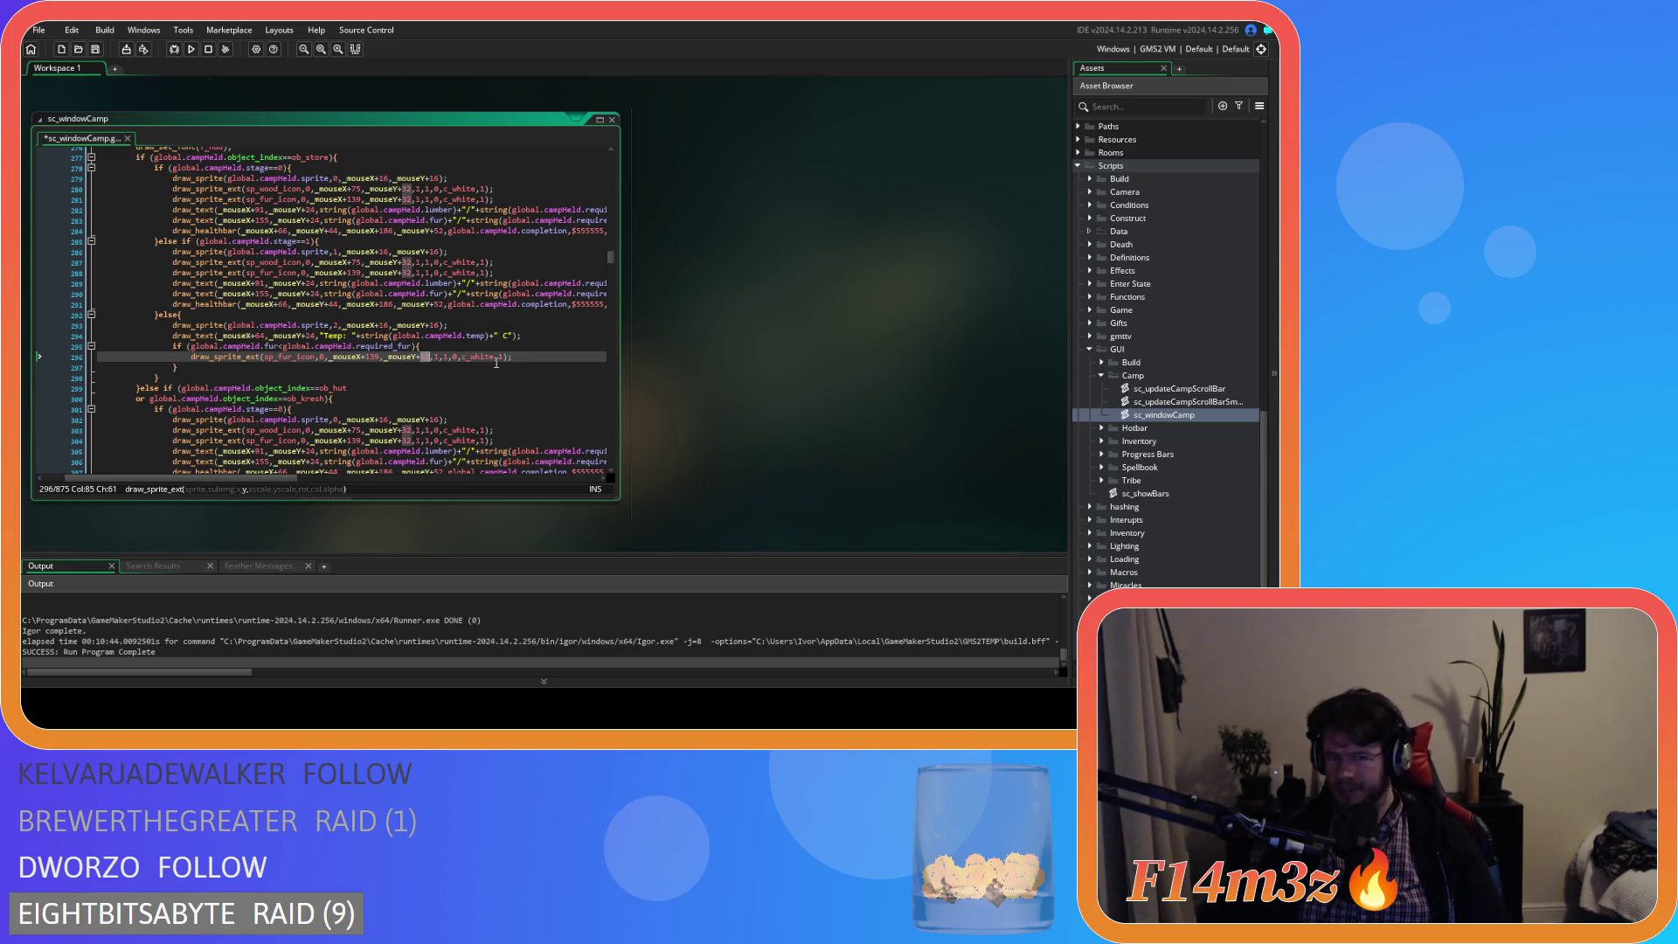
pyautogui.moveTo(483, 352)
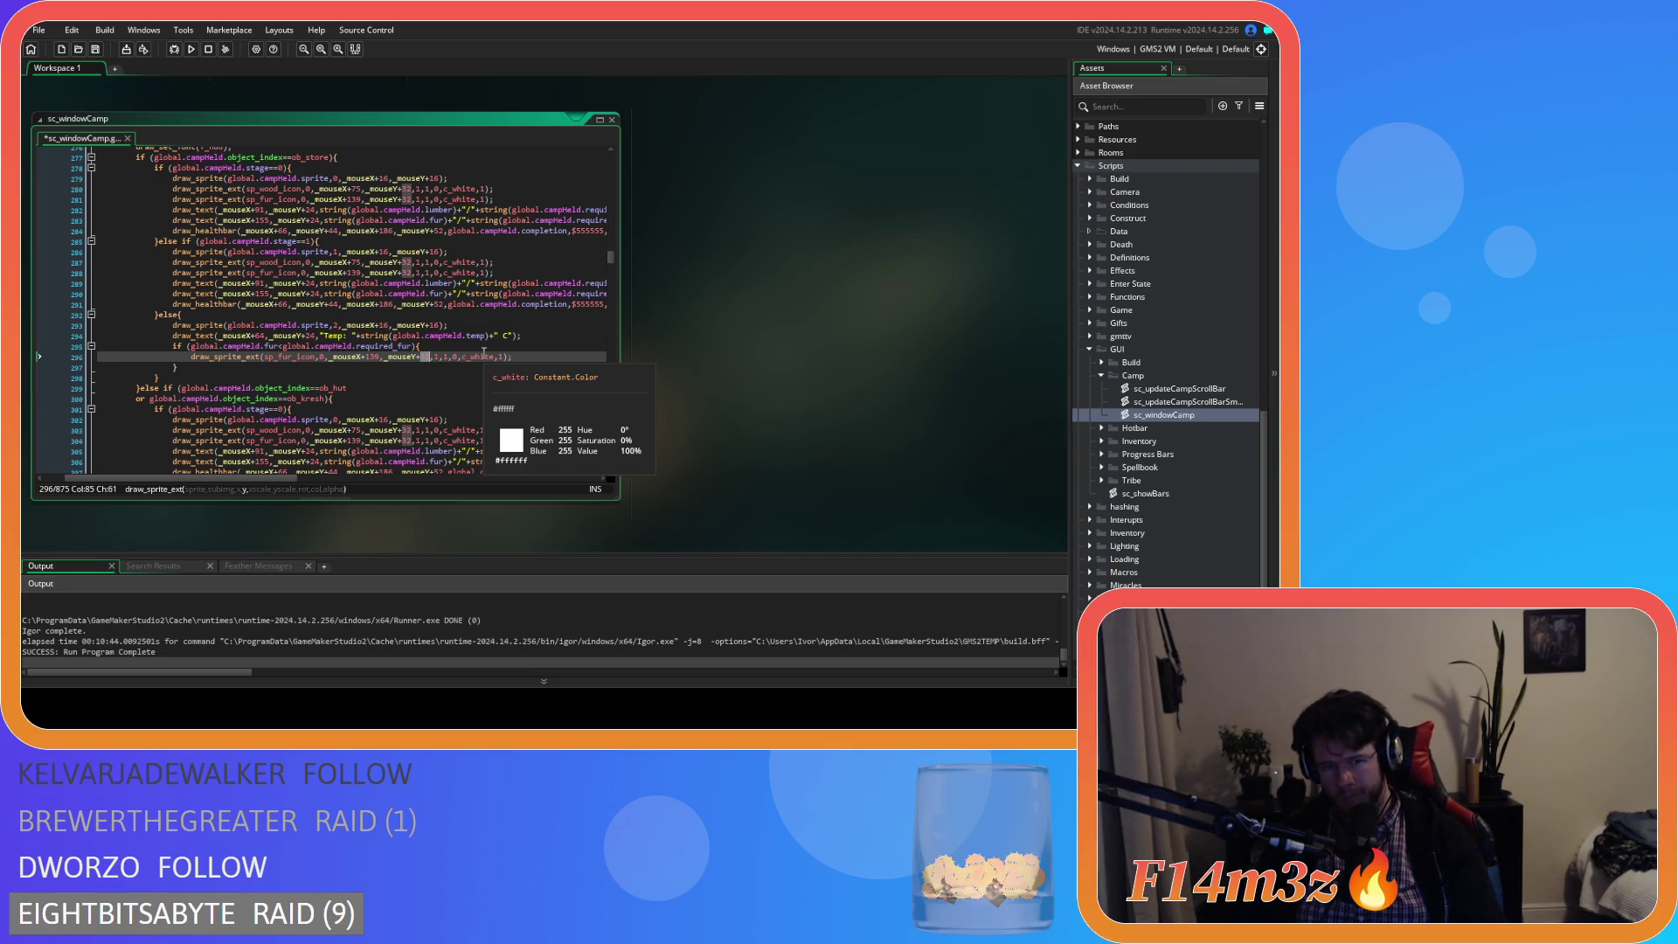
pyautogui.write('48')
pyautogui.hotkey('ctrl', 's')
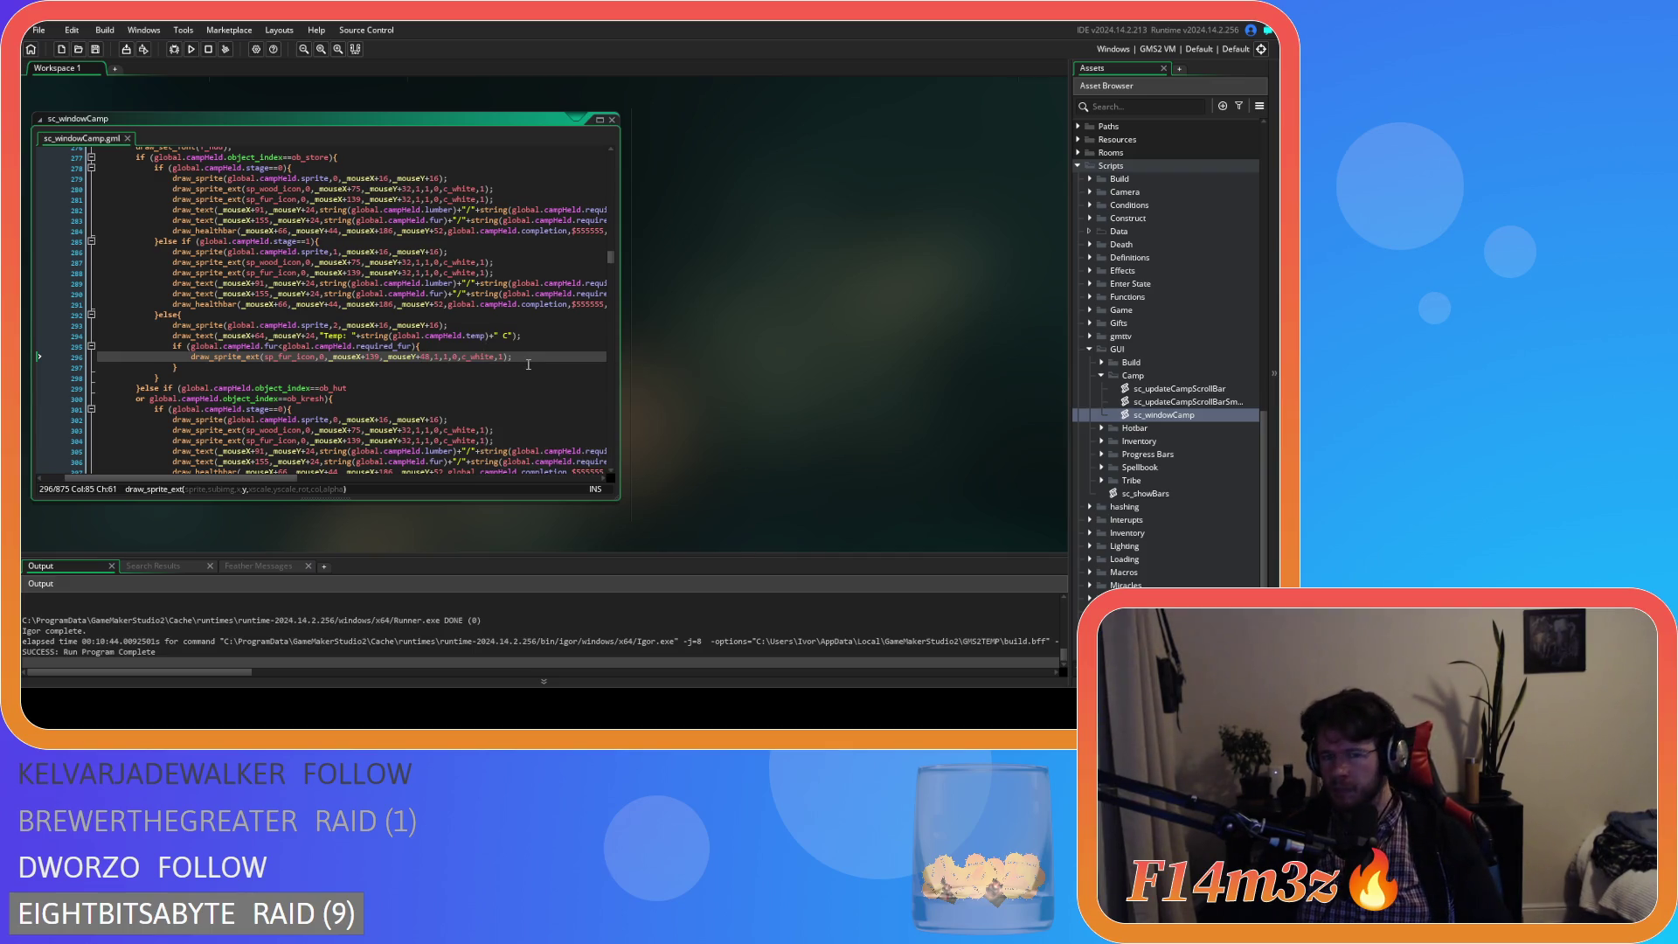
pyautogui.scroll(-7, 326, 464)
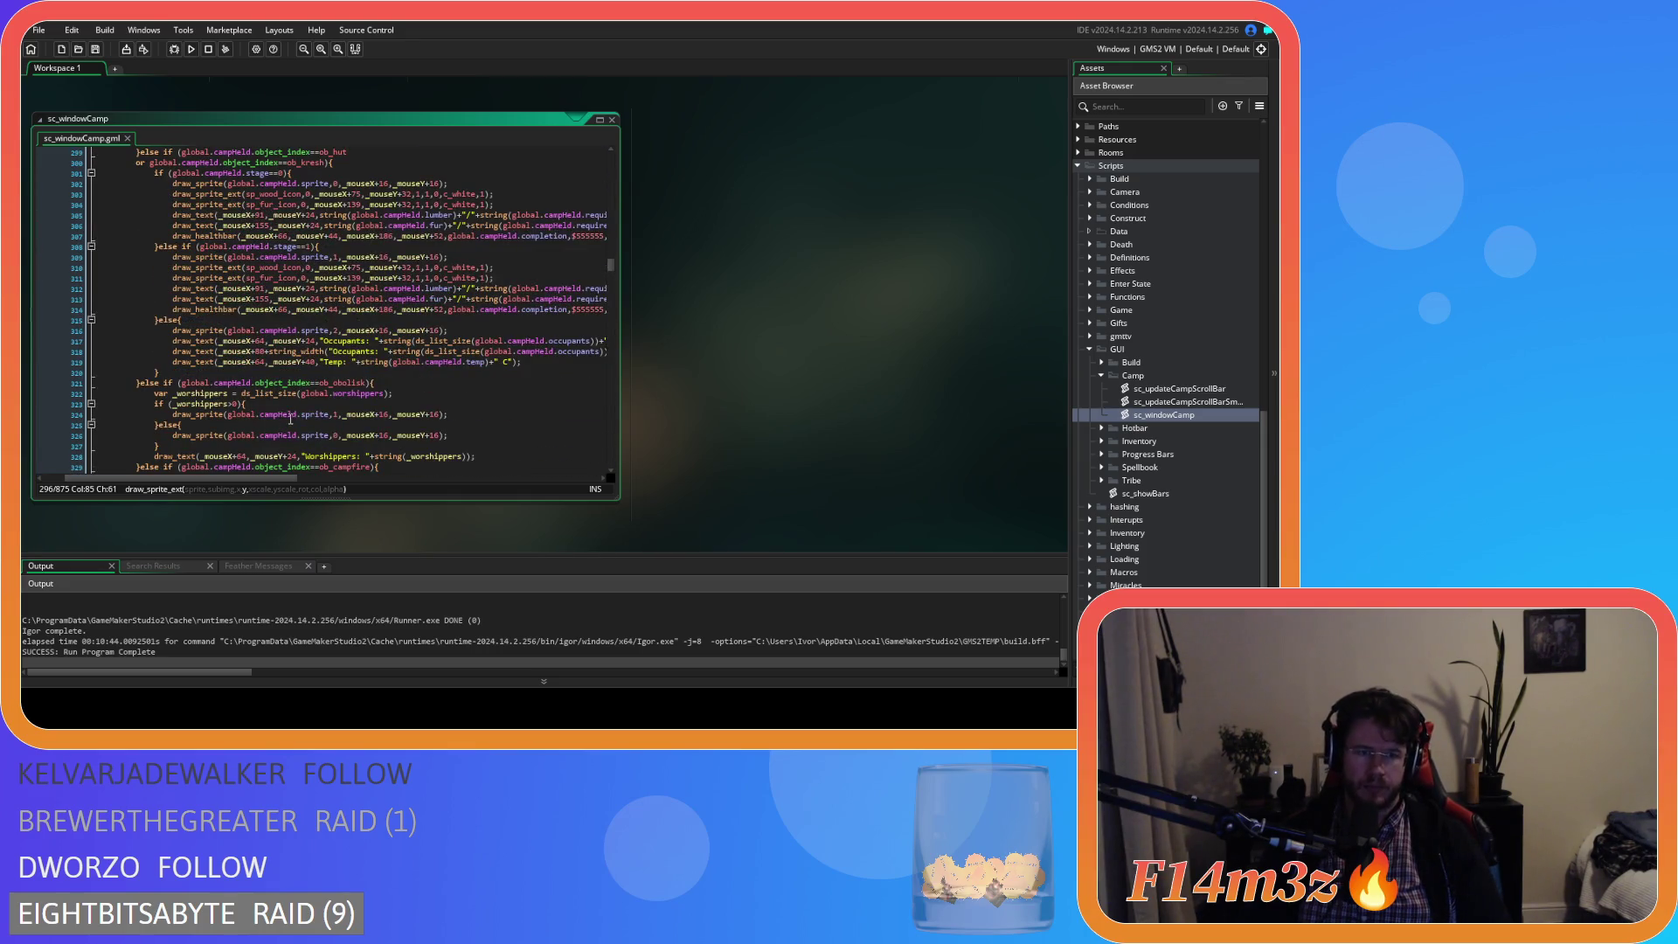
pyautogui.moveTo(533, 363); pyautogui.dragTo(173, 361)
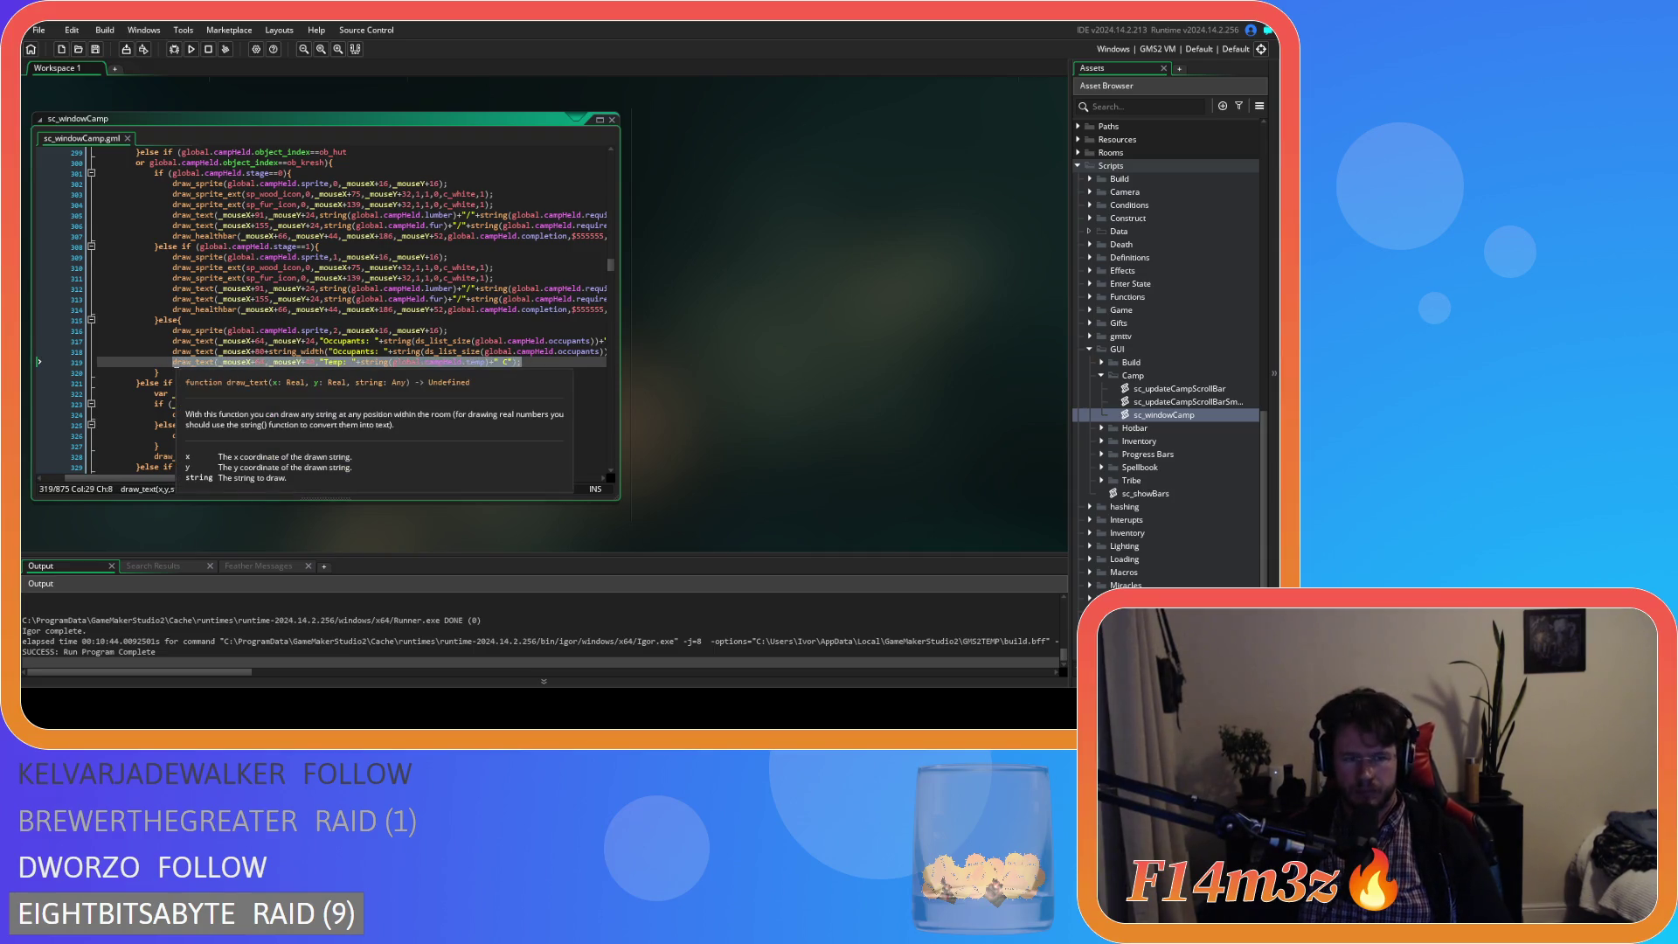
pyautogui.moveTo(206, 477)
pyautogui.mouseDown()
pyautogui.moveTo(408, 485)
pyautogui.moveTo(183, 476)
pyautogui.mouseUp()
# - Delete the fur-check if block with its icon call, remove the blank line, and save
pyautogui.scroll(6, 259, 402)
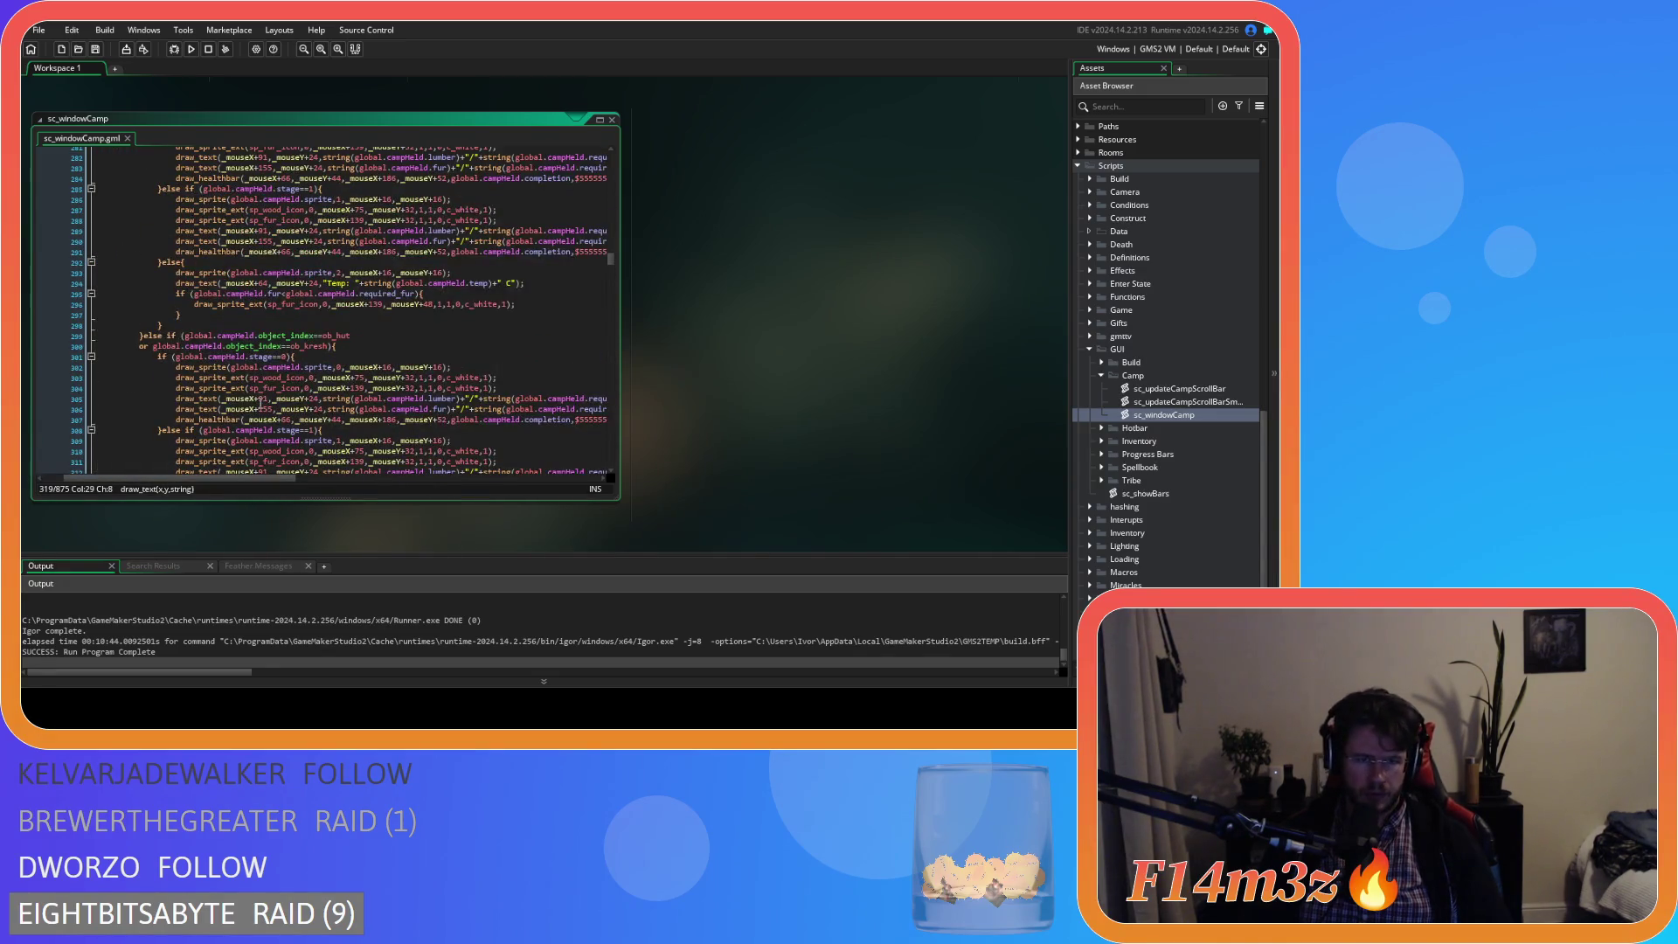
pyautogui.scroll(10, 259, 402)
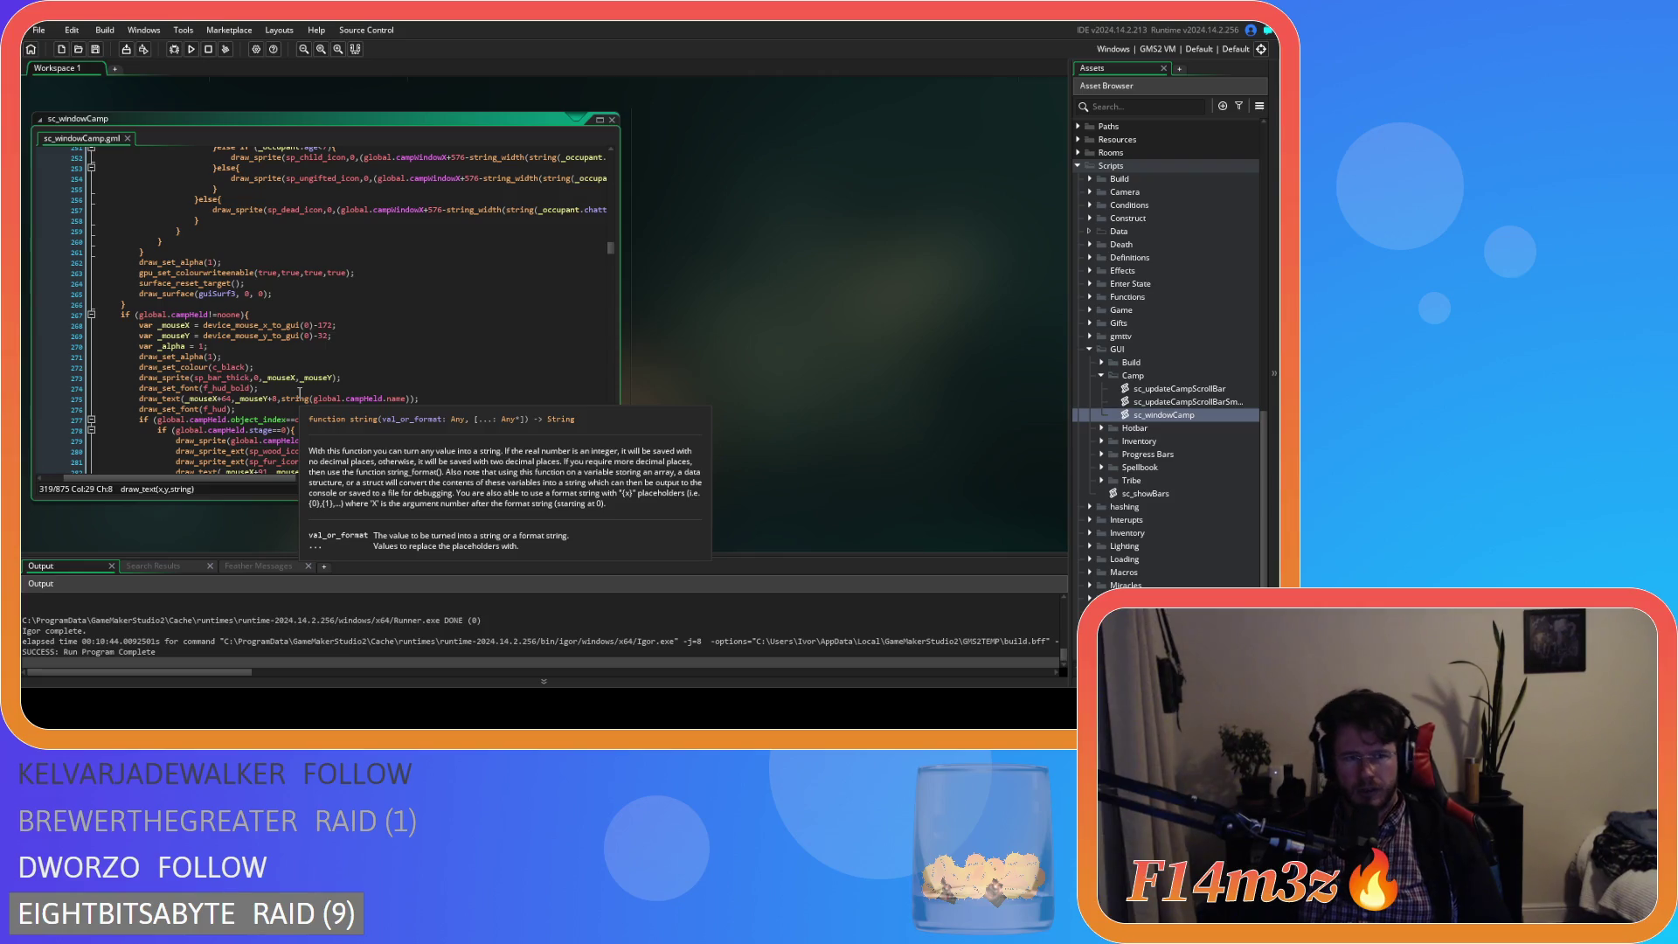
pyautogui.scroll(-8, 299, 394)
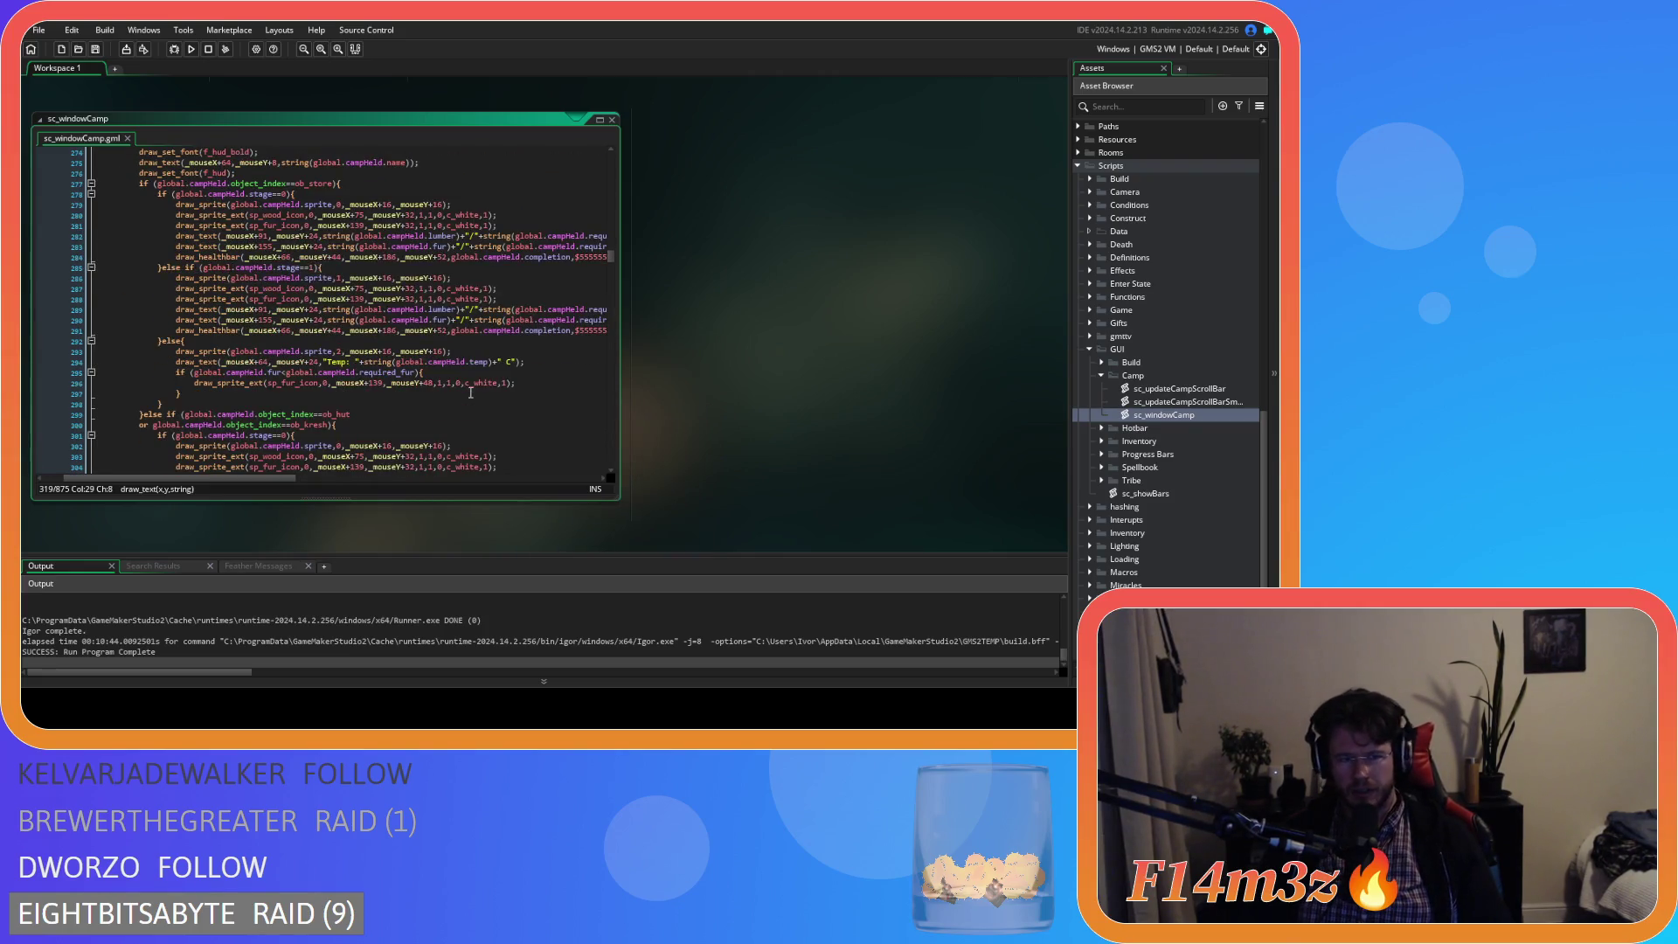
pyautogui.tripleClick(470, 390)
pyautogui.press('Return')
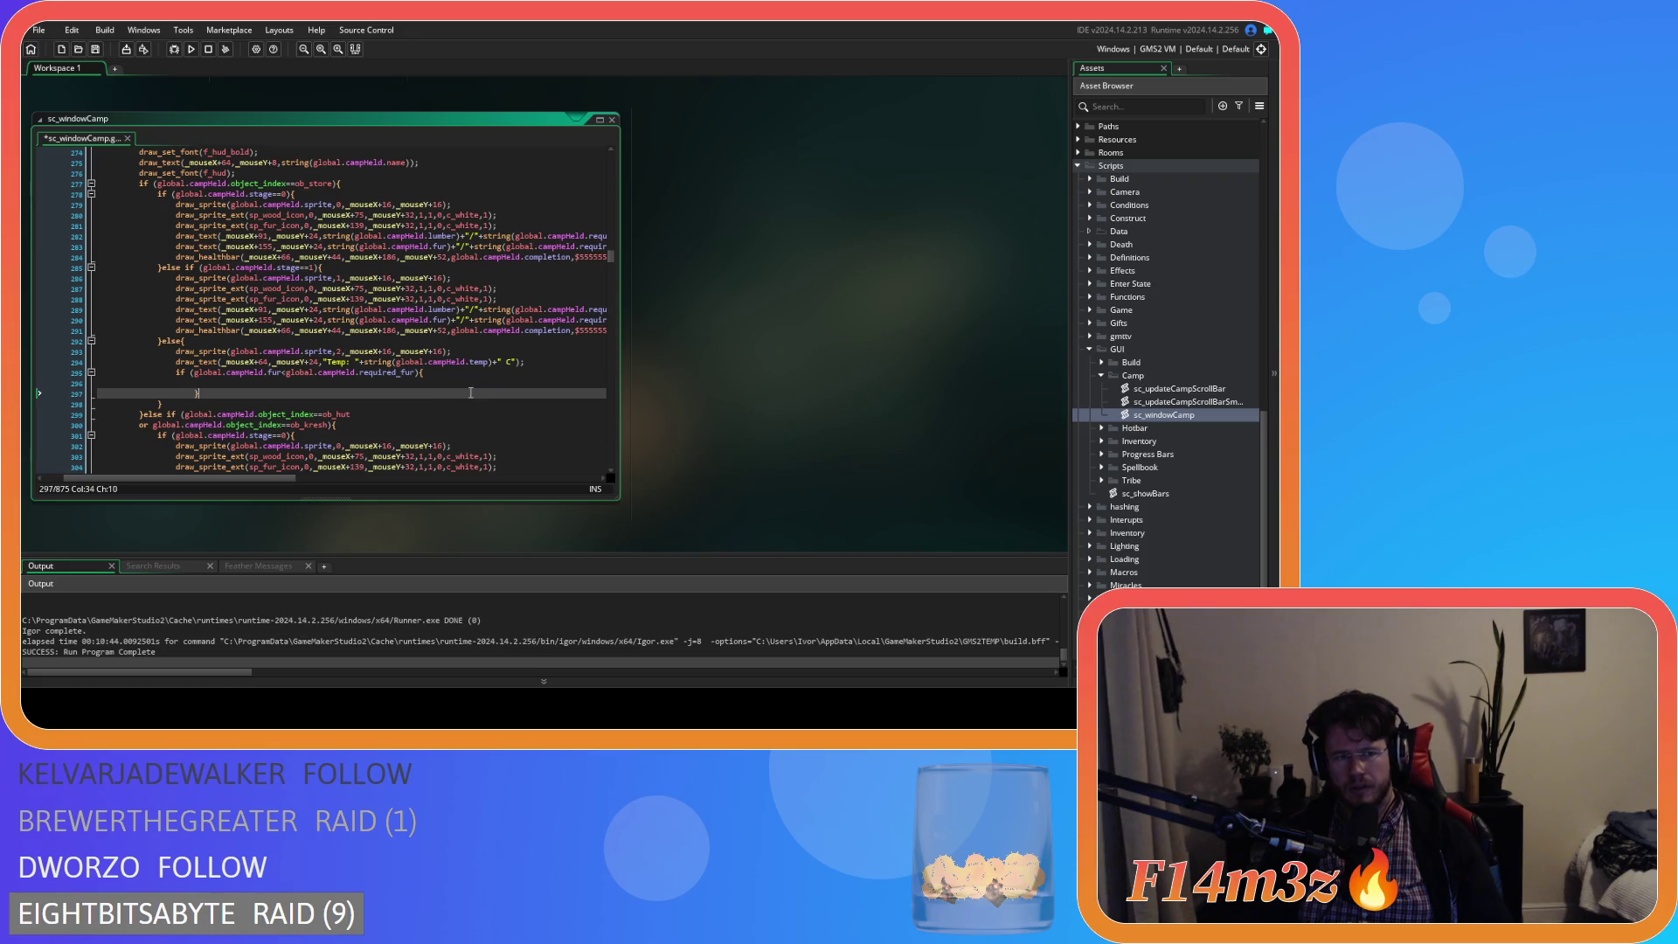
pyautogui.hotkey('ctrl', 'z')
pyautogui.moveTo(212, 398); pyautogui.dragTo(177, 373)
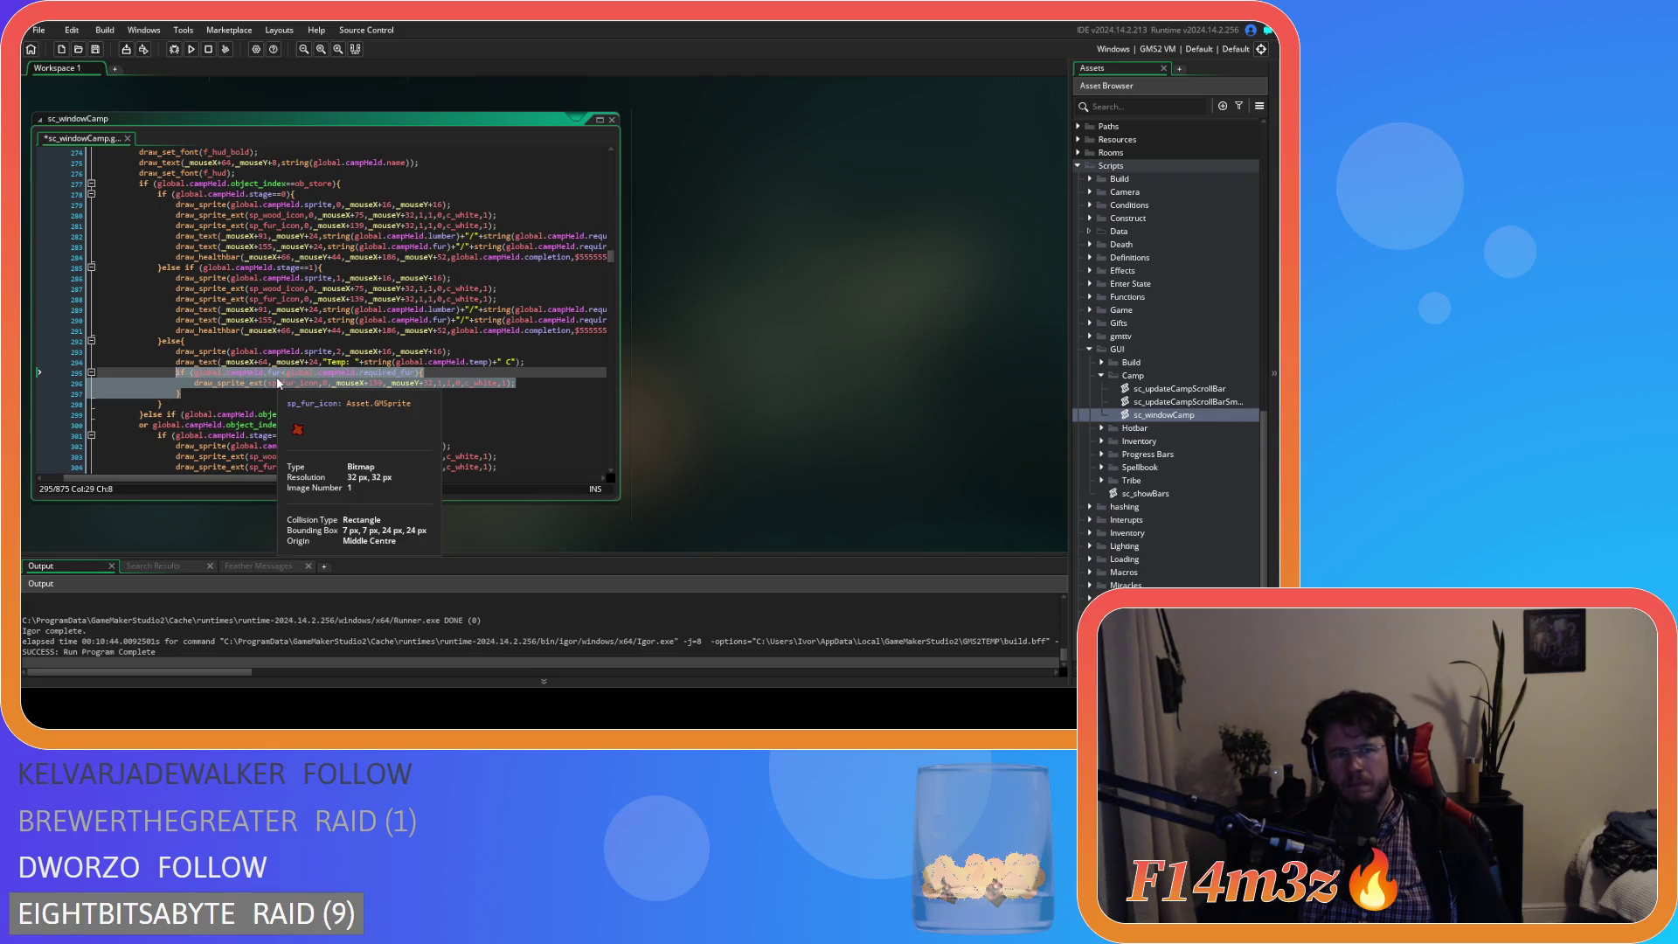
pyautogui.press('Delete')
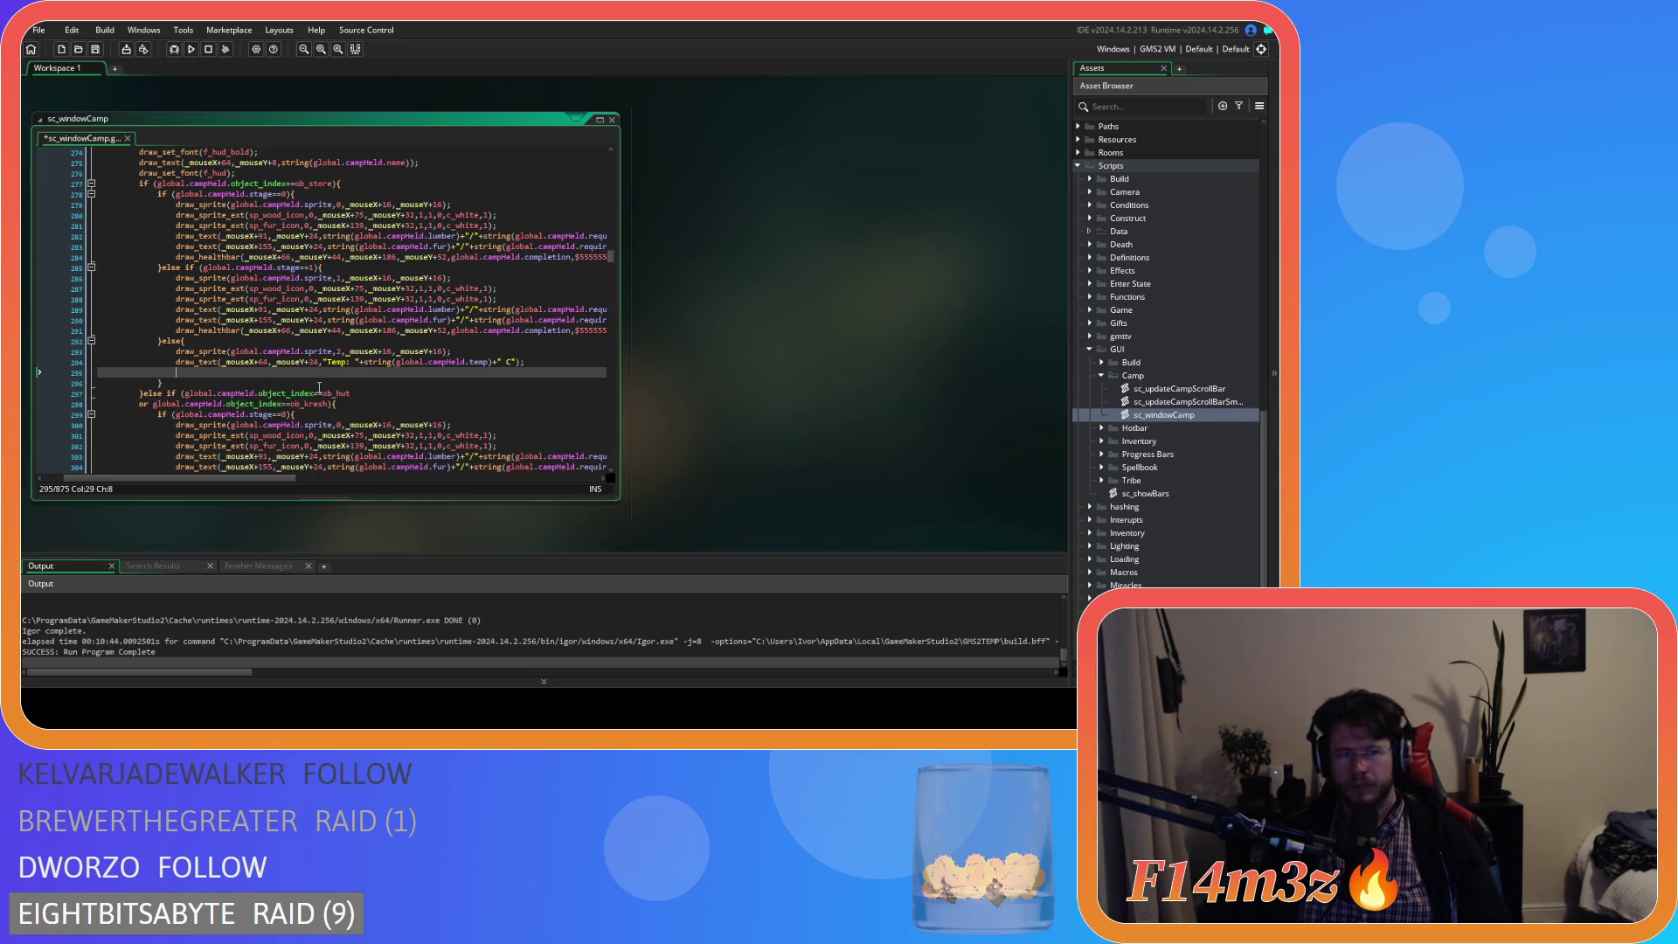
pyautogui.hotkey('shift', 'Home')
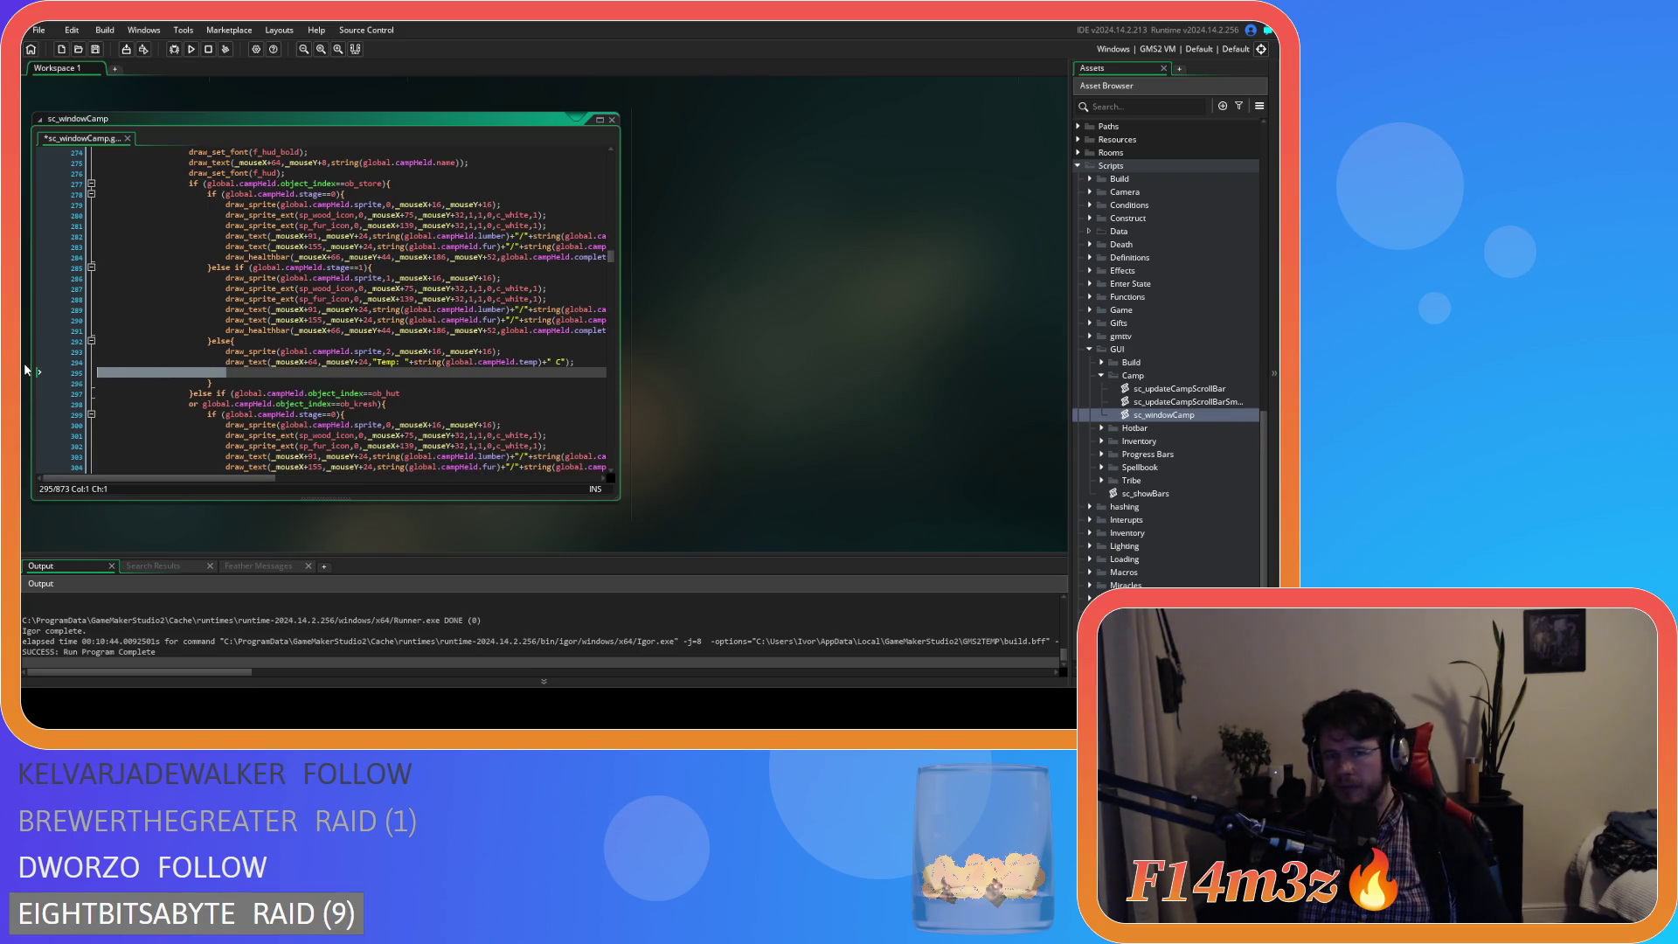
pyautogui.press('BackSpace')
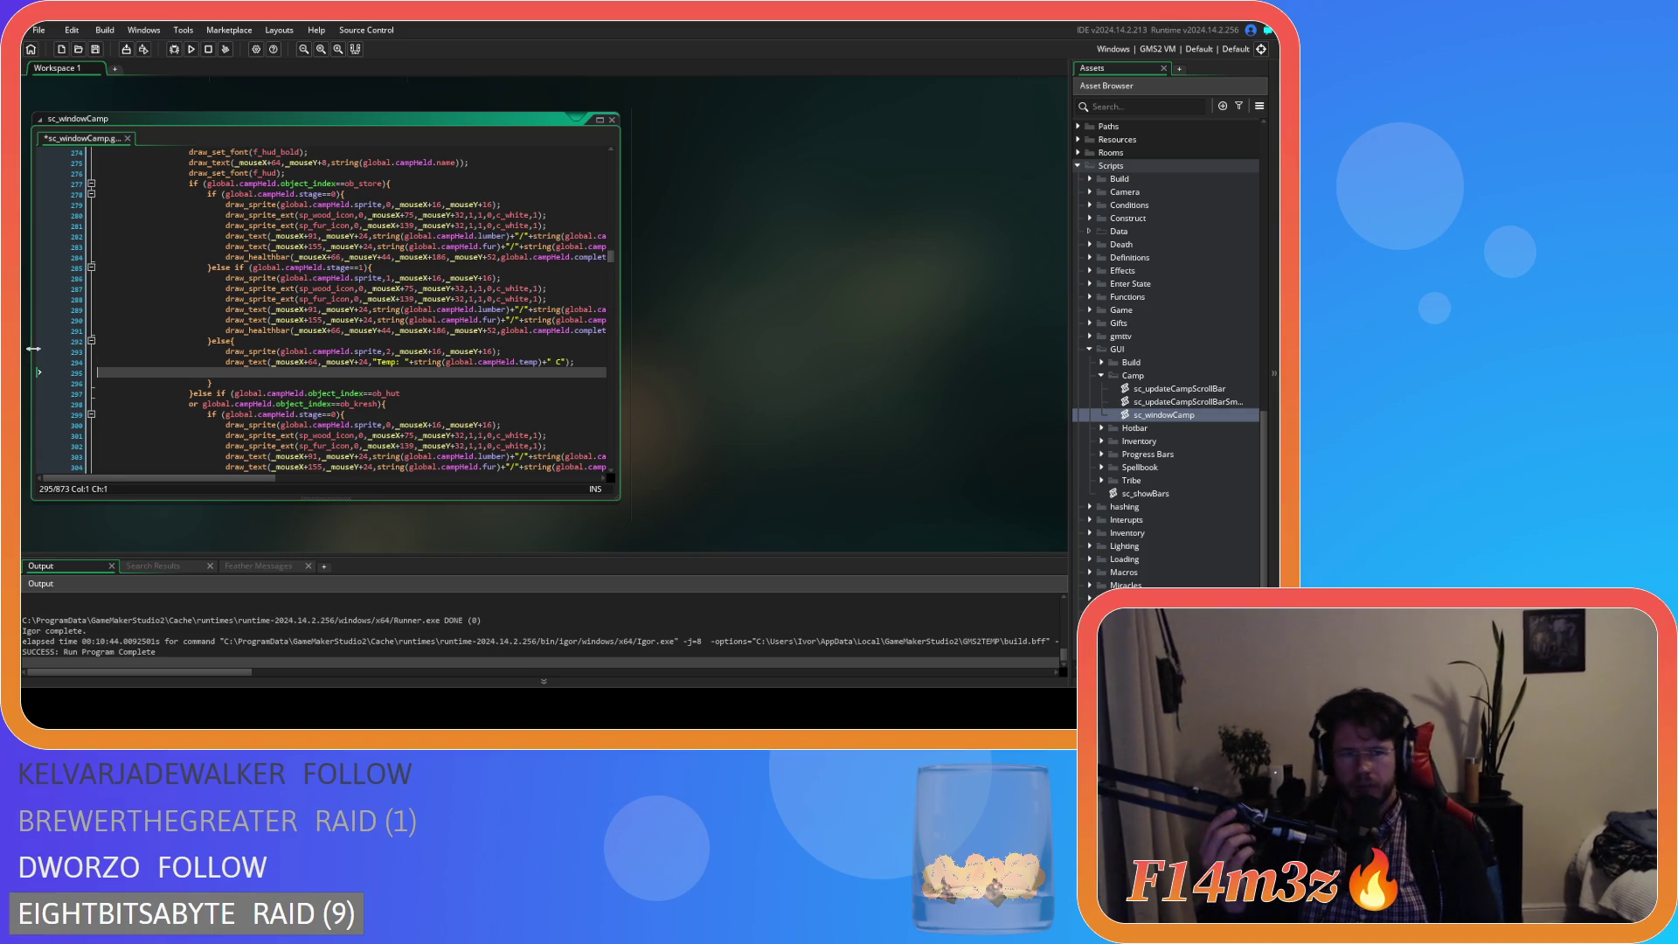
pyautogui.press('BackSpace')
pyautogui.hotkey('ctrl', 's')
pyautogui.scroll(15, 325, 353)
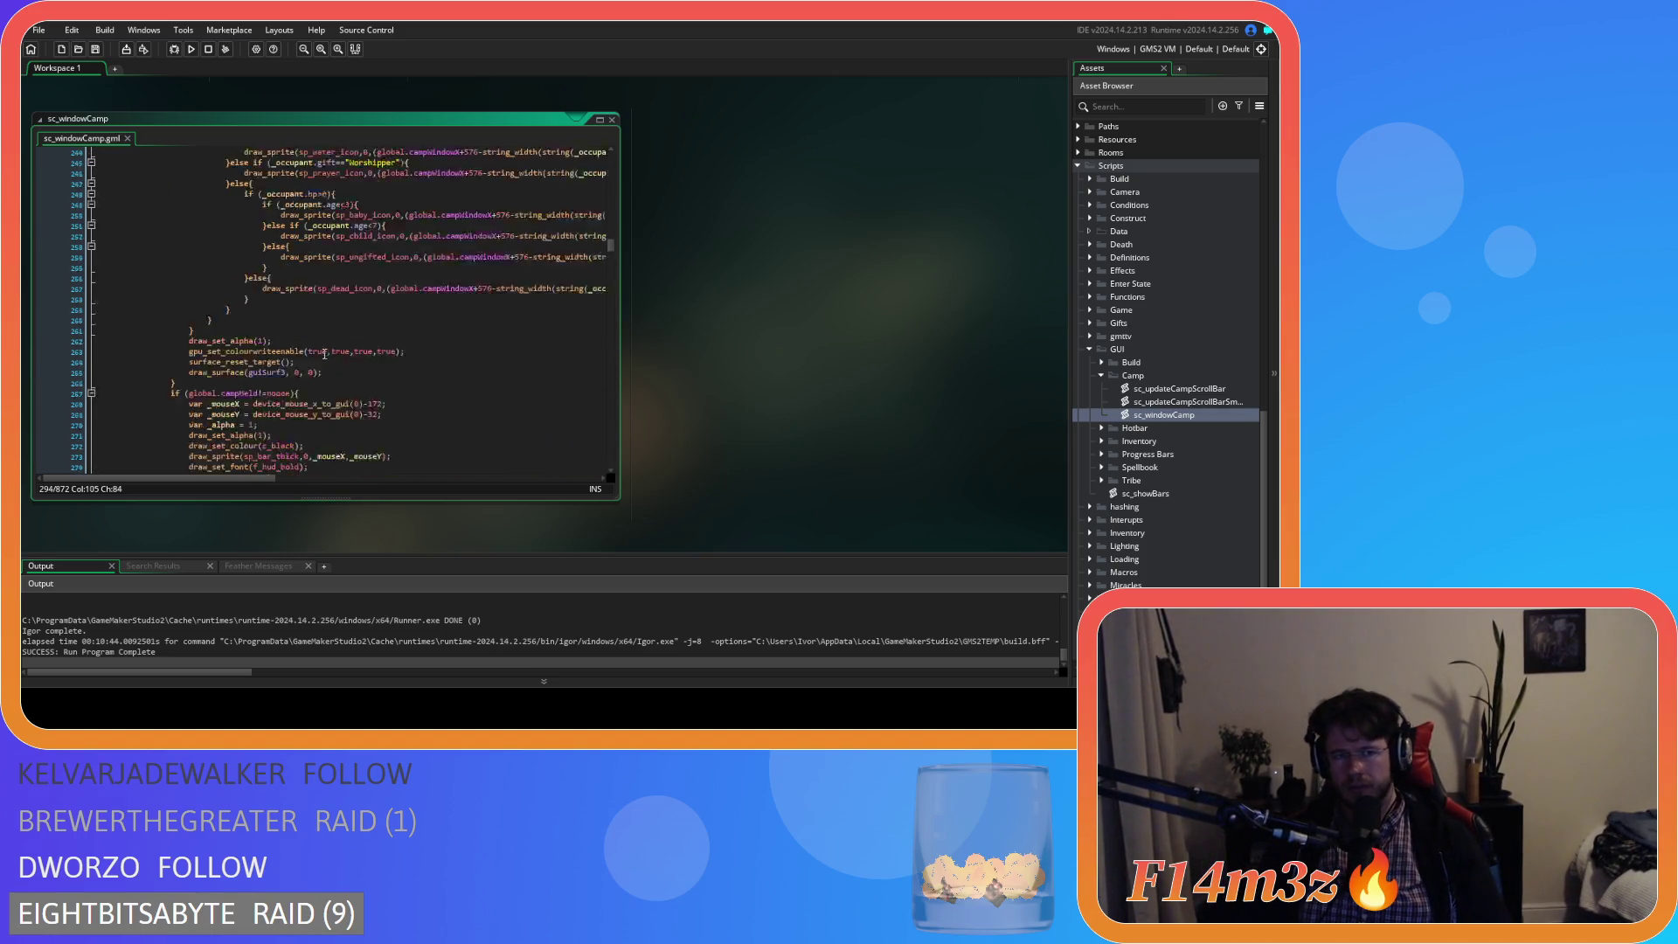
pyautogui.scroll(20, 325, 353)
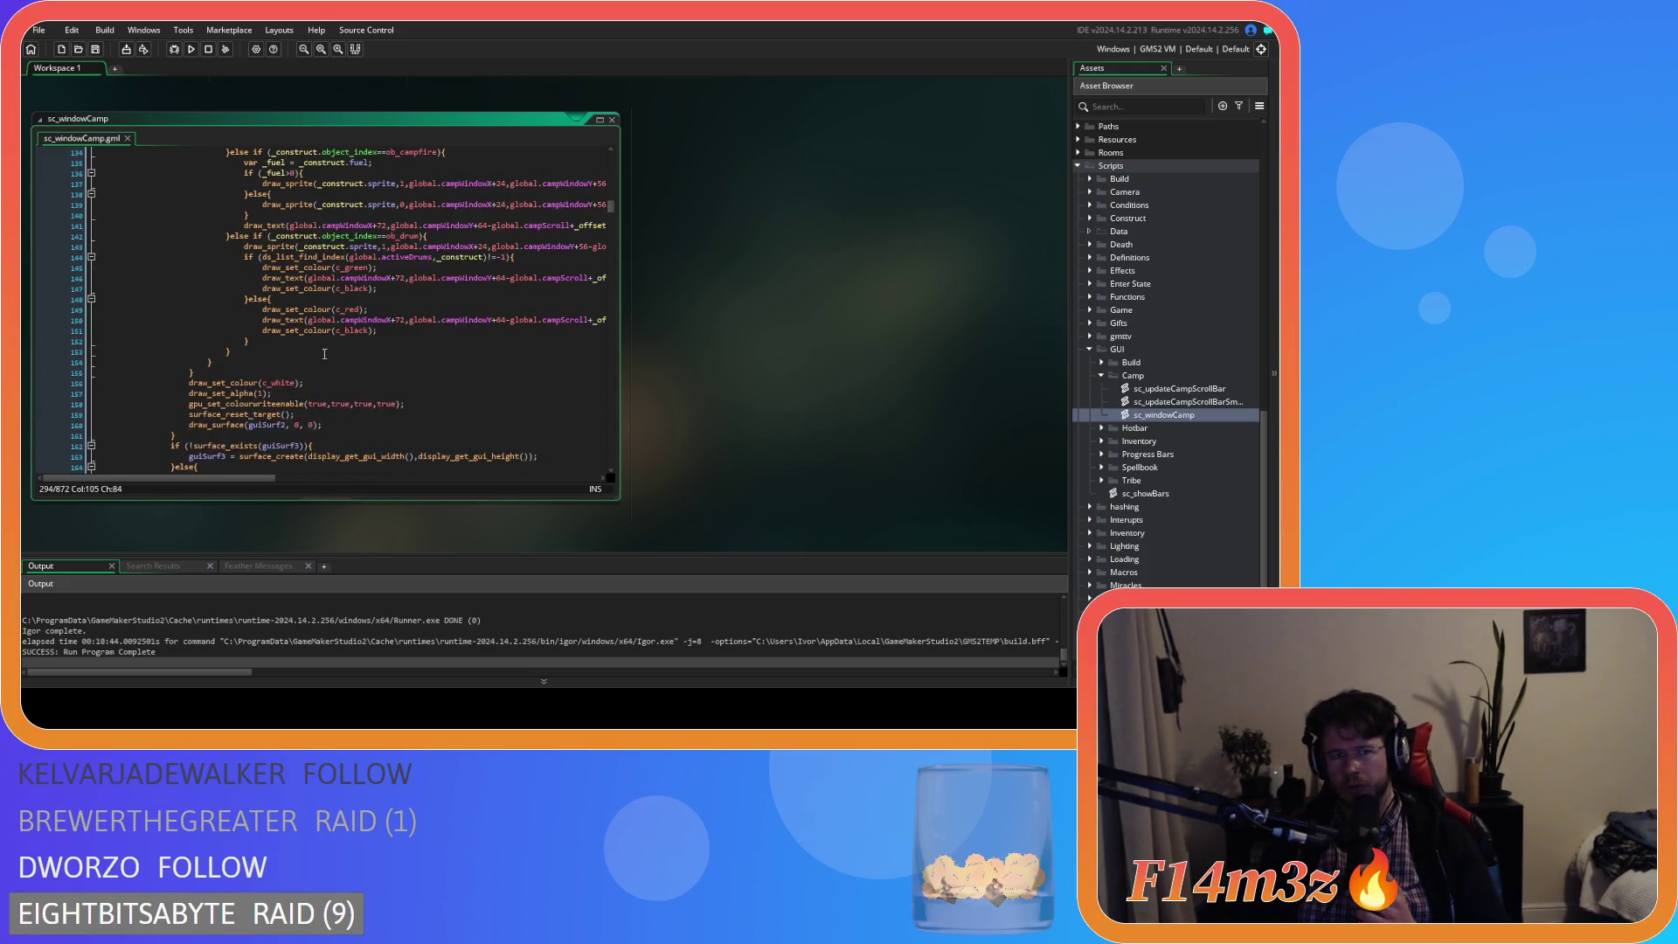
pyautogui.scroll(20, 324, 354)
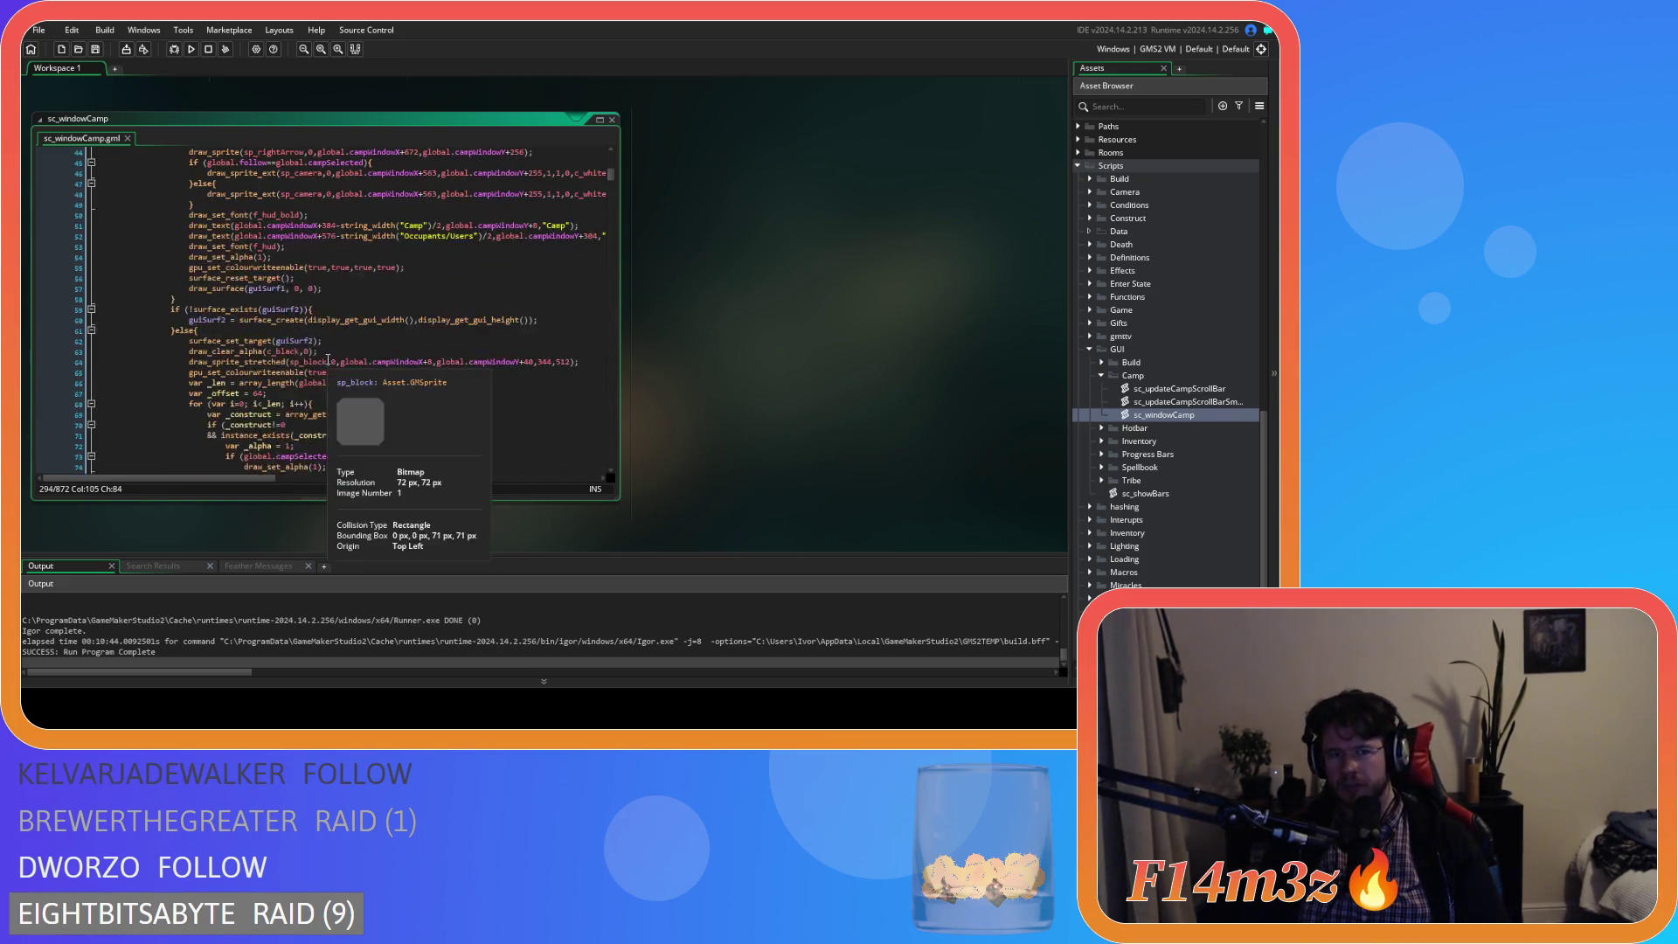
pyautogui.scroll(5, 328, 359)
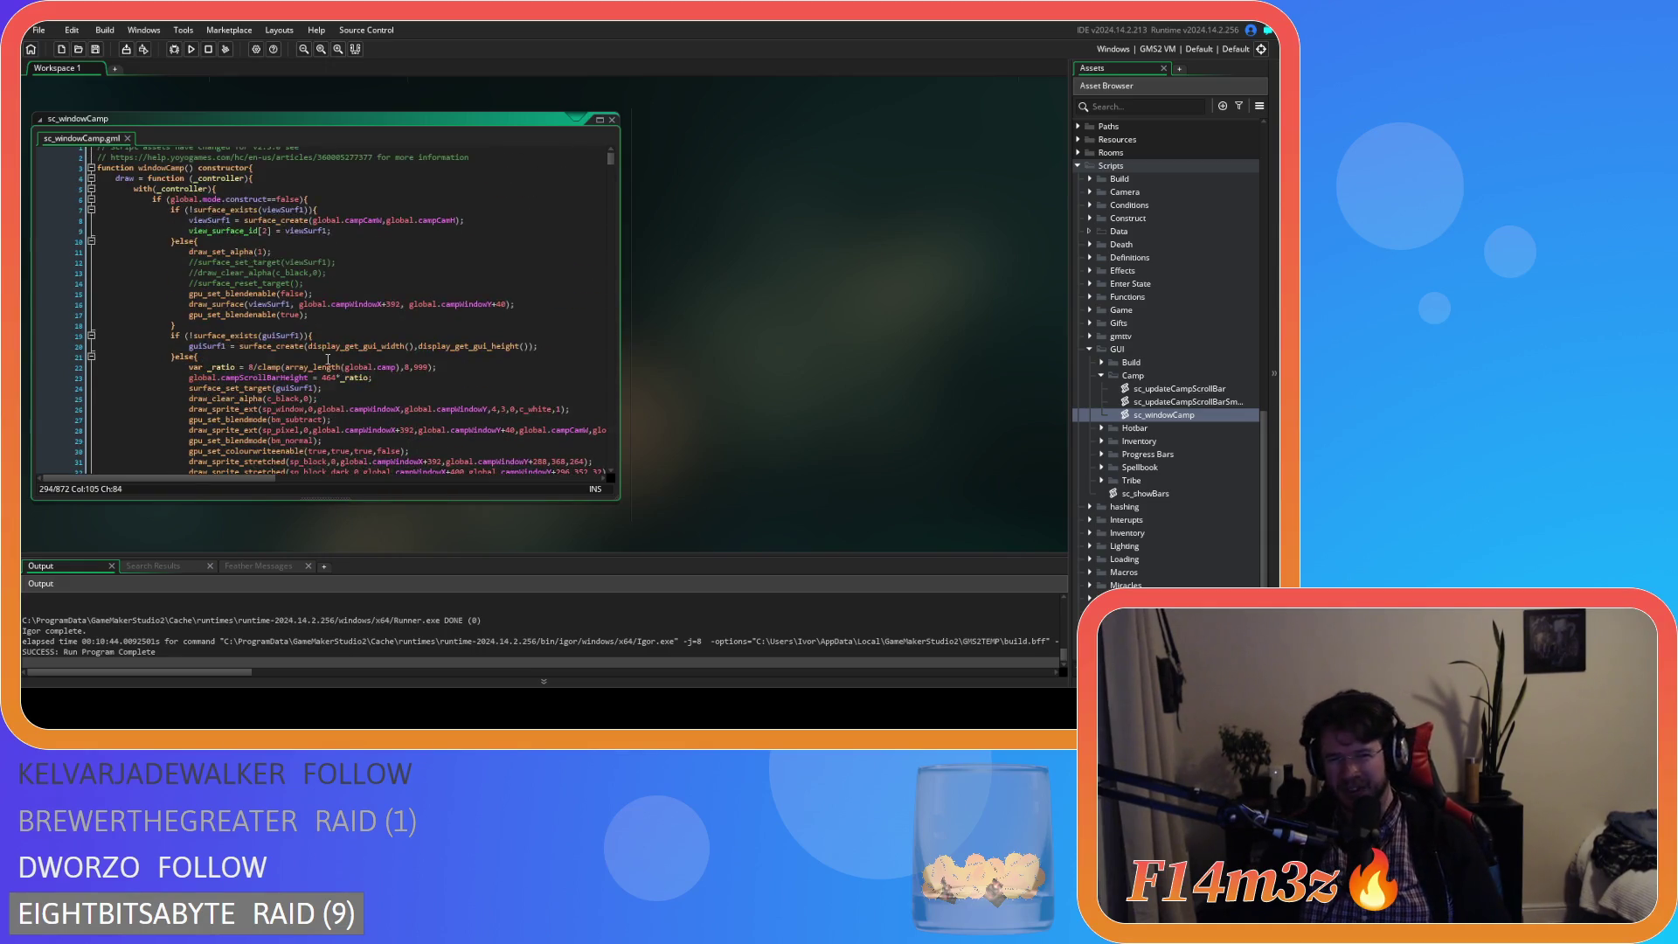
pyautogui.scroll(-20, 327, 359)
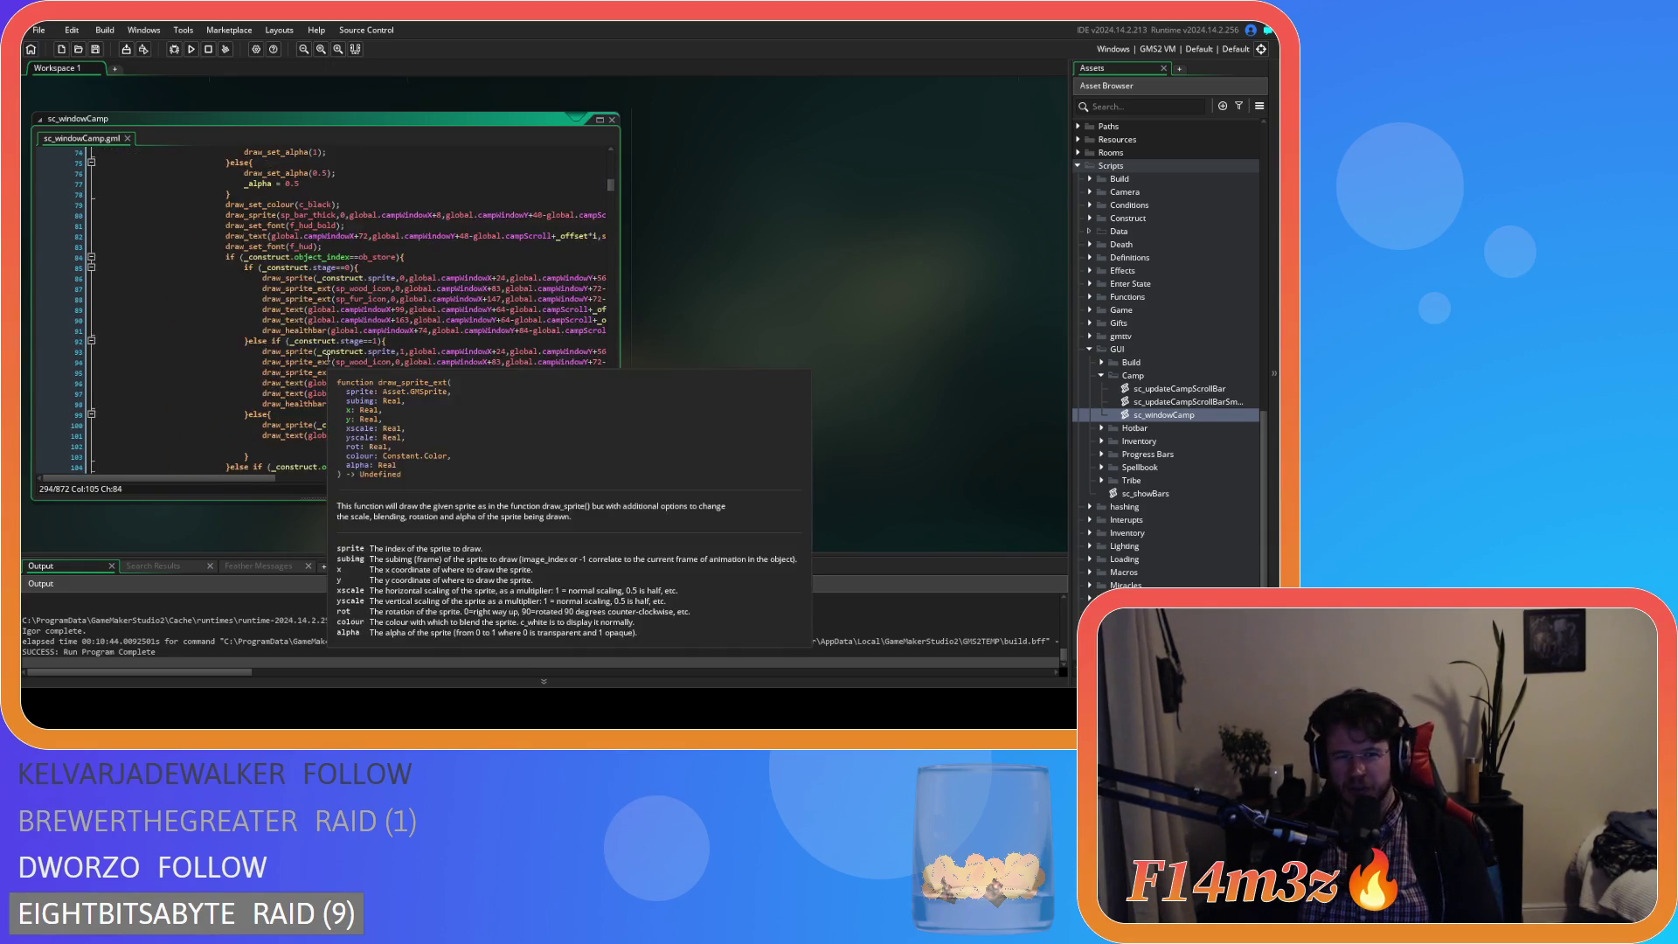
pyautogui.scroll(-17, 328, 359)
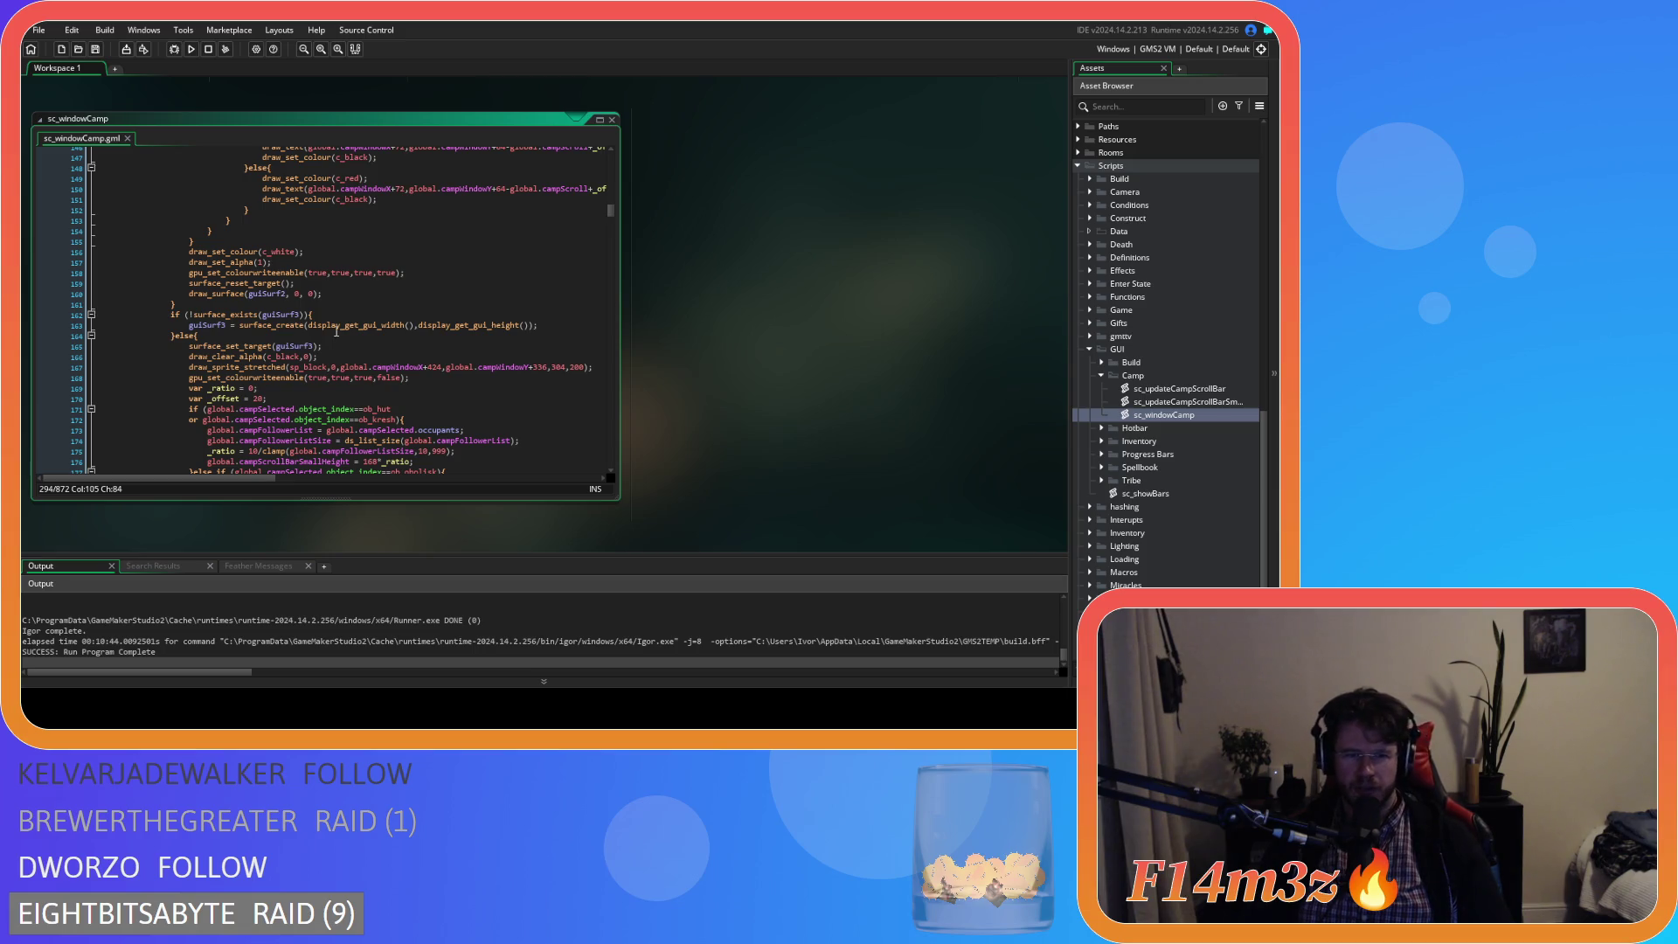
pyautogui.scroll(20, 336, 331)
pyautogui.scroll(-15, 410, 358)
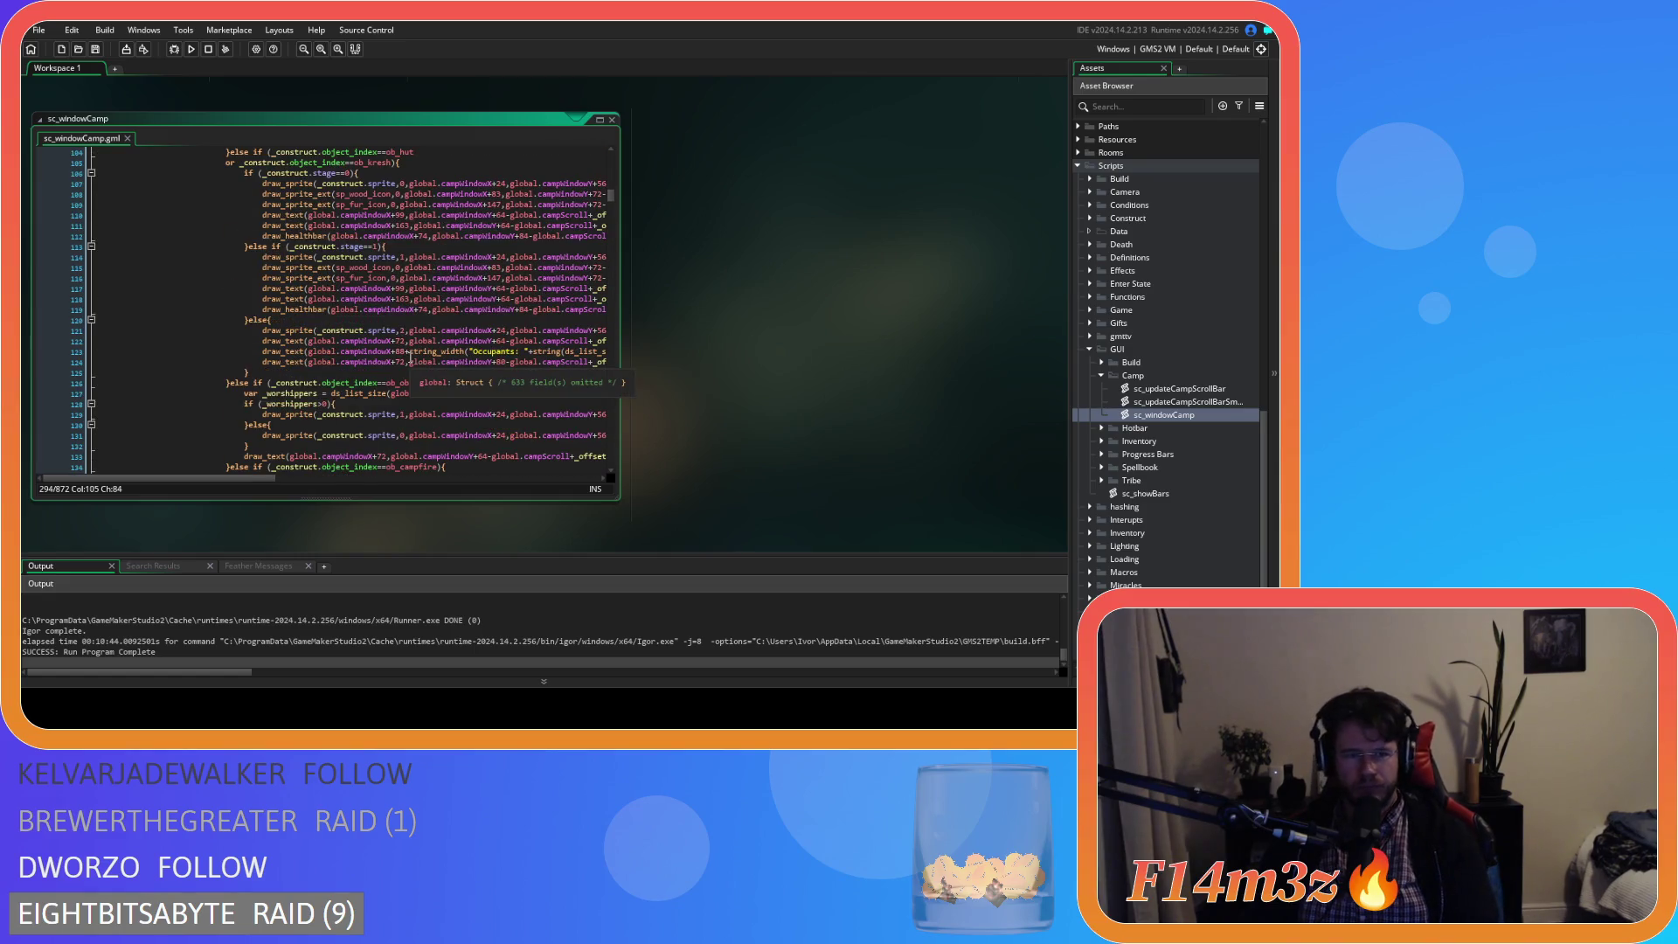
pyautogui.scroll(20, 409, 359)
pyautogui.scroll(4, 410, 368)
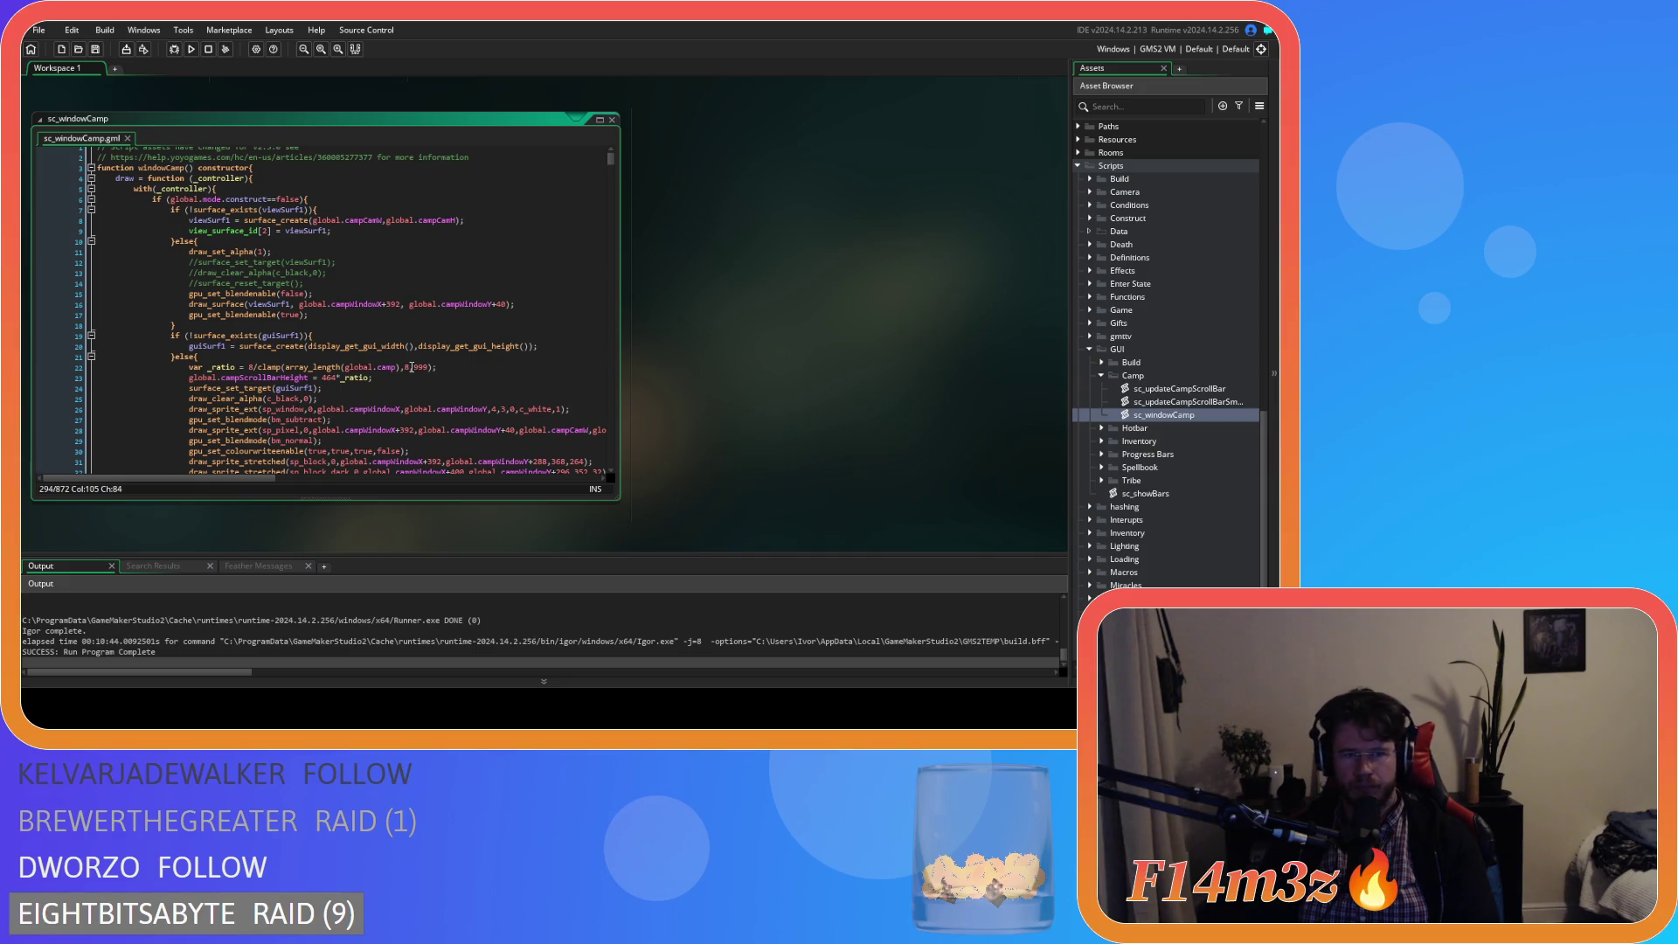
pyautogui.scroll(-20, 412, 363)
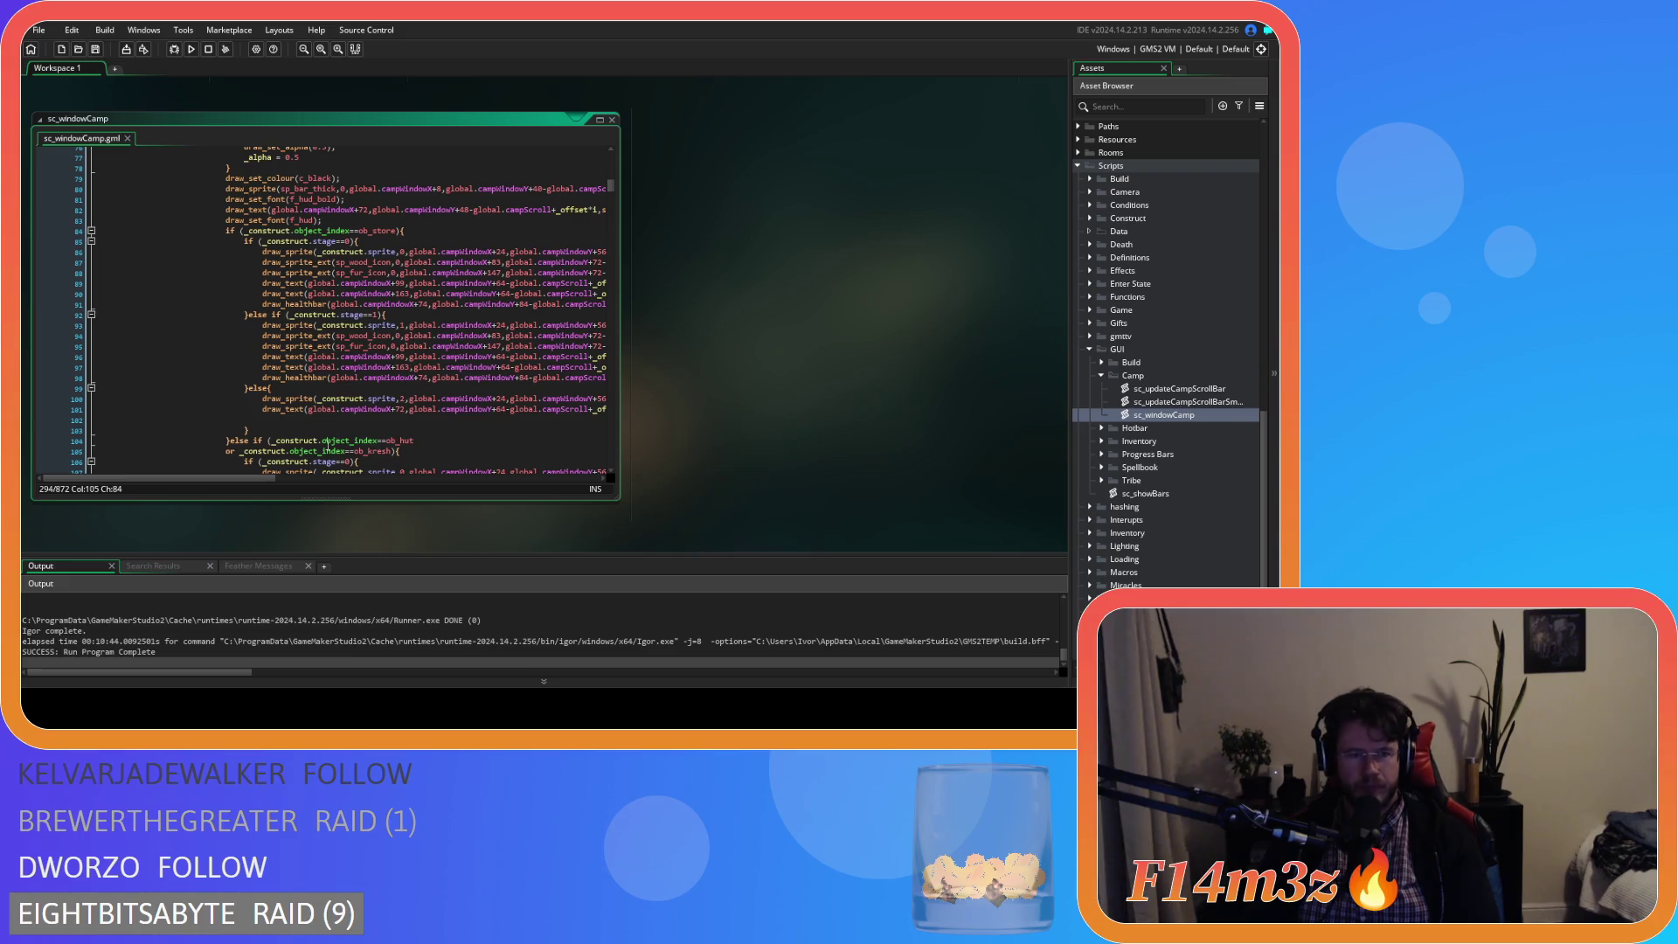
pyautogui.moveTo(239, 478); pyautogui.dragTo(276, 478)
# - After the store's Temp text, paste and indent the fur-check block drawing sp_fur_icon, then save
pyautogui.click(507, 408)
pyautogui.press('End')
pyautogui.press('Return')
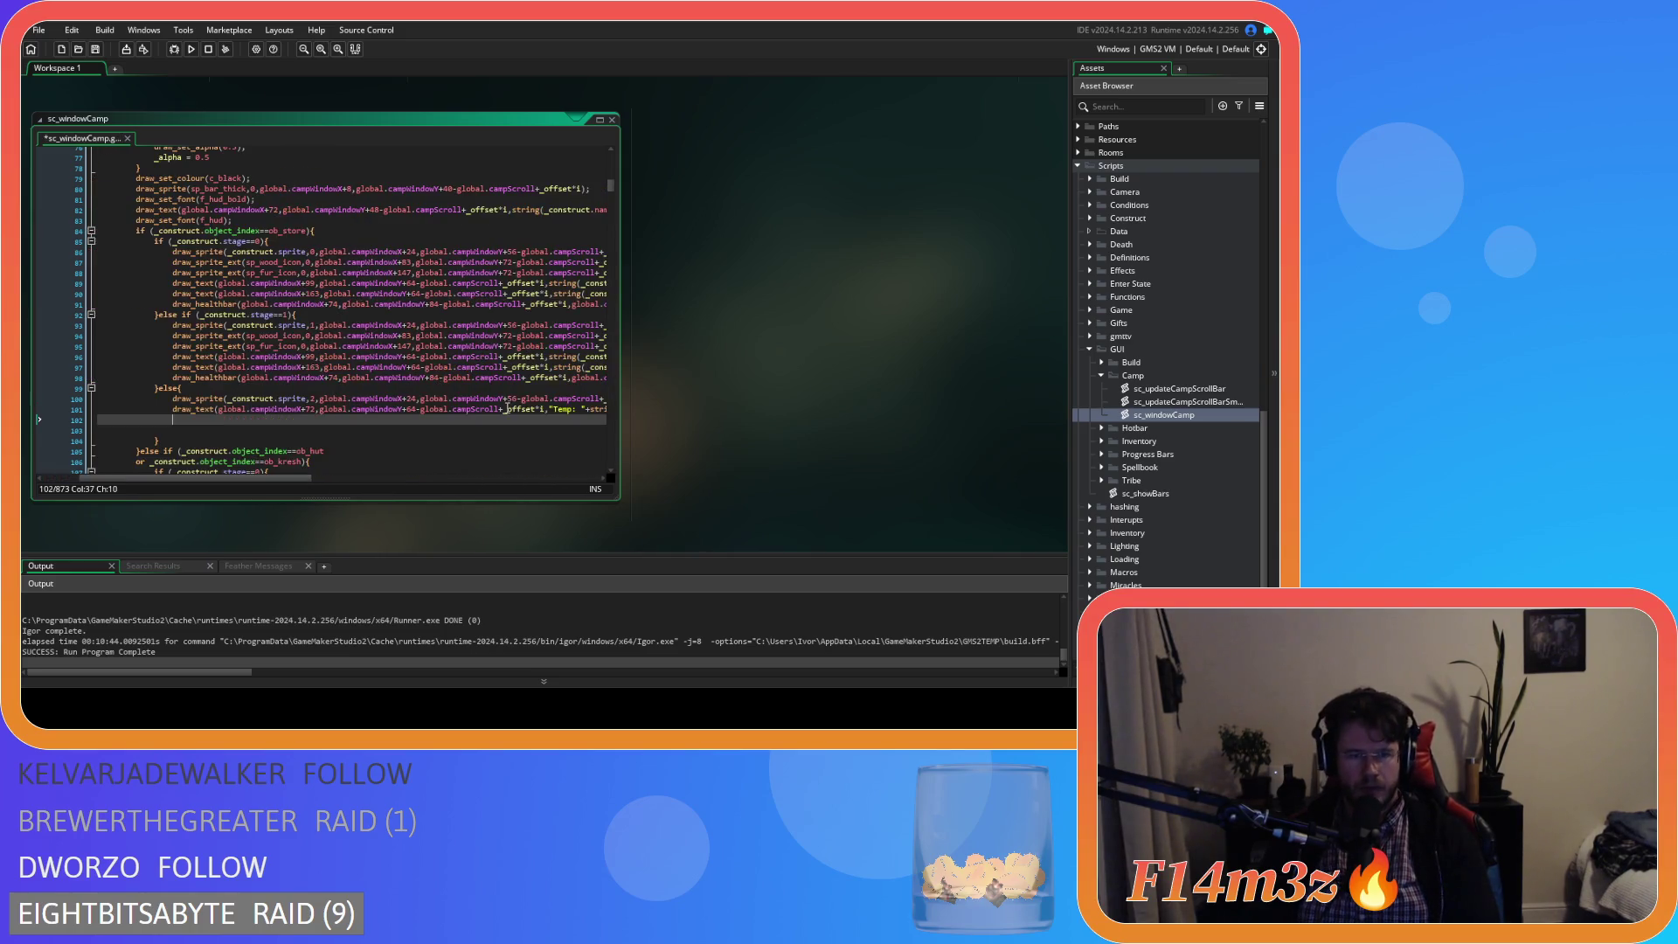
pyautogui.hotkey('ctrl', 'v')
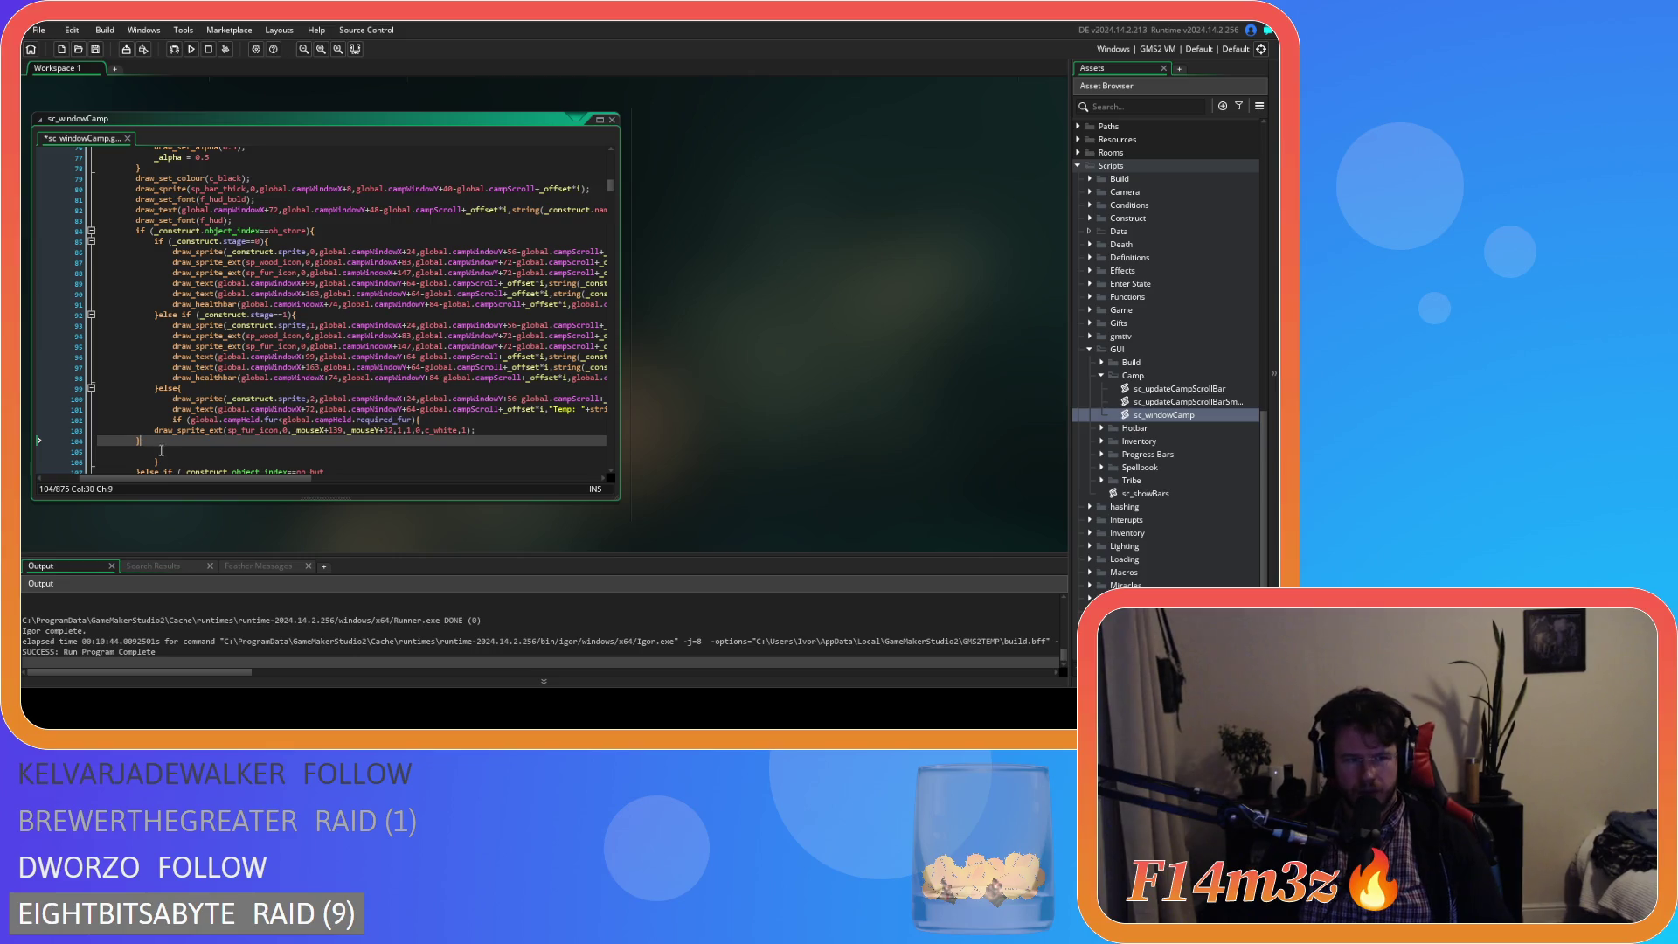
pyautogui.scroll(-2, 161, 450)
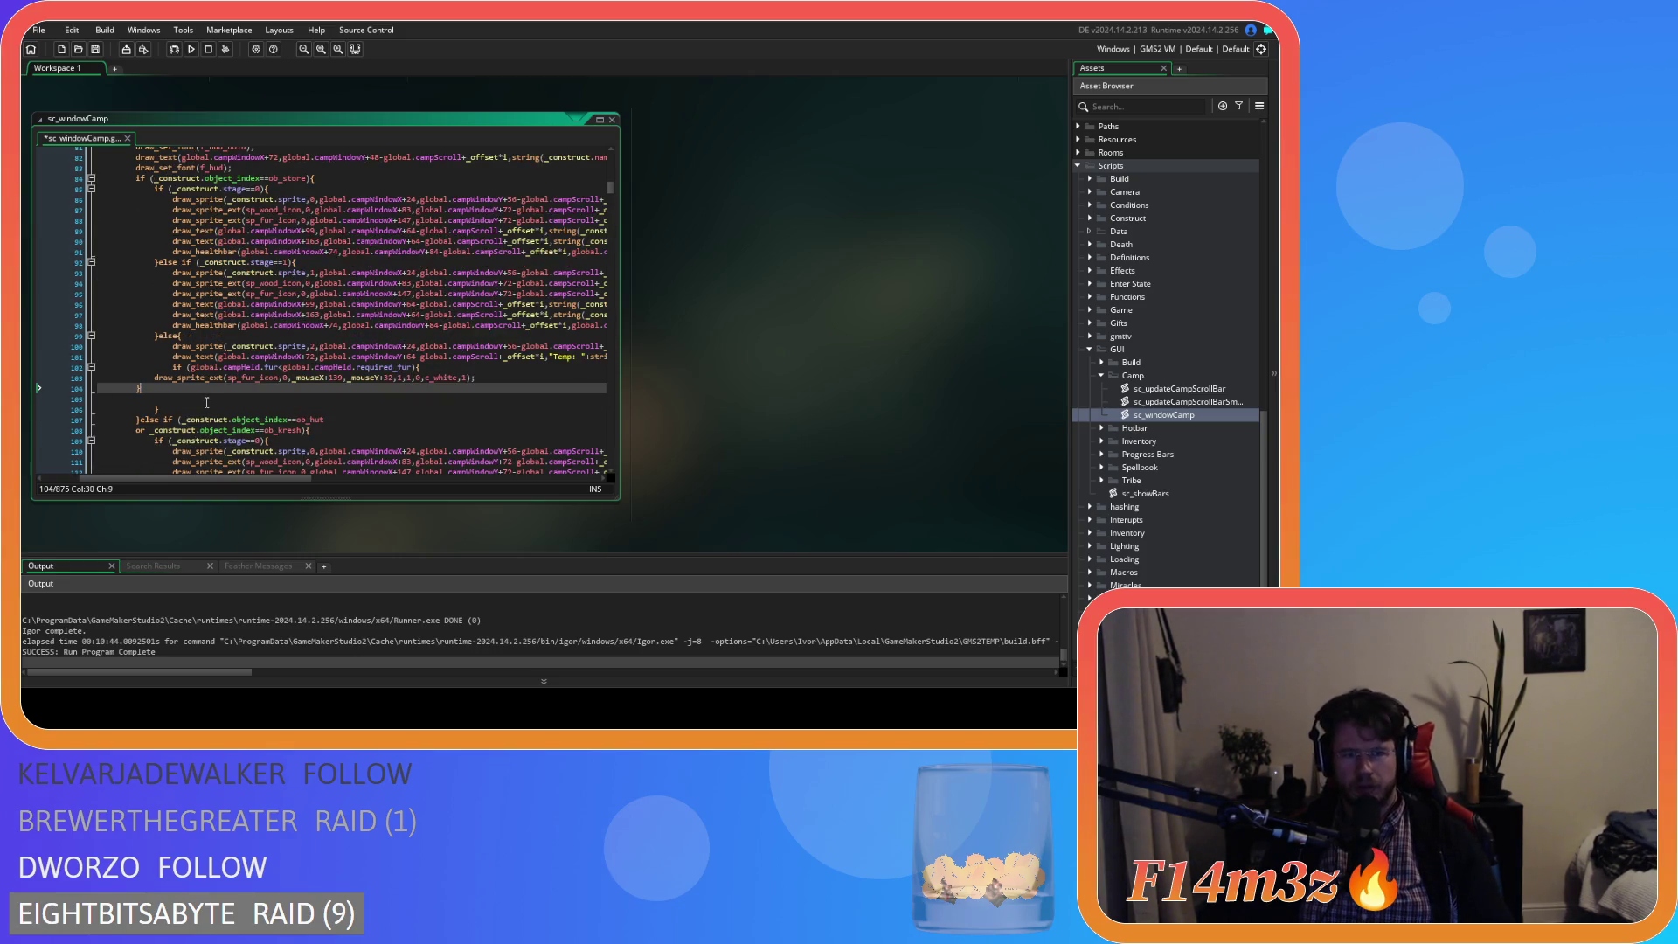
pyautogui.hotkey('shift', 'Home')
pyautogui.hotkey('shift', 'Up')
pyautogui.press('Tab')
pyautogui.press('Tab')
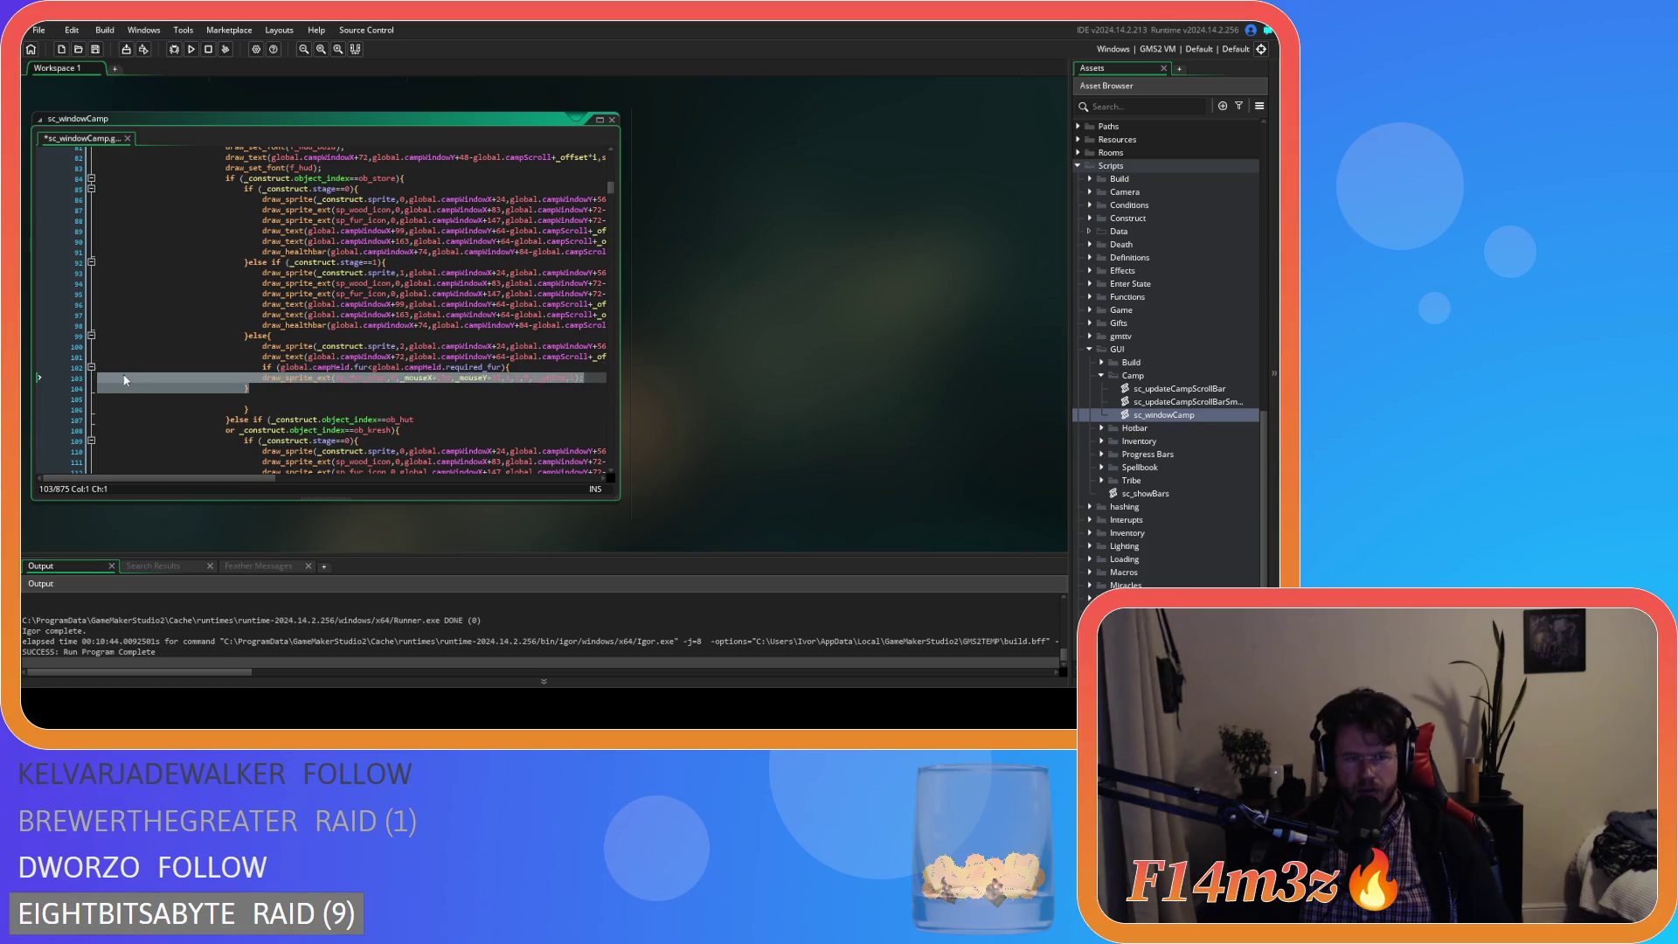
pyautogui.click(285, 398)
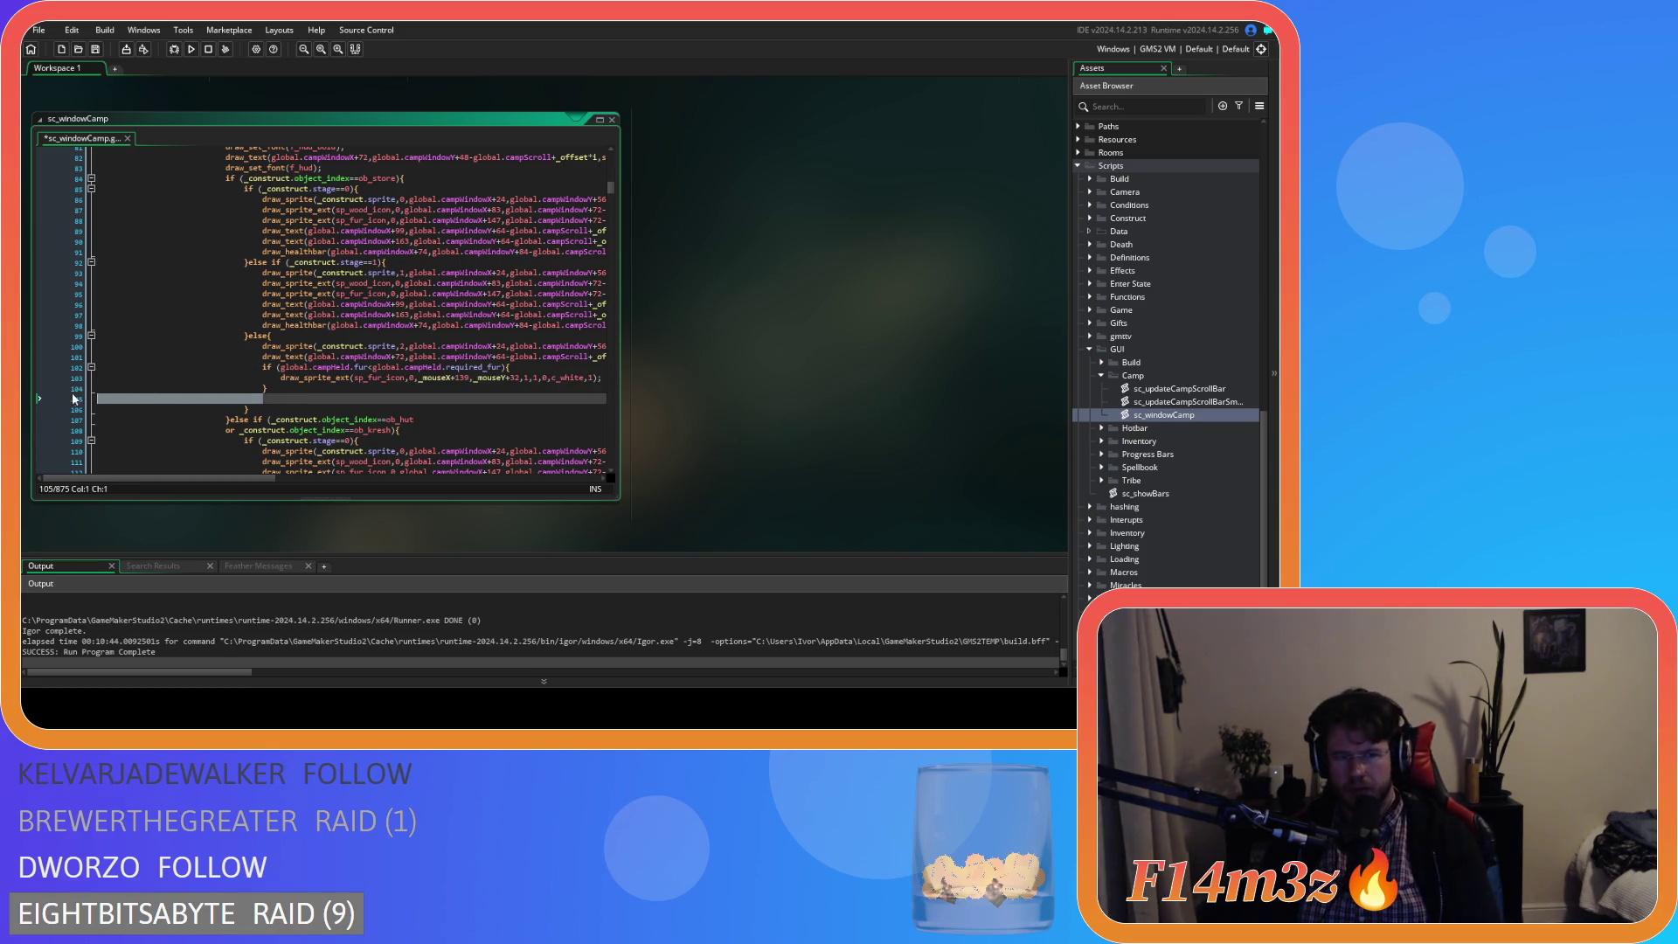
pyautogui.press('BackSpace')
pyautogui.hotkey('ctrl', 's')
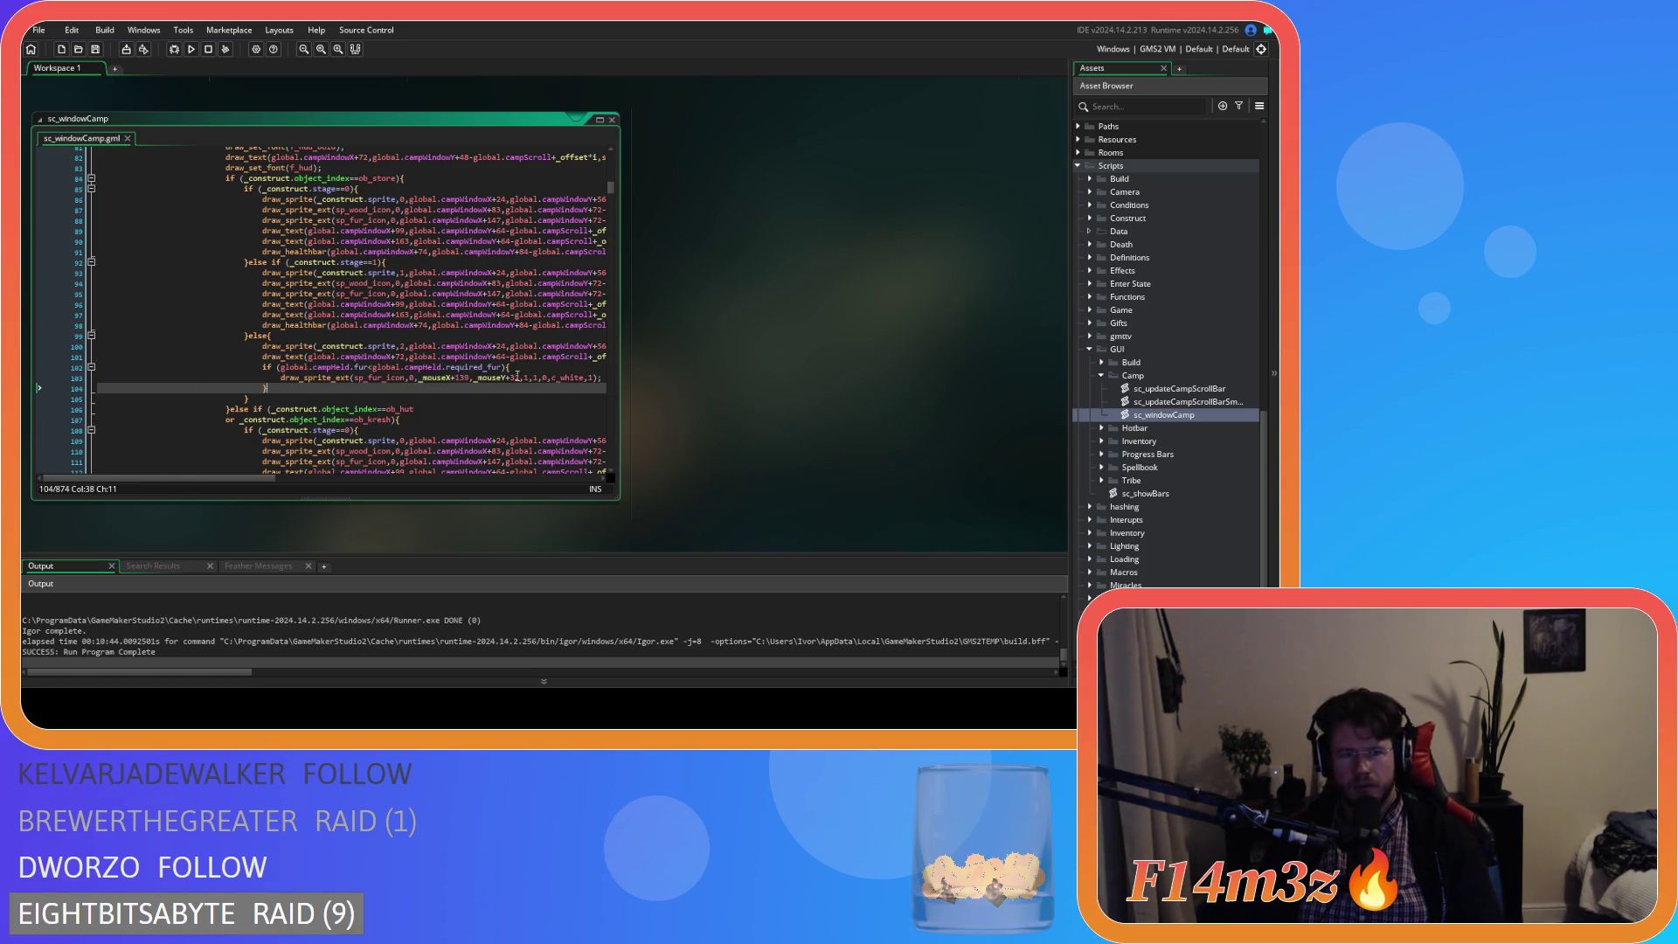
# - Review the position values on the new fur icon draw line
pyautogui.click(519, 377)
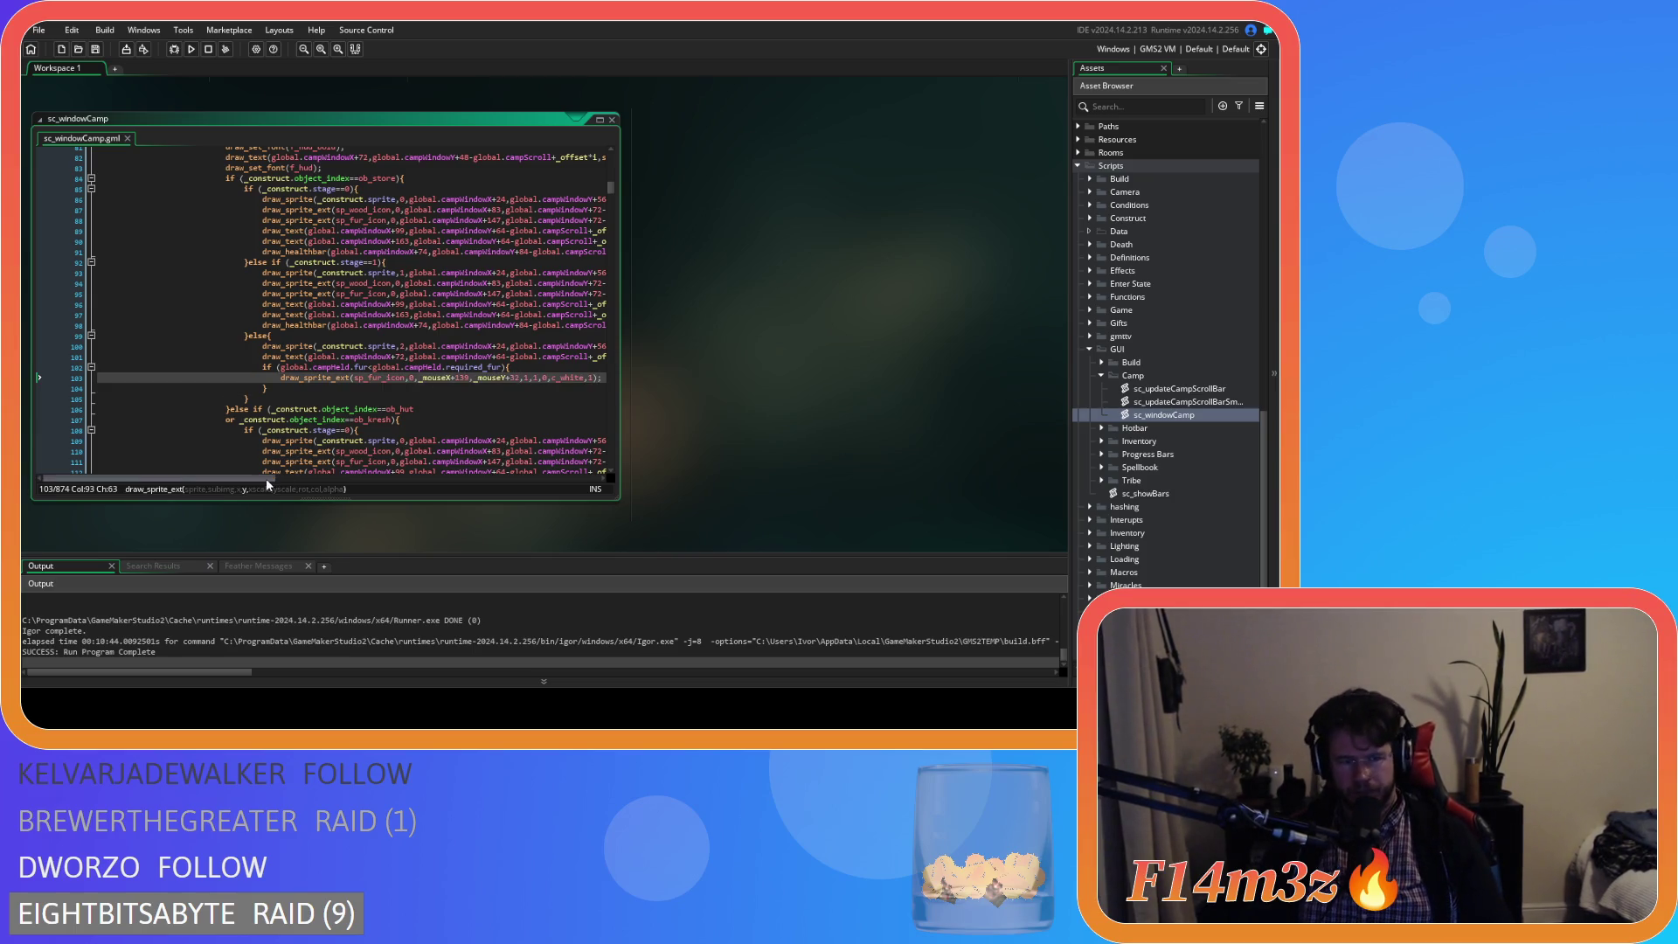
pyautogui.moveTo(266, 479); pyautogui.dragTo(302, 481)
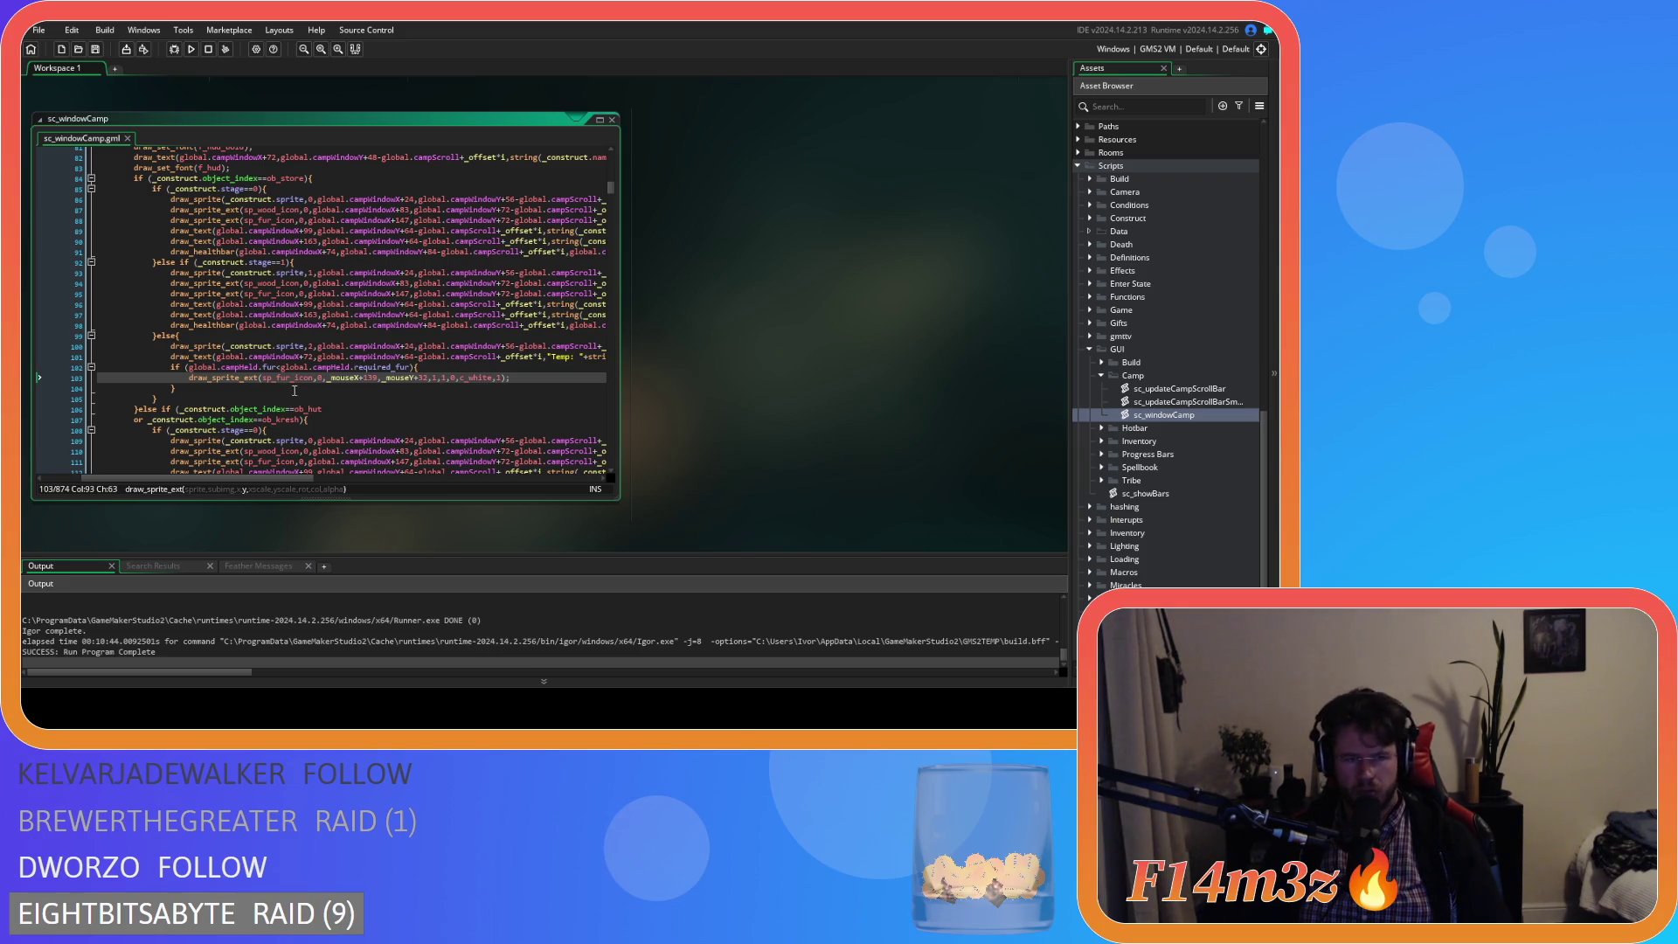
pyautogui.click(522, 381)
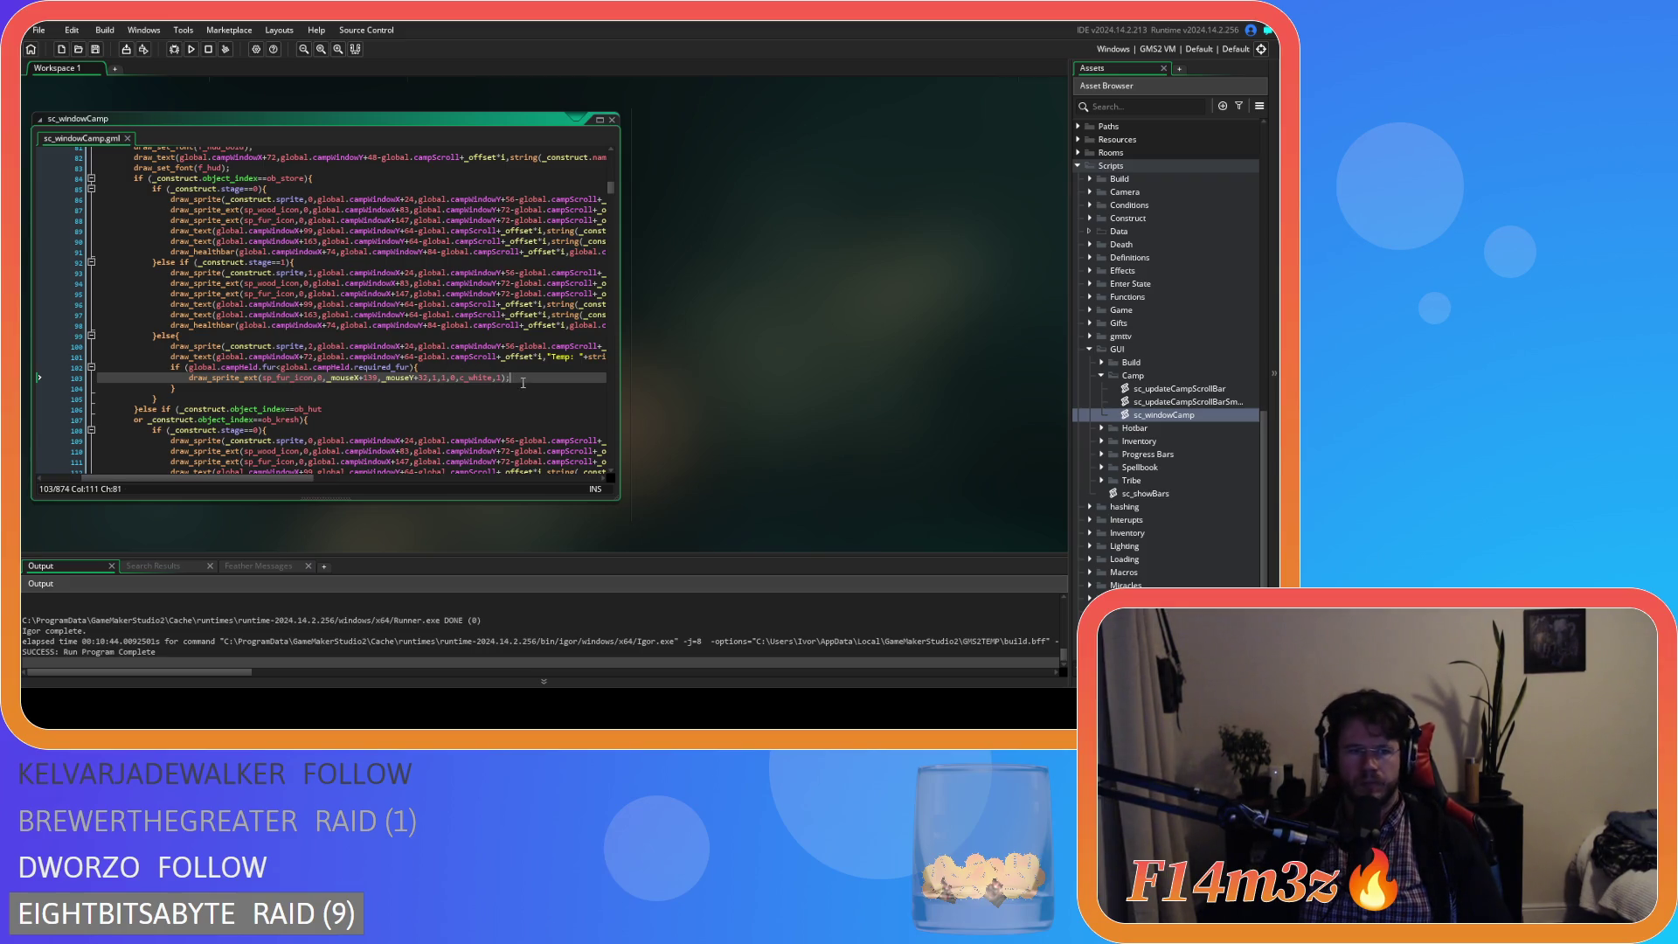
pyautogui.moveTo(302, 477); pyautogui.dragTo(319, 458)
pyautogui.scroll(-3, 324, 450)
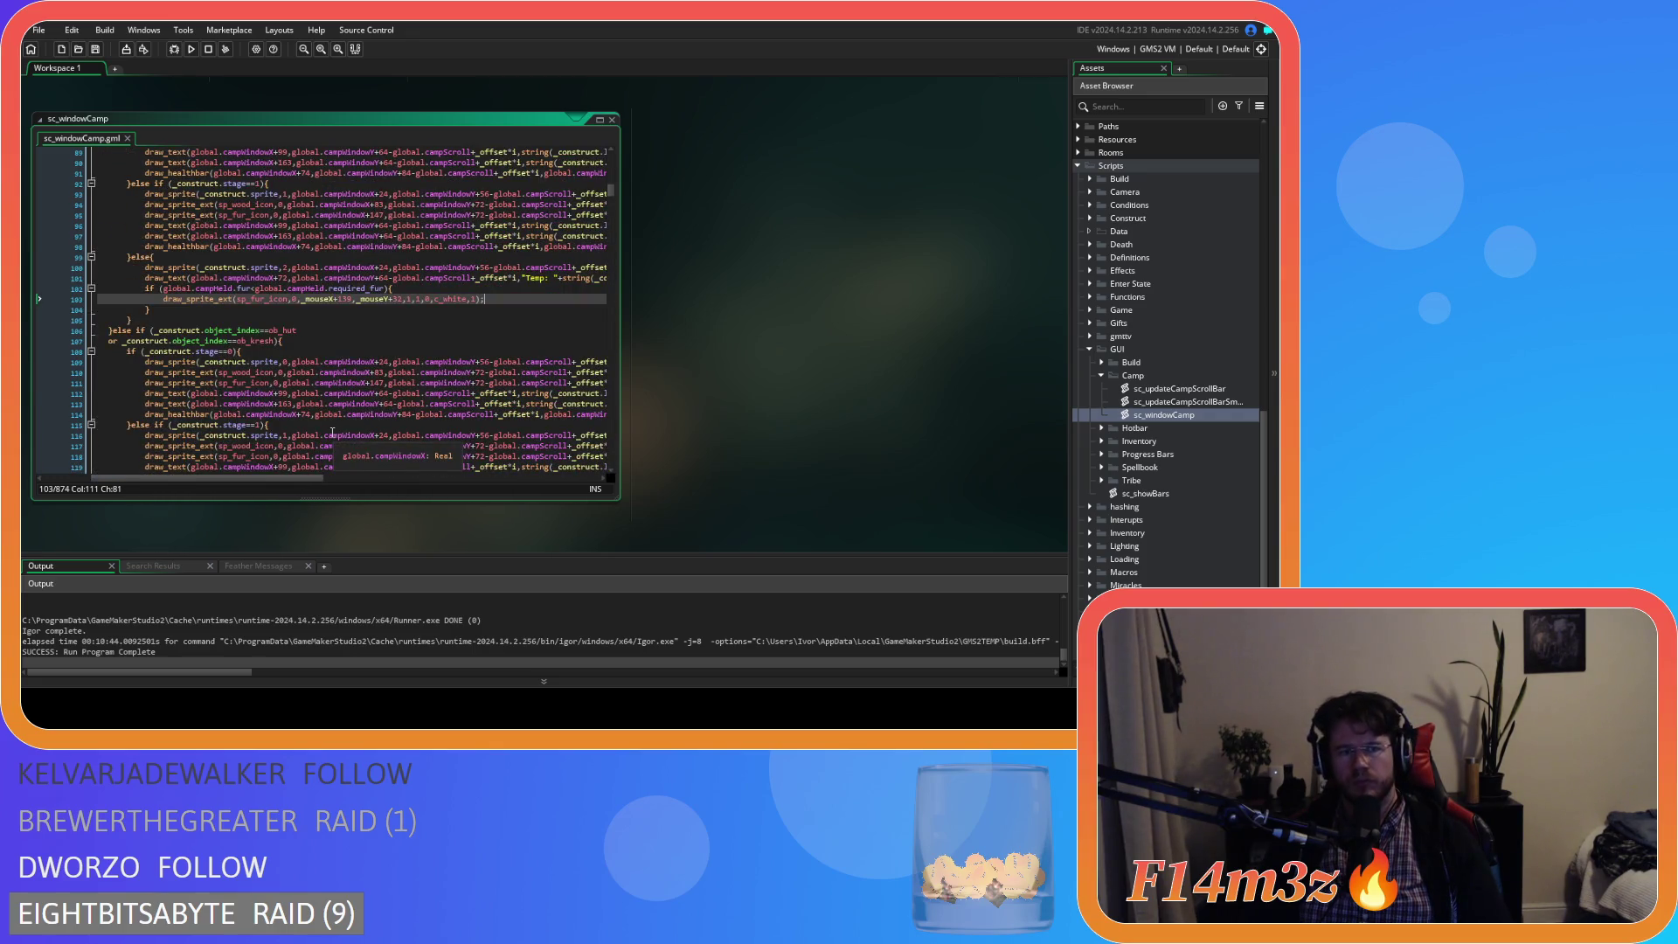
pyautogui.scroll(-3, 332, 433)
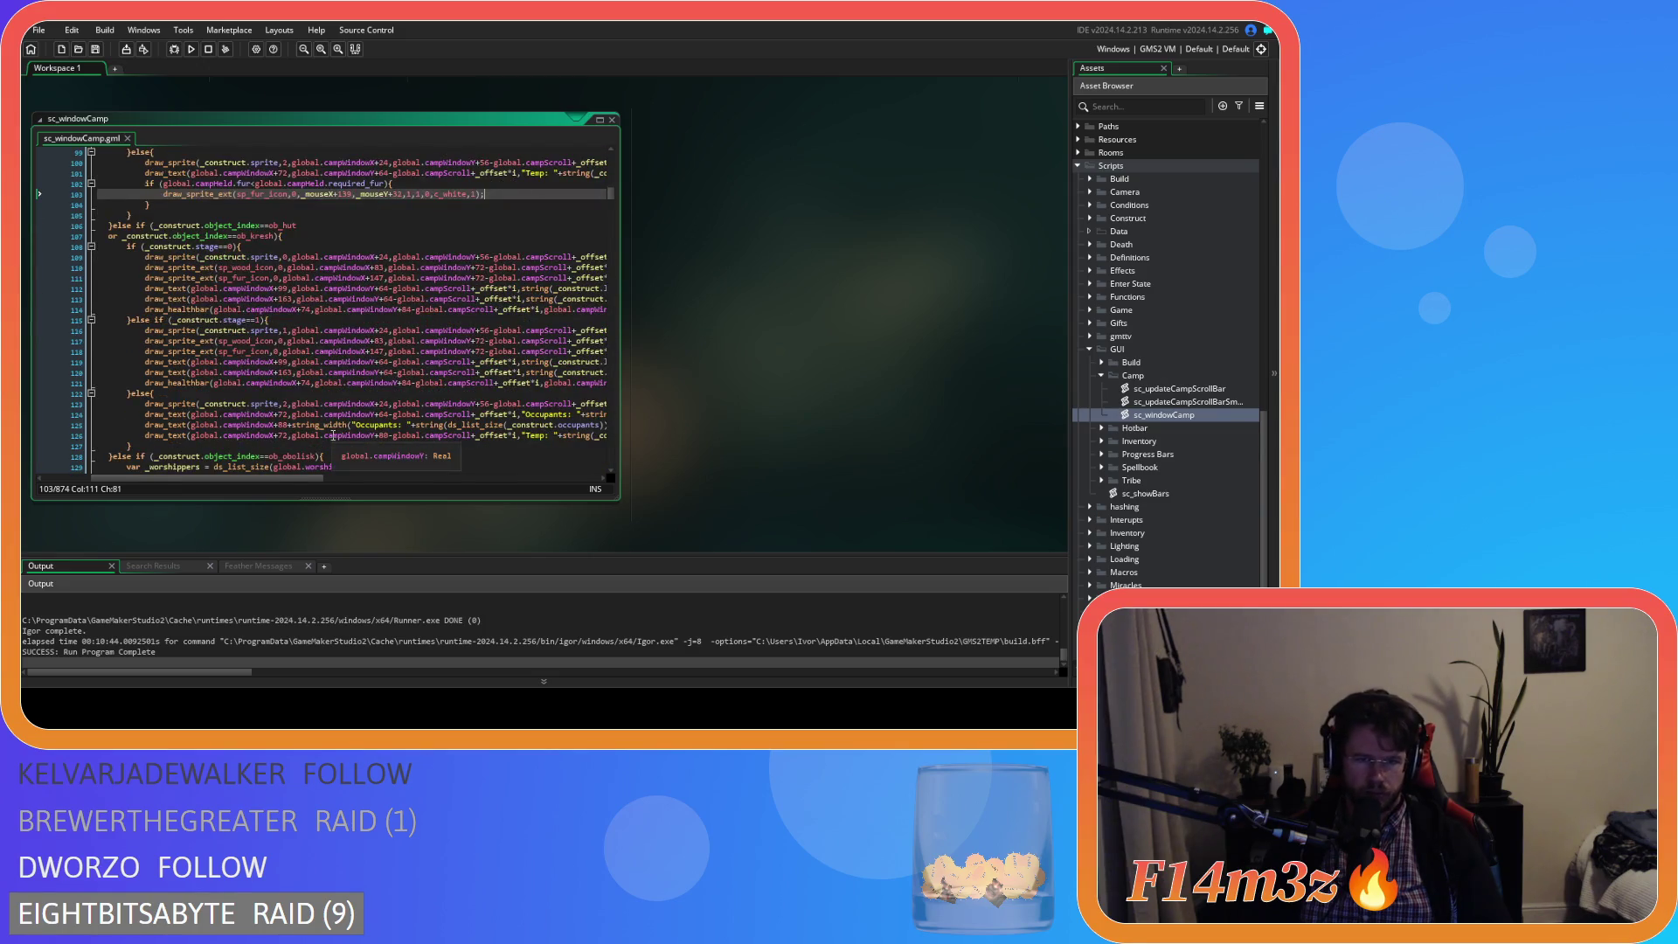
pyautogui.moveTo(285, 474)
pyautogui.mouseDown()
pyautogui.moveTo(341, 484)
pyautogui.moveTo(328, 475)
pyautogui.mouseUp()
pyautogui.moveTo(355, 477)
pyautogui.mouseDown()
pyautogui.moveTo(454, 476)
pyautogui.moveTo(253, 479)
pyautogui.mouseUp()
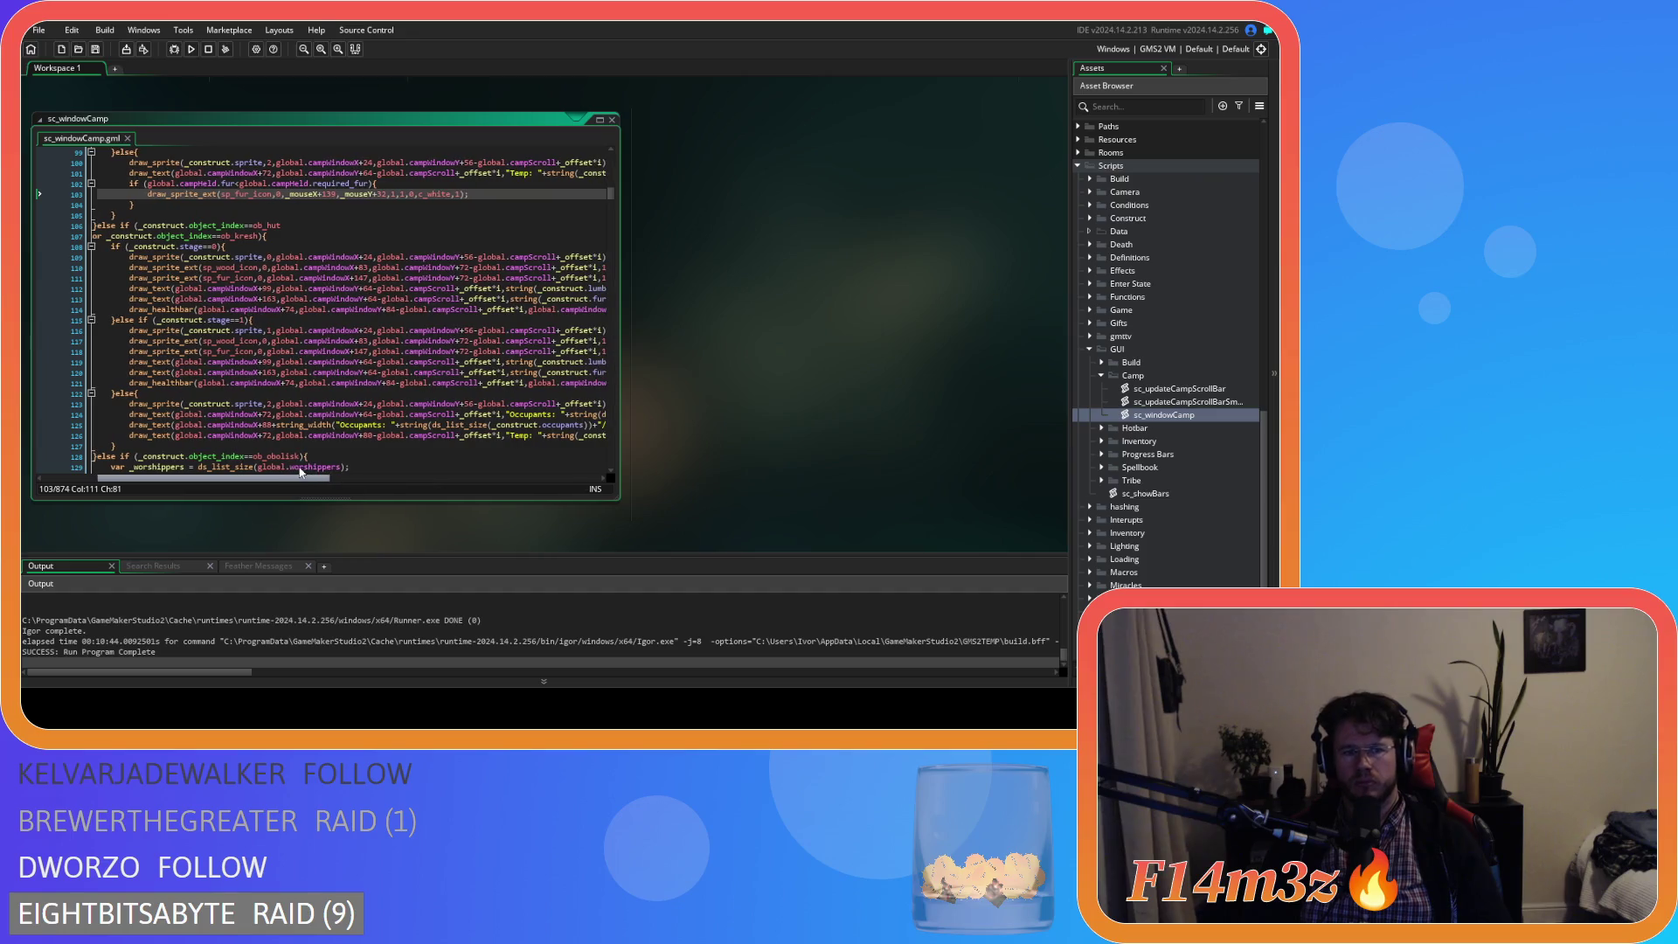
pyautogui.scroll(8, 361, 432)
pyautogui.scroll(-8, 365, 467)
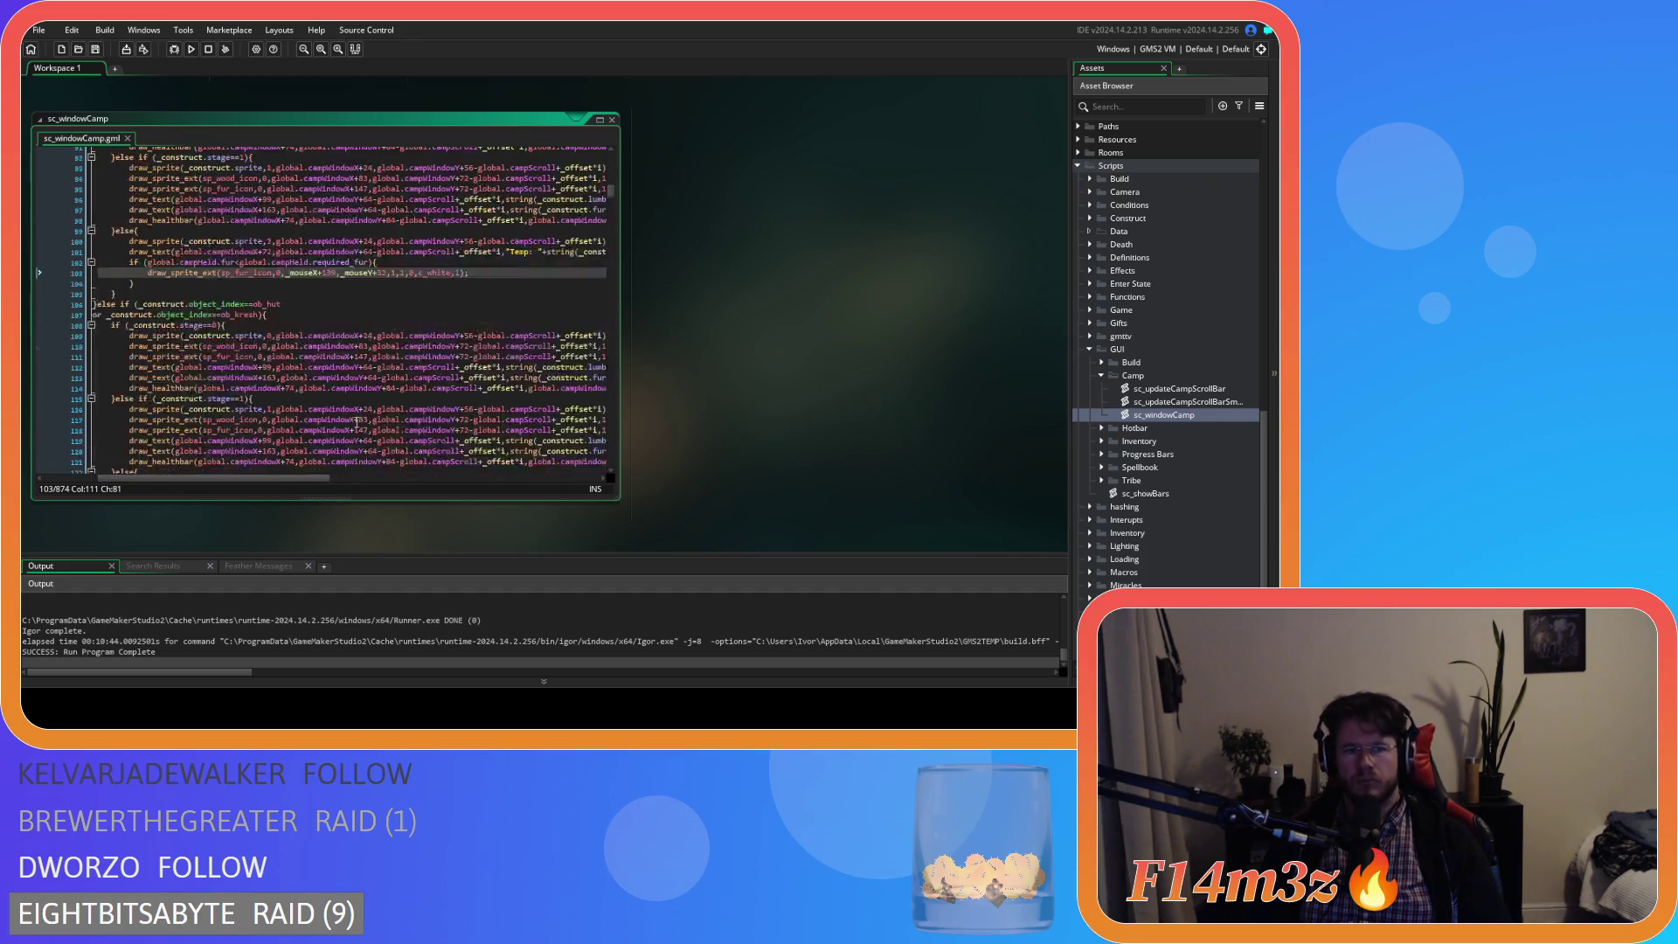
pyautogui.moveTo(304, 479); pyautogui.dragTo(429, 479)
pyautogui.click(541, 408)
pyautogui.moveTo(541, 409)
pyautogui.mouseDown()
pyautogui.moveTo(96, 409)
pyautogui.moveTo(209, 408)
pyautogui.mouseUp()
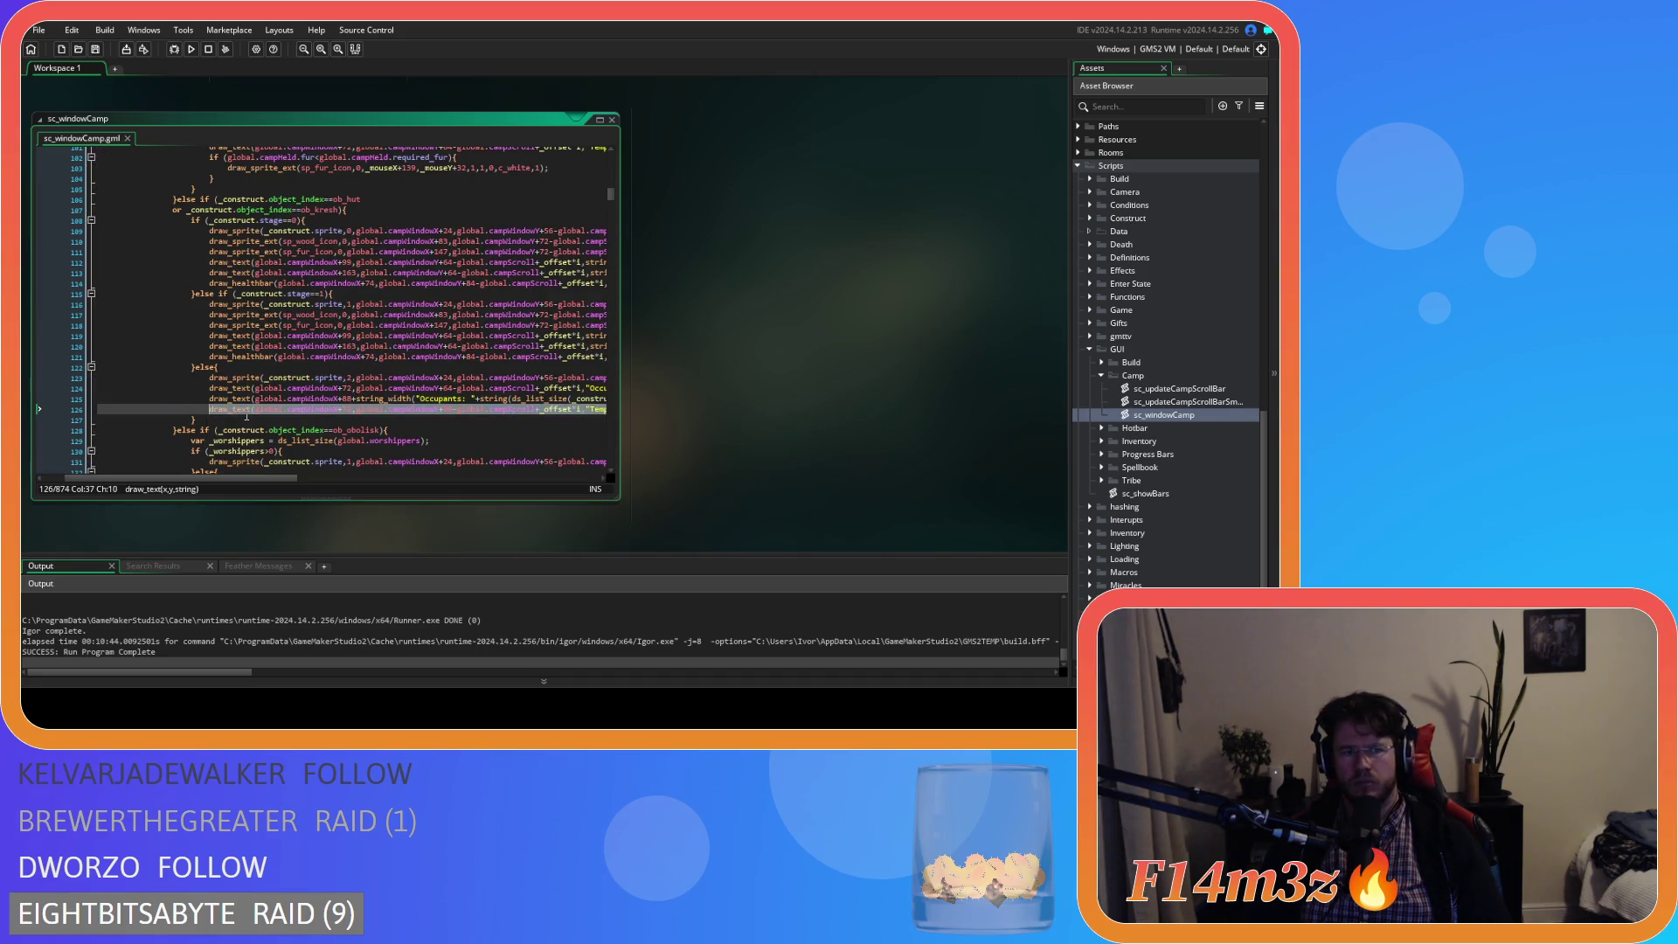
pyautogui.moveTo(196, 479)
pyautogui.mouseDown()
pyautogui.moveTo(506, 469)
pyautogui.moveTo(210, 452)
pyautogui.moveTo(507, 436)
pyautogui.moveTo(236, 444)
pyautogui.moveTo(502, 446)
pyautogui.moveTo(264, 453)
pyautogui.moveTo(383, 456)
pyautogui.moveTo(201, 435)
pyautogui.mouseUp()
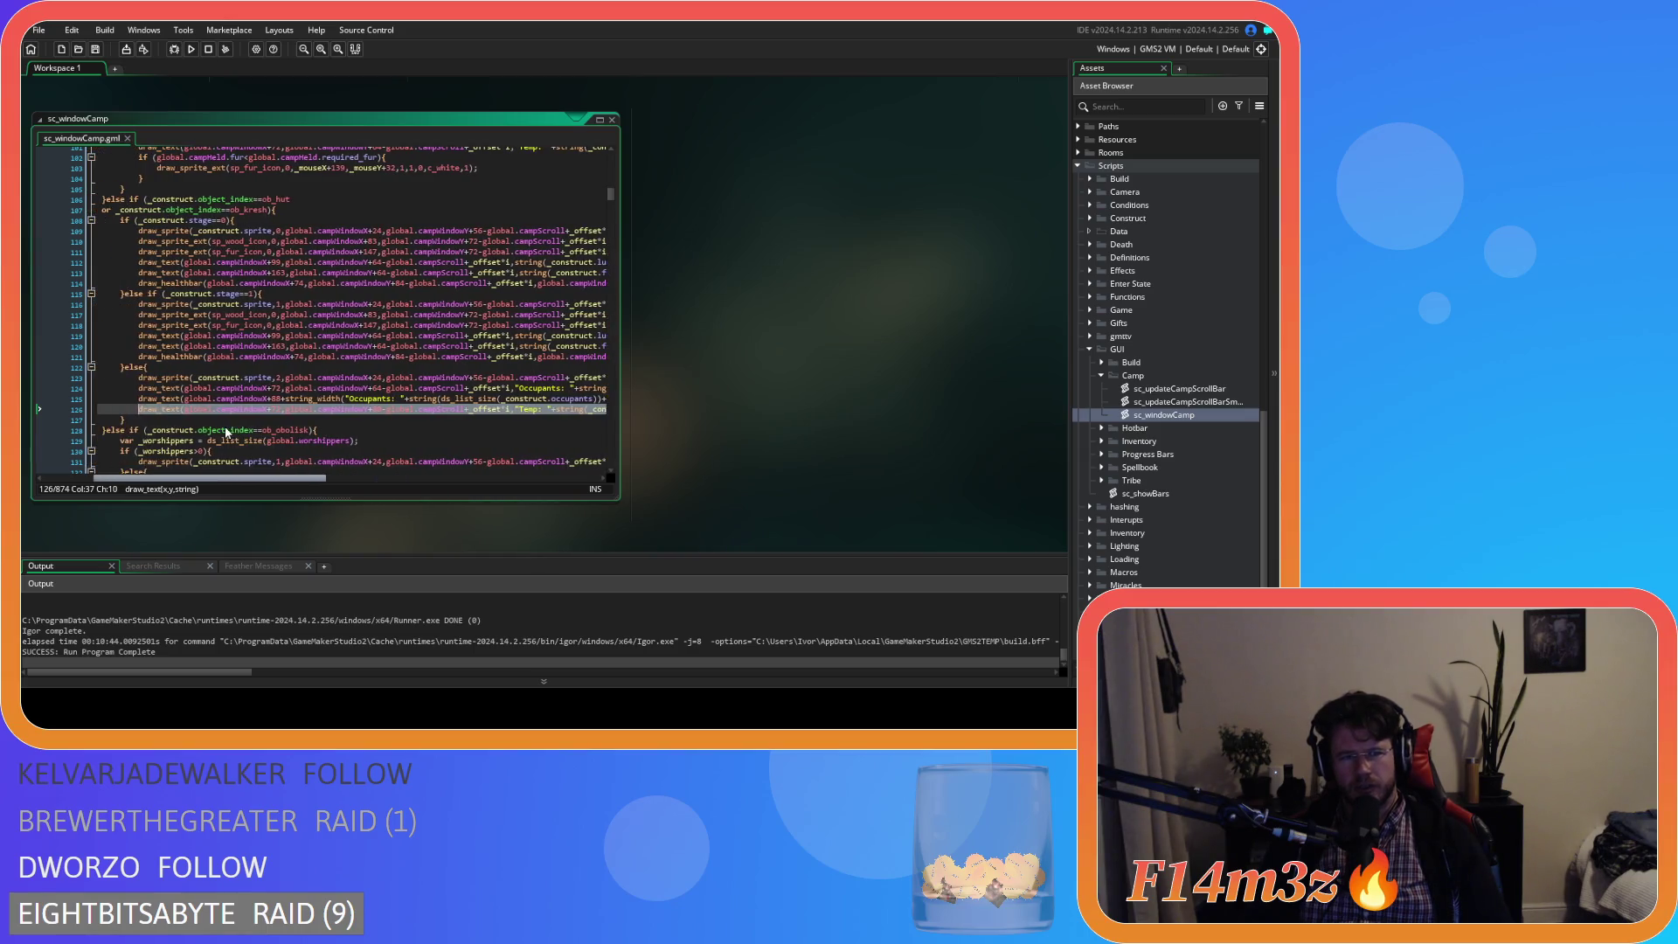
# - Copy the Temp draw_text line below the fur icon call and save
pyautogui.rightClick(285, 411)
pyautogui.click(324, 431)
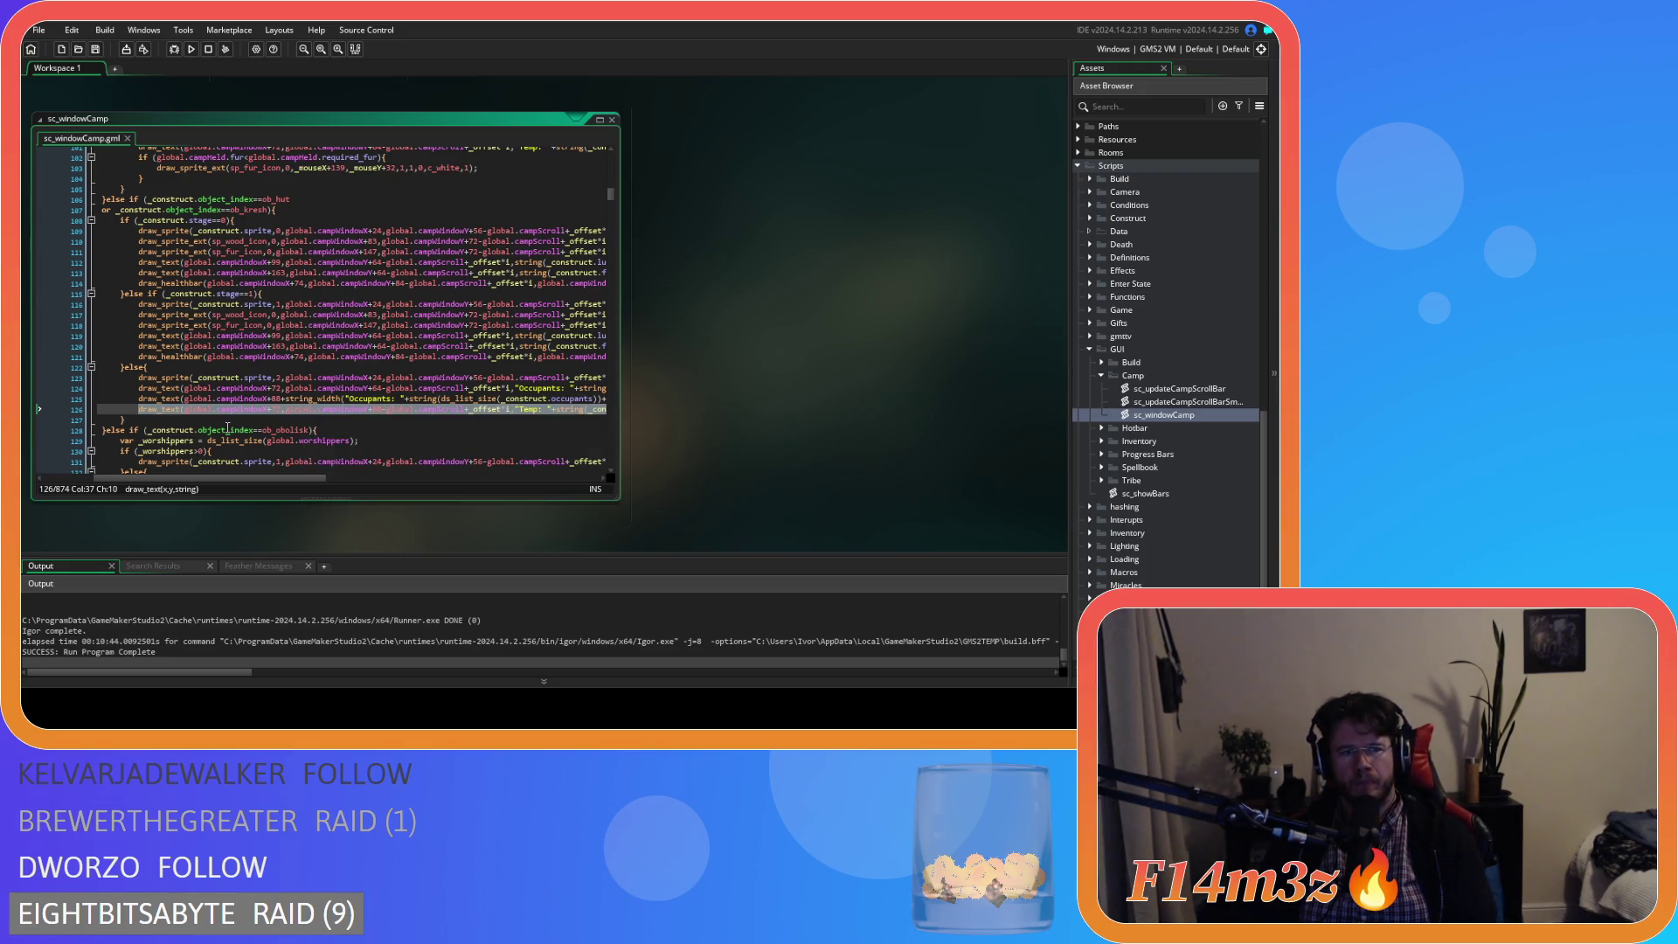
pyautogui.scroll(5, 228, 428)
pyautogui.click(486, 325)
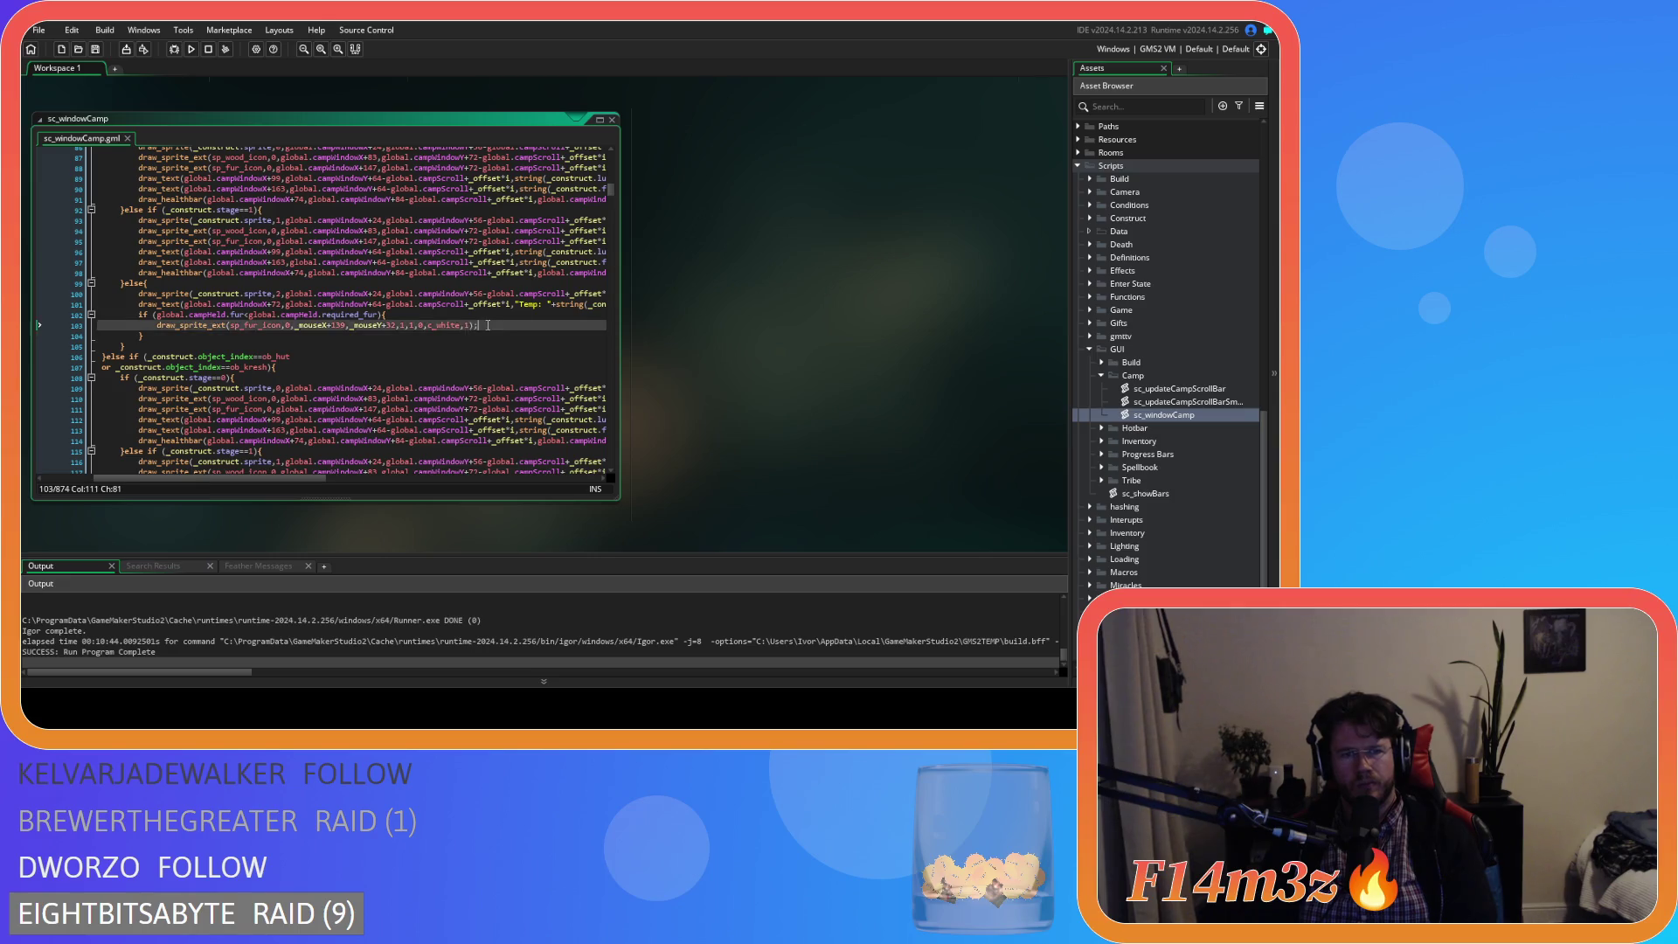
pyautogui.press('Return')
pyautogui.write('draw_text(global.campWindowX+72,global.campWindowY+80-global.campScroll+_offset*i,"Temp: "+string(_construct.temp)+" C");')
pyautogui.moveTo(283, 479)
pyautogui.mouseDown()
pyautogui.moveTo(211, 477)
pyautogui.moveTo(294, 479)
pyautogui.mouseUp()
pyautogui.hotkey('ctrl', 's')
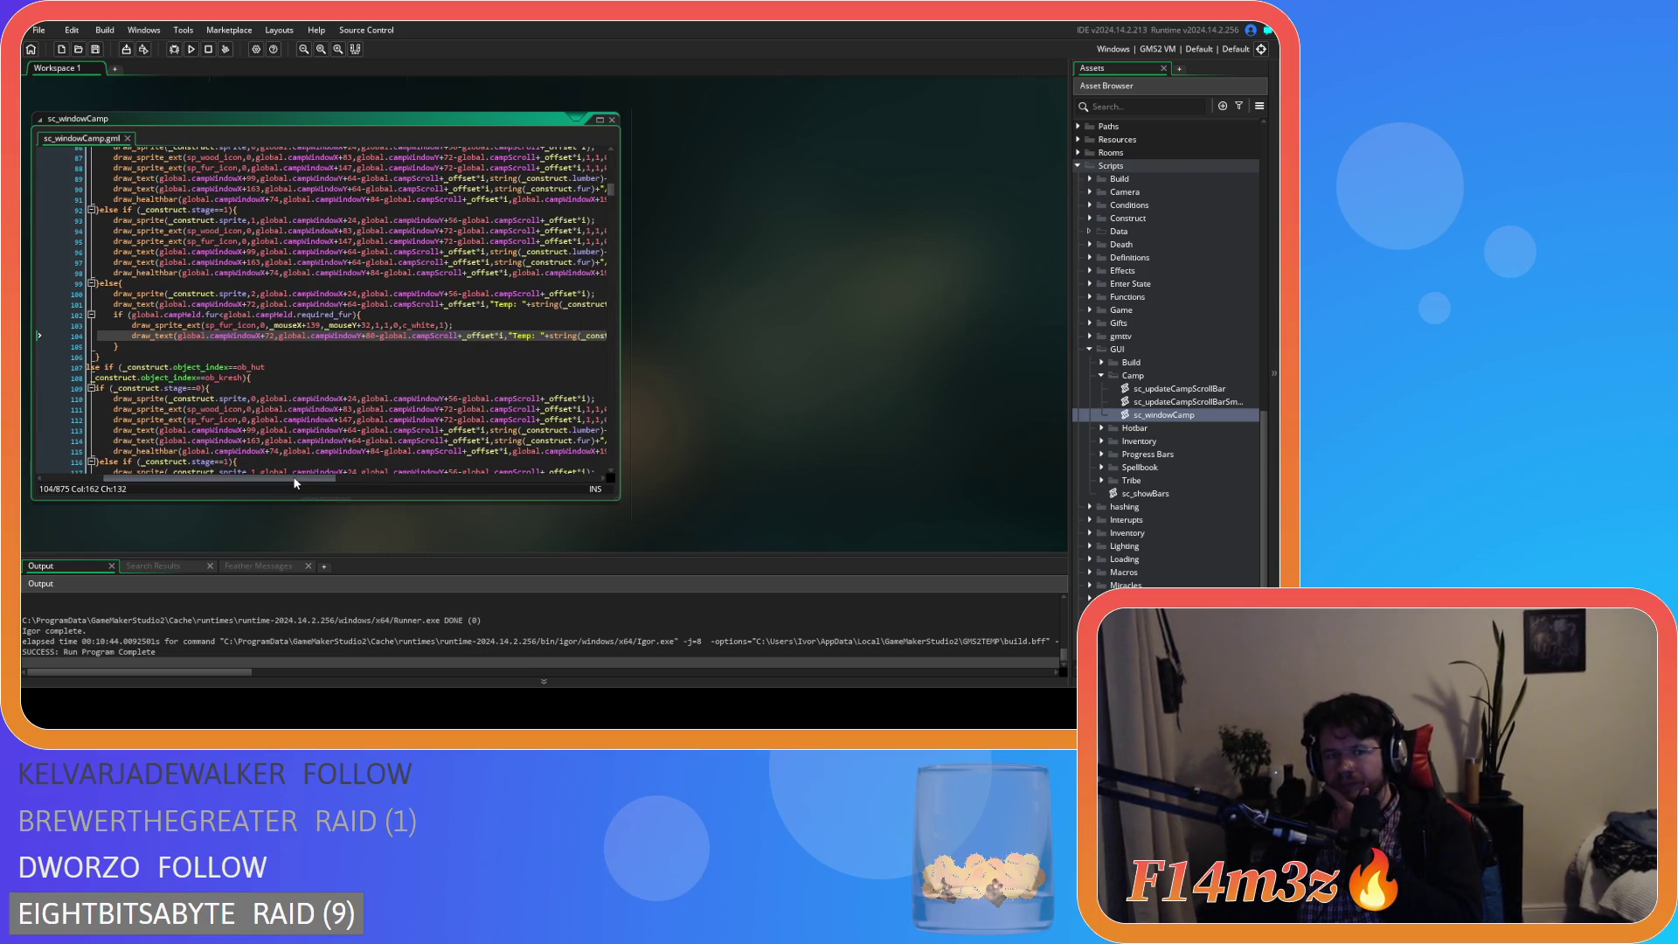
# - Copy the lumber/required_lumber expression from line 120
pyautogui.click(522, 335)
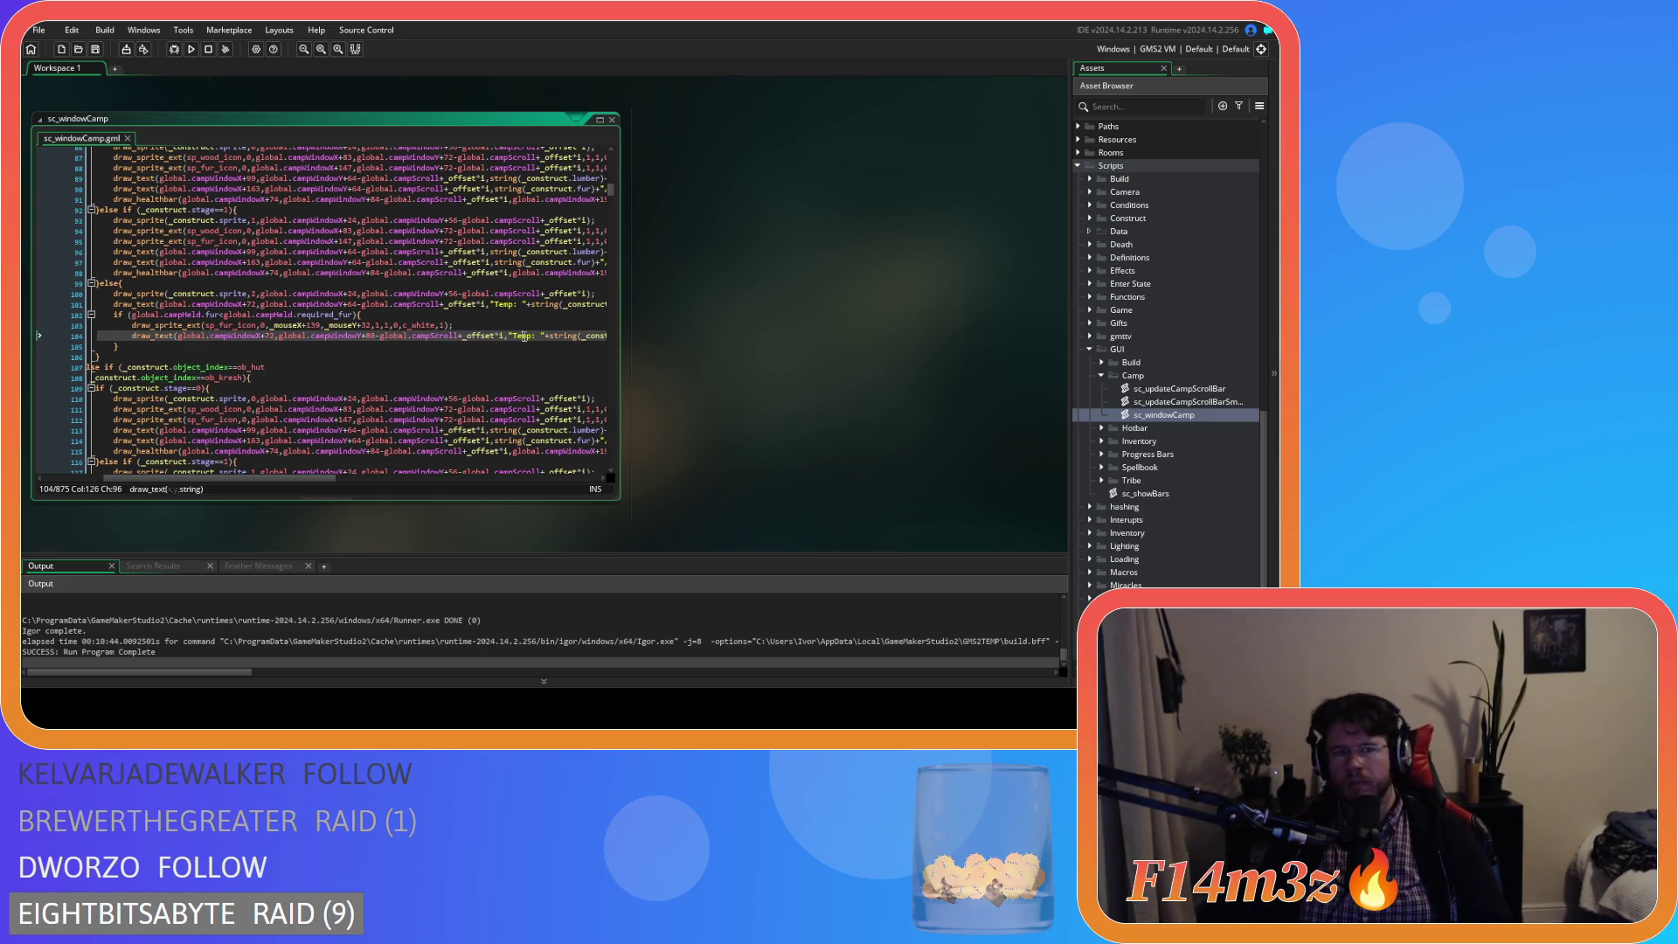
pyautogui.scroll(-3, 523, 350)
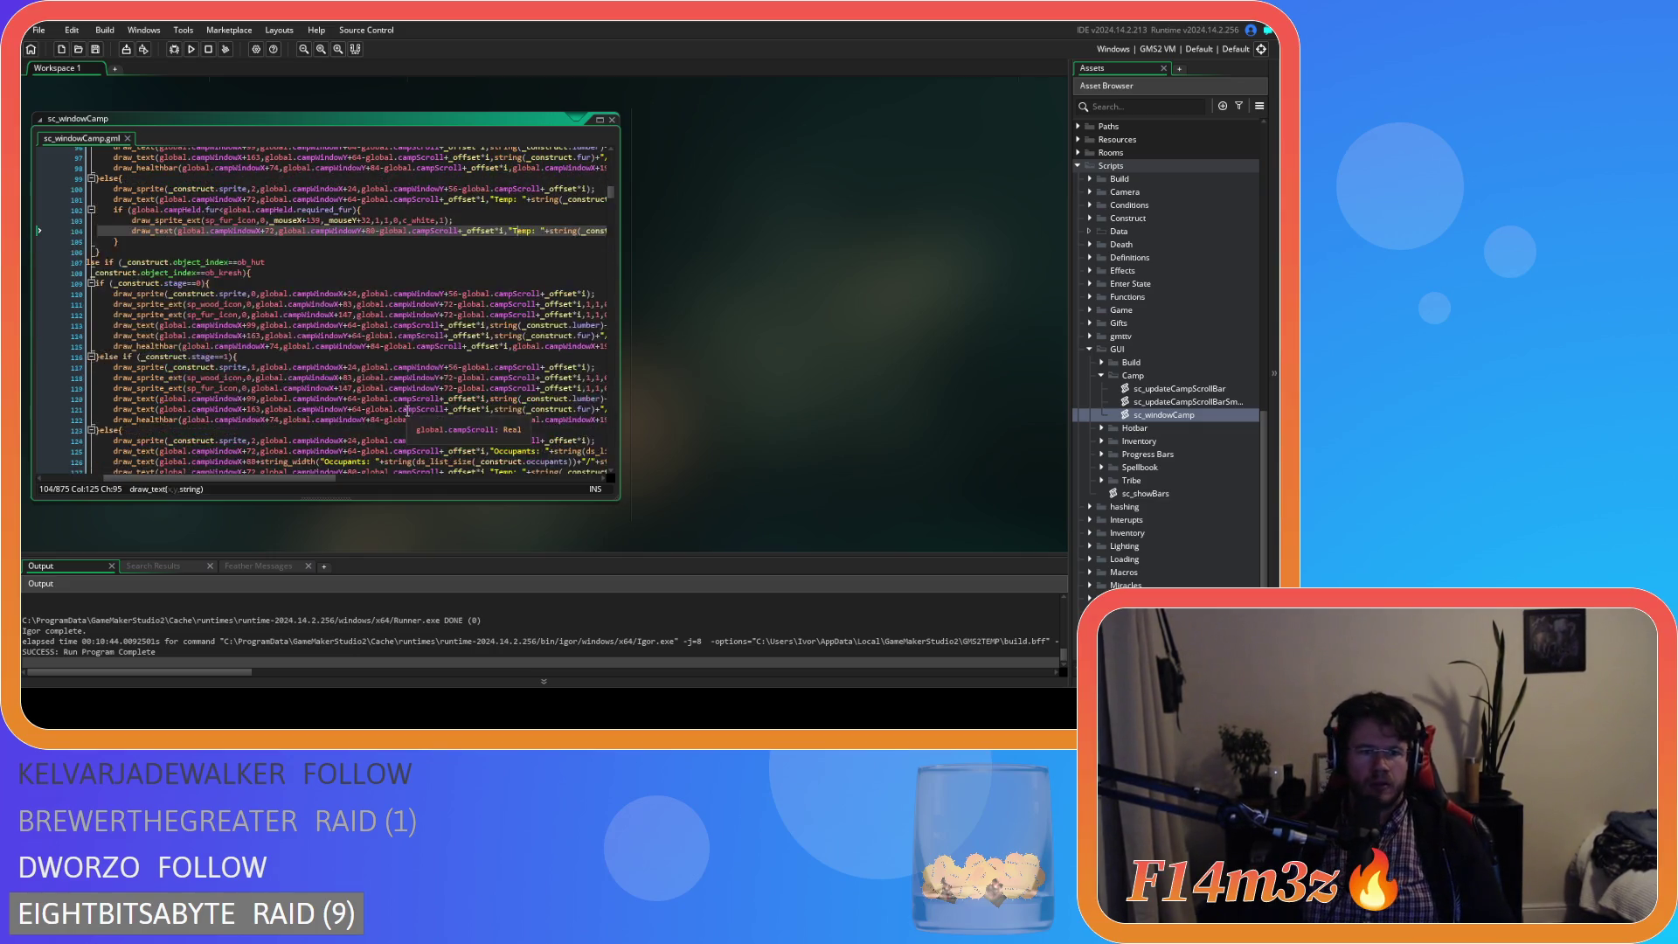
pyautogui.moveTo(268, 478); pyautogui.dragTo(359, 485)
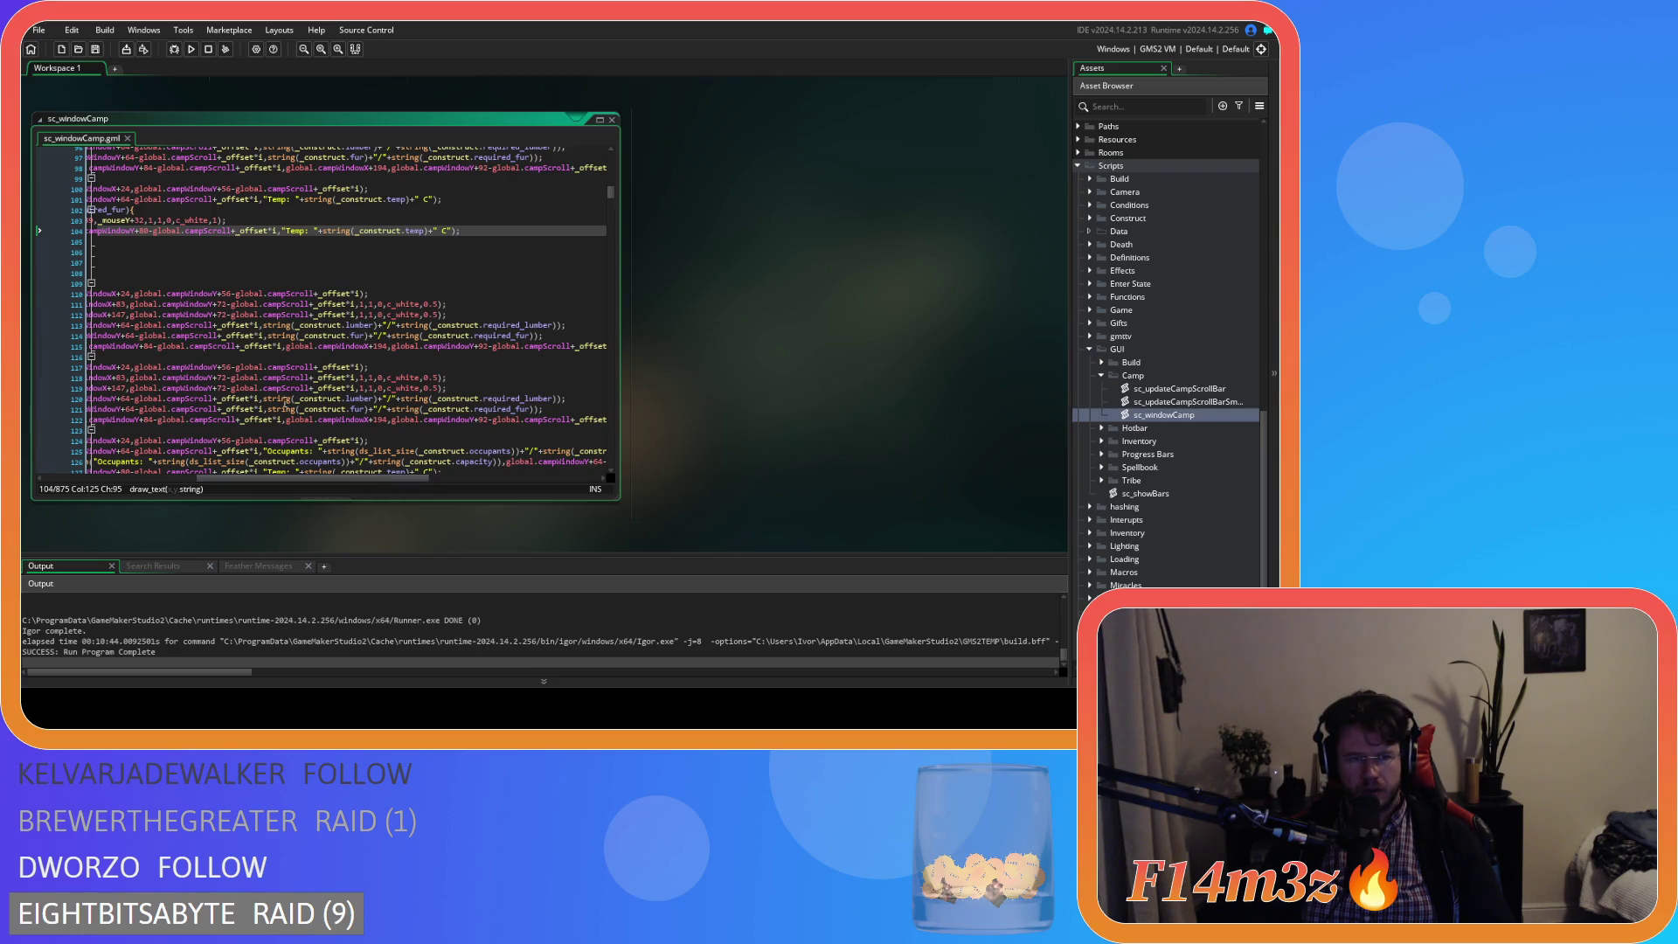
pyautogui.moveTo(266, 402)
pyautogui.moveTo(264, 400); pyautogui.dragTo(536, 400)
pyautogui.rightClick(559, 407)
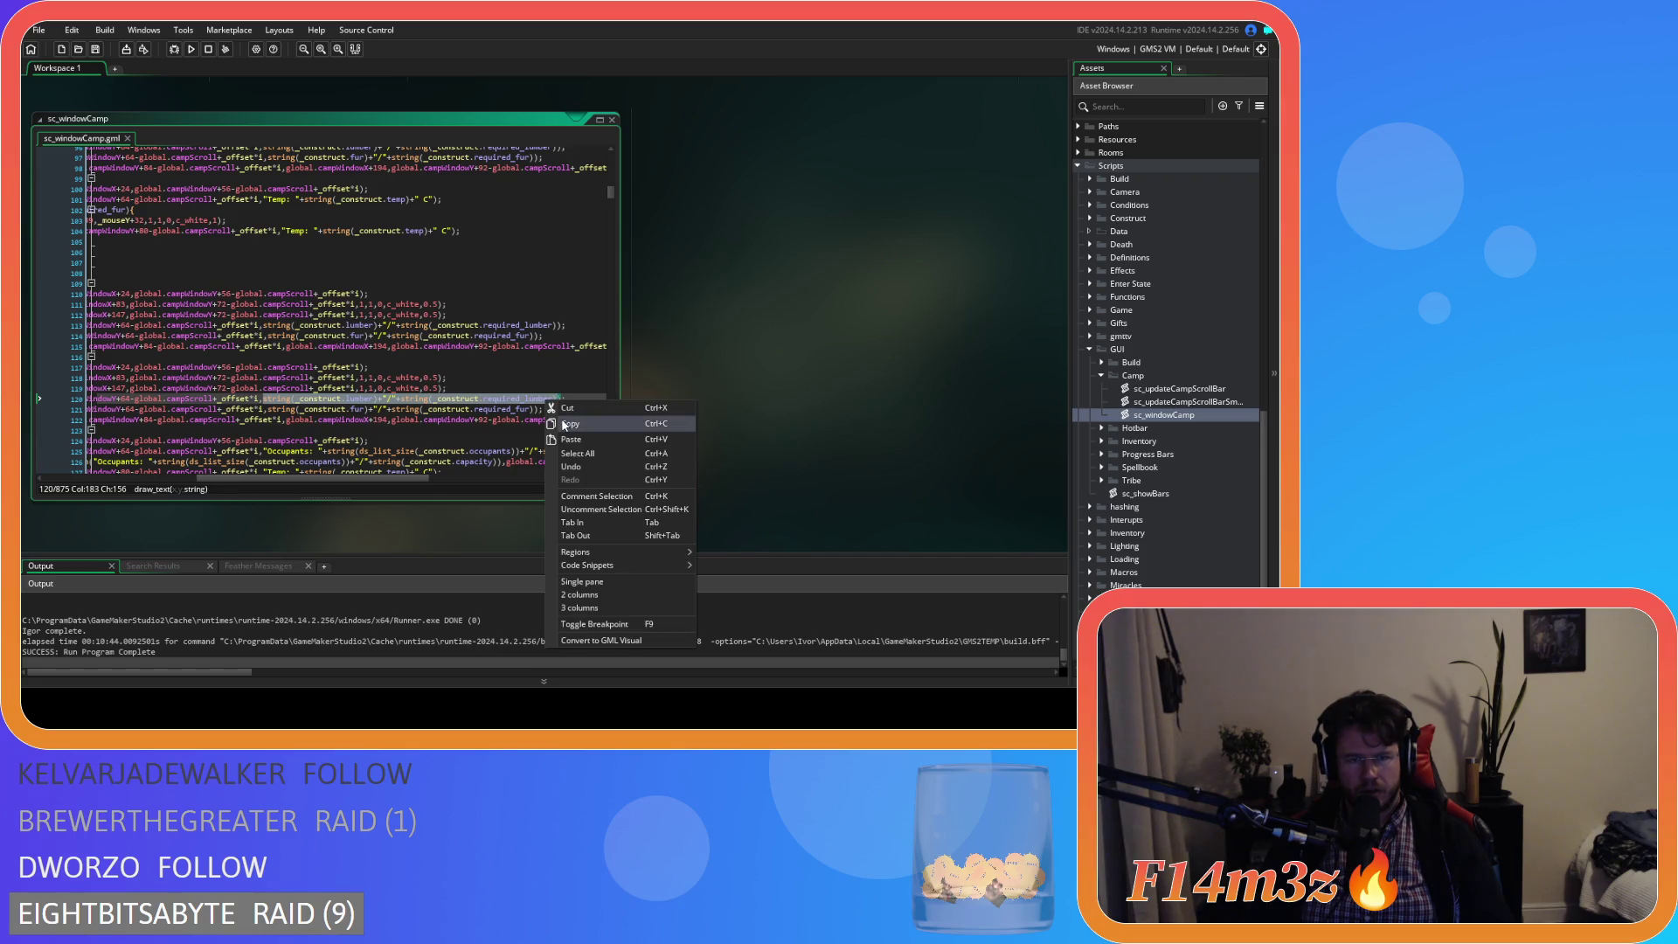
pyautogui.click(586, 423)
pyautogui.moveTo(360, 482); pyautogui.dragTo(171, 478)
pyautogui.scroll(2, 333, 422)
pyautogui.scroll(-18, 326, 437)
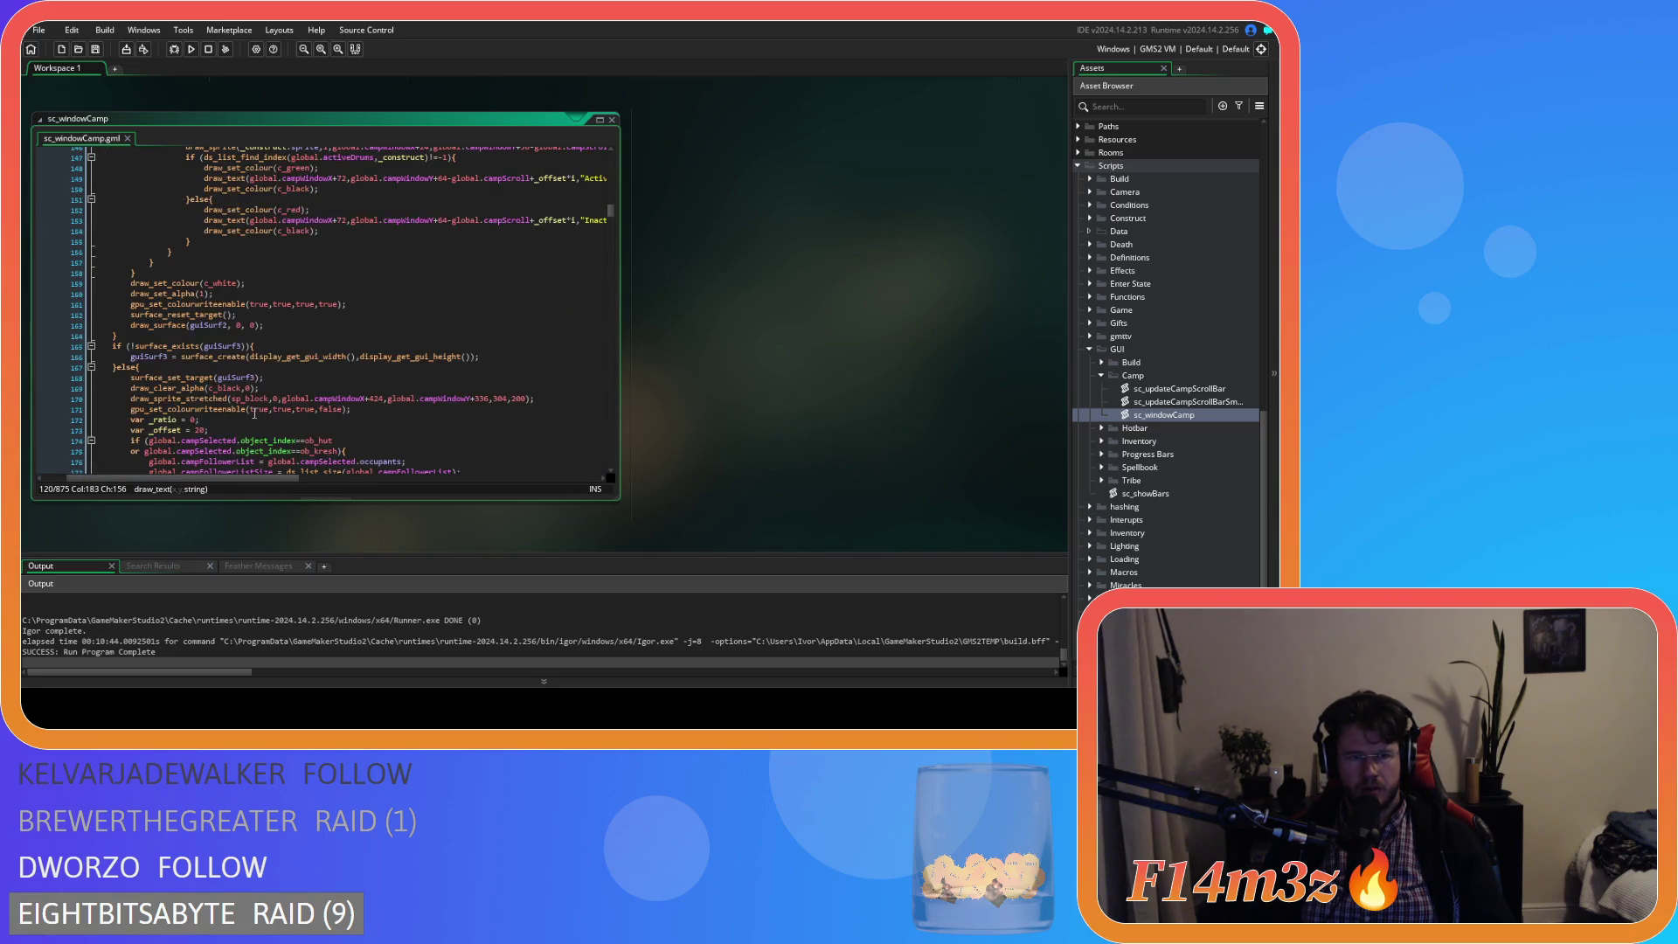
pyautogui.scroll(20, 254, 413)
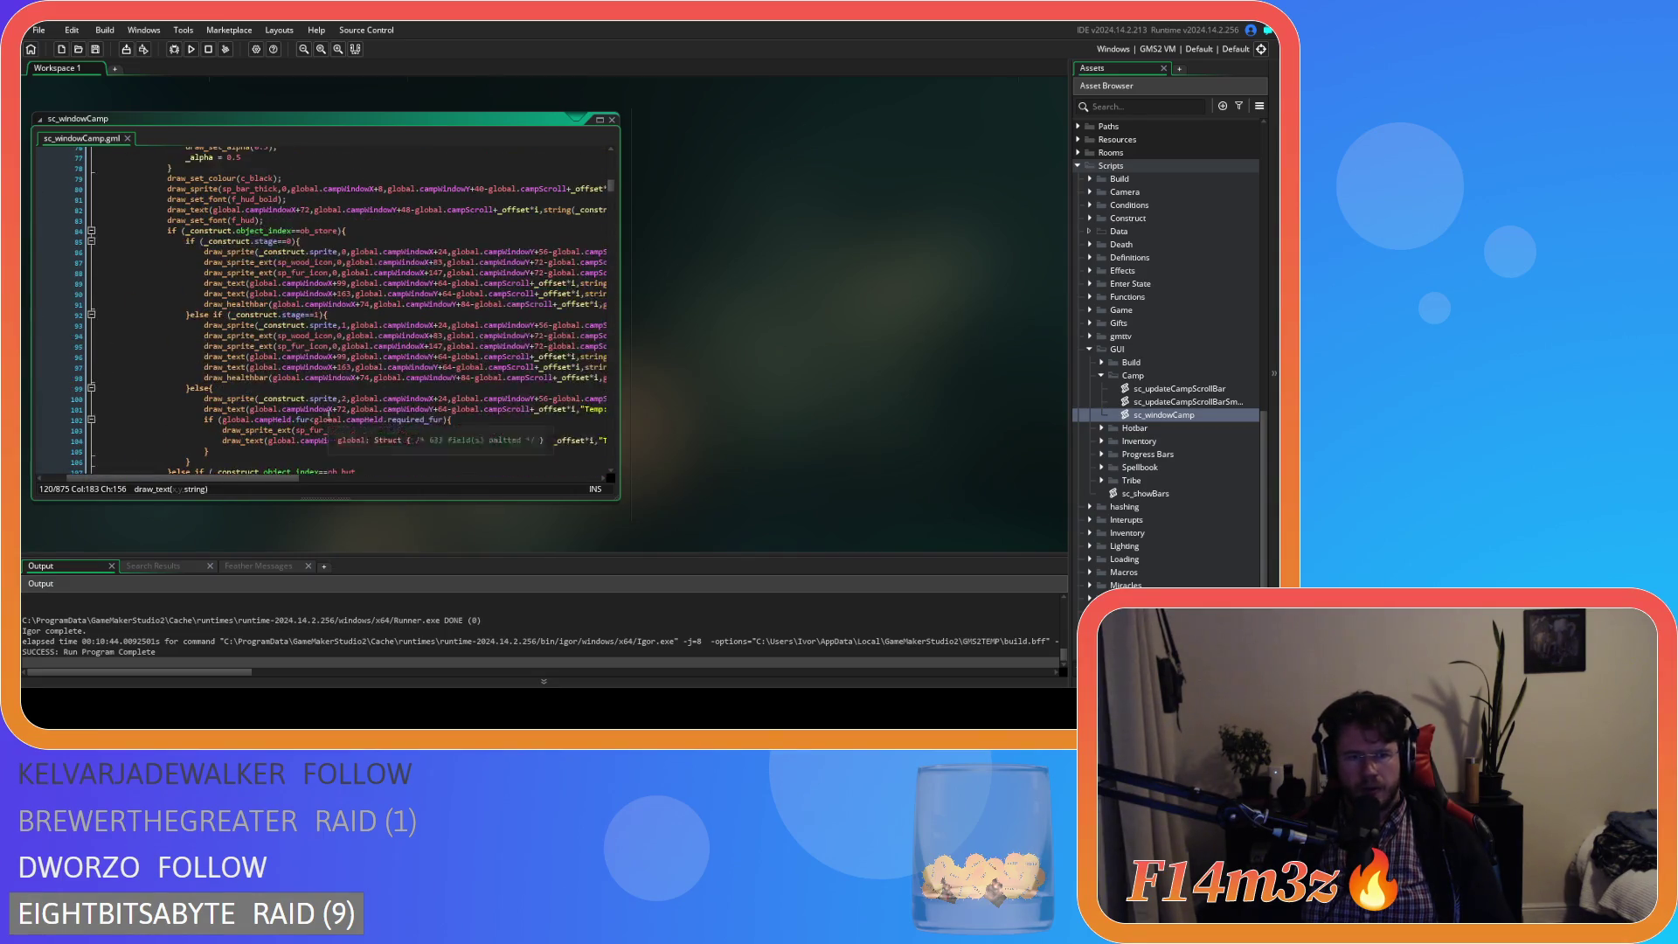
pyautogui.scroll(-1, 331, 411)
pyautogui.moveTo(218, 478); pyautogui.dragTo(281, 476)
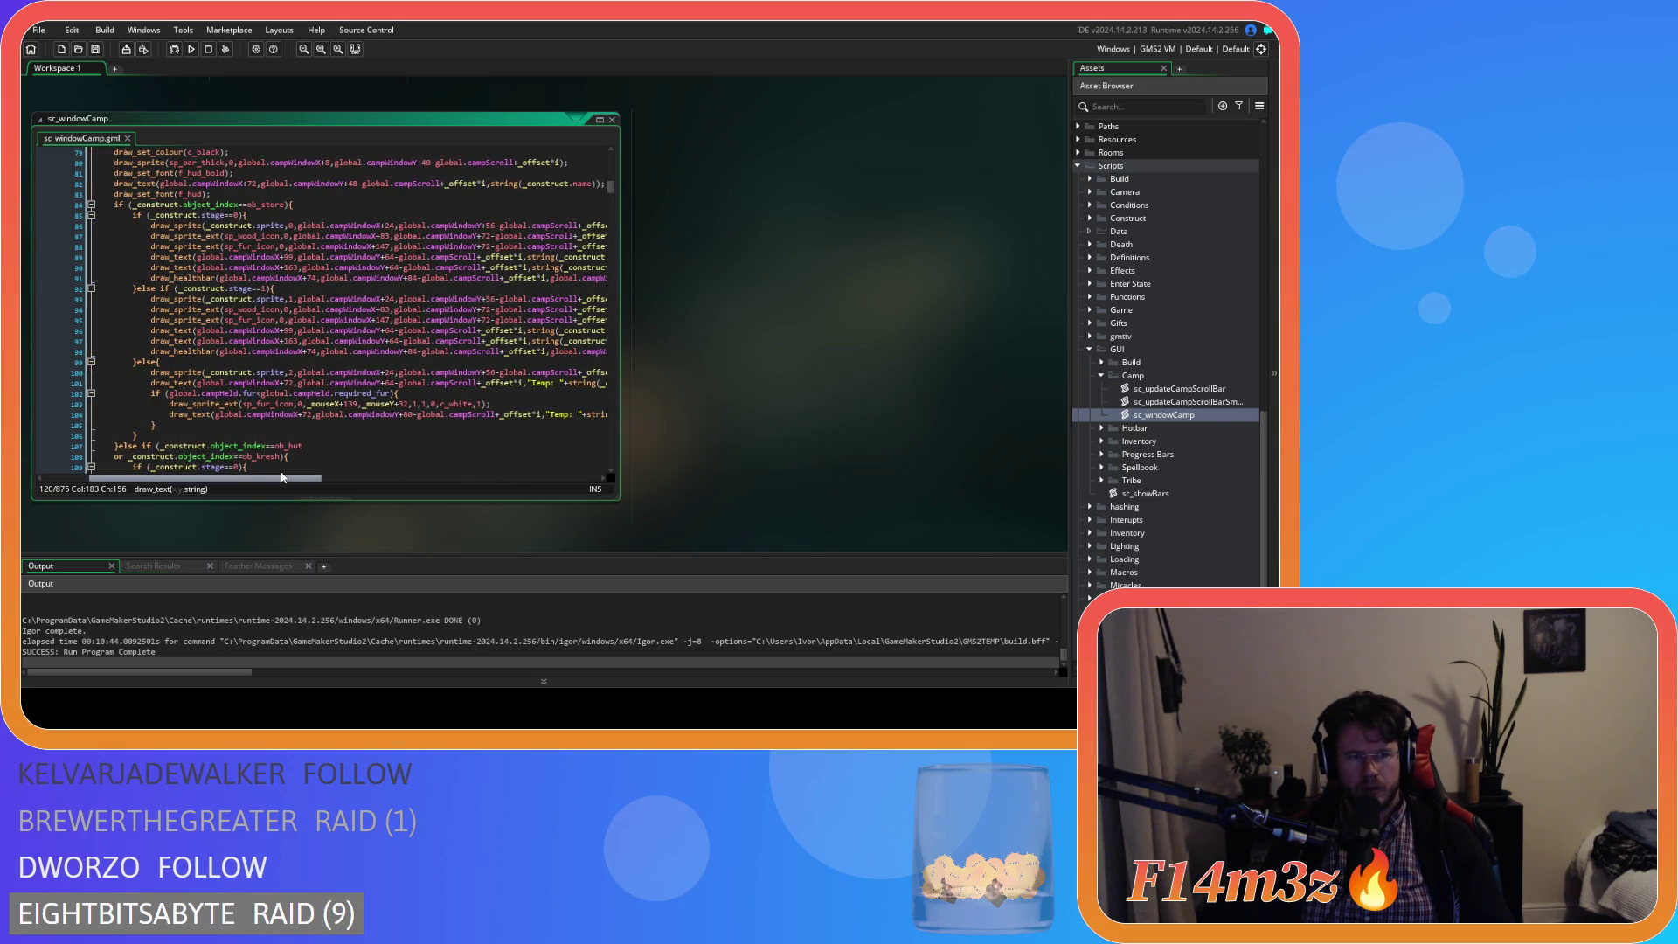
# - Replace both global.campHeld references in the fur check with _construct
pyautogui.click(237, 393)
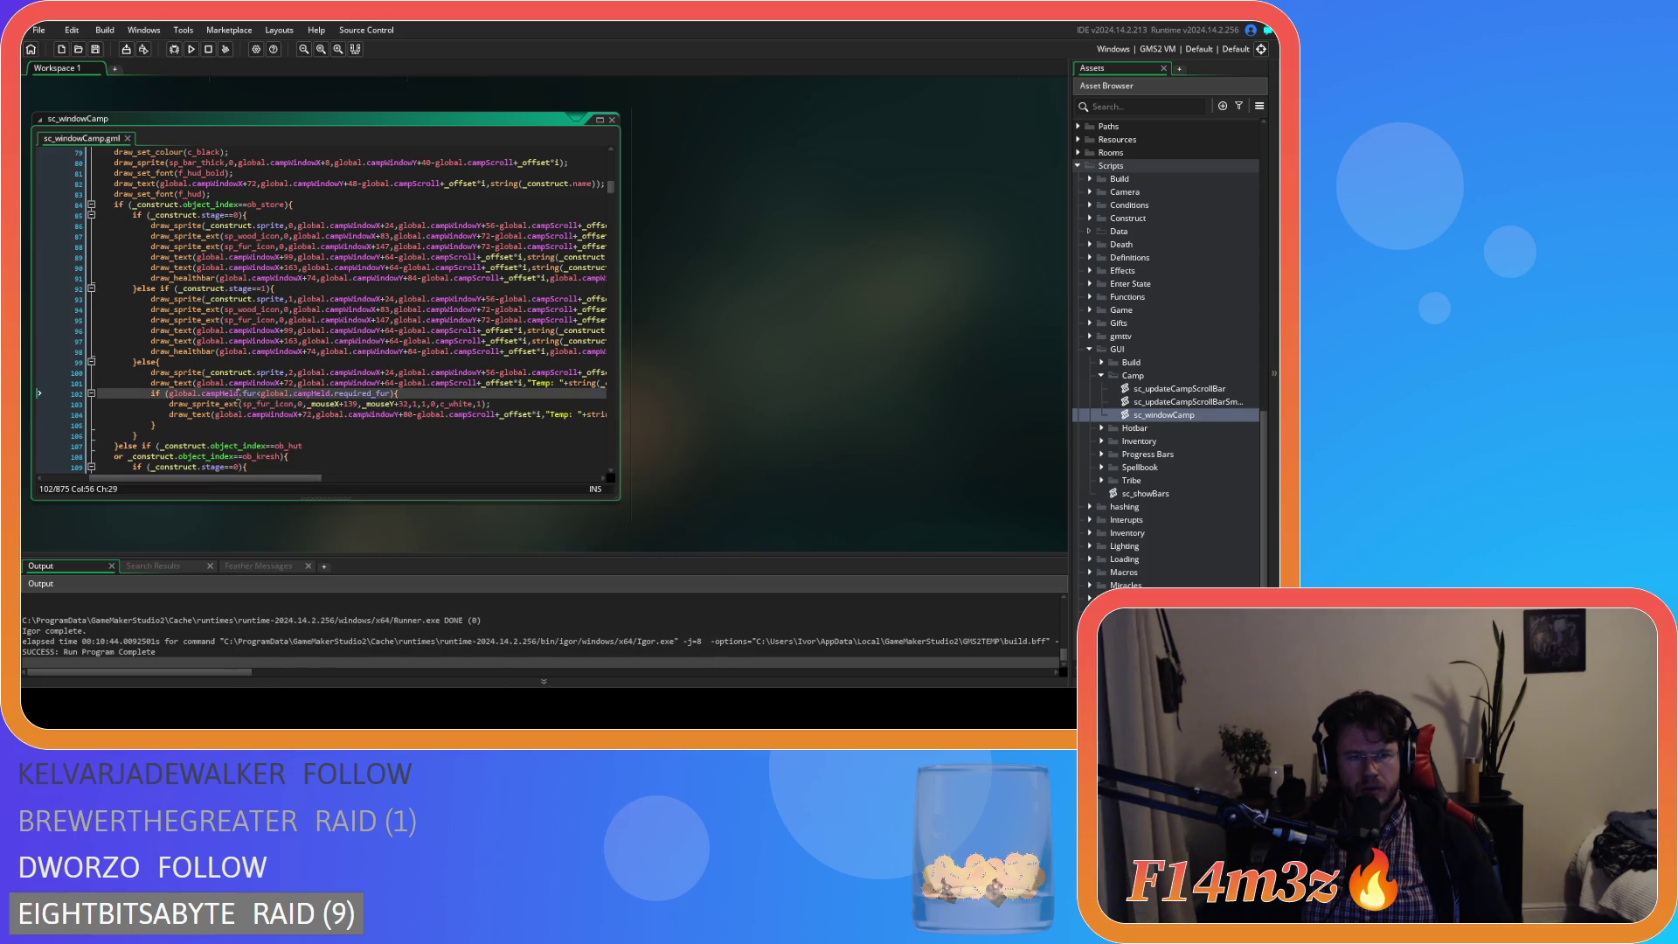
pyautogui.moveTo(187, 404); pyautogui.dragTo(170, 397)
pyautogui.write('_con')
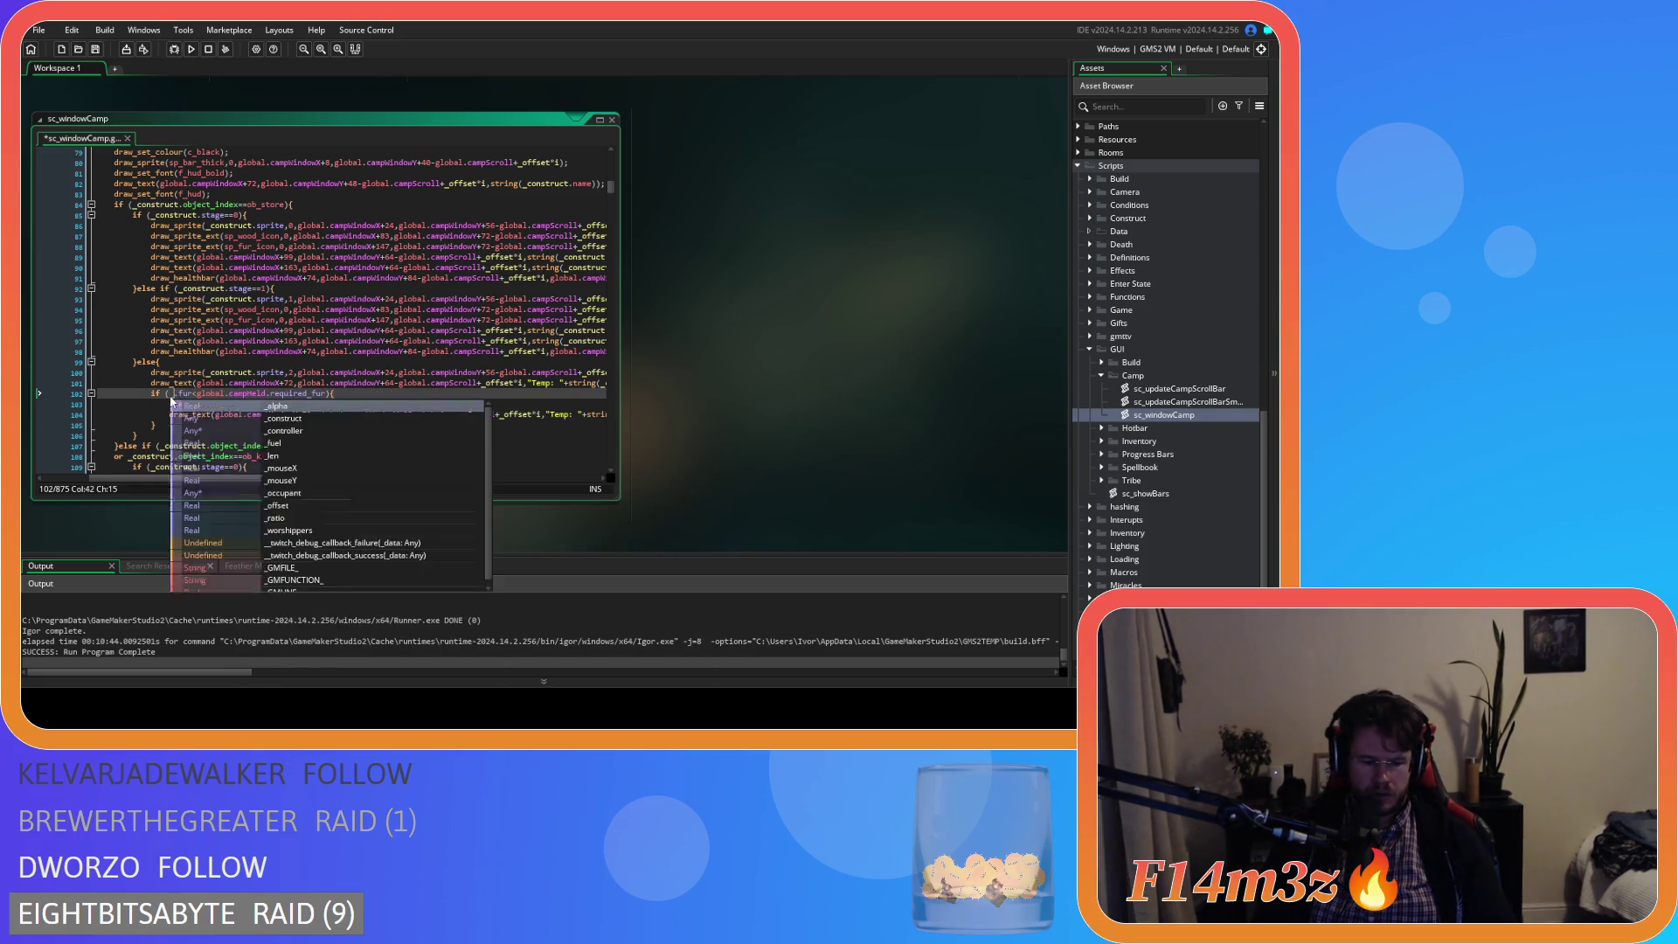
pyautogui.write('s')
pyautogui.press('Return')
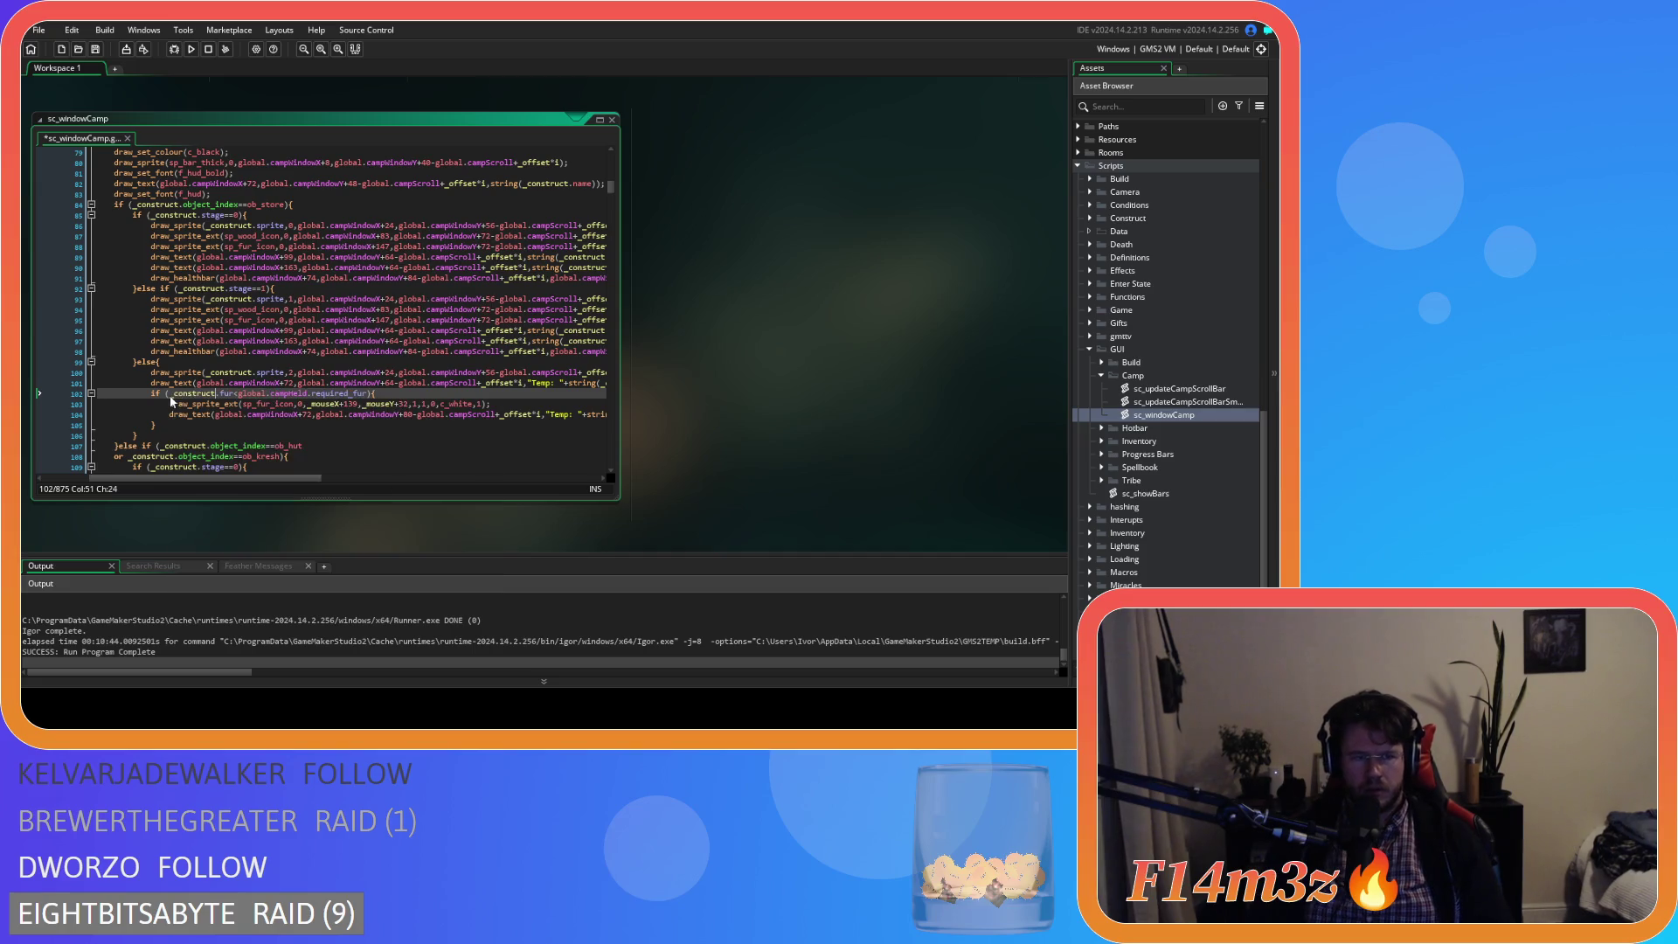
pyautogui.moveTo(250, 401); pyautogui.dragTo(247, 395)
pyautogui.write('_construct')
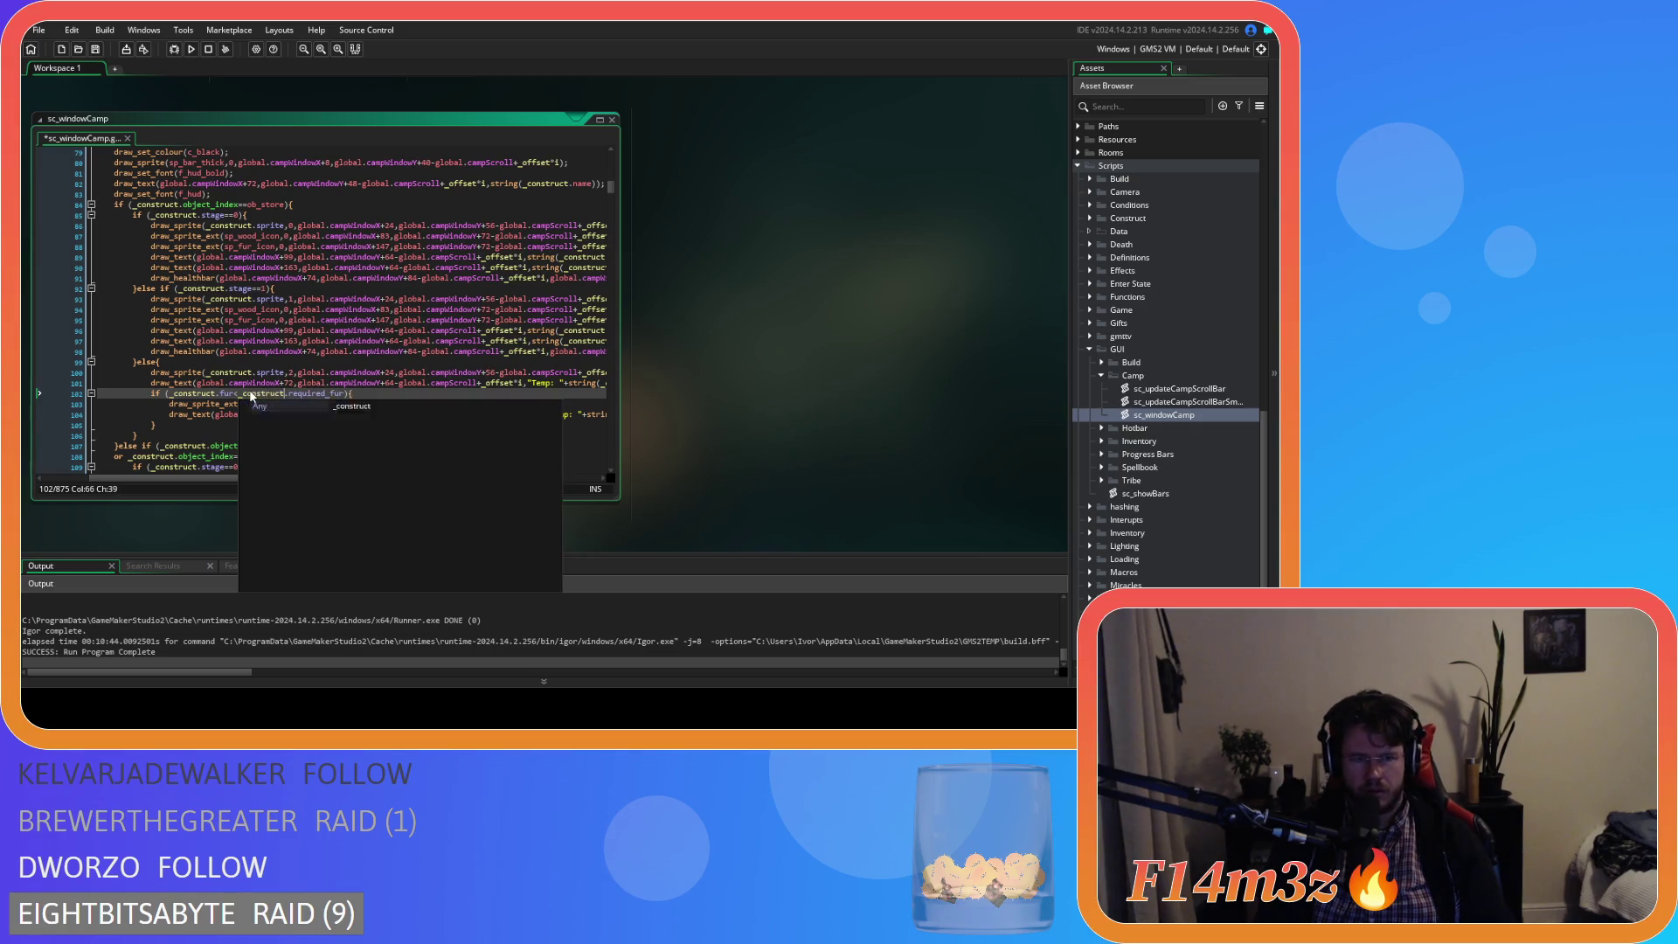
pyautogui.press('Return')
pyautogui.hscroll(-3, 250, 395)
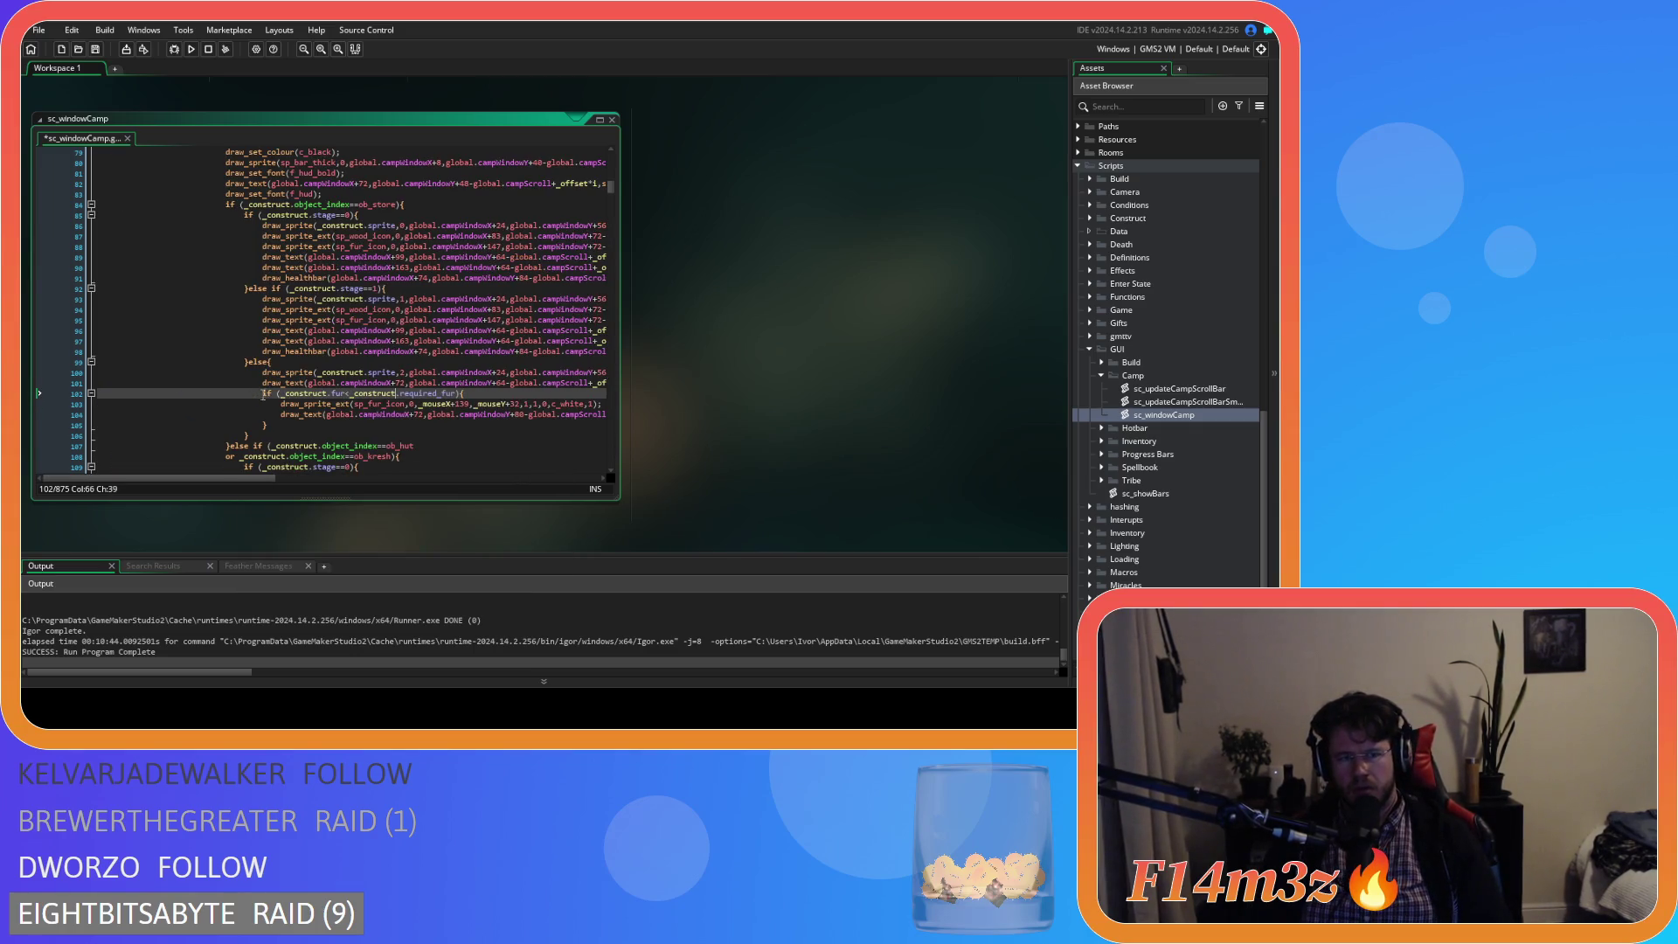
pyautogui.hscroll(3, 297, 474)
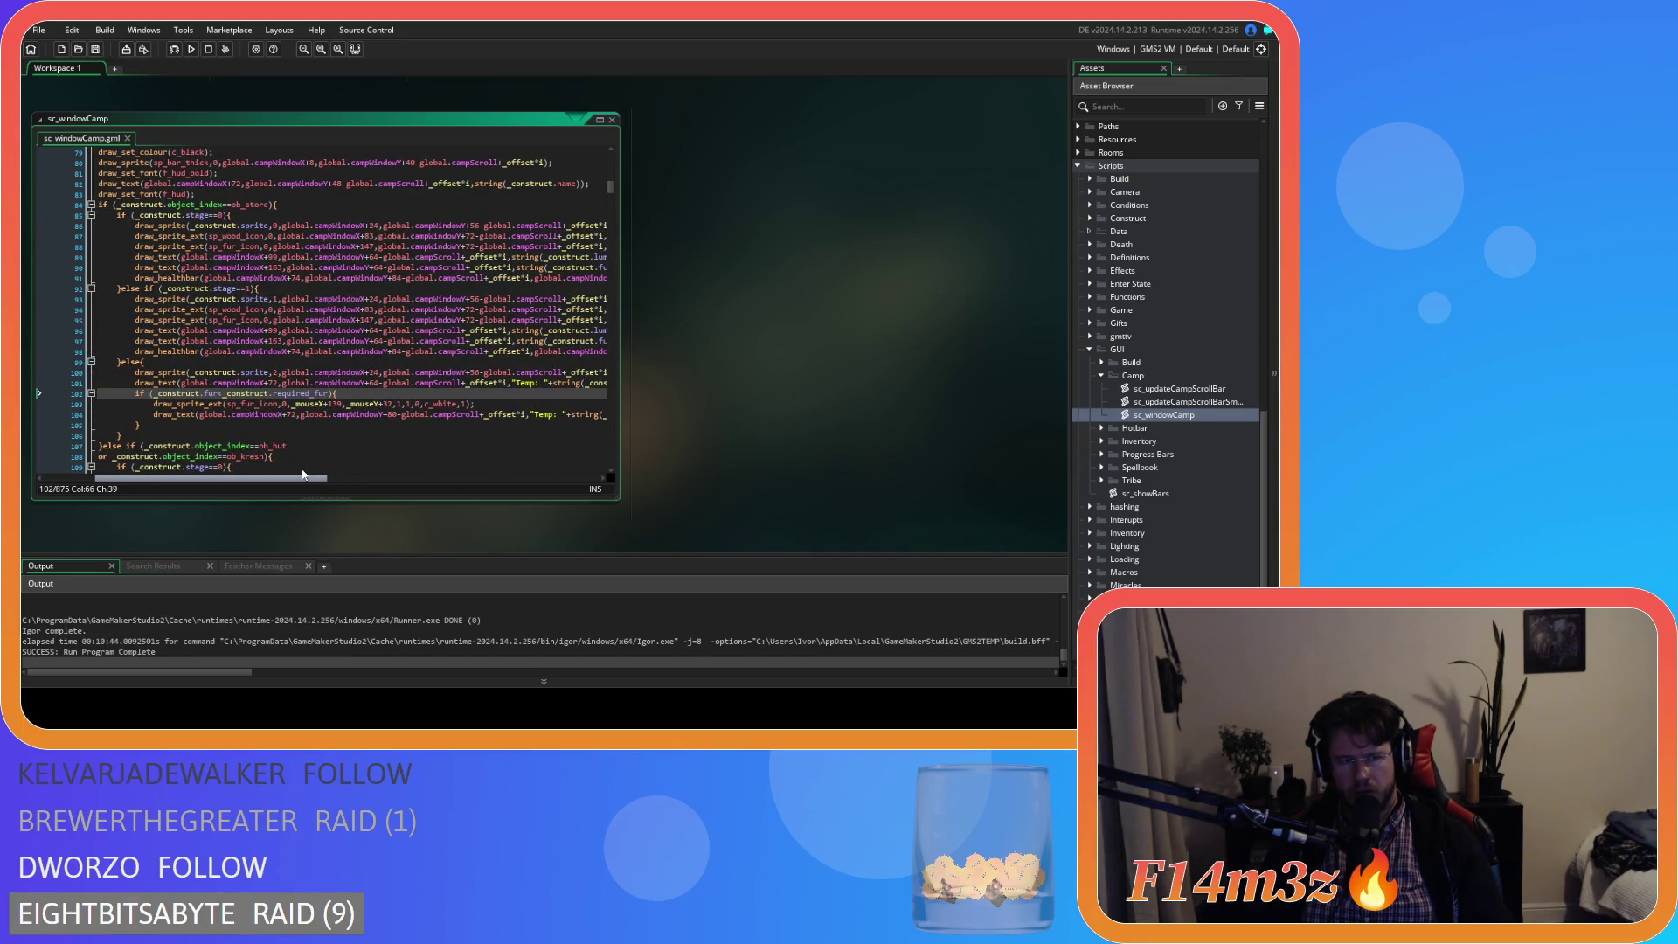
pyautogui.hscroll(3, 303, 474)
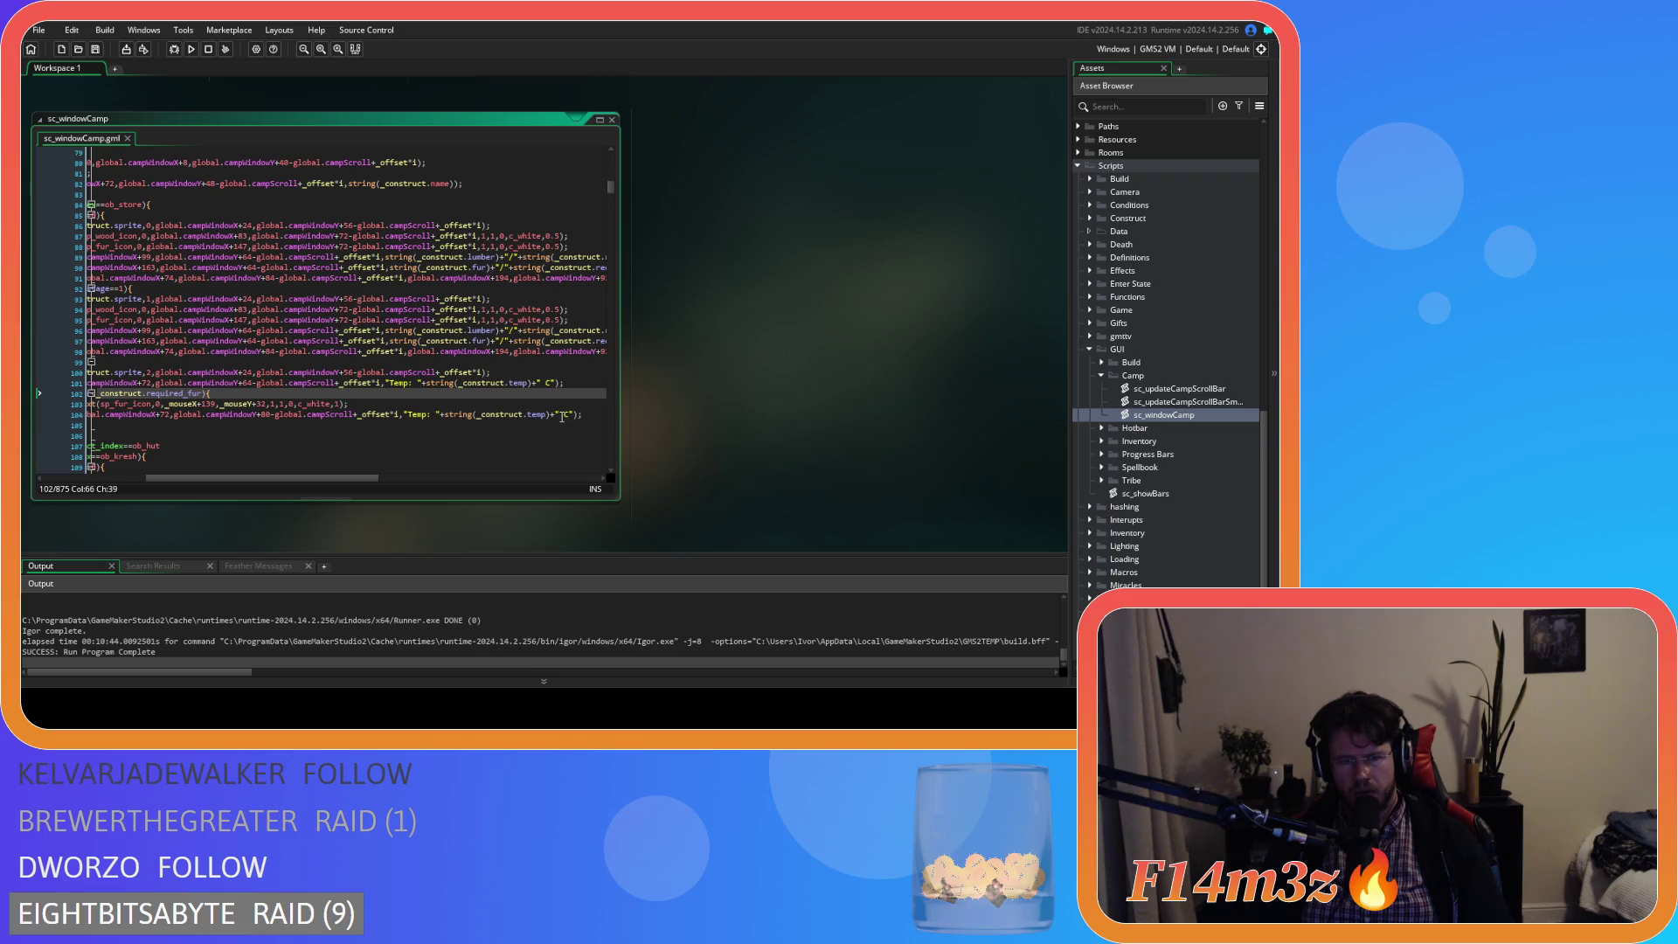
# - Replace the new line's Temp string with the lumber/required_lumber text and save
pyautogui.click(401, 416)
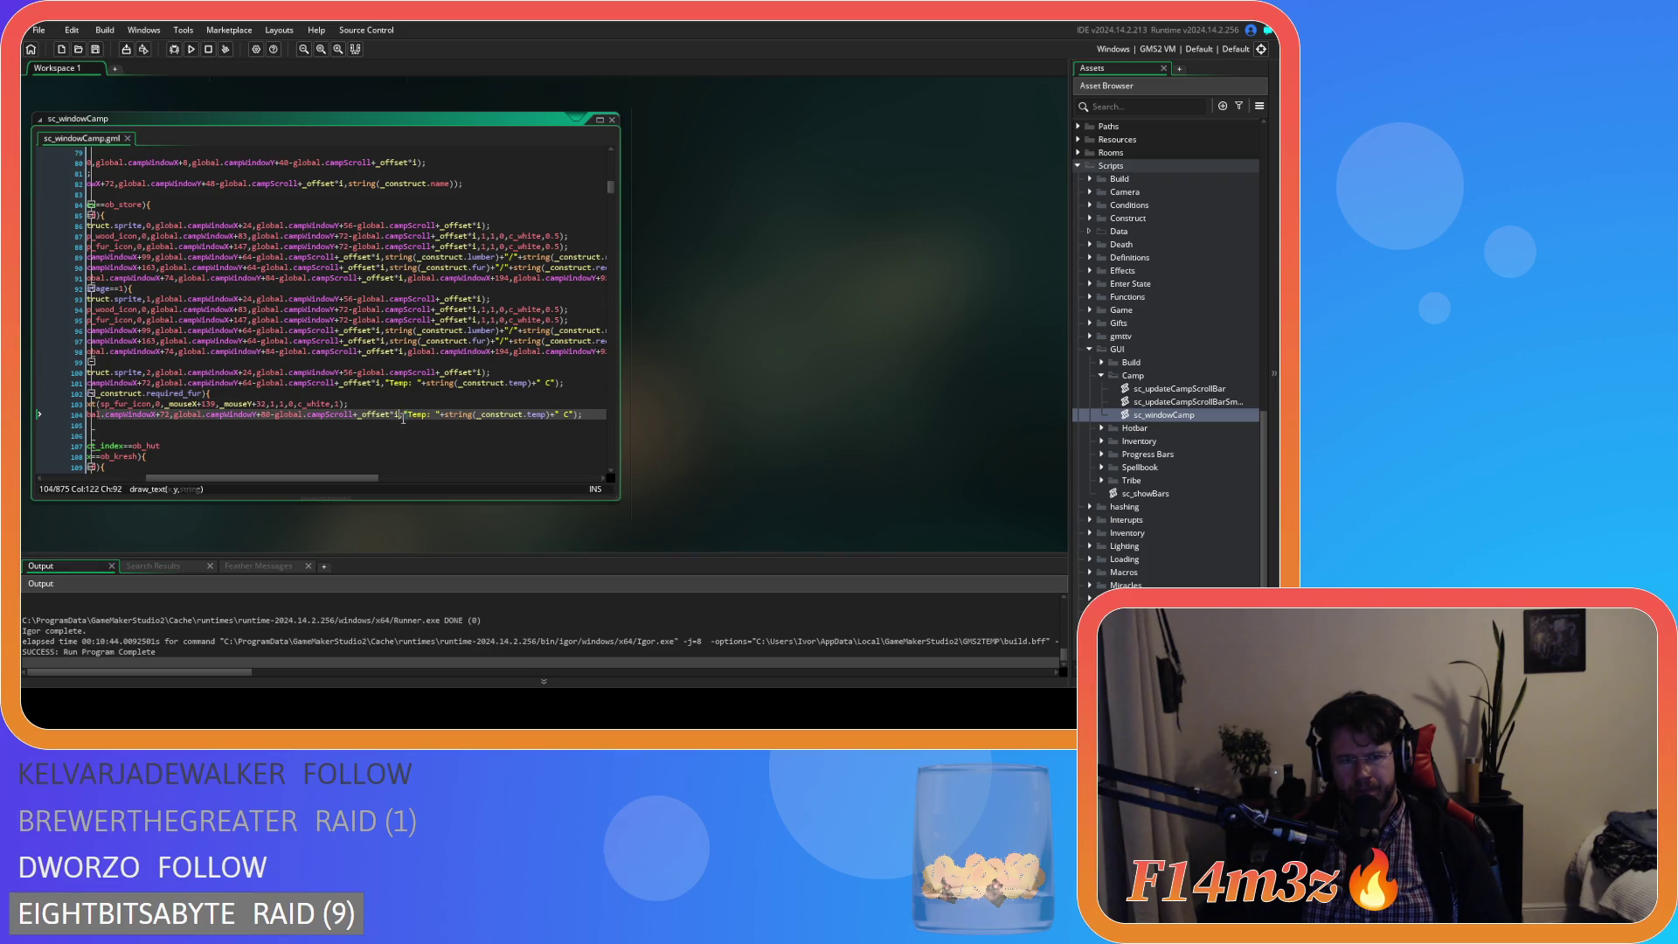
pyautogui.moveTo(403, 414)
pyautogui.mouseDown()
pyautogui.moveTo(577, 409)
pyautogui.moveTo(406, 410)
pyautogui.mouseUp()
pyautogui.hotkey('ctrl', 'v')
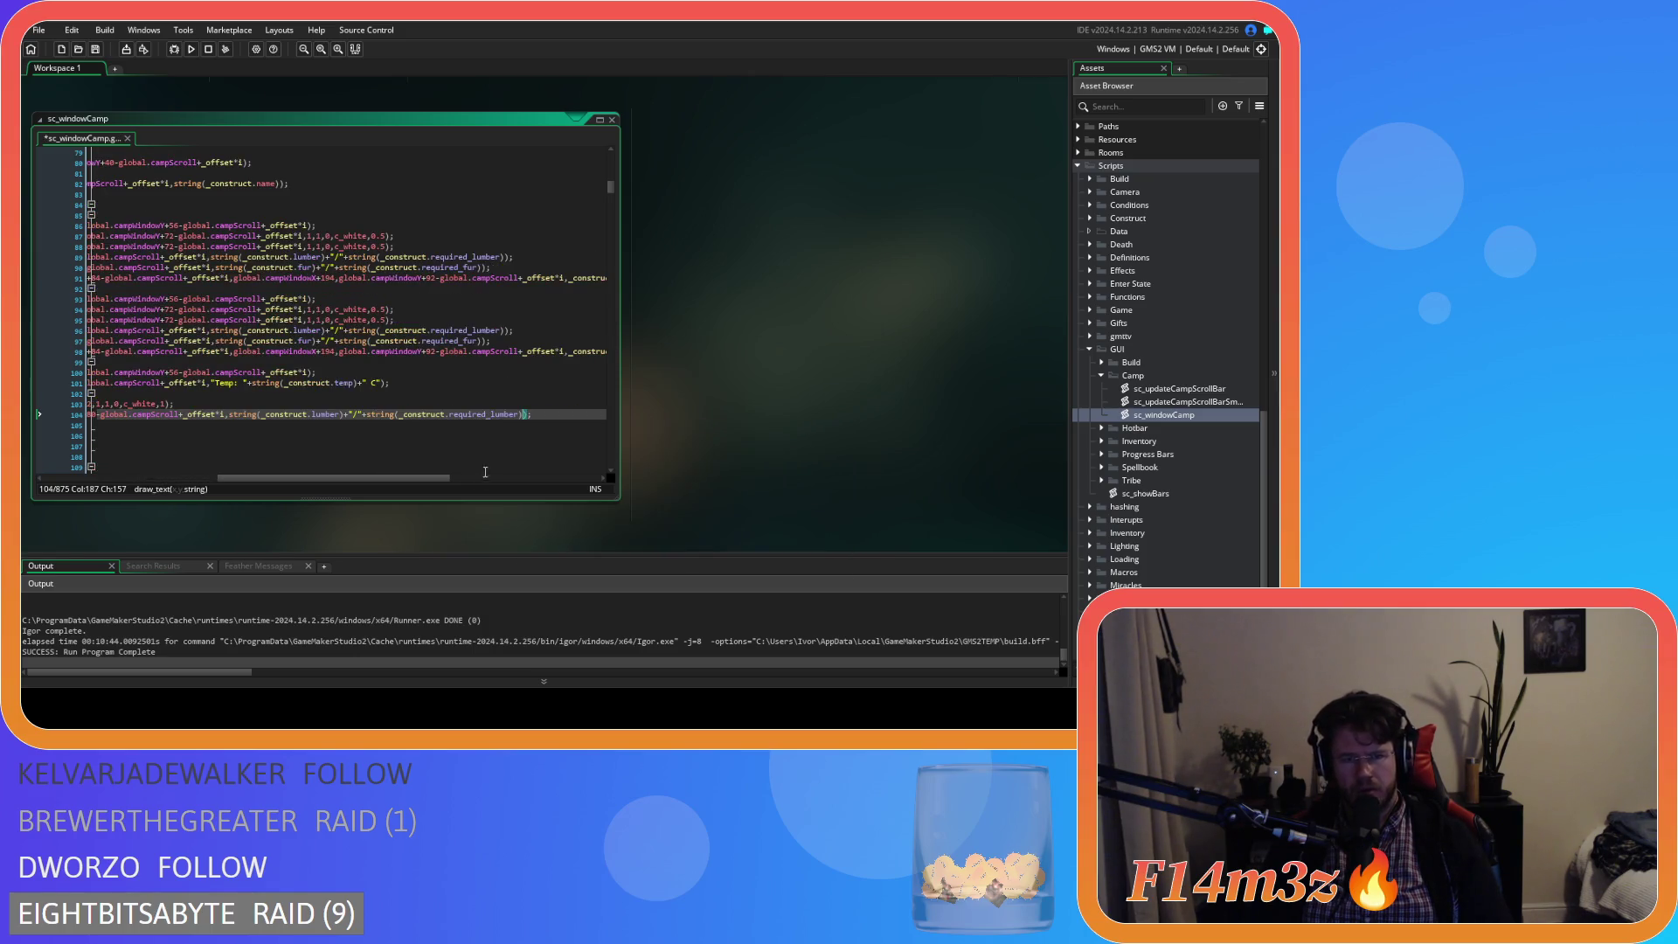
pyautogui.moveTo(354, 478)
pyautogui.mouseDown()
pyautogui.moveTo(266, 469)
pyautogui.moveTo(375, 464)
pyautogui.moveTo(280, 460)
pyautogui.moveTo(355, 456)
pyautogui.moveTo(291, 450)
pyautogui.mouseUp()
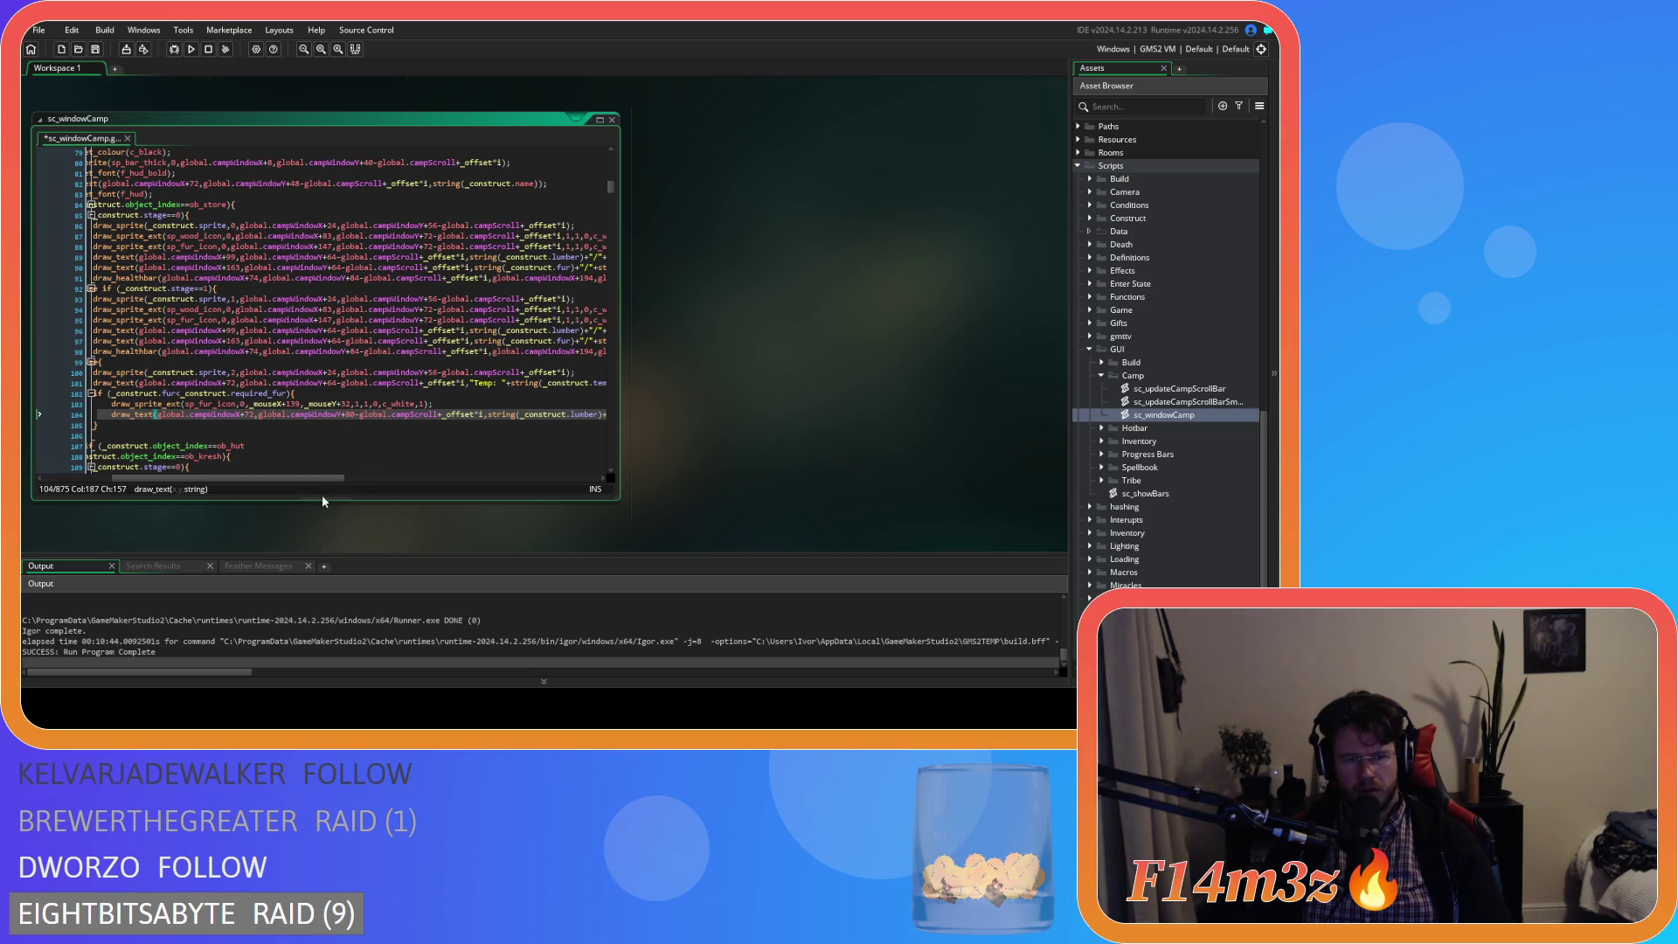
pyautogui.hotkey('ctrl', 's')
# - Set the lumber text x on line 104 to campWindowX+99 and save sc_windowCamp
pyautogui.moveTo(293, 476); pyautogui.dragTo(282, 478)
pyautogui.scroll(-4, 276, 451)
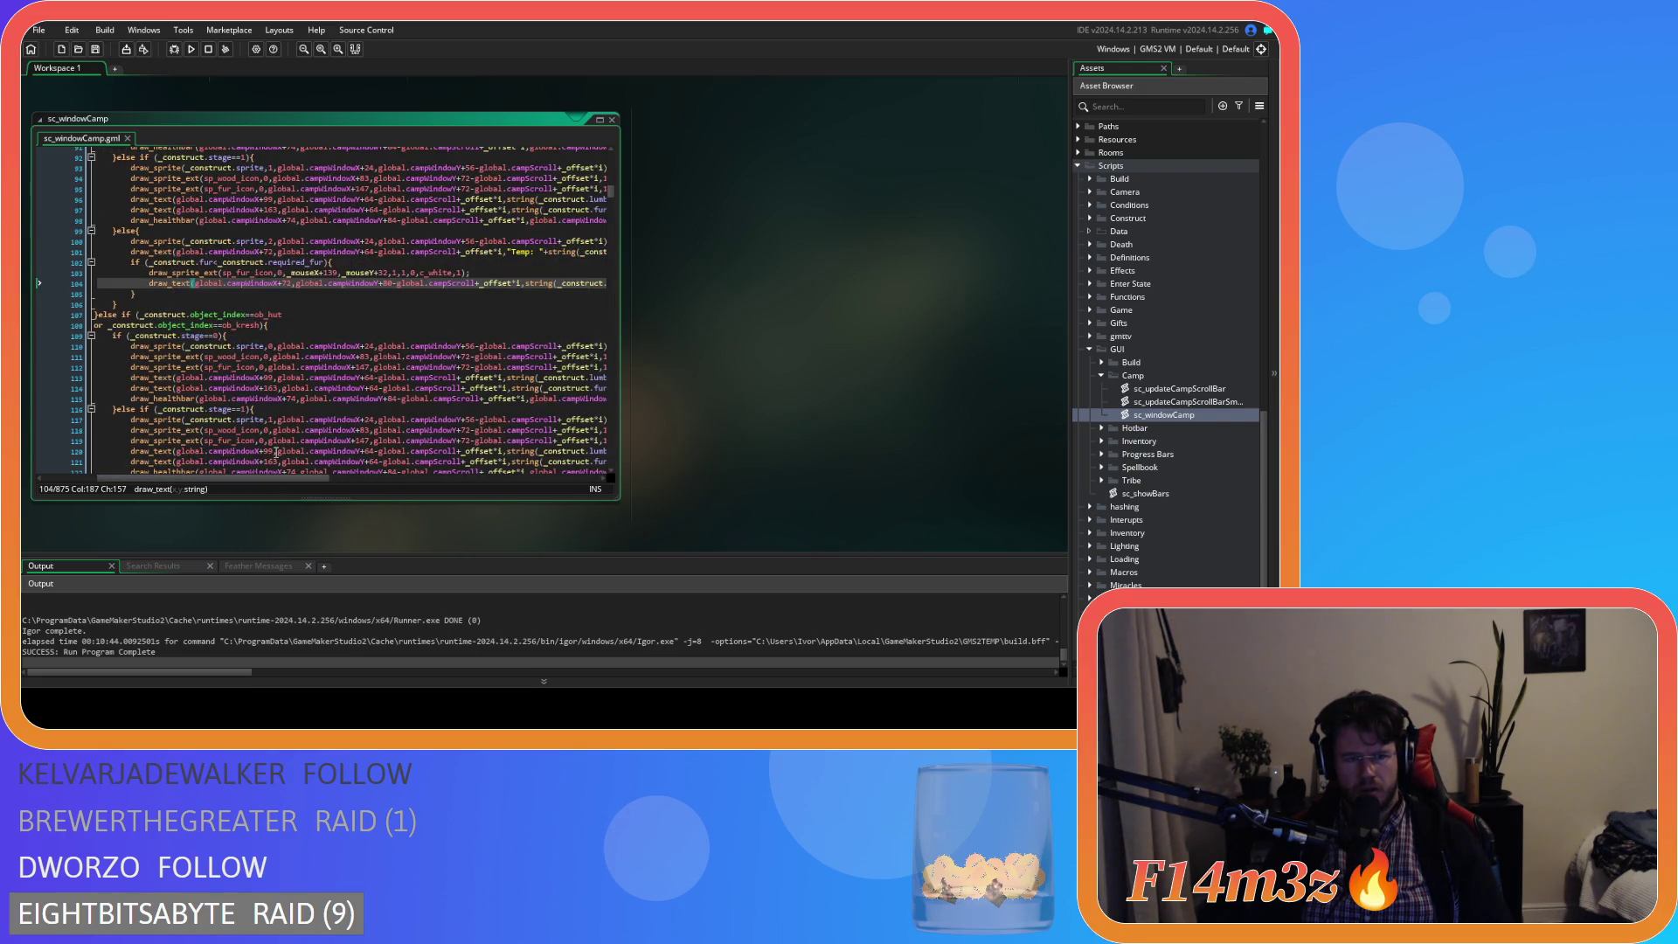
pyautogui.scroll(-1, 288, 442)
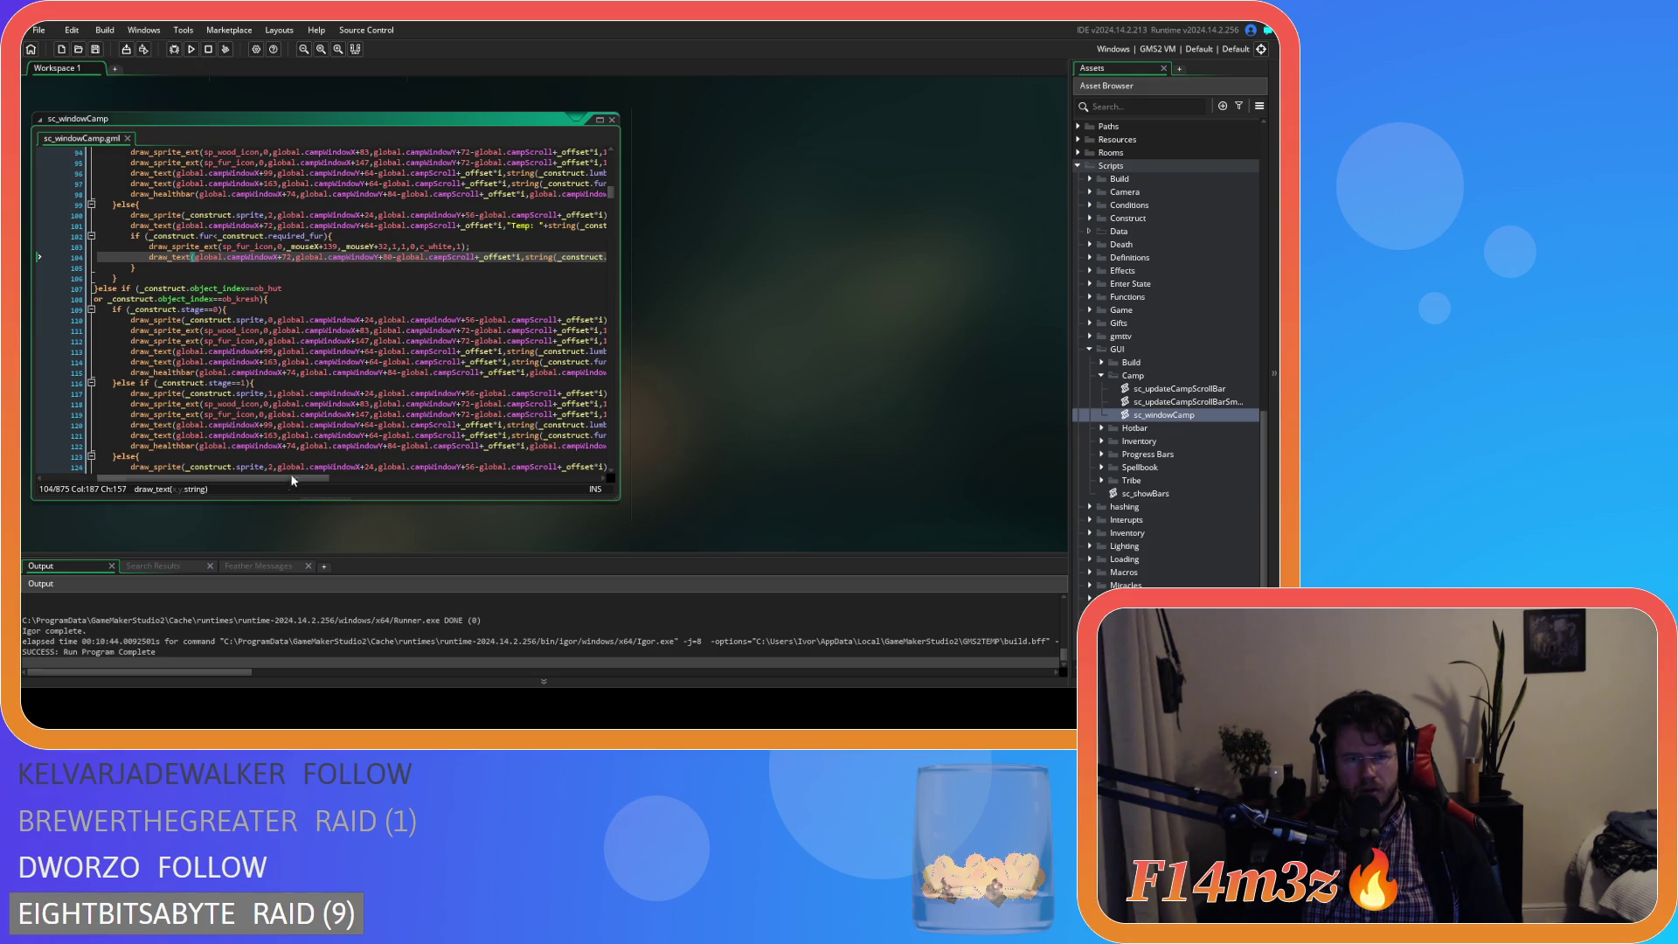
pyautogui.hscroll(2, 251, 482)
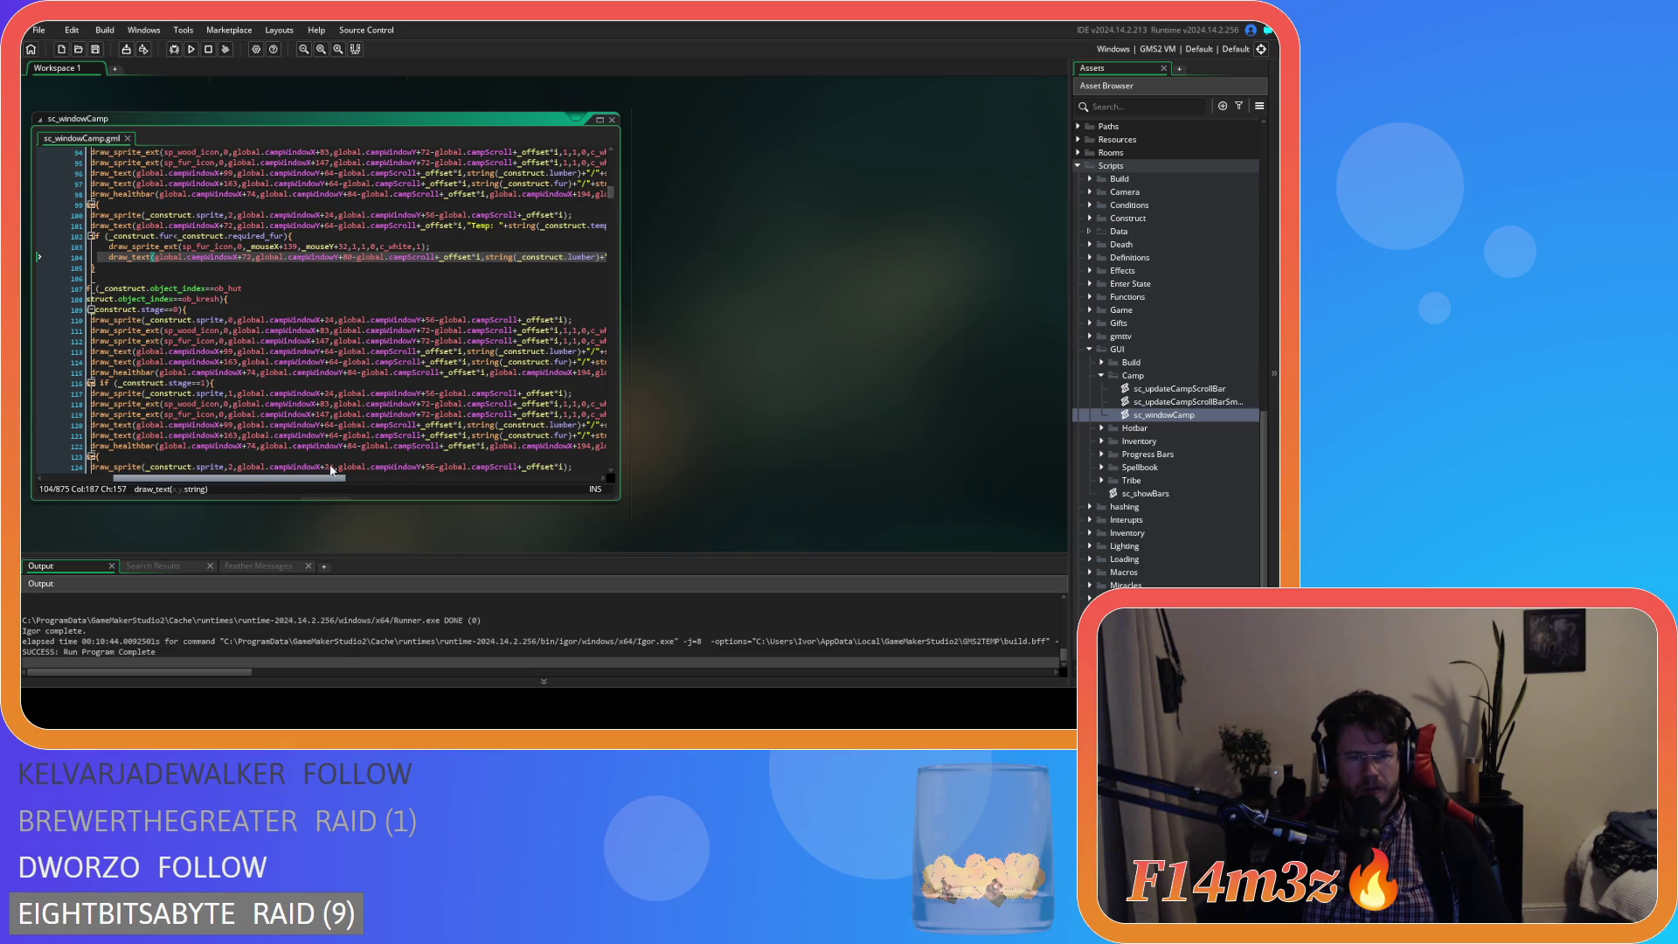
pyautogui.hscroll(2, 330, 470)
pyautogui.hscroll(-1, 282, 485)
pyautogui.hscroll(2, 281, 485)
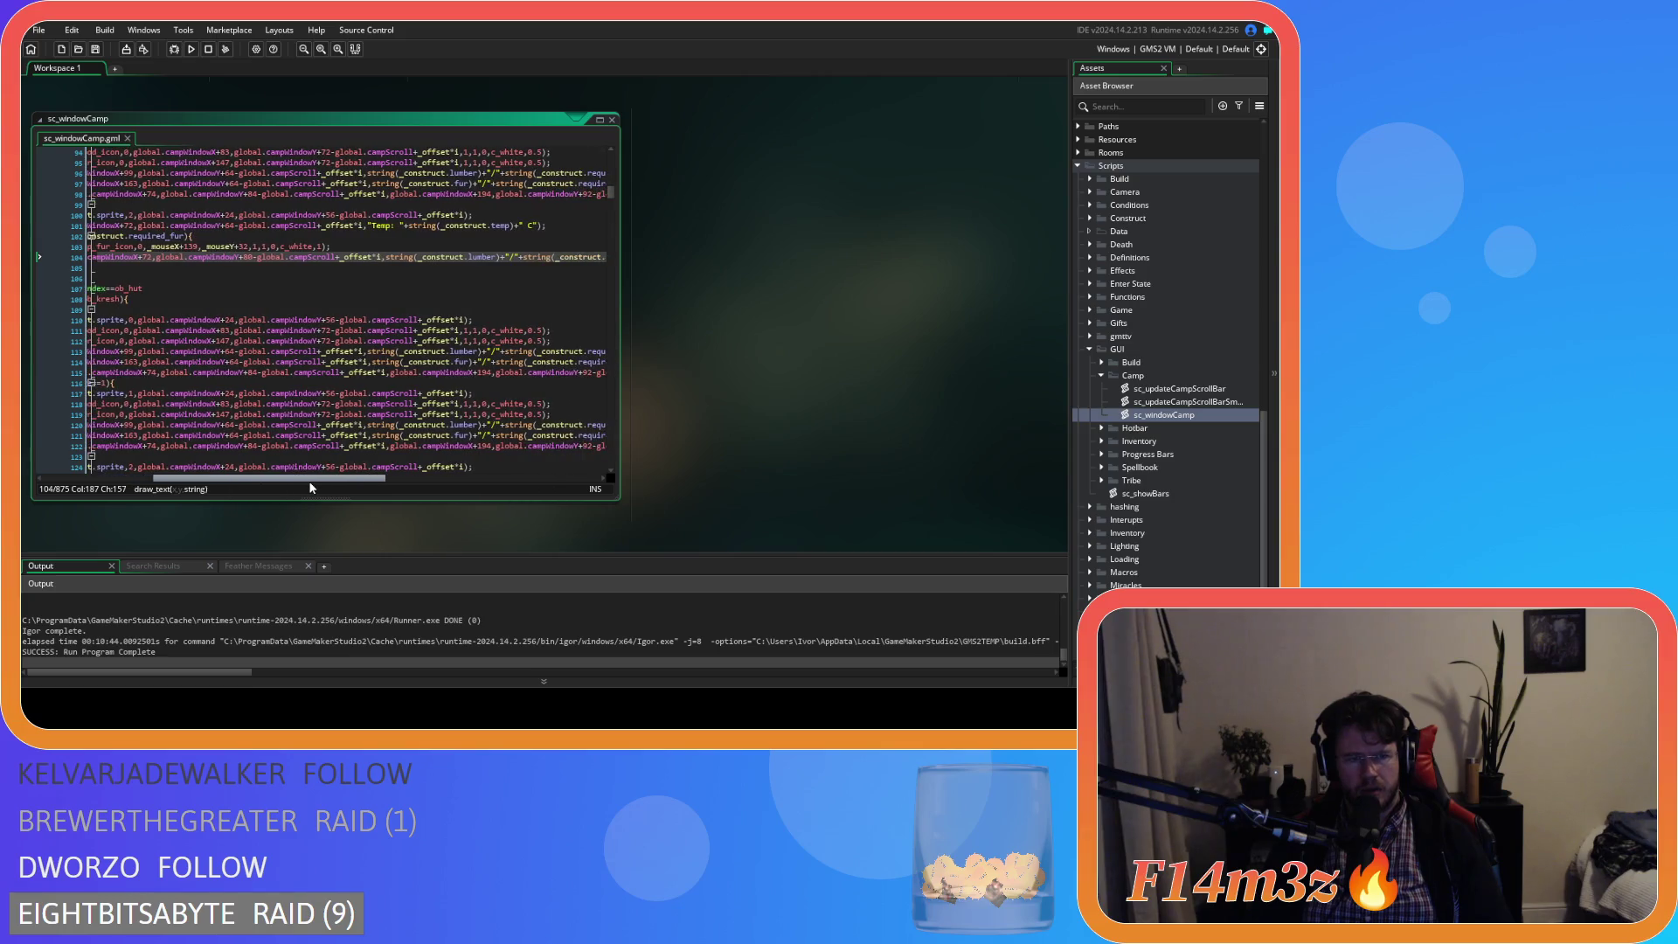
pyautogui.moveTo(310, 483); pyautogui.dragTo(277, 482)
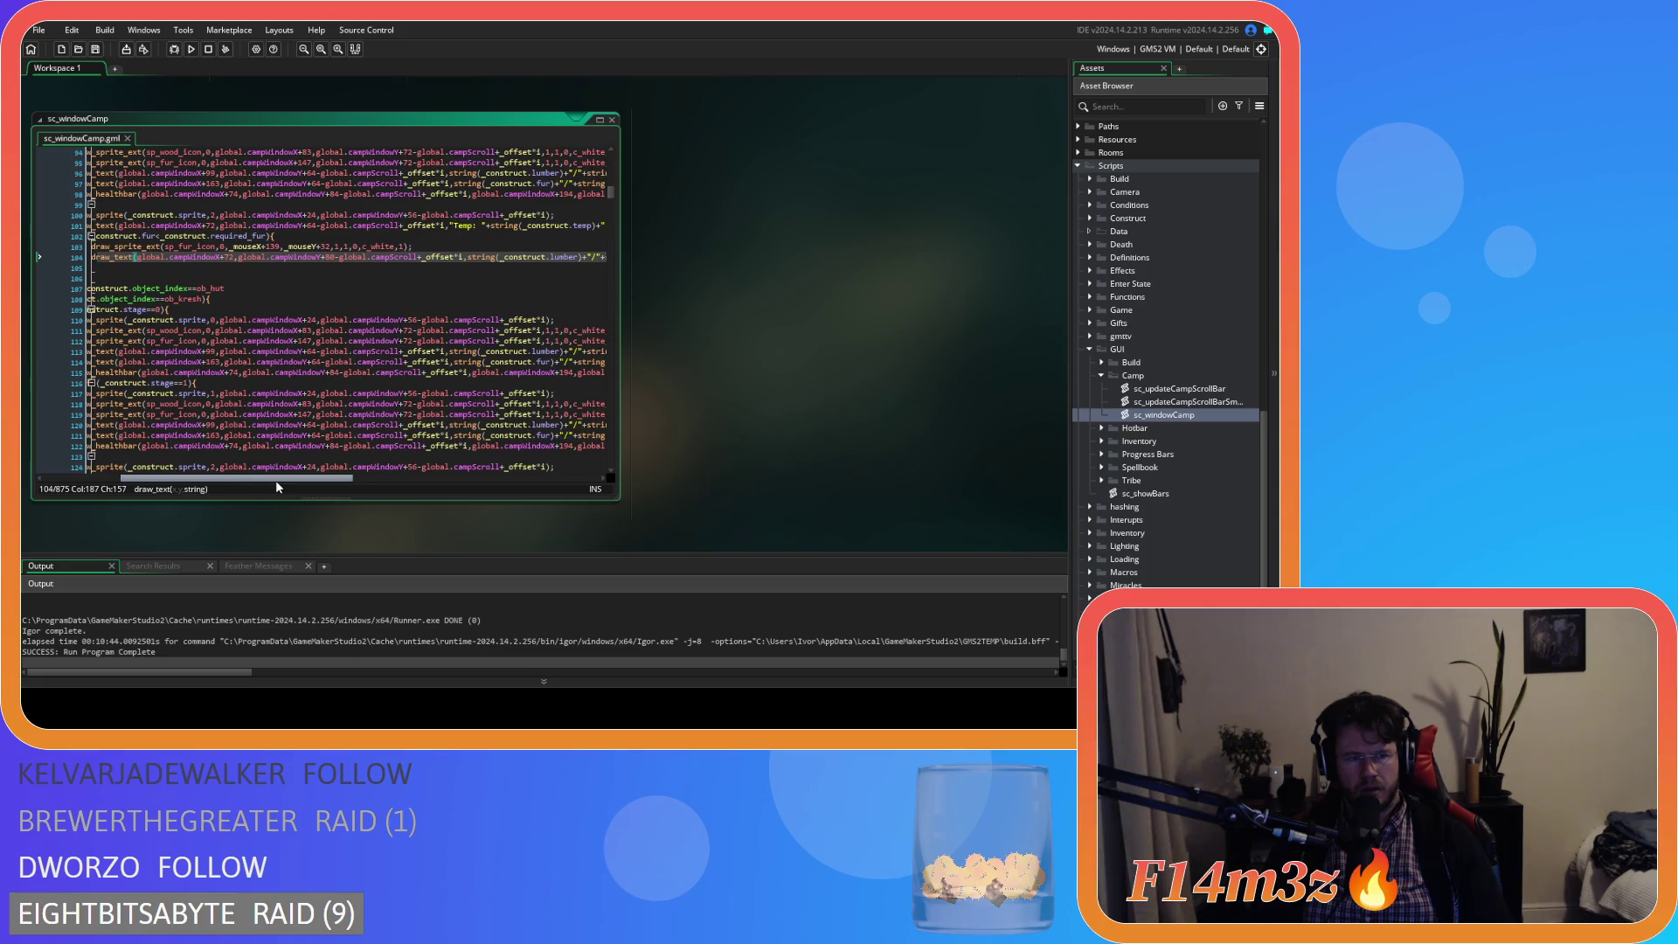
pyautogui.moveTo(276, 480); pyautogui.dragTo(248, 479)
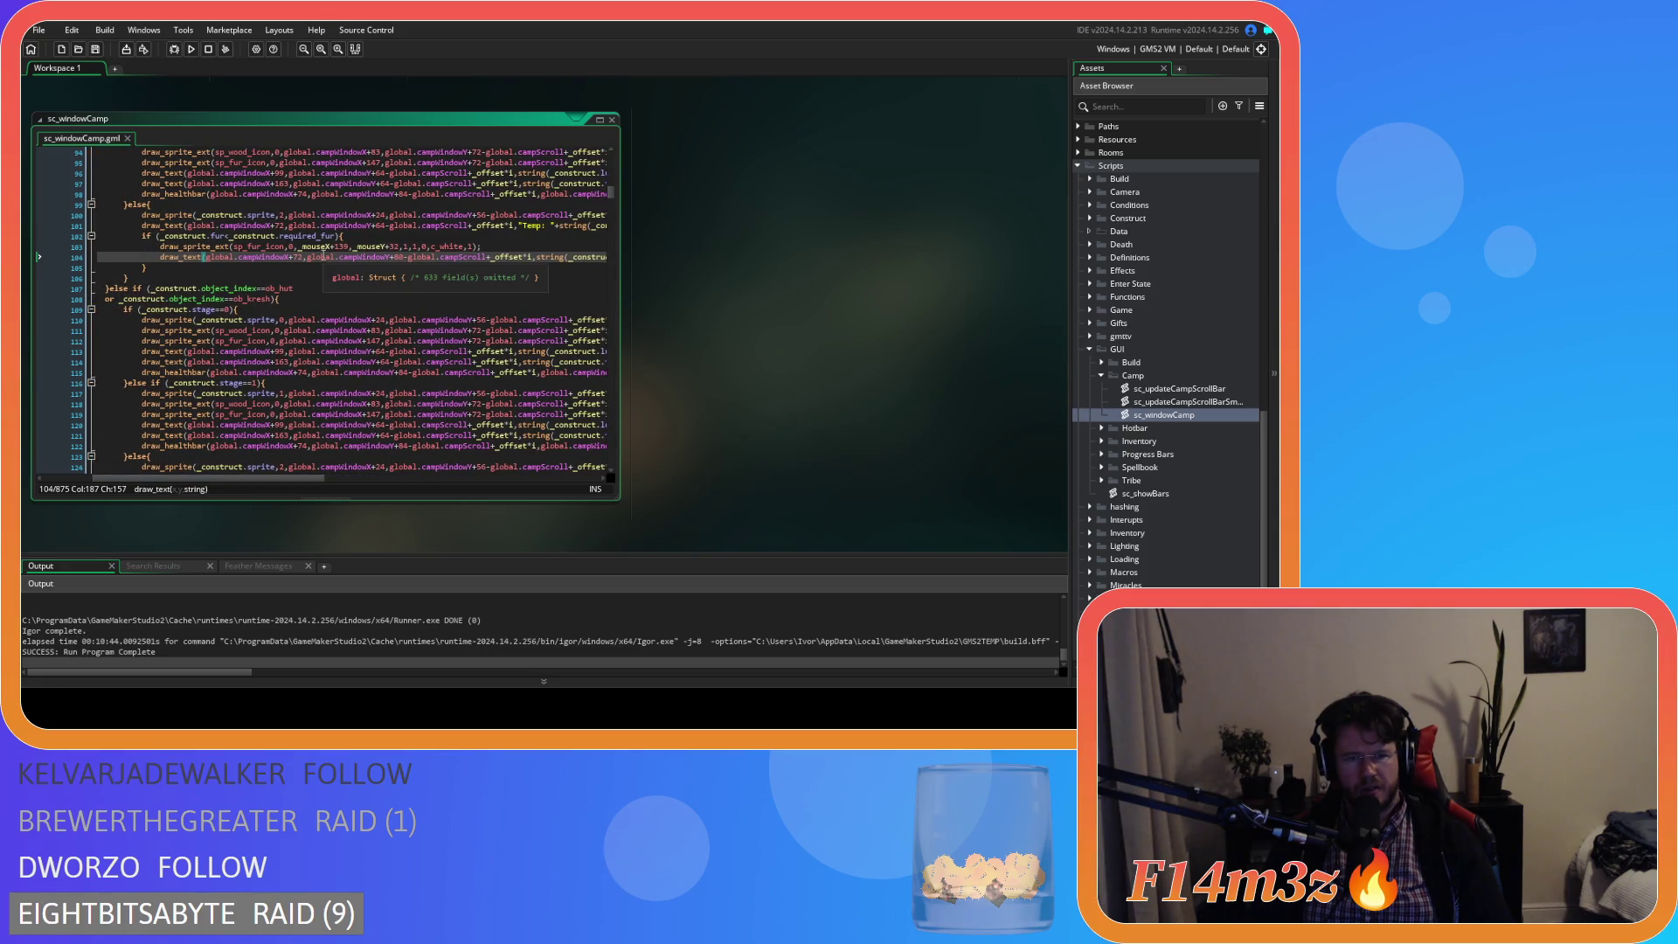
pyautogui.hscroll(-3, 276, 466)
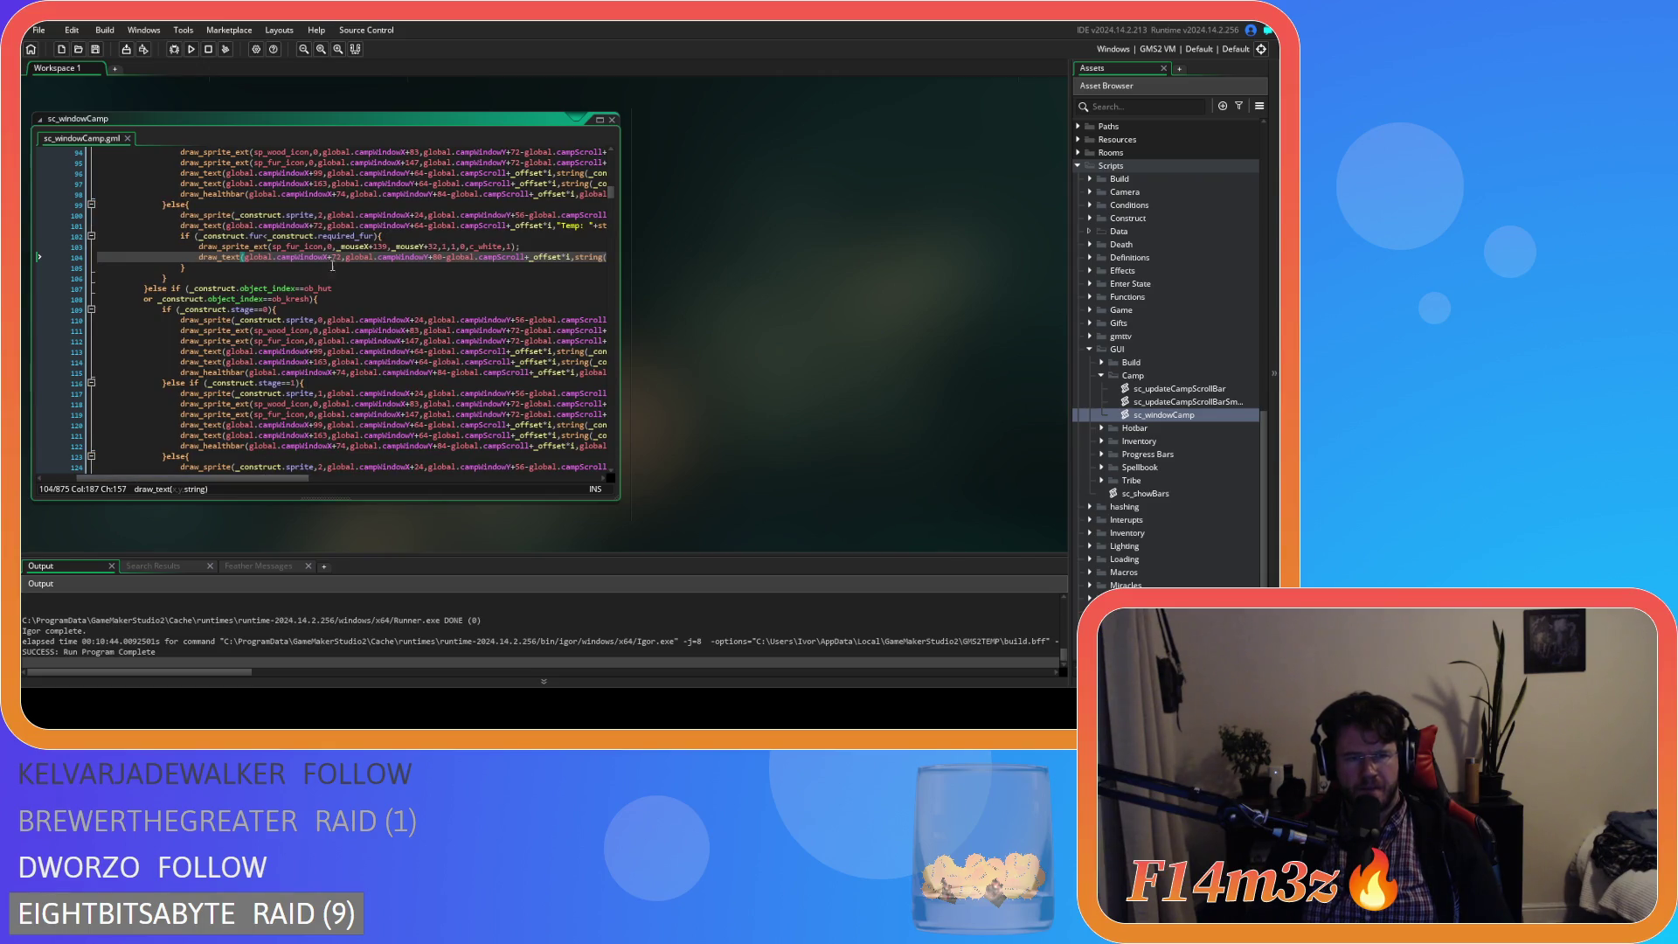
pyautogui.write('99')
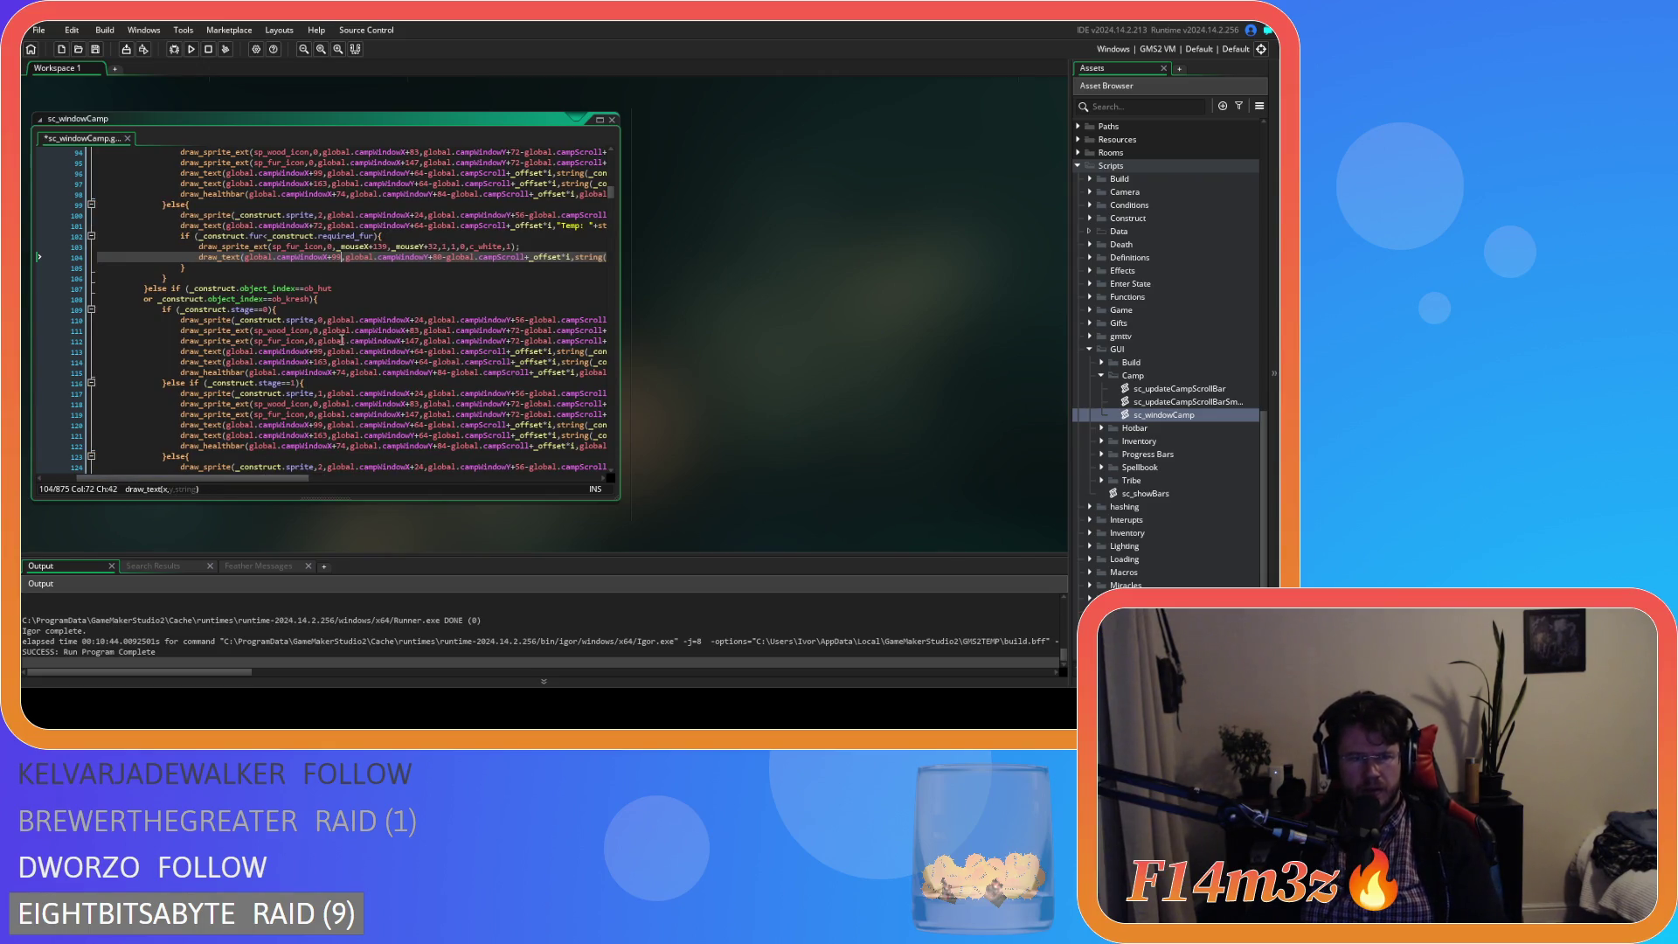
pyautogui.hotkey('ctrl', 's')
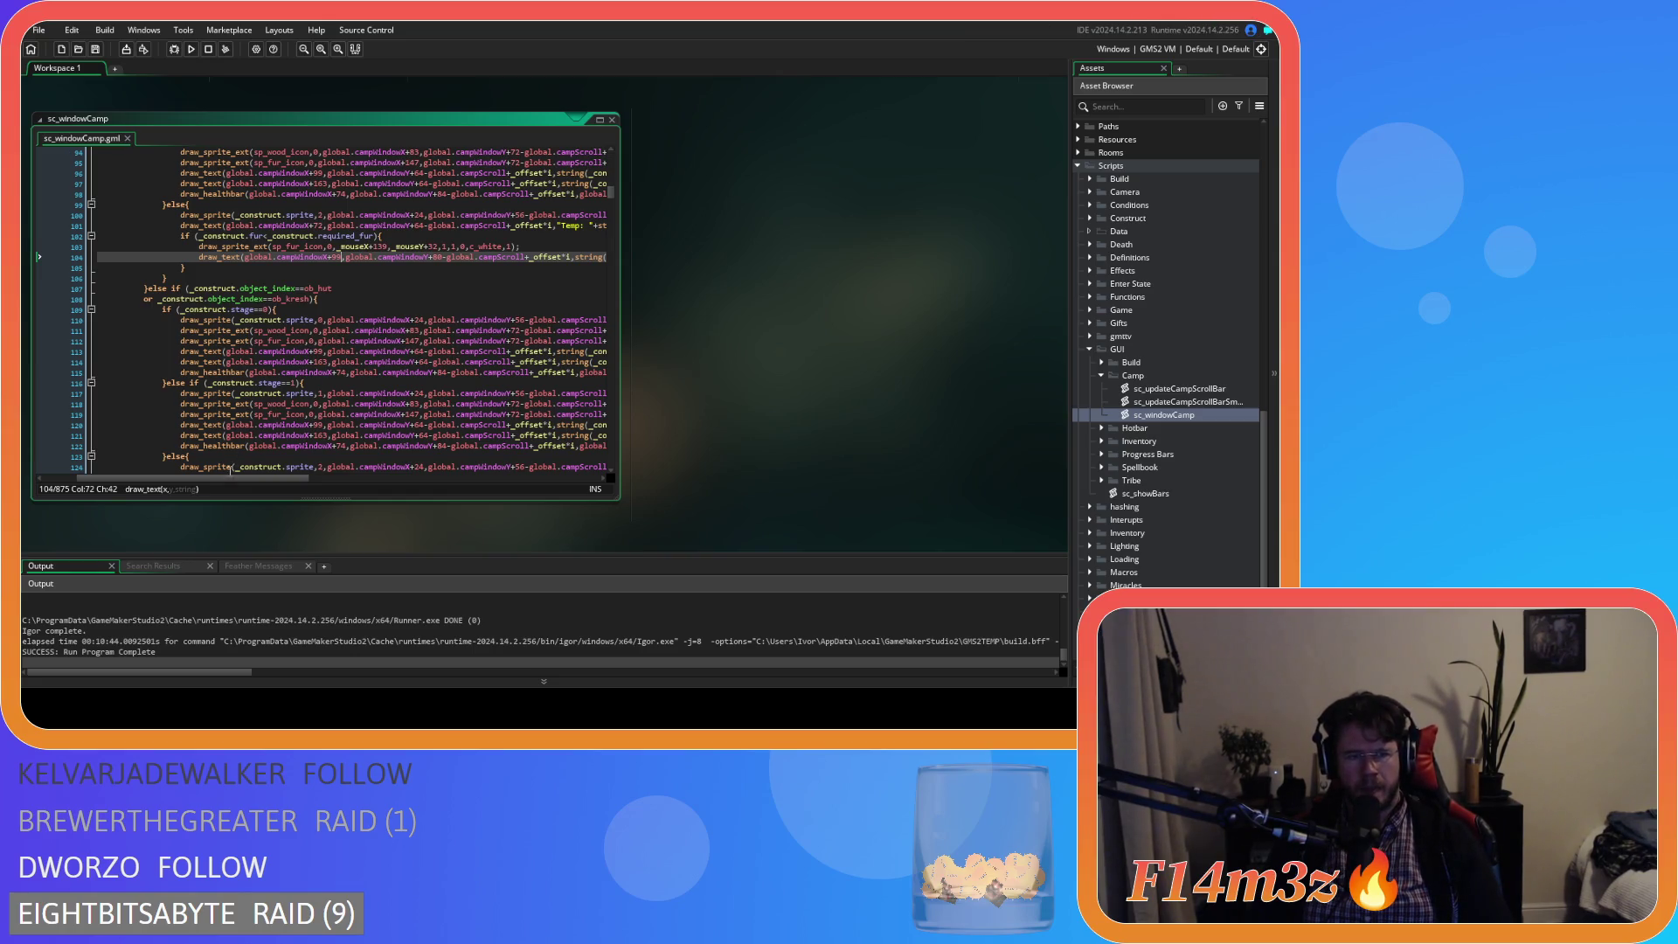
# - Select the store panel's fur-requirement block on lines 102–105
pyautogui.hscroll(-1, 230, 471)
pyautogui.hscroll(3, 230, 470)
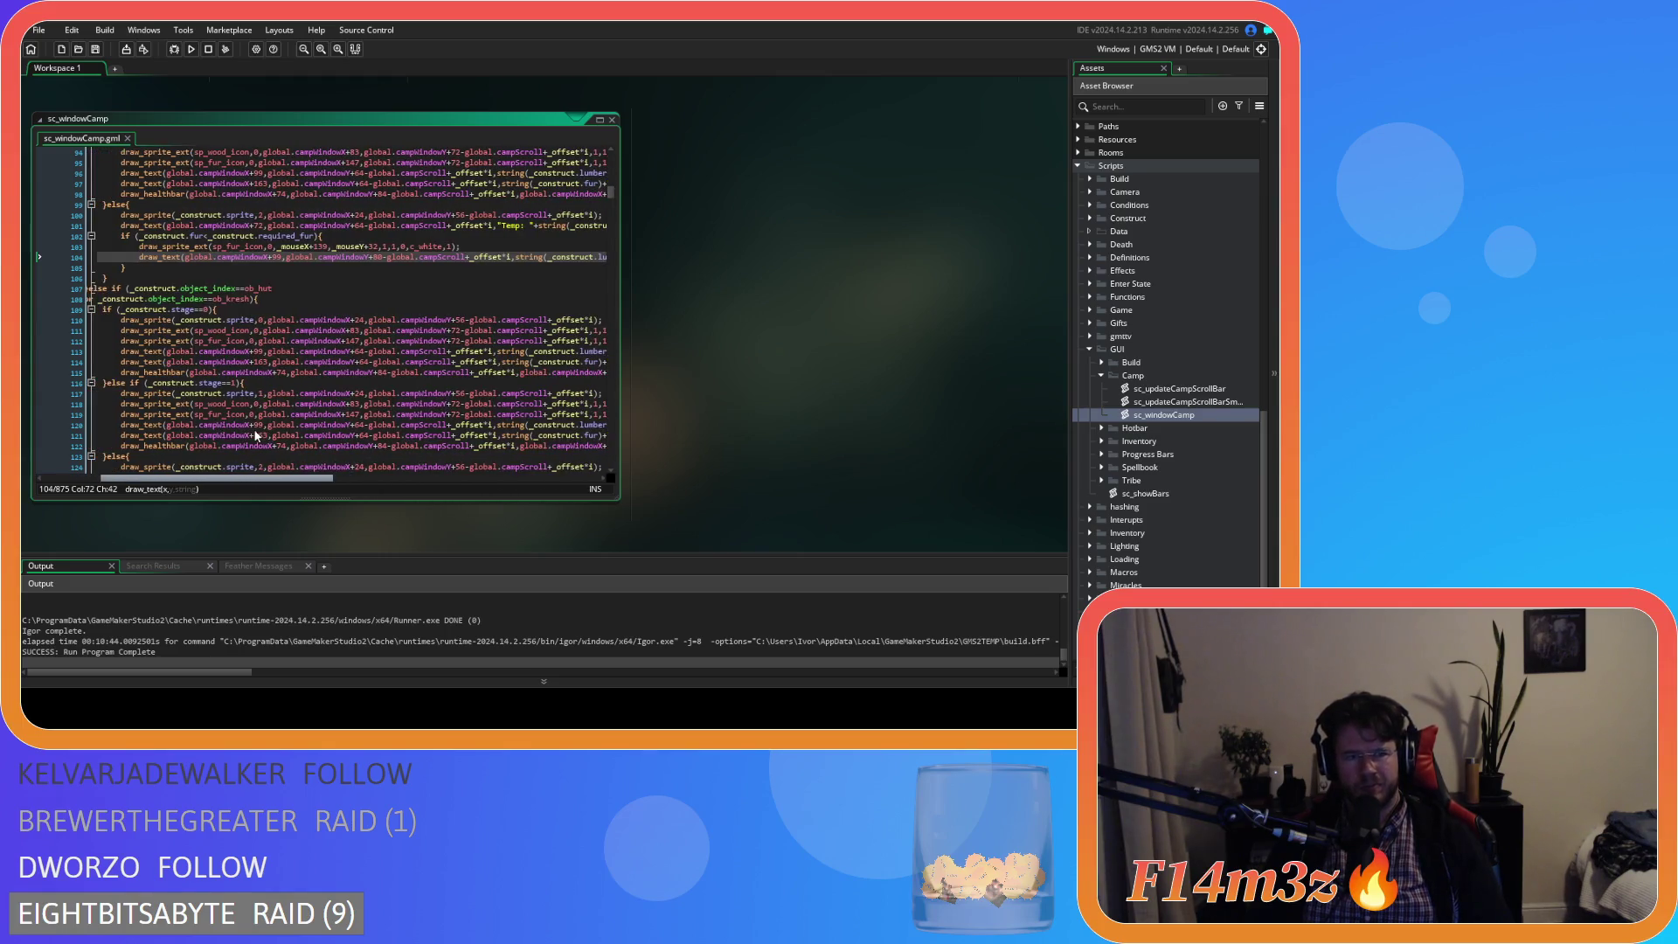
pyautogui.hscroll(2, 255, 434)
pyautogui.hscroll(-2, 255, 419)
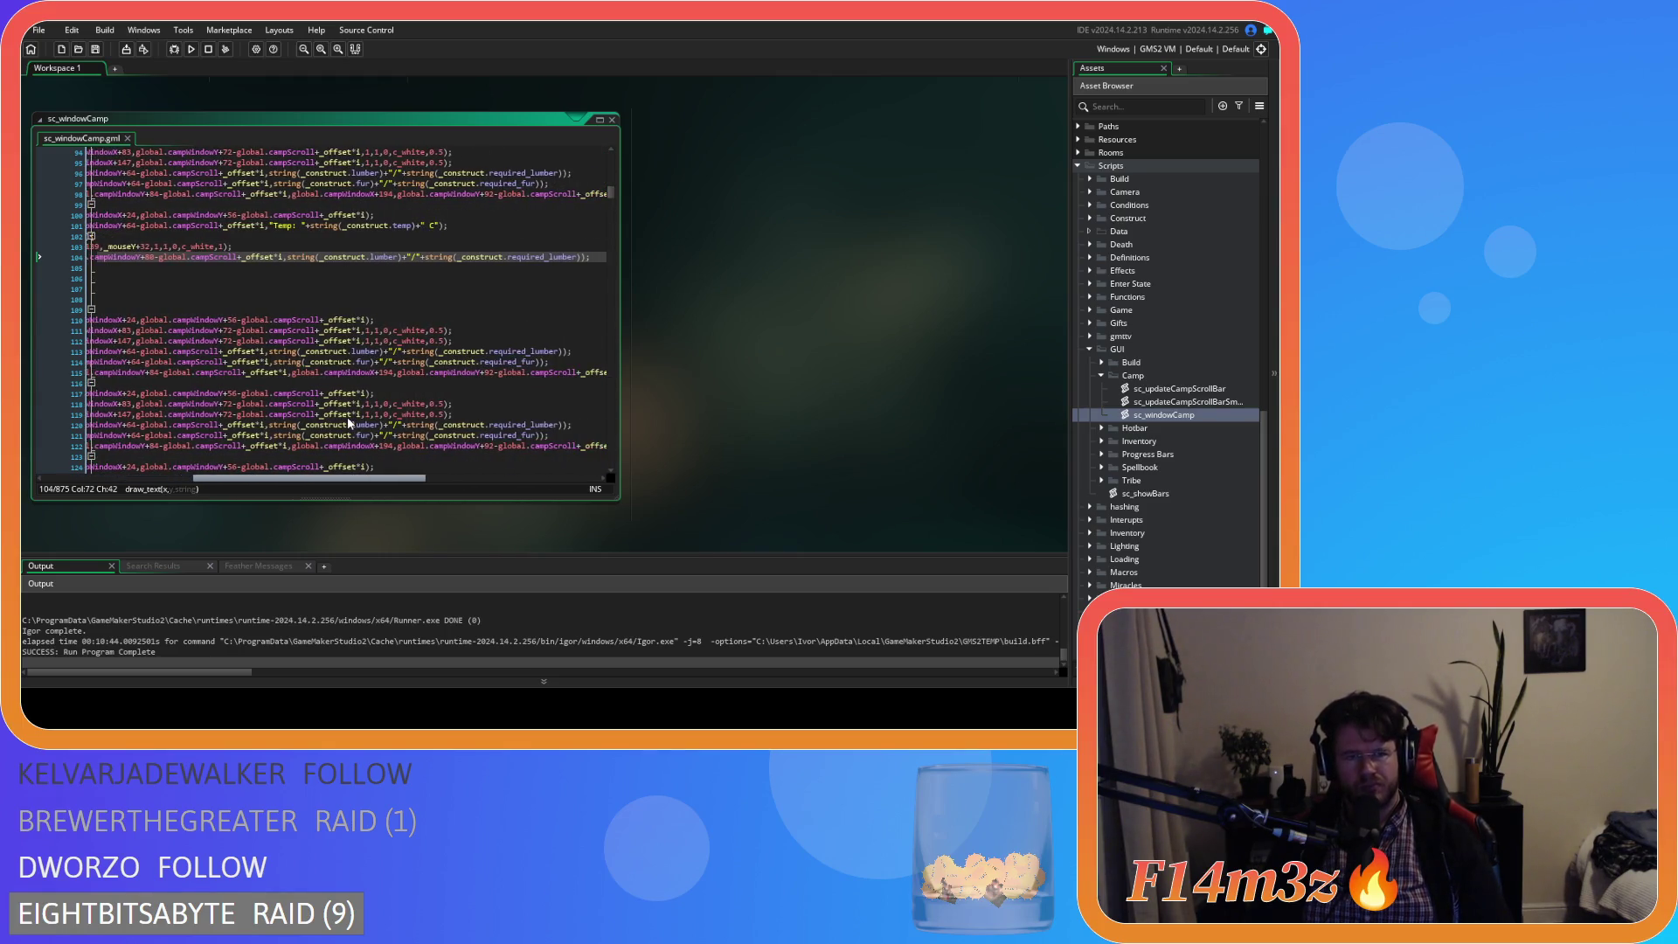
pyautogui.hscroll(-1, 254, 406)
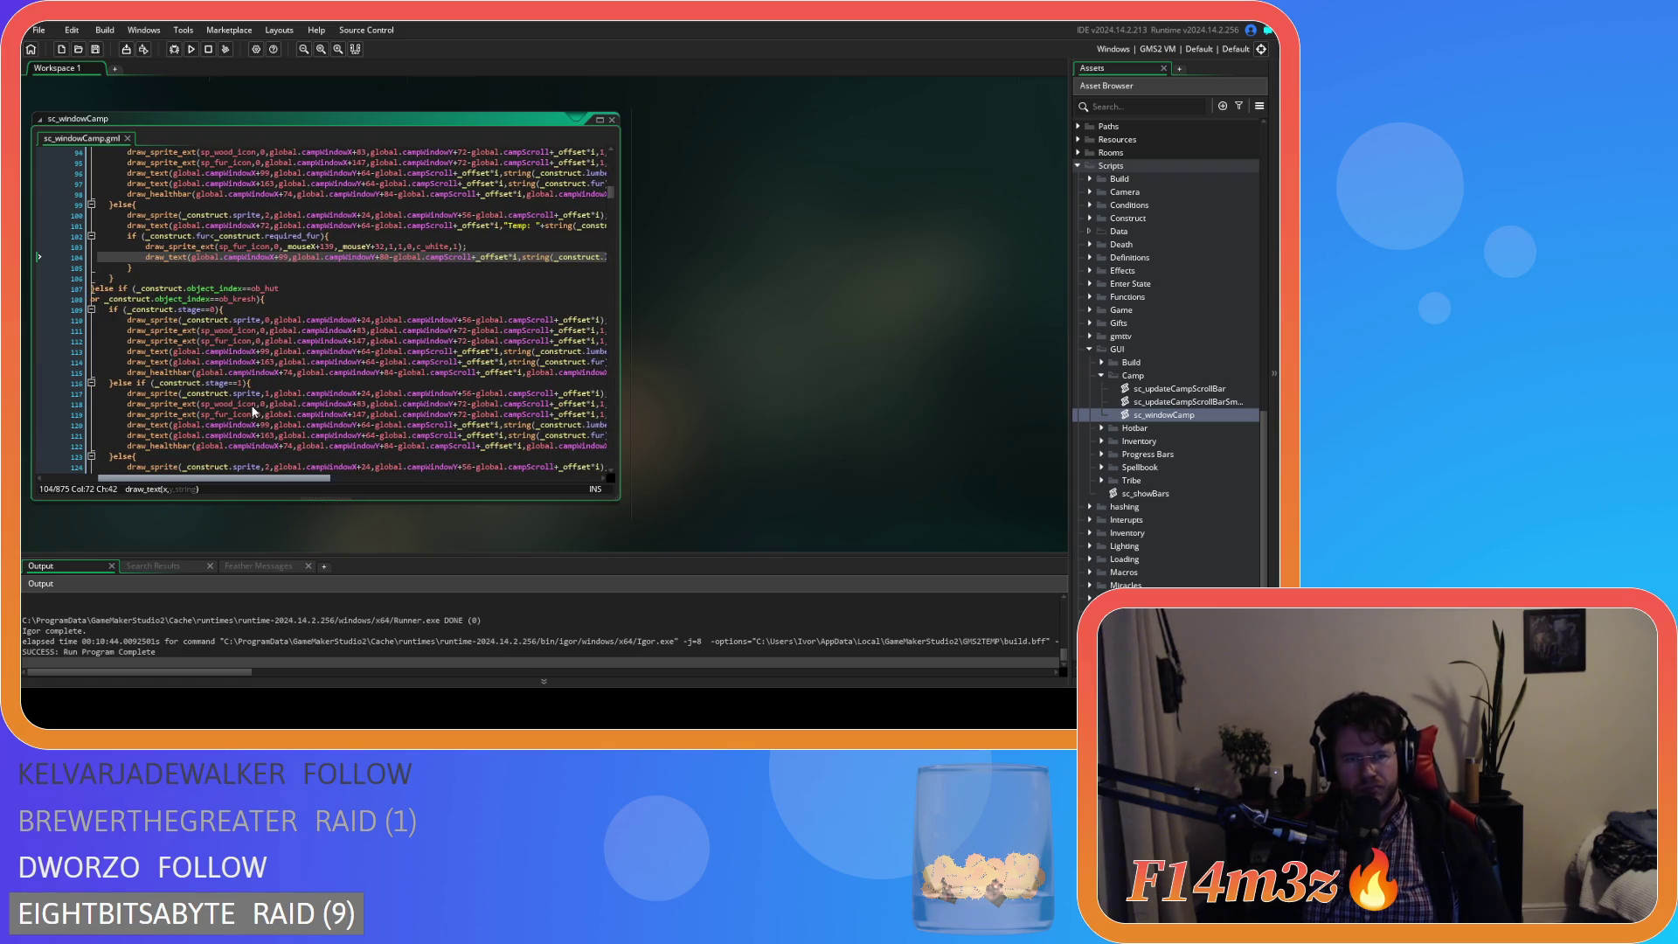
pyautogui.hscroll(10, 253, 411)
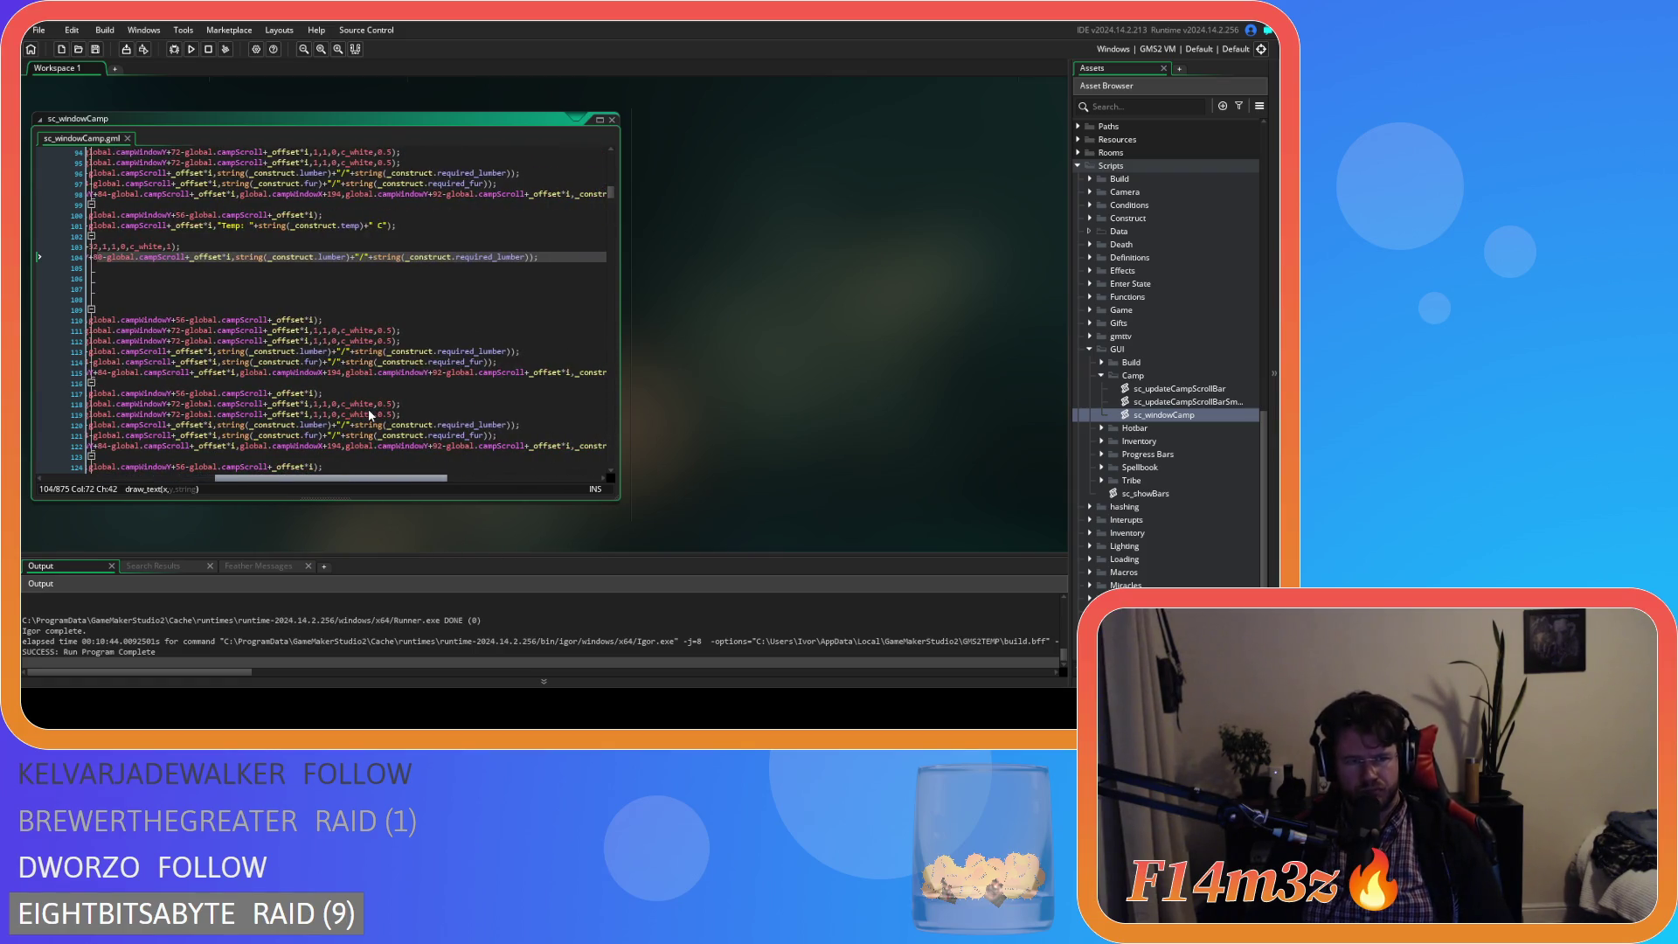
pyautogui.hscroll(-8, 272, 412)
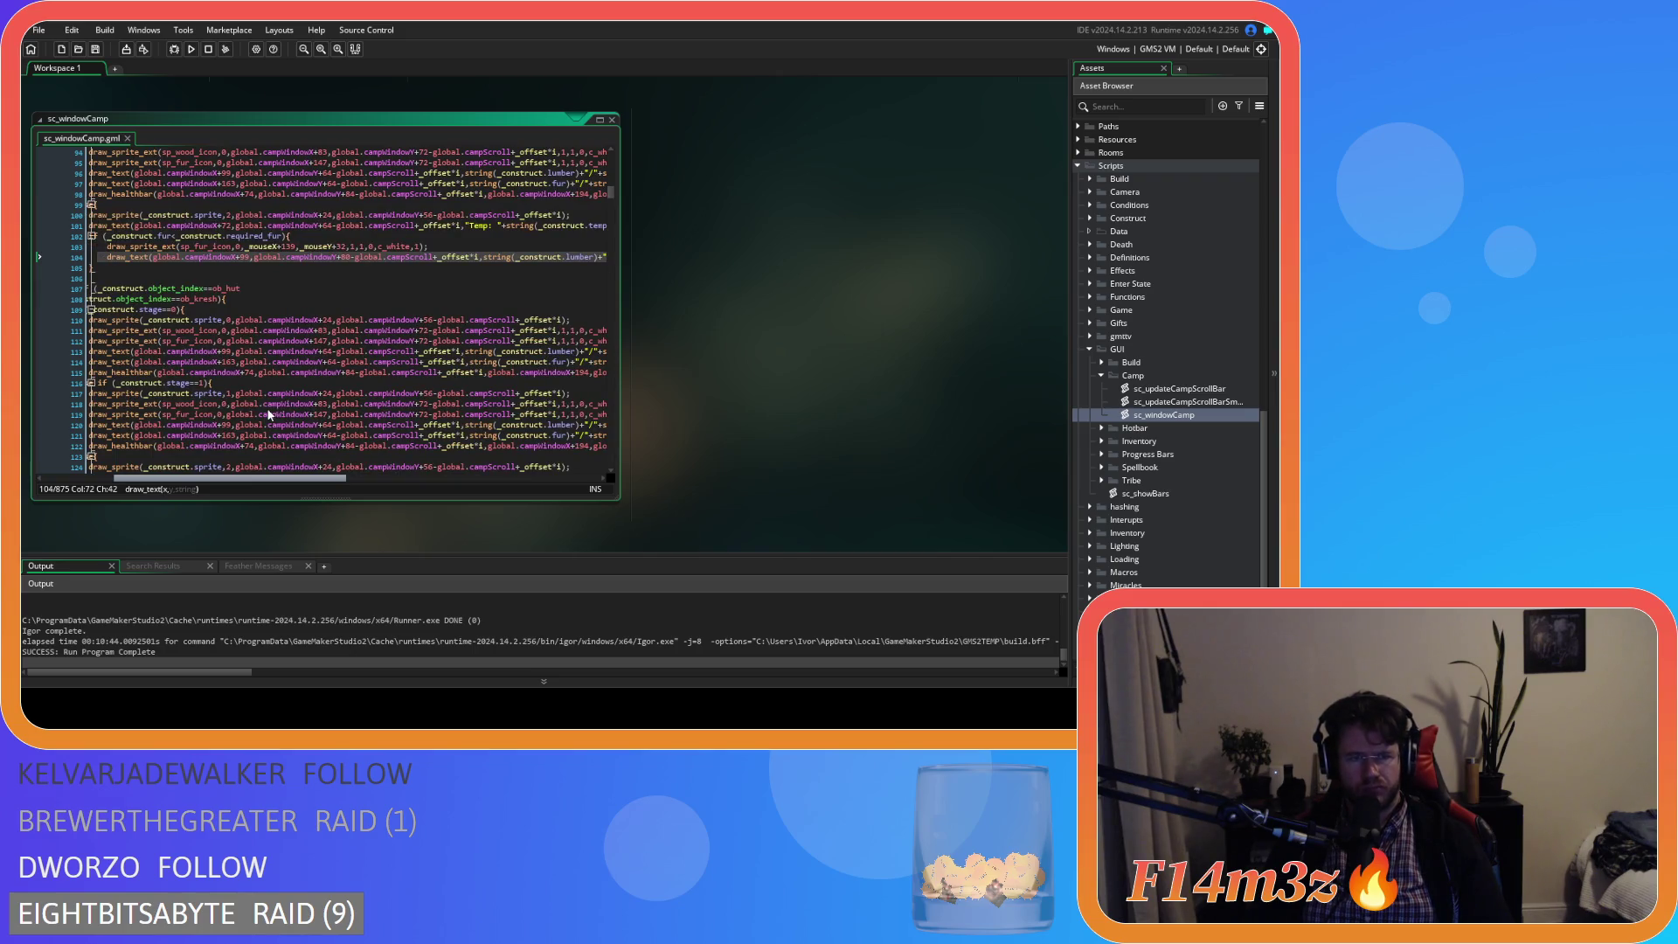
pyautogui.hscroll(-4, 269, 414)
pyautogui.moveTo(203, 266); pyautogui.dragTo(222, 236)
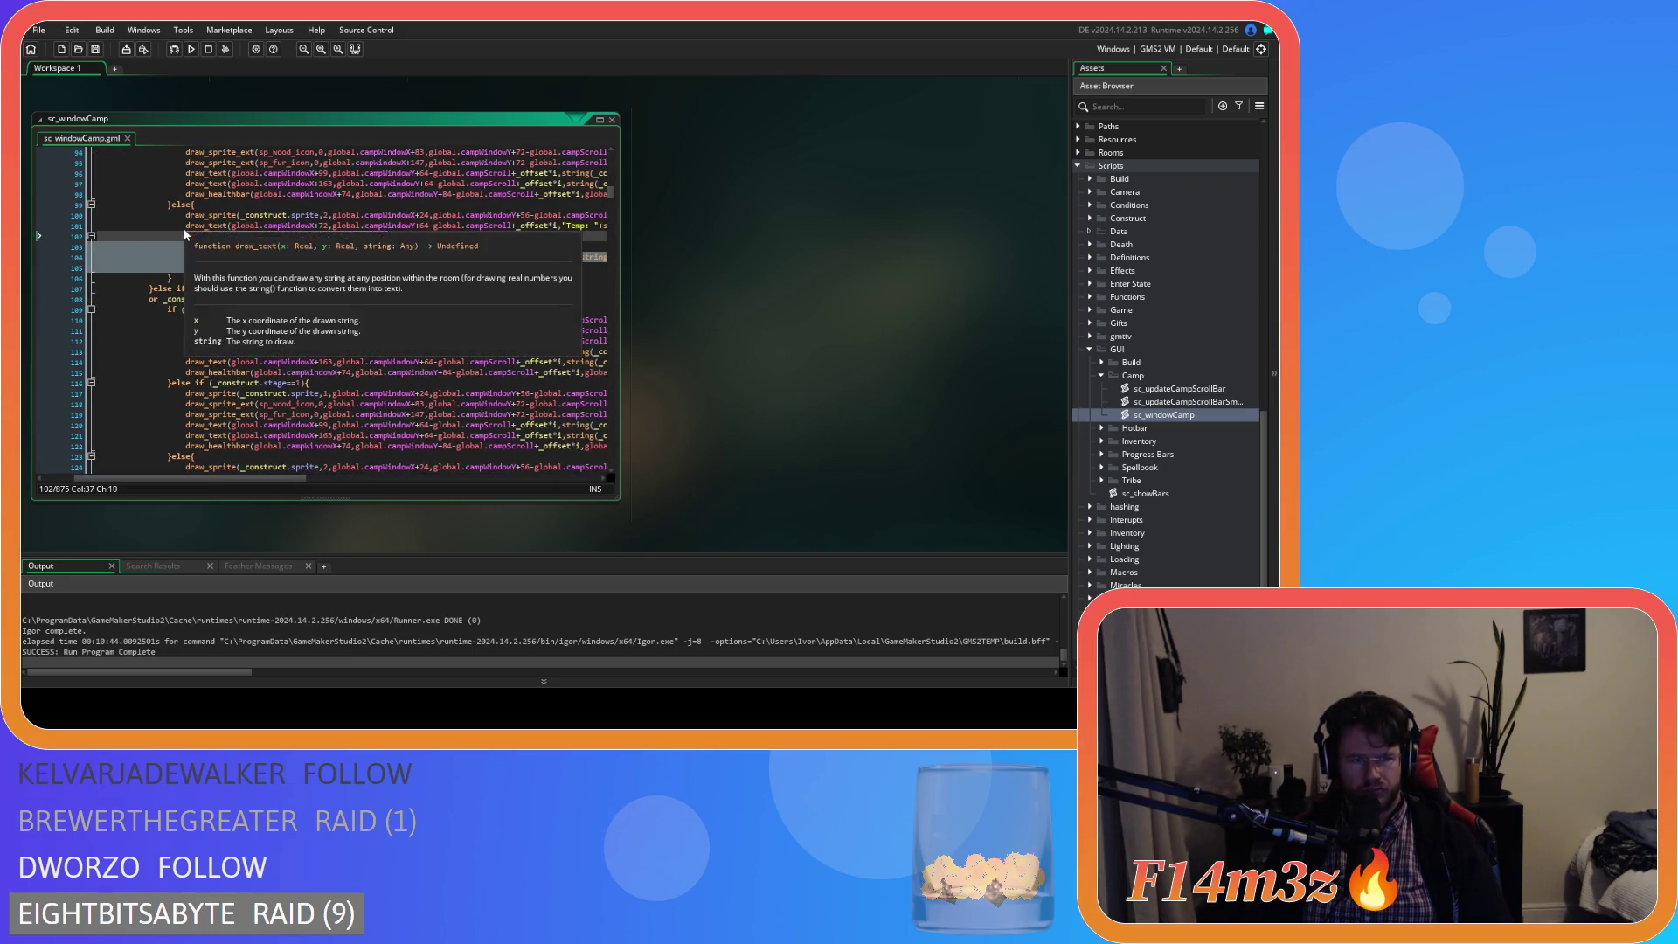
# - Paste the fur-requirement block after line 127 in the hut branch's final stage
pyautogui.scroll(-3, 333, 399)
pyautogui.scroll(-3, 333, 399)
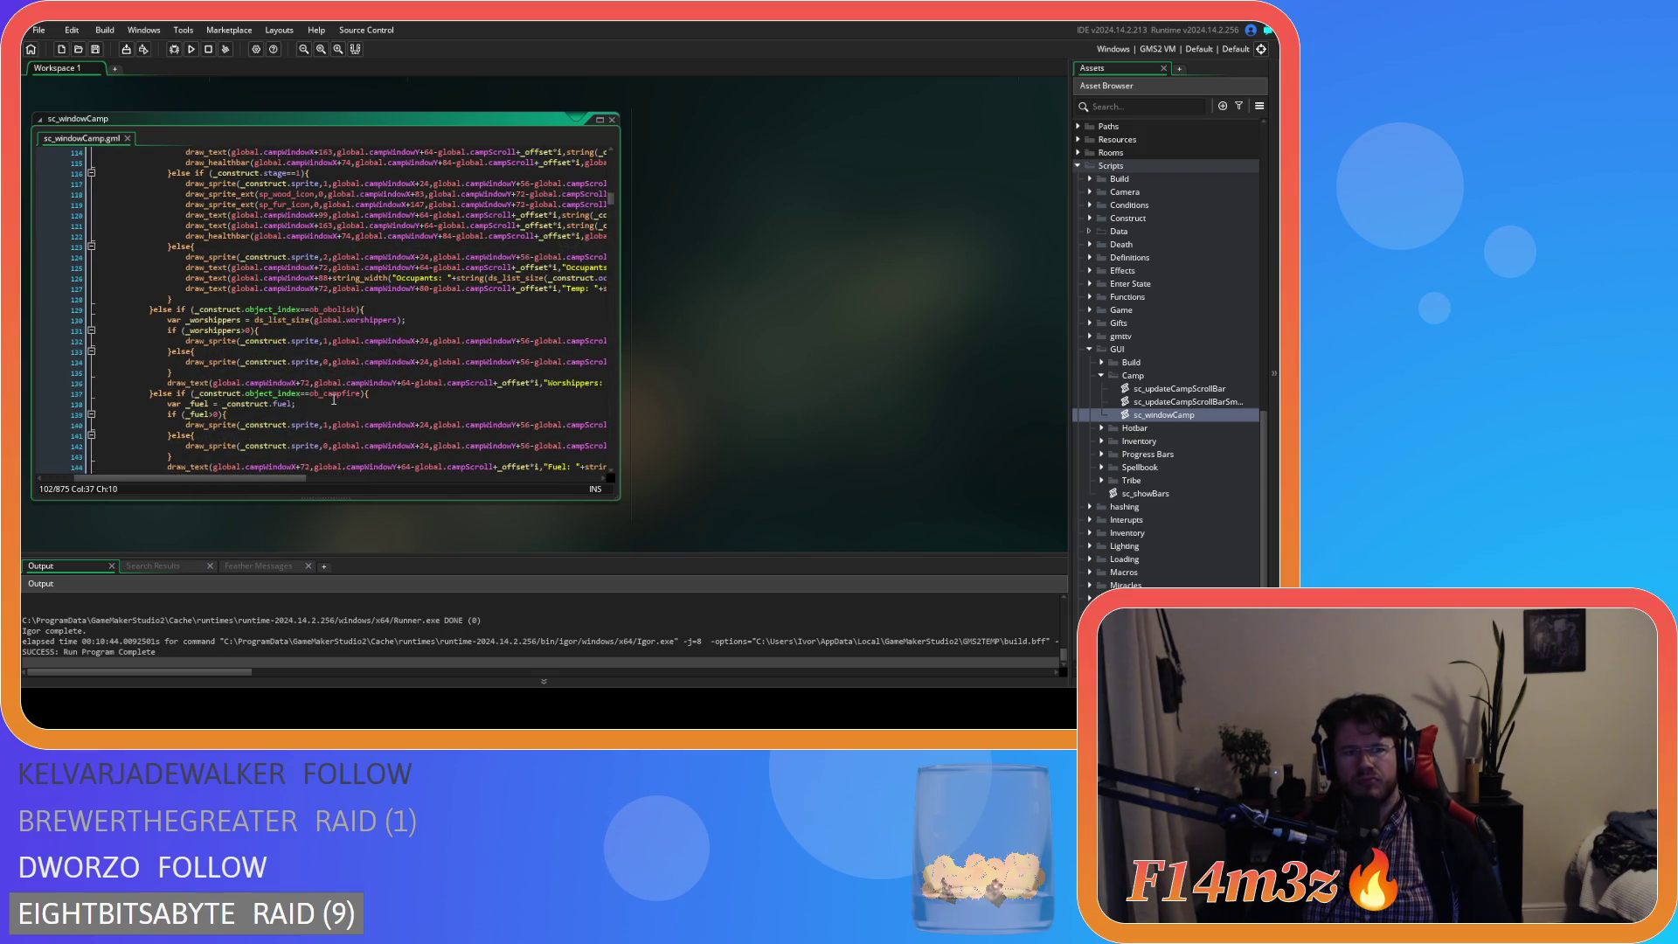
pyautogui.scroll(4, 333, 400)
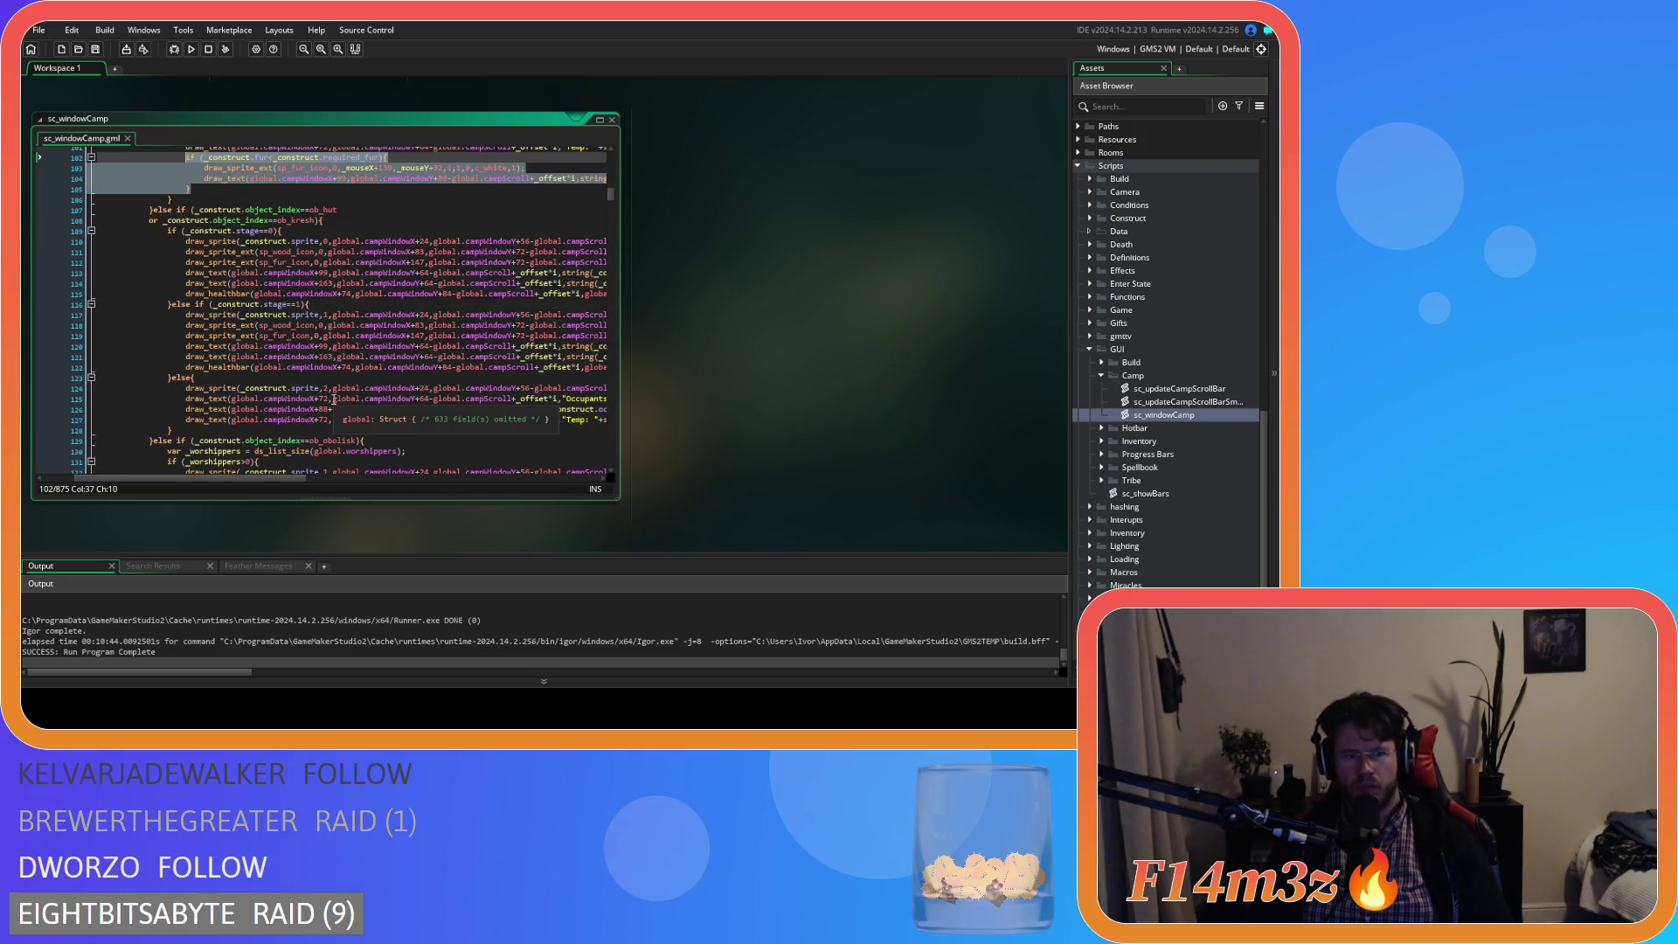
pyautogui.scroll(-2, 333, 400)
pyautogui.moveTo(225, 480)
pyautogui.mouseDown()
pyautogui.moveTo(332, 478)
pyautogui.moveTo(229, 461)
pyautogui.mouseUp()
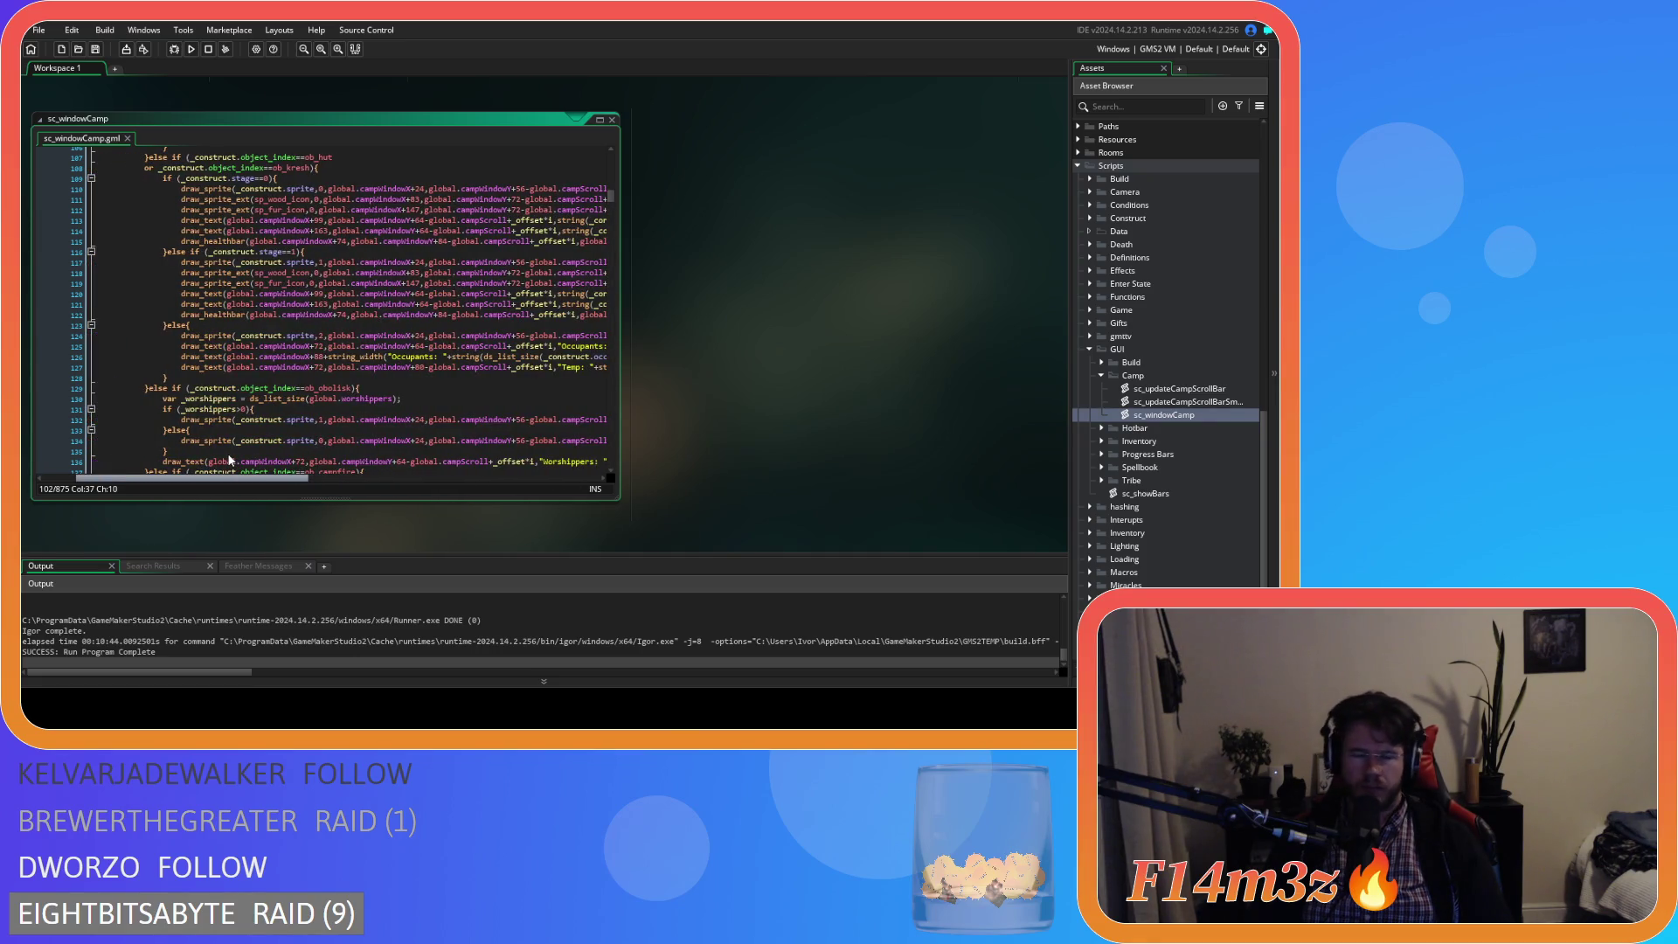
pyautogui.hscroll(6, 230, 461)
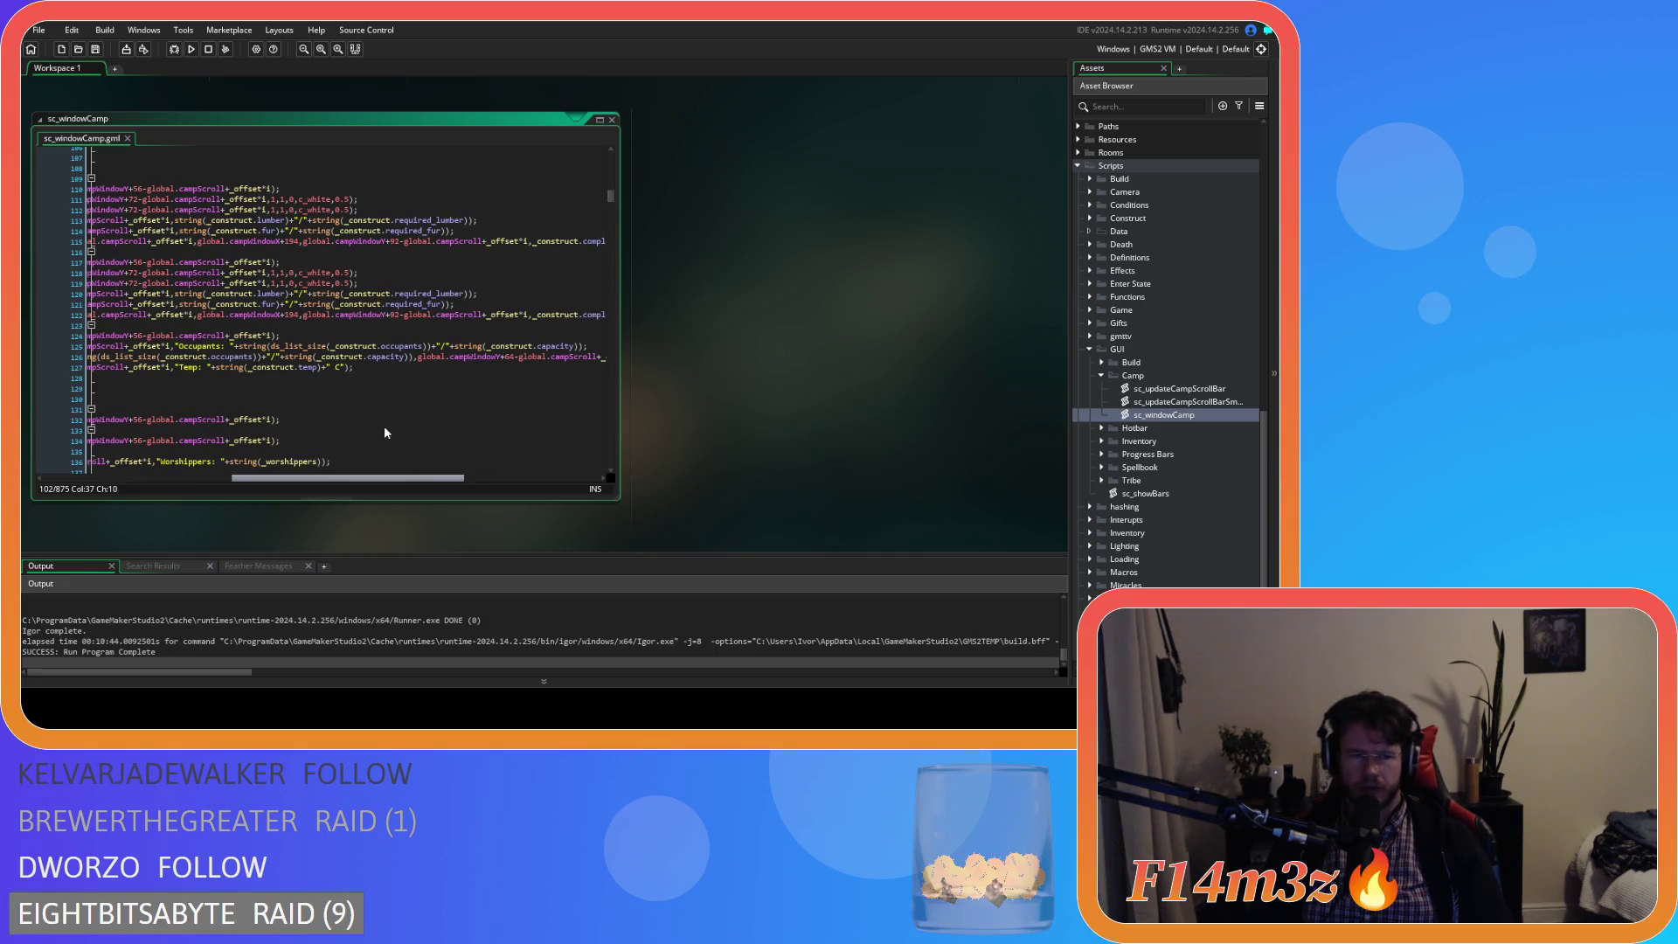
pyautogui.hscroll(-3, 314, 421)
pyautogui.hscroll(2, 343, 412)
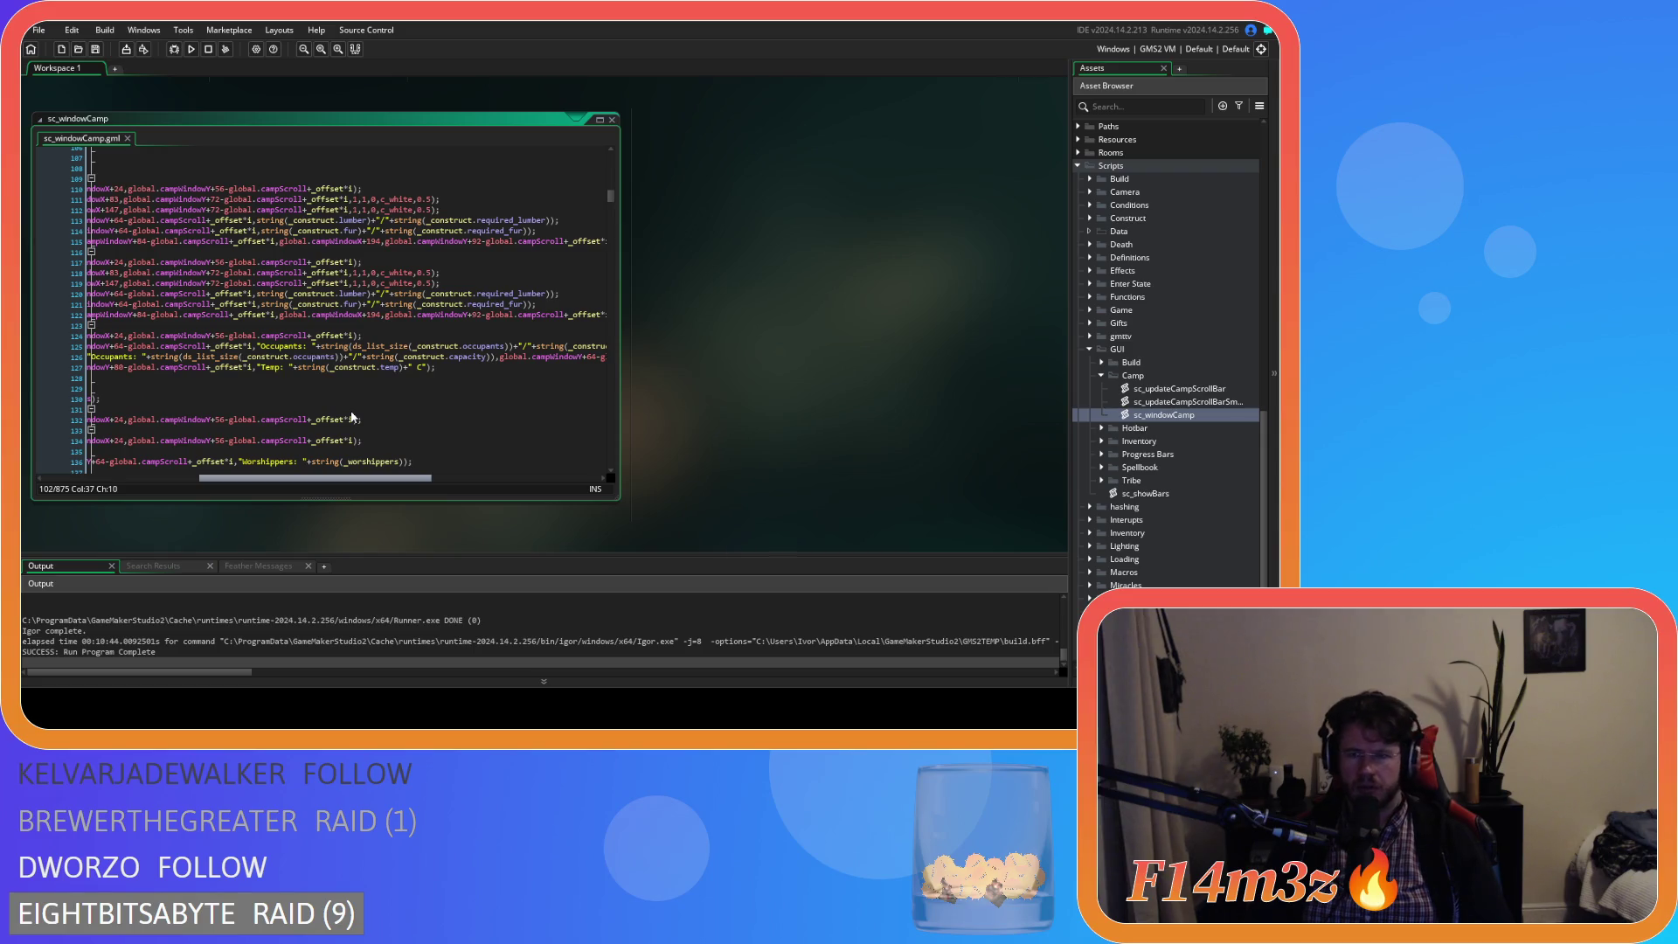
pyautogui.click(478, 368)
pyautogui.hotkey('ctrl', 'v')
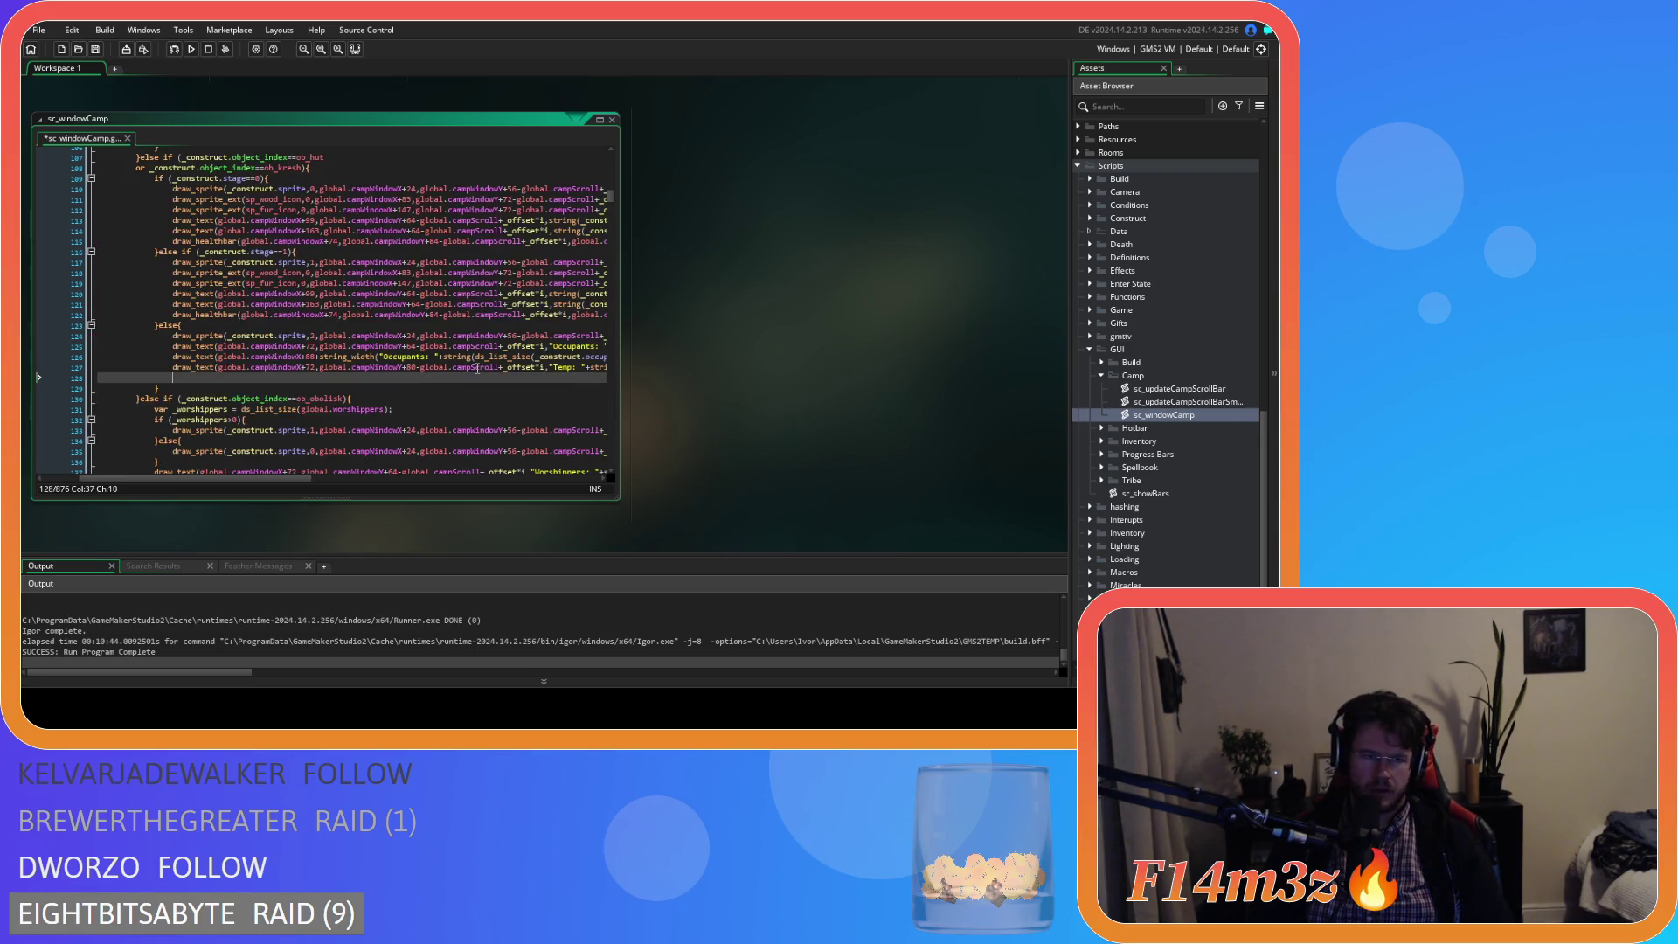
# - Select the "Temp: "+string(_construct.temp)+" C" expression on line 127 and bring up its copy options
pyautogui.moveTo(271, 478); pyautogui.dragTo(374, 465)
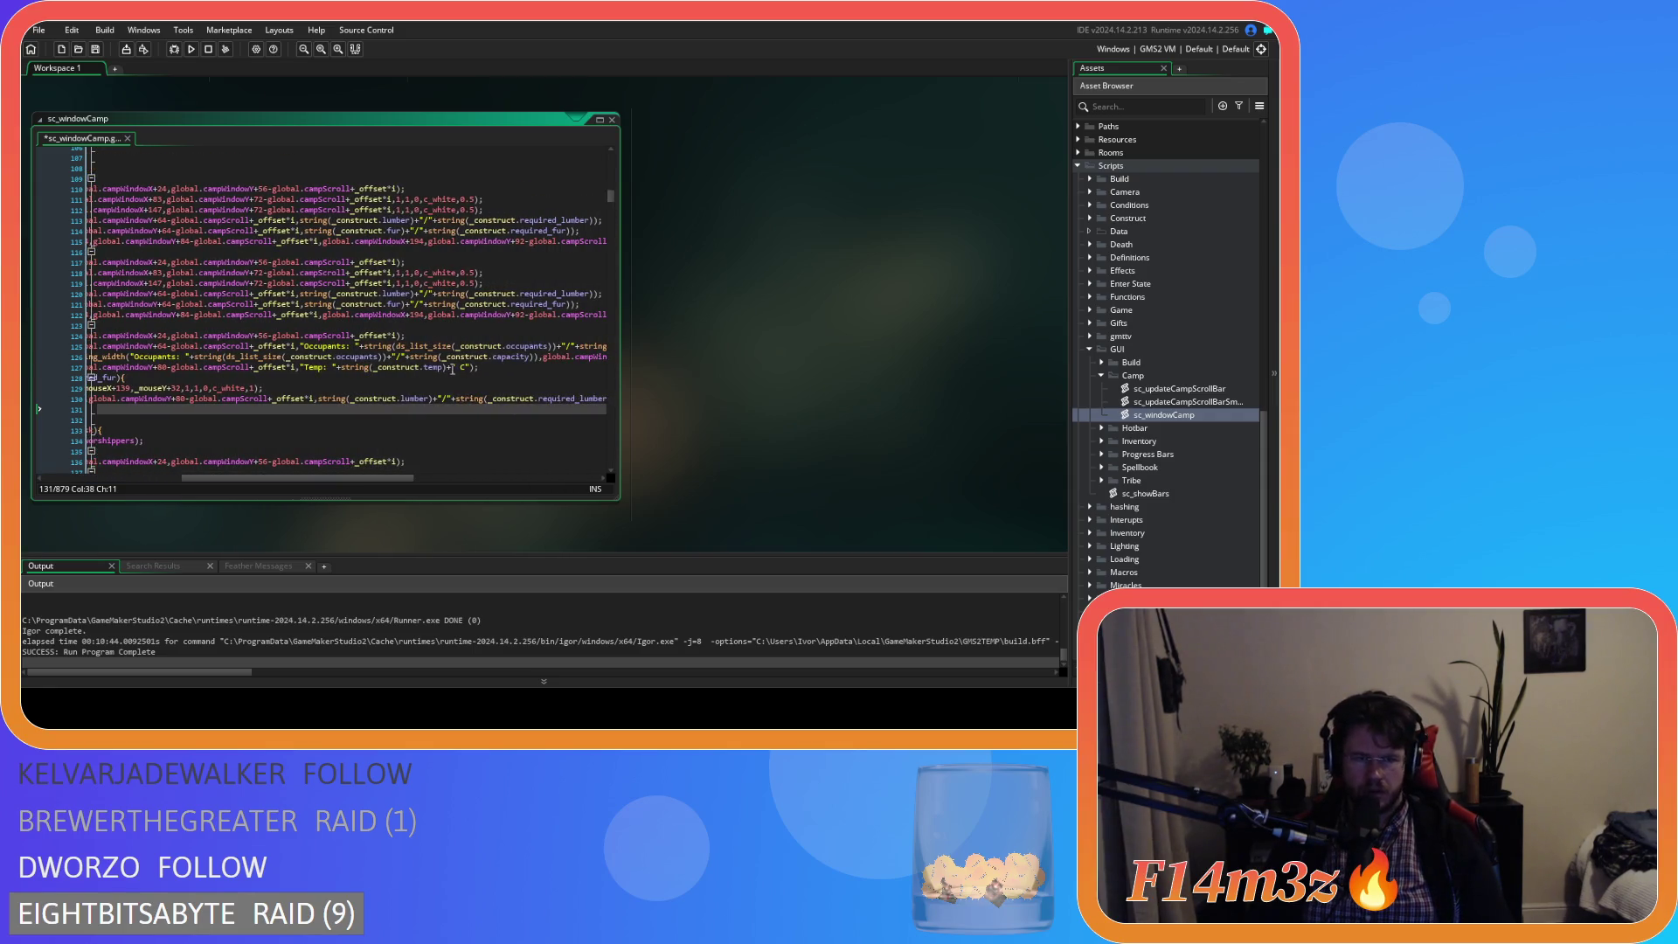
pyautogui.moveTo(473, 368); pyautogui.dragTo(320, 371)
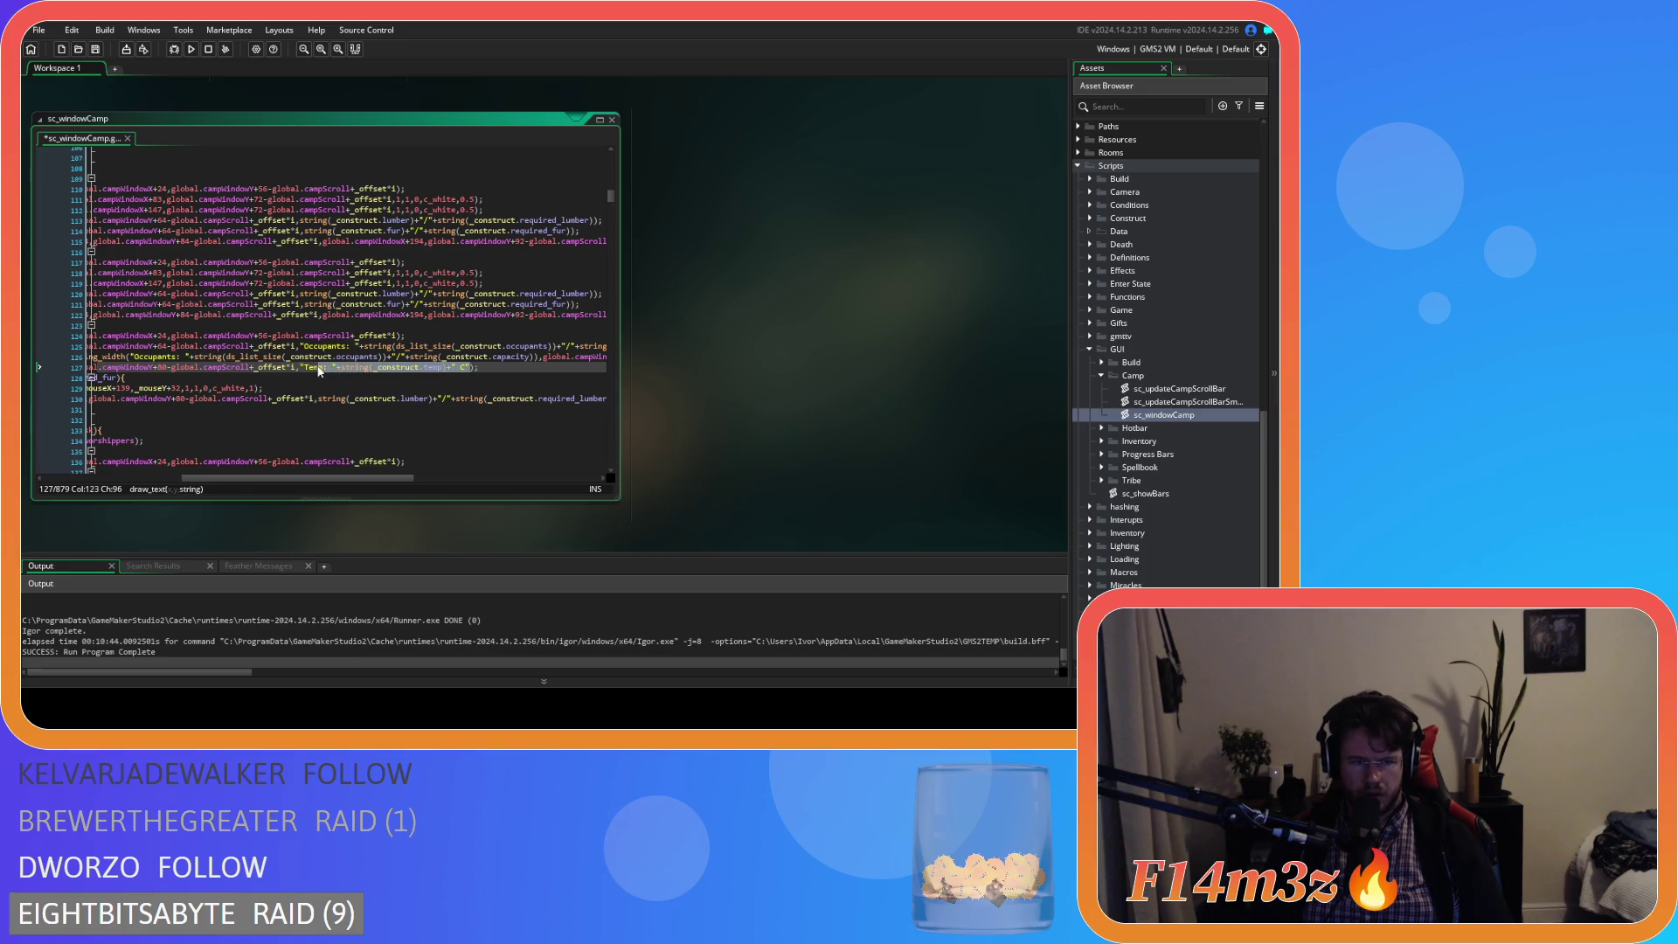
pyautogui.rightClick(316, 369)
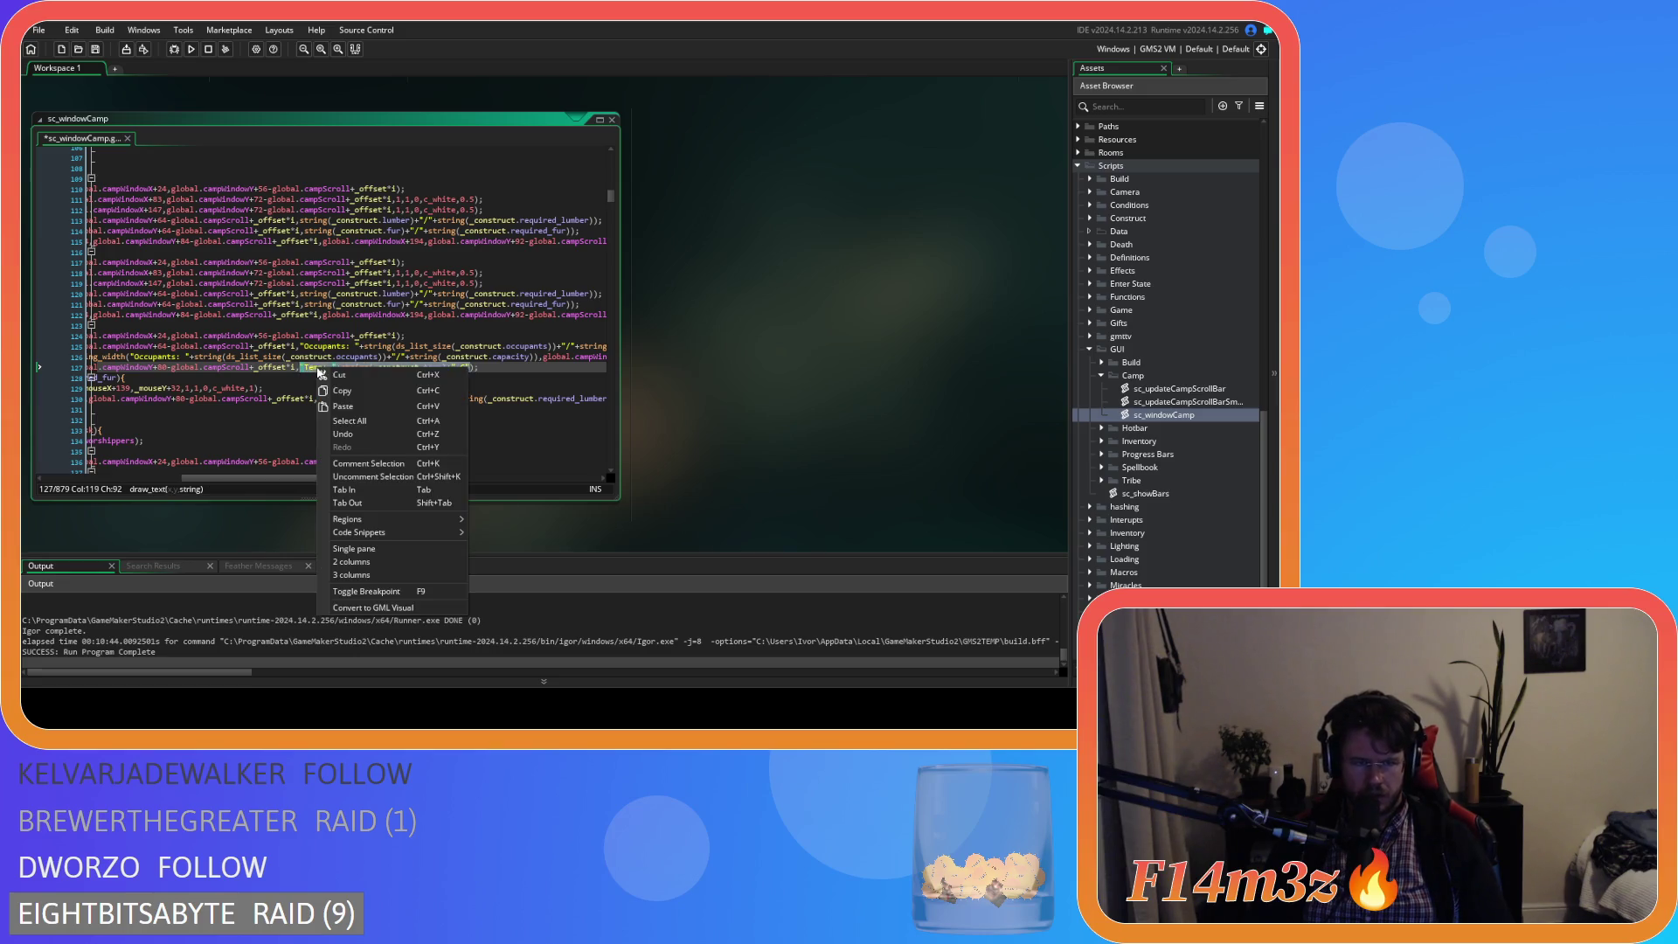
# - Set line 130's text x to 72+string_width of the Temp label expression, and save
pyautogui.click(361, 392)
pyautogui.moveTo(297, 478); pyautogui.dragTo(223, 476)
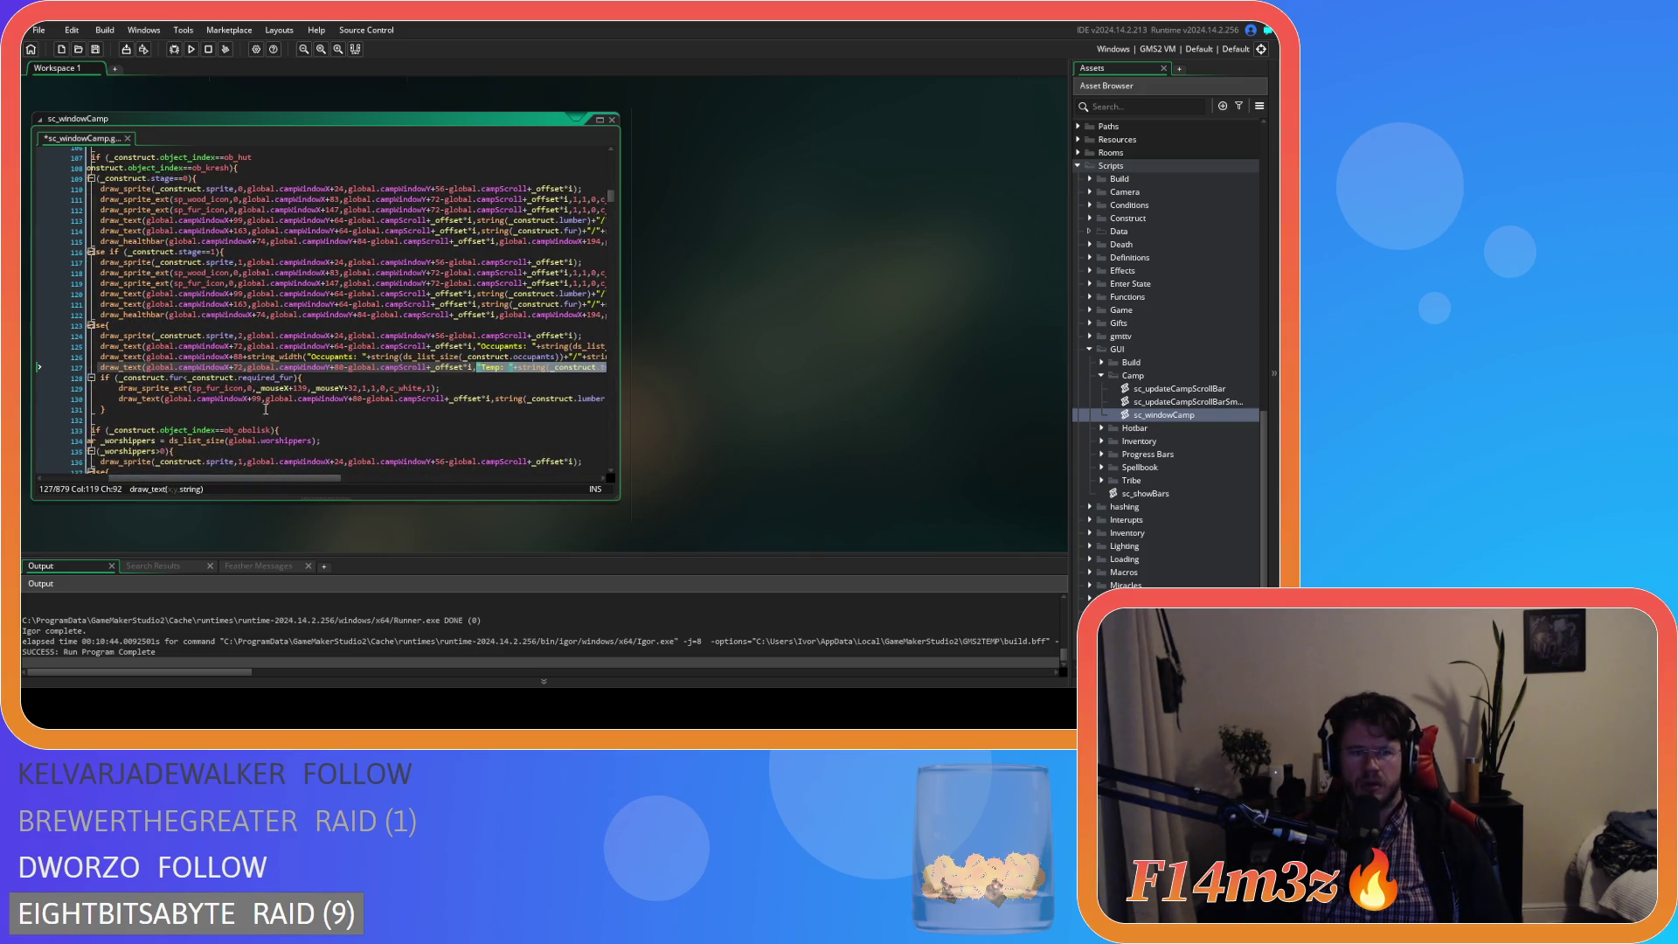
pyautogui.doubleClick(256, 399)
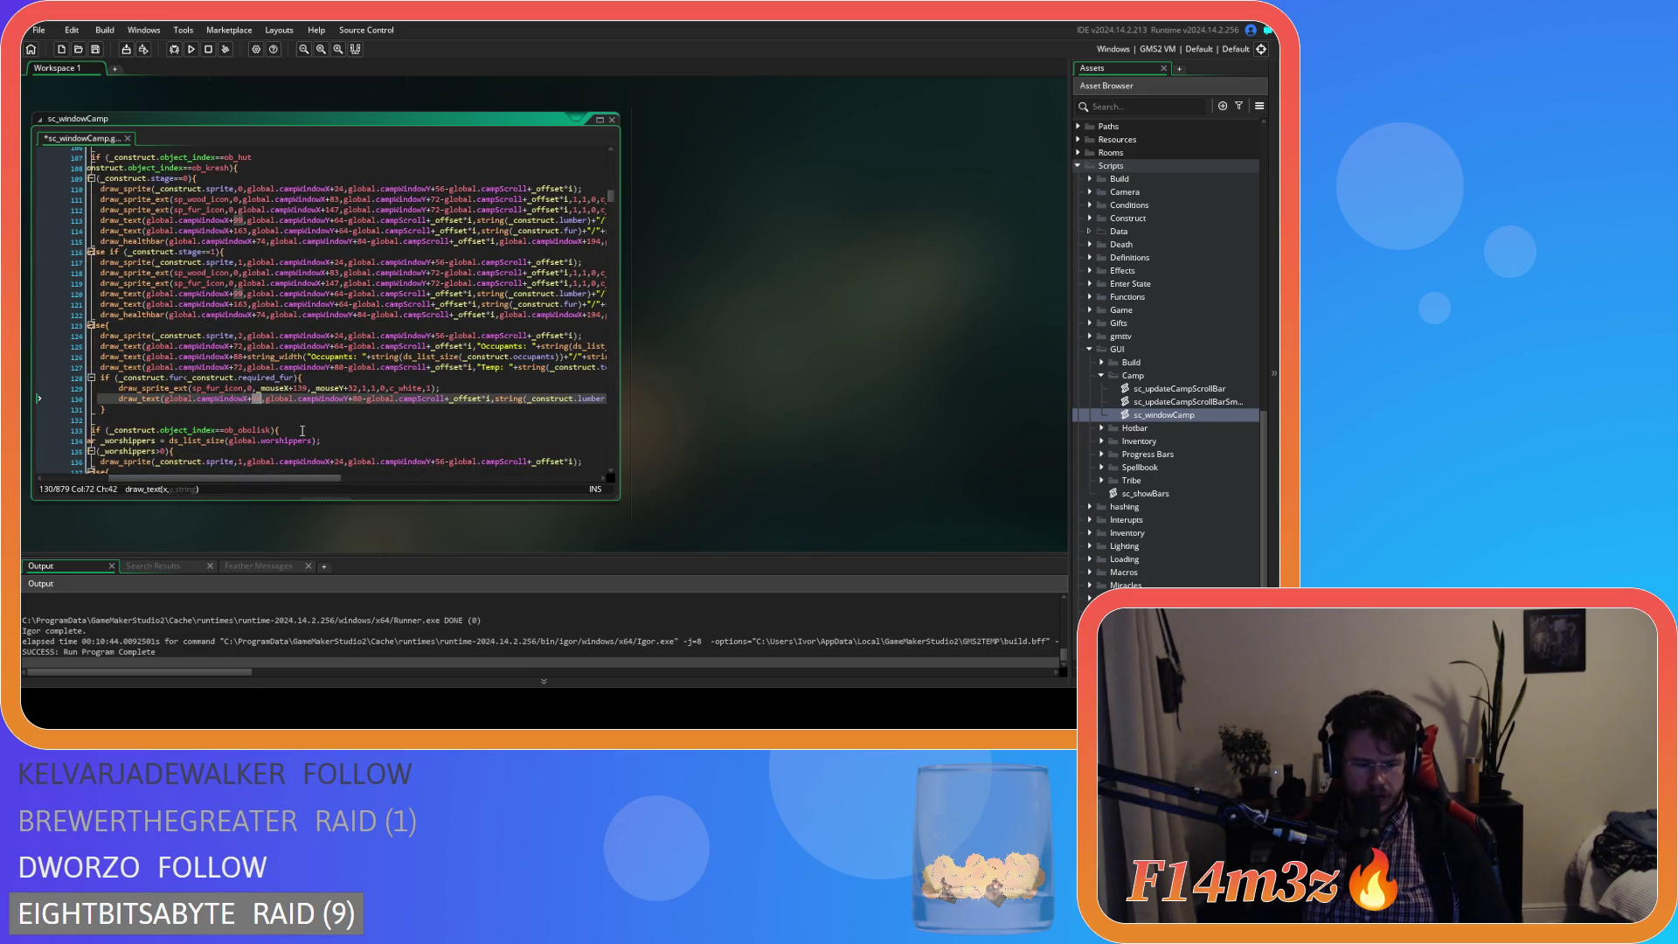
pyautogui.write('72')
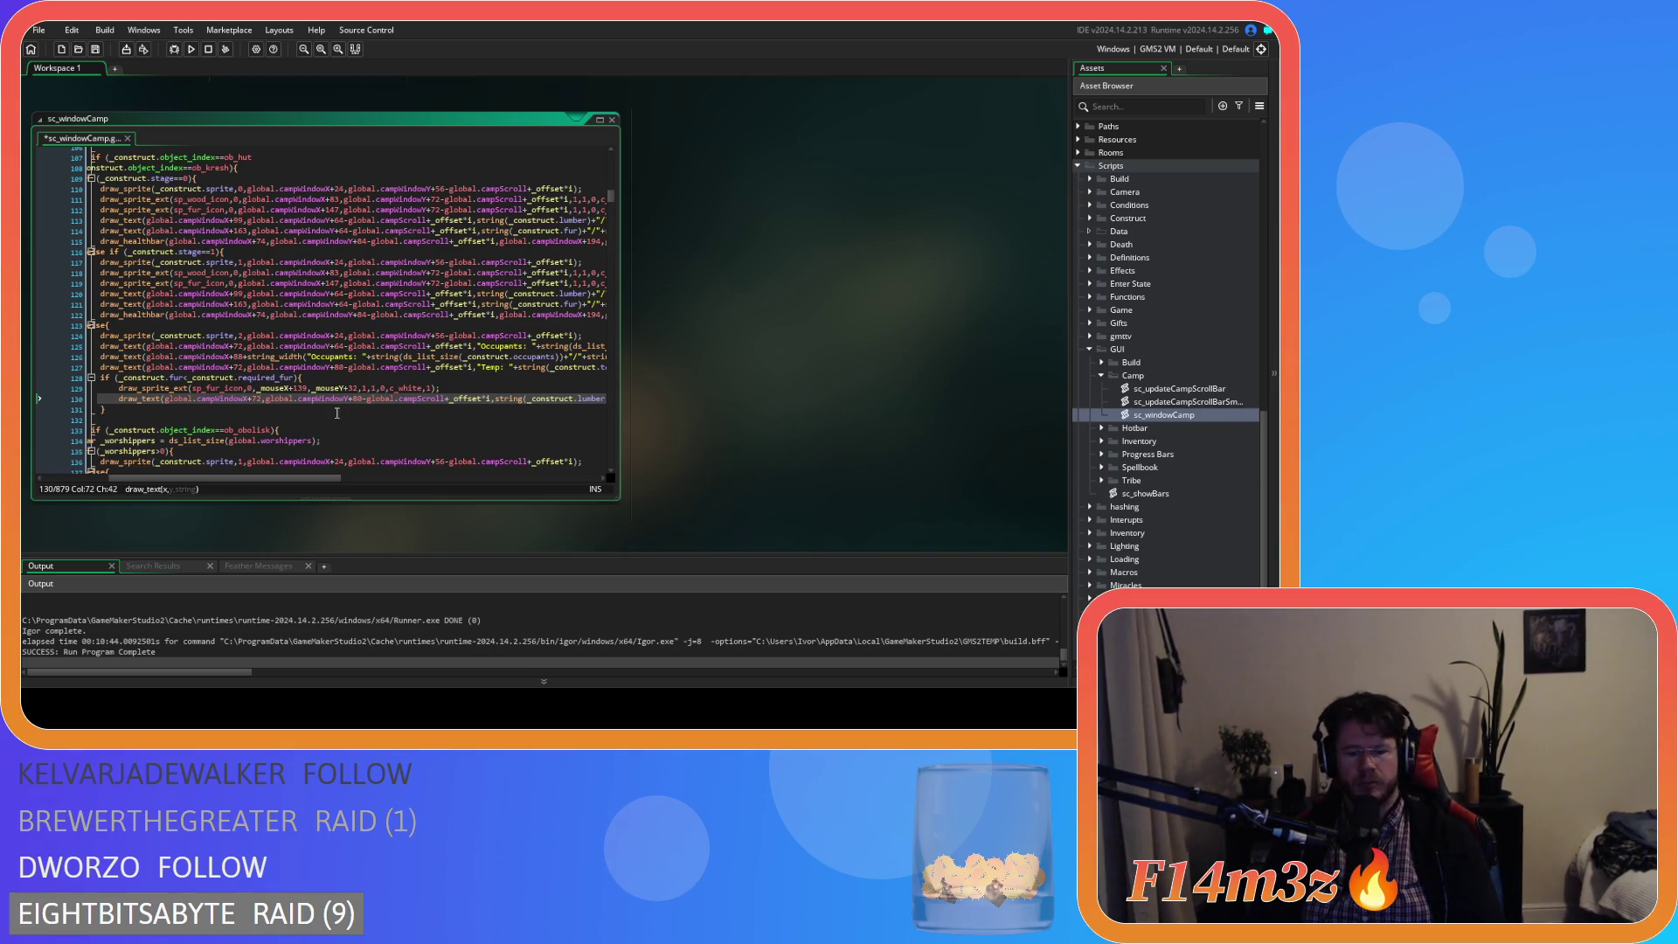
pyautogui.write('+strin')
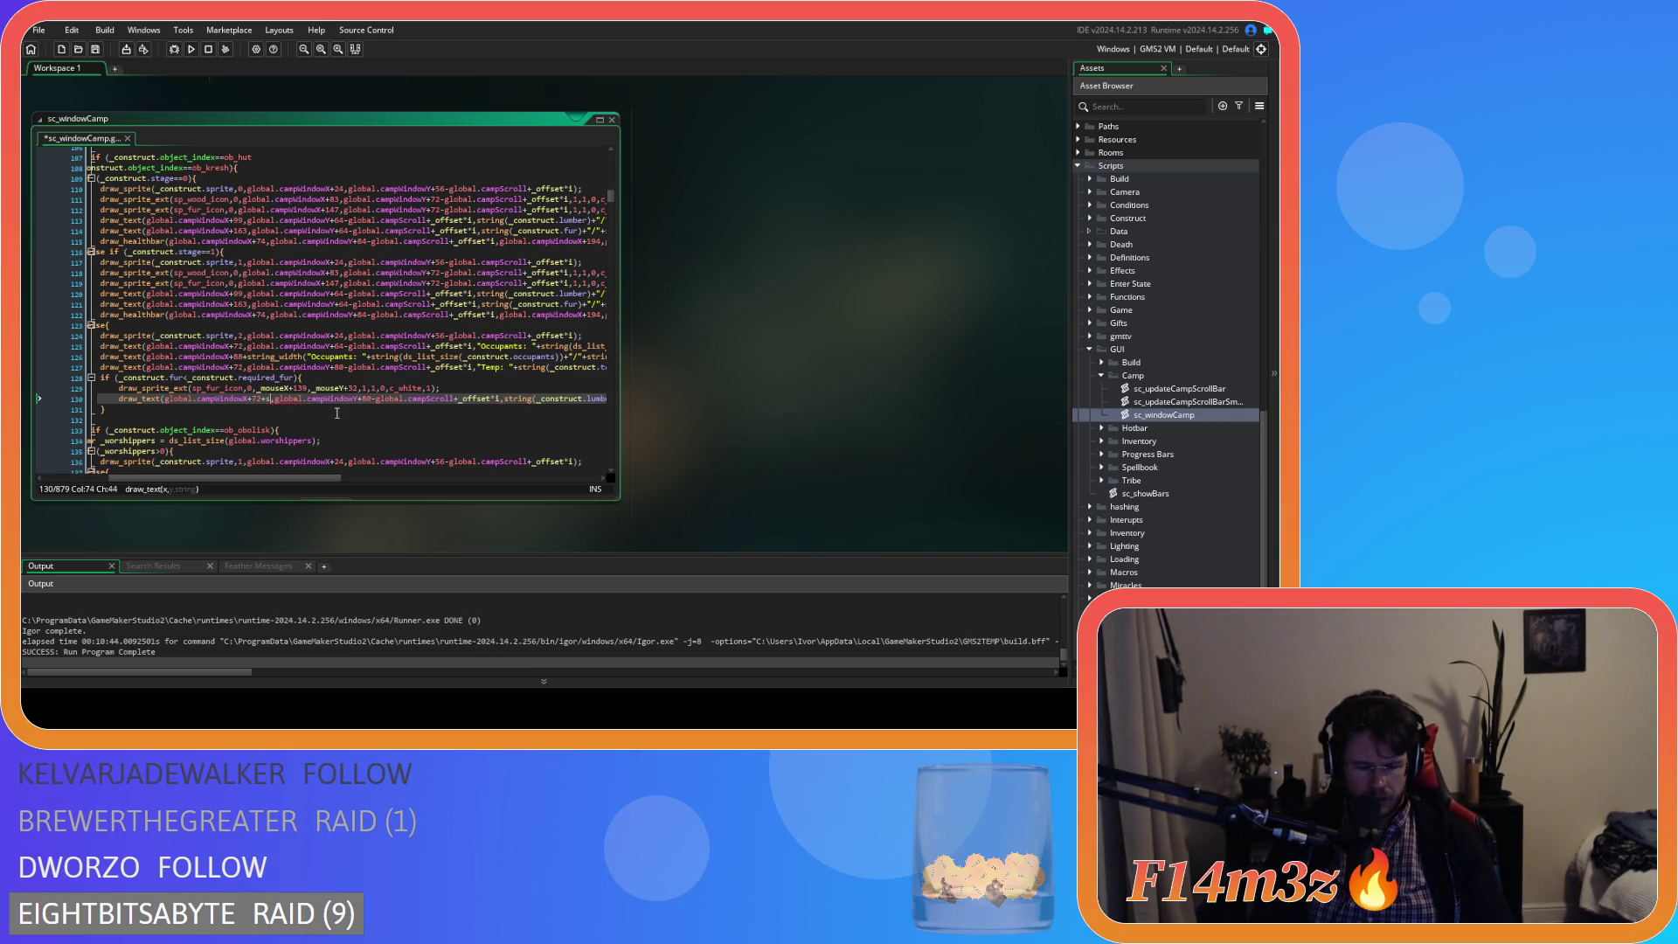
pyautogui.write('g_w')
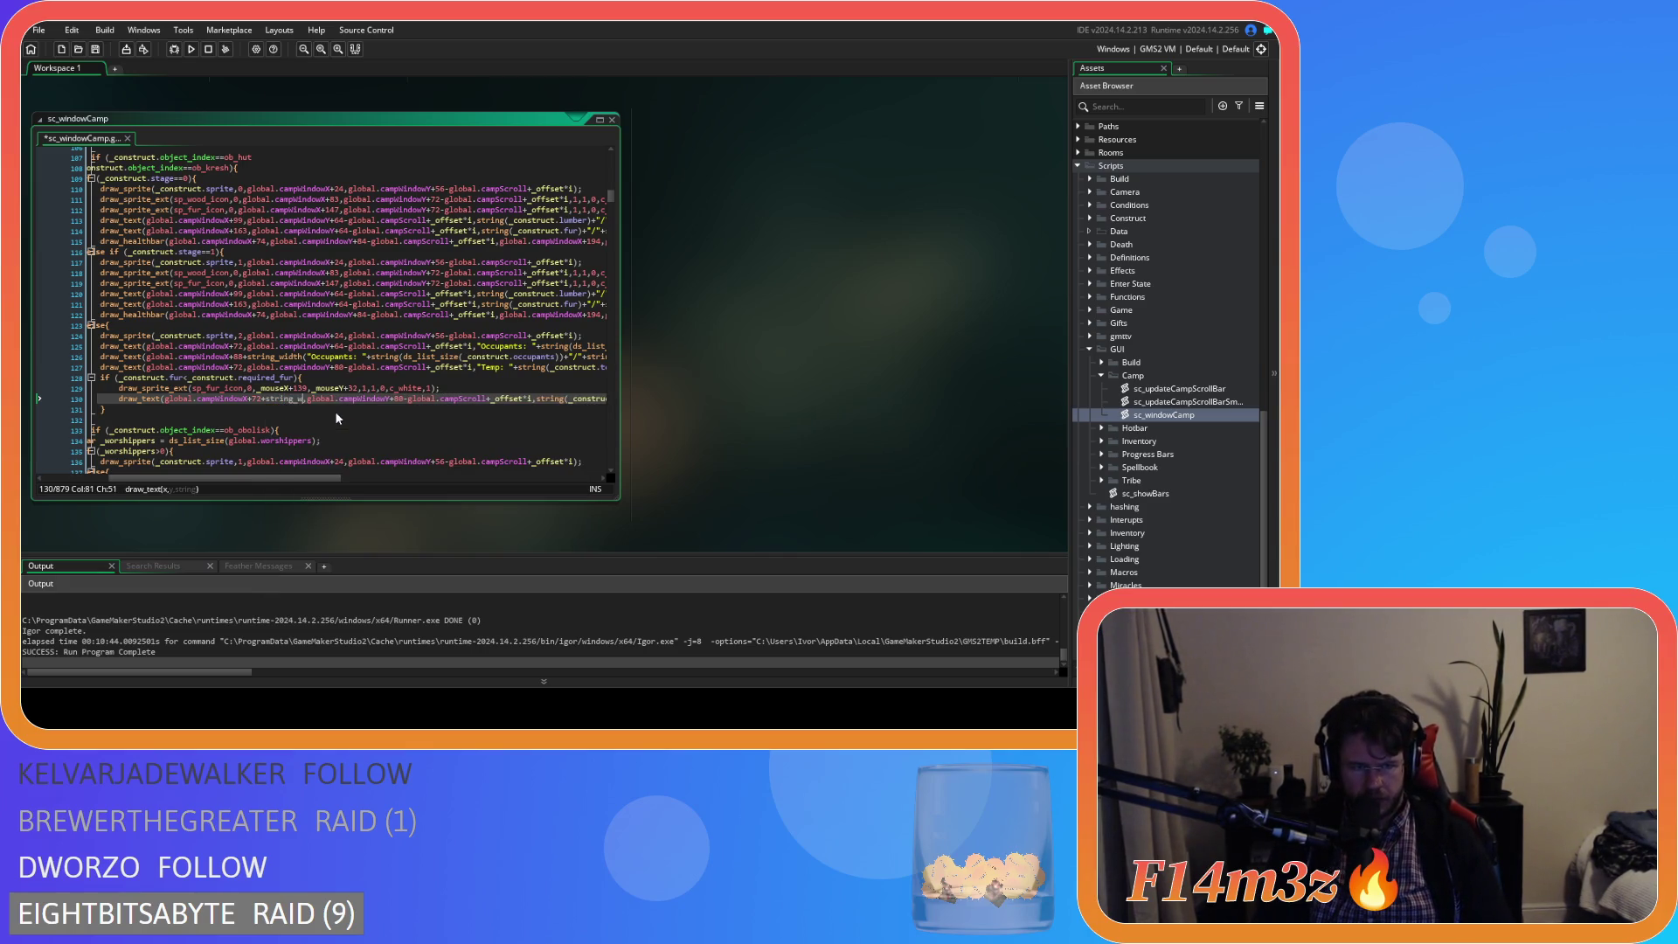
pyautogui.write('idth("Temp: "+string(_construct.temp)+" C"')
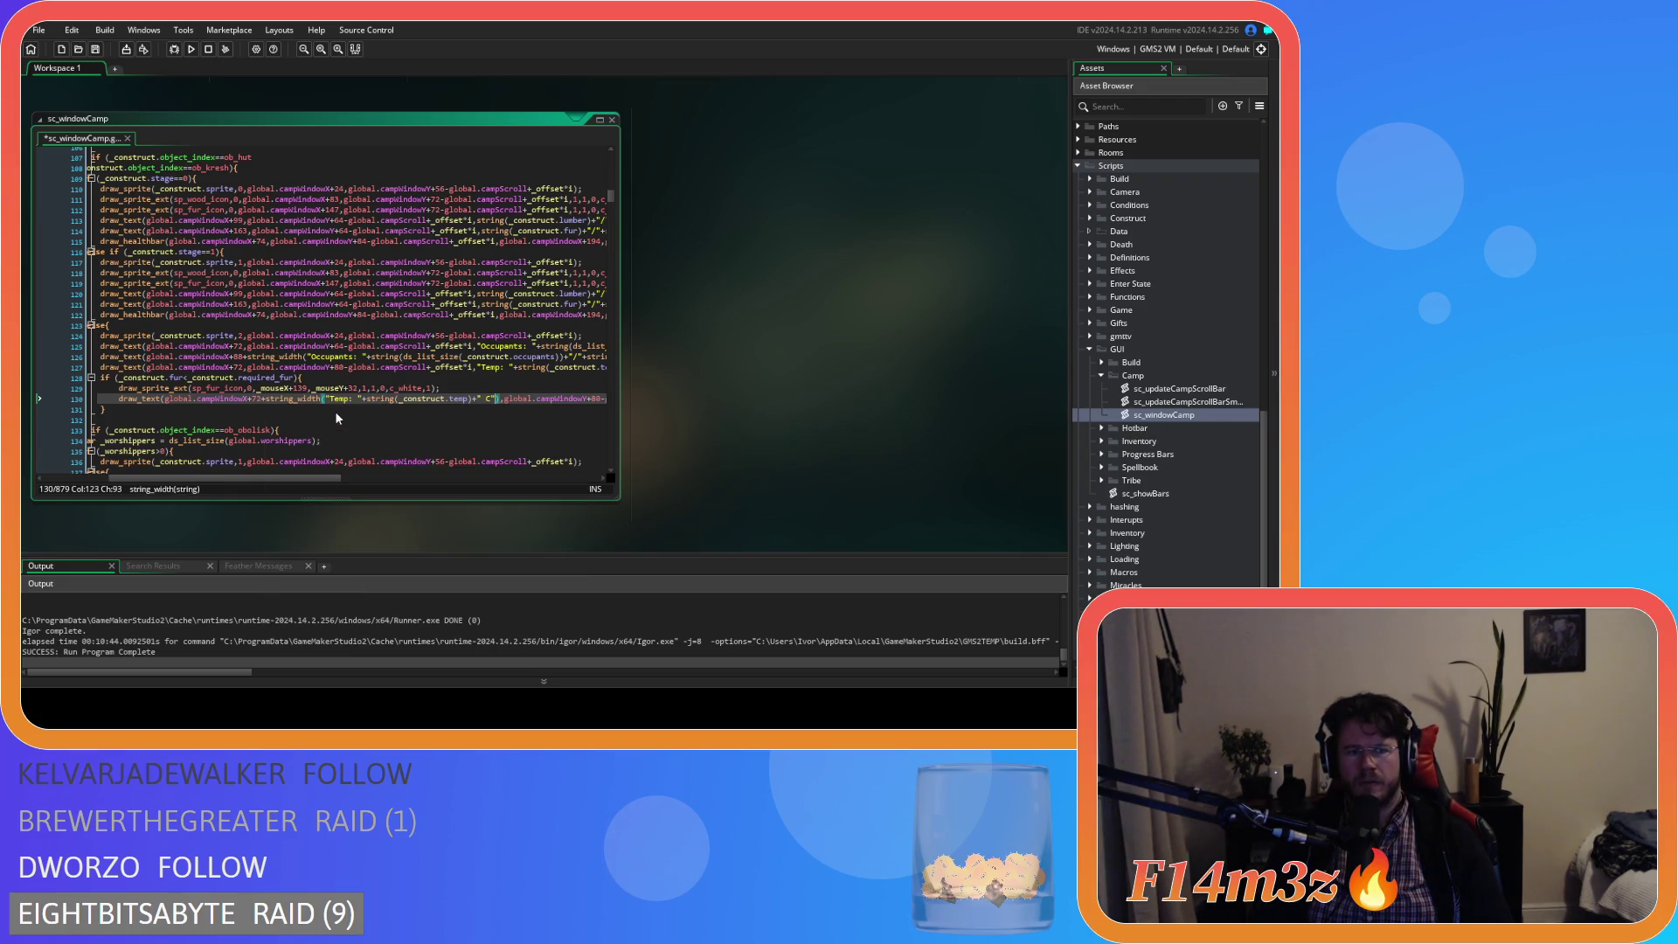
pyautogui.write('),')
pyautogui.hotkey('ctrl', 's')
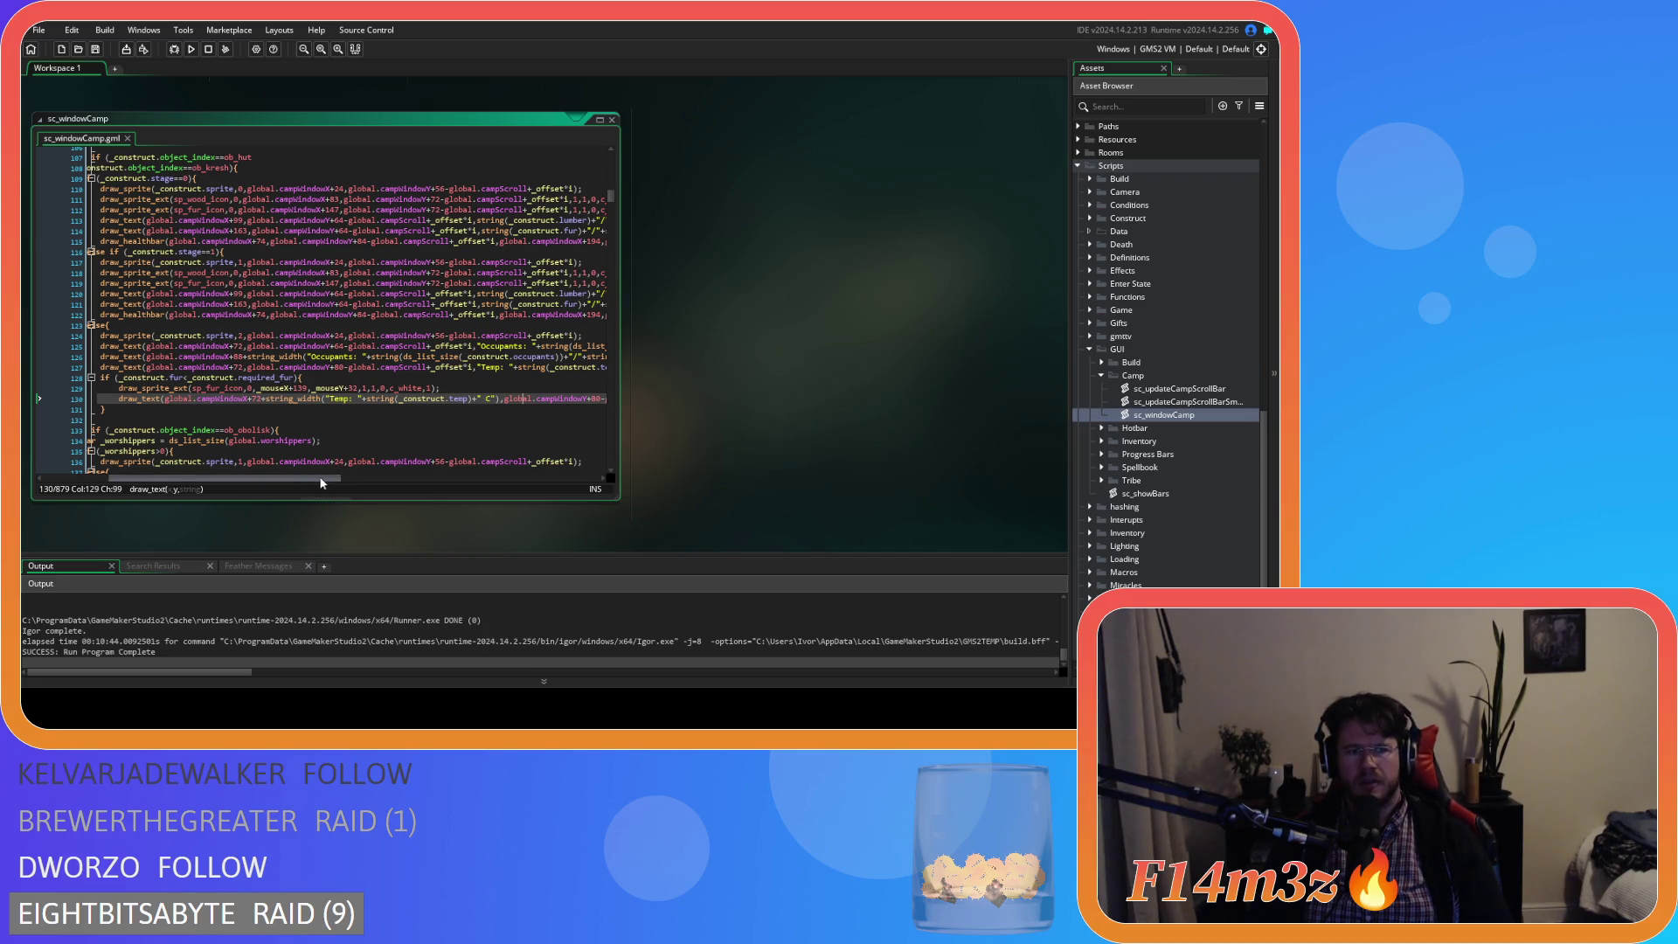
# - Change that offset to 88, save, and build and run the game with F5
pyautogui.moveTo(322, 476); pyautogui.dragTo(350, 481)
pyautogui.doubleClick(190, 398)
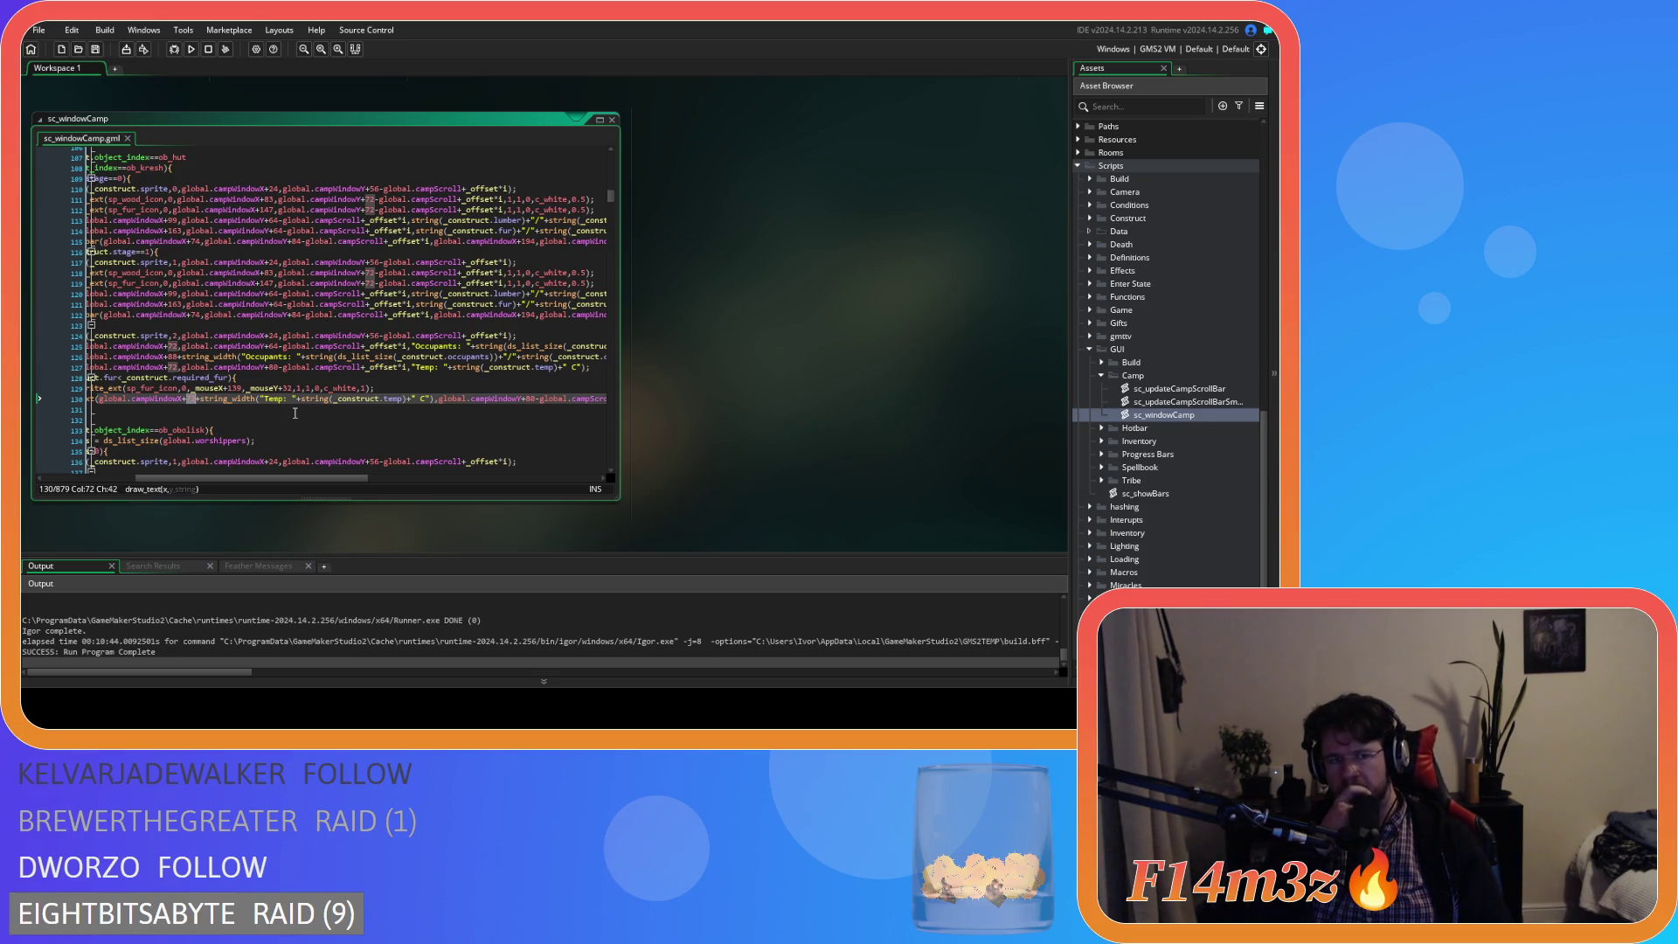
pyautogui.write('88')
pyautogui.hotkey('ctrl', 's')
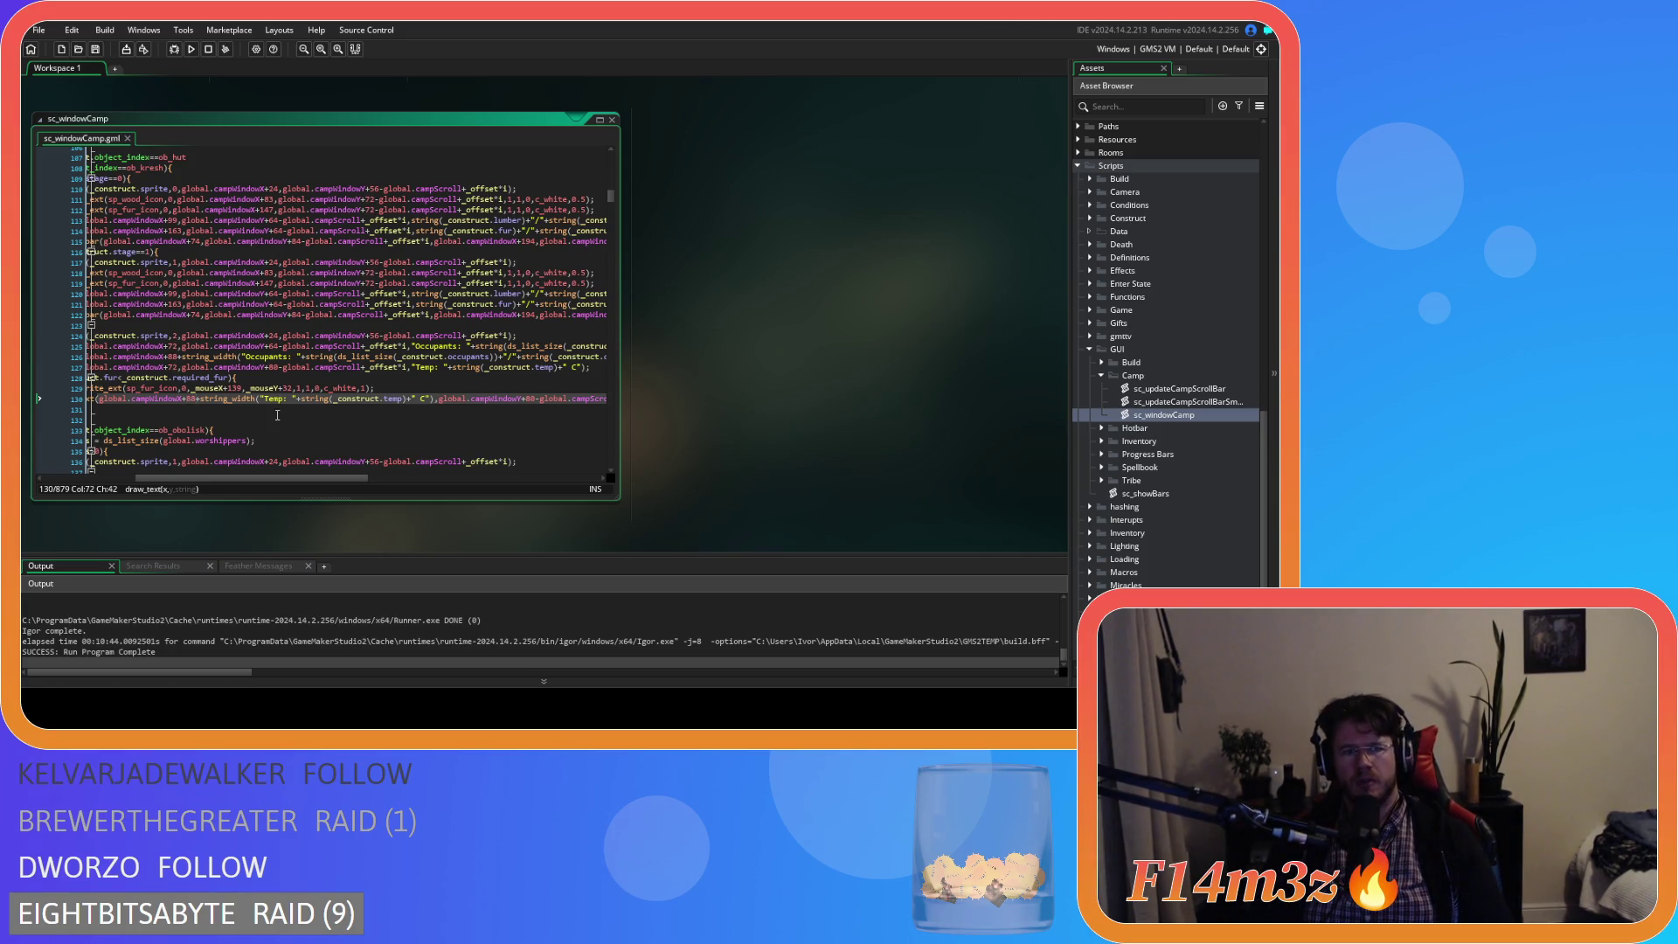
pyautogui.moveTo(245, 479)
pyautogui.mouseDown()
pyautogui.moveTo(262, 478)
pyautogui.moveTo(244, 481)
pyautogui.mouseUp()
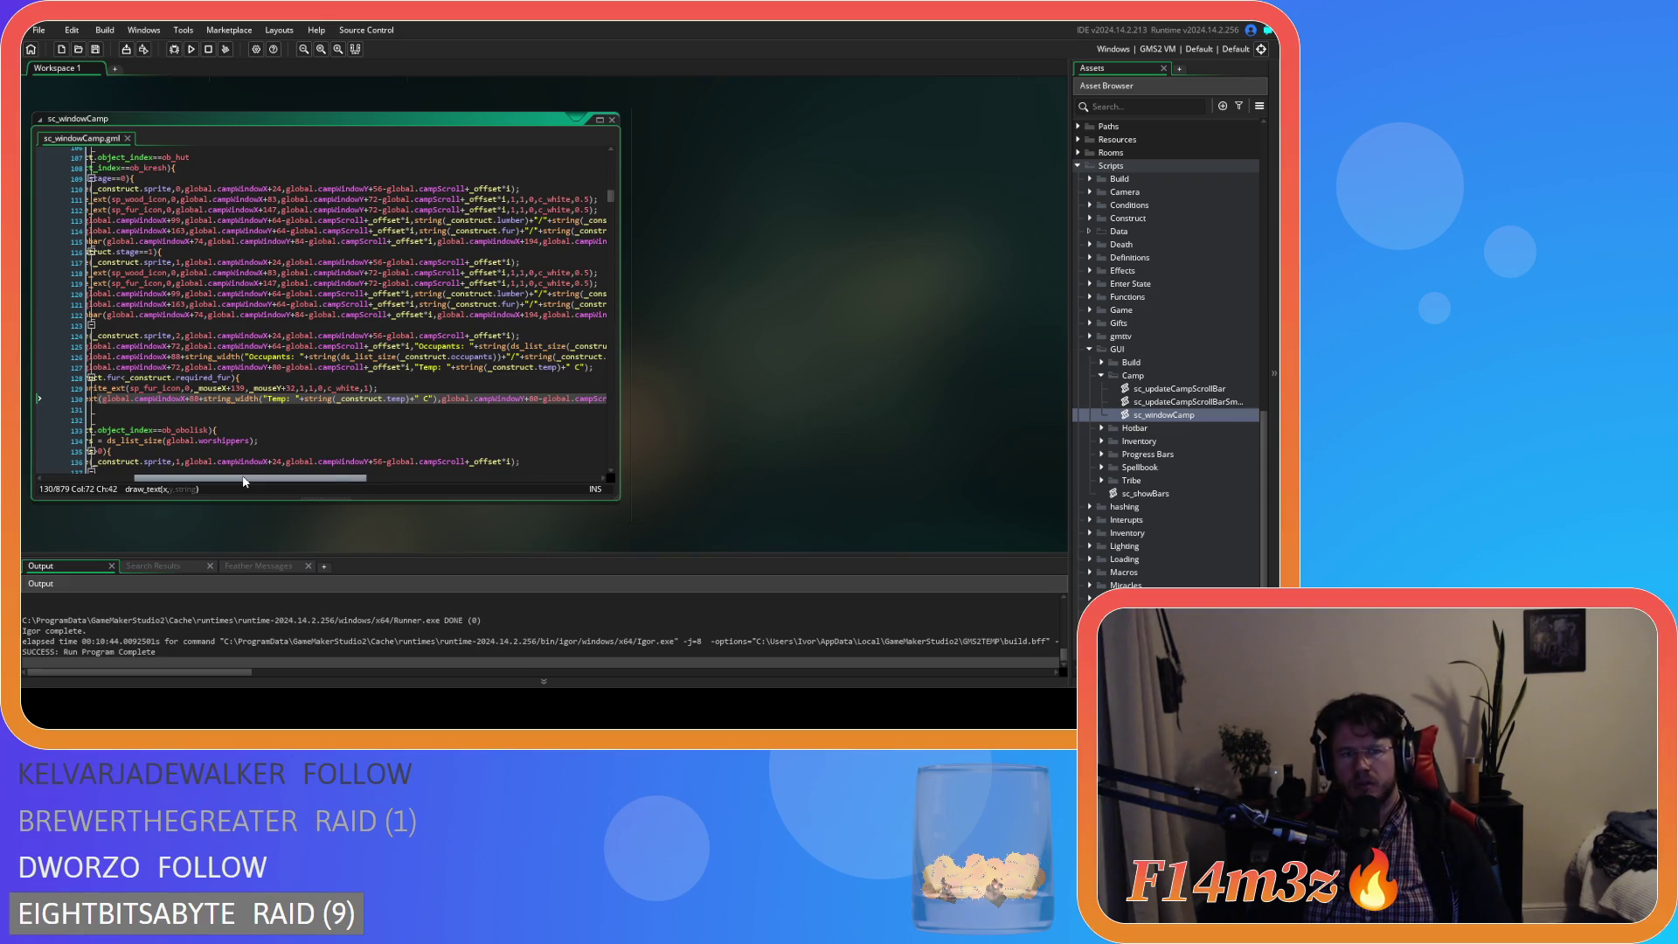
pyautogui.write('72')
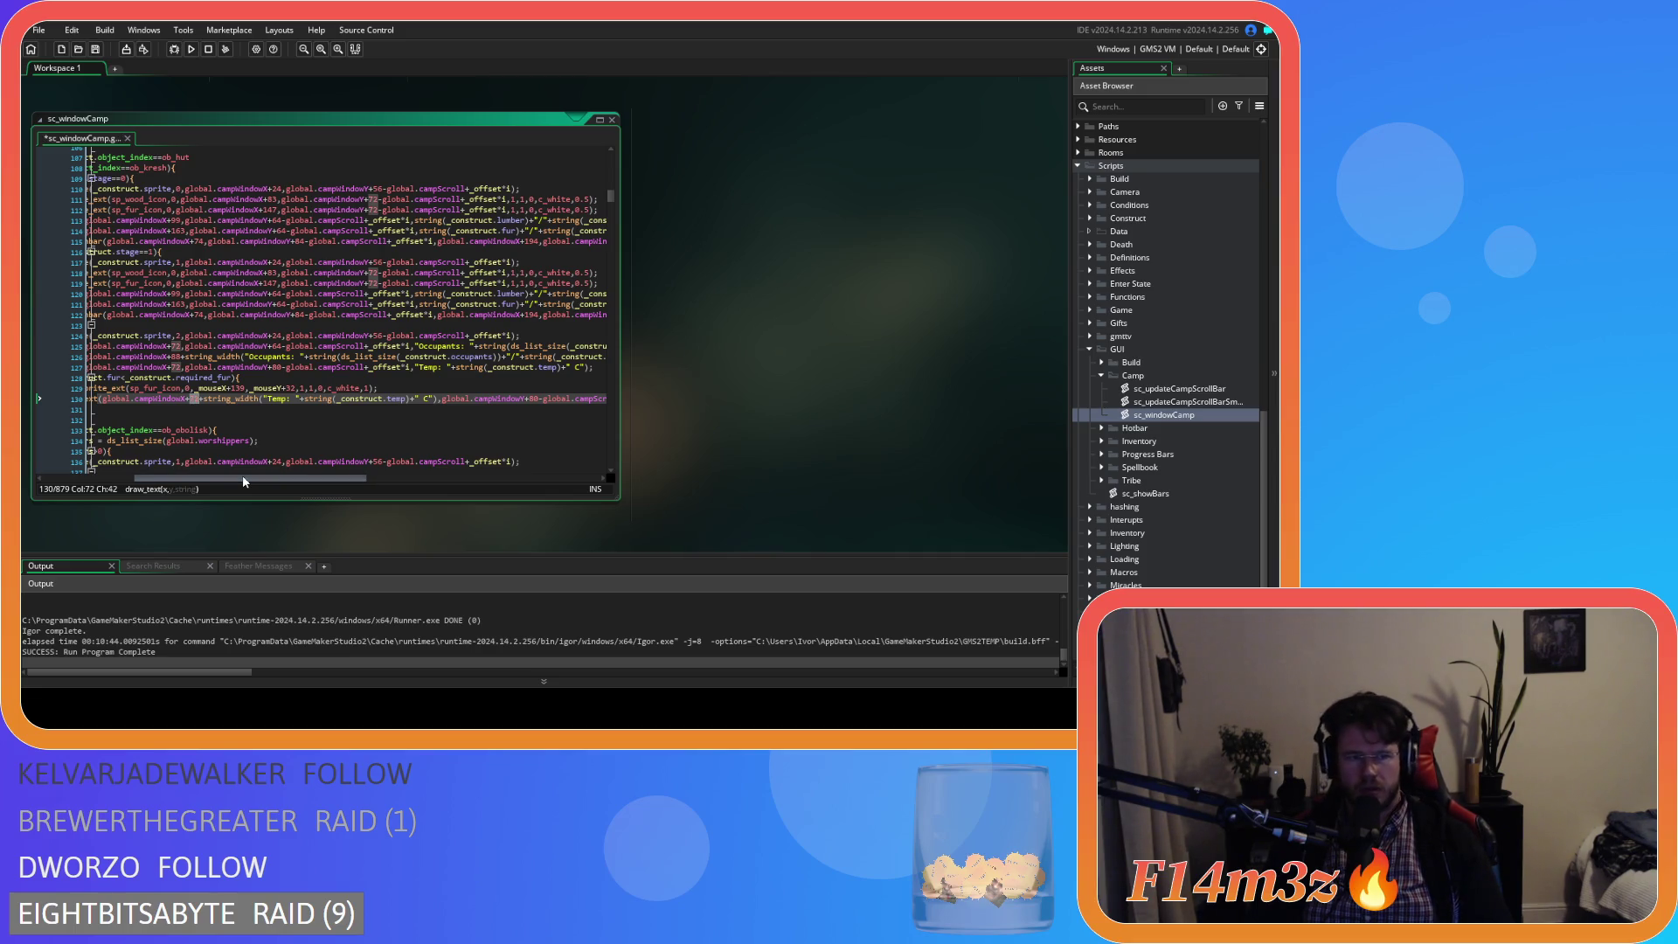
pyautogui.hotkey('ctrl', 'z')
pyautogui.moveTo(243, 474)
pyautogui.mouseDown()
pyautogui.moveTo(358, 481)
pyautogui.moveTo(166, 477)
pyautogui.mouseUp()
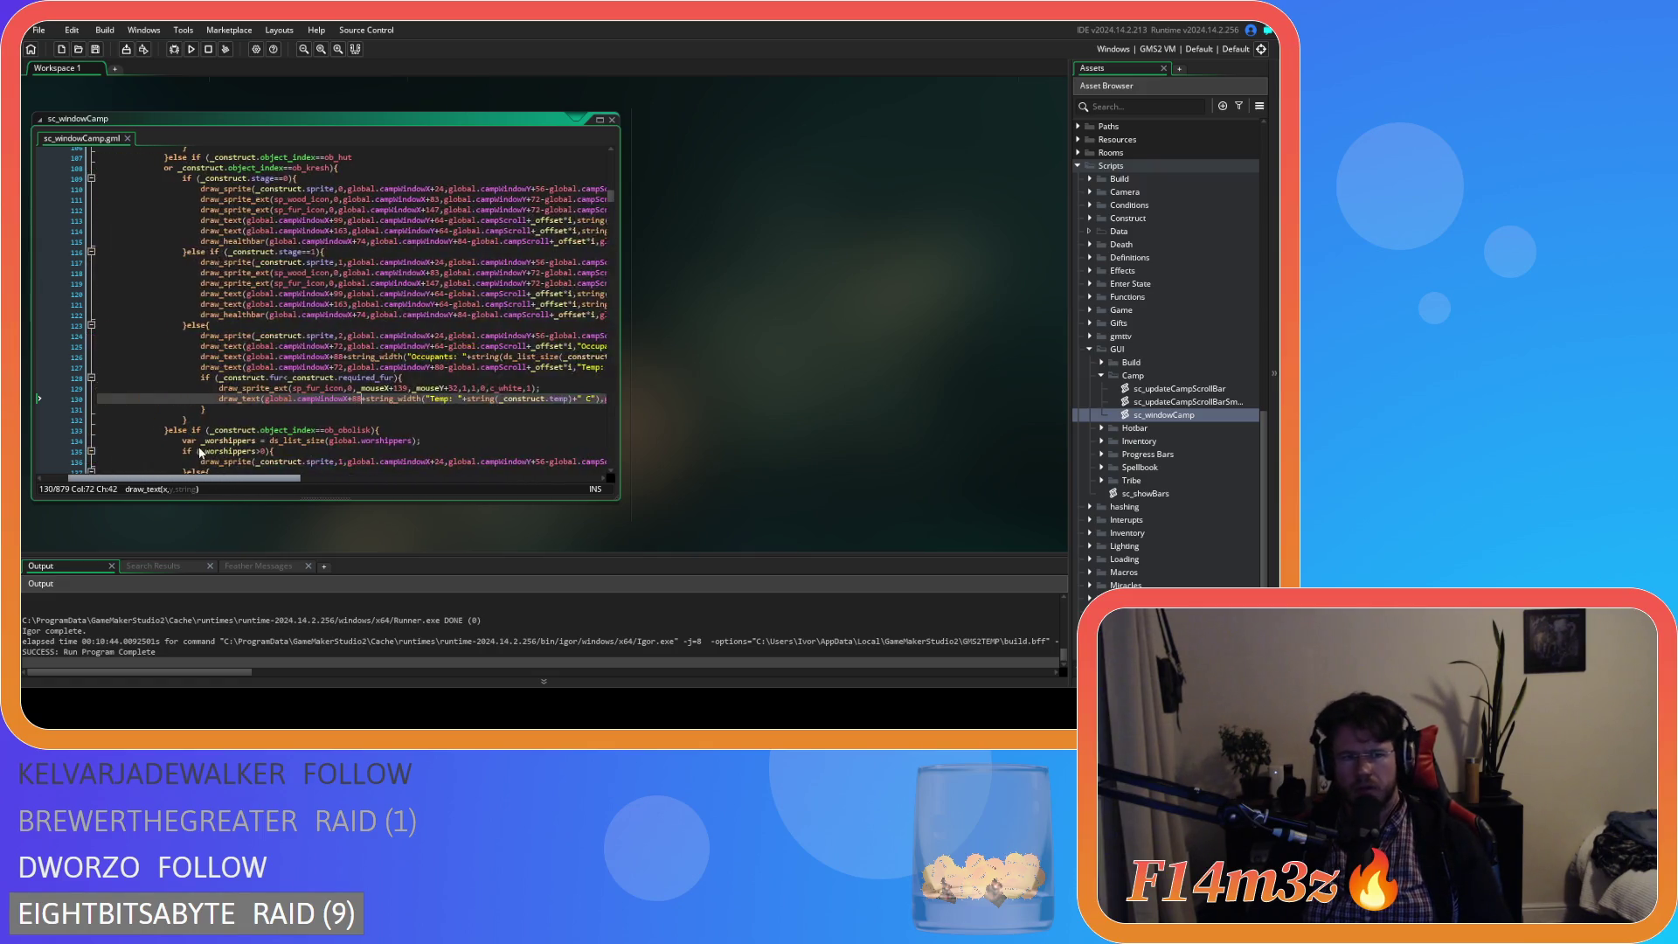
pyautogui.press('F5')
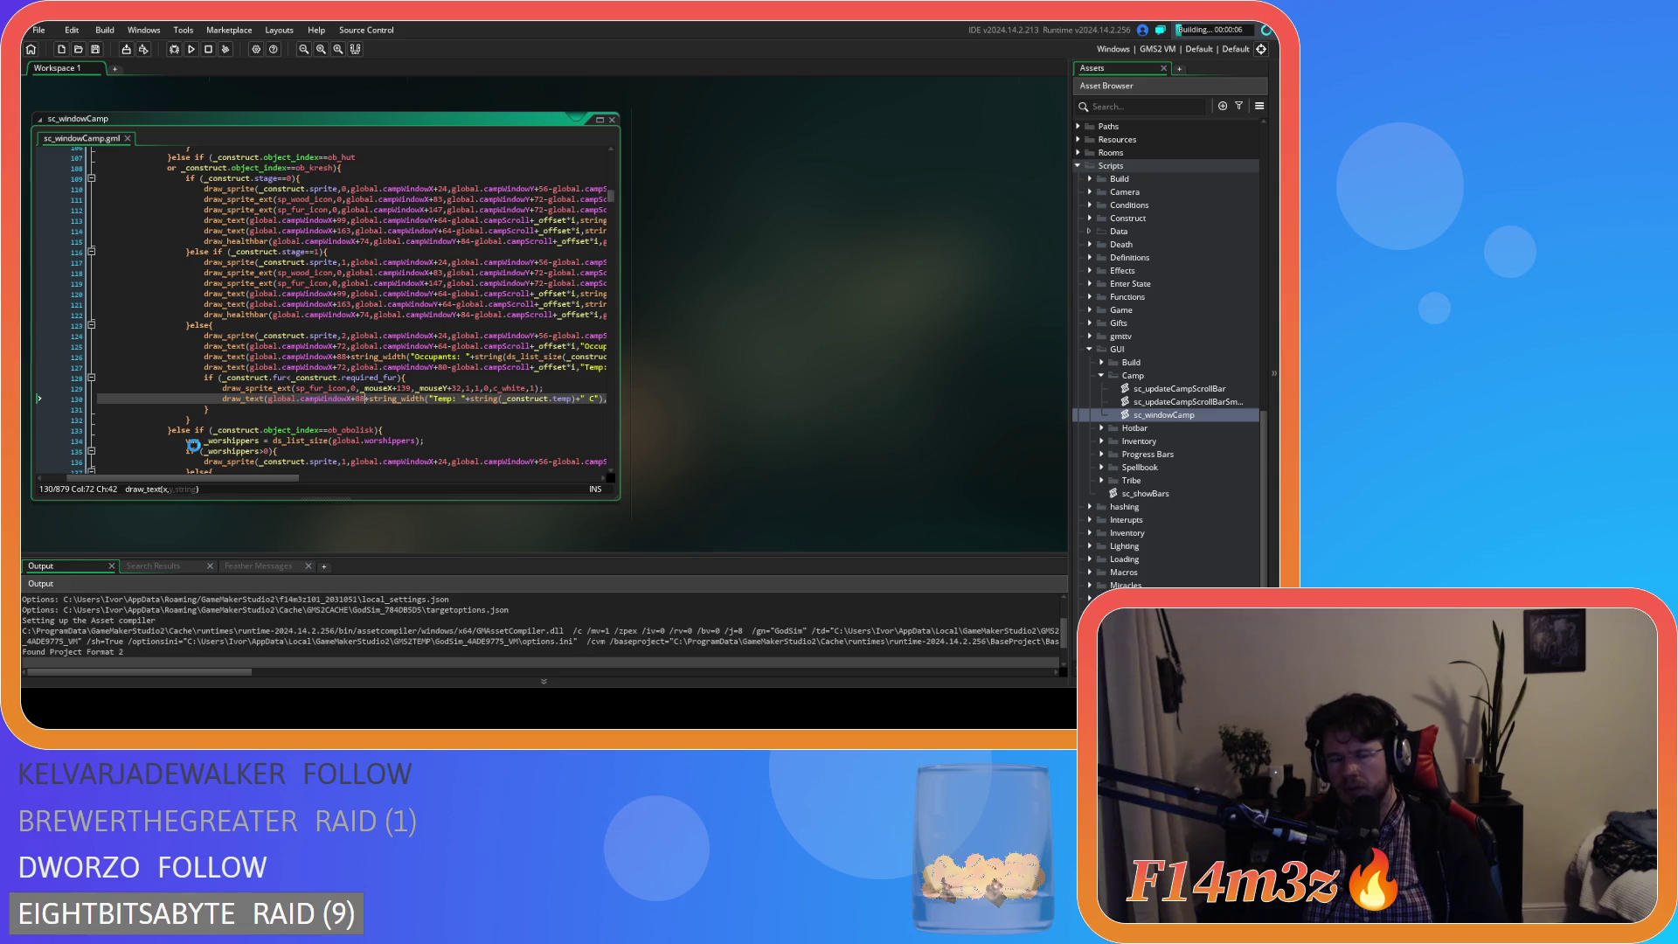
# - Stop the running game and select the store panel's fur-requirement lines 102–105
pyautogui.click(209, 50)
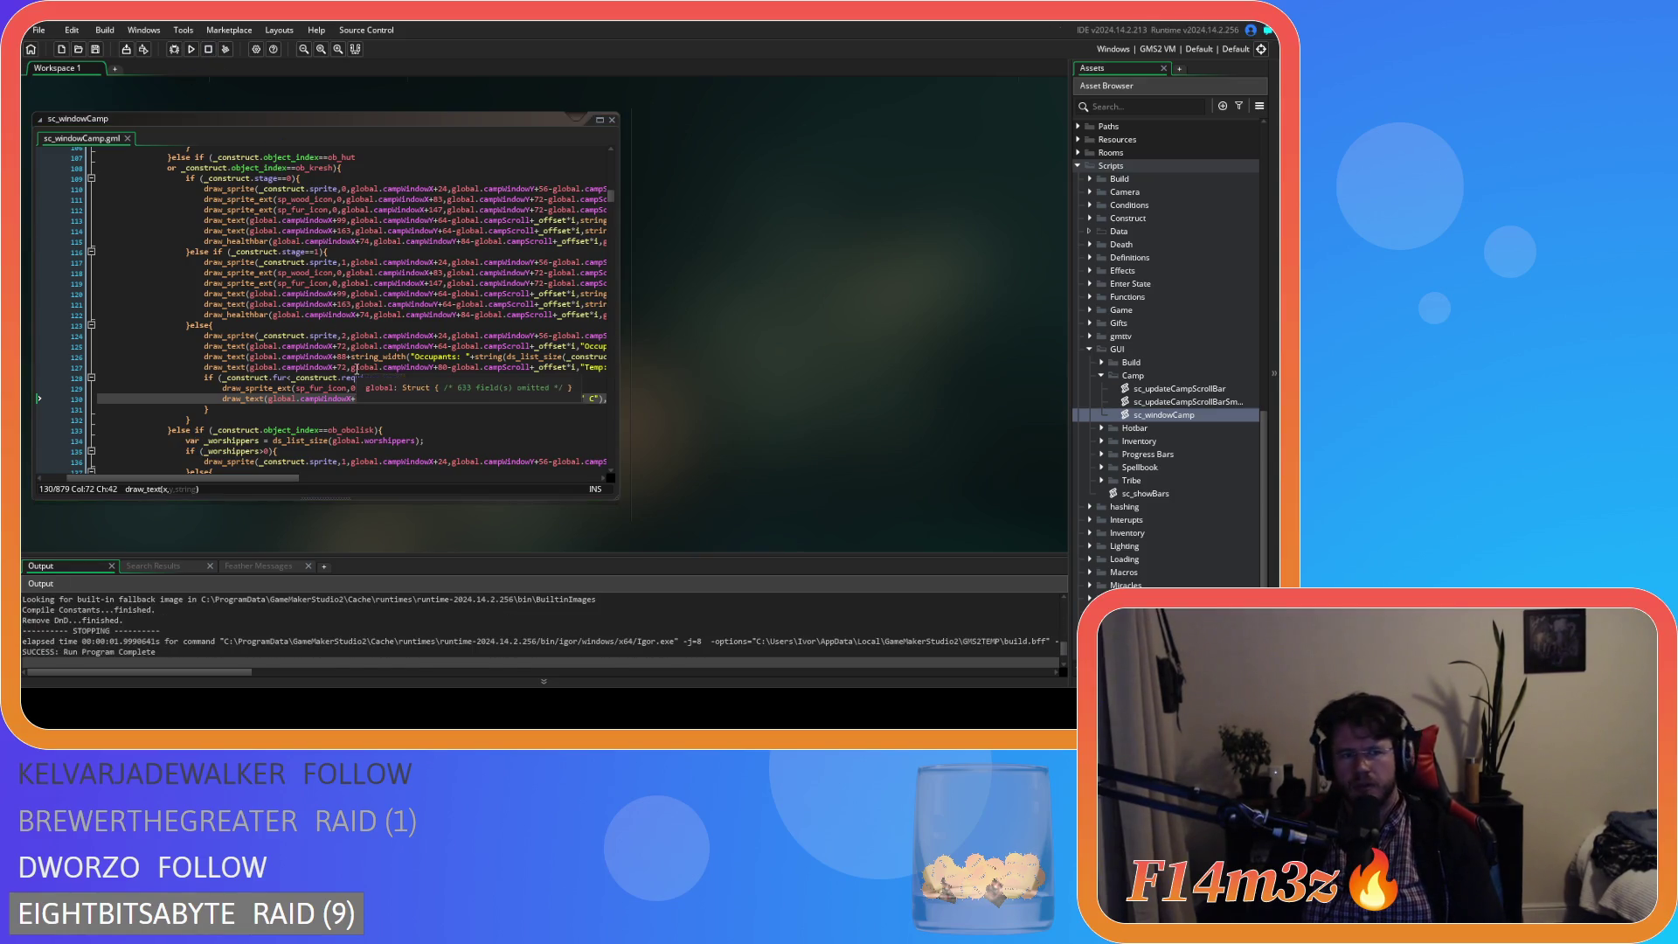
pyautogui.scroll(4, 447, 404)
pyautogui.scroll(-15, 447, 404)
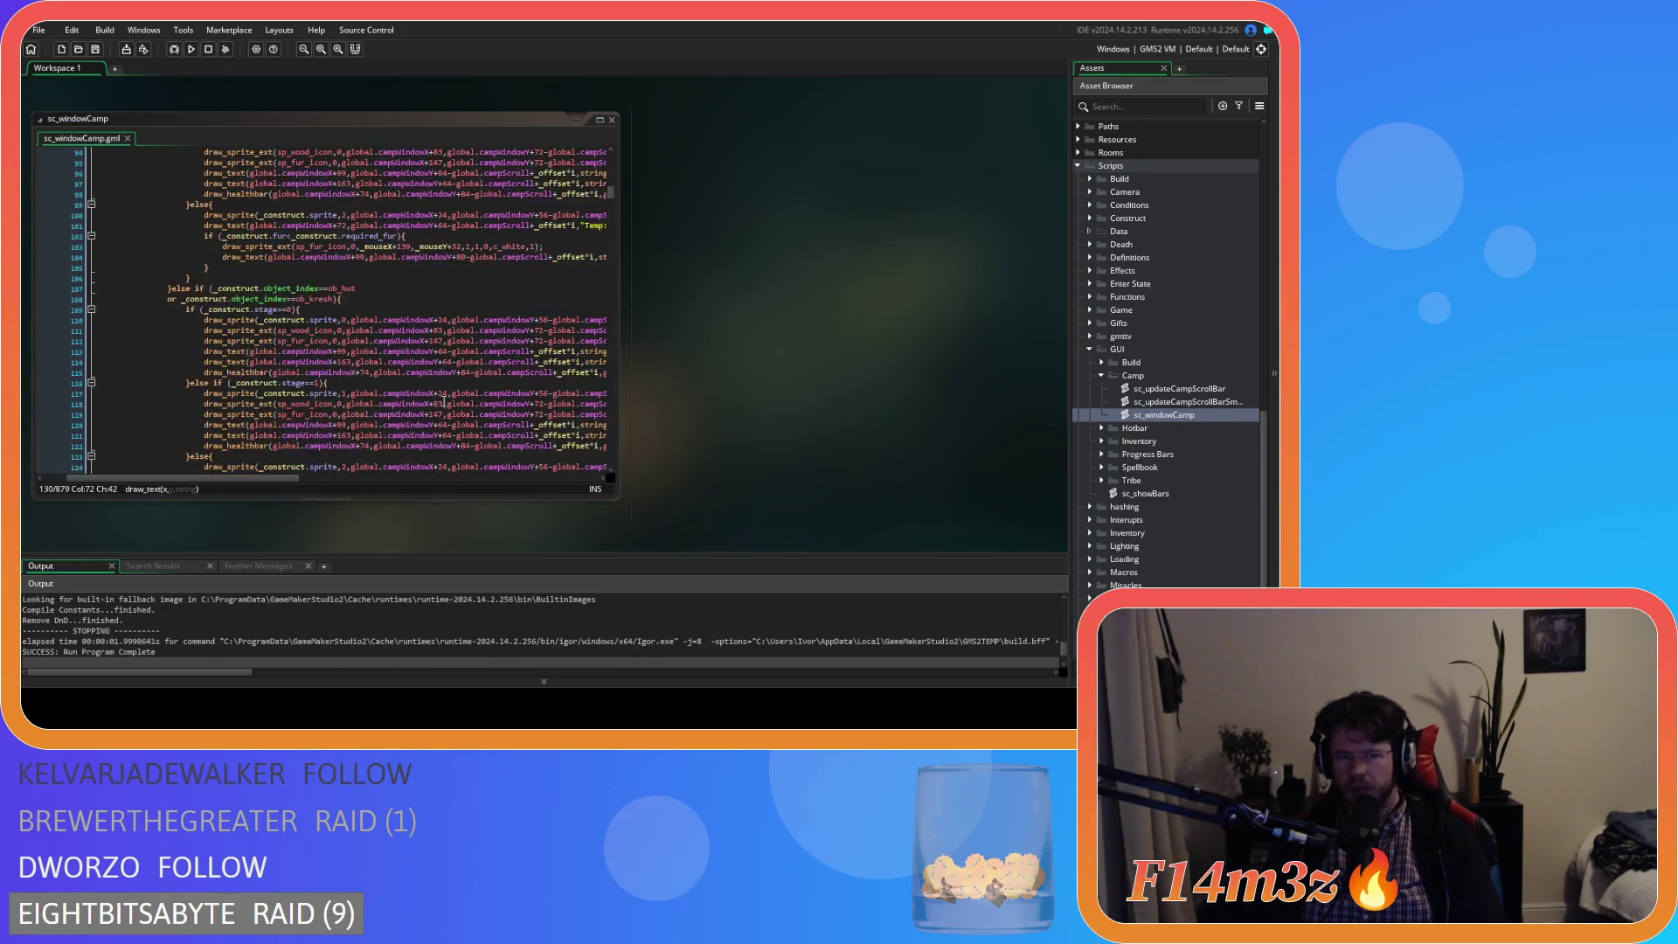
pyautogui.scroll(16, 444, 401)
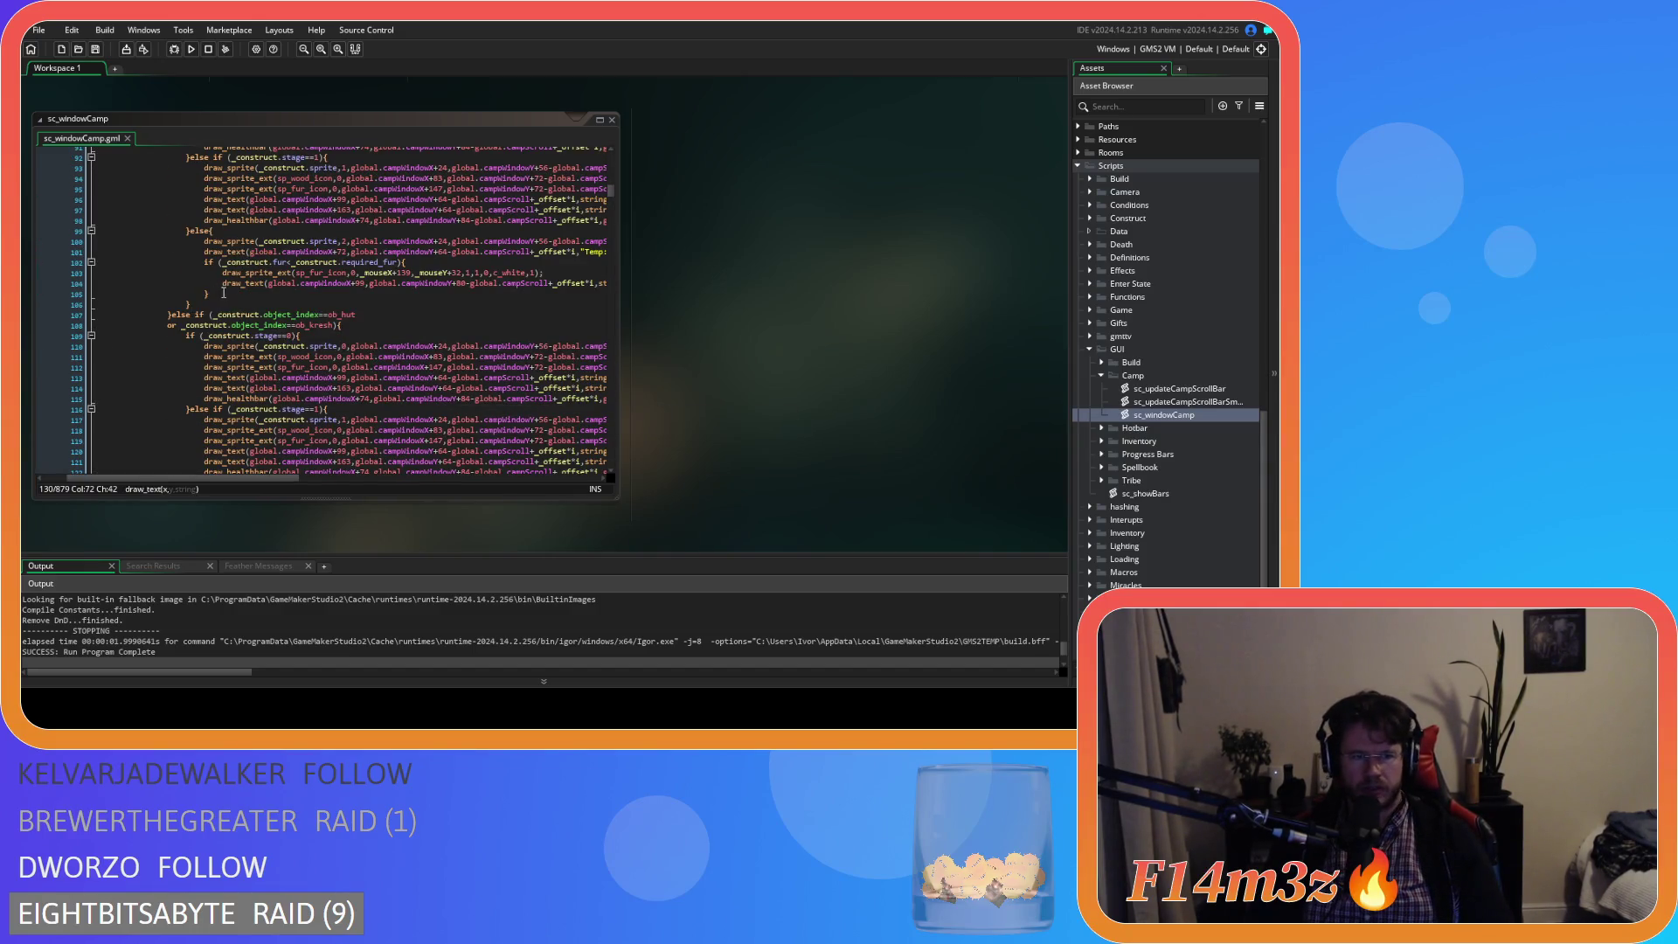
pyautogui.moveTo(223, 293); pyautogui.dragTo(193, 265)
# - Place the caret after the held-construct tooltip's Temp line 301
pyautogui.scroll(-20, 441, 368)
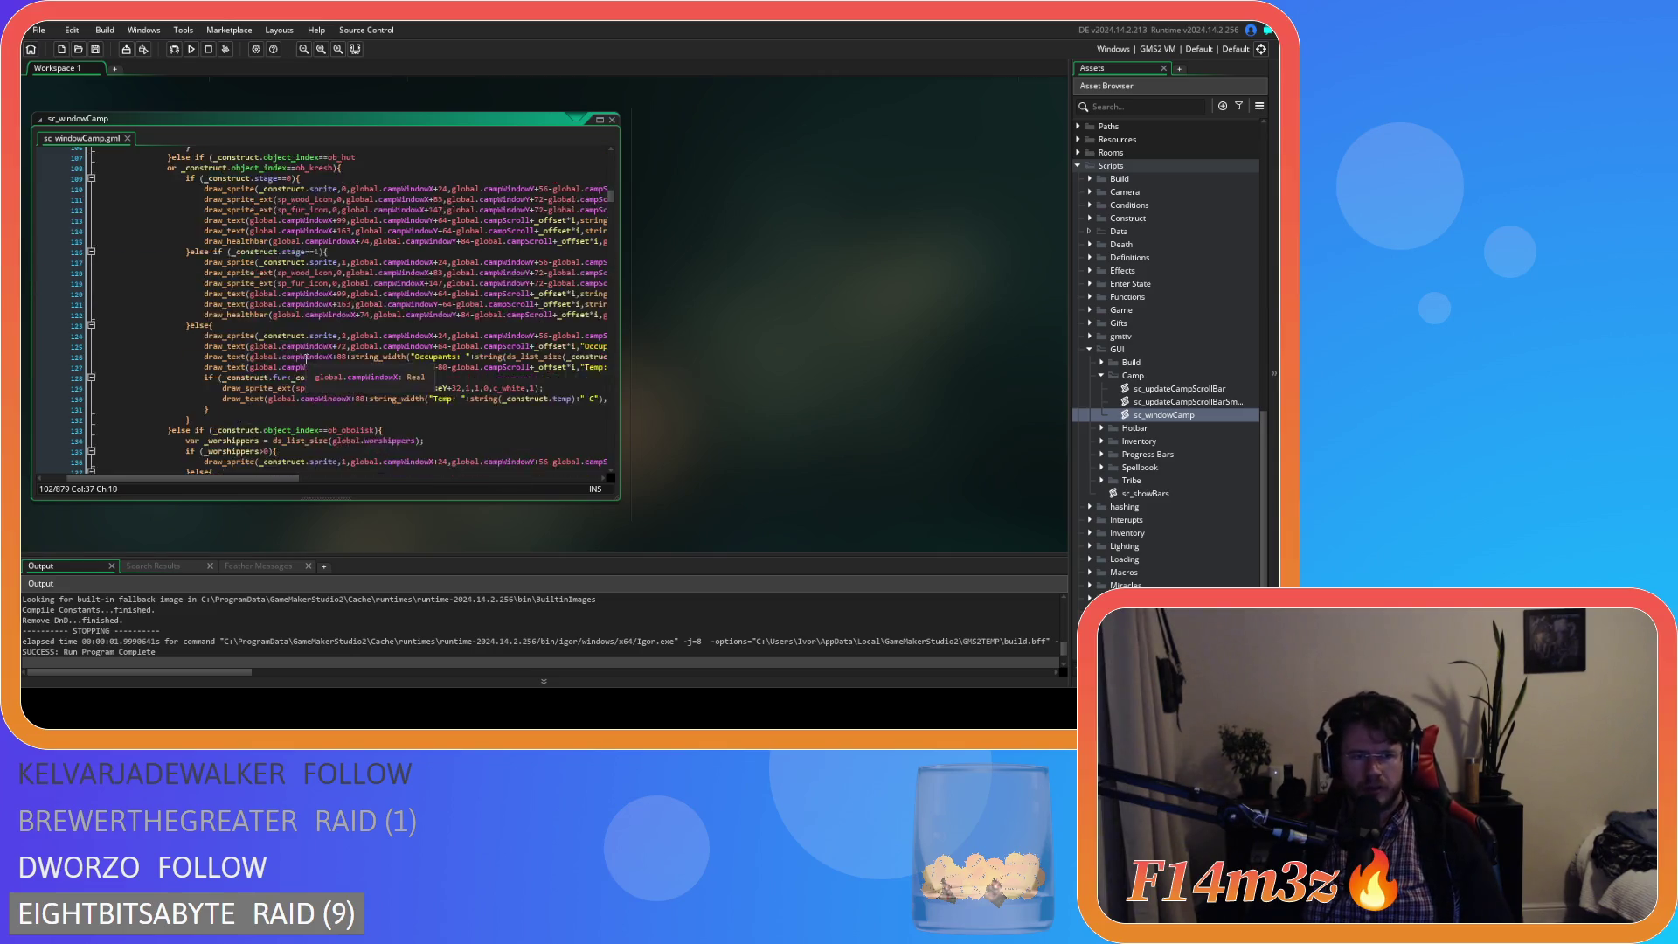
pyautogui.scroll(-20, 443, 362)
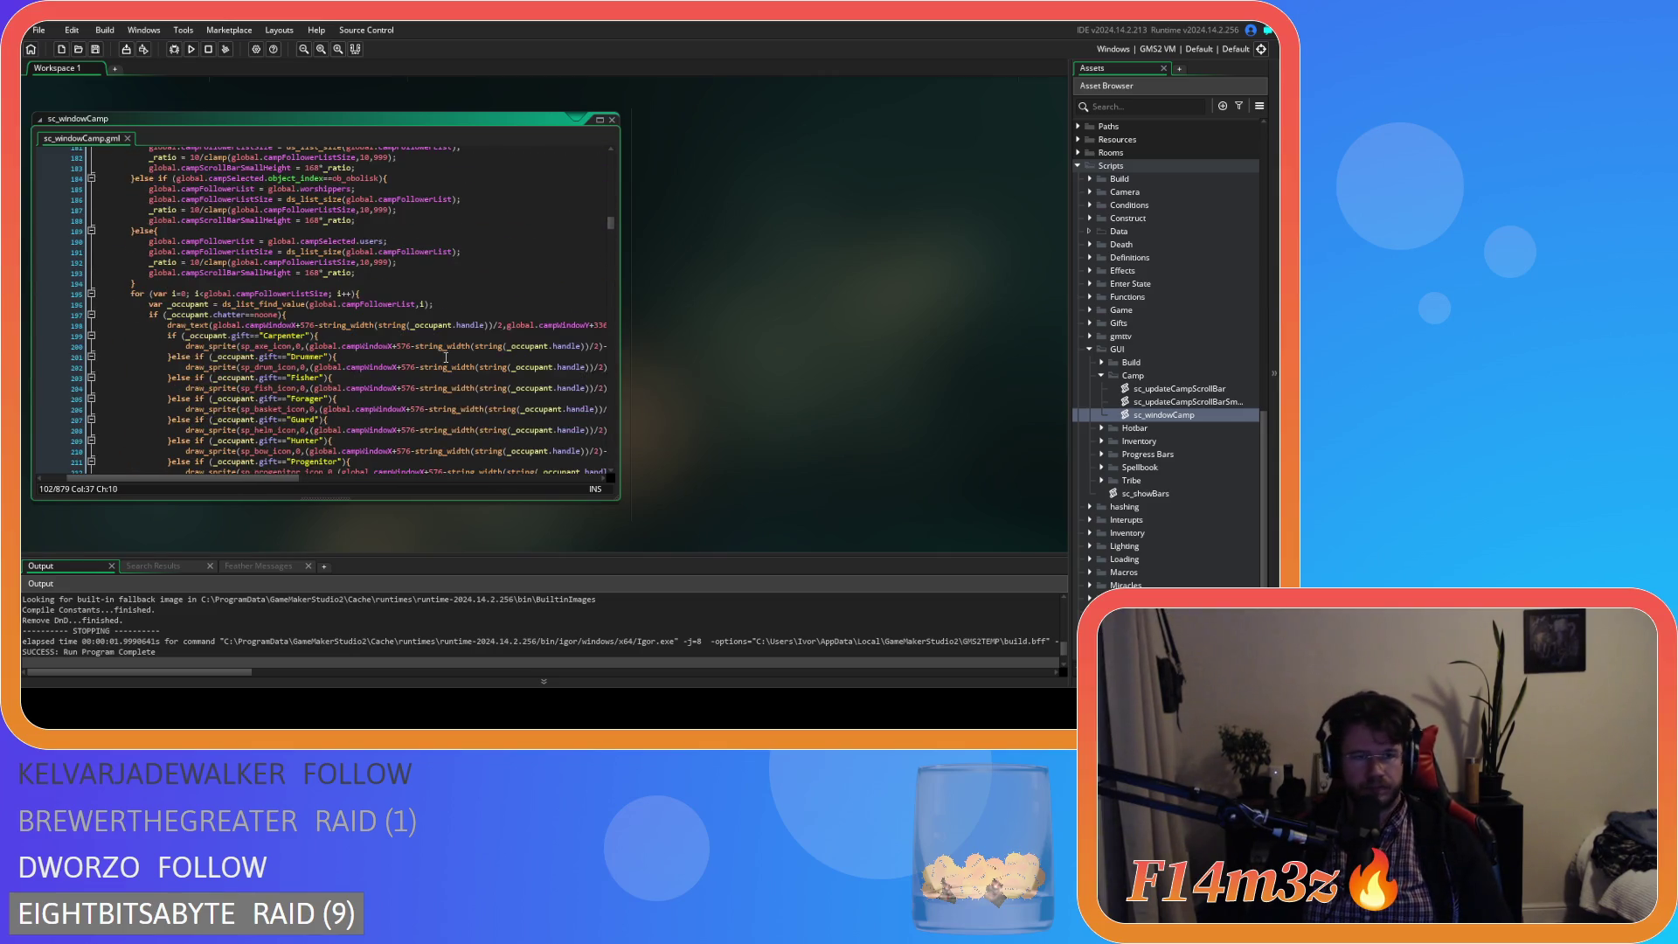
pyautogui.scroll(-20, 446, 357)
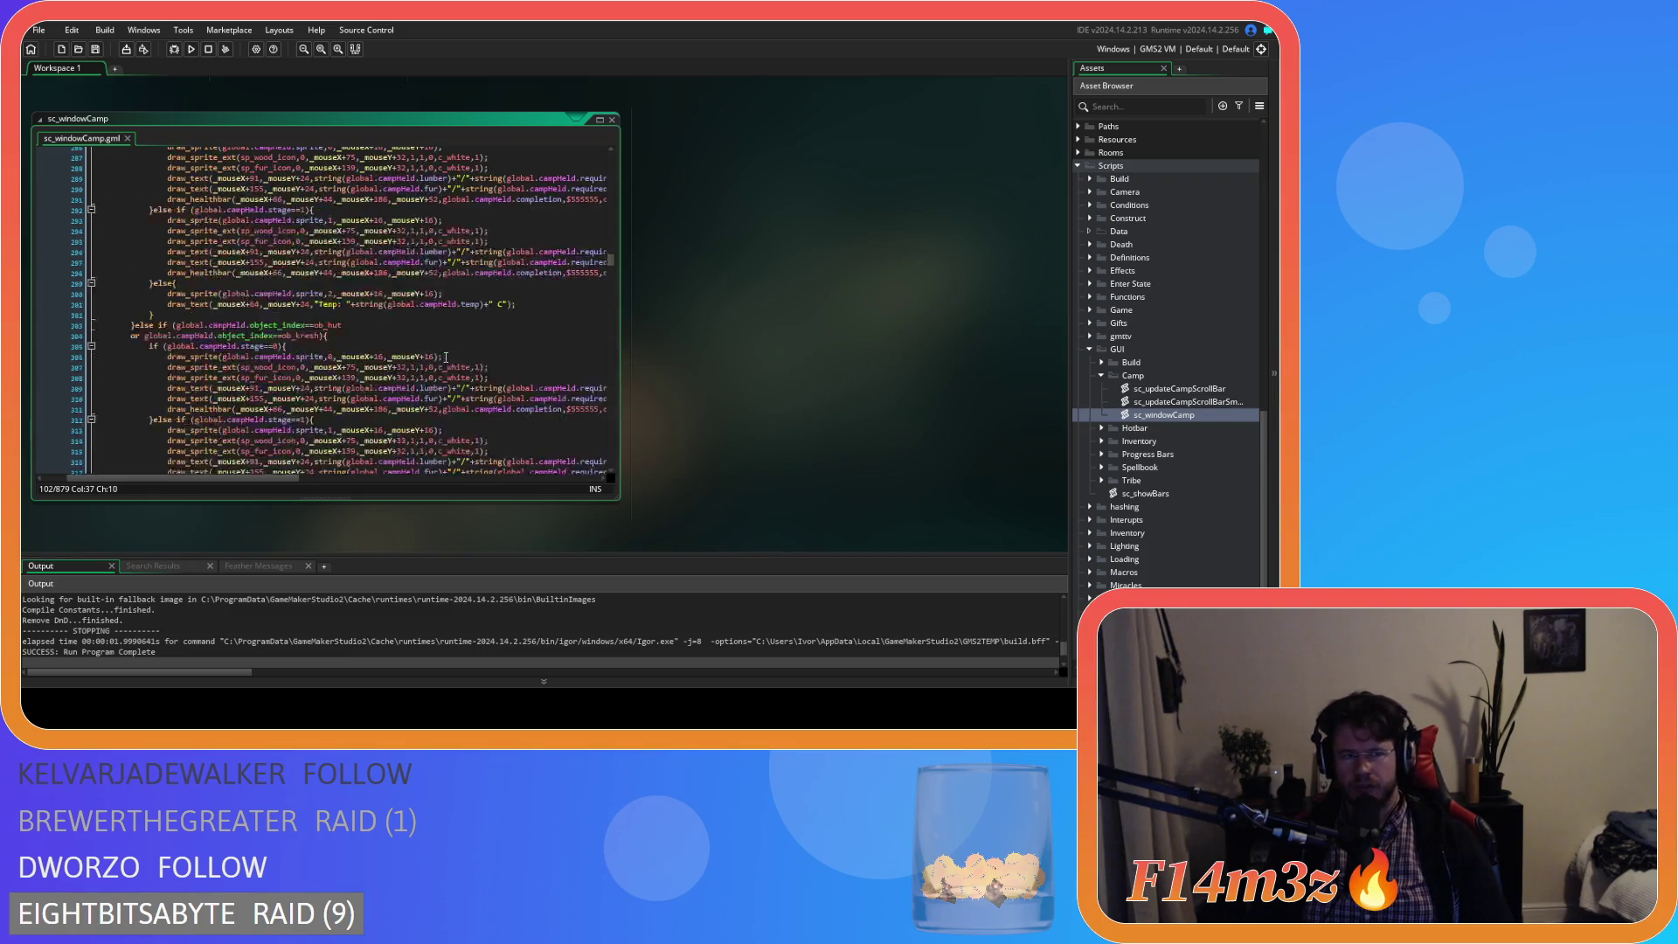
pyautogui.scroll(20, 445, 357)
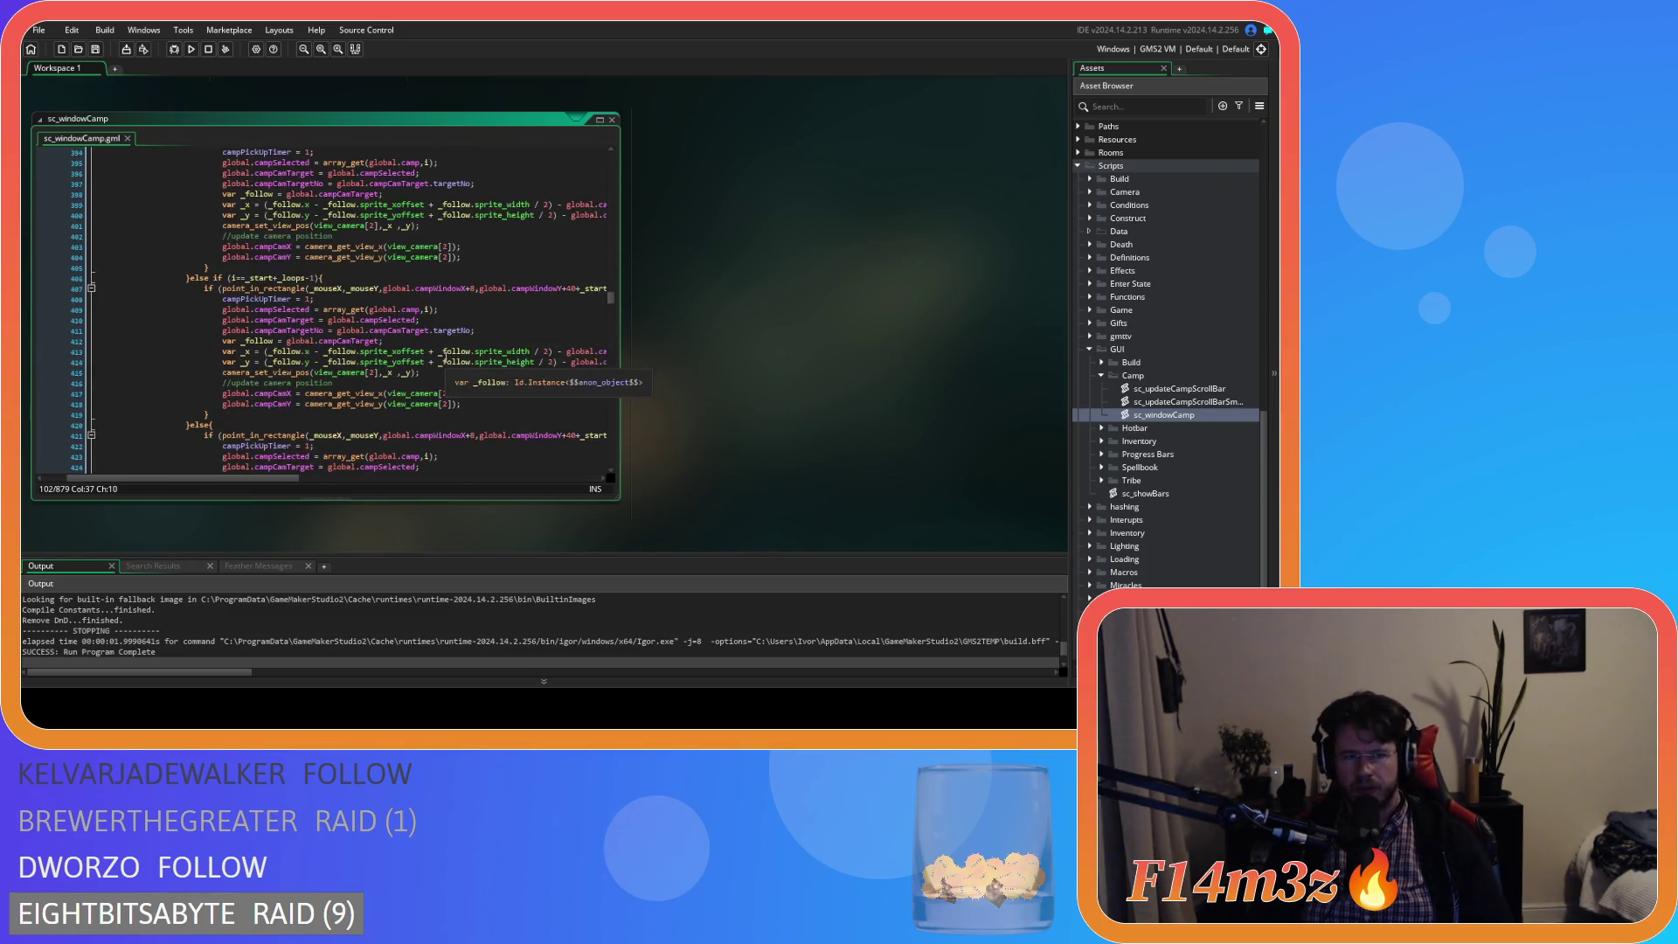
pyautogui.scroll(15, 450, 372)
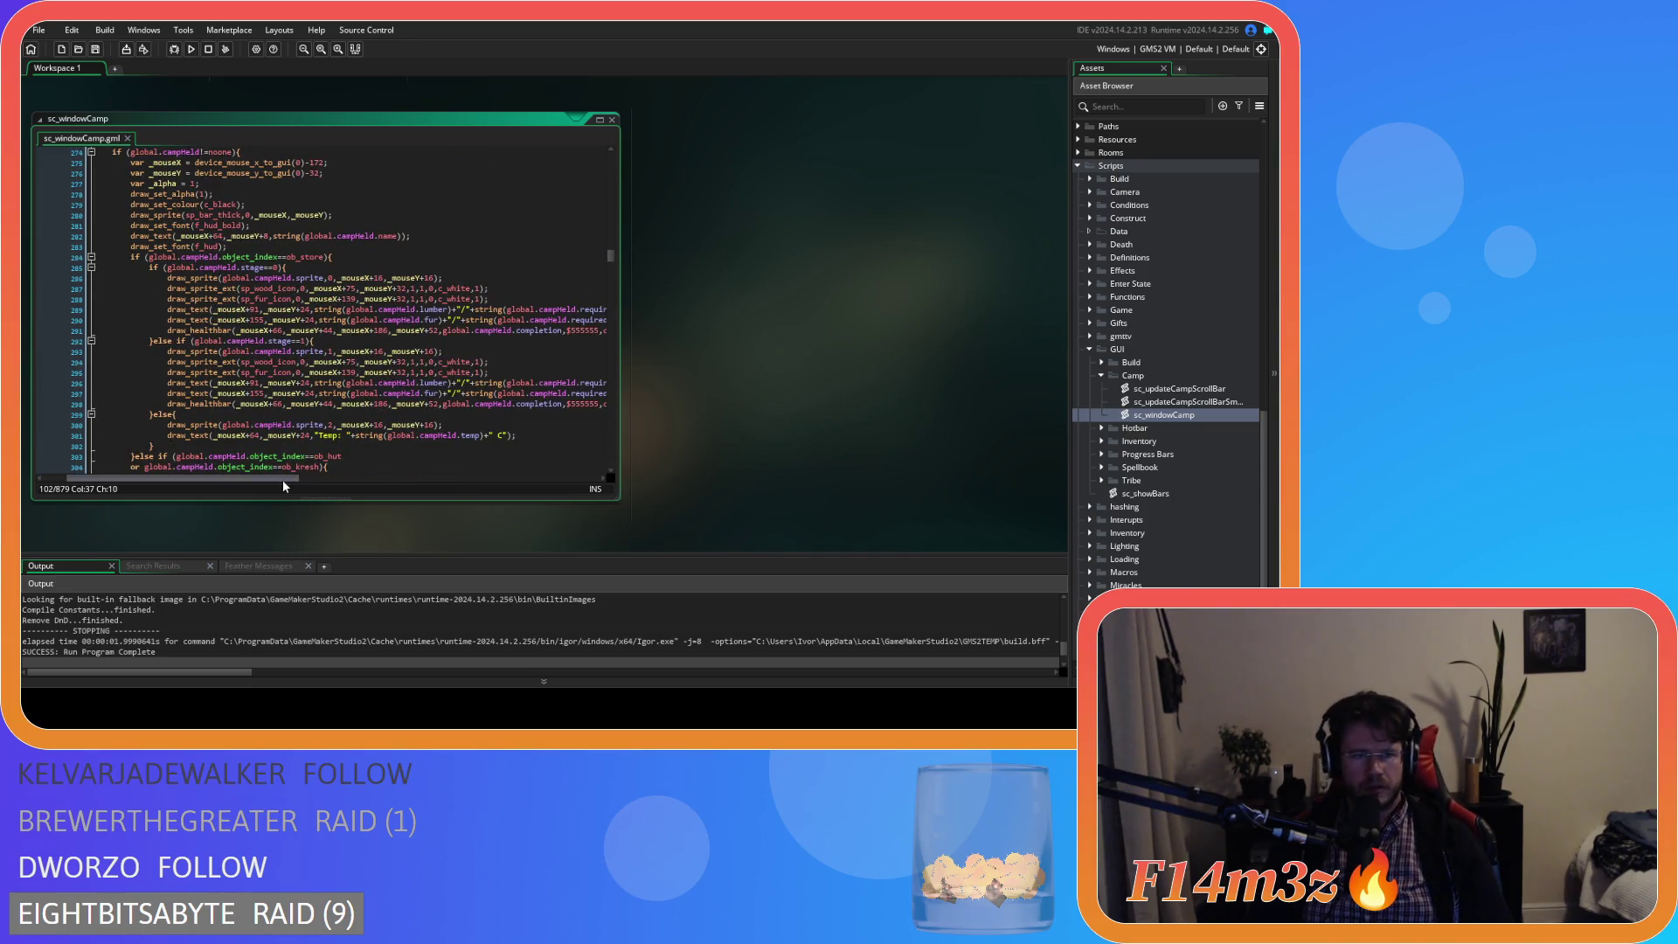
pyautogui.scroll(-5, 297, 440)
pyautogui.scroll(1, 332, 419)
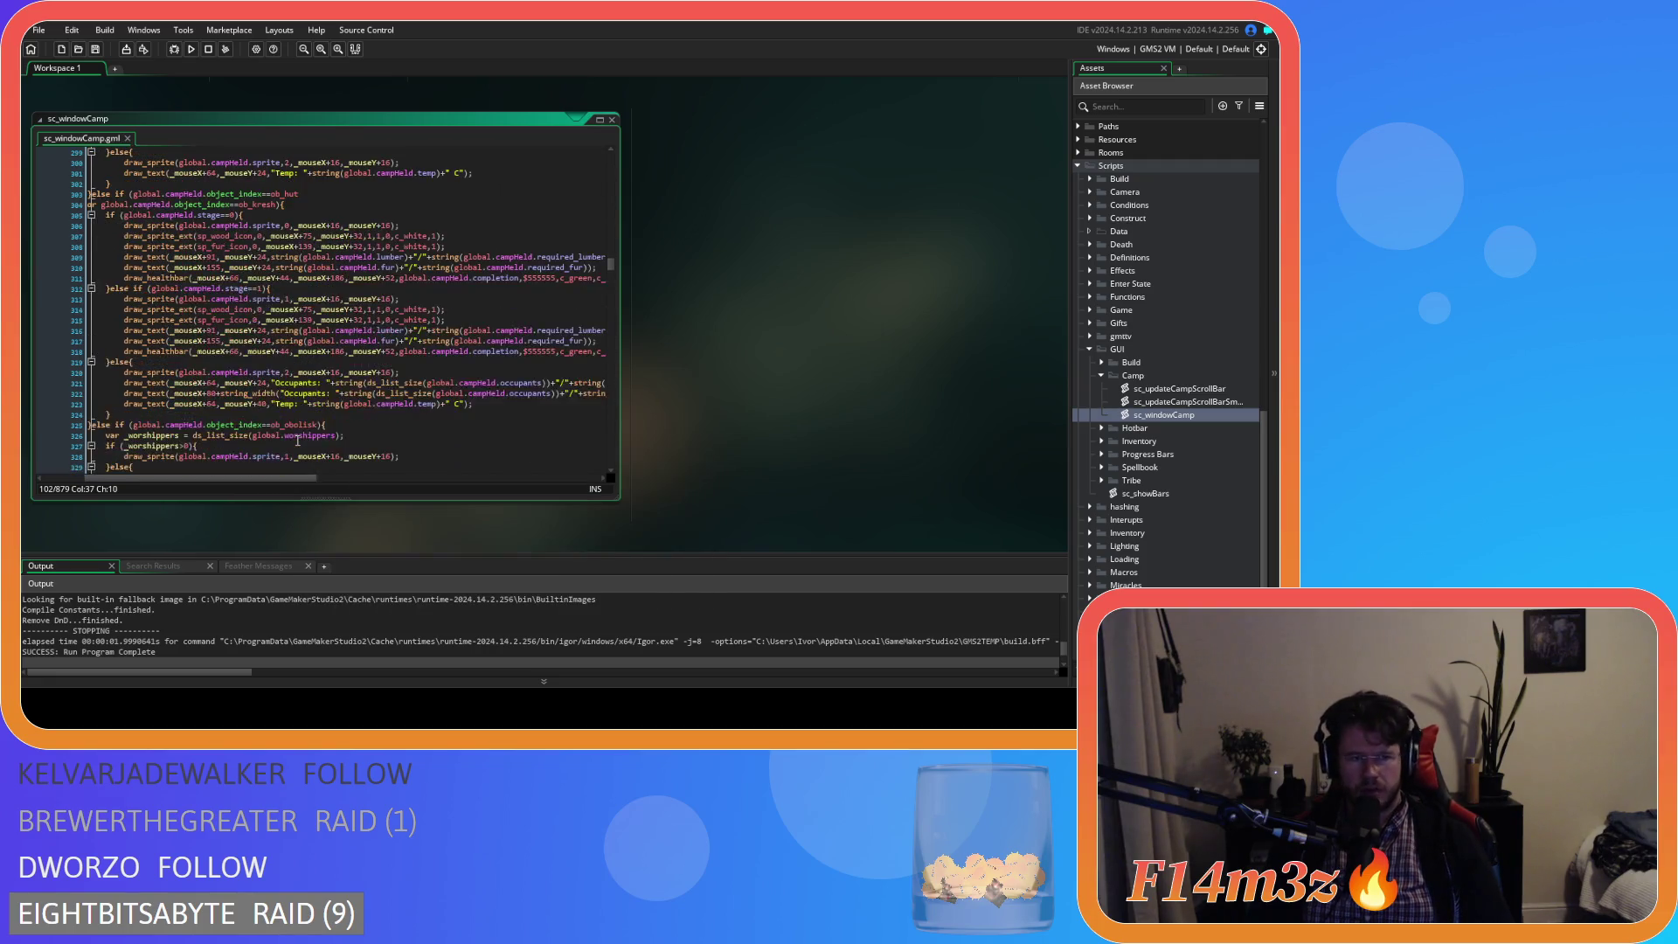
pyautogui.scroll(20, 367, 397)
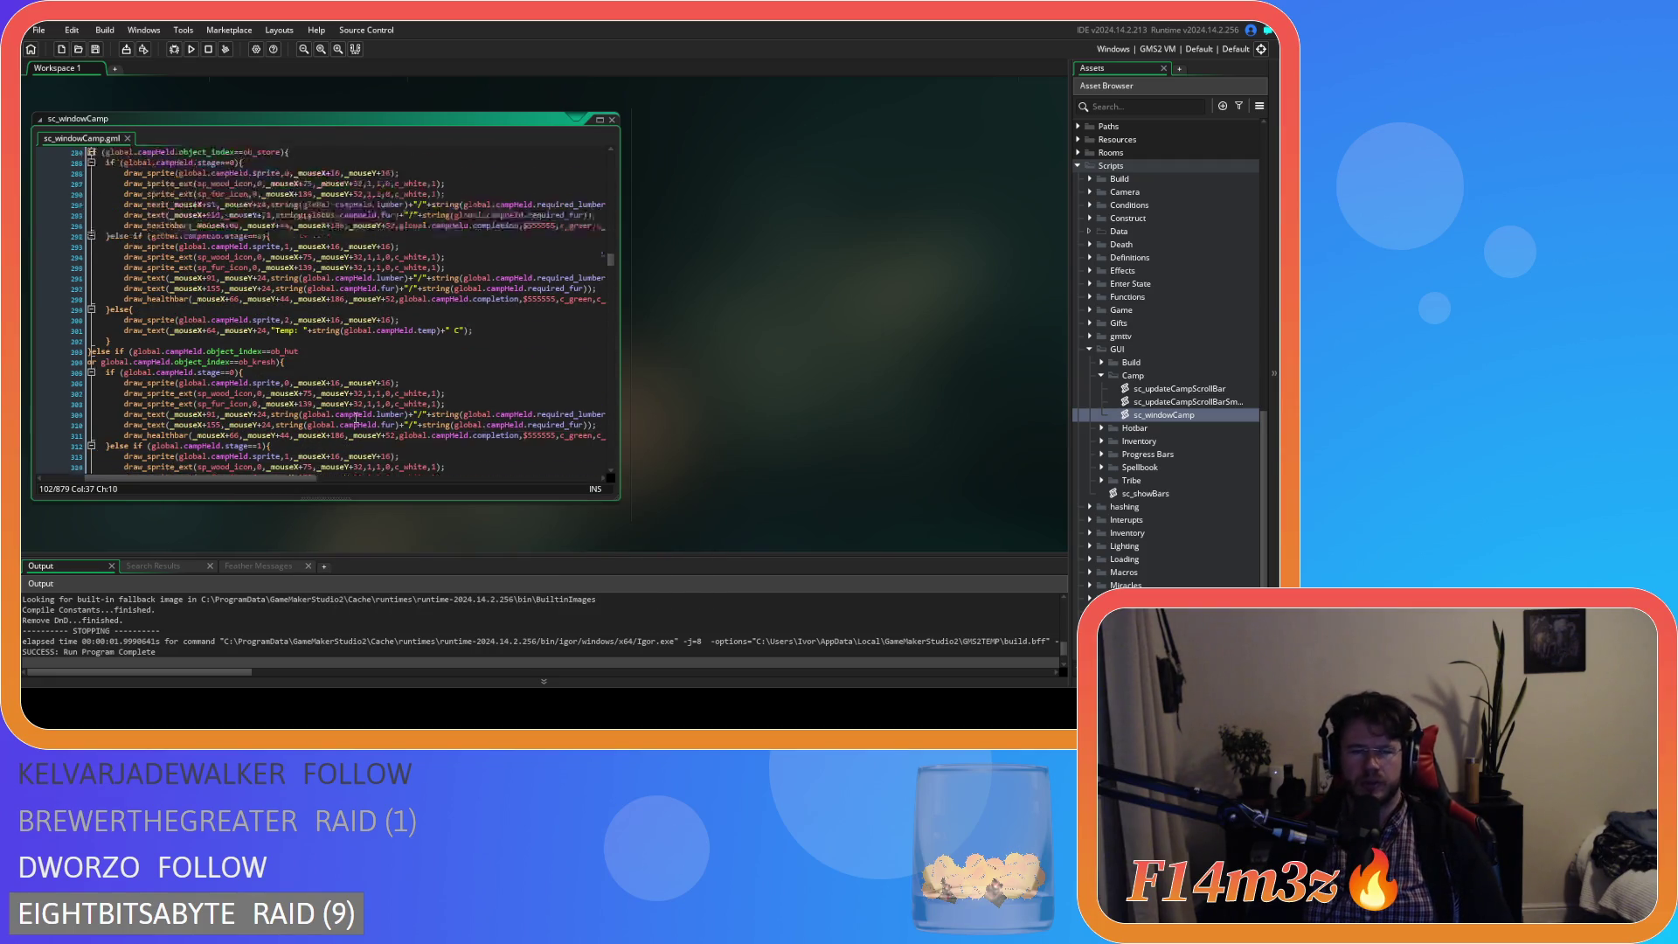
pyautogui.scroll(20, 354, 421)
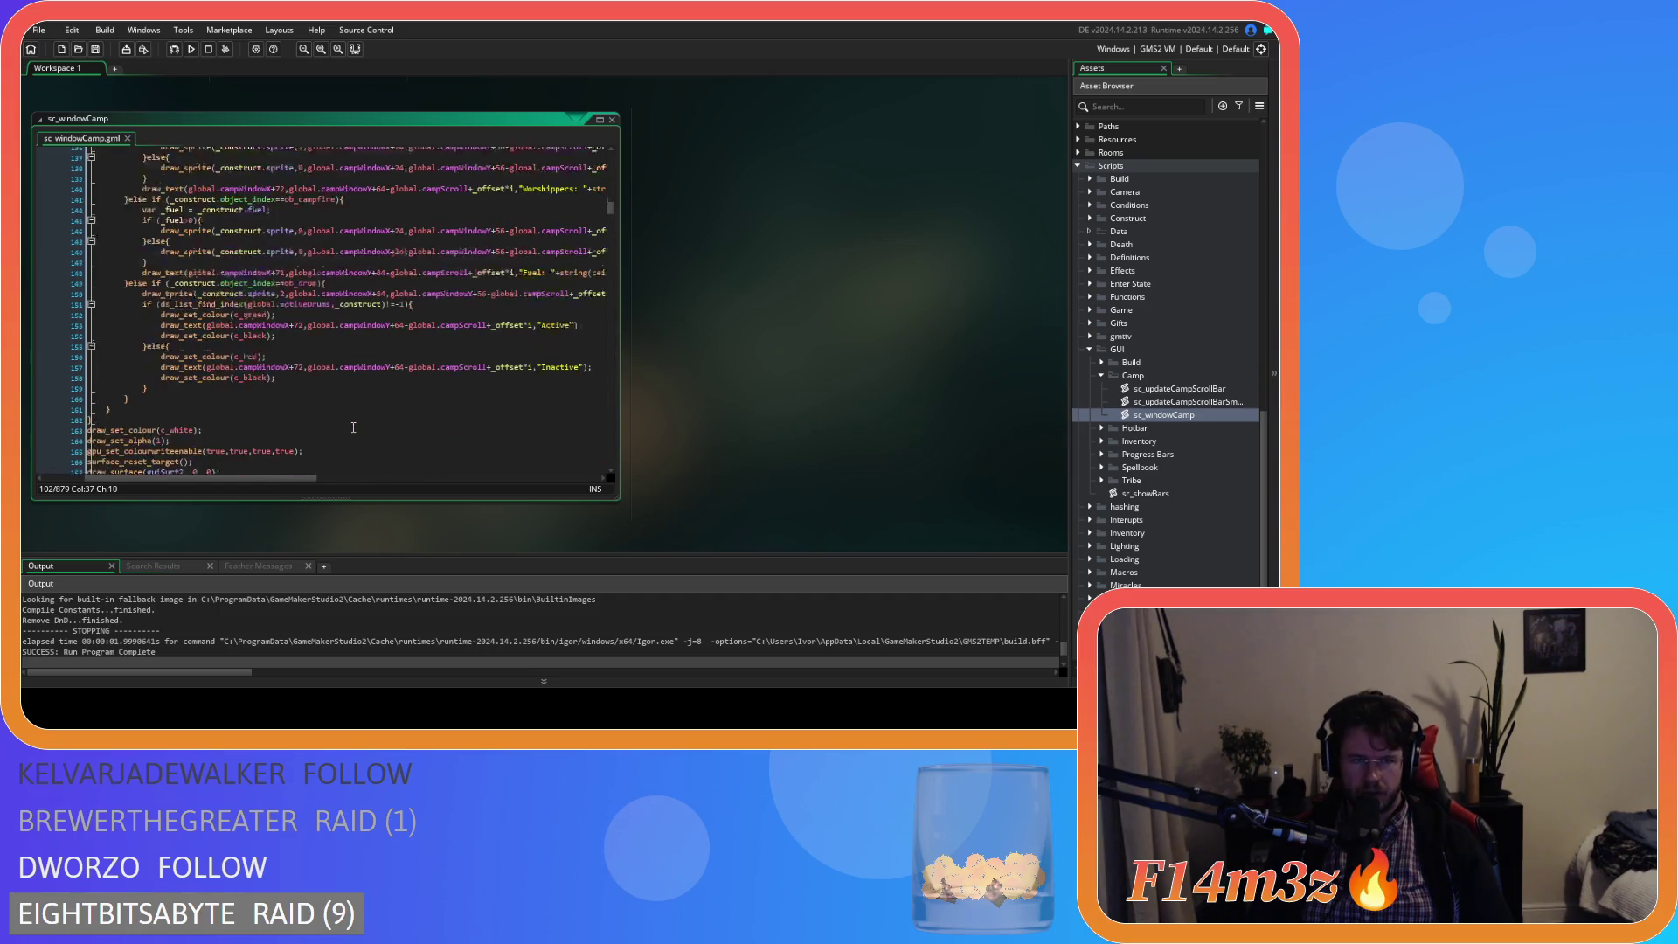
pyautogui.scroll(-5, 352, 423)
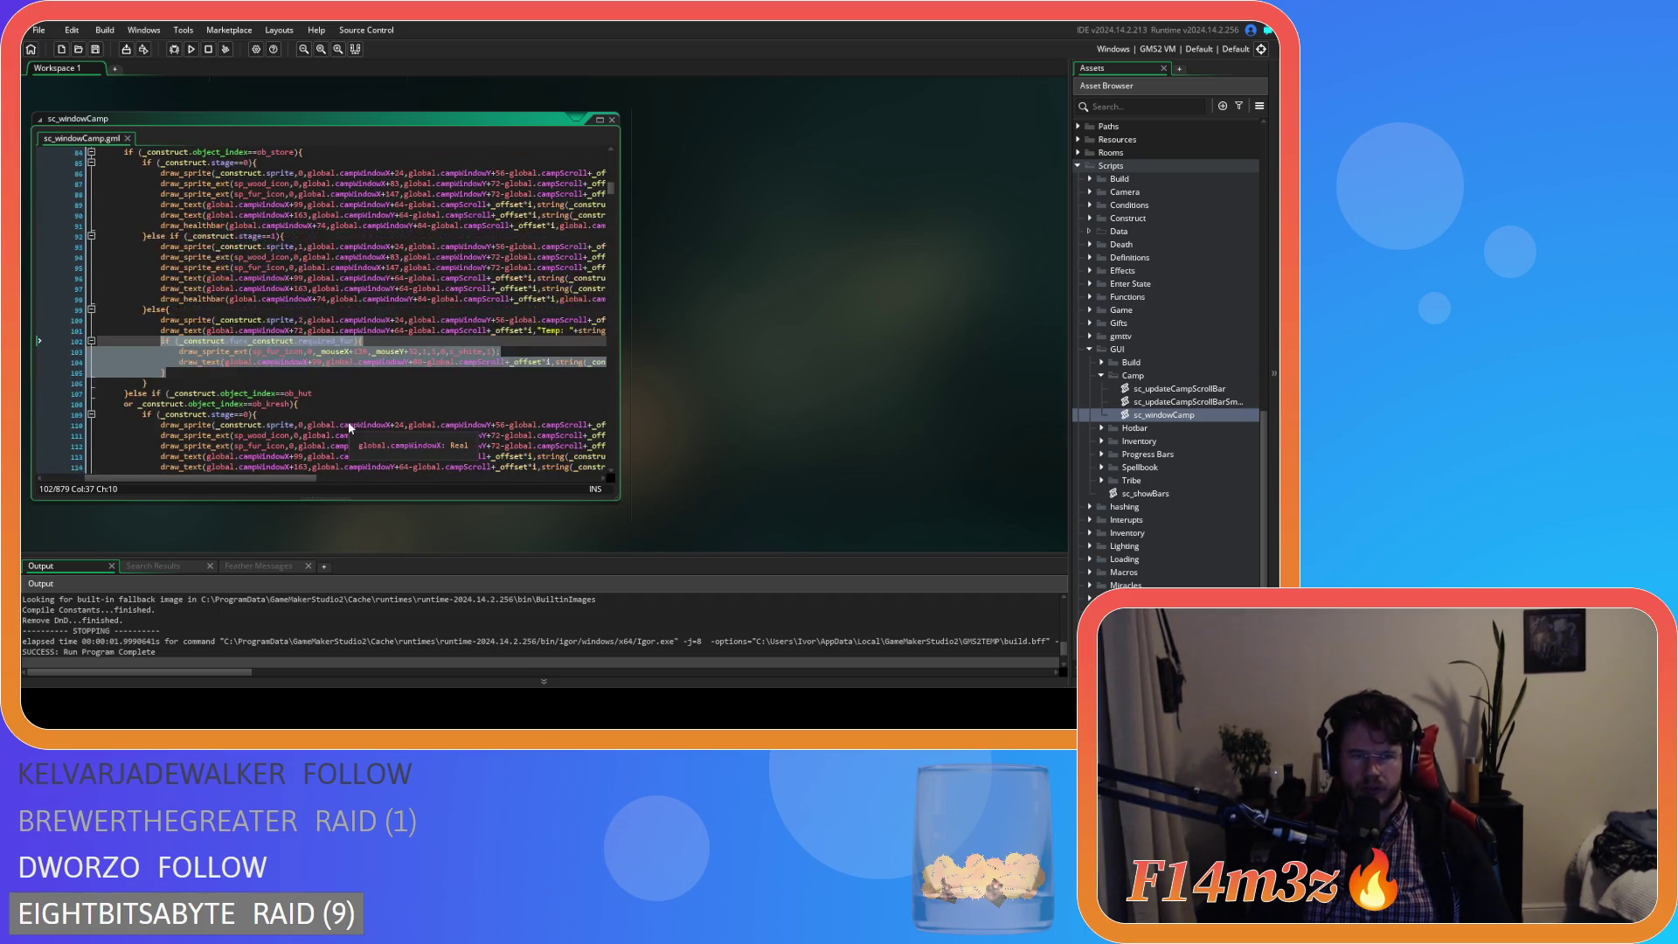
pyautogui.scroll(-20, 349, 423)
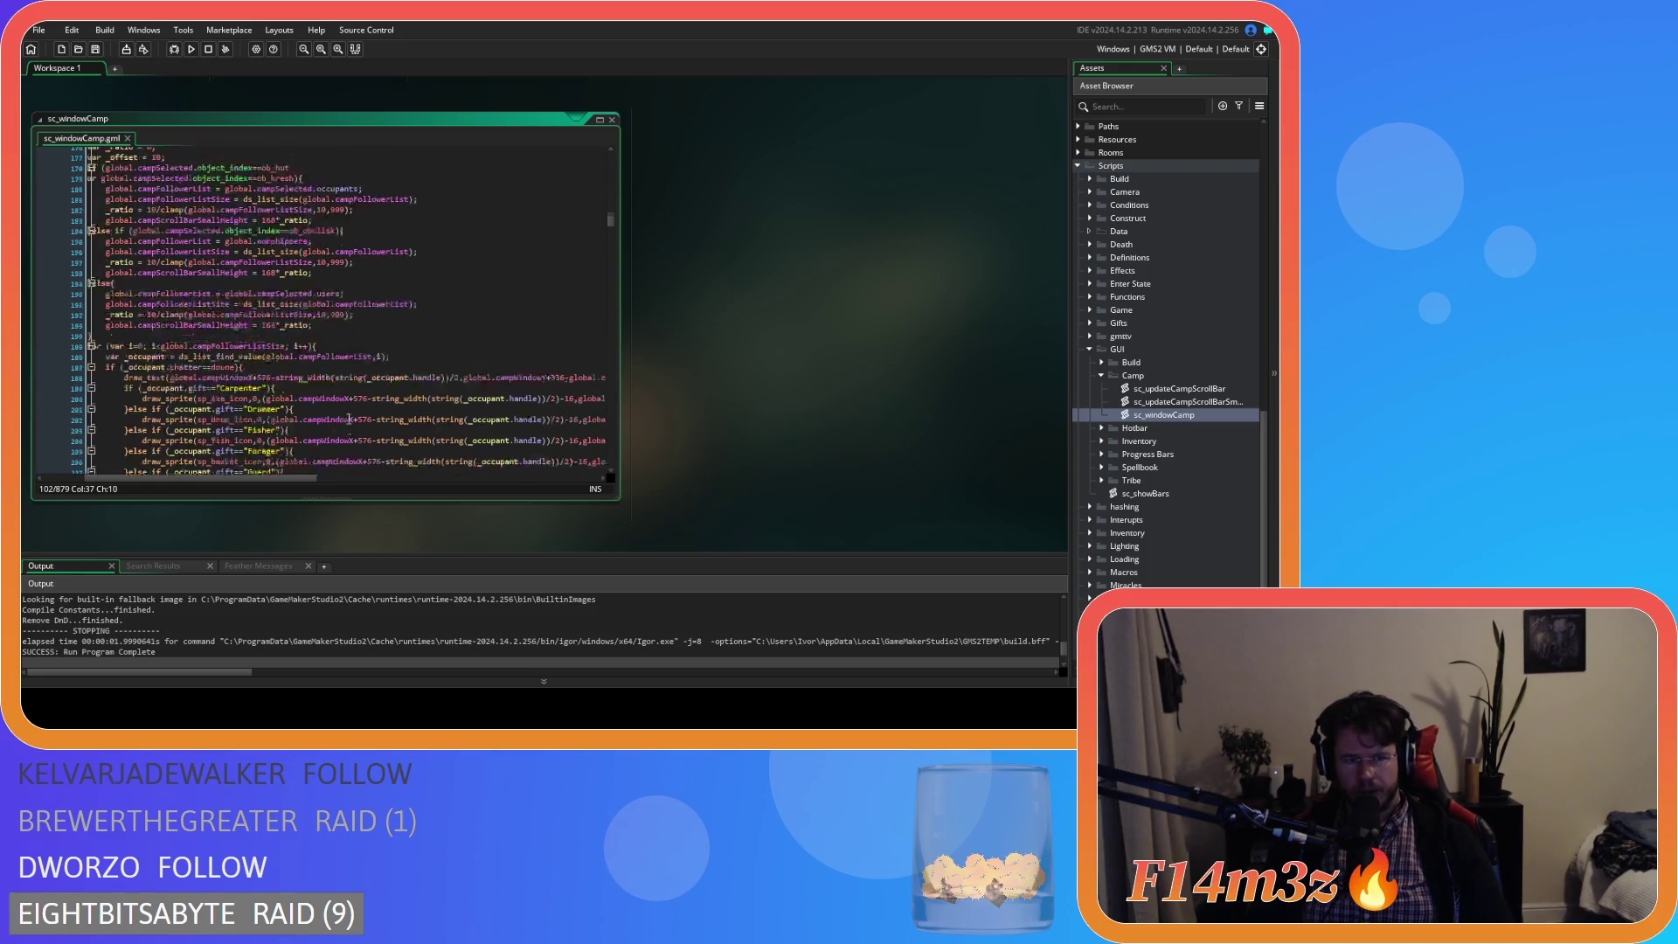
pyautogui.scroll(-20, 354, 393)
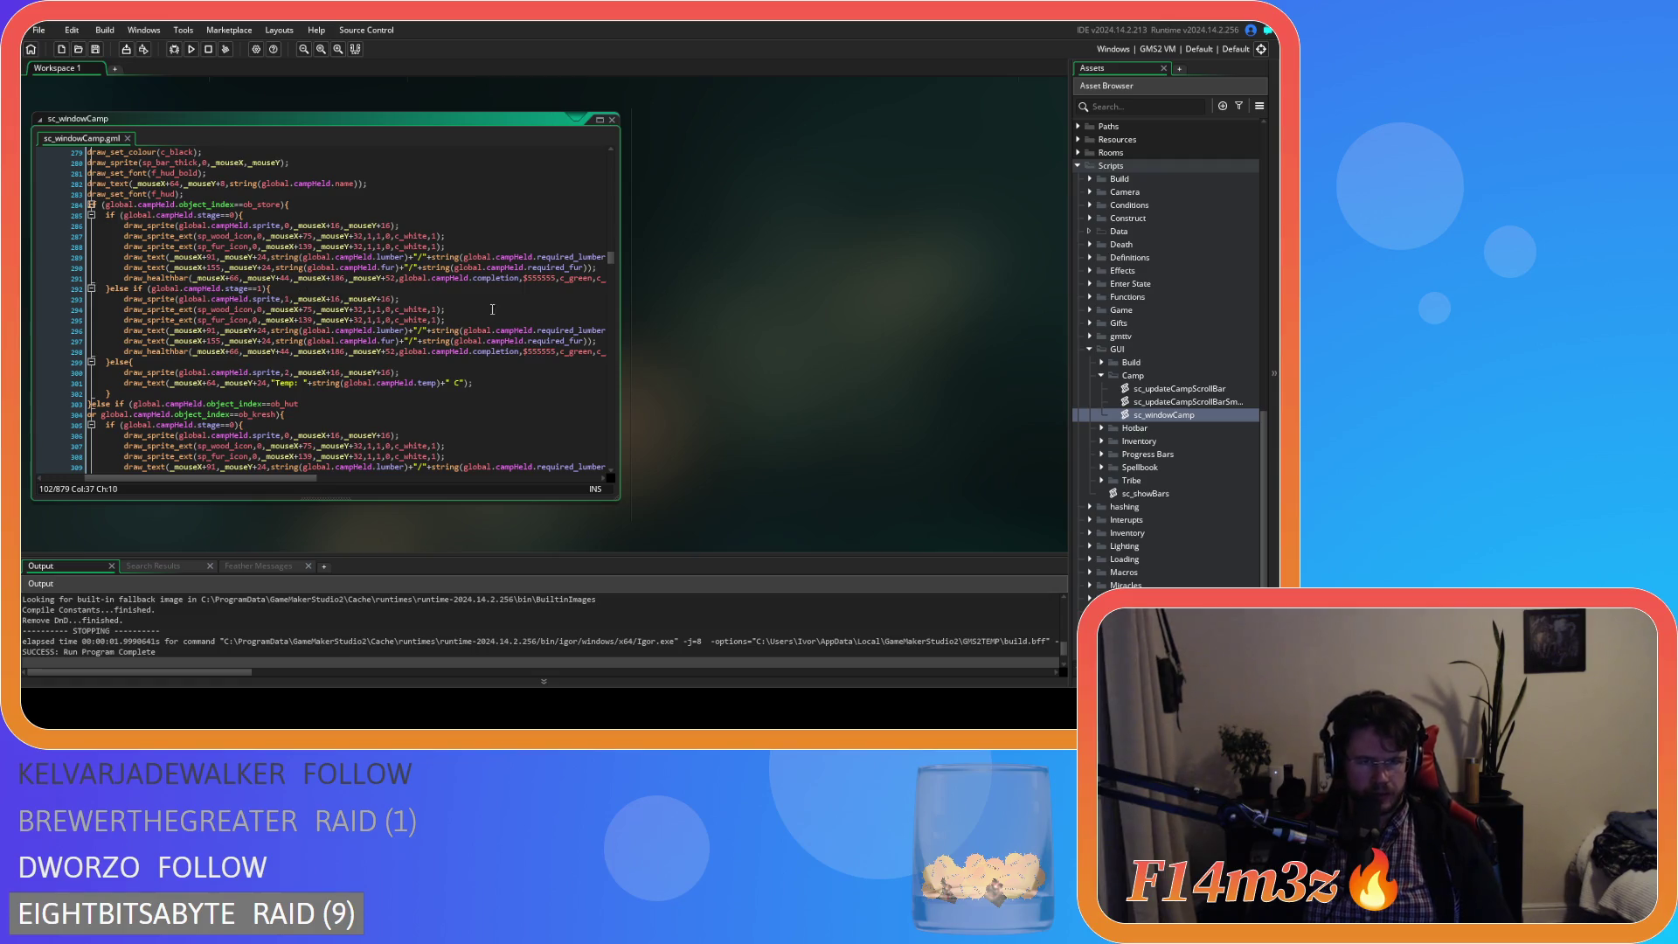
pyautogui.click(497, 388)
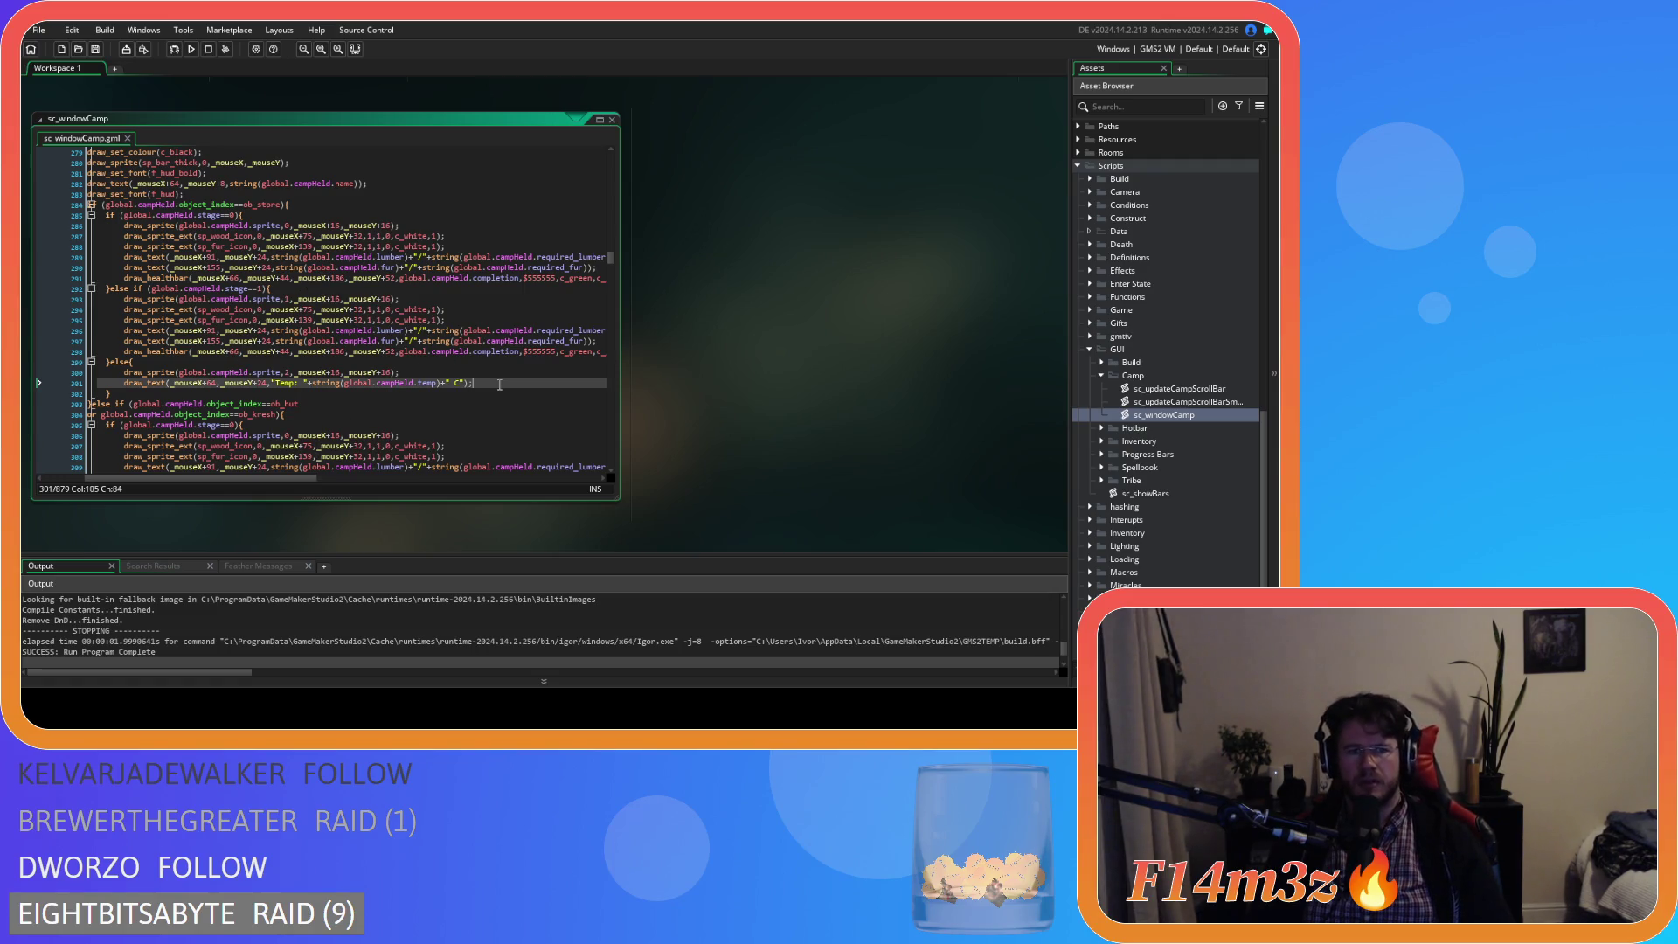
# - Paste the fur-requirement block below line 301 and make its check use global.campHeld.fur
pyautogui.hotkey('ctrl', 'v')
pyautogui.moveTo(184, 426); pyautogui.dragTo(144, 405)
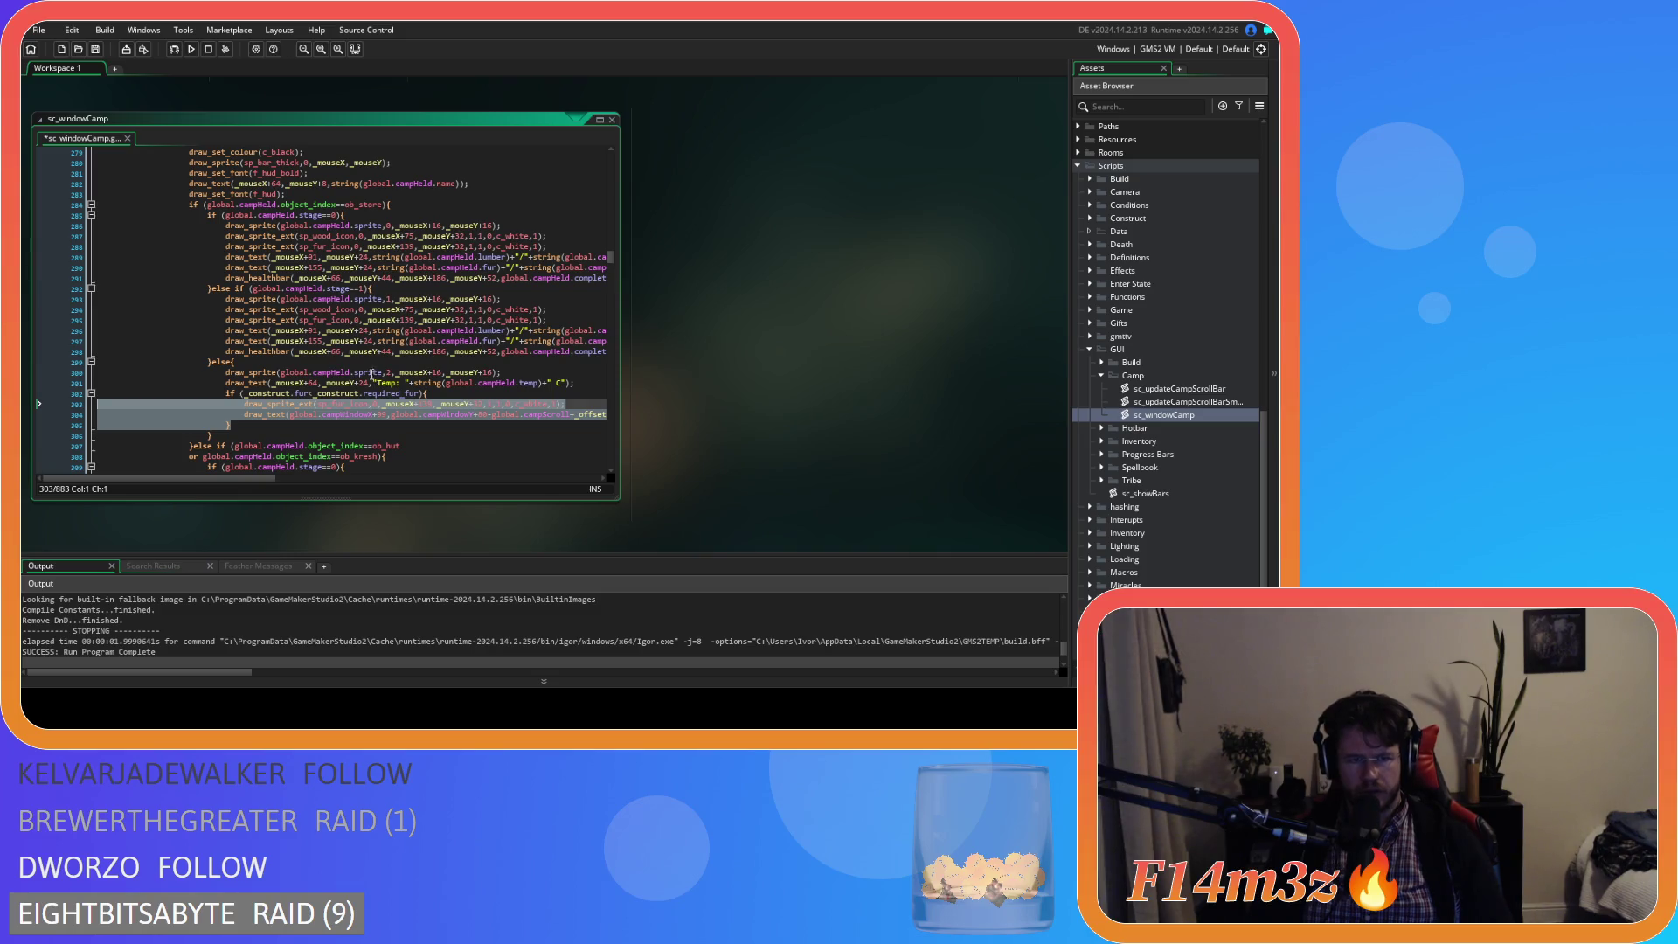
pyautogui.click(350, 374)
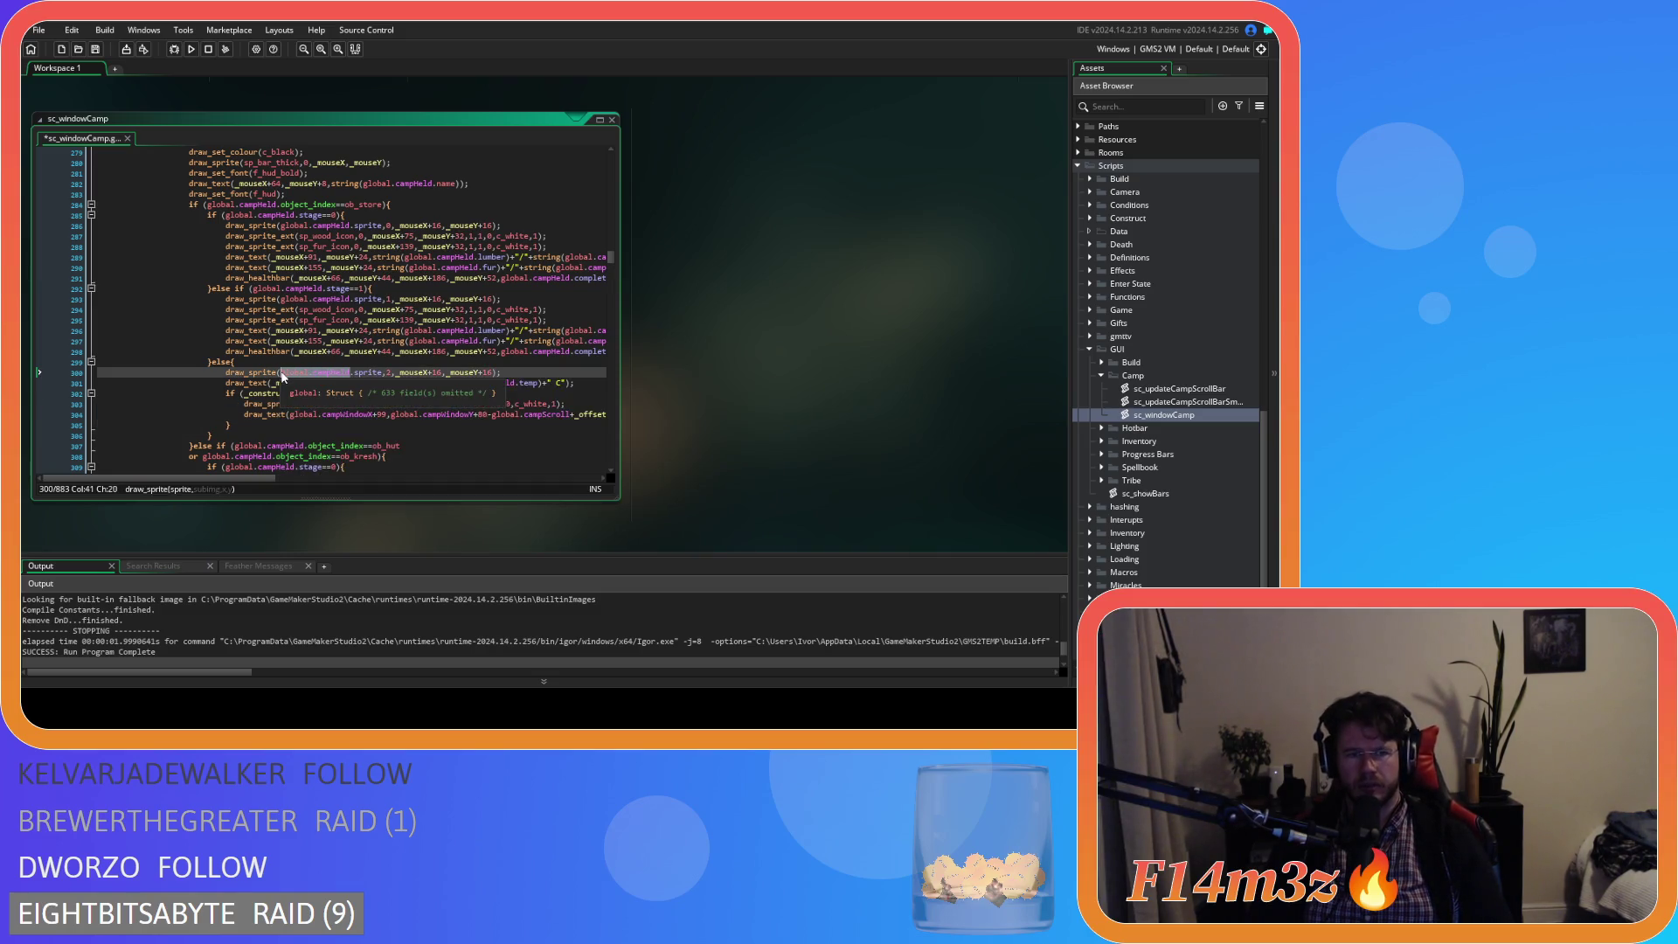
pyautogui.click(244, 393)
pyautogui.hotkey('ctrl', 'v')
pyautogui.write('.fur<')
pyautogui.hotkey('ctrl', 'v')
pyautogui.moveTo(280, 478); pyautogui.dragTo(421, 480)
# - Replace _construct with global.campHeld on text line 304 and save
pyautogui.click(260, 415)
pyautogui.doubleClick(260, 415)
pyautogui.write('global.campHeld')
pyautogui.moveTo(334, 479)
pyautogui.mouseDown()
pyautogui.moveTo(246, 479)
pyautogui.moveTo(318, 460)
pyautogui.moveTo(198, 475)
pyautogui.moveTo(347, 477)
pyautogui.mouseUp()
pyautogui.hotkey('ctrl', 's')
# - Change lumber and required_lumber to fur and required_fur on line 304, and save
pyautogui.doubleClick(281, 414)
pyautogui.write('fur')
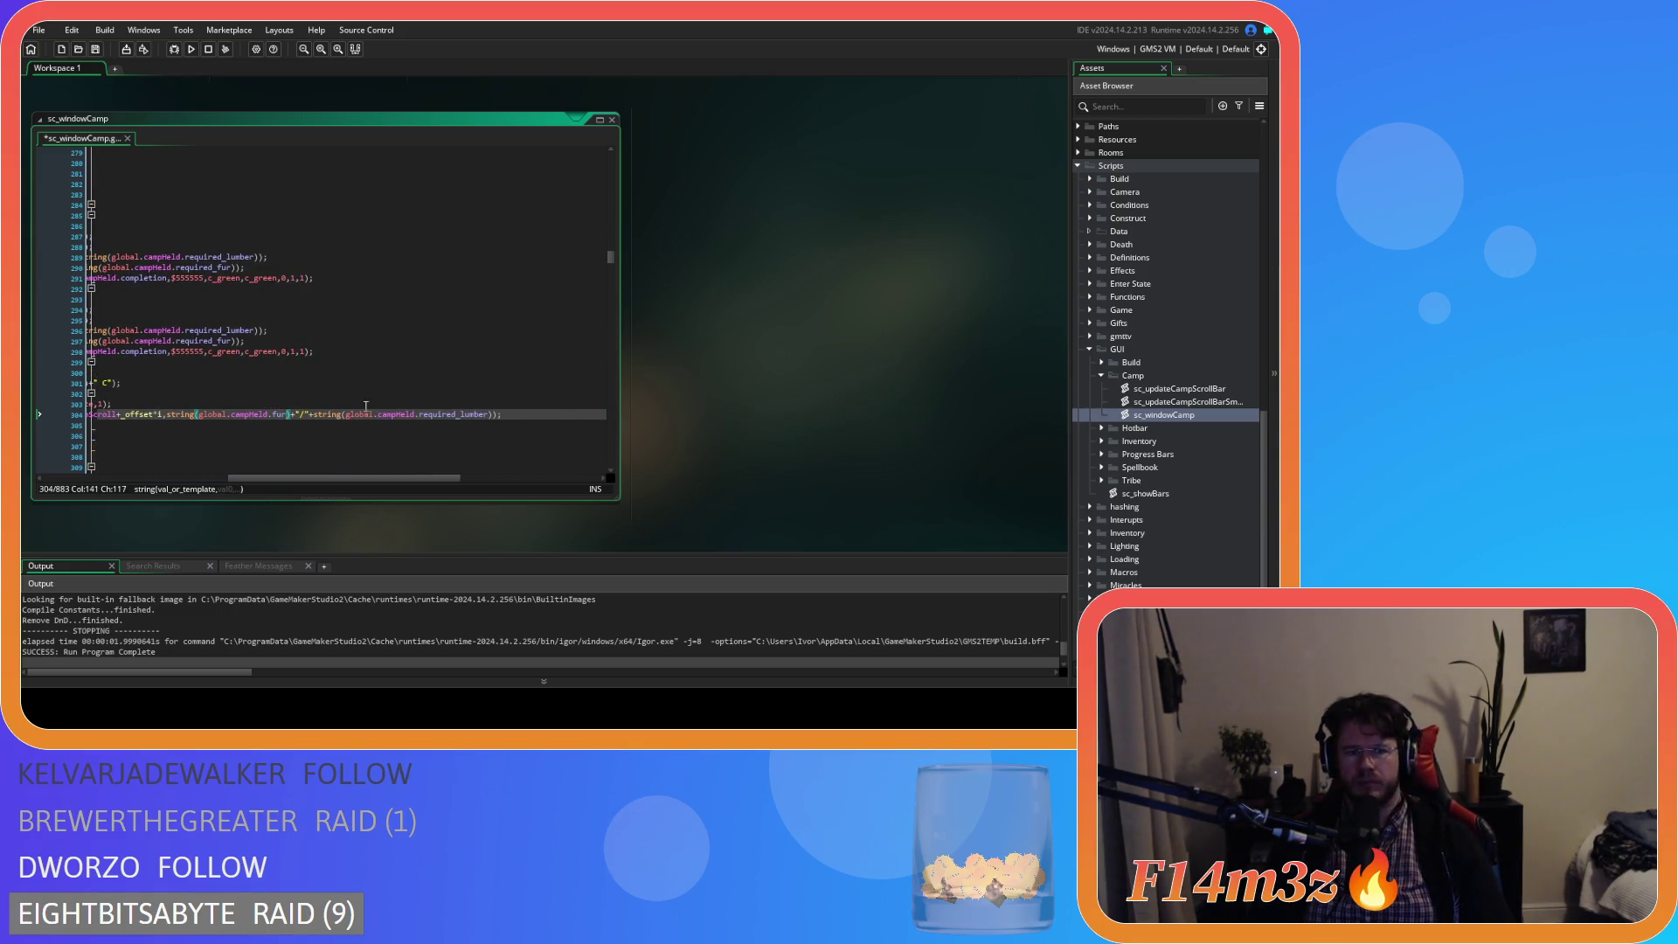
pyautogui.moveTo(472, 416); pyautogui.dragTo(490, 416)
pyautogui.write('ur')
pyautogui.hotkey('ctrl', 's')
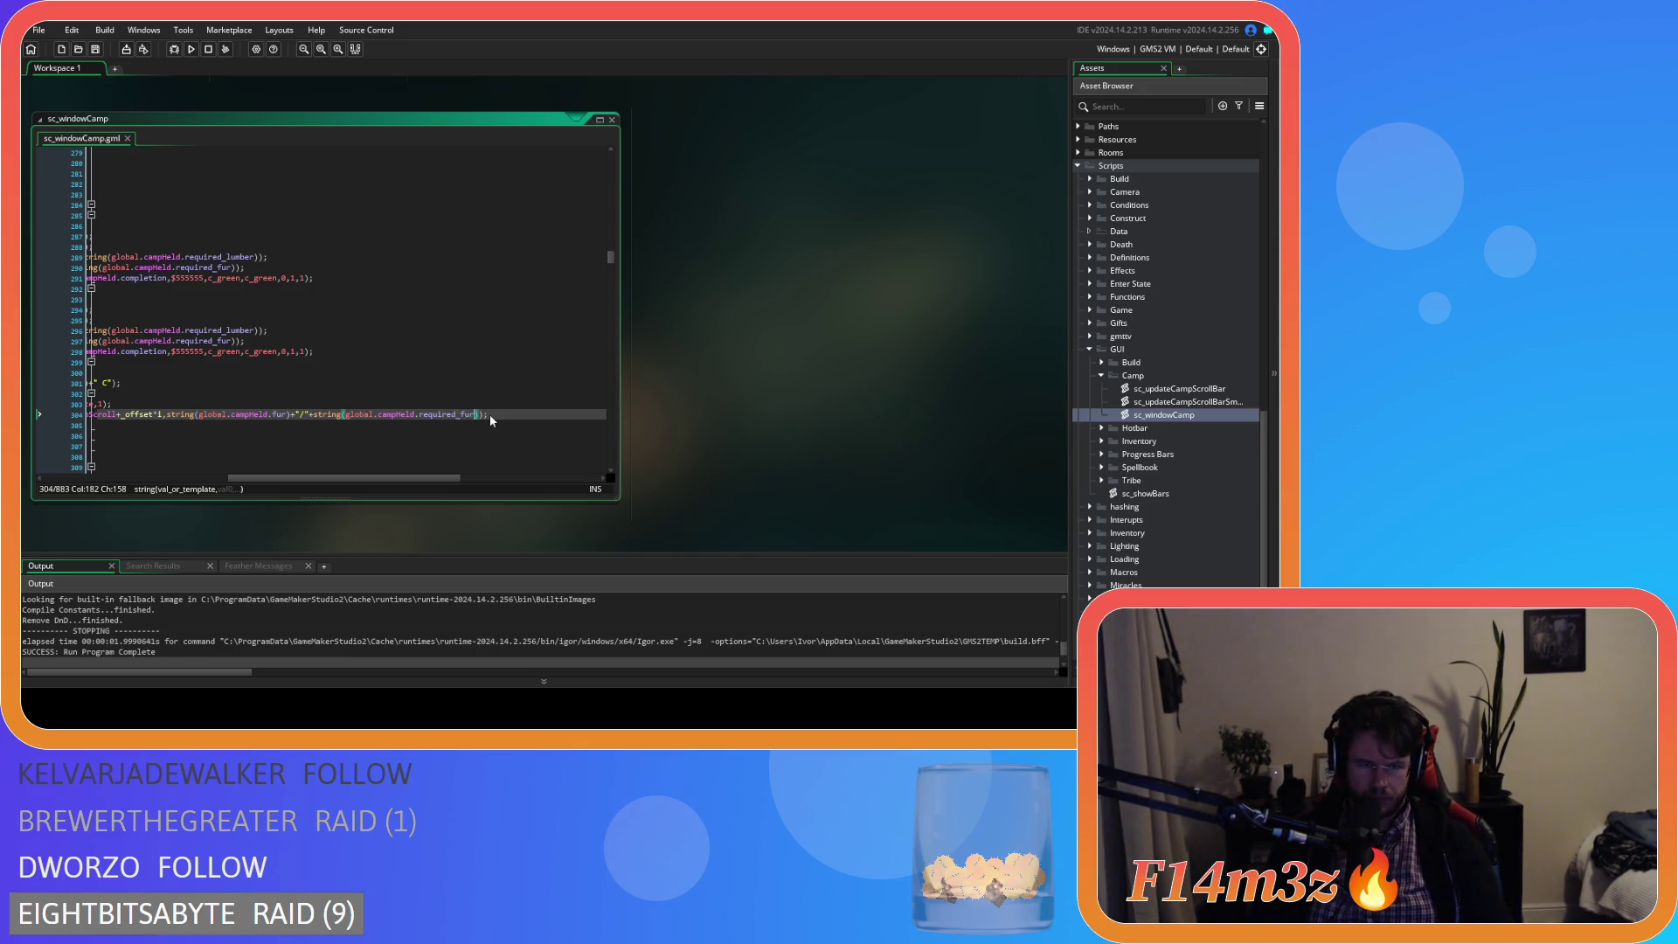
pyautogui.moveTo(401, 474); pyautogui.dragTo(293, 477)
pyautogui.scroll(6, 383, 422)
pyautogui.scroll(-8, 383, 422)
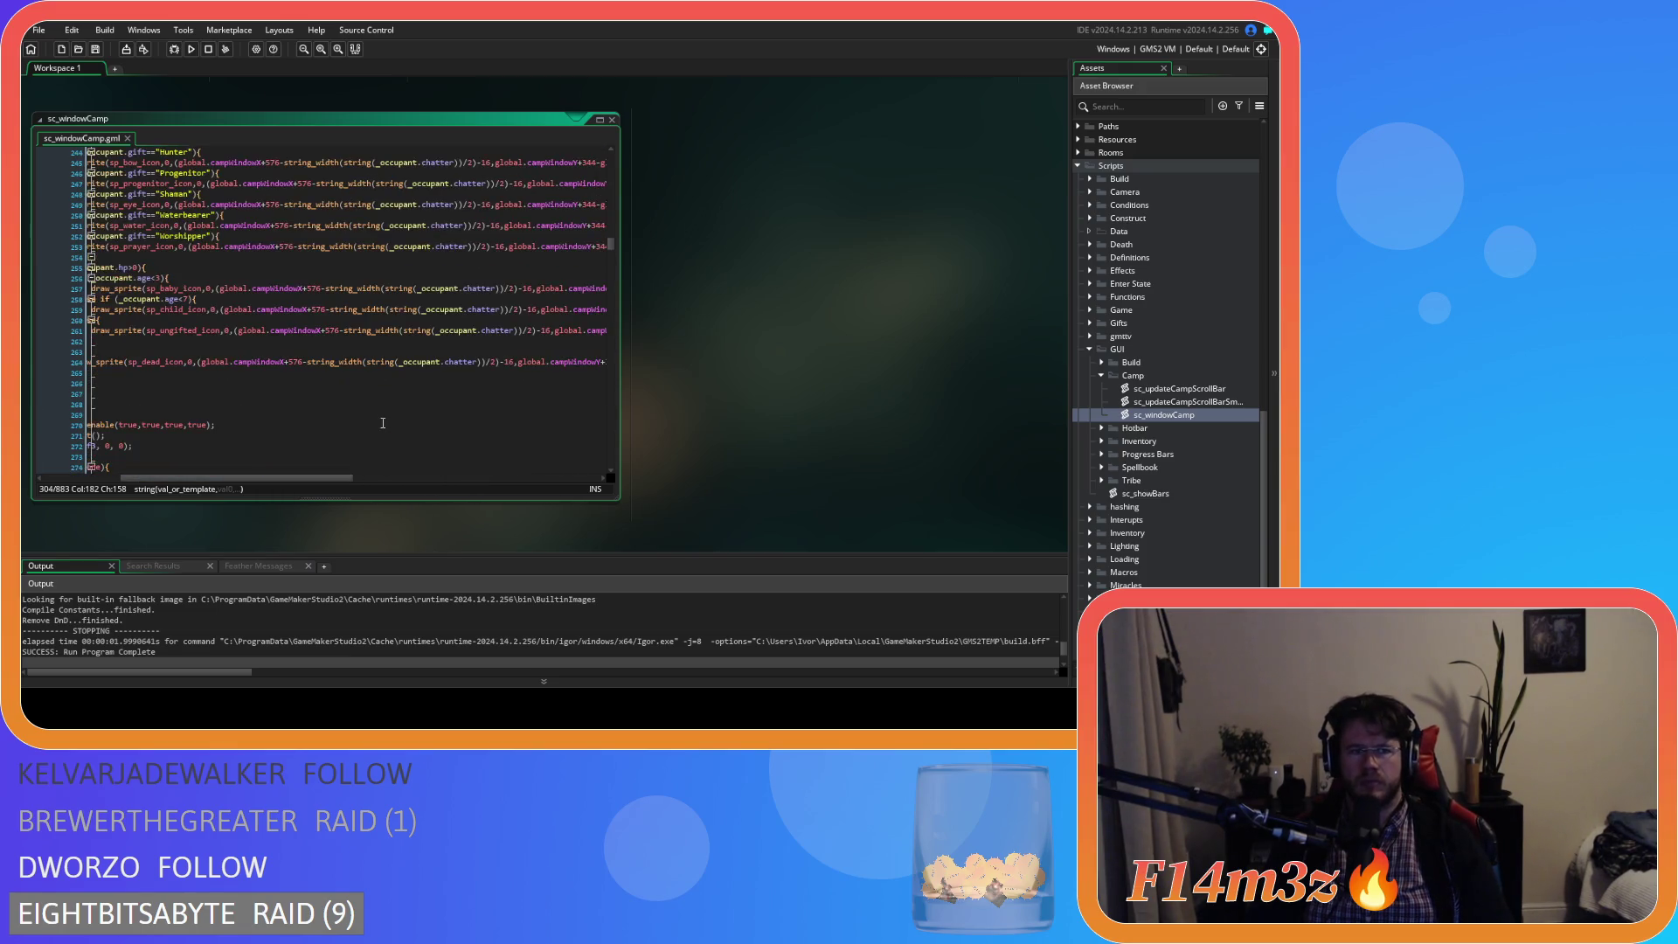
pyautogui.moveTo(264, 480); pyautogui.dragTo(123, 480)
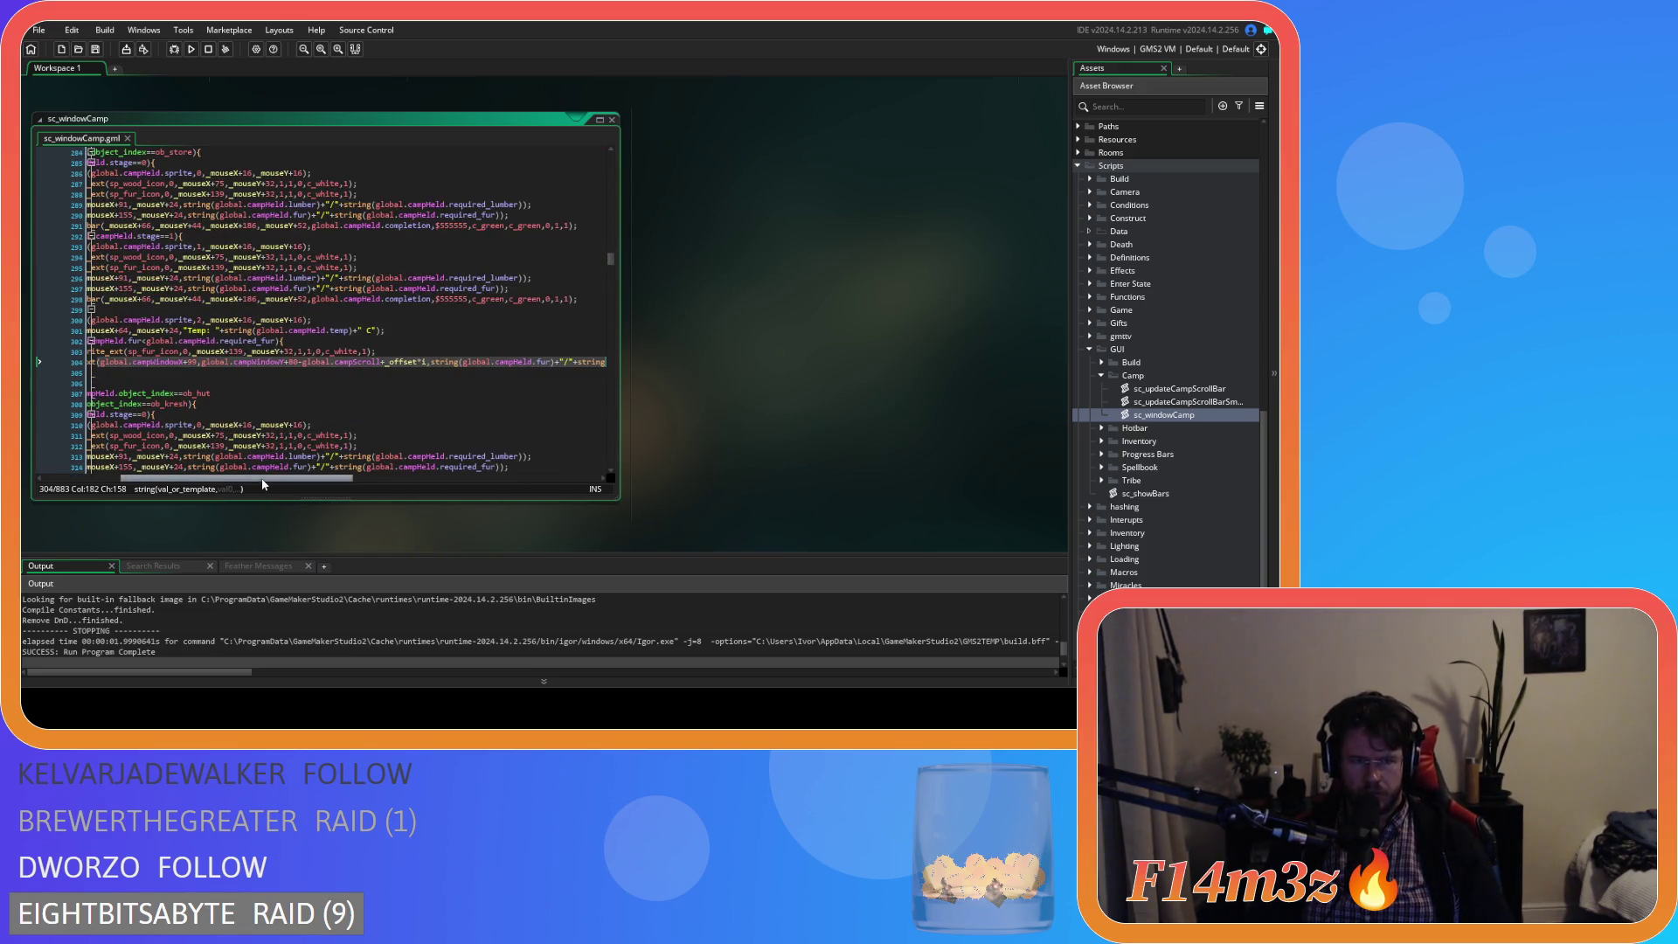
pyautogui.scroll(1, 282, 416)
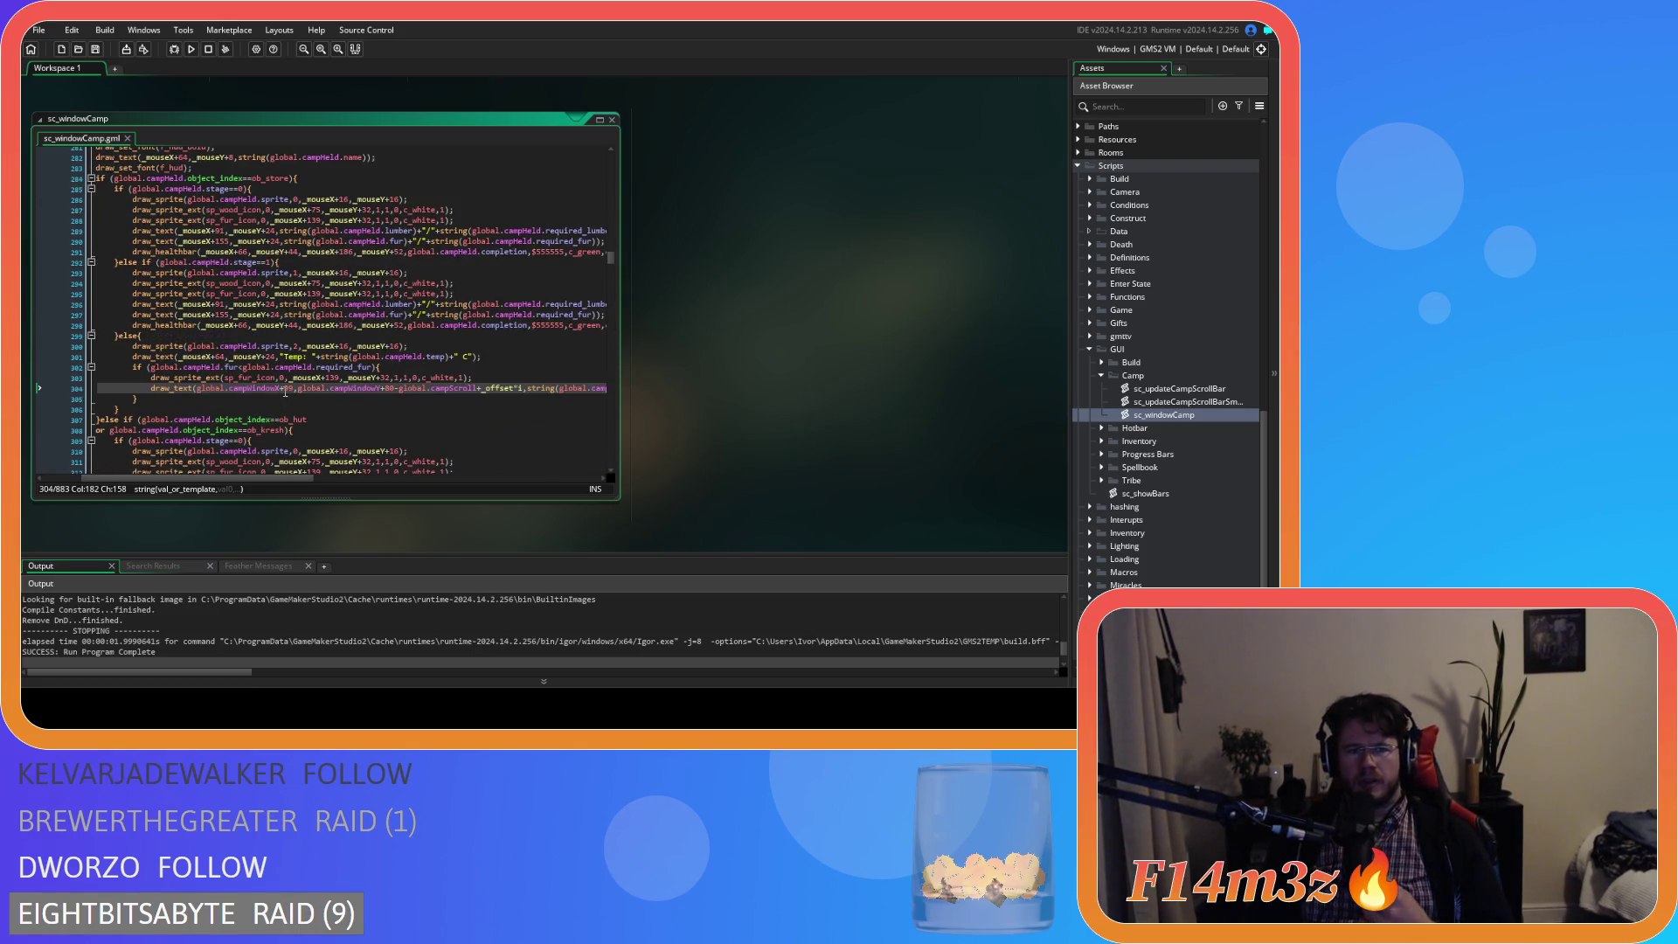
pyautogui.scroll(20, 285, 392)
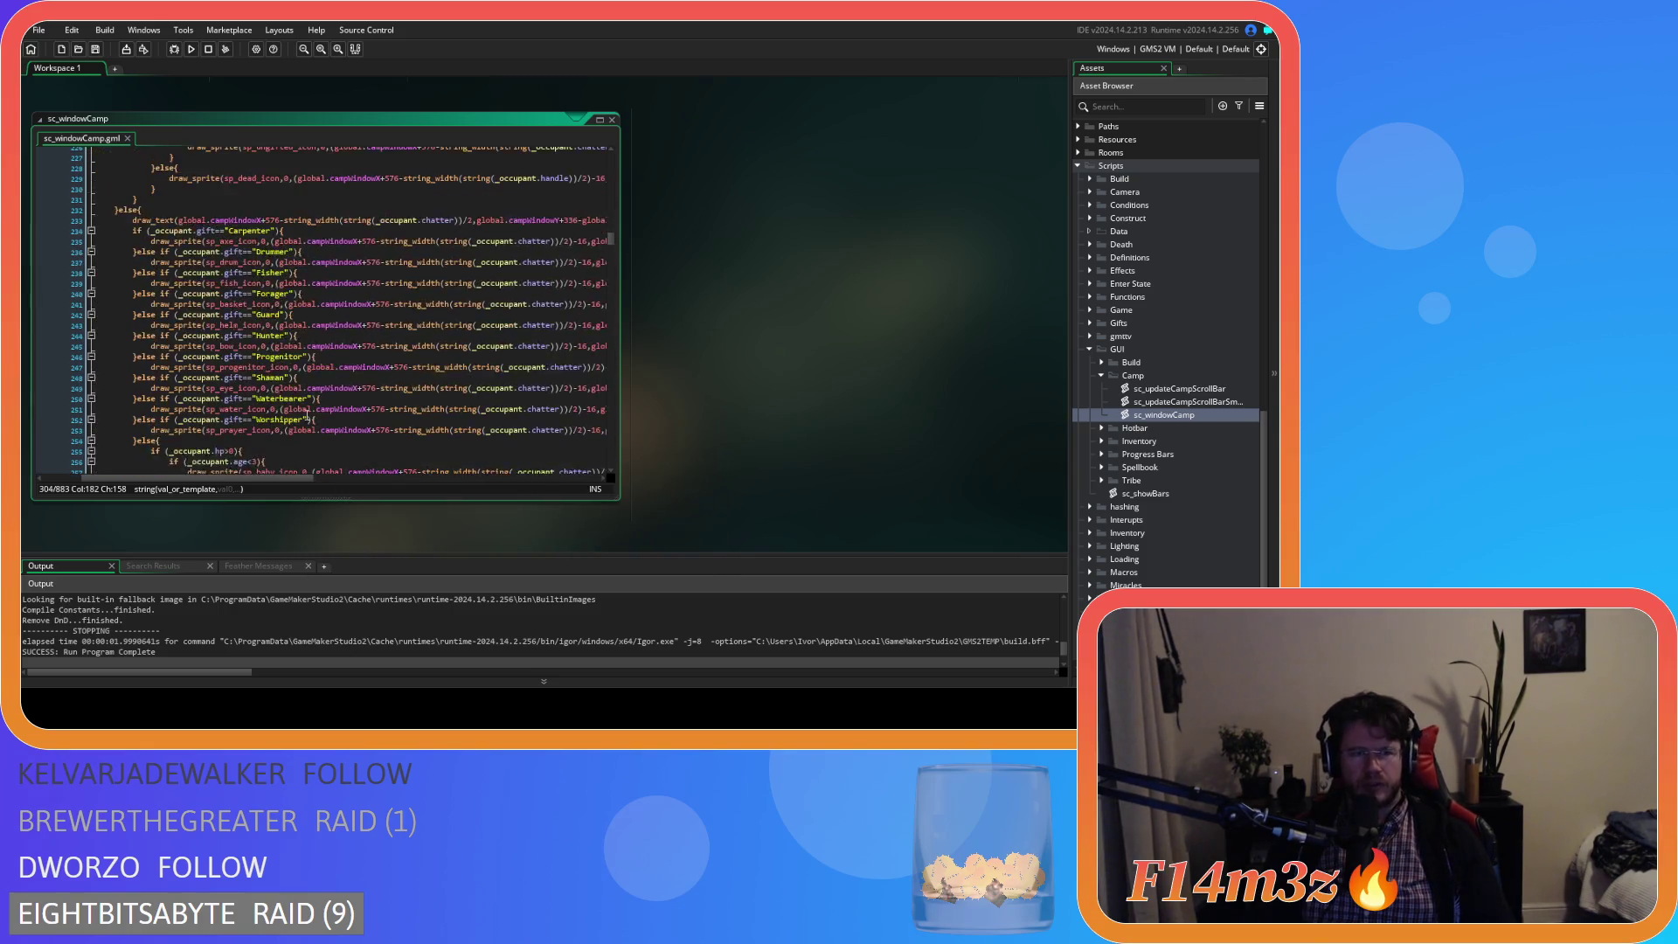
pyautogui.scroll(19, 306, 416)
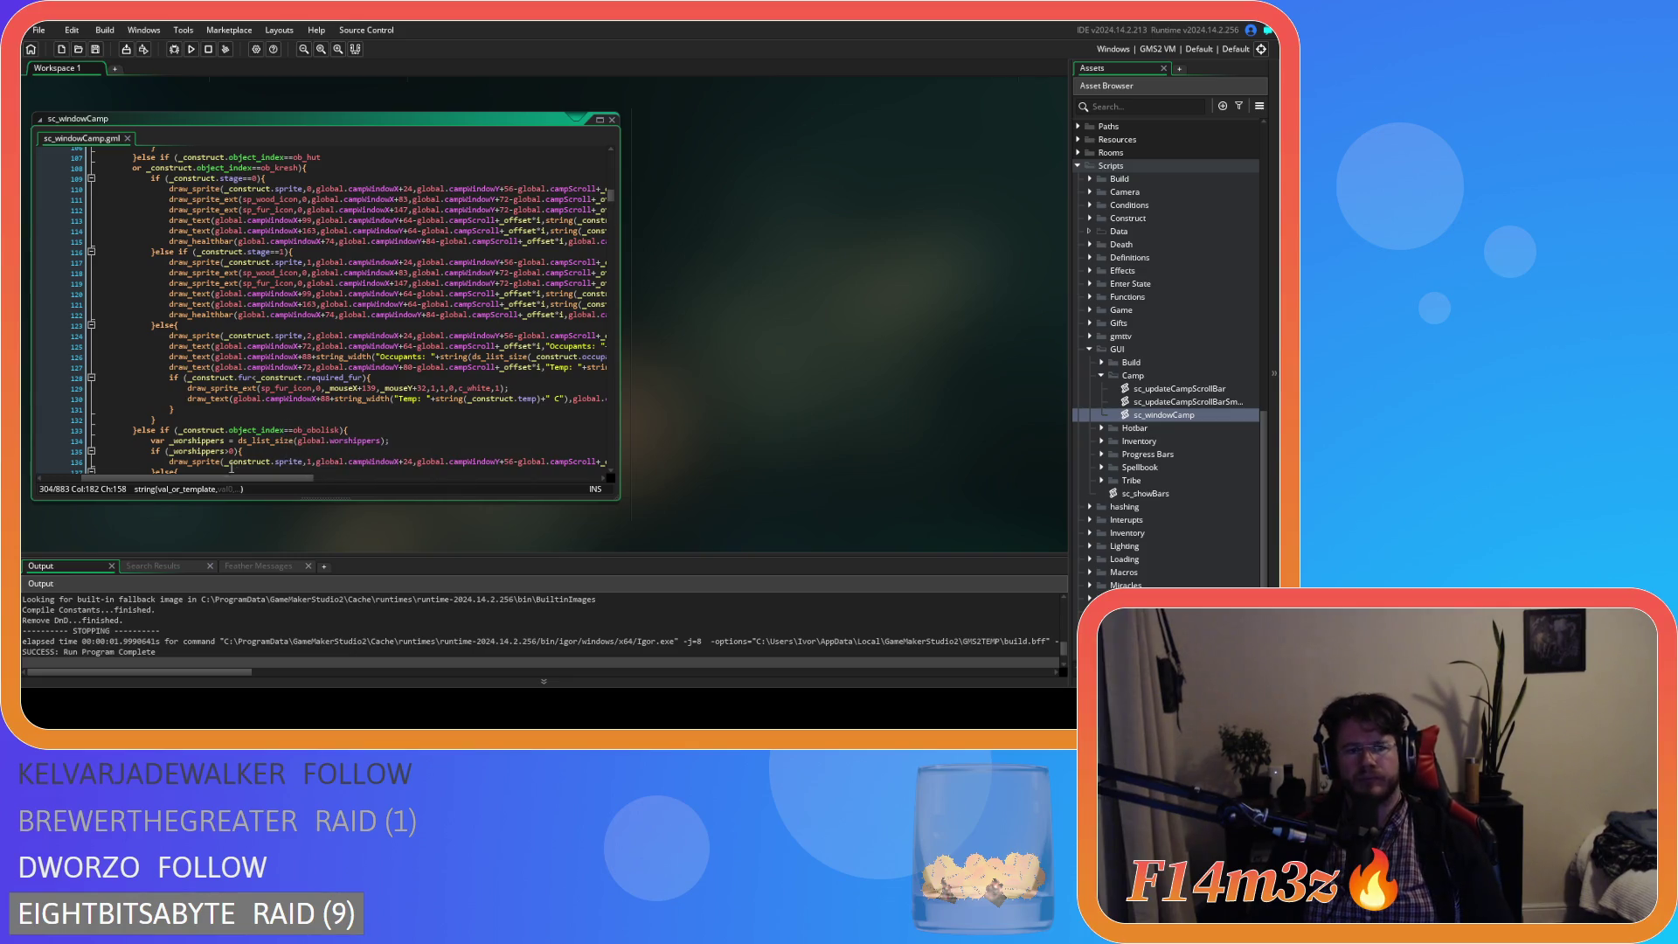
pyautogui.moveTo(229, 479); pyautogui.dragTo(472, 479)
# - Make line 130's text show _construct.fur and required_fur instead of lumber, and save
pyautogui.doubleClick(299, 398)
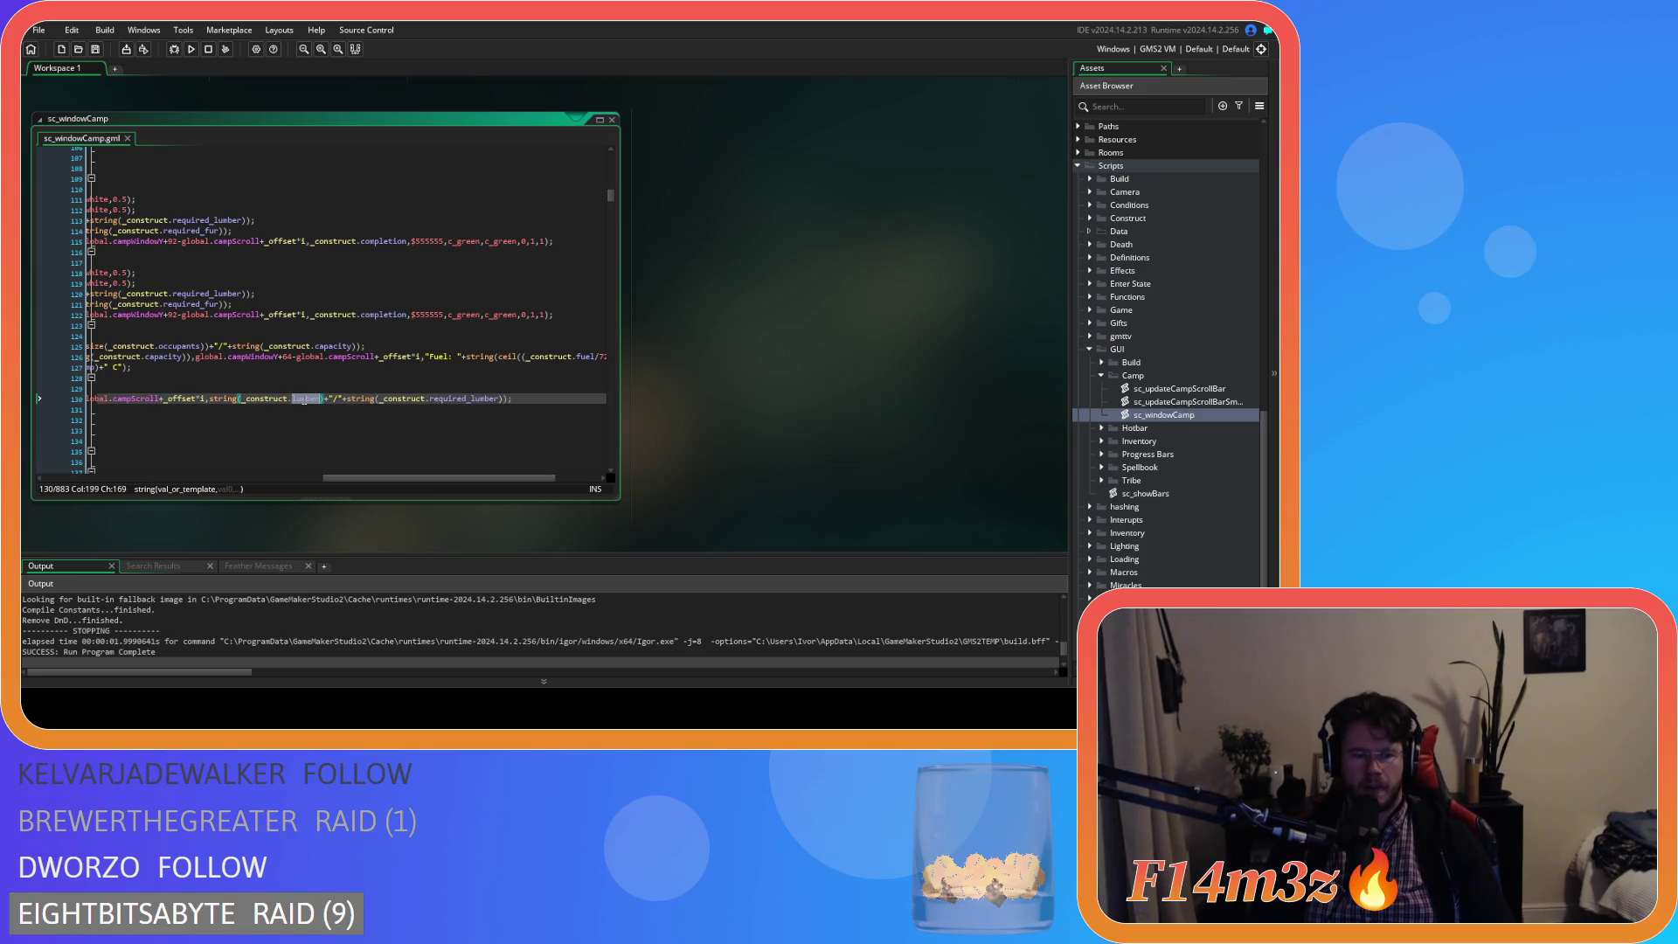
pyautogui.write('fur')
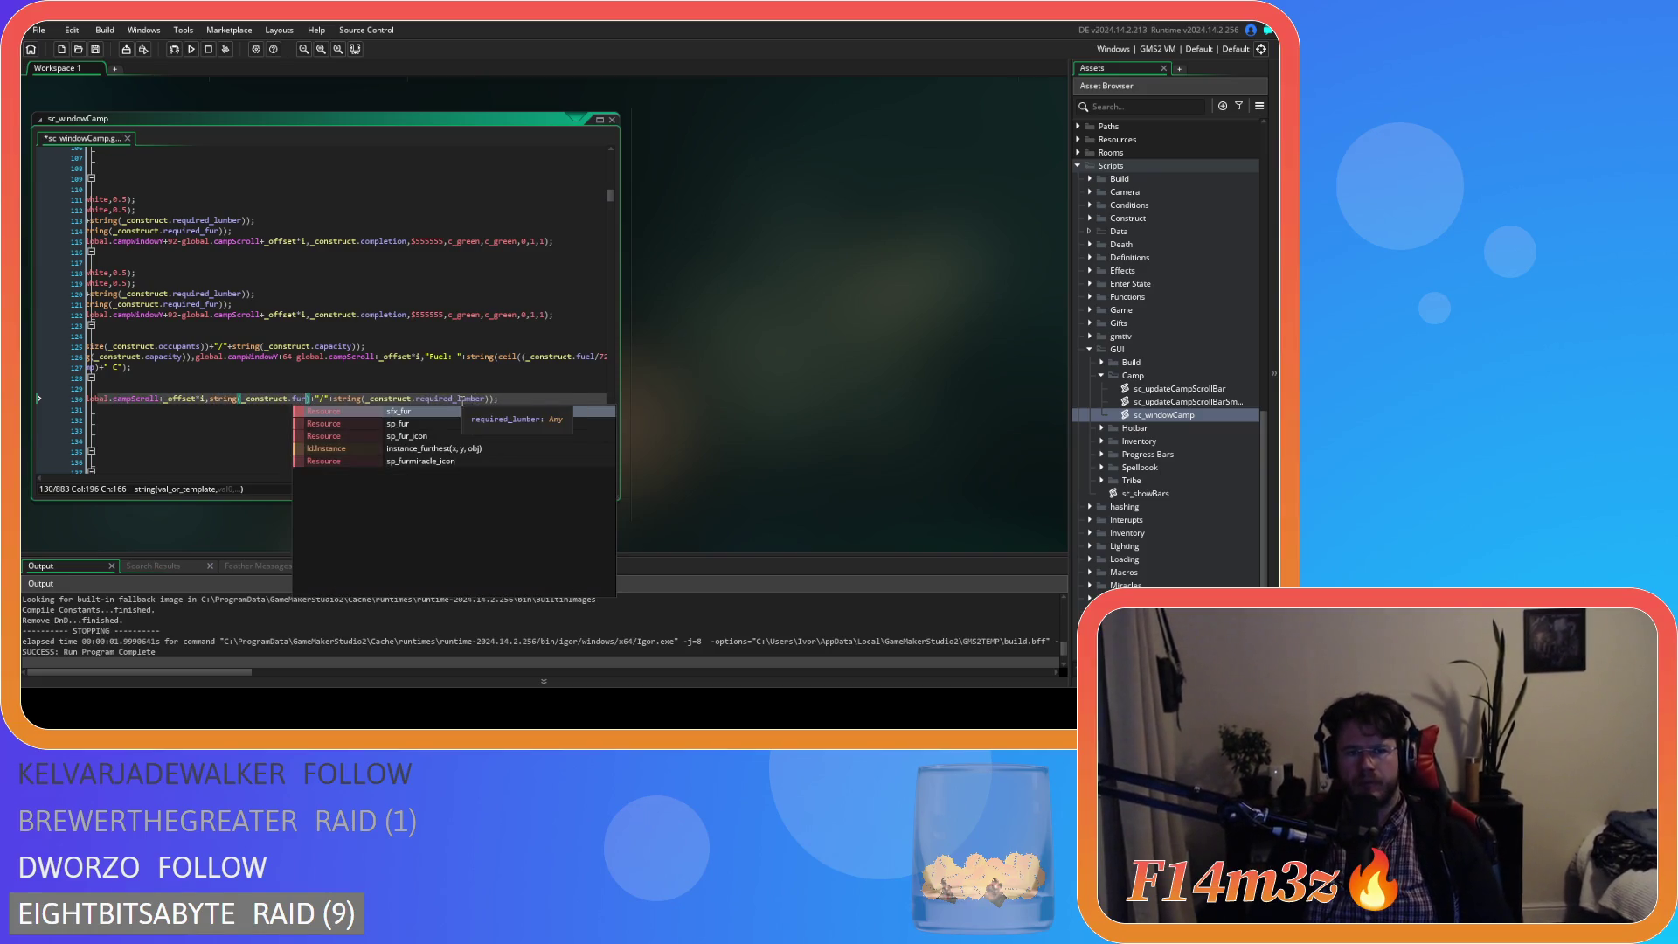
pyautogui.click(458, 399)
pyautogui.moveTo(458, 399); pyautogui.dragTo(486, 398)
pyautogui.write('fur')
pyautogui.hotkey('ctrl', 's')
# - Switch line 104's store-panel text to fur and required_fur as well, and save
pyautogui.scroll(-5, 260, 463)
pyautogui.hscroll(-5, 172, 428)
pyautogui.scroll(-3, 218, 420)
pyautogui.scroll(8, 258, 423)
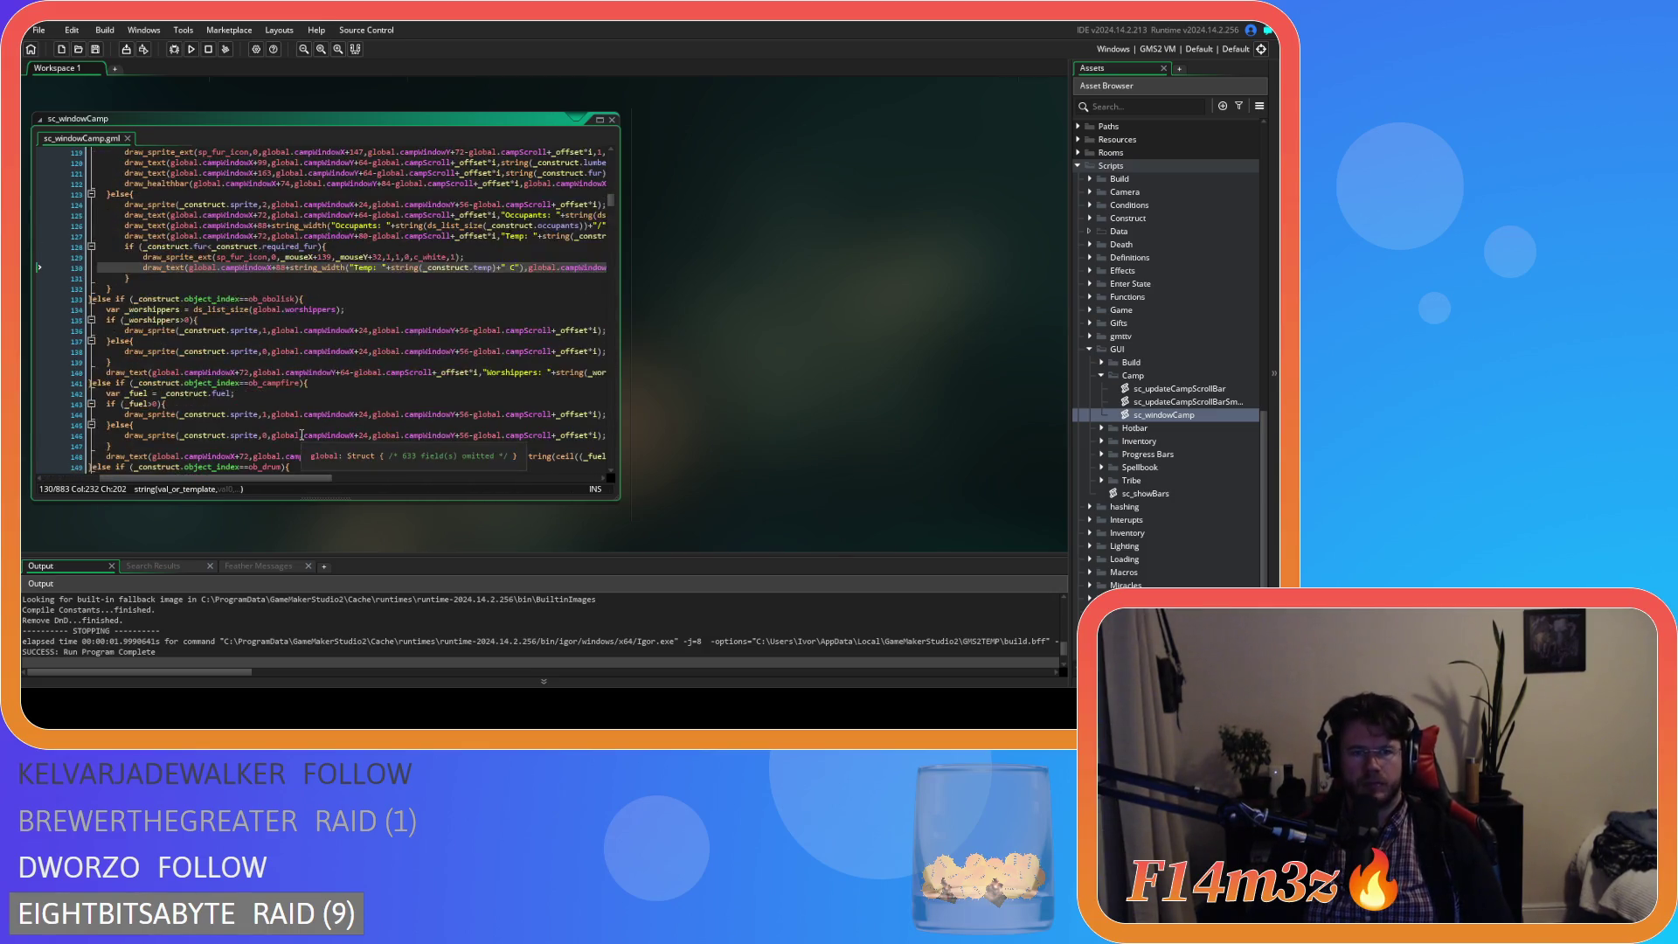
pyautogui.scroll(1, 301, 434)
pyautogui.scroll(9, 269, 465)
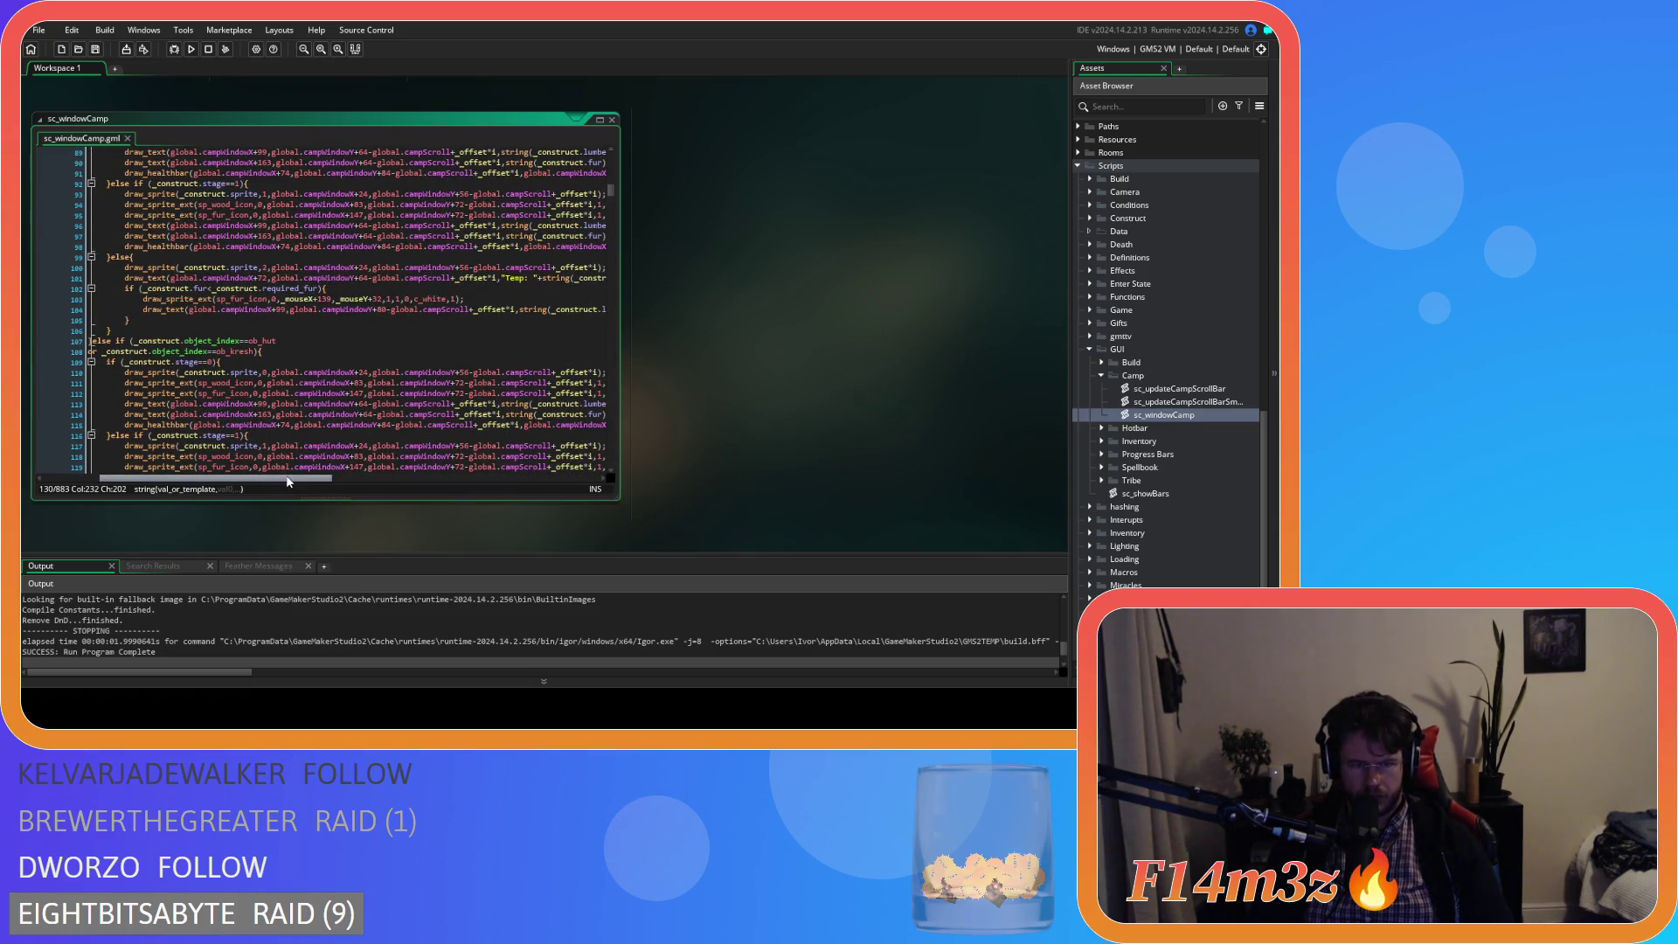
pyautogui.moveTo(262, 476); pyautogui.dragTo(441, 448)
pyautogui.click(373, 311)
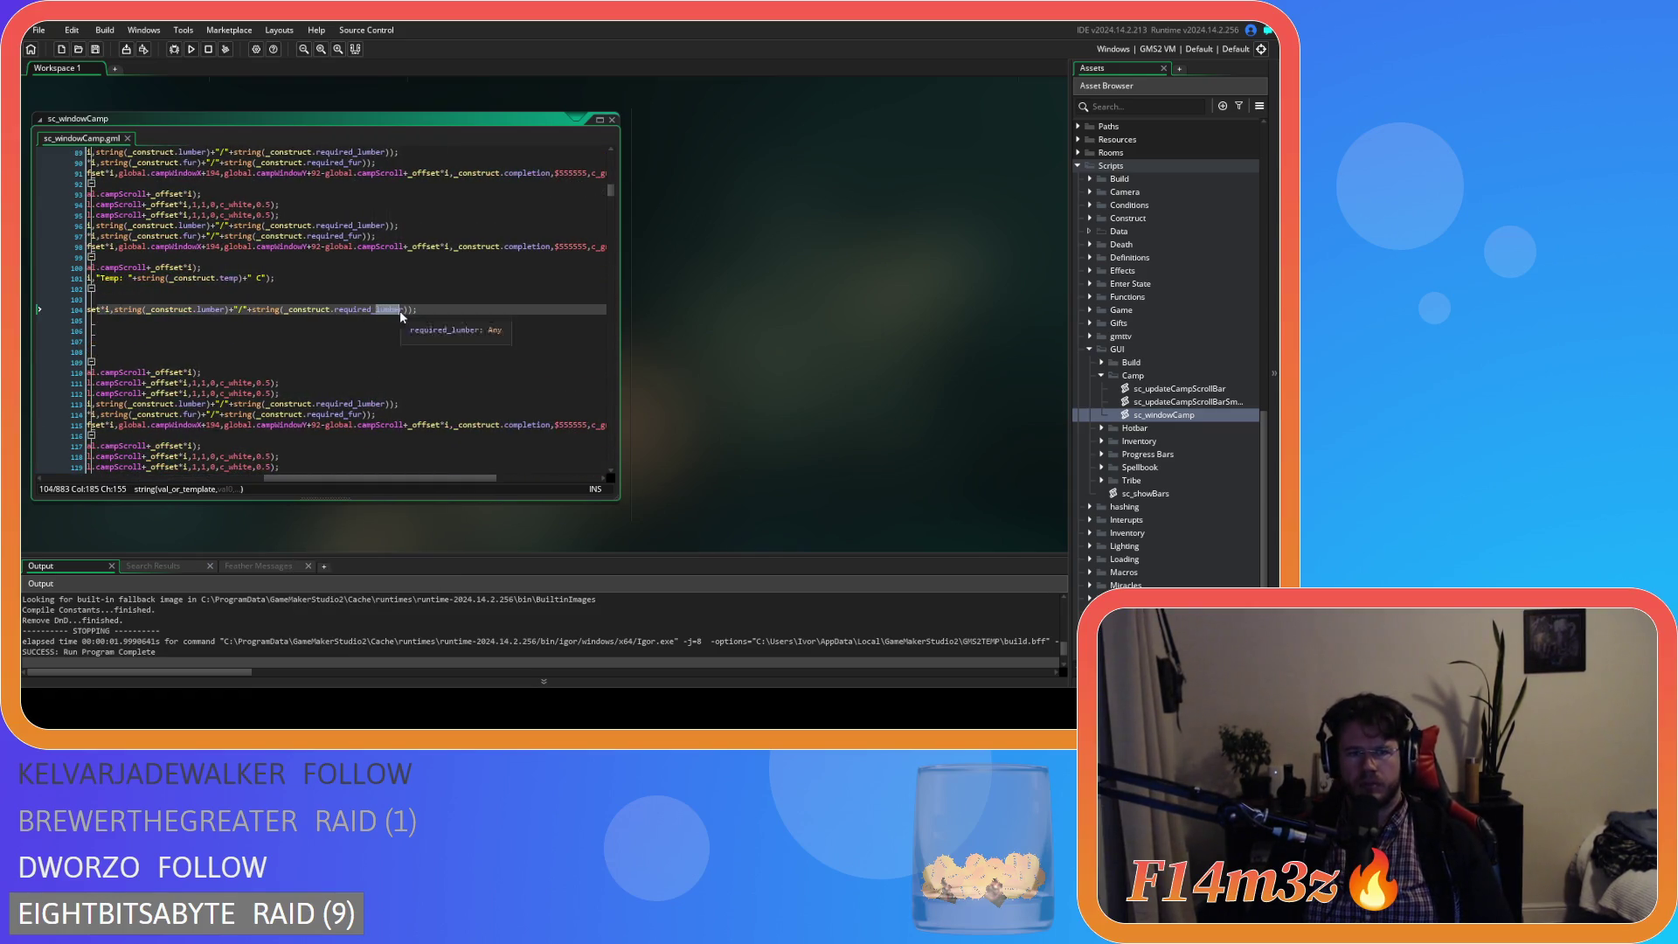
pyautogui.write('fur')
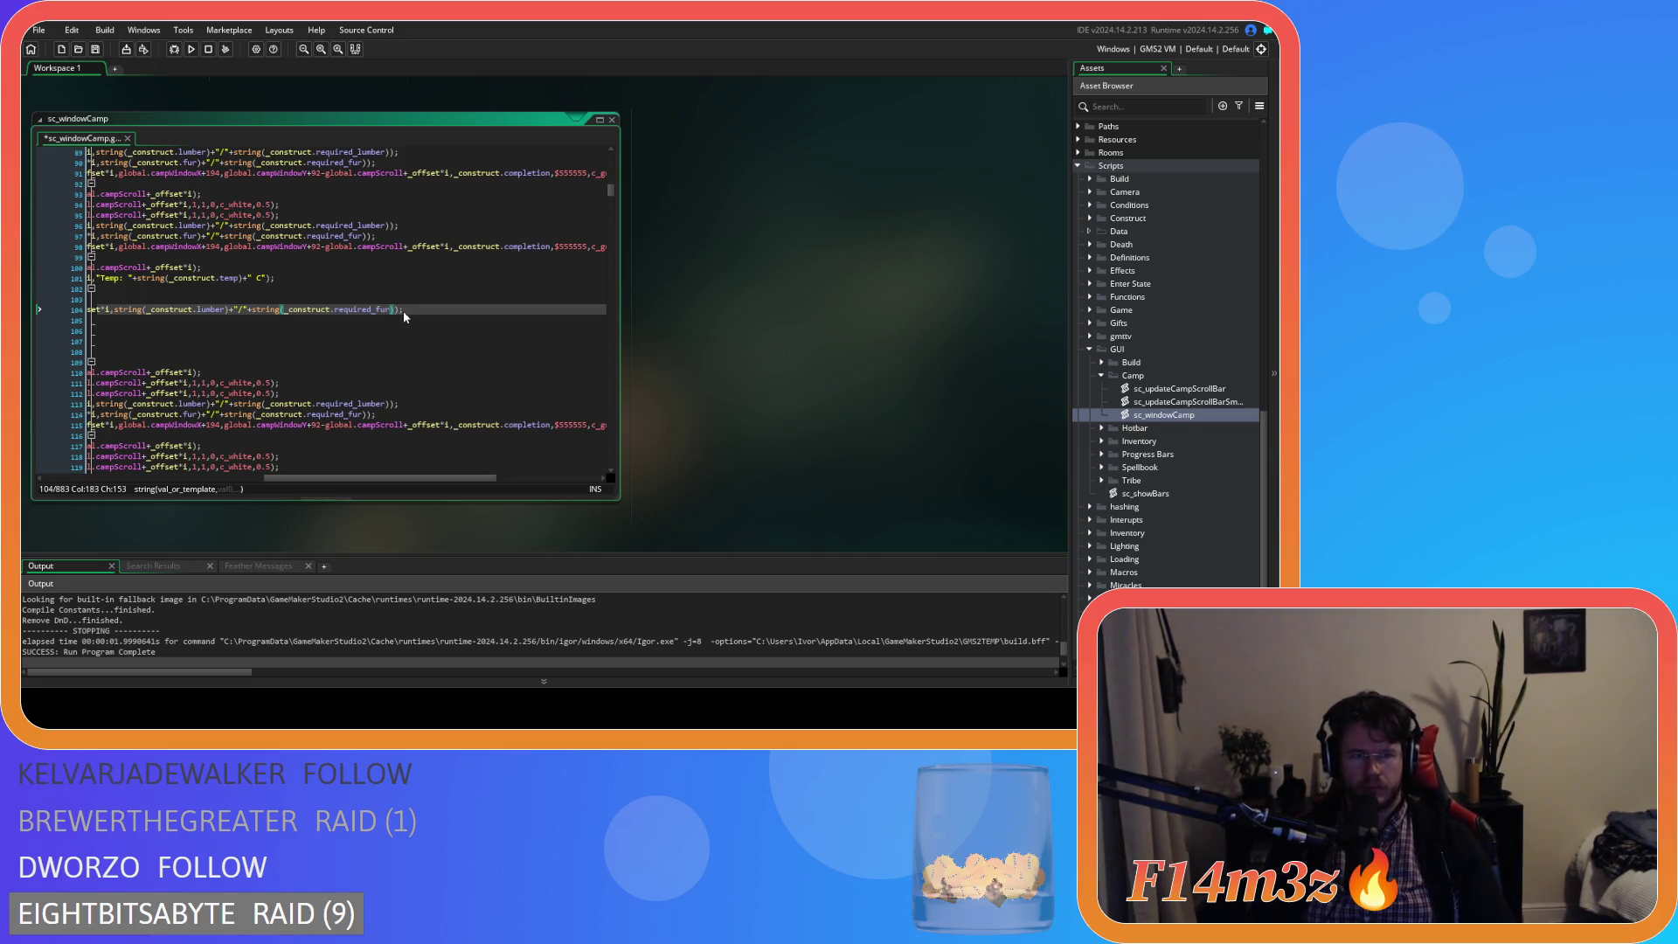
pyautogui.click(210, 309)
pyautogui.doubleClick(210, 309)
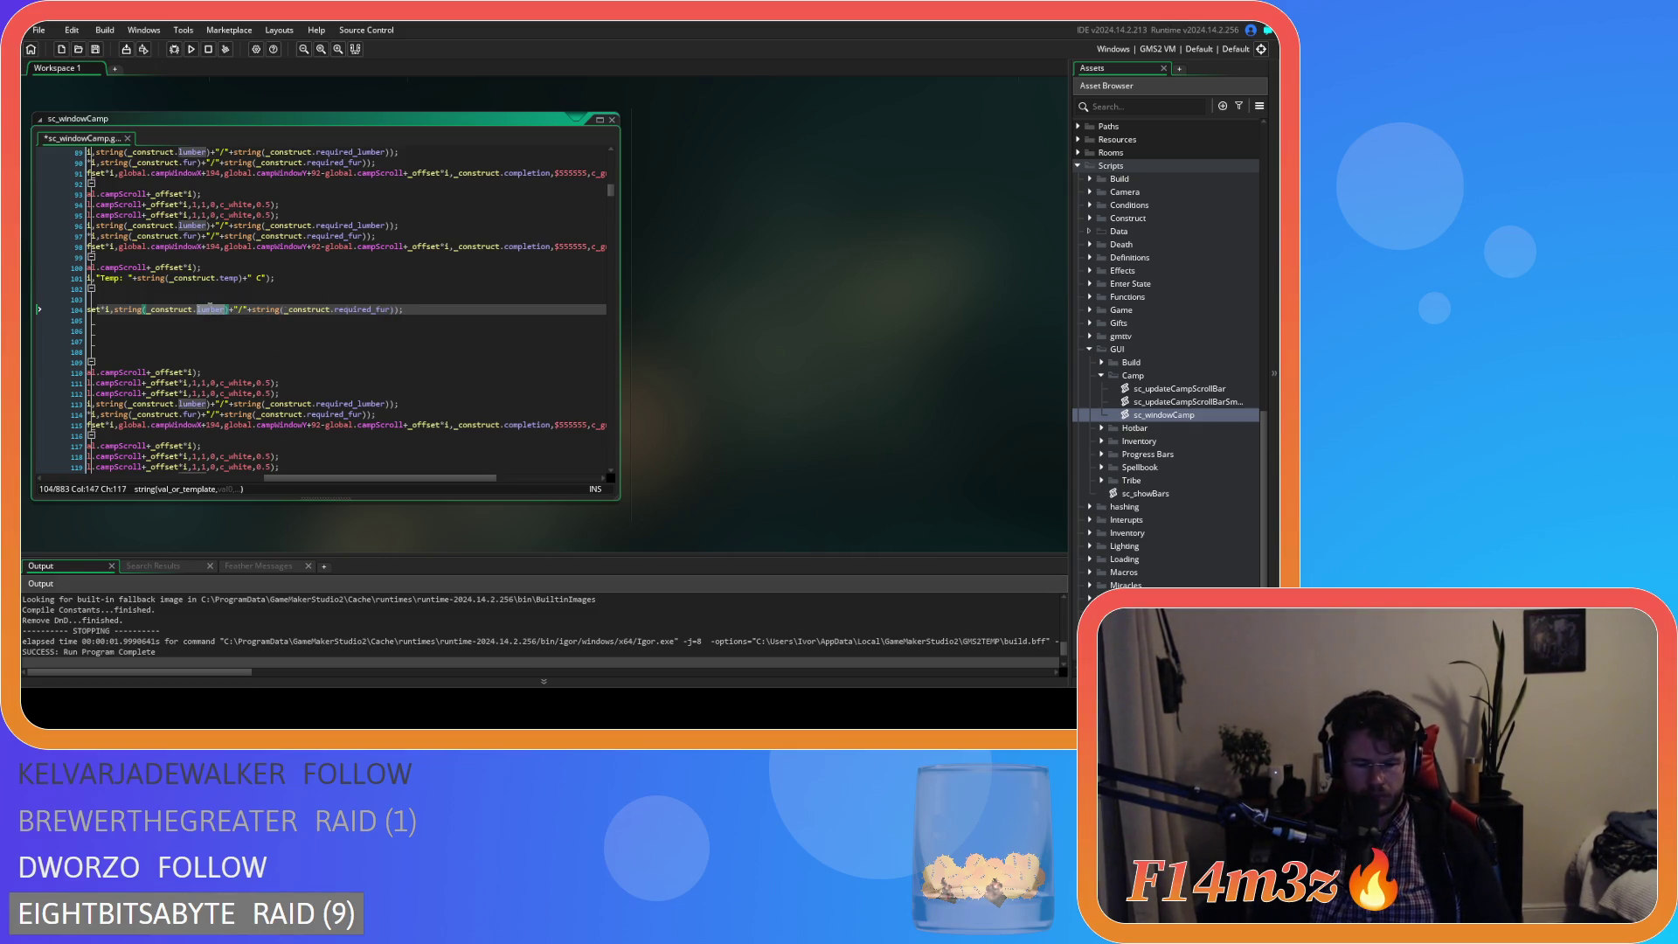
pyautogui.write('fur')
pyautogui.hotkey('ctrl', 's')
pyautogui.hscroll(-5, 265, 469)
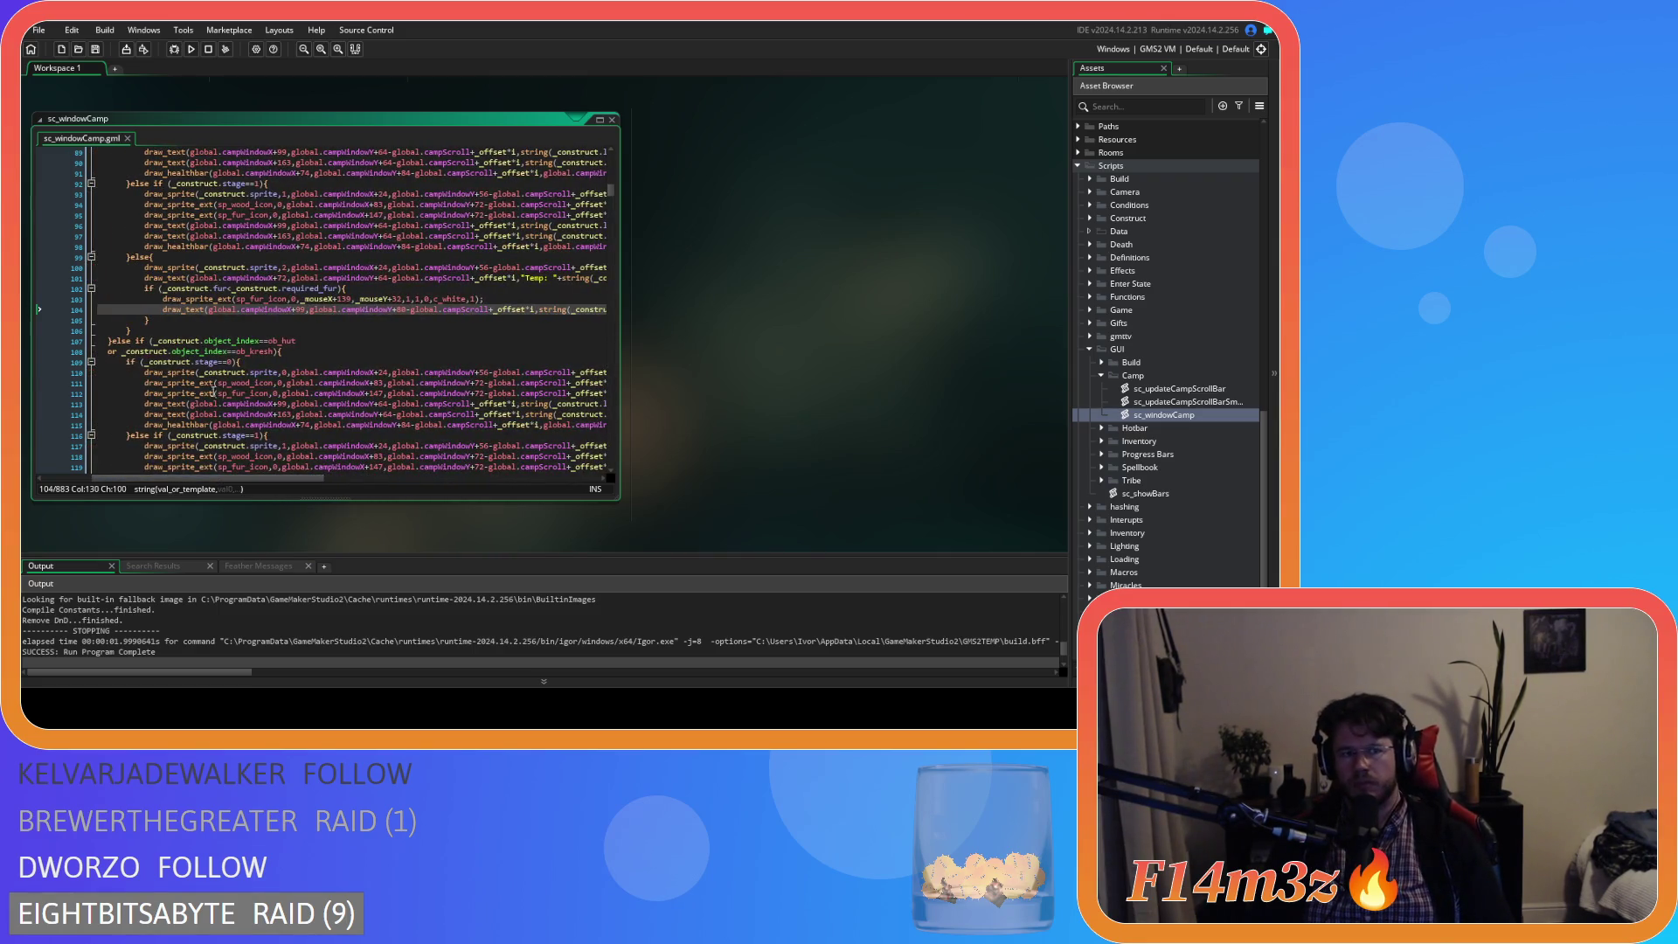
pyautogui.scroll(-3, 214, 393)
pyautogui.moveTo(230, 475); pyautogui.dragTo(391, 453)
pyautogui.hscroll(-6, 394, 458)
pyautogui.hscroll(5, 195, 448)
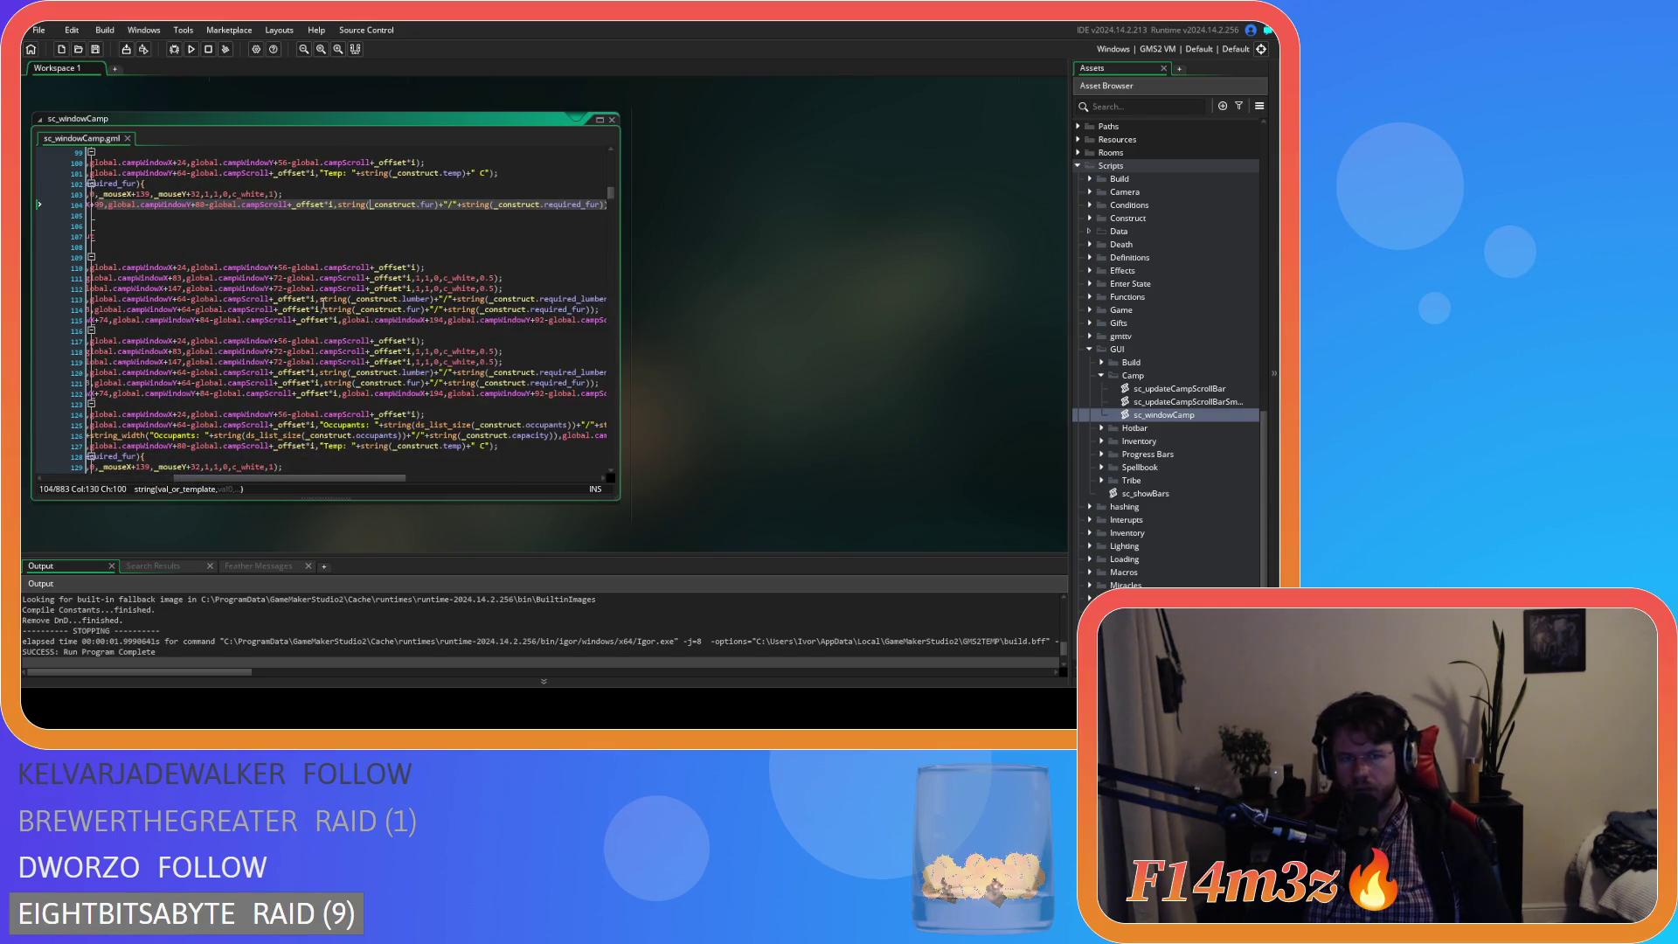
pyautogui.scroll(3, 325, 314)
pyautogui.scroll(-8, 335, 303)
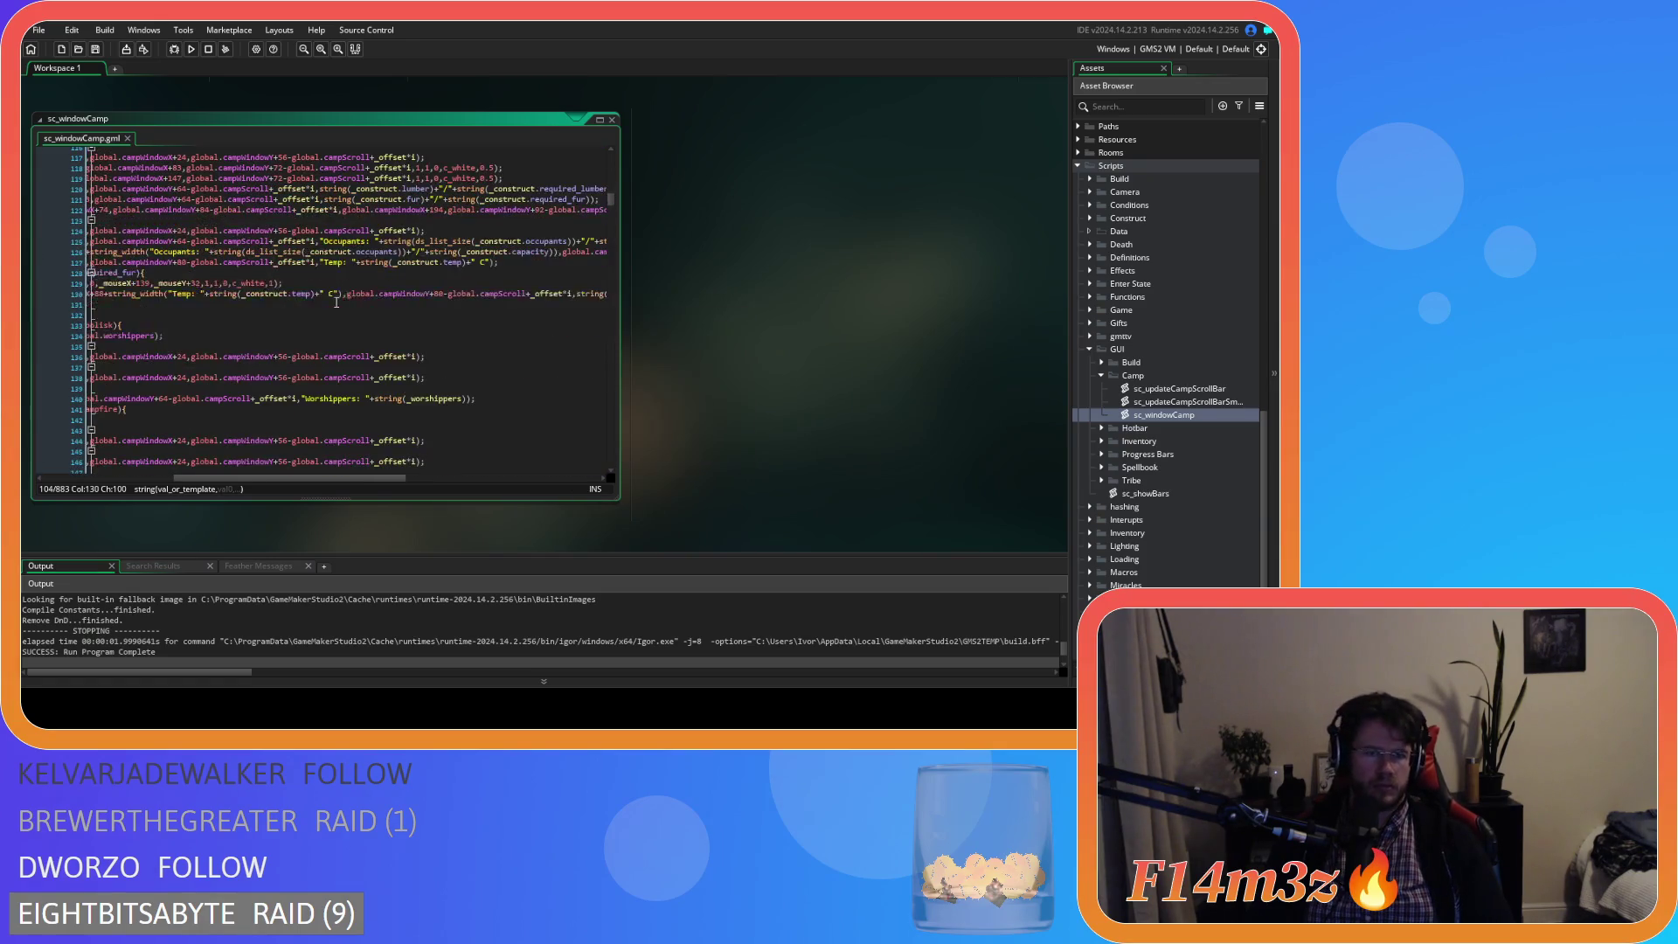
pyautogui.moveTo(292, 479); pyautogui.dragTo(210, 467)
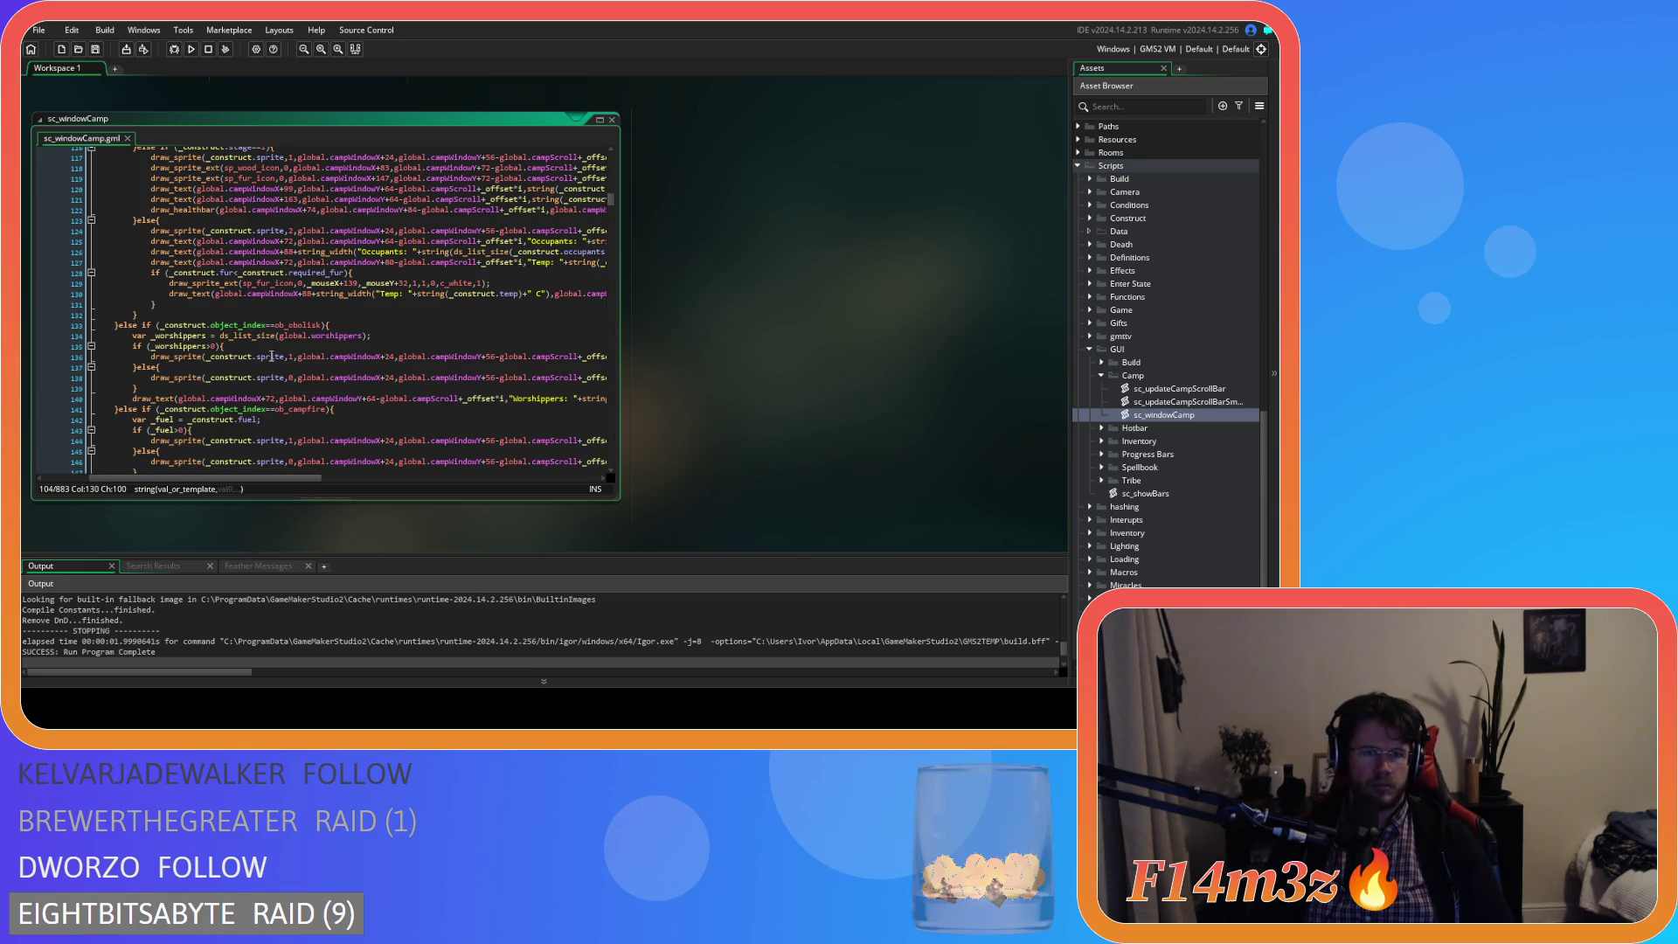
pyautogui.scroll(4, 267, 371)
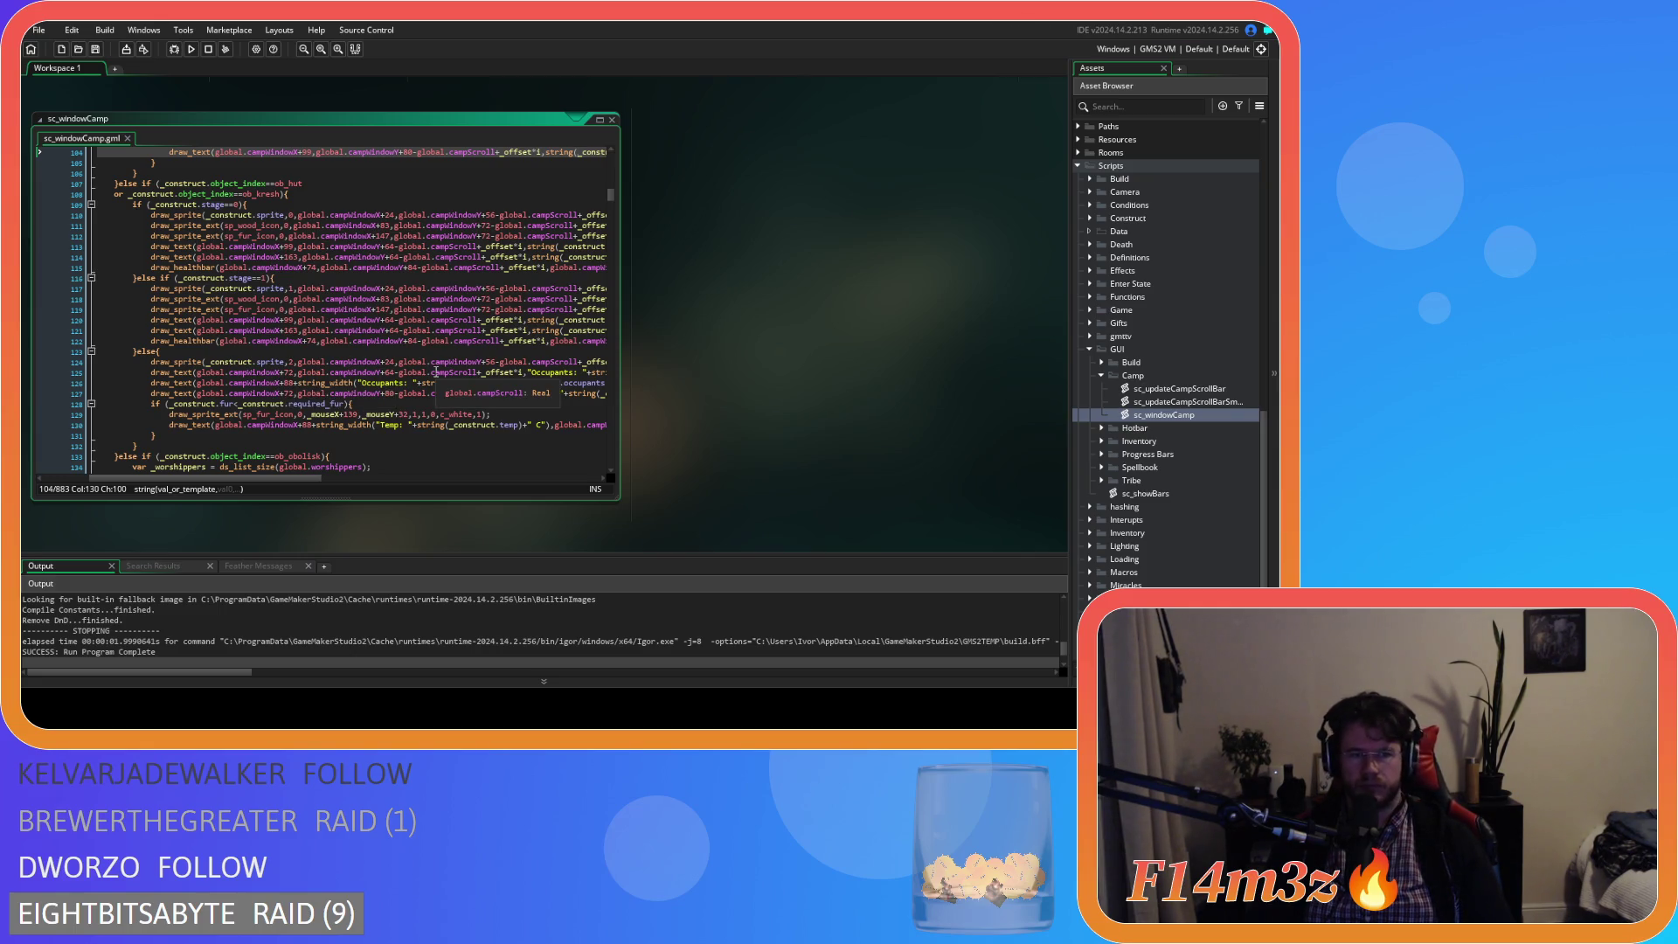
pyautogui.scroll(-3, 419, 376)
pyautogui.moveTo(168, 347); pyautogui.dragTo(154, 329)
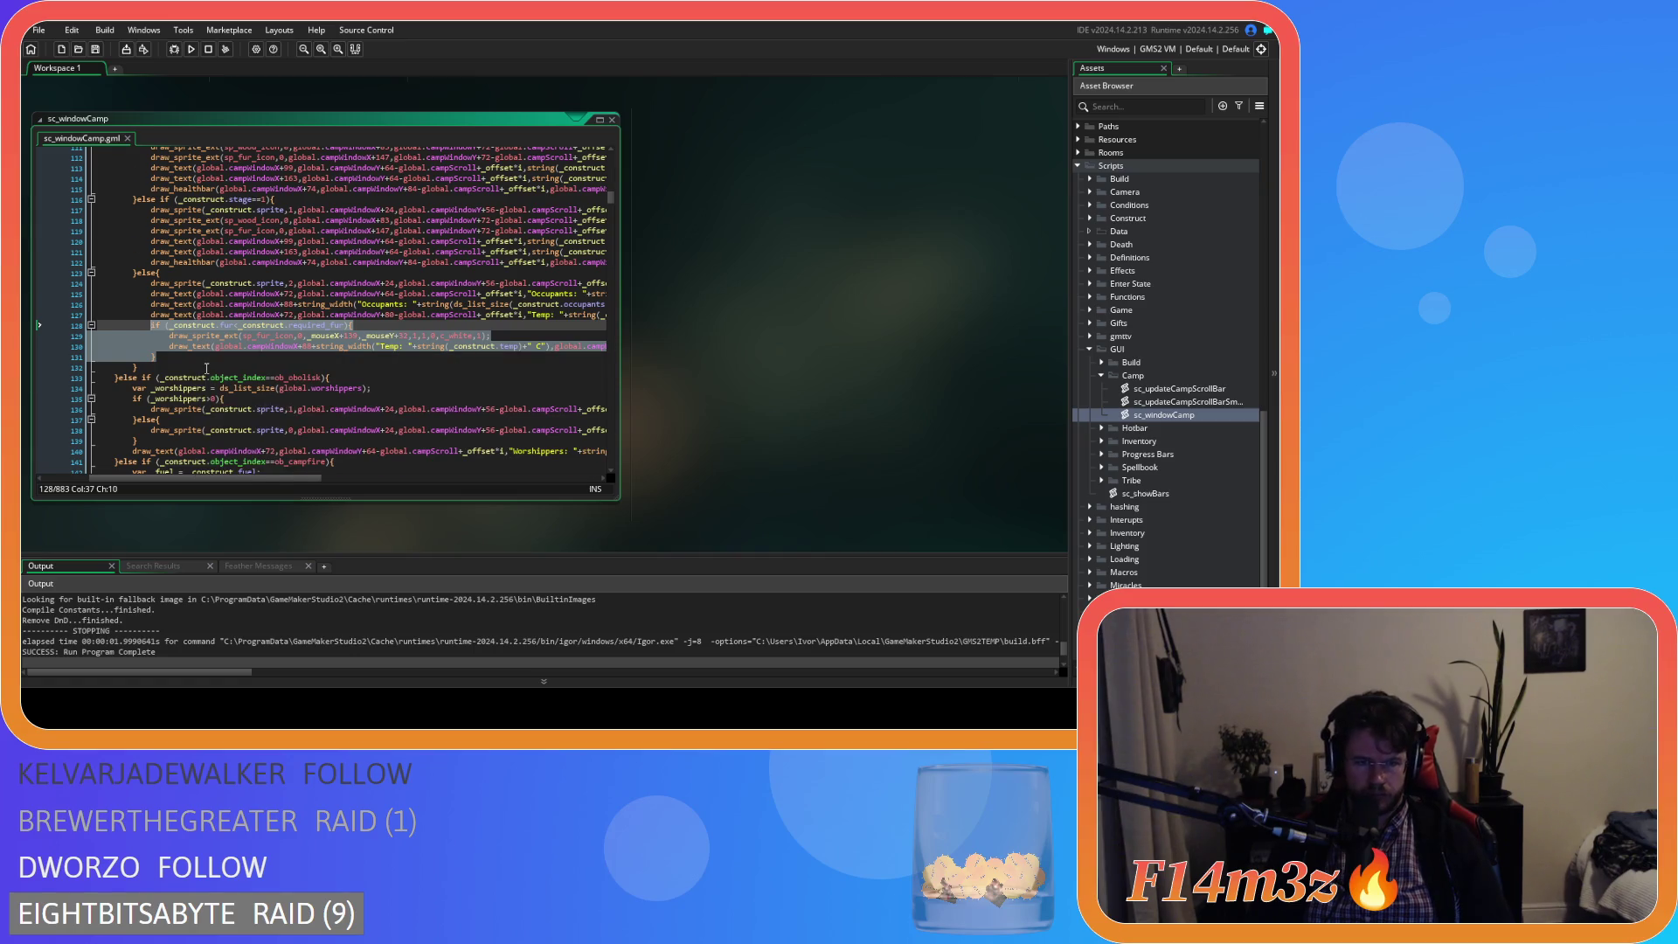
pyautogui.scroll(-20, 209, 349)
pyautogui.scroll(-20, 206, 367)
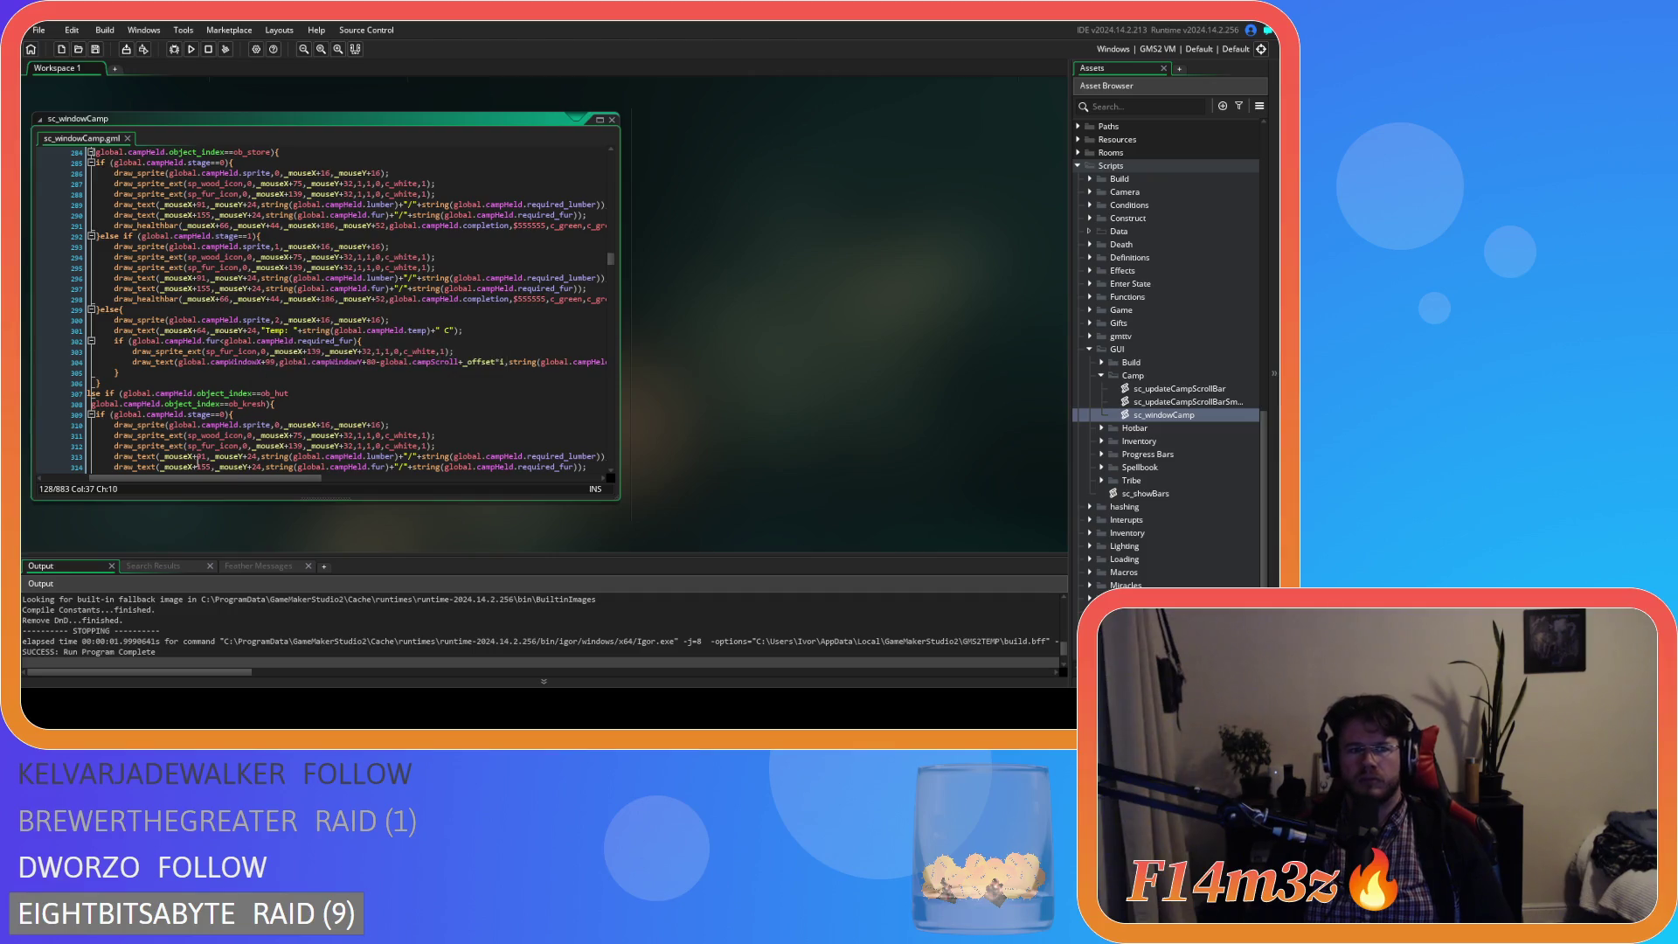
pyautogui.hscroll(-3, 263, 376)
pyautogui.scroll(3, 234, 414)
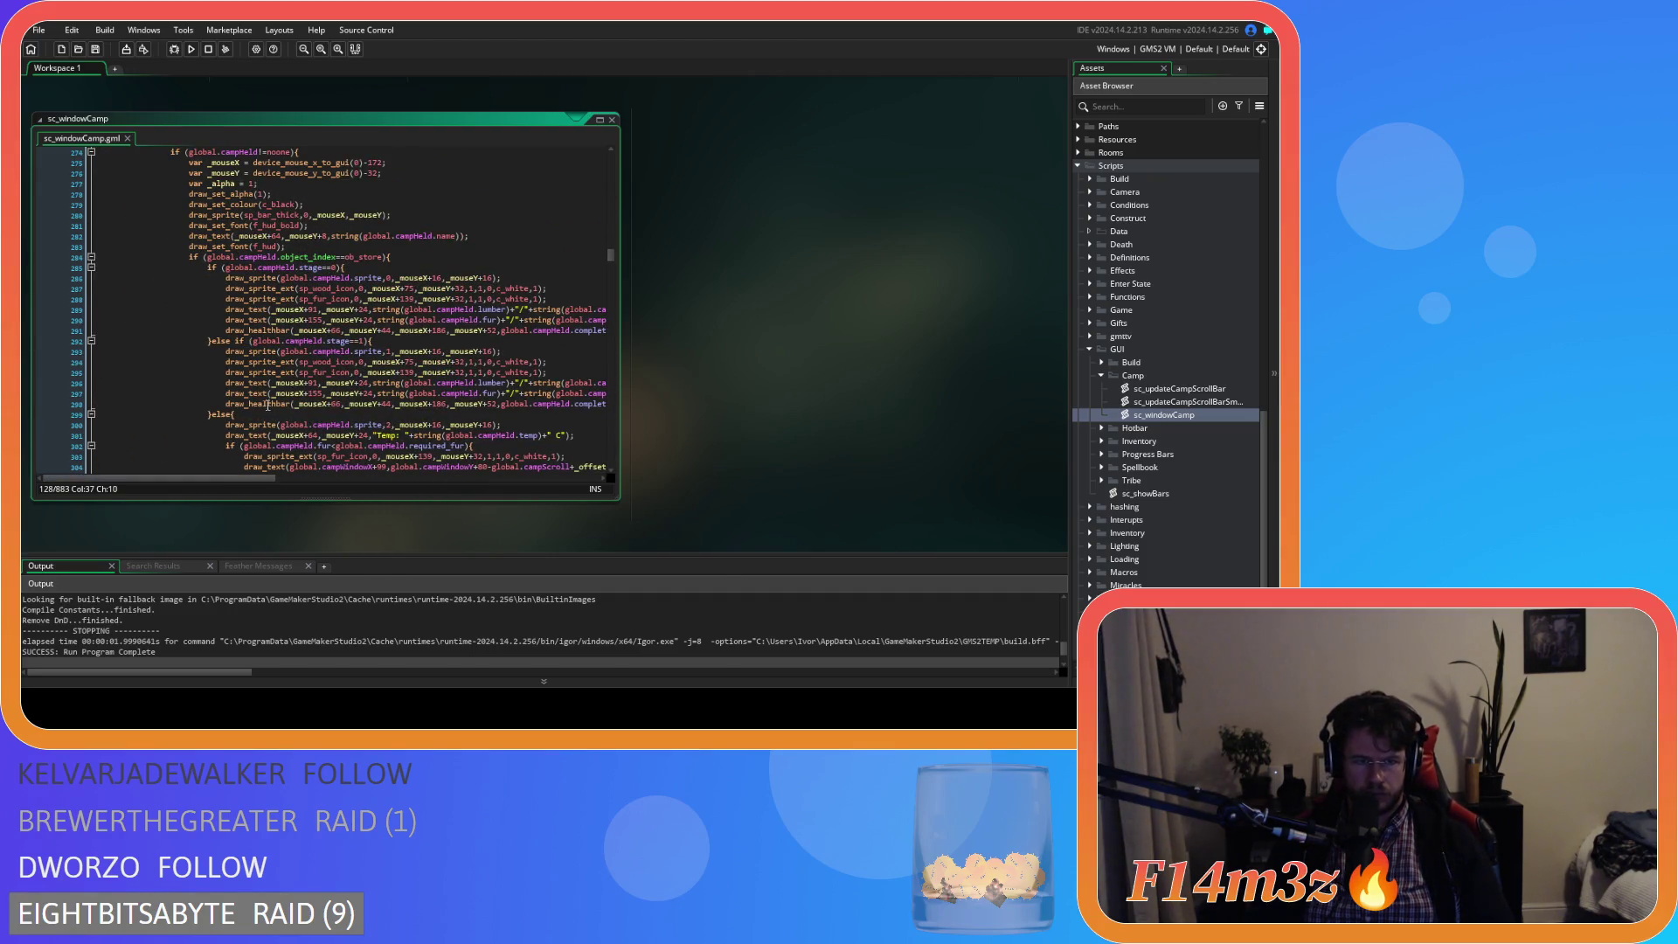
pyautogui.scroll(3, 374, 345)
pyautogui.scroll(-7, 374, 345)
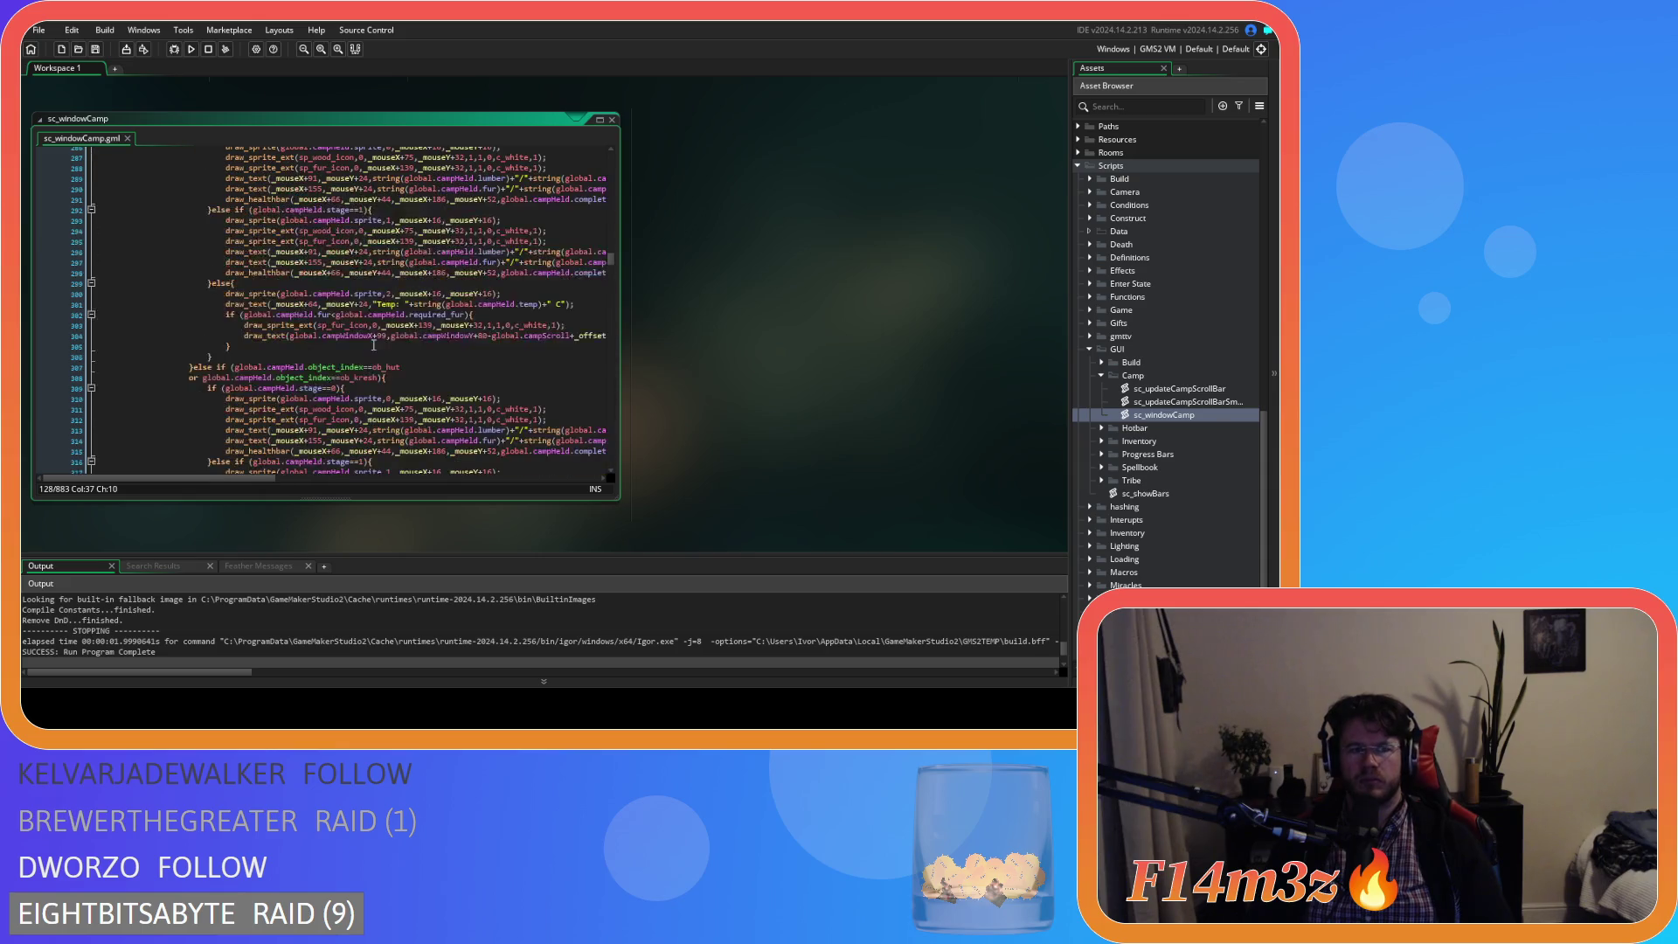
pyautogui.scroll(3, 374, 345)
pyautogui.scroll(-9, 411, 419)
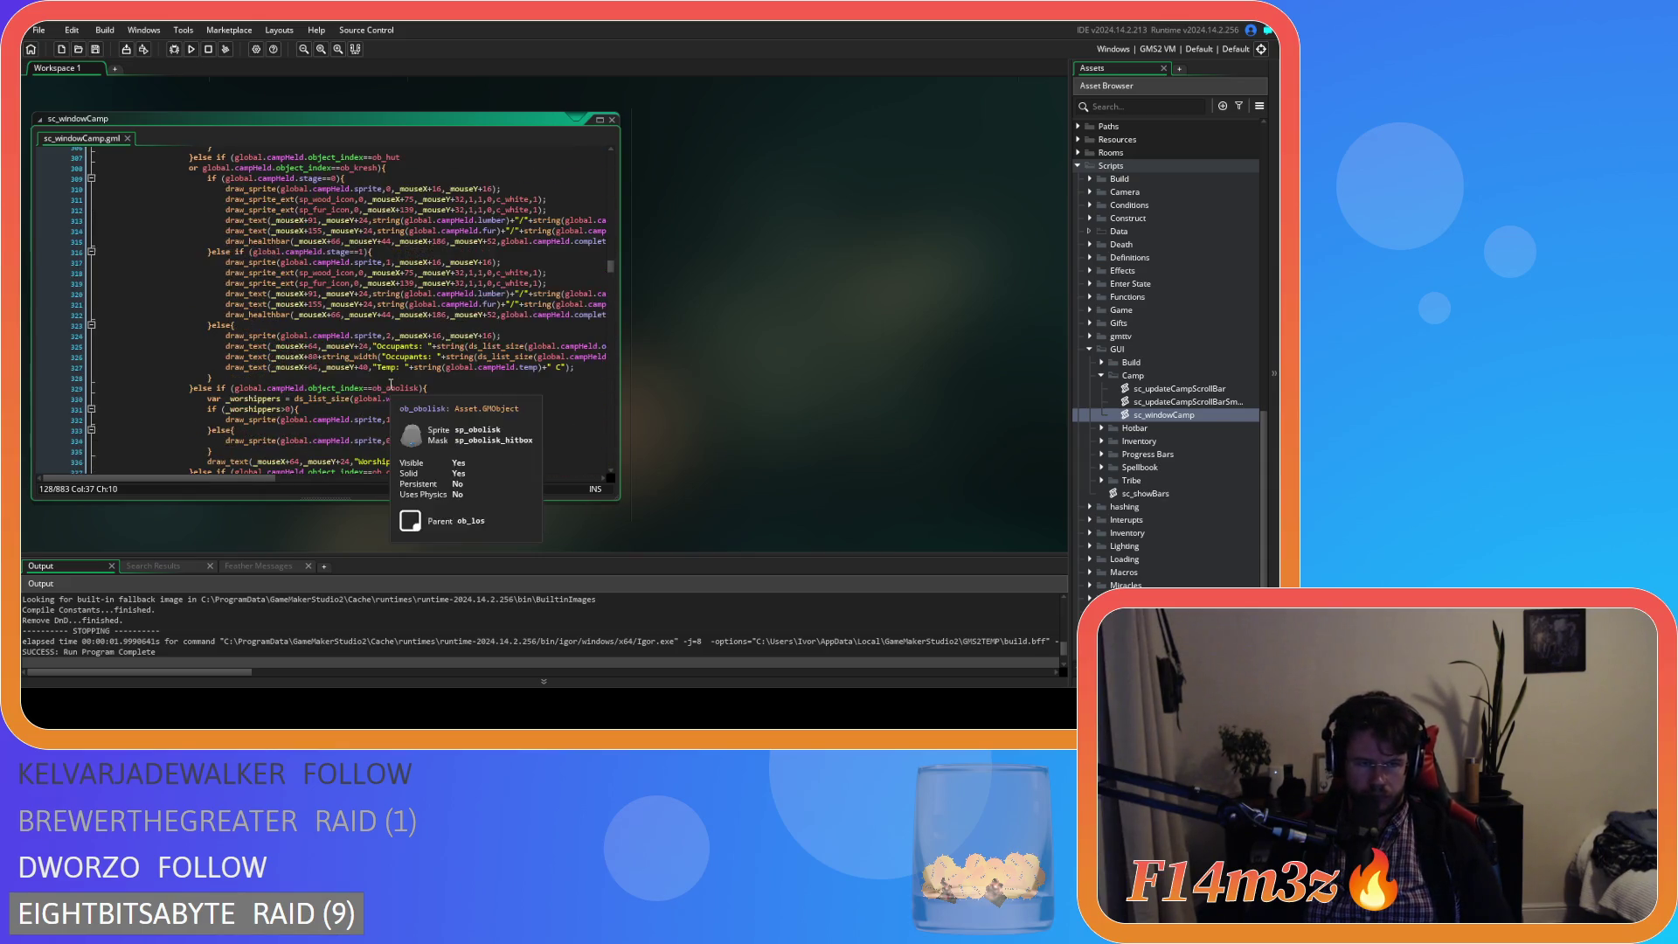
pyautogui.moveTo(265, 480)
pyautogui.mouseDown()
pyautogui.moveTo(374, 479)
pyautogui.moveTo(306, 471)
pyautogui.mouseUp()
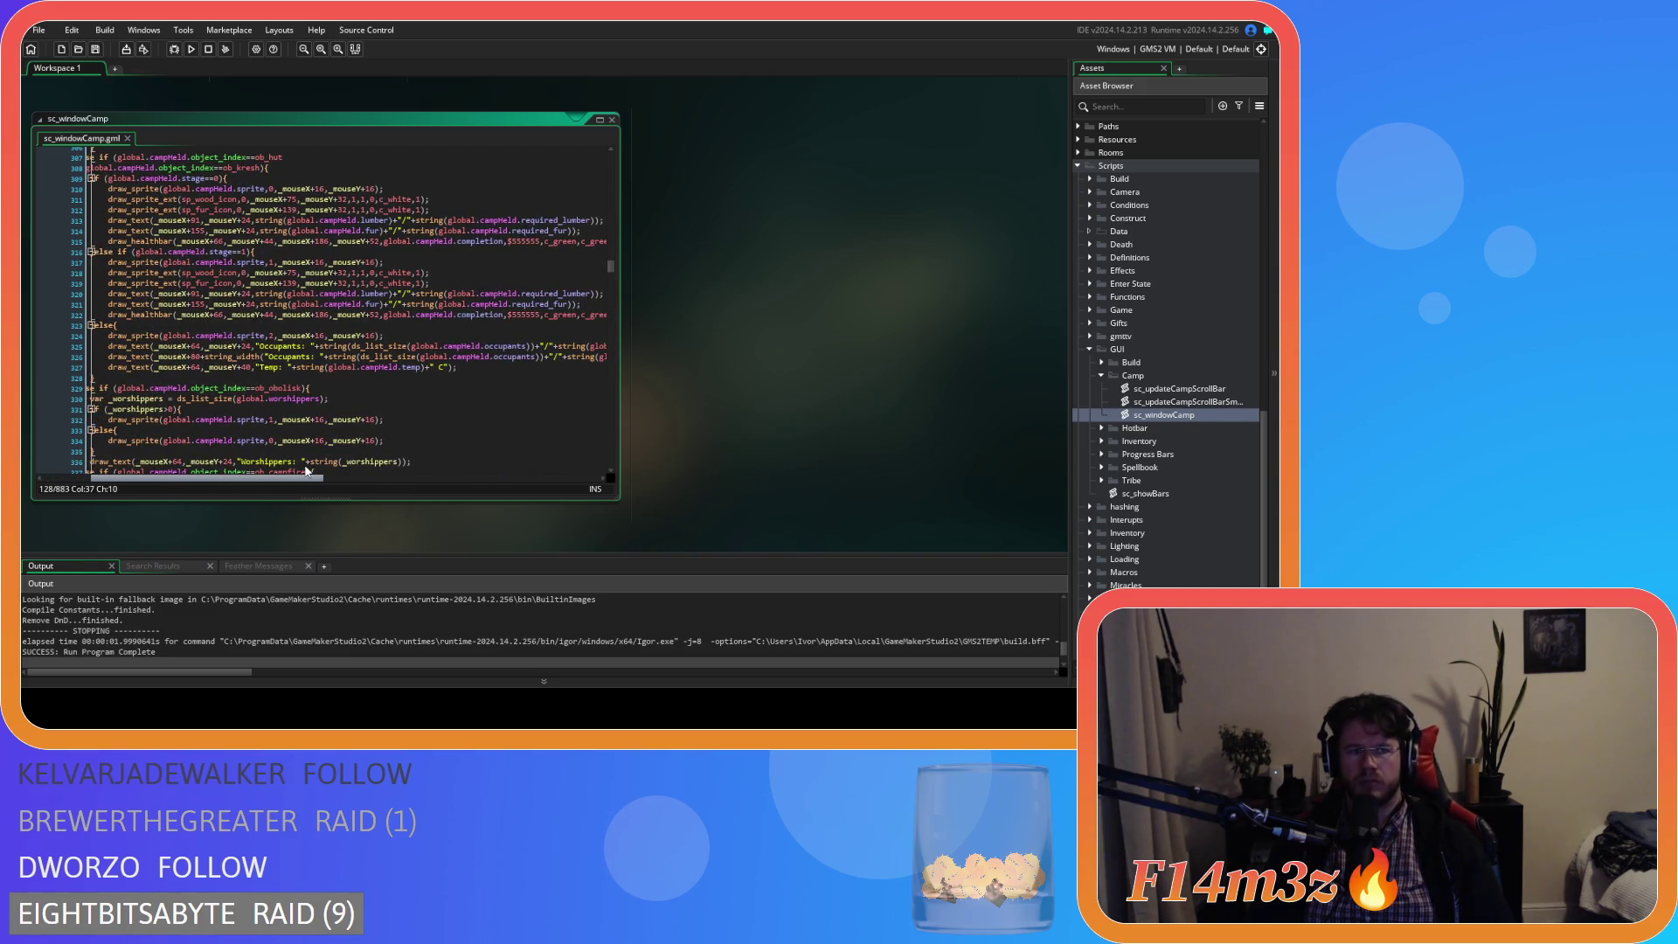
pyautogui.scroll(5, 311, 432)
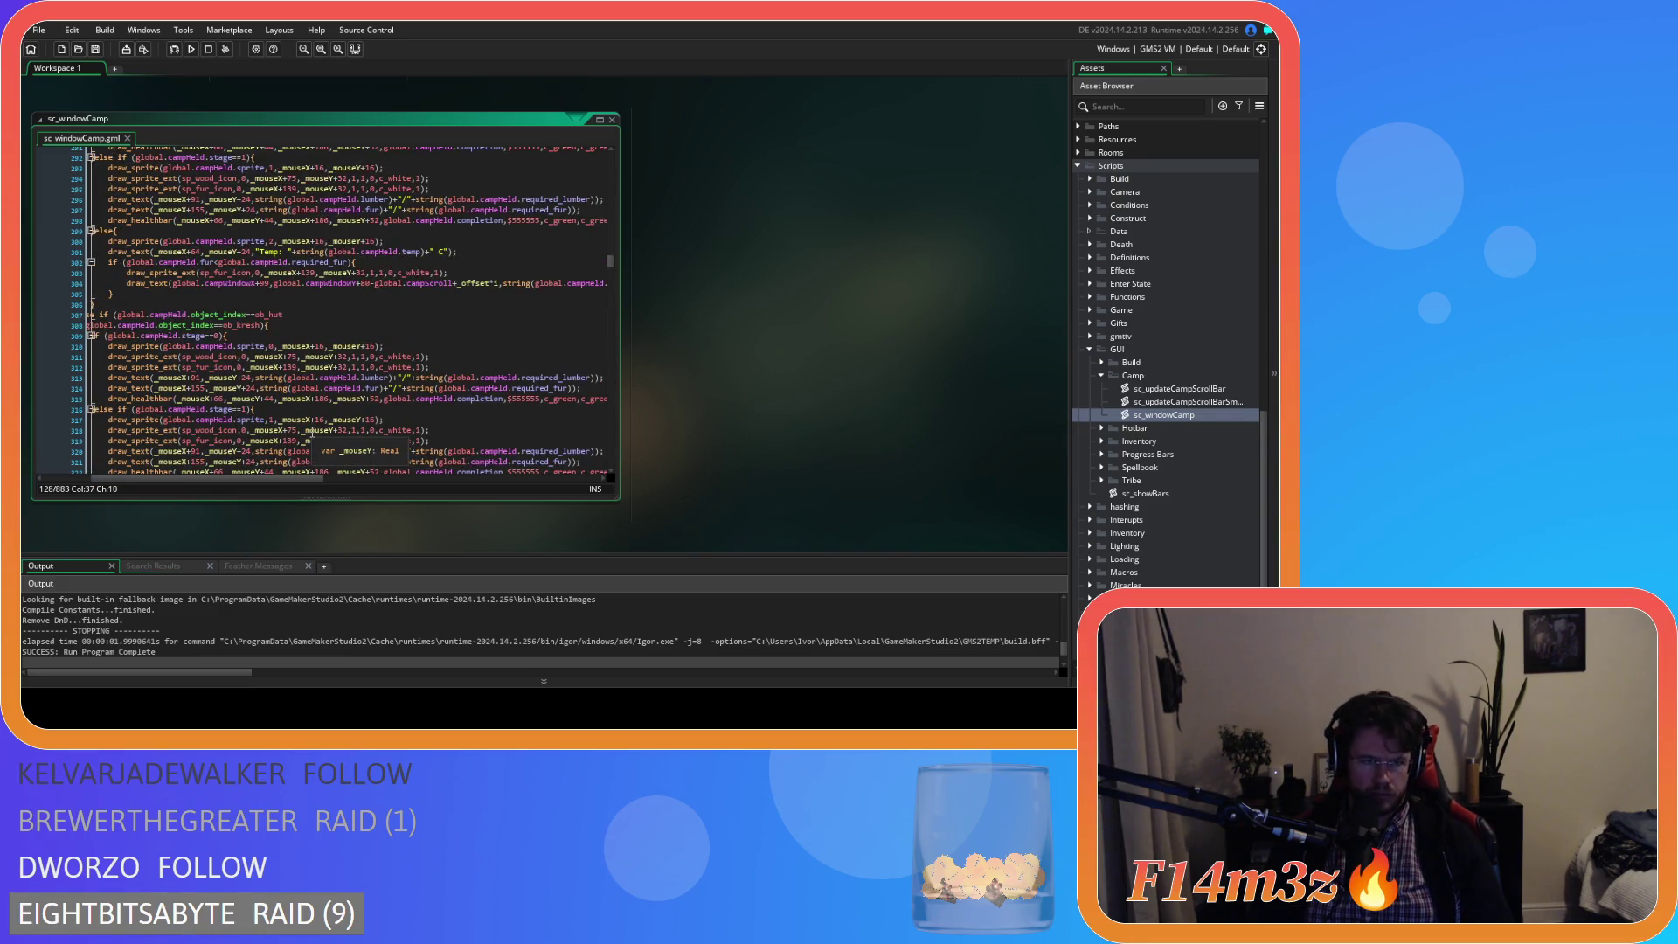
pyautogui.scroll(3, 312, 432)
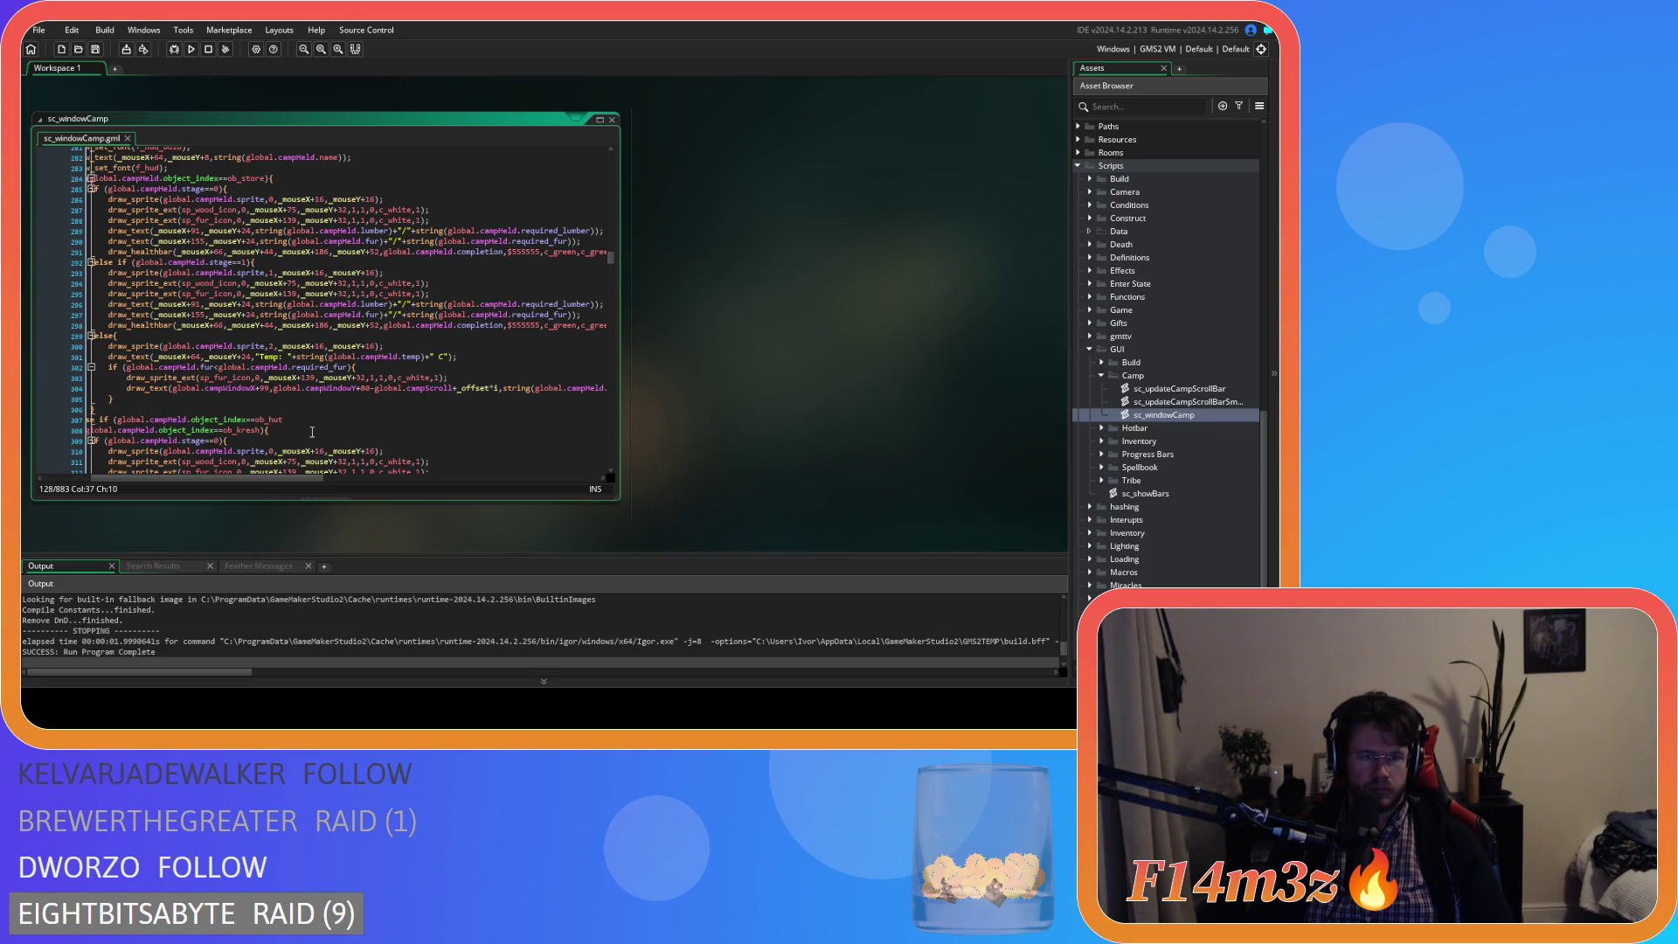
pyautogui.scroll(-9, 312, 432)
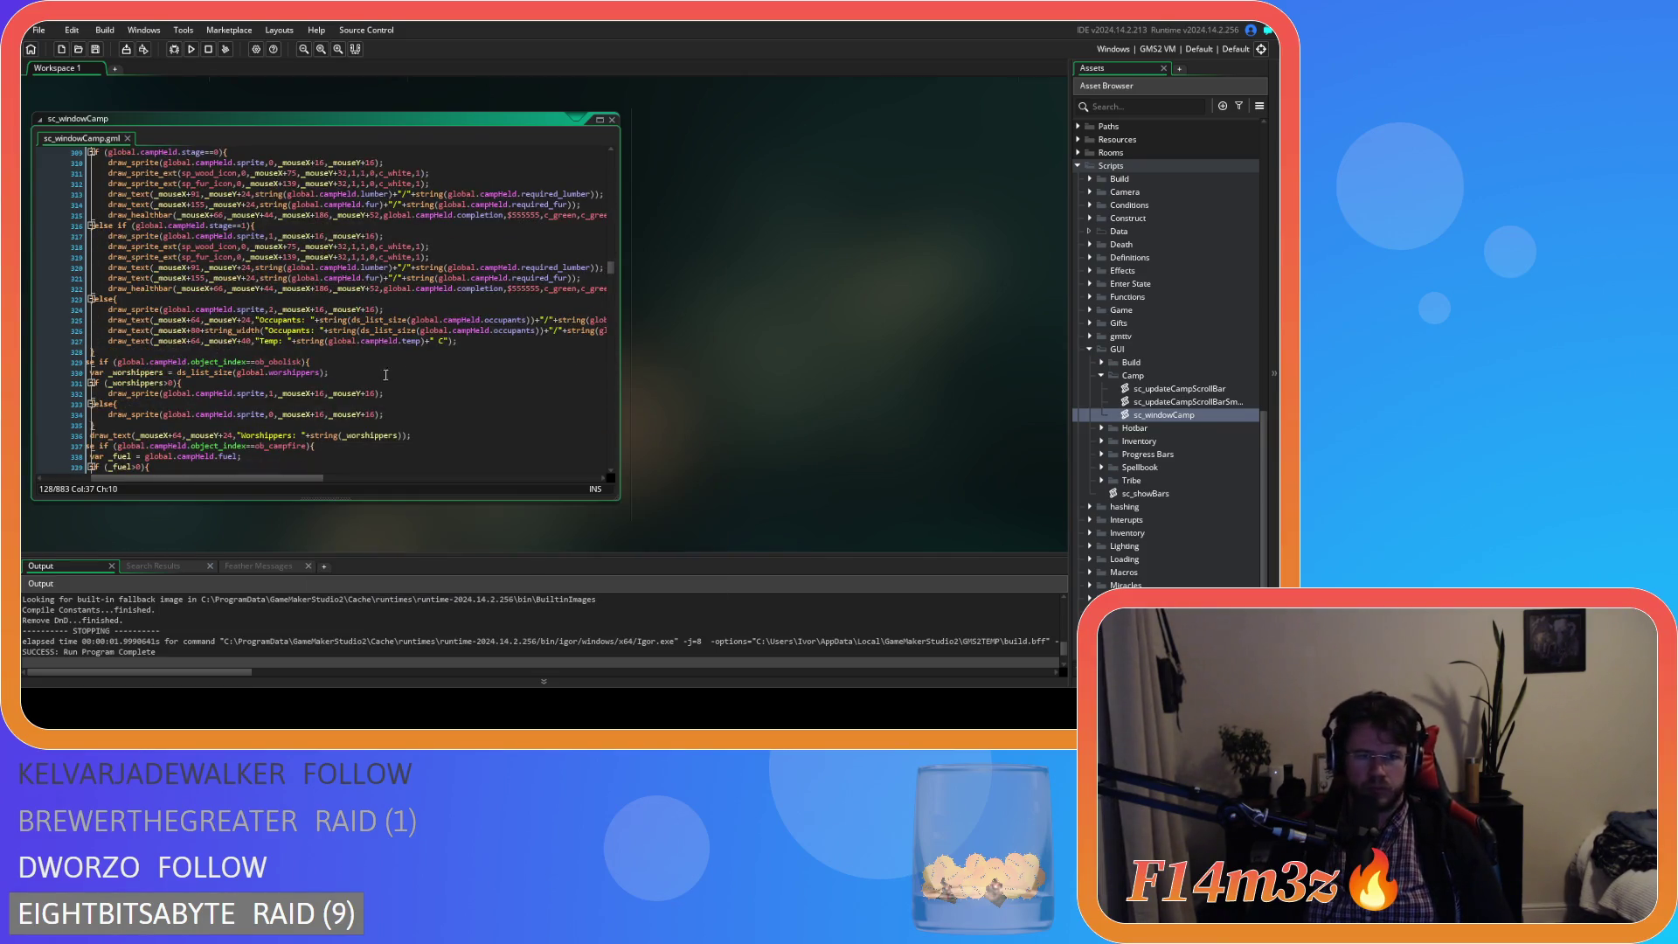
pyautogui.click(474, 341)
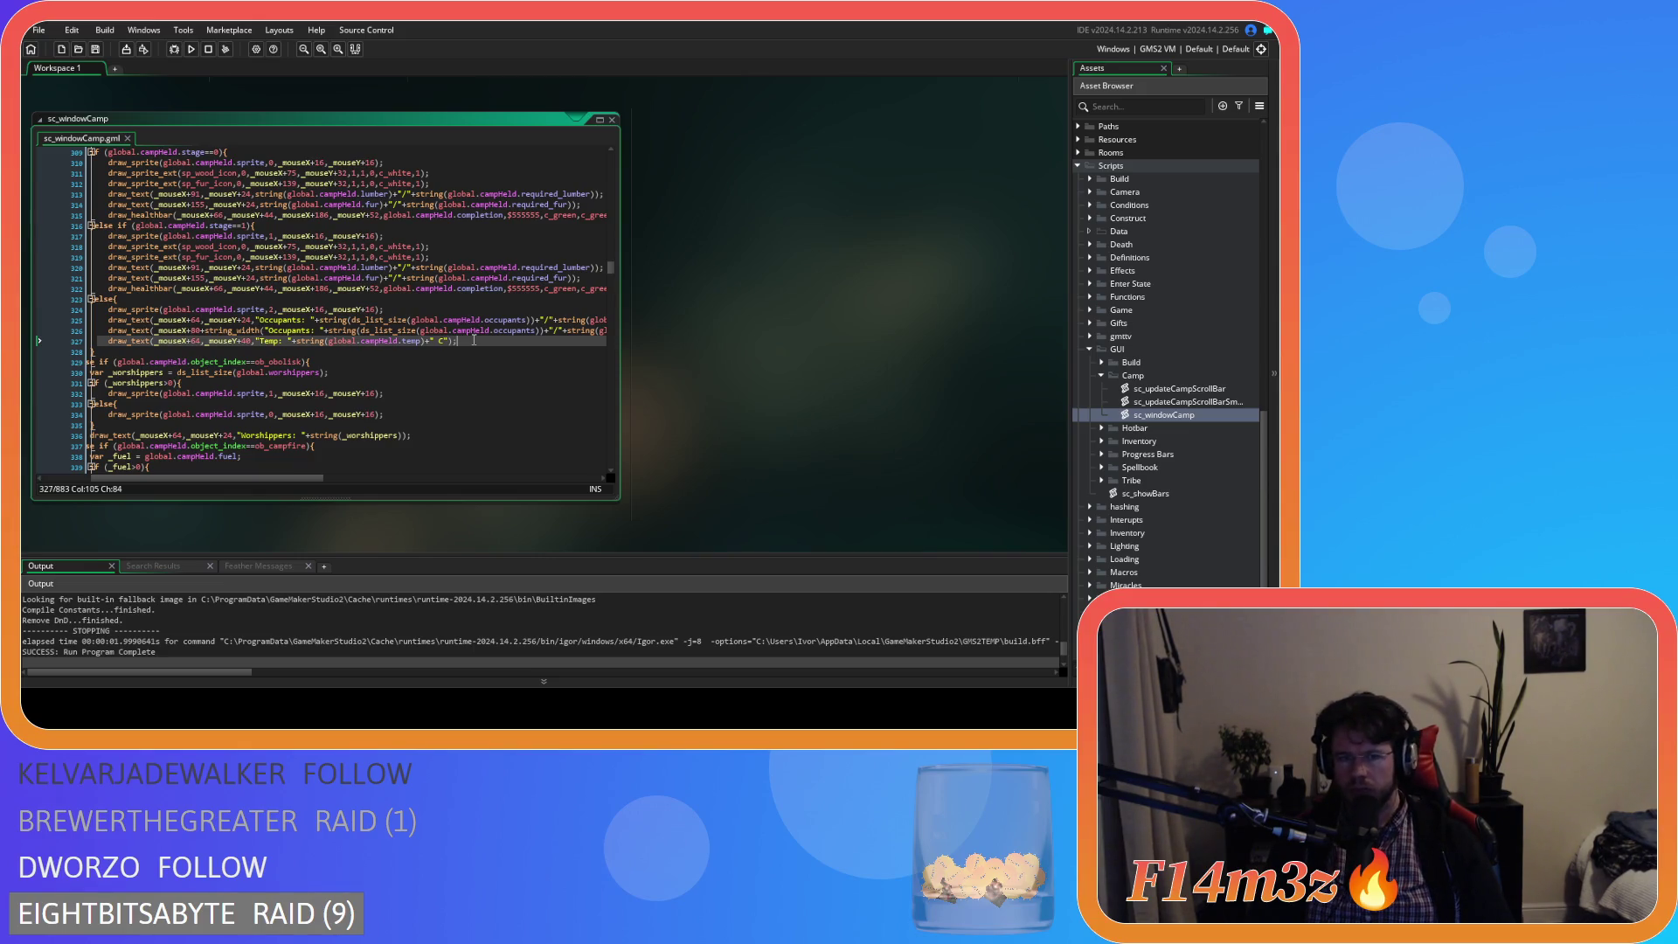
# - Paste the fur-requirement block after line 327, un-indent lines 329–331 one level, and save
pyautogui.press('Return')
pyautogui.hotkey('ctrl', 'v')
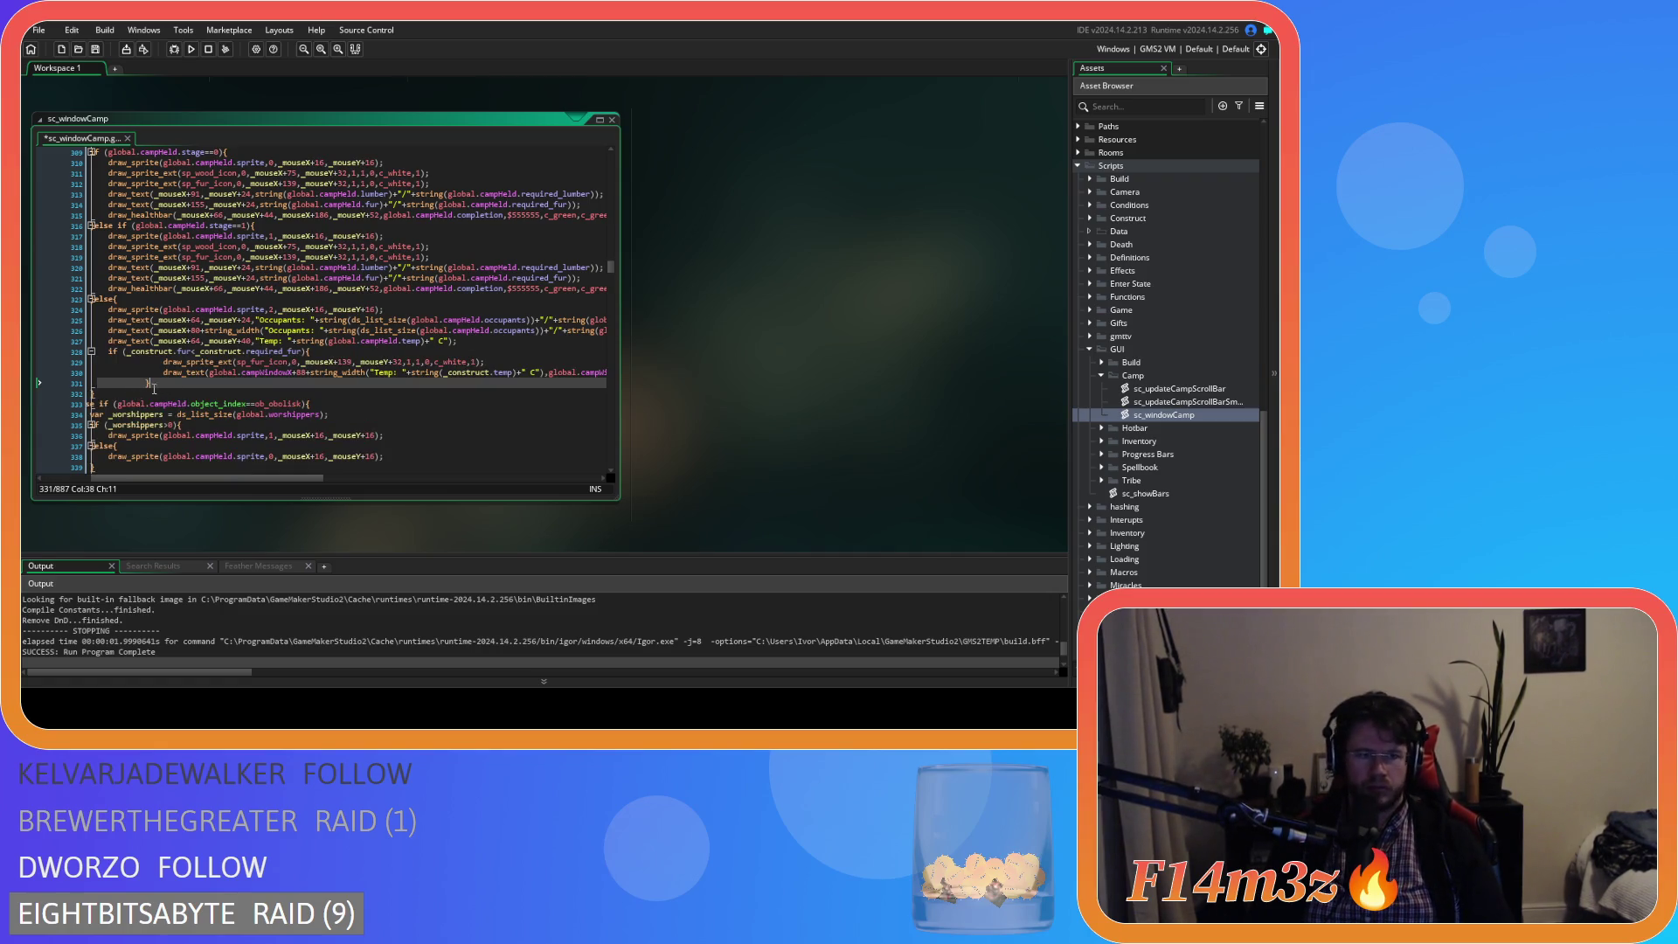
pyautogui.moveTo(132, 395); pyautogui.dragTo(133, 376)
pyautogui.hotkey('shift', 'Tab')
pyautogui.hotkey('shift', 'Tab')
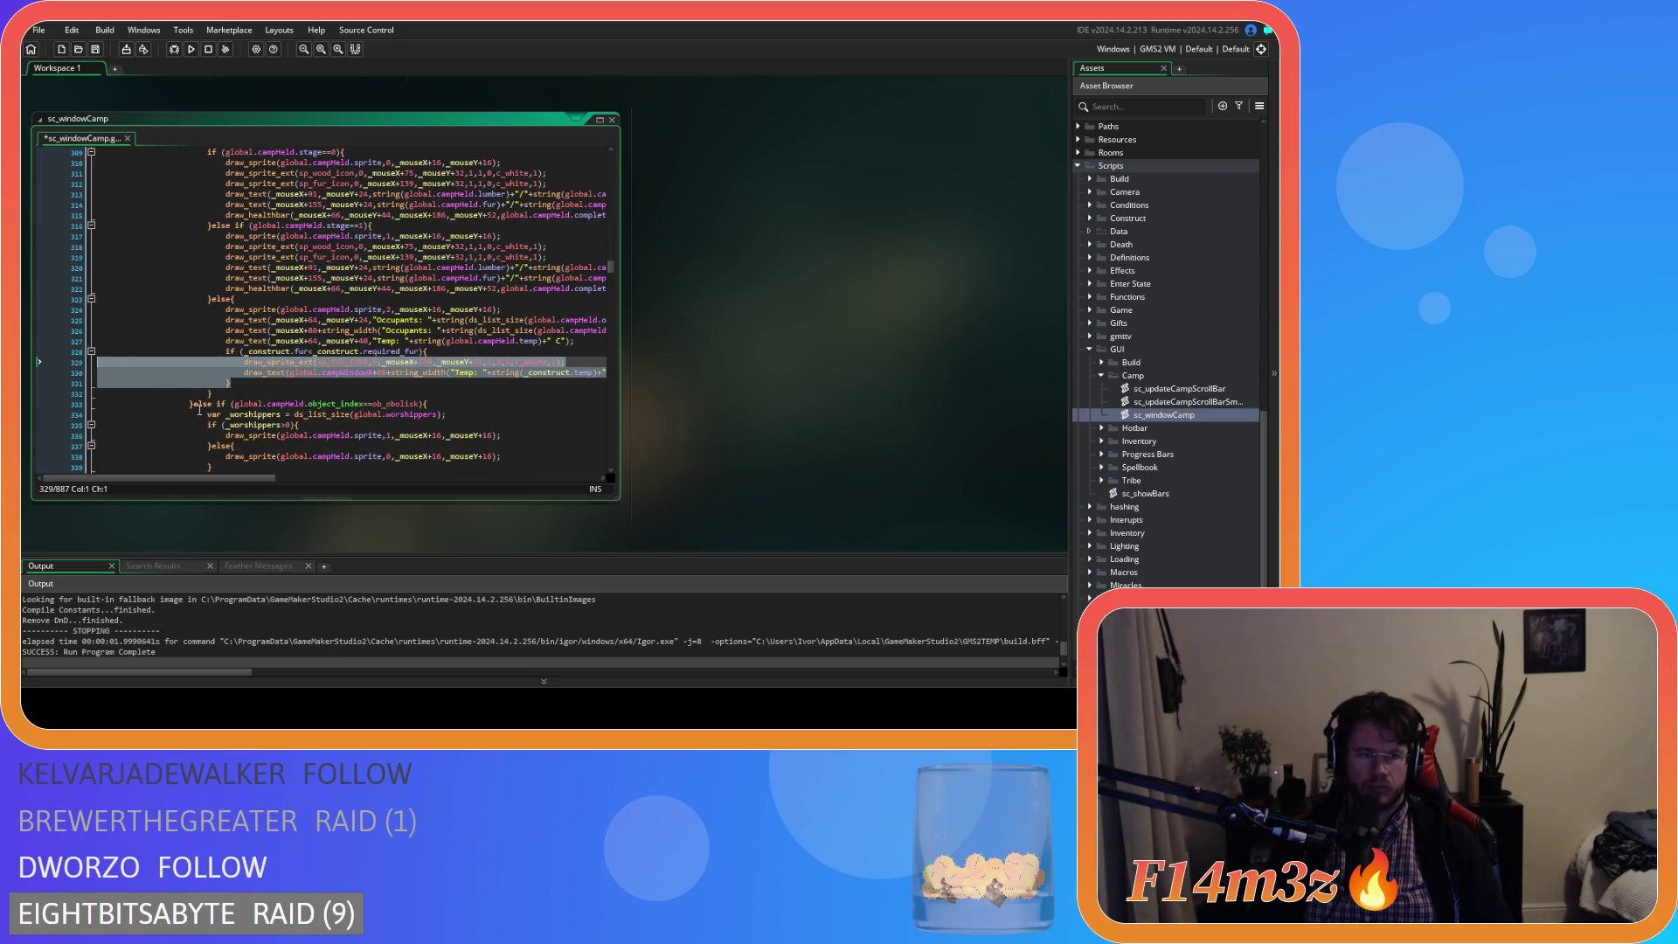
pyautogui.hotkey('ctrl', 's')
pyautogui.moveTo(232, 479)
pyautogui.mouseDown()
pyautogui.moveTo(487, 456)
pyautogui.moveTo(266, 437)
pyautogui.mouseUp()
pyautogui.click(479, 348)
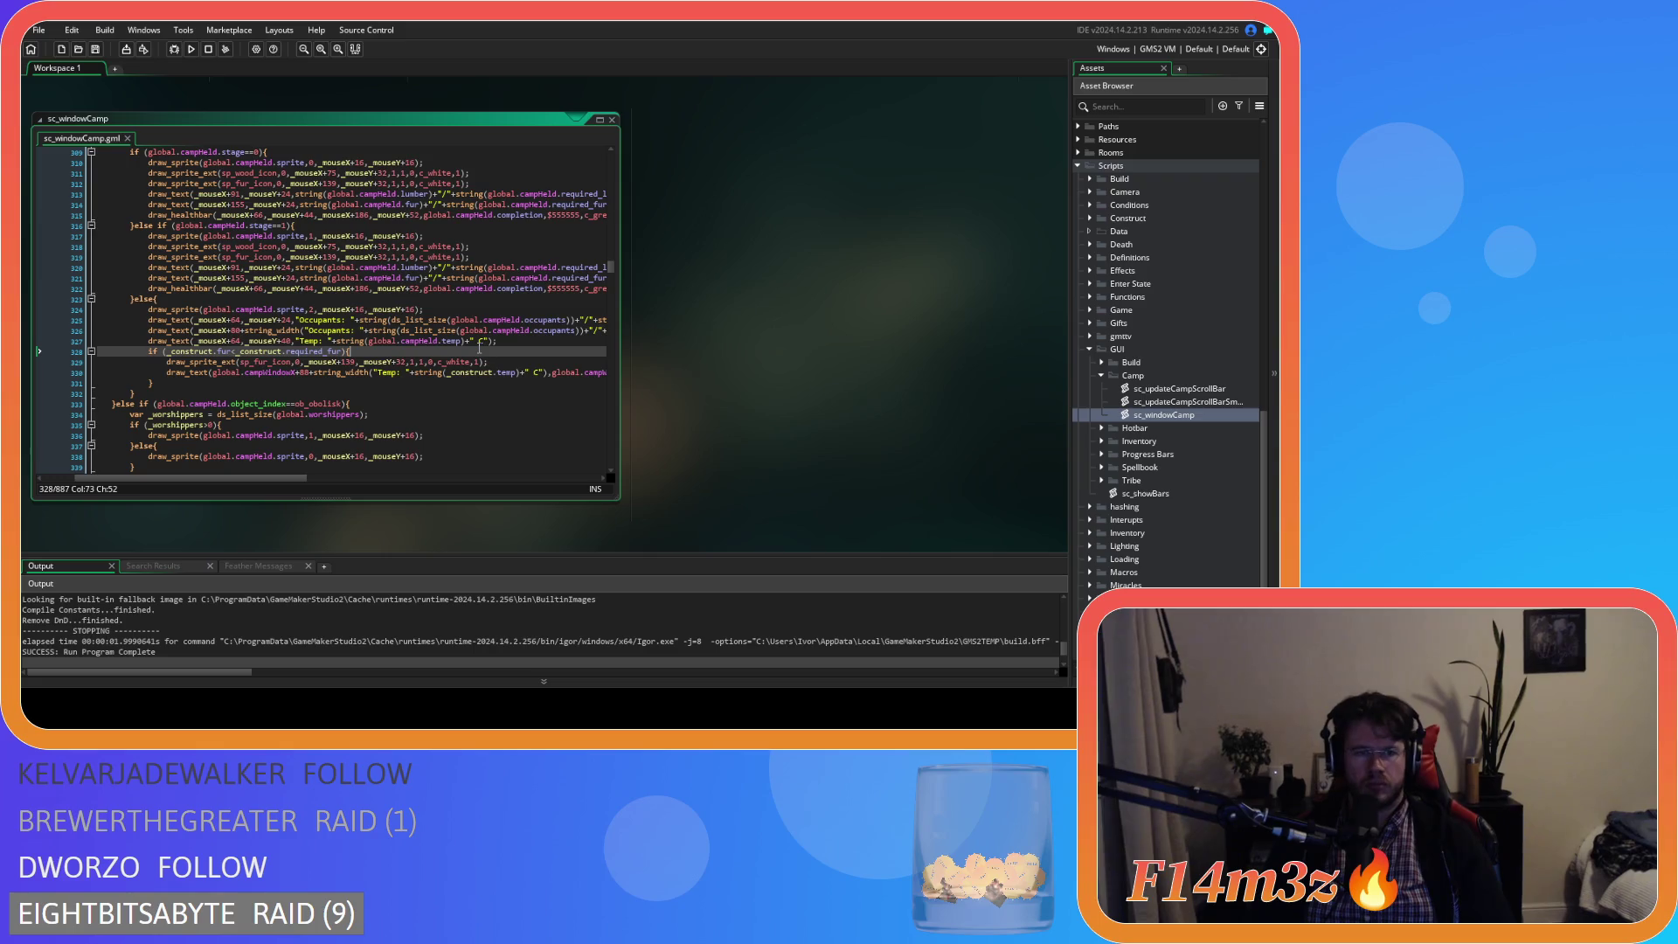
pyautogui.moveTo(442, 367)
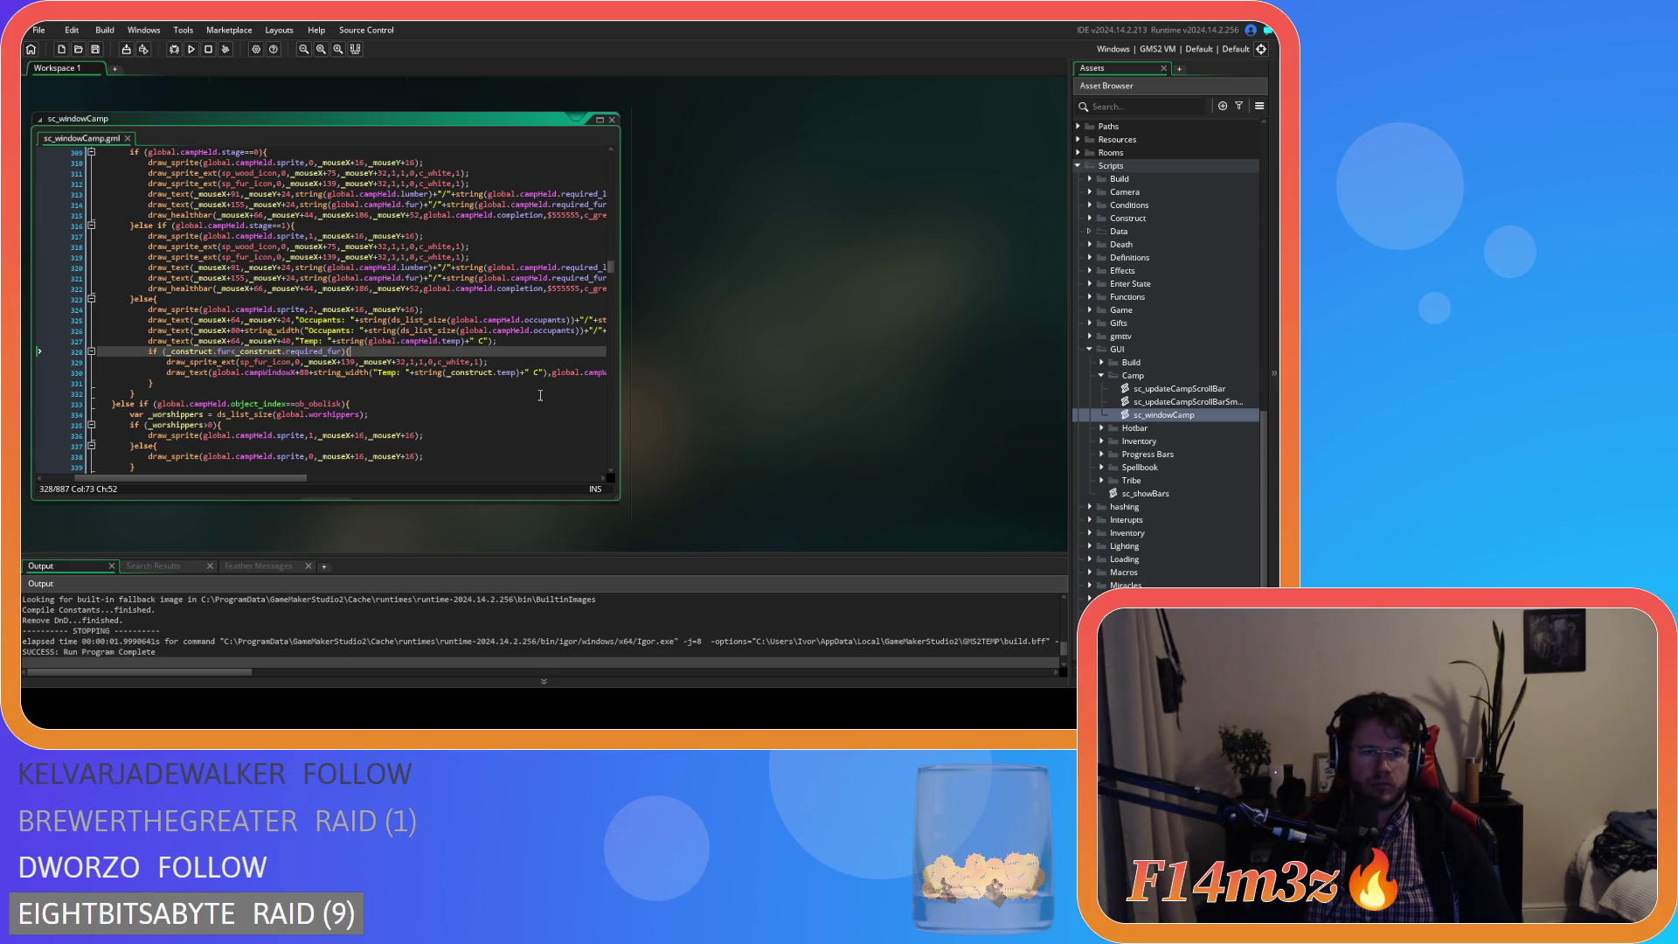
pyautogui.scroll(3, 556, 392)
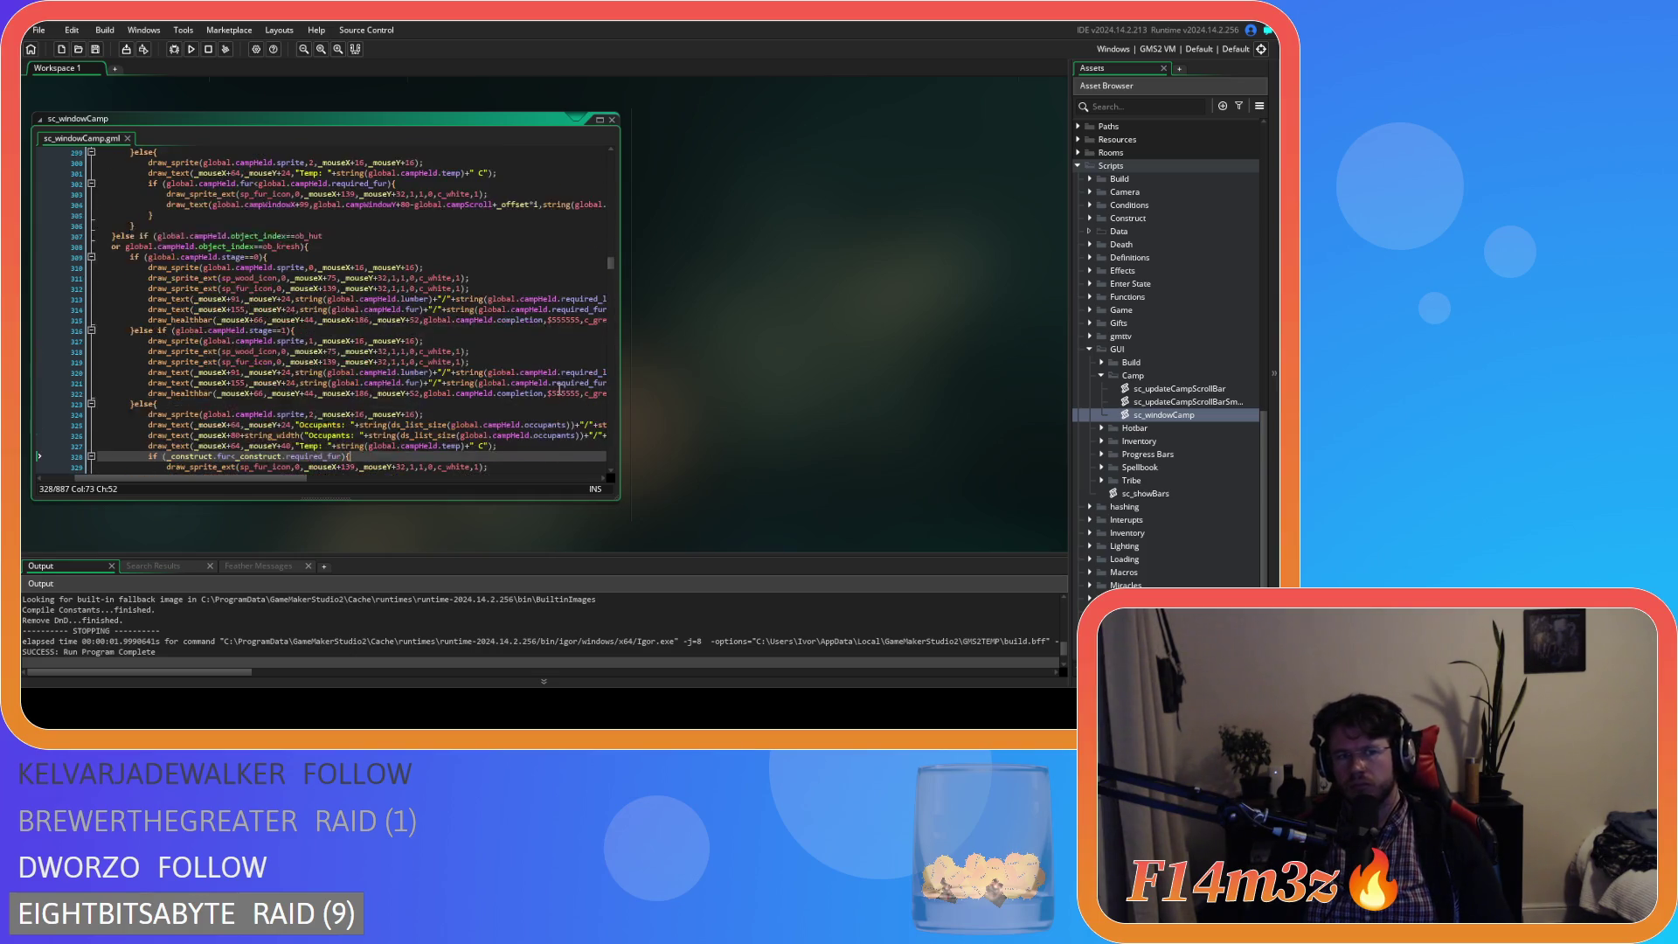
pyautogui.scroll(-3, 560, 391)
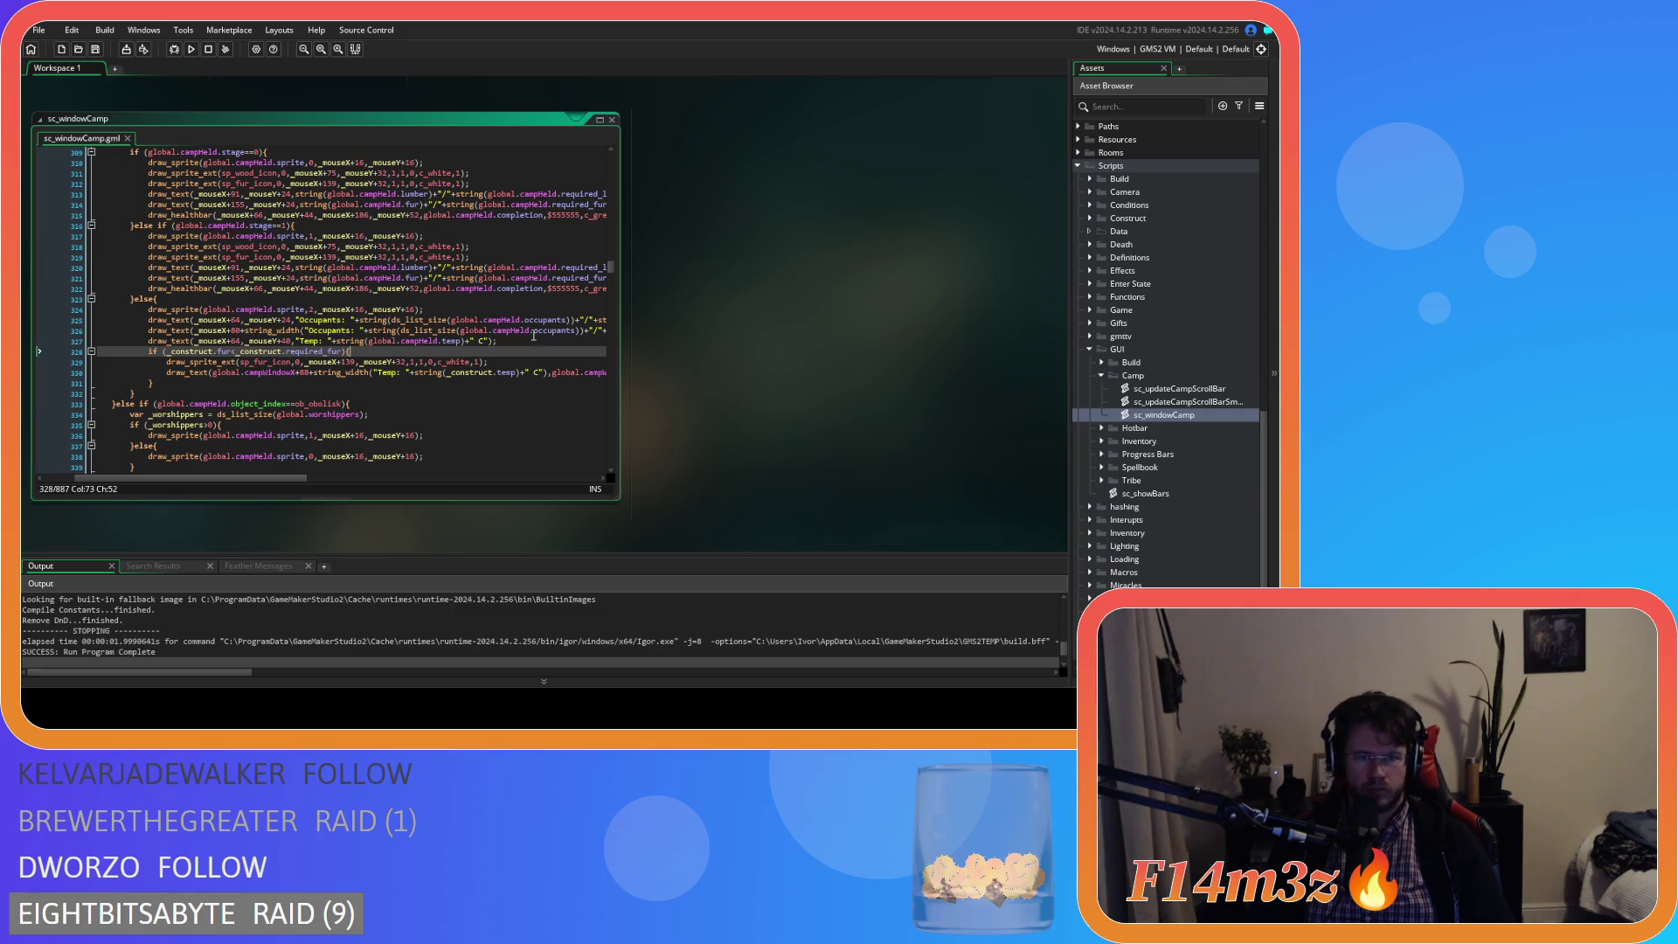
pyautogui.scroll(5, 571, 329)
pyautogui.moveTo(615, 258); pyautogui.dragTo(616, 192)
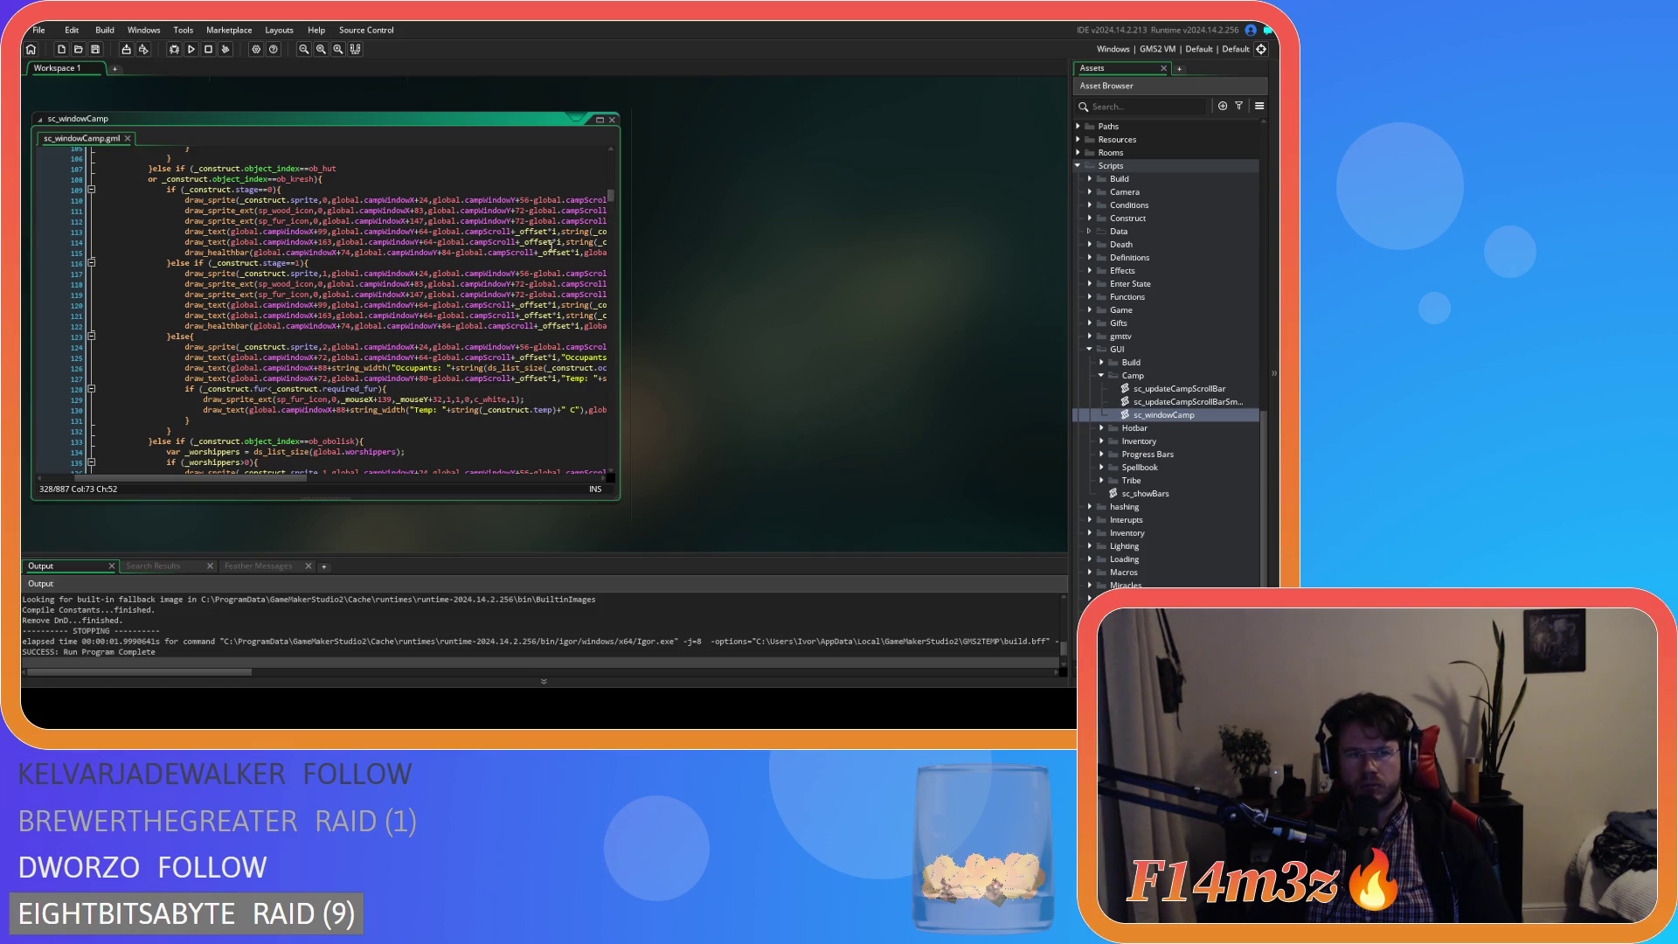
pyautogui.moveTo(363, 322)
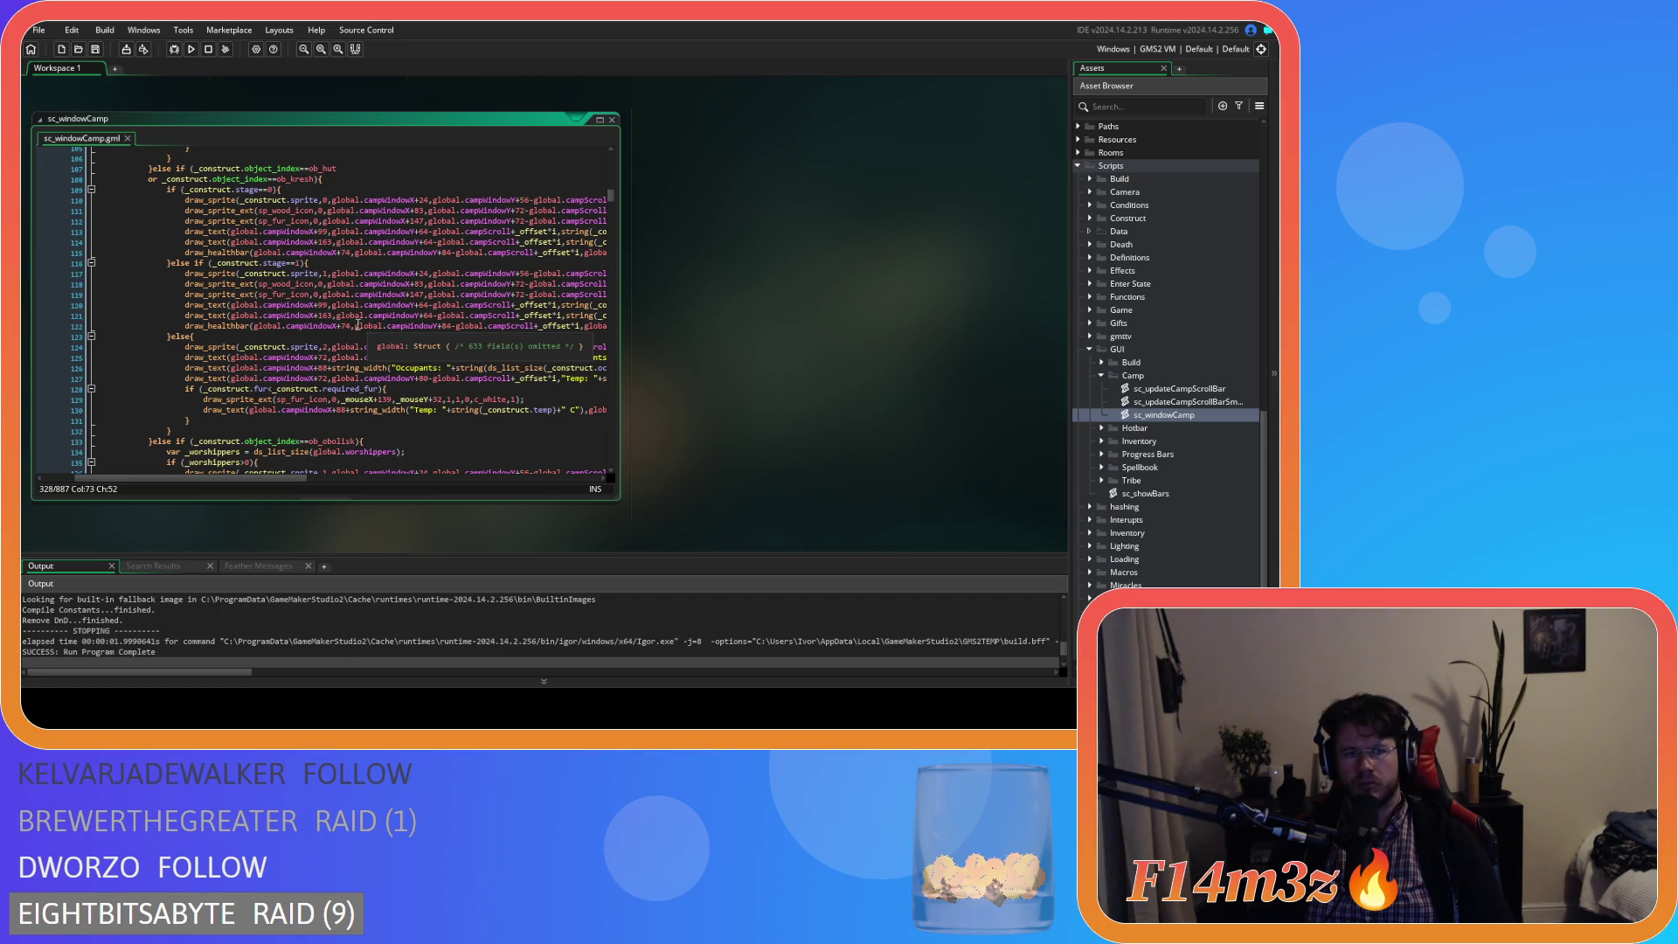
pyautogui.moveTo(608, 193); pyautogui.dragTo(600, 273)
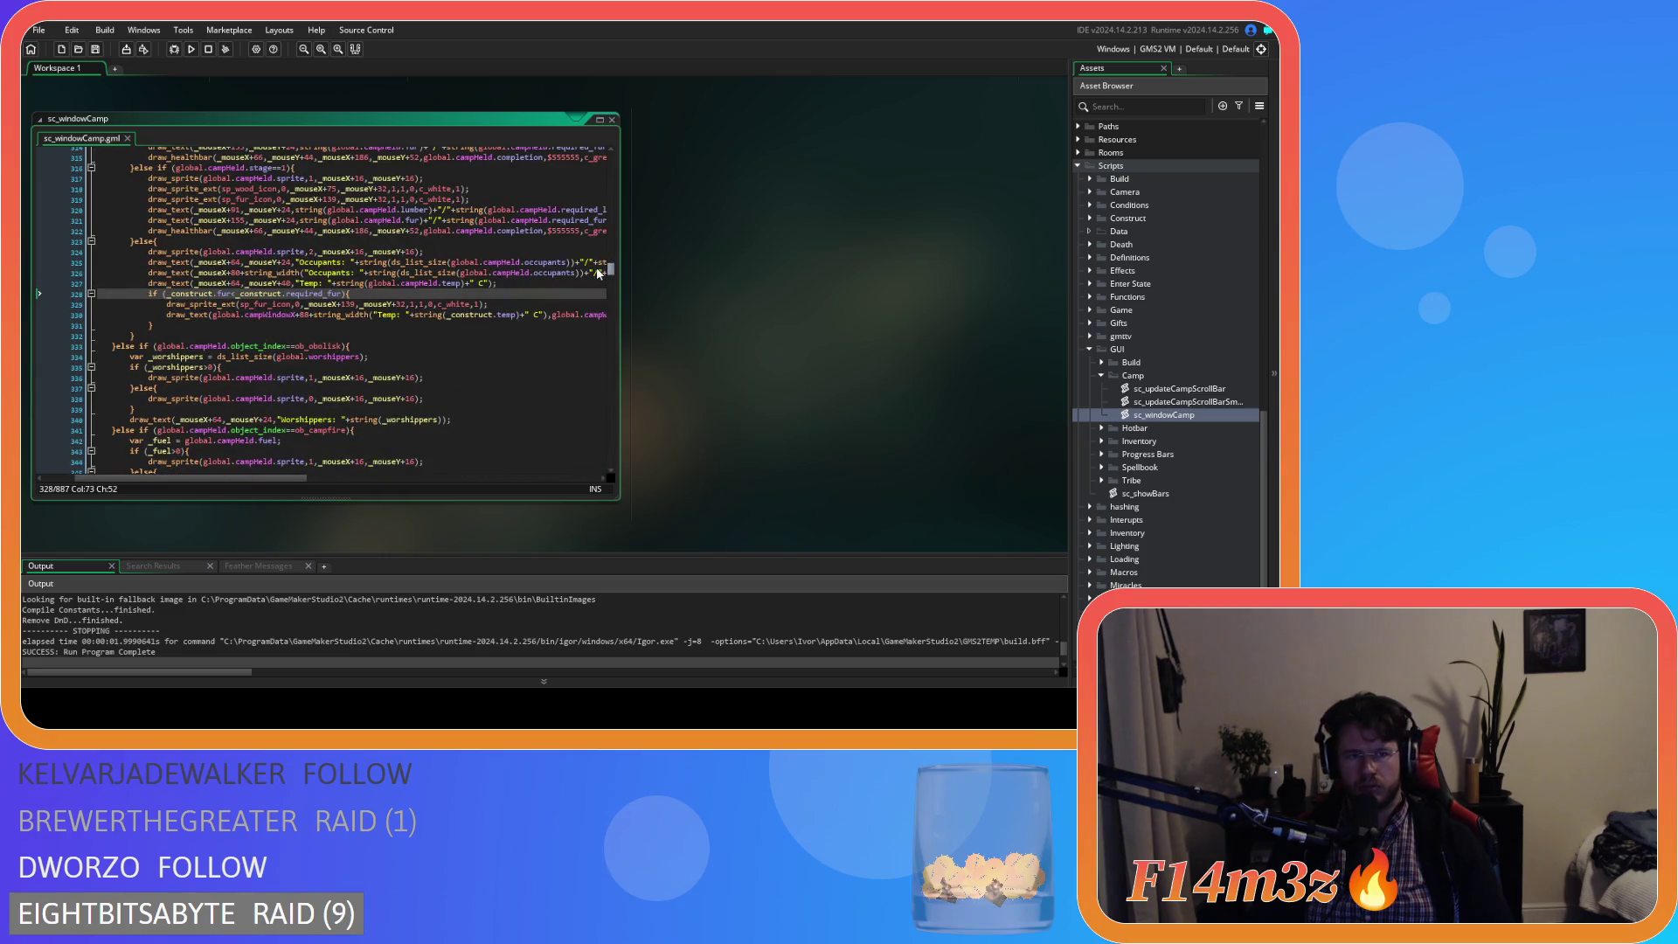
pyautogui.scroll(2, 430, 298)
pyautogui.click(430, 299)
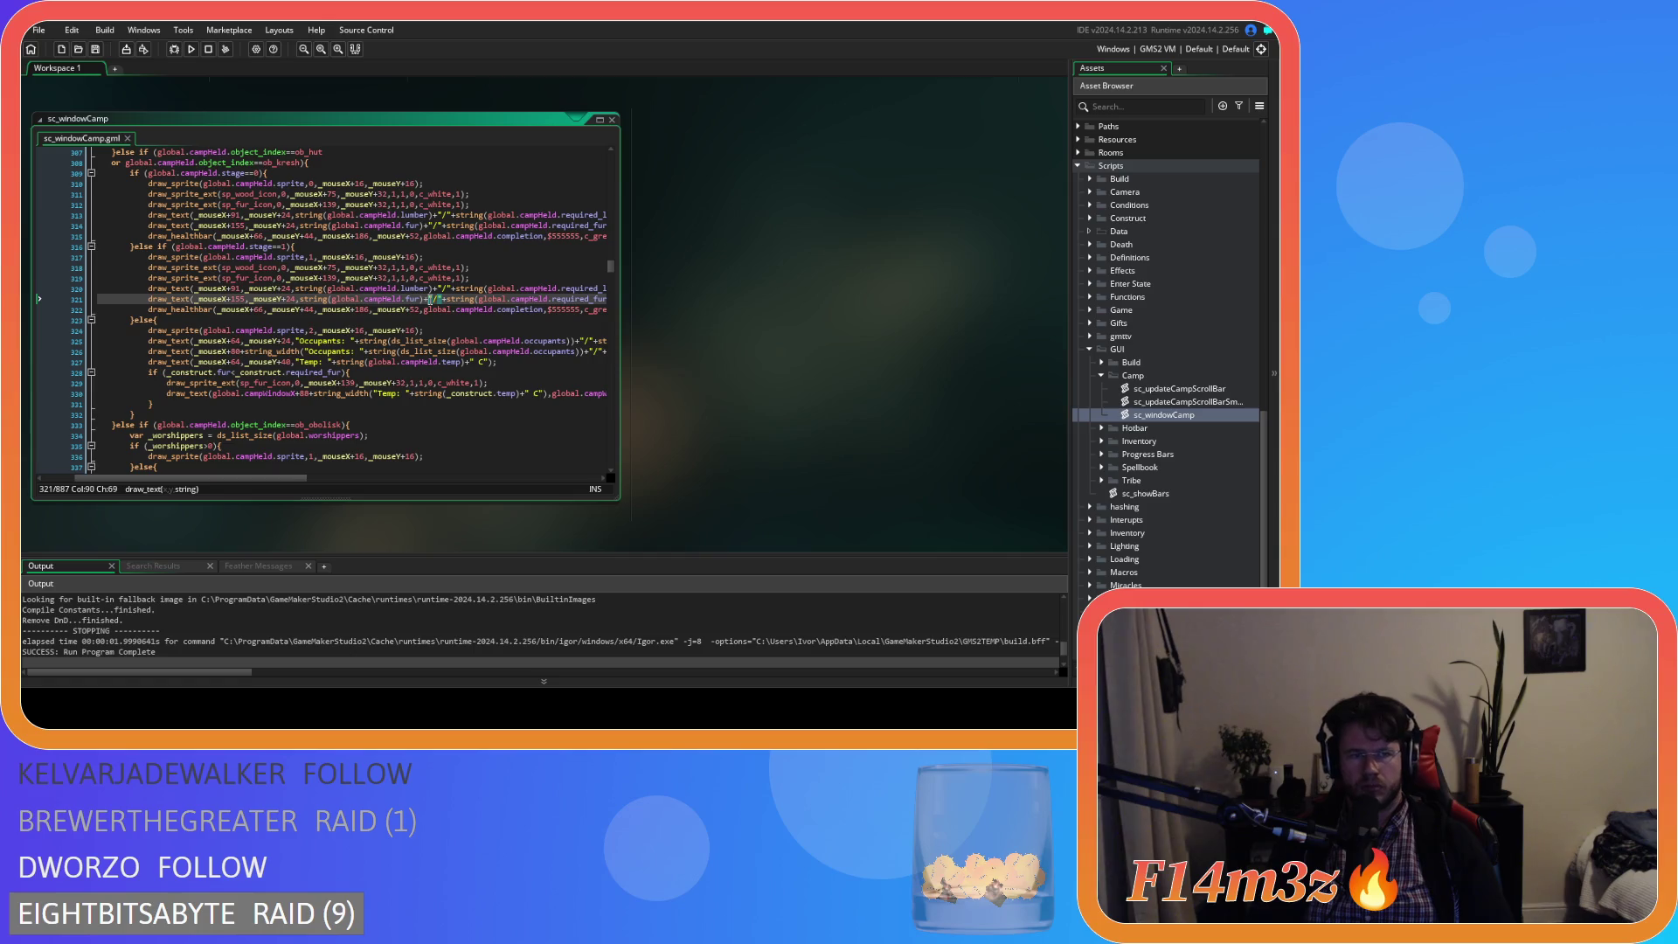
pyautogui.click(327, 341)
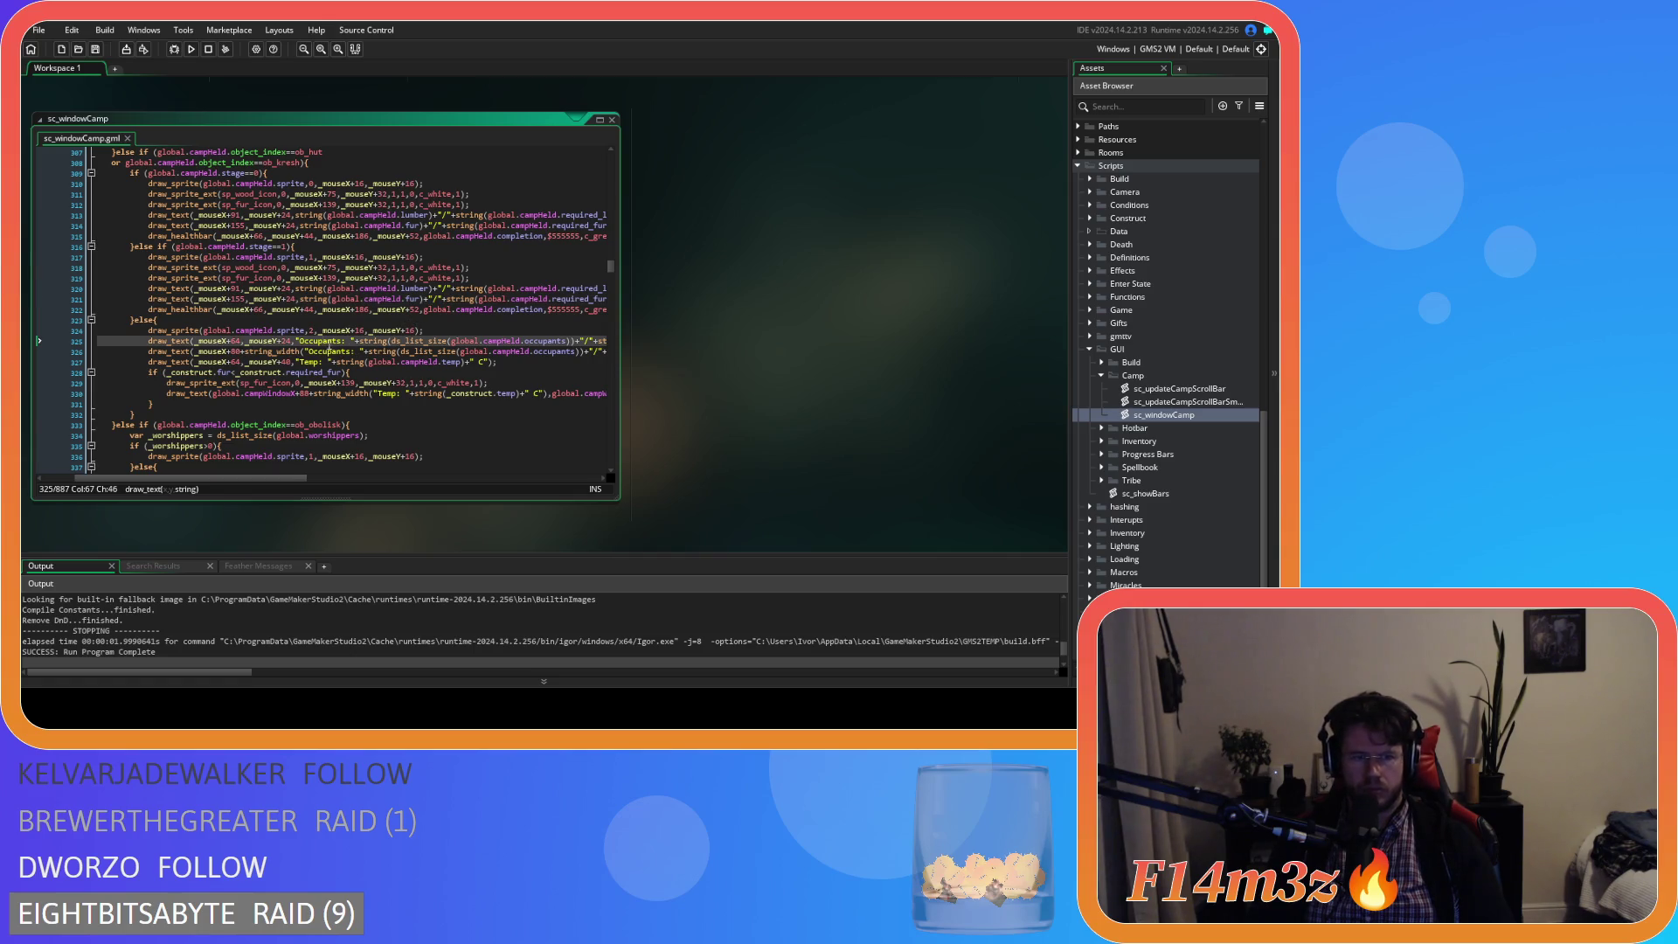
pyautogui.click(326, 403)
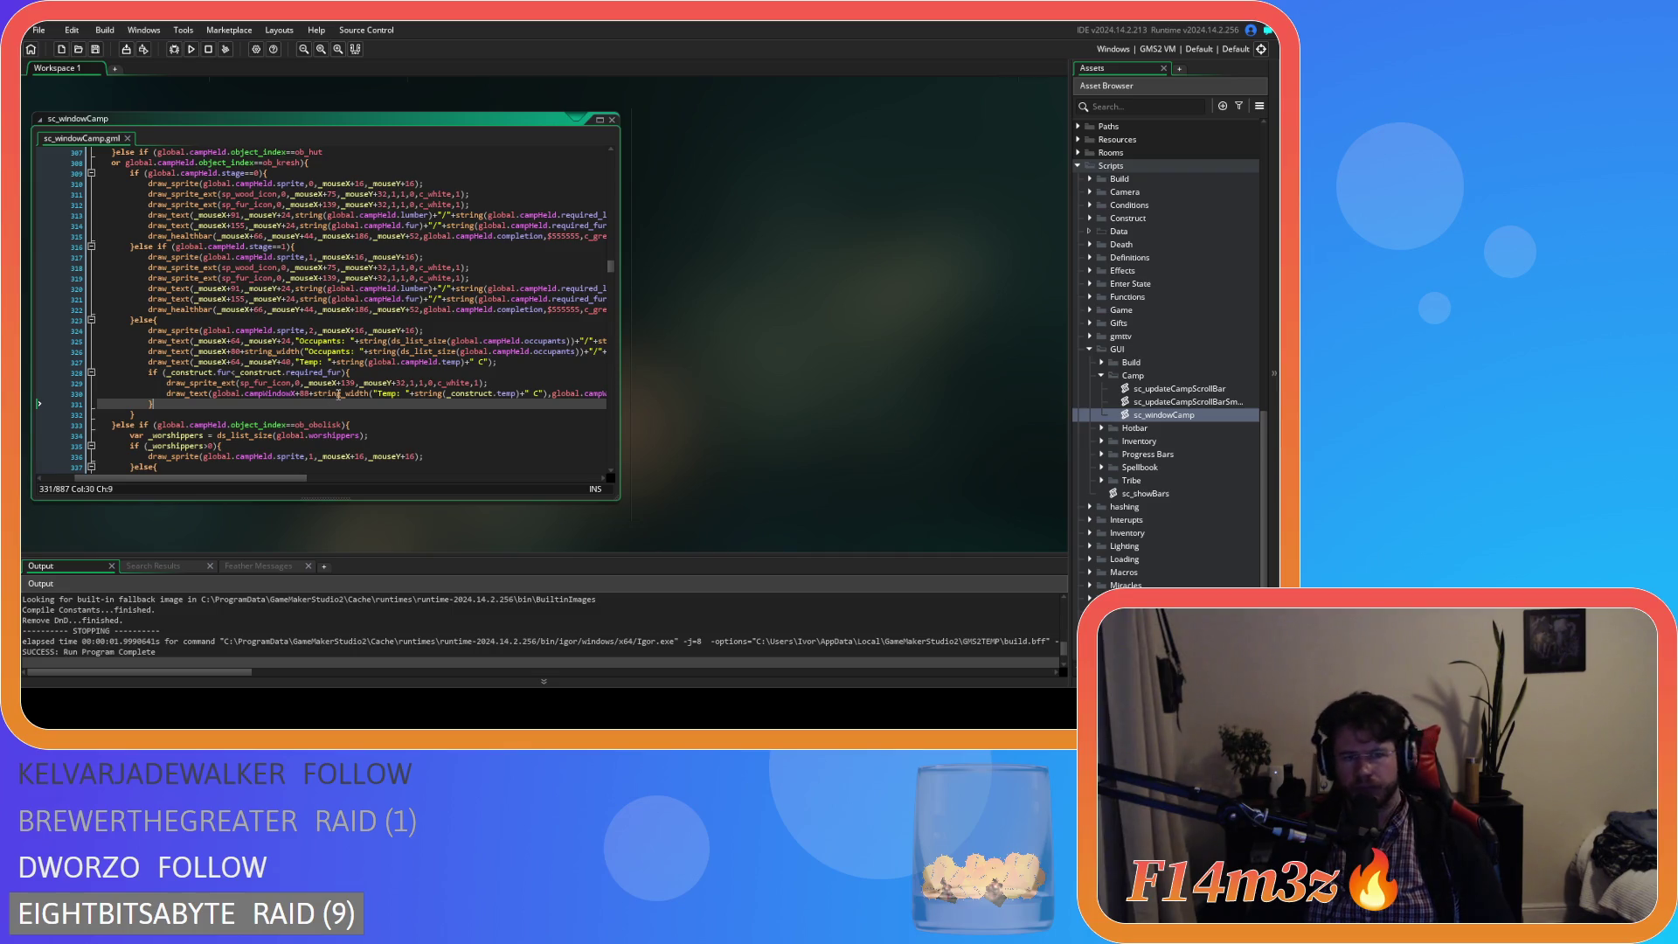
pyautogui.moveTo(338, 395)
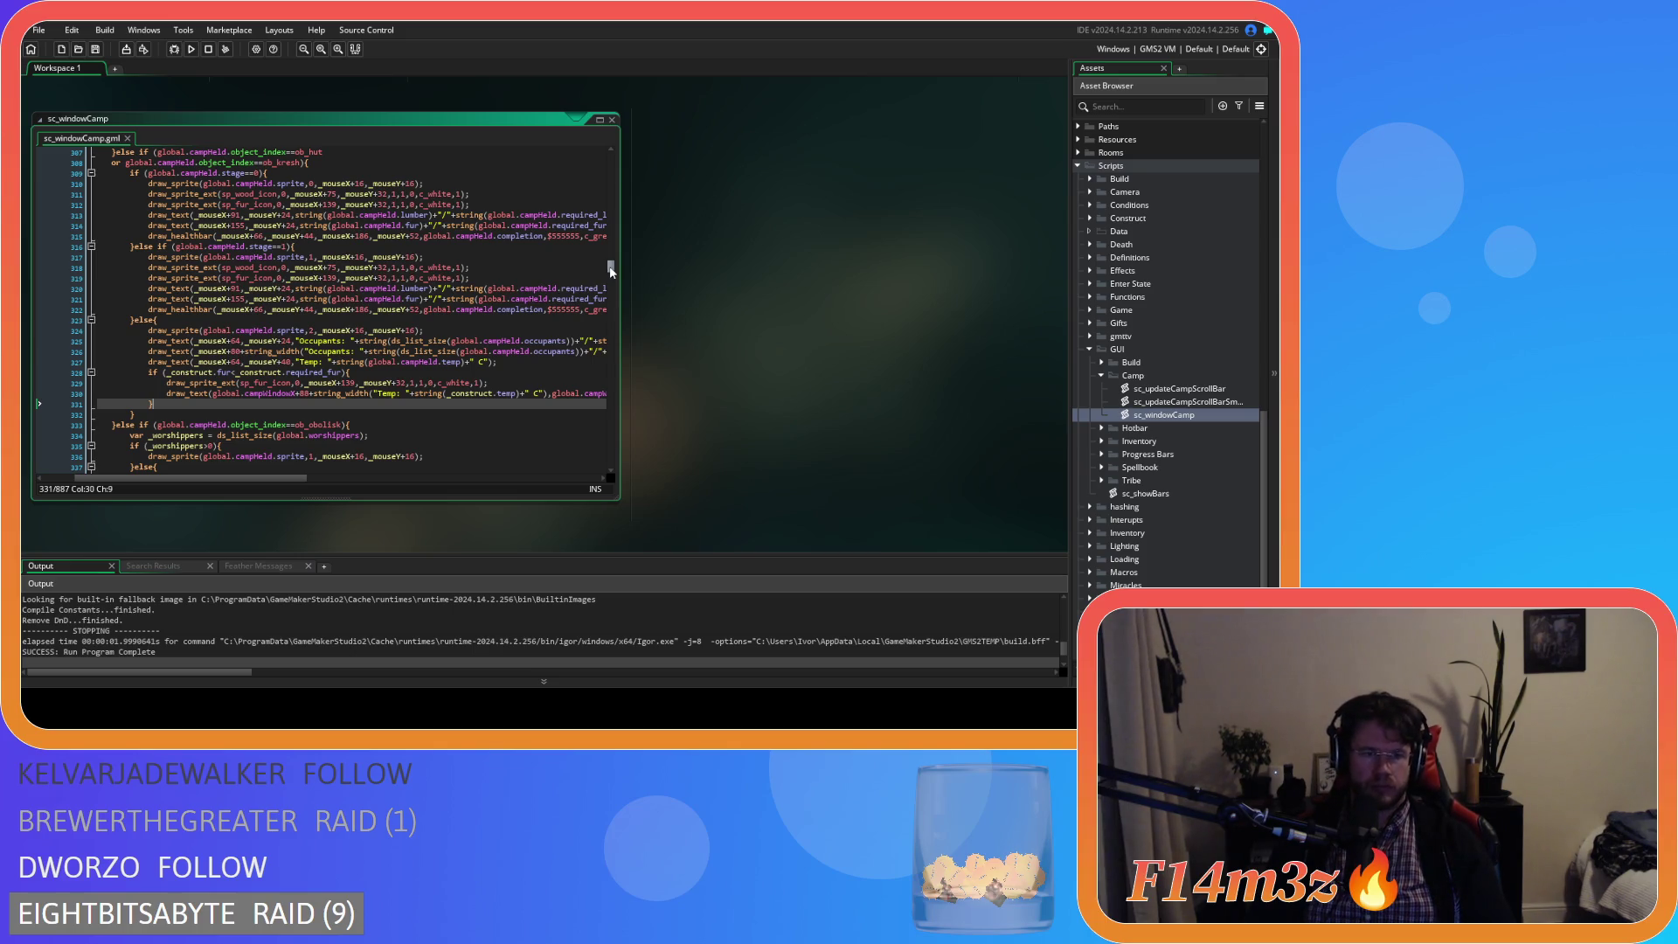
pyautogui.moveTo(610, 272)
pyautogui.mouseDown()
pyautogui.moveTo(615, 195)
pyautogui.moveTo(616, 269)
pyautogui.mouseUp()
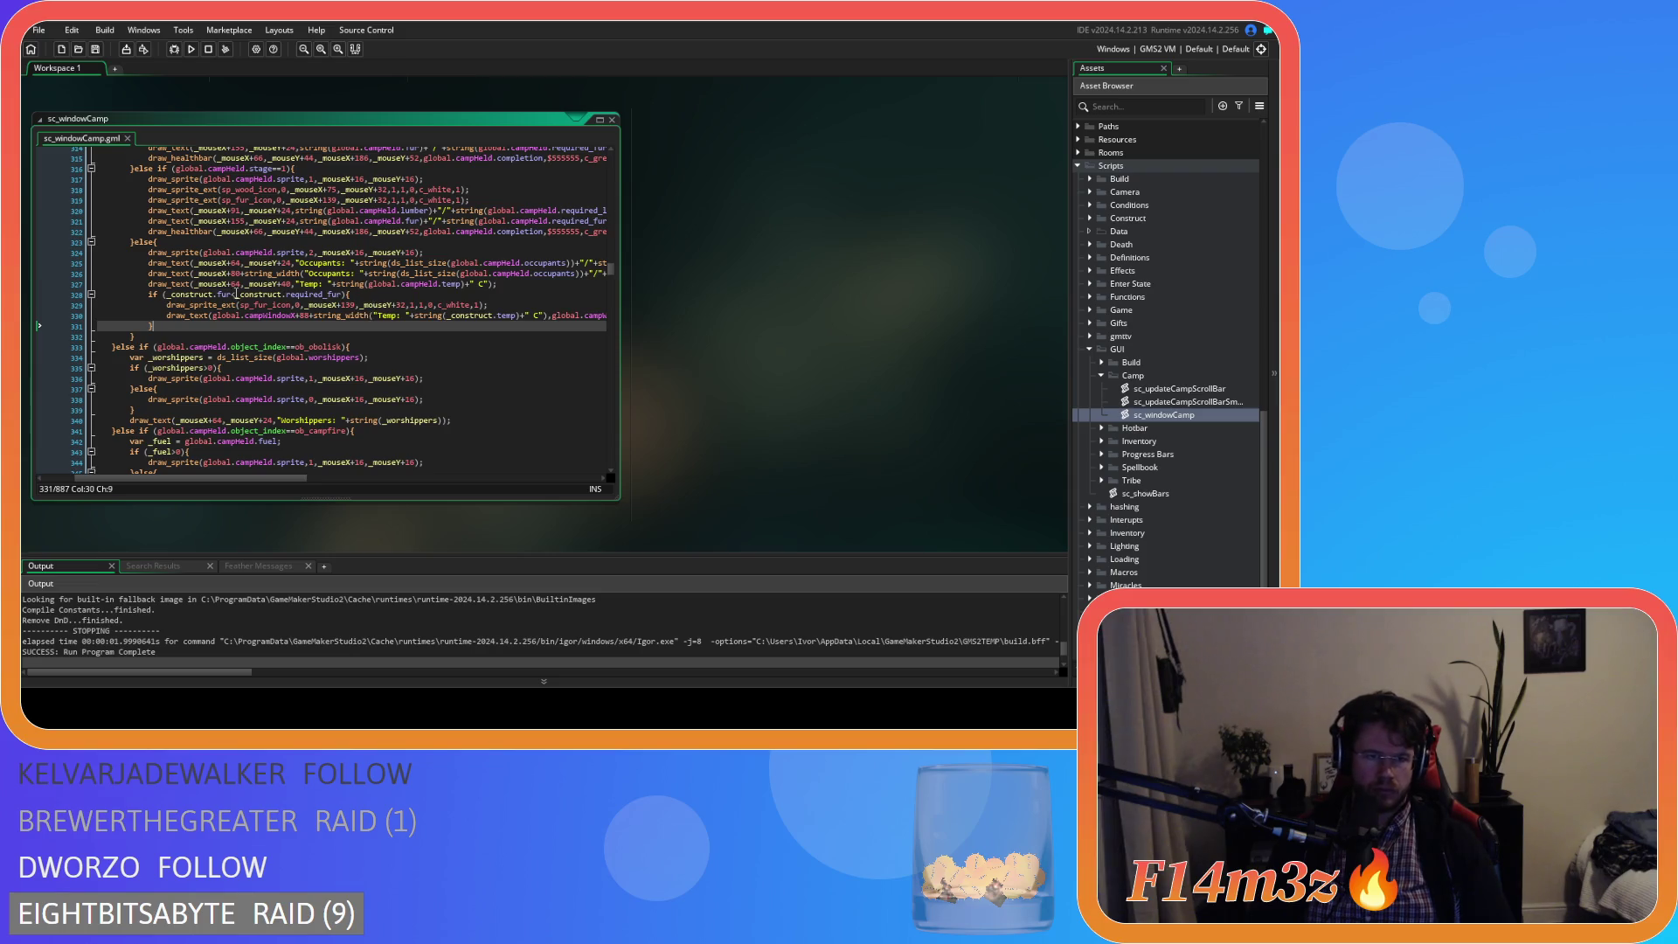
# - Tweak the fur icon's 139 x offset on line 329, trying 67 then editing its digits, and save
pyautogui.doubleClick(236, 284)
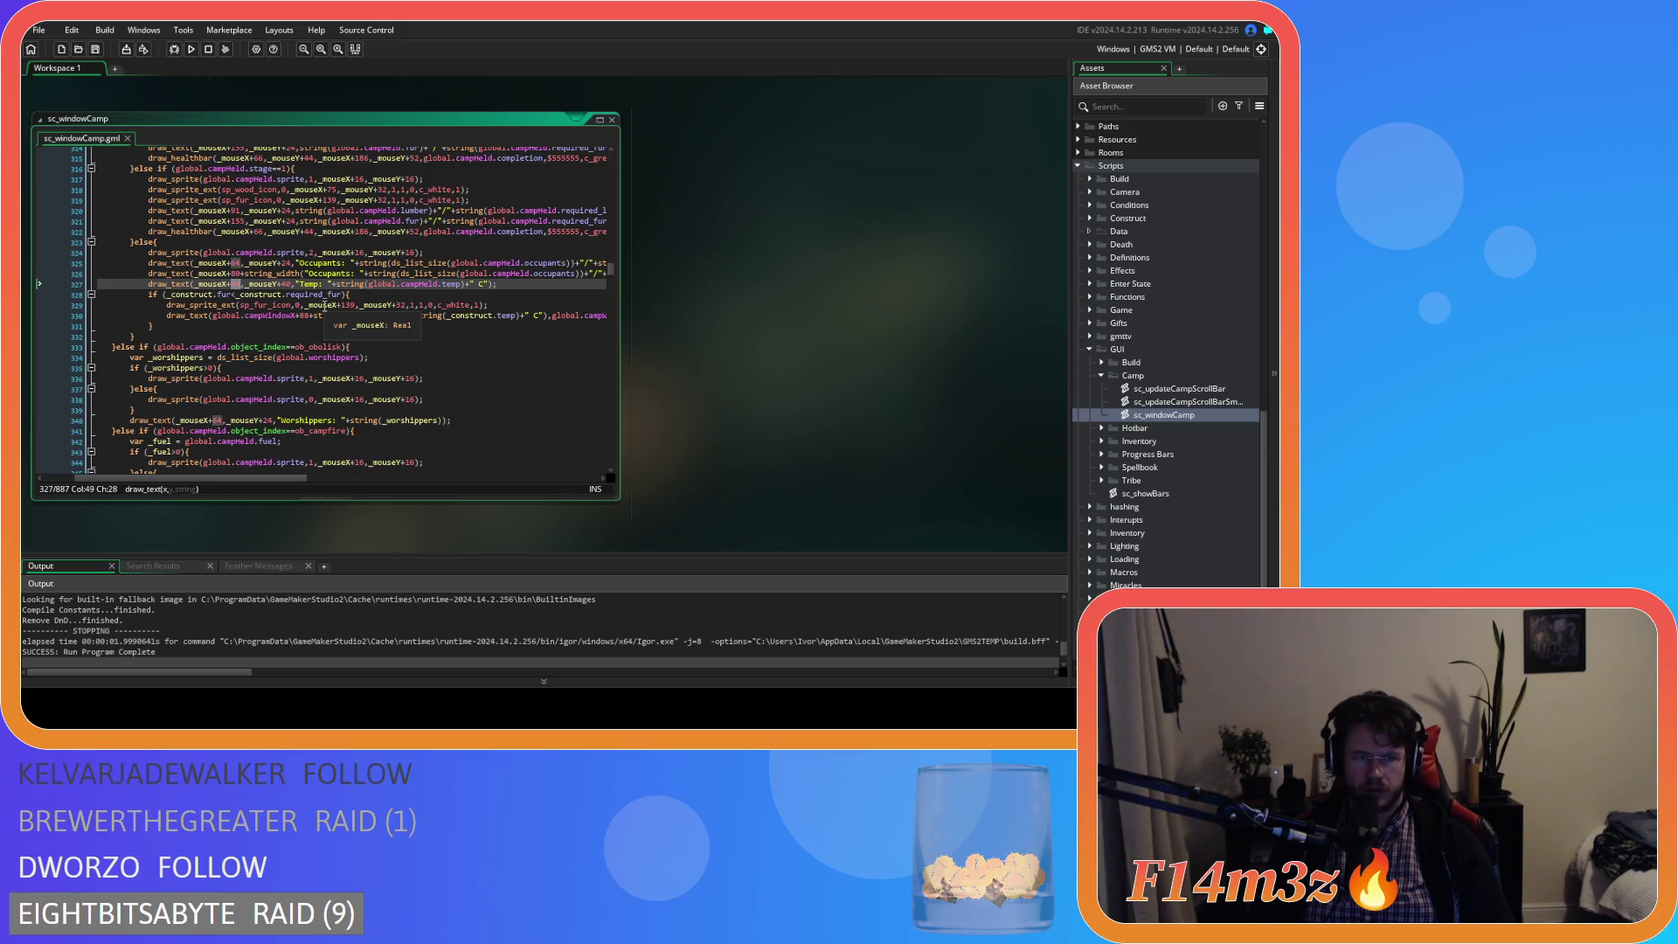
pyautogui.click(347, 305)
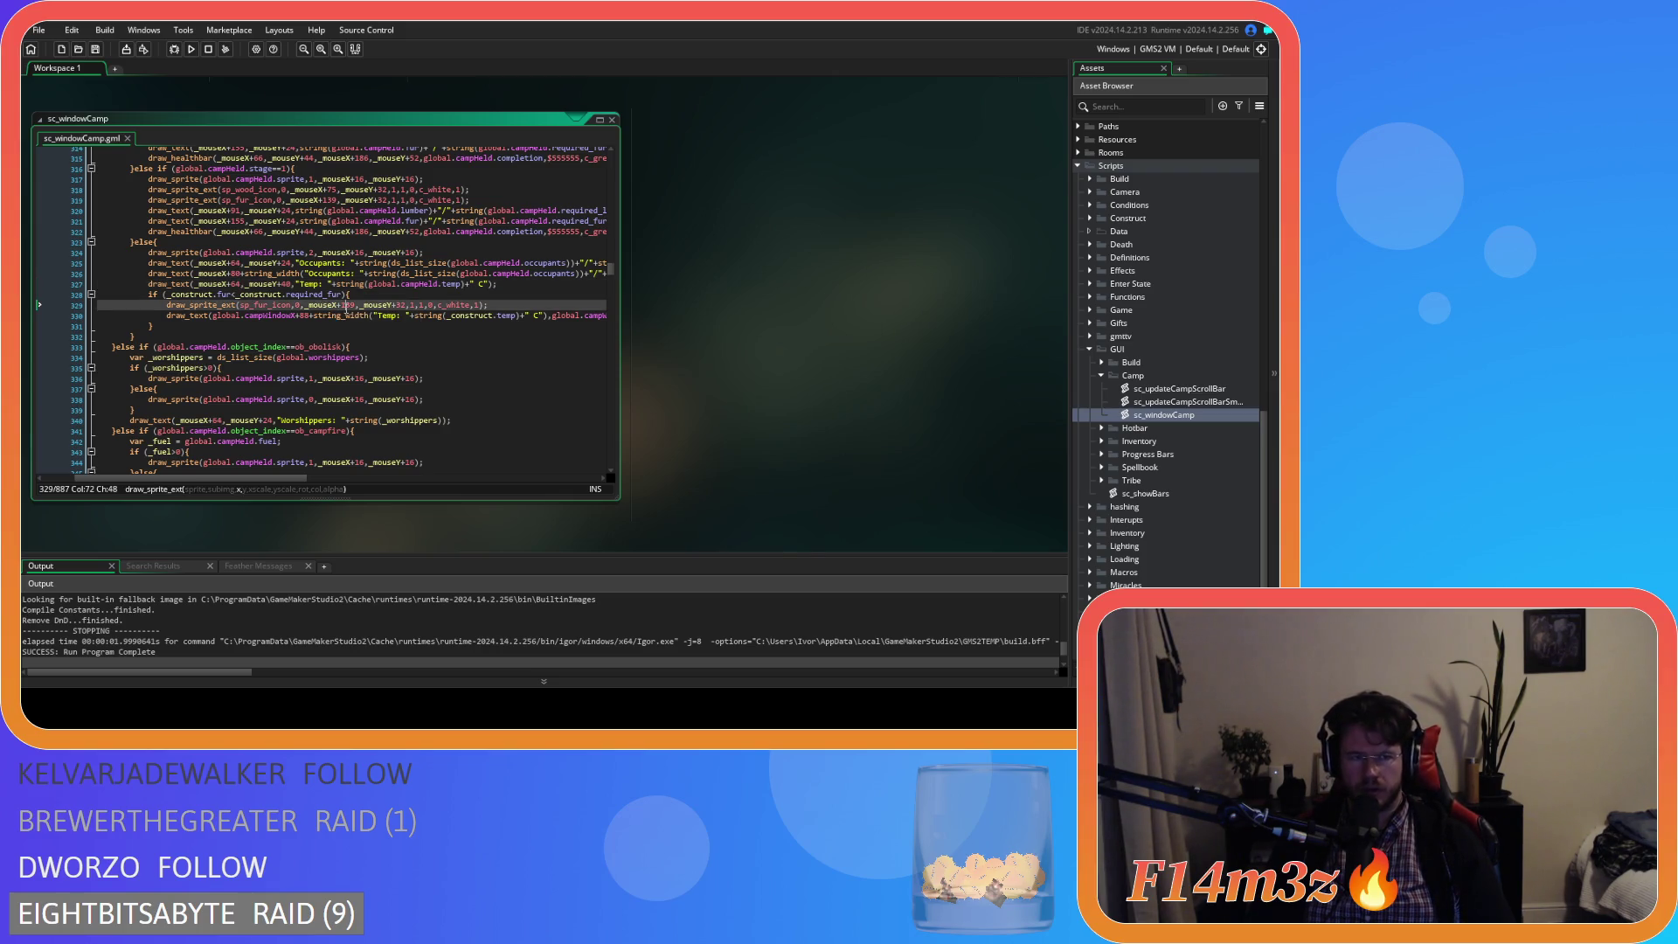
pyautogui.doubleClick(346, 305)
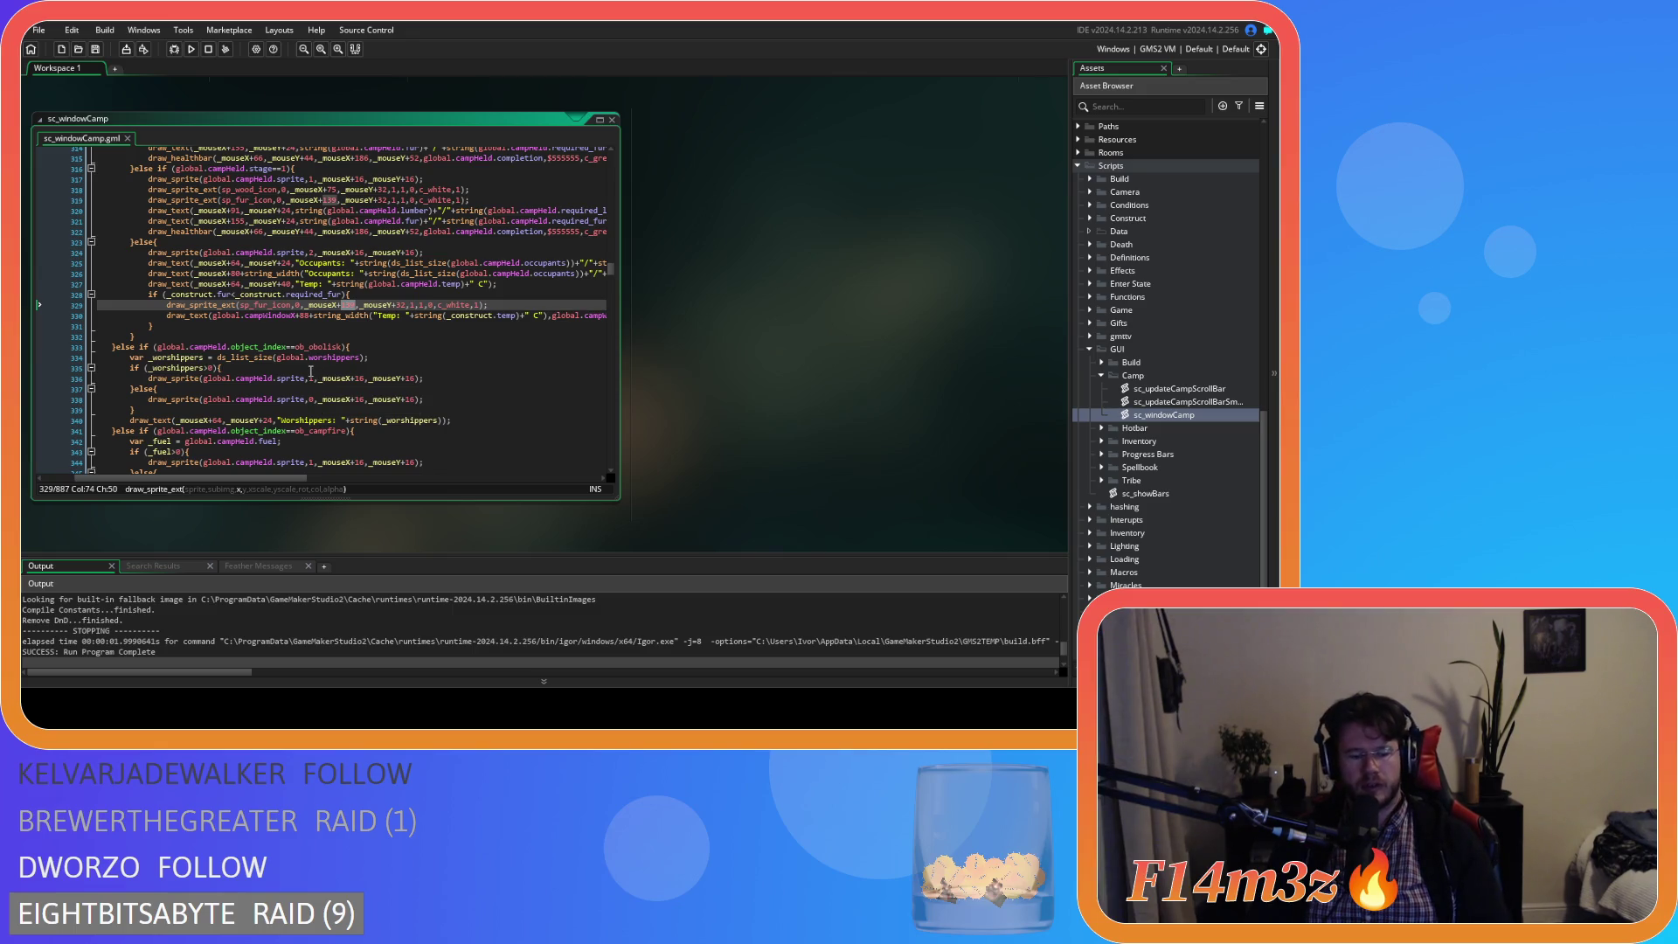
pyautogui.write('67')
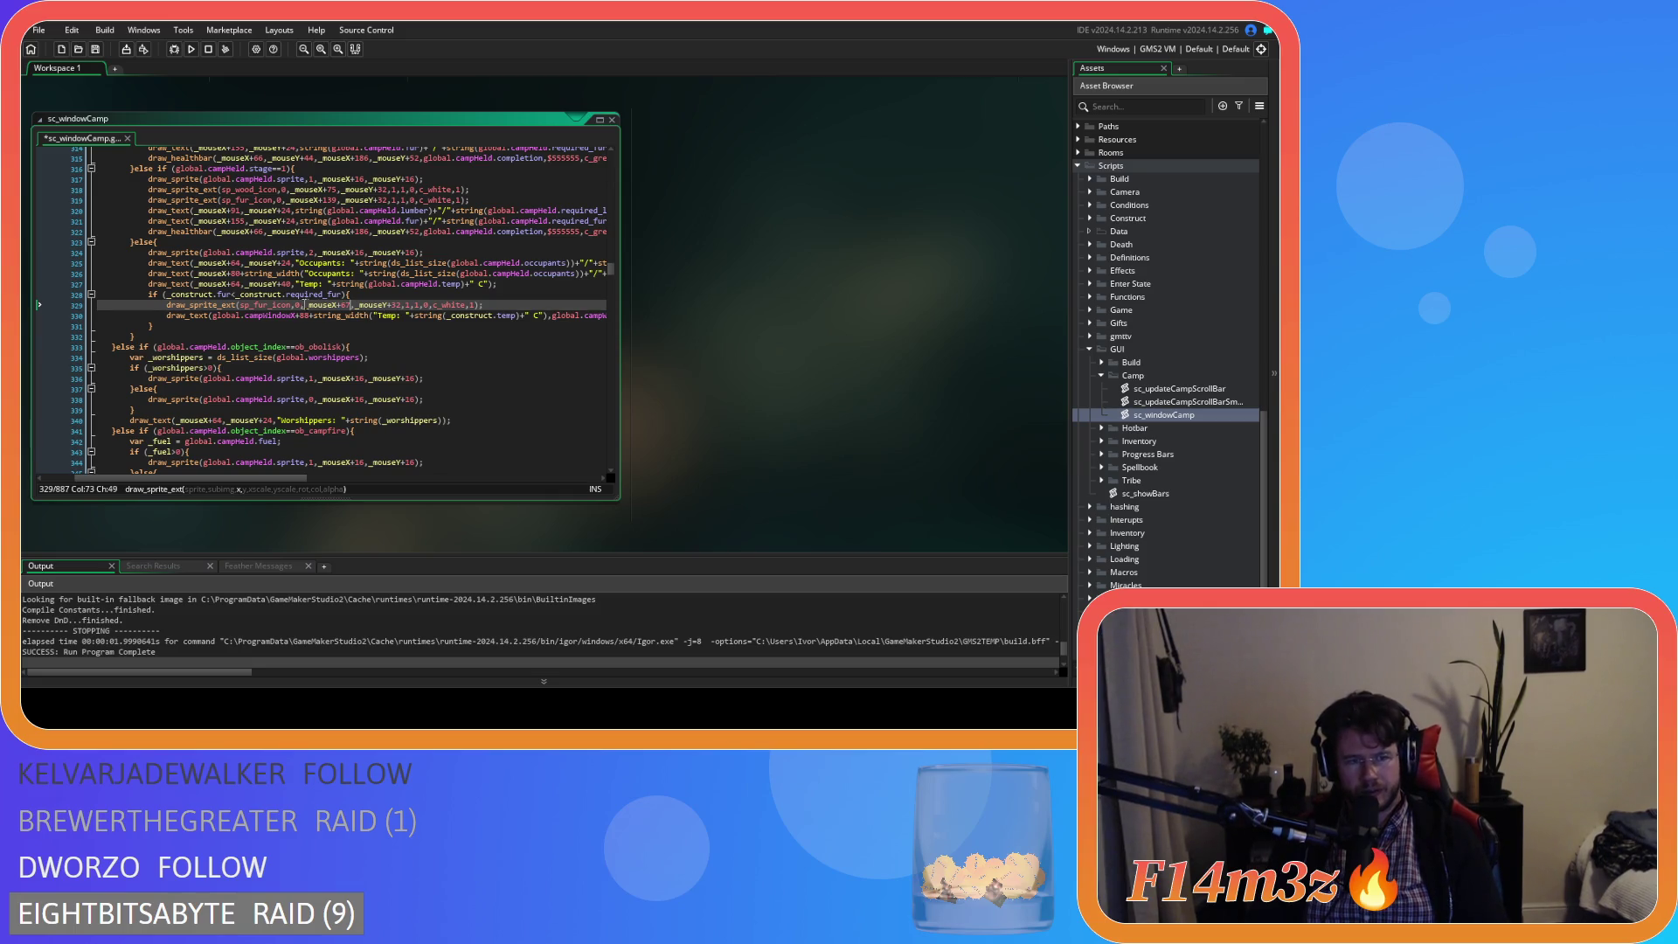
pyautogui.hotkey('ctrl', 'z')
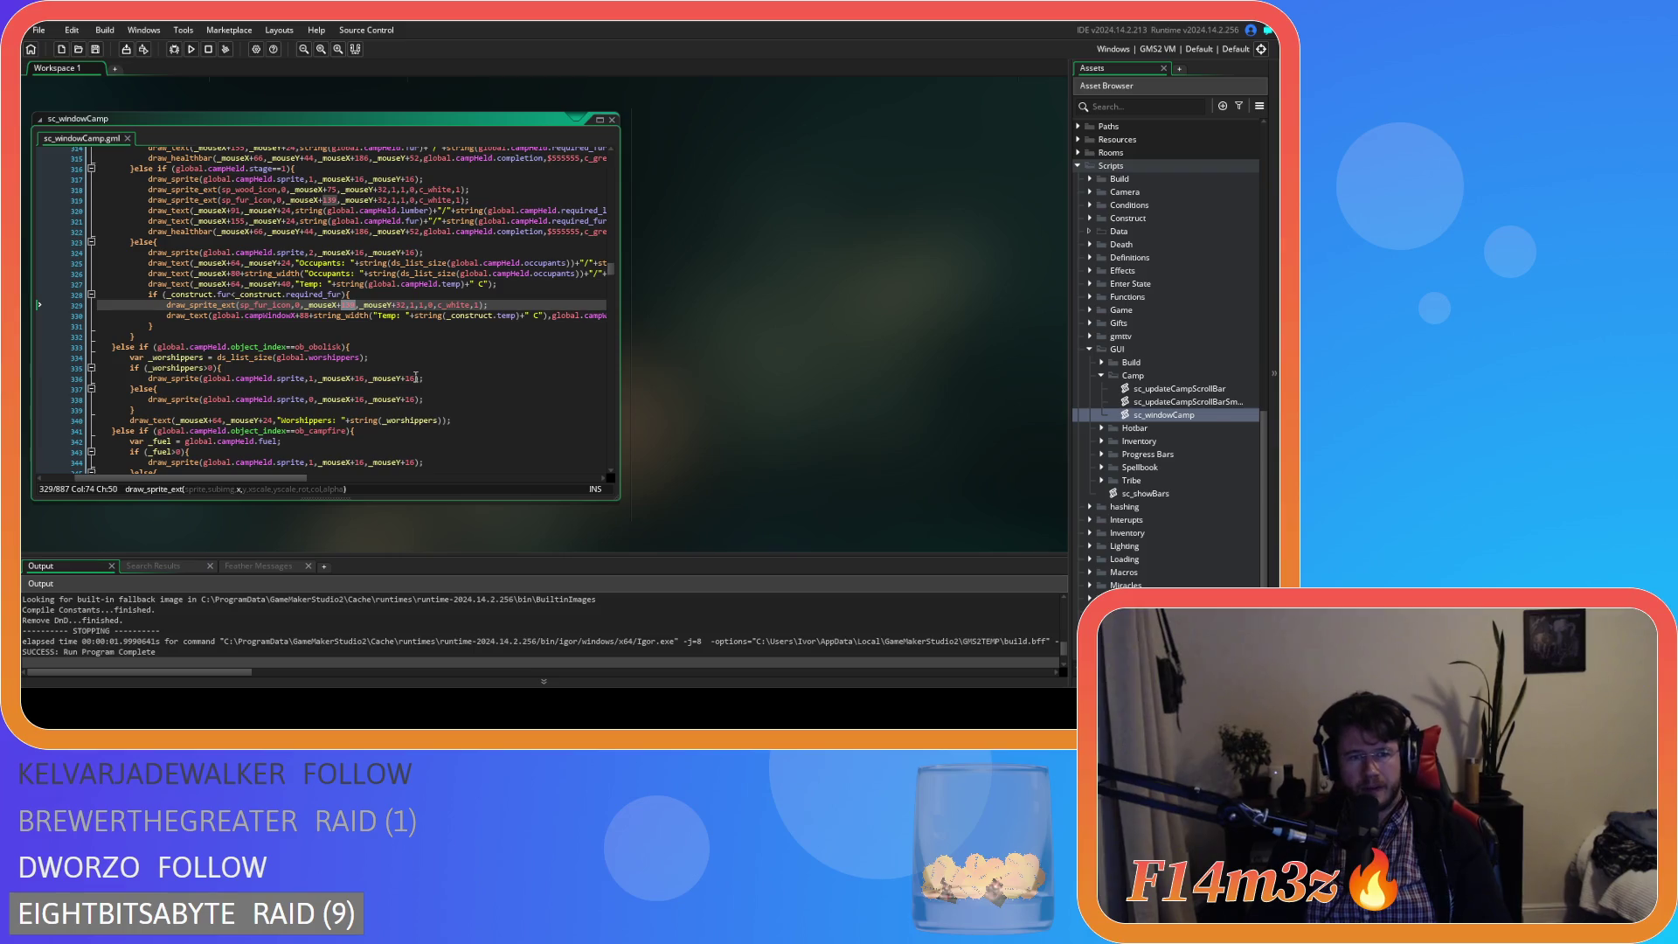
pyautogui.click(352, 306)
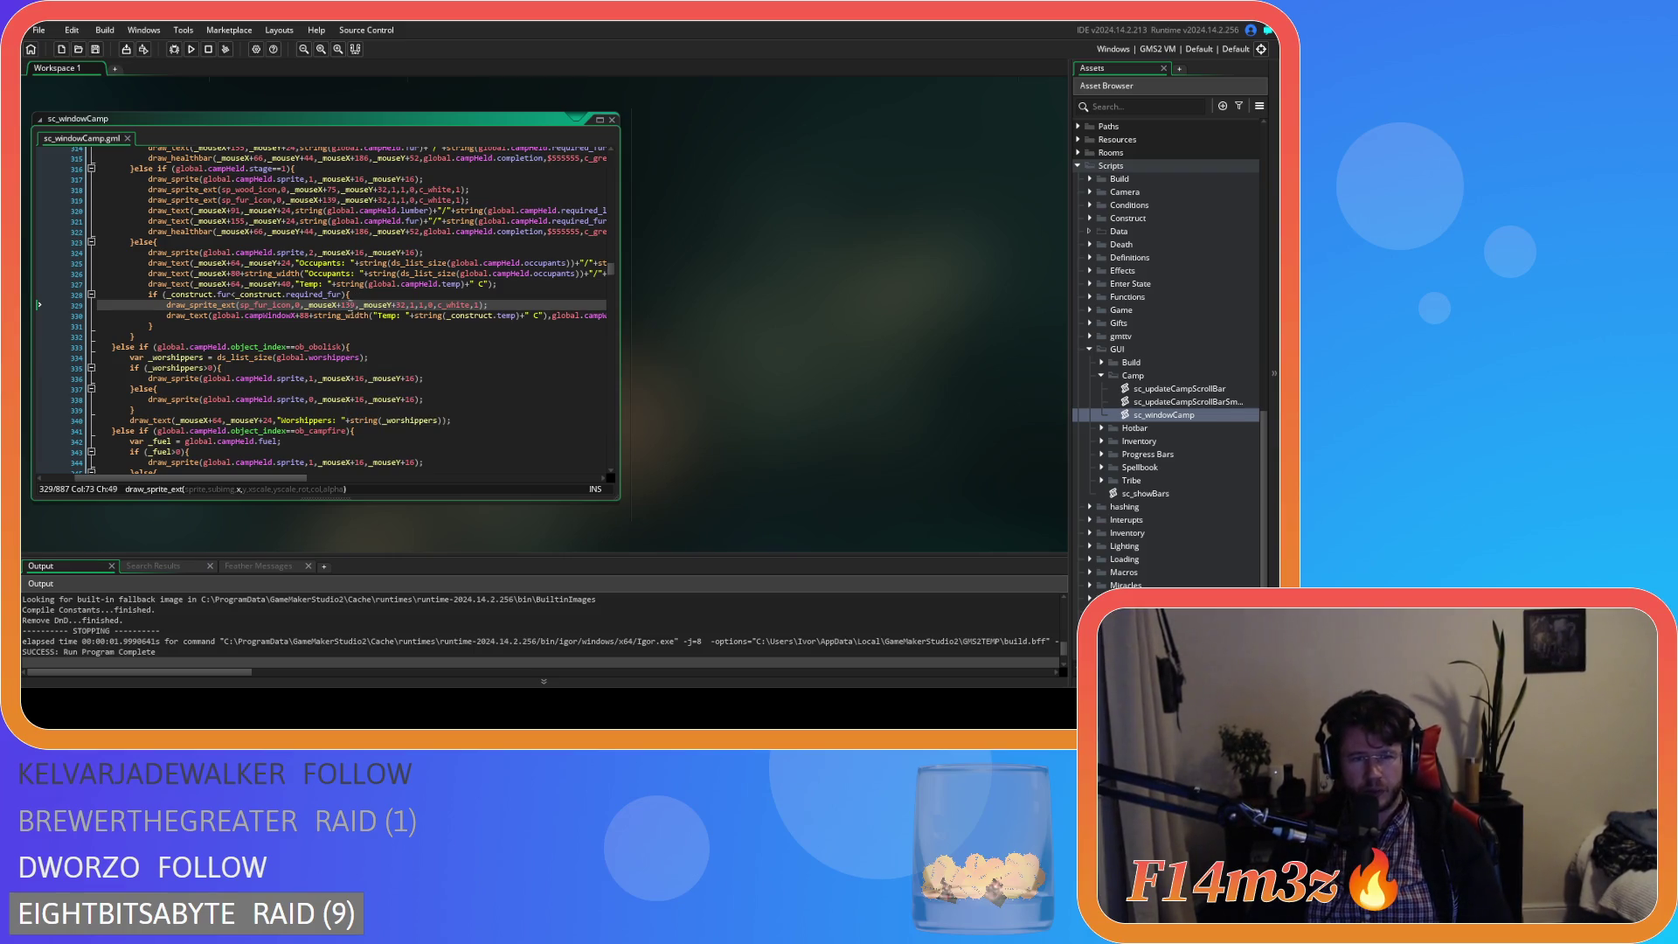
pyautogui.press('Delete')
pyautogui.write('1')
pyautogui.hotkey('ctrl', 's')
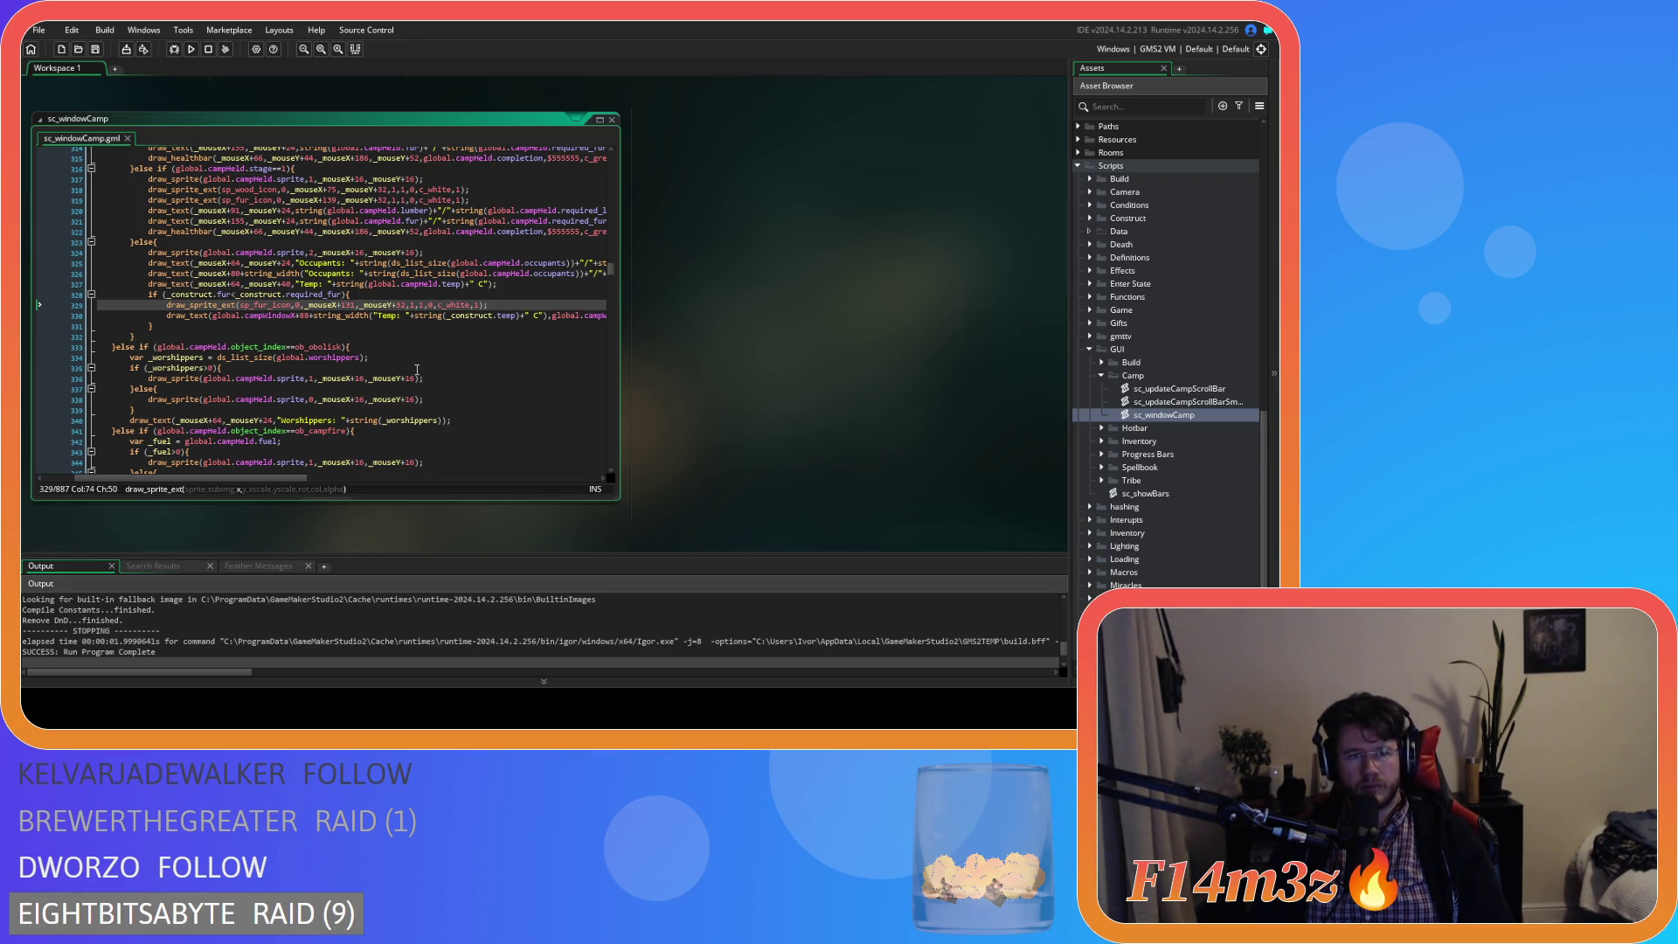
pyautogui.press('BackSpace')
pyautogui.hotkey('ctrl', 's')
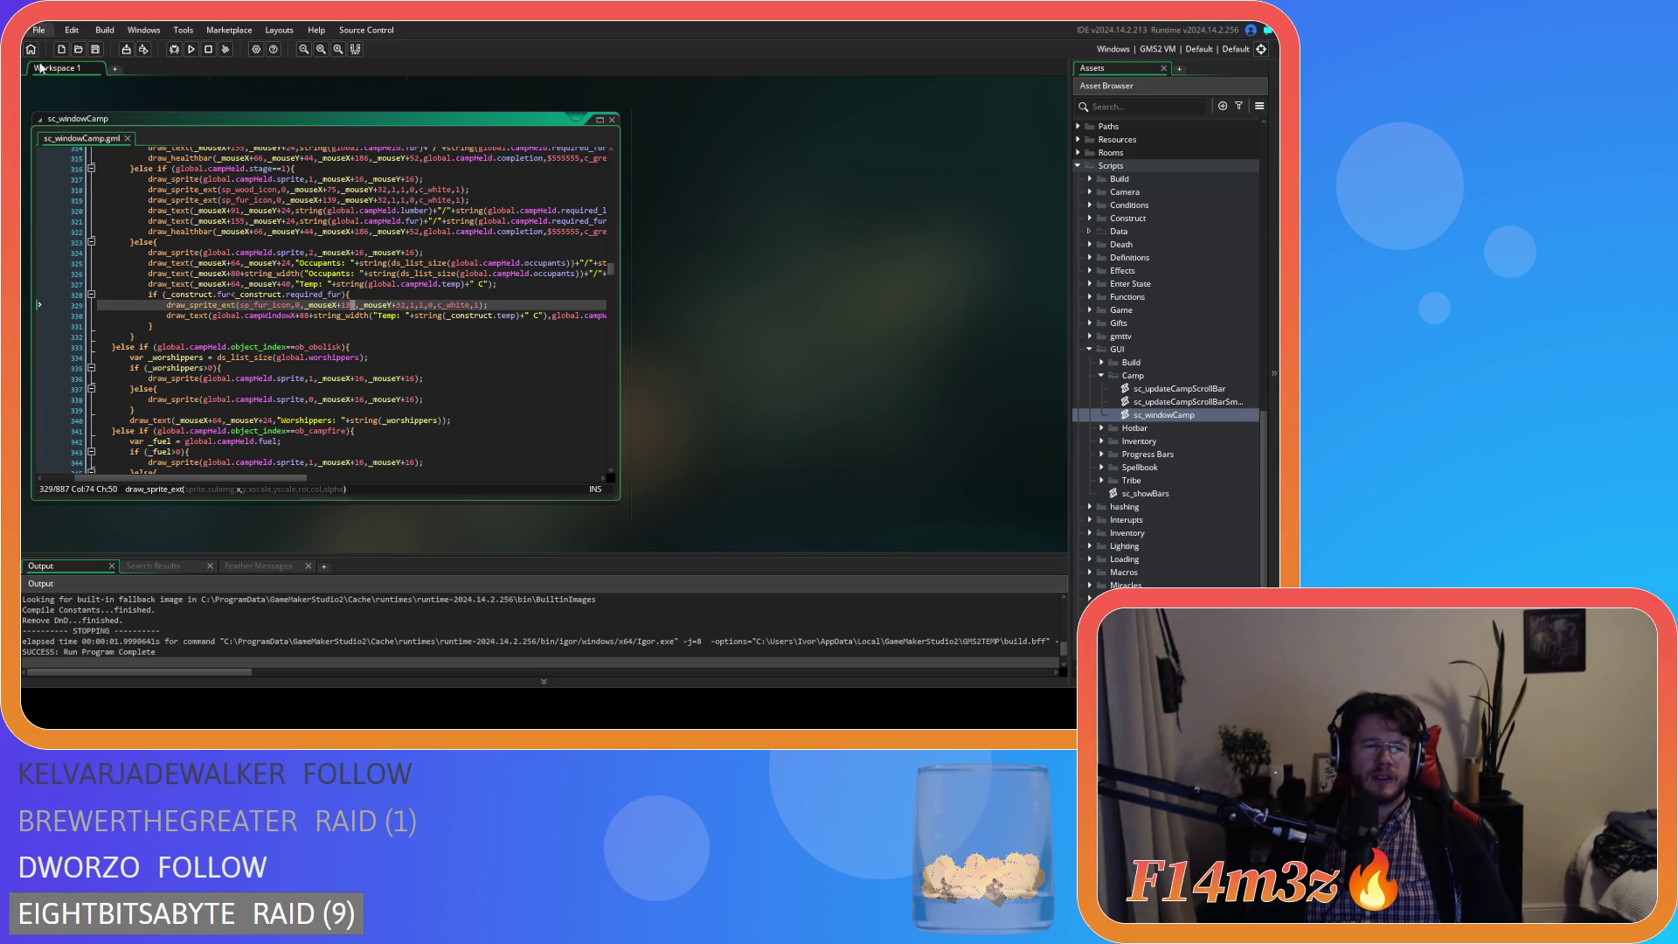
pyautogui.scroll(3, 404, 324)
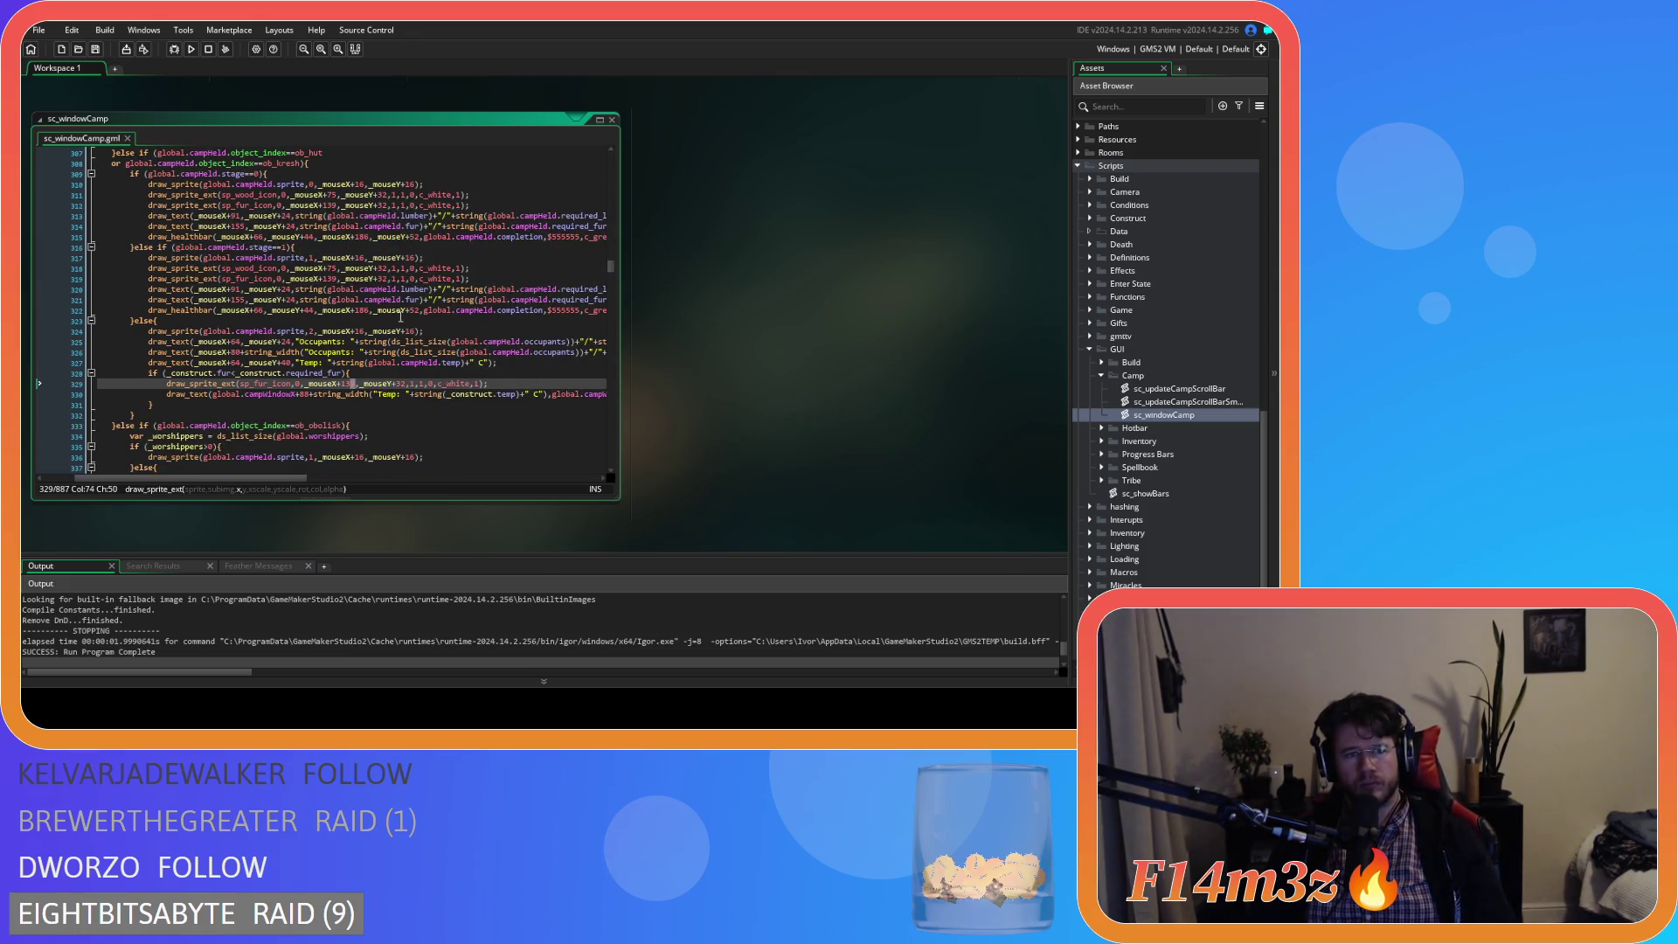
pyautogui.scroll(1, 401, 318)
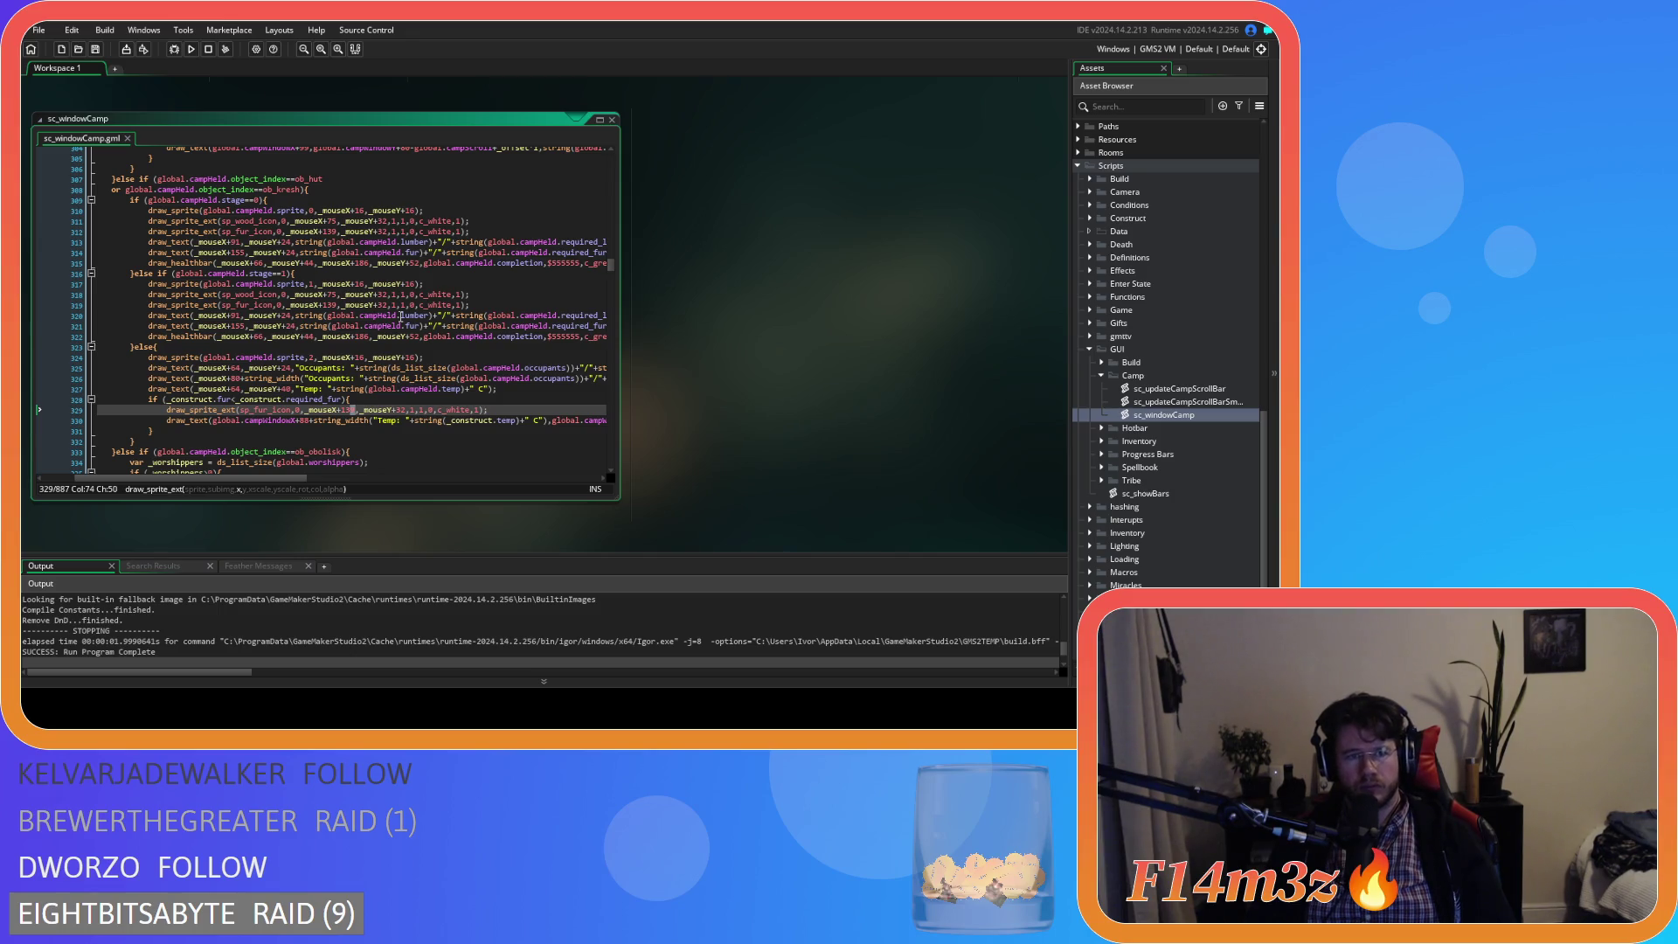
pyautogui.scroll(10, 402, 317)
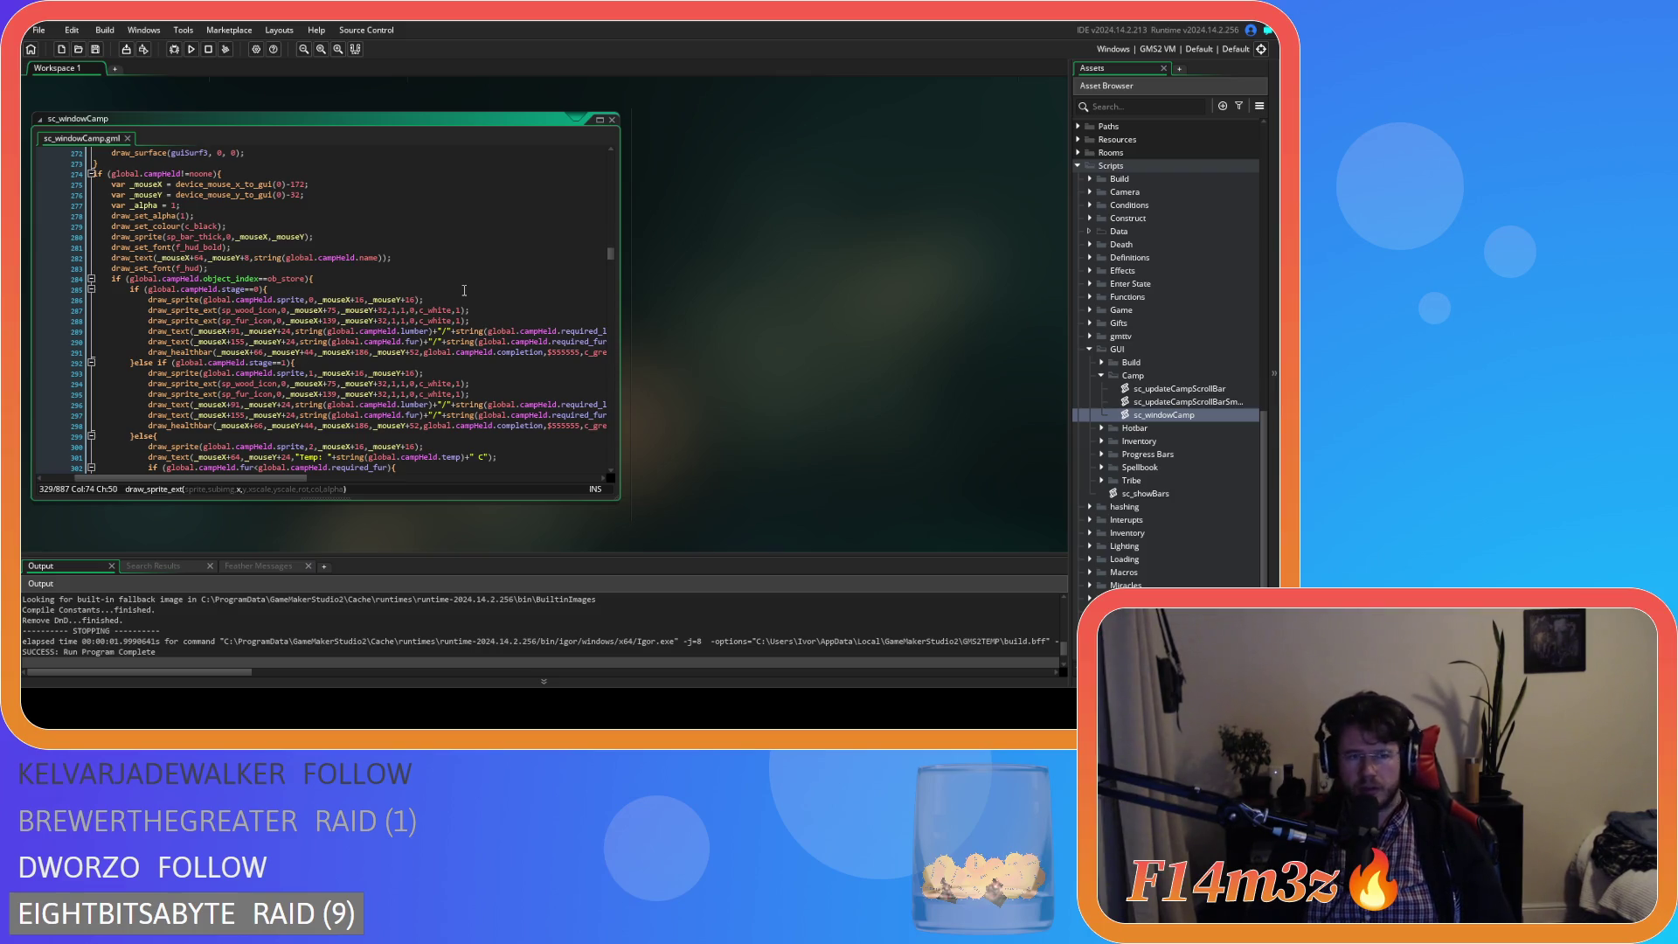
pyautogui.scroll(-4, 464, 290)
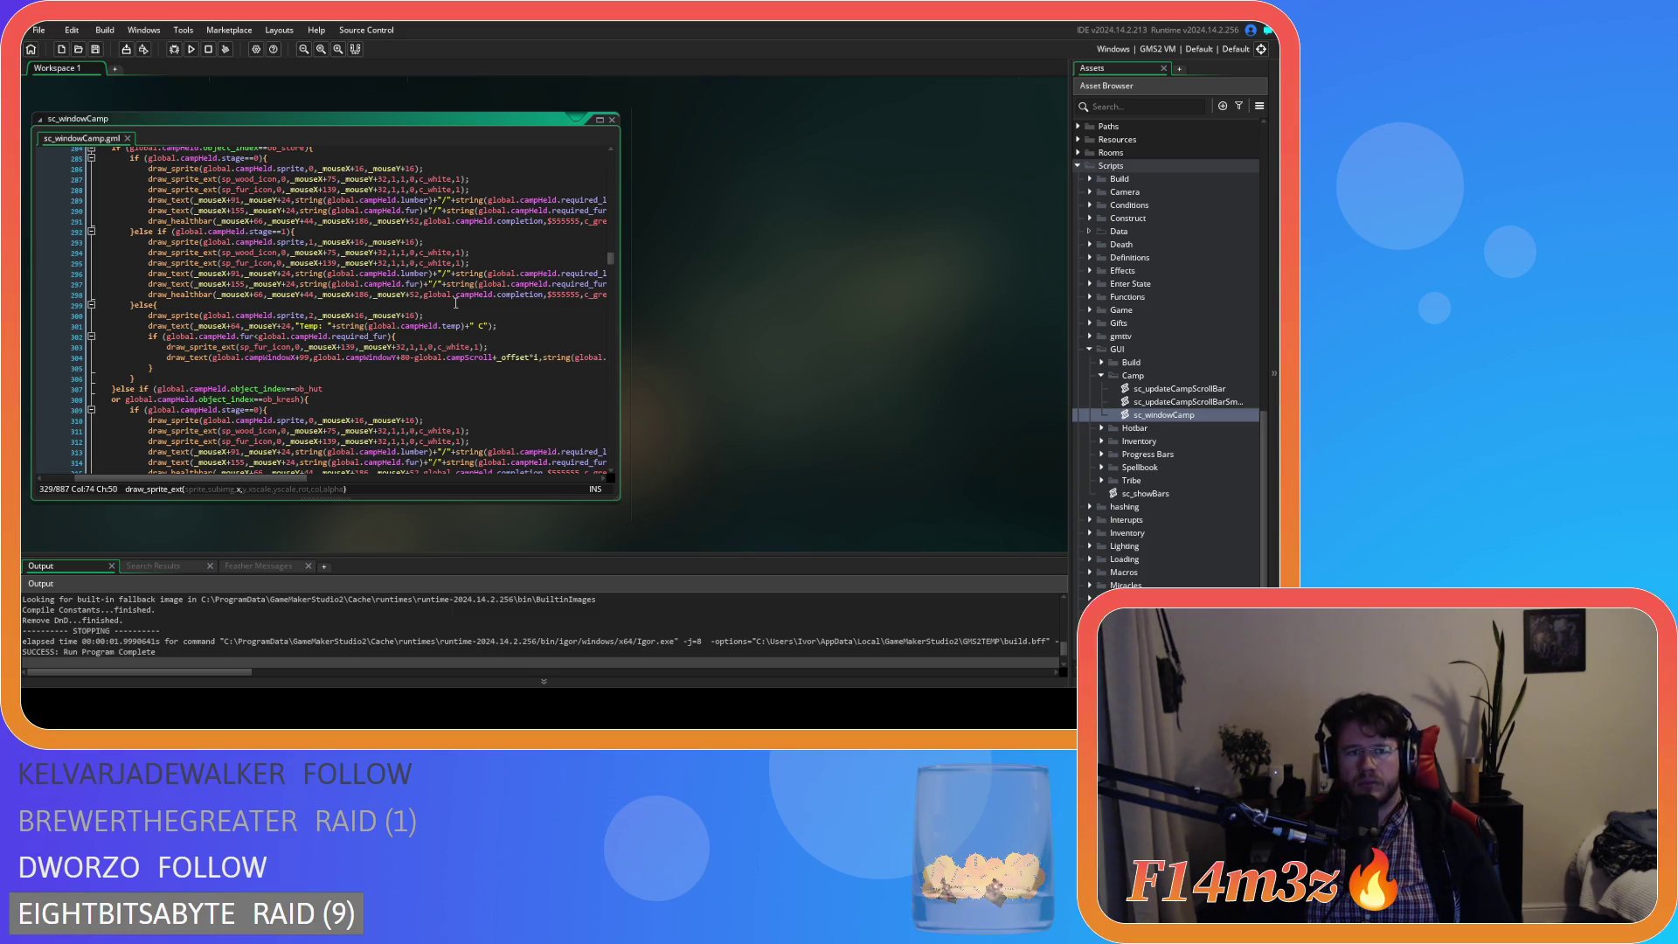
pyautogui.moveTo(267, 348)
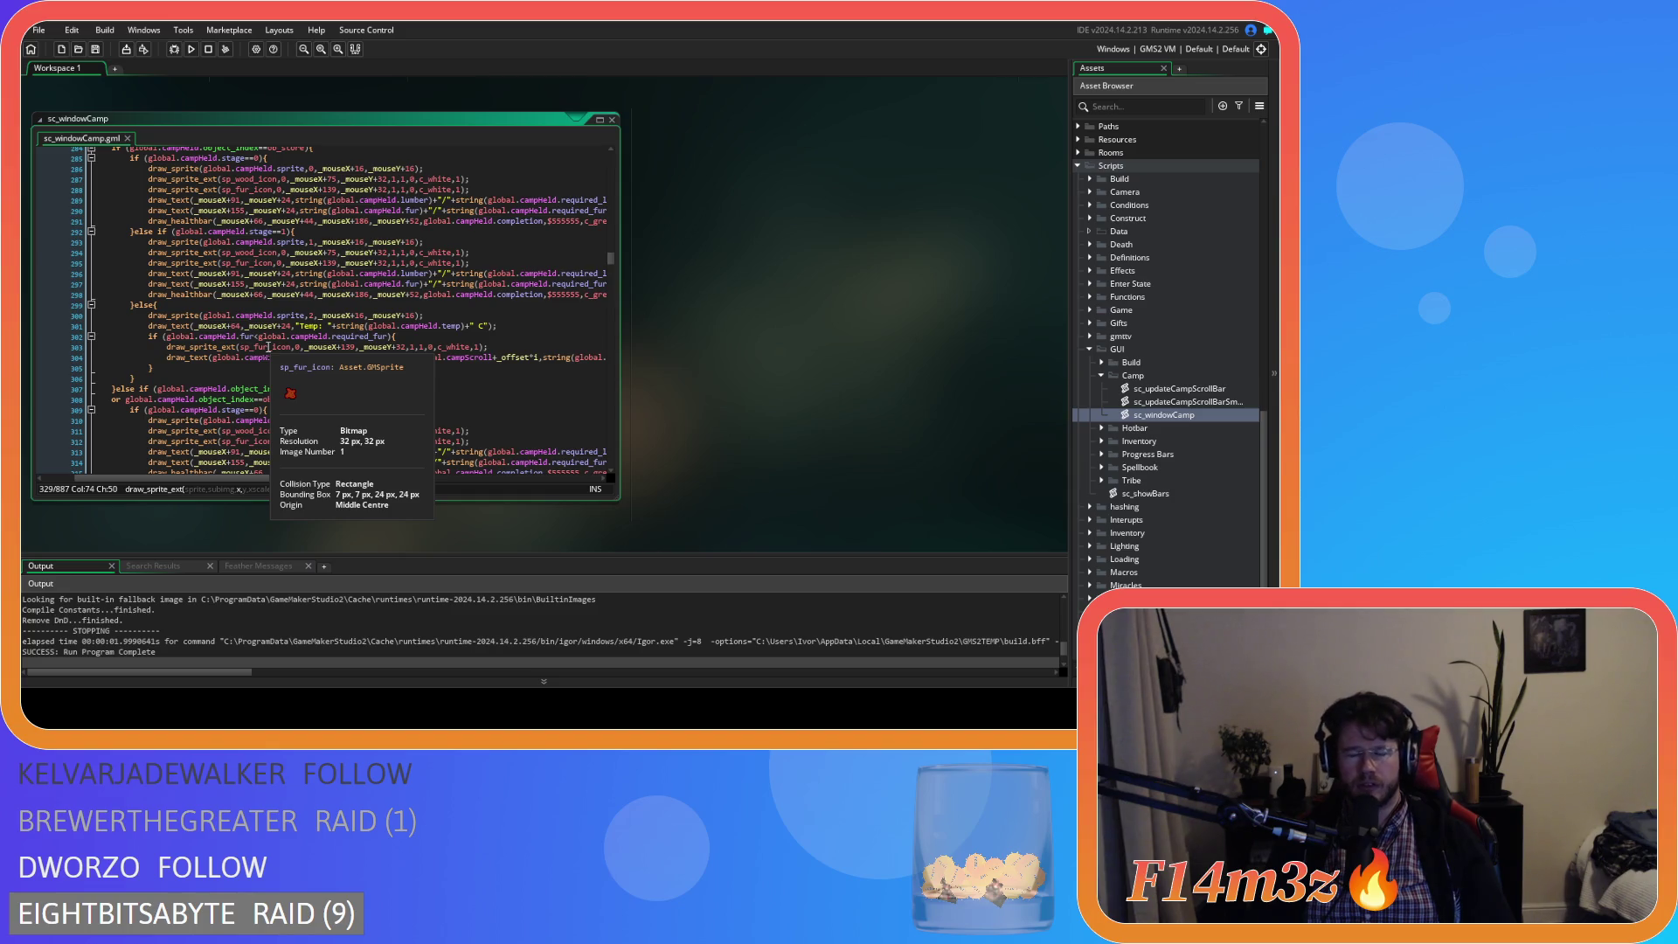
pyautogui.moveTo(337, 354)
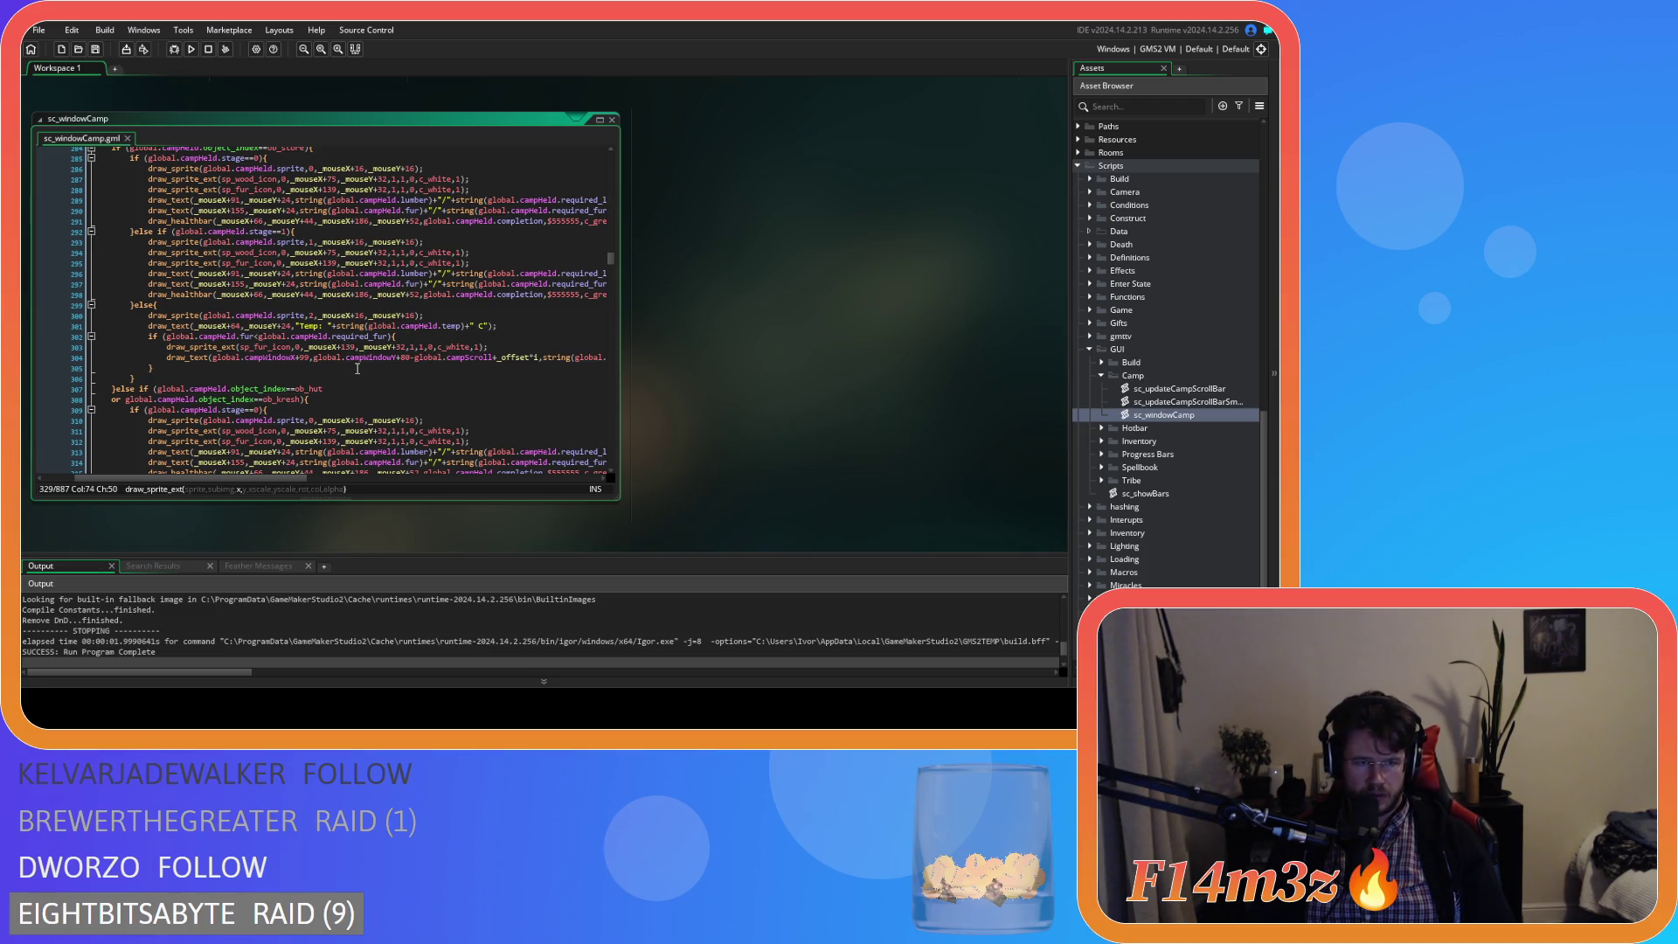
pyautogui.click(357, 368)
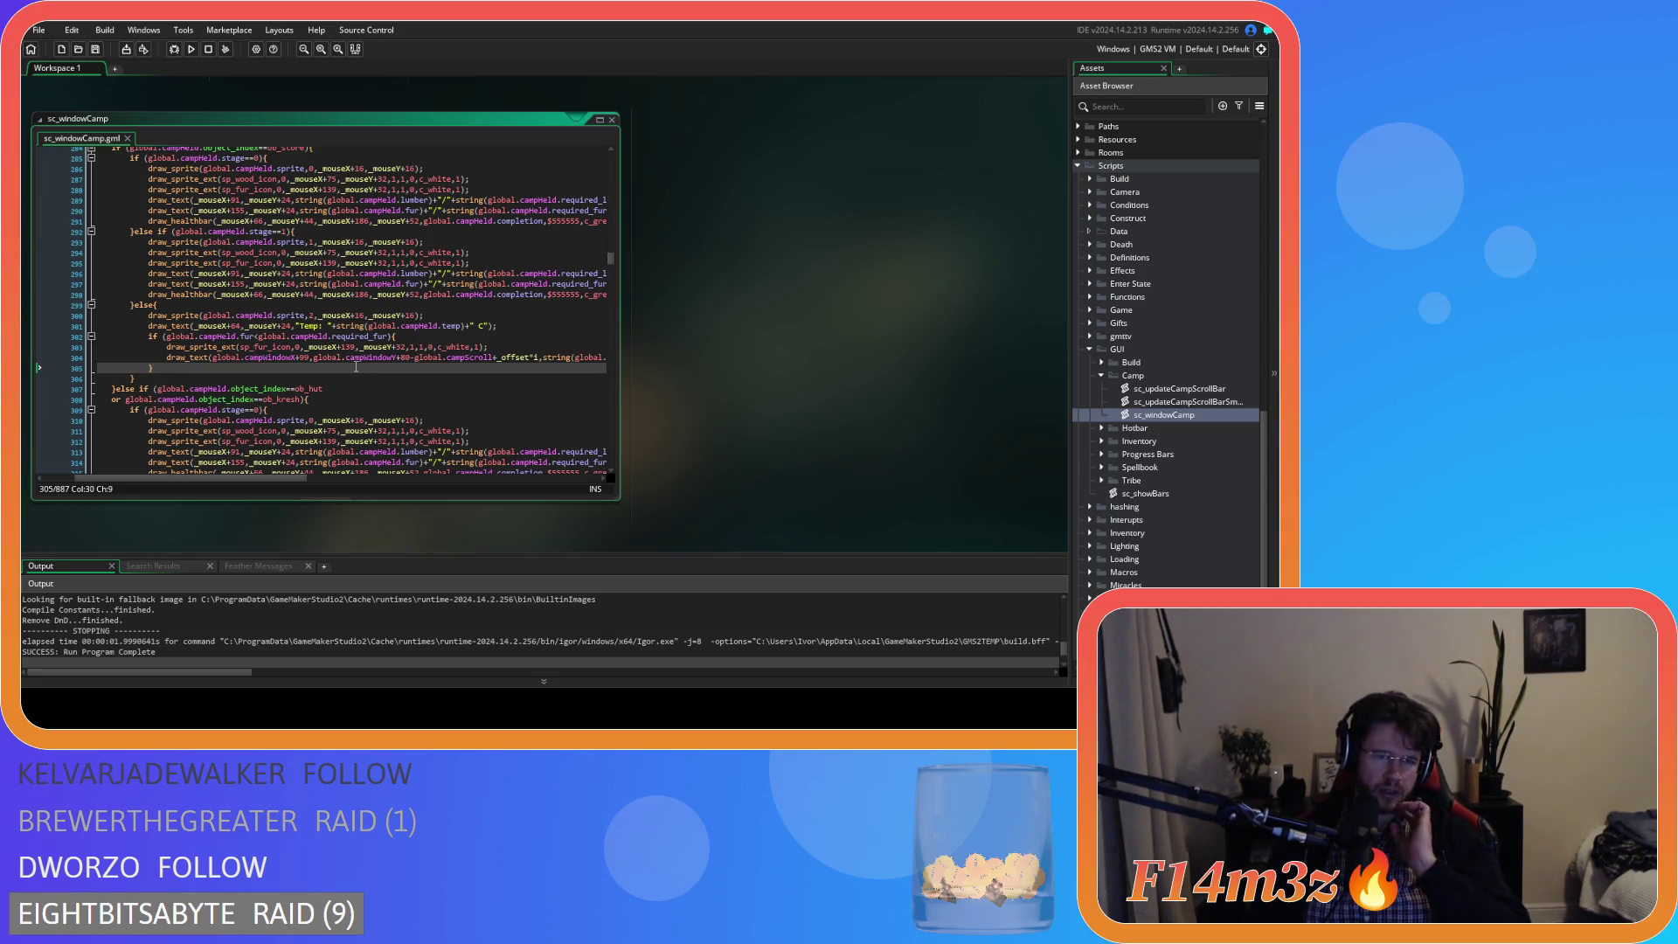
# - Review the fur icon draw_sprite_ext call on line 119 and the surrounding camp panel code
pyautogui.scroll(5, 423, 298)
pyautogui.scroll(20, 423, 298)
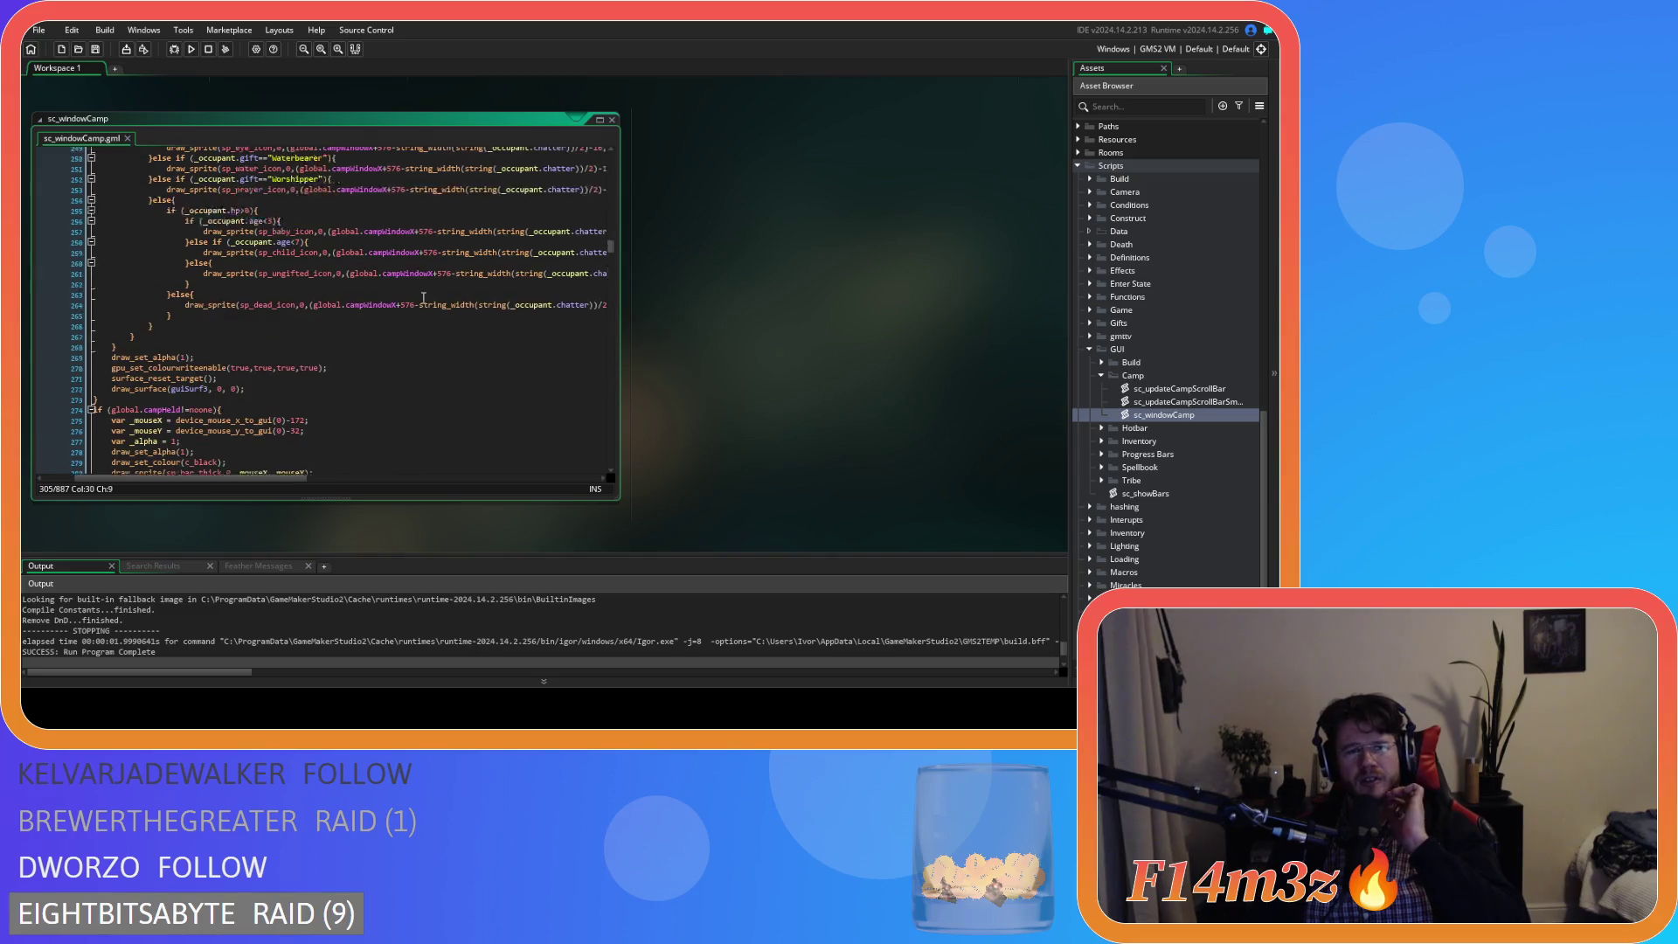
pyautogui.scroll(12, 424, 301)
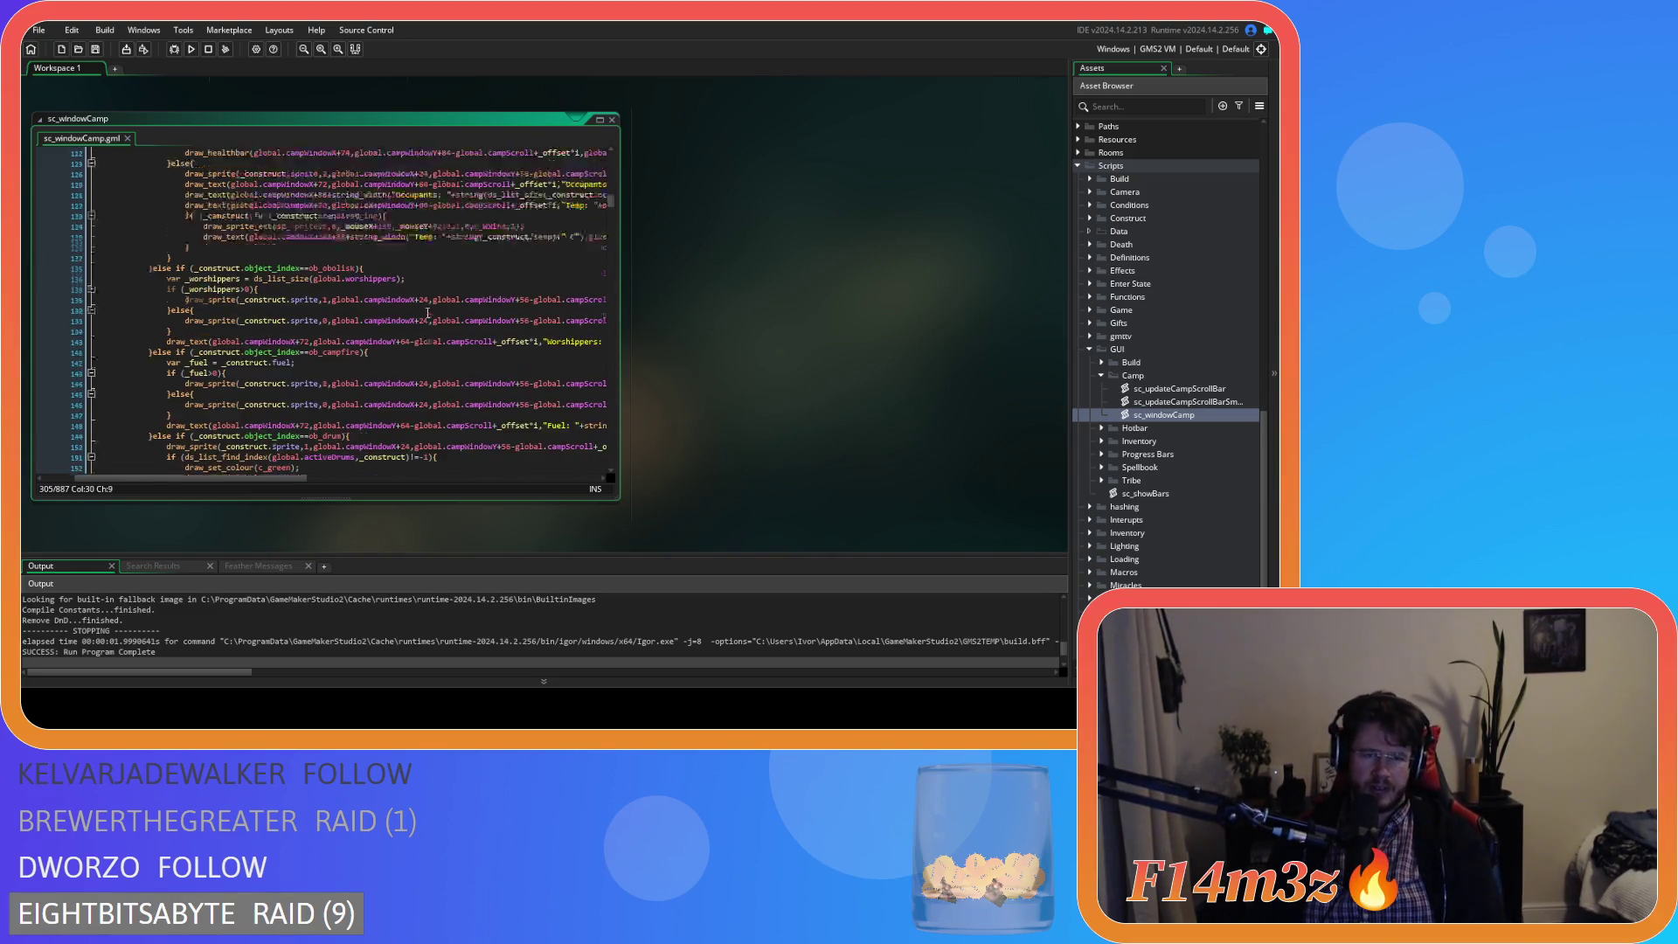
pyautogui.scroll(-2, 371, 468)
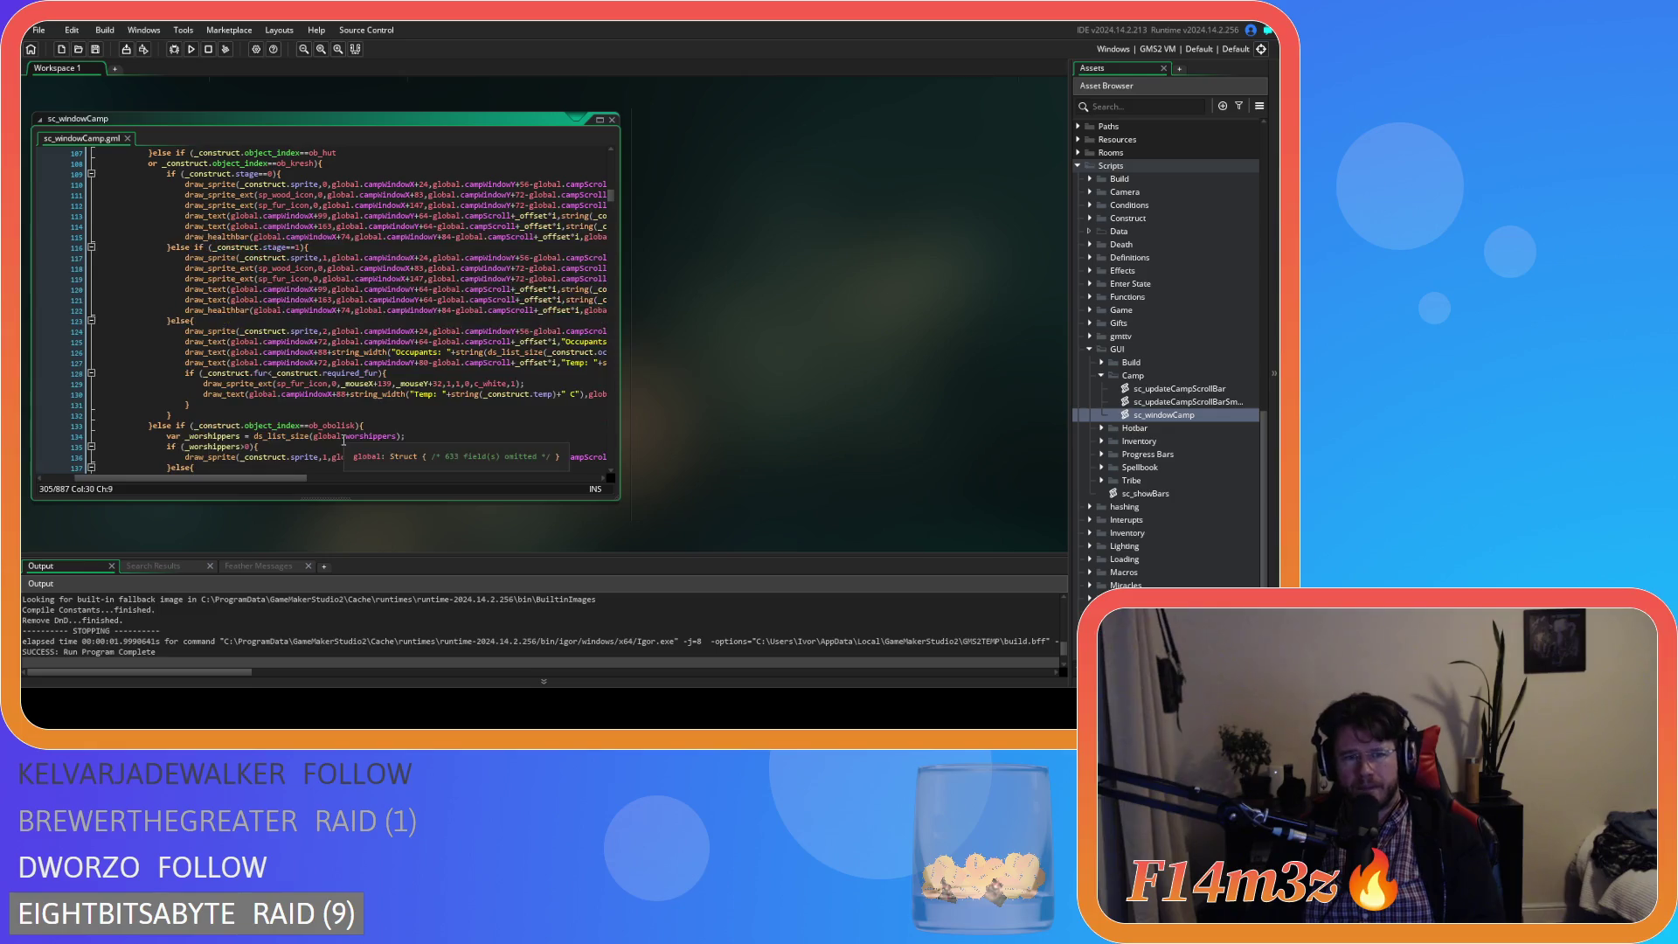
pyautogui.moveTo(280, 473)
pyautogui.mouseDown()
pyautogui.moveTo(320, 459)
pyautogui.moveTo(287, 458)
pyautogui.moveTo(328, 434)
pyautogui.moveTo(453, 409)
pyautogui.moveTo(385, 391)
pyautogui.moveTo(343, 395)
pyautogui.moveTo(448, 397)
pyautogui.moveTo(318, 401)
pyautogui.moveTo(333, 397)
pyautogui.moveTo(513, 408)
pyautogui.moveTo(308, 392)
pyautogui.moveTo(334, 379)
pyautogui.mouseUp()
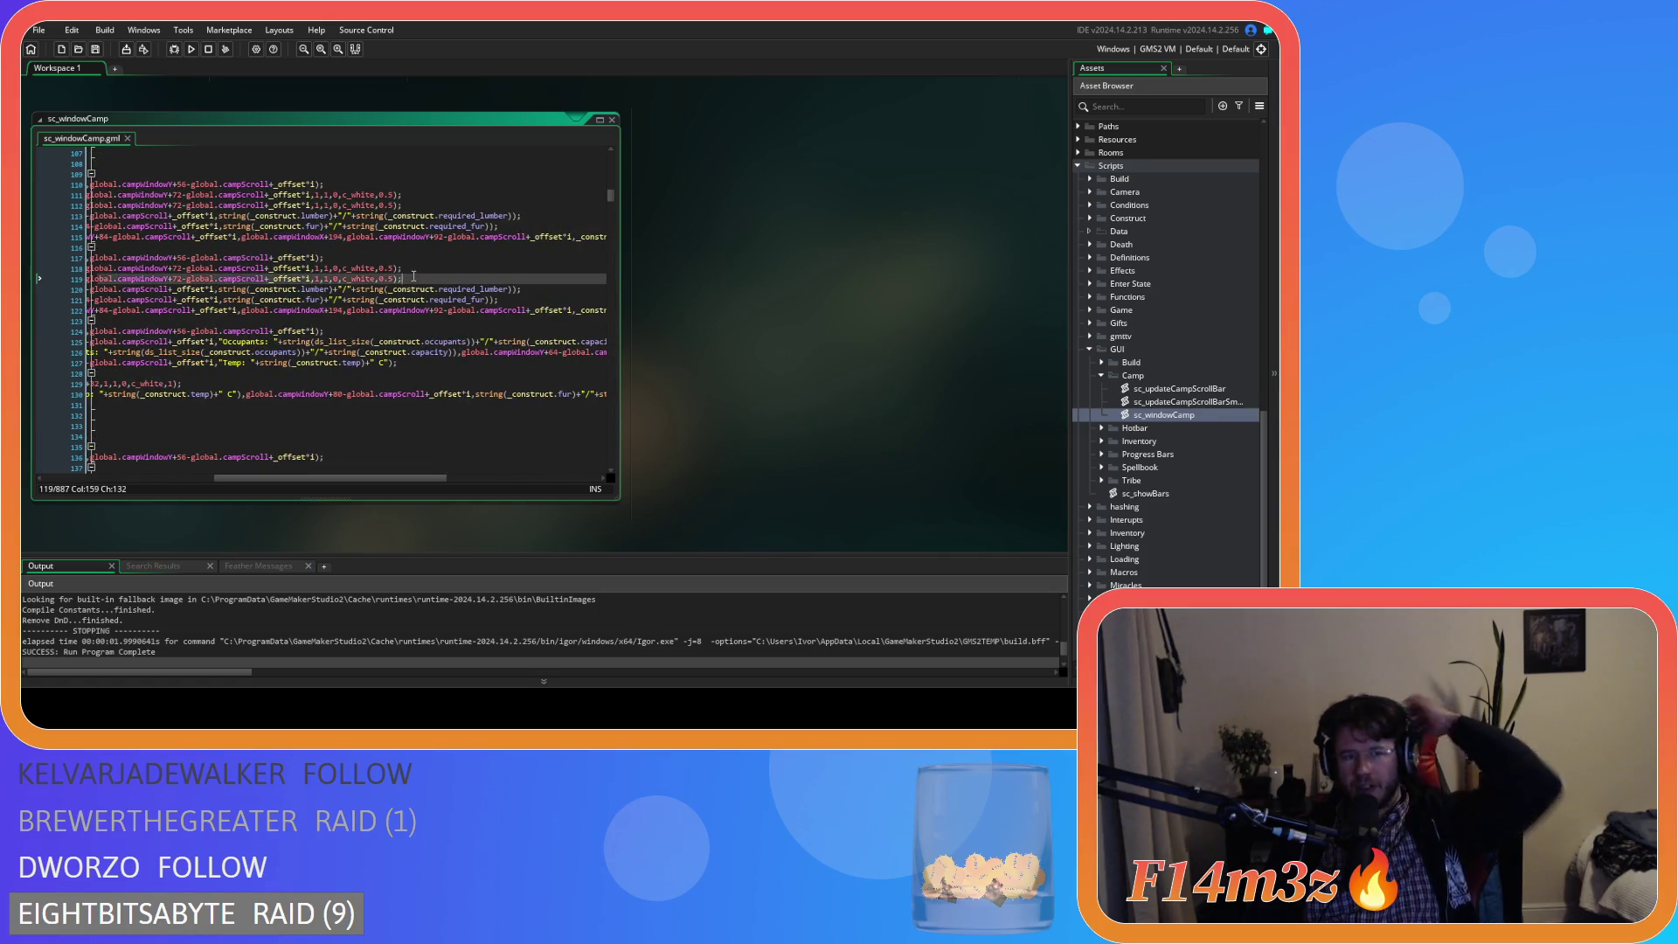
pyautogui.moveTo(602, 280); pyautogui.dragTo(114, 285)
pyautogui.hotkey('shift', 'Home')
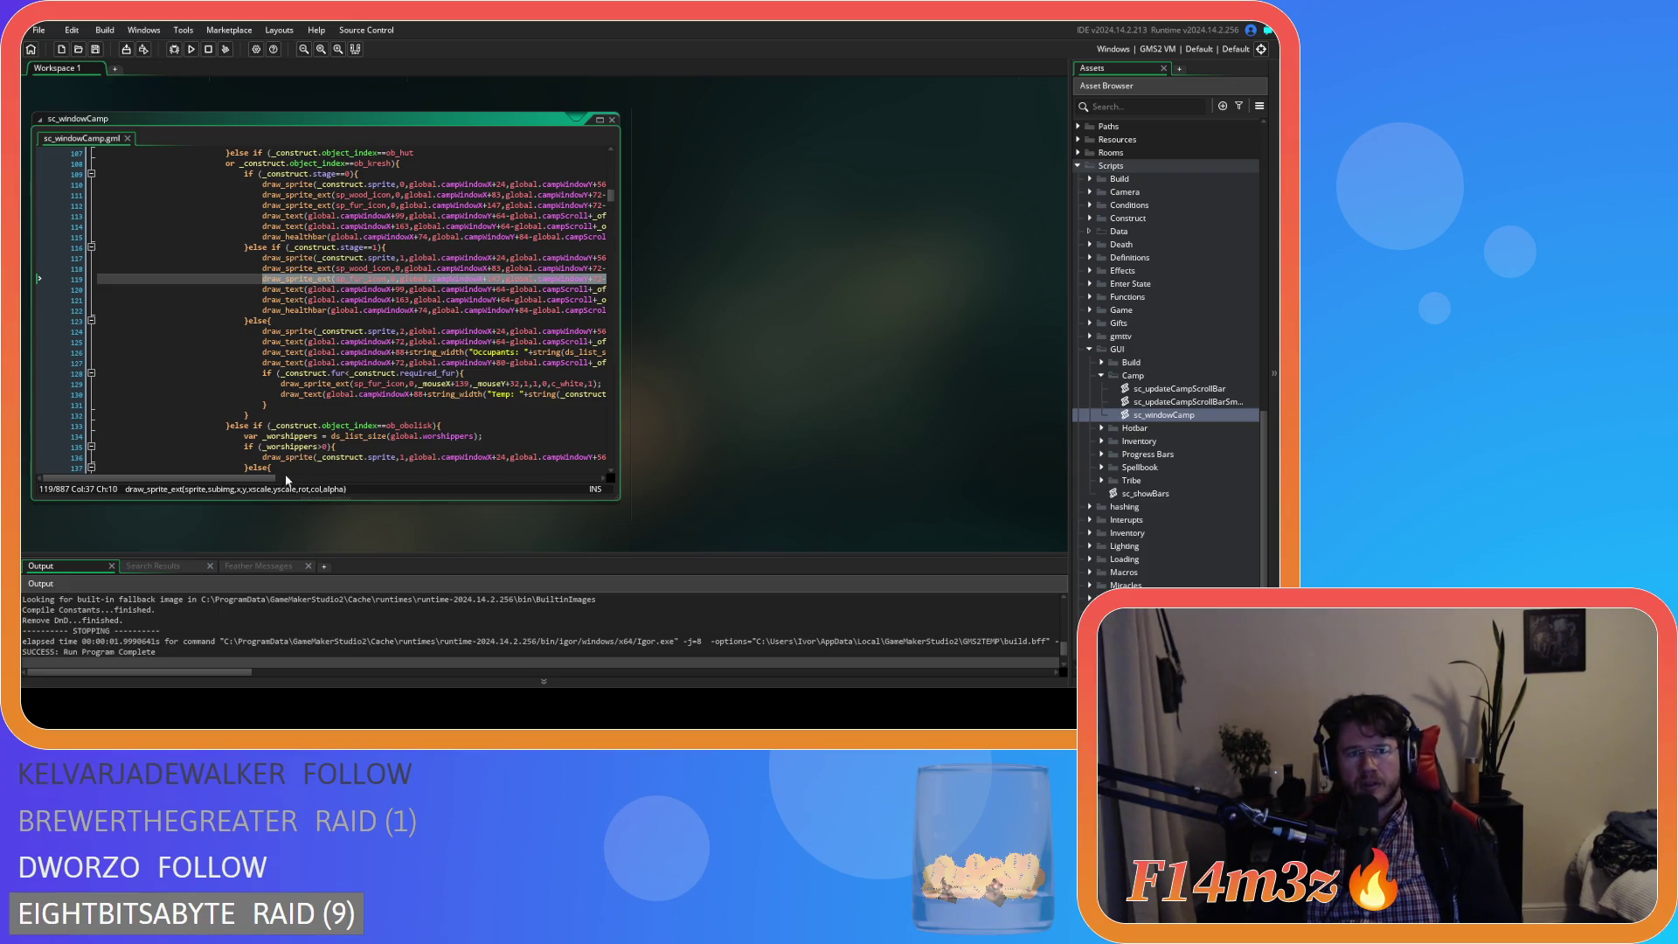
pyautogui.moveTo(255, 481); pyautogui.dragTo(387, 483)
pyautogui.scroll(9, 393, 388)
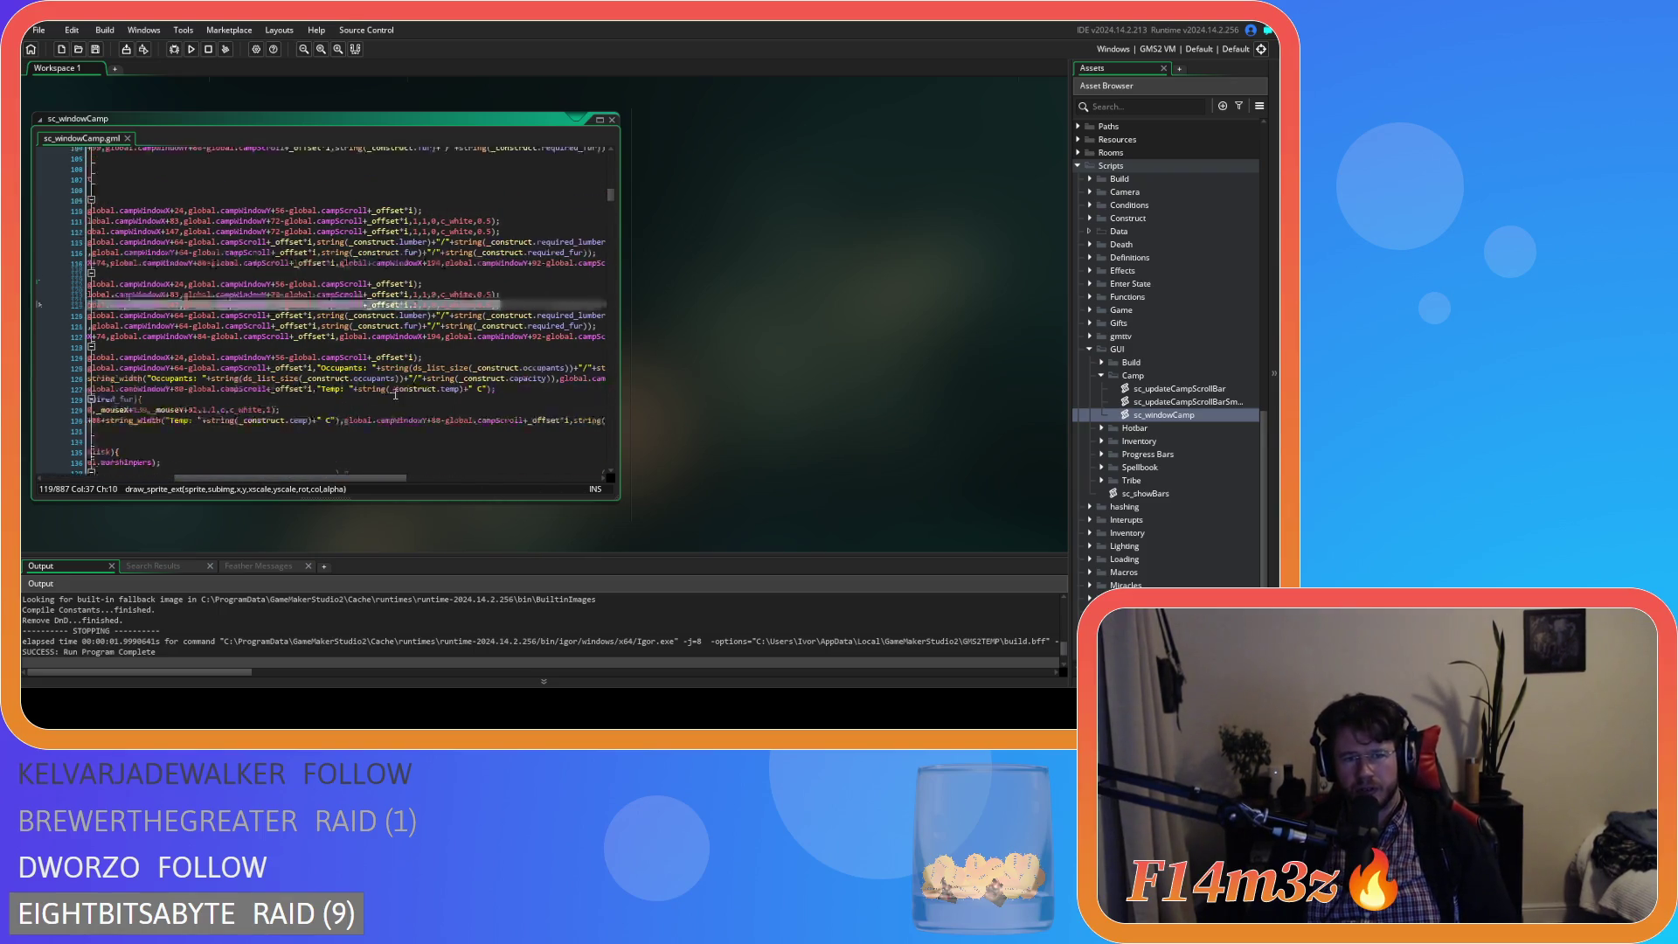
pyautogui.hscroll(-5, 352, 467)
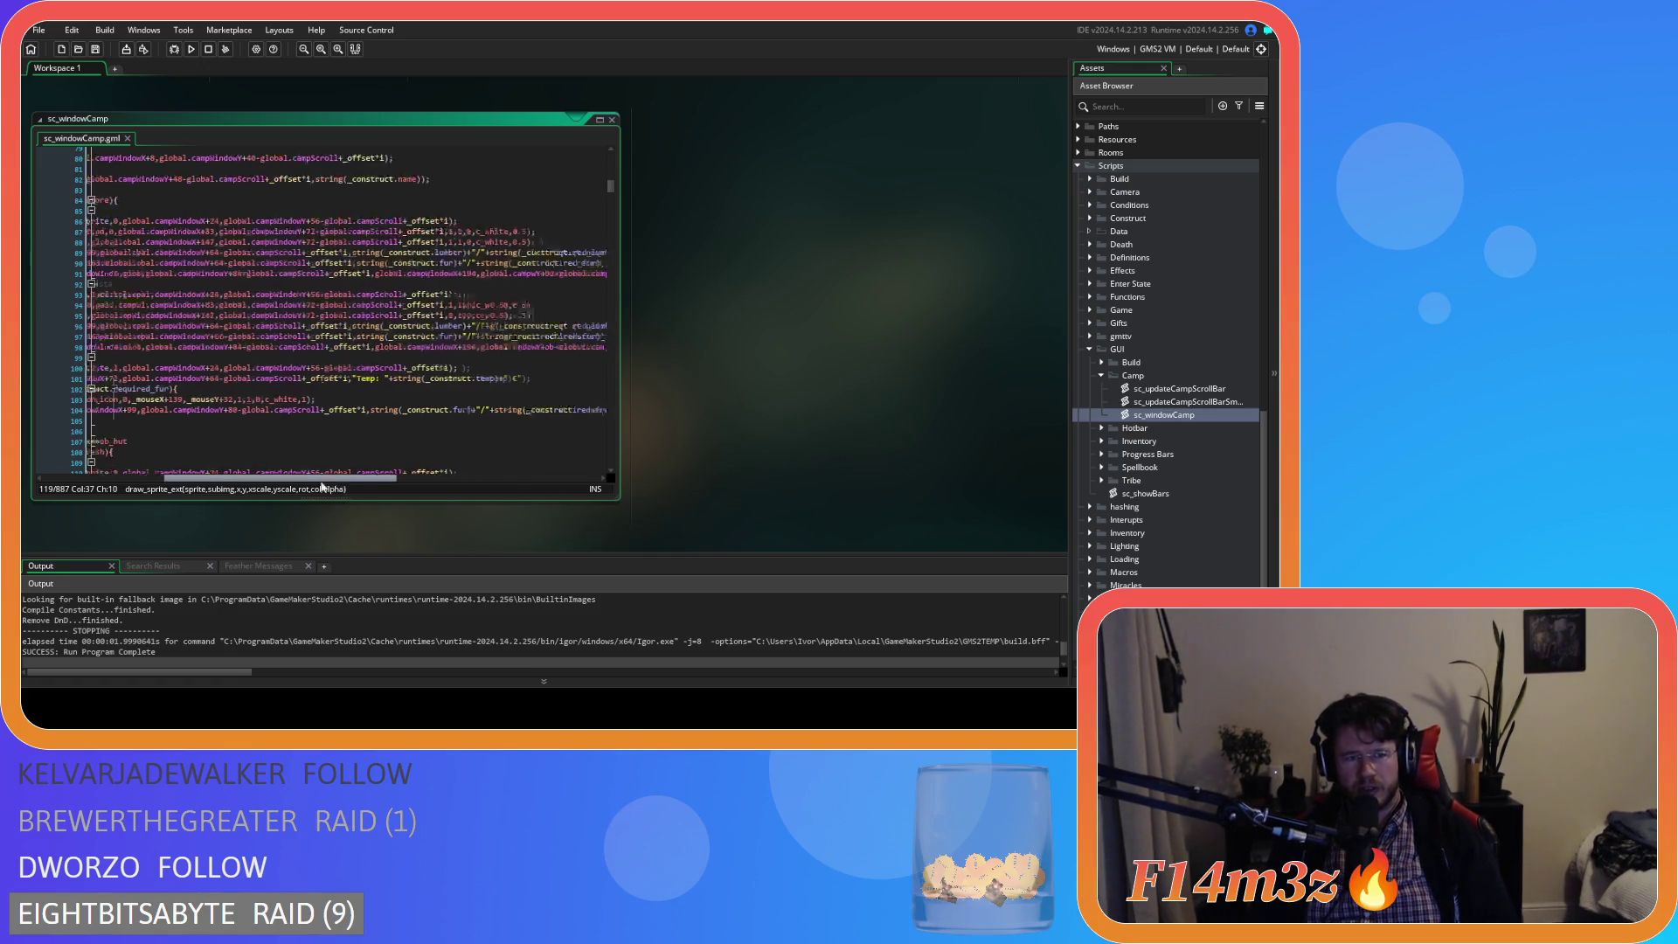
pyautogui.scroll(3, 330, 413)
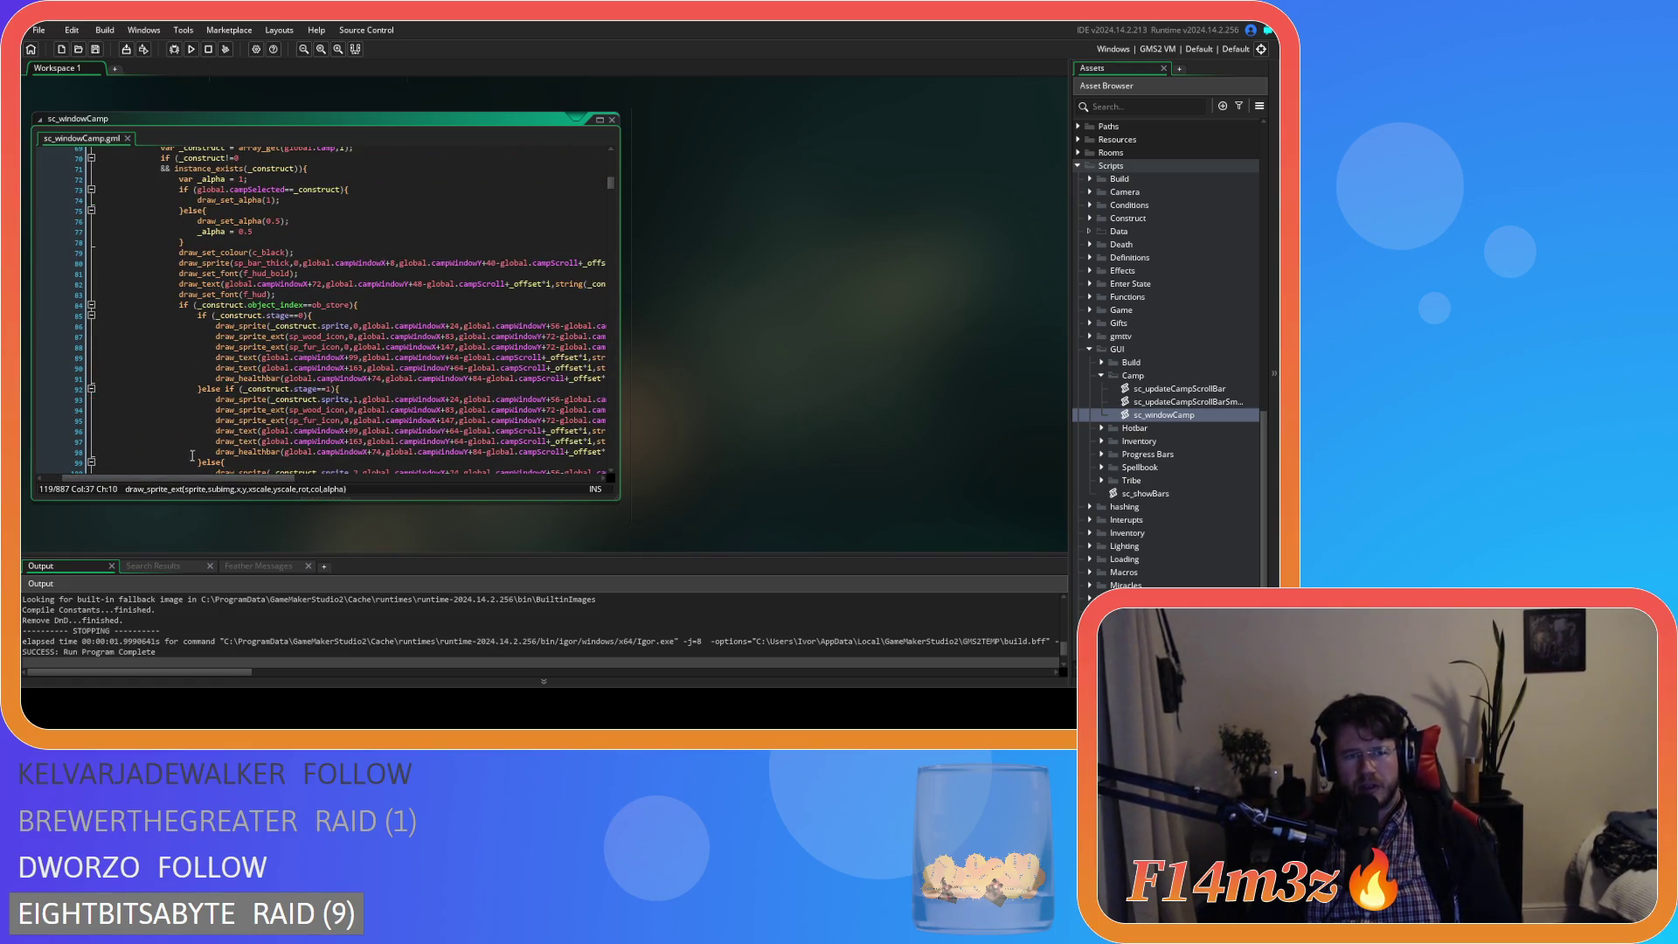
pyautogui.scroll(2, 276, 426)
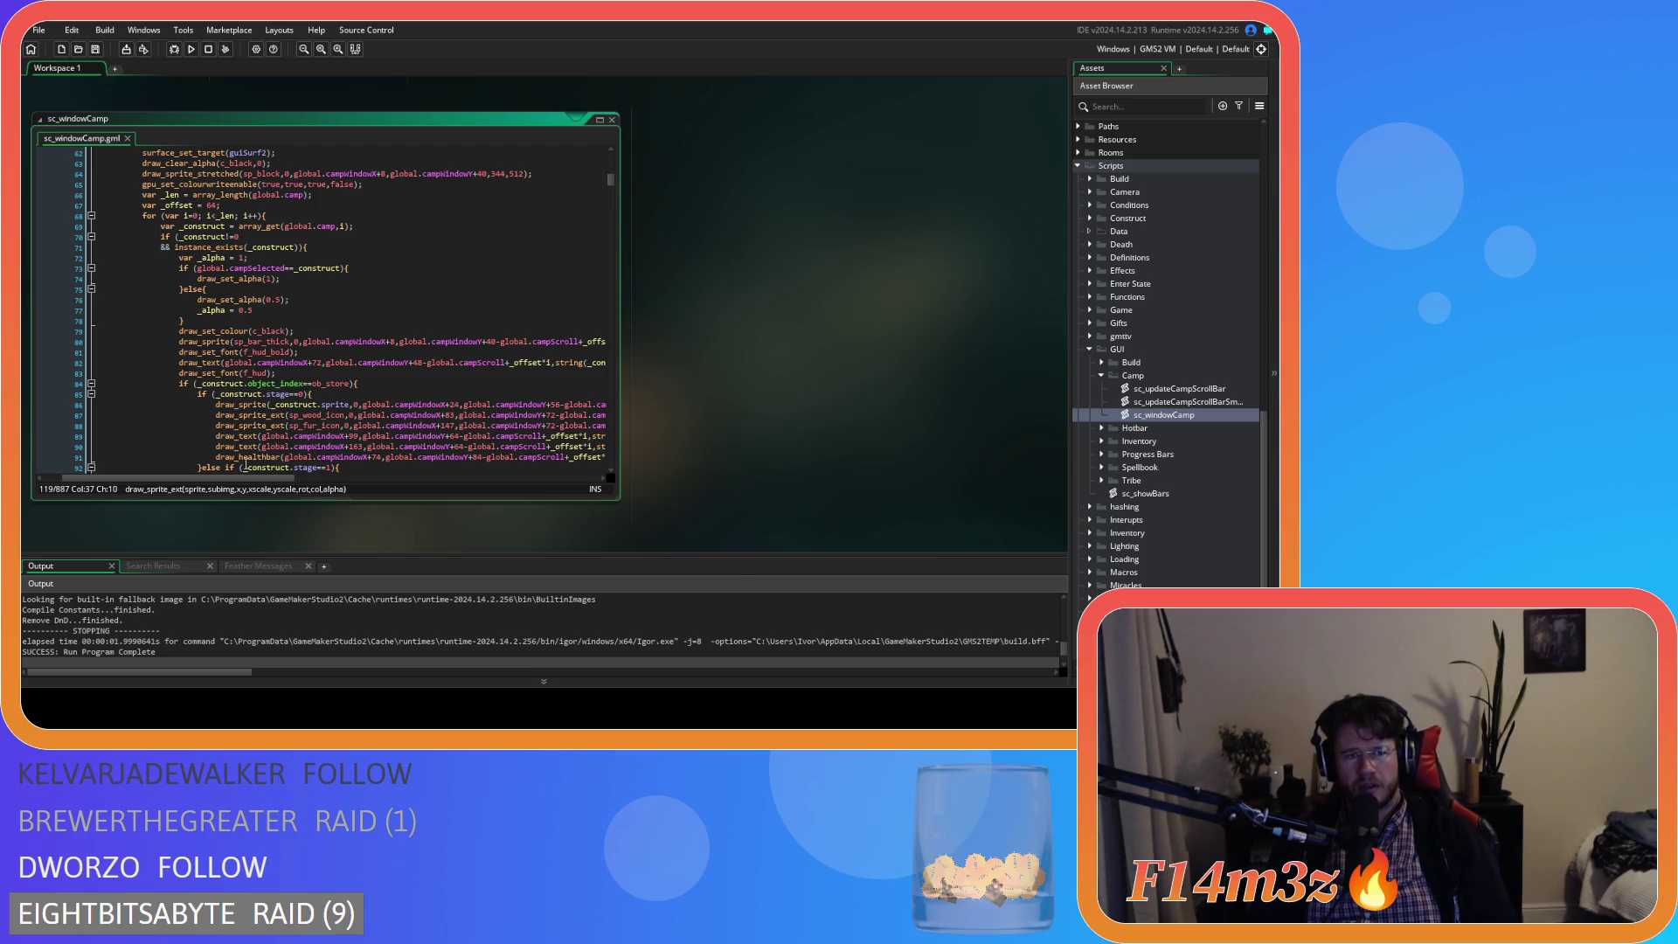
pyautogui.moveTo(218, 478)
pyautogui.mouseDown()
pyautogui.moveTo(439, 487)
pyautogui.moveTo(219, 479)
pyautogui.mouseUp()
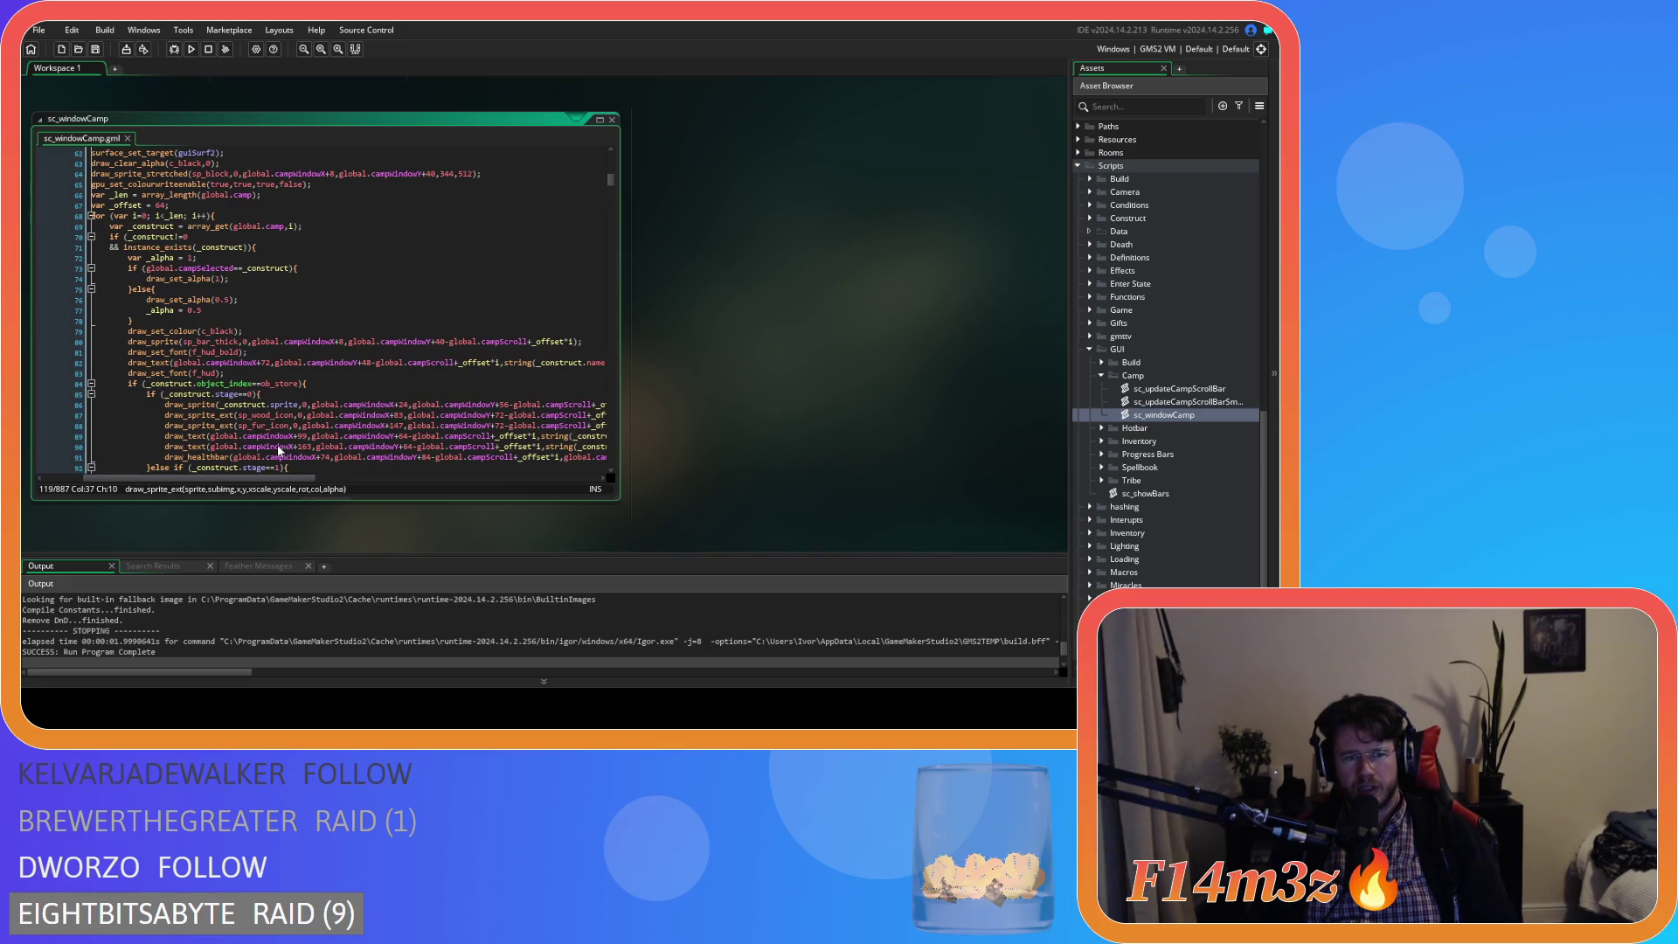
pyautogui.scroll(-8, 242, 308)
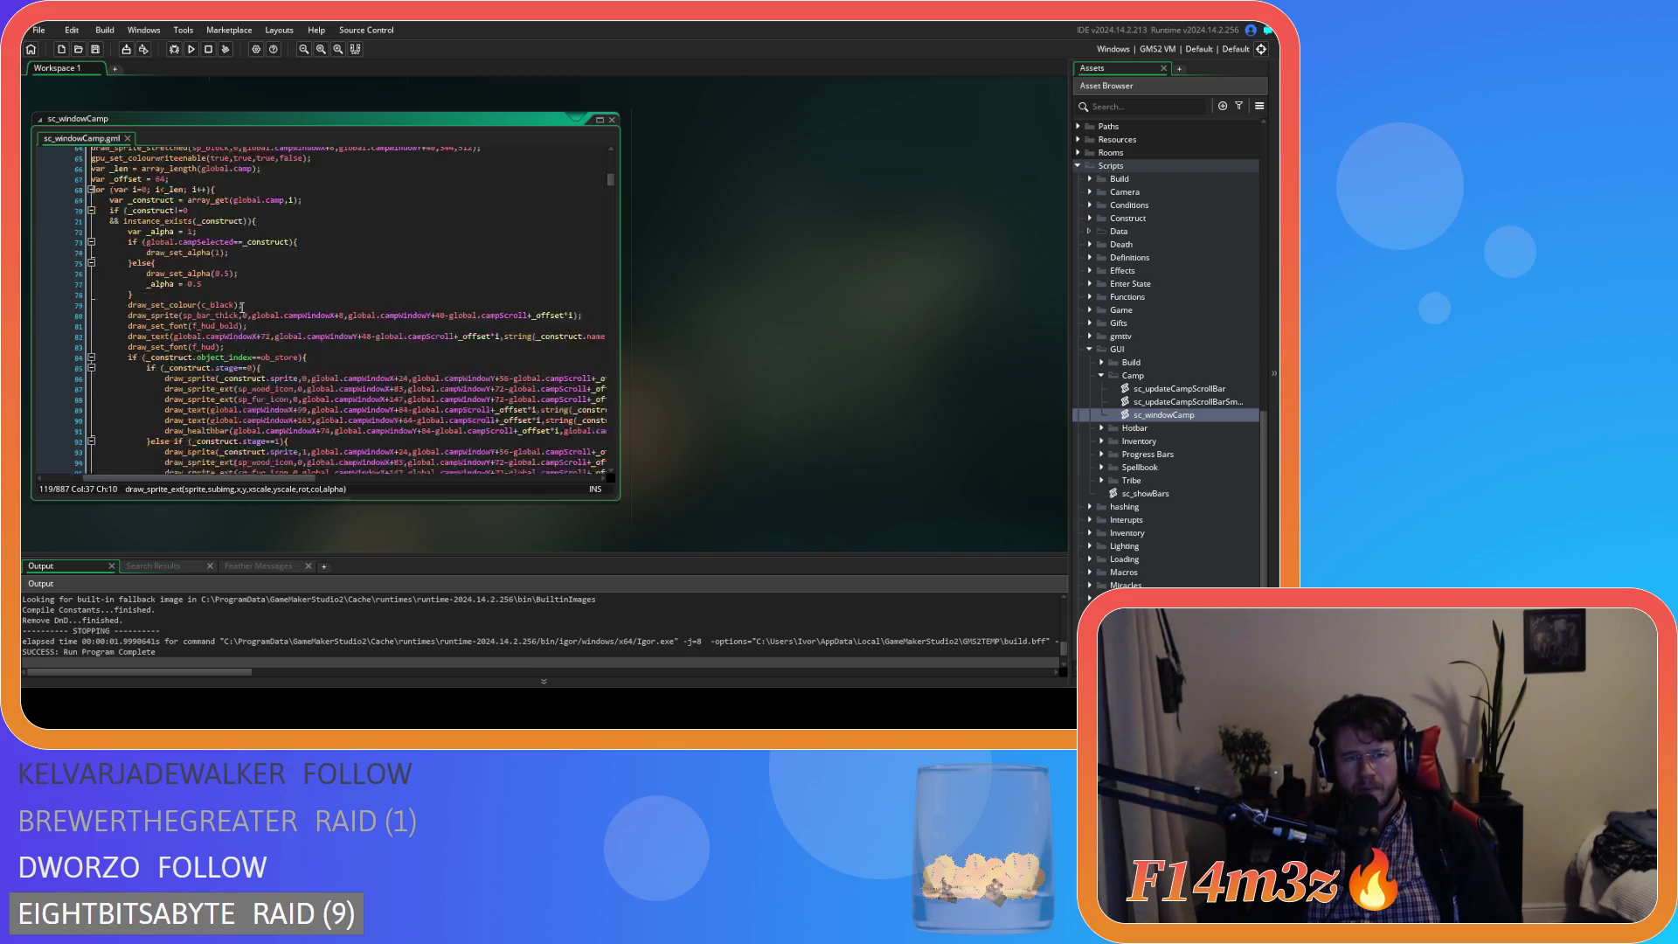
pyautogui.scroll(9, 310, 402)
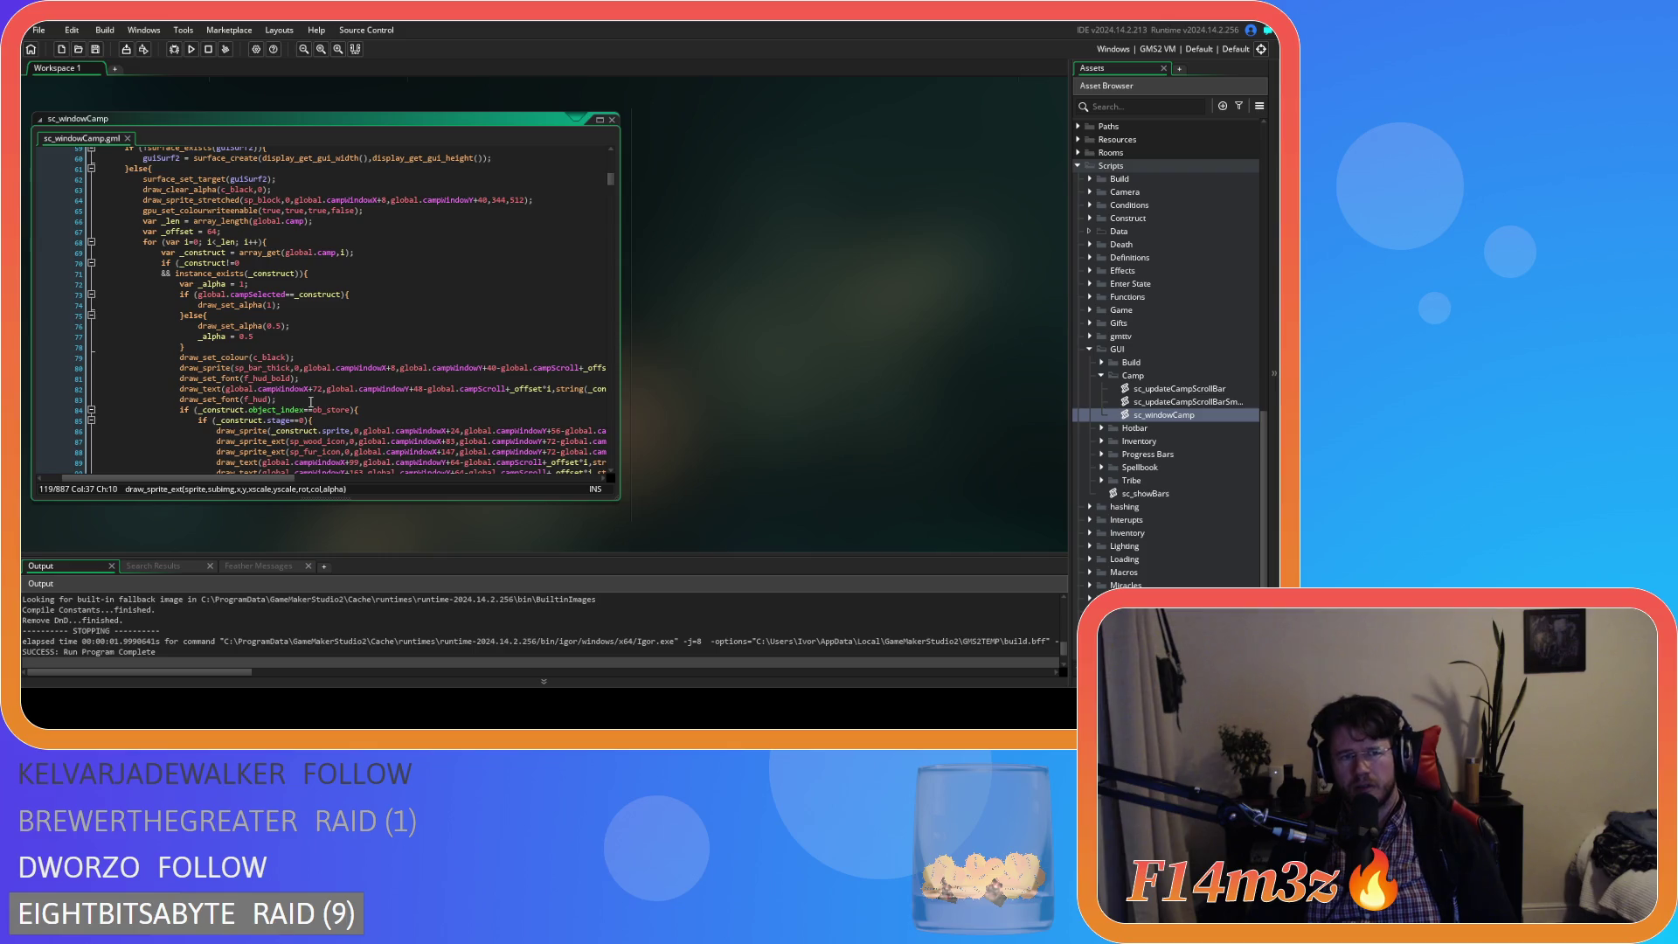
pyautogui.scroll(-3, 310, 402)
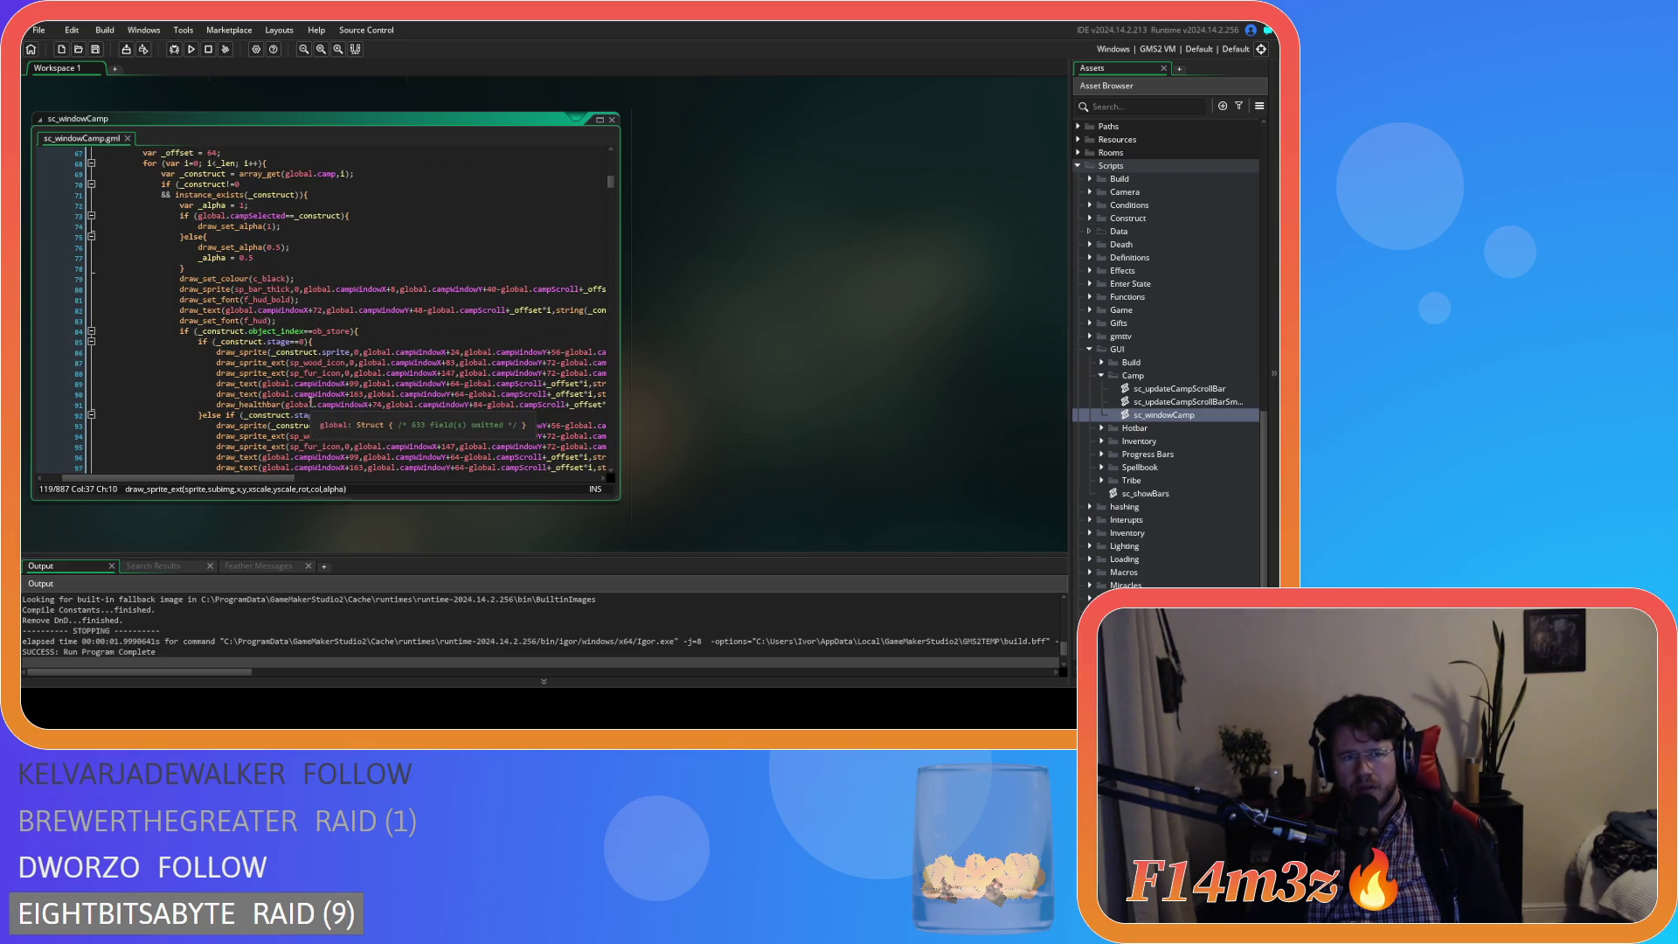
pyautogui.scroll(2, 311, 402)
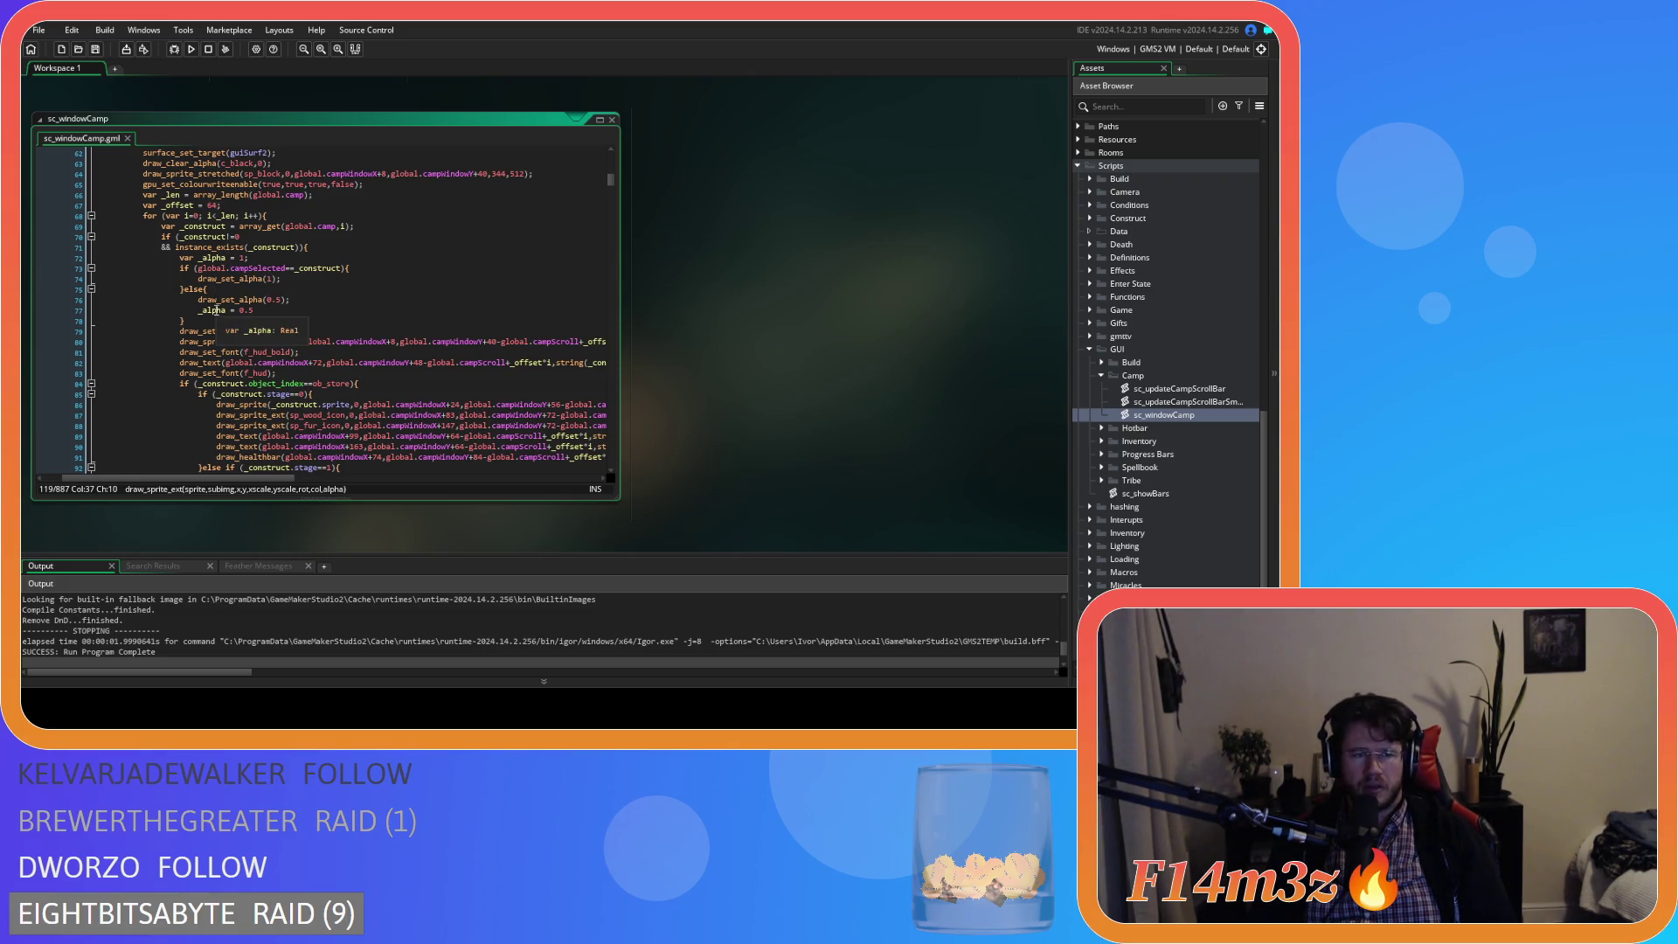
# - Replace the fixed 0.5 transparency on line 88 with _alpha
pyautogui.doubleClick(215, 310)
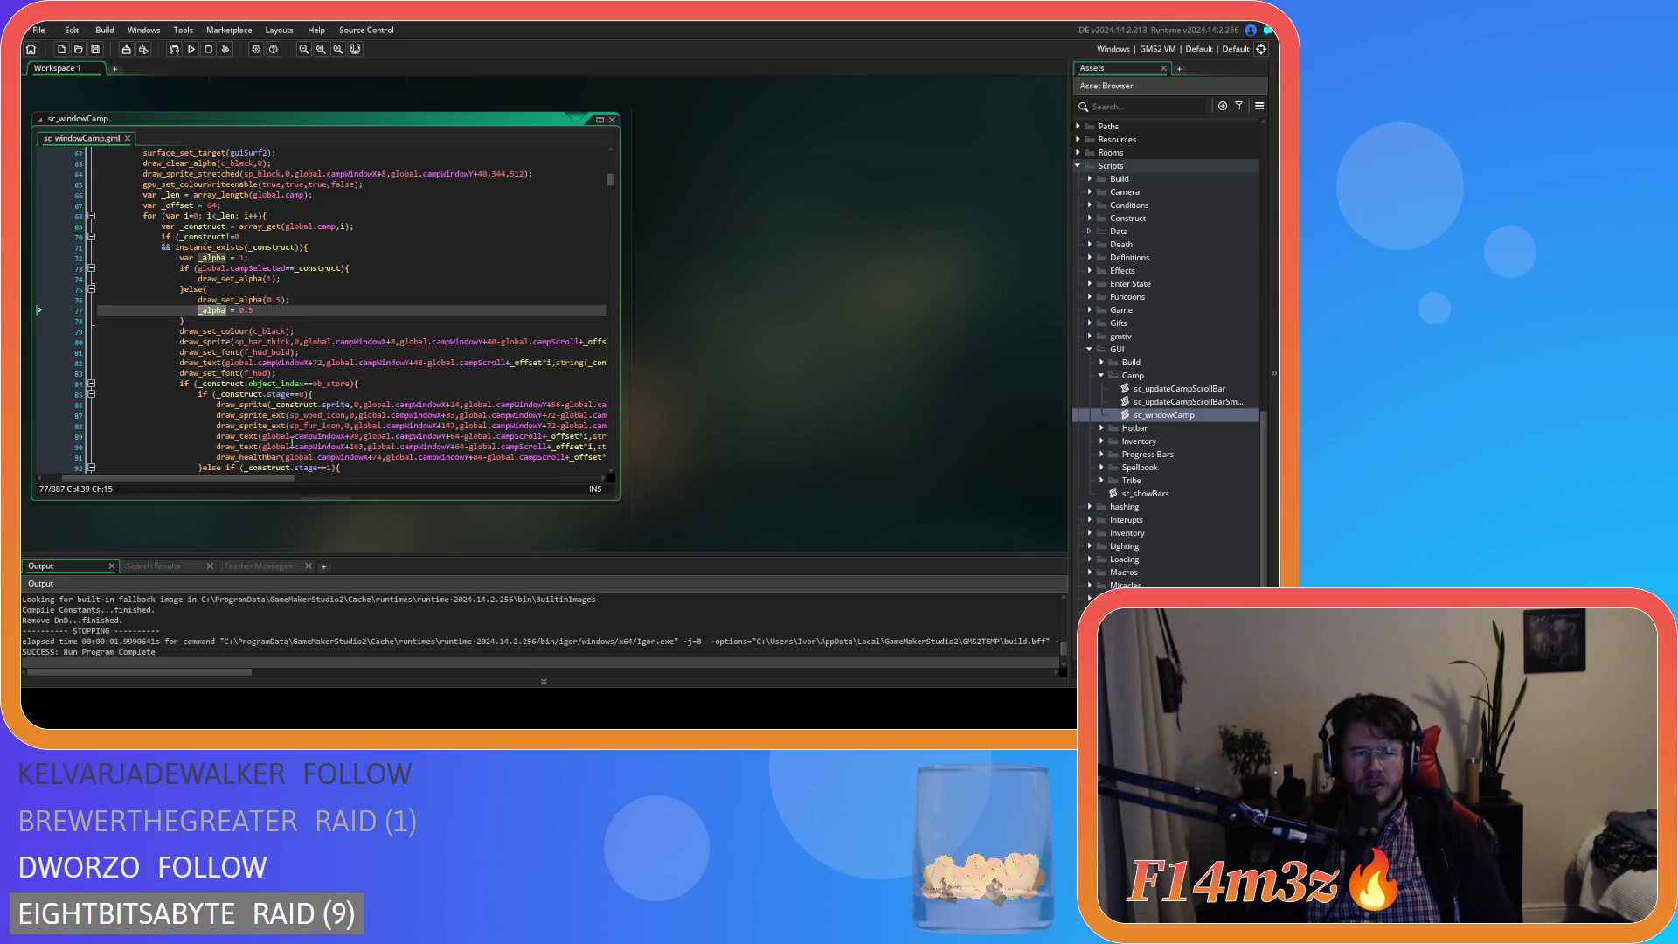
pyautogui.moveTo(261, 479); pyautogui.dragTo(395, 470)
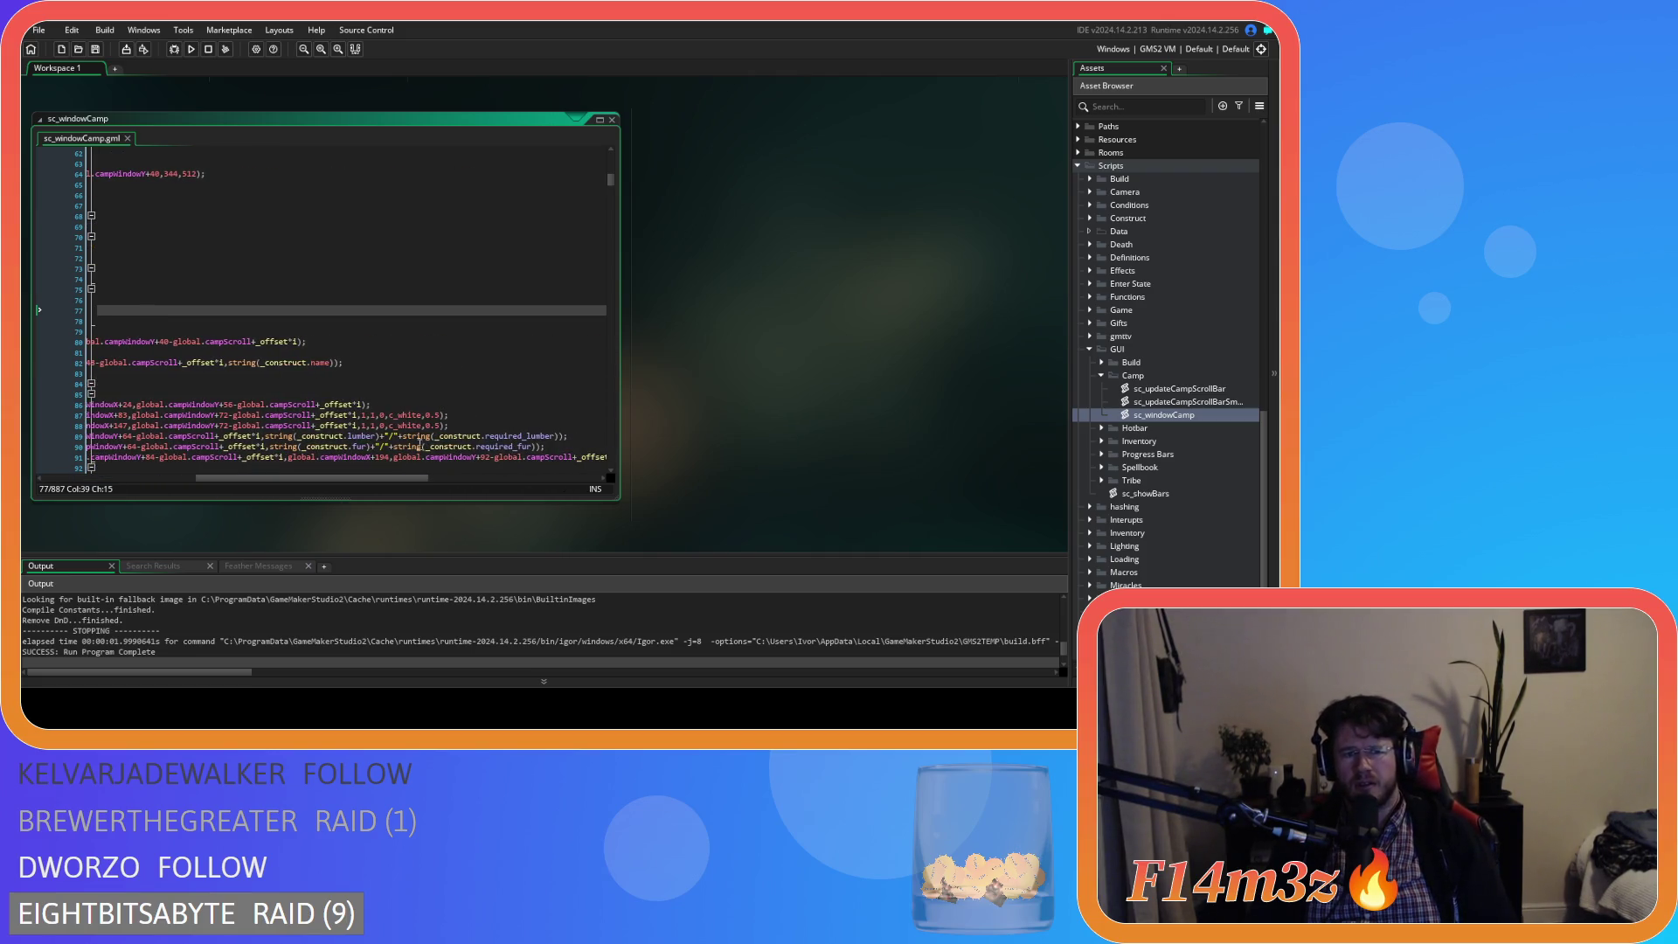
pyautogui.doubleClick(432, 416)
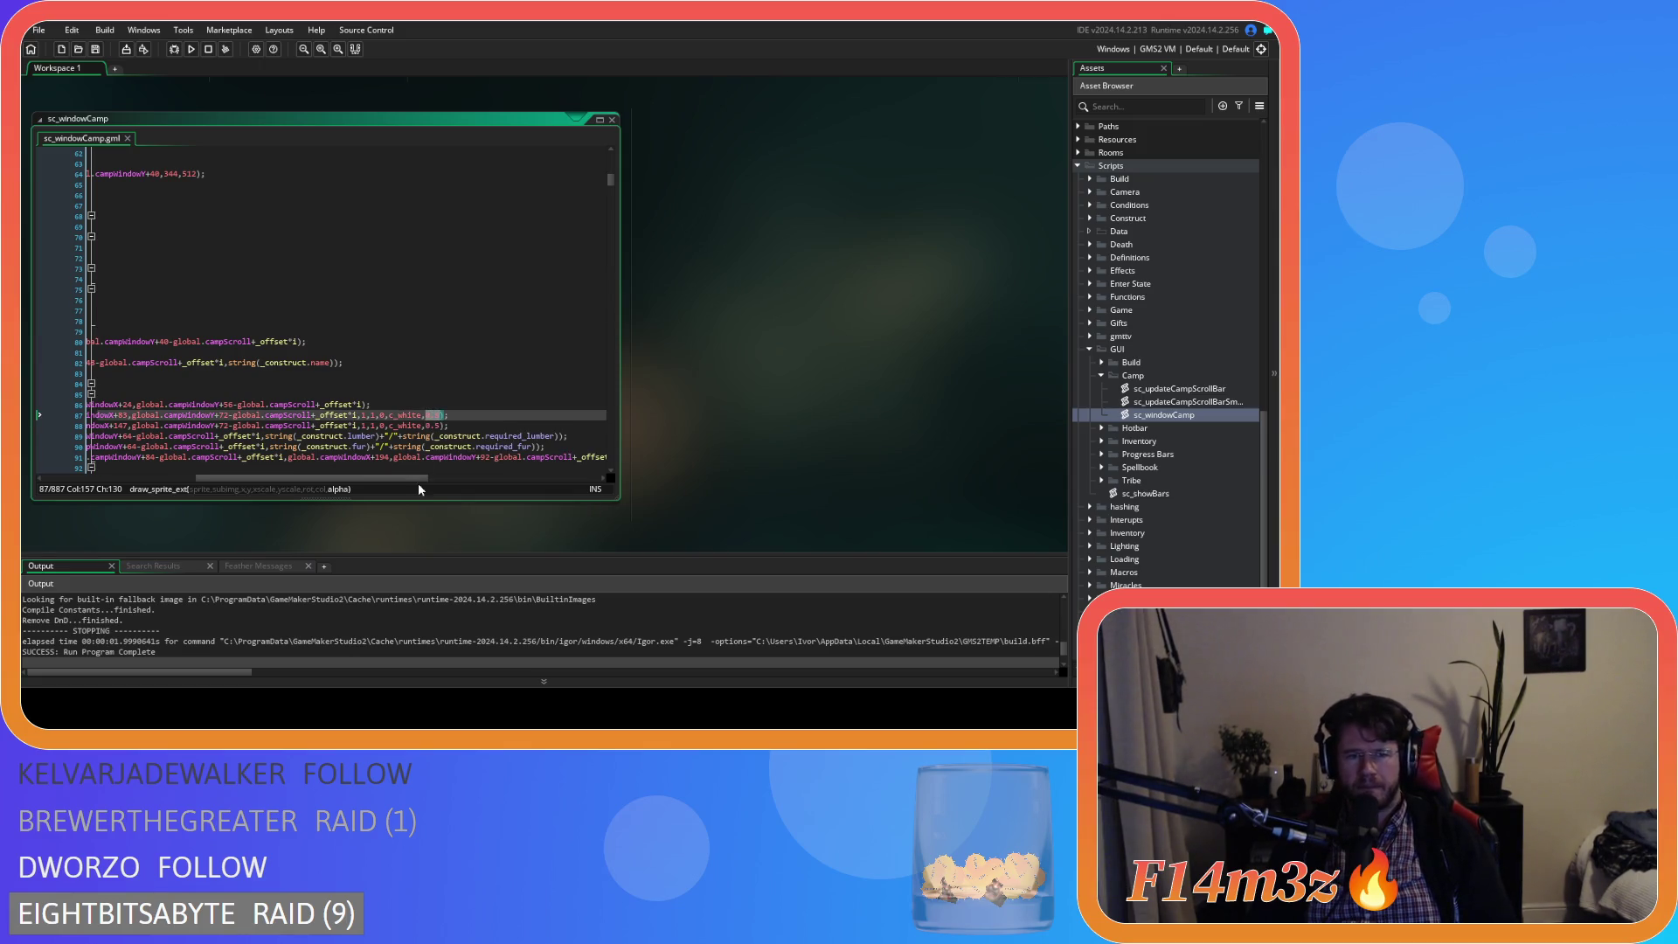
pyautogui.moveTo(411, 478); pyautogui.dragTo(256, 478)
pyautogui.scroll(8, 257, 430)
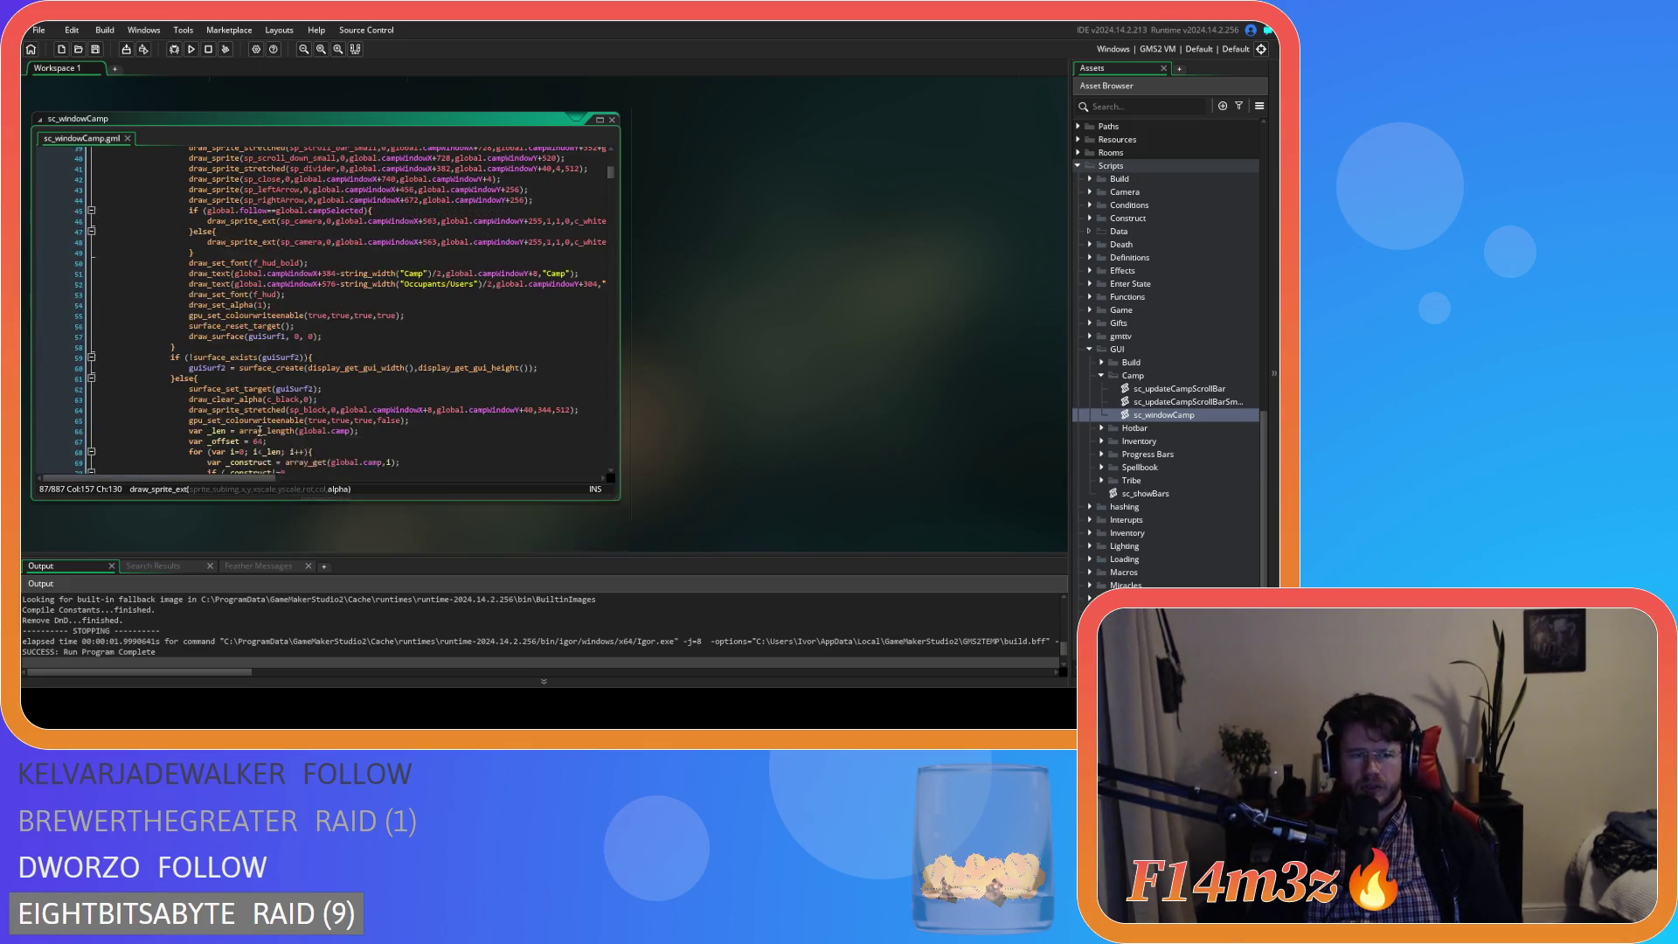
pyautogui.scroll(-3, 340, 447)
pyautogui.scroll(-2, 340, 448)
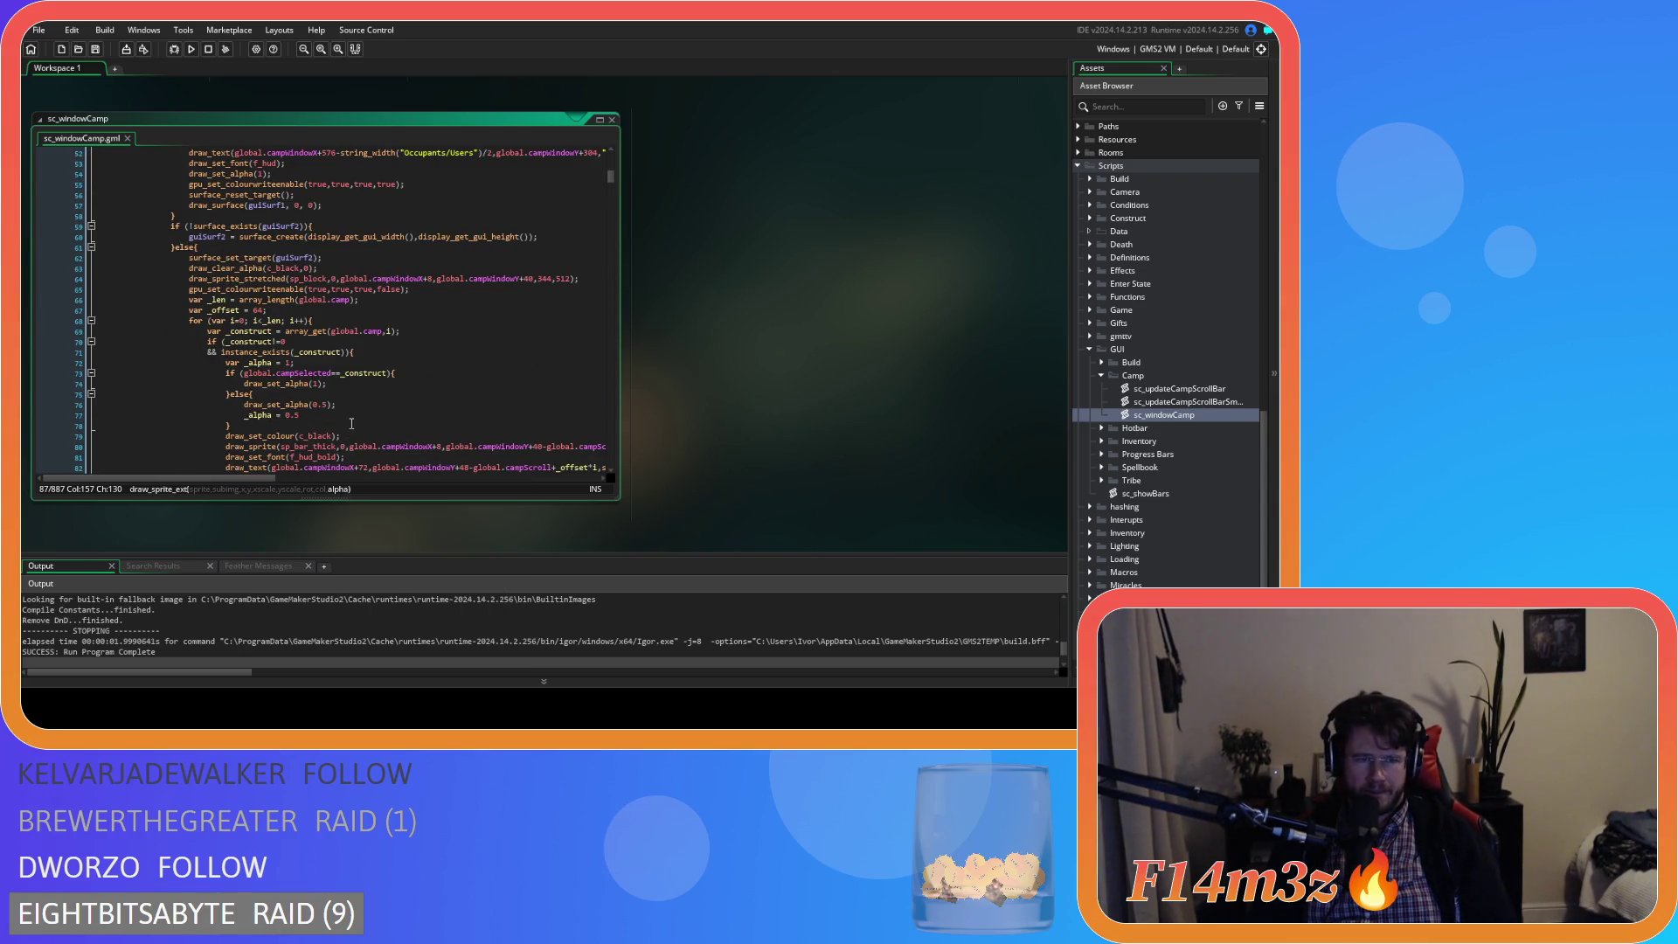
pyautogui.scroll(-3, 351, 423)
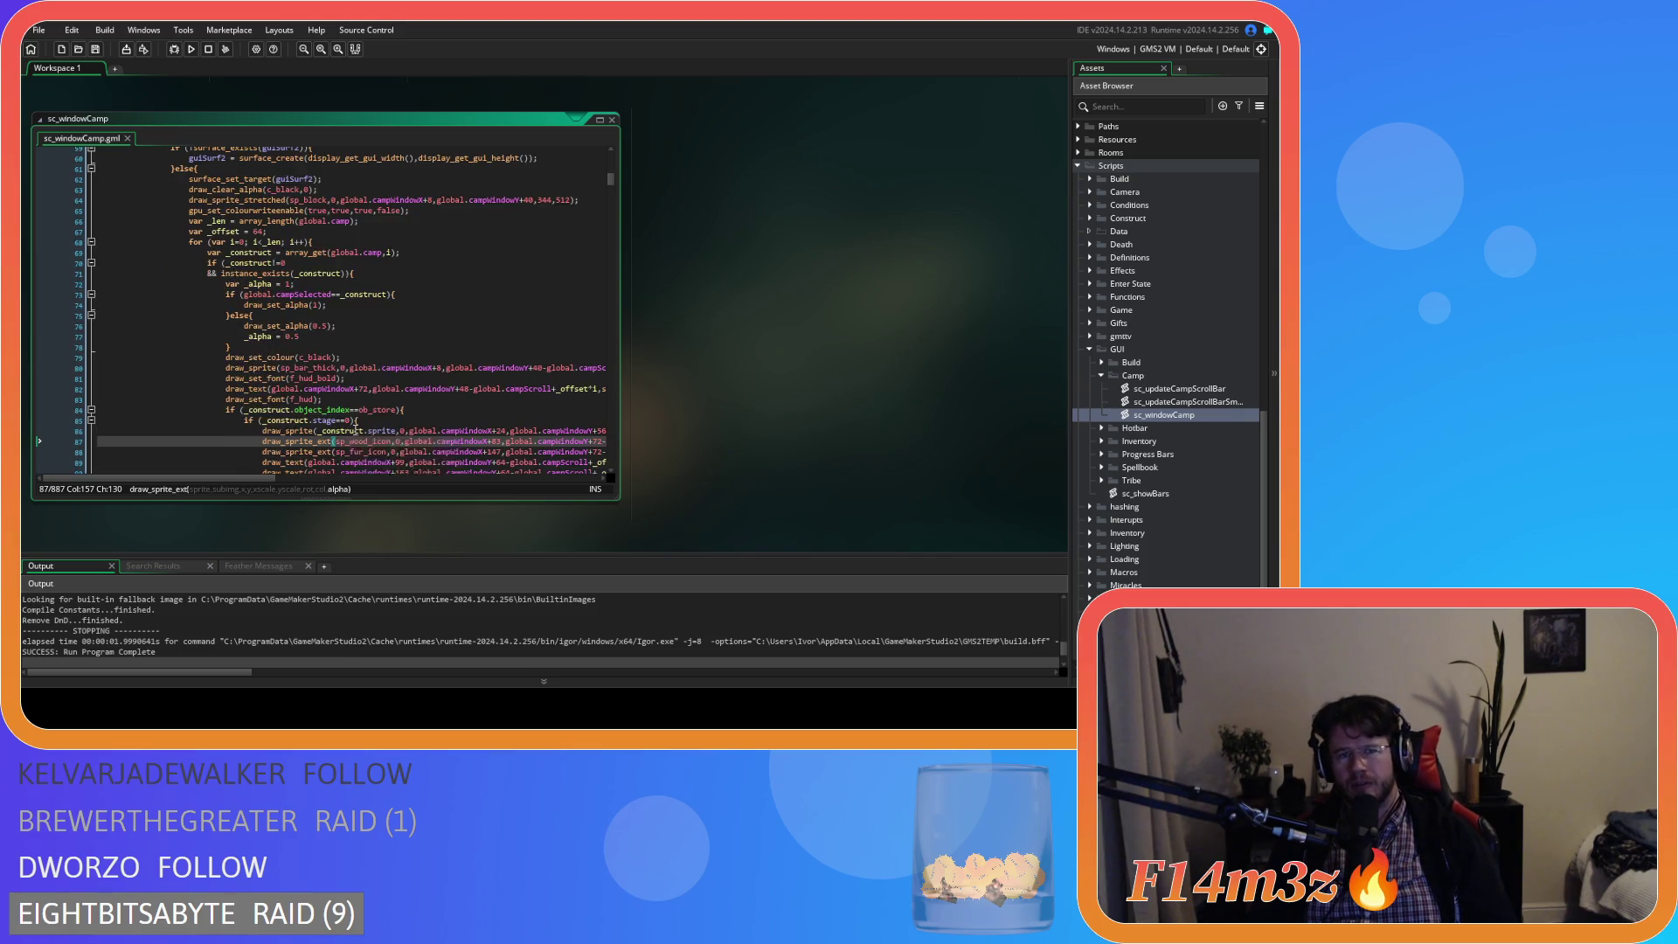
pyautogui.moveTo(262, 478); pyautogui.dragTo(418, 478)
pyautogui.click(450, 452)
pyautogui.press('Delete')
pyautogui.write('_alpha);')
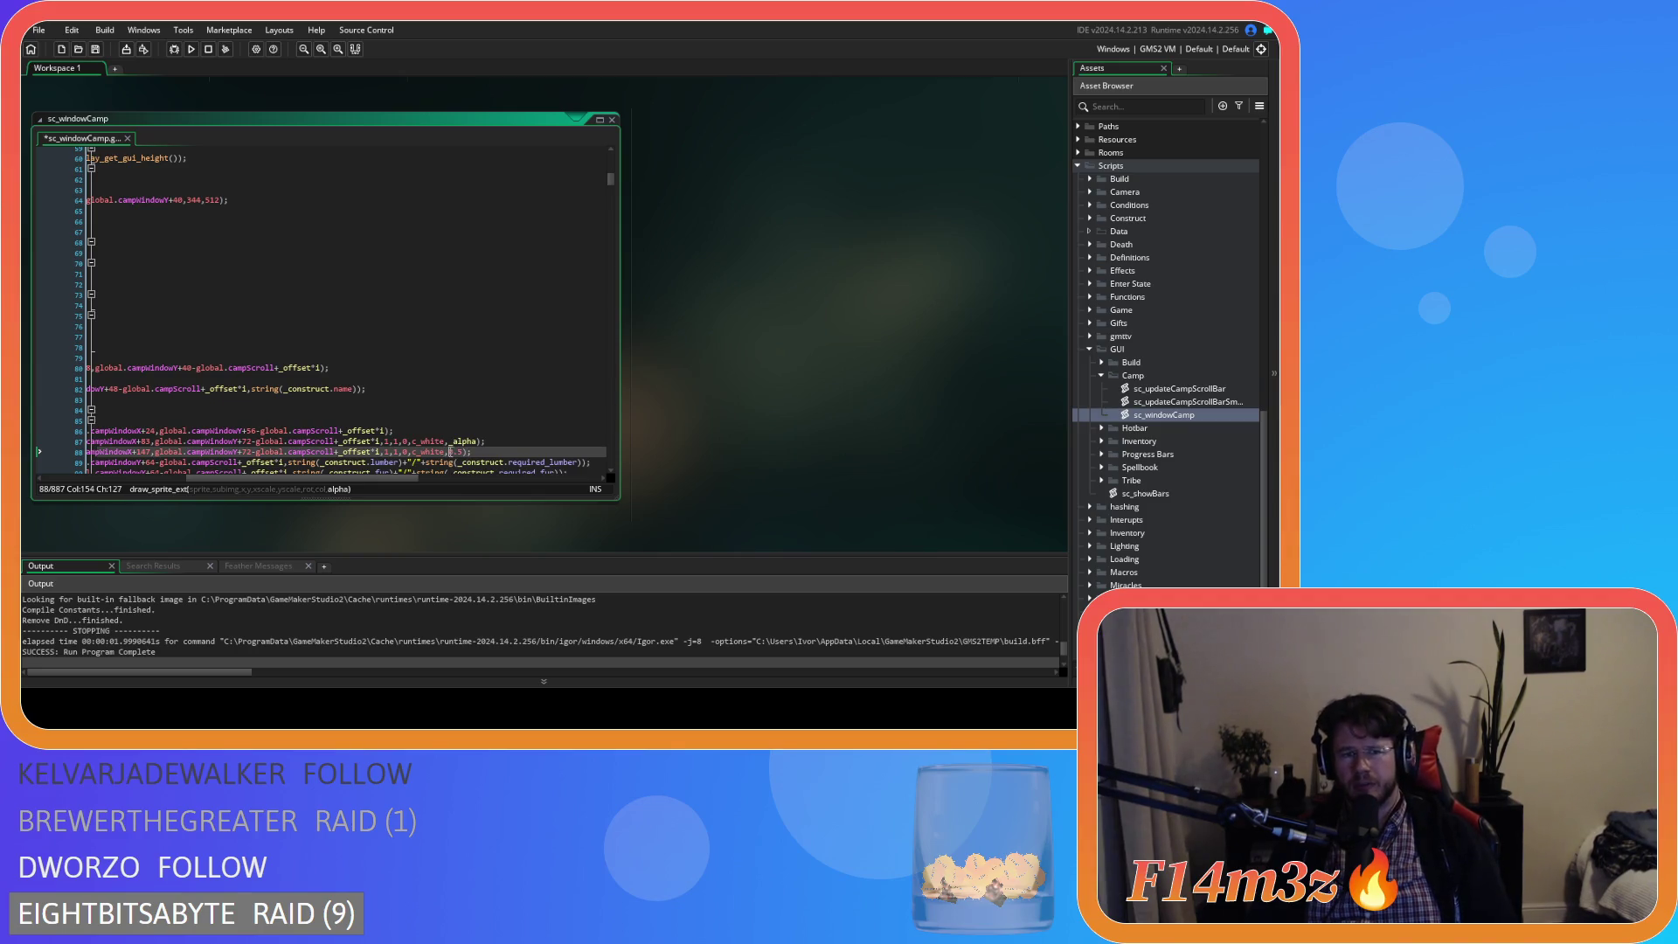
# - Replace the remaining fixed transparency values, including line 95's, with _alpha and save
pyautogui.scroll(-6, 483, 443)
pyautogui.moveTo(449, 332); pyautogui.dragTo(463, 351)
pyautogui.write('_alpha')
pyautogui.write('_alpha')
pyautogui.hotkey('ctrl', 's')
pyautogui.moveTo(386, 477); pyautogui.dragTo(377, 464)
pyautogui.scroll(-5, 378, 464)
pyautogui.moveTo(462, 351); pyautogui.dragTo(472, 365)
pyautogui.write('_alpha')
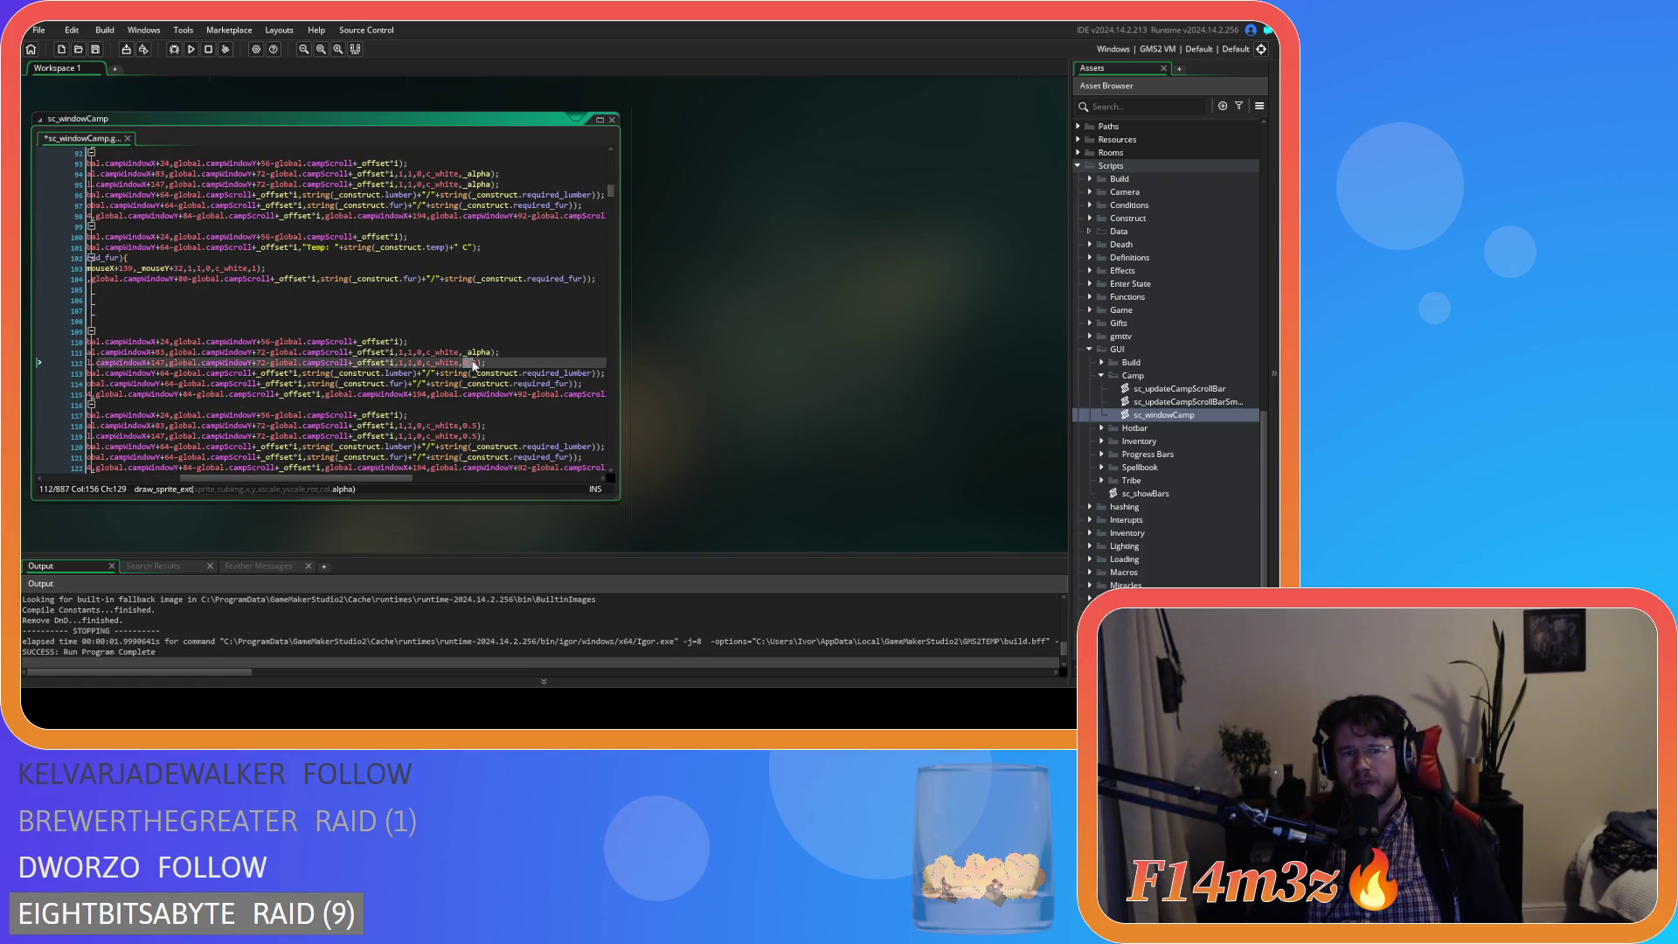
pyautogui.write('_alpha')
# - Copy line 119's fur icon draw_sprite_ext call over line 129's version and save the script
pyautogui.moveTo(463, 425); pyautogui.dragTo(475, 439)
pyautogui.write('_alpha')
pyautogui.scroll(-8, 480, 428)
pyautogui.scroll(5, 403, 456)
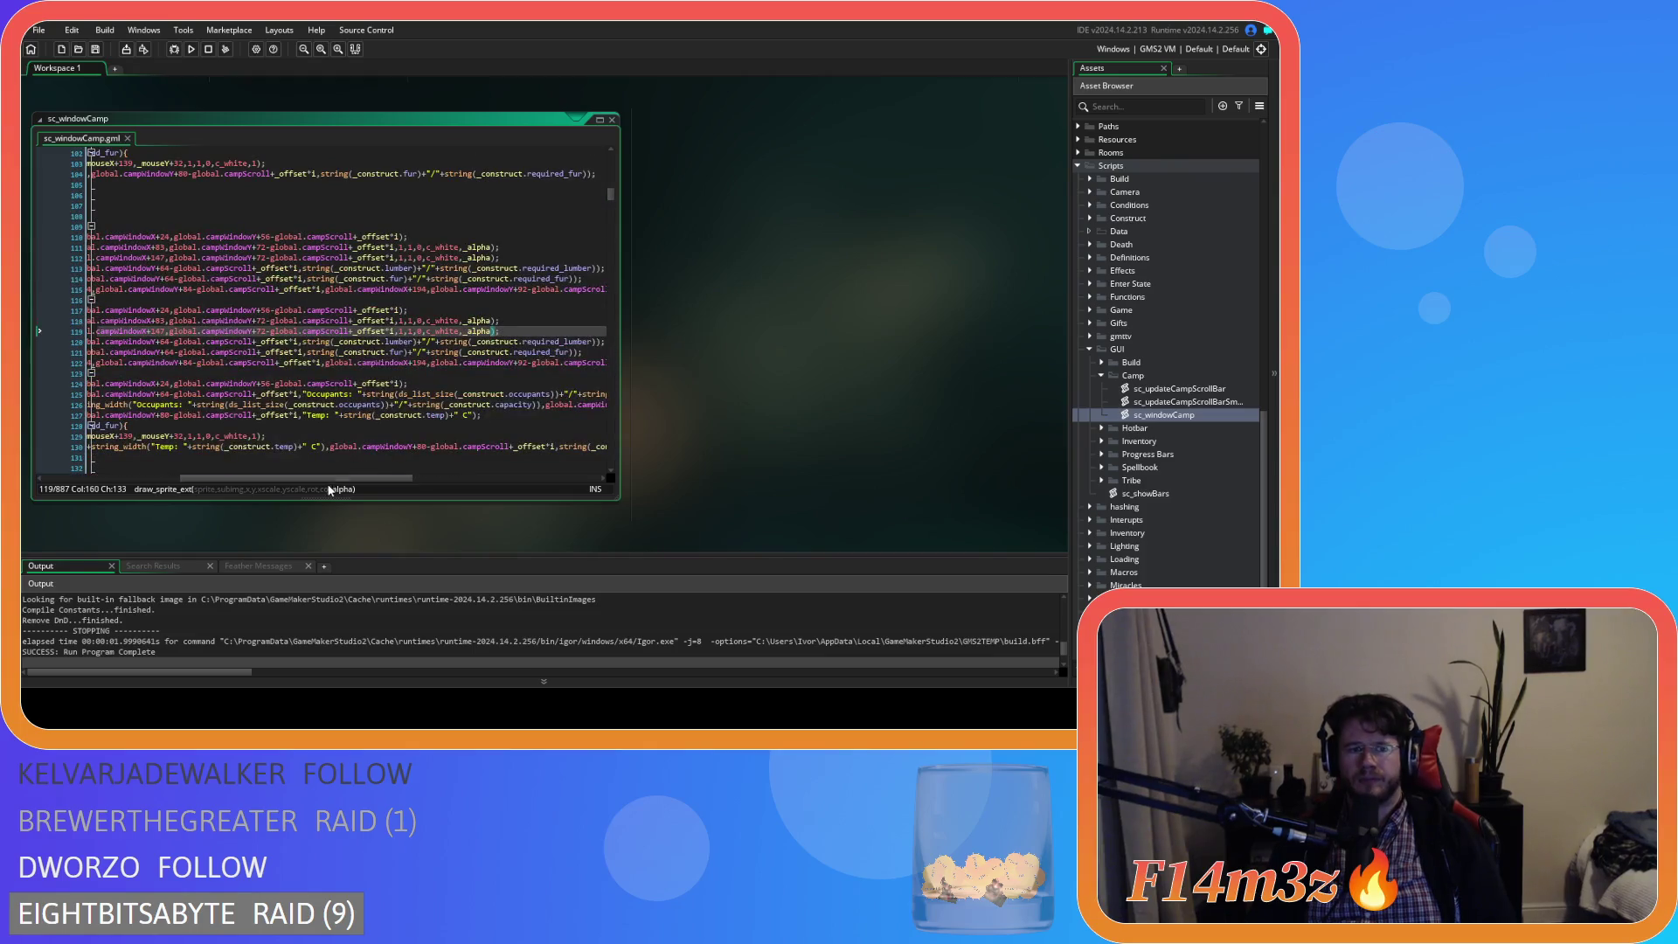
pyautogui.moveTo(323, 477)
pyautogui.mouseDown()
pyautogui.moveTo(213, 470)
pyautogui.moveTo(459, 449)
pyautogui.moveTo(292, 448)
pyautogui.mouseUp()
pyautogui.hscroll(3, 292, 448)
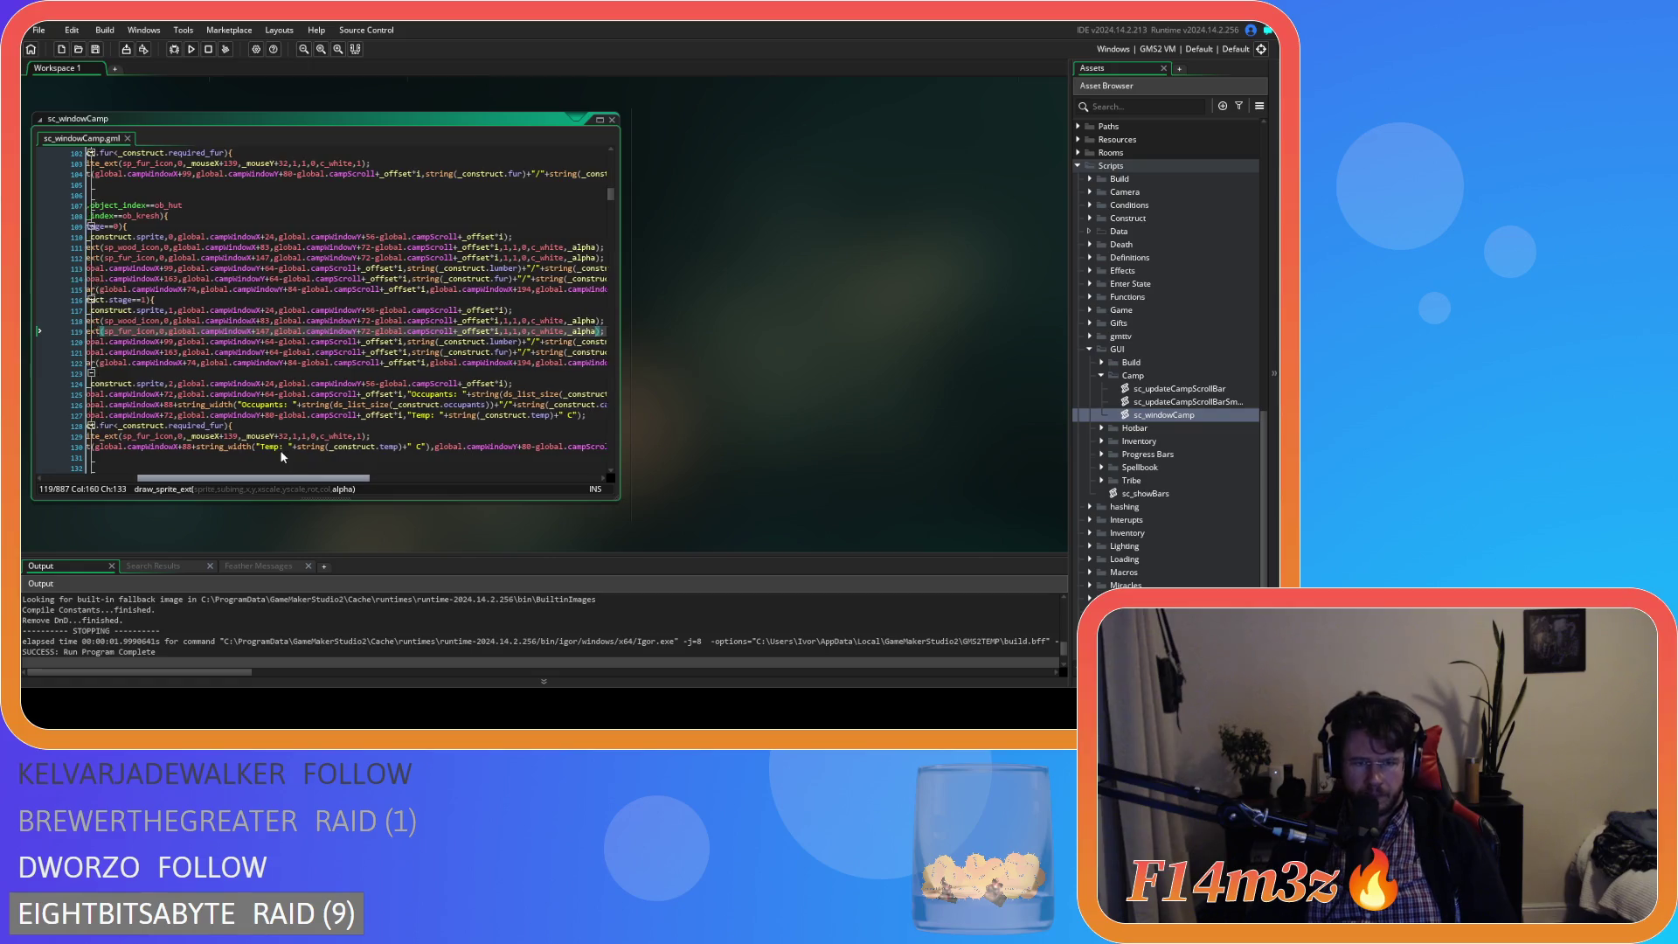
pyautogui.moveTo(442, 329)
pyautogui.mouseDown()
pyautogui.moveTo(96, 331)
pyautogui.moveTo(262, 332)
pyautogui.mouseUp()
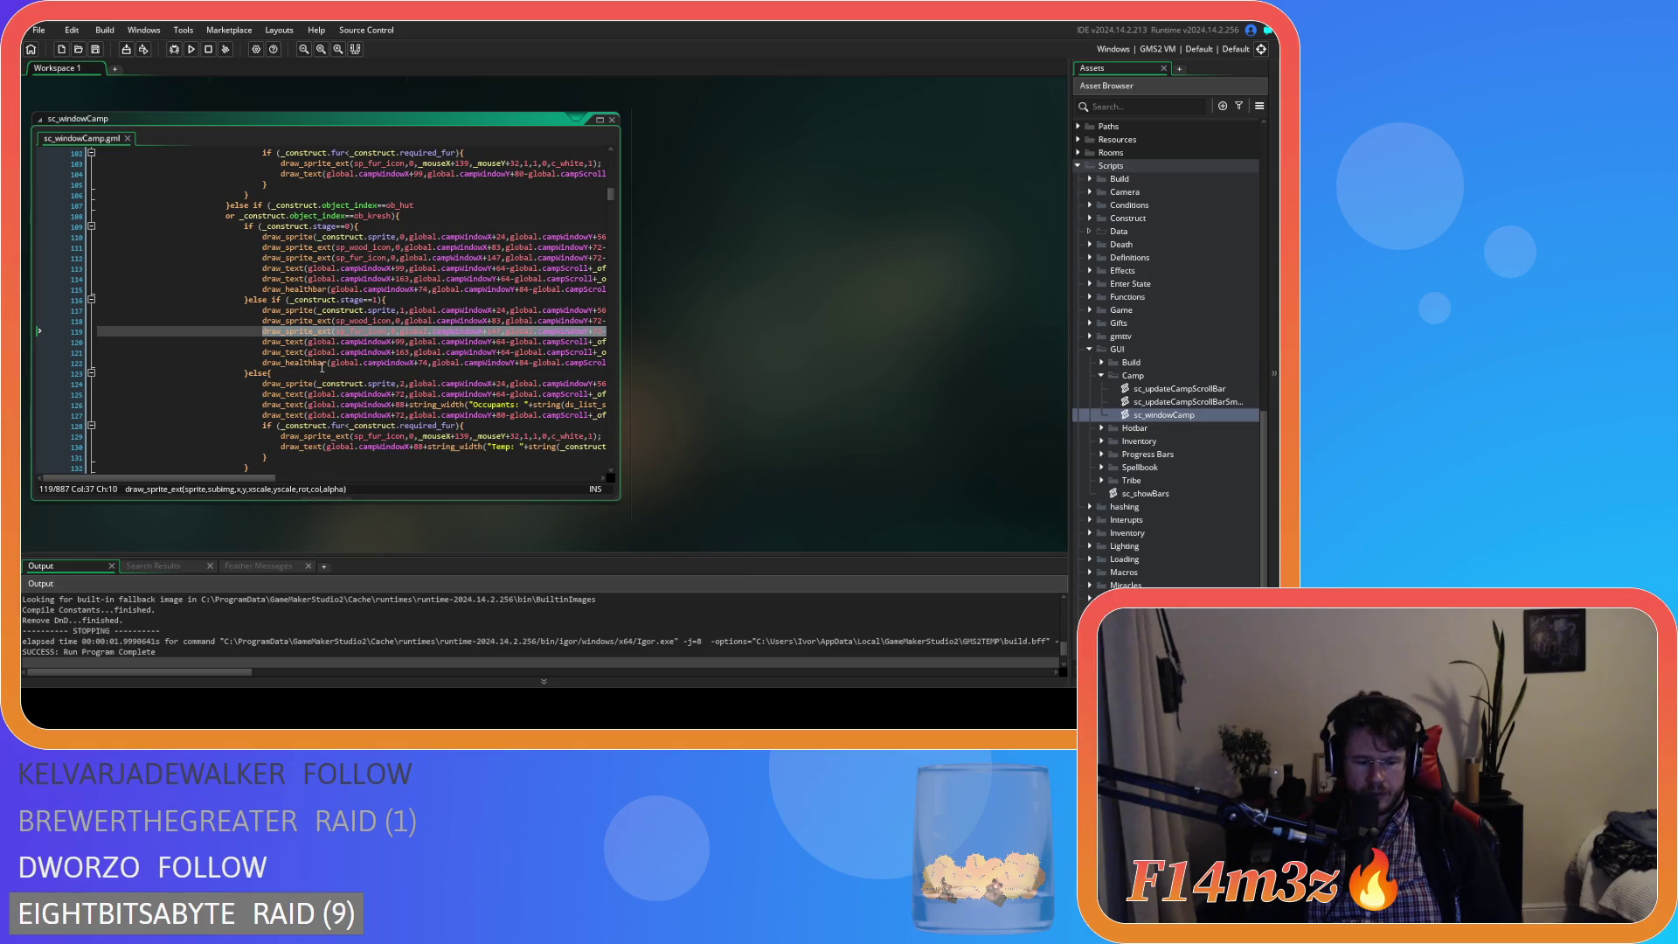
pyautogui.scroll(-2, 321, 367)
pyautogui.hscroll(3, 228, 408)
pyautogui.hotkey('ctrl', 'c')
pyautogui.moveTo(180, 383); pyautogui.dragTo(510, 385)
pyautogui.hotkey('ctrl', 'v')
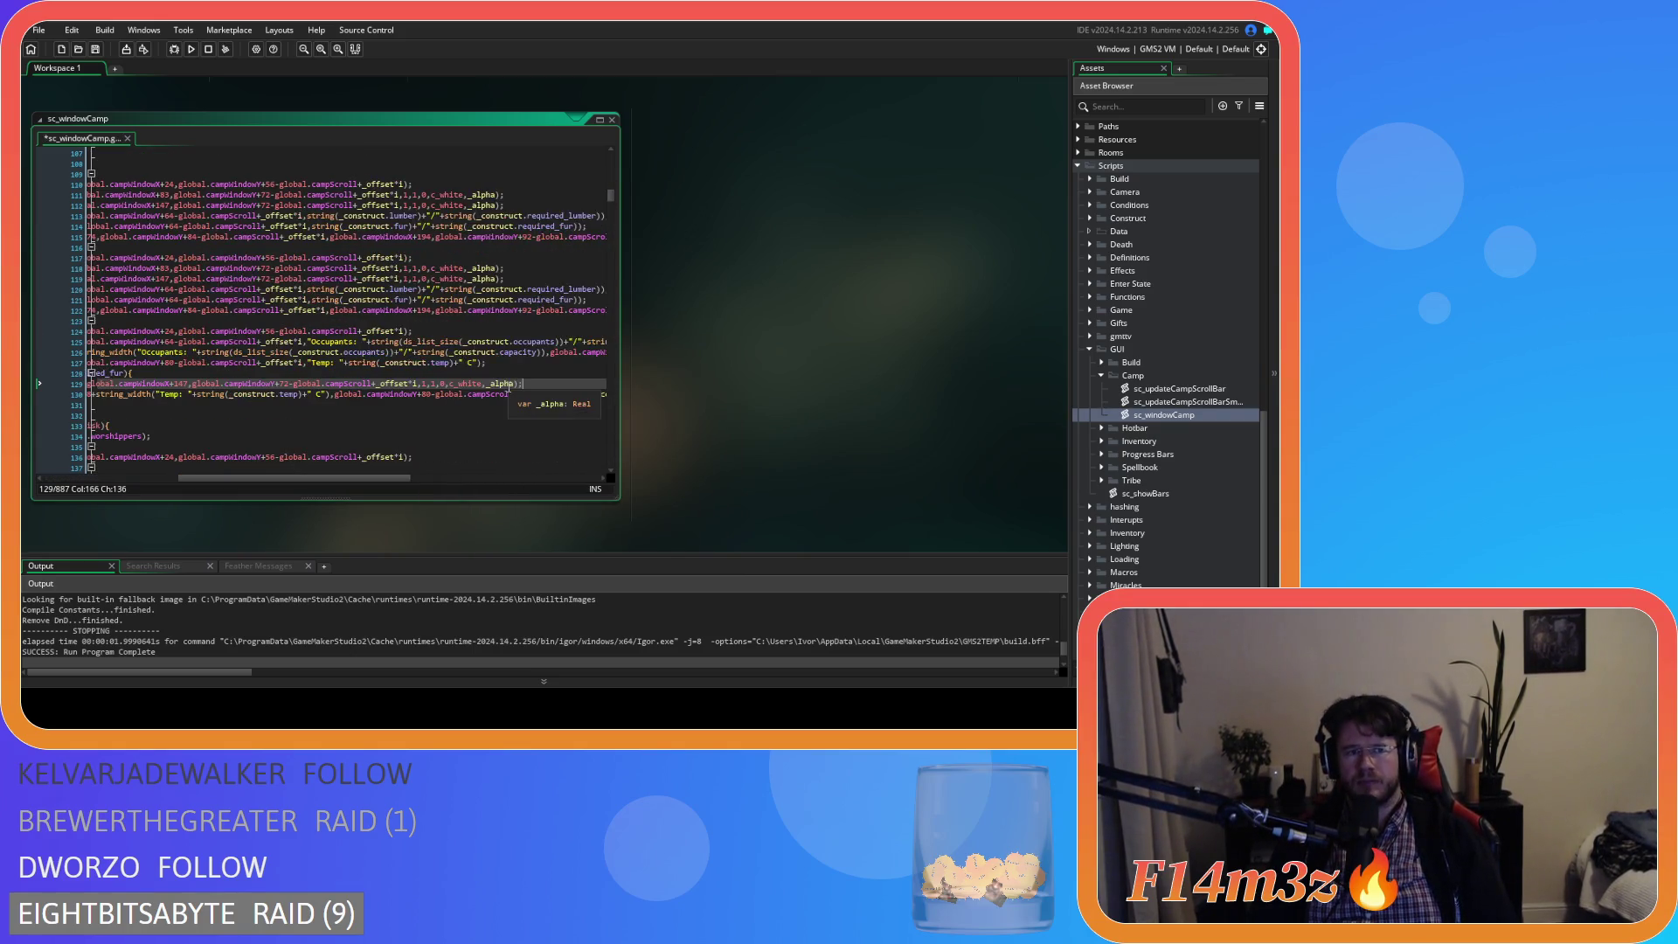
pyautogui.hotkey('ctrl', 's')
pyautogui.hotkey('alt', 'Left')
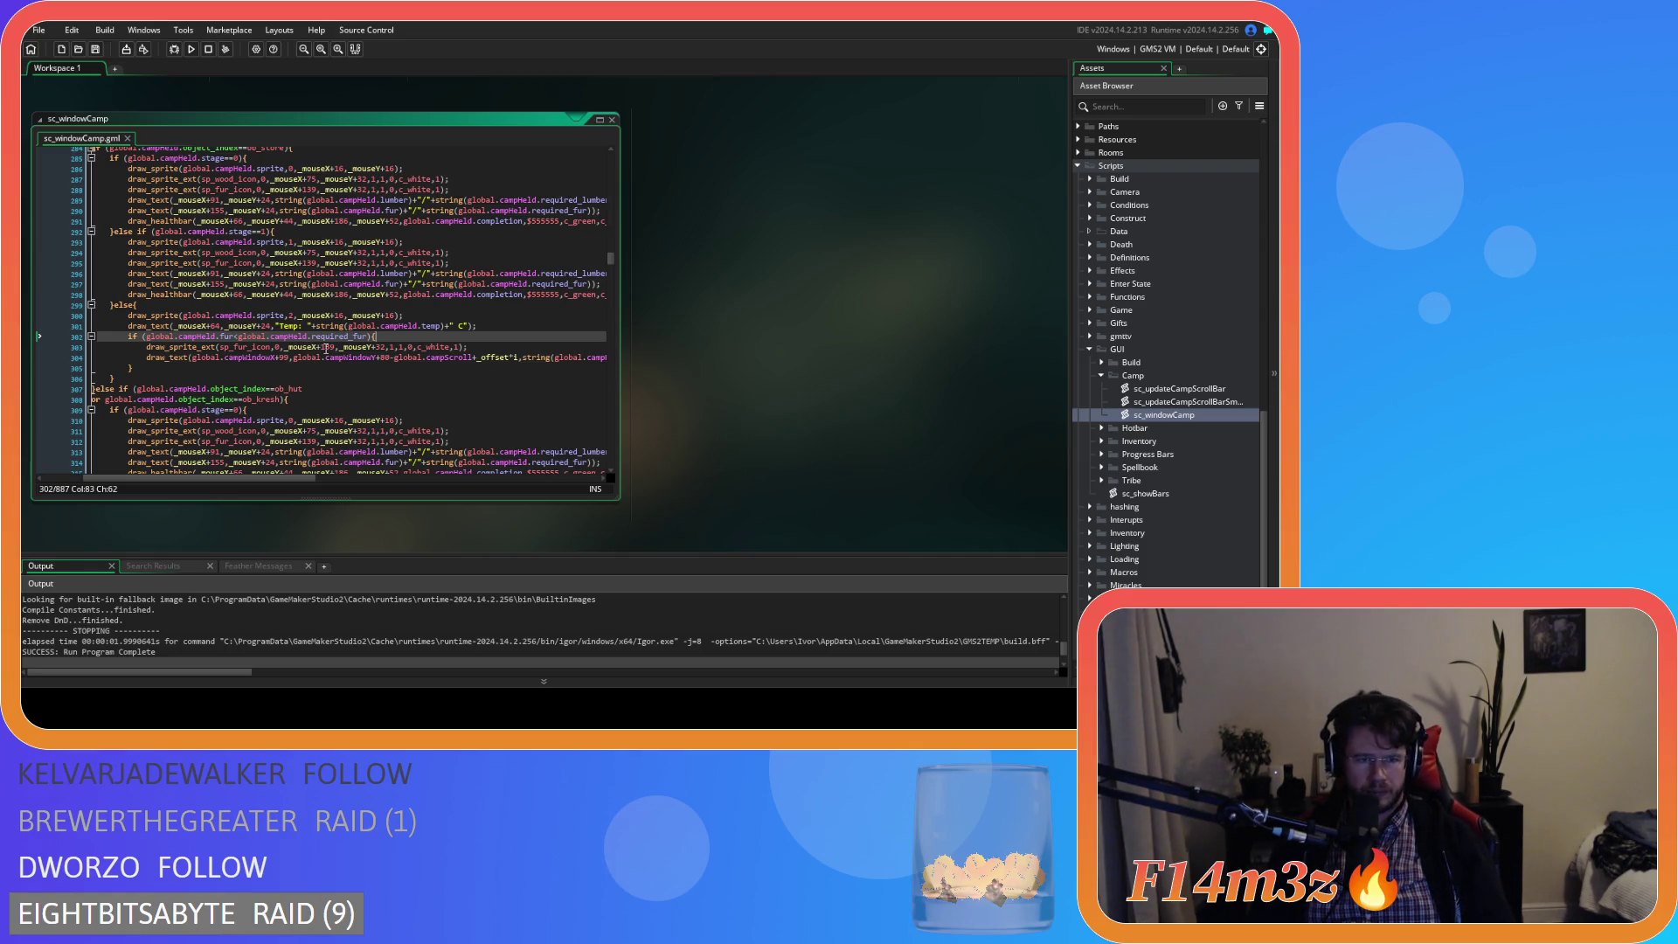
pyautogui.click(326, 347)
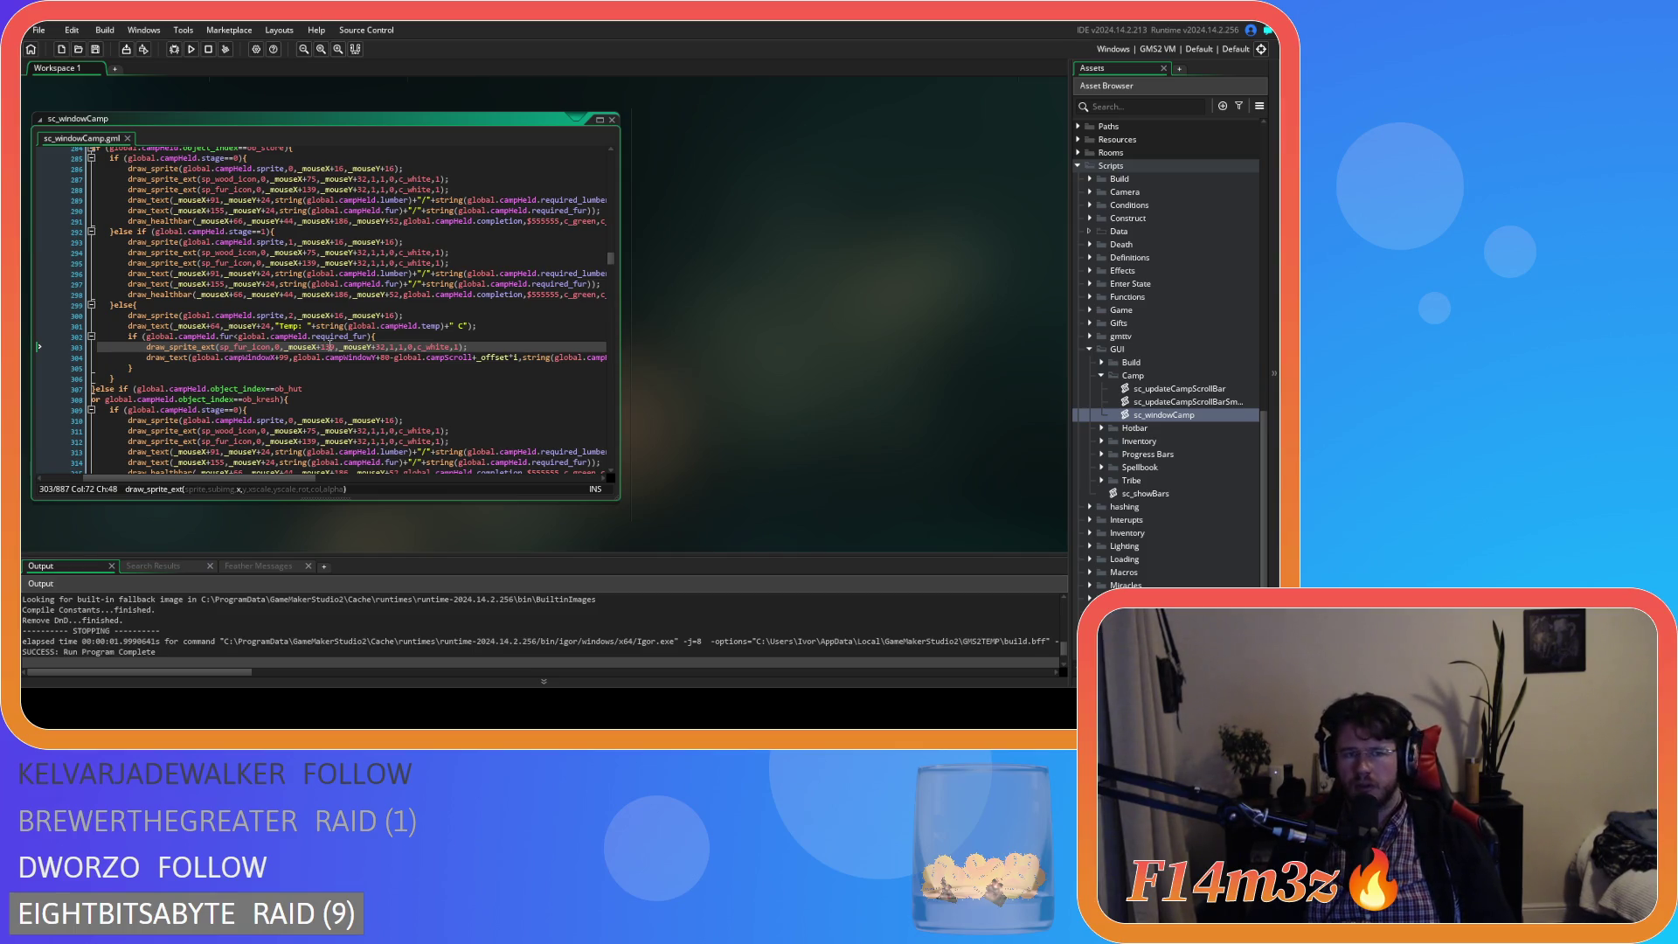
pyautogui.doubleClick(329, 347)
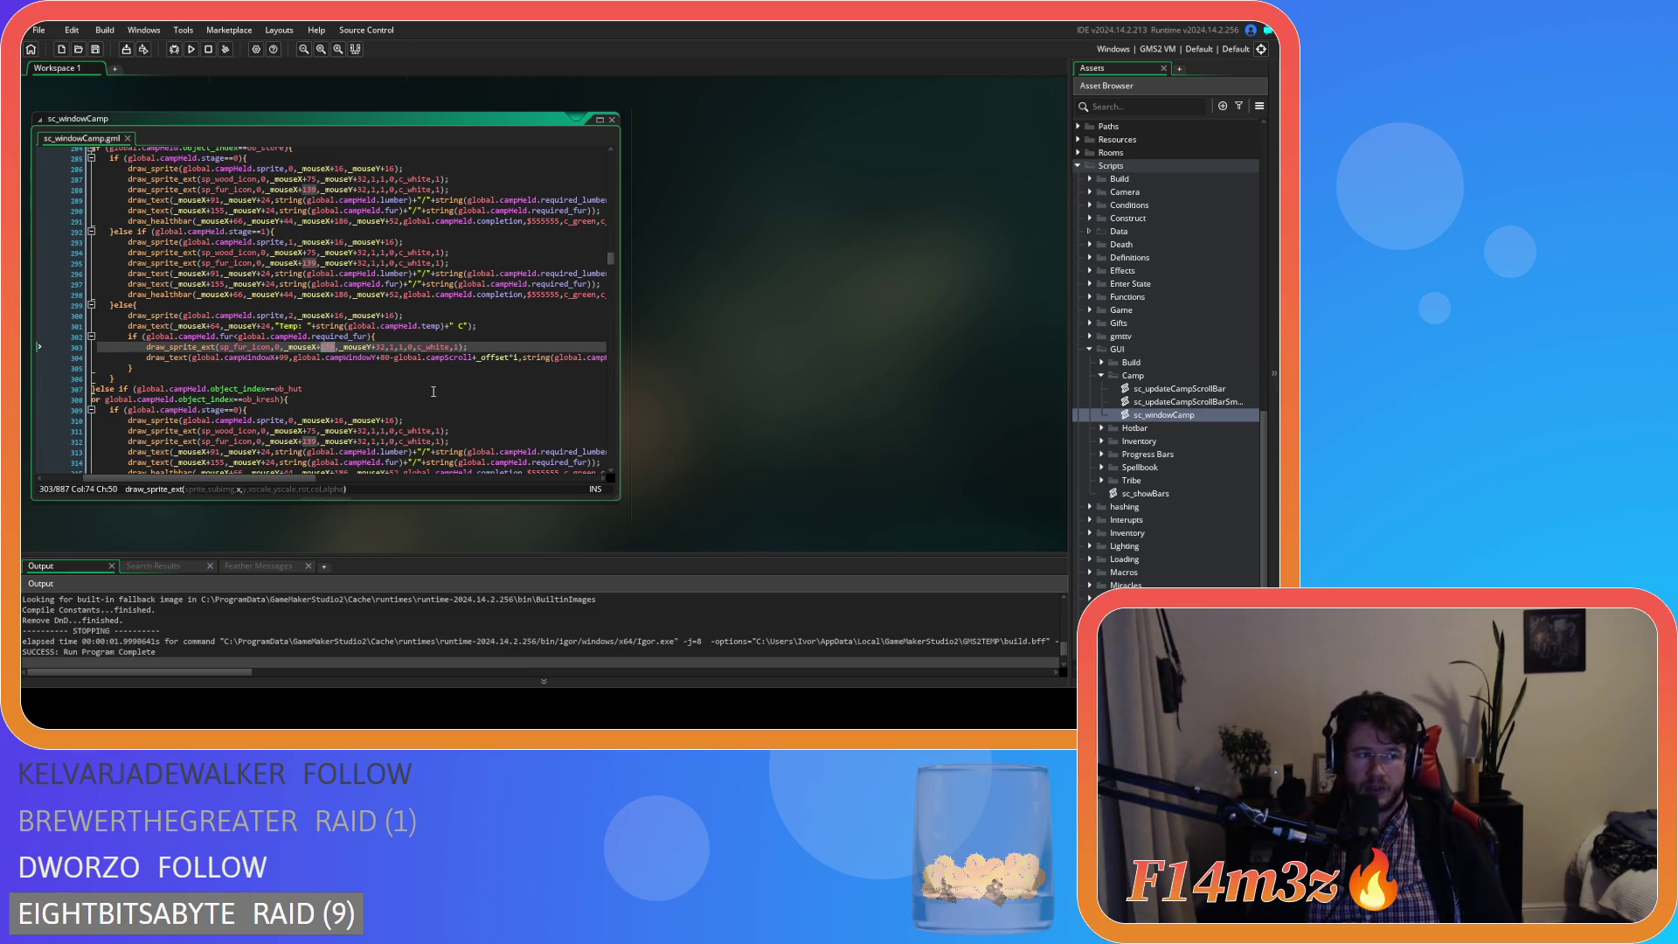
pyautogui.write('155')
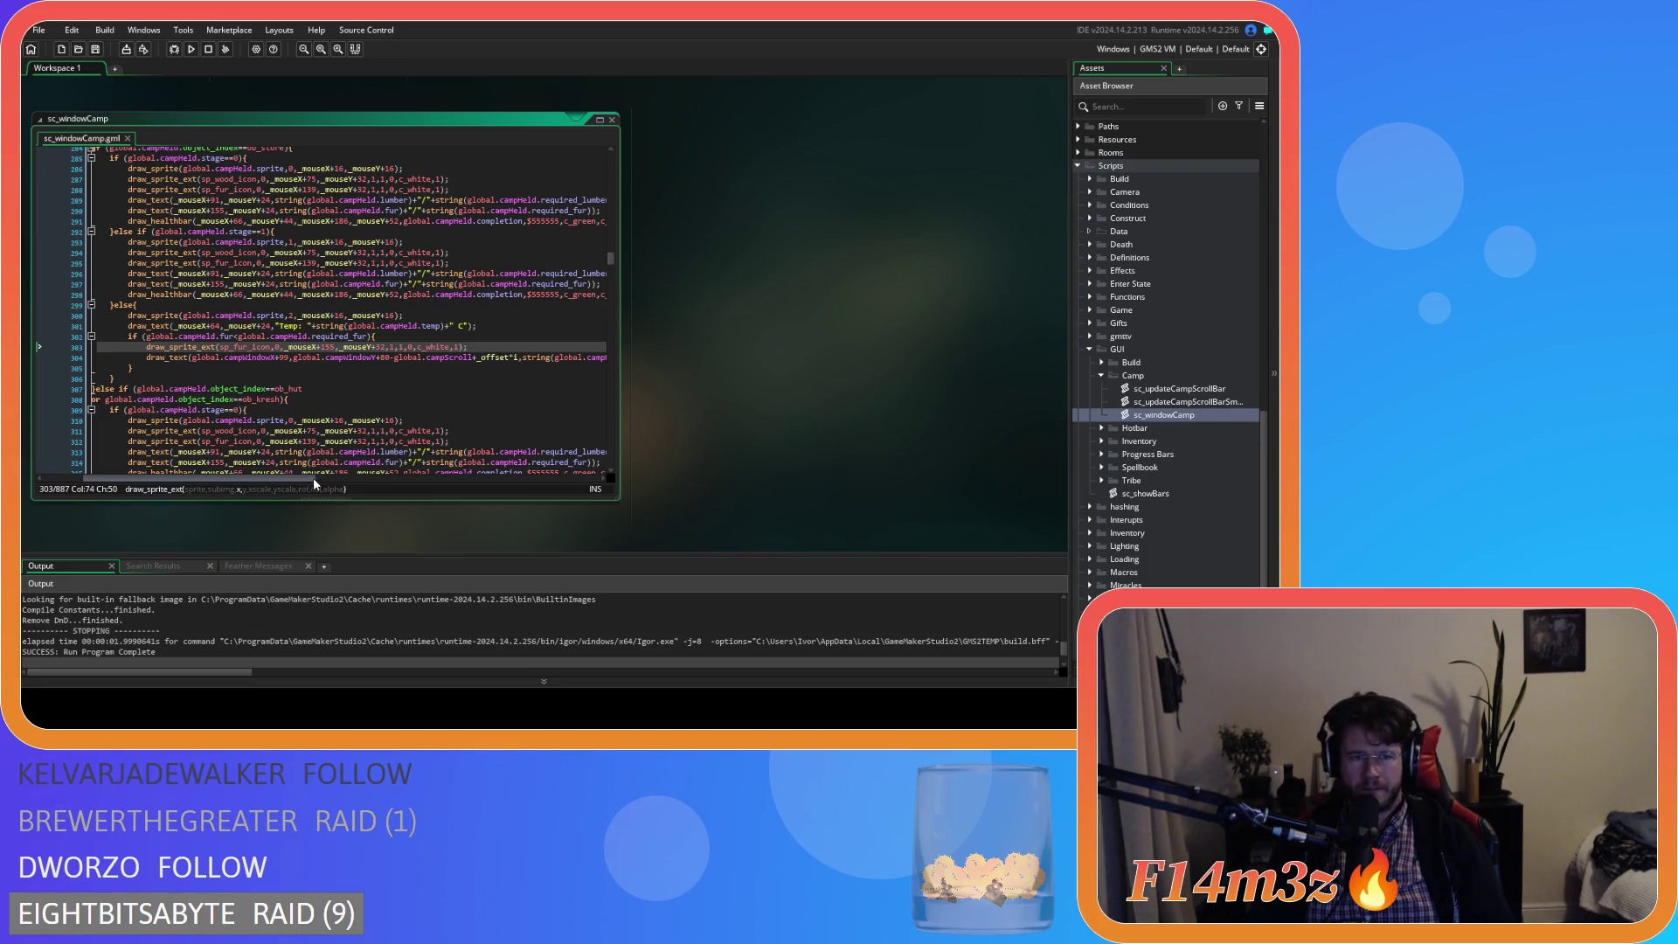
pyautogui.hotkey('ctrl', 'z')
pyautogui.doubleClick(381, 347)
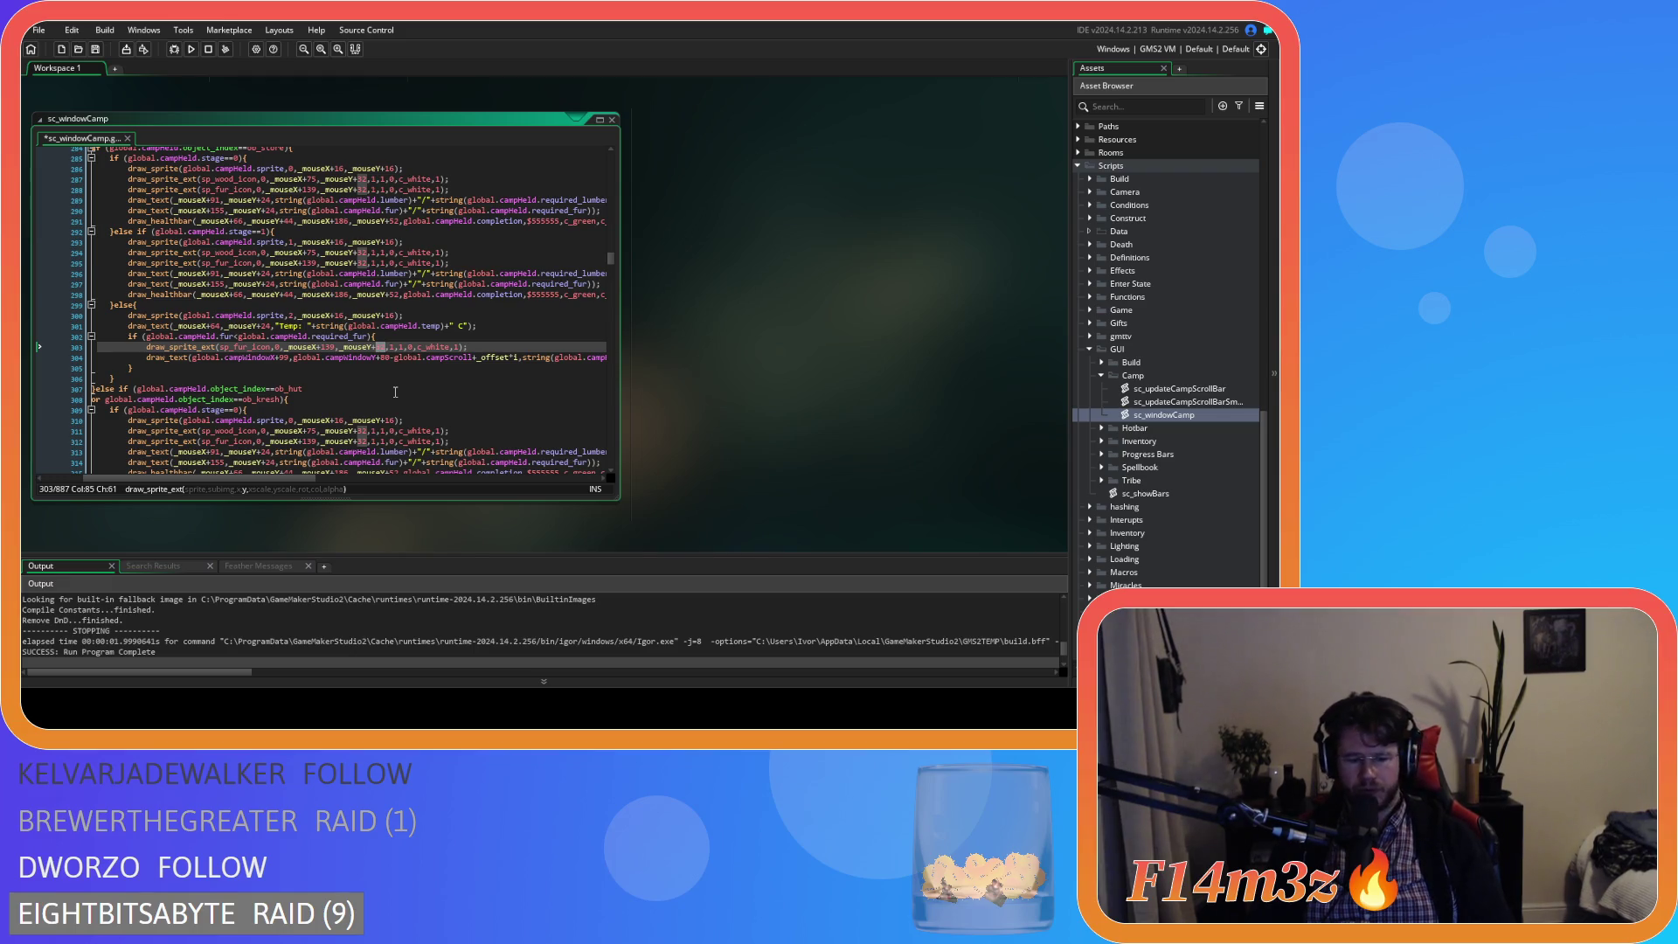
pyautogui.write('48')
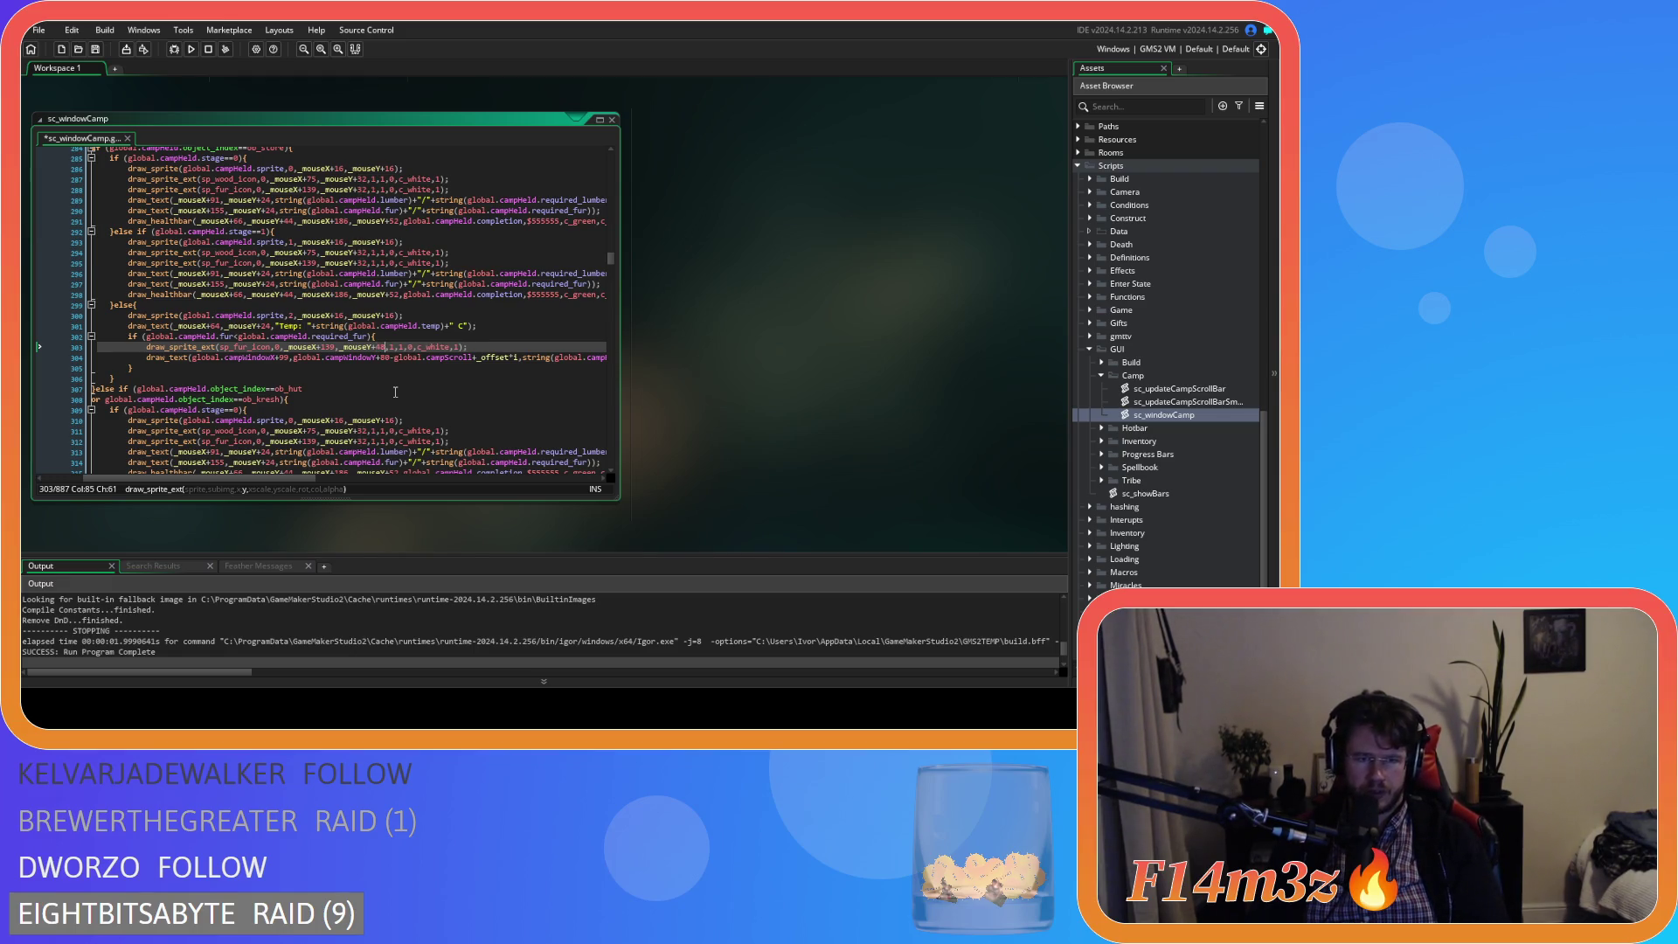
pyautogui.hotkey('ctrl', 's')
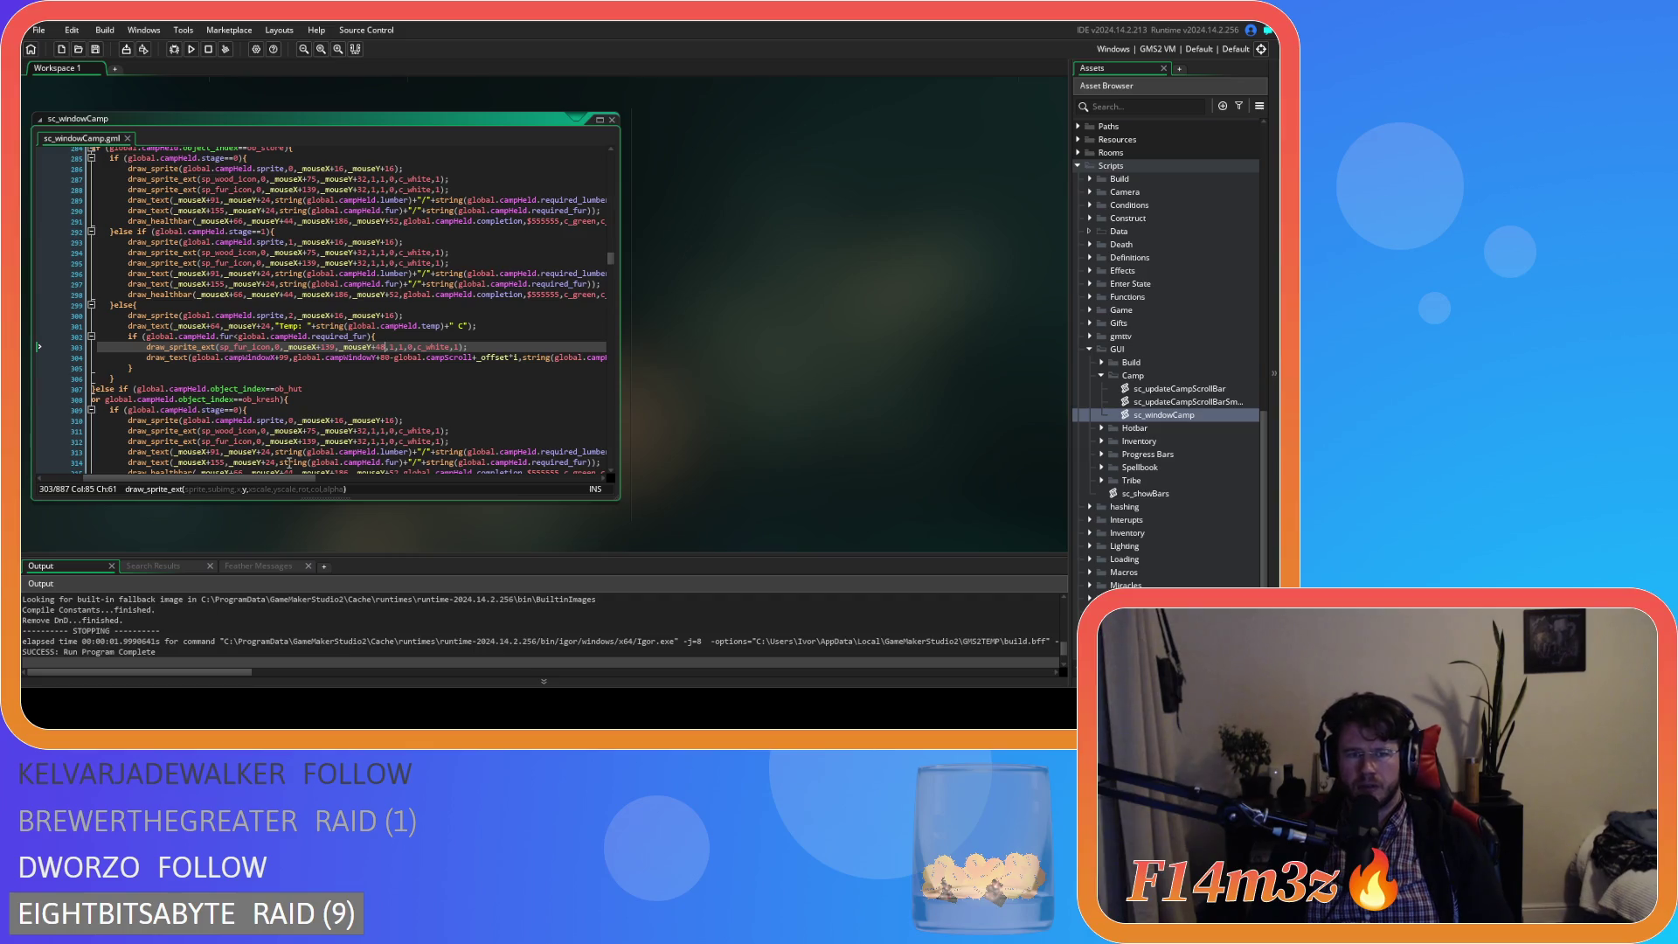
pyautogui.moveTo(244, 479); pyautogui.dragTo(324, 481)
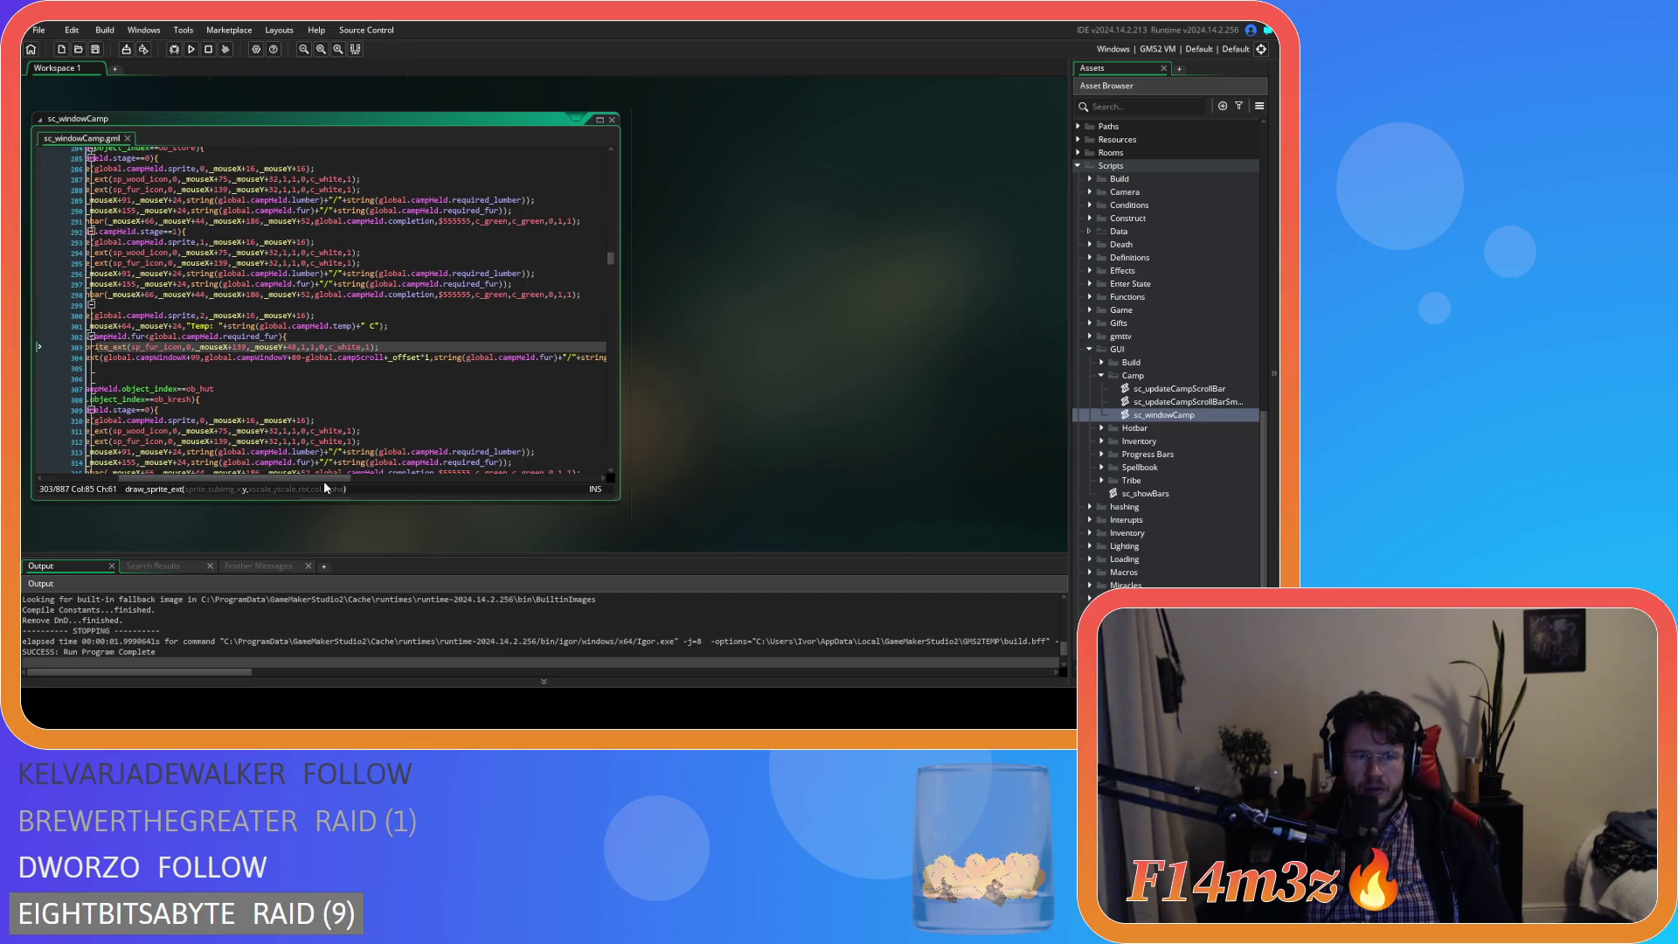
pyautogui.moveTo(289, 477); pyautogui.dragTo(254, 481)
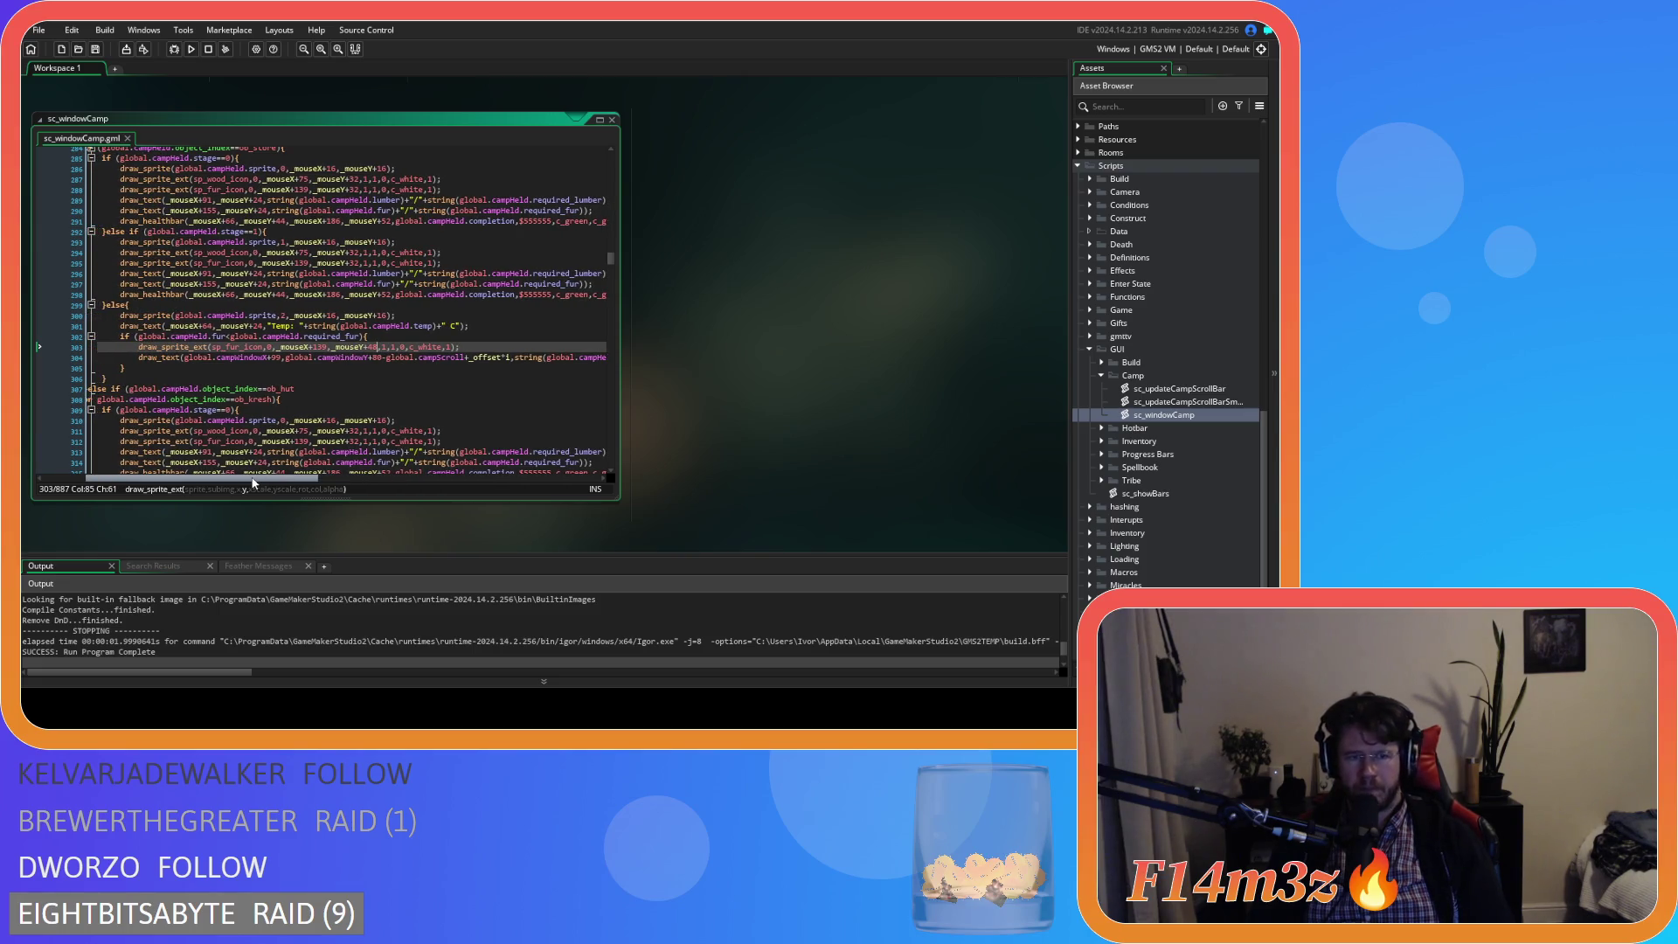
pyautogui.moveTo(254, 482); pyautogui.dragTo(273, 478)
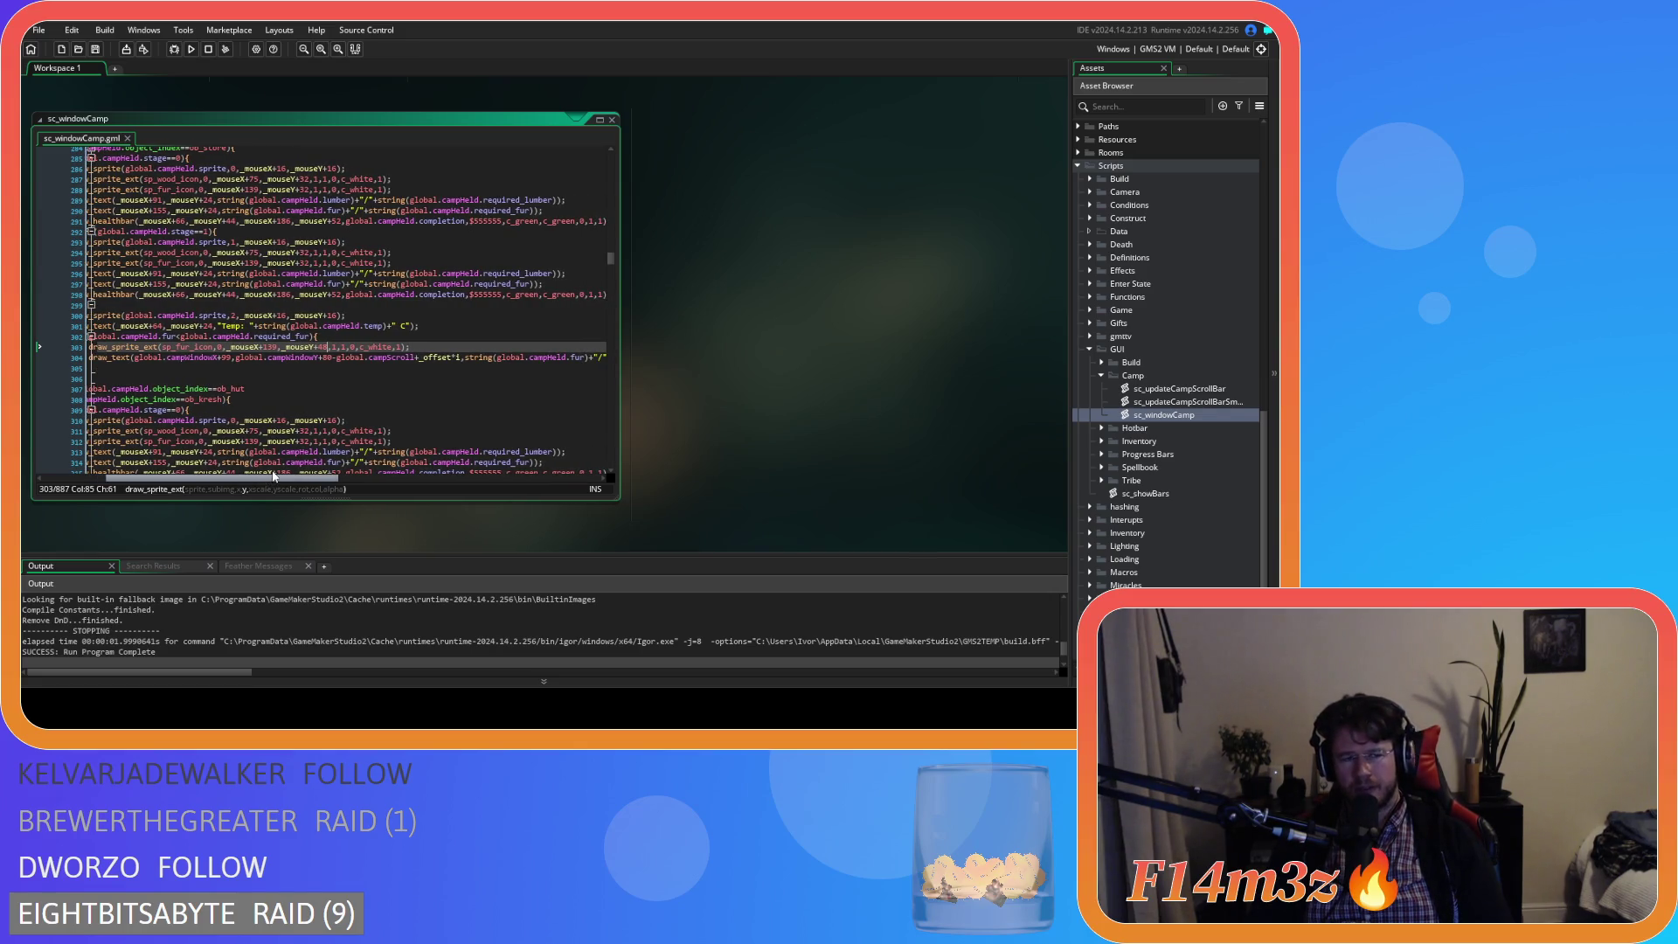
pyautogui.moveTo(274, 476)
pyautogui.mouseDown()
pyautogui.moveTo(255, 481)
pyautogui.moveTo(357, 470)
pyautogui.moveTo(214, 465)
pyautogui.mouseUp()
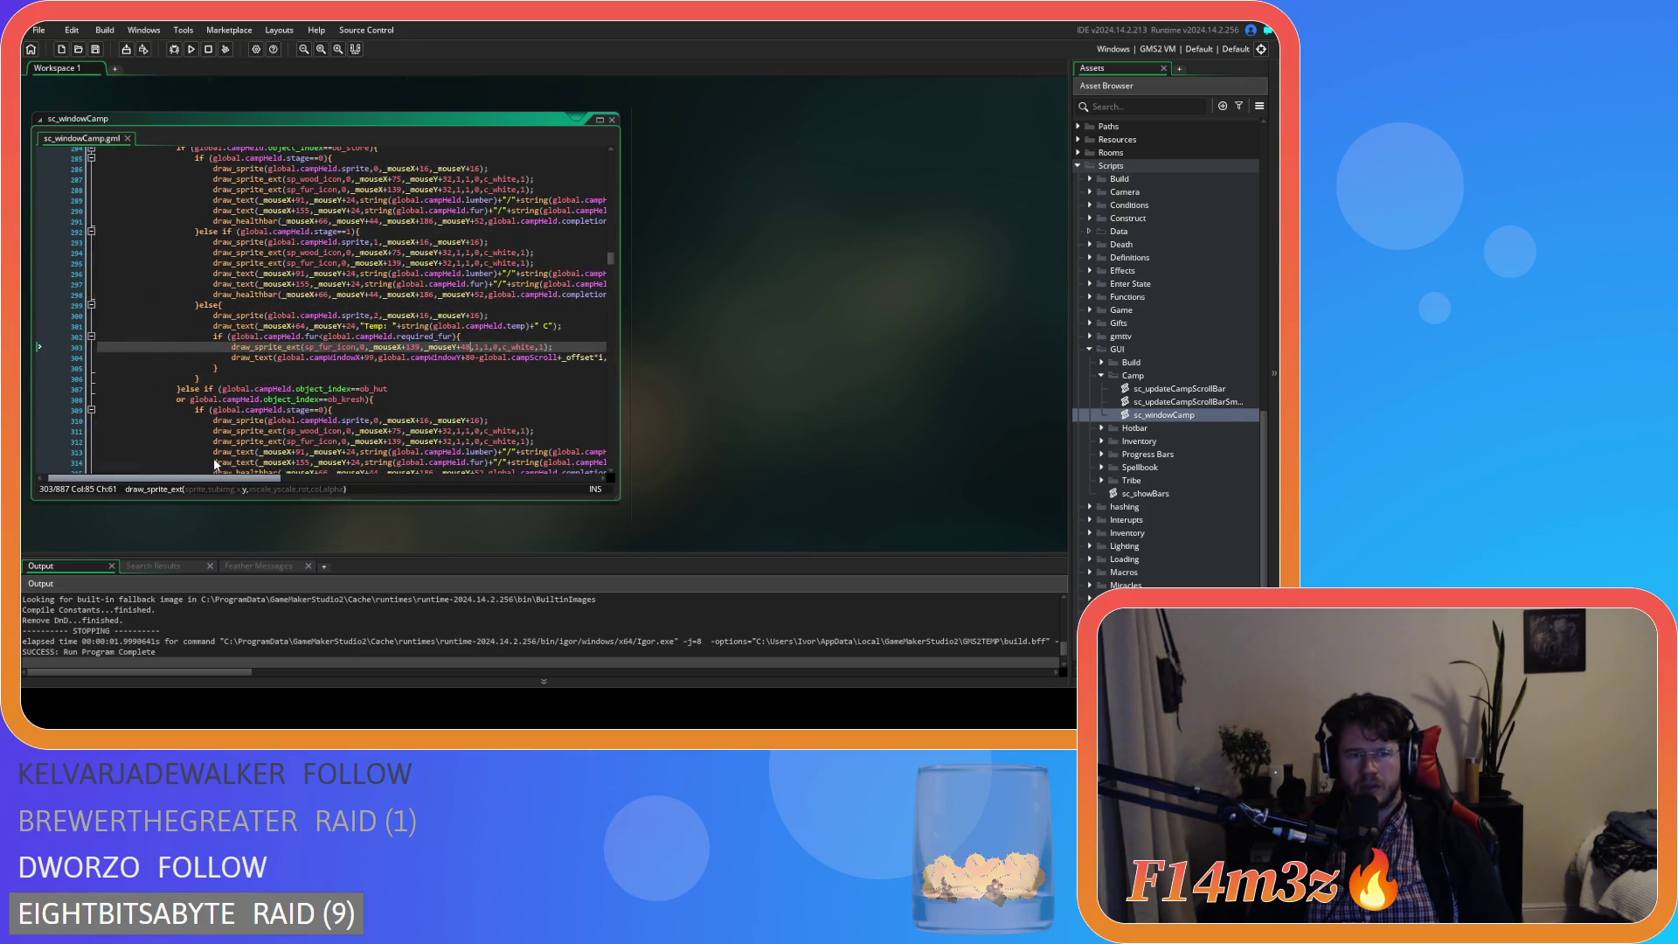
pyautogui.moveTo(214, 465); pyautogui.dragTo(297, 472)
pyautogui.scroll(20, 345, 382)
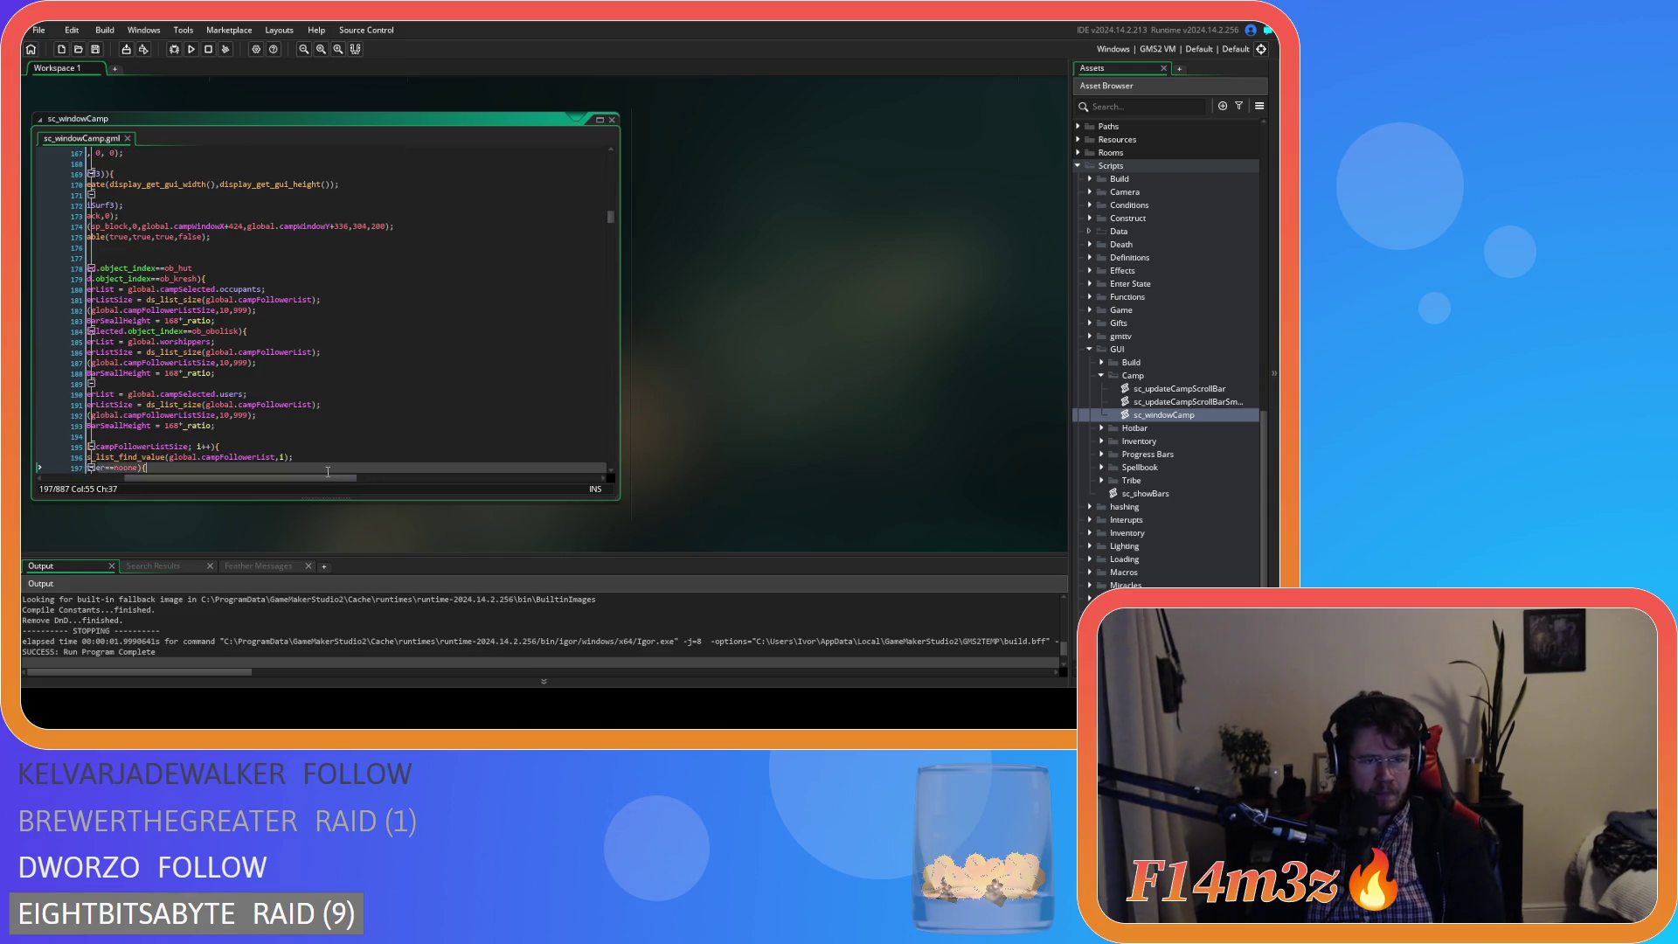
pyautogui.moveTo(328, 480); pyautogui.dragTo(243, 480)
pyautogui.scroll(20, 383, 436)
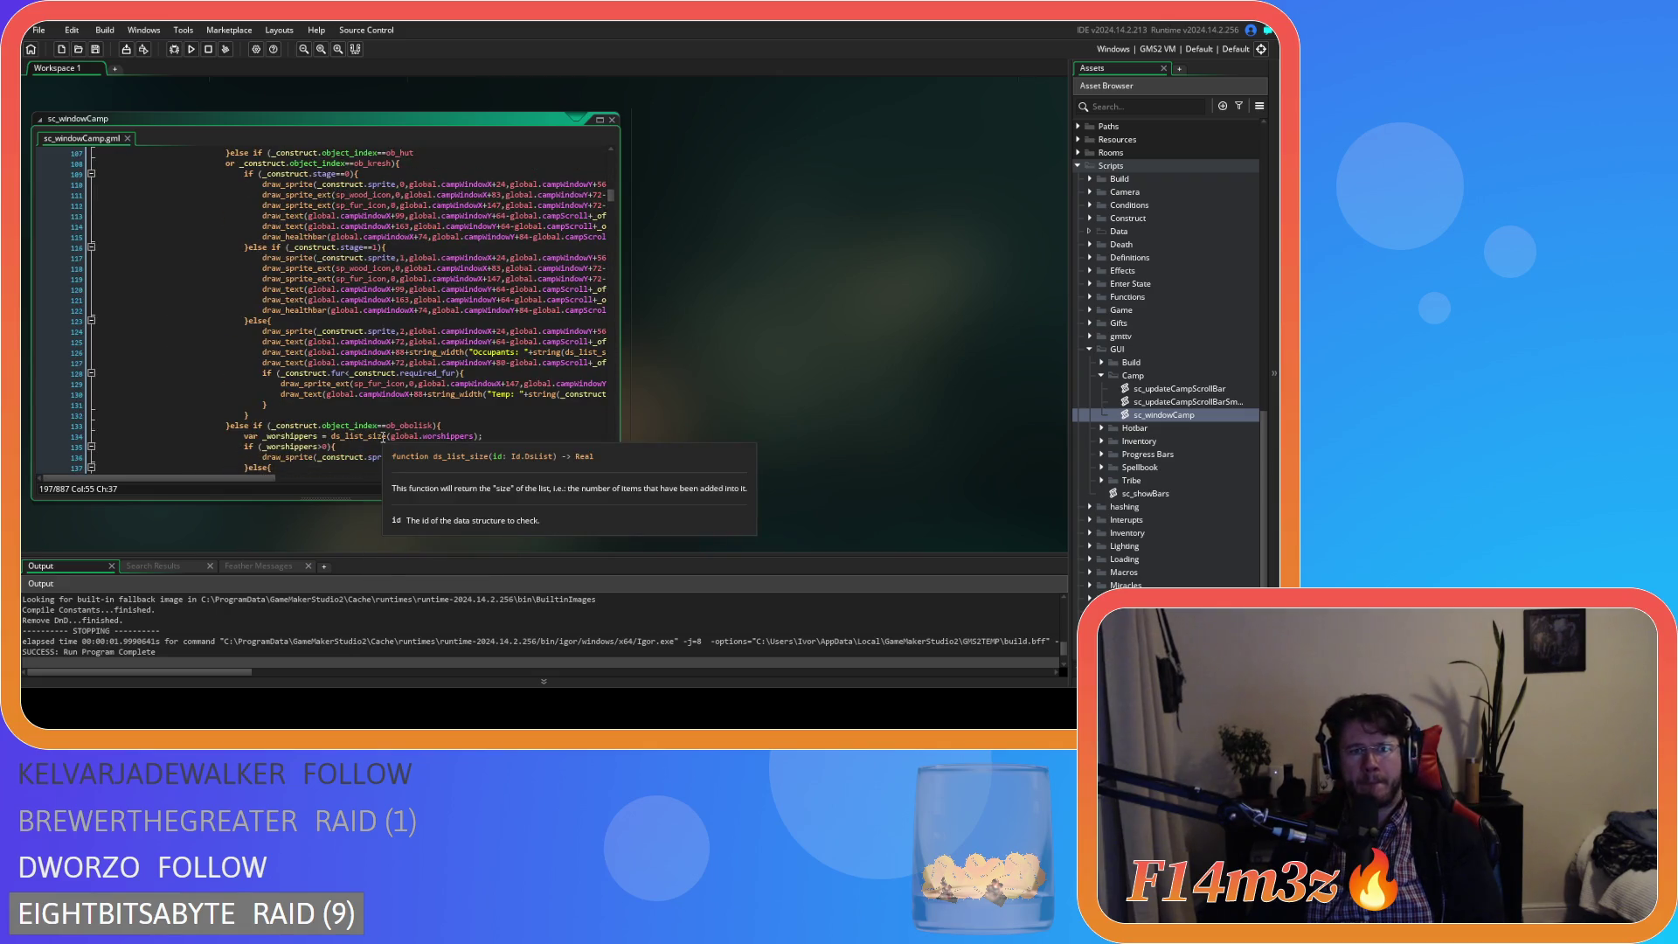
pyautogui.scroll(8, 382, 437)
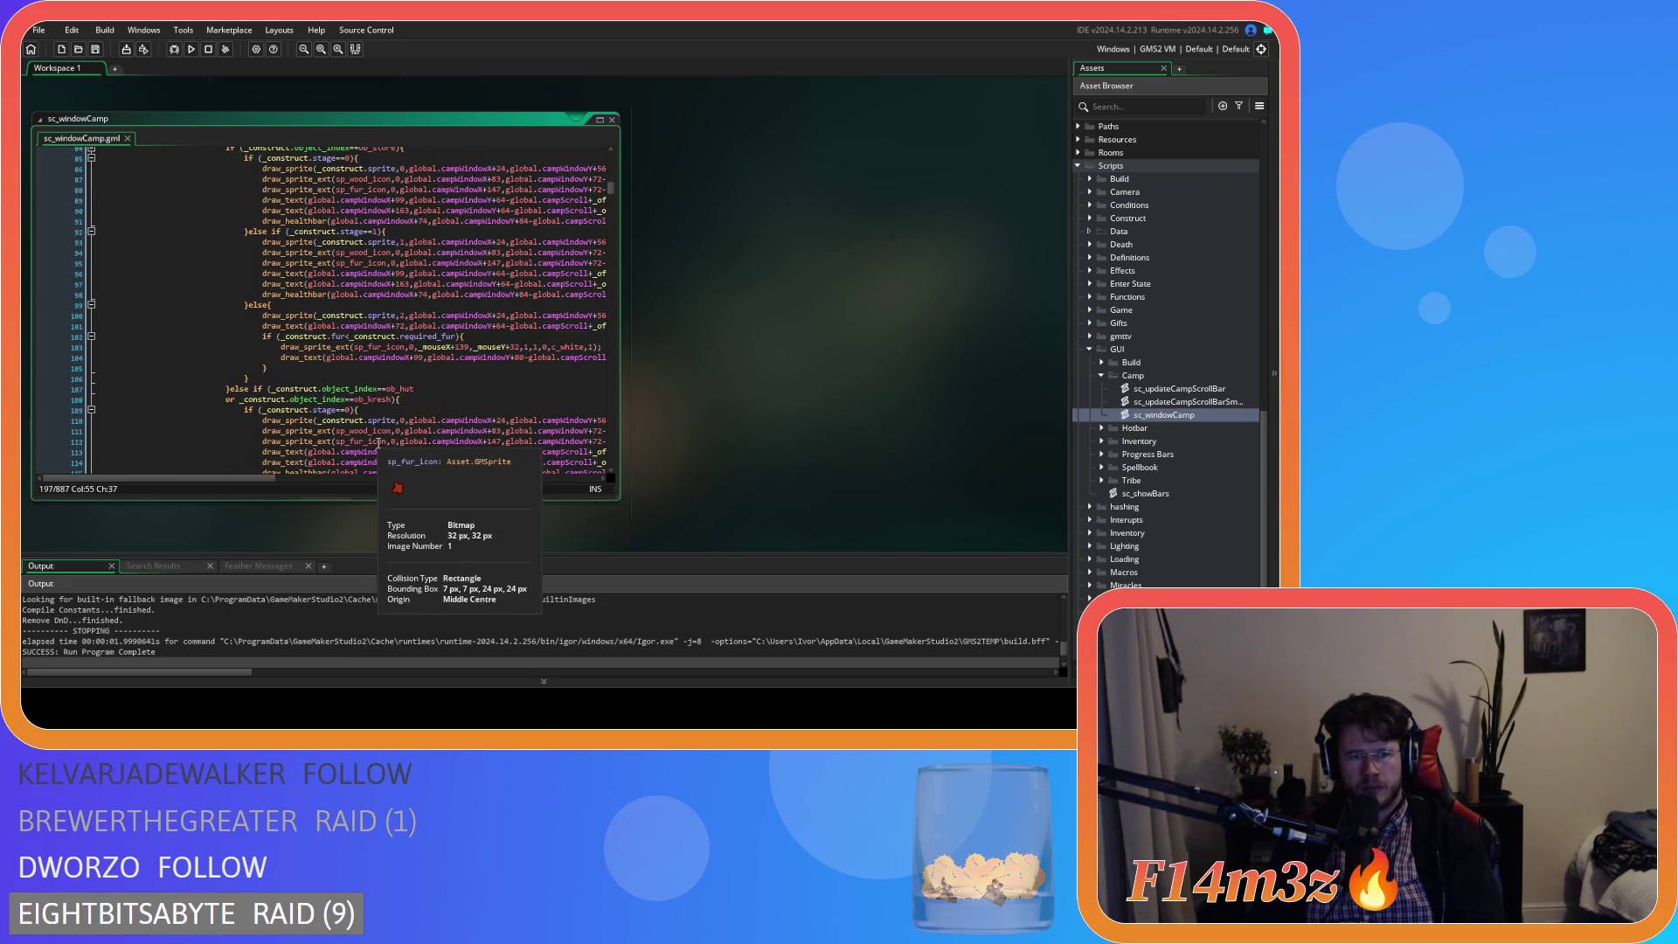
pyautogui.moveTo(280, 477)
pyautogui.mouseDown()
pyautogui.moveTo(396, 473)
pyautogui.moveTo(310, 461)
pyautogui.mouseUp()
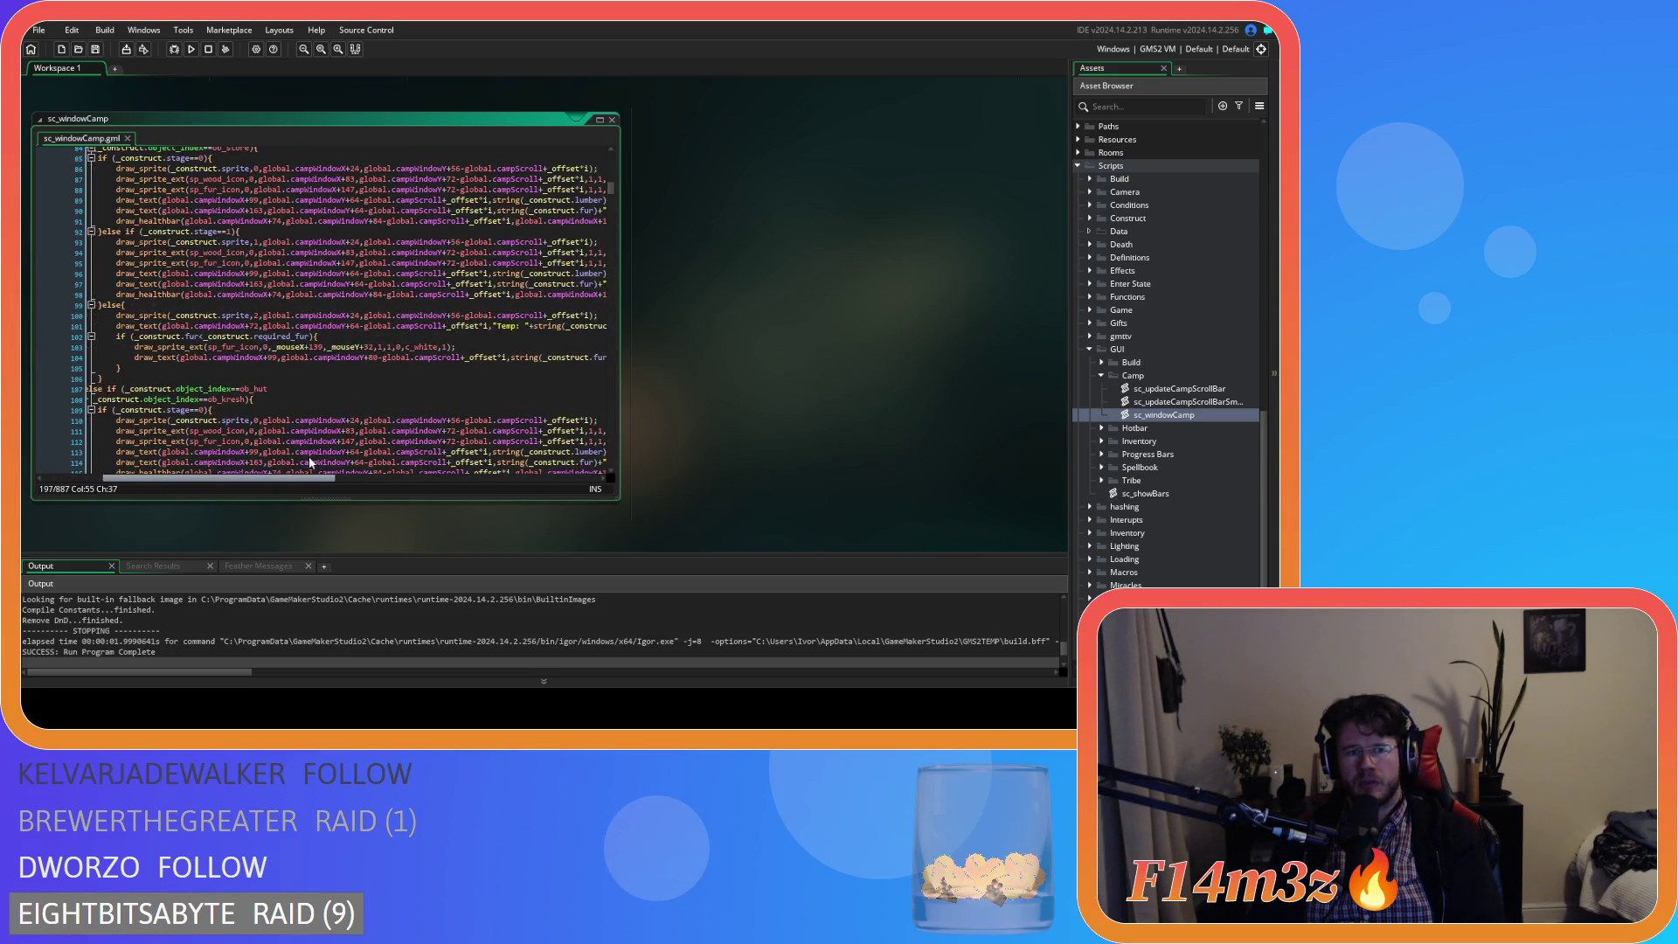
pyautogui.click(311, 461)
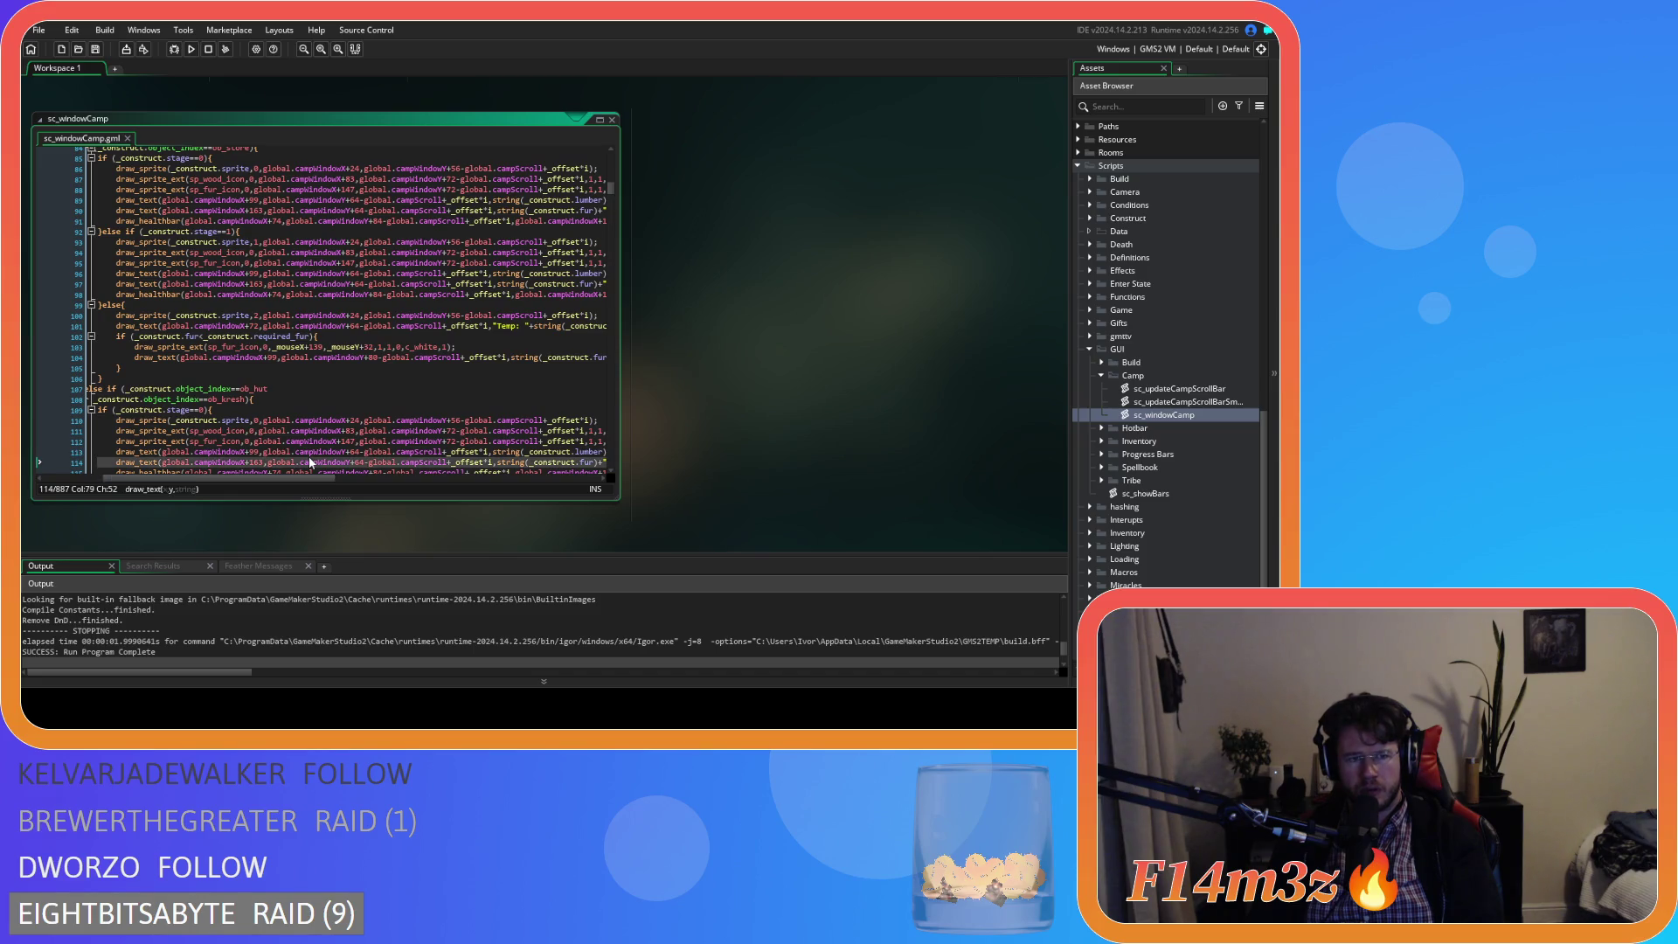
pyautogui.moveTo(310, 477); pyautogui.dragTo(281, 477)
pyautogui.scroll(-5, 277, 430)
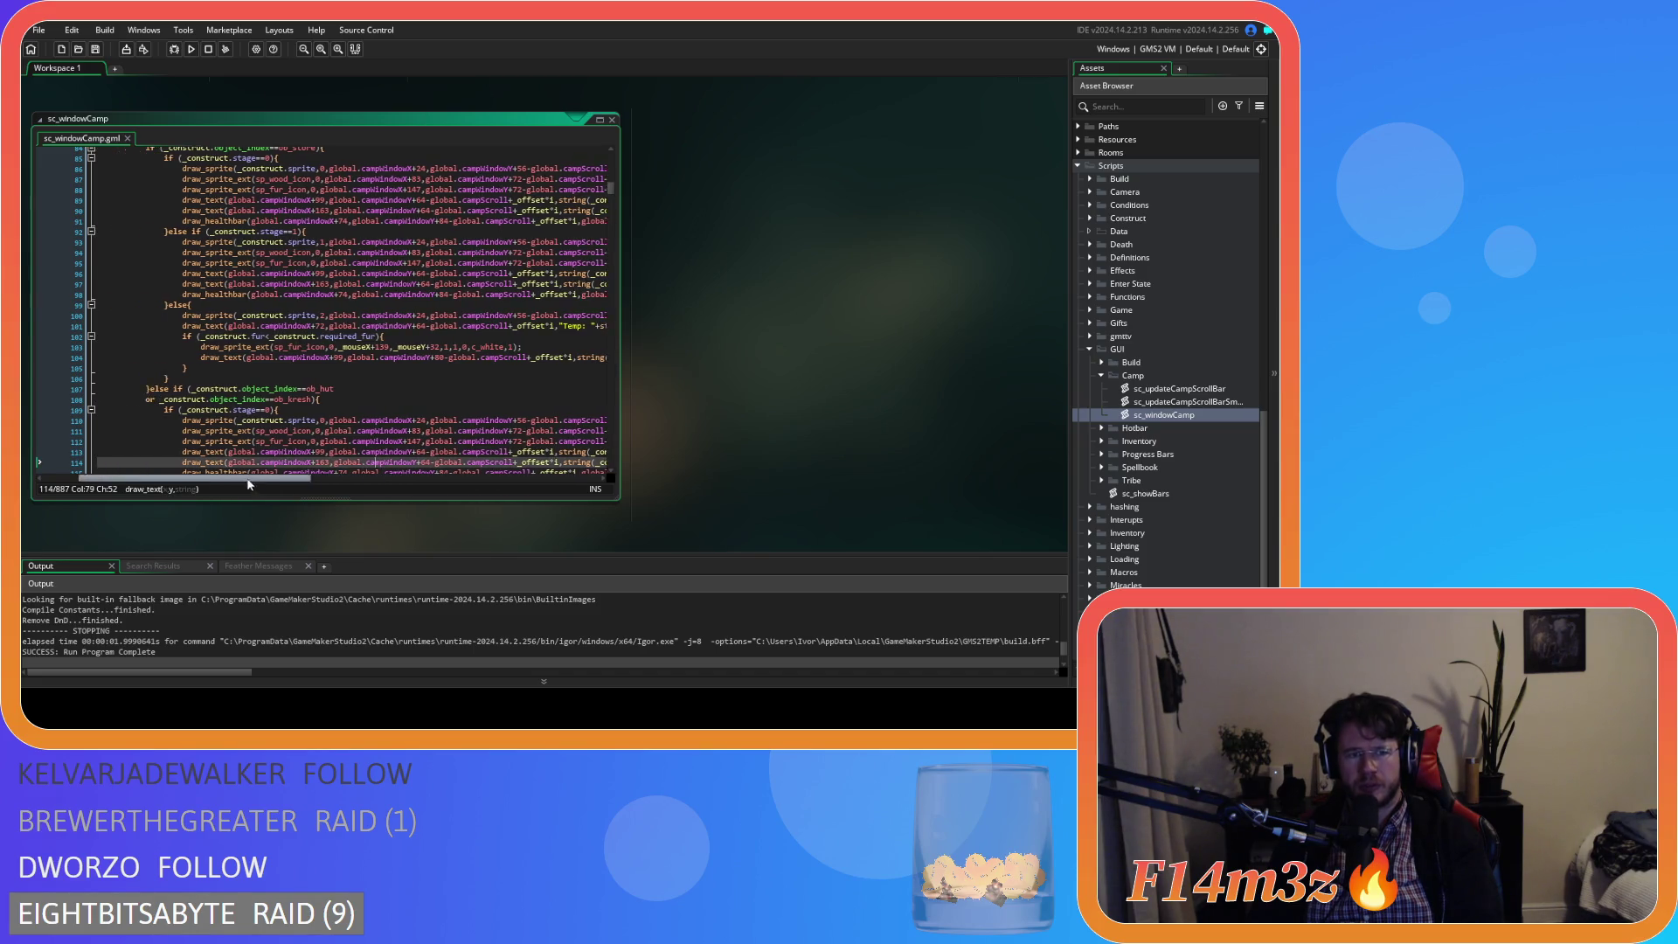
pyautogui.scroll(-20, 277, 430)
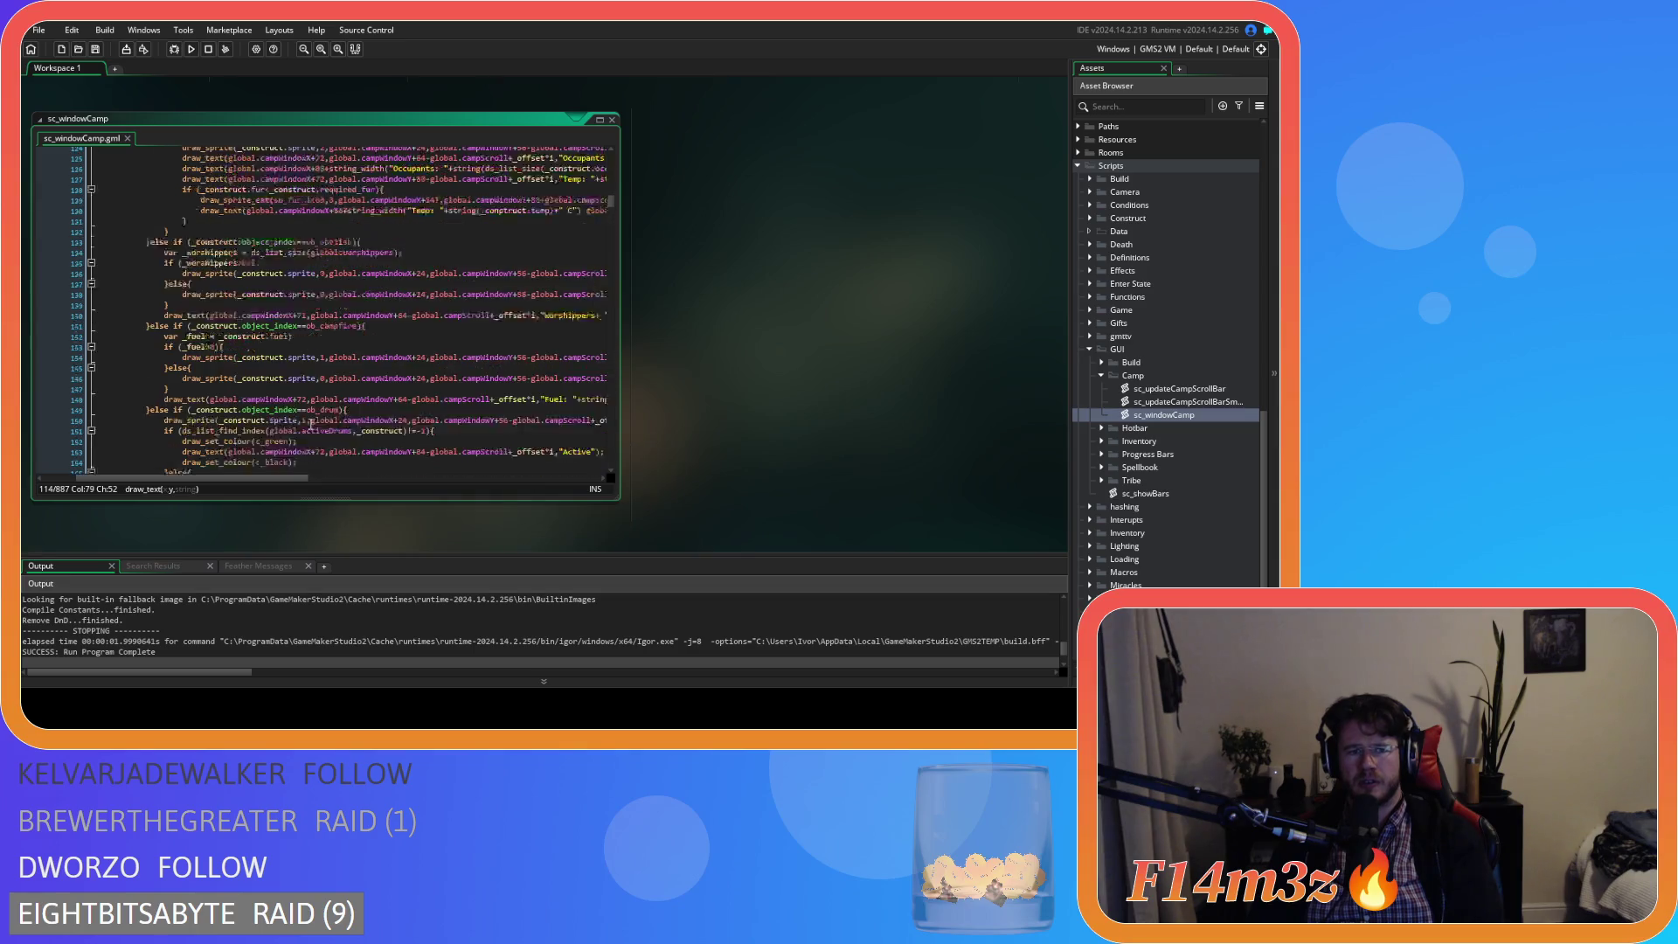
pyautogui.scroll(-20, 312, 422)
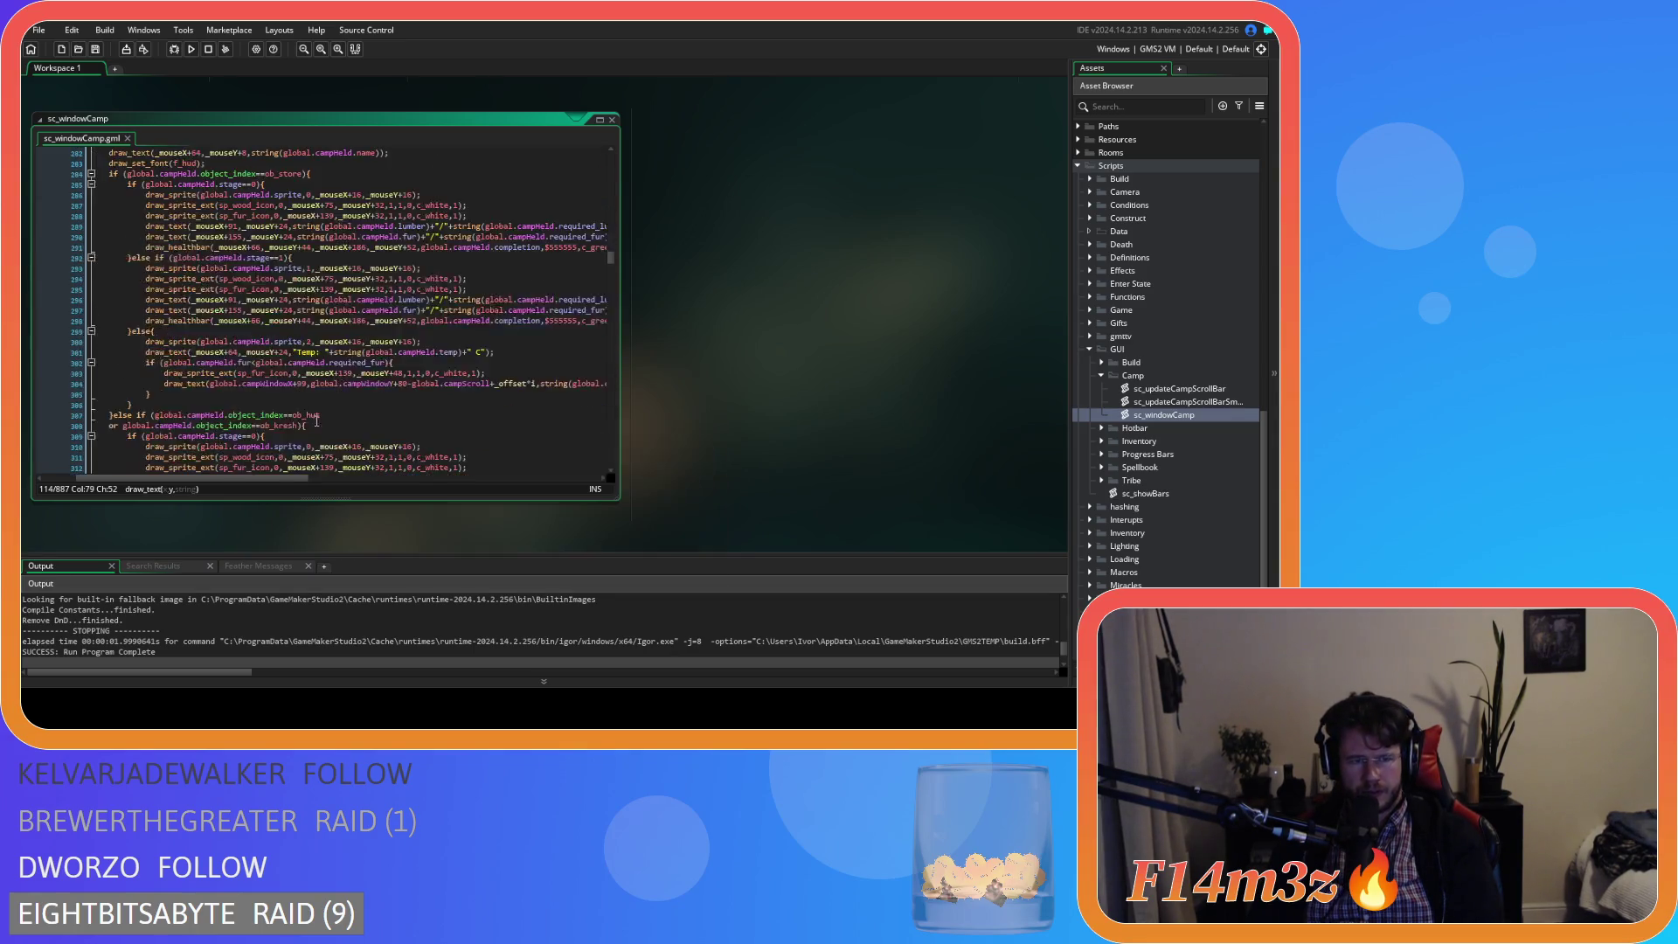
pyautogui.click(322, 415)
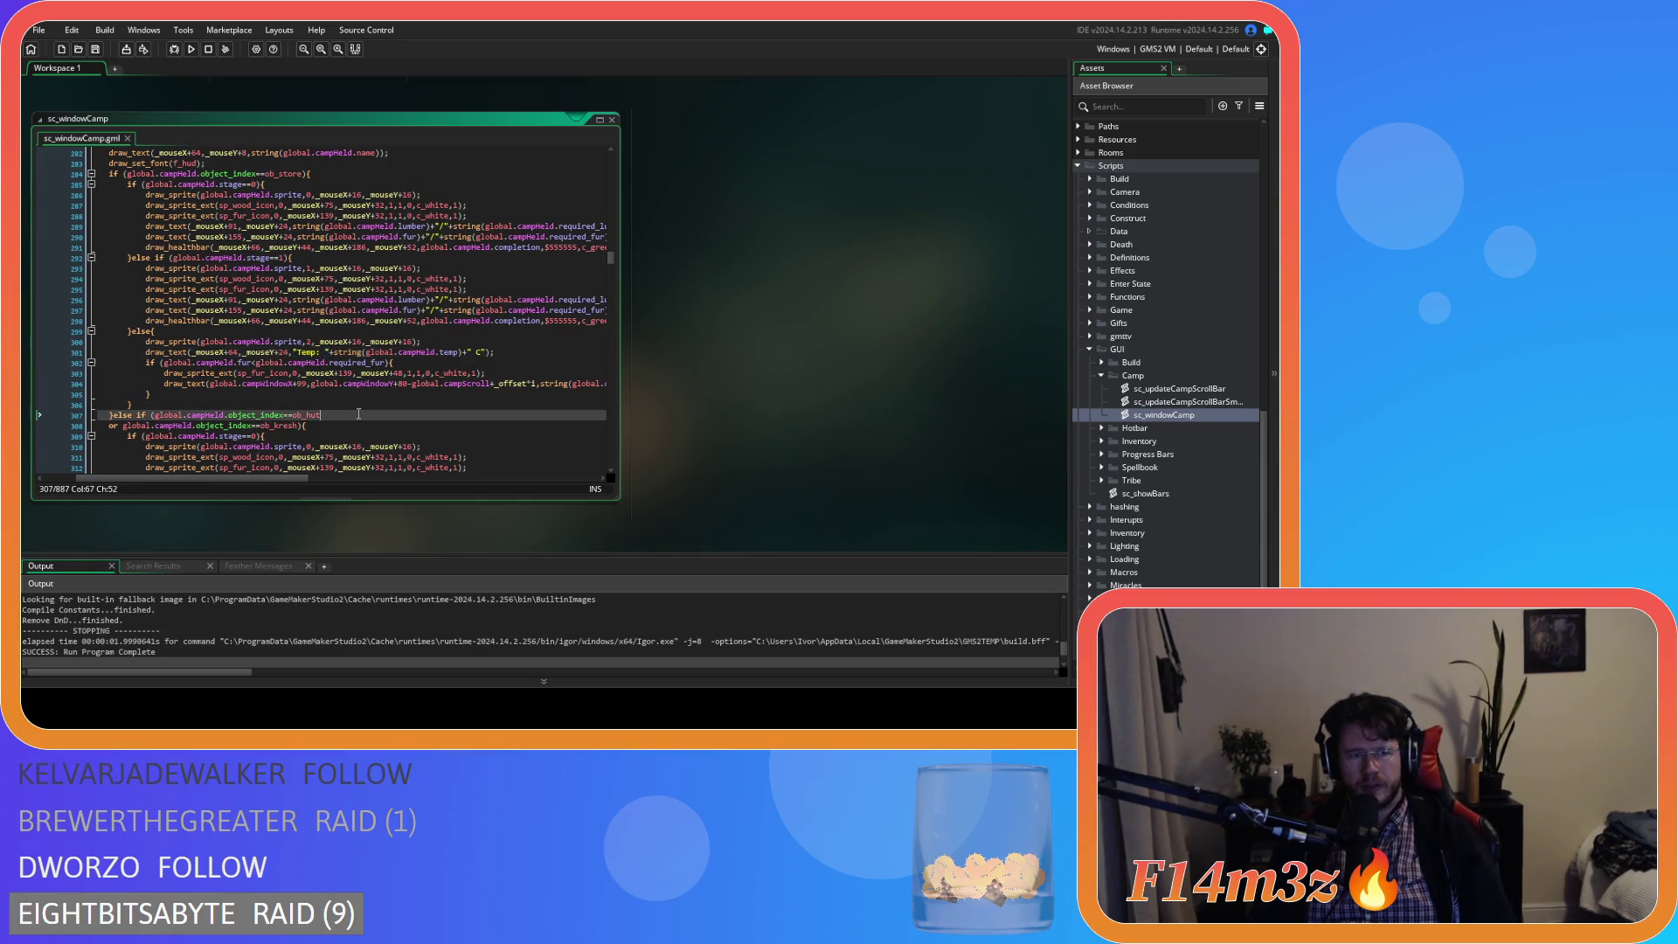
pyautogui.scroll(-4, 324, 395)
pyautogui.scroll(-5, 325, 394)
pyautogui.click(151, 383)
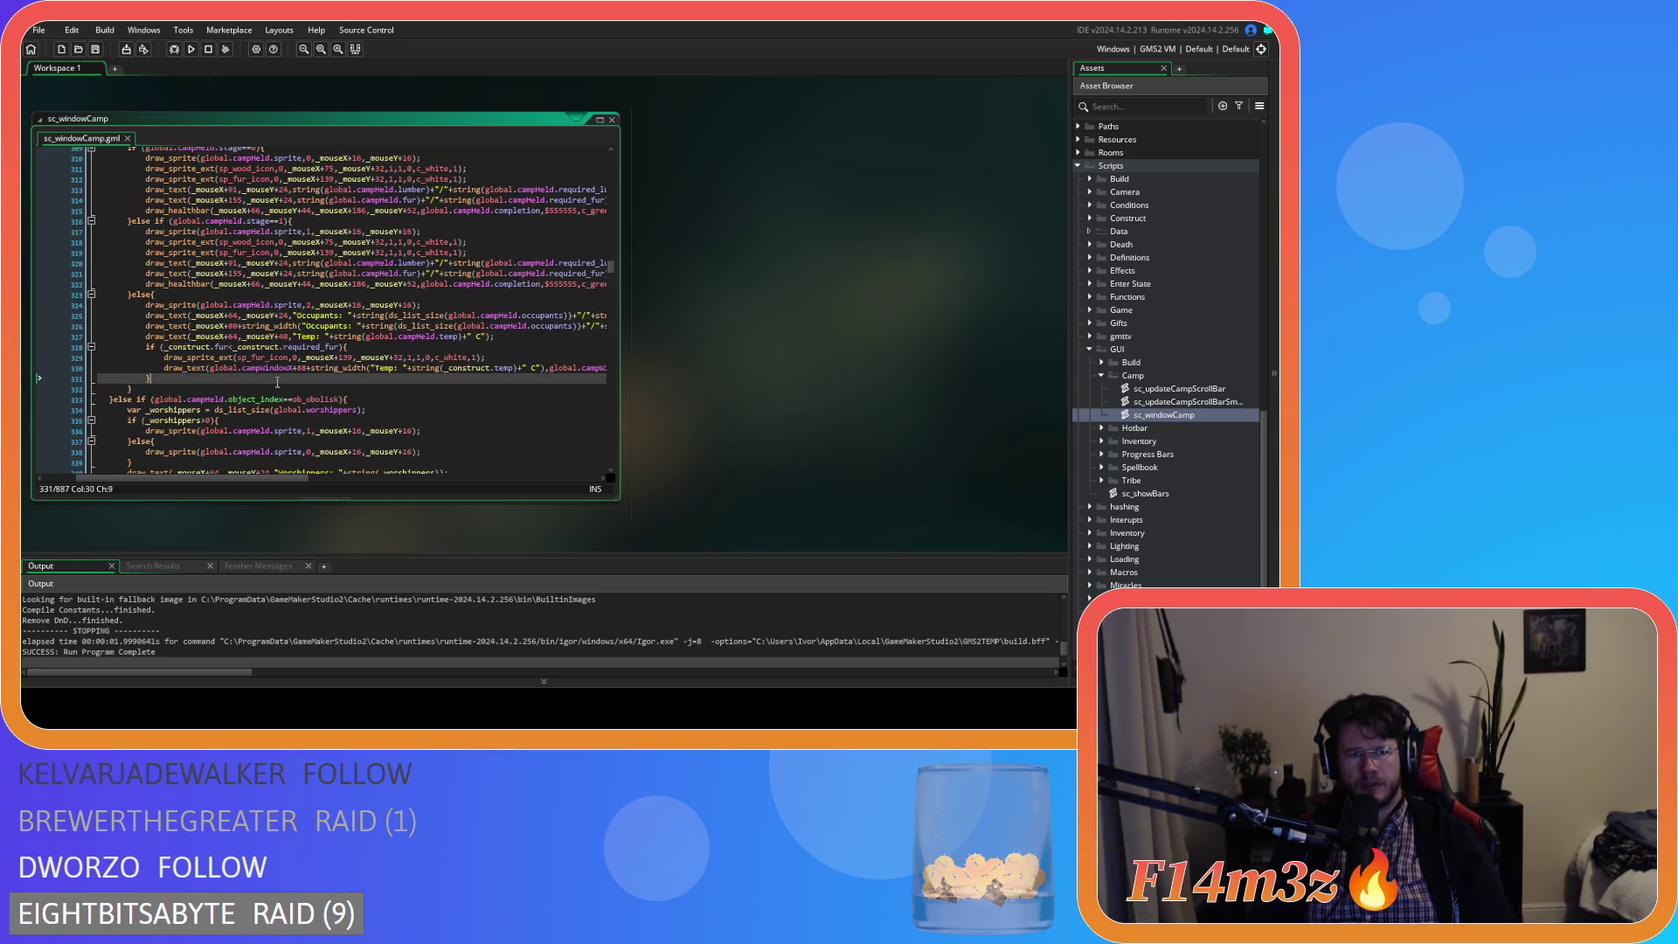
pyautogui.scroll(7, 259, 333)
pyautogui.click(259, 333)
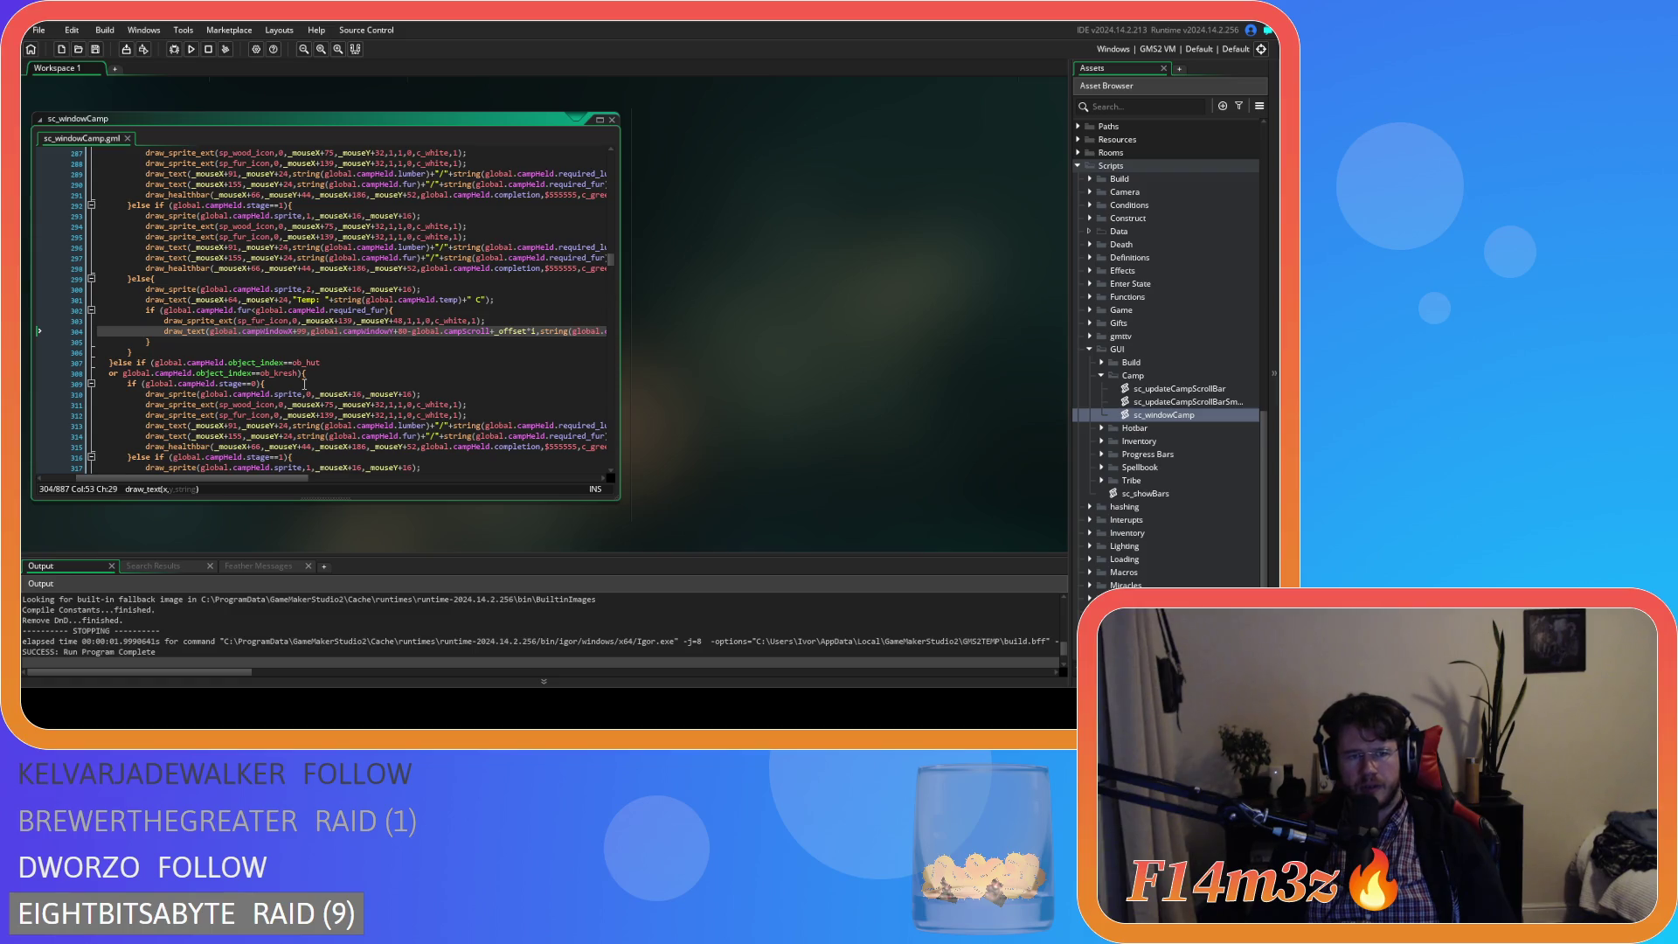
pyautogui.scroll(1, 315, 408)
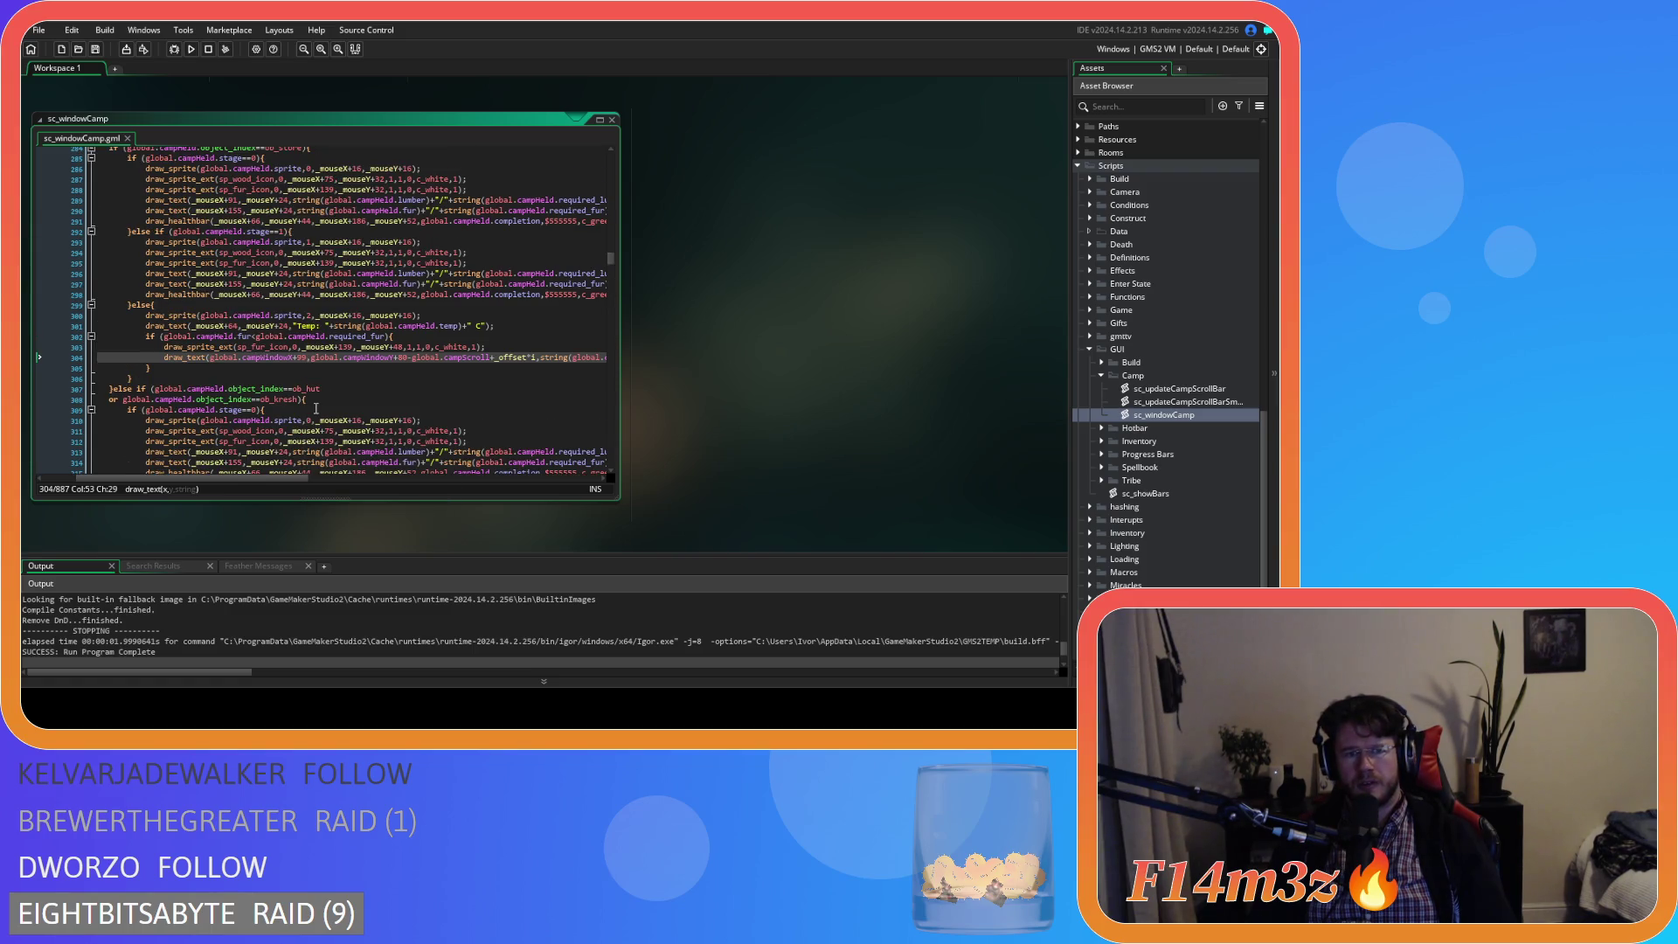
pyautogui.scroll(-8, 315, 408)
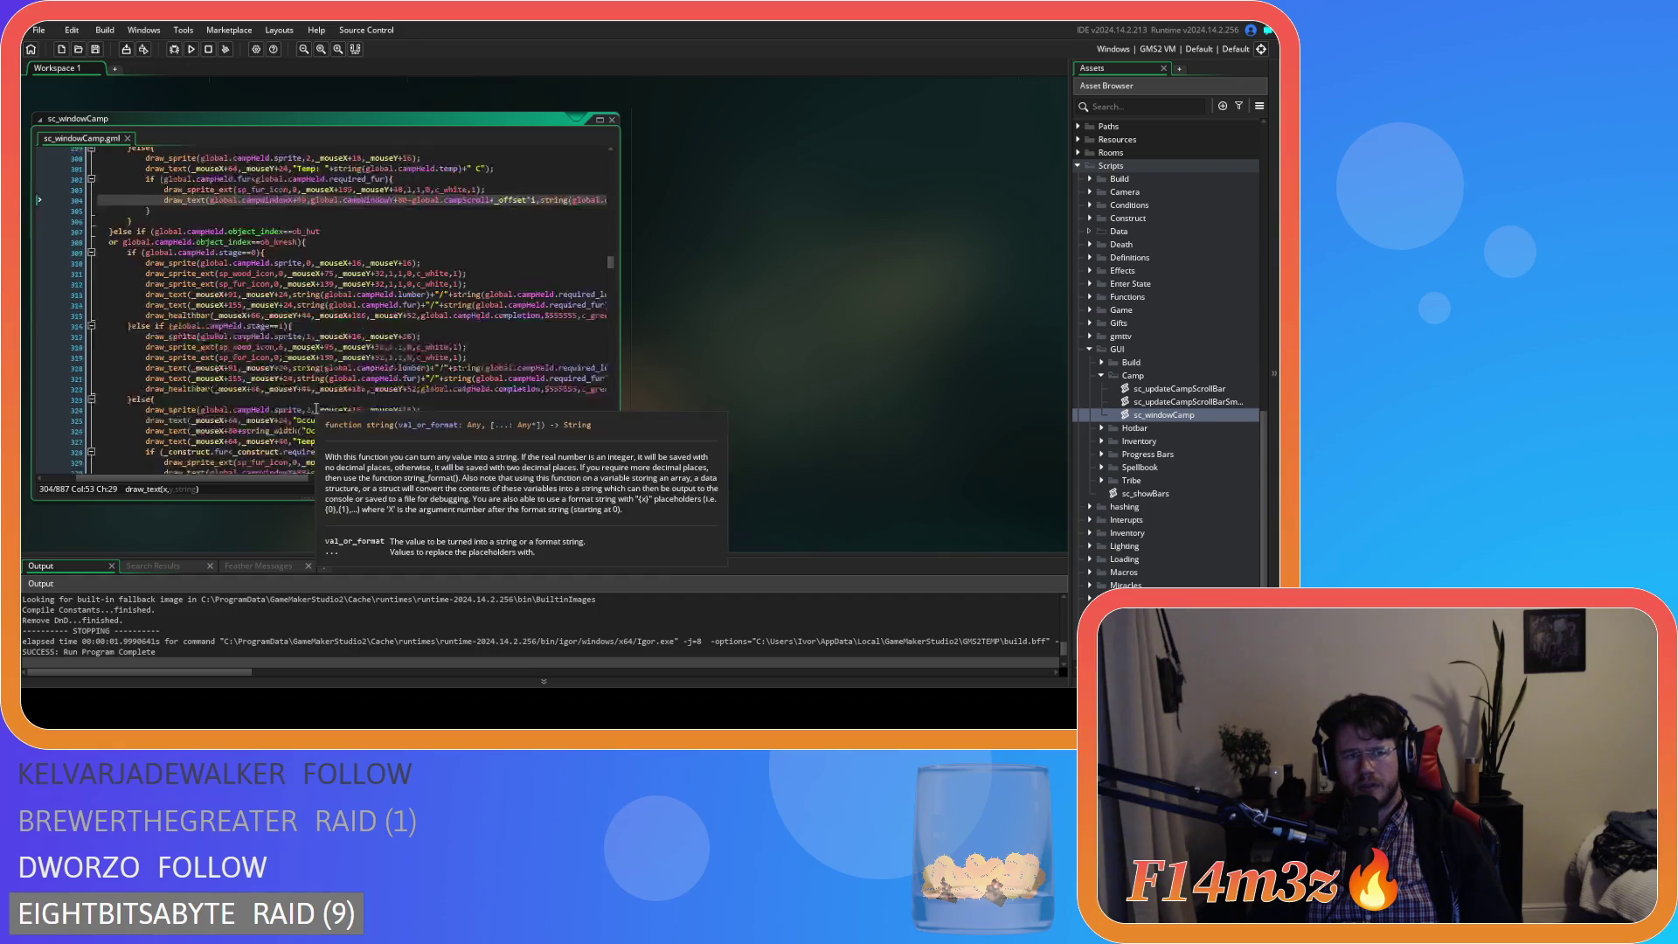
pyautogui.scroll(8, 316, 408)
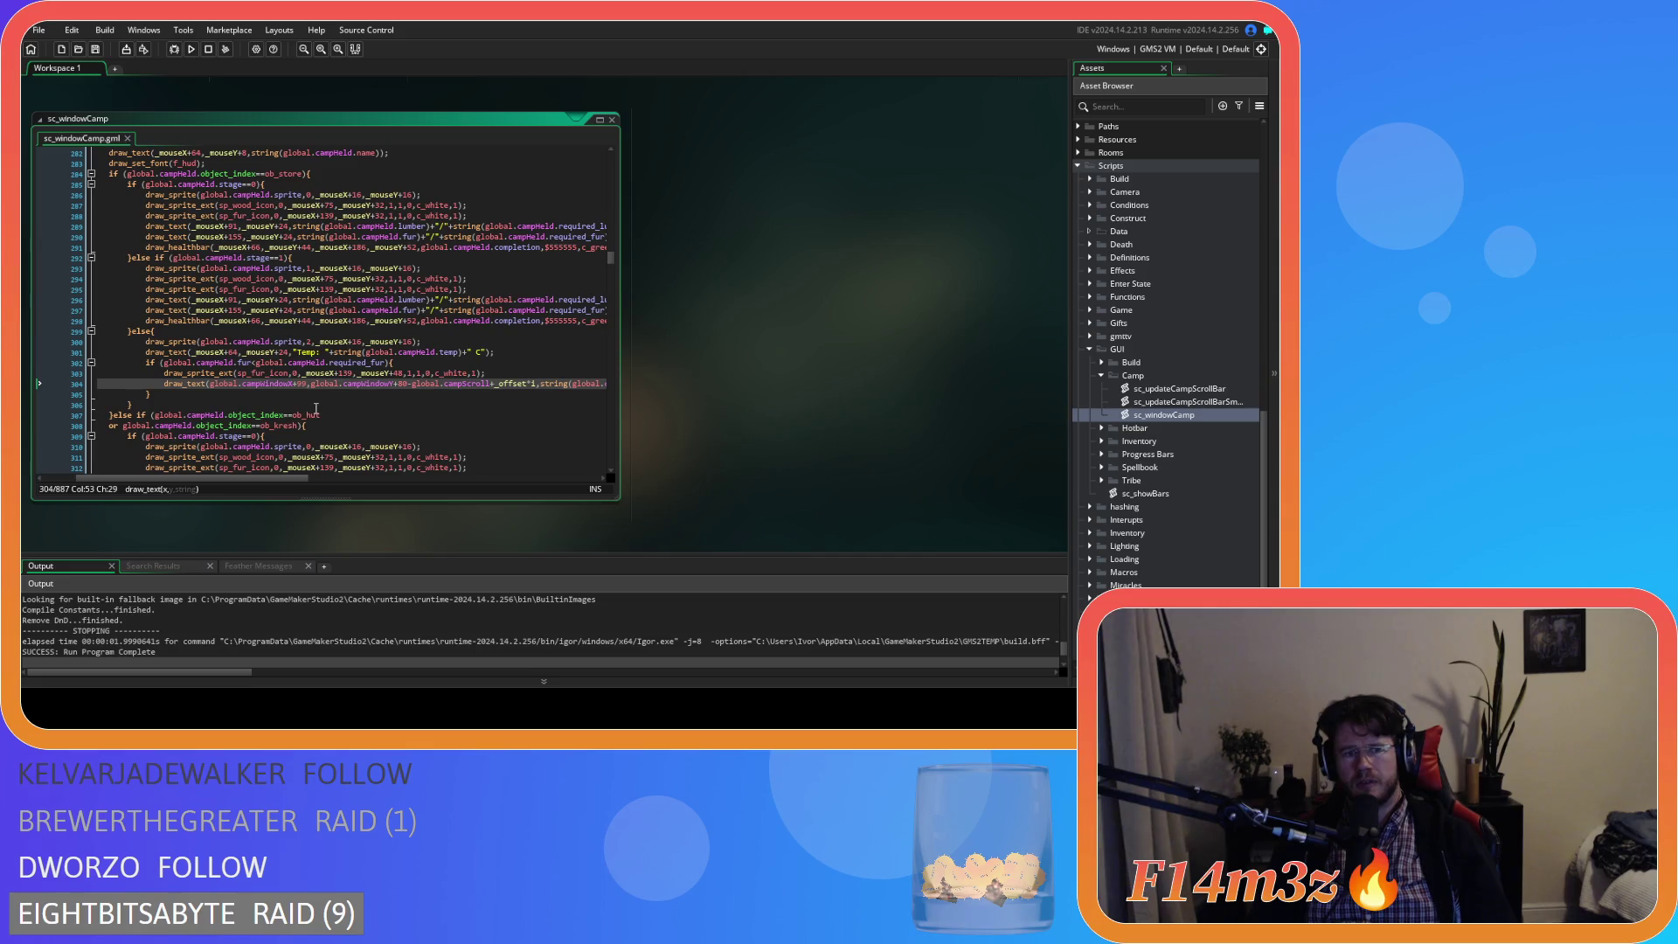
pyautogui.moveTo(269, 426)
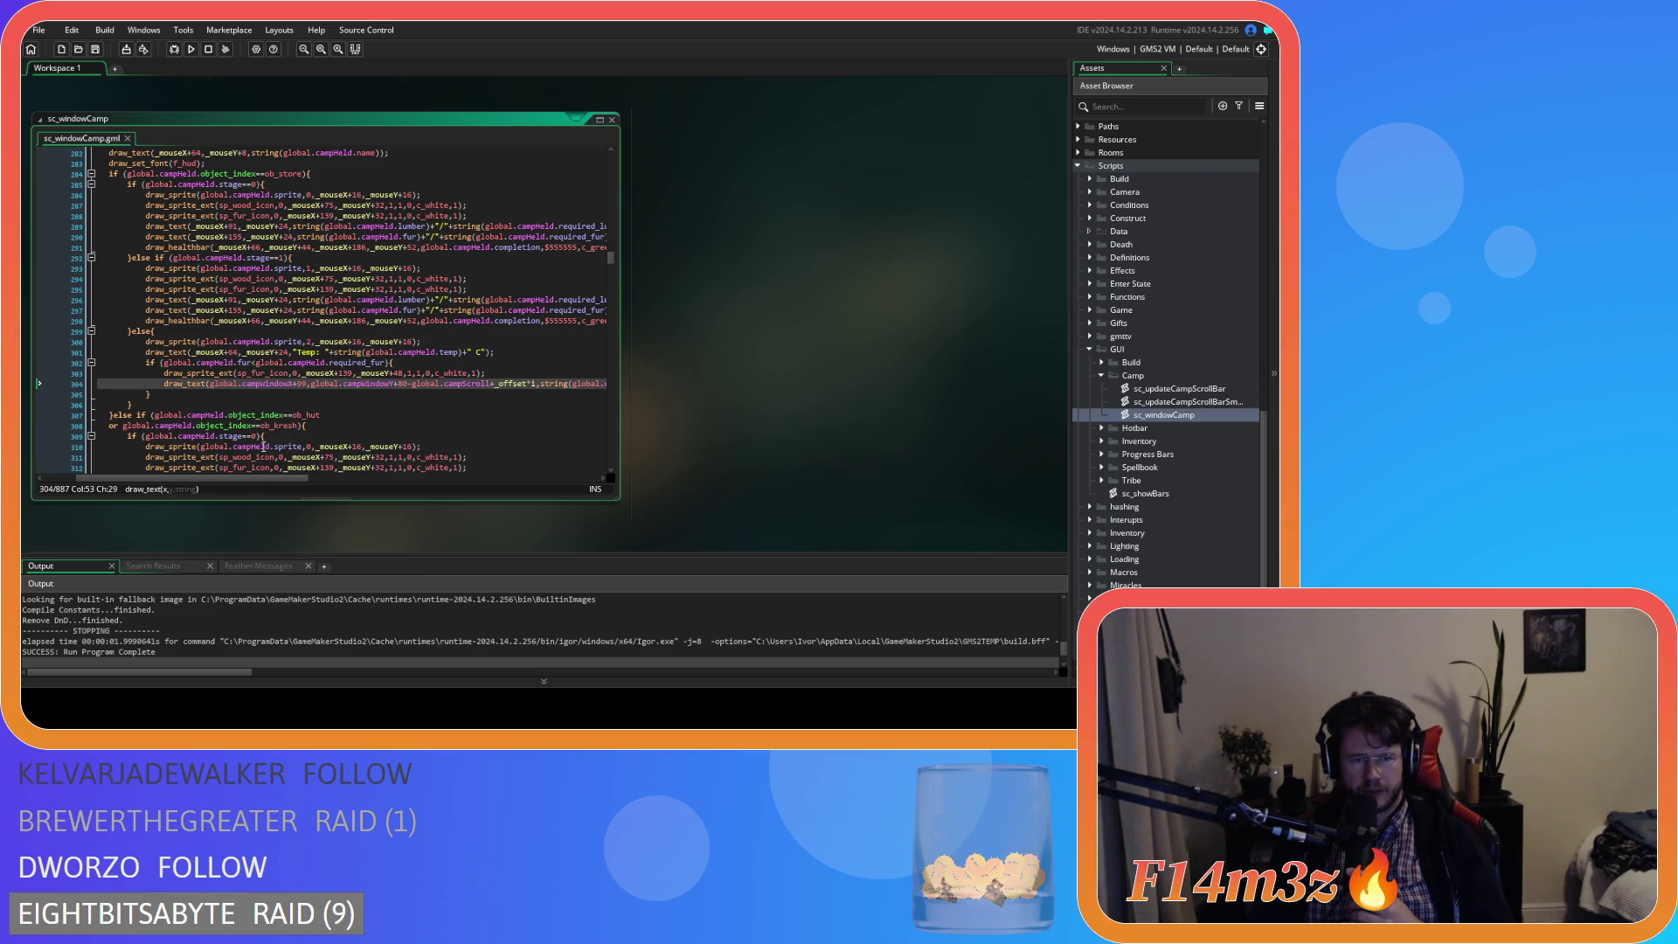
# - Paste line 297's mouse-relative fur-count draw_text over line 304, then select its 24 offset
pyautogui.moveTo(253, 479)
pyautogui.mouseDown()
pyautogui.moveTo(294, 479)
pyautogui.moveTo(252, 467)
pyautogui.mouseUp()
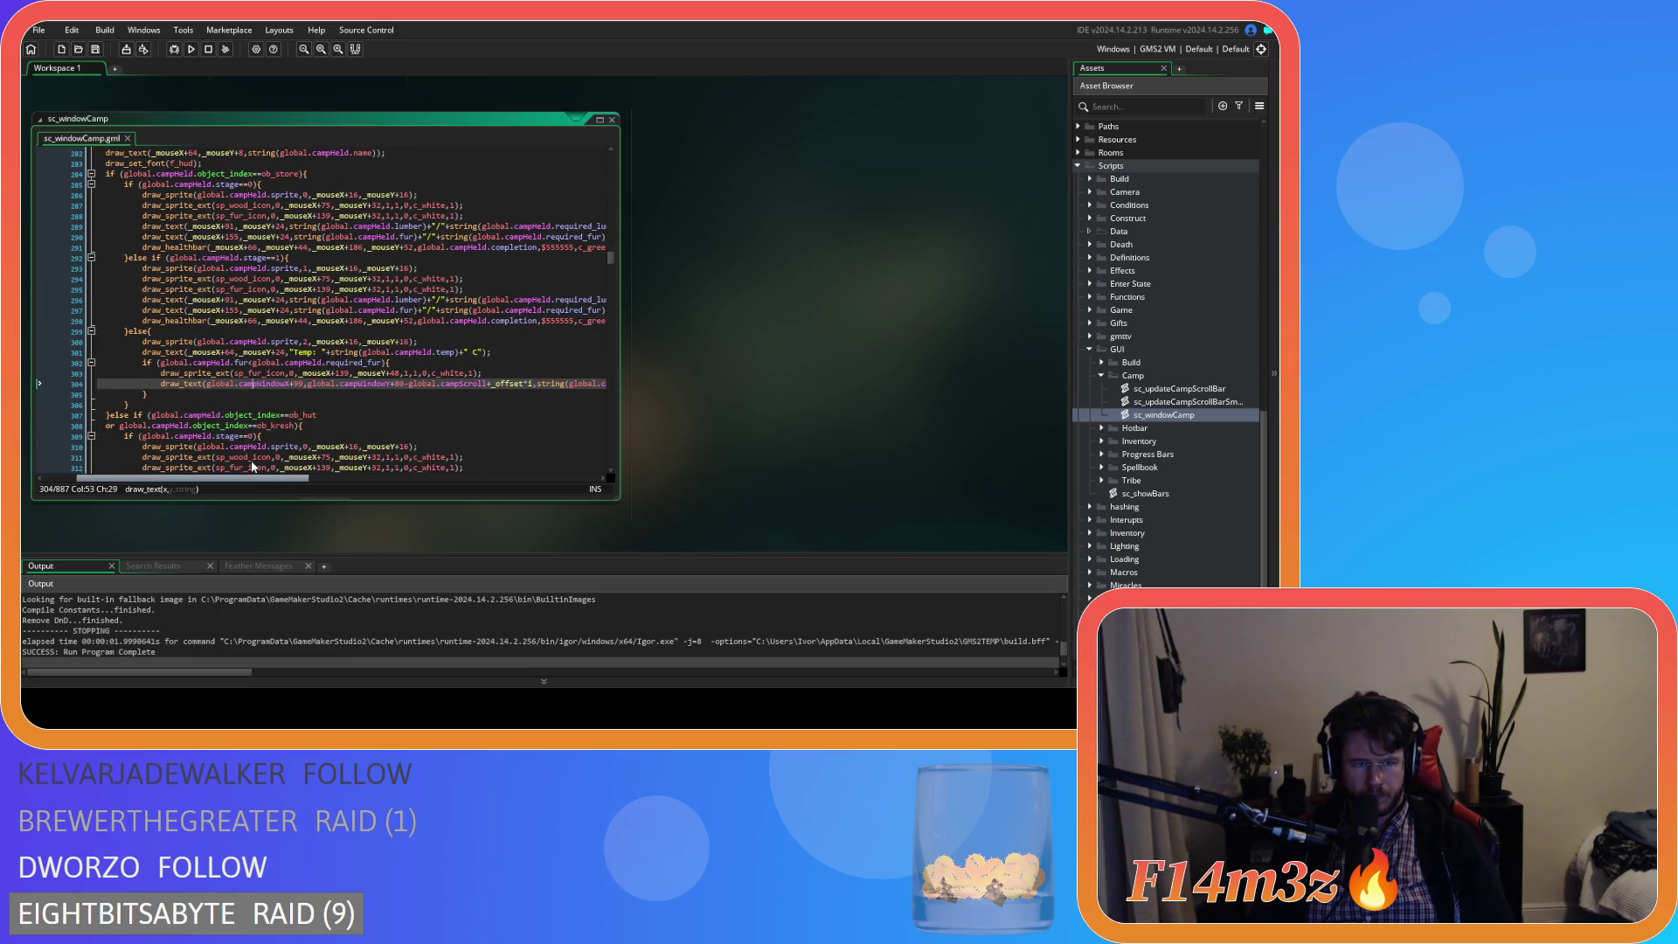
pyautogui.moveTo(252, 466); pyautogui.dragTo(272, 464)
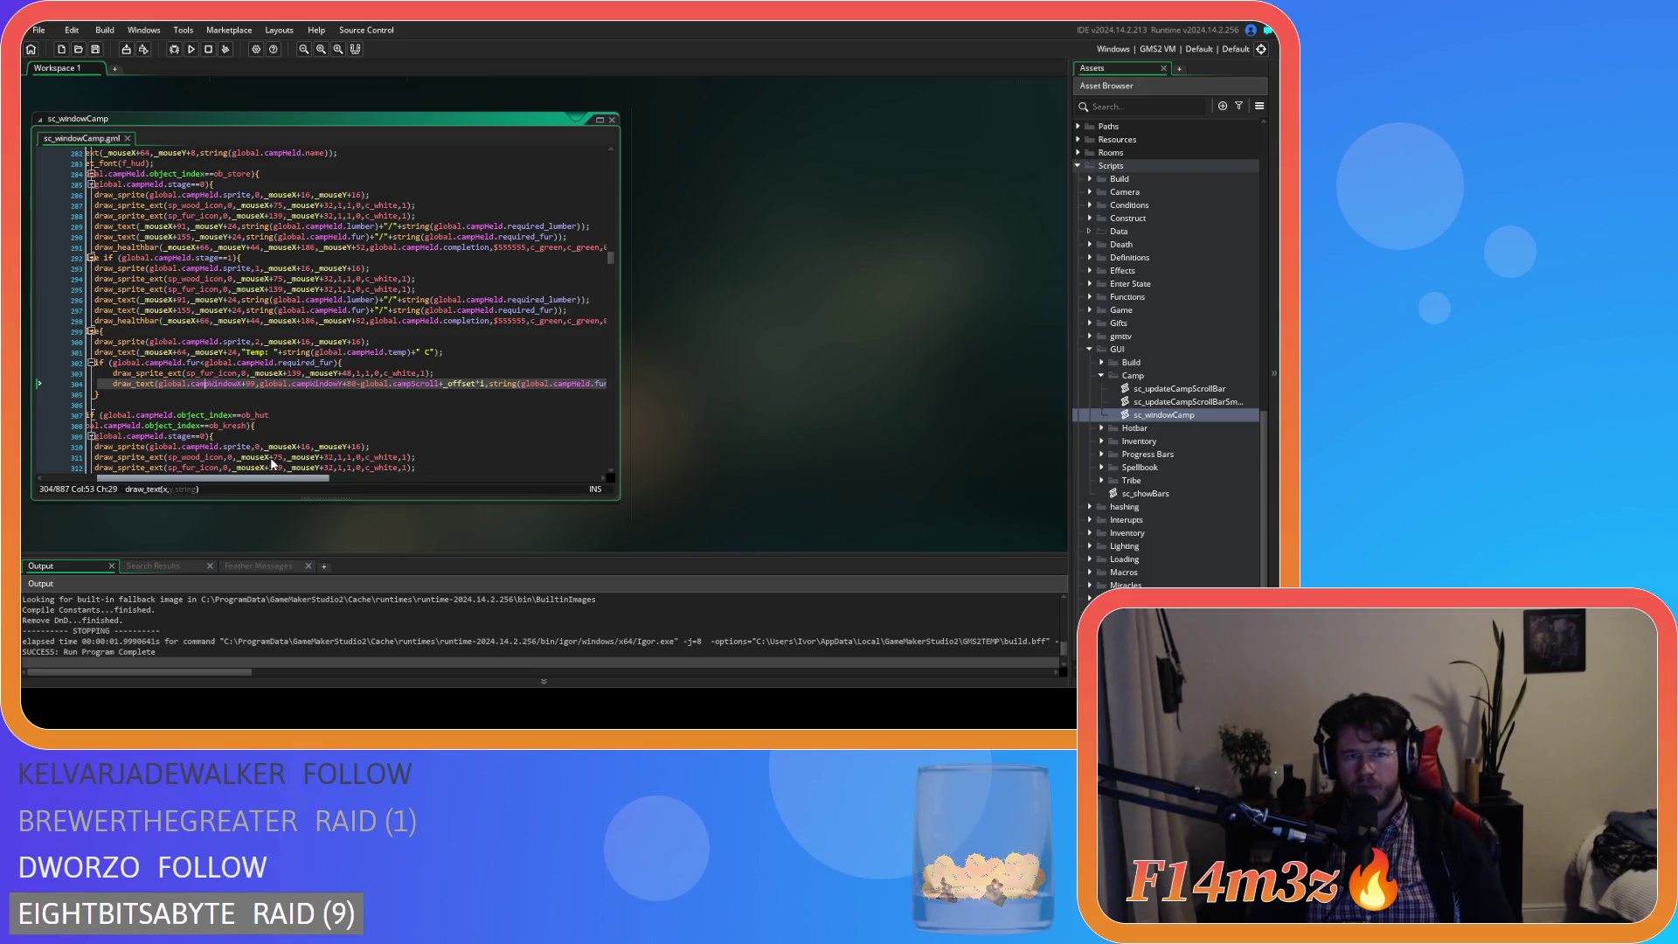
pyautogui.moveTo(271, 464)
pyautogui.mouseDown()
pyautogui.moveTo(256, 470)
pyautogui.moveTo(307, 472)
pyautogui.mouseUp()
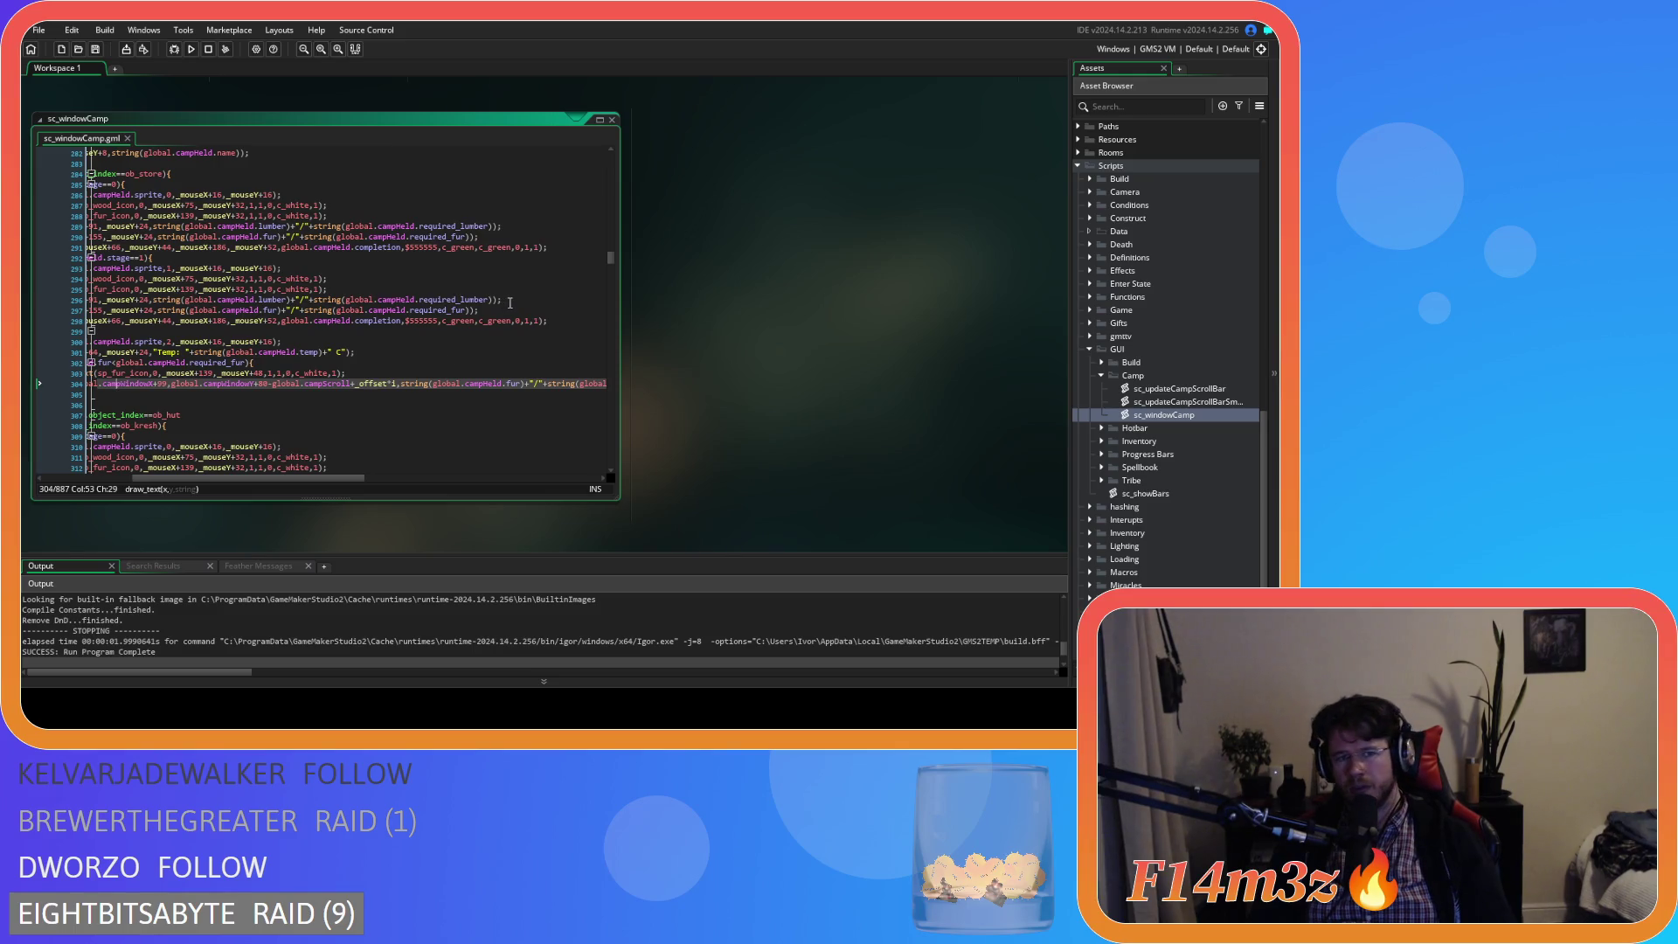
pyautogui.moveTo(513, 310)
pyautogui.mouseDown()
pyautogui.moveTo(96, 314)
pyautogui.moveTo(226, 310)
pyautogui.mouseUp()
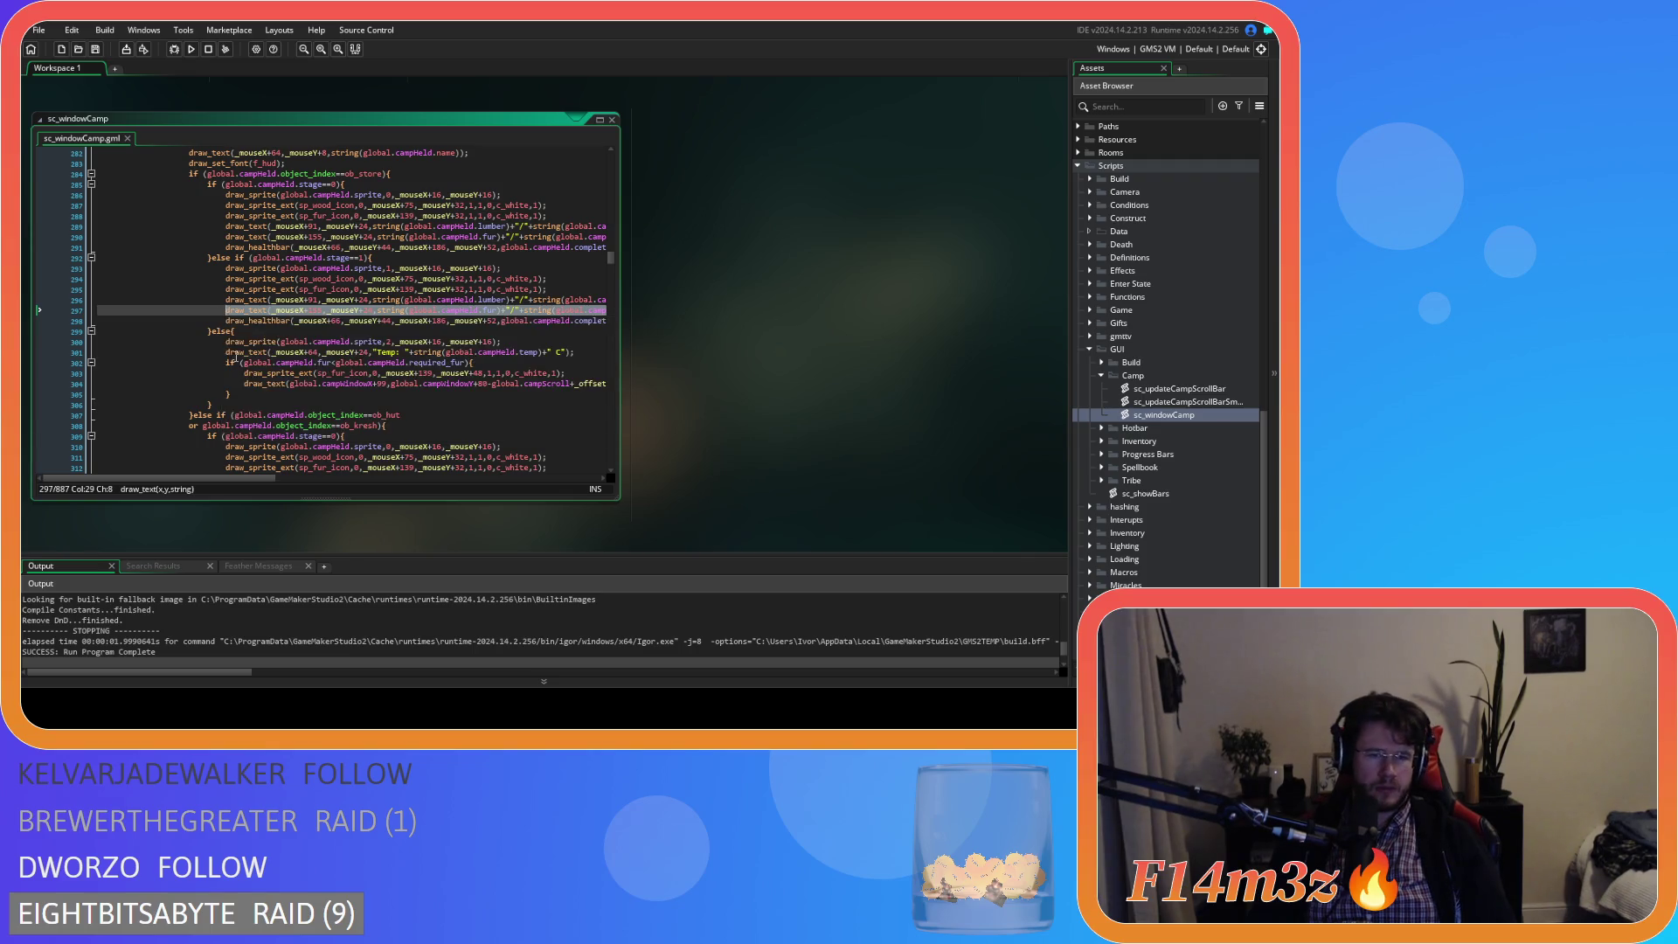
pyautogui.moveTo(244, 383); pyautogui.dragTo(615, 387)
pyautogui.hotkey('ctrl', 'v')
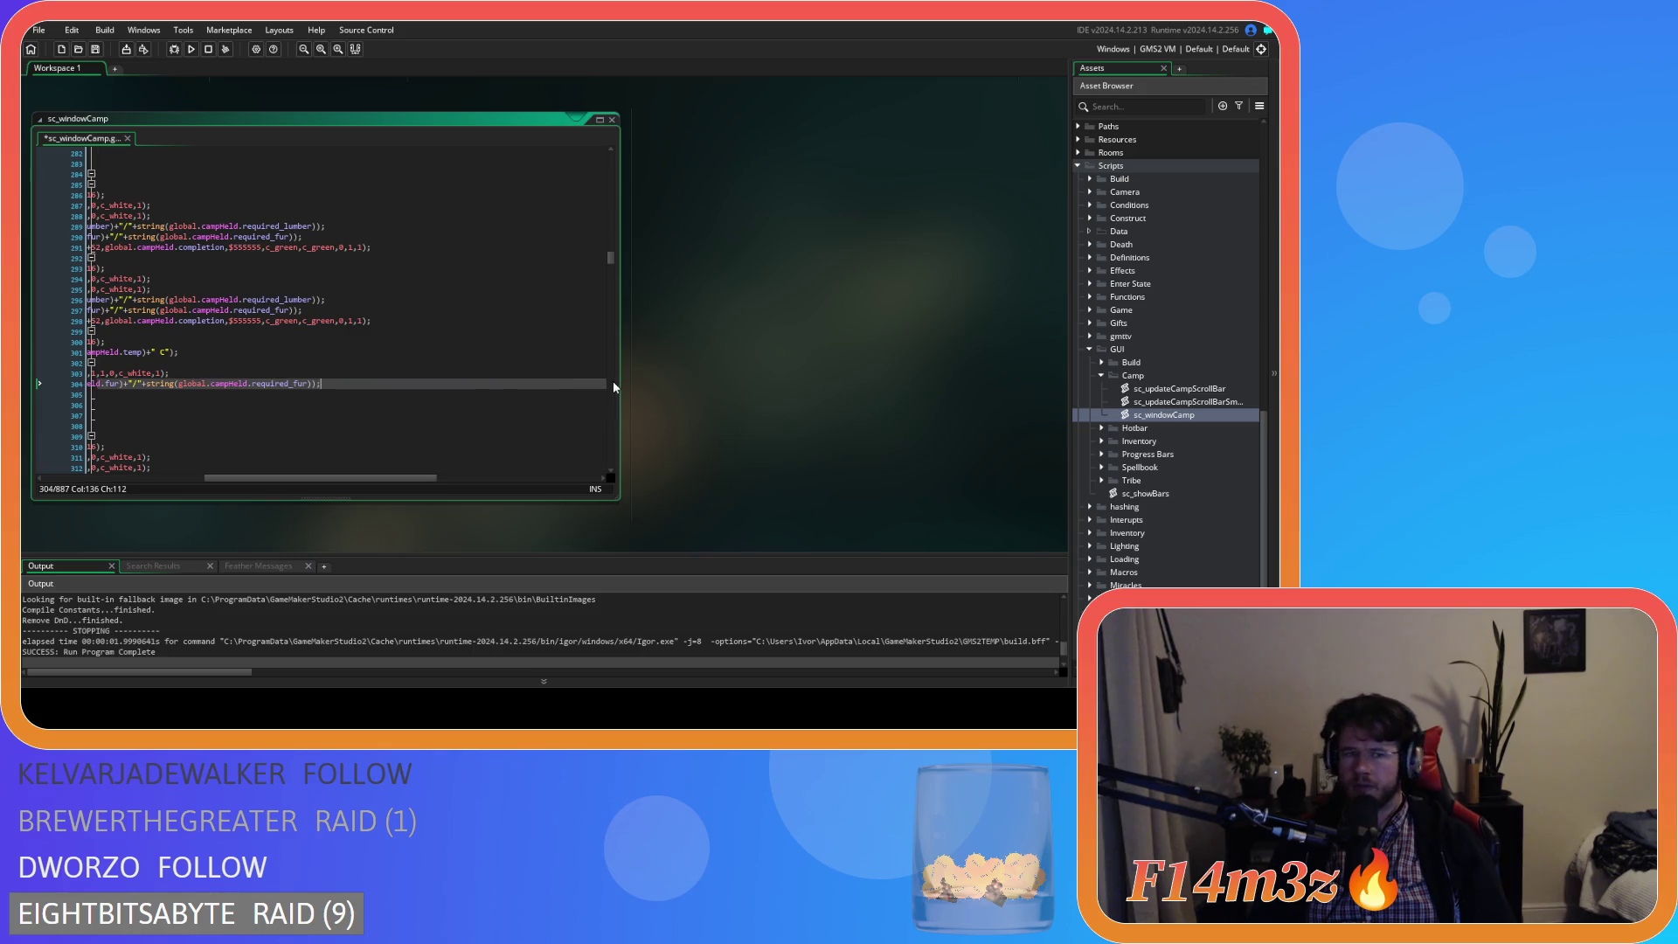
pyautogui.moveTo(365, 478); pyautogui.dragTo(234, 469)
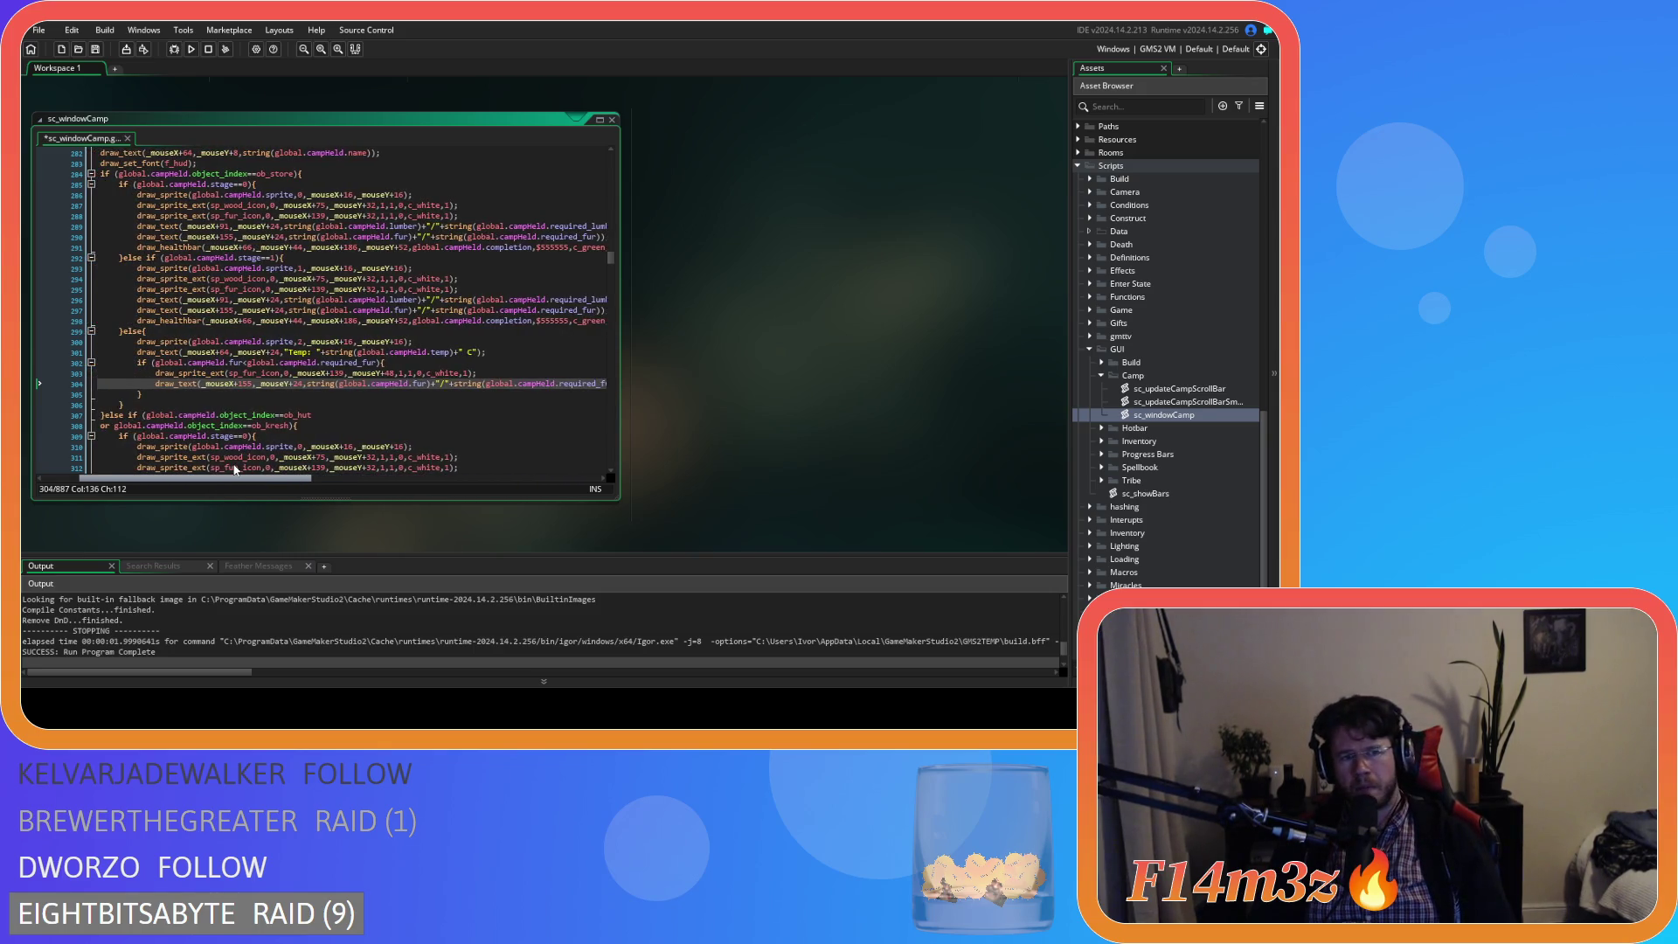
pyautogui.doubleClick(297, 384)
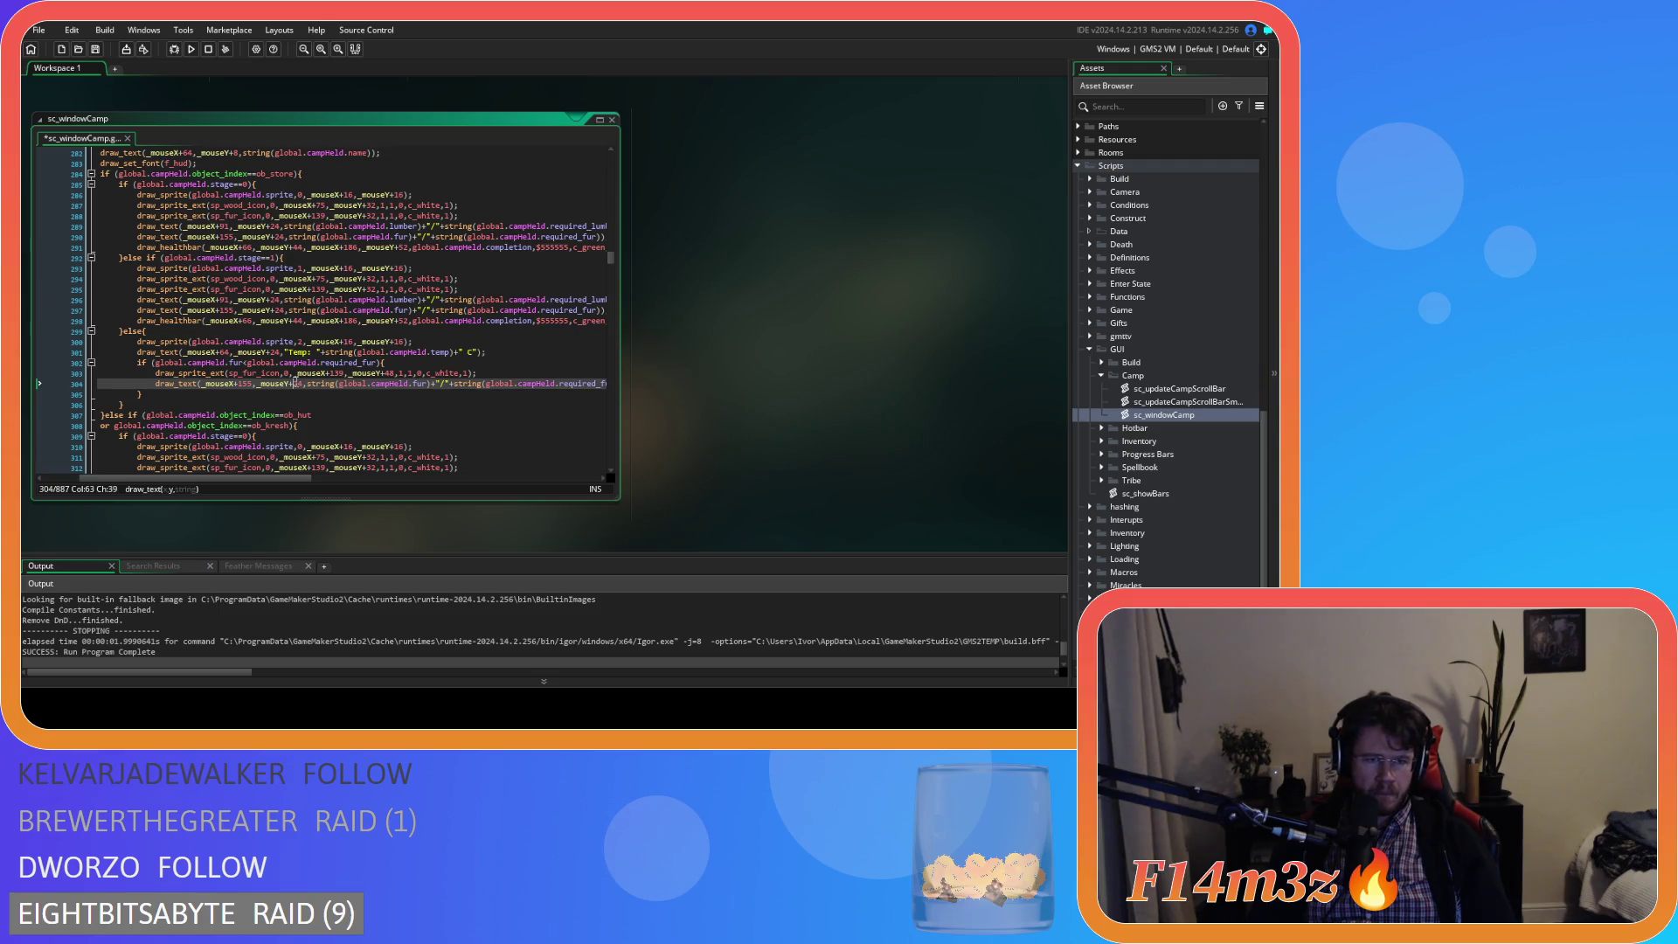
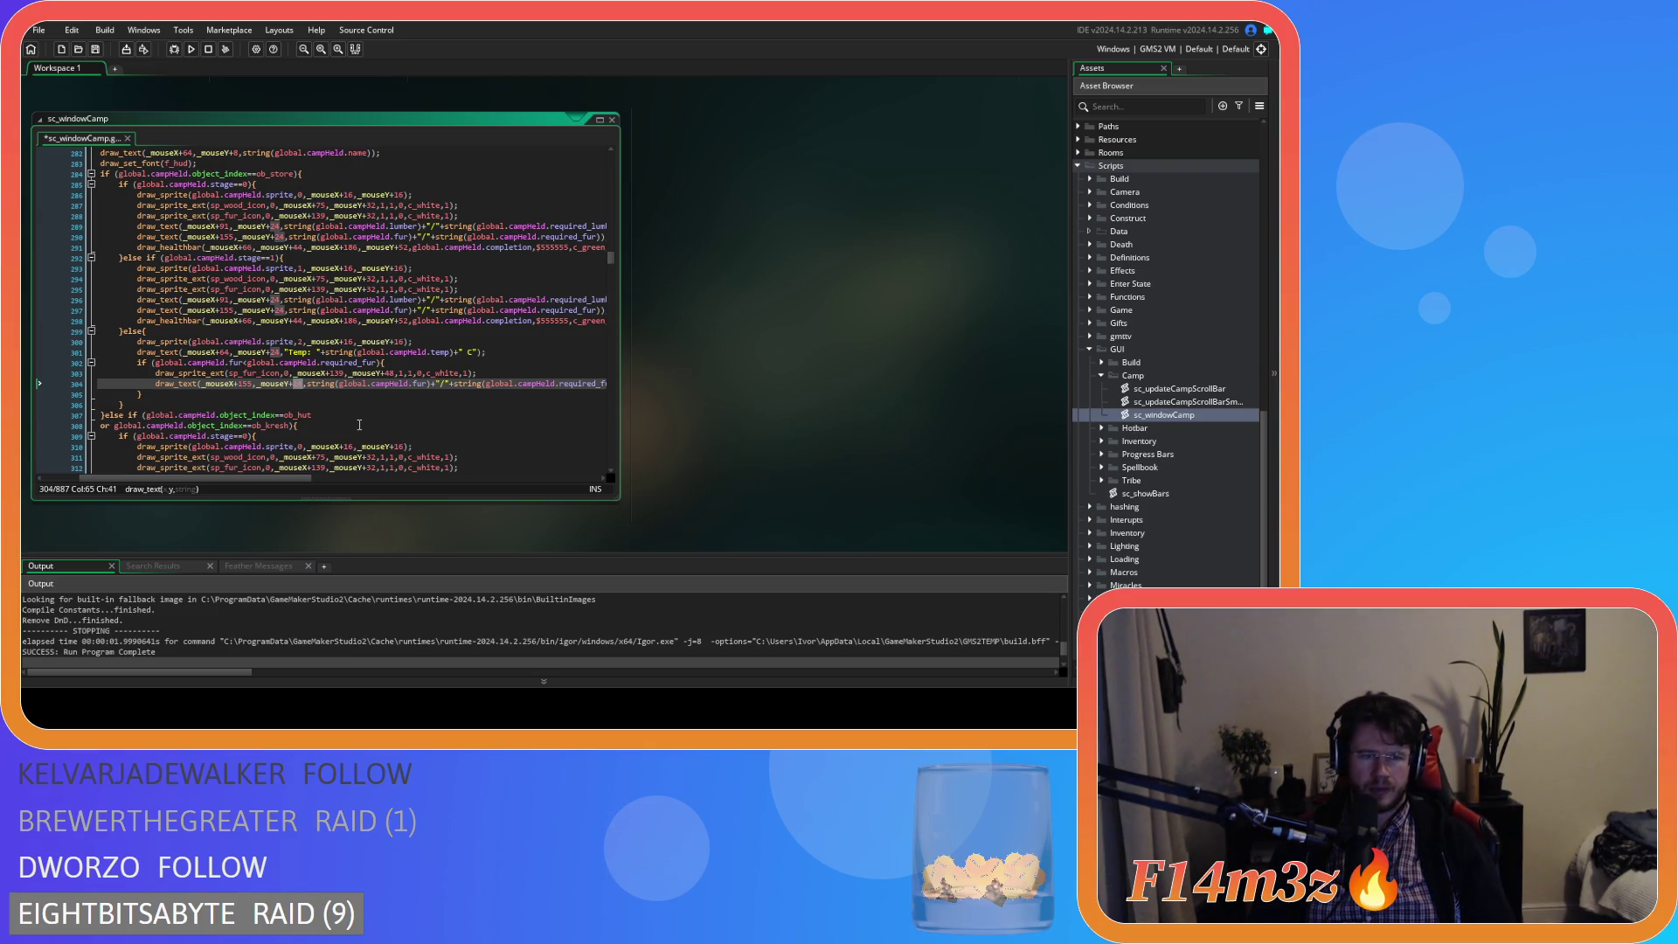
# - Change the held store's fur count offset on line 304 to _mouseY+40 and save
pyautogui.write('40')
pyautogui.hotkey('ctrl', 's')
pyautogui.moveTo(272, 479); pyautogui.dragTo(278, 479)
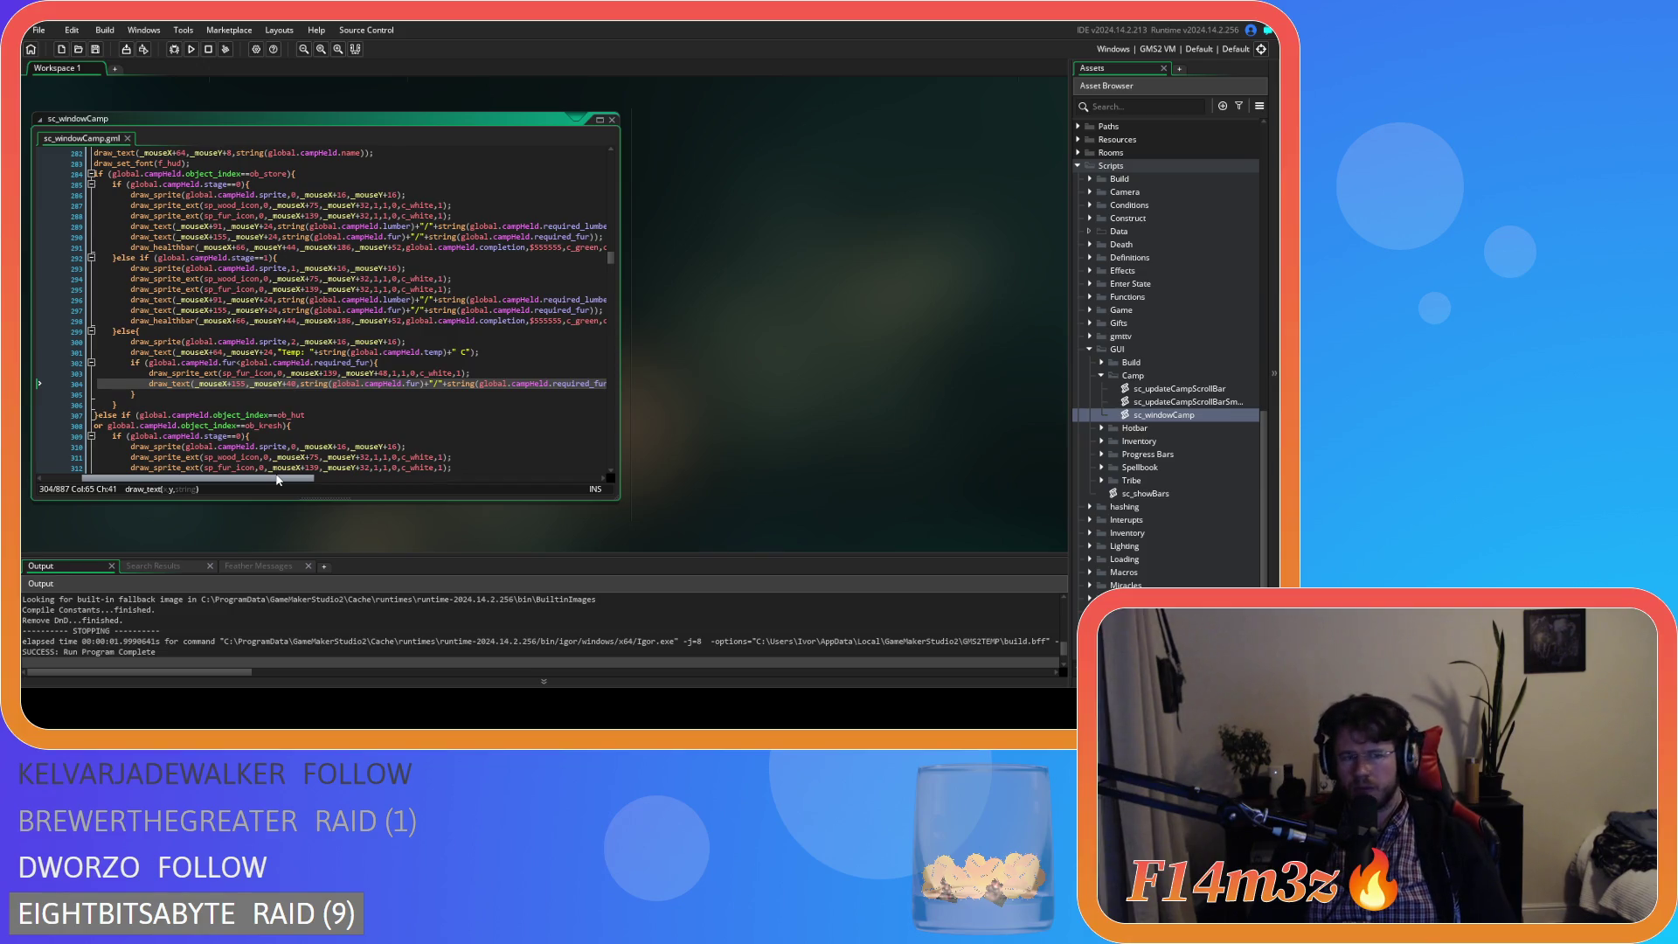
pyautogui.moveTo(278, 479); pyautogui.dragTo(258, 468)
pyautogui.scroll(-5, 271, 455)
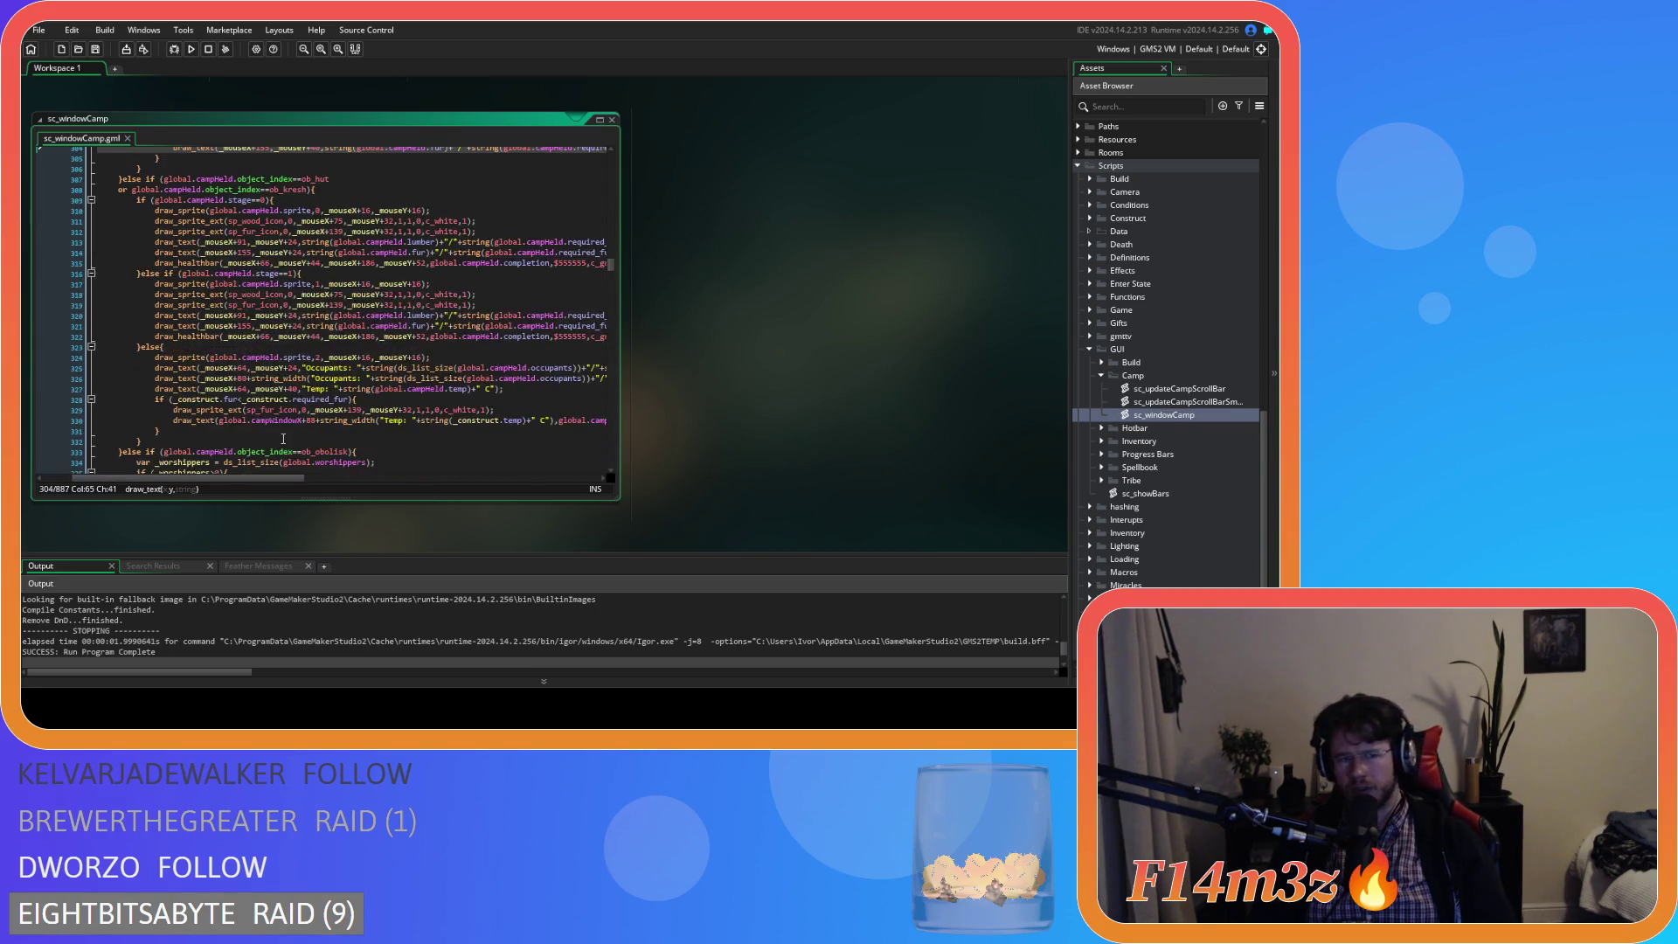
pyautogui.moveTo(287, 479); pyautogui.dragTo(384, 479)
pyautogui.hscroll(-5, 334, 470)
# - Replace line 330 with the fur held/required draw_text line copied from line 314
pyautogui.tripleClick(134, 422)
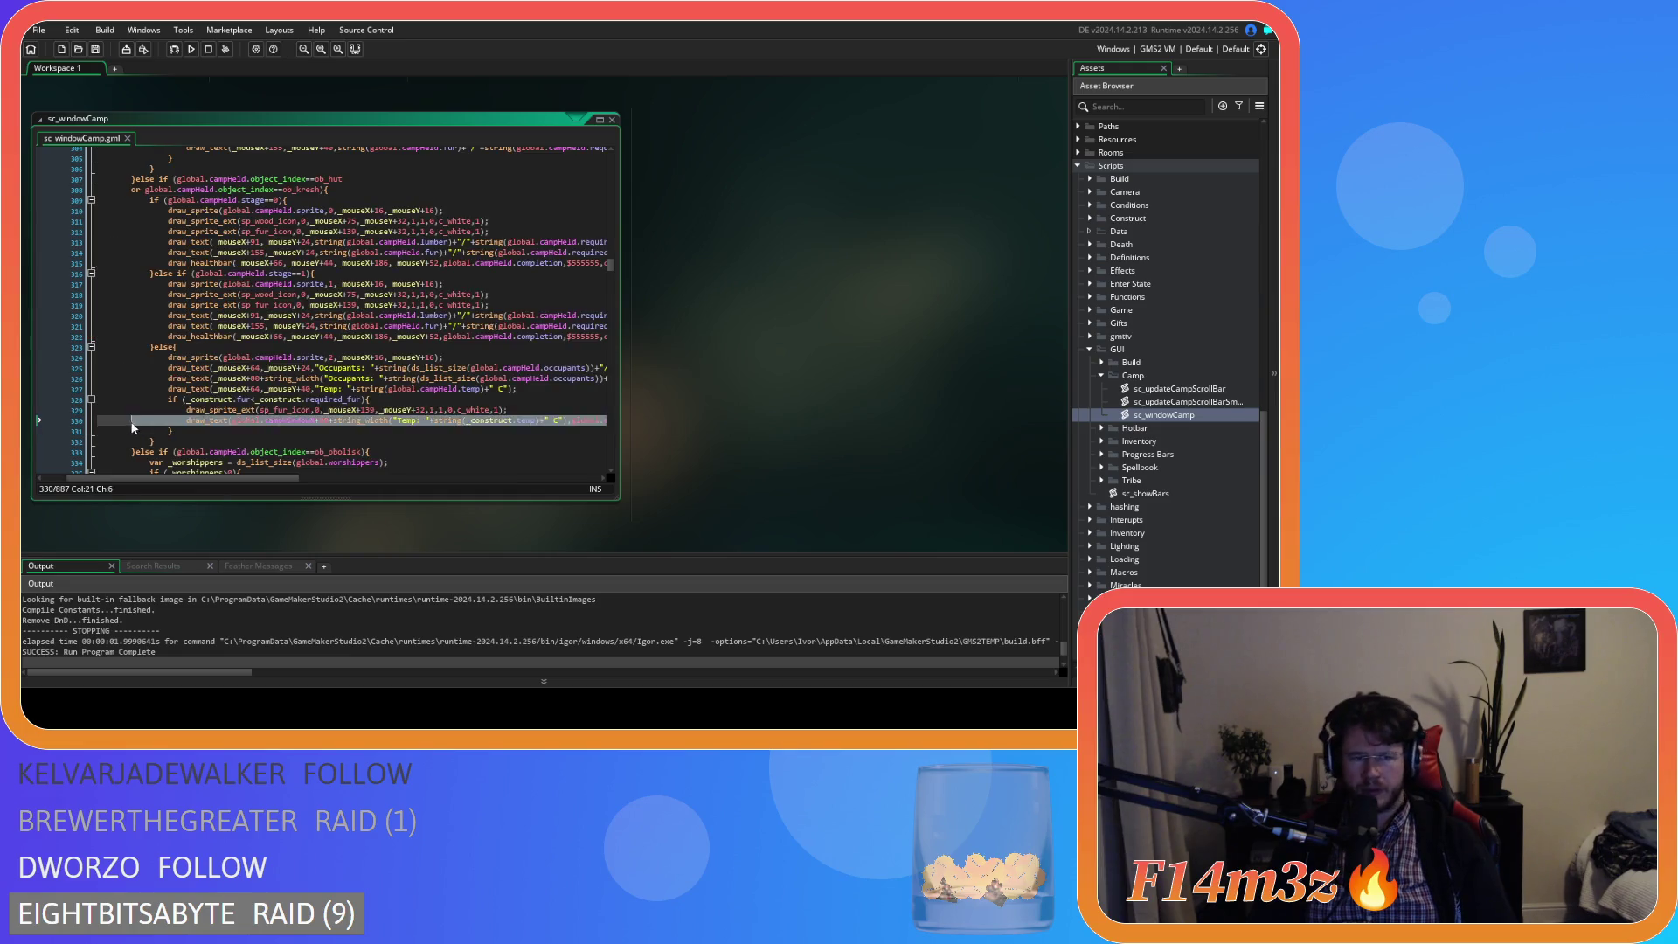
pyautogui.hotkey('ctrl', 'v')
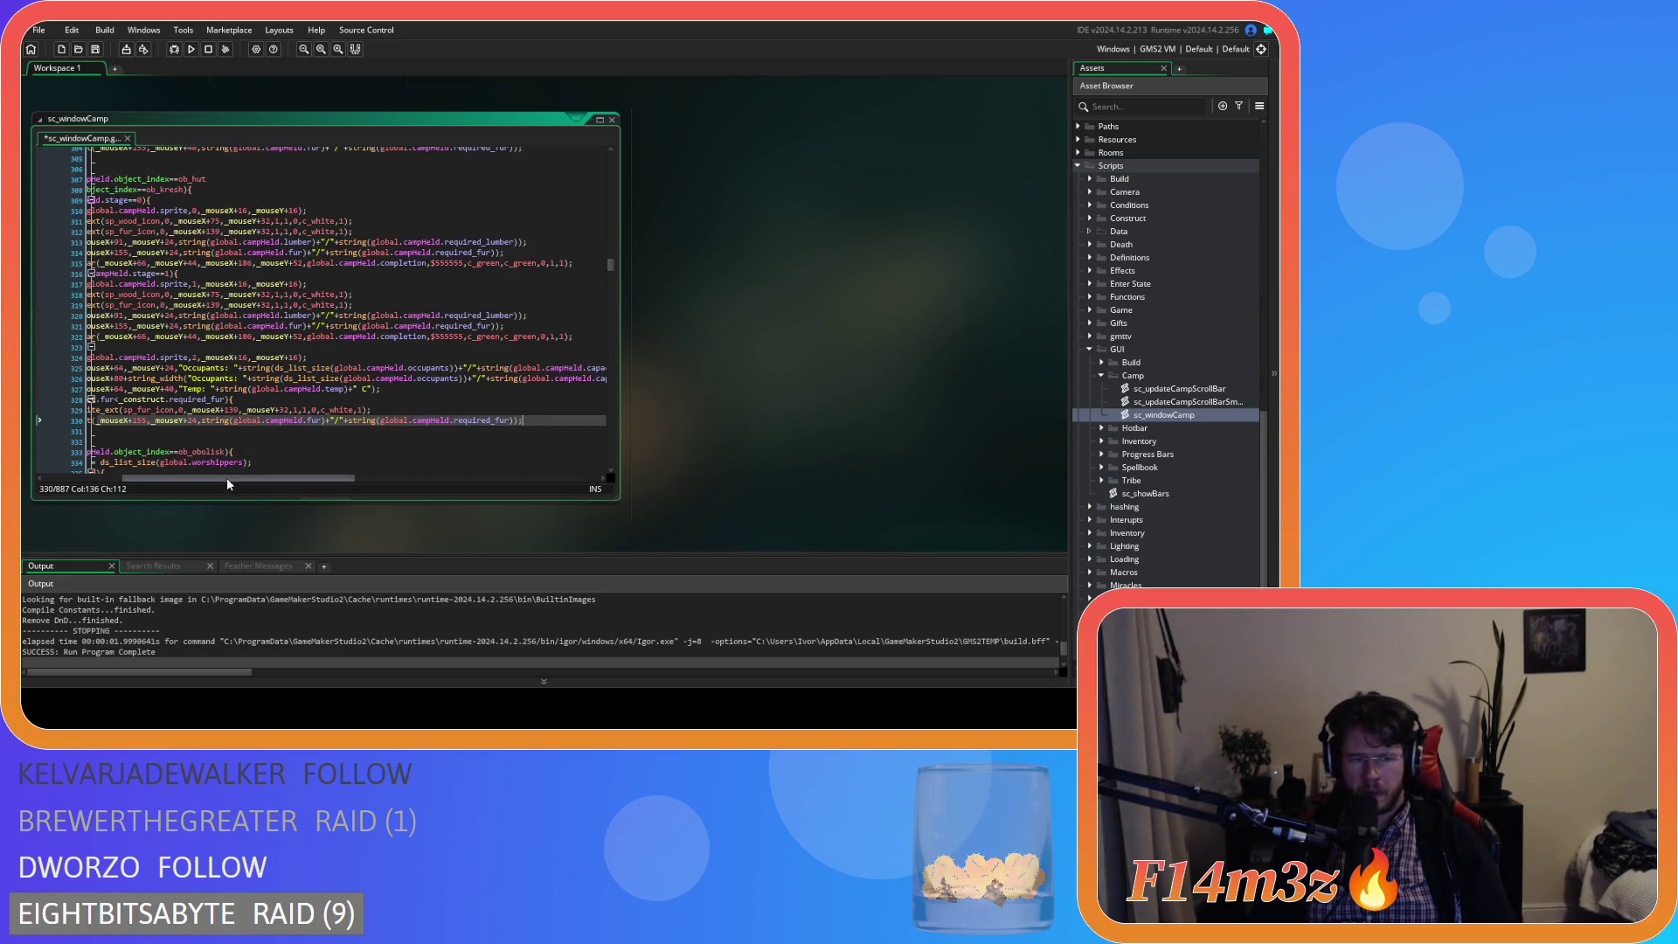
pyautogui.moveTo(224, 481)
pyautogui.mouseDown()
pyautogui.moveTo(171, 477)
pyautogui.moveTo(184, 467)
pyautogui.mouseUp()
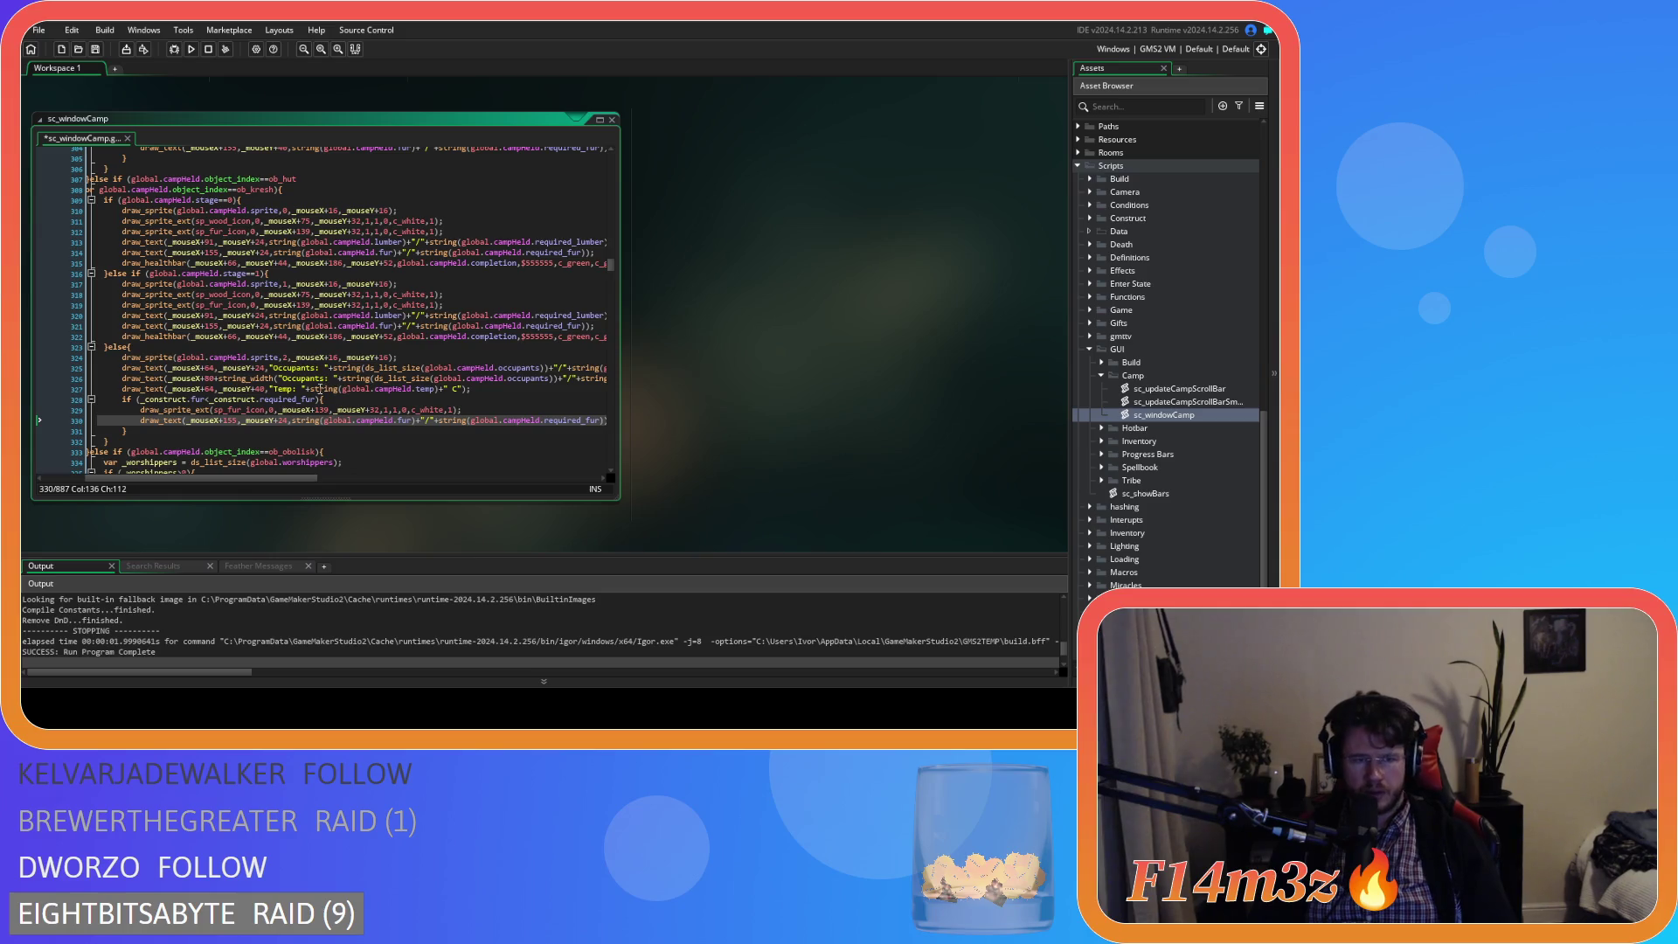
# - Copy the Temp label expression from line 327 and select line 330's 24 vertical offset
pyautogui.moveTo(270, 389)
pyautogui.mouseDown()
pyautogui.moveTo(410, 405)
pyautogui.moveTo(470, 390)
pyautogui.mouseUp()
pyautogui.rightClick(450, 393)
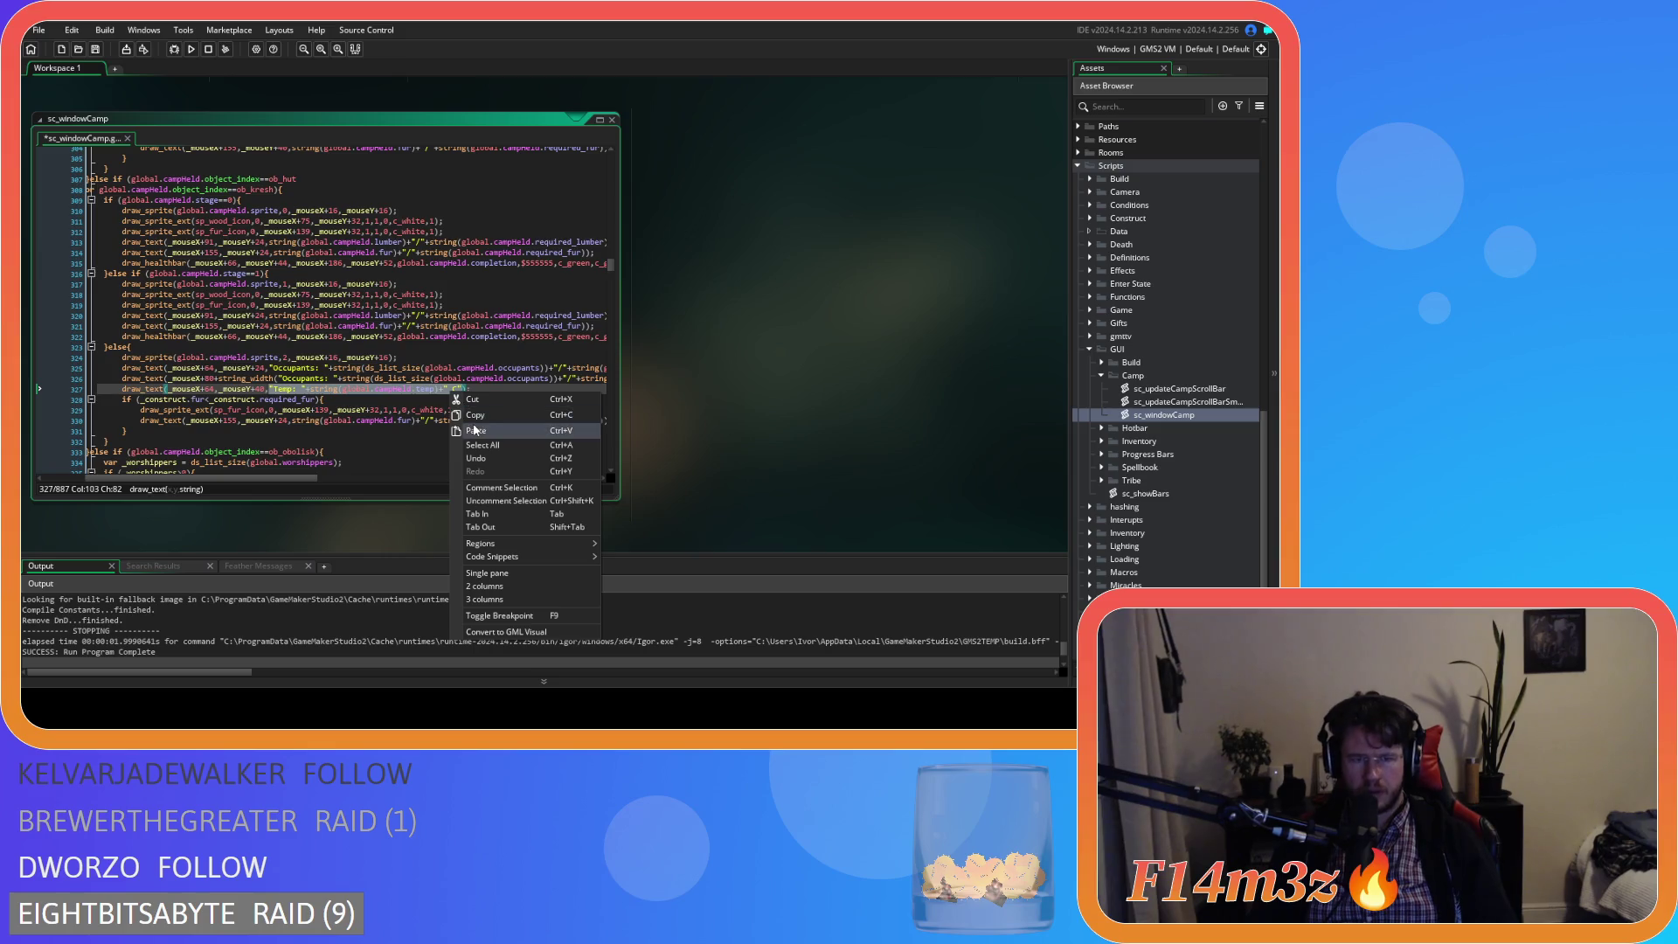
pyautogui.click(474, 425)
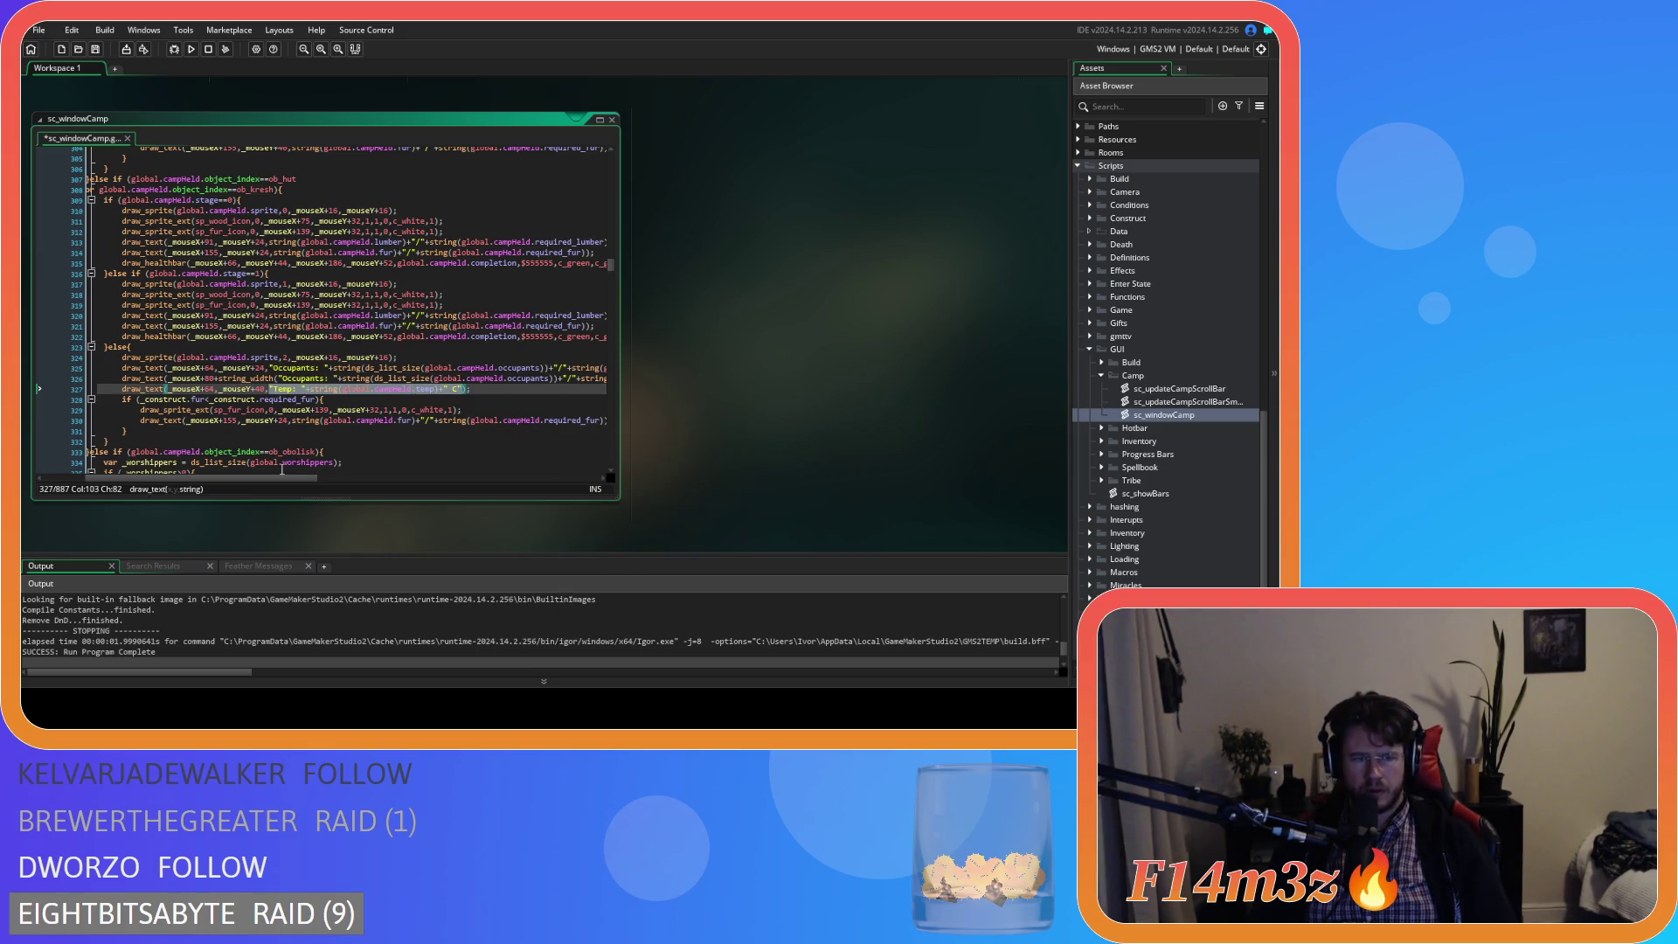
pyautogui.doubleClick(283, 420)
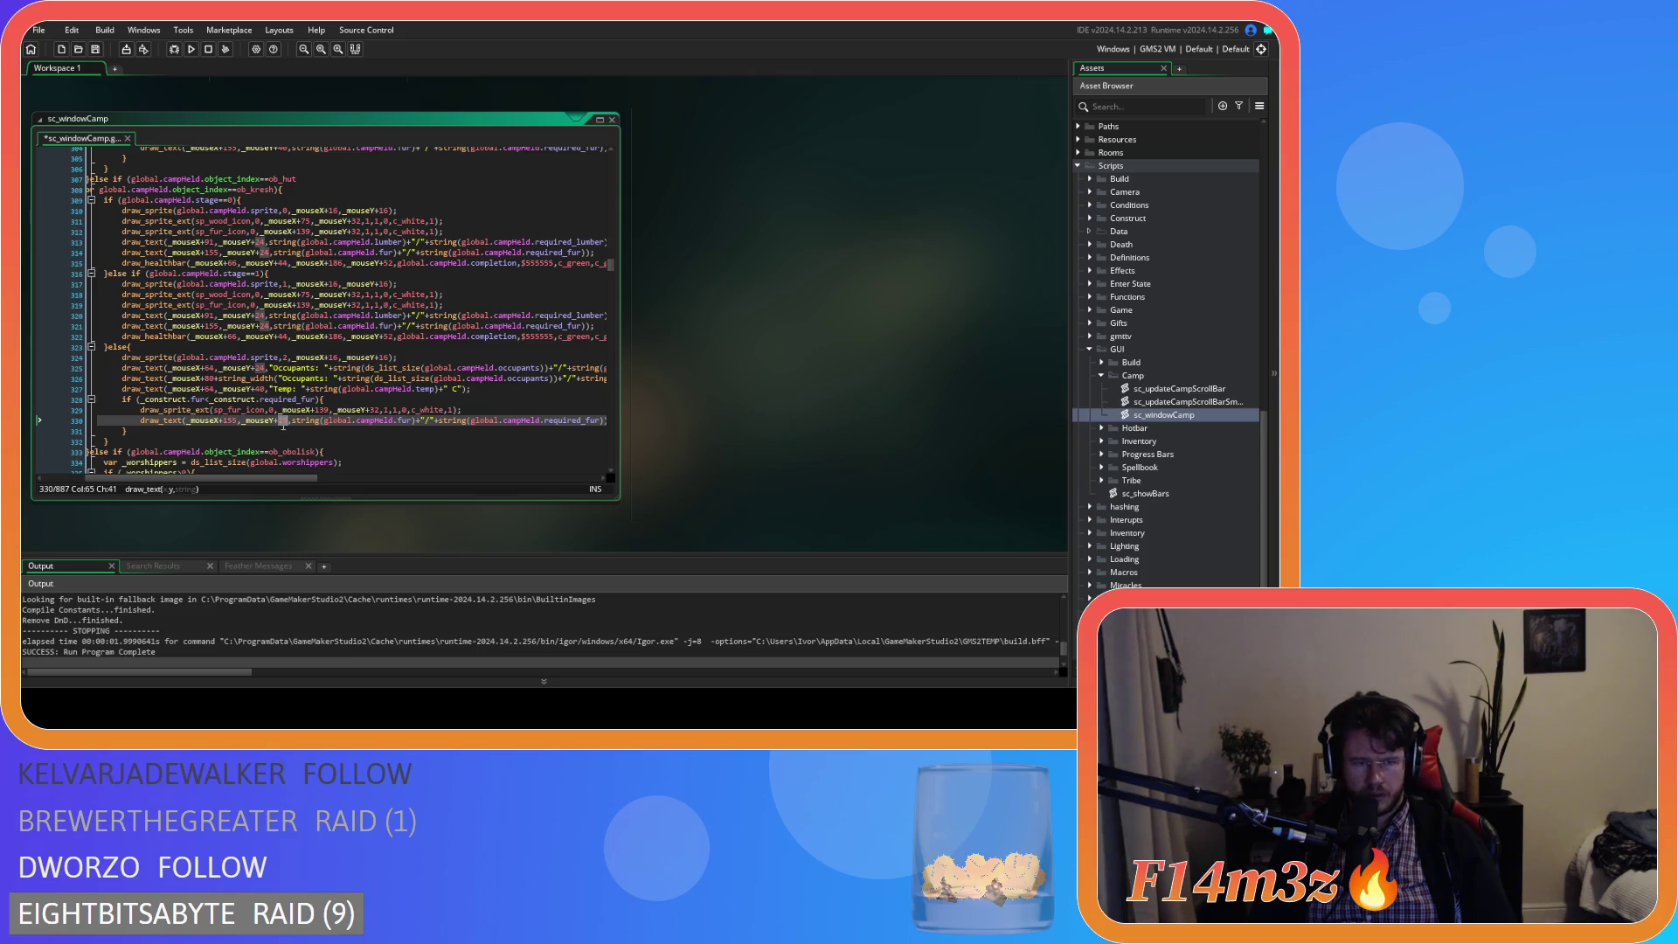
pyautogui.moveTo(310, 452)
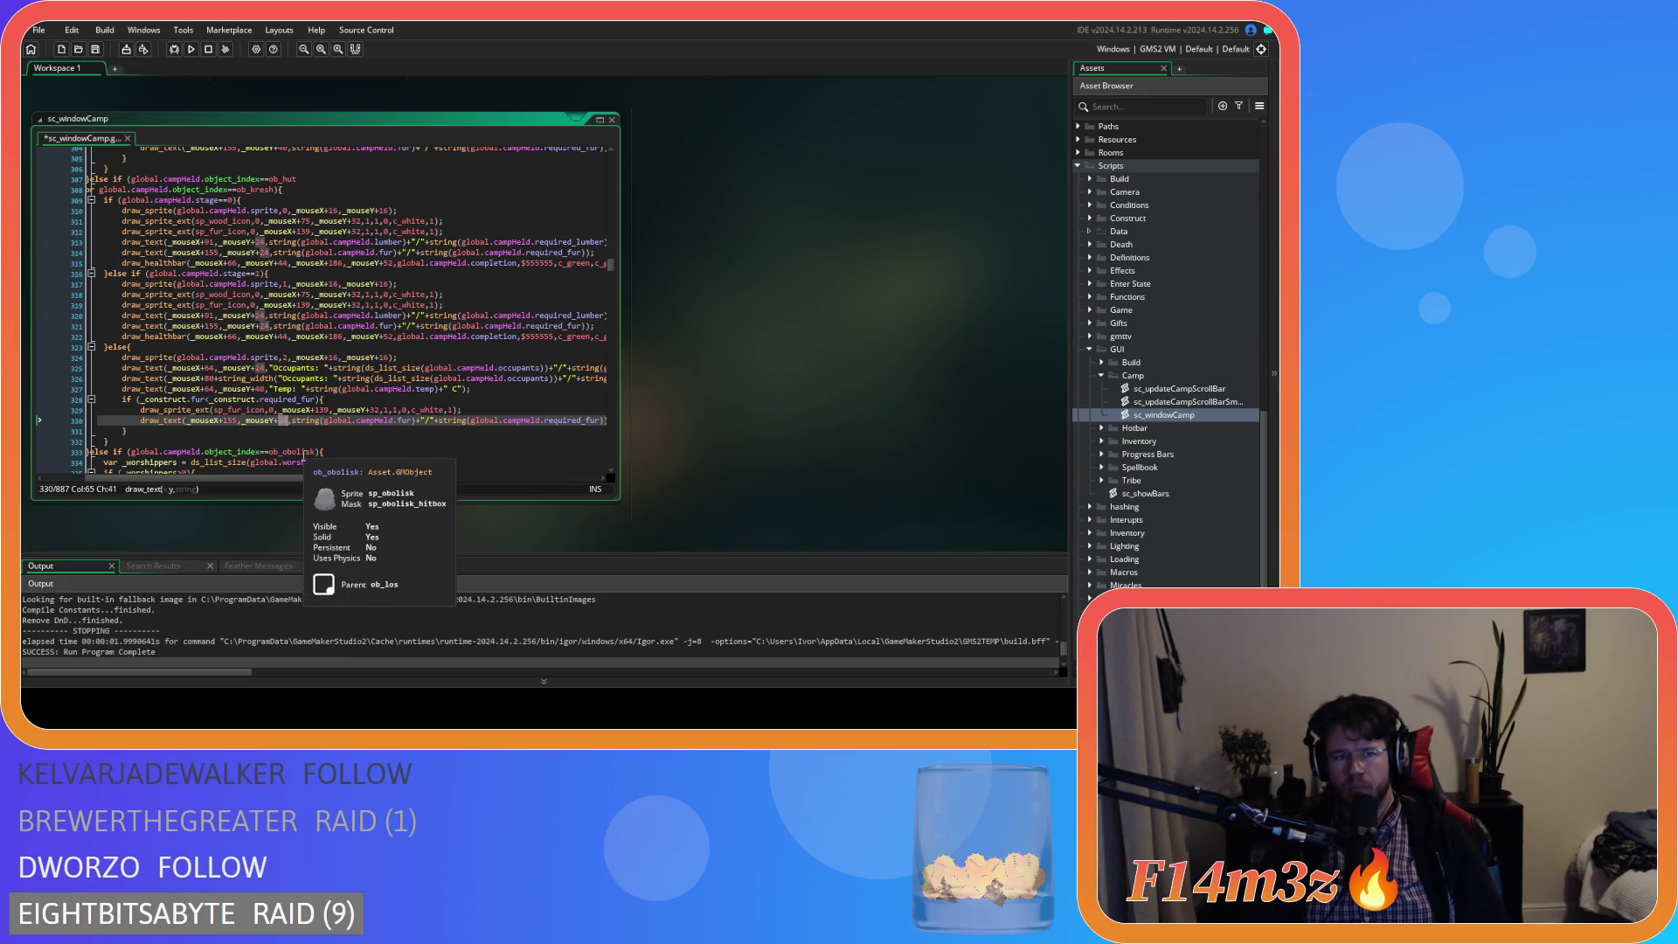
pyautogui.scroll(5, 443, 397)
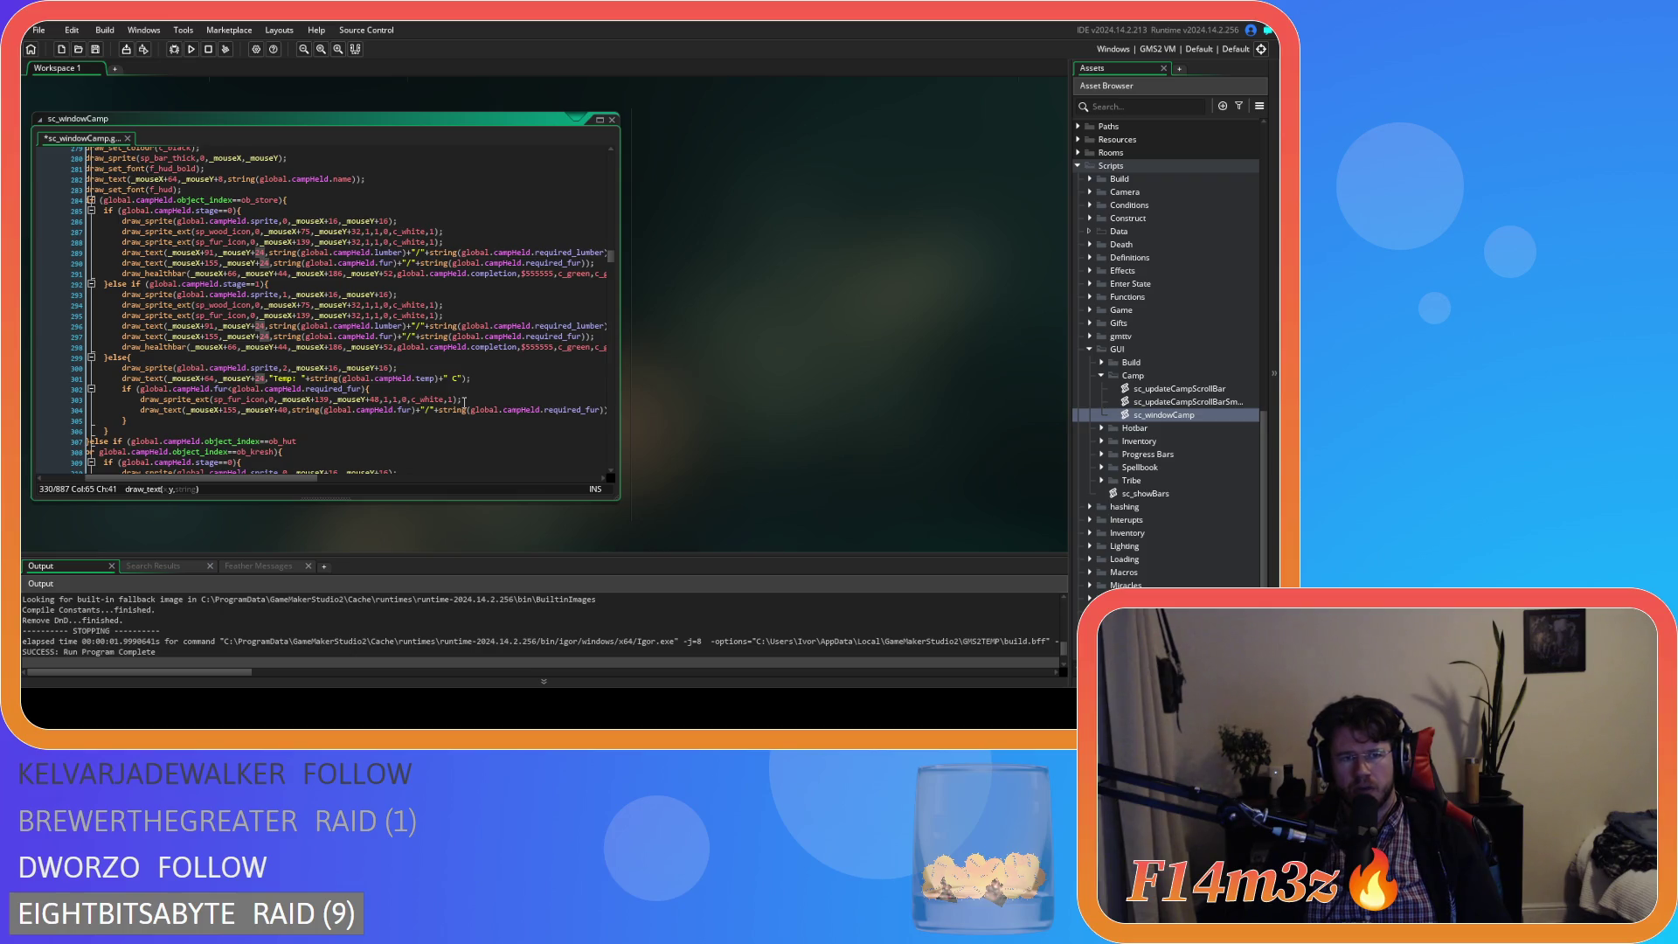
# - Move the fur icon on line 329 to _mouseY+48 and the fur count to _mouseY+40, saving
pyautogui.scroll(-7, 464, 400)
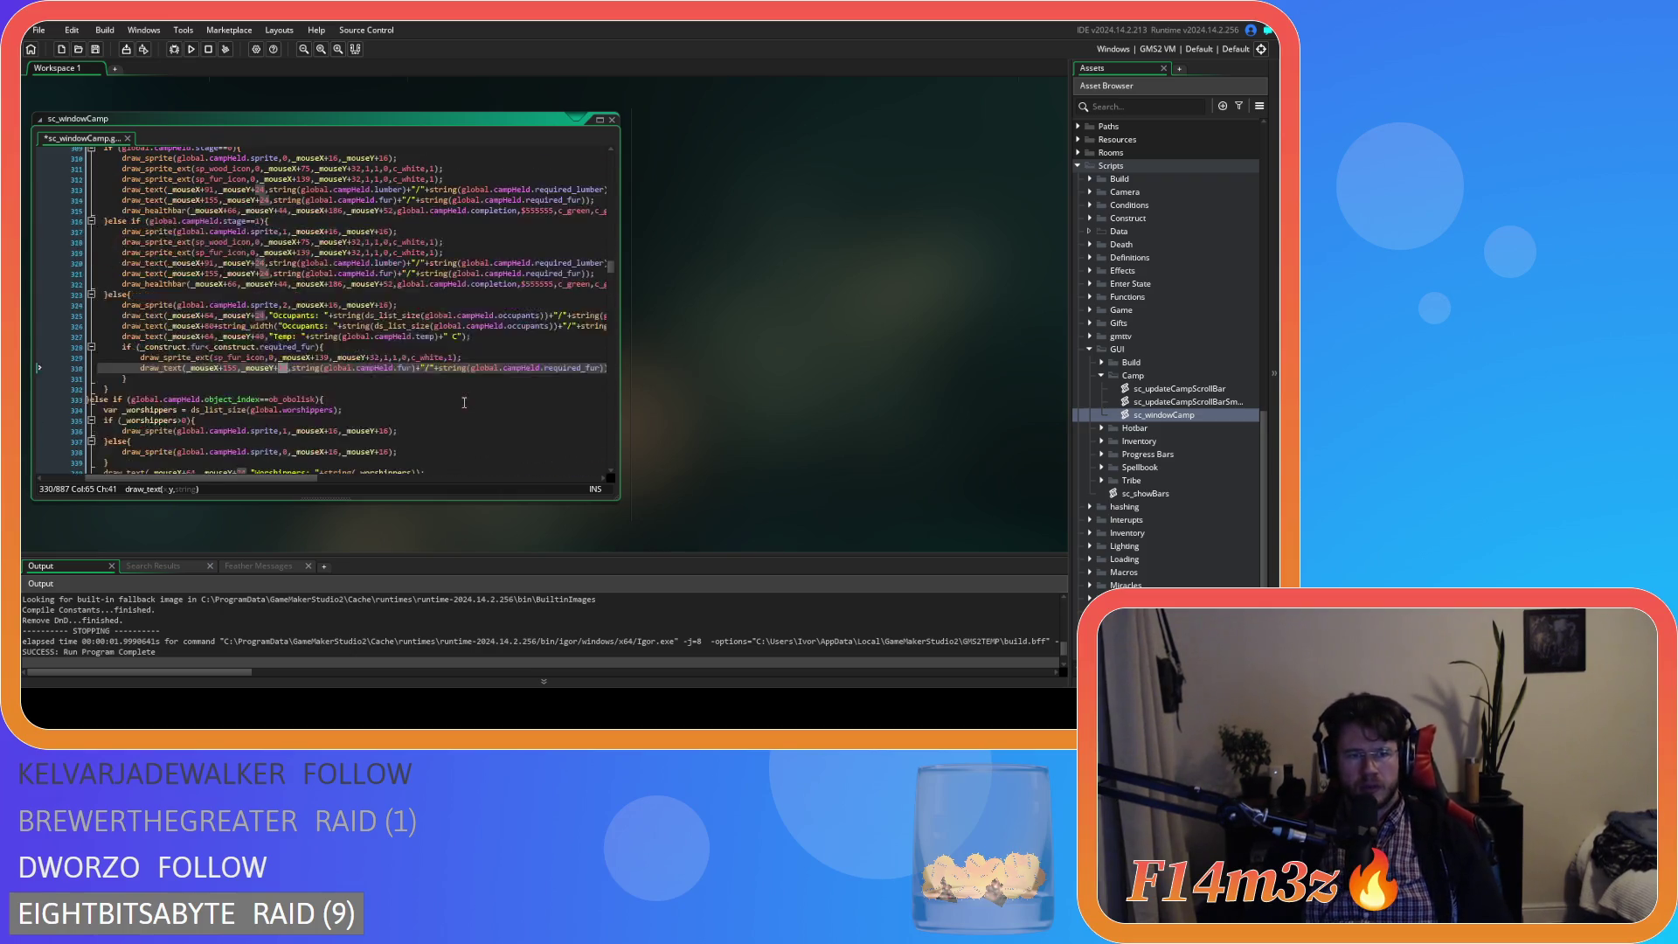
pyautogui.doubleClick(375, 357)
pyautogui.write('48')
pyautogui.hotkey('ctrl', 's')
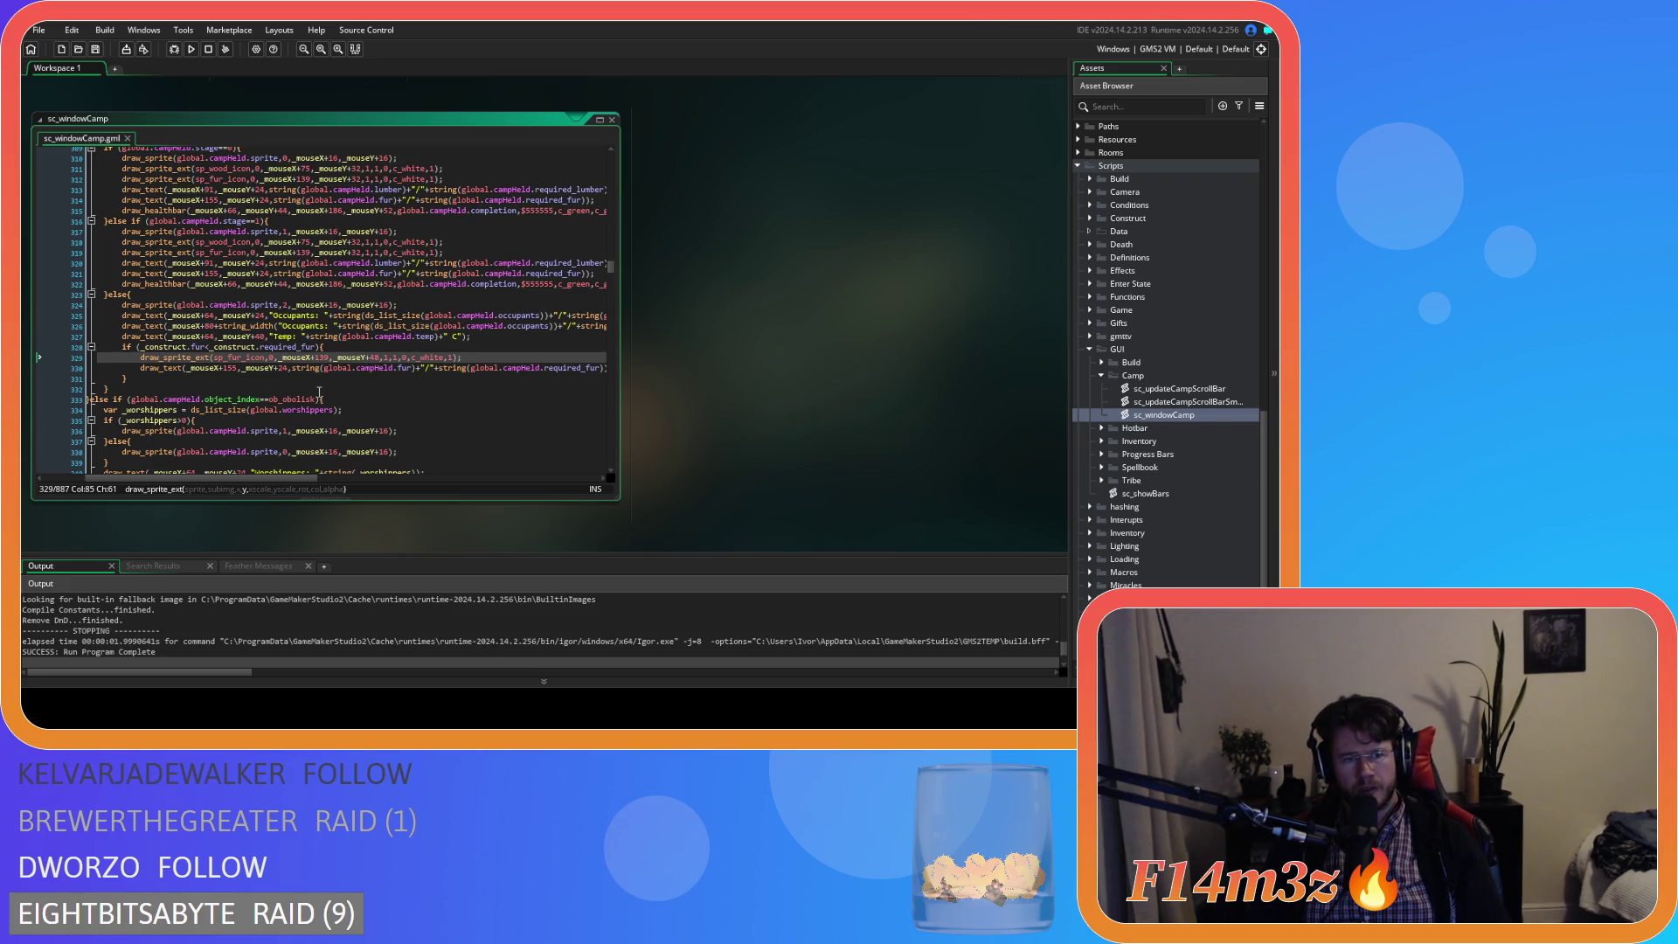
pyautogui.doubleClick(282, 368)
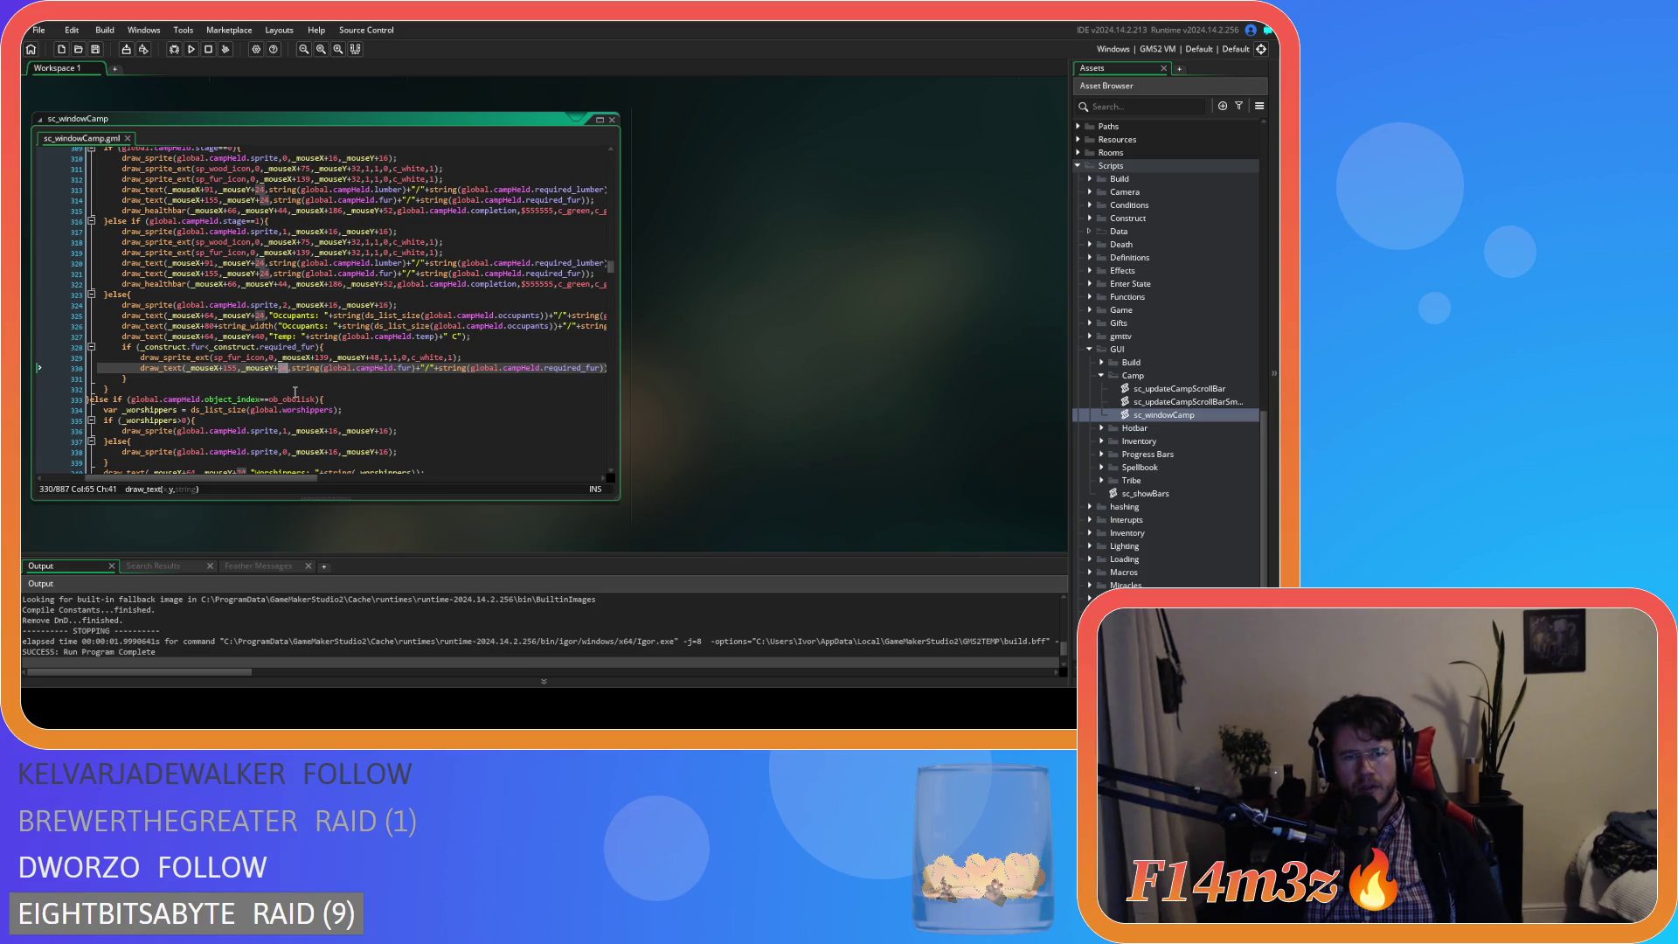
pyautogui.write('40')
pyautogui.hotkey('ctrl', 's')
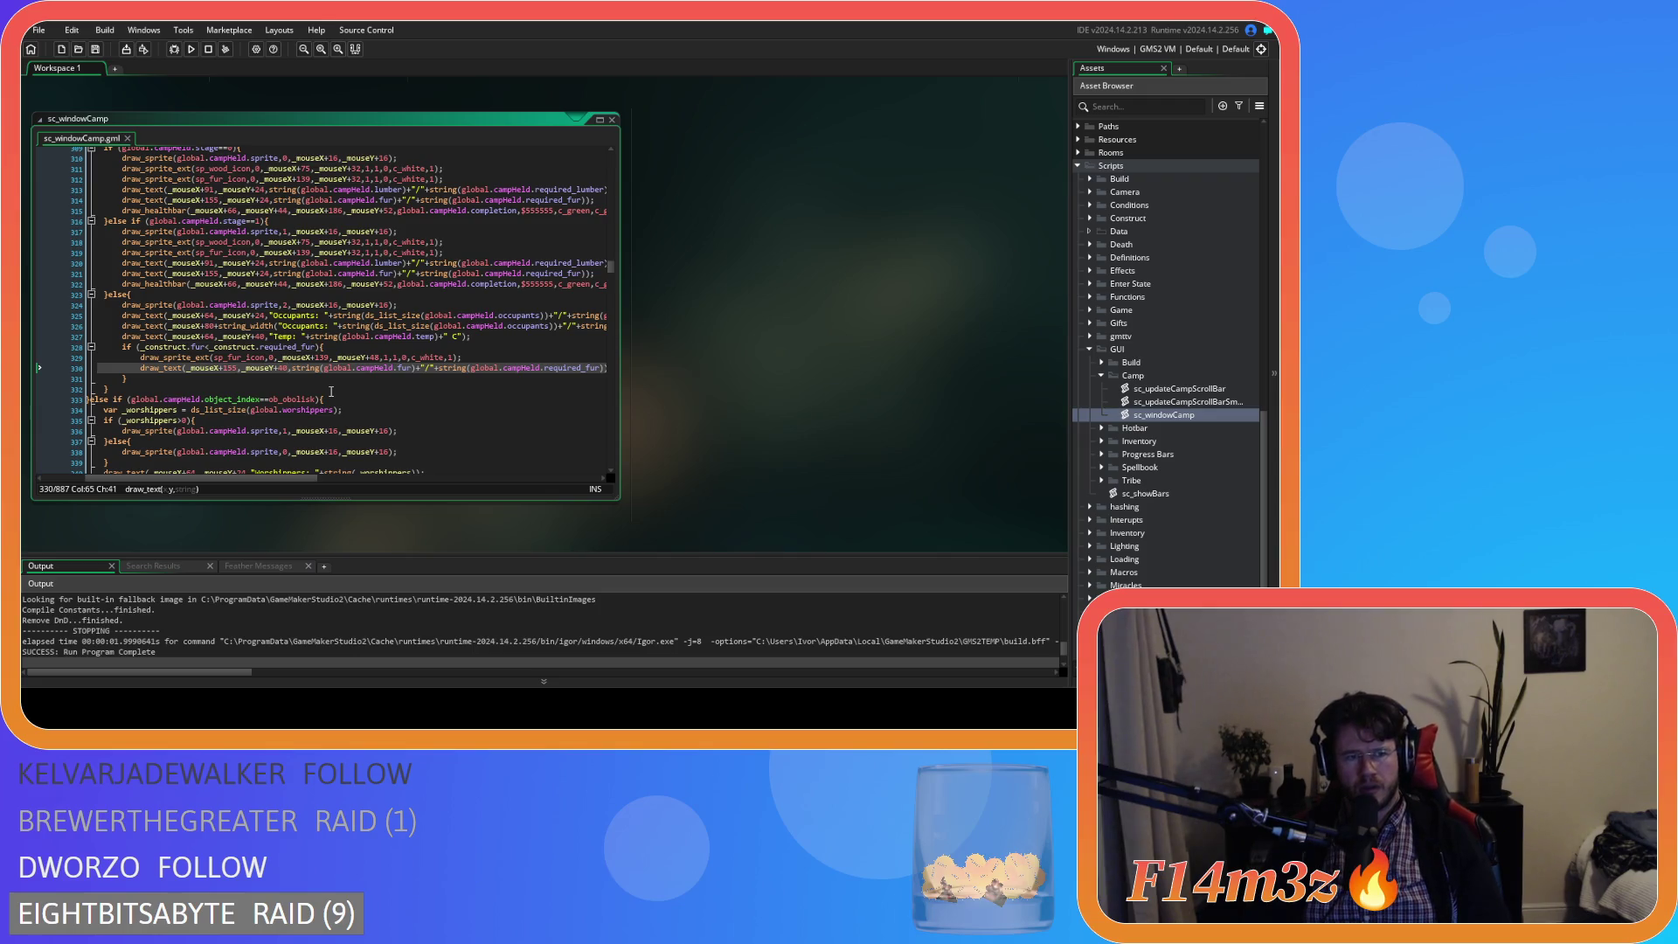
# - Set the fur count's x offset to 64+string_width of the Temp text and save
pyautogui.doubleClick(233, 369)
pyautogui.write('string')
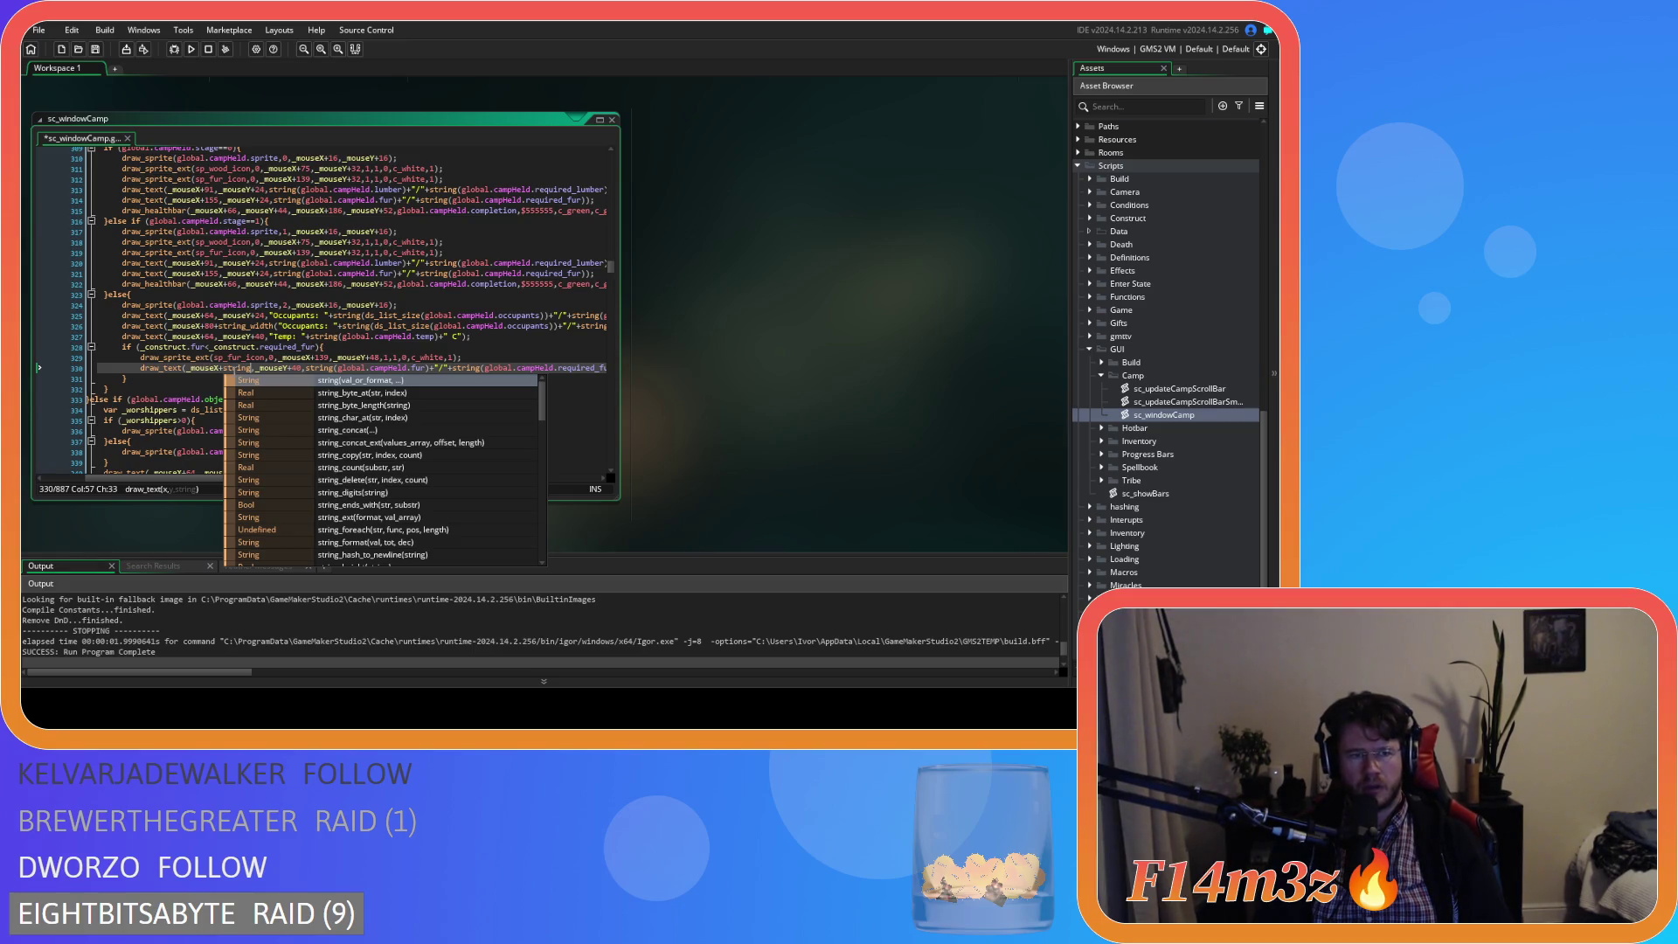
pyautogui.press('BackSpace')
pyautogui.press('BackSpace')
pyautogui.press('BackSpace')
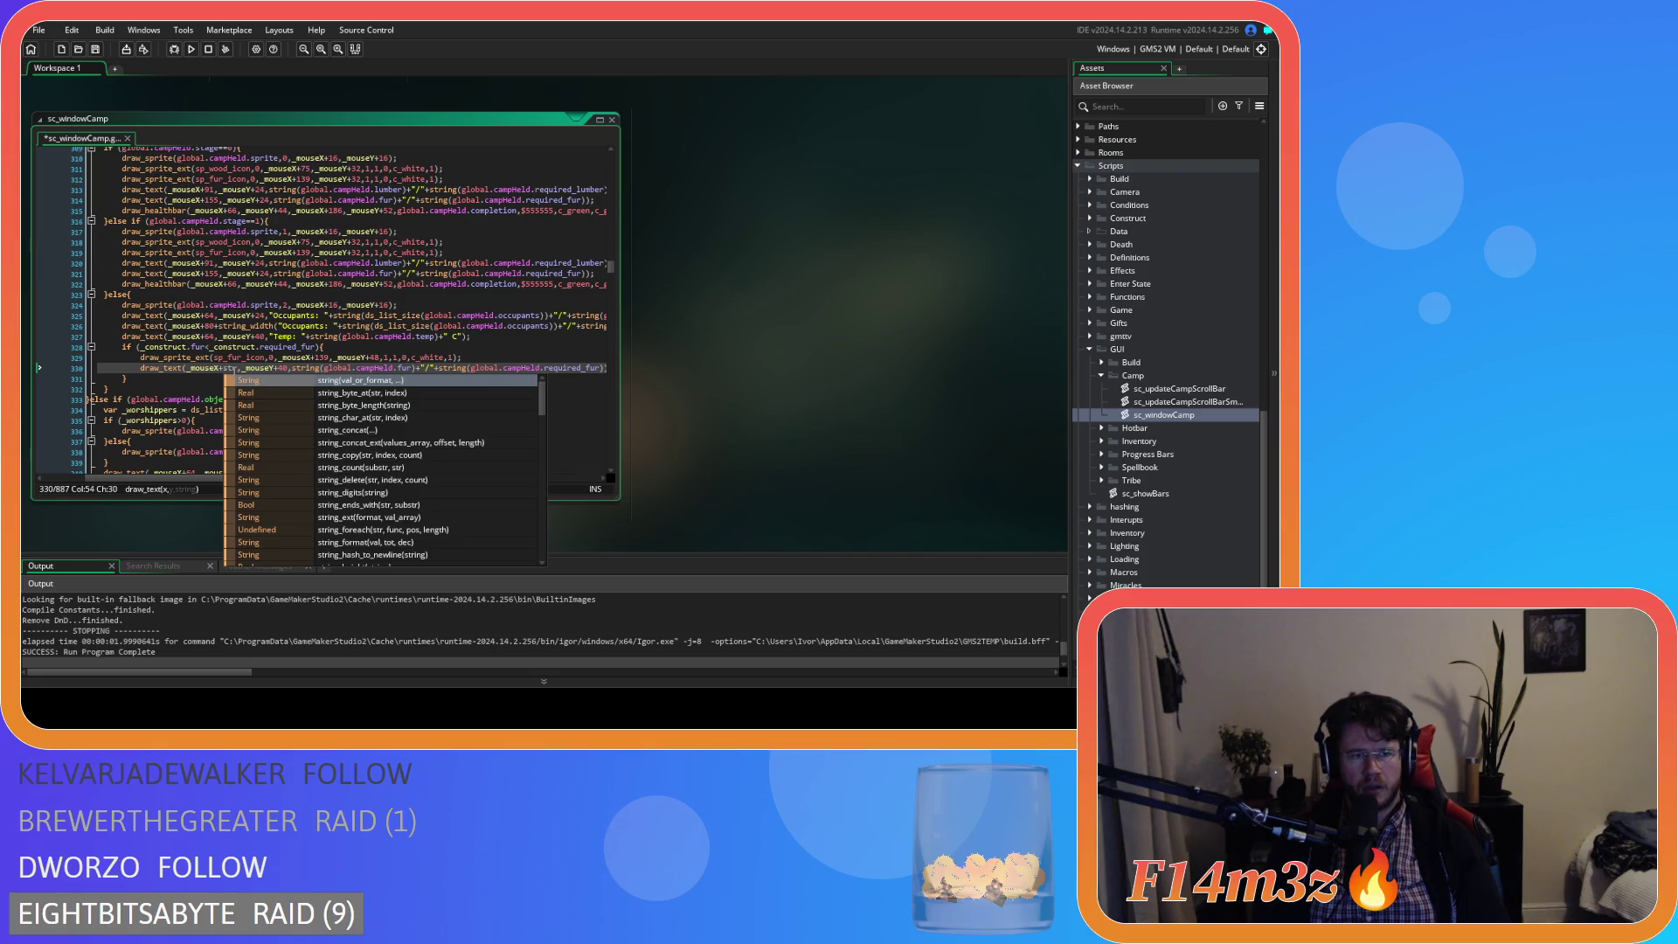
pyautogui.press('BackSpace')
pyautogui.press('BackSpace')
pyautogui.press('BackSpace')
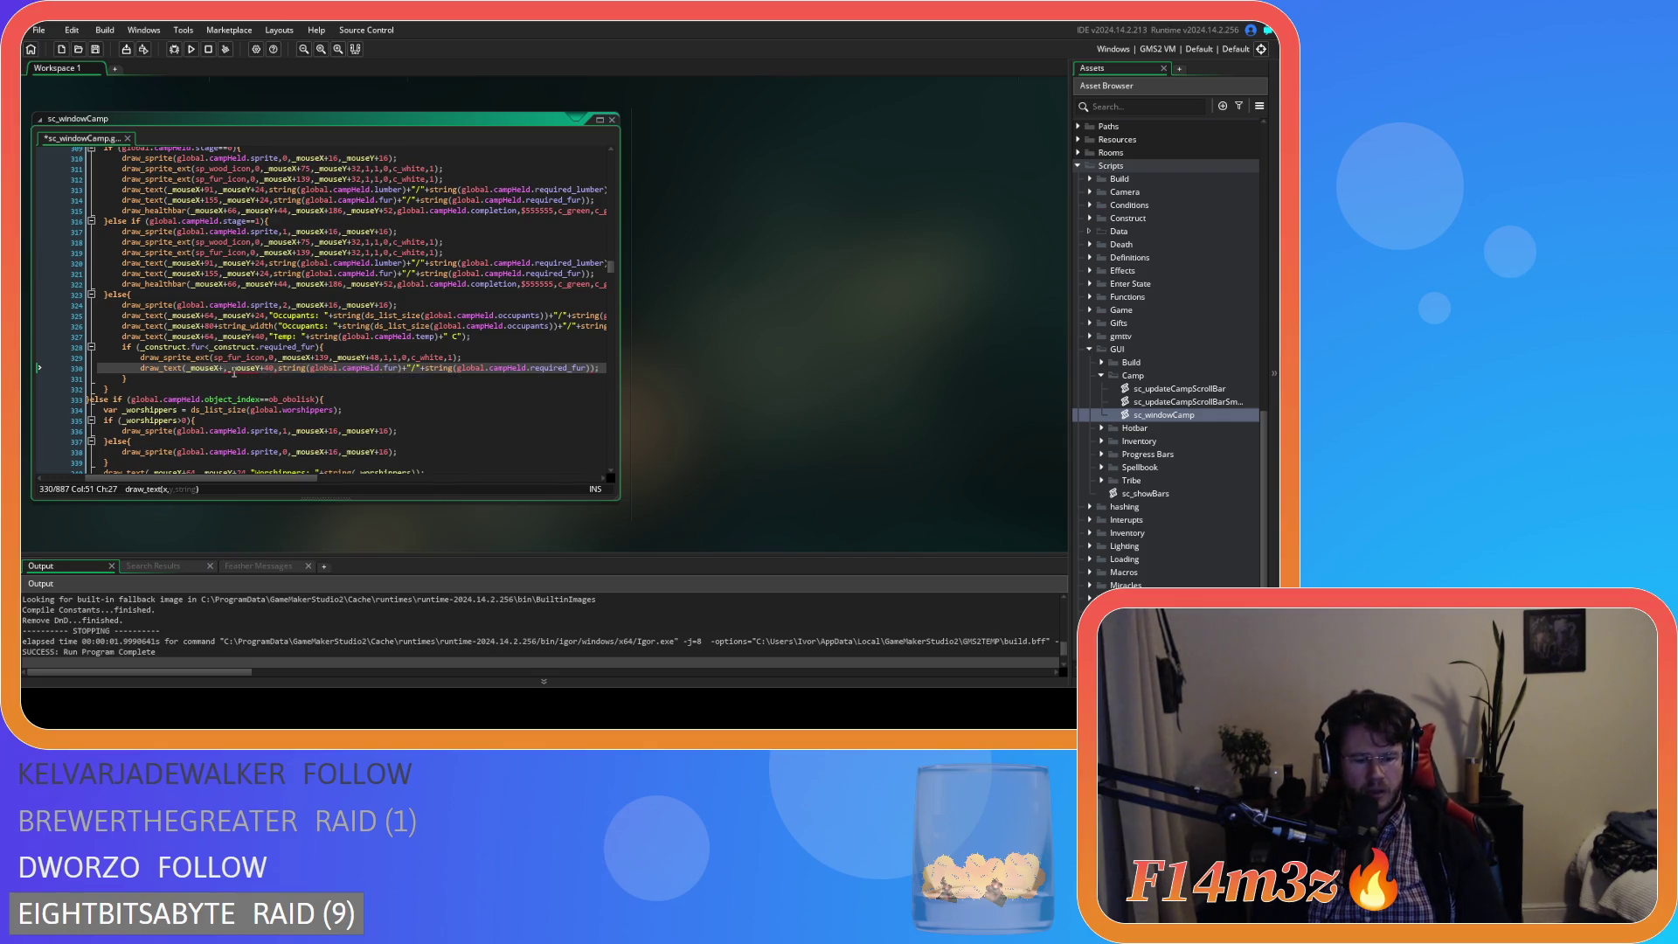
pyautogui.write('64+strin')
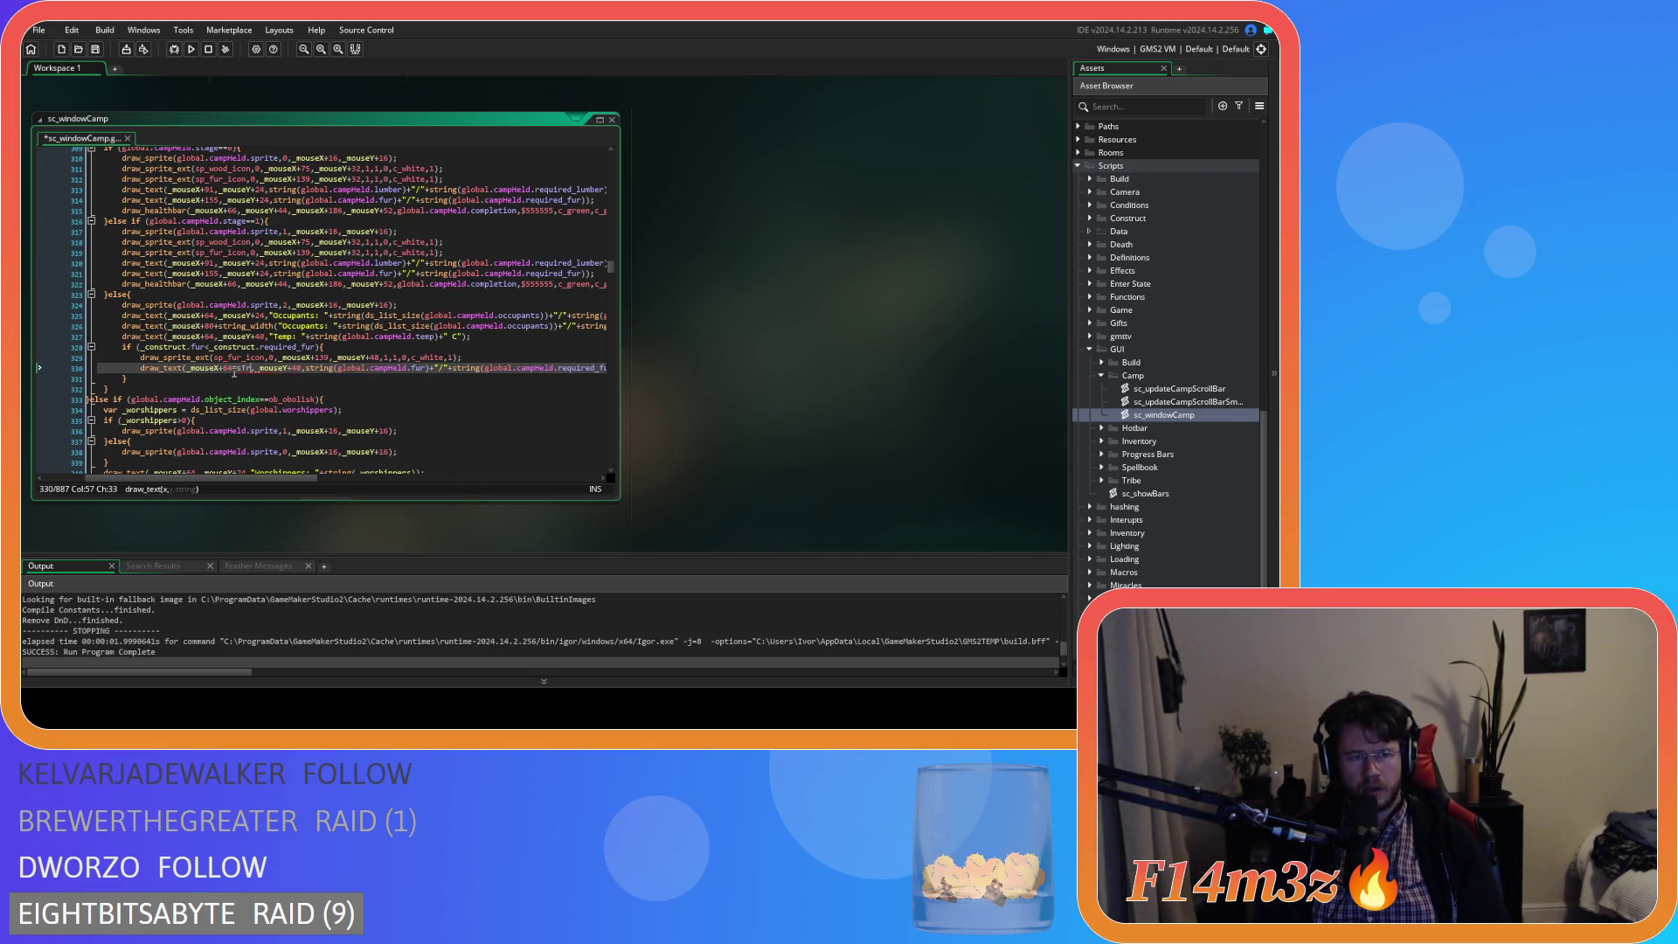
pyautogui.press('BackSpace')
pyautogui.press('BackSpace')
pyautogui.write('i')
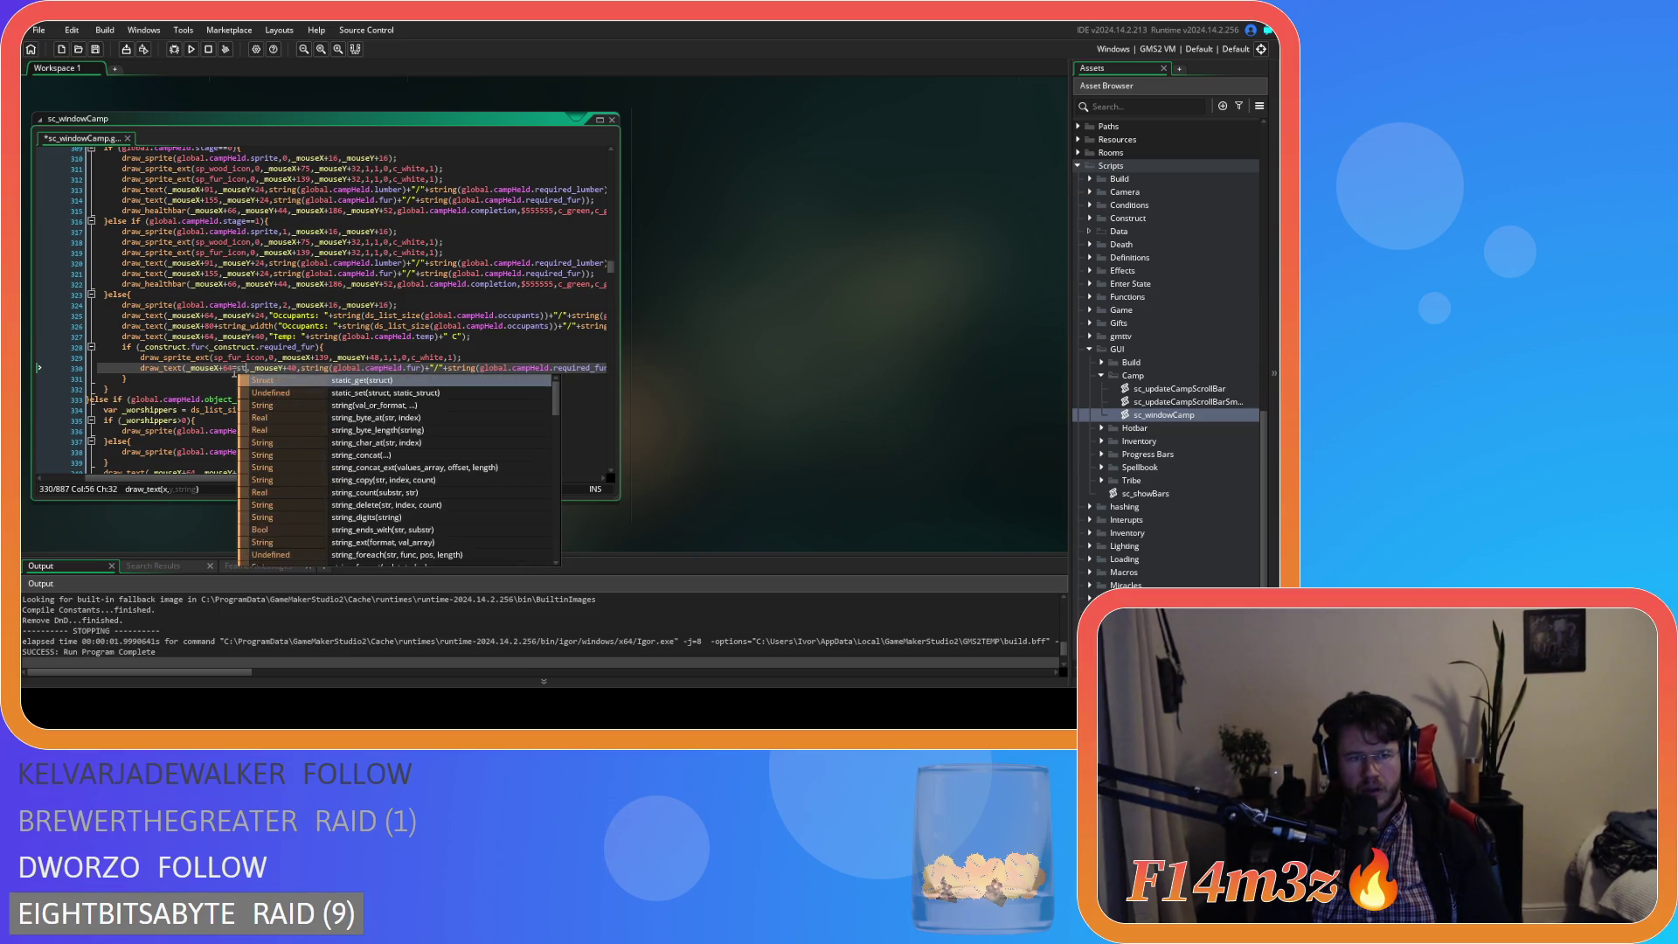
pyautogui.write('ng_w')
pyautogui.press('Return')
pyautogui.write('"Temp: "+string(global.campHeld.temp)+" C"')
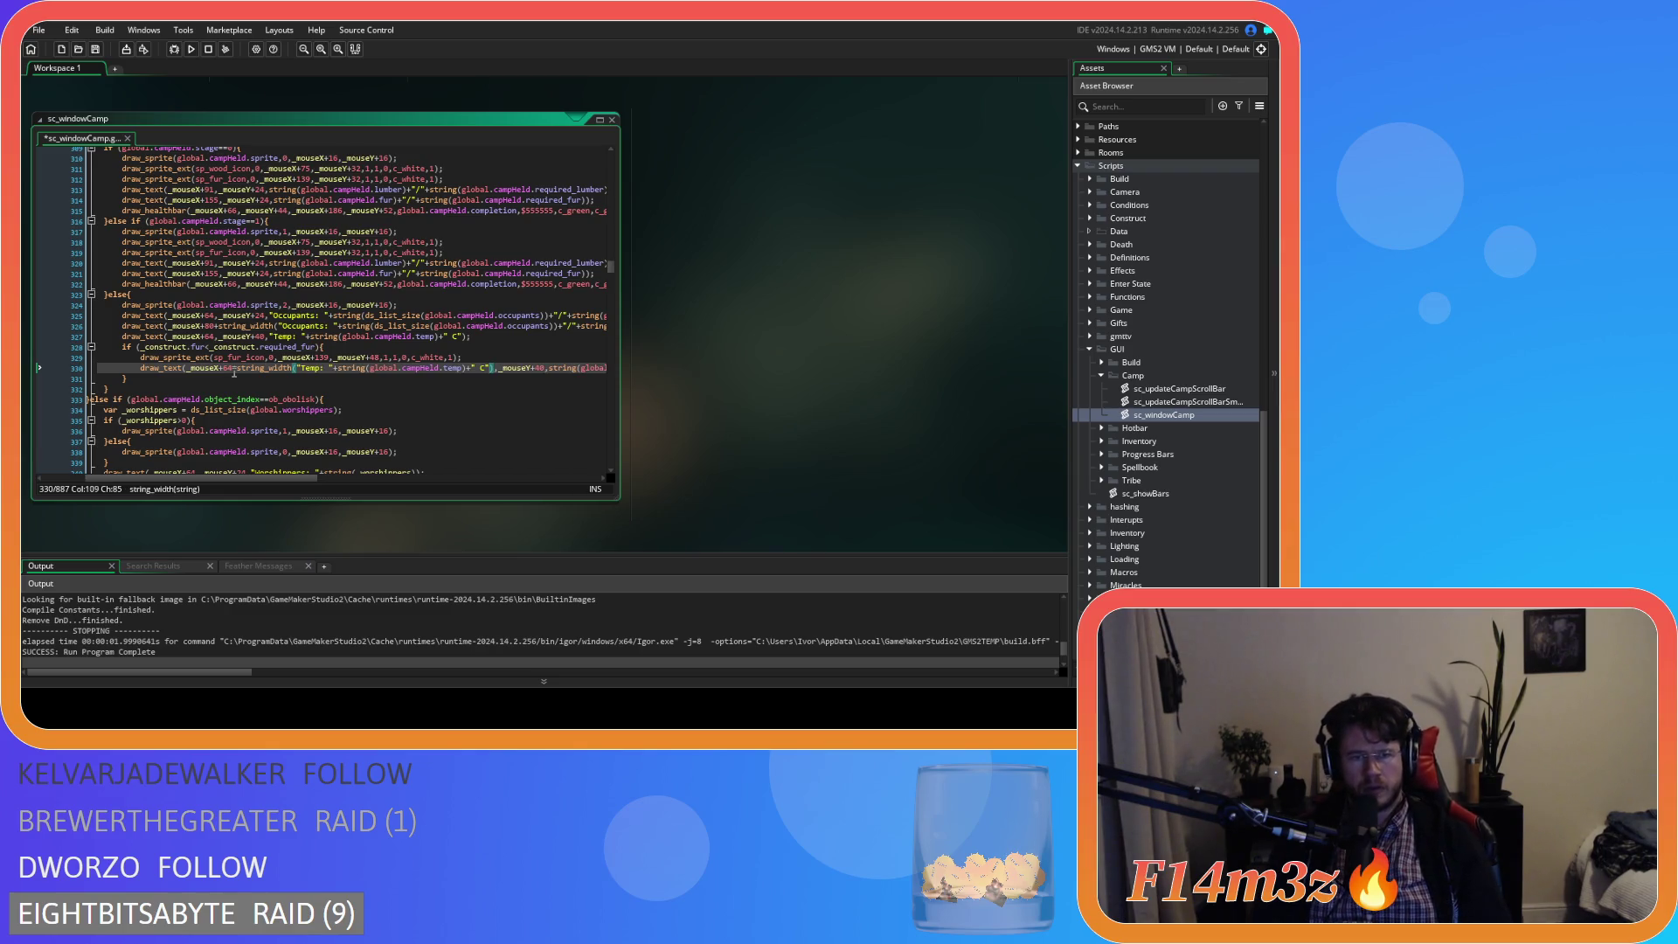
pyautogui.hotkey('ctrl', 's')
# - Launch a test build of the game with F5
pyautogui.moveTo(292, 479)
pyautogui.mouseDown()
pyautogui.moveTo(453, 480)
pyautogui.moveTo(274, 455)
pyautogui.mouseUp()
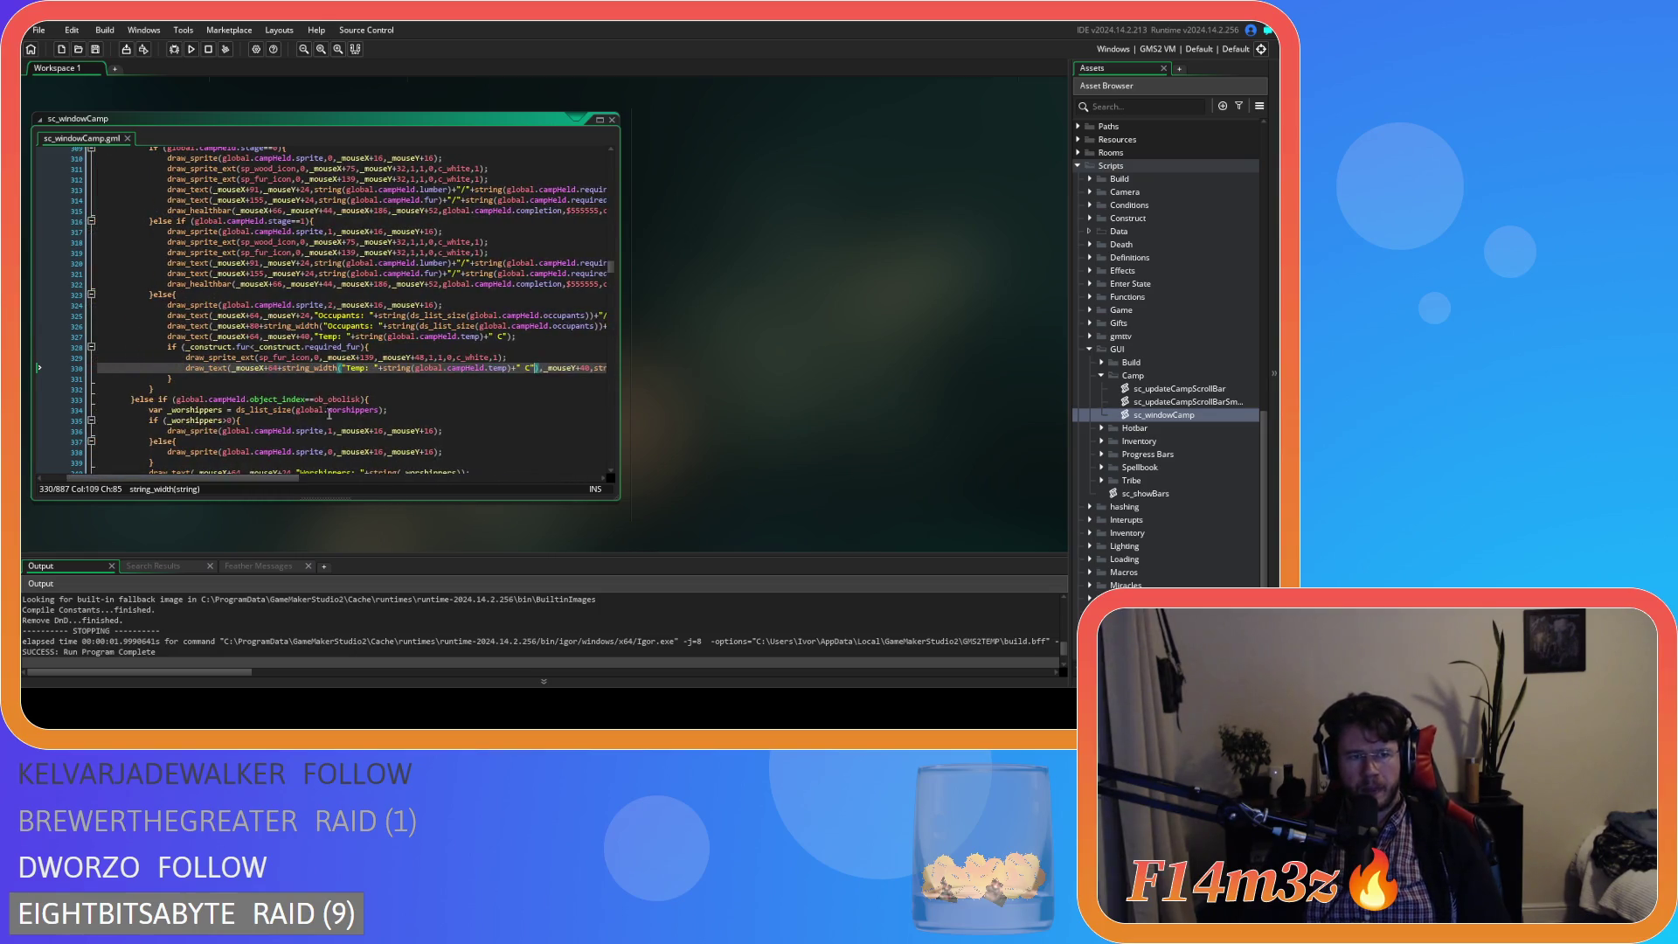
pyautogui.moveTo(411, 332)
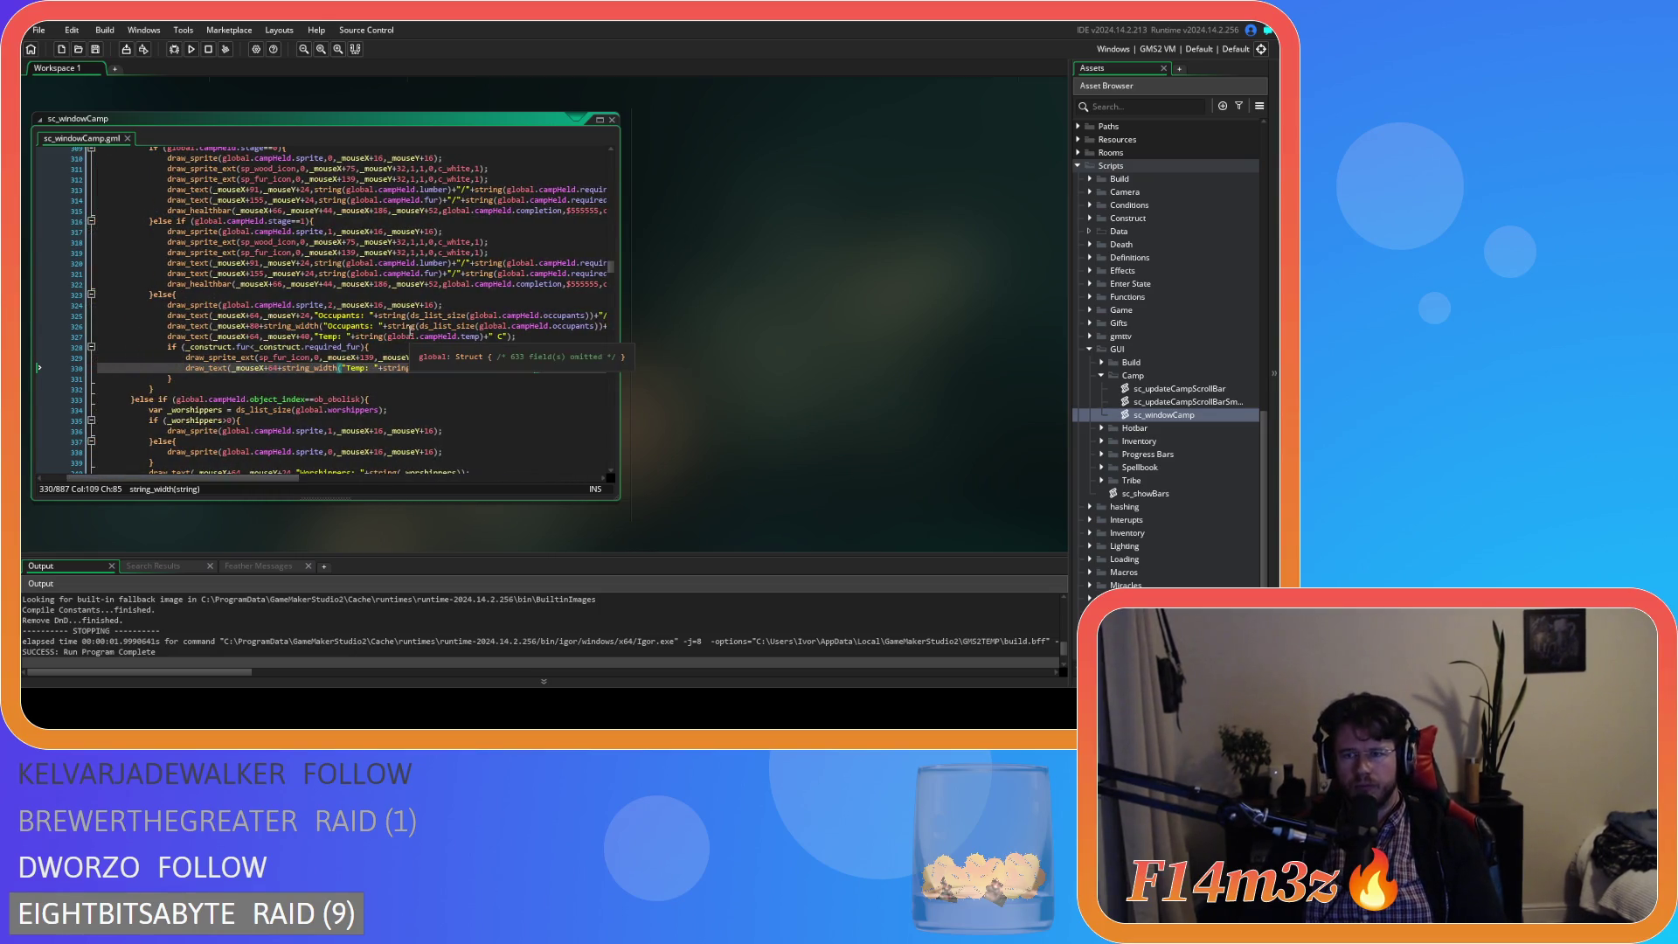
pyautogui.press('F5')
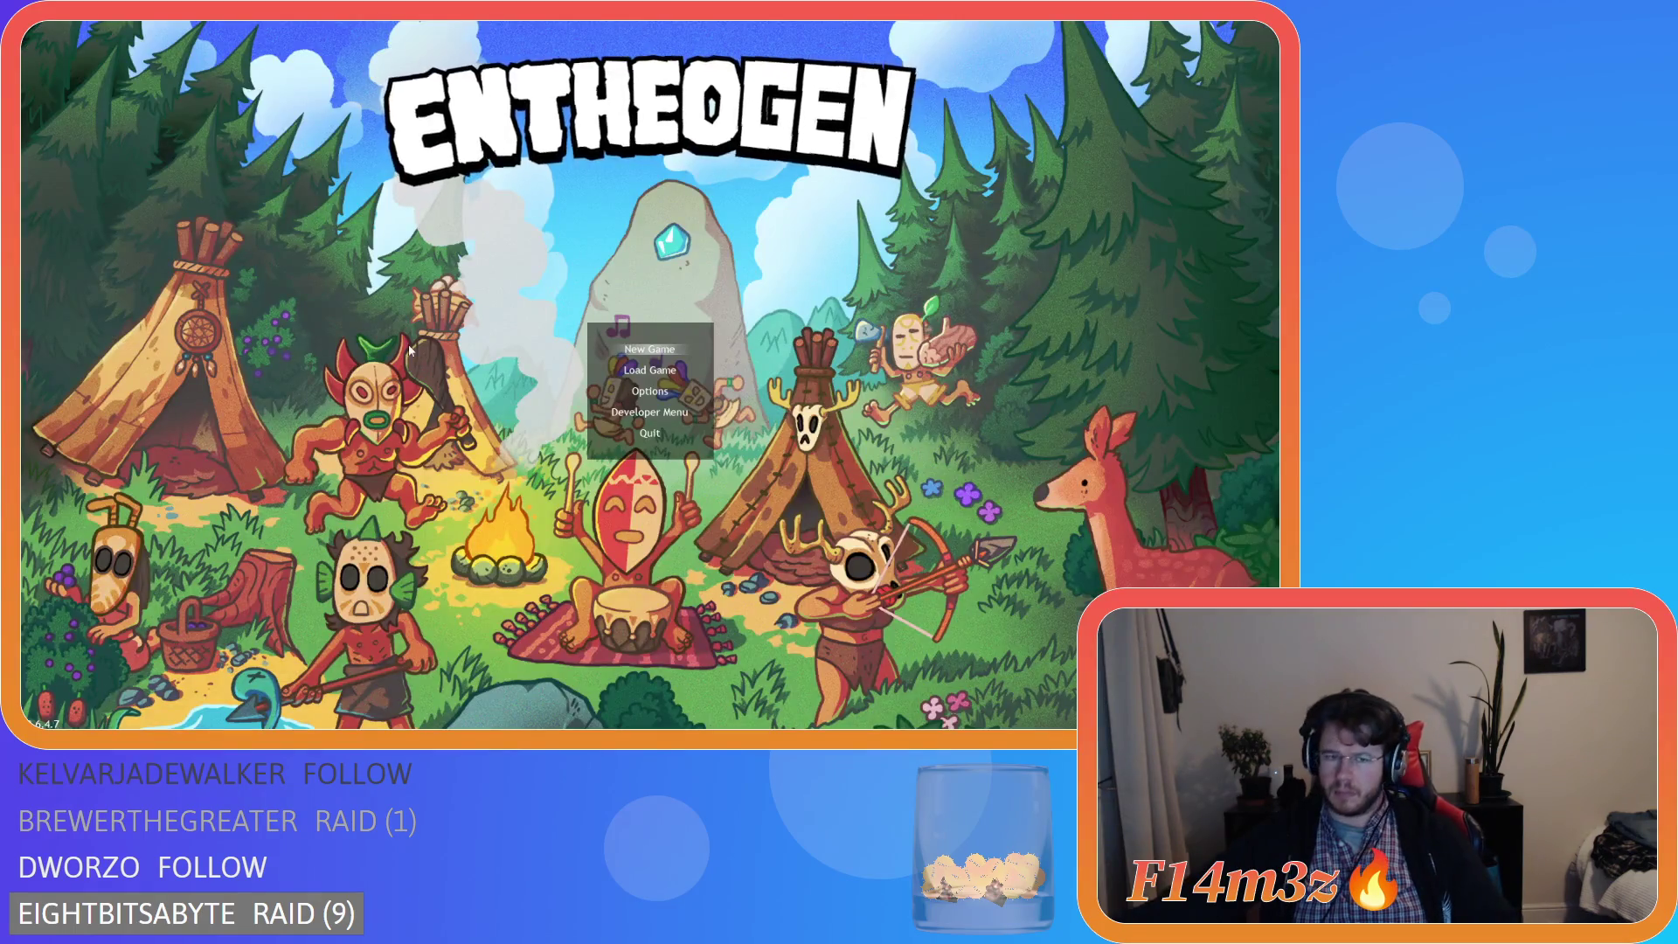
# - Load the saved game from the main menu and pan across the camp
pyautogui.press('Down')
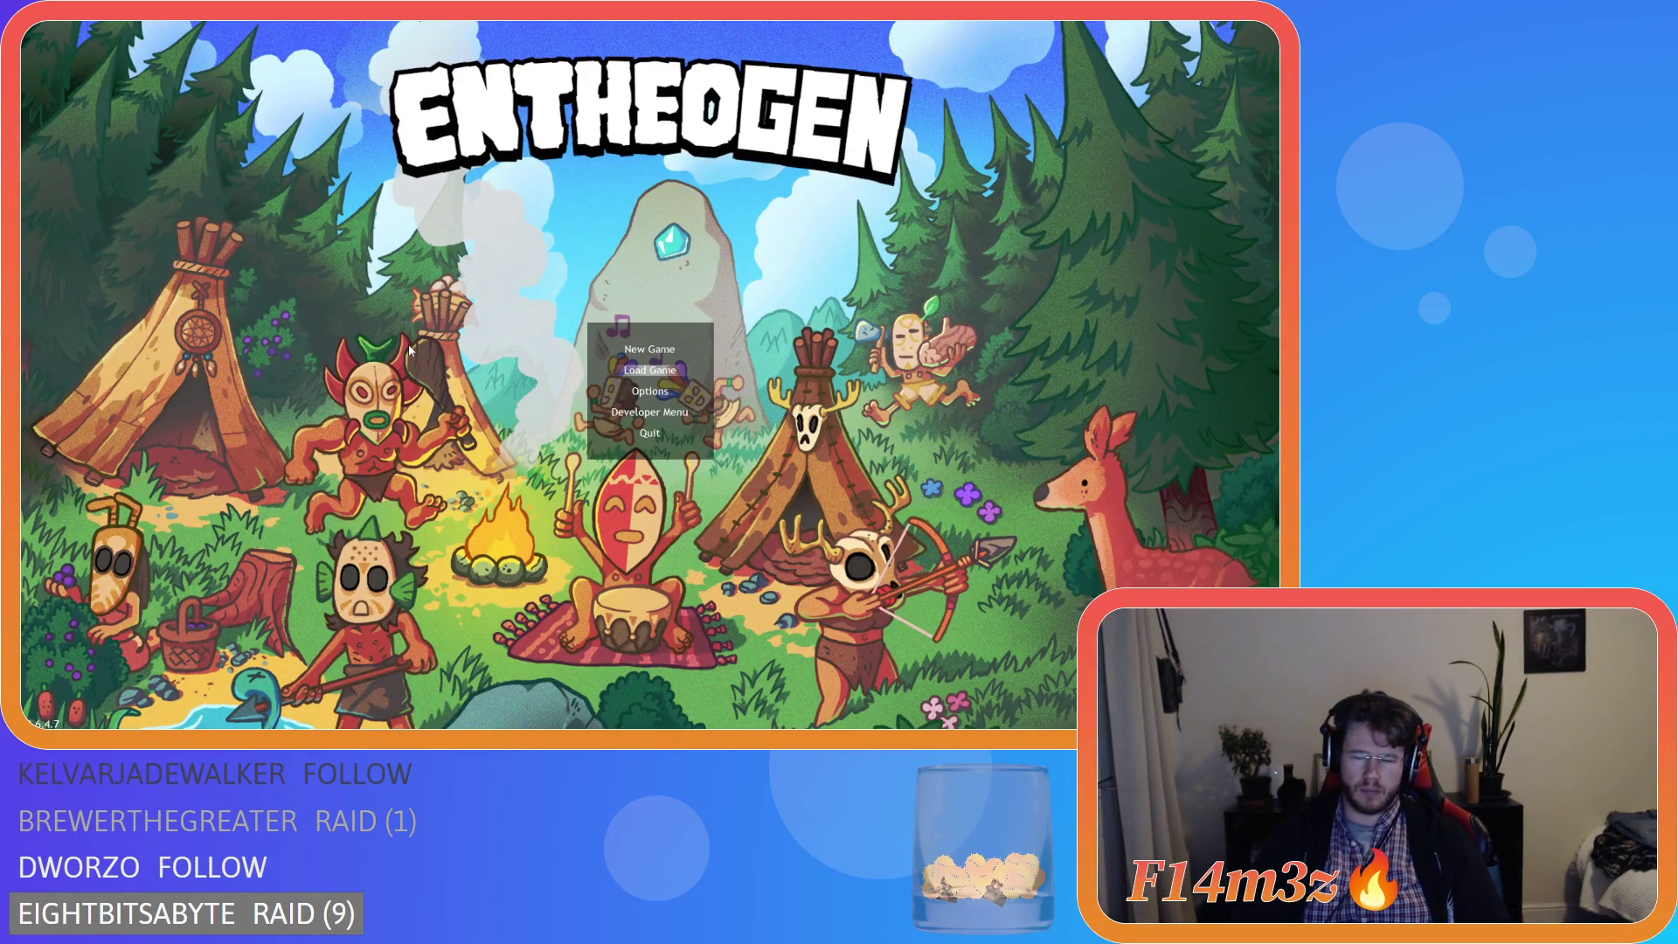
pyautogui.press('Return')
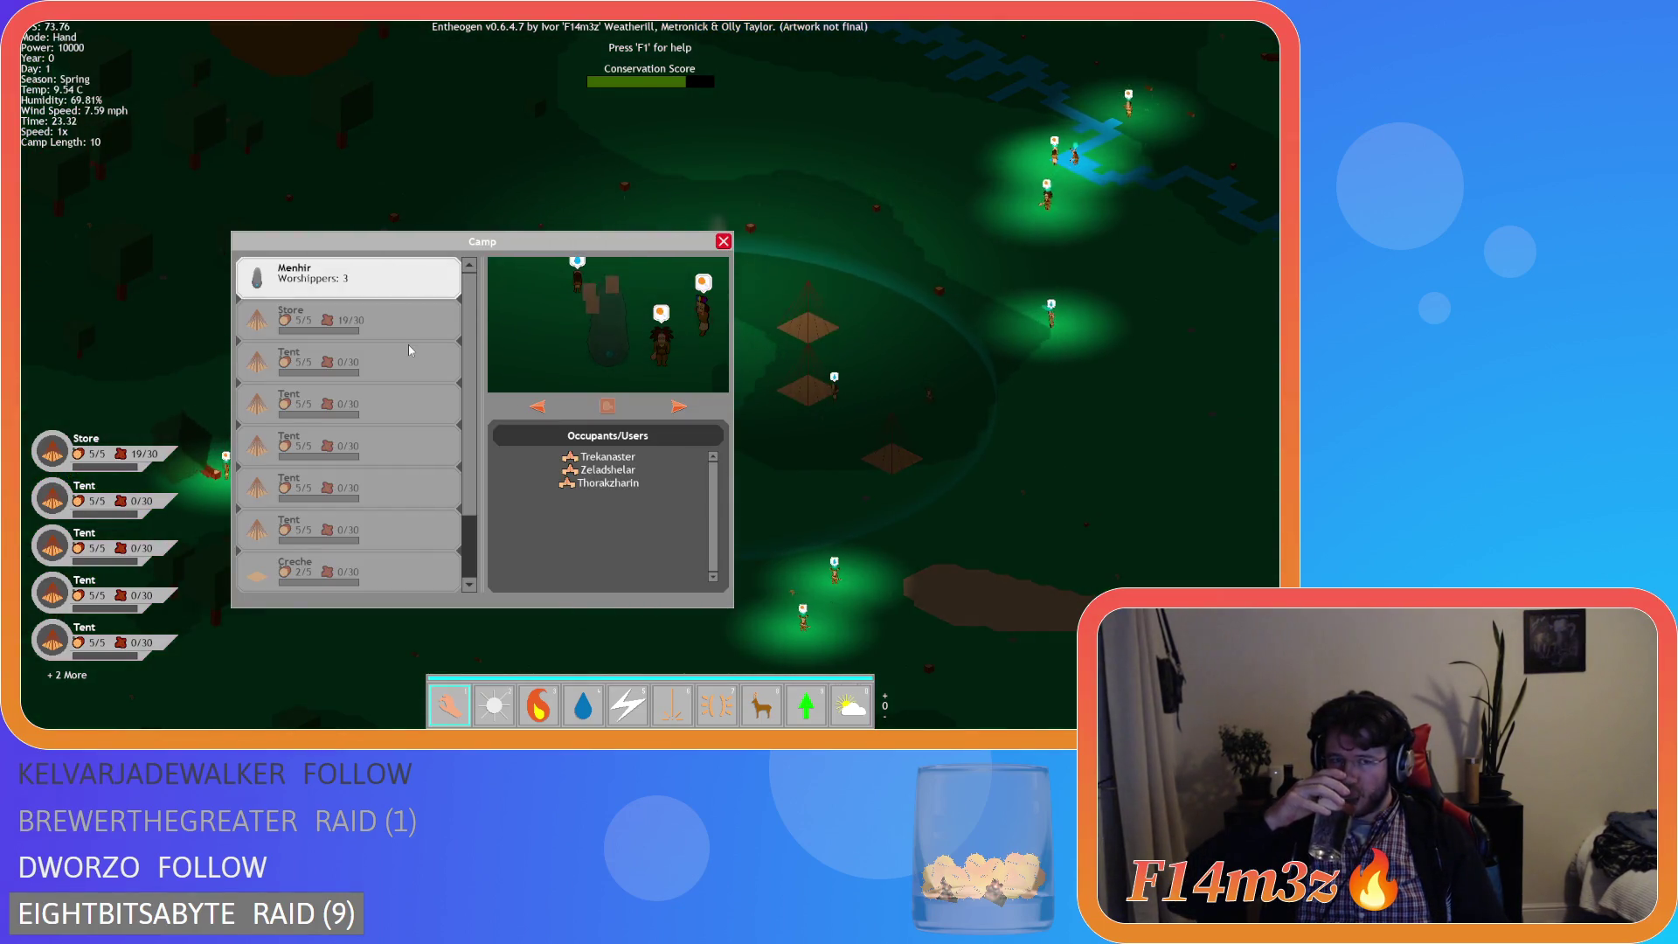
pyautogui.press('a')
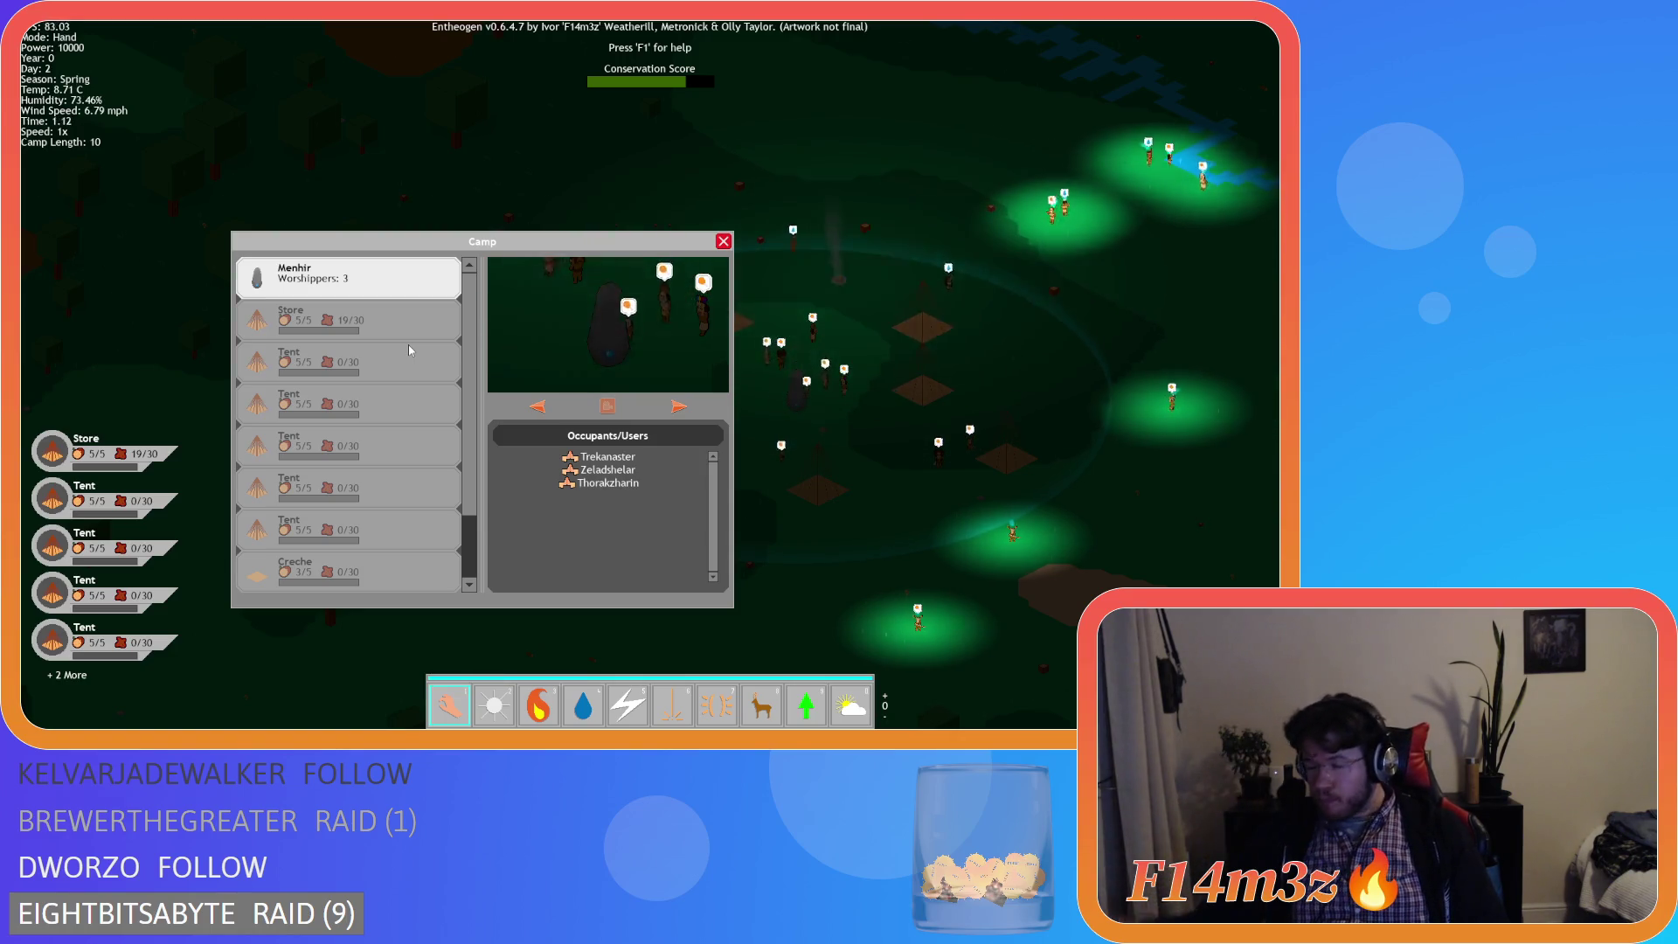
# - Reopen the Menhir camp window, move it to the top-left, and show the Store
pyautogui.press('Escape')
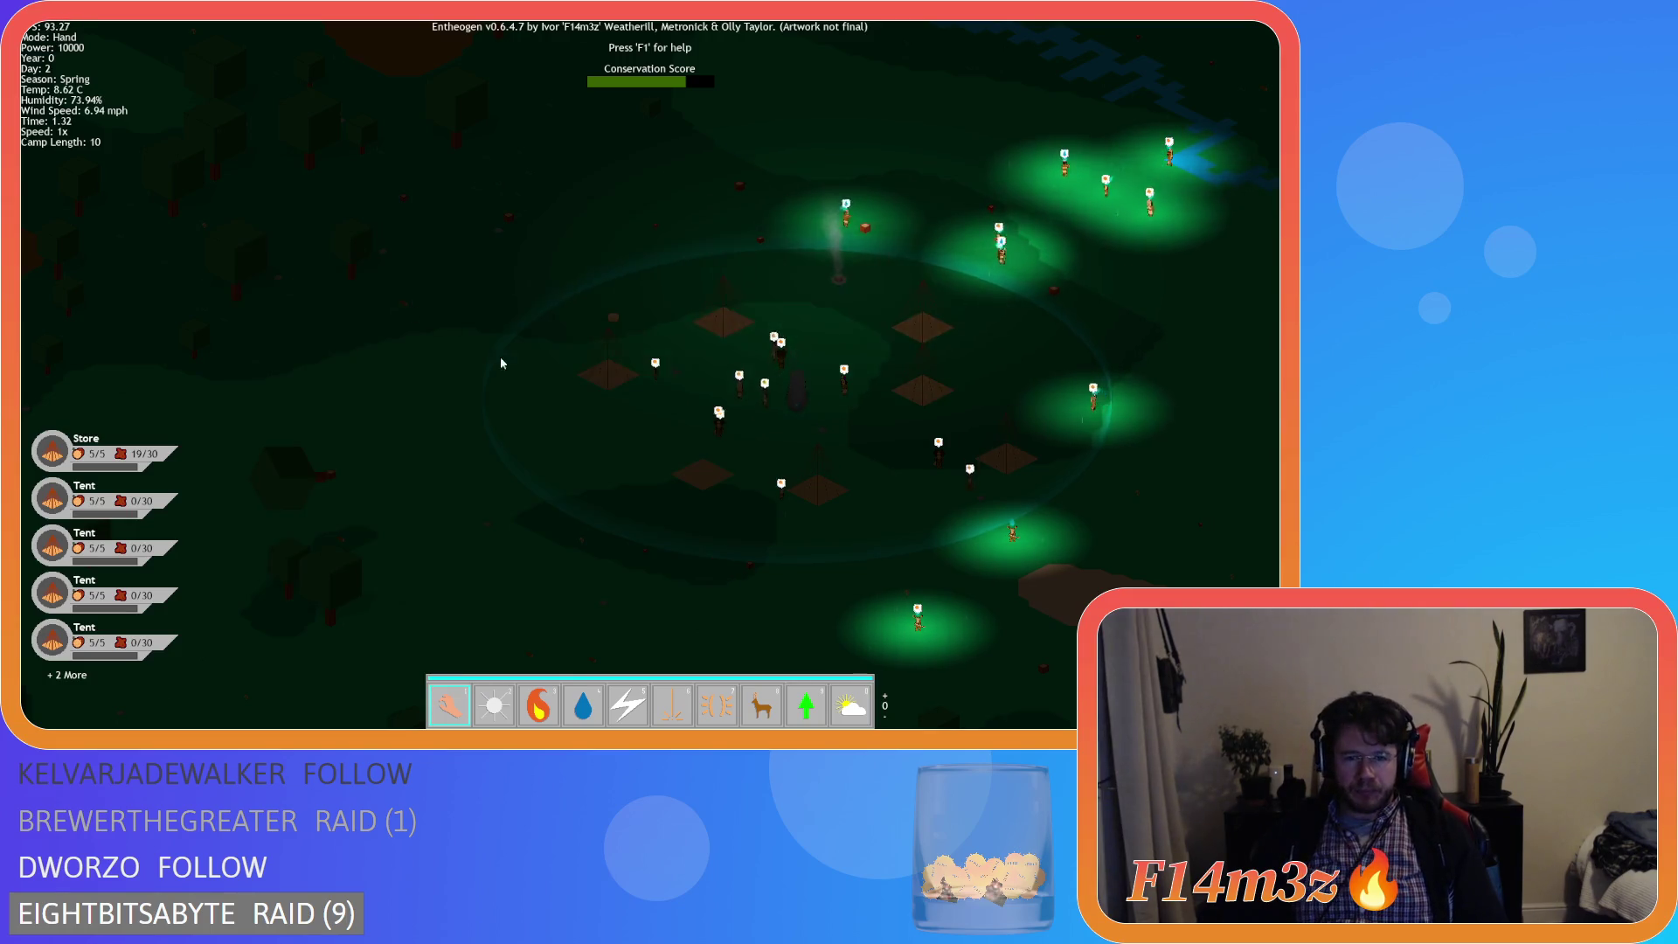
pyautogui.press('Escape')
pyautogui.press('Escape')
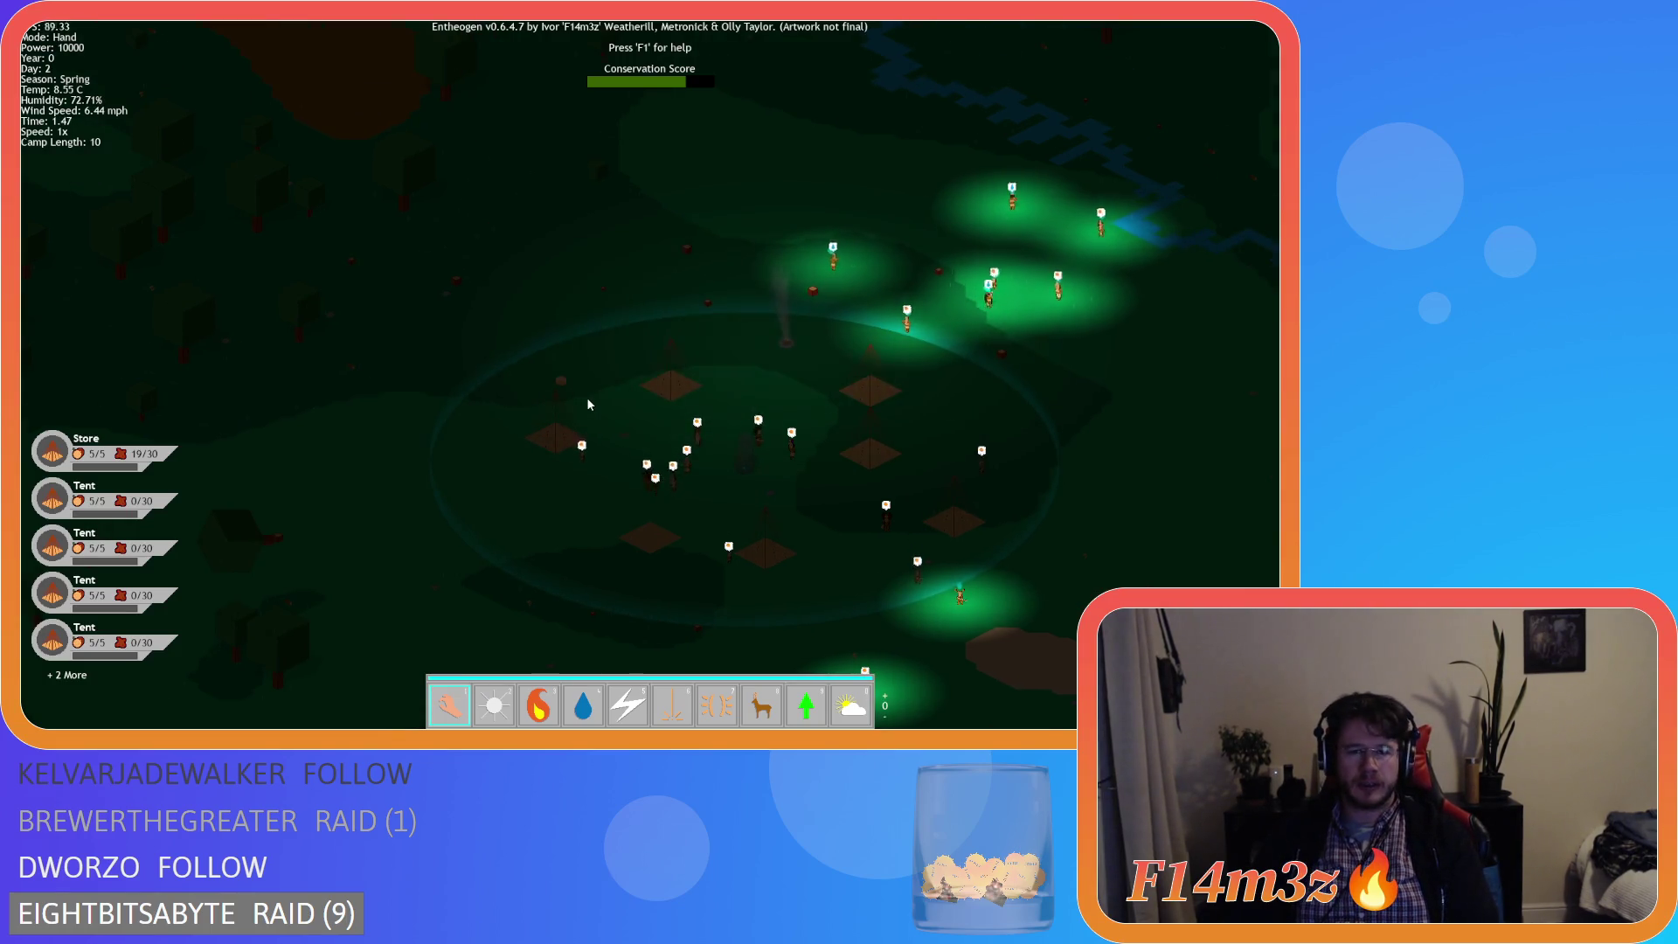
pyautogui.click(586, 396)
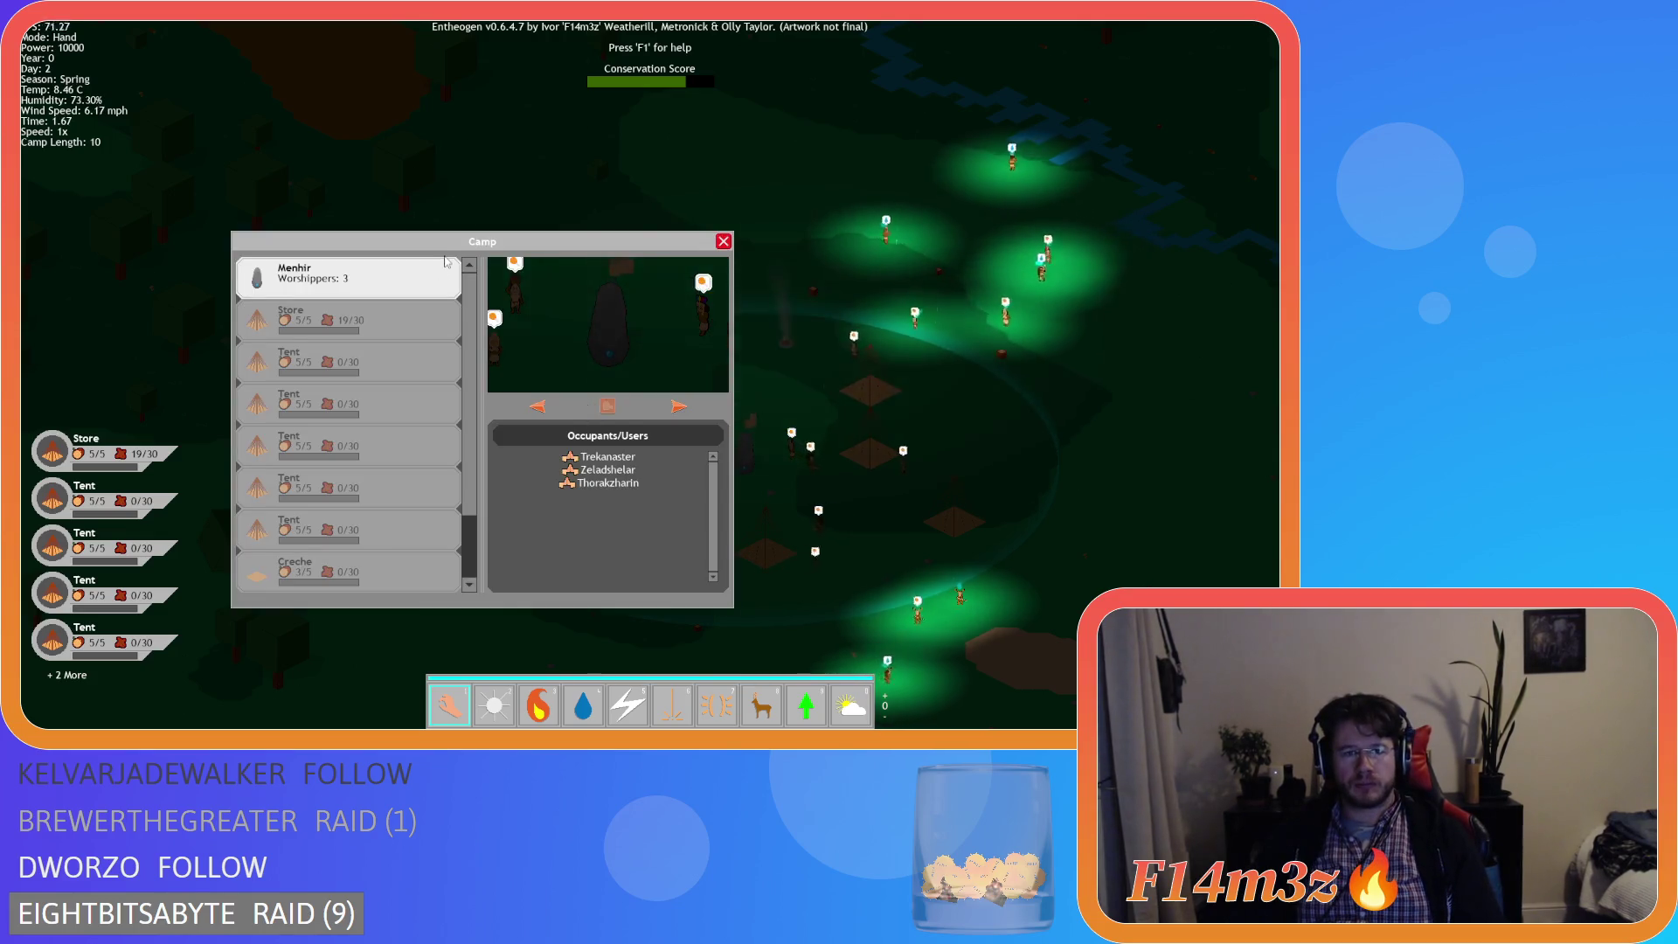
pyautogui.moveTo(449, 248); pyautogui.dragTo(275, 53)
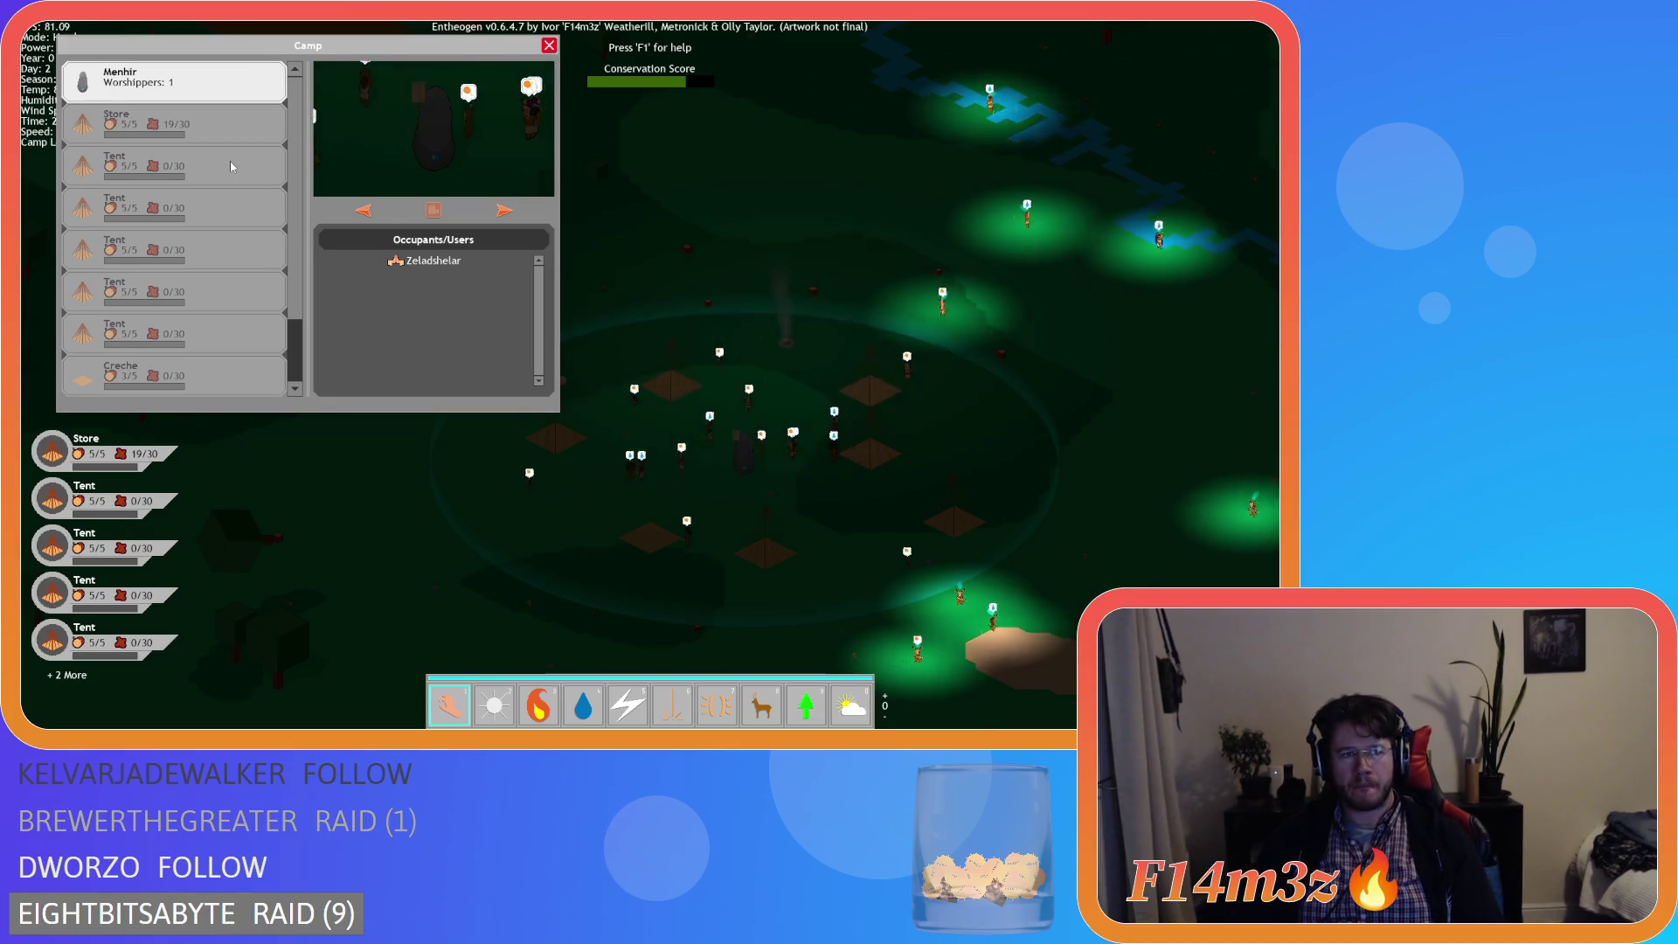
pyautogui.click(218, 124)
pyautogui.scroll(3, 763, 439)
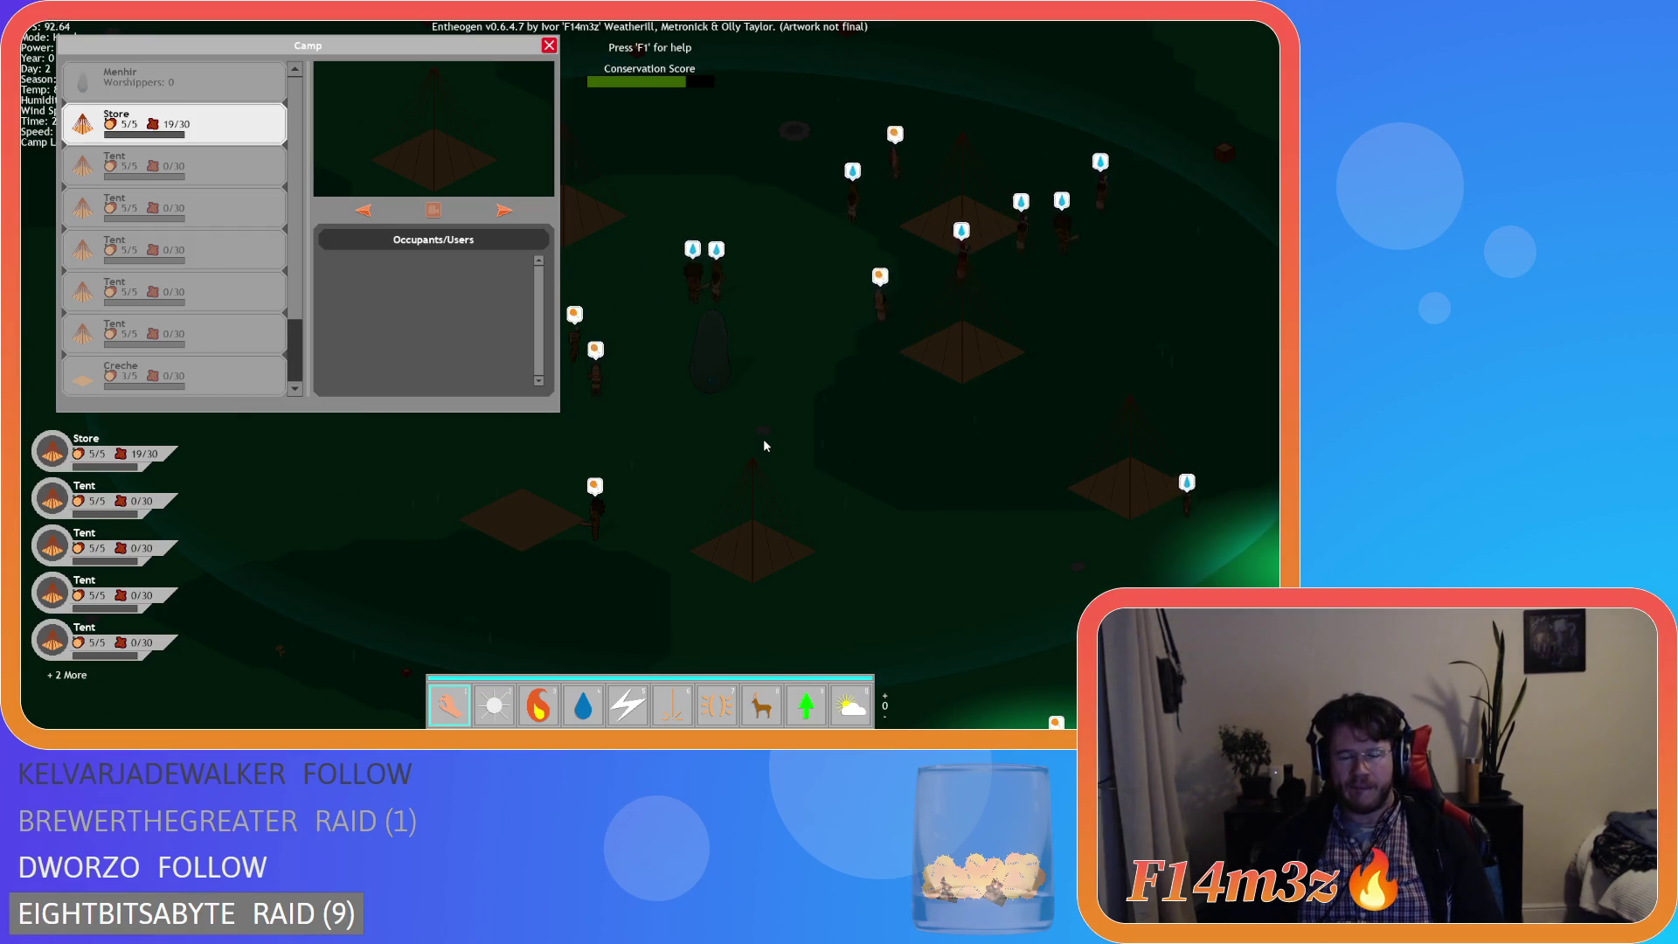
# - Open the build list, select and cancel the deer power, then quit the game
pyautogui.press('b')
pyautogui.press('b')
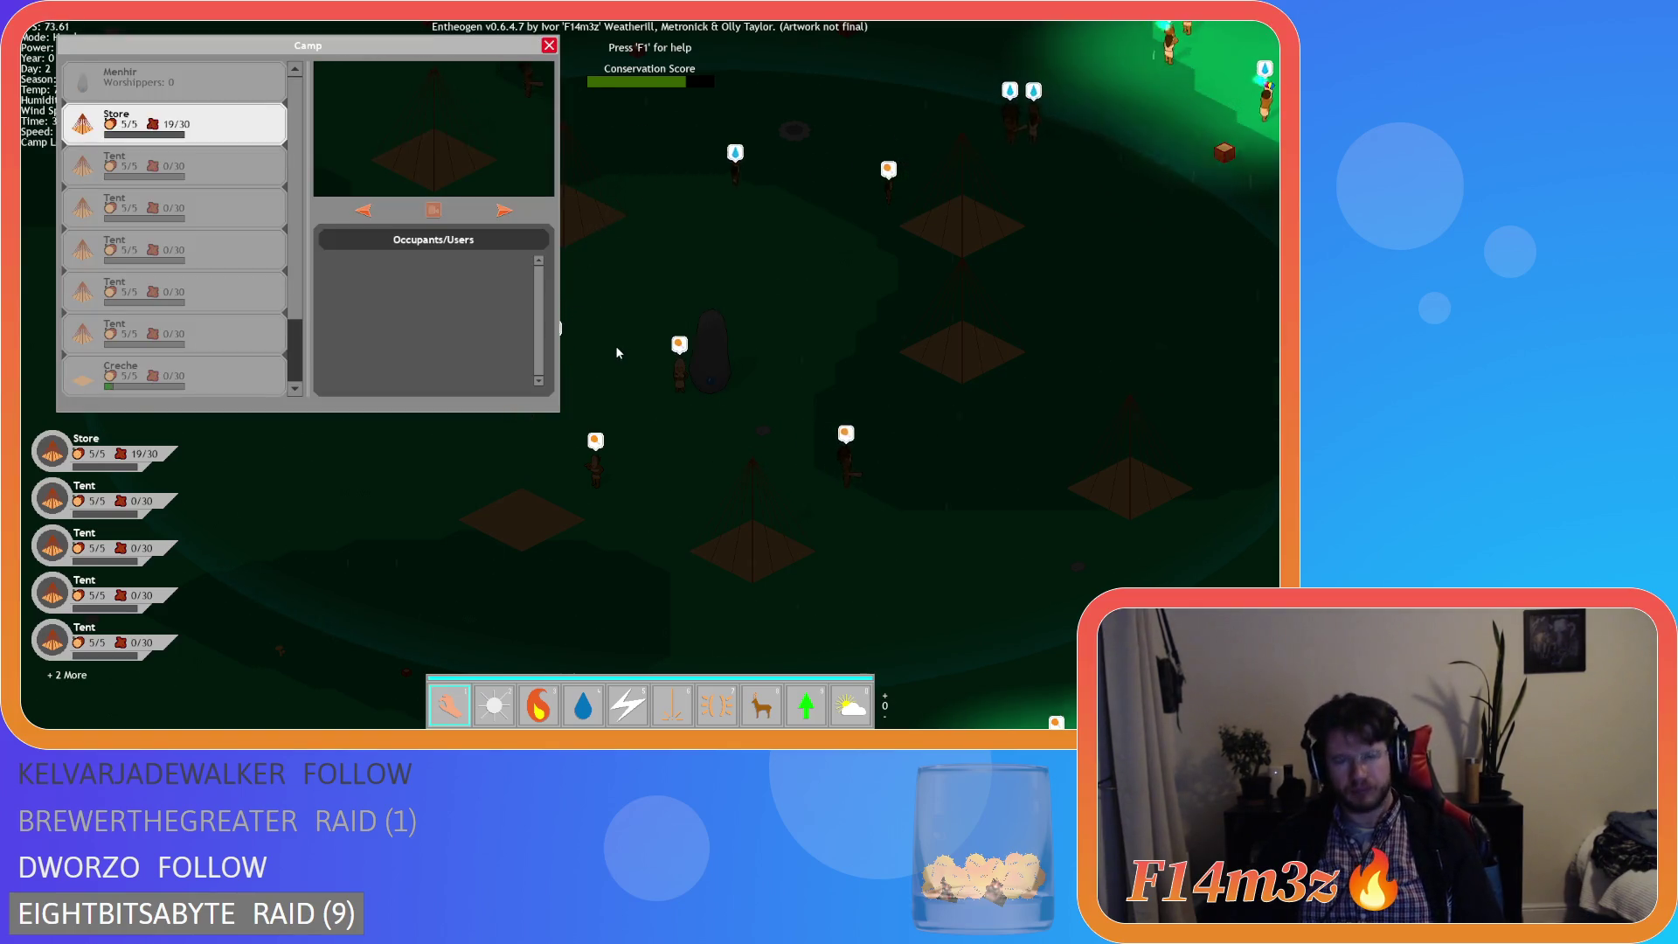
pyautogui.press('a')
pyautogui.press('8')
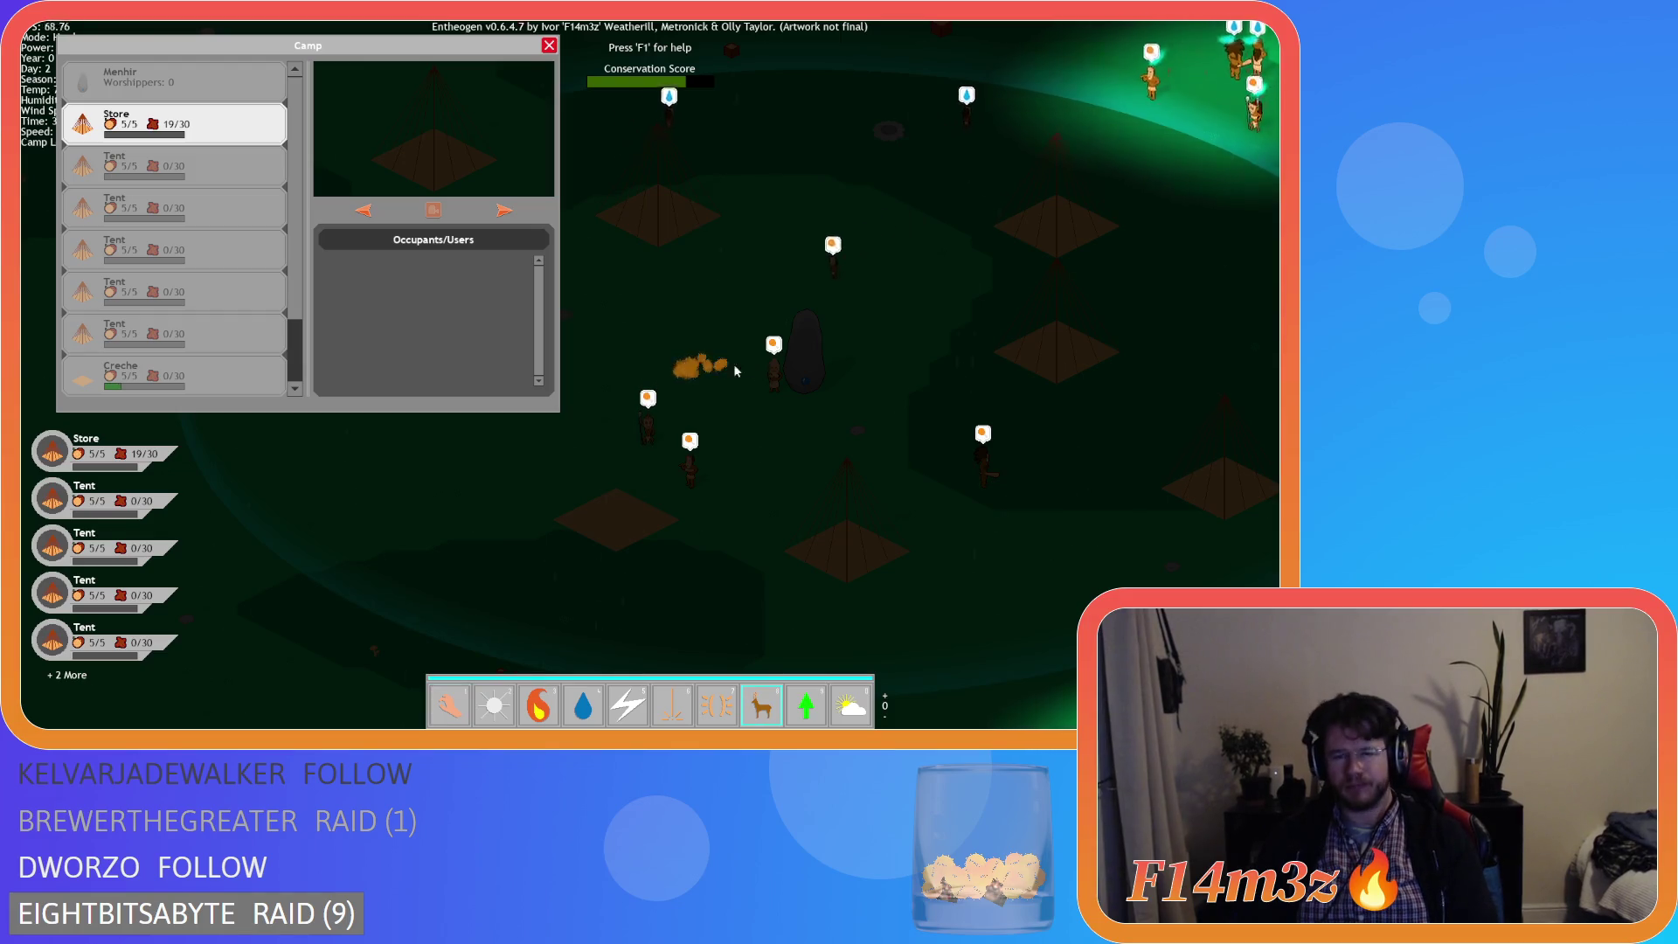
pyautogui.click(872, 378)
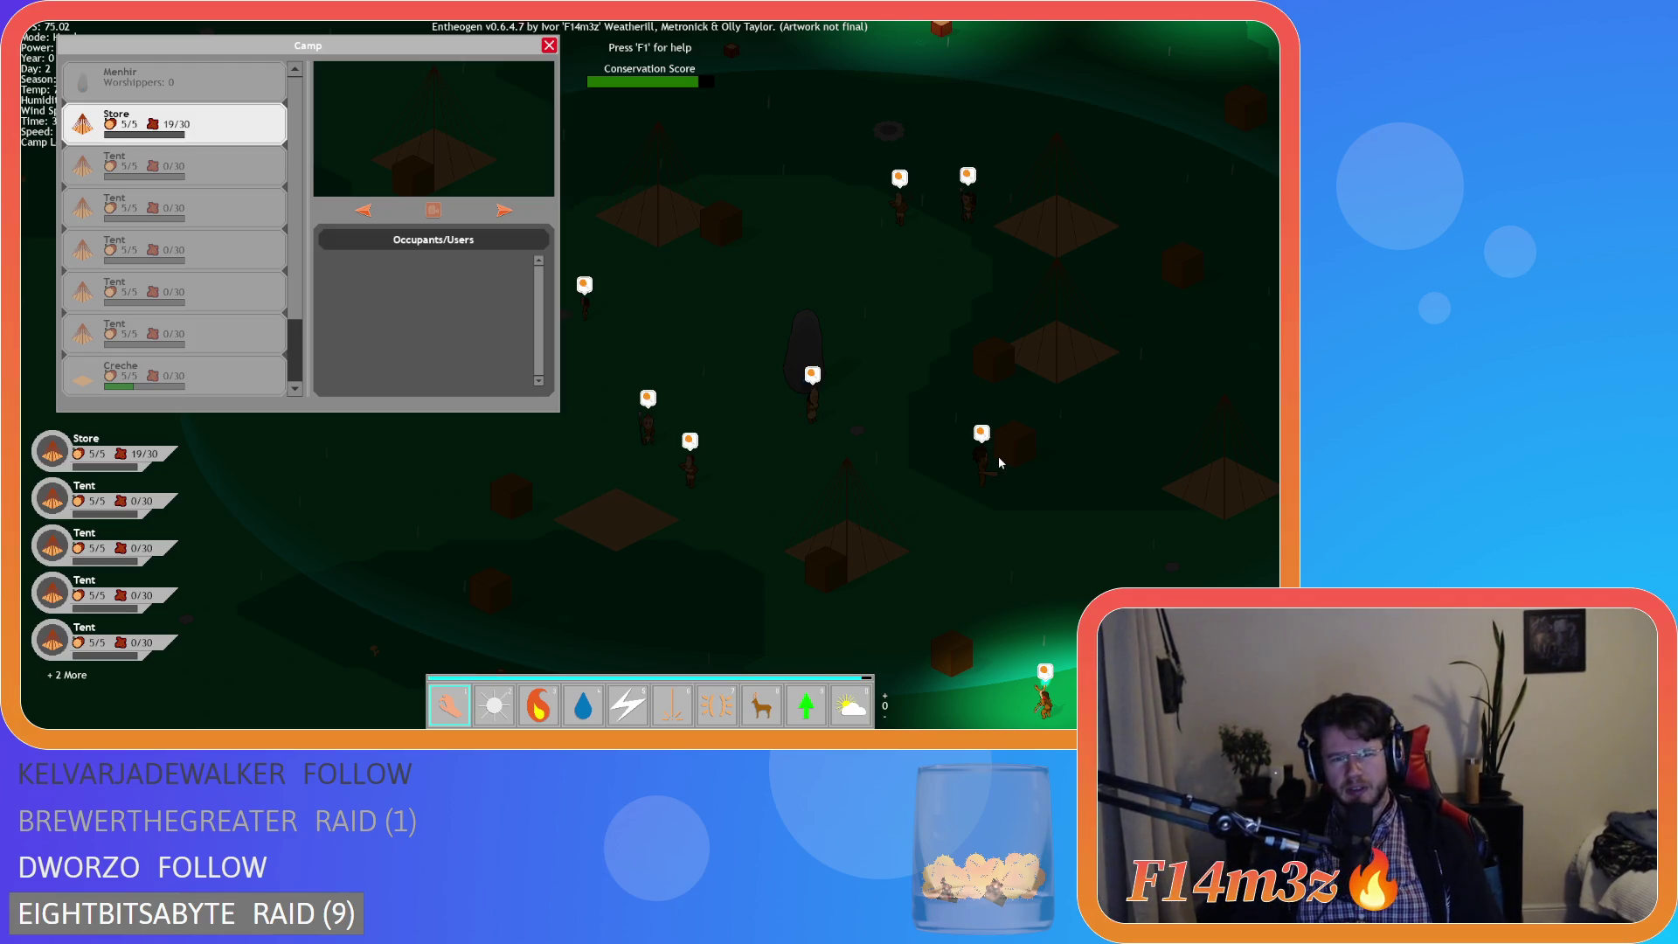
pyautogui.hotkey('alt', 'F4')
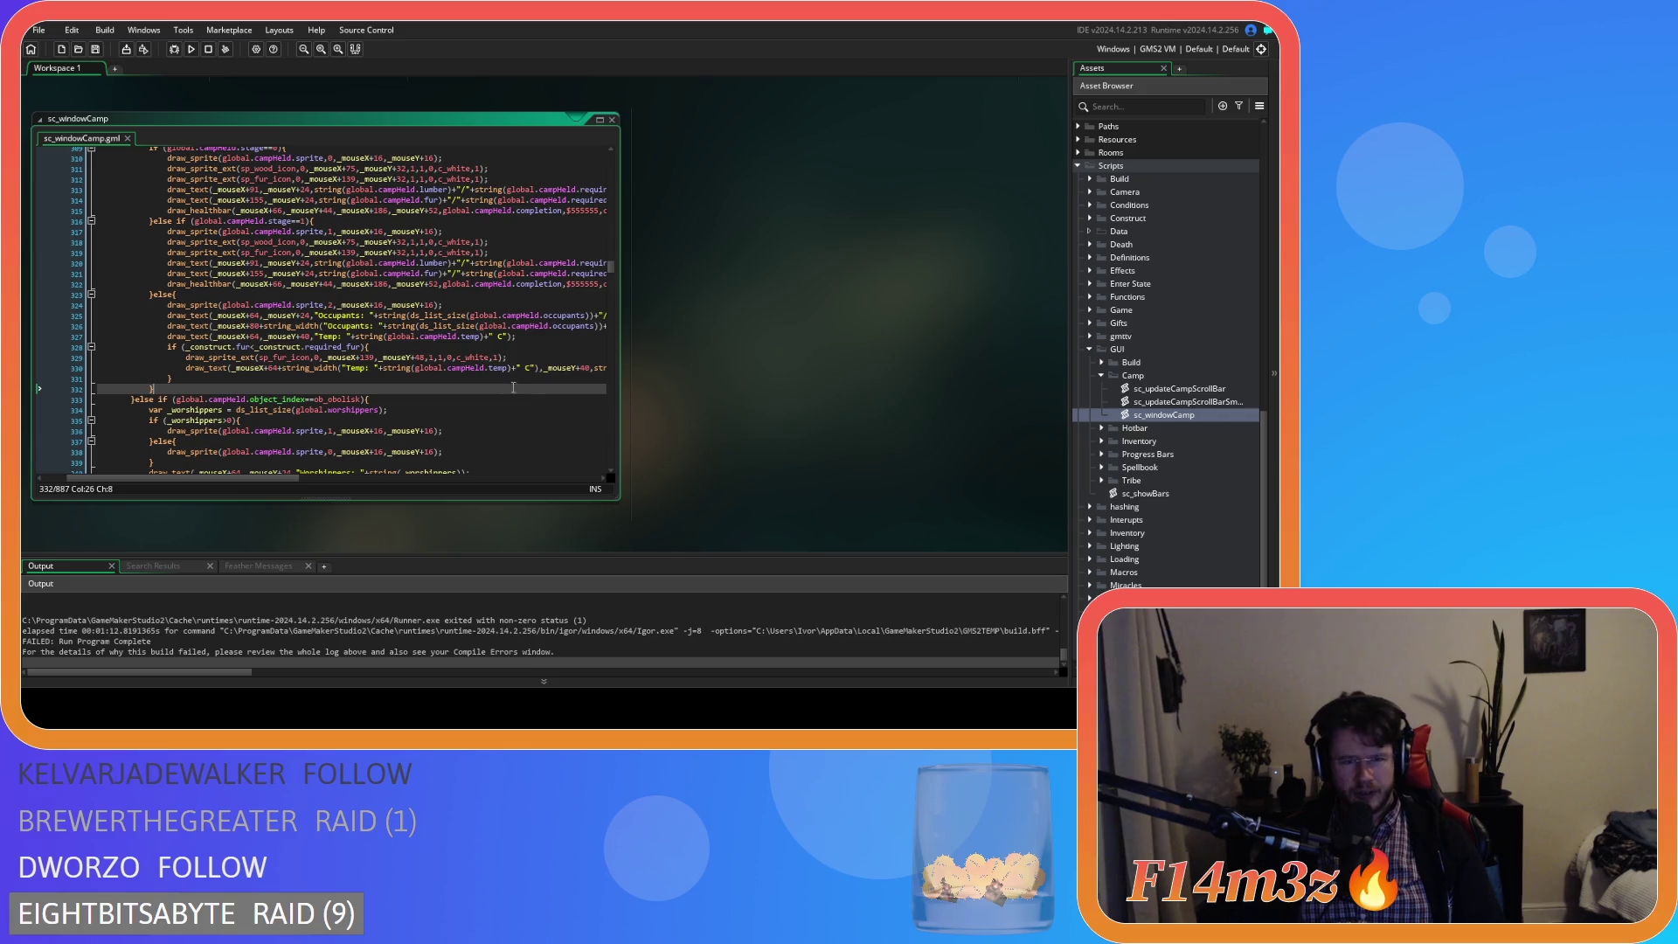
# - Open sc_showBars and cut inside==false out of the bounds condition
pyautogui.scroll(5, 1061, 353)
pyautogui.scroll(3, 1075, 400)
pyautogui.scroll(3, 853, 400)
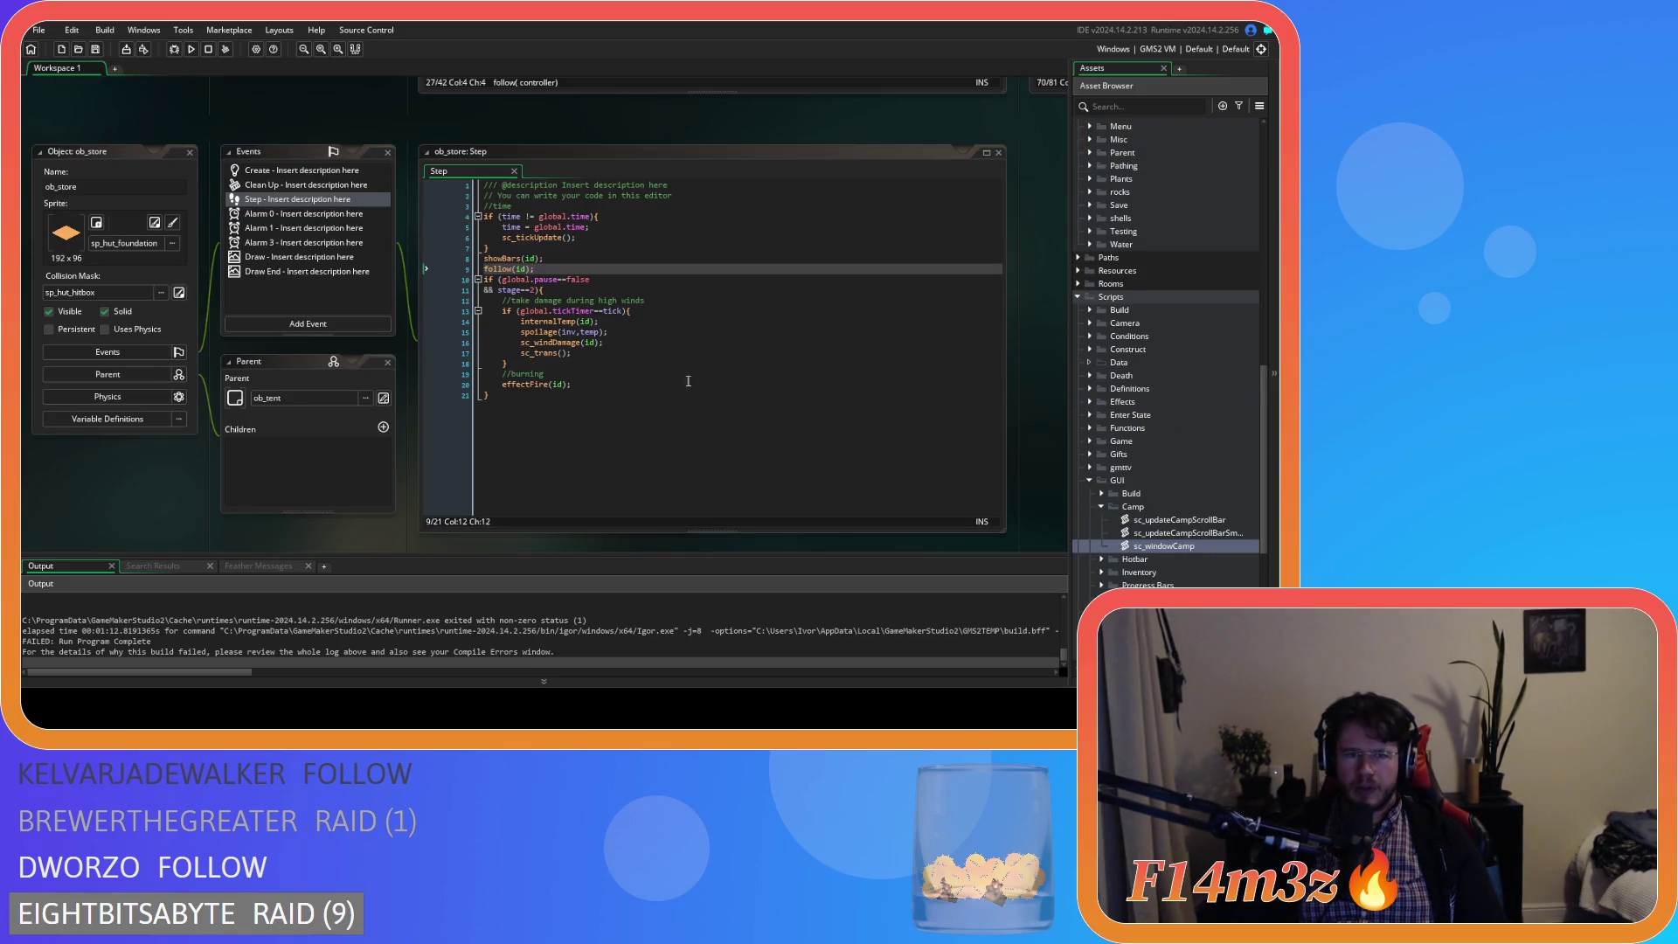
pyautogui.middleClick(505, 260)
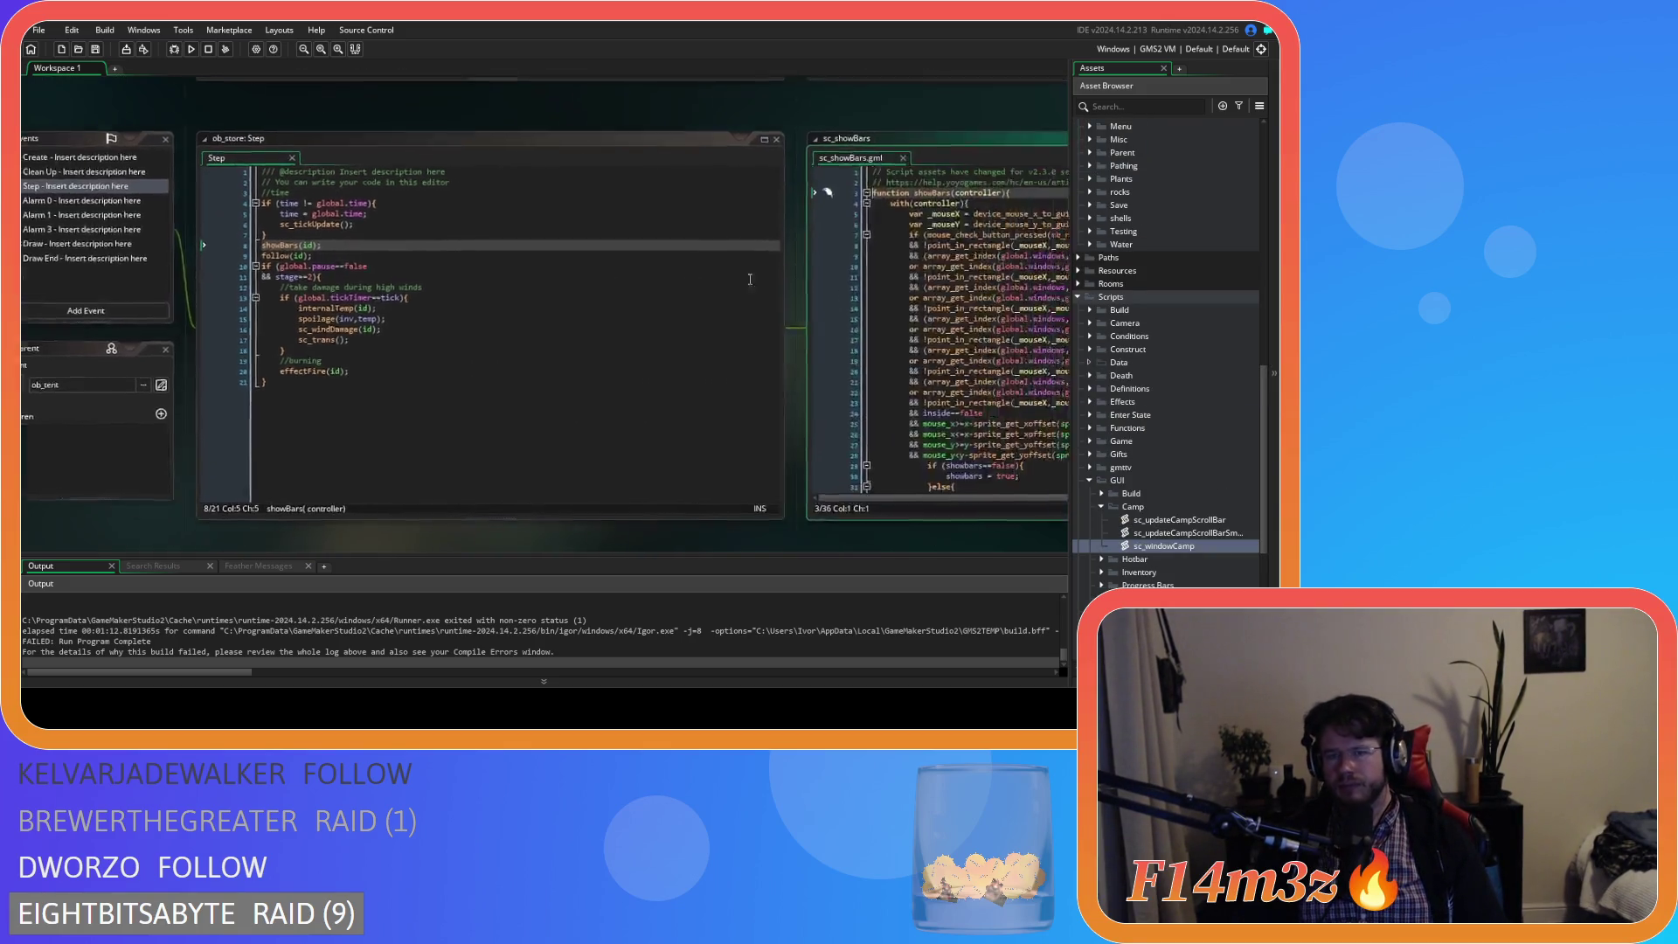
pyautogui.scroll(-3, 714, 399)
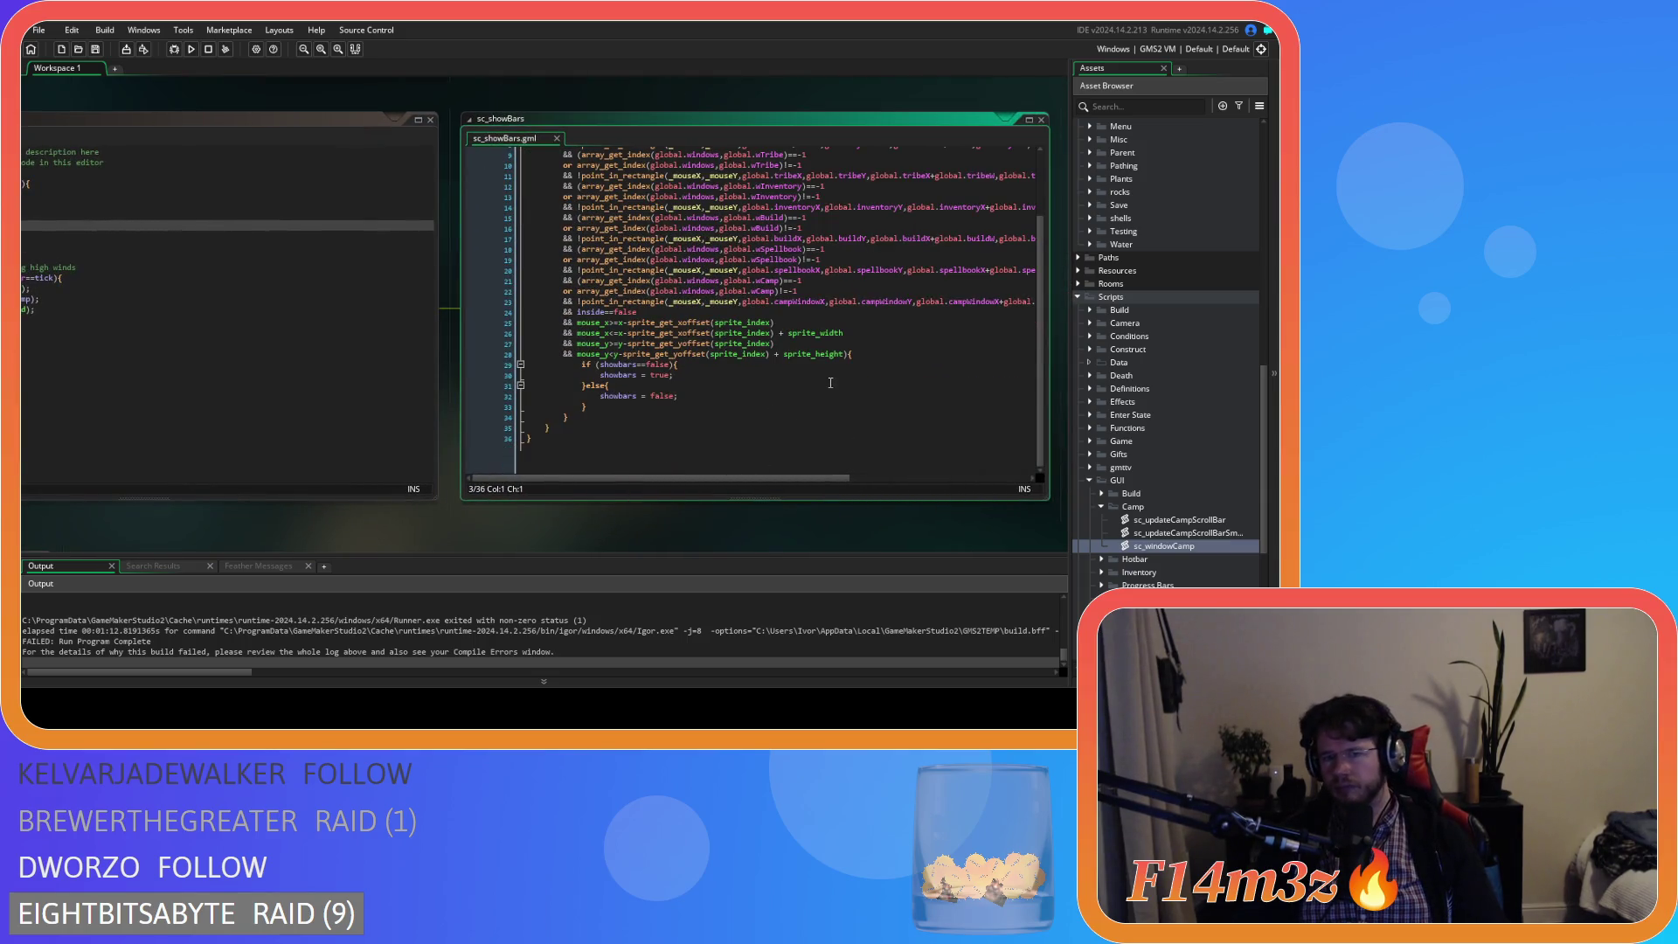
pyautogui.scroll(1, 697, 361)
pyautogui.moveTo(637, 321); pyautogui.dragTo(577, 321)
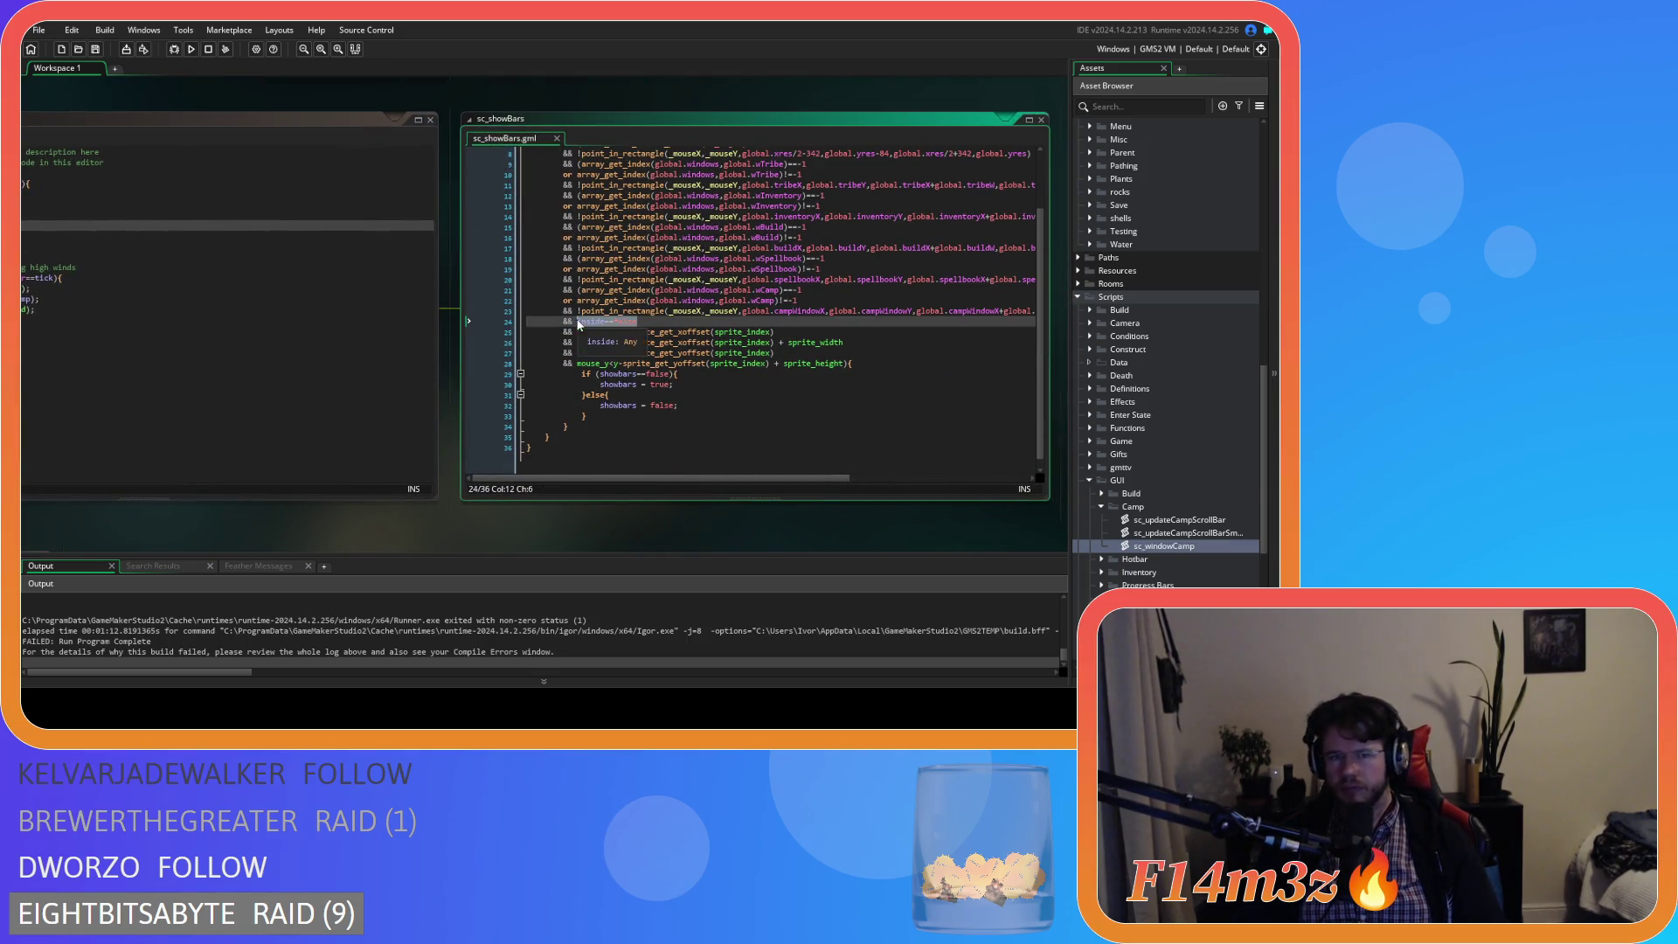
pyautogui.press('BackSpace')
pyautogui.press('BackSpace')
pyautogui.press('BackSpace')
pyautogui.press('BackSpace')
# - Wrap the showbars if/else in an if (object_index==ob_human) check, indent it, and save
pyautogui.click(699, 340)
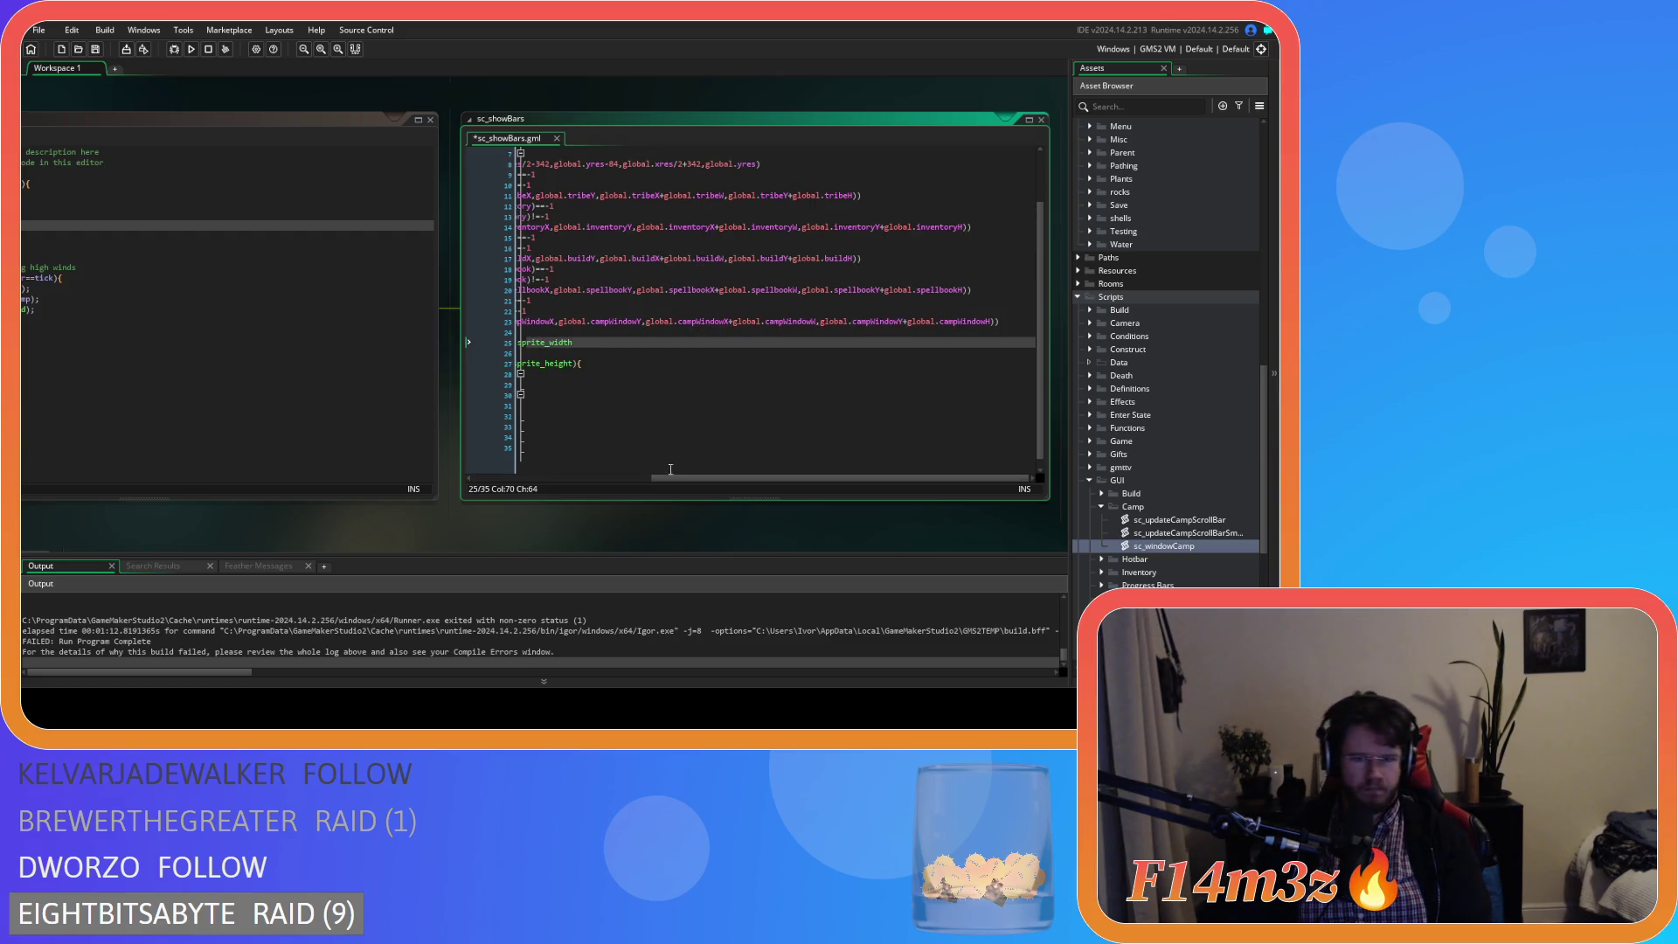
pyautogui.moveTo(670, 477); pyautogui.dragTo(495, 464)
pyautogui.click(872, 363)
pyautogui.press('Return')
pyautogui.write('if (obje')
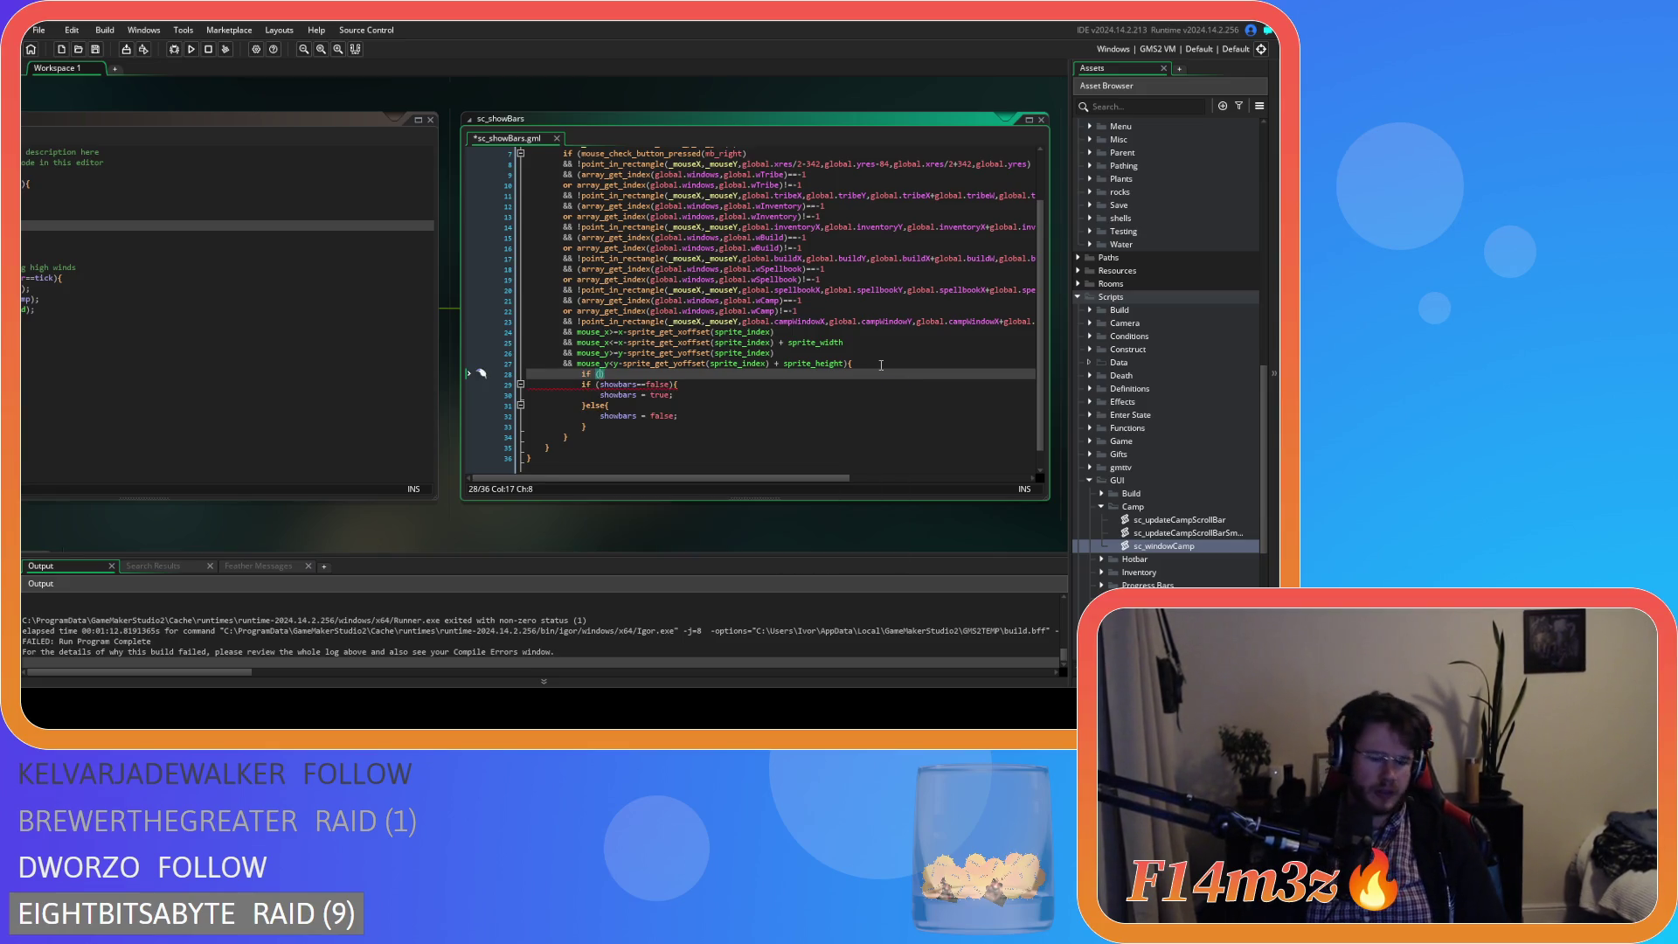
pyautogui.write('ct_in')
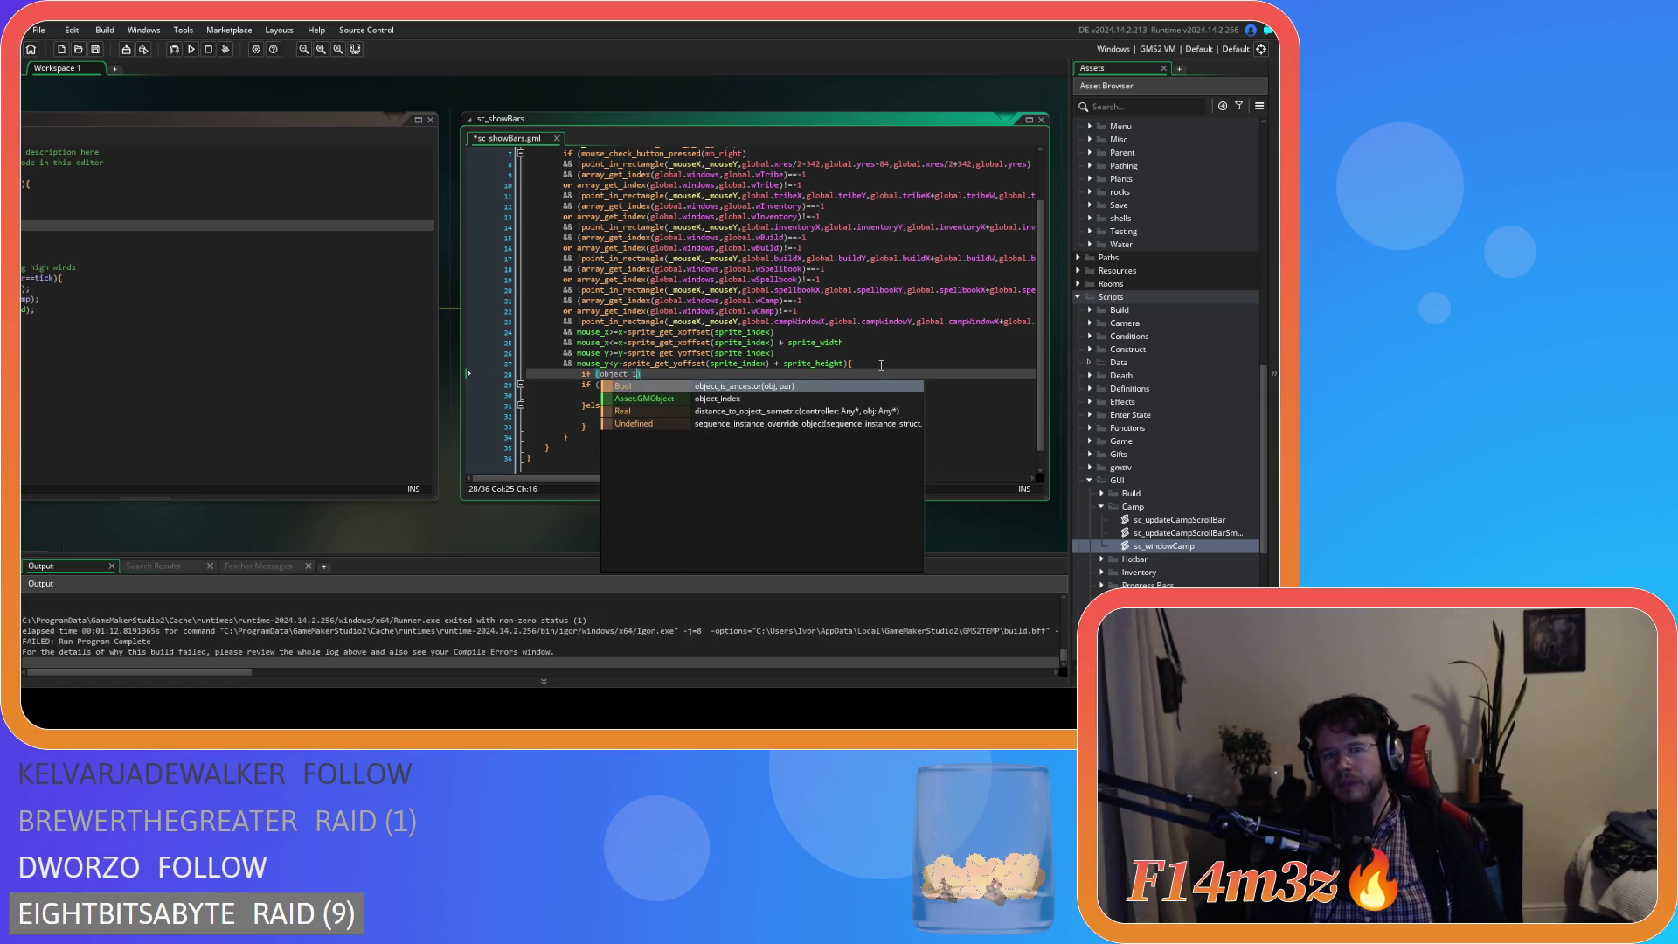
pyautogui.press('Return')
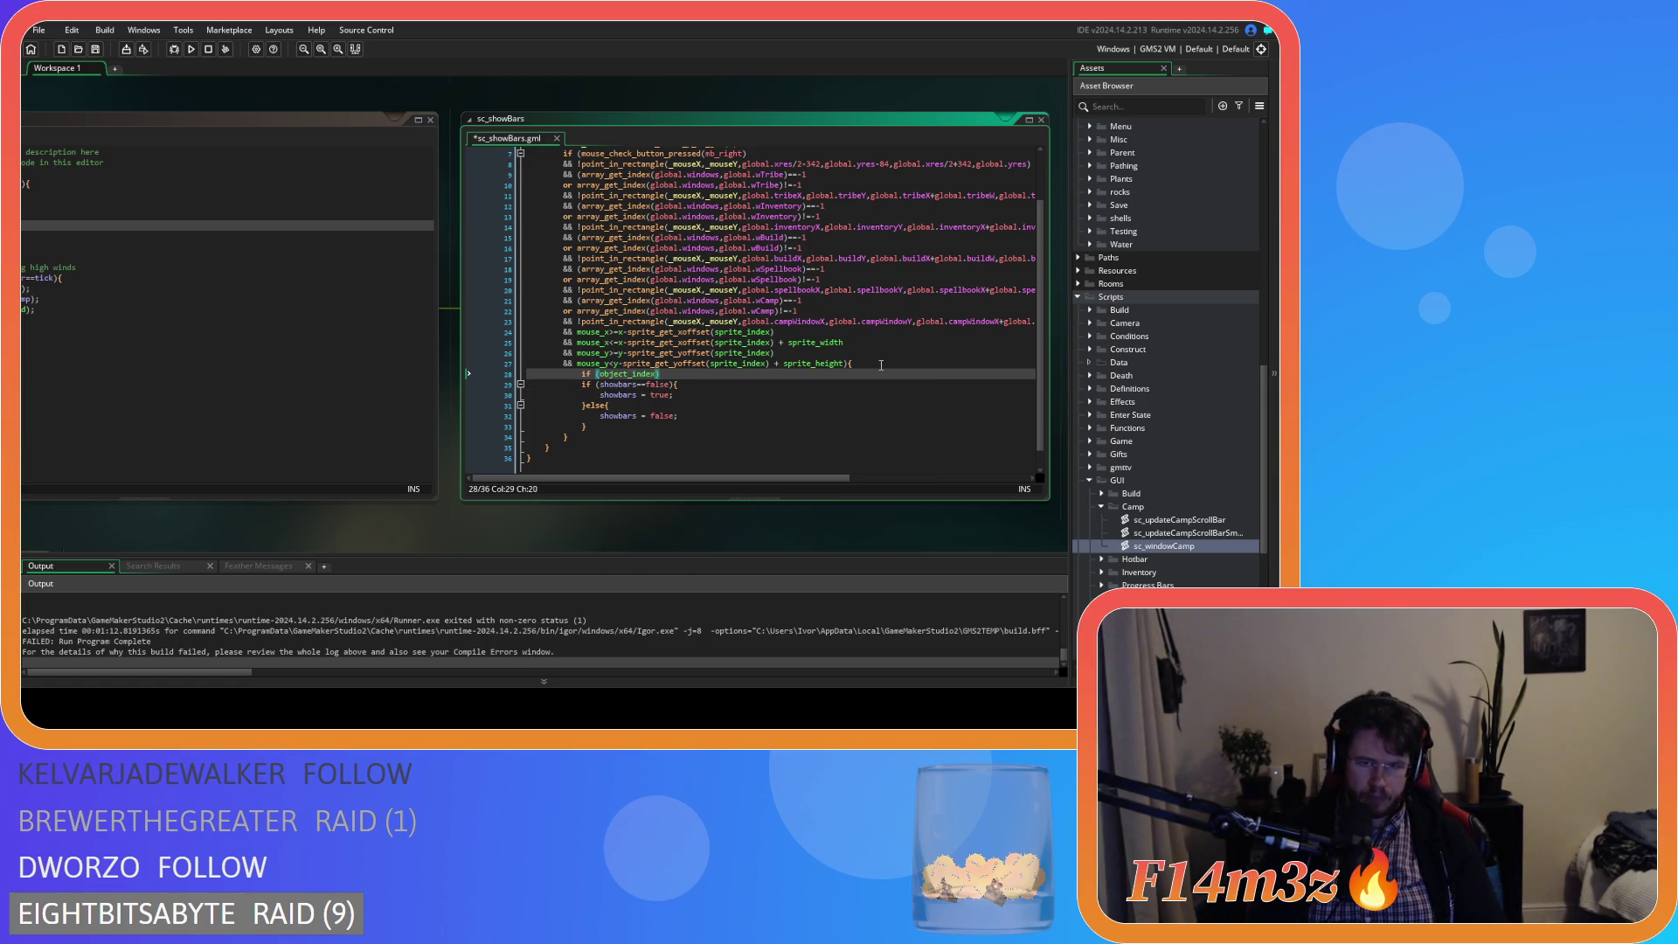
pyautogui.write('==obhum')
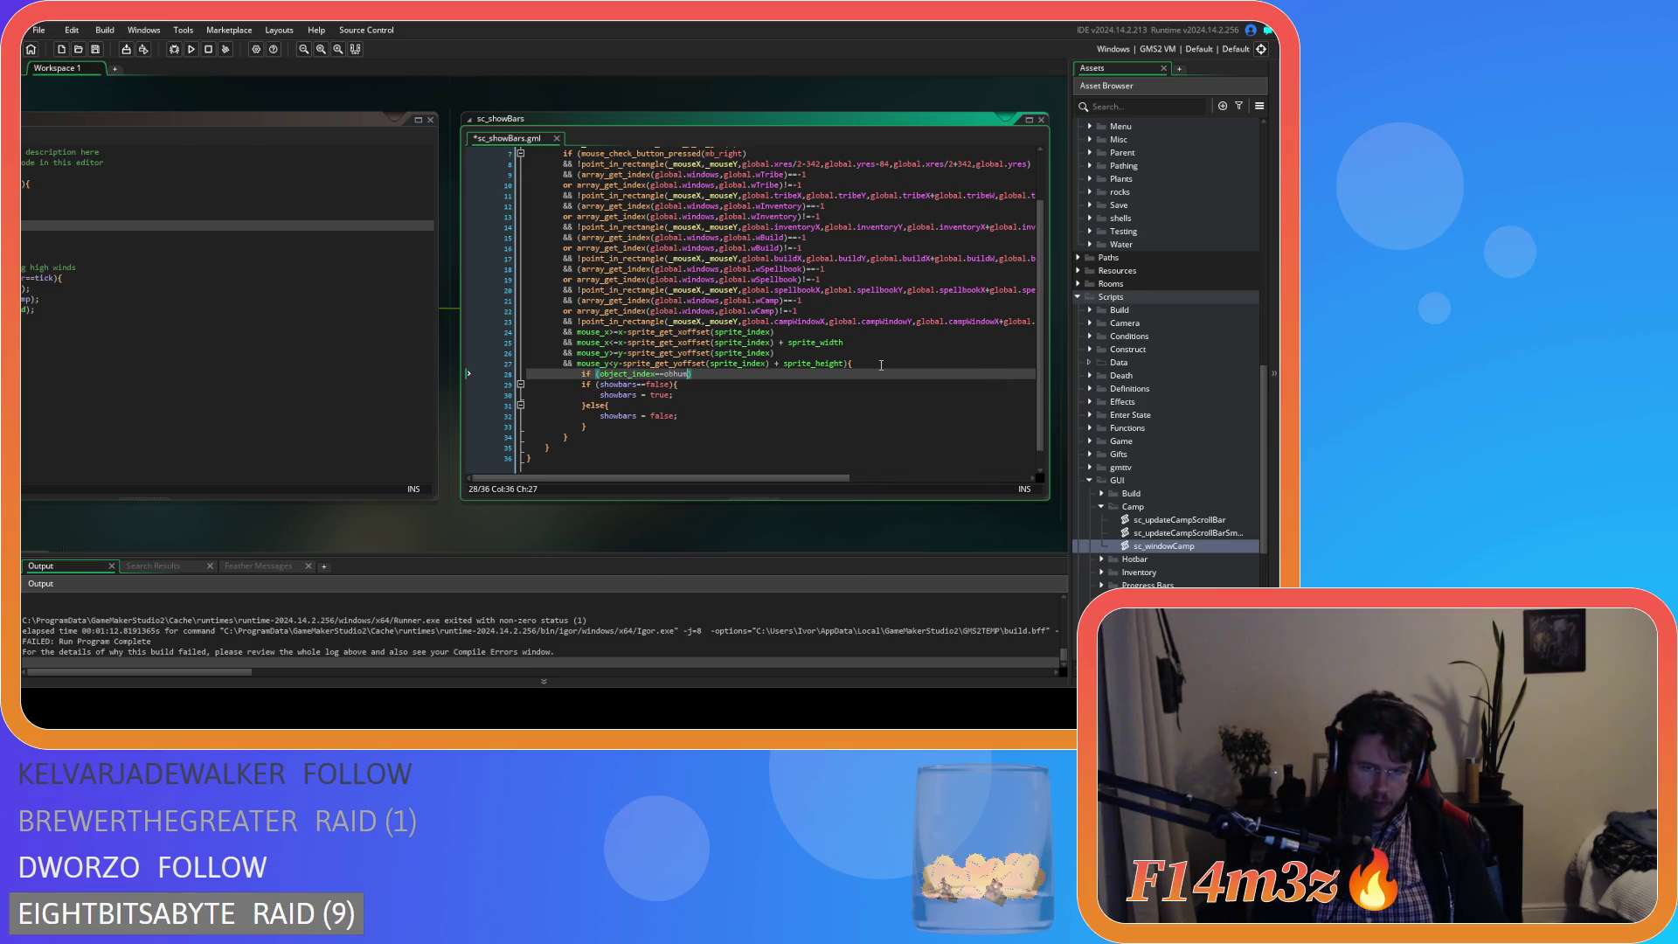
pyautogui.write('um')
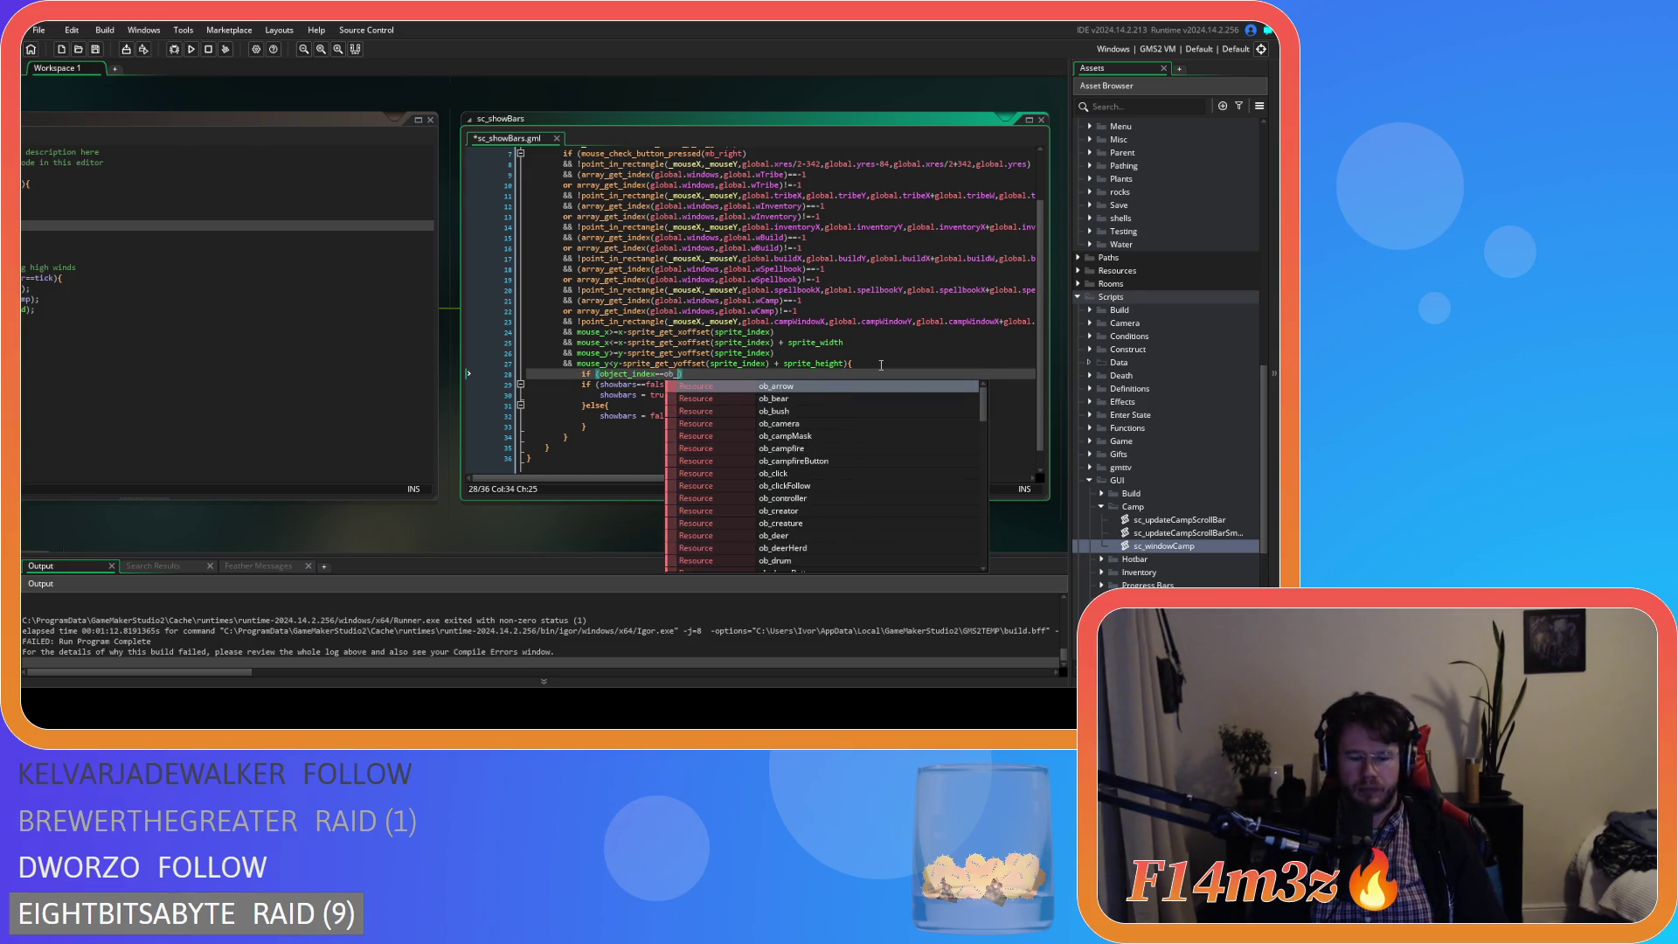
pyautogui.press('Return')
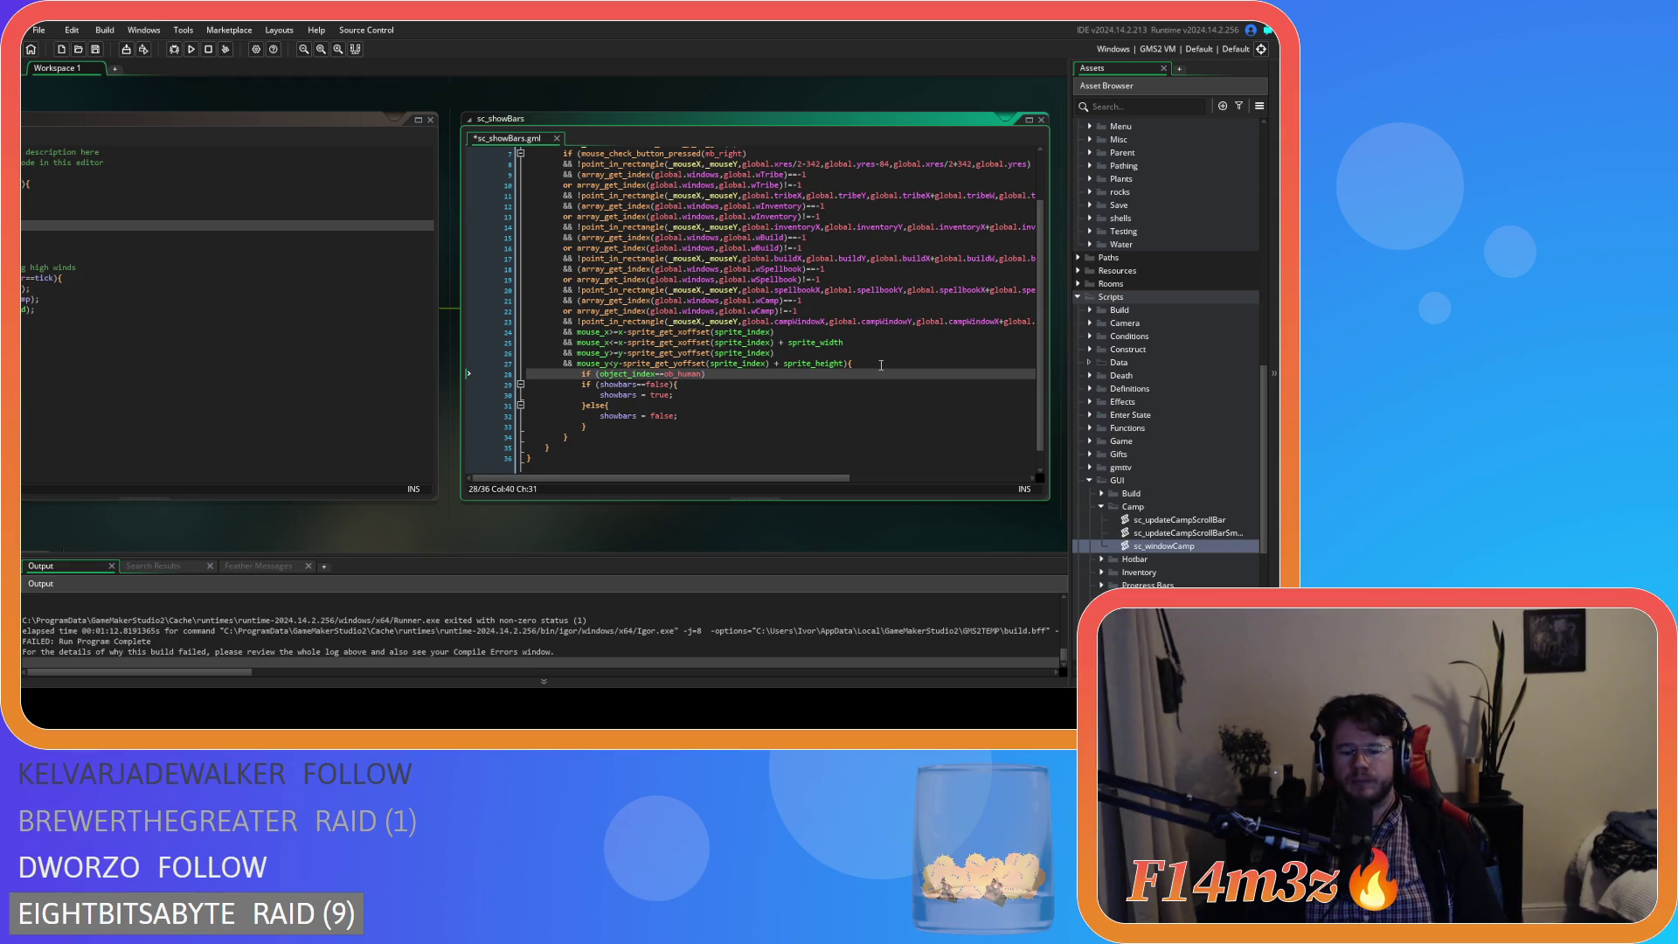
pyautogui.moveTo(588, 426); pyautogui.dragTo(581, 385)
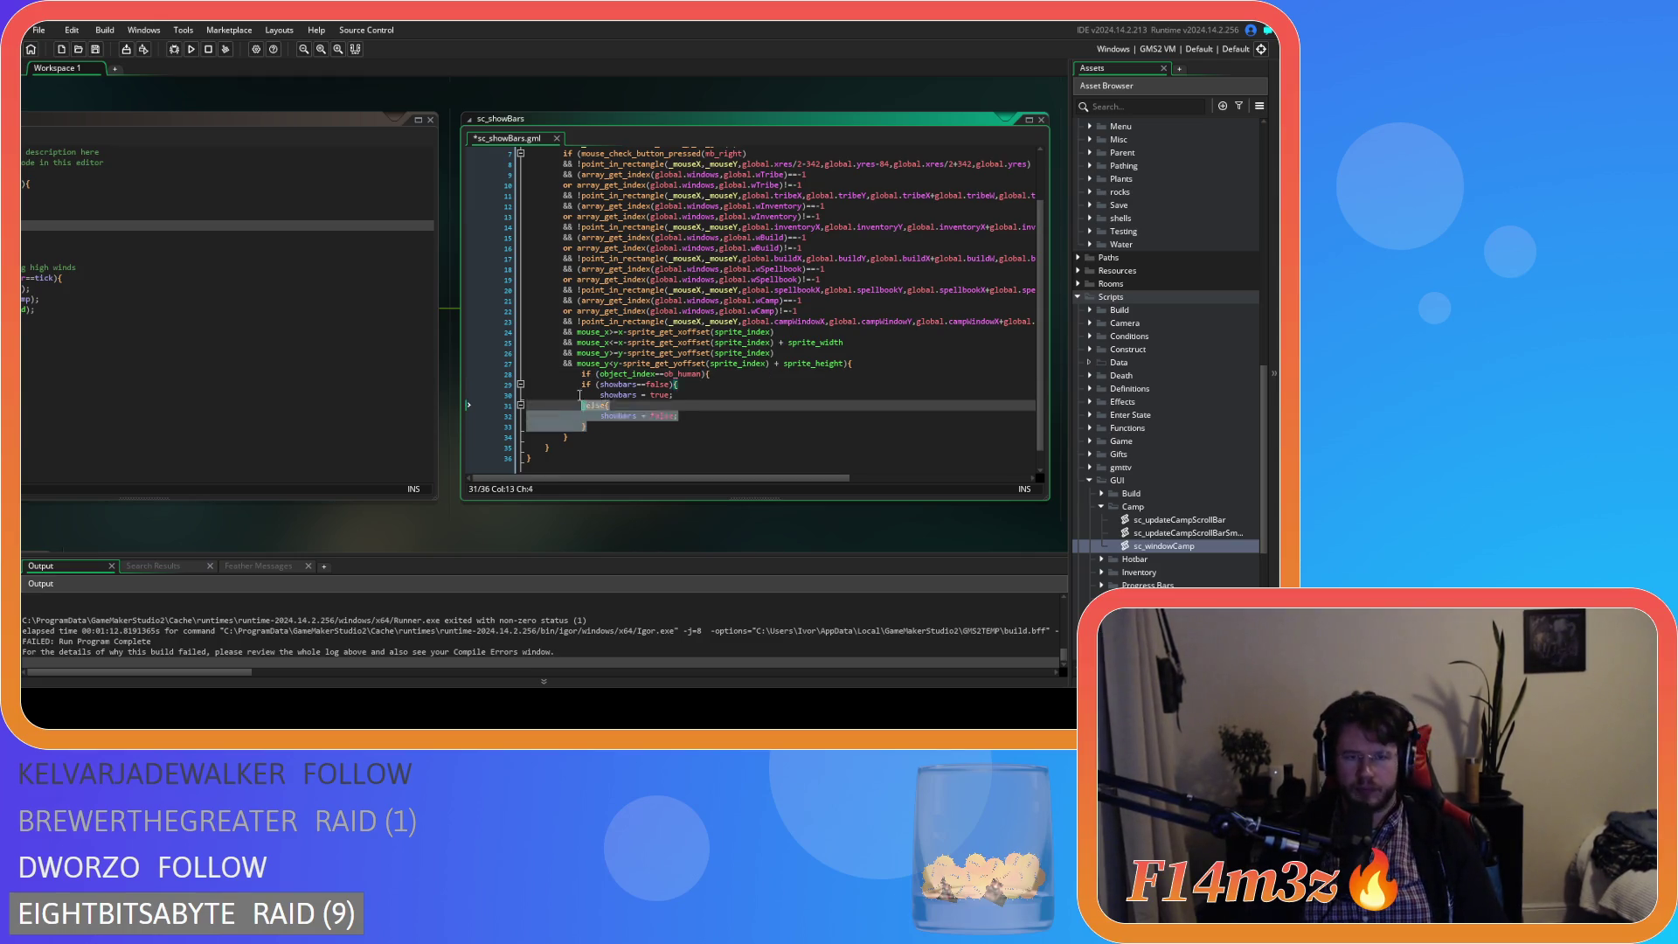
pyautogui.press('Tab')
pyautogui.click(622, 427)
pyautogui.press('Return')
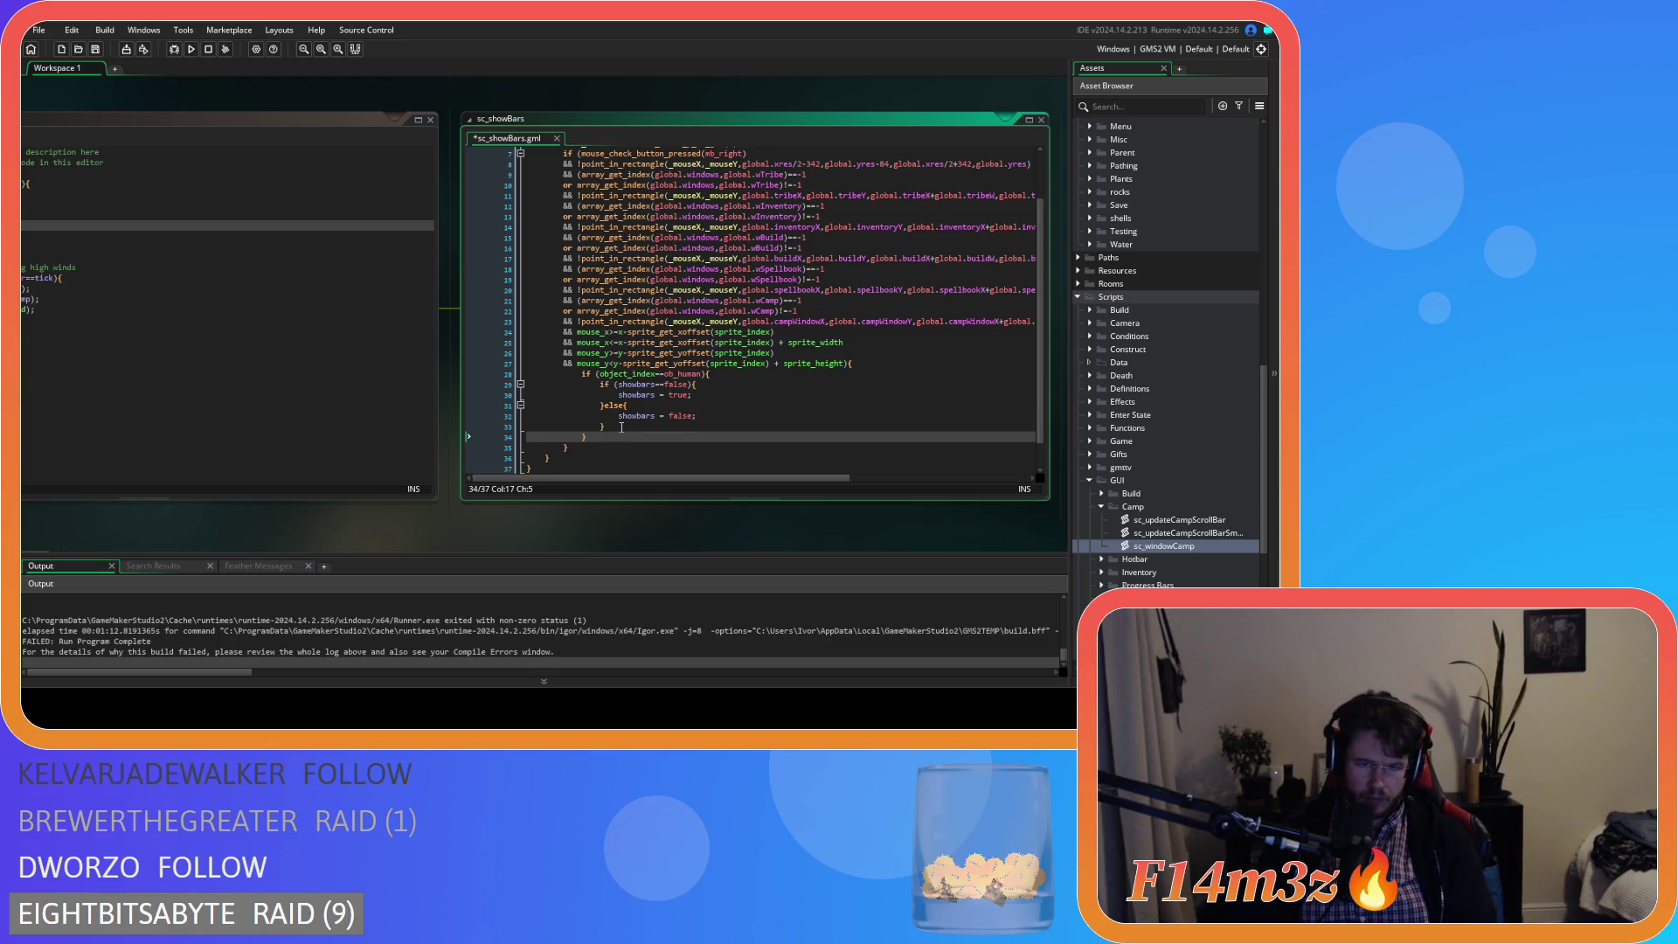
pyautogui.hotkey('ctrl', 's')
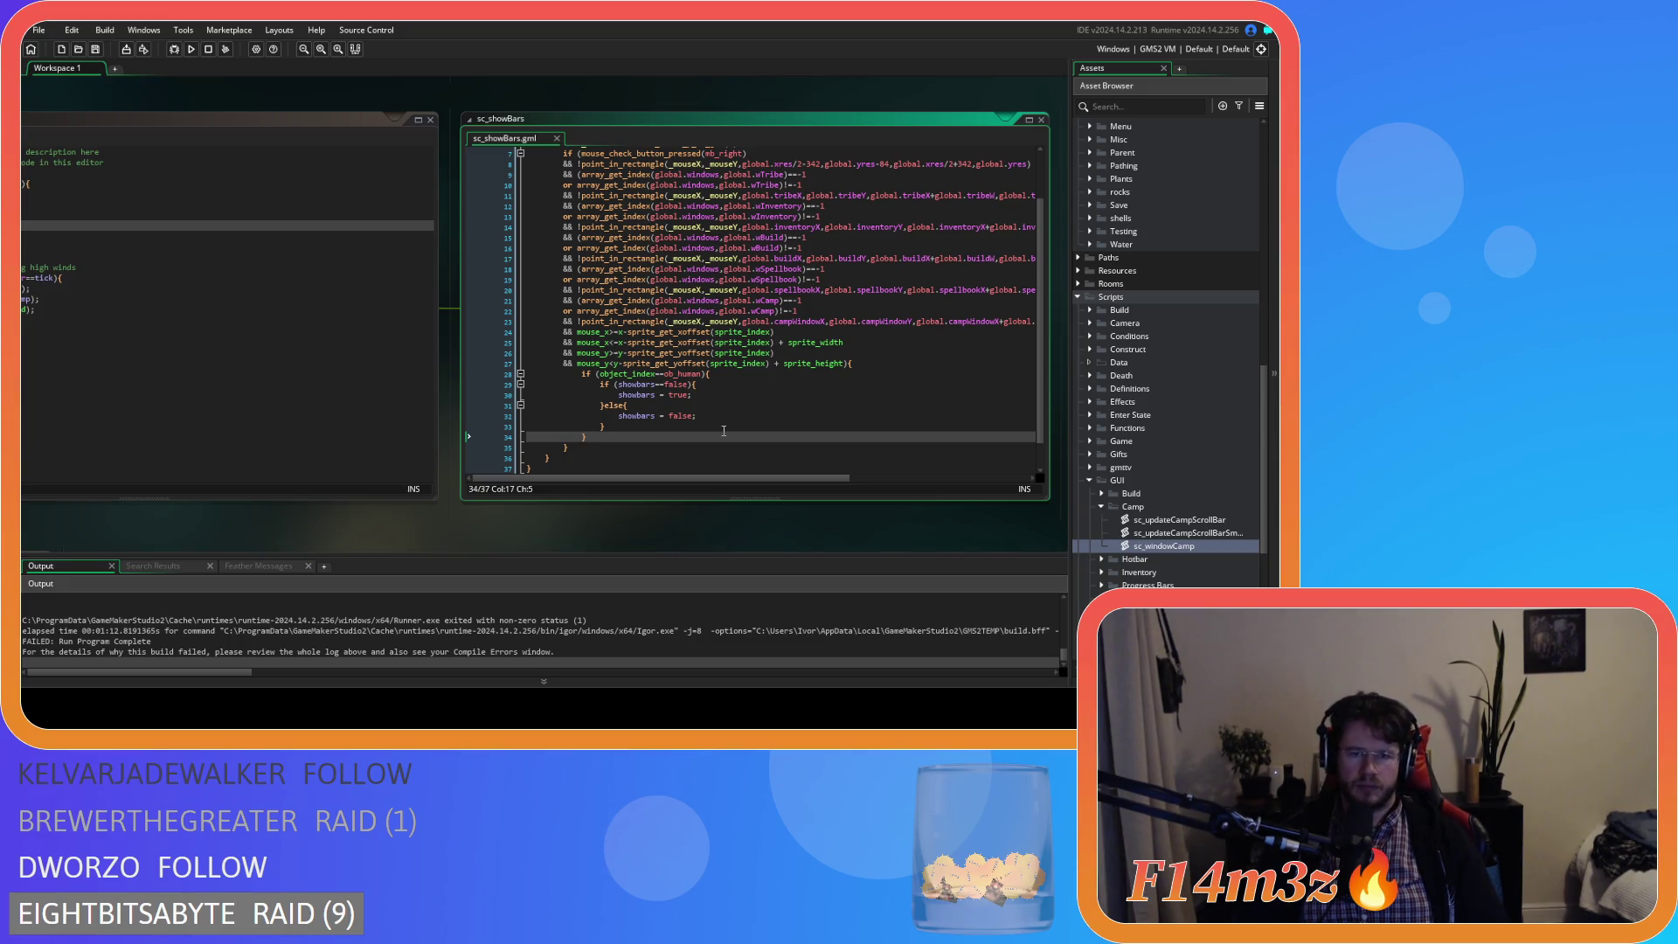
# - Nest the showbars block inside a new if (inside==false) check with its own closing brace
pyautogui.click(712, 376)
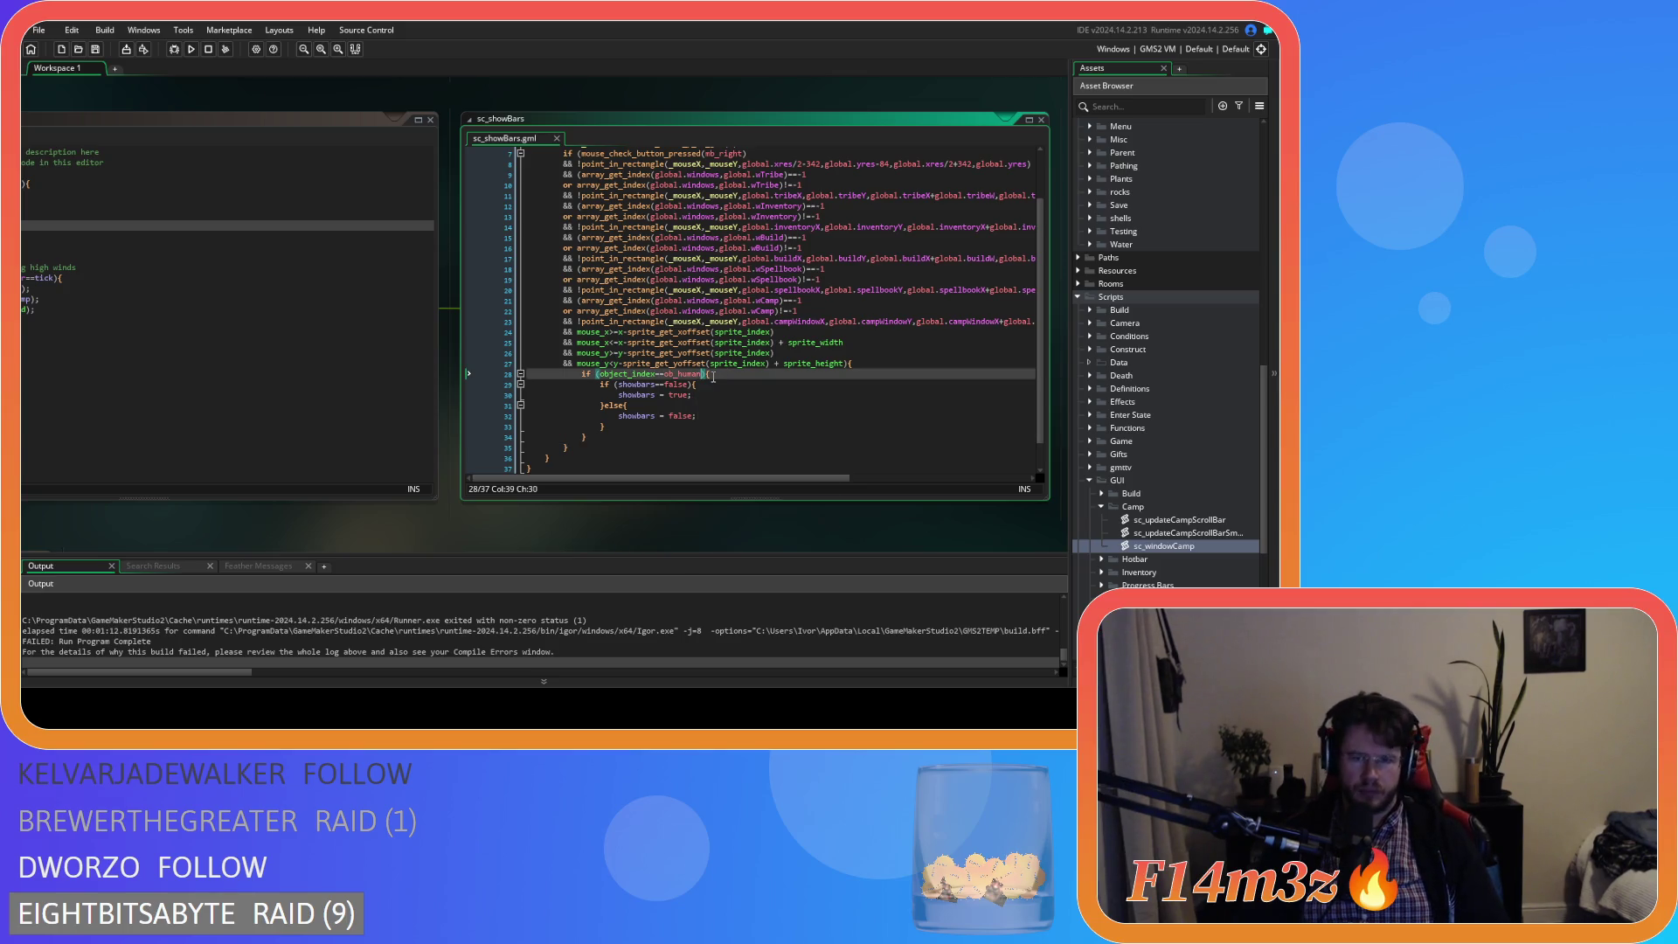
pyautogui.press('Return')
pyautogui.write('if (inside==false){')
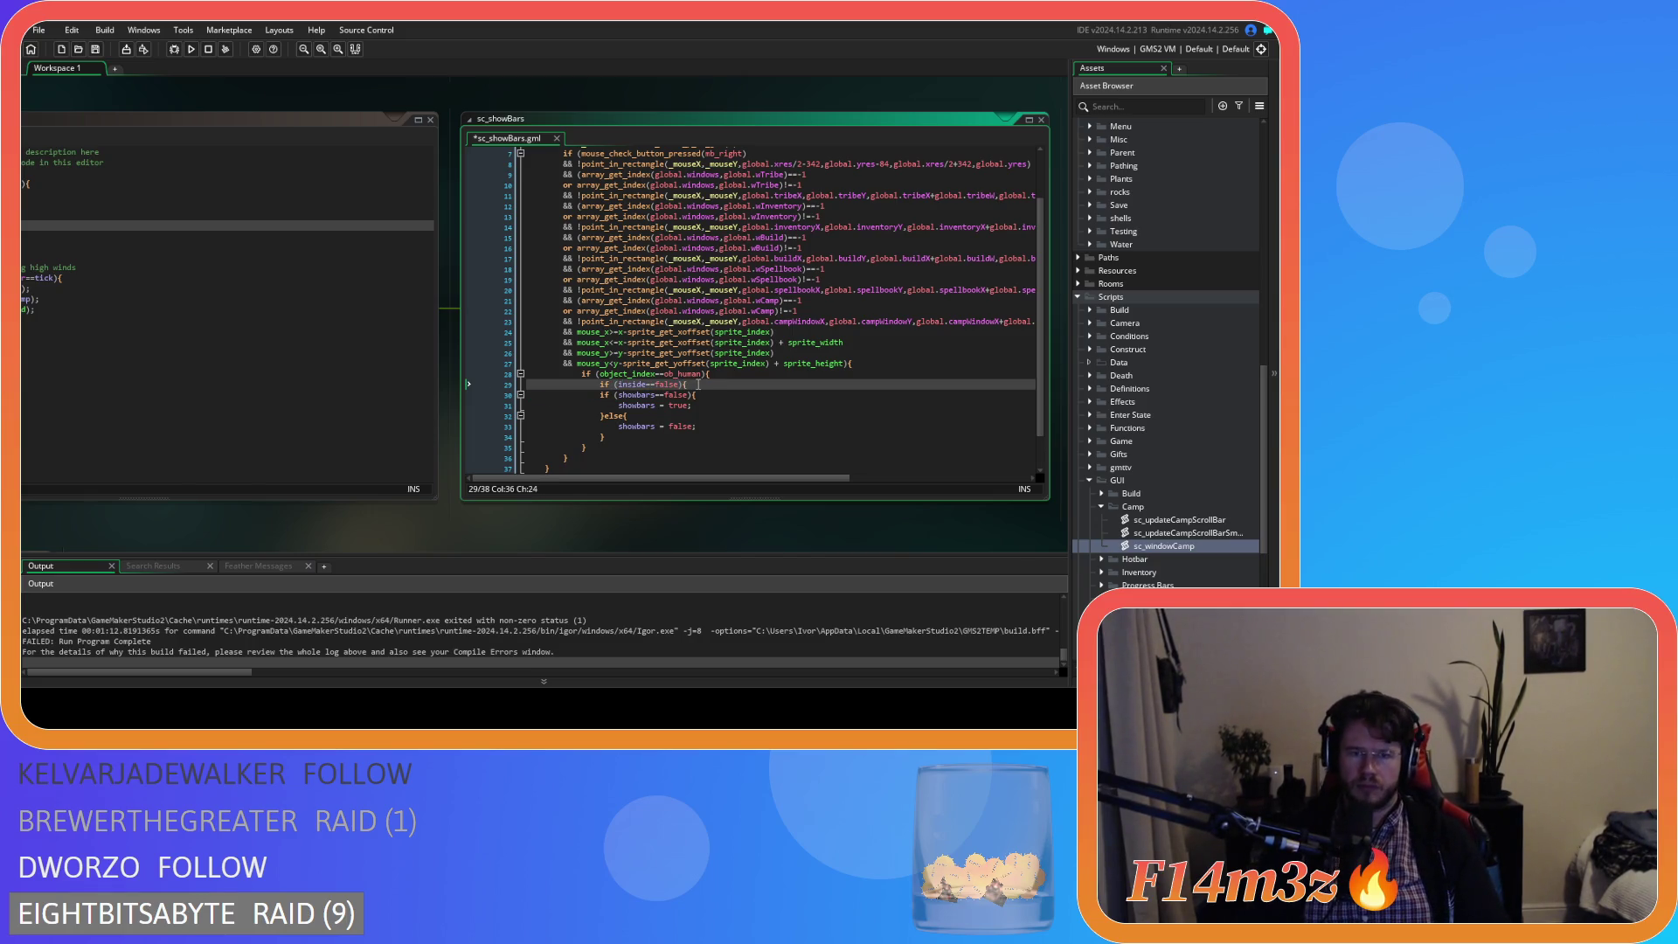
pyautogui.moveTo(610, 436); pyautogui.dragTo(529, 395)
pyautogui.press('Tab')
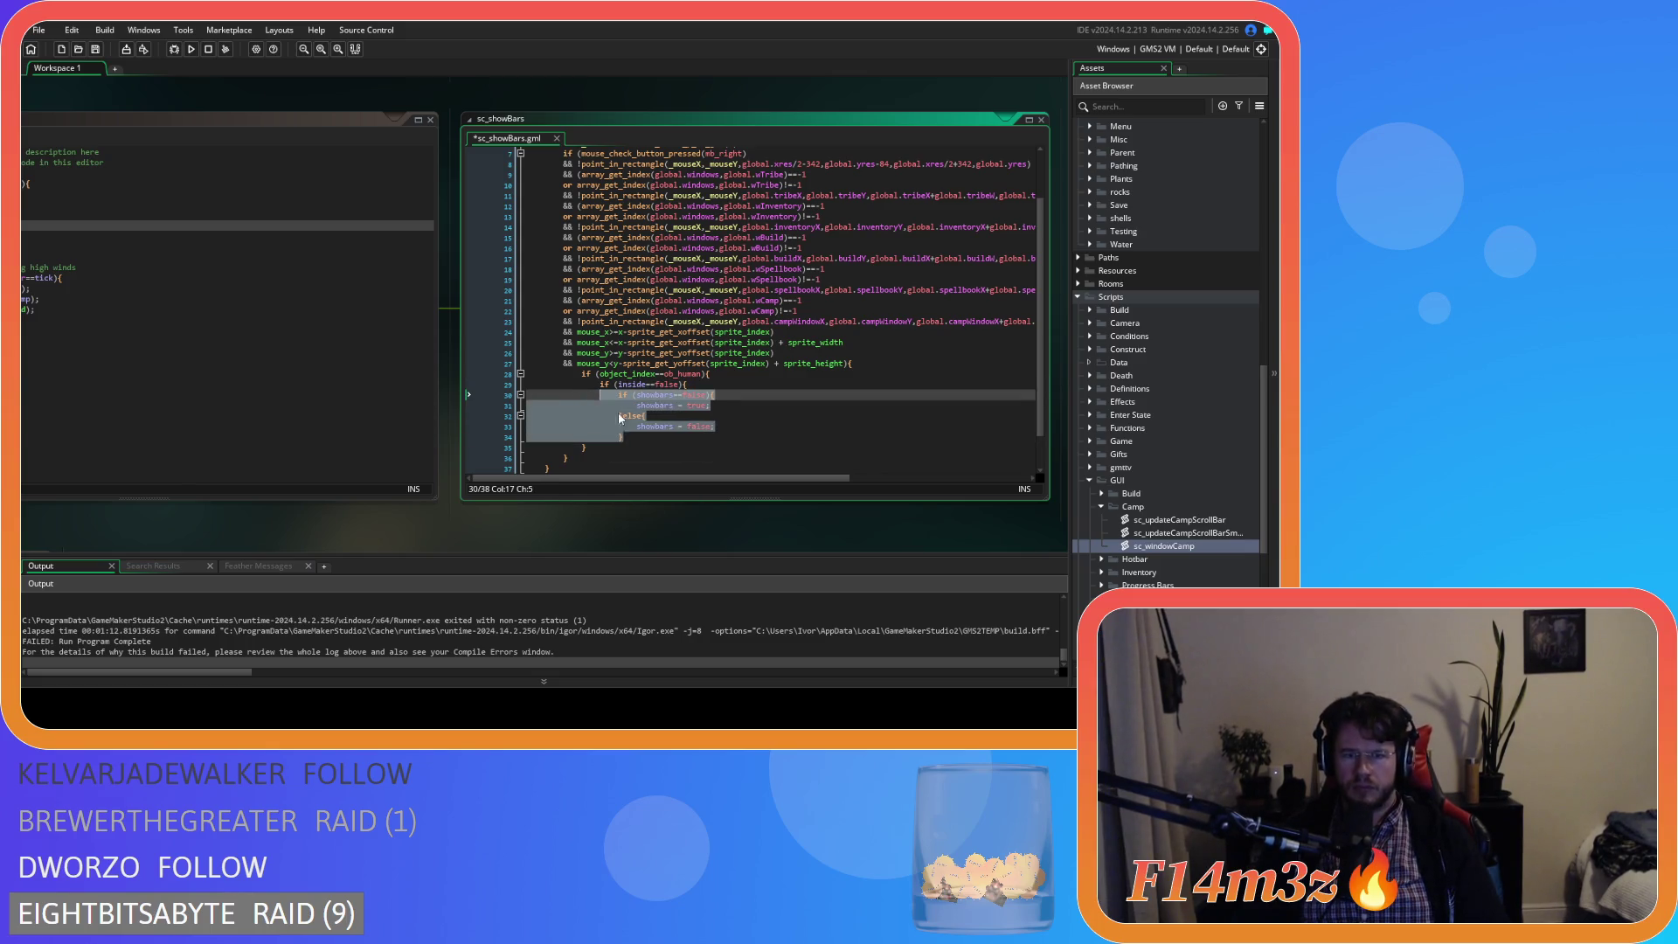
pyautogui.click(639, 435)
pyautogui.press('Return')
pyautogui.moveTo(630, 434); pyautogui.dragTo(618, 395)
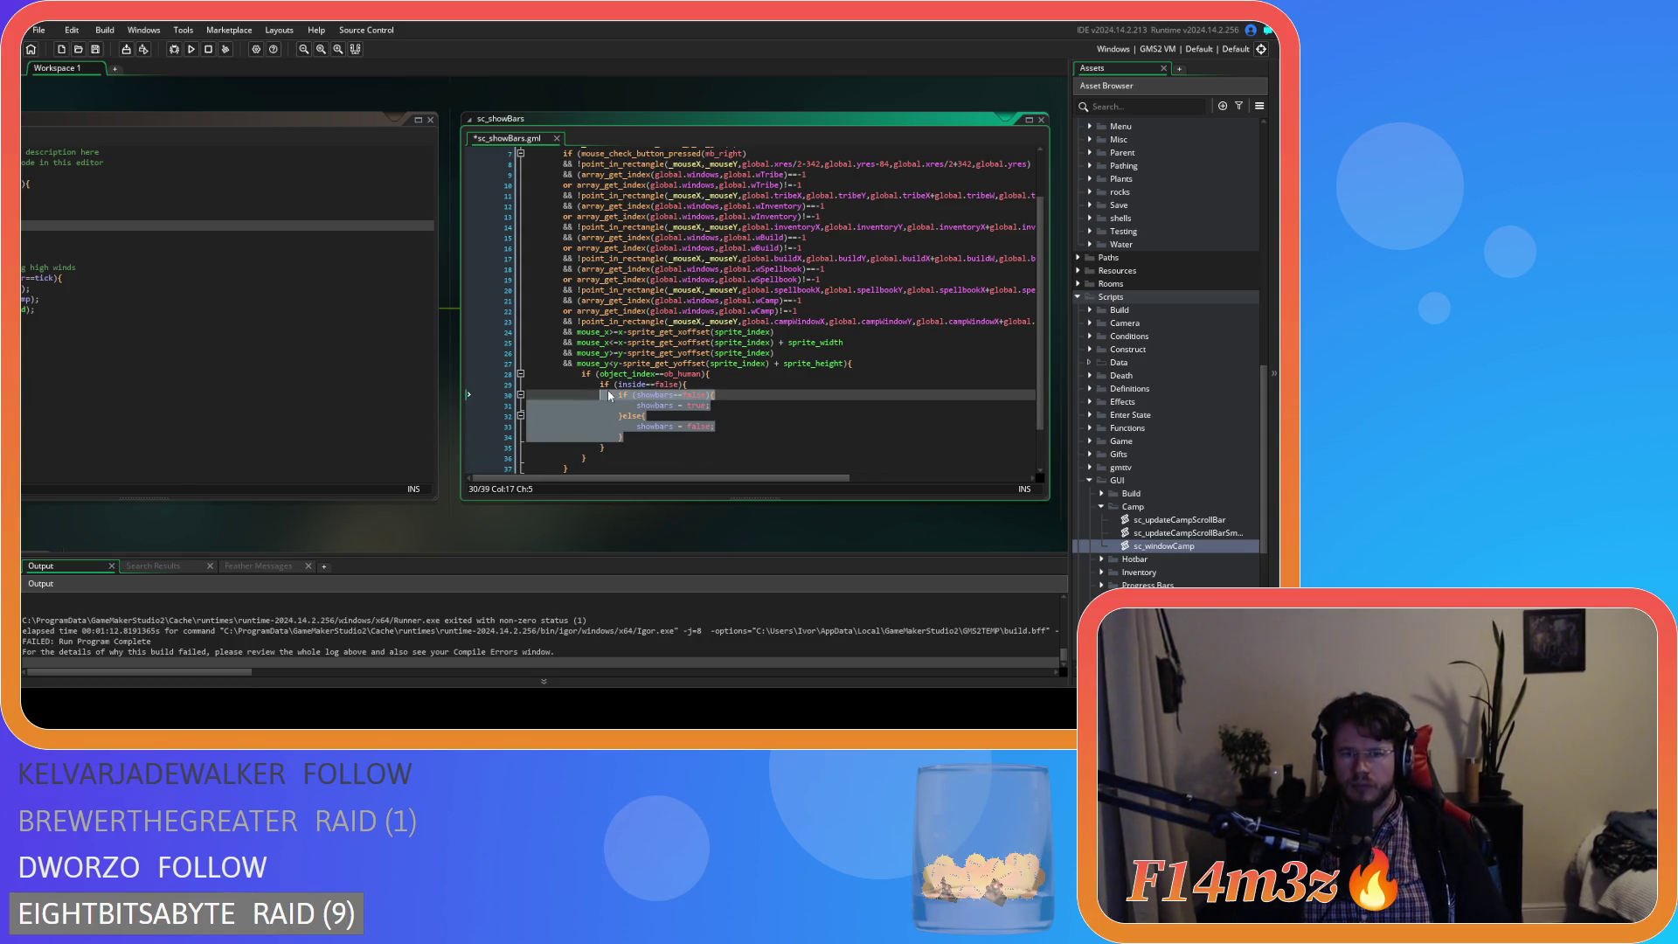
pyautogui.click(618, 459)
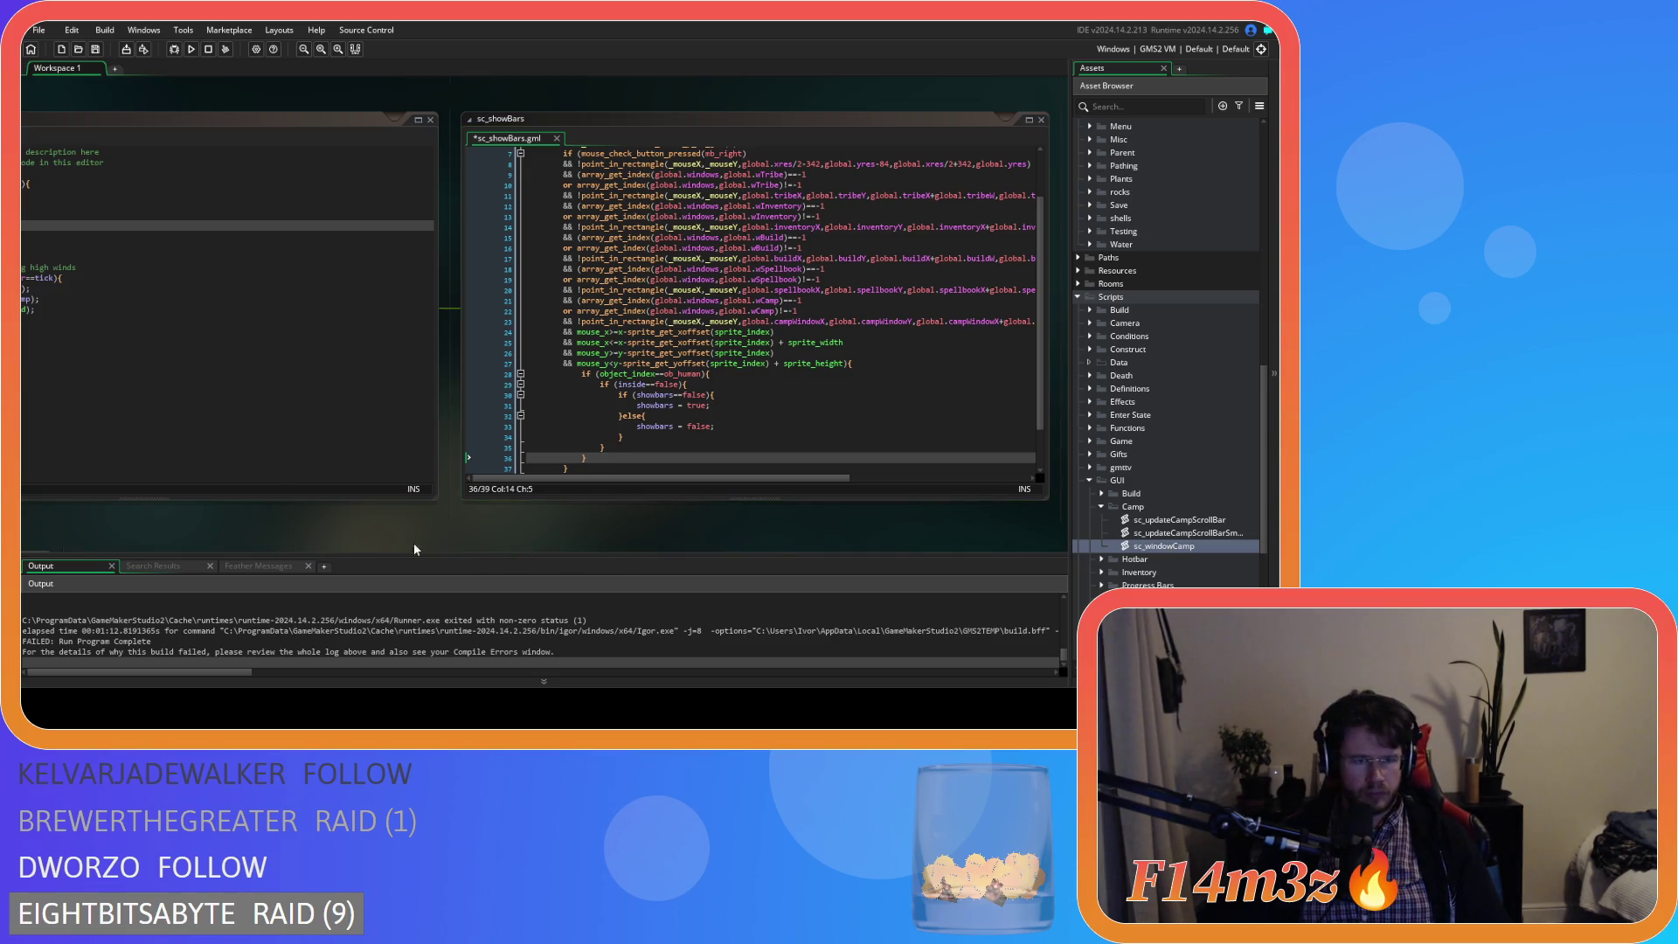
pyautogui.moveTo(414, 543); pyautogui.dragTo(697, 534)
pyautogui.middleClick(261, 237)
pyautogui.scroll(-5, 748, 391)
pyautogui.scroll(-7, 780, 399)
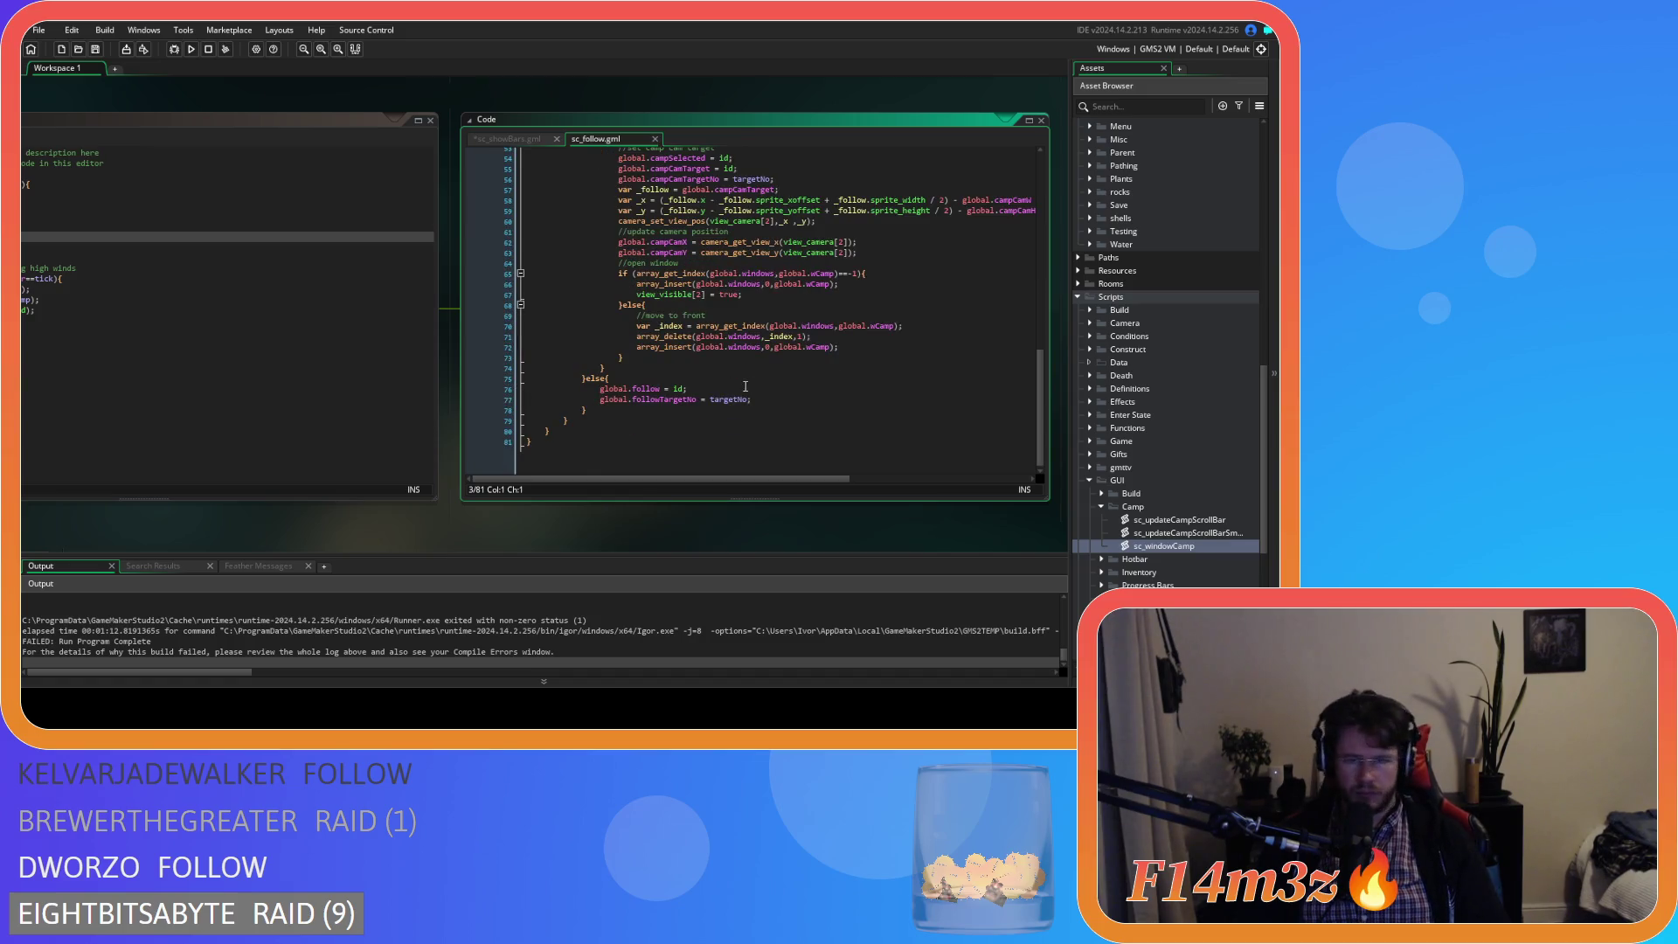
pyautogui.scroll(10, 725, 380)
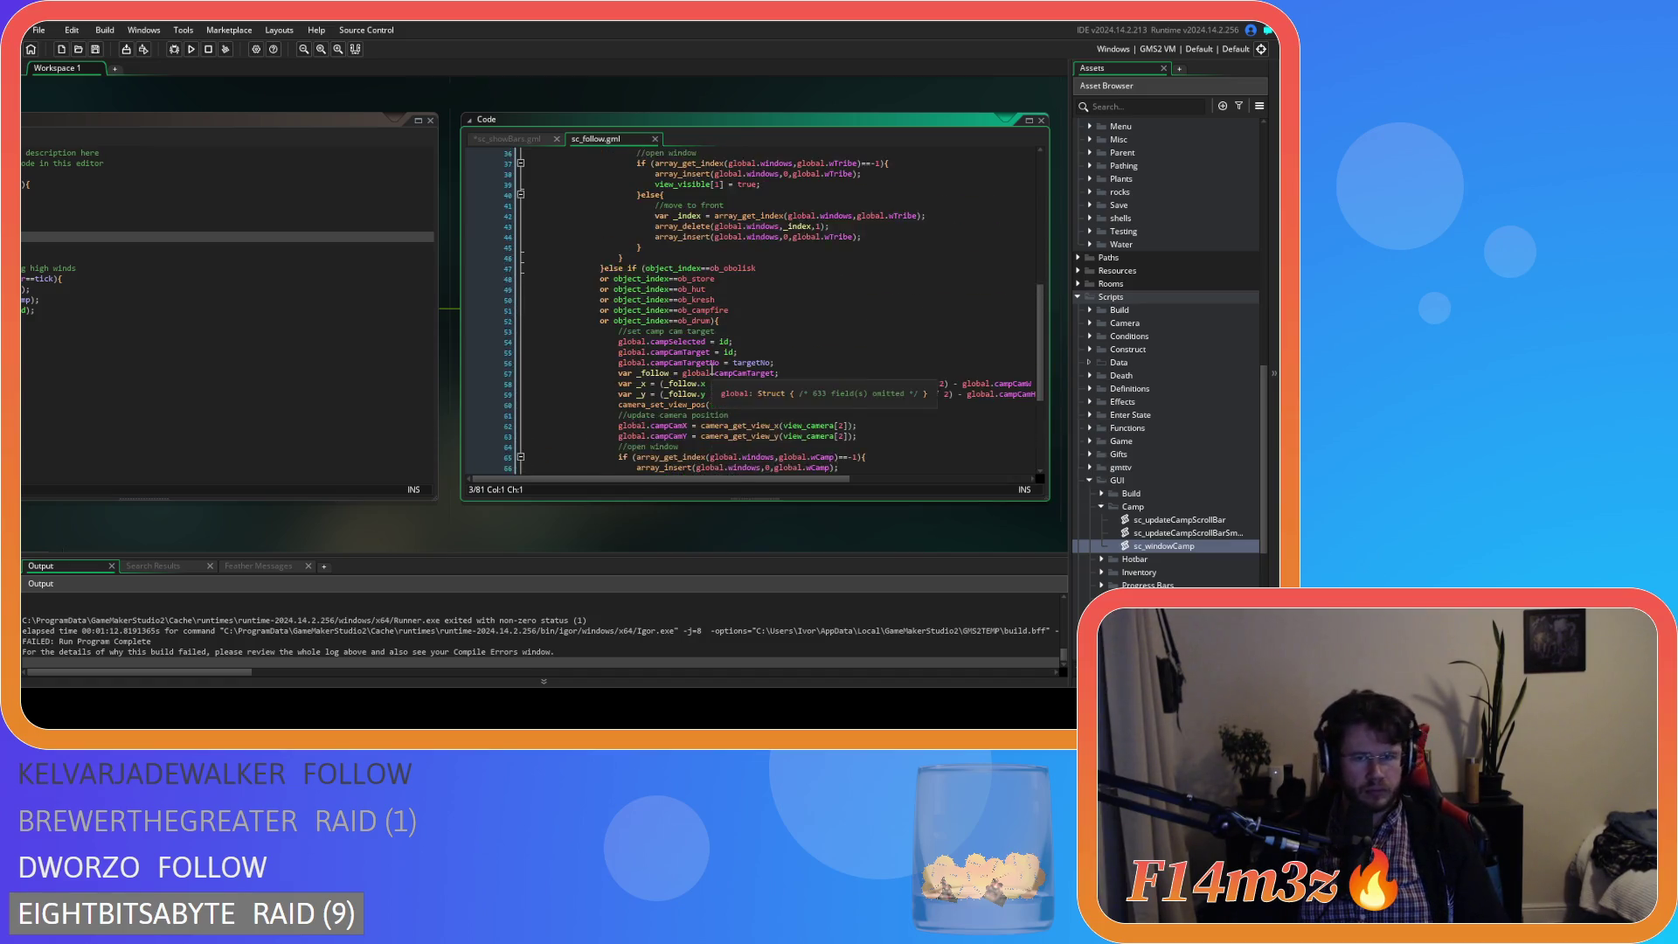
pyautogui.scroll(-8, 712, 370)
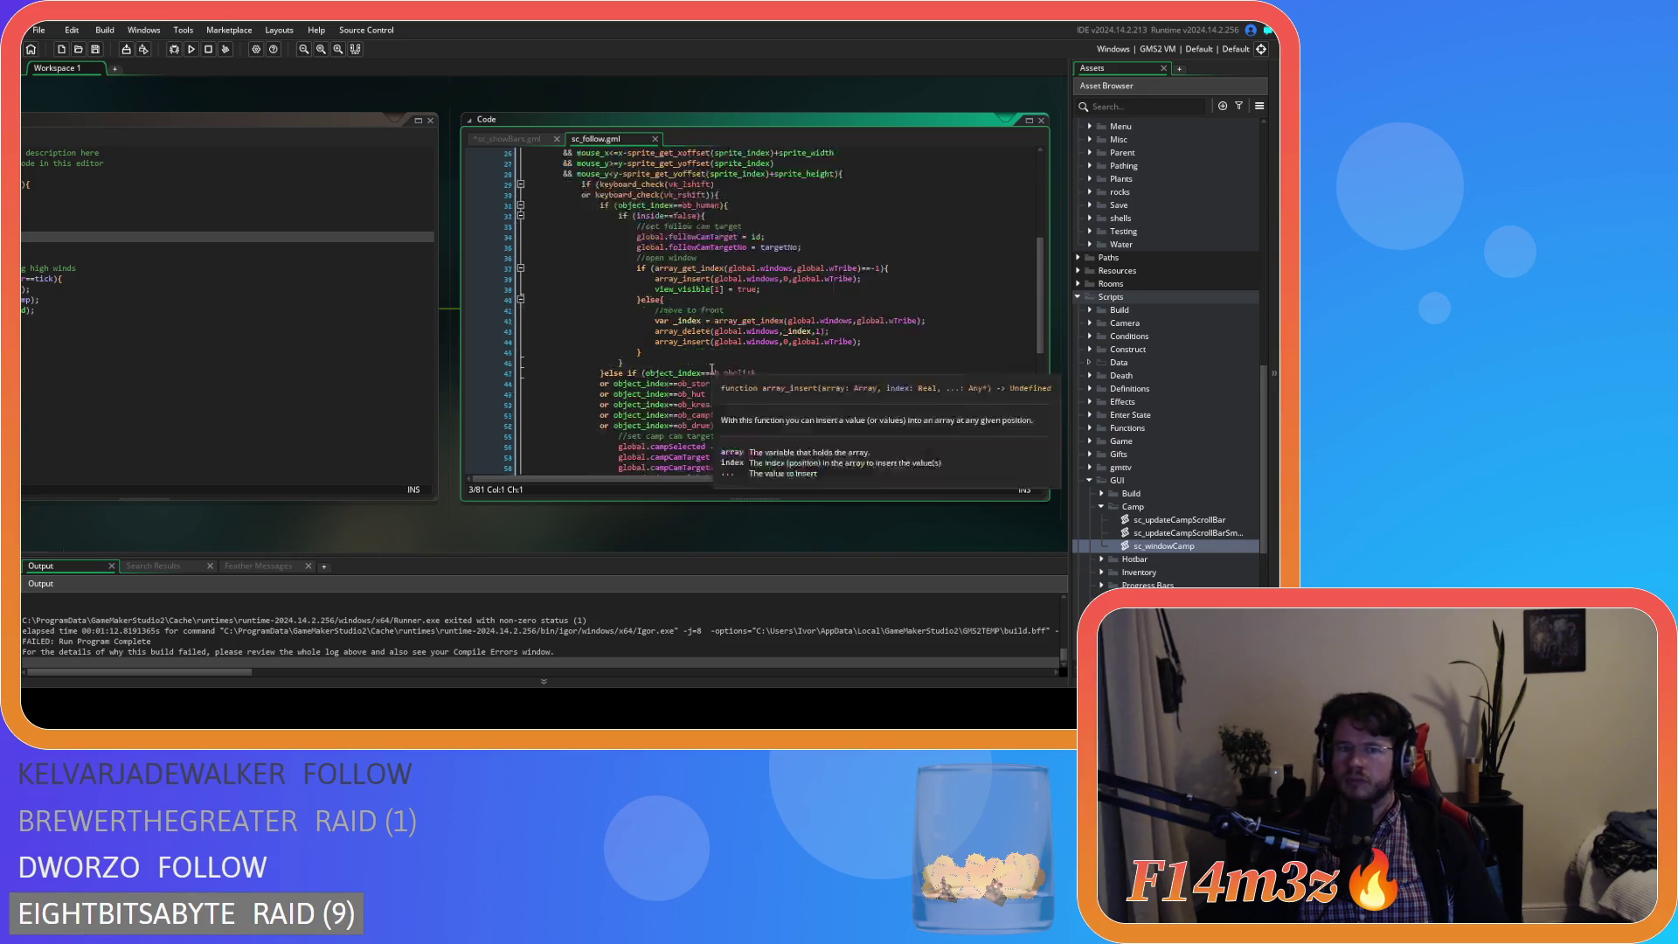
pyautogui.scroll(11, 713, 371)
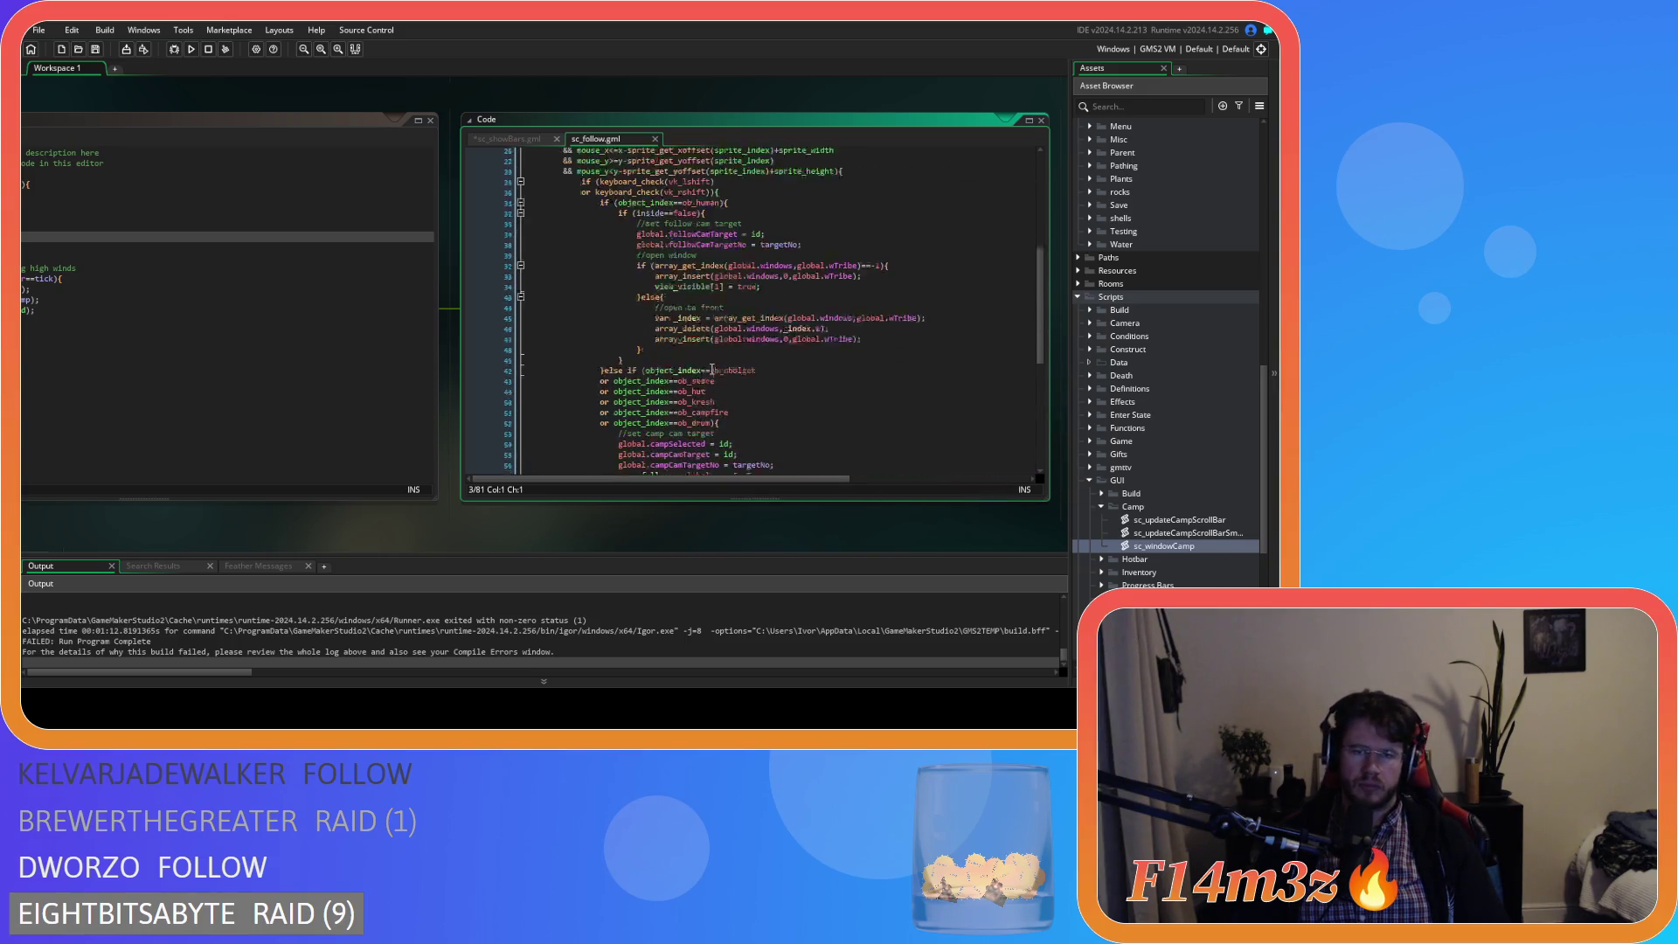
pyautogui.click(655, 138)
pyautogui.scroll(-2, 666, 333)
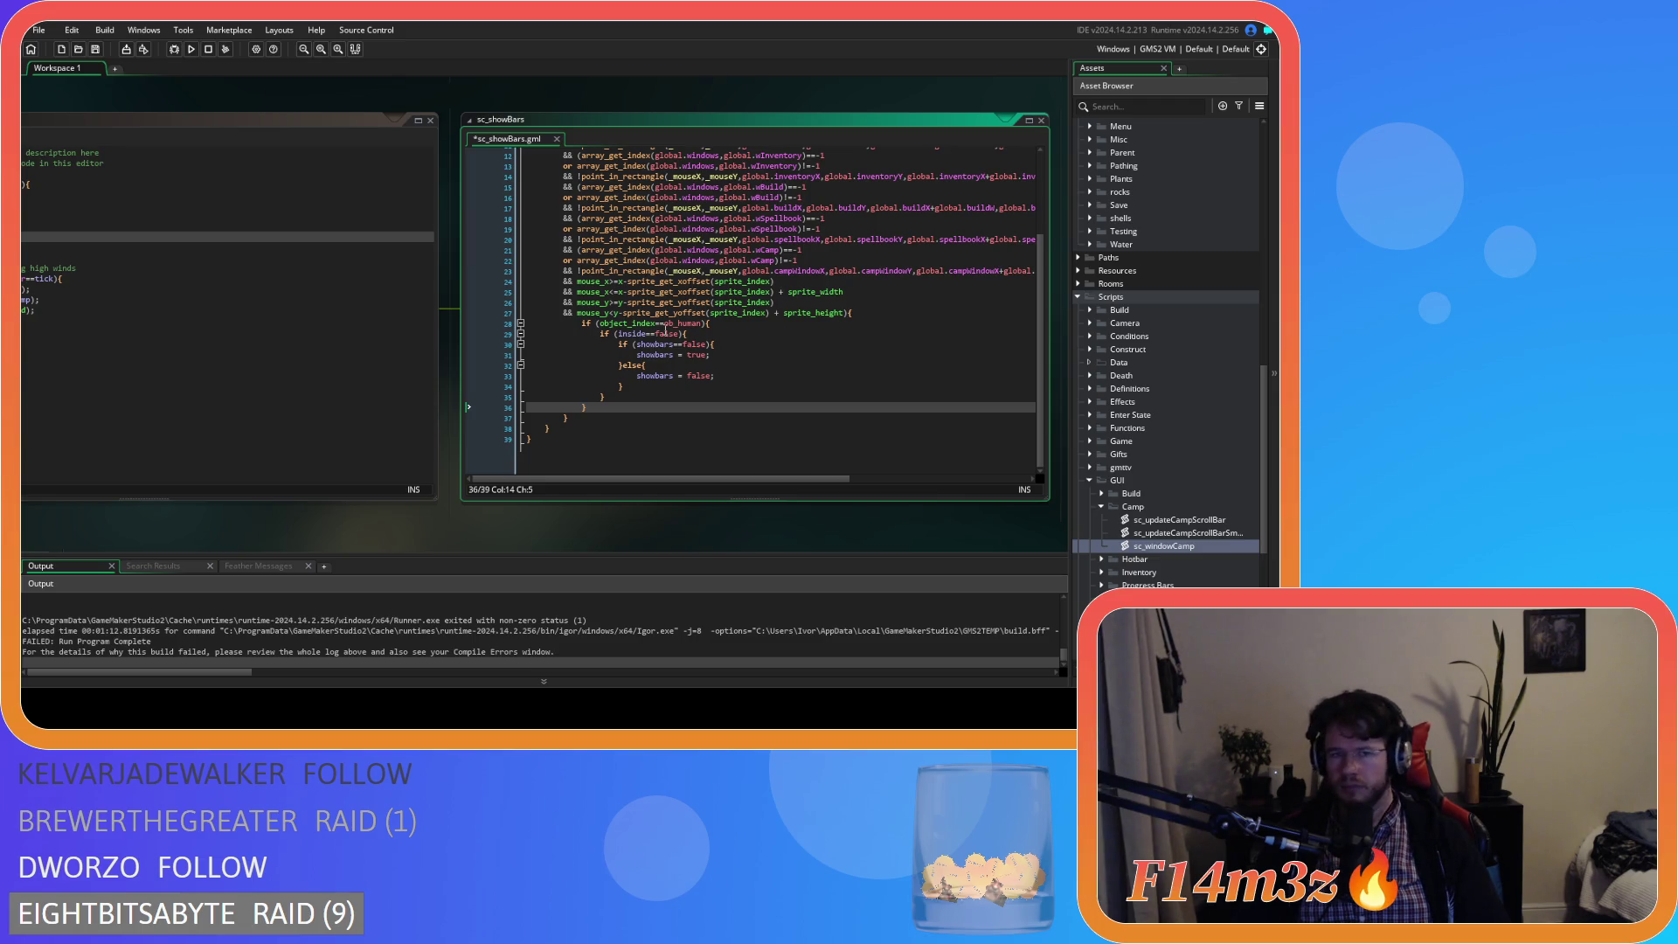
# - Add 'or object_get_parent(object_index)==ob_predator' on a new line of the ob_human condition
pyautogui.click(719, 323)
pyautogui.scroll(1, 718, 323)
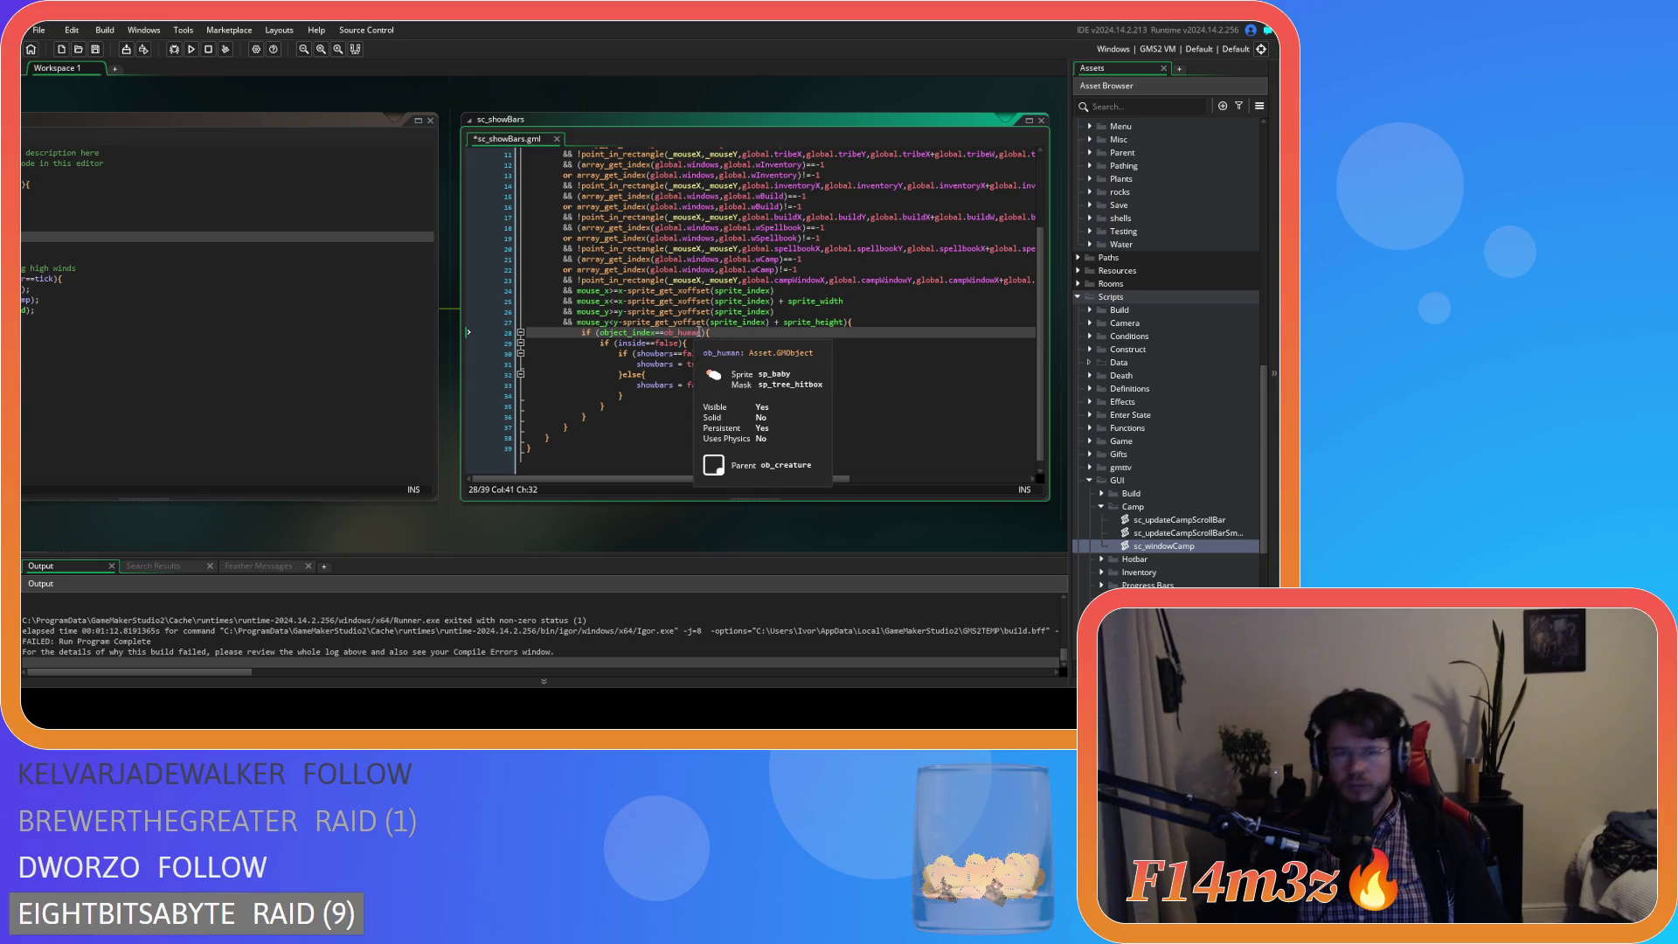
pyautogui.click(702, 332)
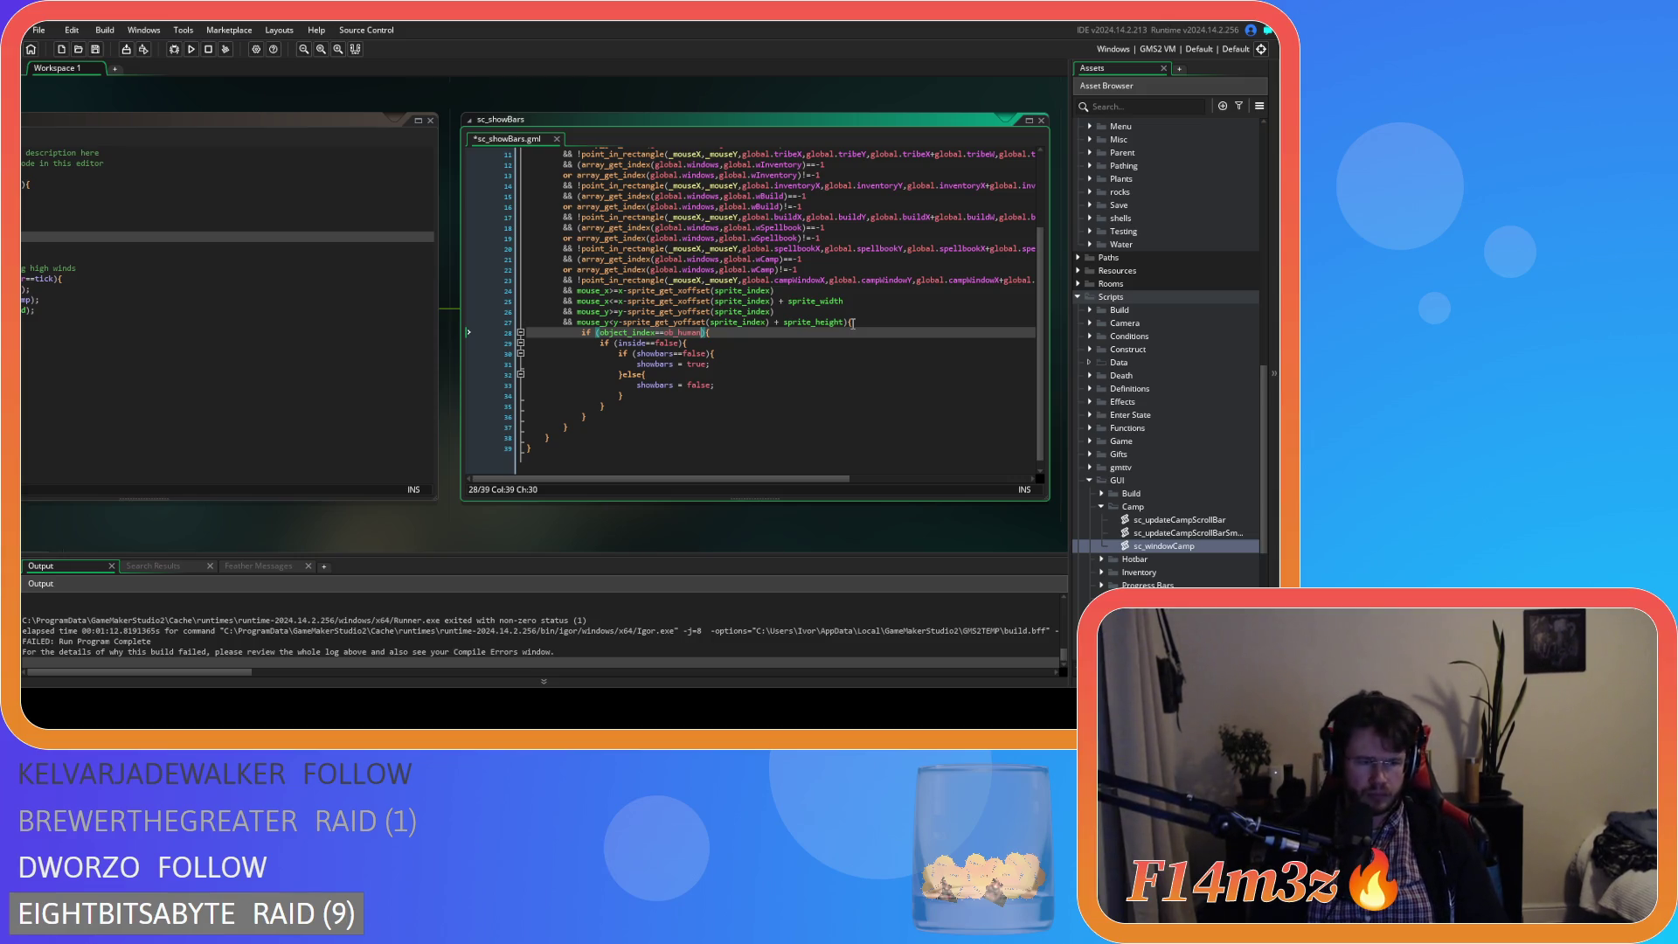
pyautogui.press('Return')
pyautogui.write('or ){')
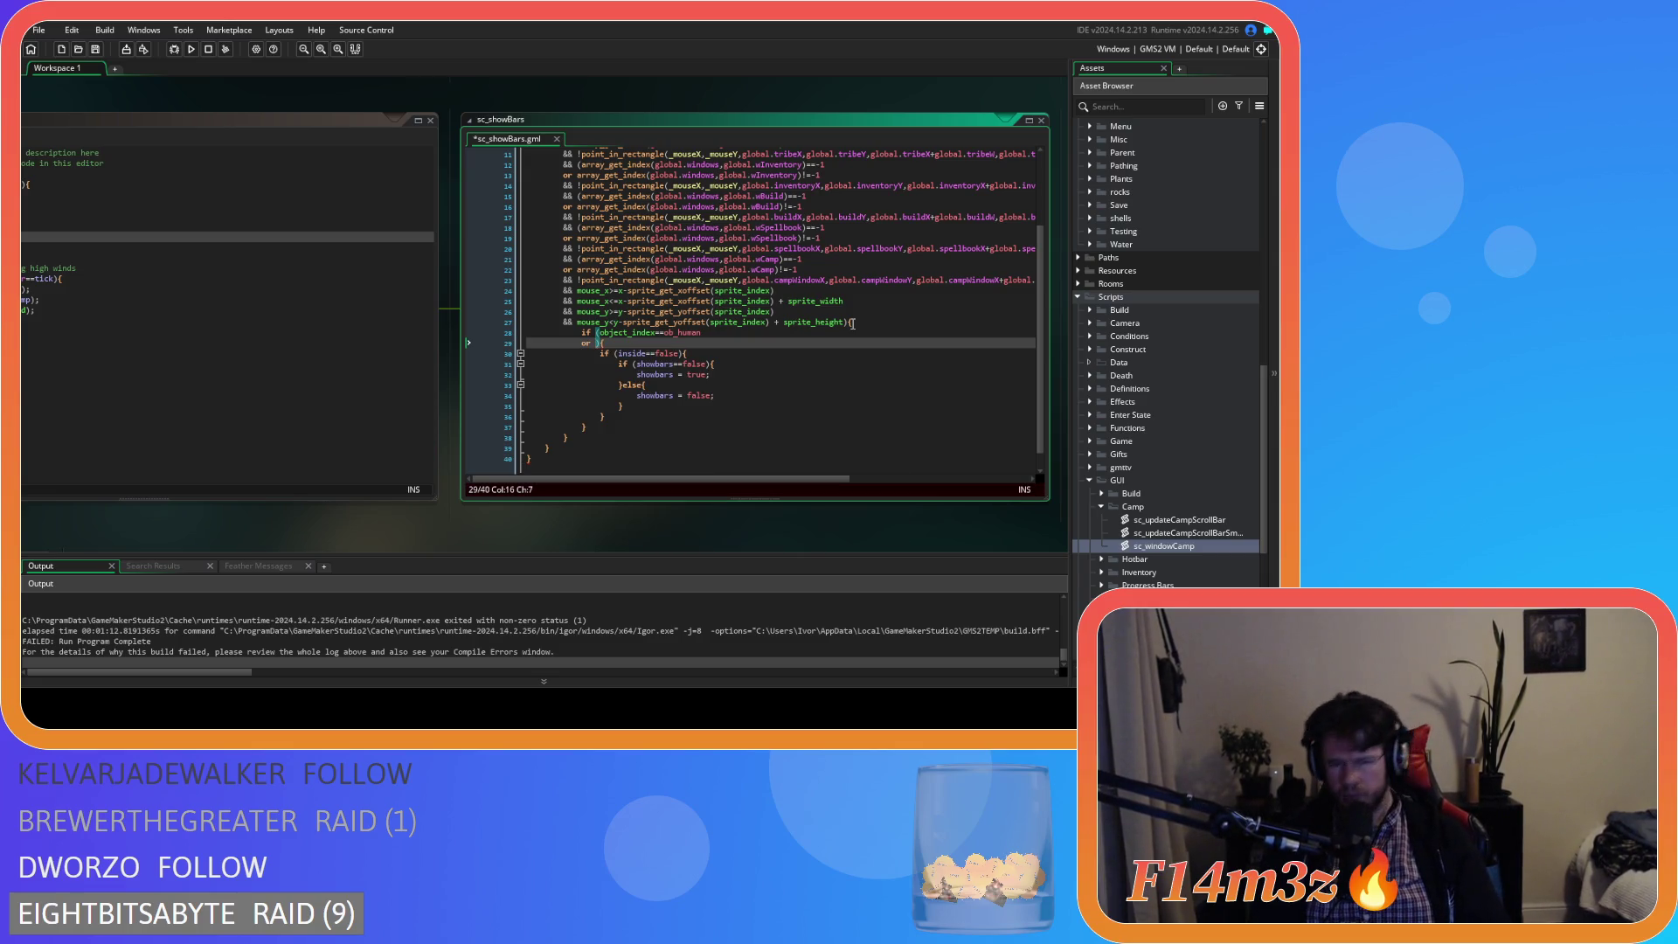
pyautogui.write(' object_g')
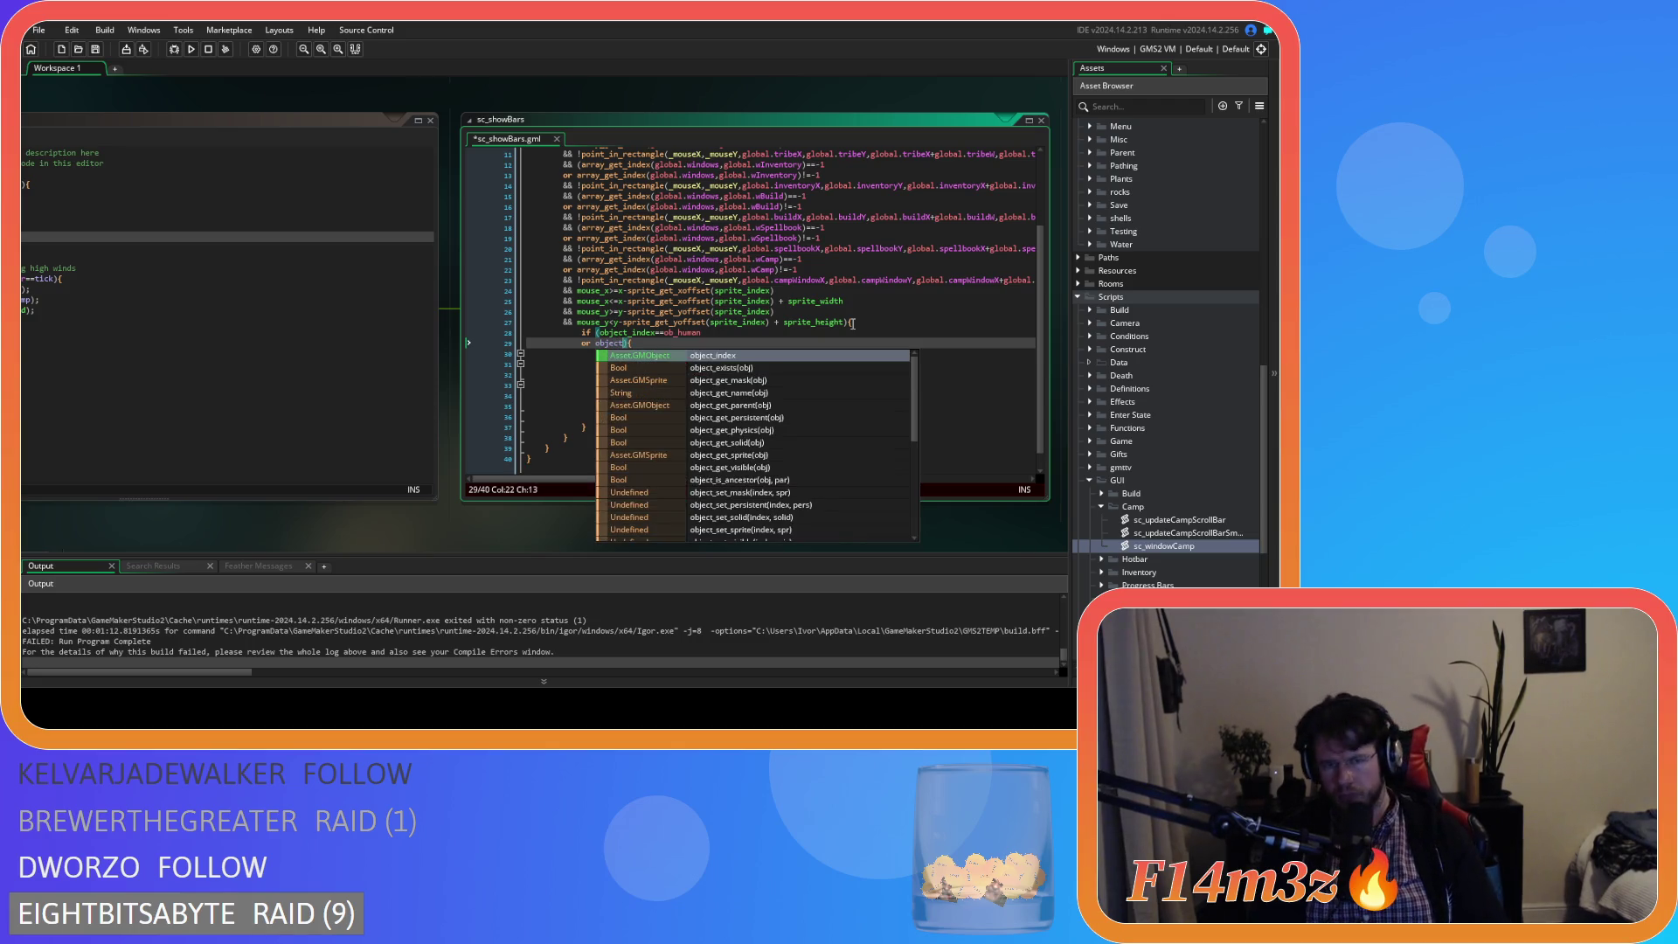
pyautogui.write('et_')
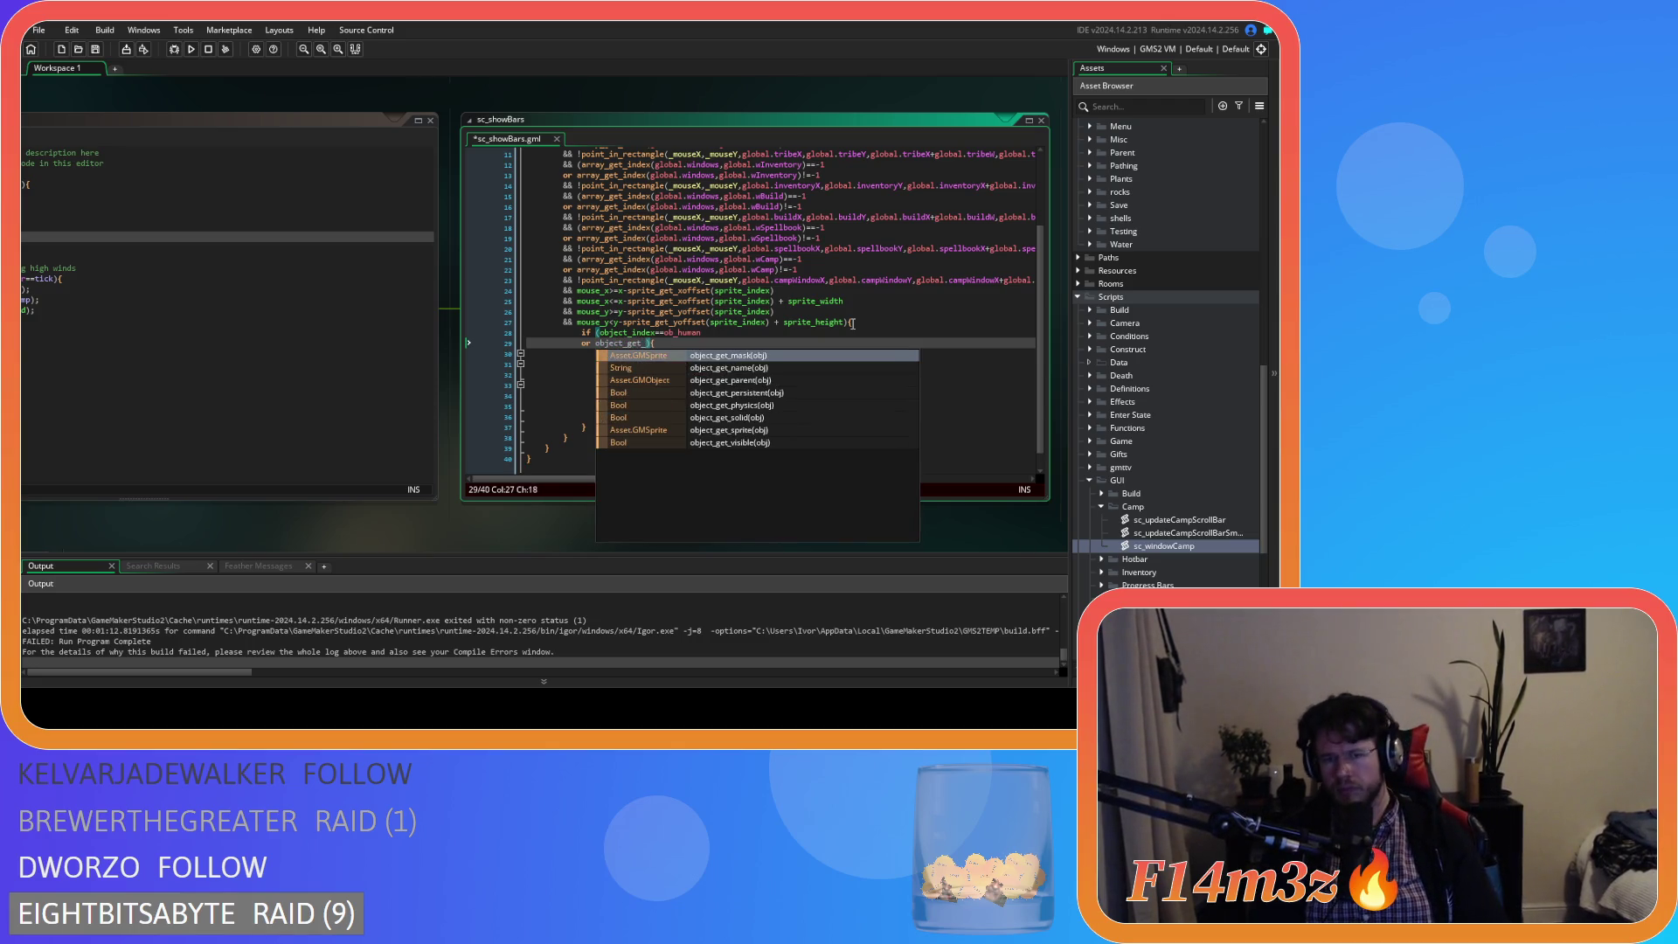
pyautogui.press('Down')
pyautogui.press('Down')
pyautogui.press('Return')
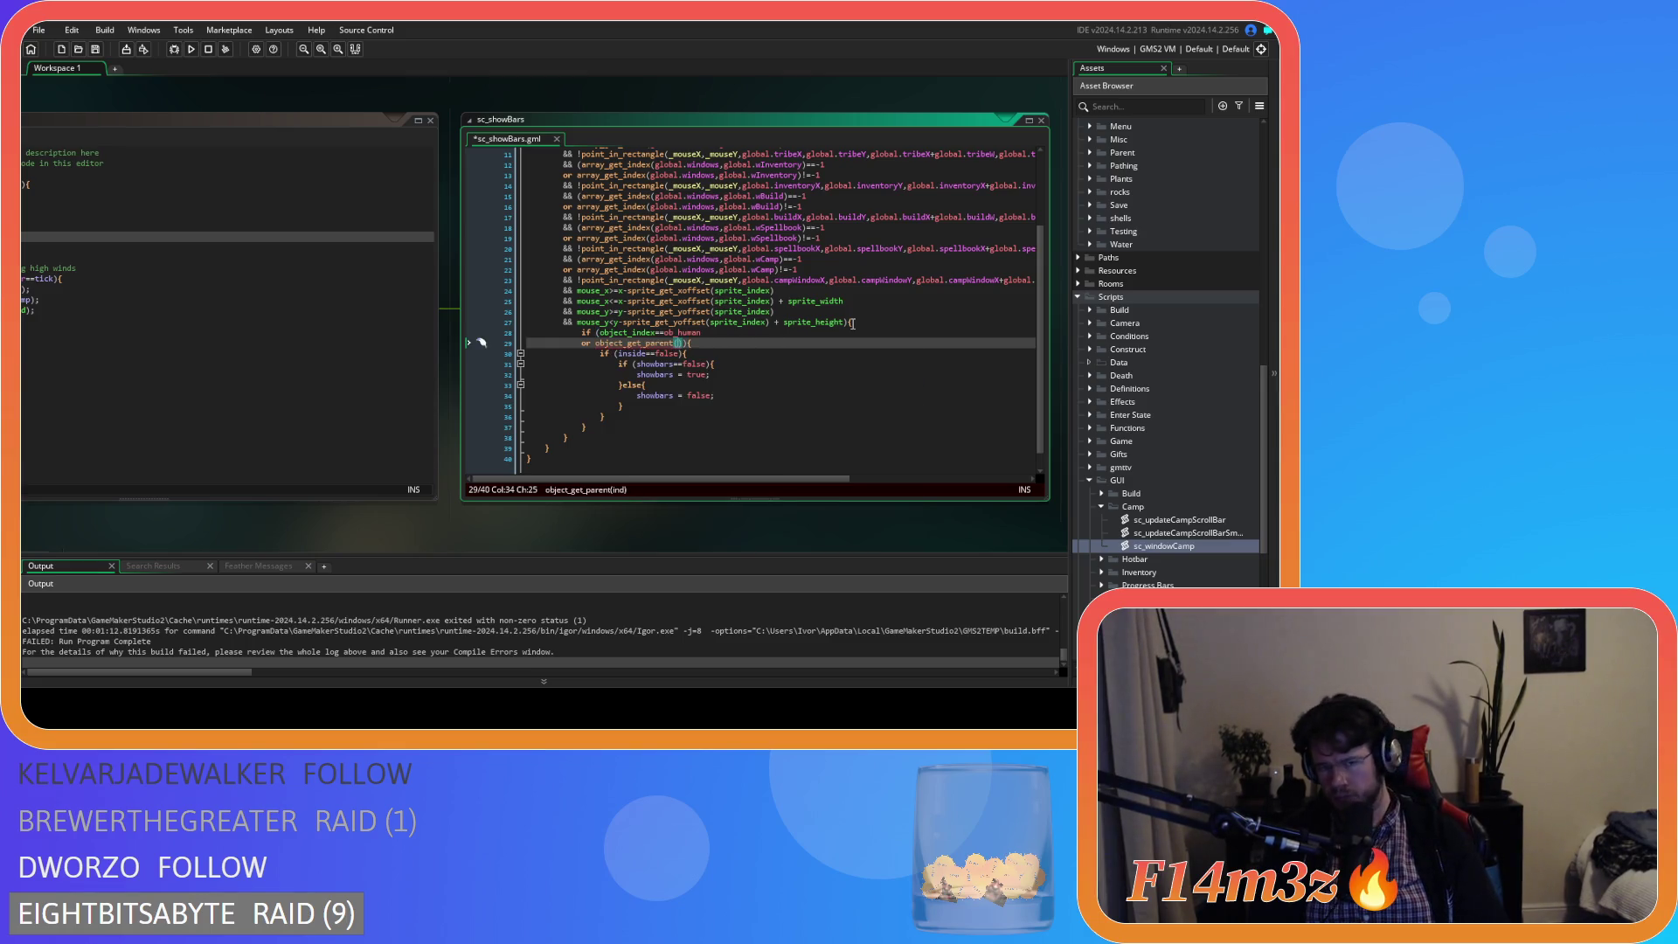
pyautogui.write('obje')
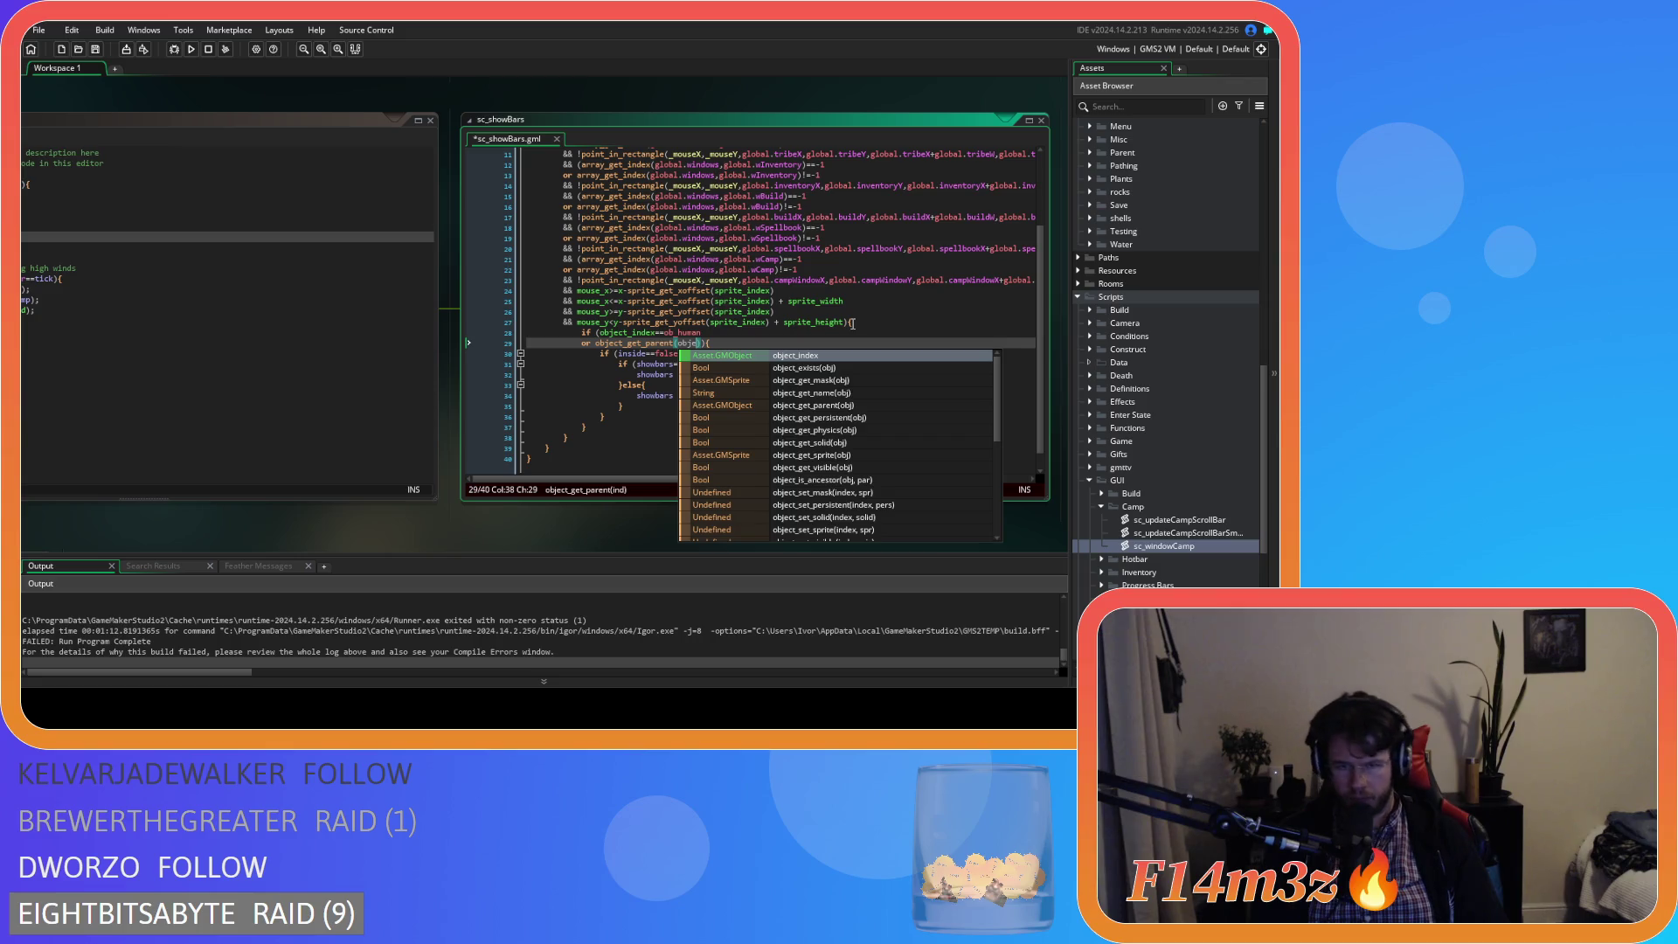
pyautogui.press('Return')
pyautogui.write(')')
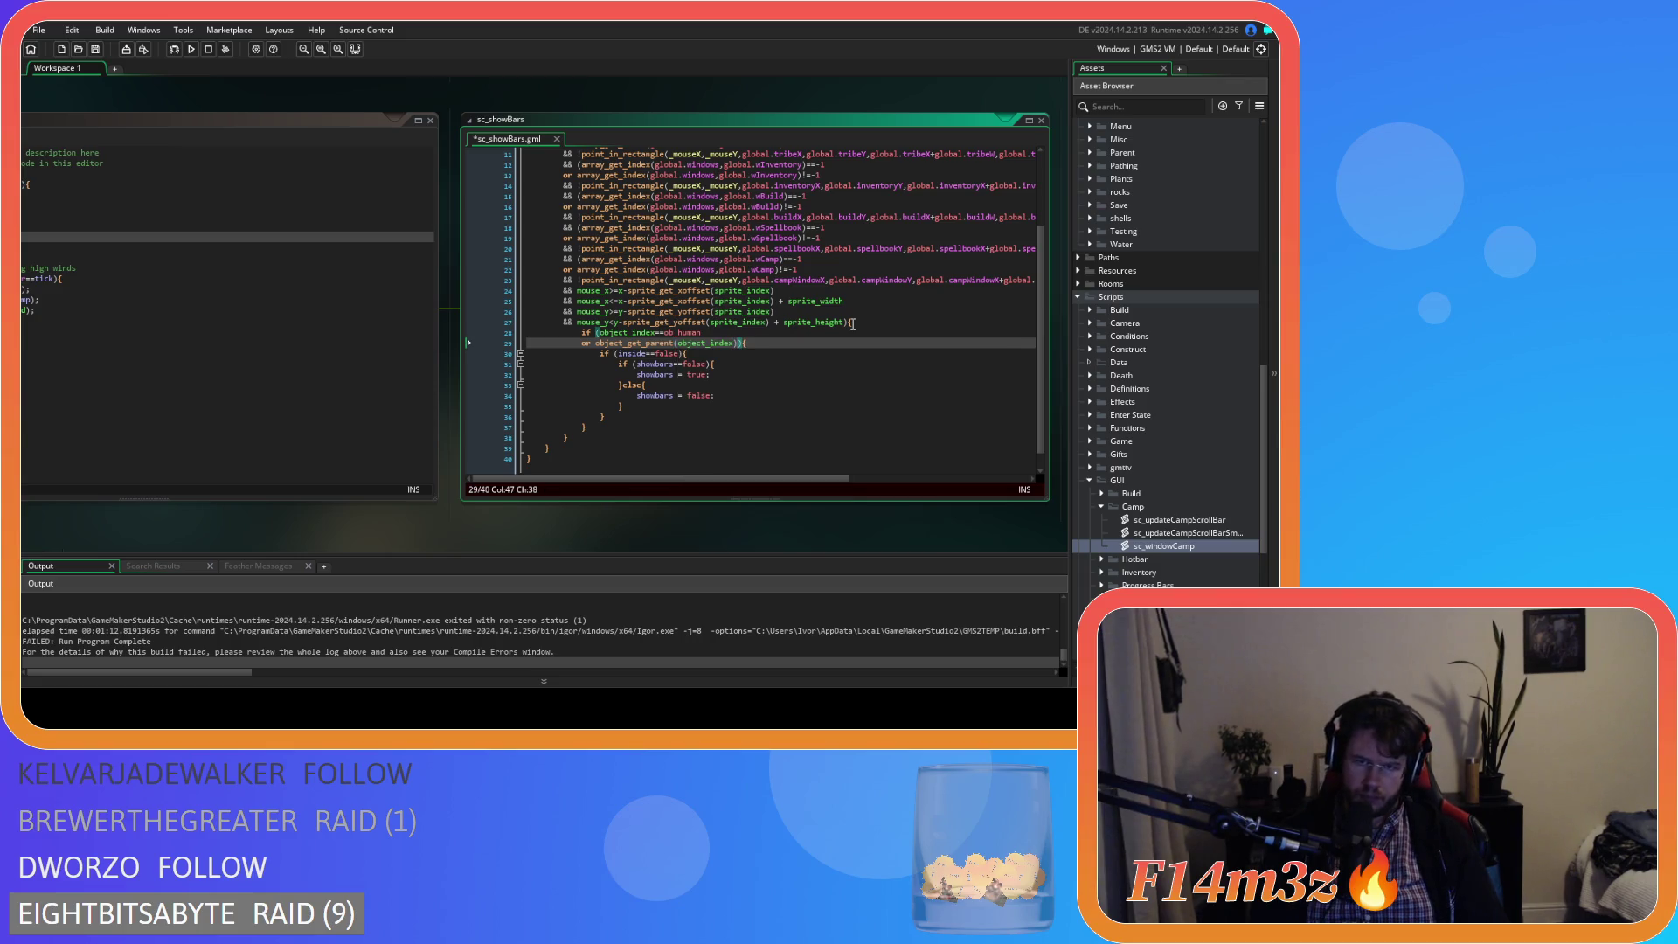
pyautogui.write('==')
pyautogui.write('obPred')
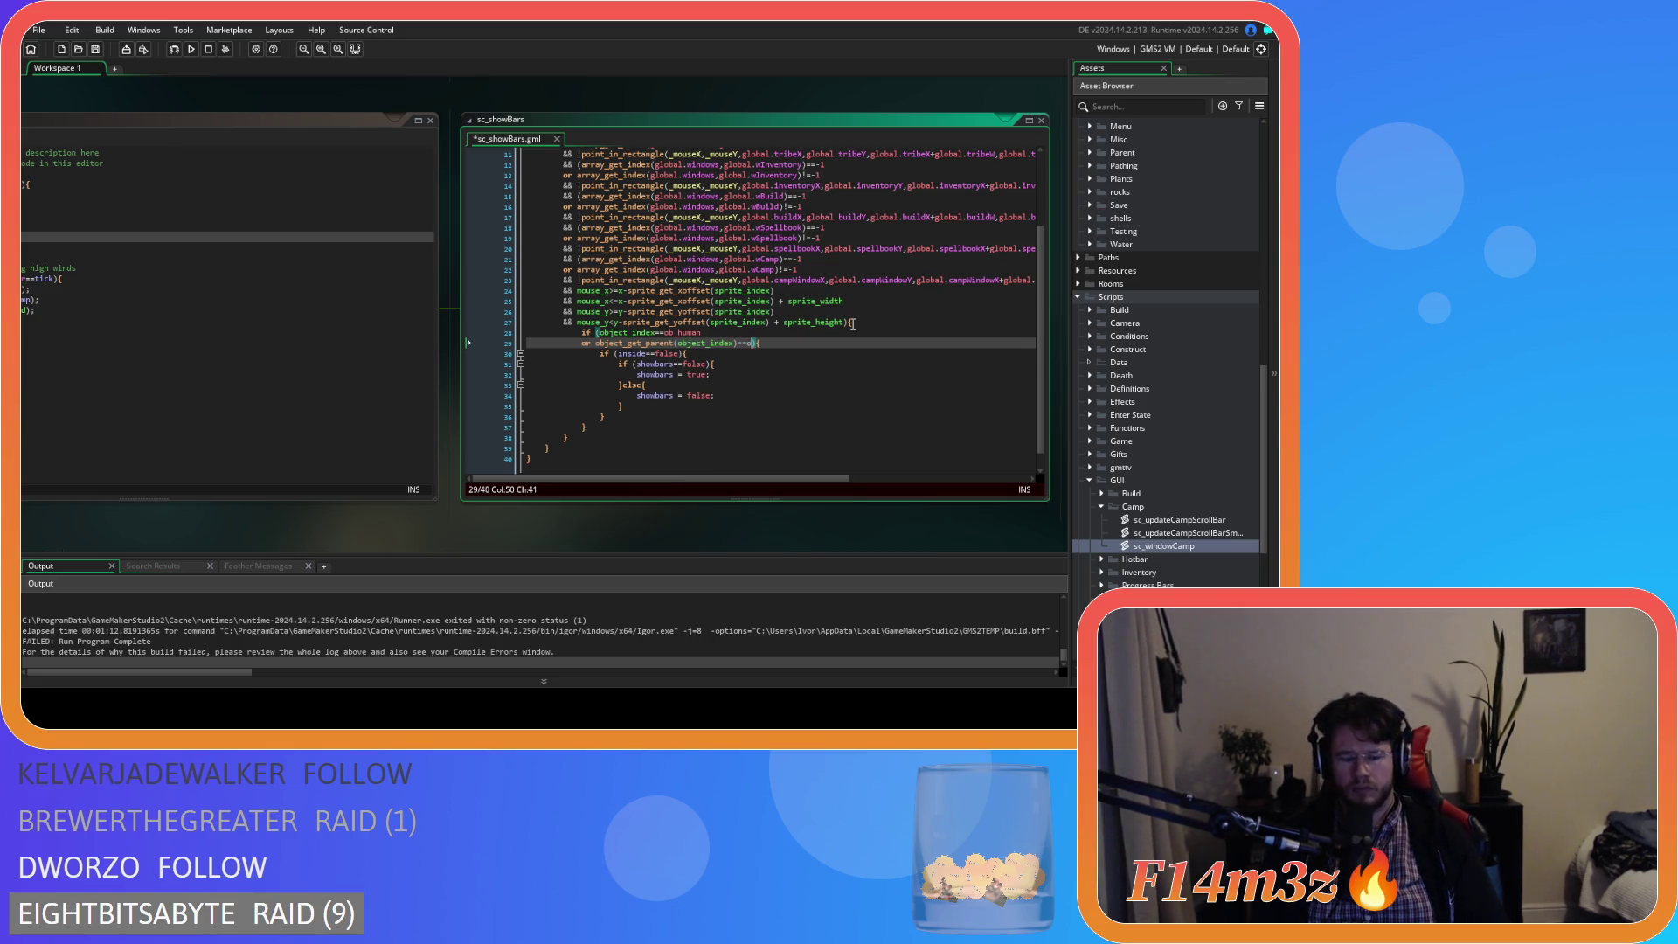
pyautogui.press('BackSpace')
pyautogui.press('BackSpace')
pyautogui.press('BackSpace')
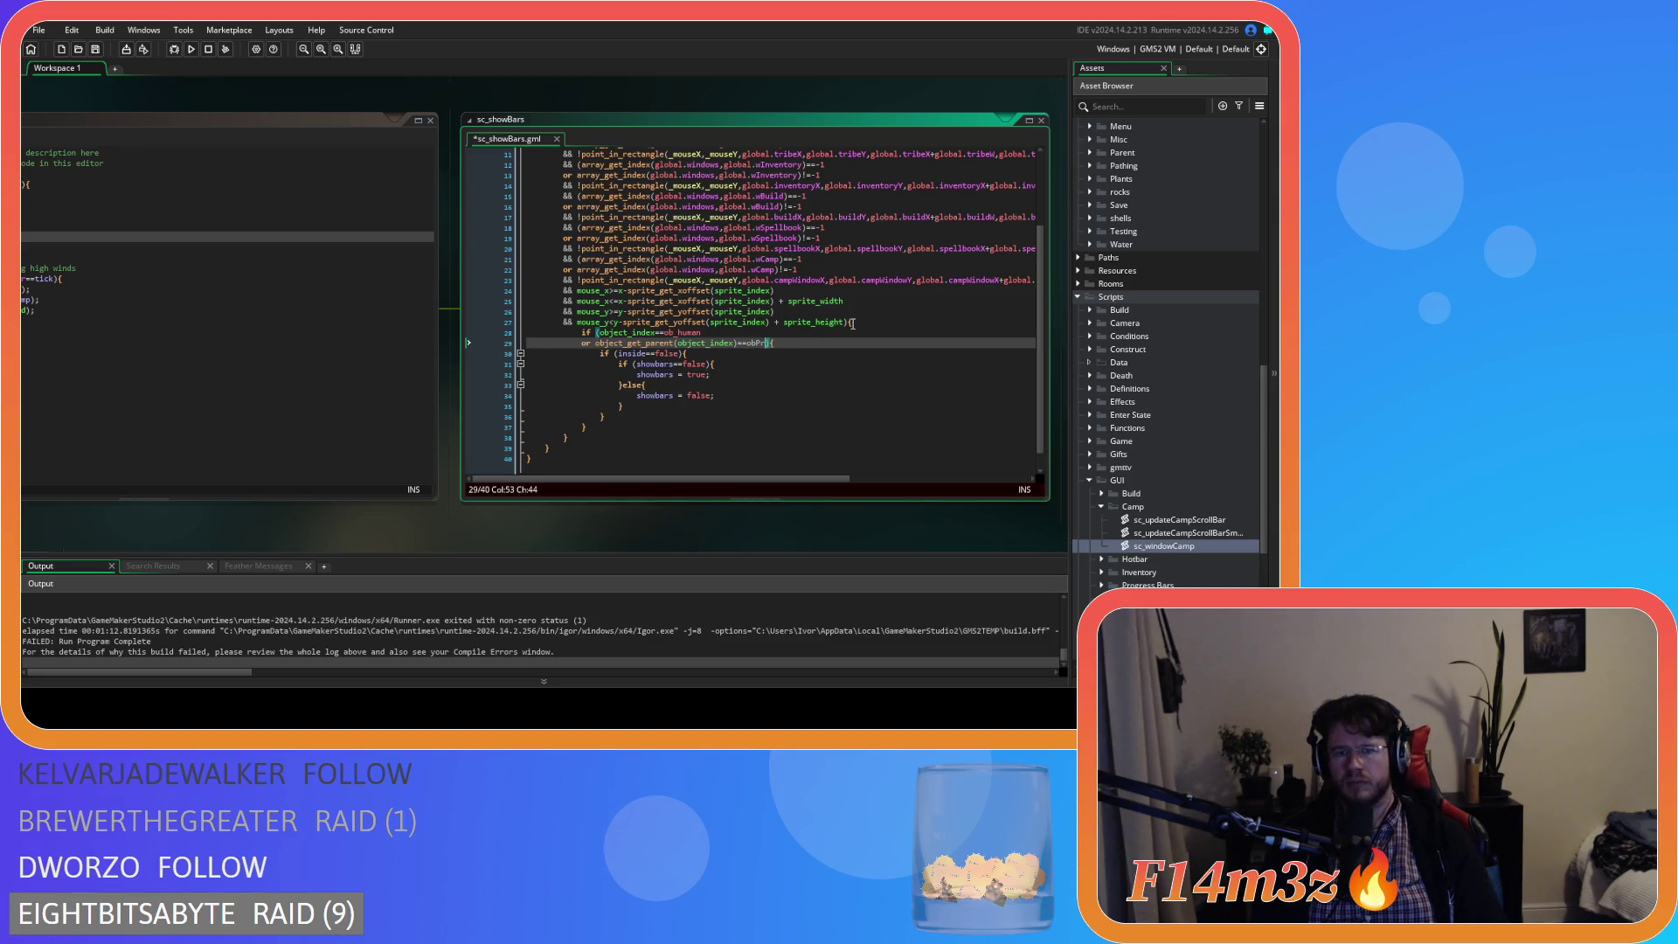
pyautogui.write('_pre')
pyautogui.press('Return')
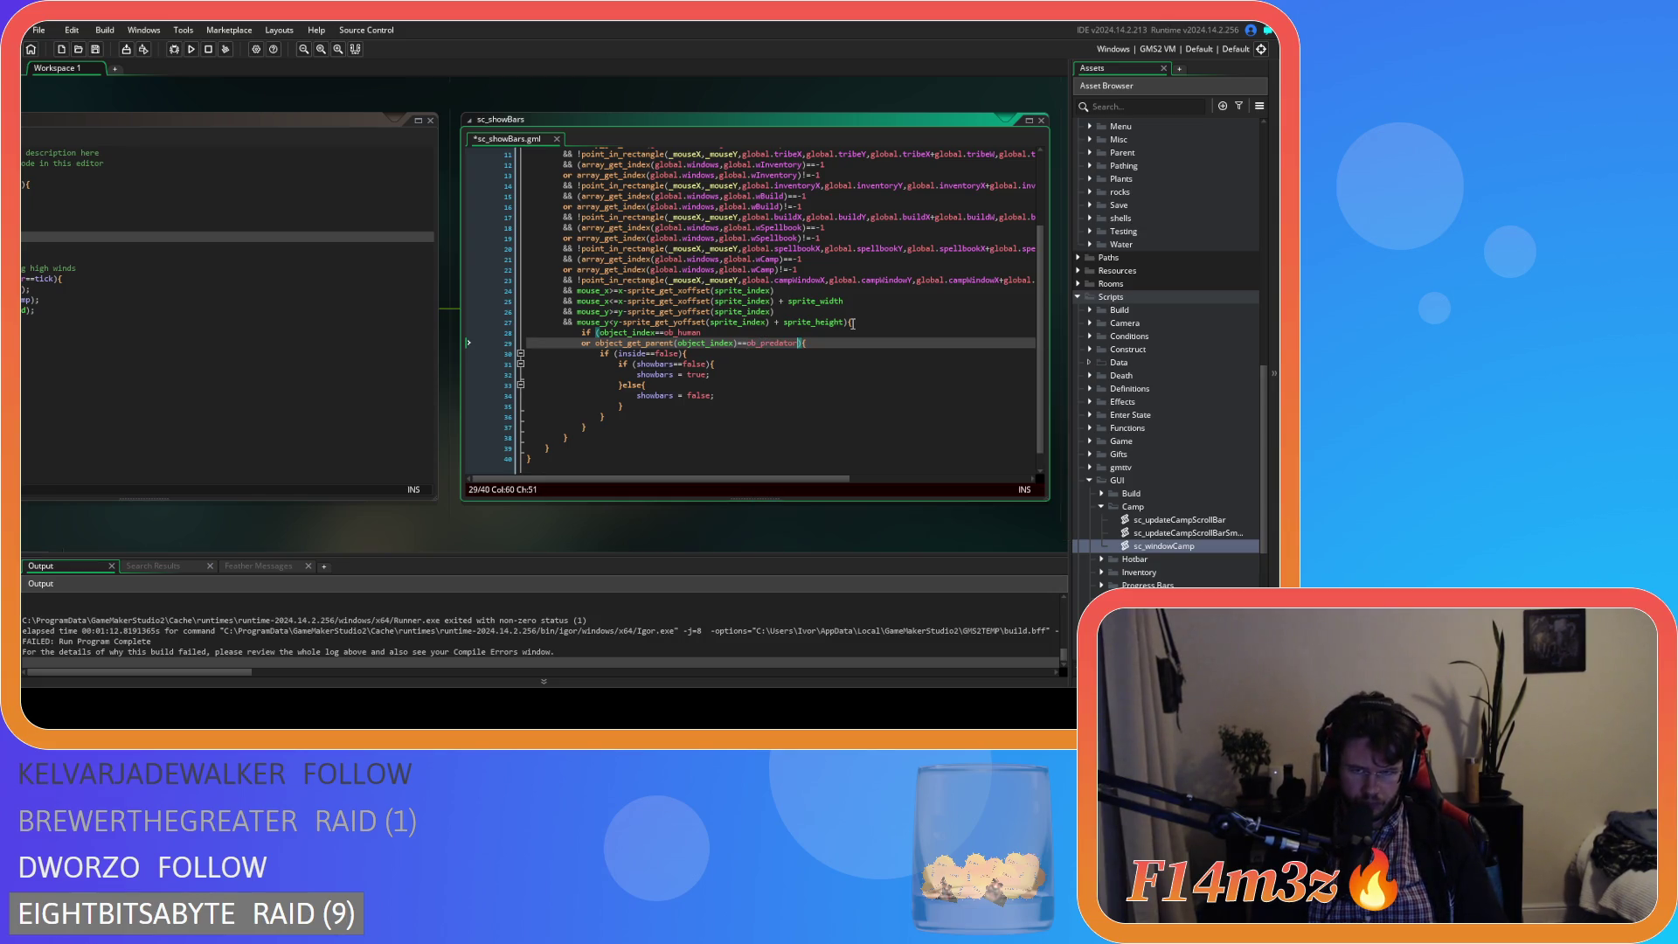
# - Add a further 'or object_get_parent(object_index)==ob_prey' clause and close the condition
pyautogui.press('Return')
pyautogui.write('or ')
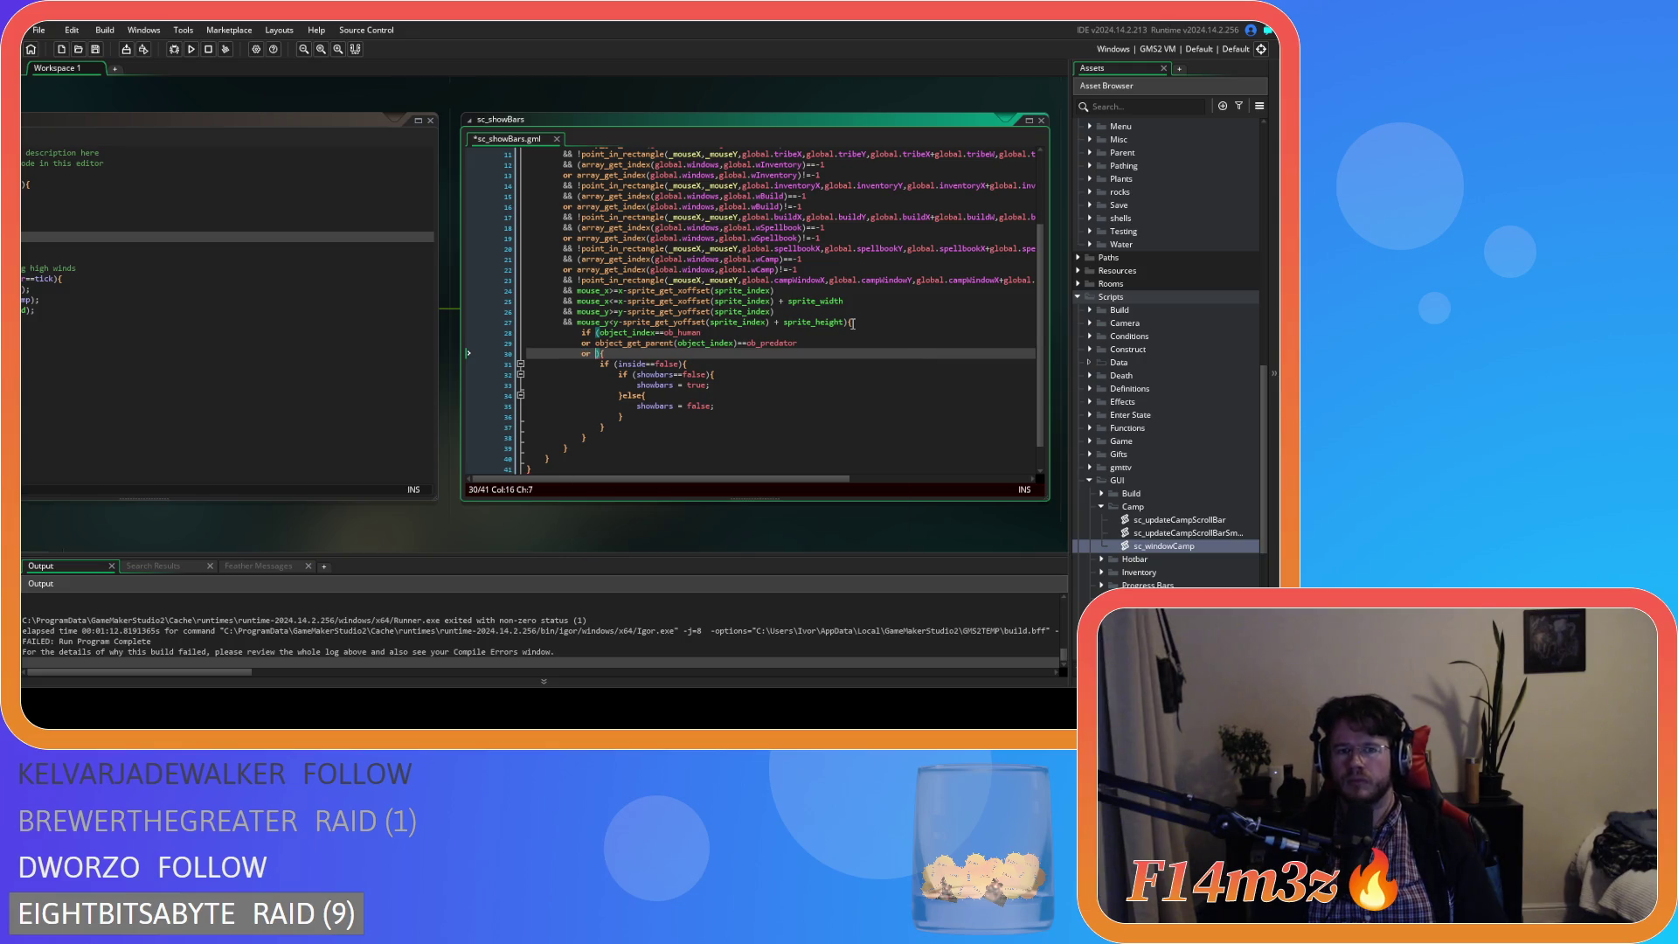
pyautogui.write('ob')
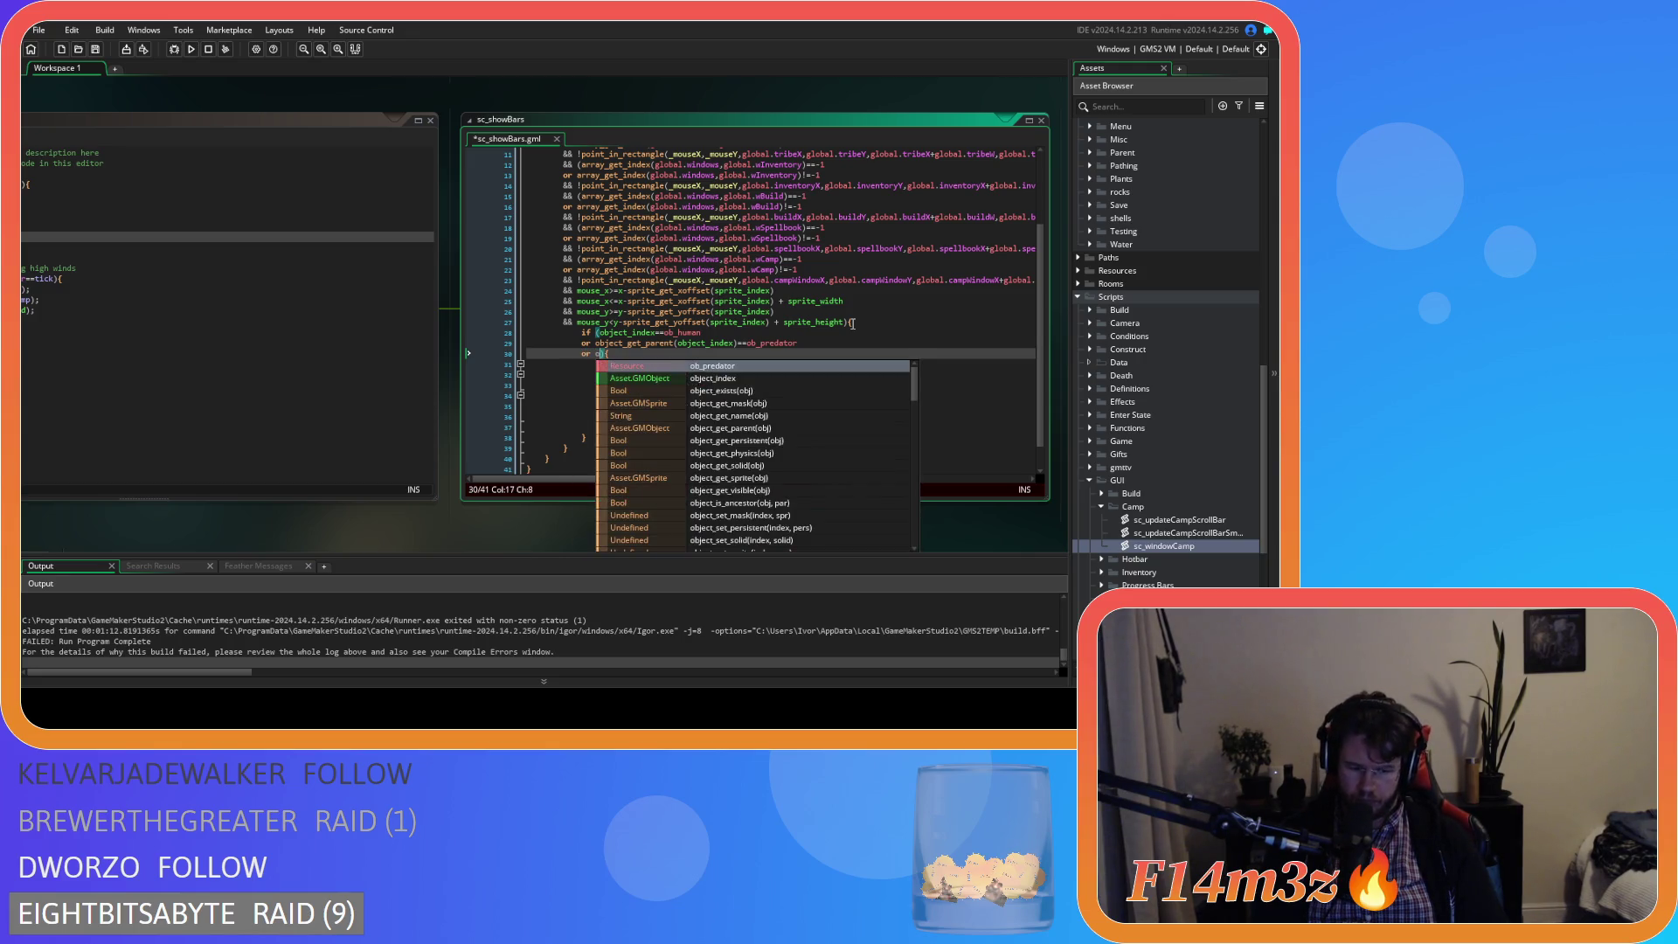
pyautogui.write('ject_')
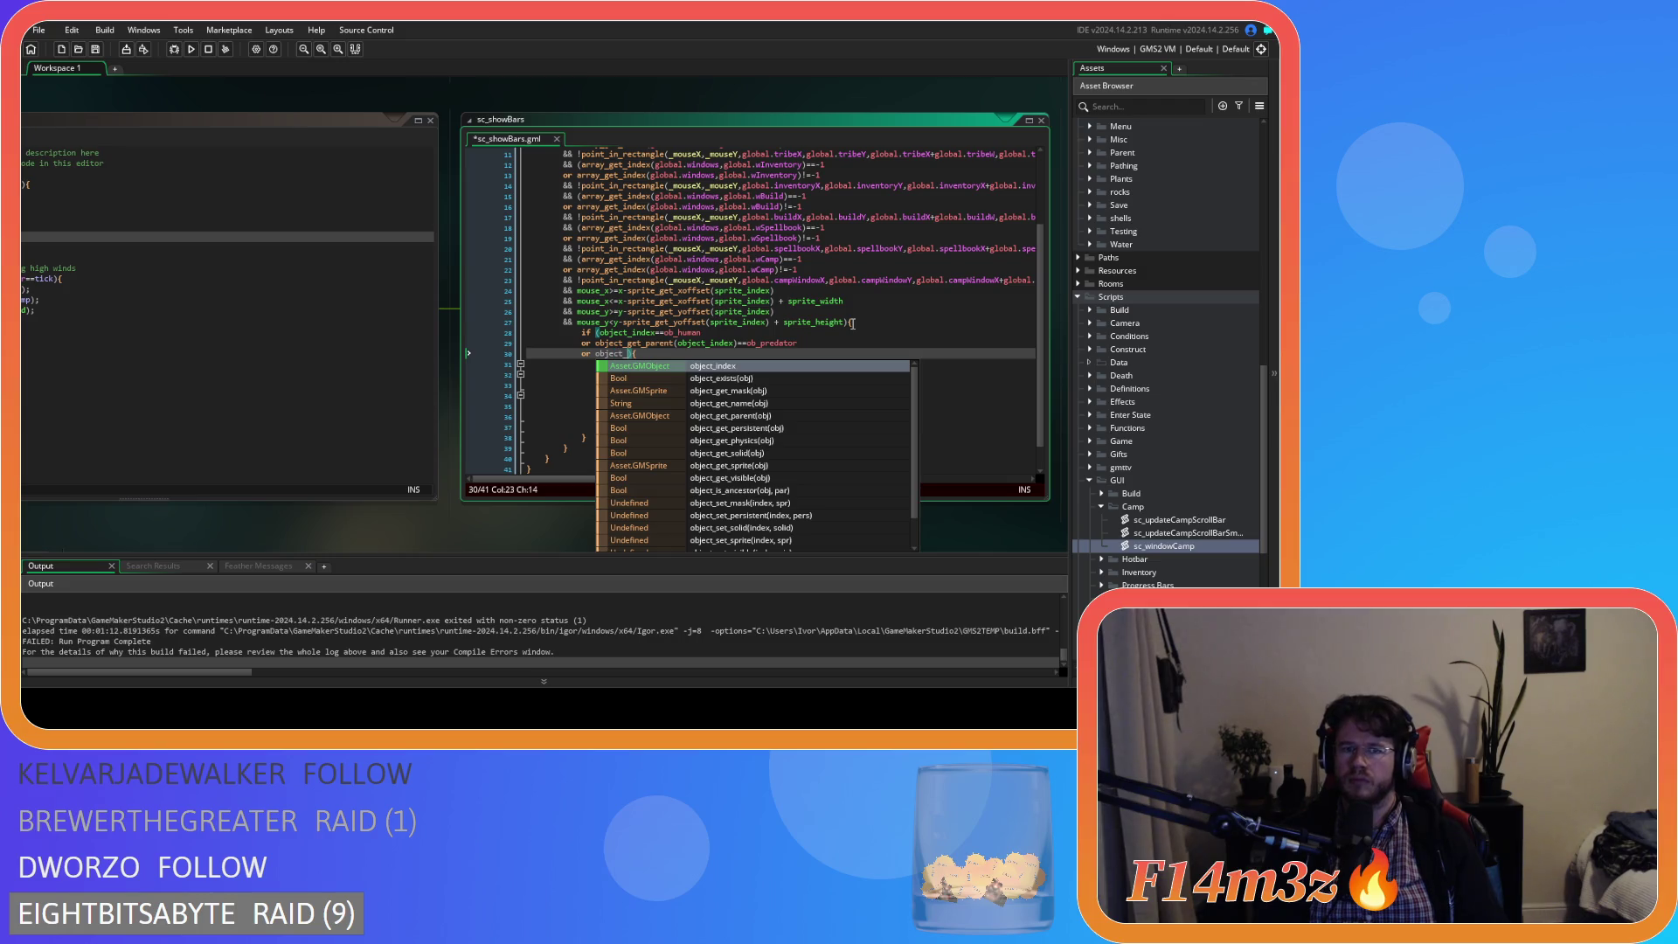
pyautogui.write('get_')
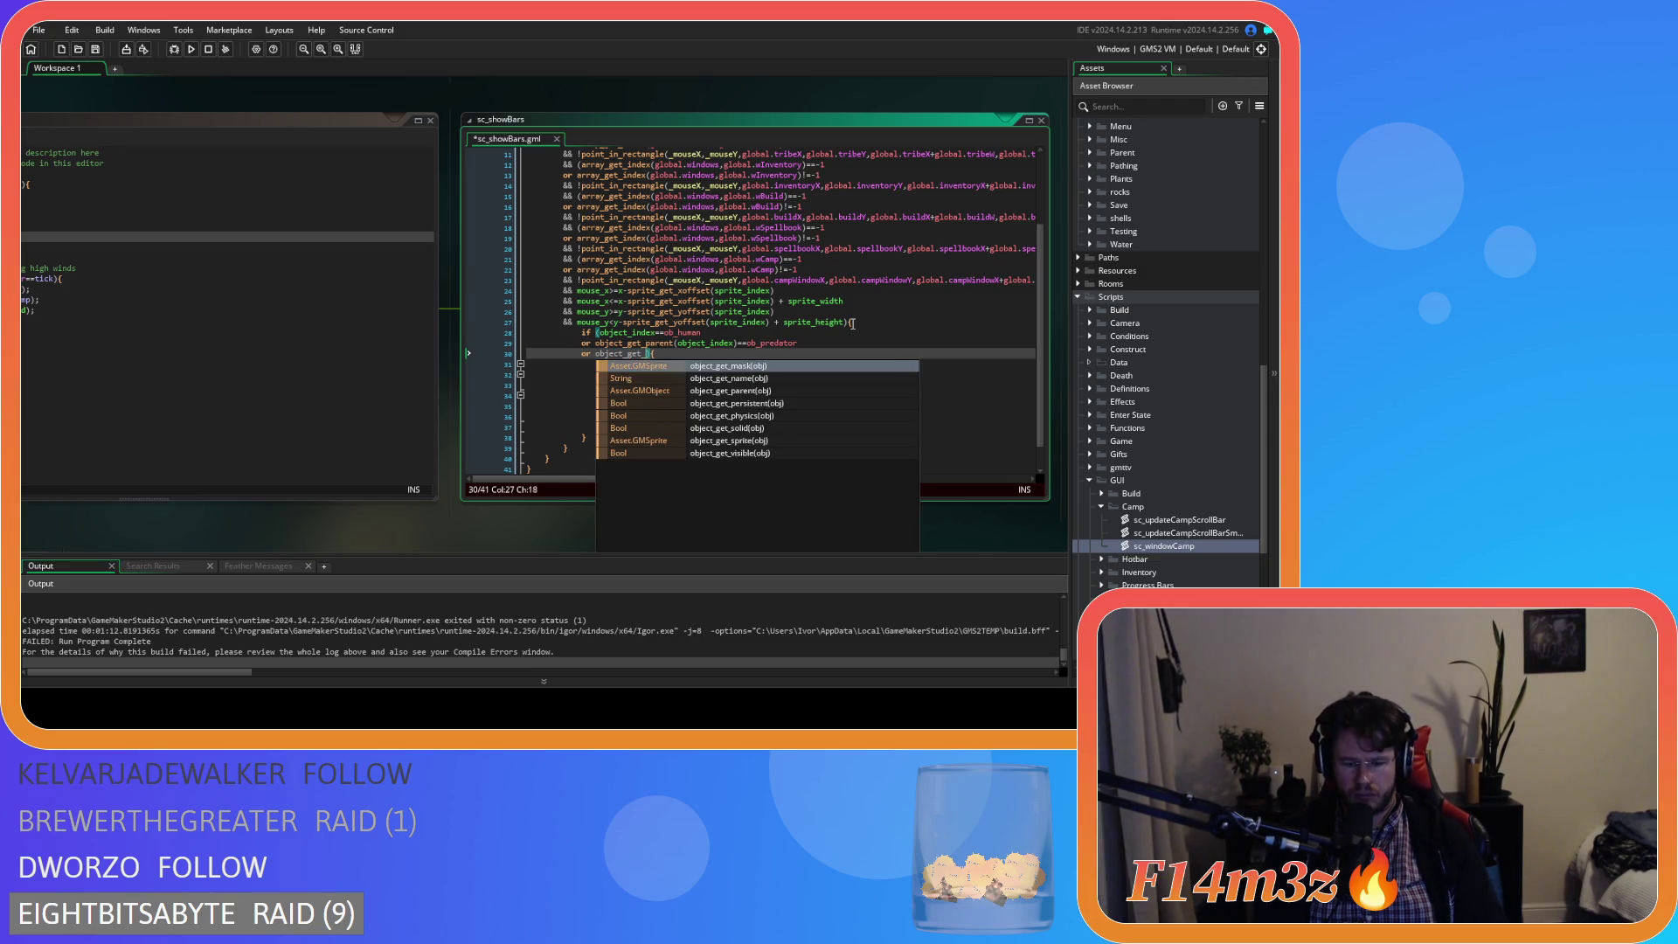
pyautogui.write('p')
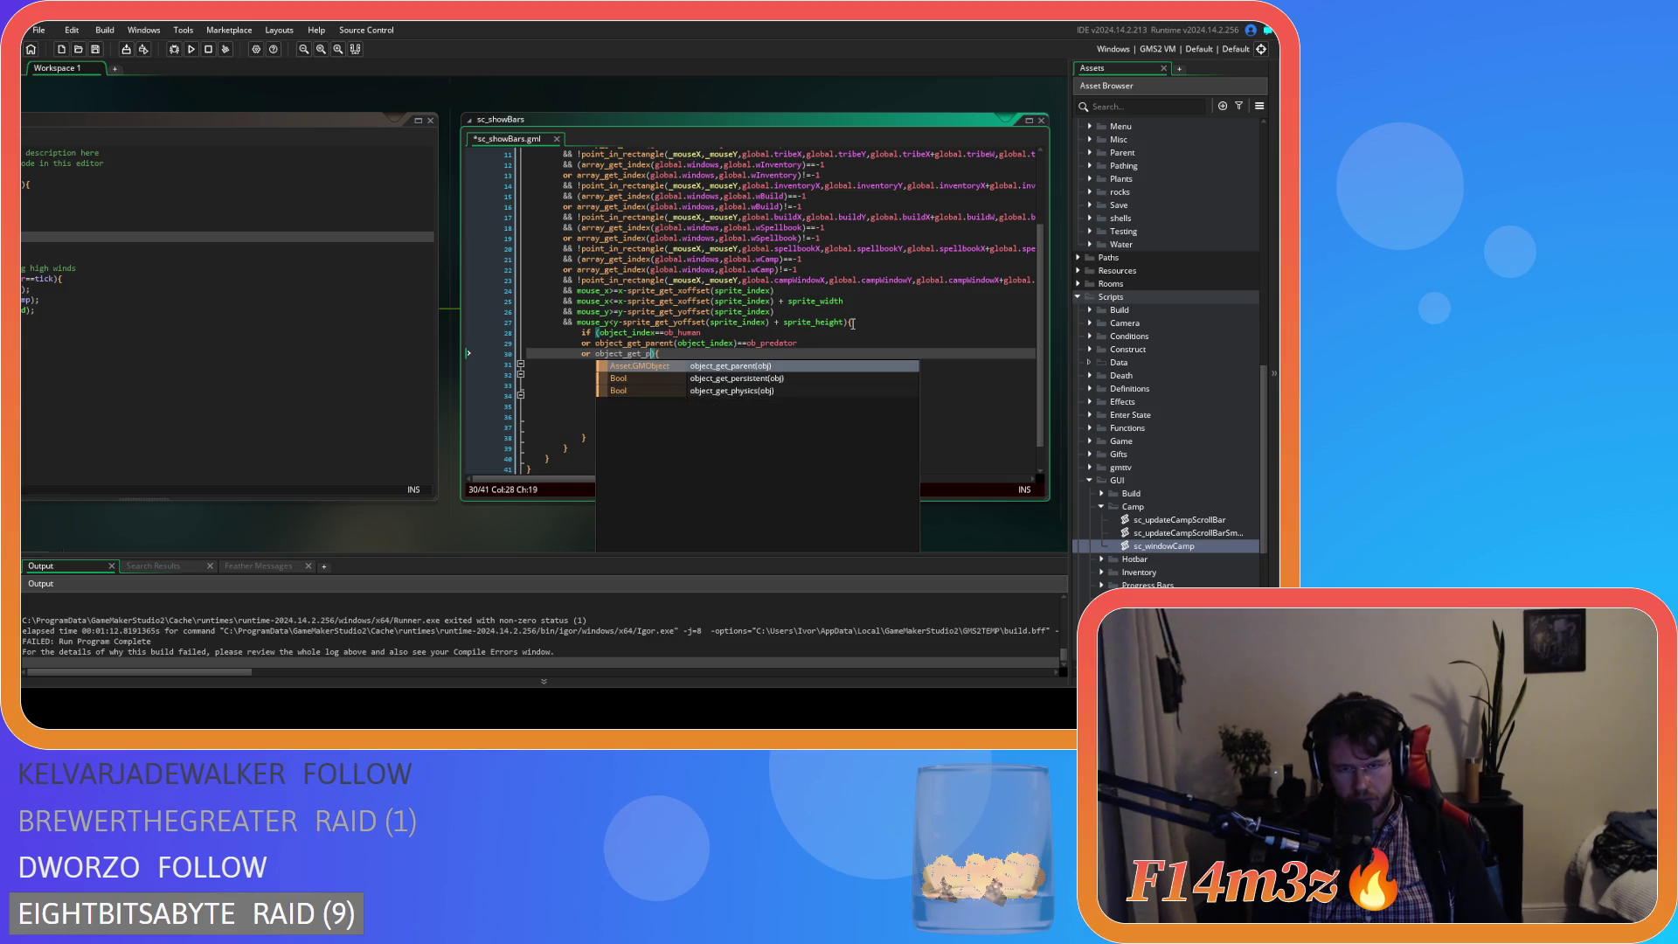
pyautogui.press('Down')
pyautogui.press('Up')
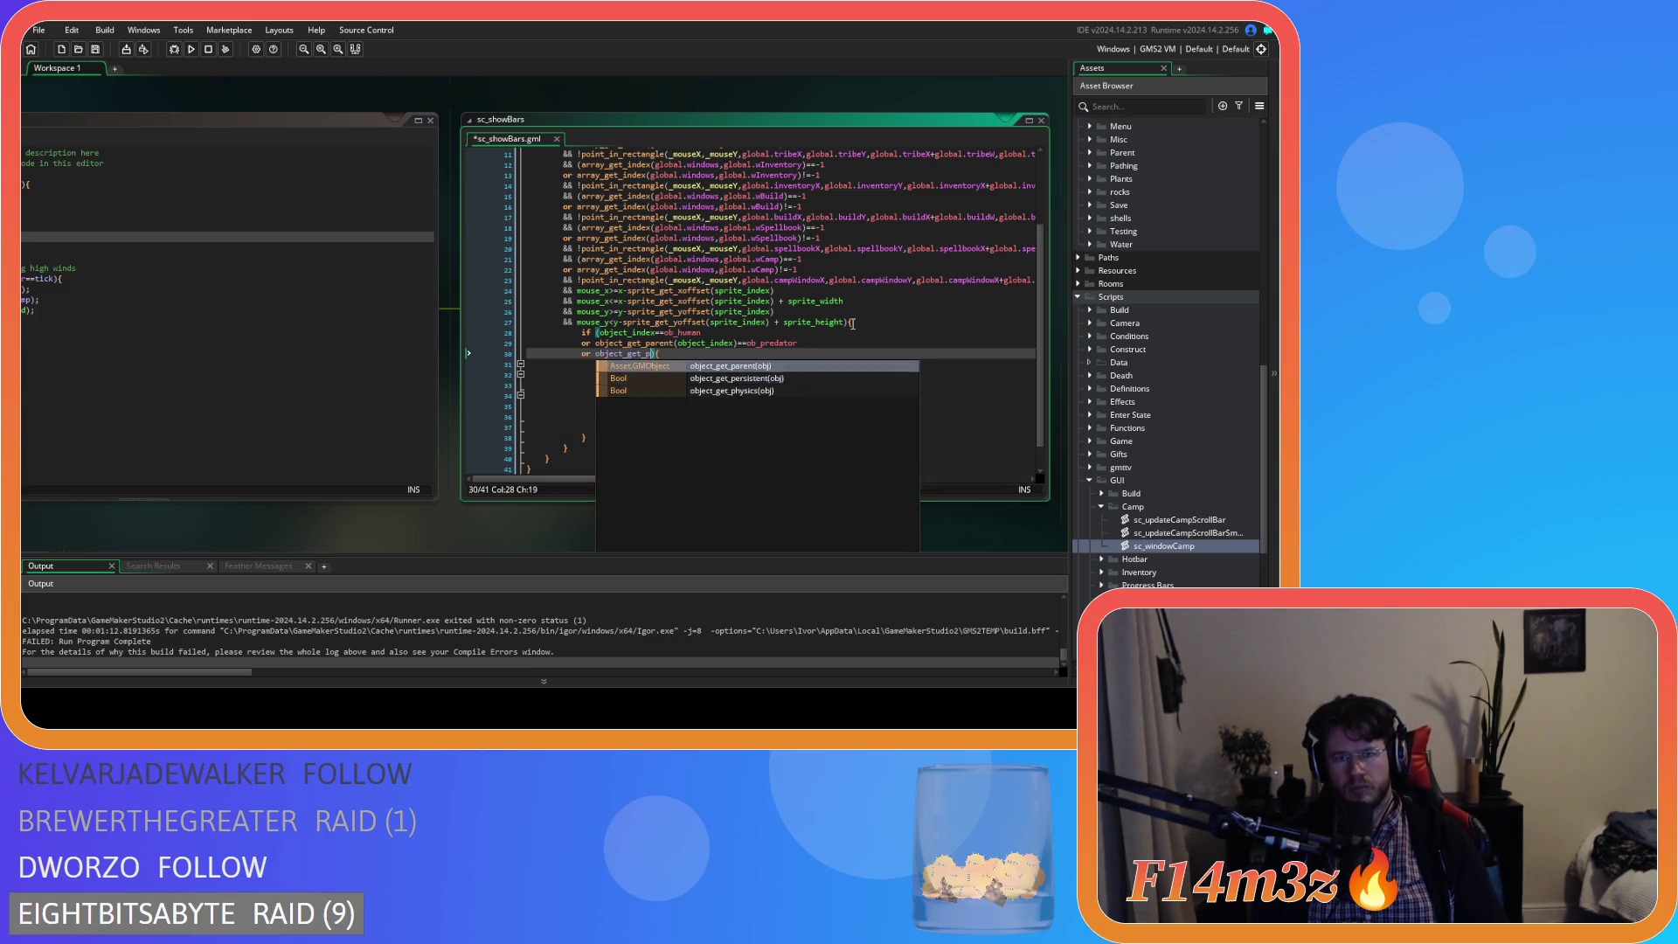
pyautogui.press('Return')
pyautogui.write('ob){')
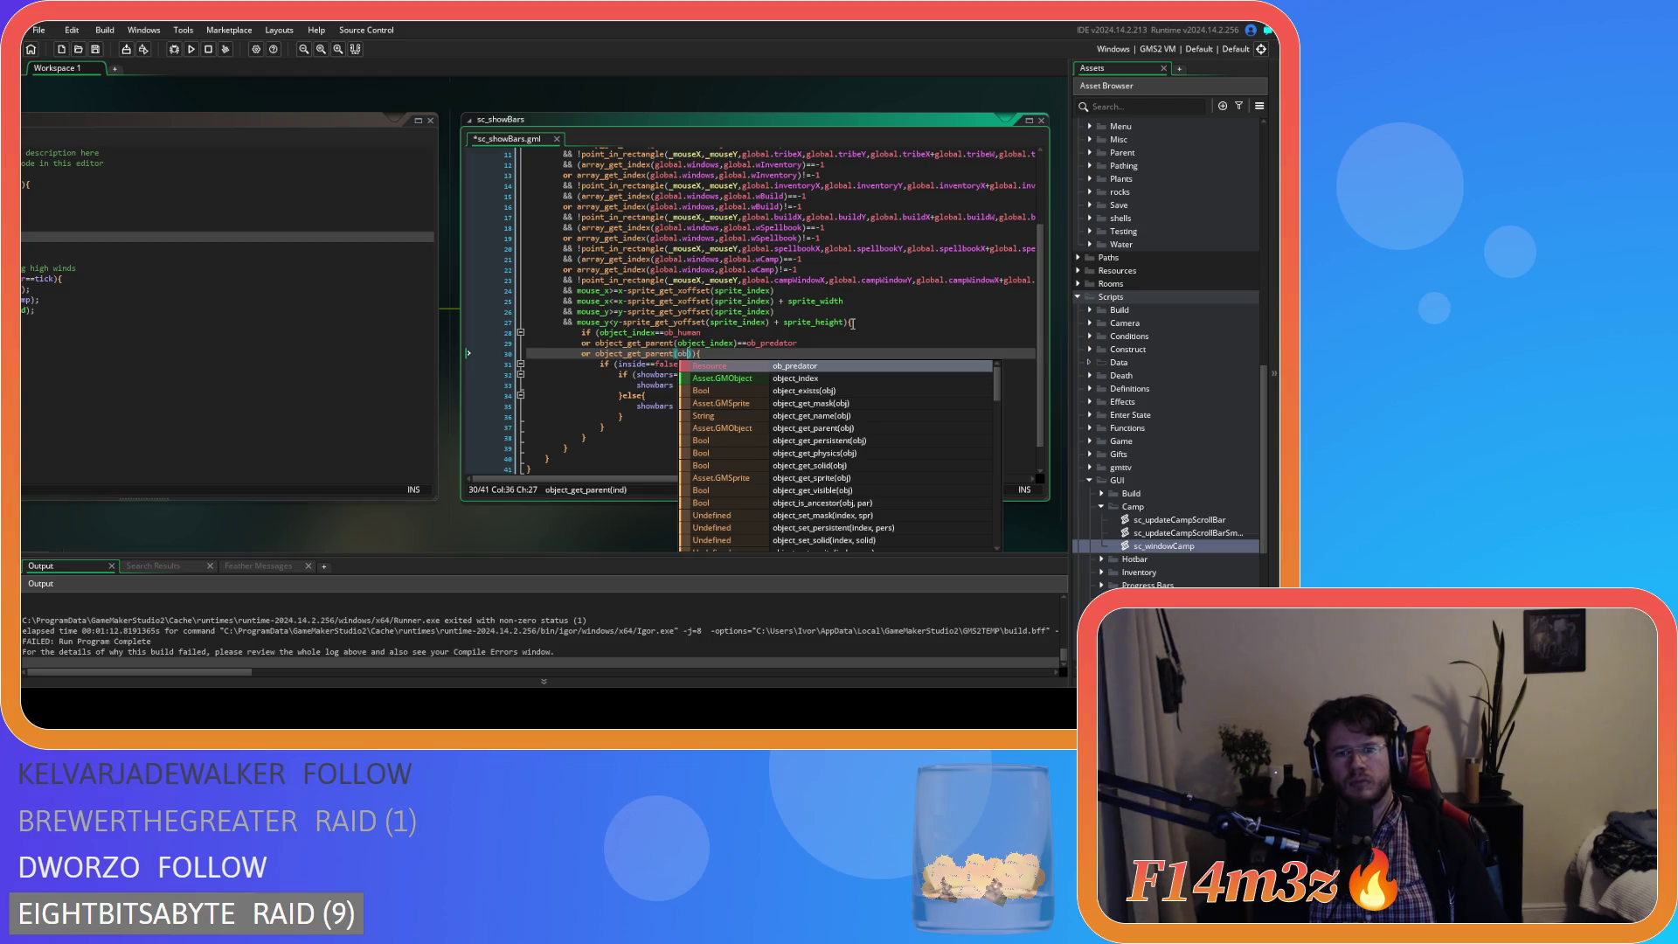
pyautogui.press('Down')
pyautogui.press('Return')
pyautogui.write(')==o')
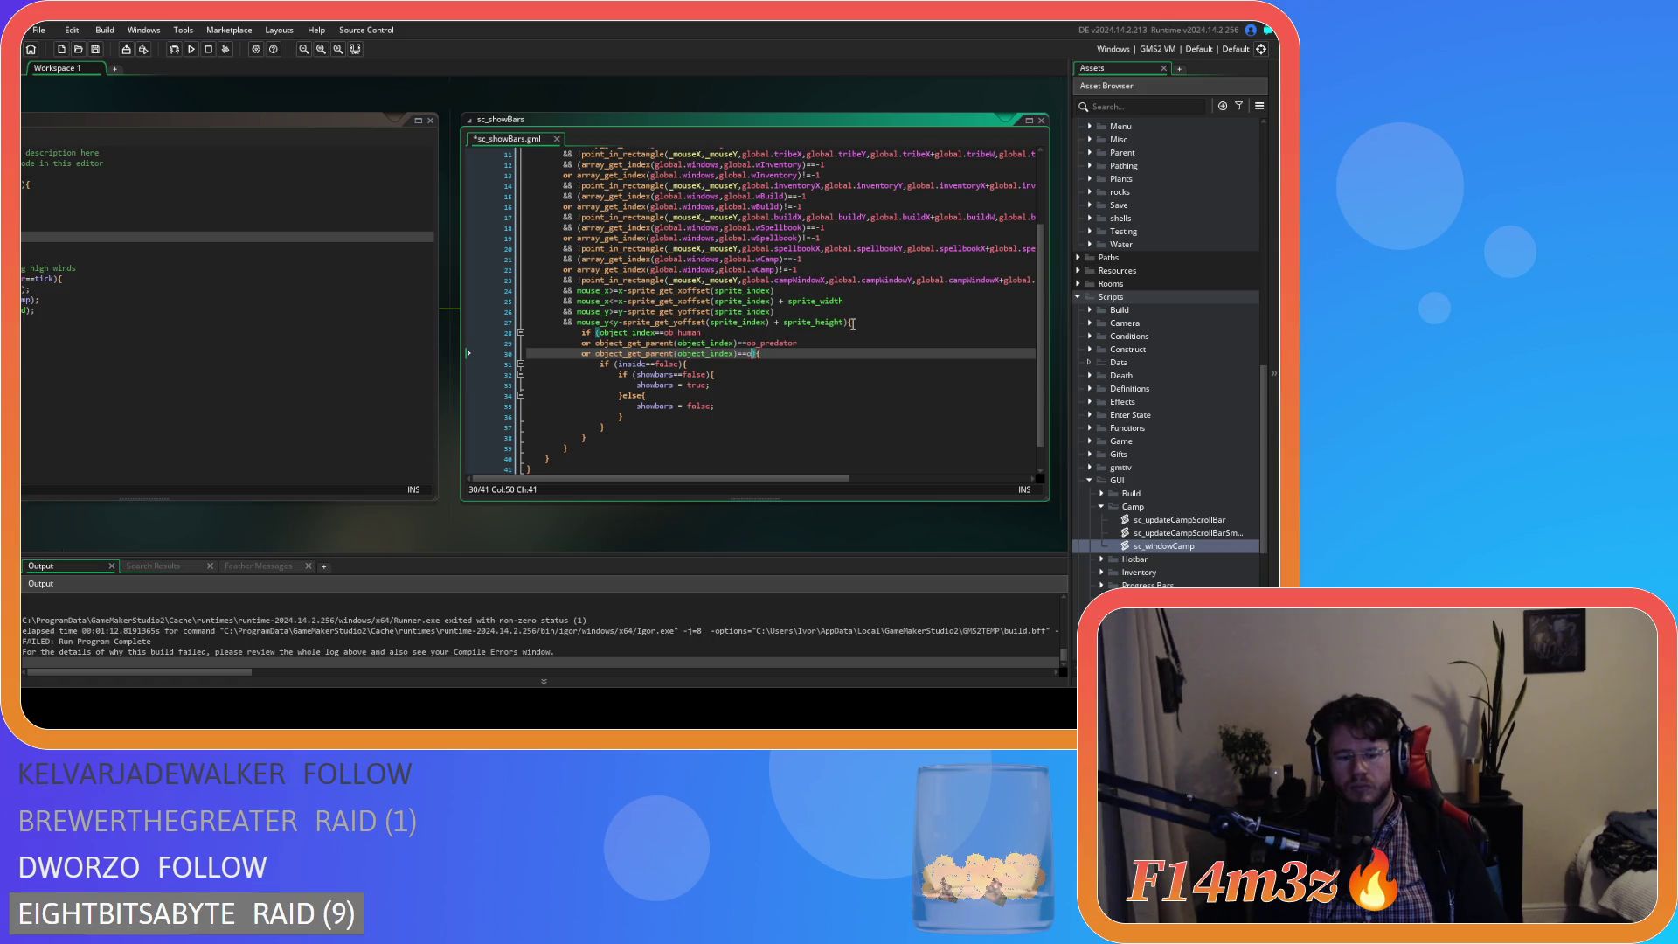
pyautogui.write('b_prey)')
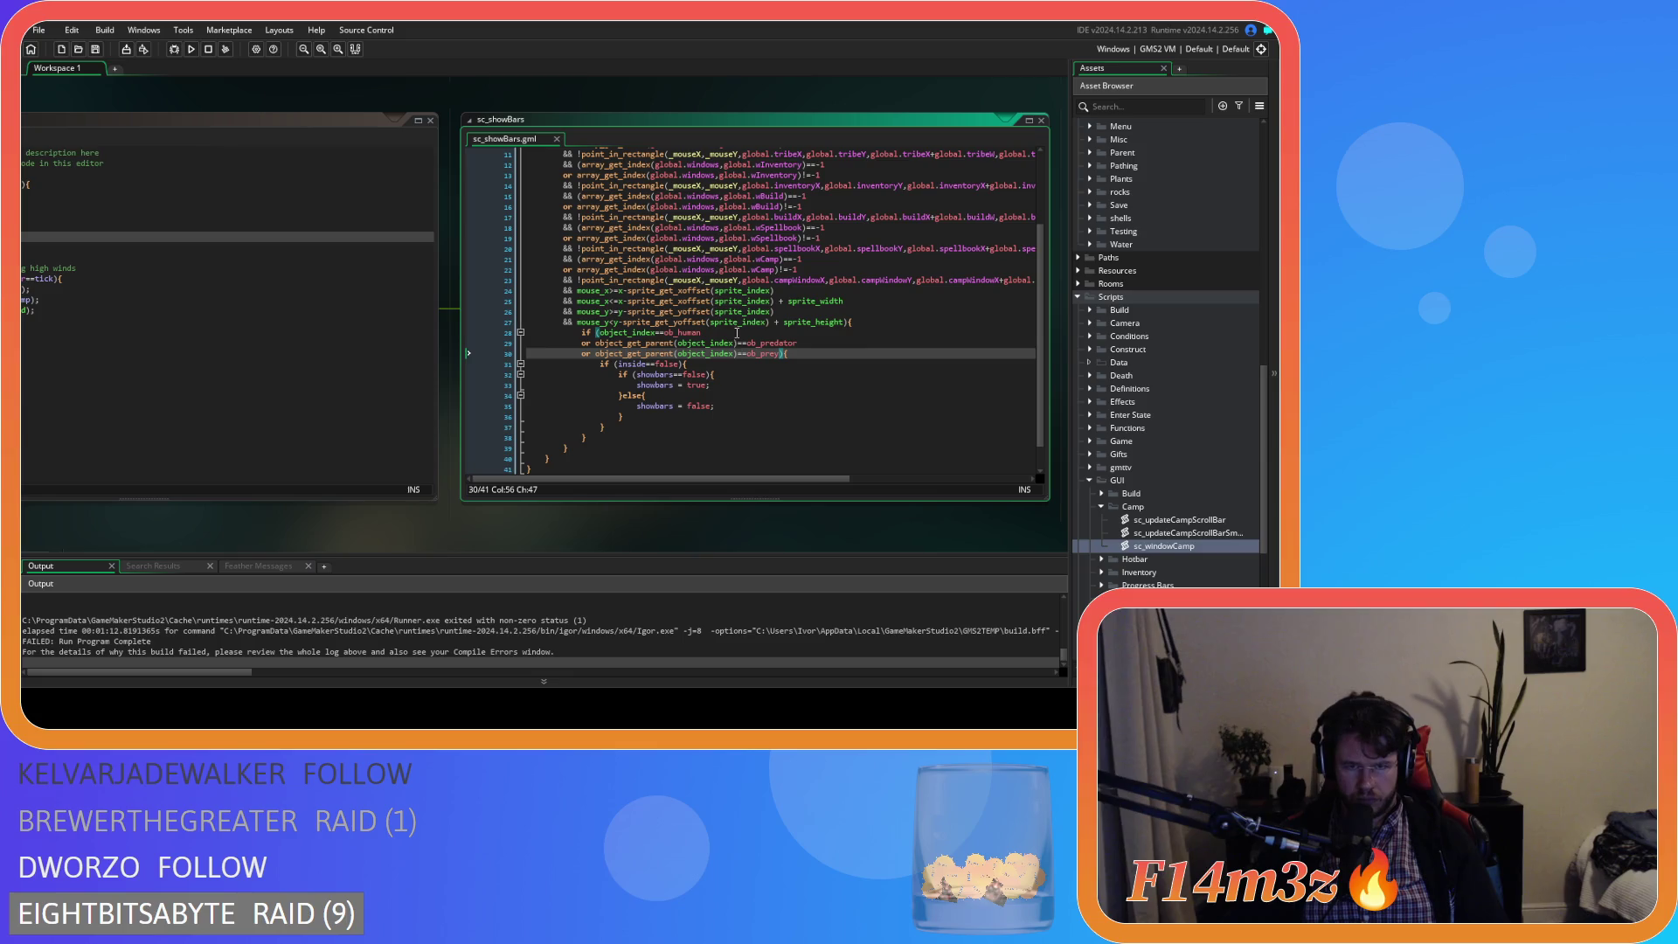
pyautogui.click(608, 439)
# - Add an '}else{' branch holding the pasted showbars toggle, de-indented, and save sc_showBars
pyautogui.write('else')
pyautogui.press('Return')
pyautogui.press('BackSpace')
pyautogui.press('BackSpace')
pyautogui.press('BackSpace')
pyautogui.write('{')
pyautogui.press('Return')
pyautogui.press('Return')
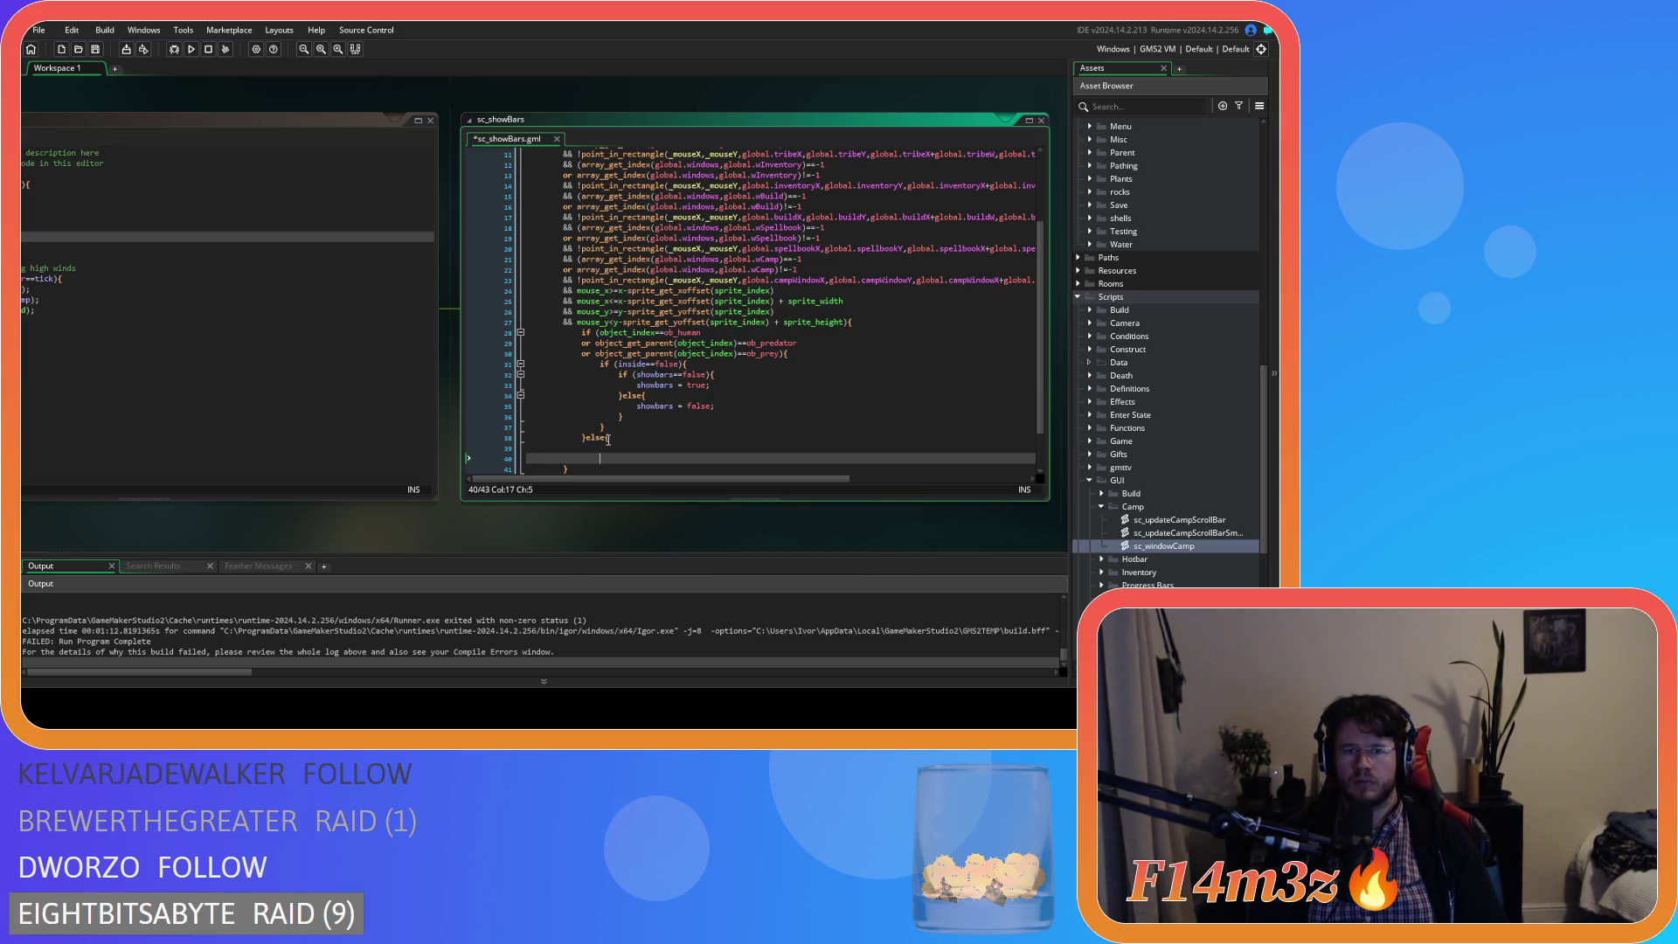
pyautogui.hotkey('ctrl', 'v')
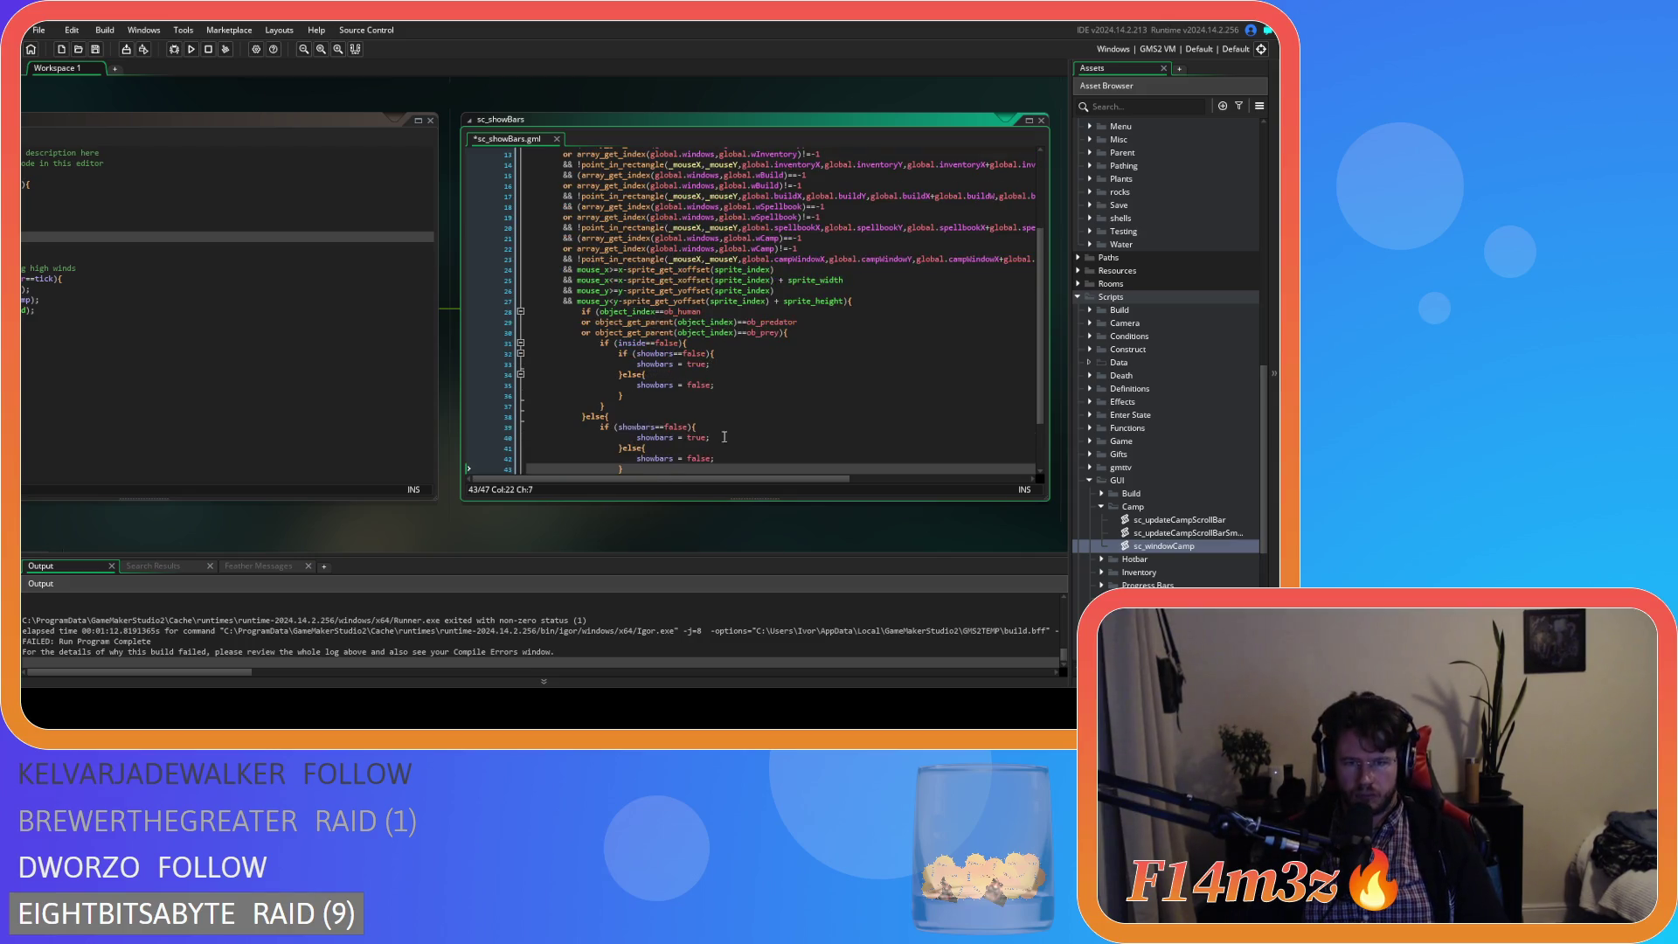
pyautogui.scroll(-1, 632, 466)
pyautogui.moveTo(631, 465); pyautogui.dragTo(531, 404)
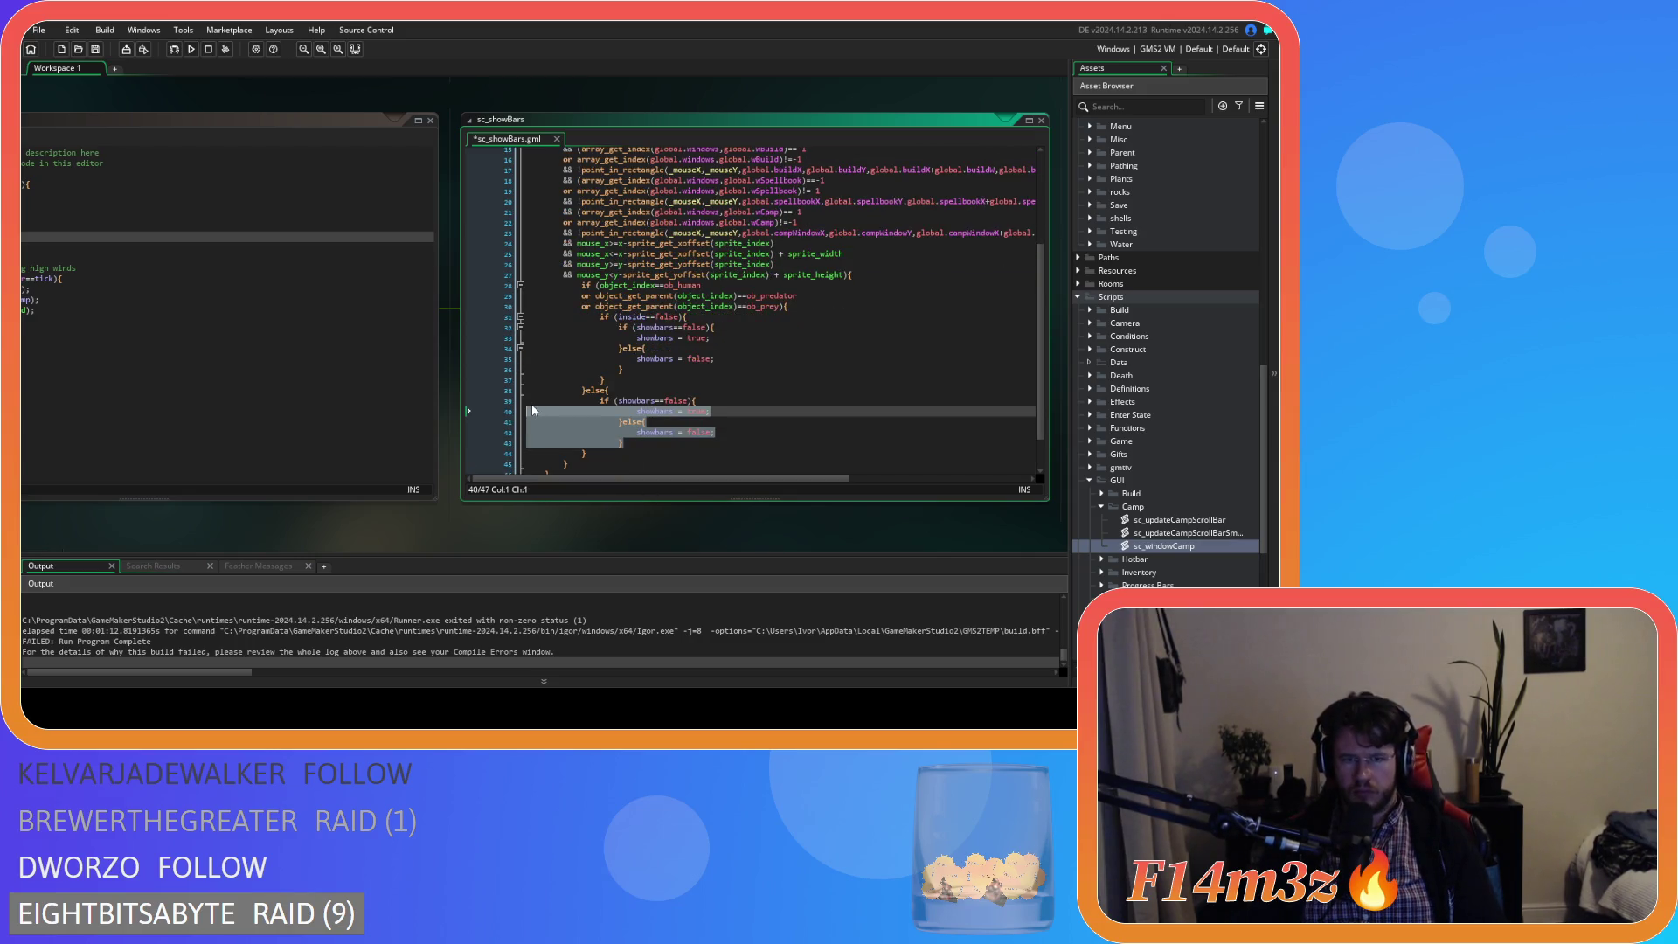
pyautogui.hotkey('shift', 'Tab')
pyautogui.click(659, 412)
pyautogui.hotkey('ctrl', 's')
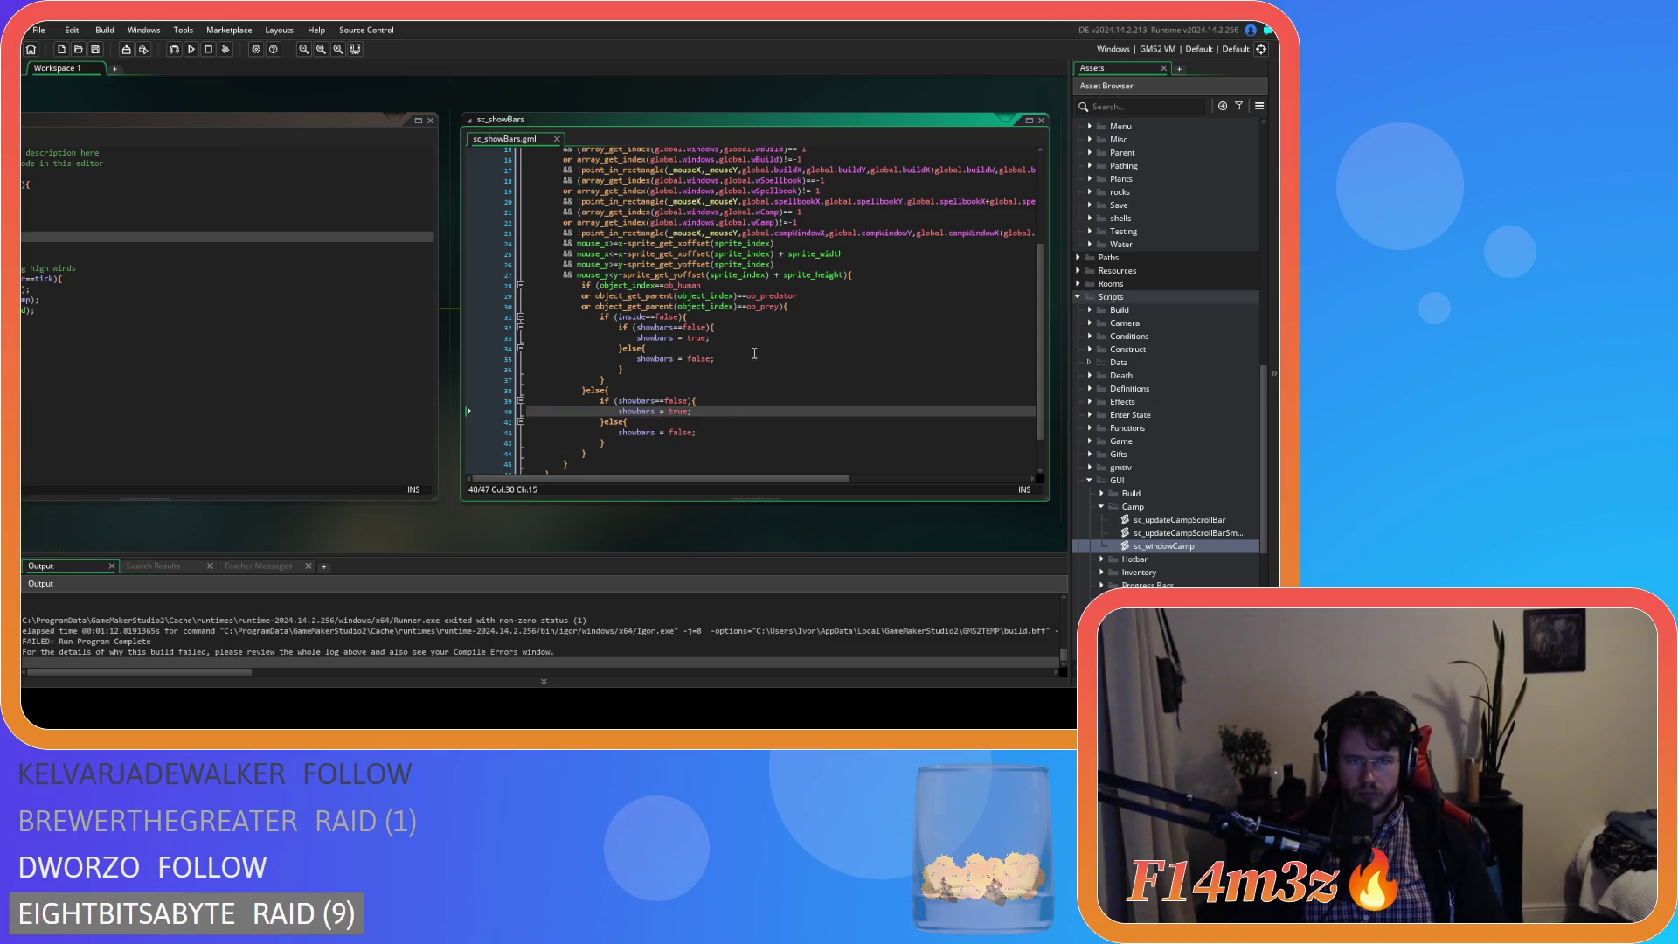
# - Check the brace nesting of the creature block and the else block
pyautogui.click(798, 307)
pyautogui.press('Left')
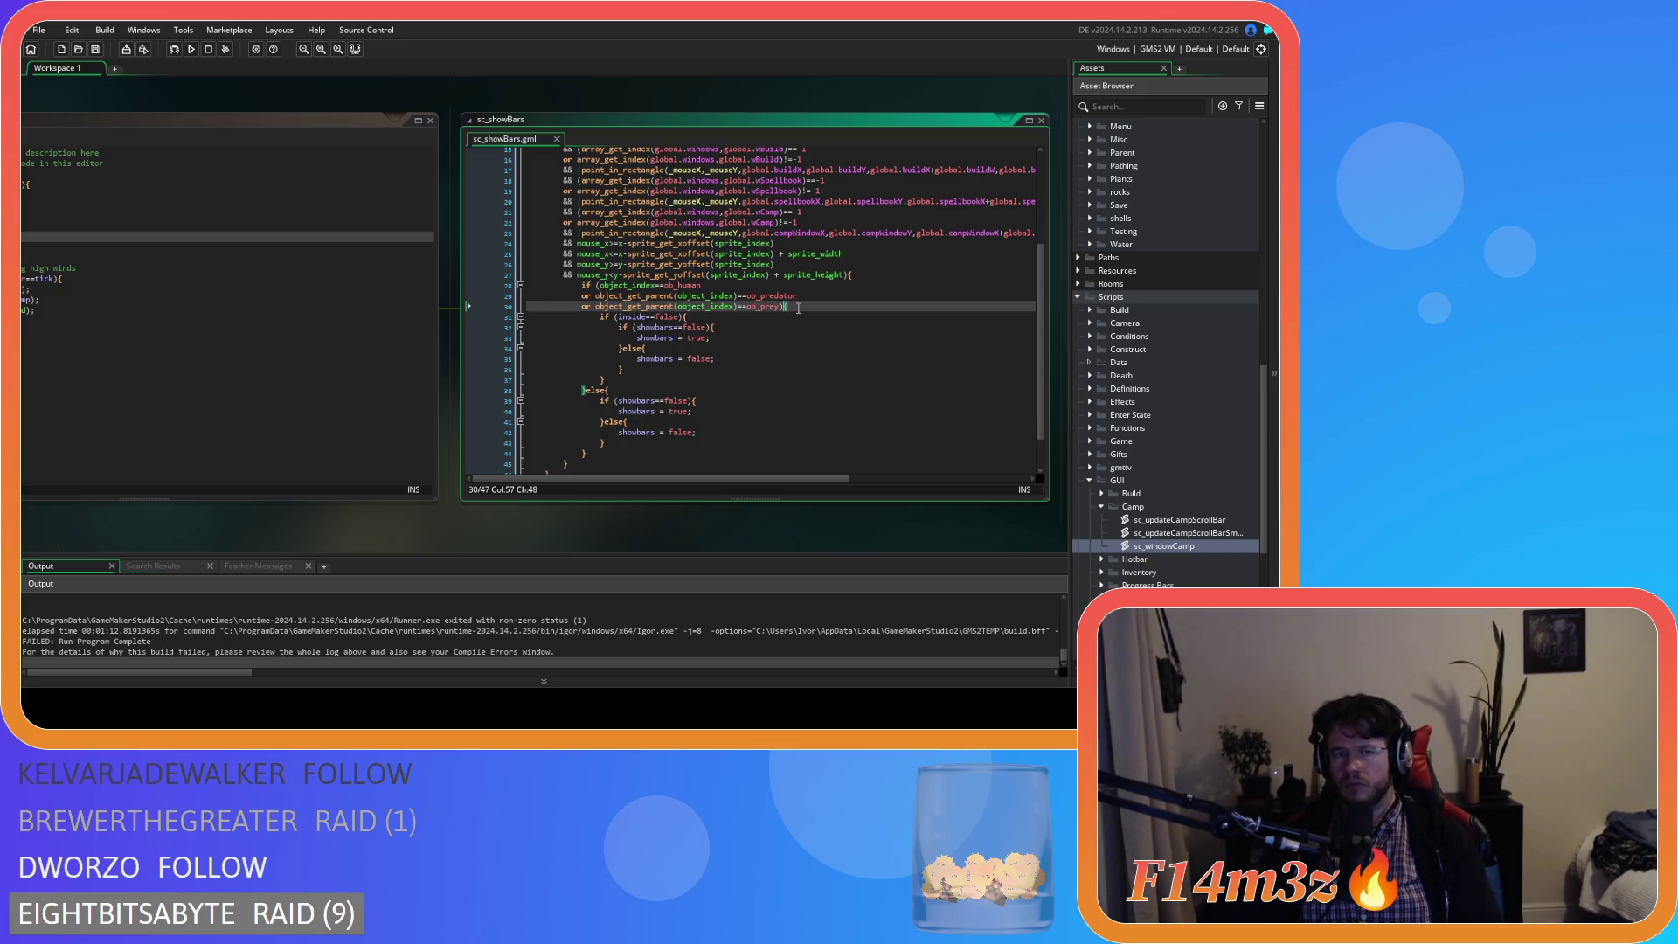
pyautogui.click(633, 452)
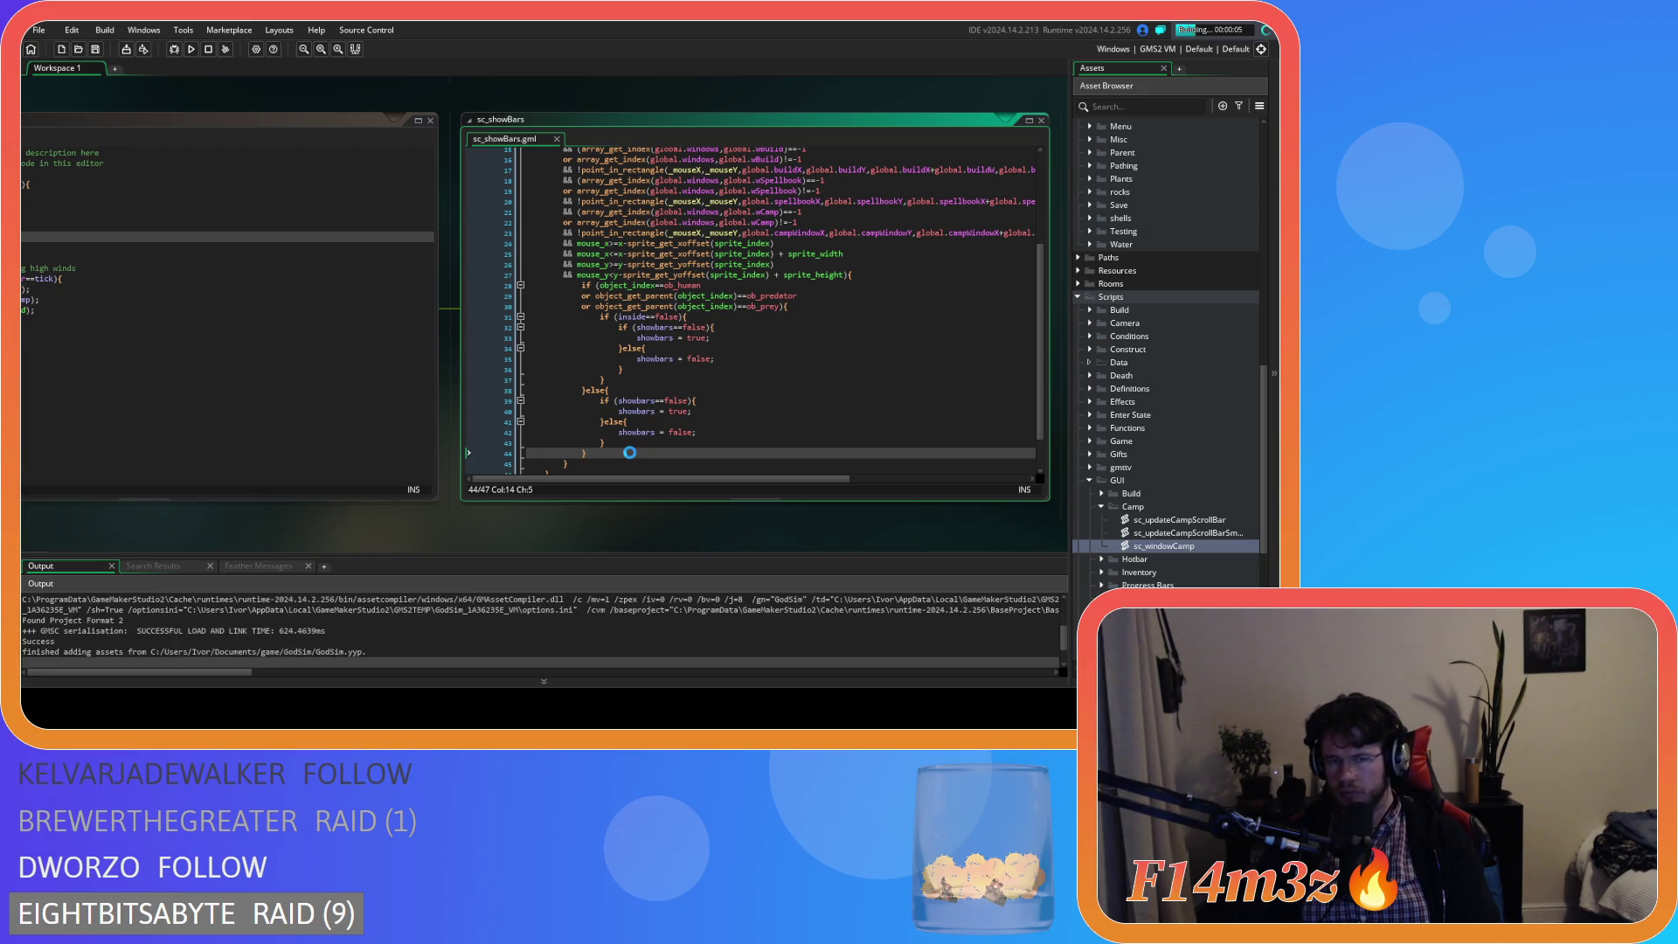
# - Zoom into the camp, pan across it, and switch to herding then back to the hand
pyautogui.scroll(5, 699, 332)
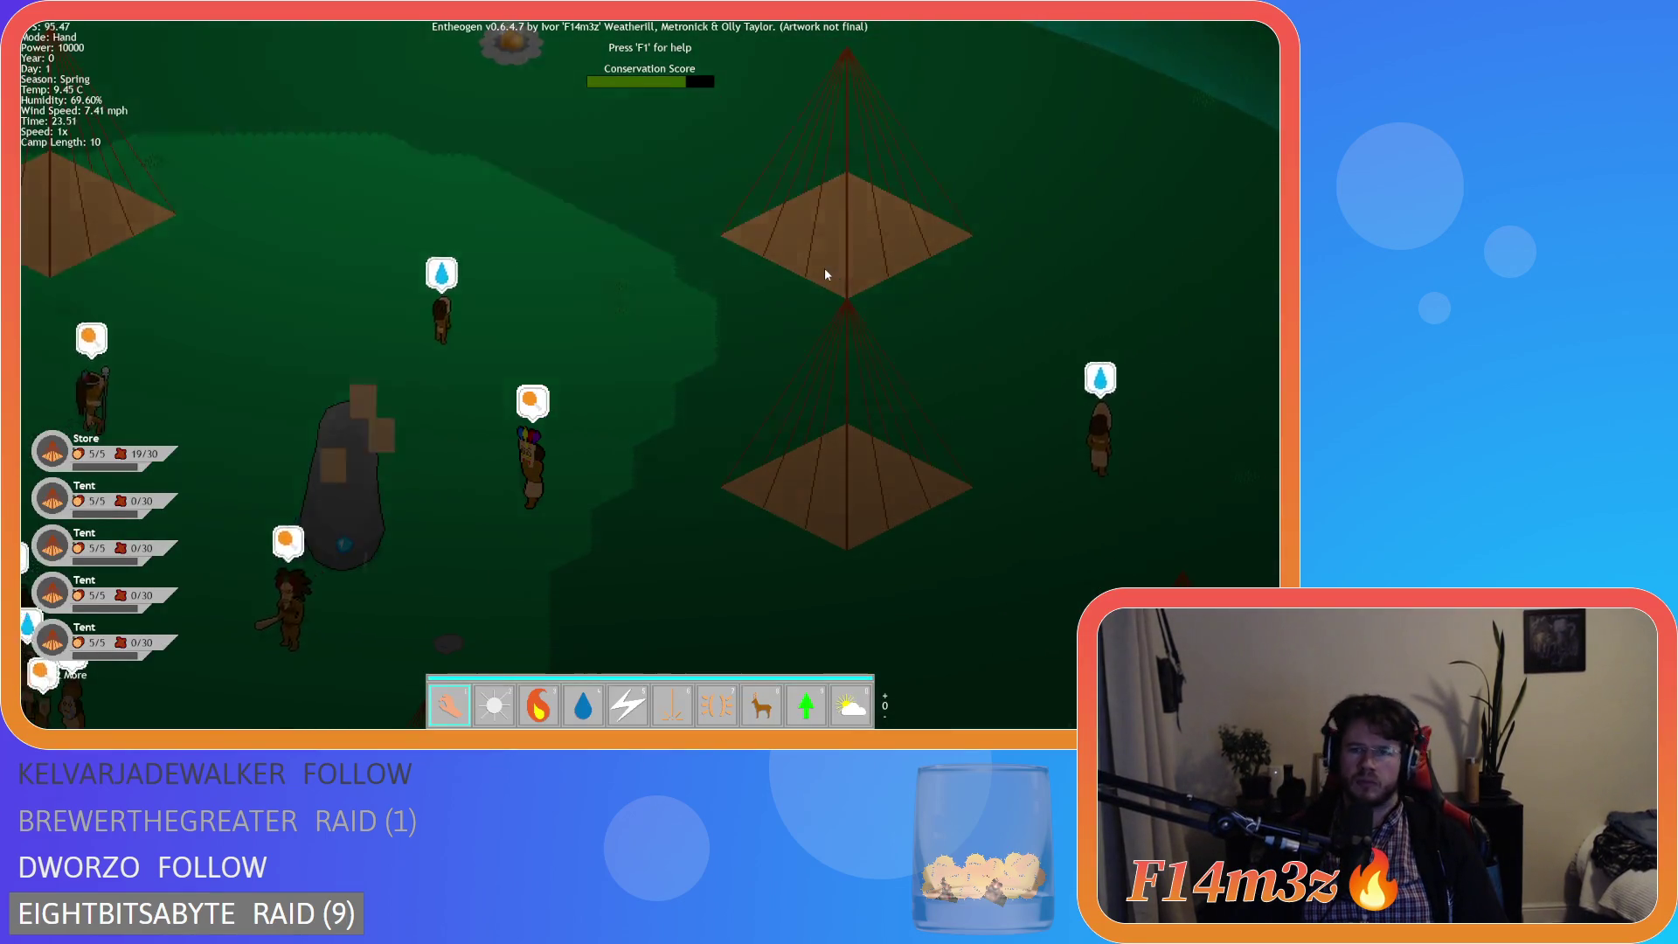
pyautogui.scroll(-5, 993, 327)
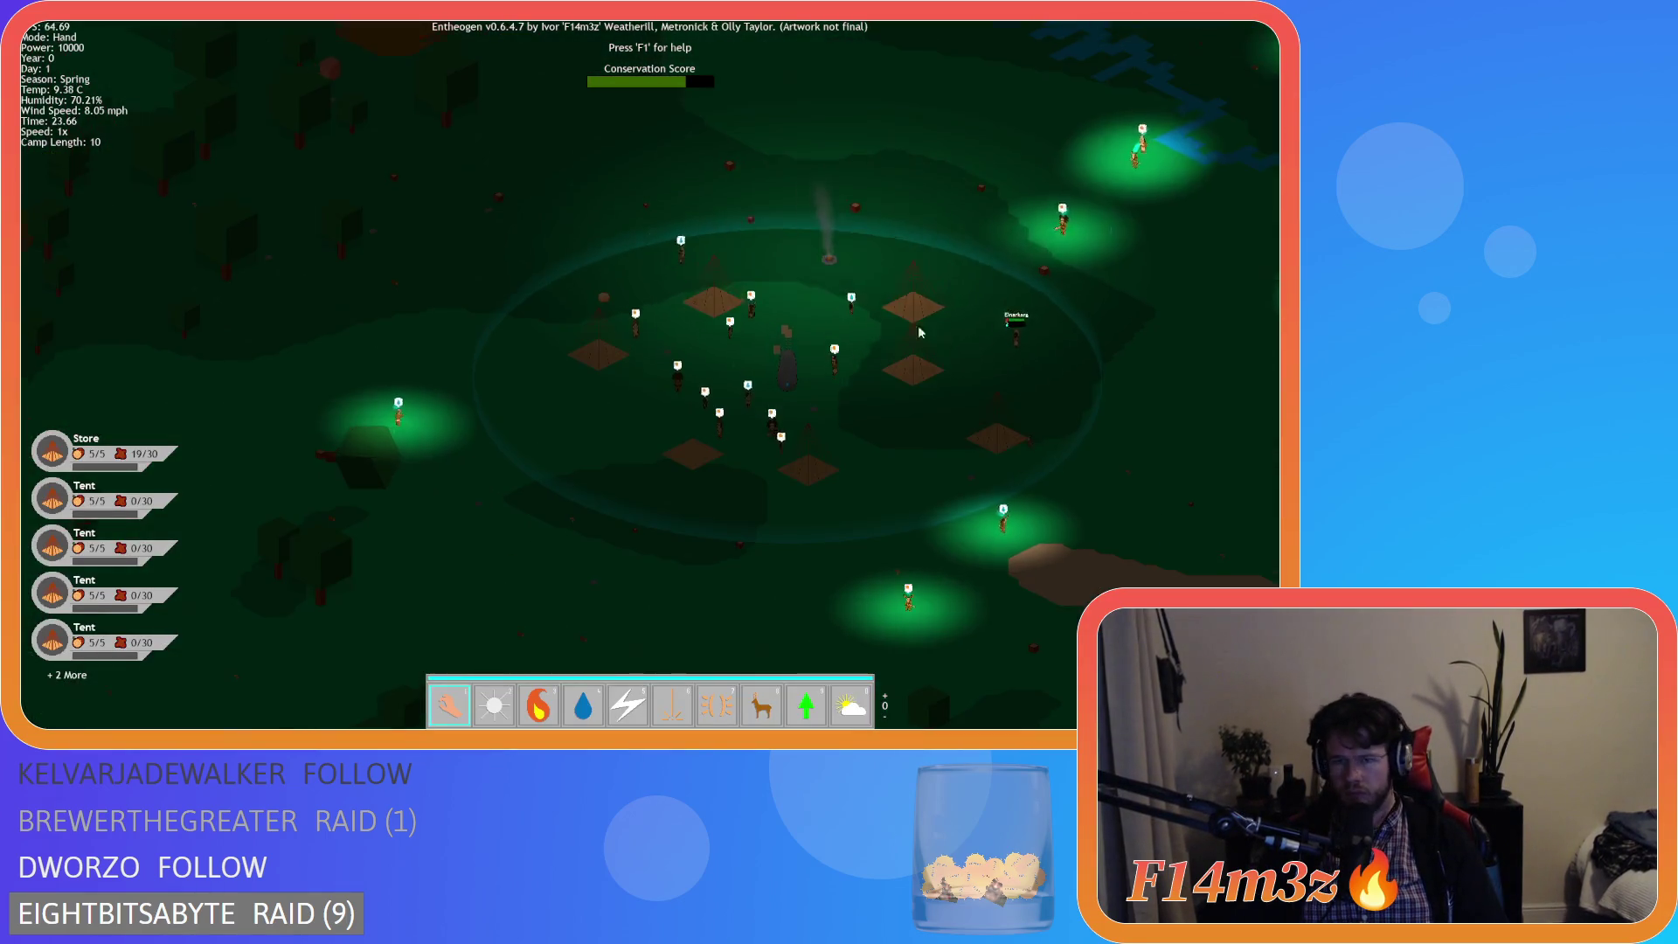
pyautogui.scroll(-3, 920, 332)
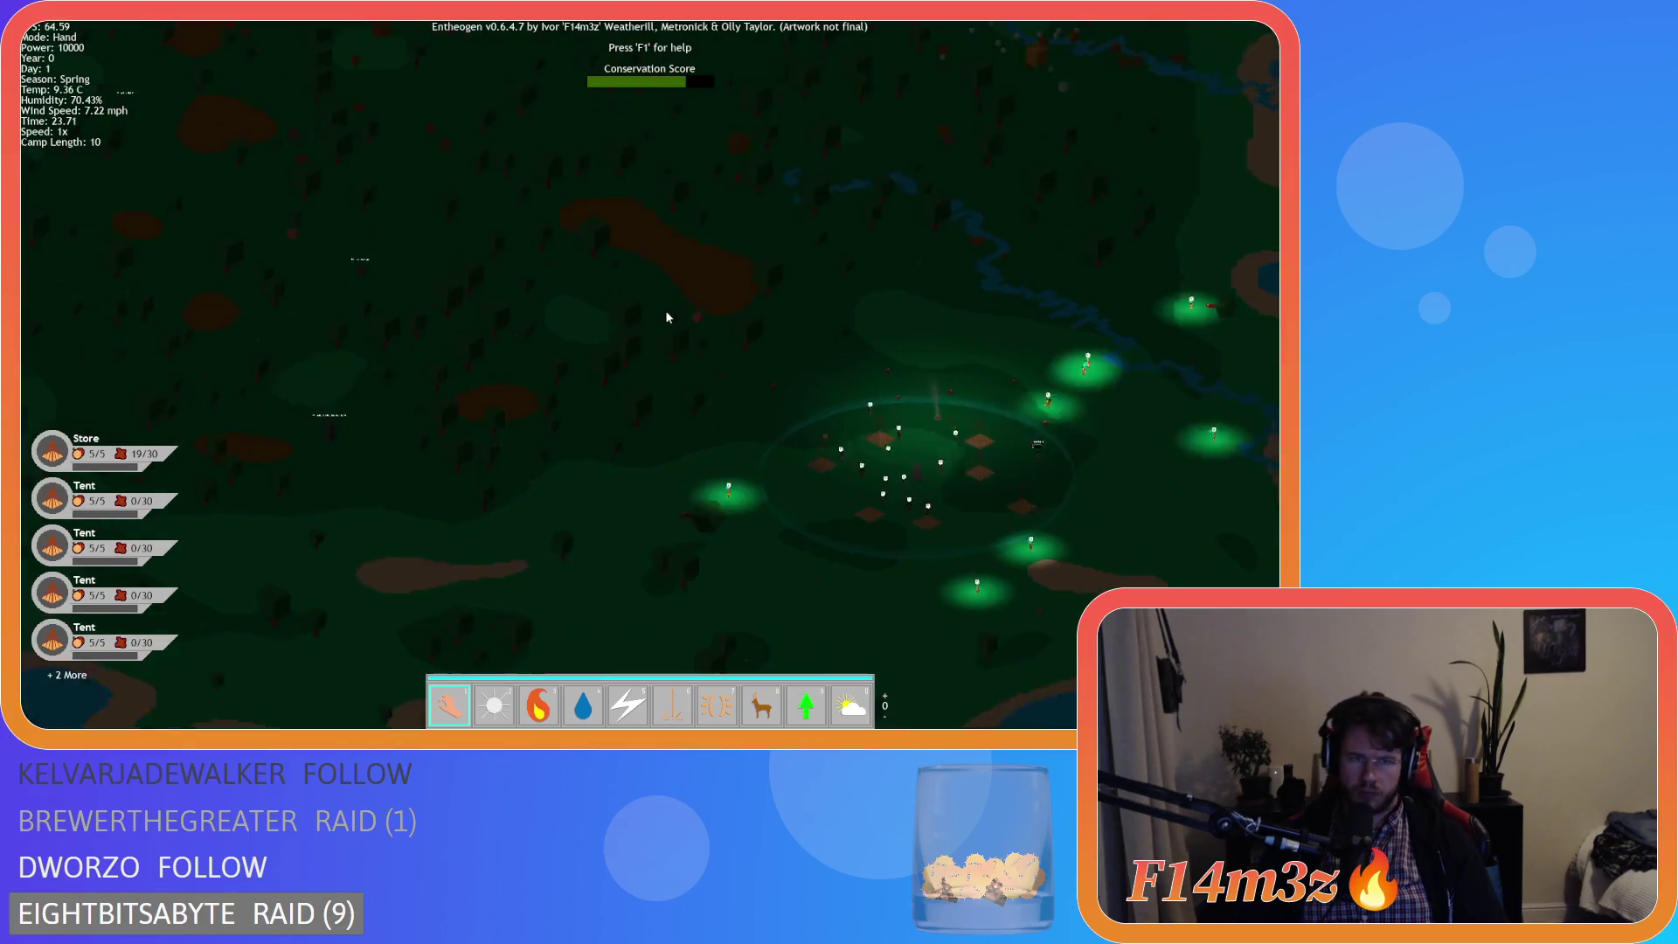
pyautogui.scroll(8, 794, 480)
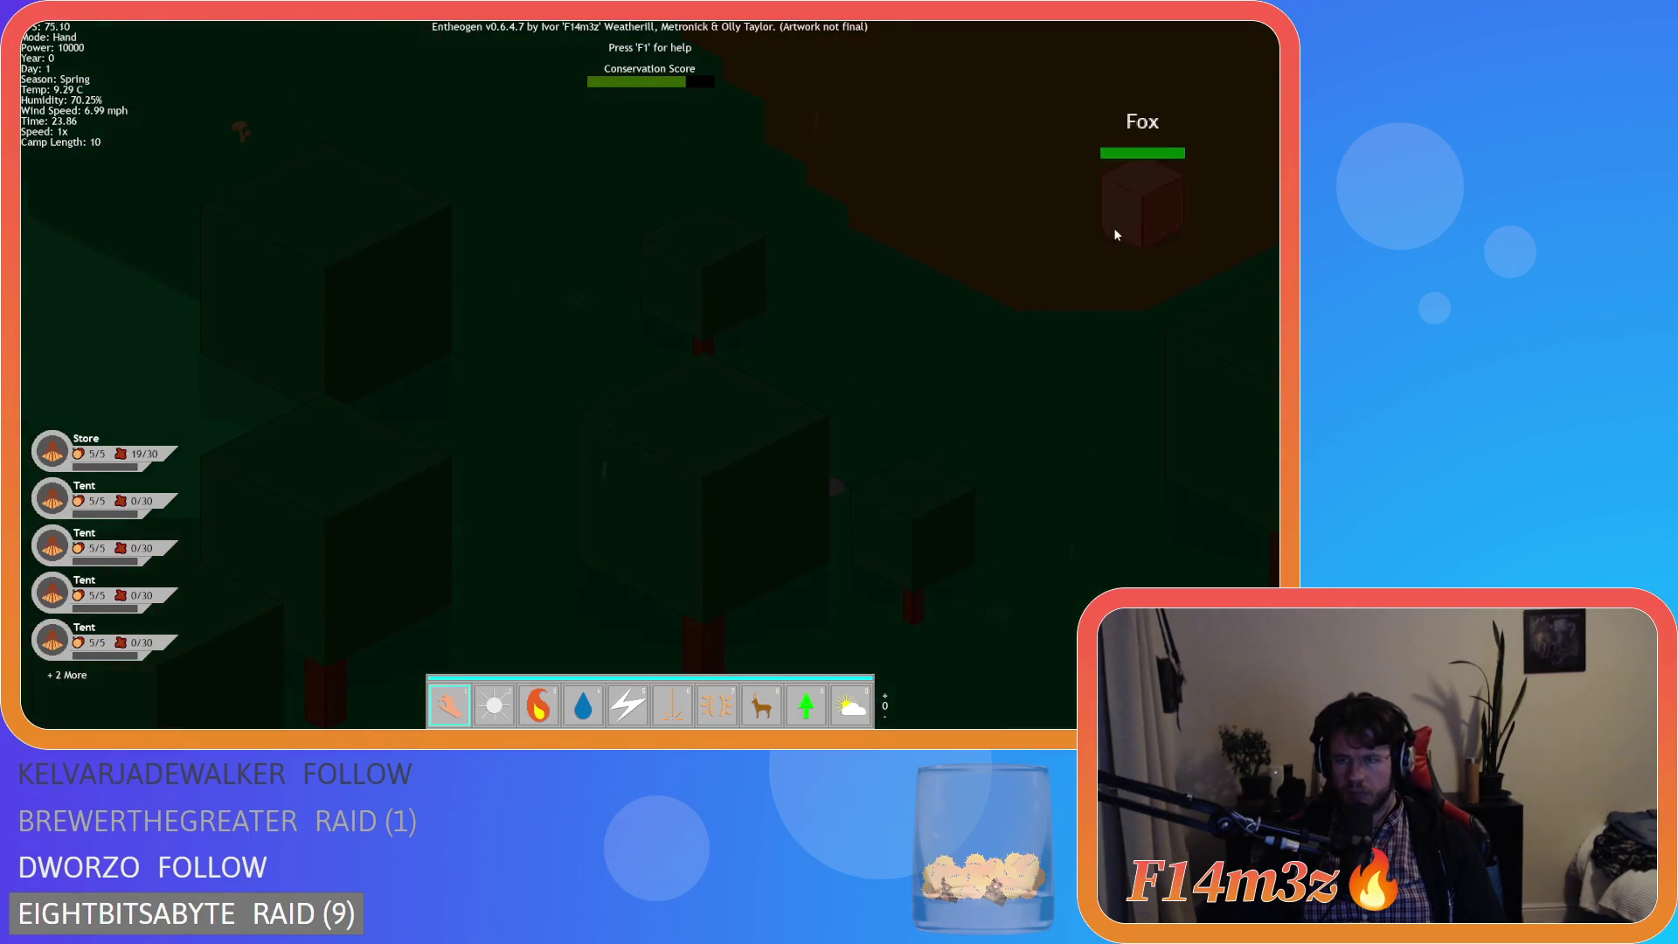
pyautogui.scroll(-8, 1015, 302)
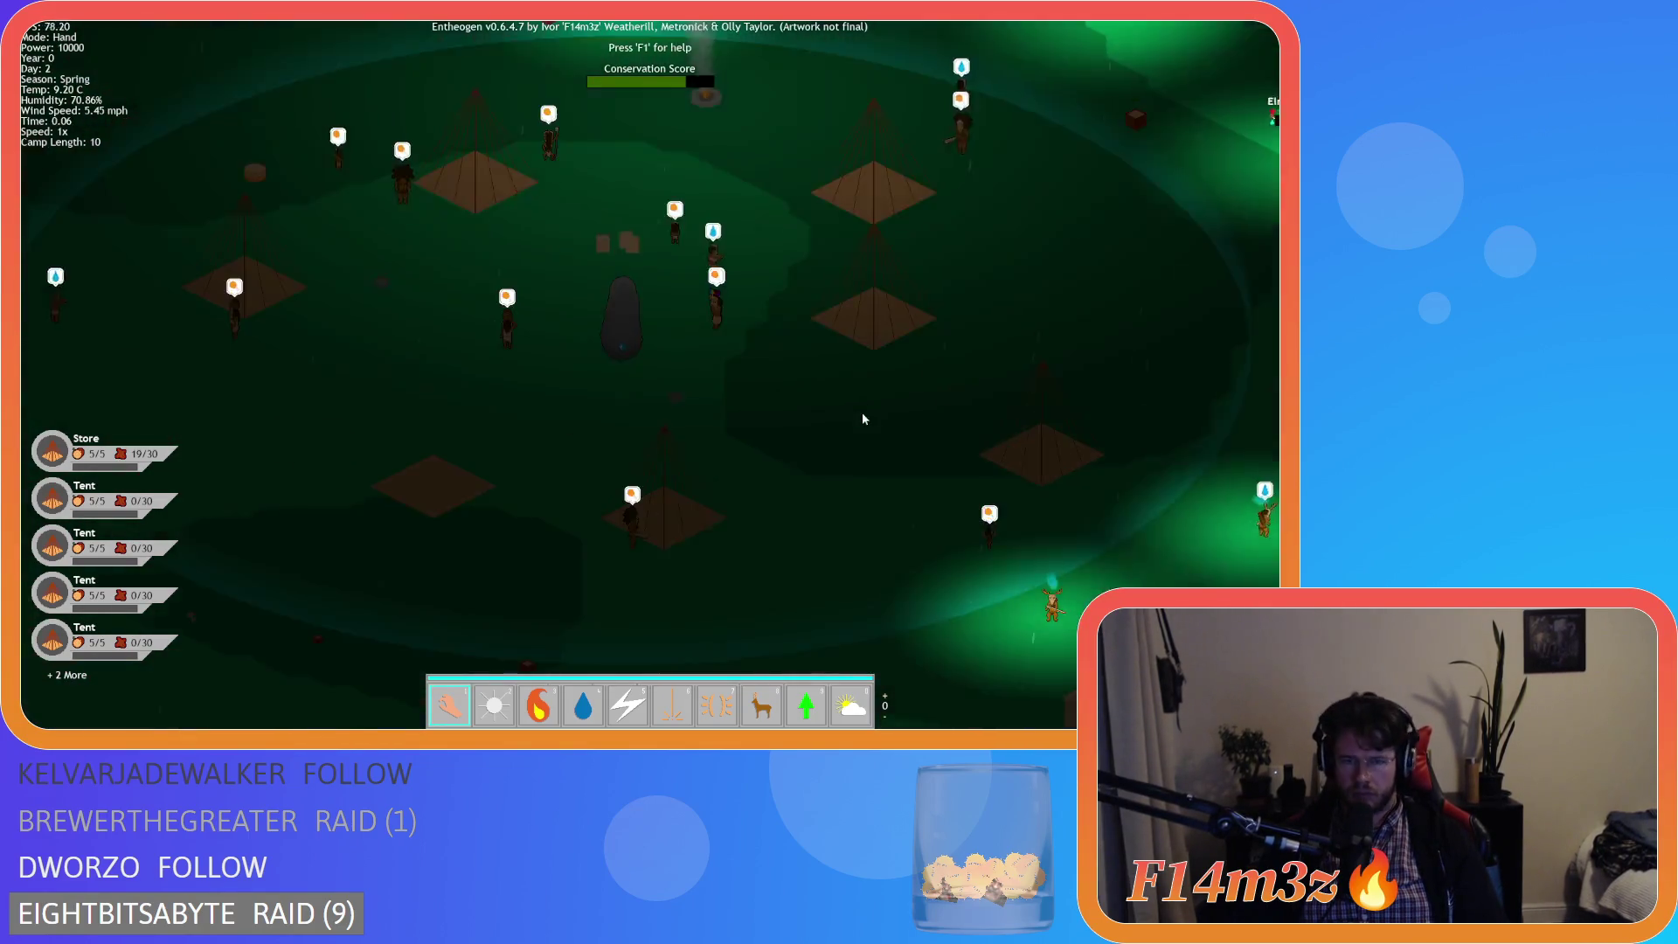
pyautogui.scroll(-5, 961, 367)
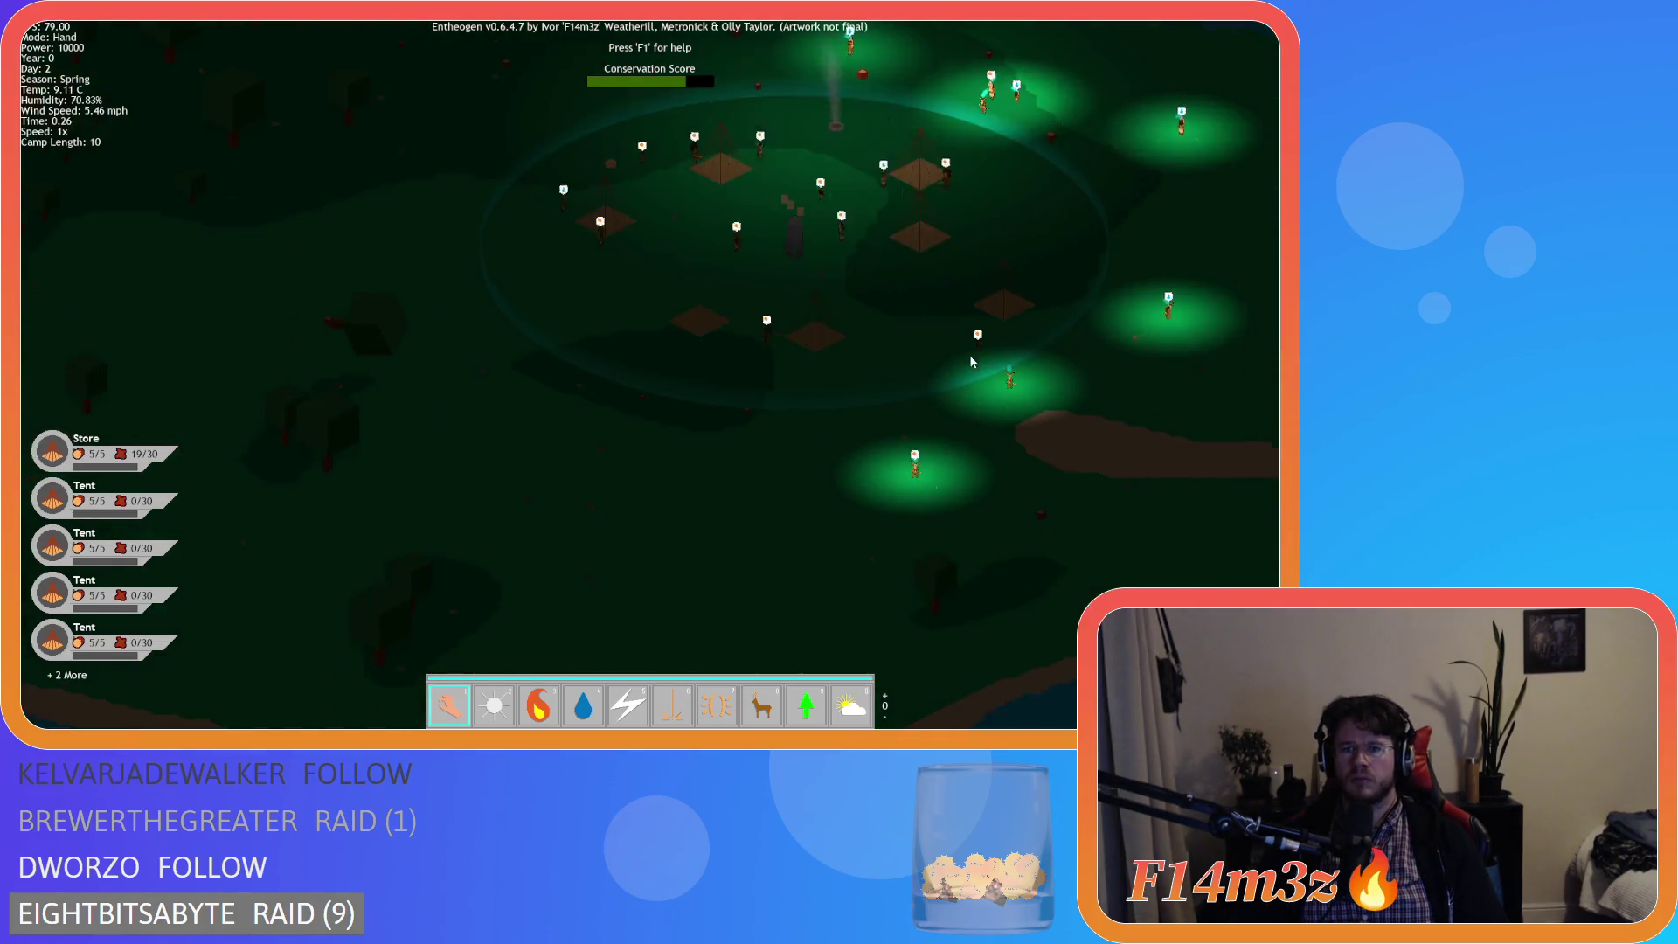
pyautogui.scroll(3, 971, 361)
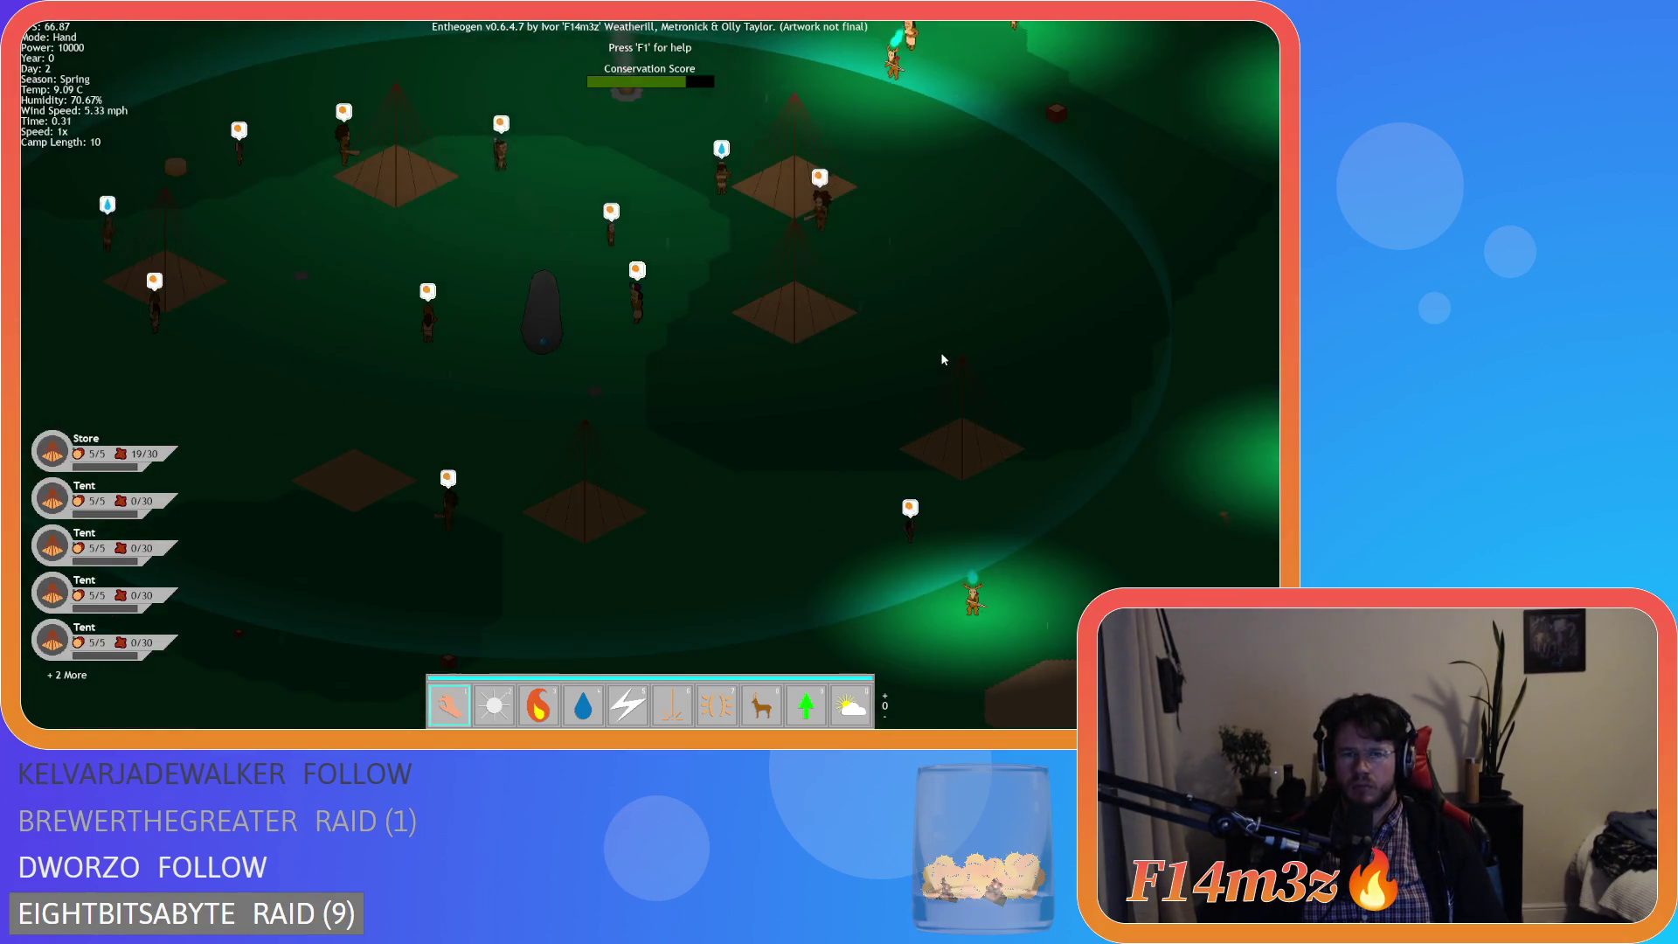
pyautogui.scroll(-4, 909, 350)
pyautogui.scroll(2, 905, 348)
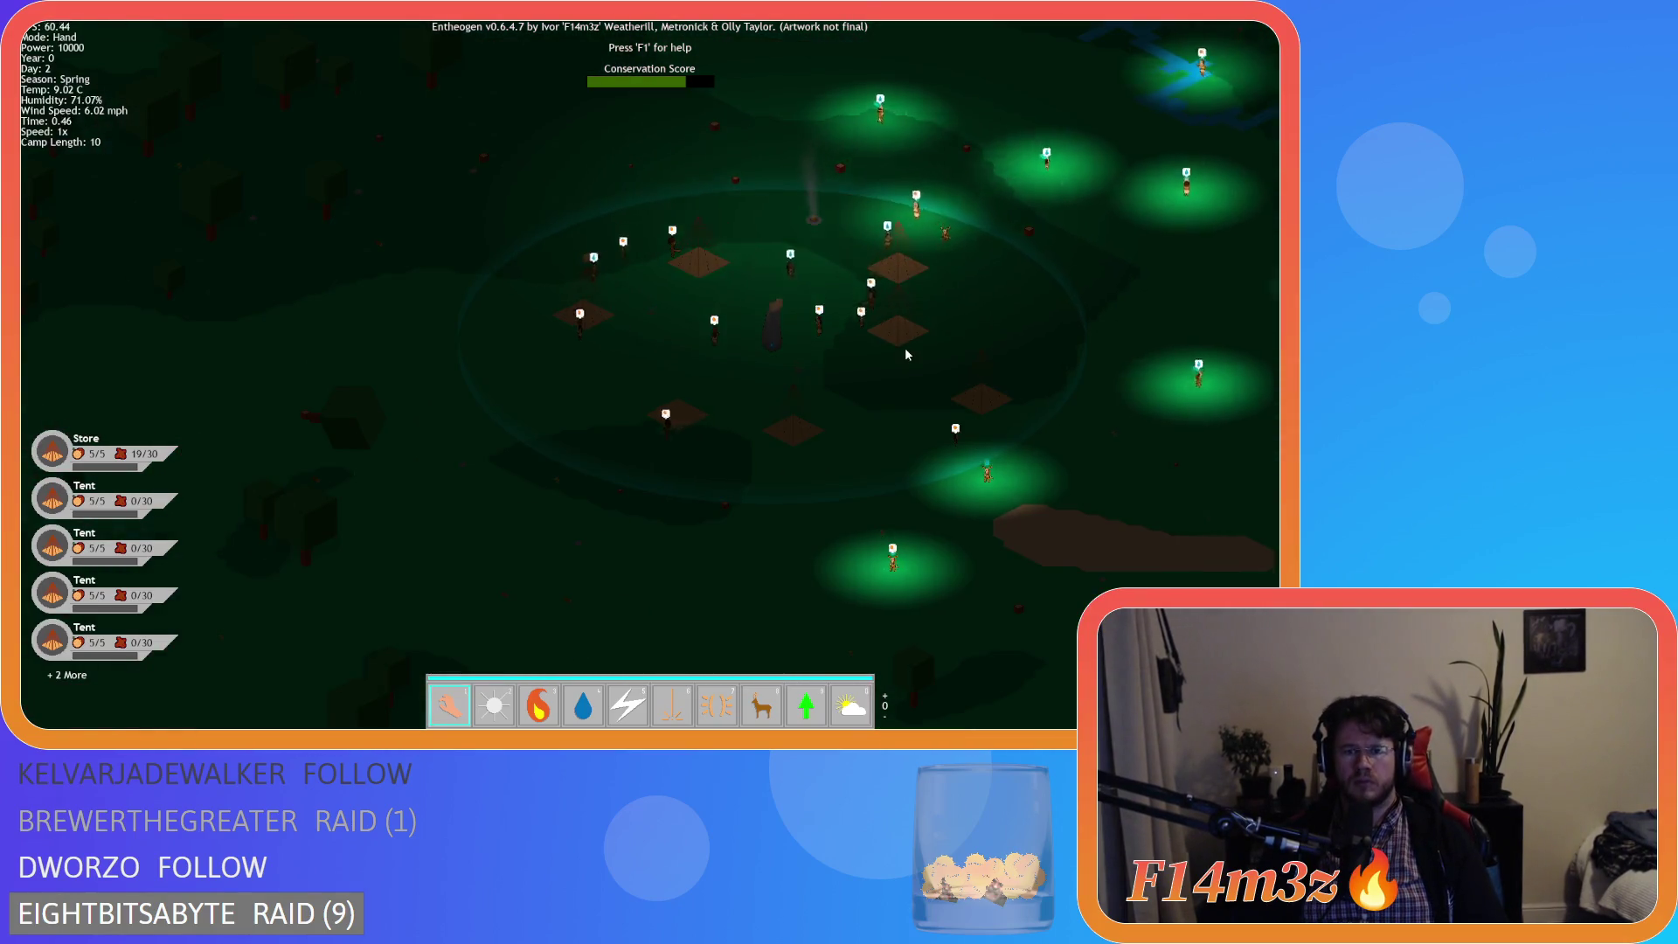
pyautogui.scroll(3, 904, 348)
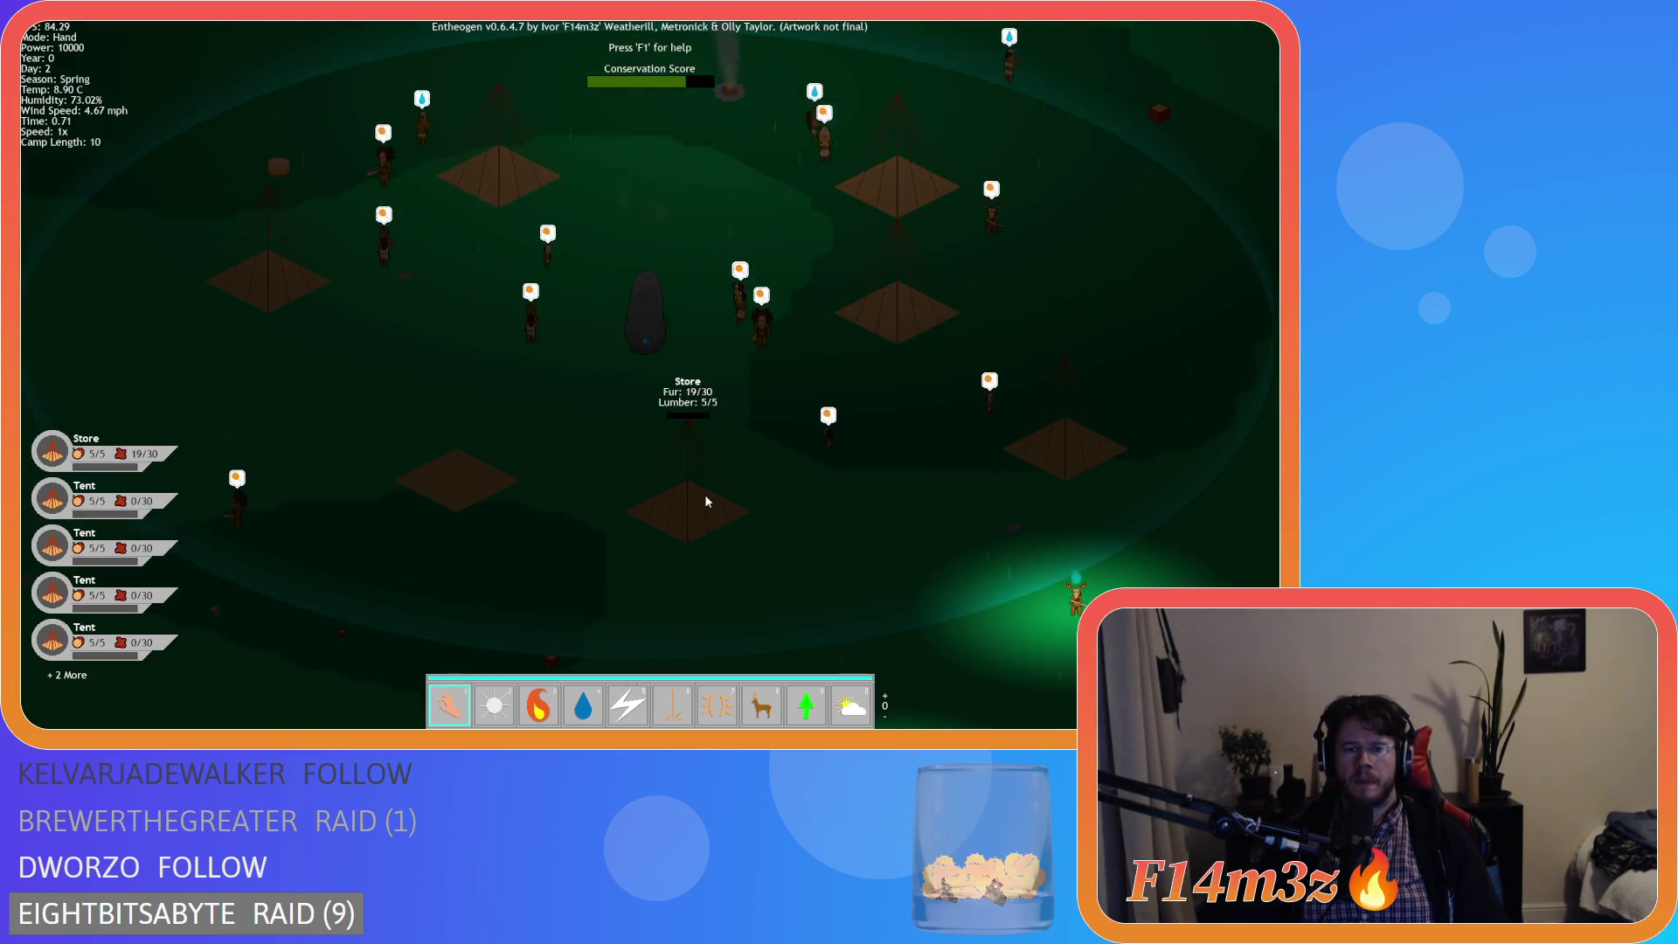
pyautogui.press('a')
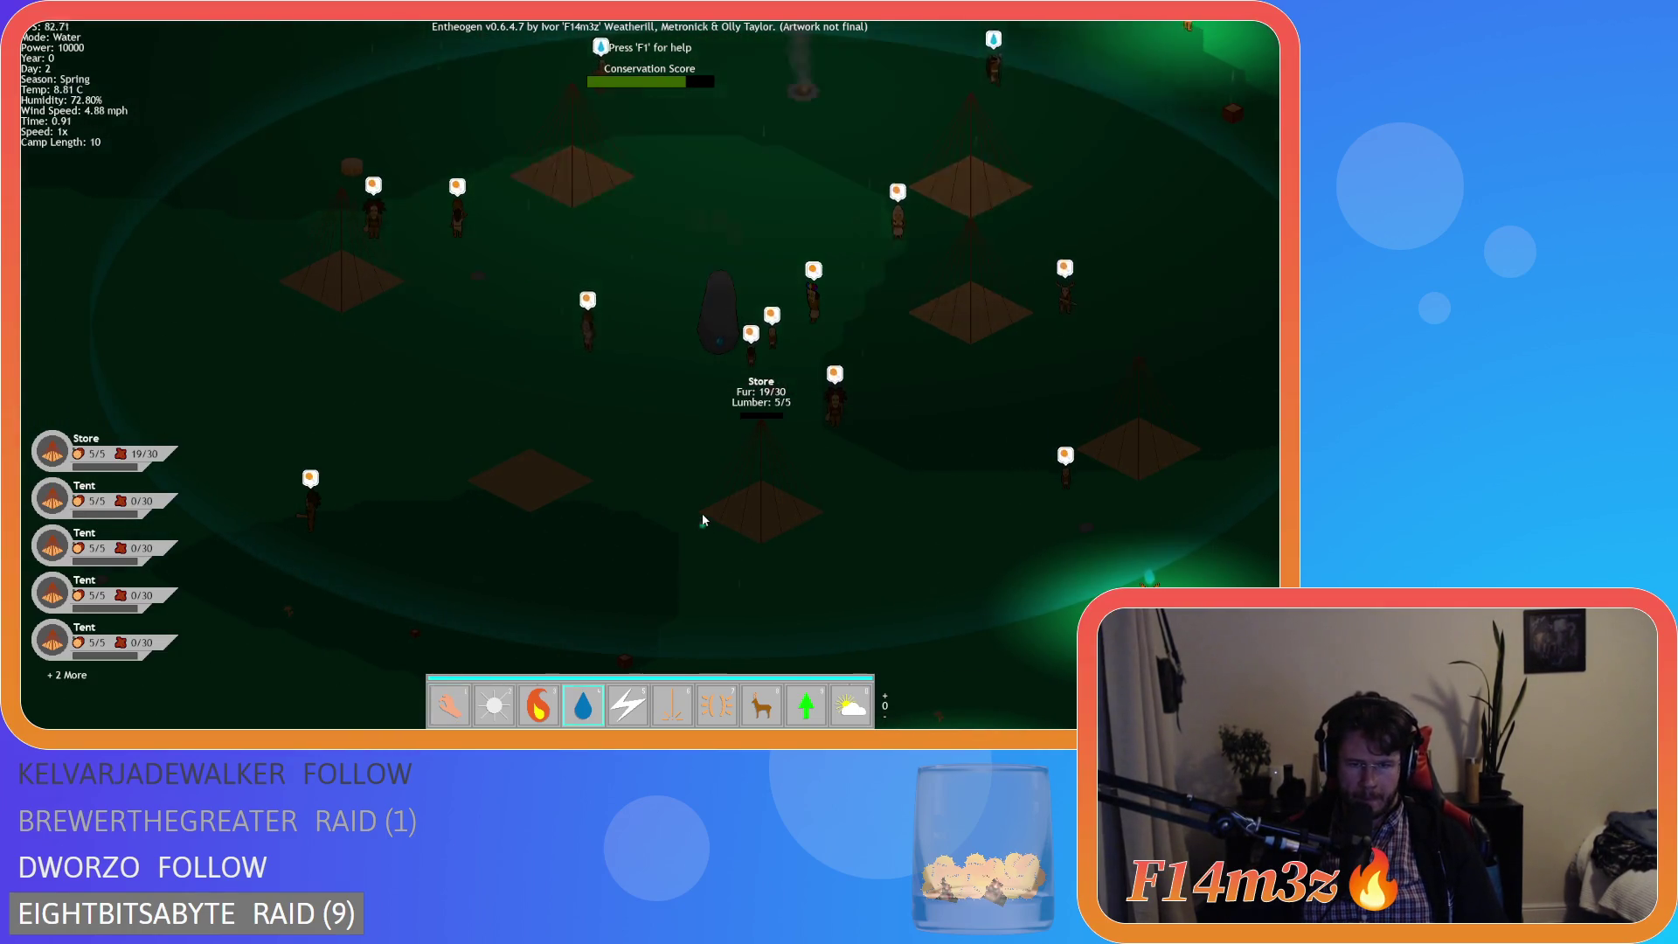
pyautogui.press('8')
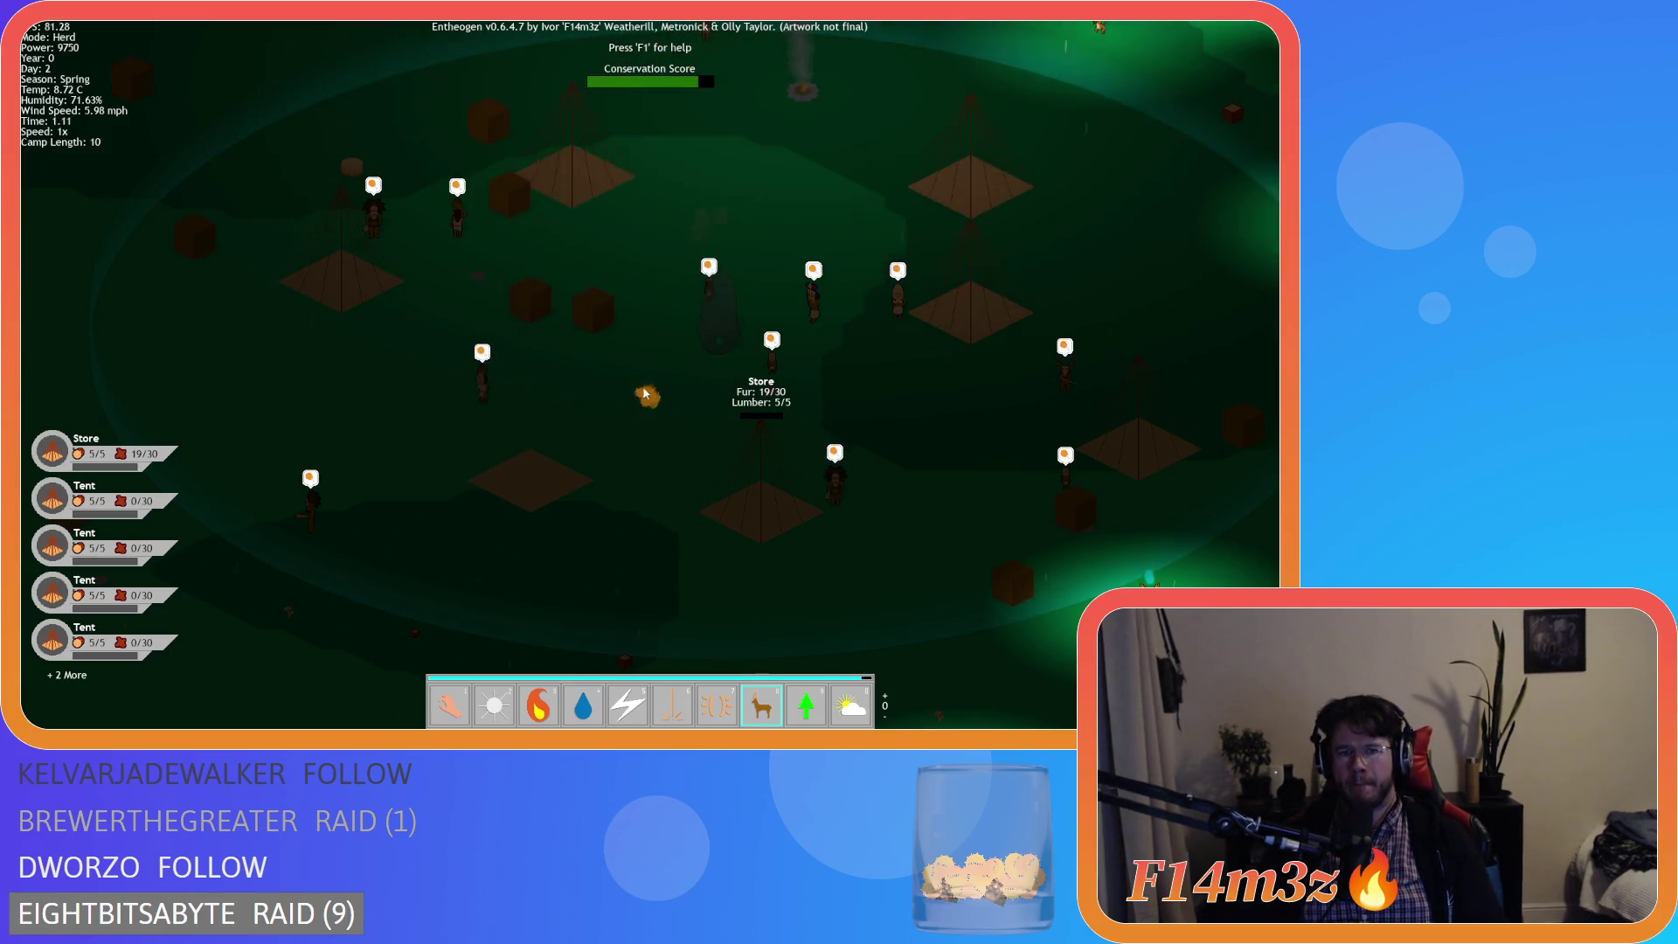
pyautogui.press('1')
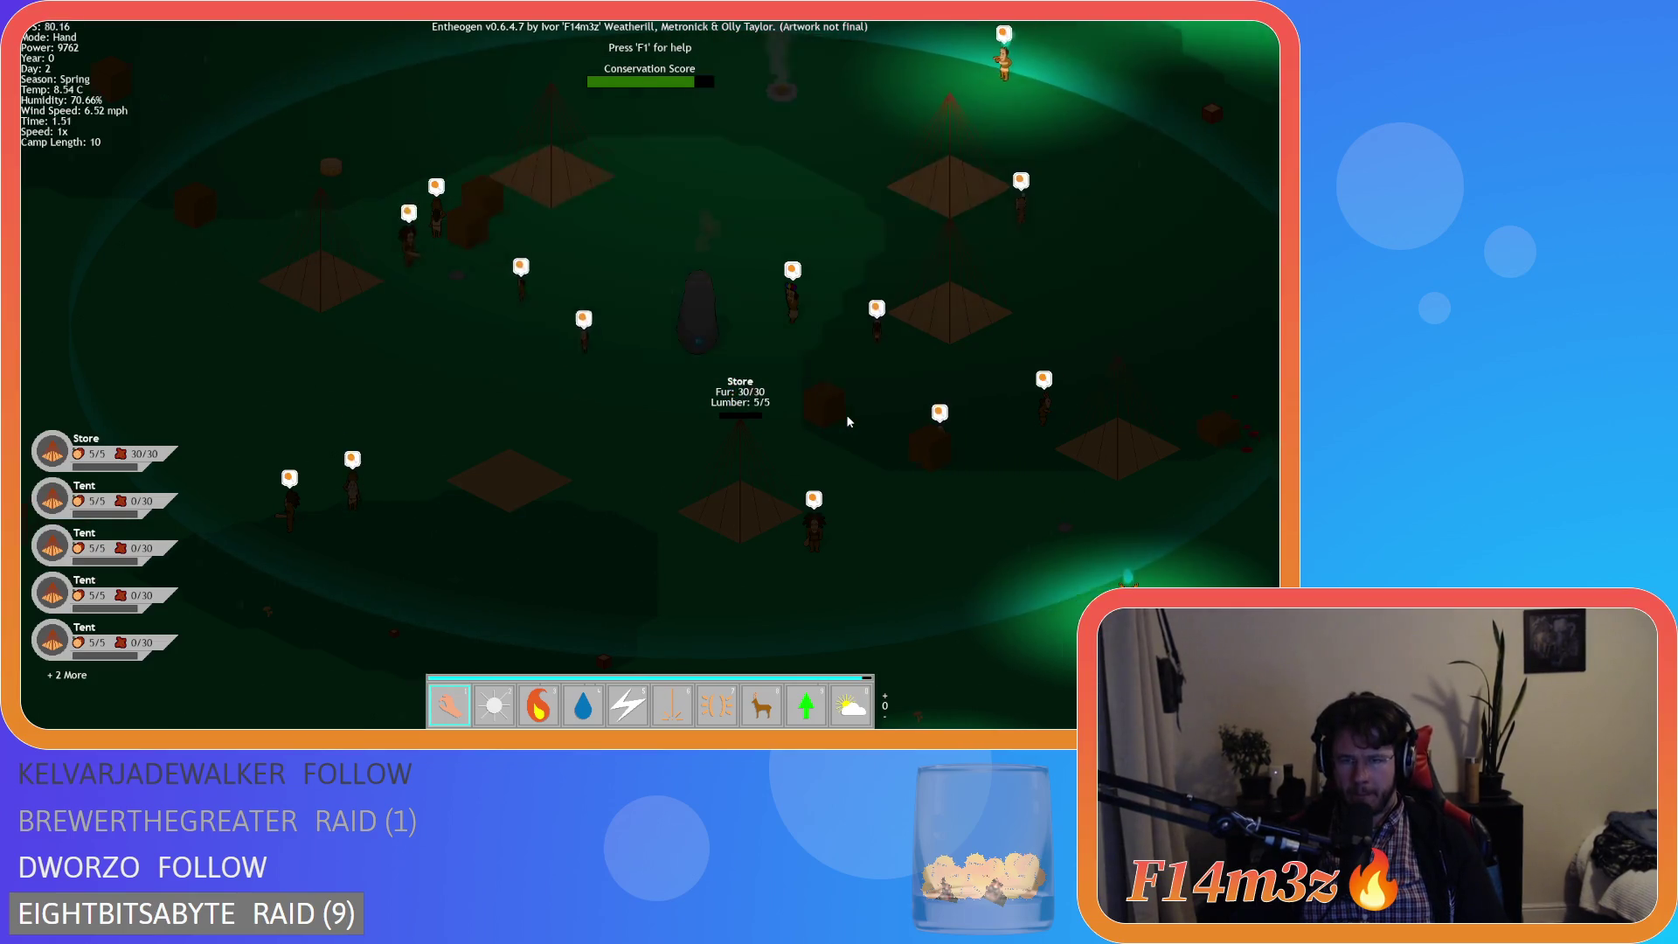
# - Open the Camp overview window, pan the map, then close it
pyautogui.press('t')
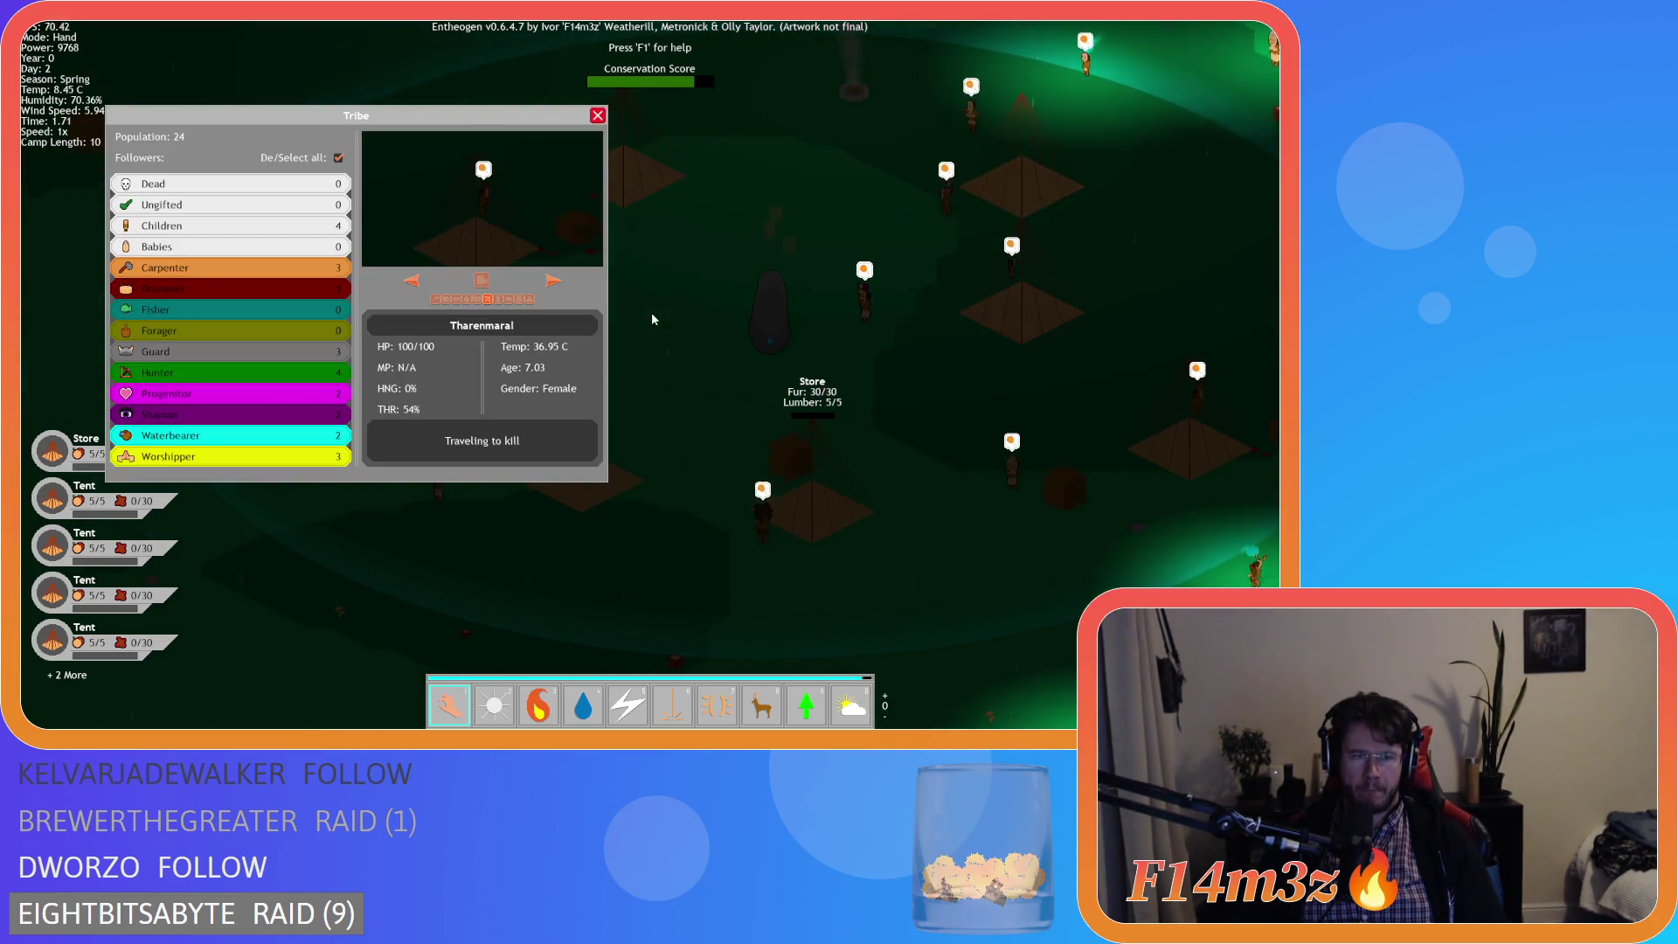
pyautogui.press('t')
pyautogui.press('c')
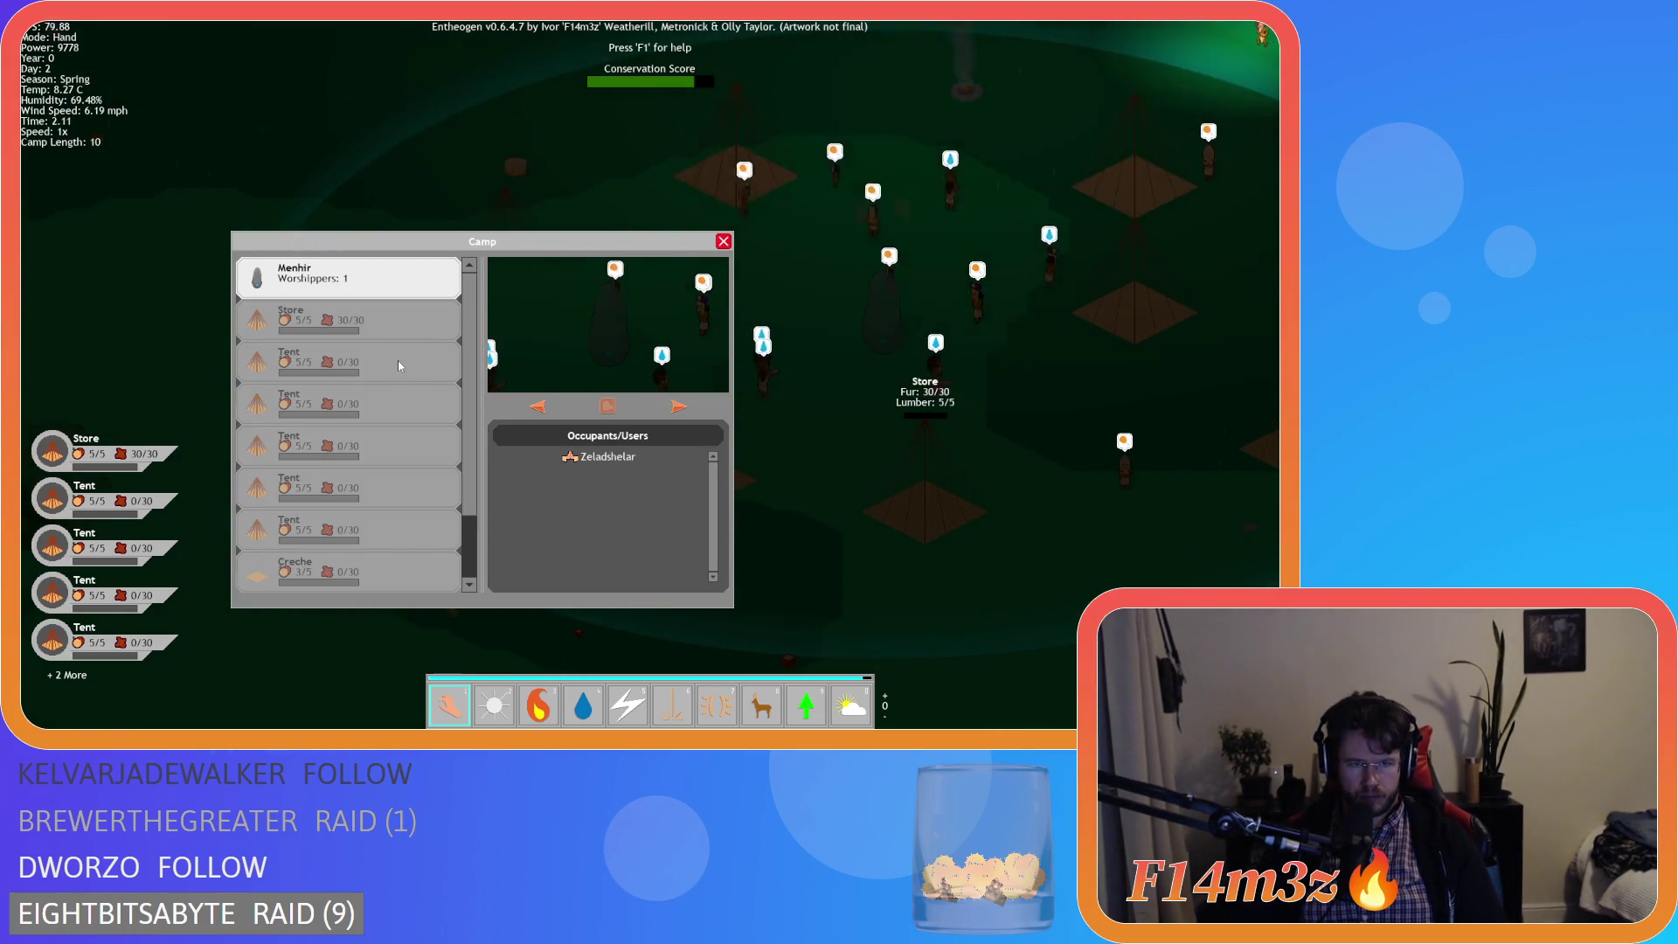
pyautogui.press('w')
pyautogui.click(722, 243)
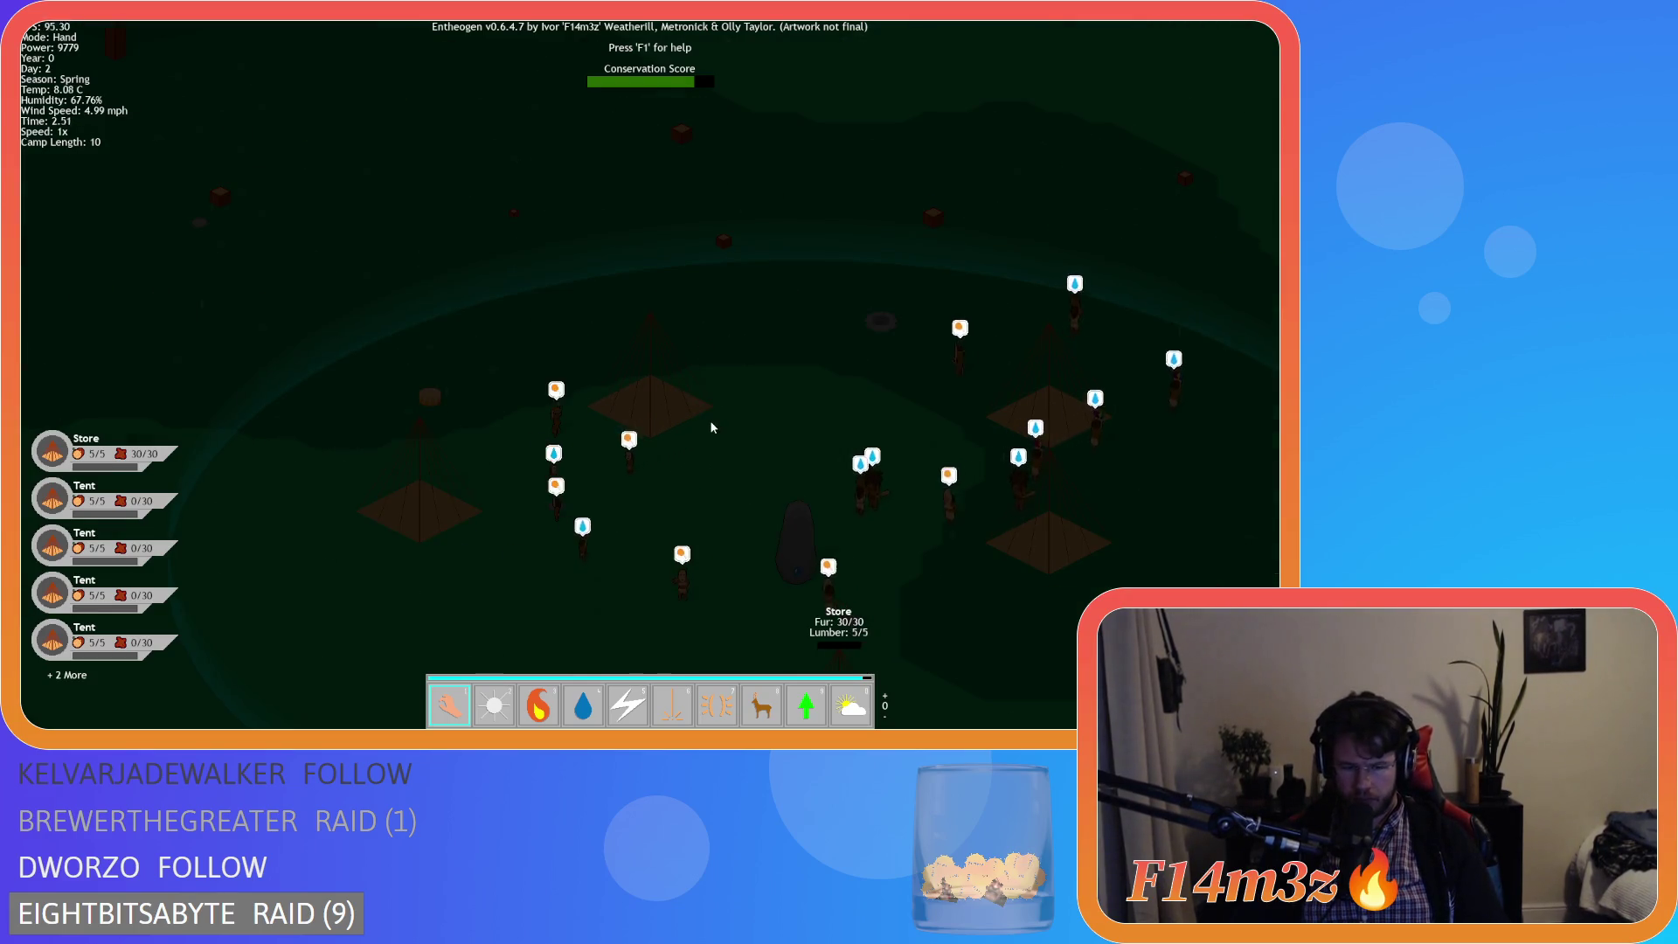
# - Toggle Herd mode and back to the hand, pan around the camp, and reopen the Camp window
pyautogui.press('8')
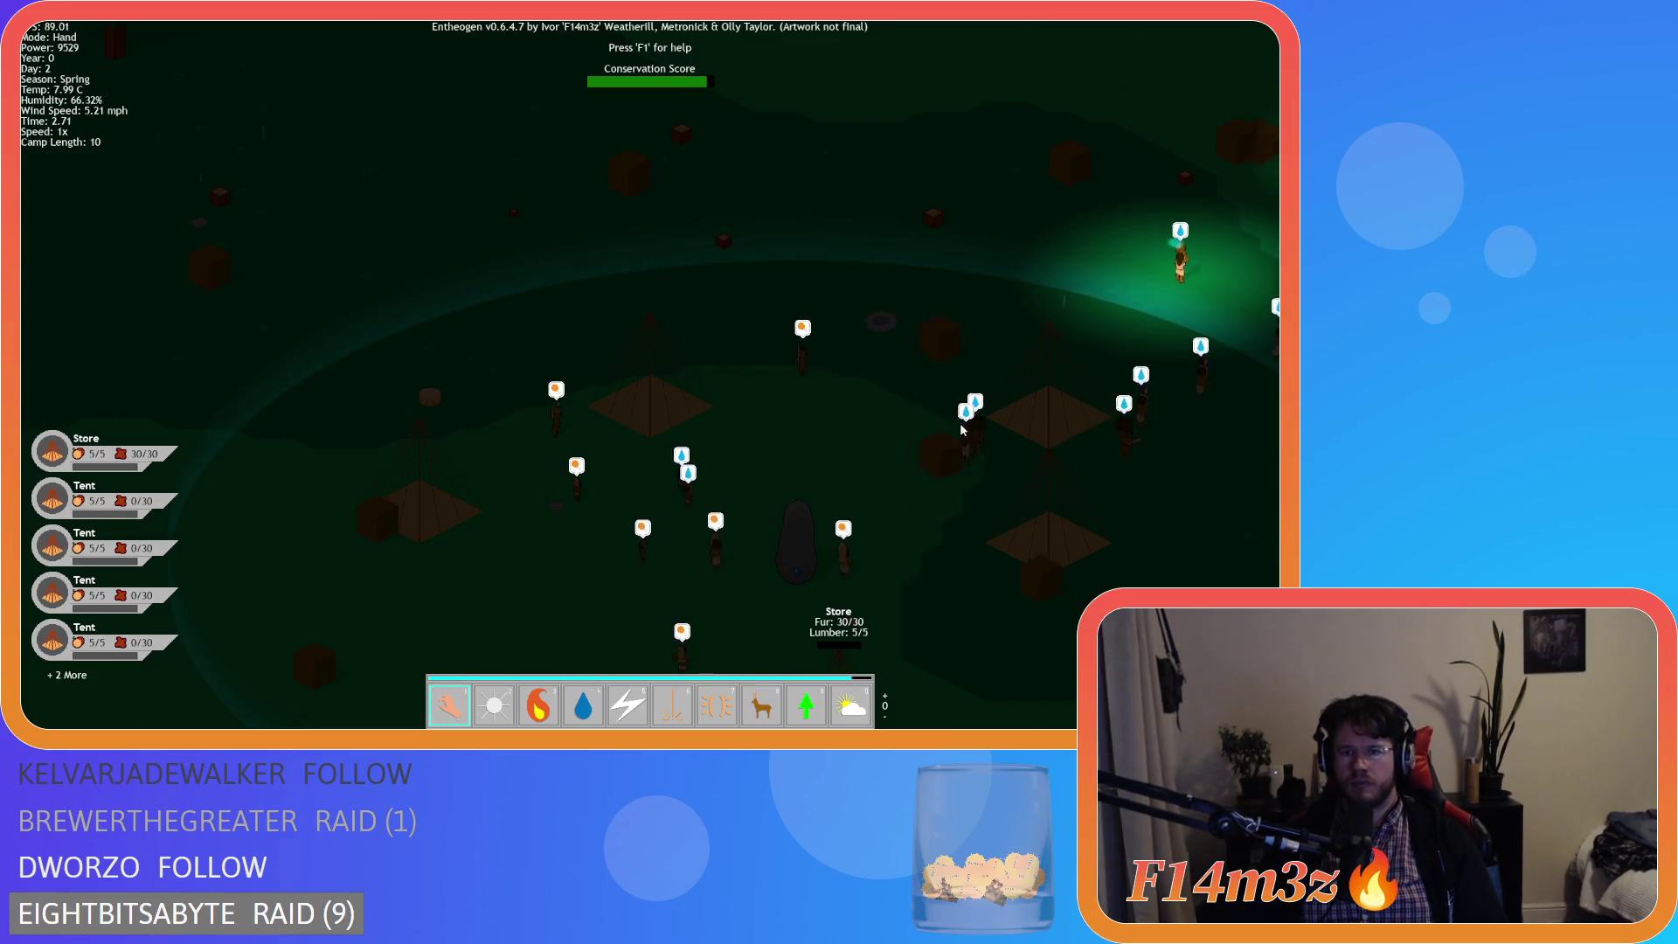
pyautogui.press('1')
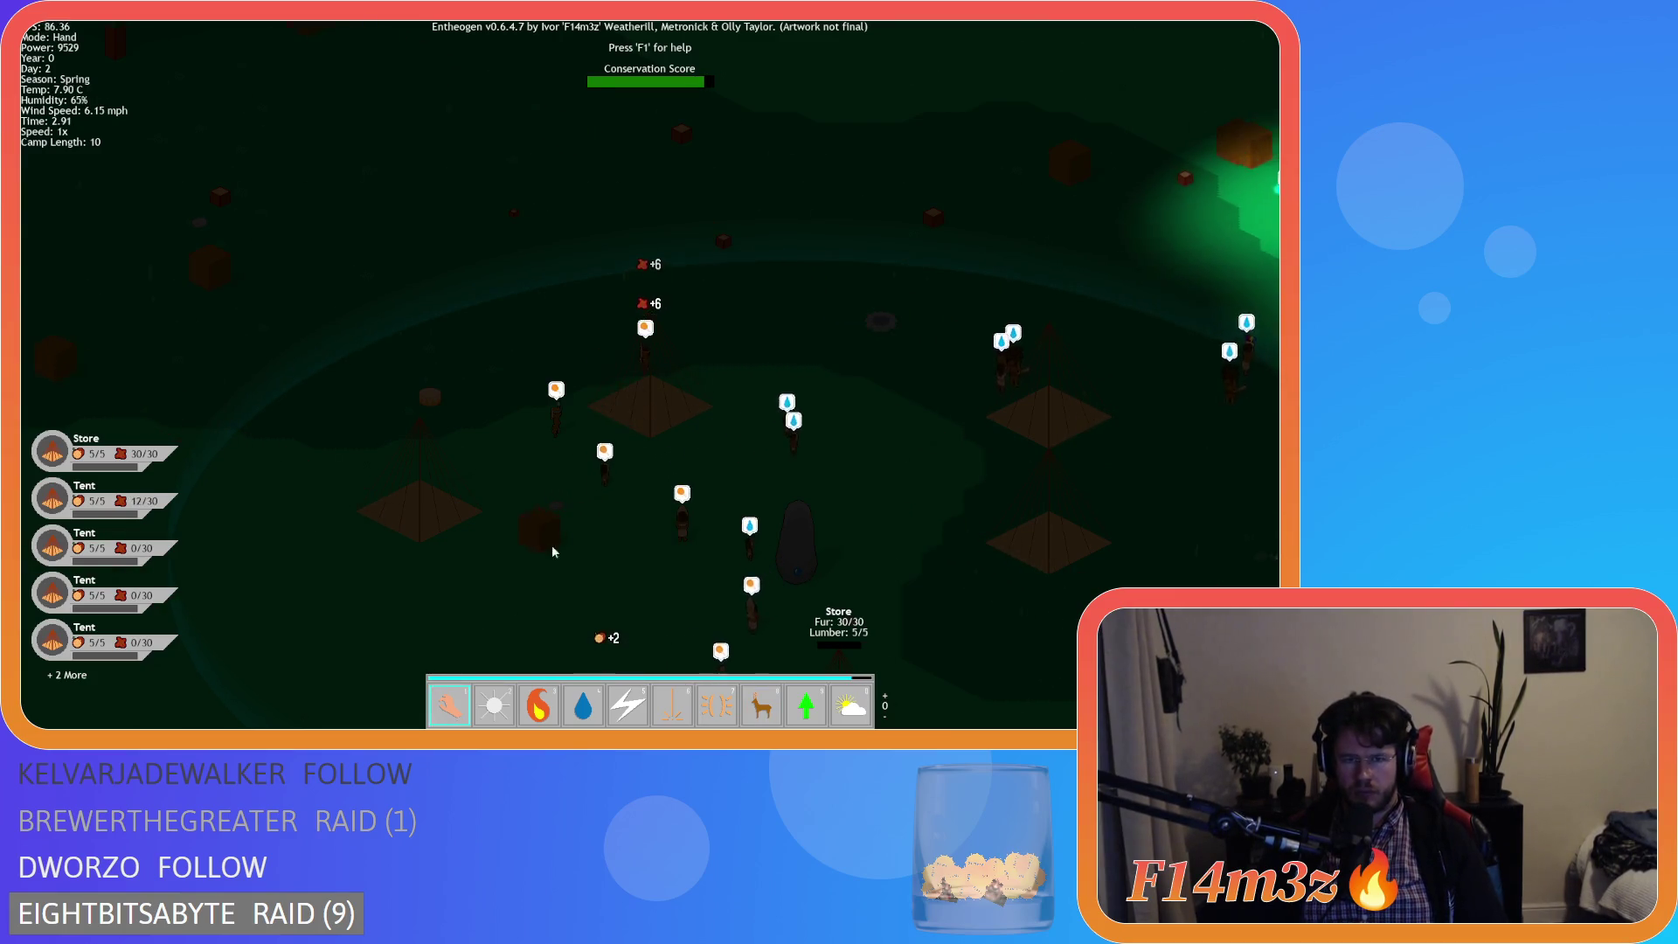
pyautogui.press('s')
pyautogui.press('s')
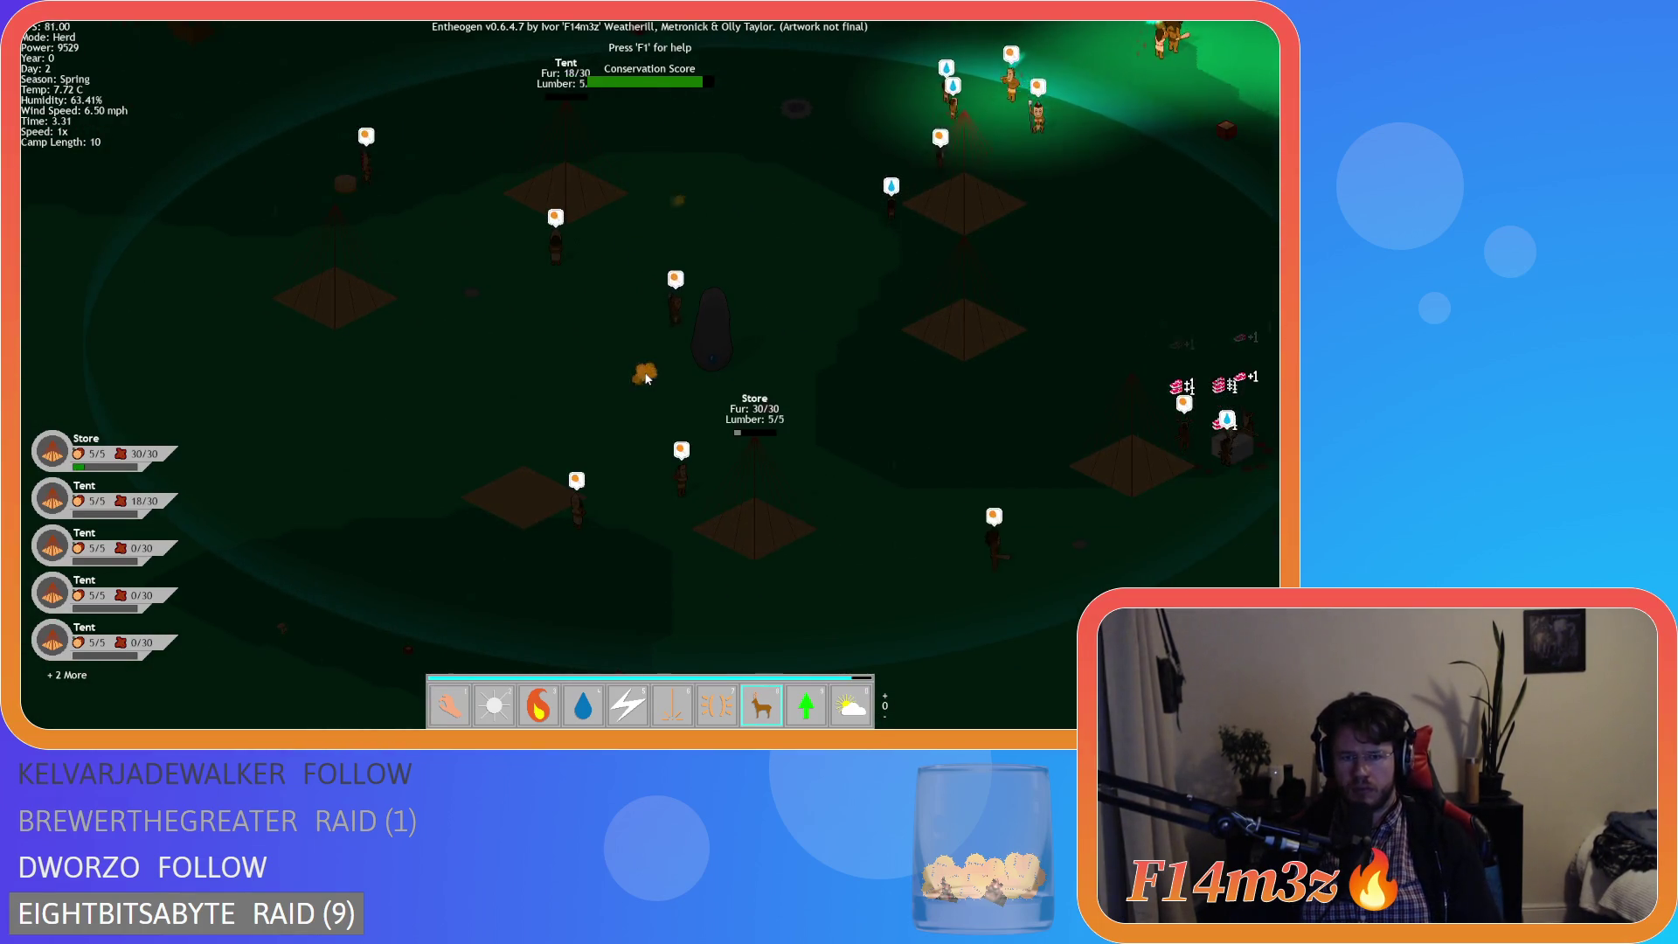
pyautogui.press('w')
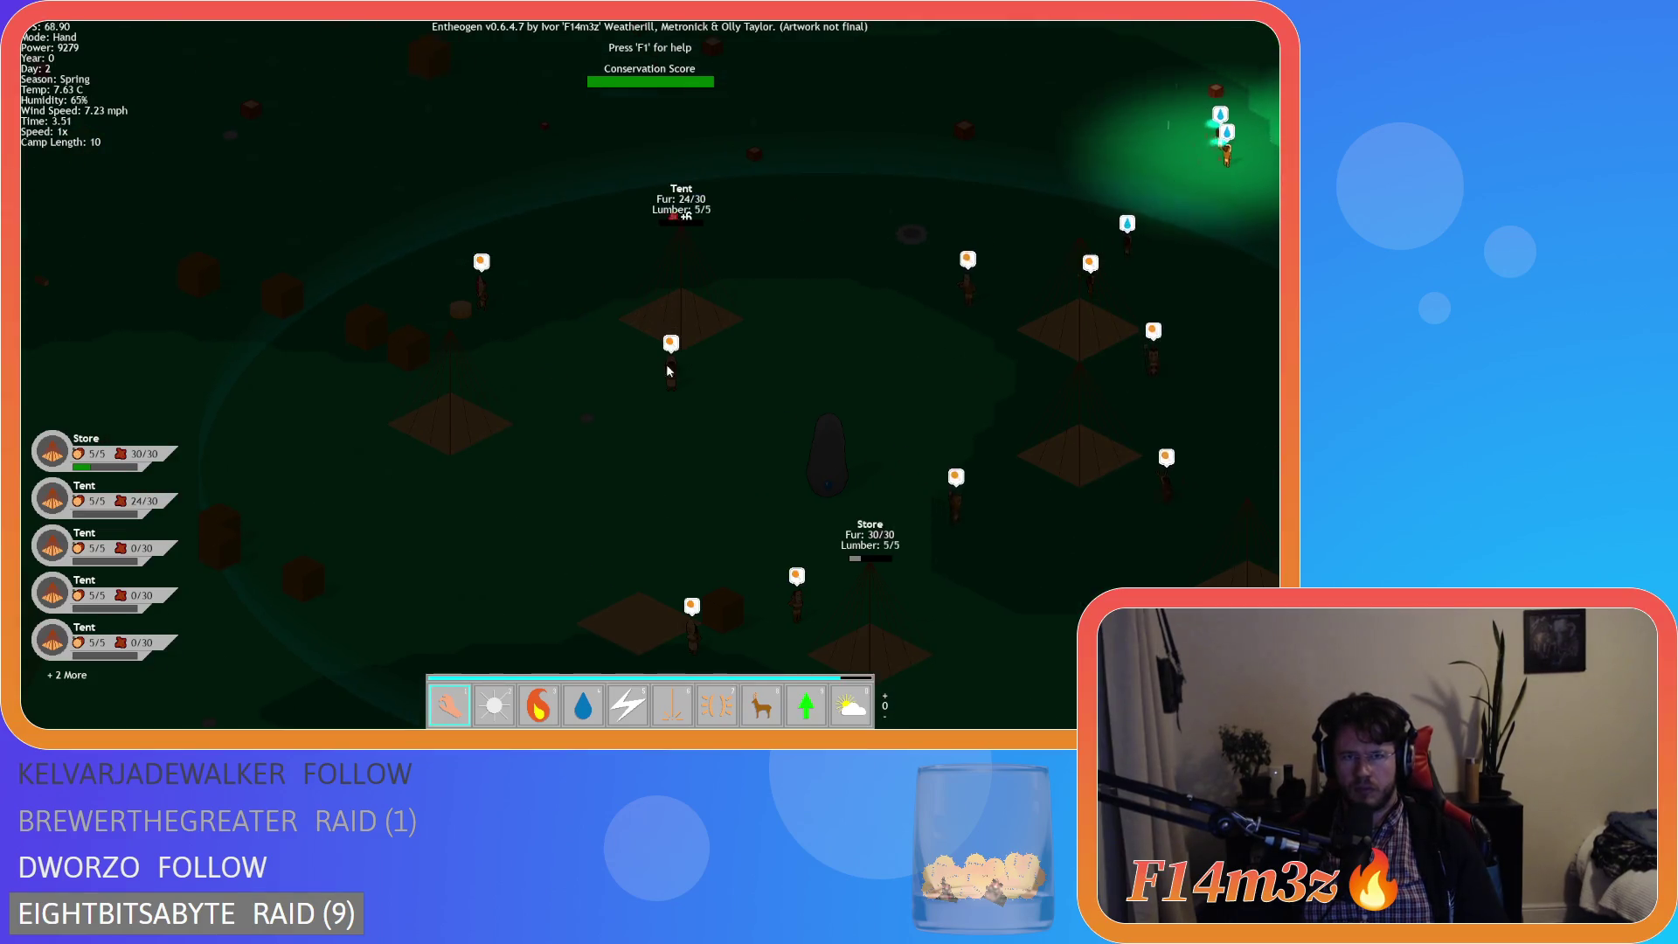
pyautogui.press('w')
pyautogui.press('d')
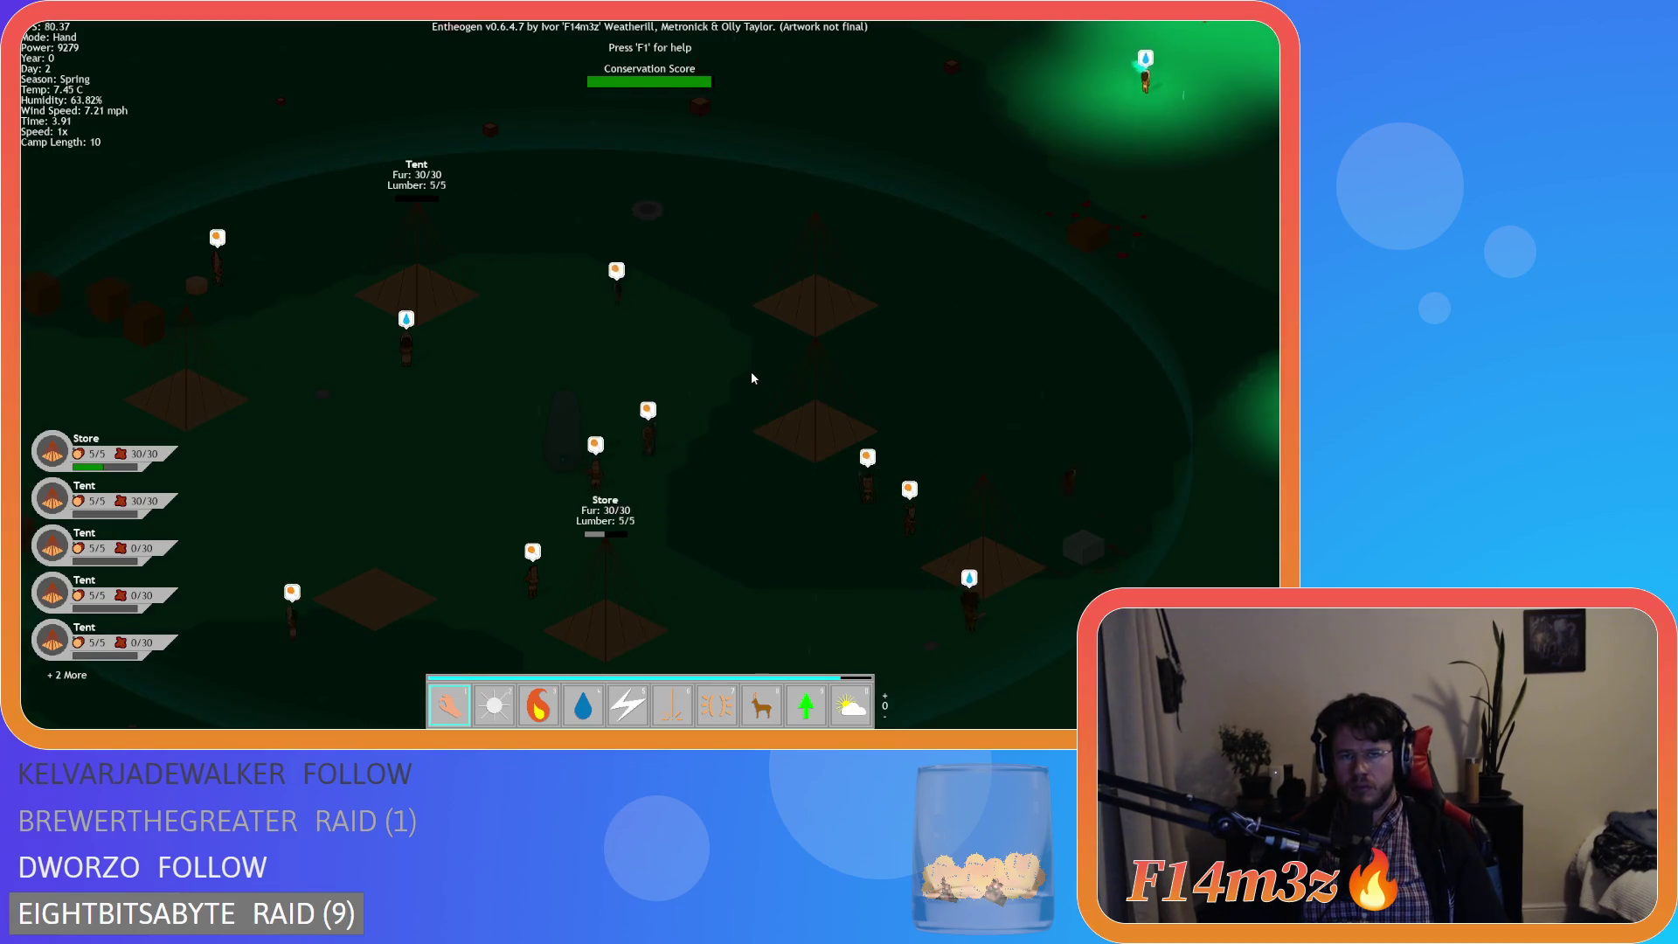
pyautogui.press('a')
pyautogui.press('s')
pyautogui.press('s')
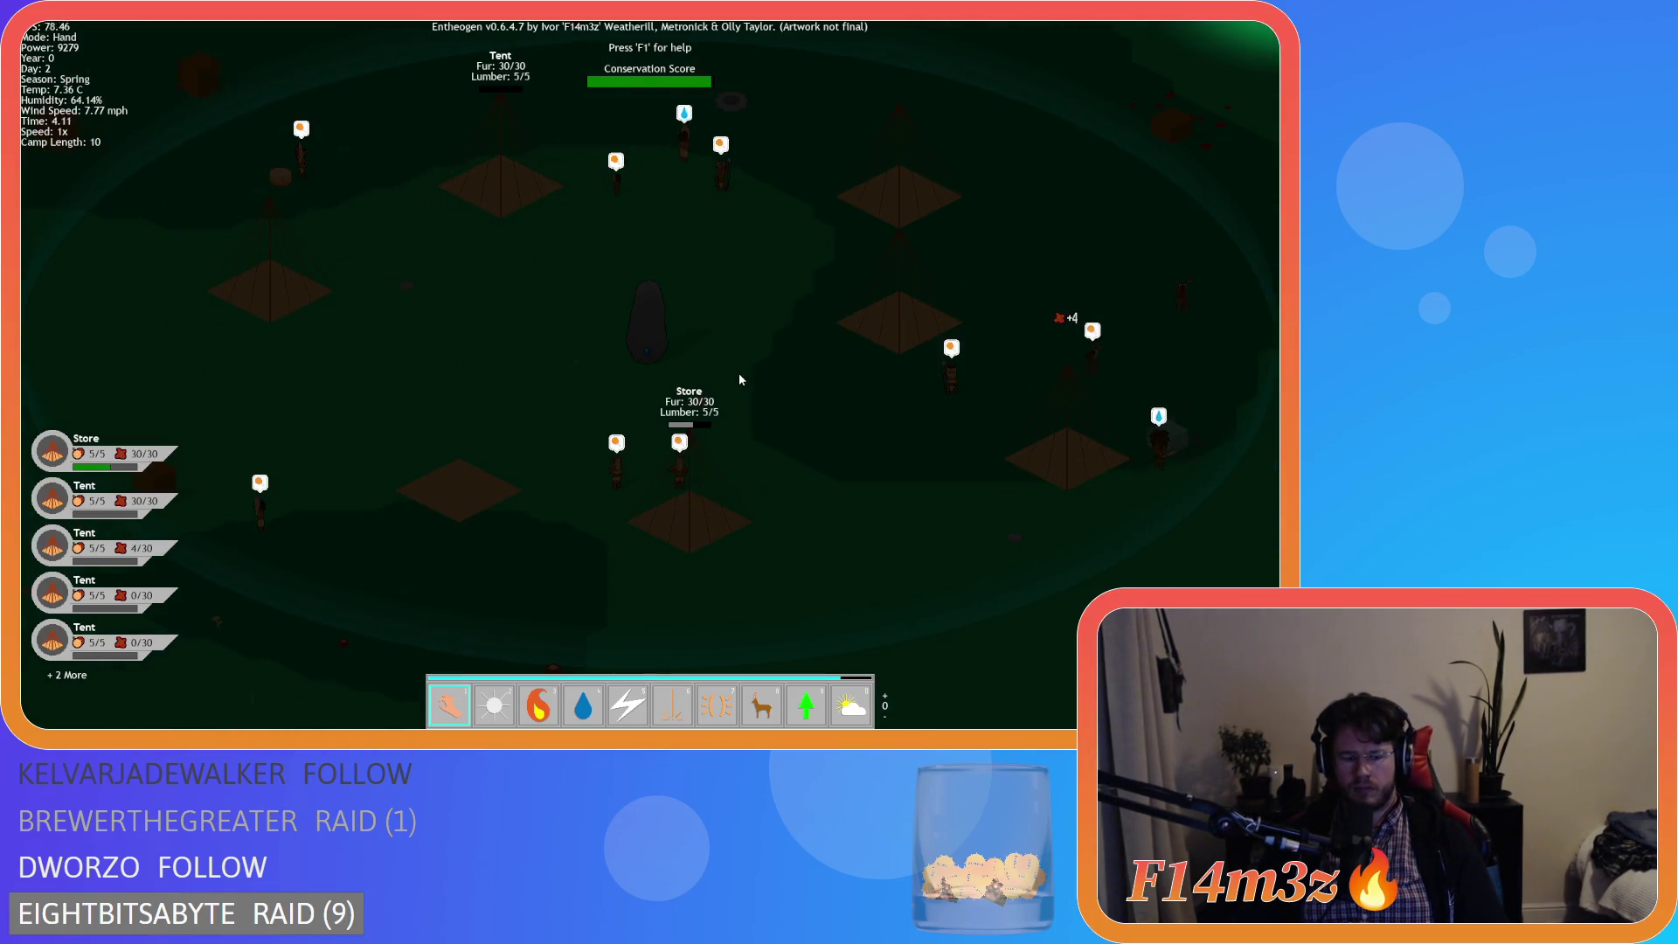
pyautogui.press('Tab')
pyautogui.click(617, 347)
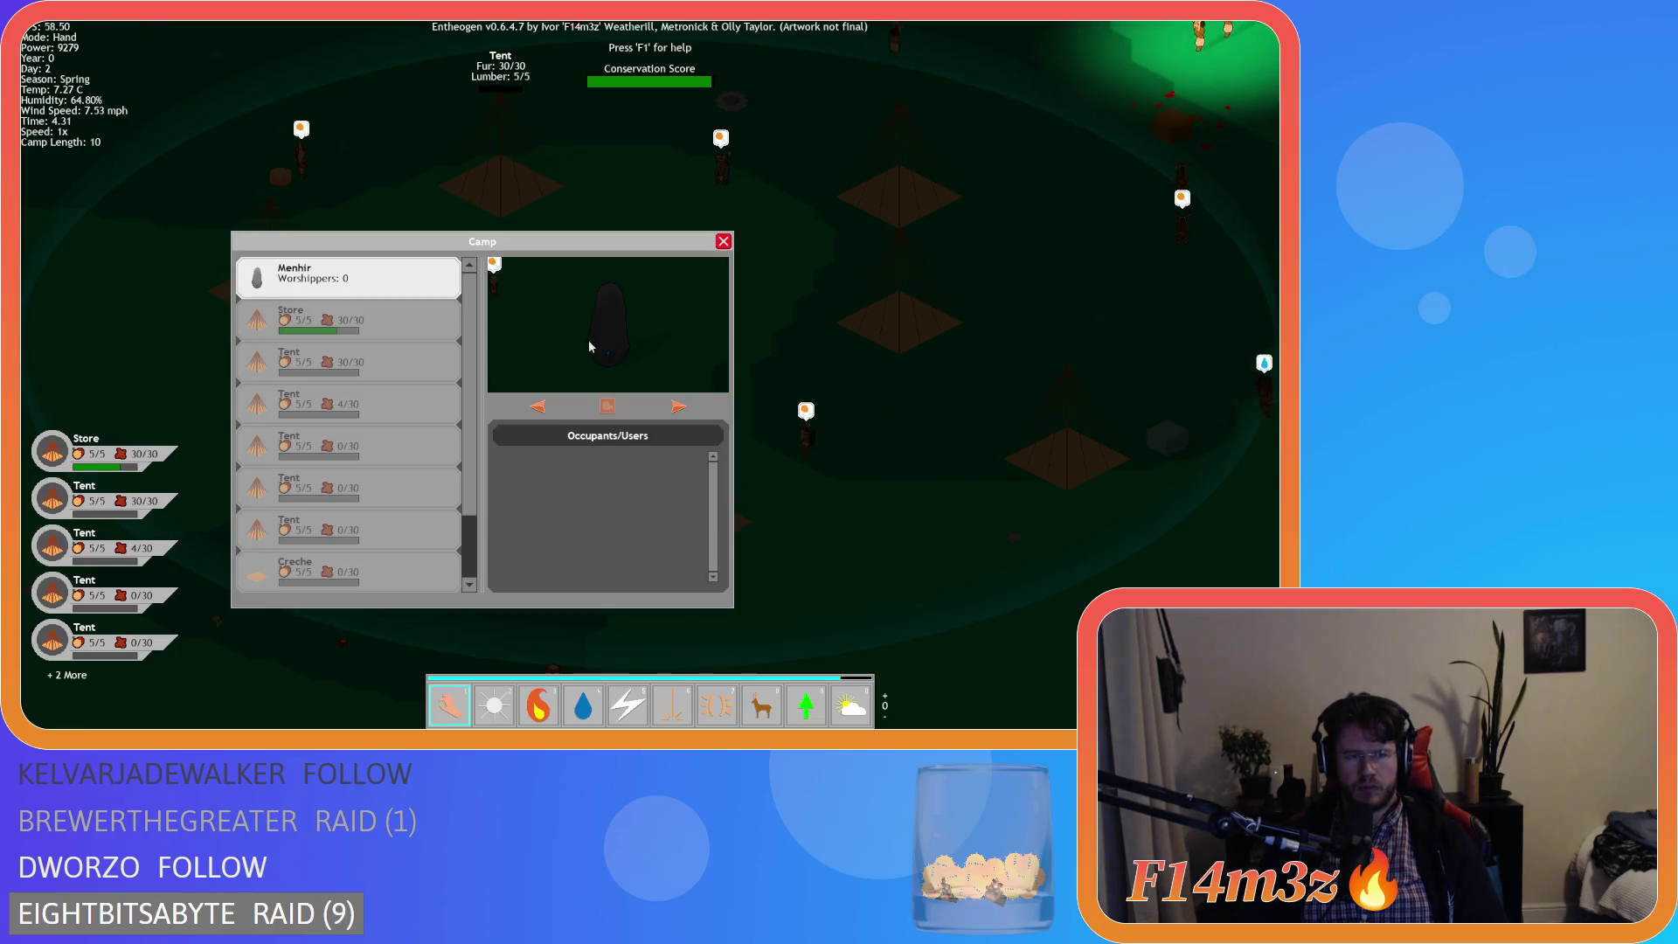
# - Pick up the Store entry from the Camp list and pan around the camp
pyautogui.press('a')
pyautogui.moveTo(371, 326)
pyautogui.mouseDown()
pyautogui.moveTo(559, 336)
pyautogui.moveTo(537, 275)
pyautogui.moveTo(359, 331)
pyautogui.mouseUp()
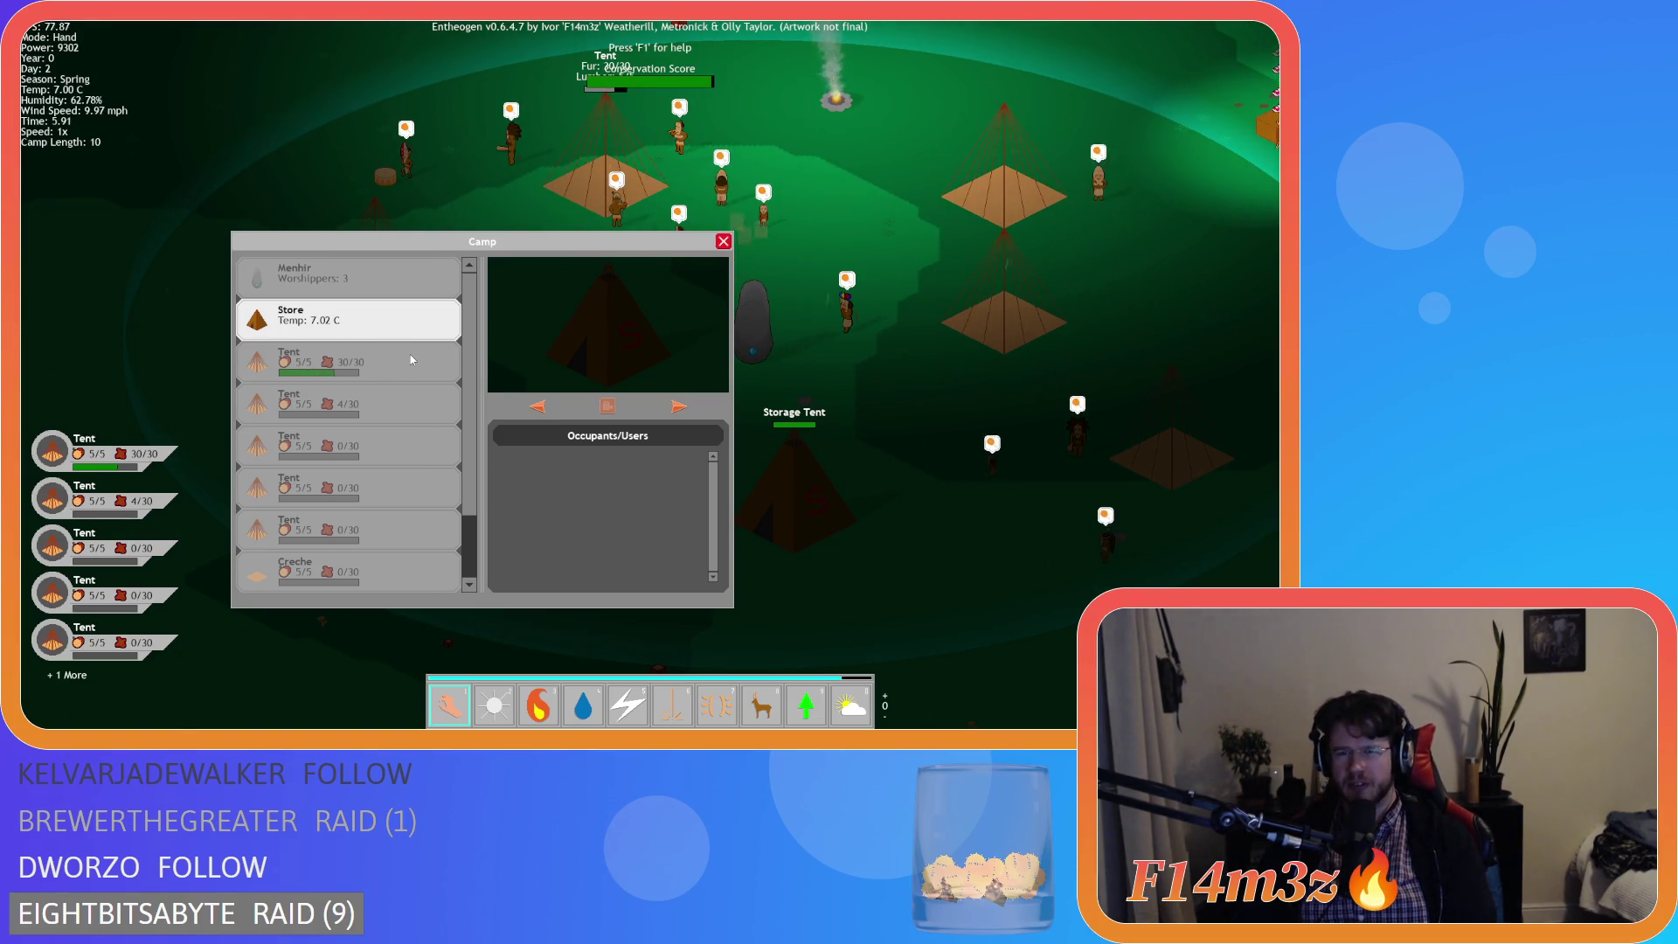
pyautogui.press('w')
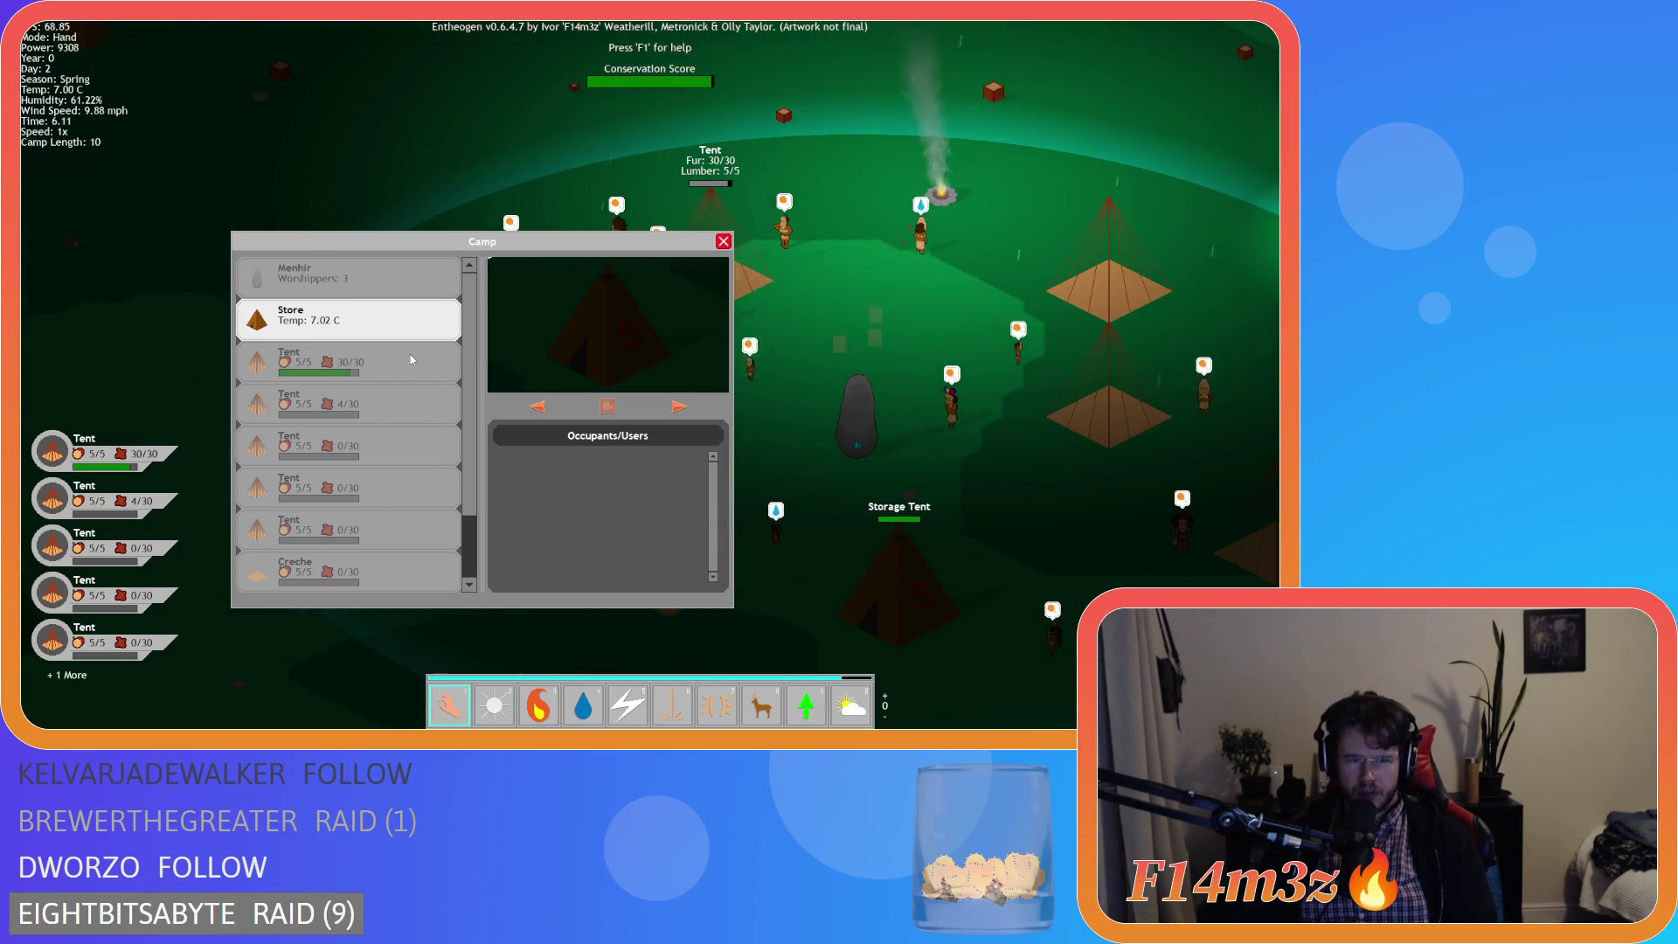
pyautogui.press('a')
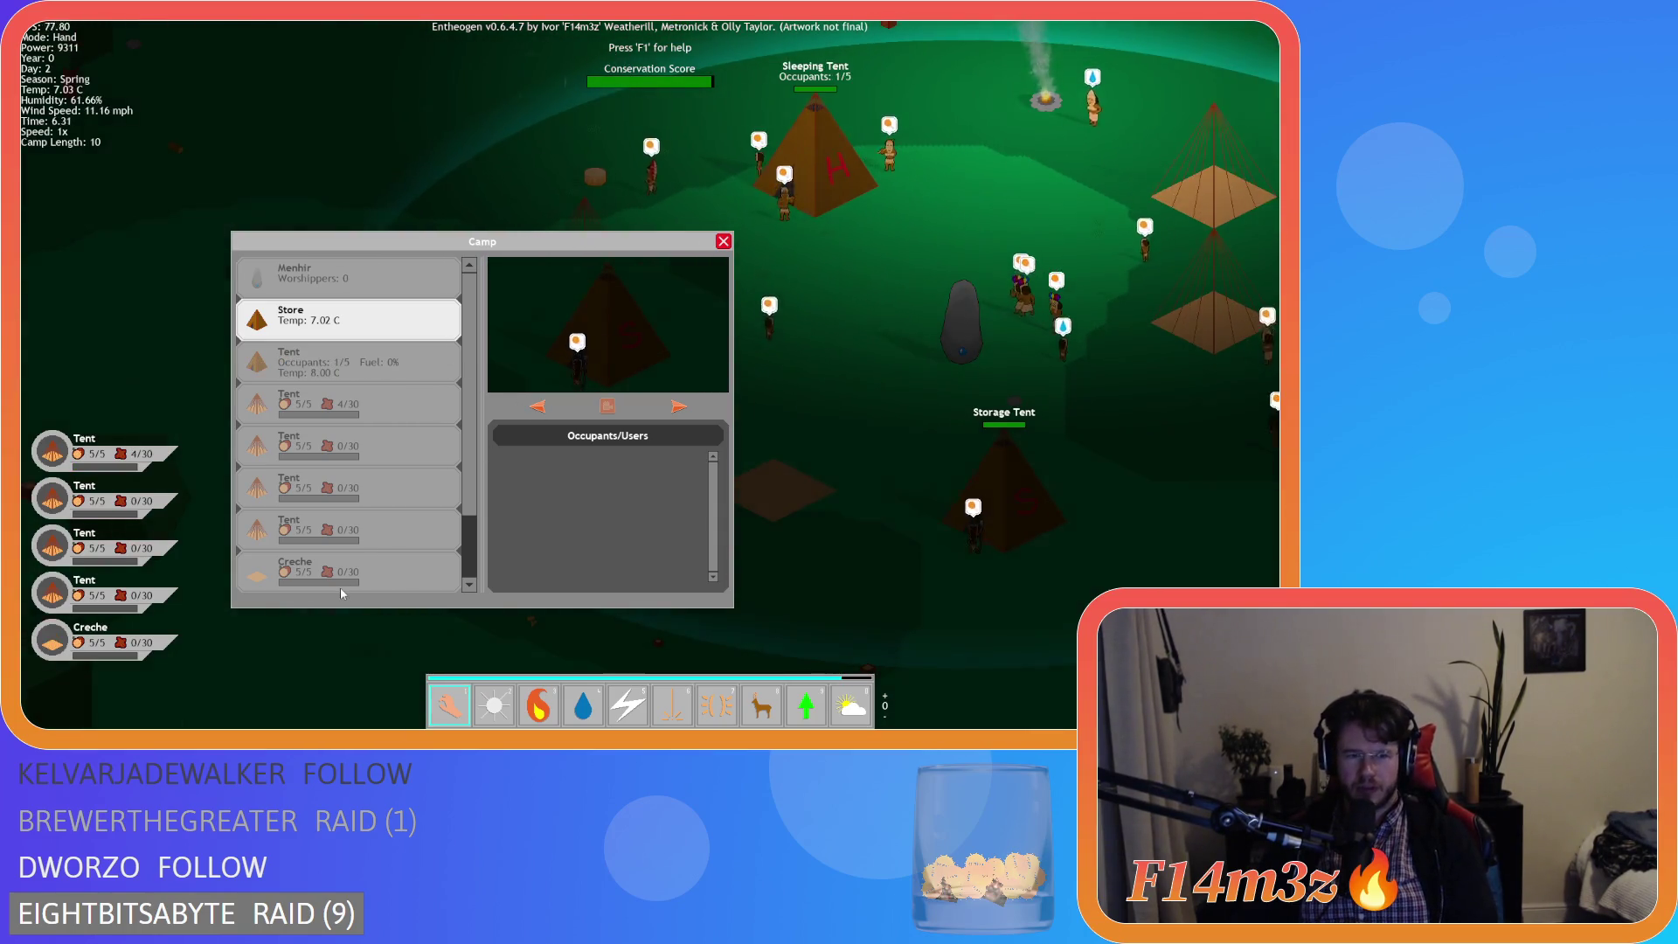
pyautogui.press('s')
# - Move the Camp window off the Creche and drop fur resources onto it
pyautogui.moveTo(636, 241); pyautogui.dragTo(462, 159)
pyautogui.press('w')
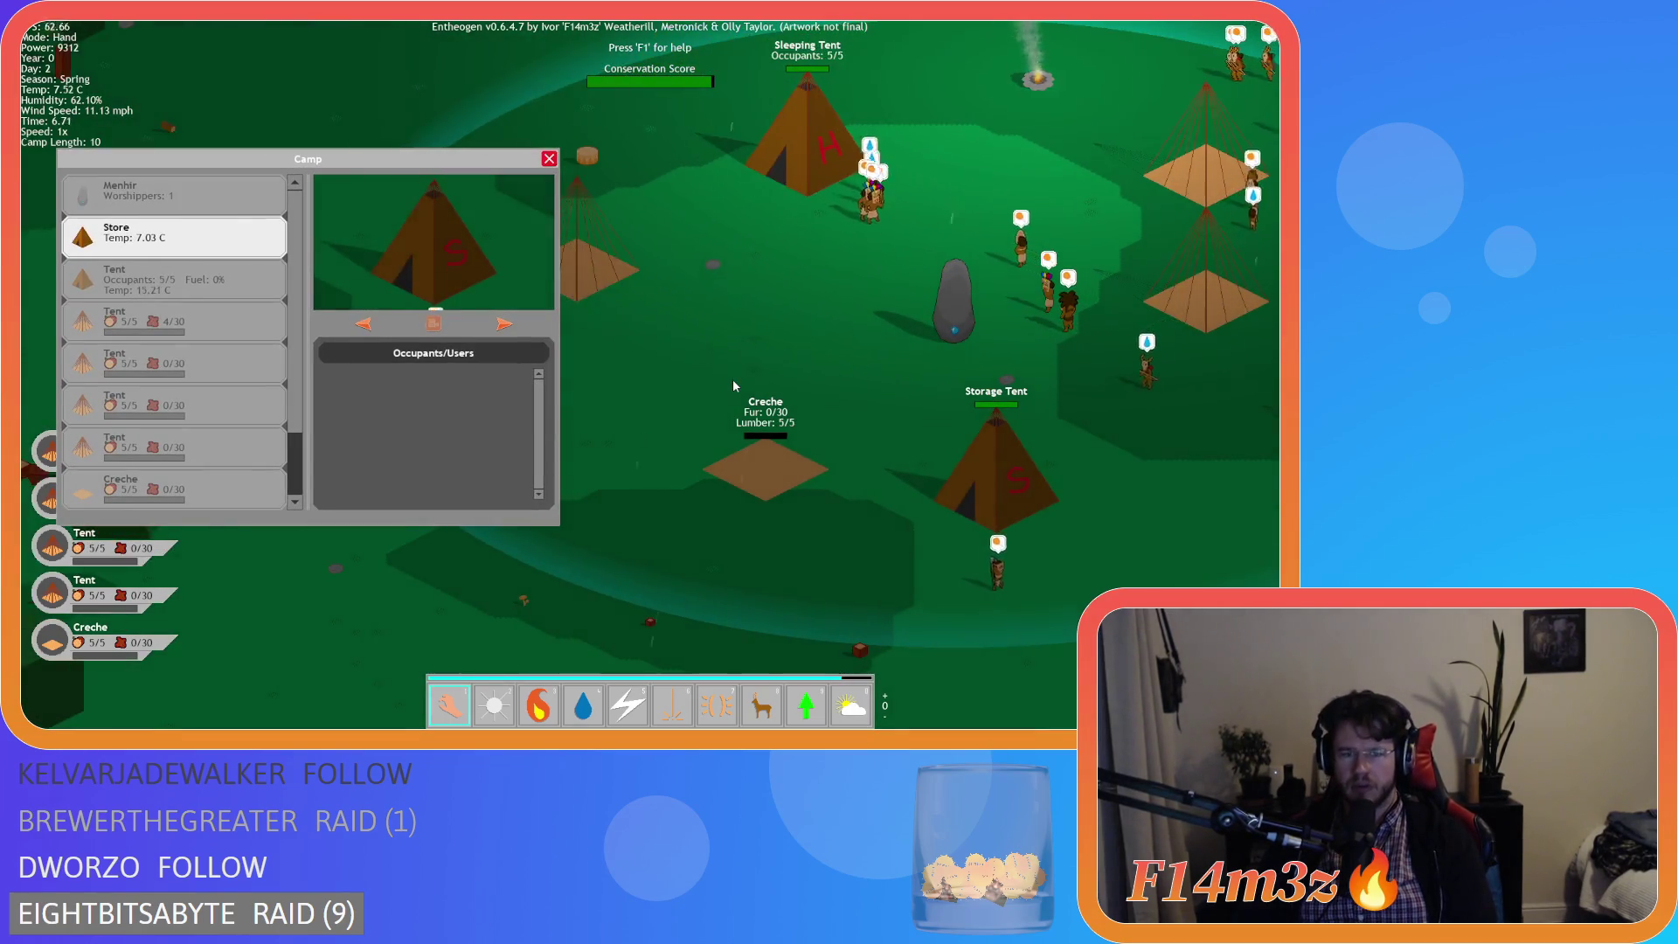
pyautogui.press('8')
pyautogui.press('1')
pyautogui.moveTo(1005, 428); pyautogui.dragTo(766, 450)
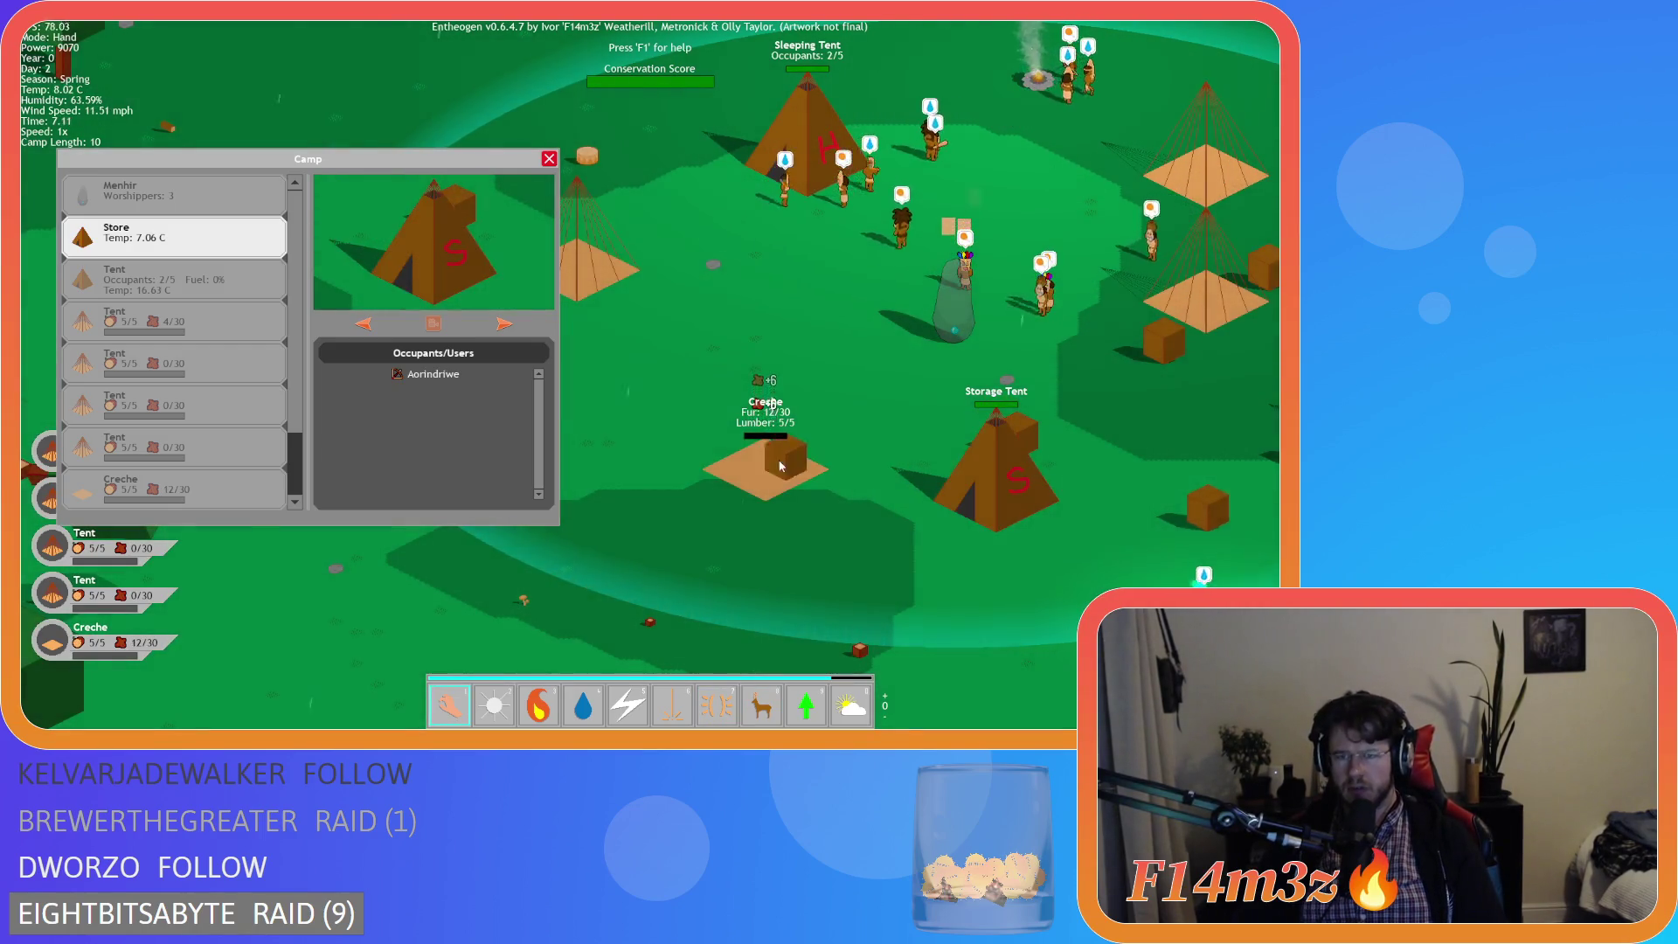
# - Pan around the Creche and Store, then close the Camp window
pyautogui.moveTo(1040, 448)
pyautogui.mouseDown()
pyautogui.moveTo(813, 493)
pyautogui.moveTo(631, 489)
pyautogui.moveTo(647, 528)
pyautogui.mouseUp()
pyautogui.press('a')
pyautogui.press('a')
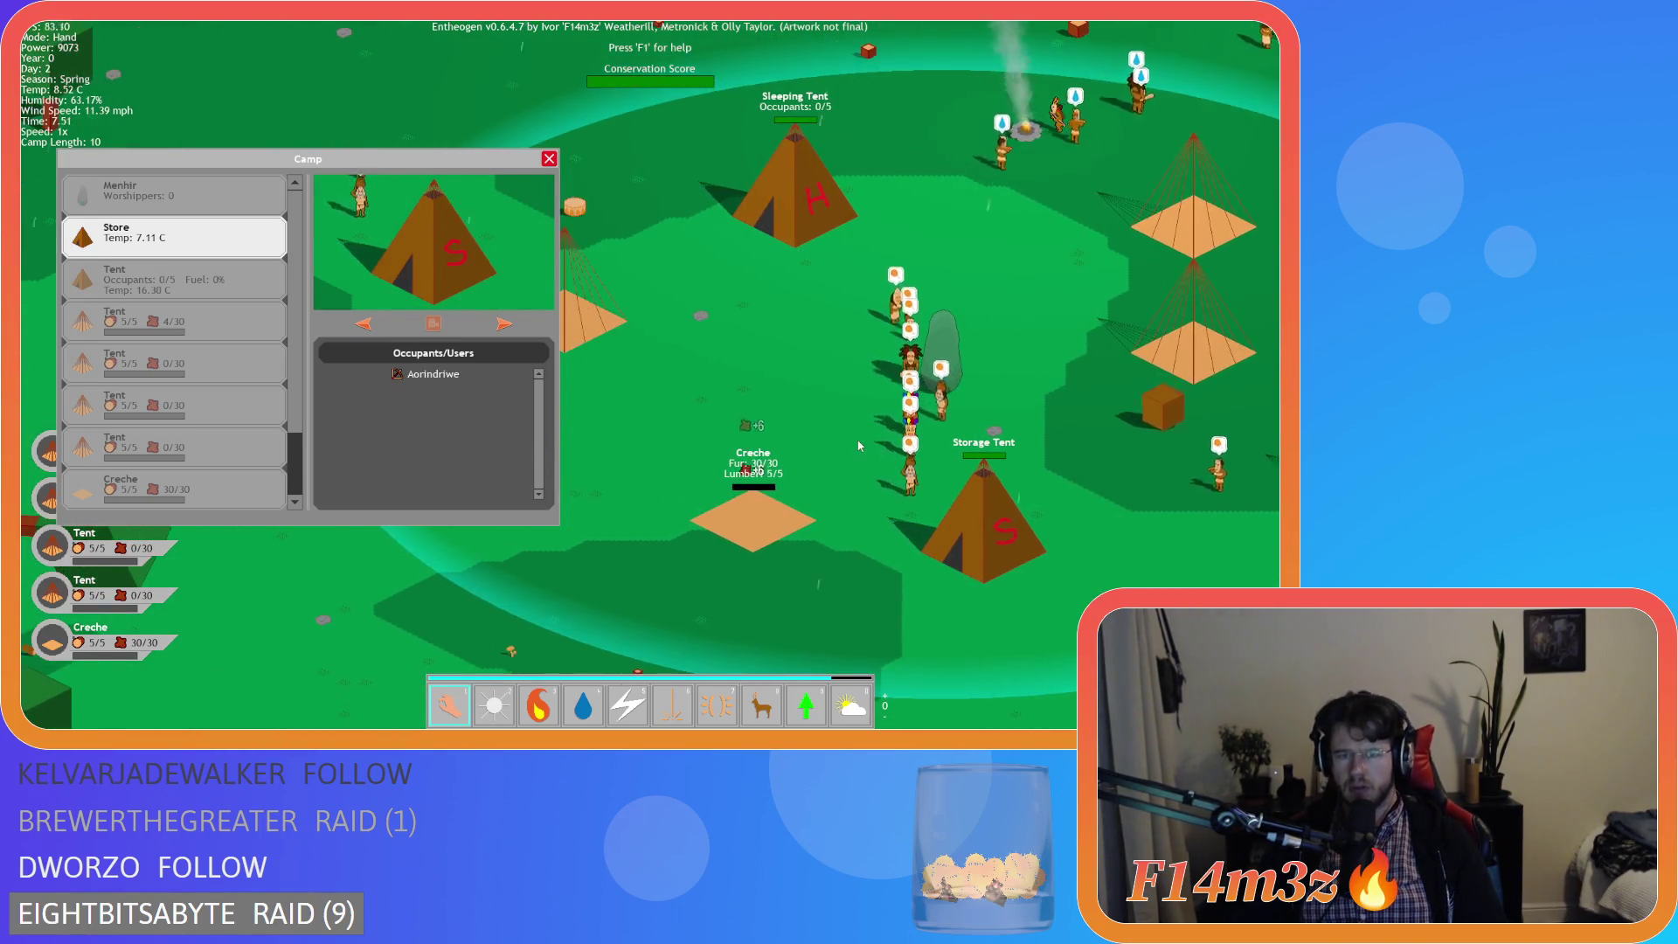
pyautogui.press('d')
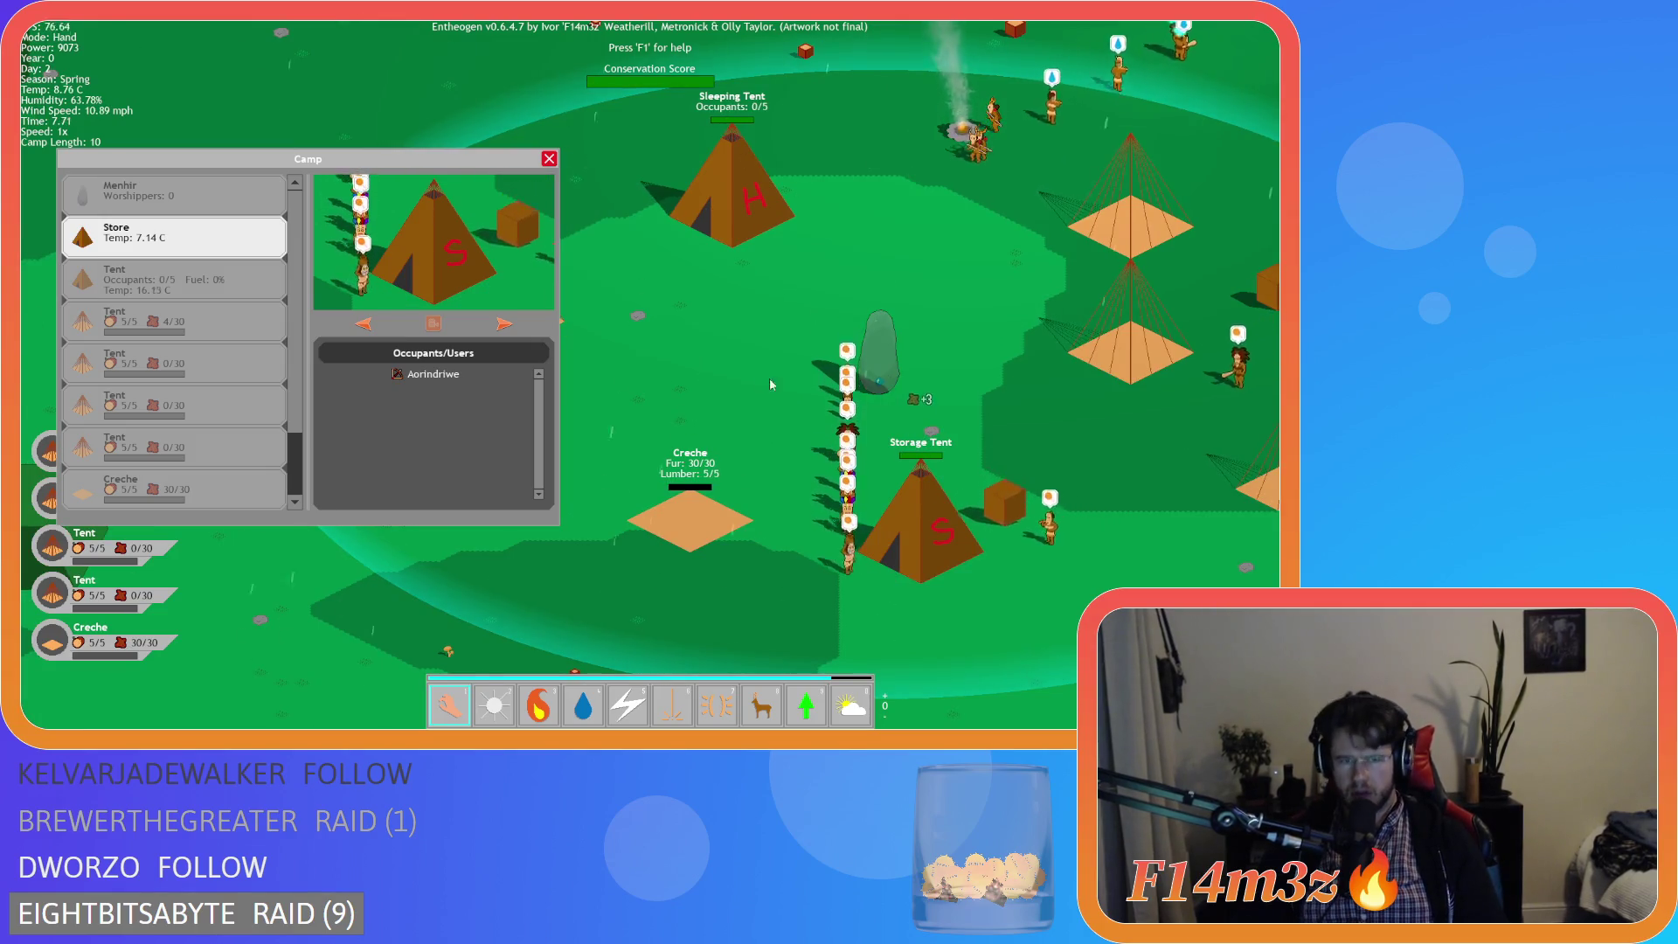
pyautogui.press('d')
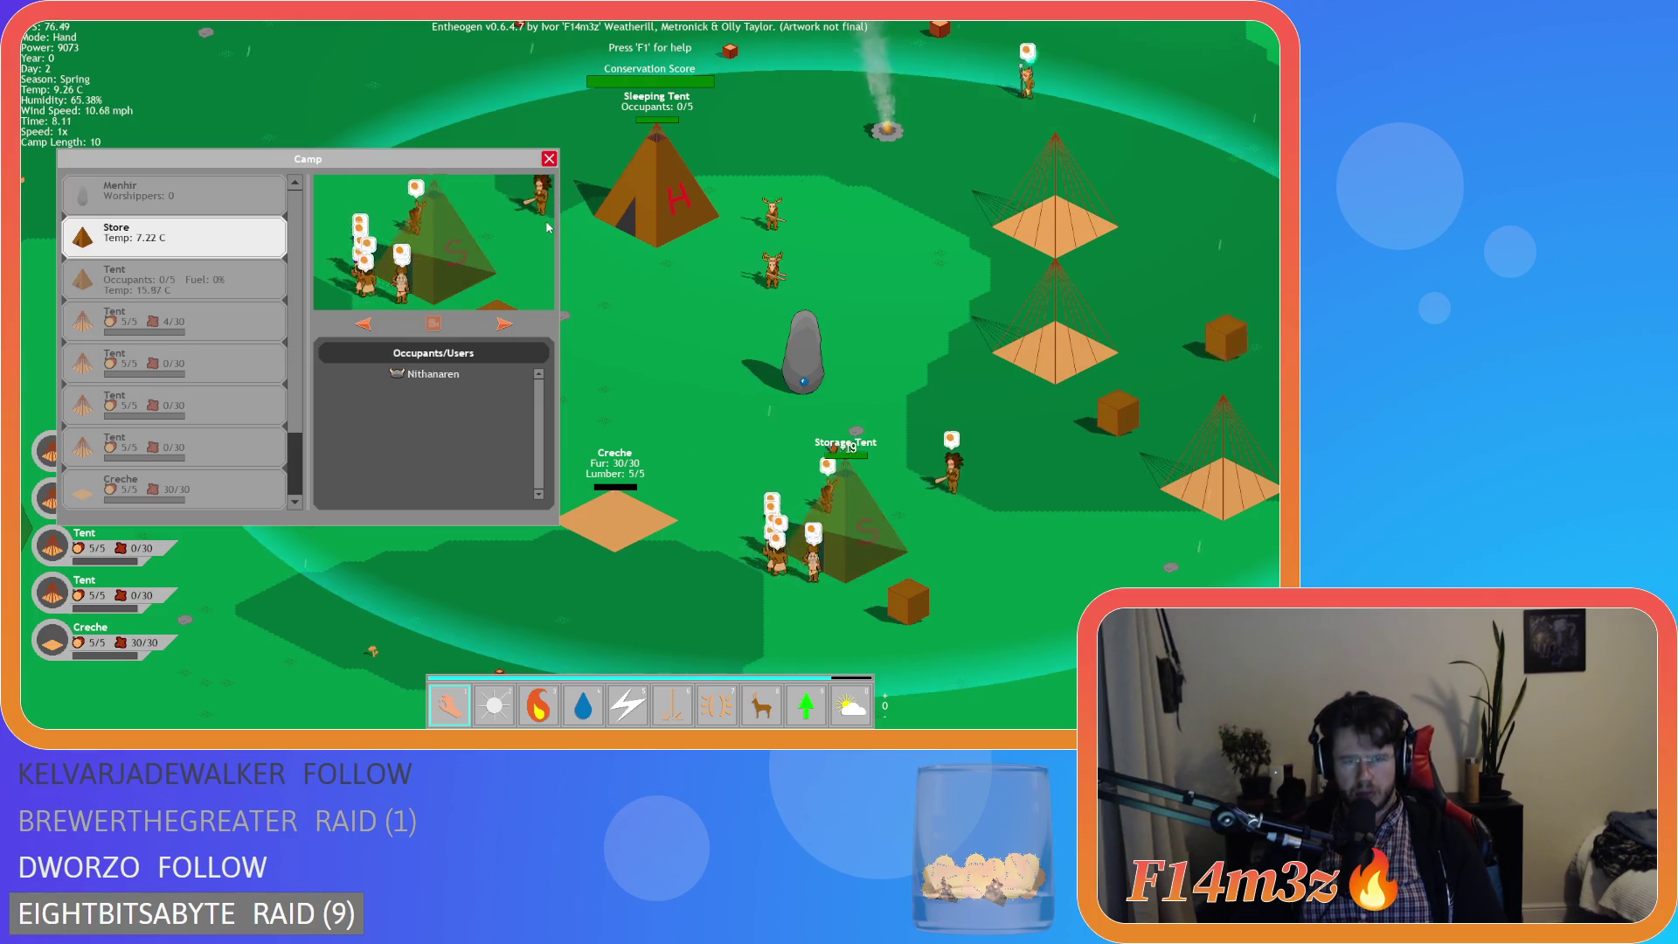
pyautogui.press('a')
pyautogui.press('w')
pyautogui.press('s')
pyautogui.press('d')
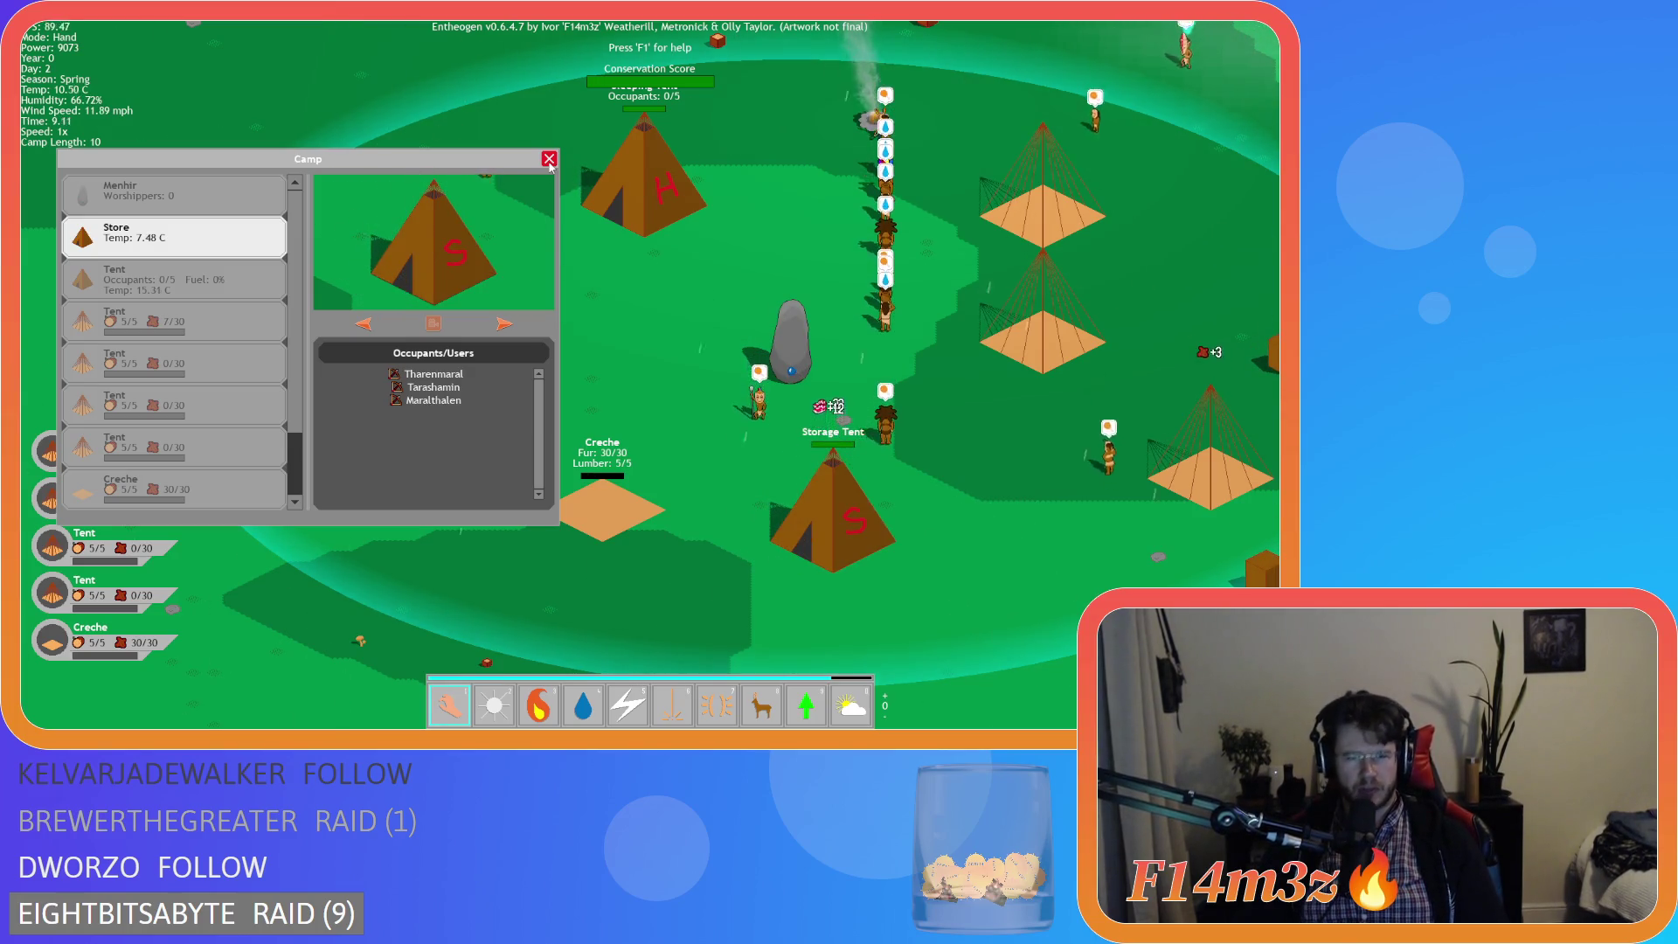
pyautogui.click(549, 159)
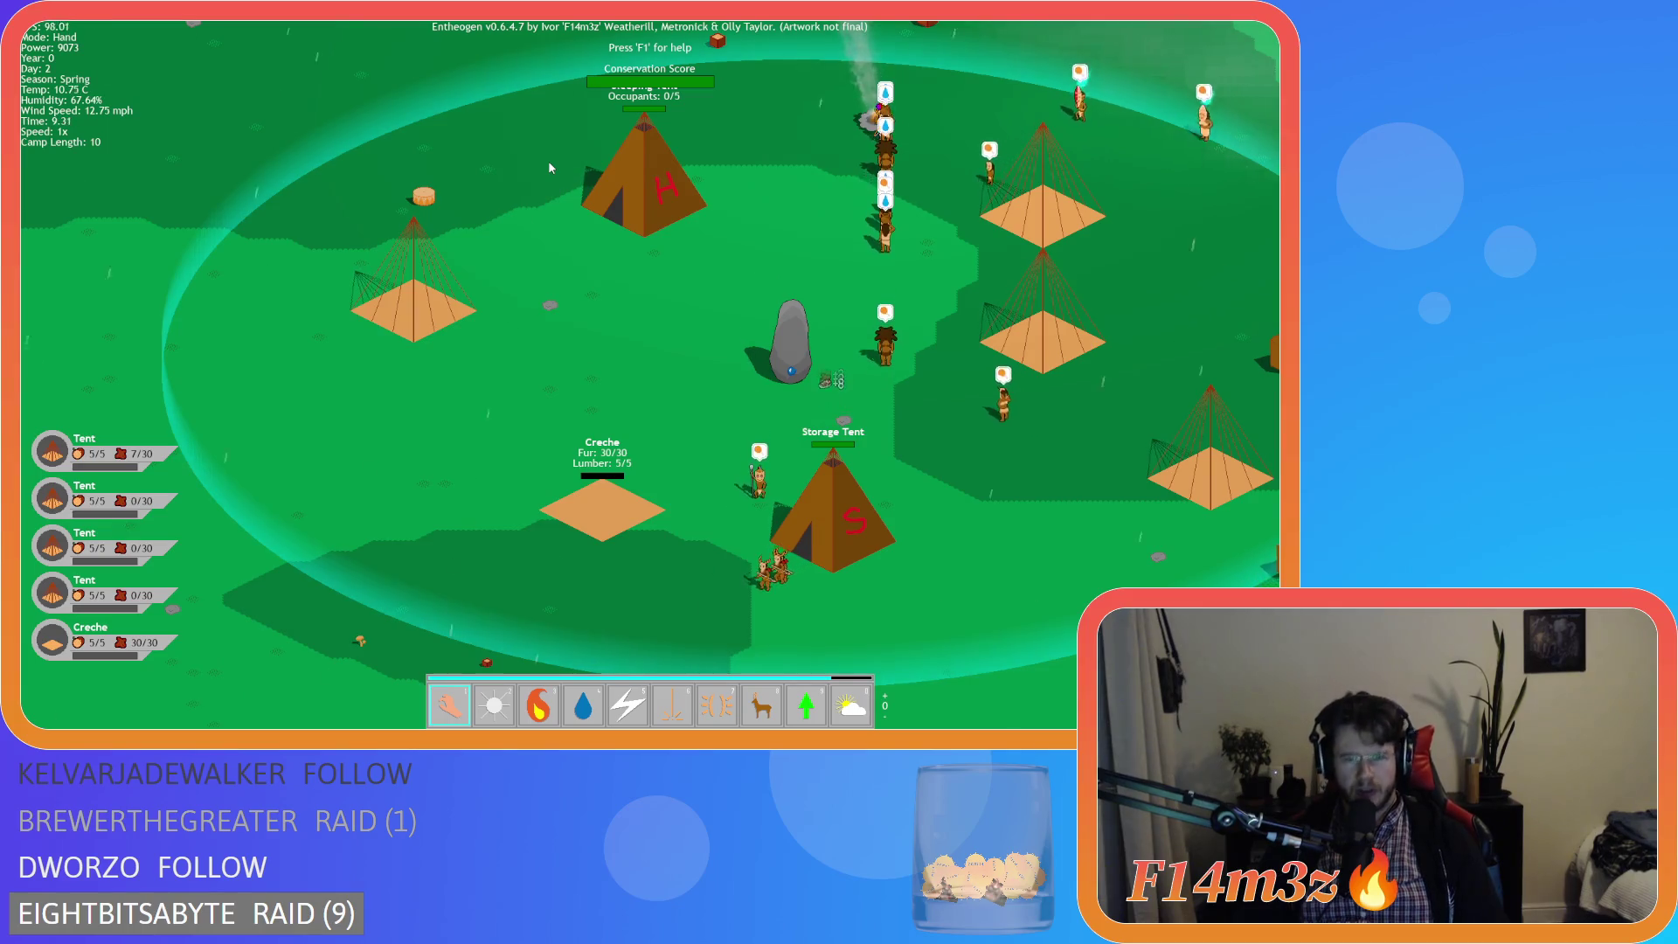
# - Reopen the Camp window, move it up-right, and open it on the Storage Tent
pyautogui.press('c')
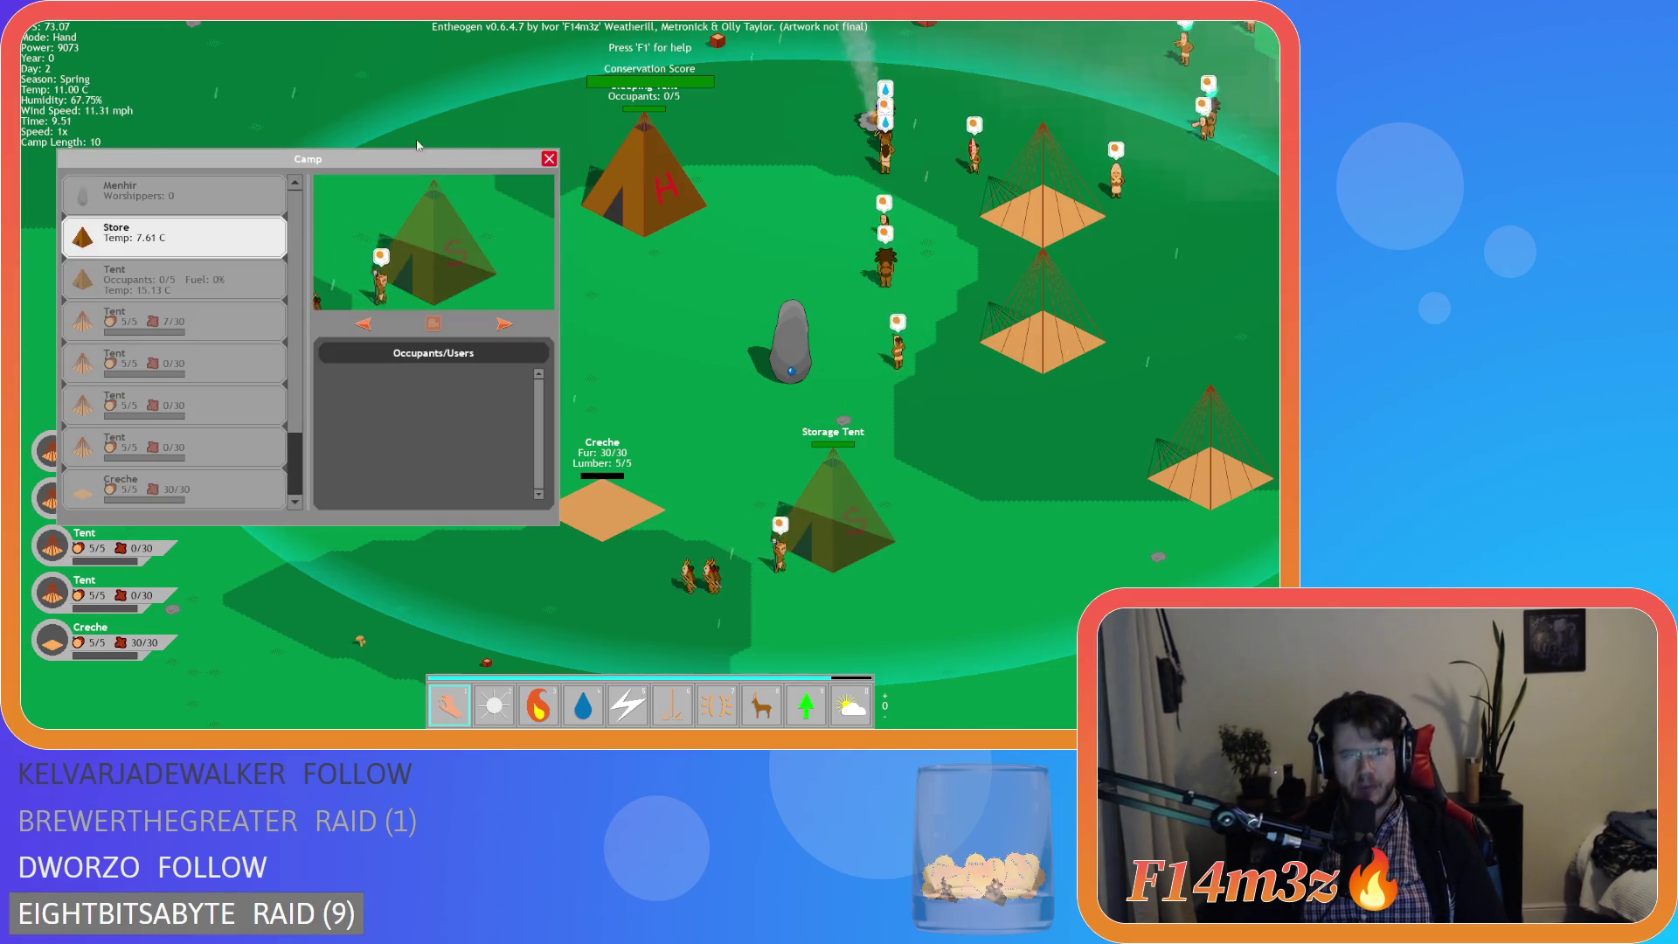
pyautogui.moveTo(412, 154); pyautogui.dragTo(510, 56)
pyautogui.press('c')
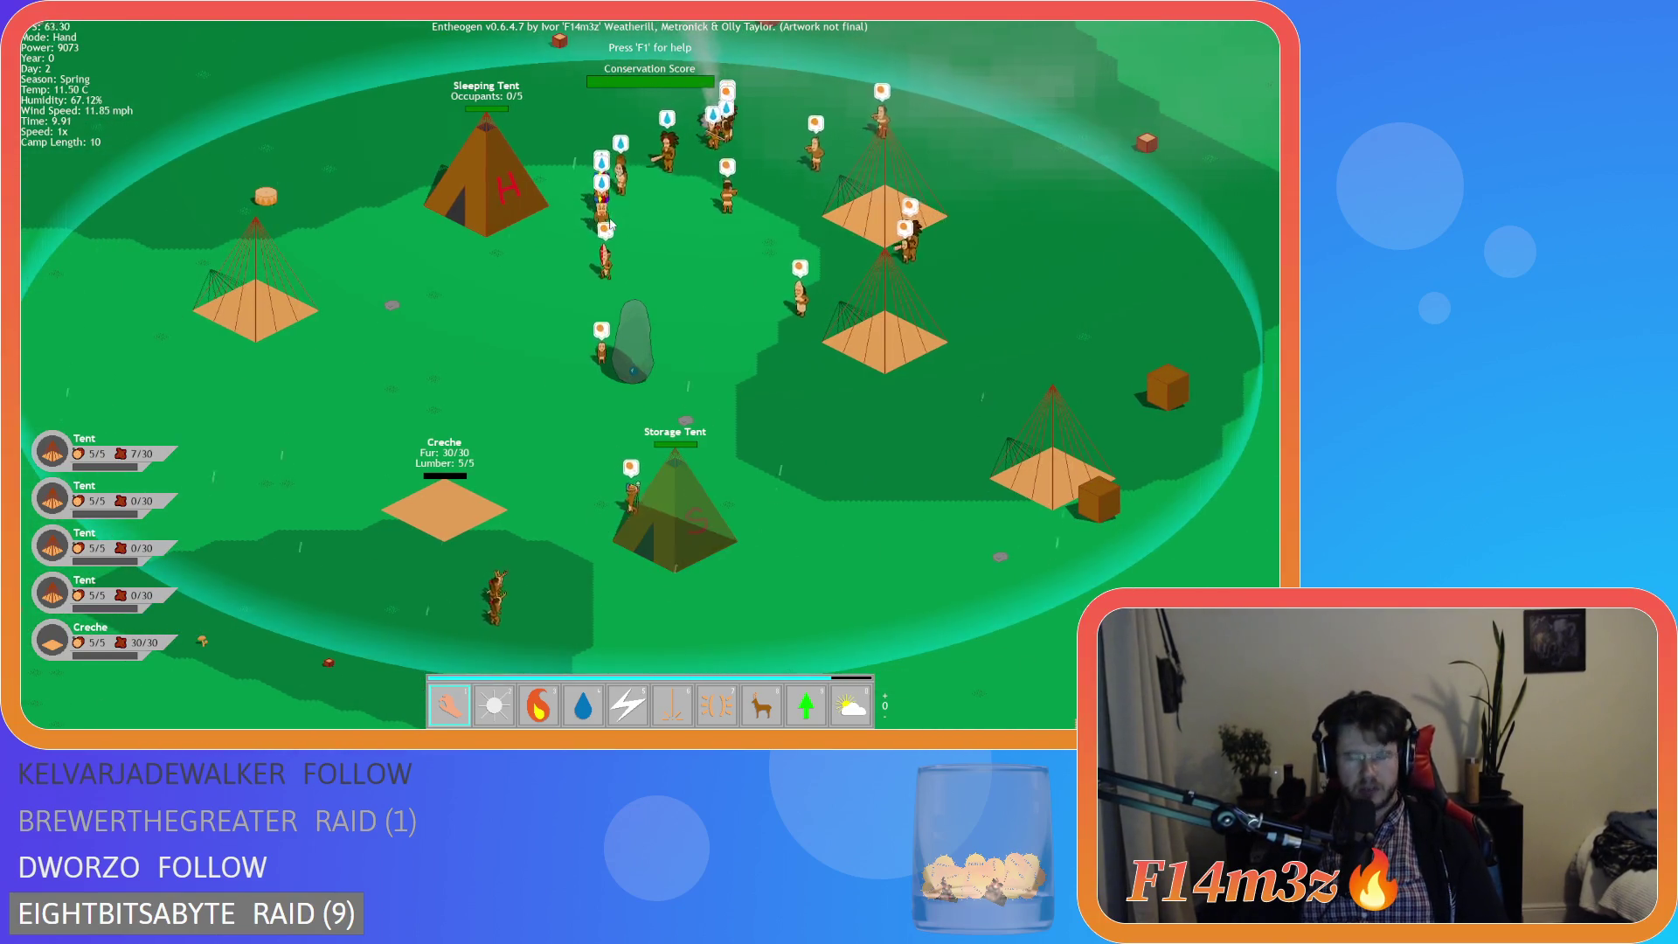
pyautogui.press('c')
pyautogui.press('c')
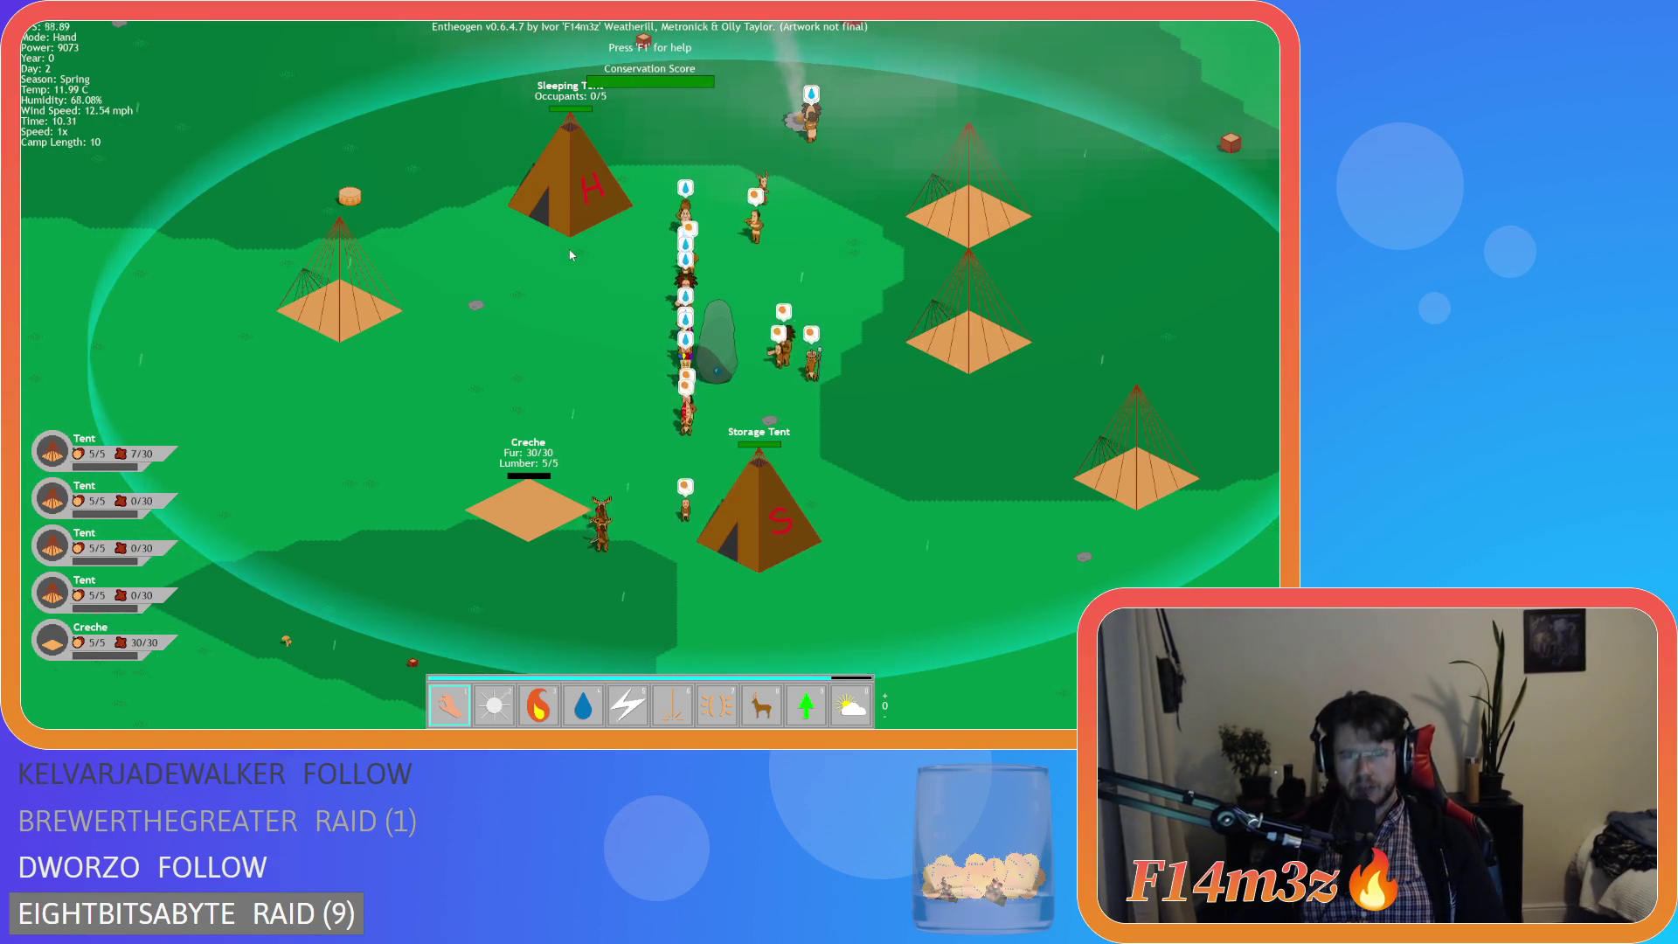
pyautogui.click(778, 540)
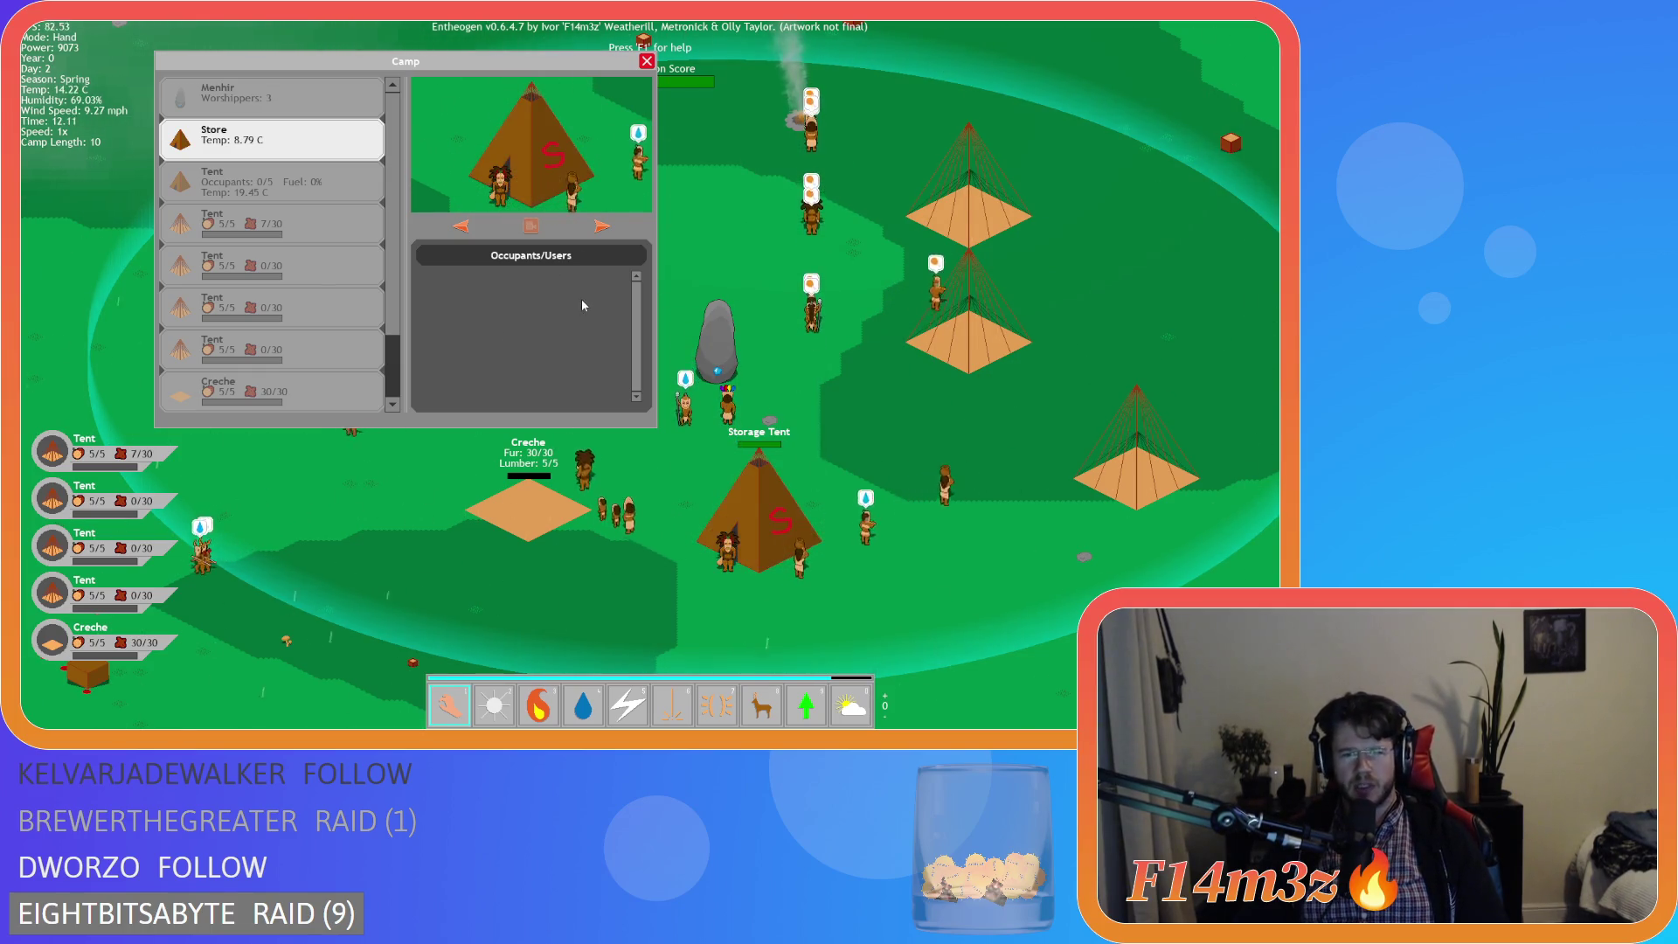
# - Close the Camp window and quit the game, confirming the prompt with Y
pyautogui.click(324, 183)
pyautogui.click(511, 117)
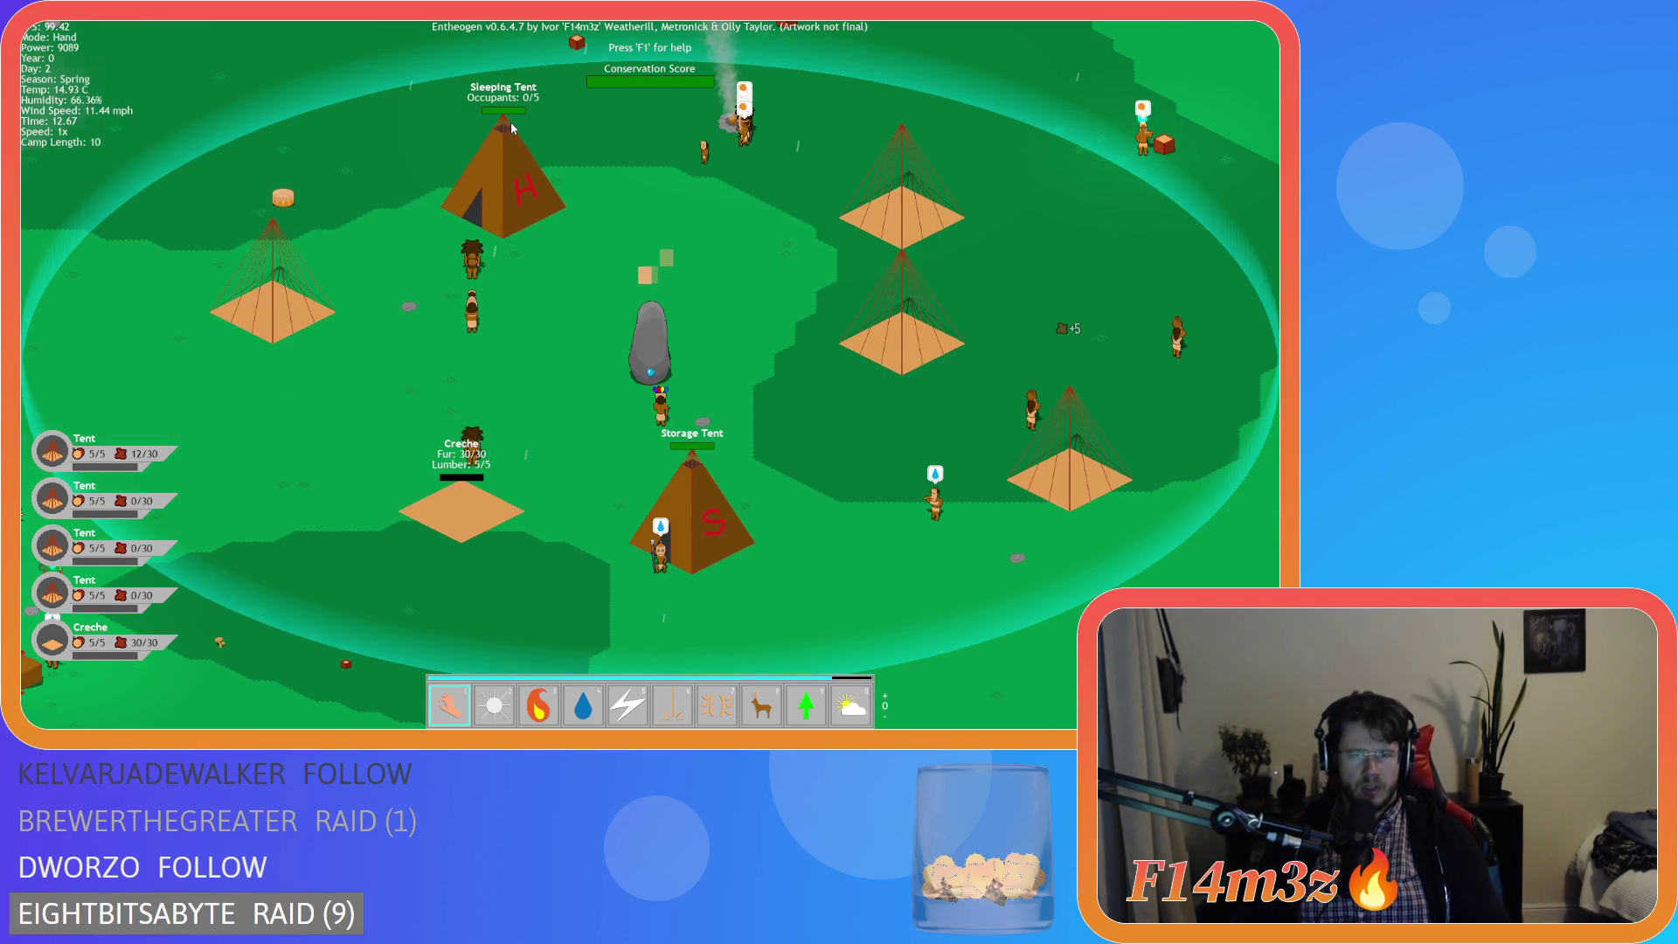
pyautogui.press('Escape')
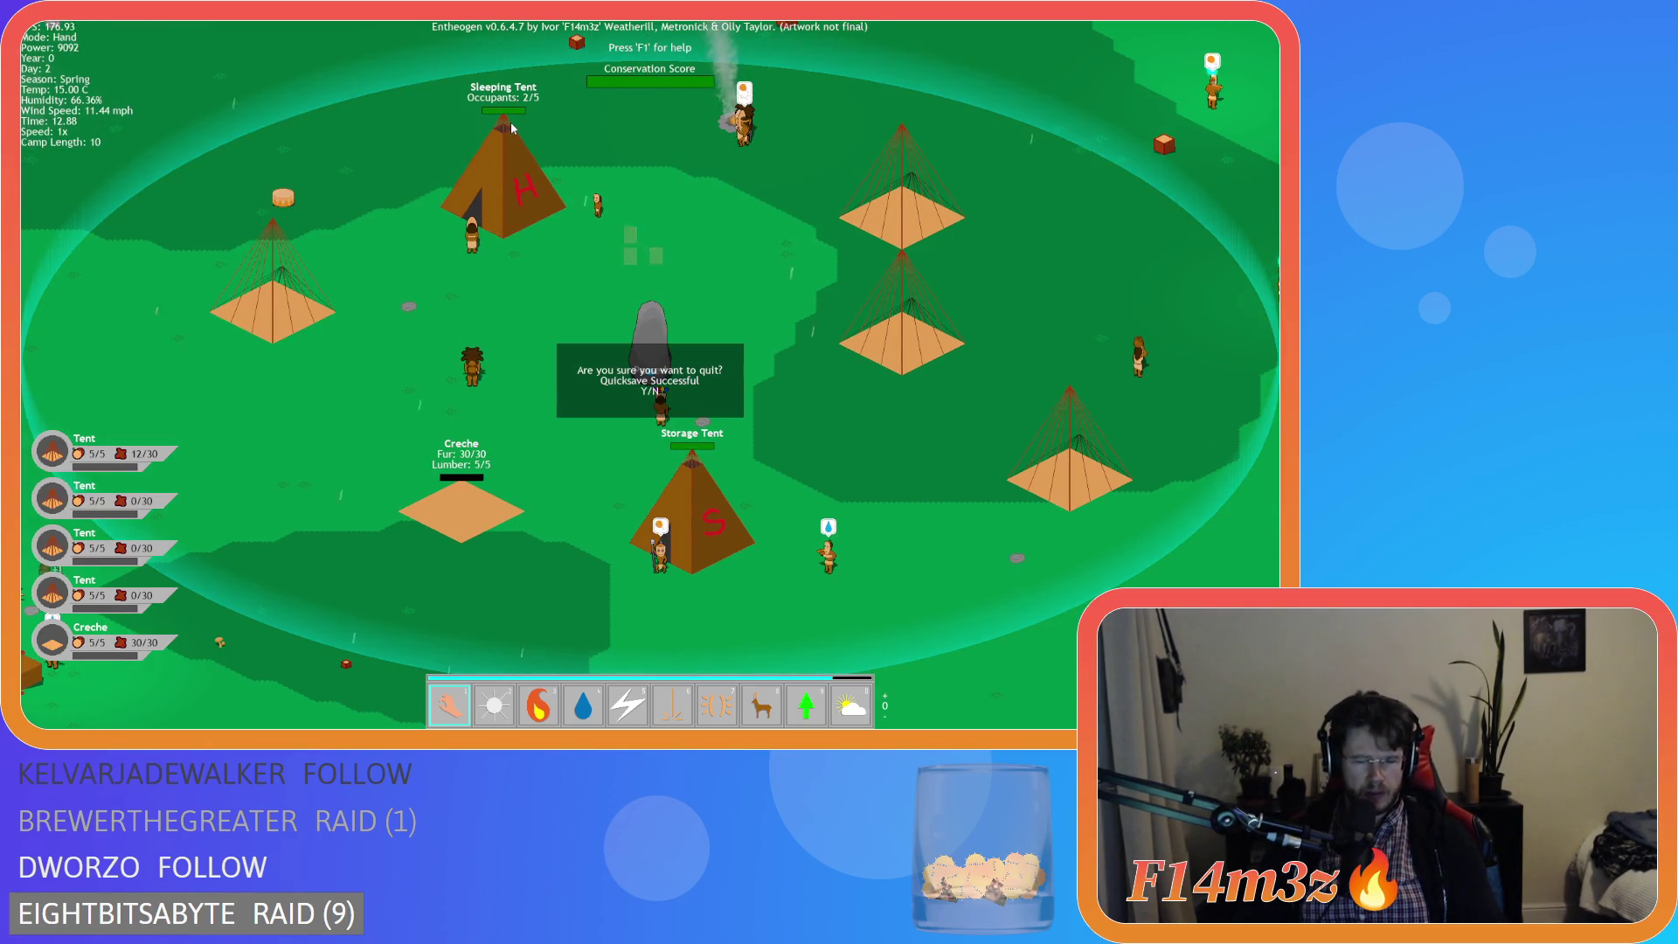
pyautogui.press('y')
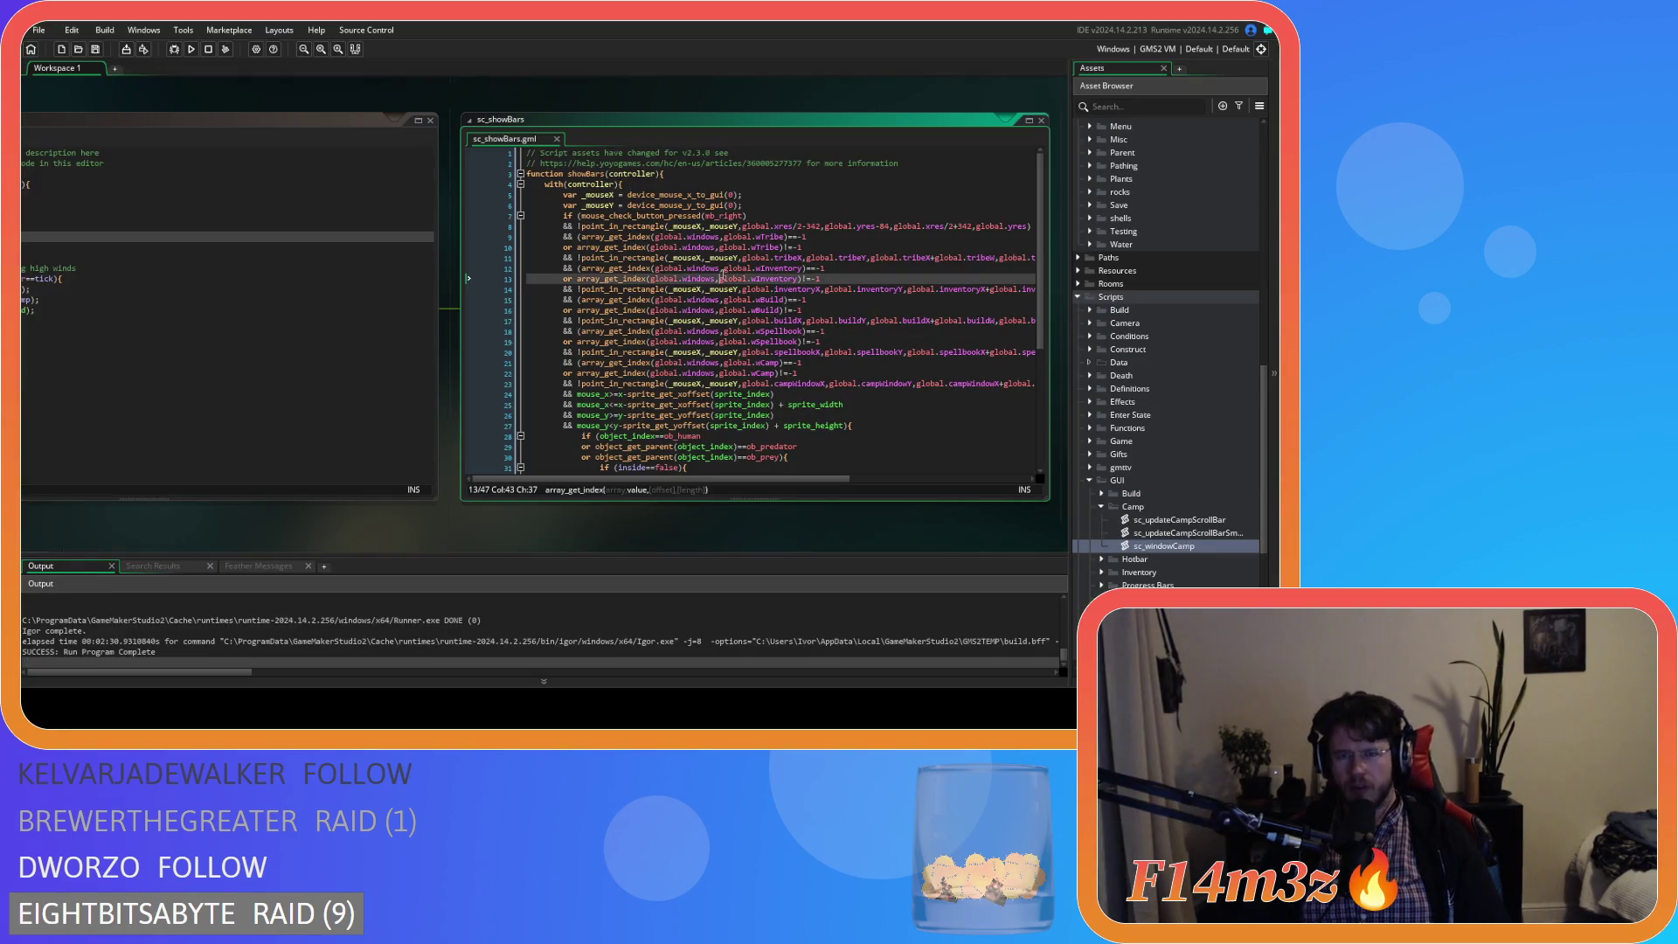
# - Pan the workspace and open the sc_windowCamp script
pyautogui.moveTo(302, 453)
pyautogui.mouseDown()
pyautogui.moveTo(540, 543)
pyautogui.moveTo(96, 533)
pyautogui.mouseUp()
pyautogui.scroll(-1, 844, 240)
pyautogui.moveTo(901, 217); pyautogui.dragTo(600, 403)
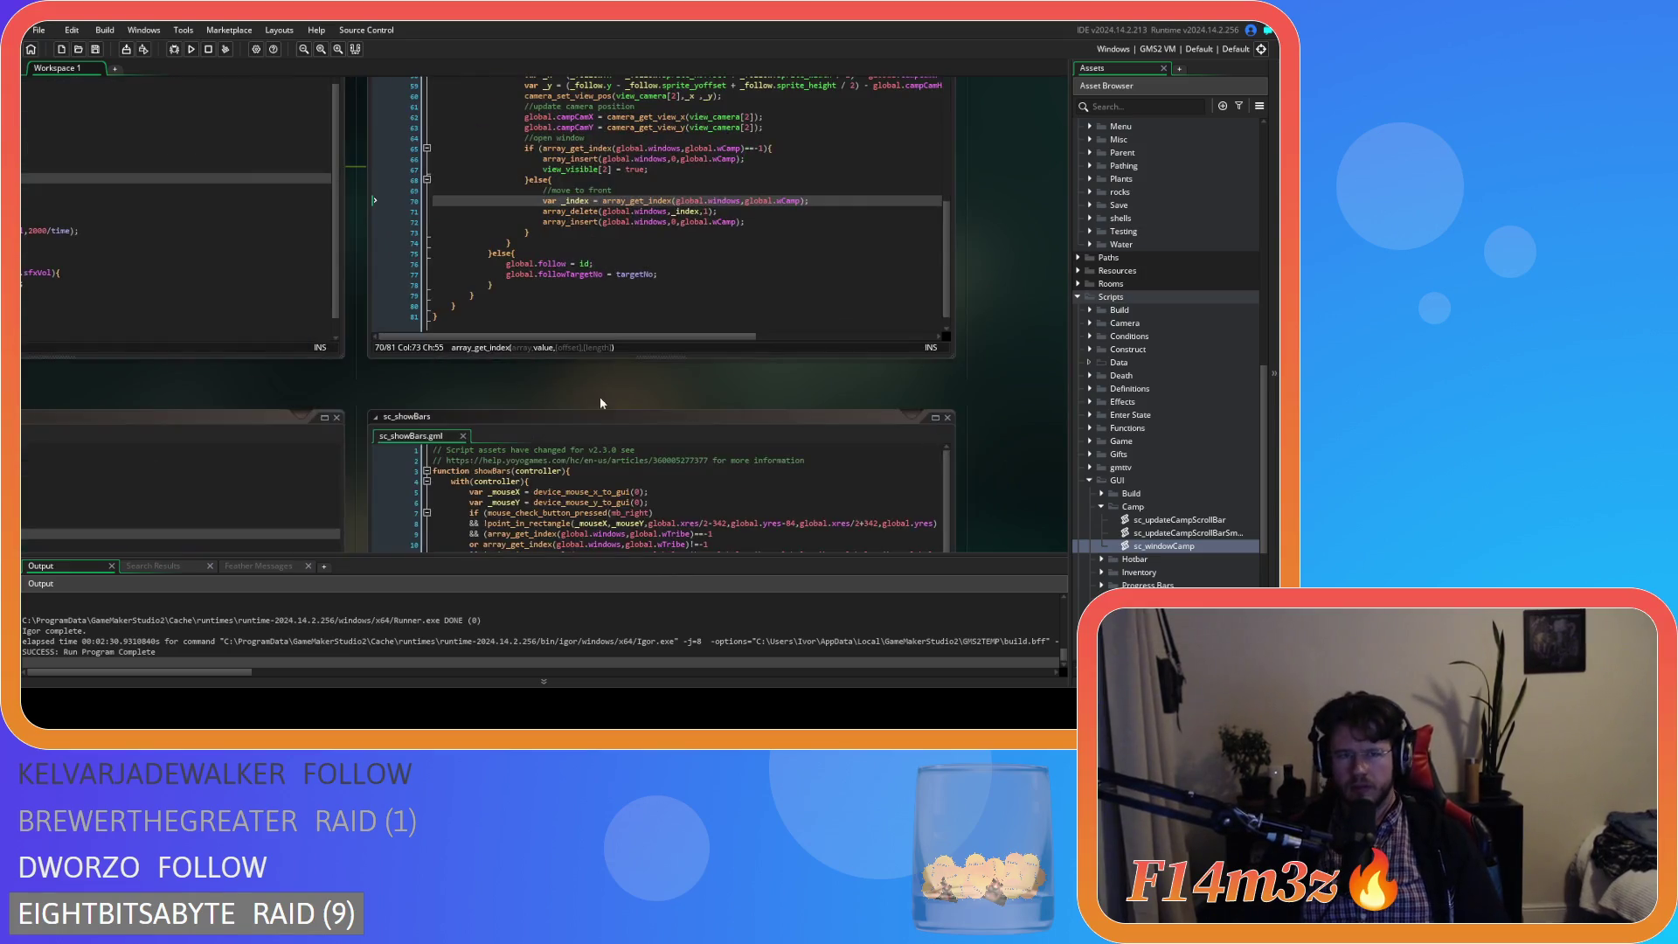
pyautogui.moveTo(393, 395)
pyautogui.mouseDown()
pyautogui.moveTo(865, 423)
pyautogui.moveTo(736, 397)
pyautogui.mouseUp()
pyautogui.doubleClick(1180, 548)
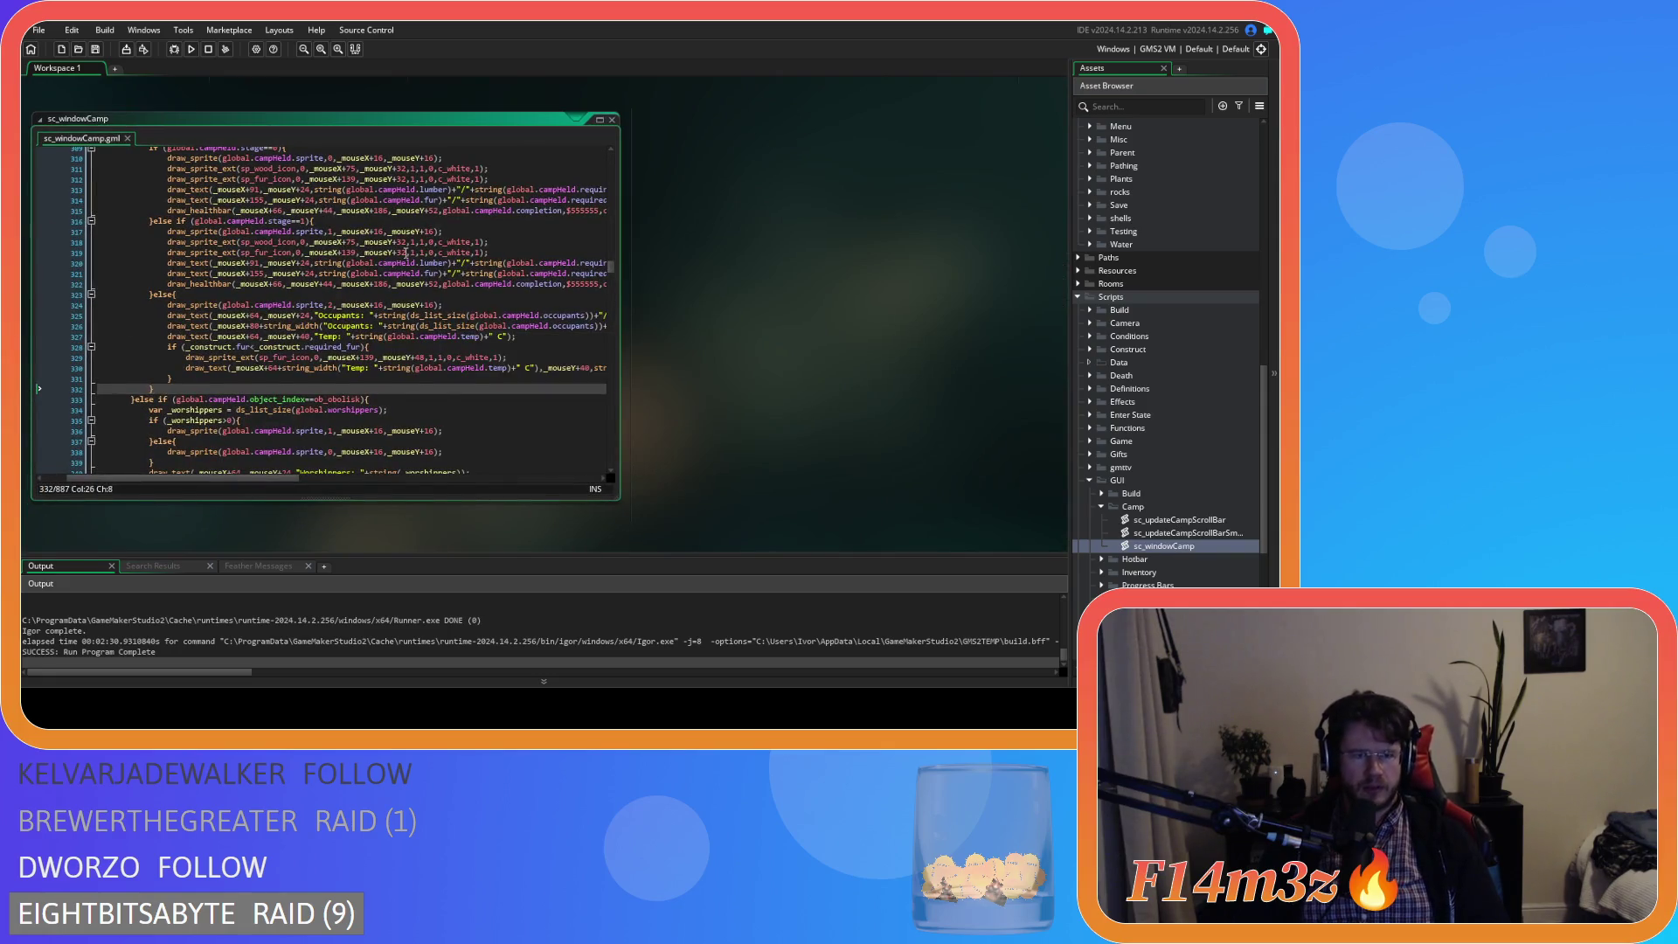
# - Browse sc_windowCamp and give its editor its own full tab
pyautogui.scroll(5, 405, 254)
pyautogui.moveTo(610, 266)
pyautogui.mouseDown()
pyautogui.moveTo(617, 231)
pyautogui.moveTo(623, 248)
pyautogui.mouseUp()
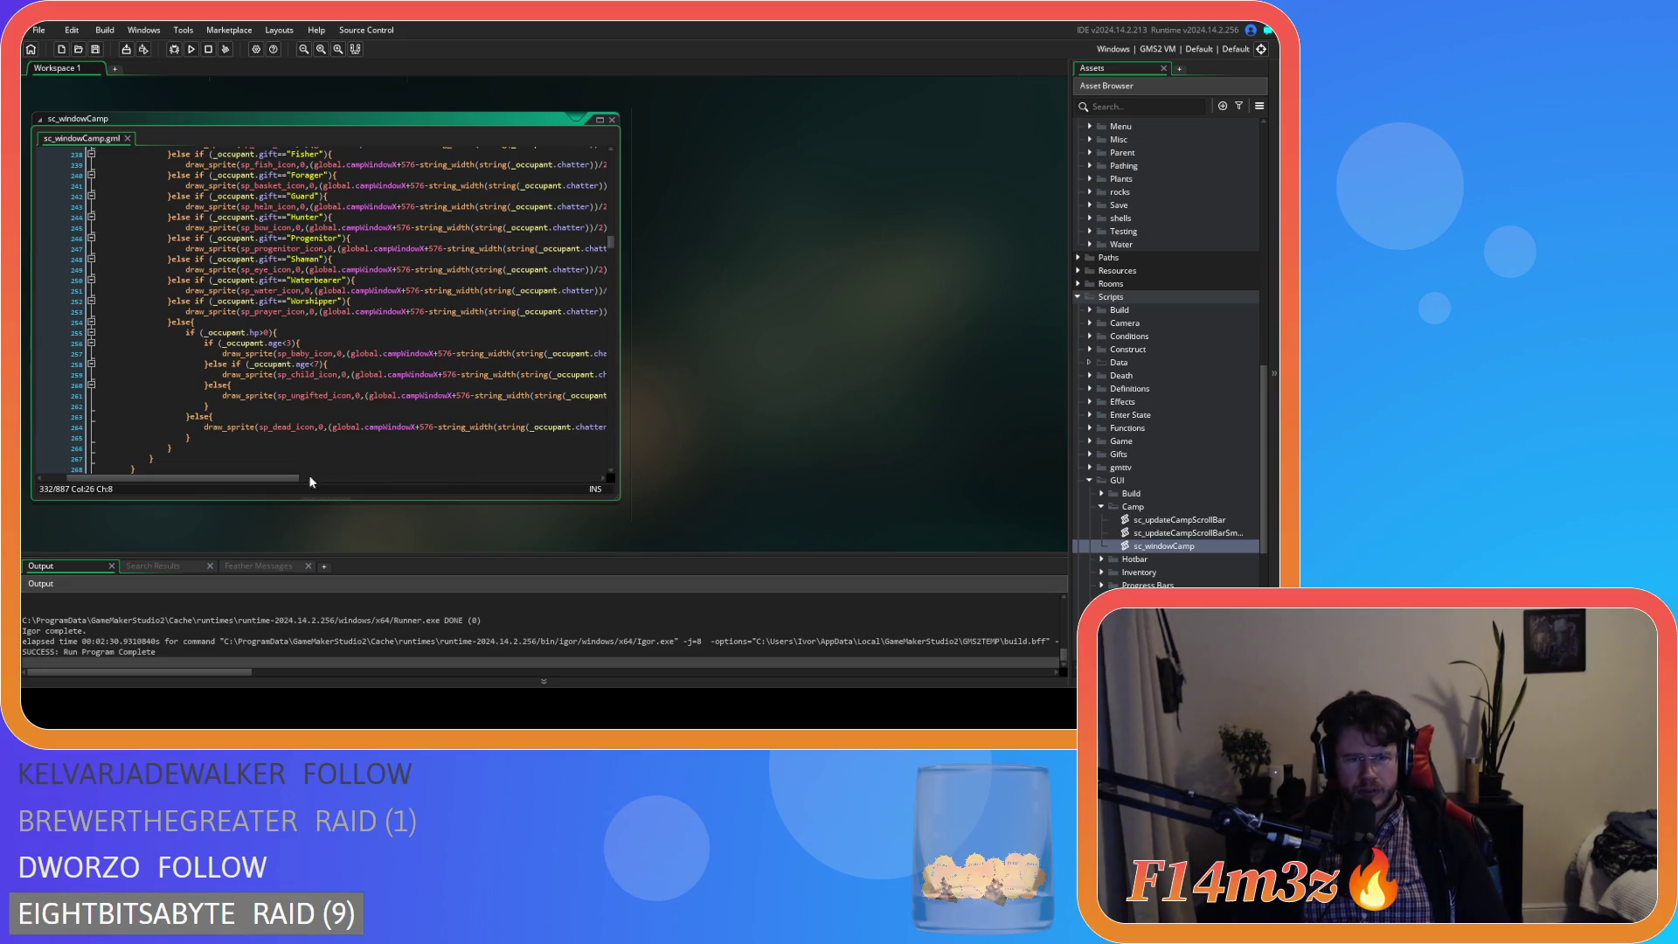
pyautogui.moveTo(262, 477)
pyautogui.mouseDown()
pyautogui.moveTo(437, 480)
pyautogui.moveTo(256, 464)
pyautogui.moveTo(348, 444)
pyautogui.moveTo(292, 444)
pyautogui.moveTo(374, 453)
pyautogui.moveTo(269, 454)
pyautogui.moveTo(392, 450)
pyautogui.moveTo(228, 452)
pyautogui.mouseUp()
pyautogui.scroll(10, 305, 380)
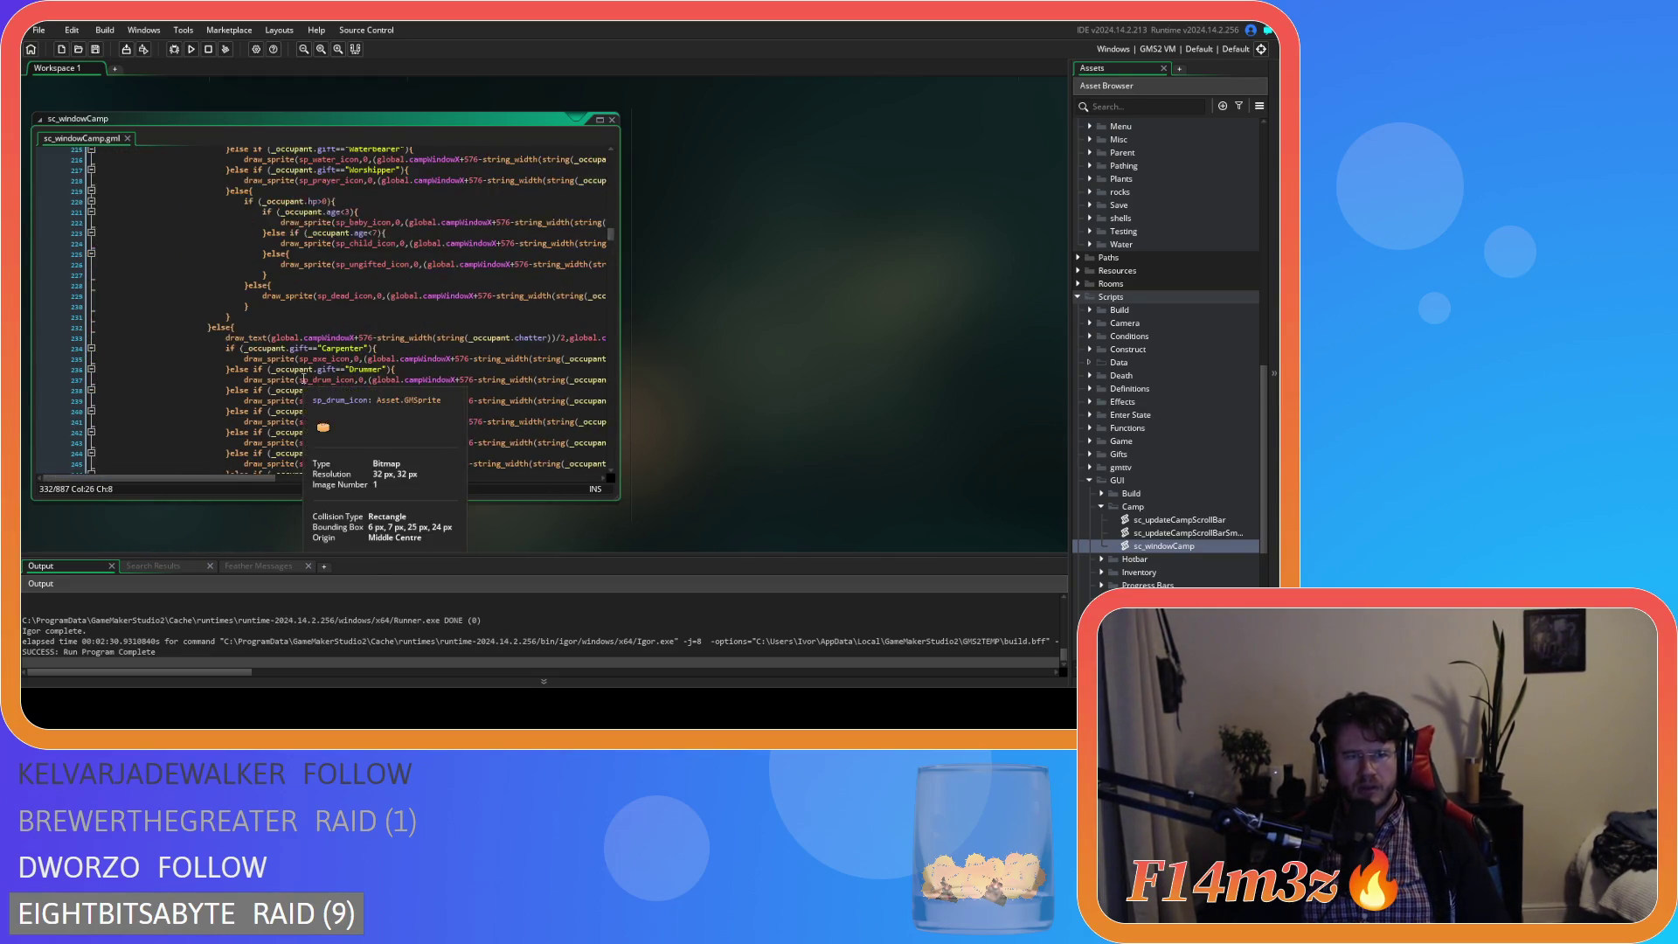
pyautogui.moveTo(224, 478)
pyautogui.mouseDown()
pyautogui.moveTo(357, 472)
pyautogui.moveTo(306, 464)
pyautogui.mouseUp()
pyautogui.scroll(15, 332, 419)
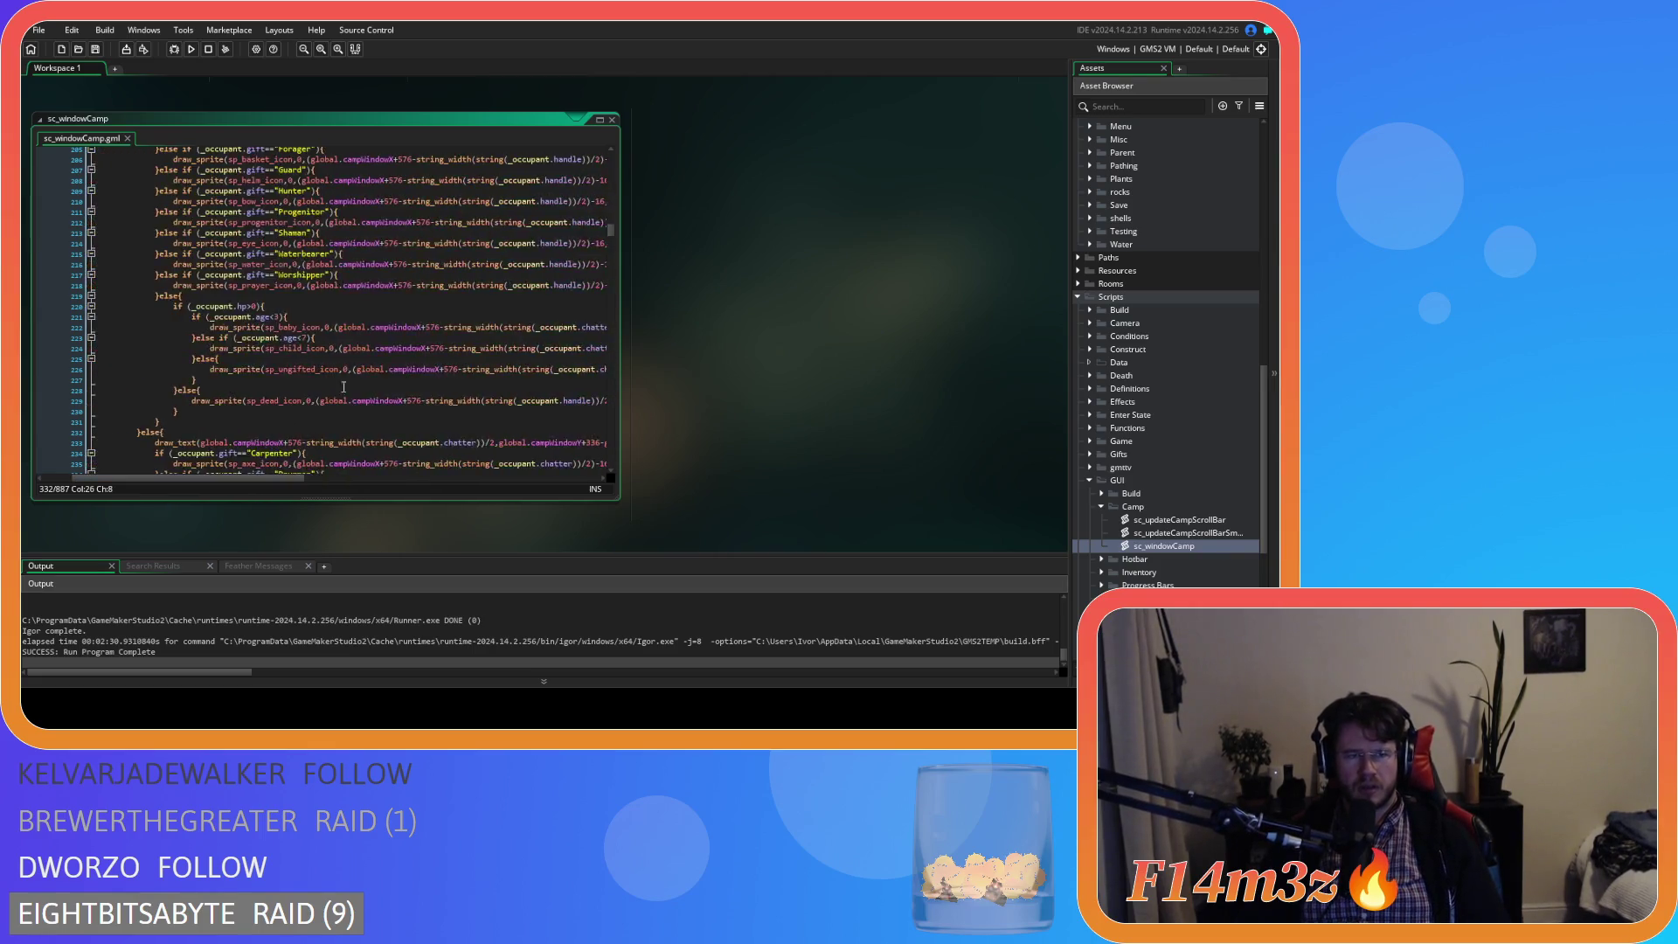
pyautogui.scroll(-8, 356, 380)
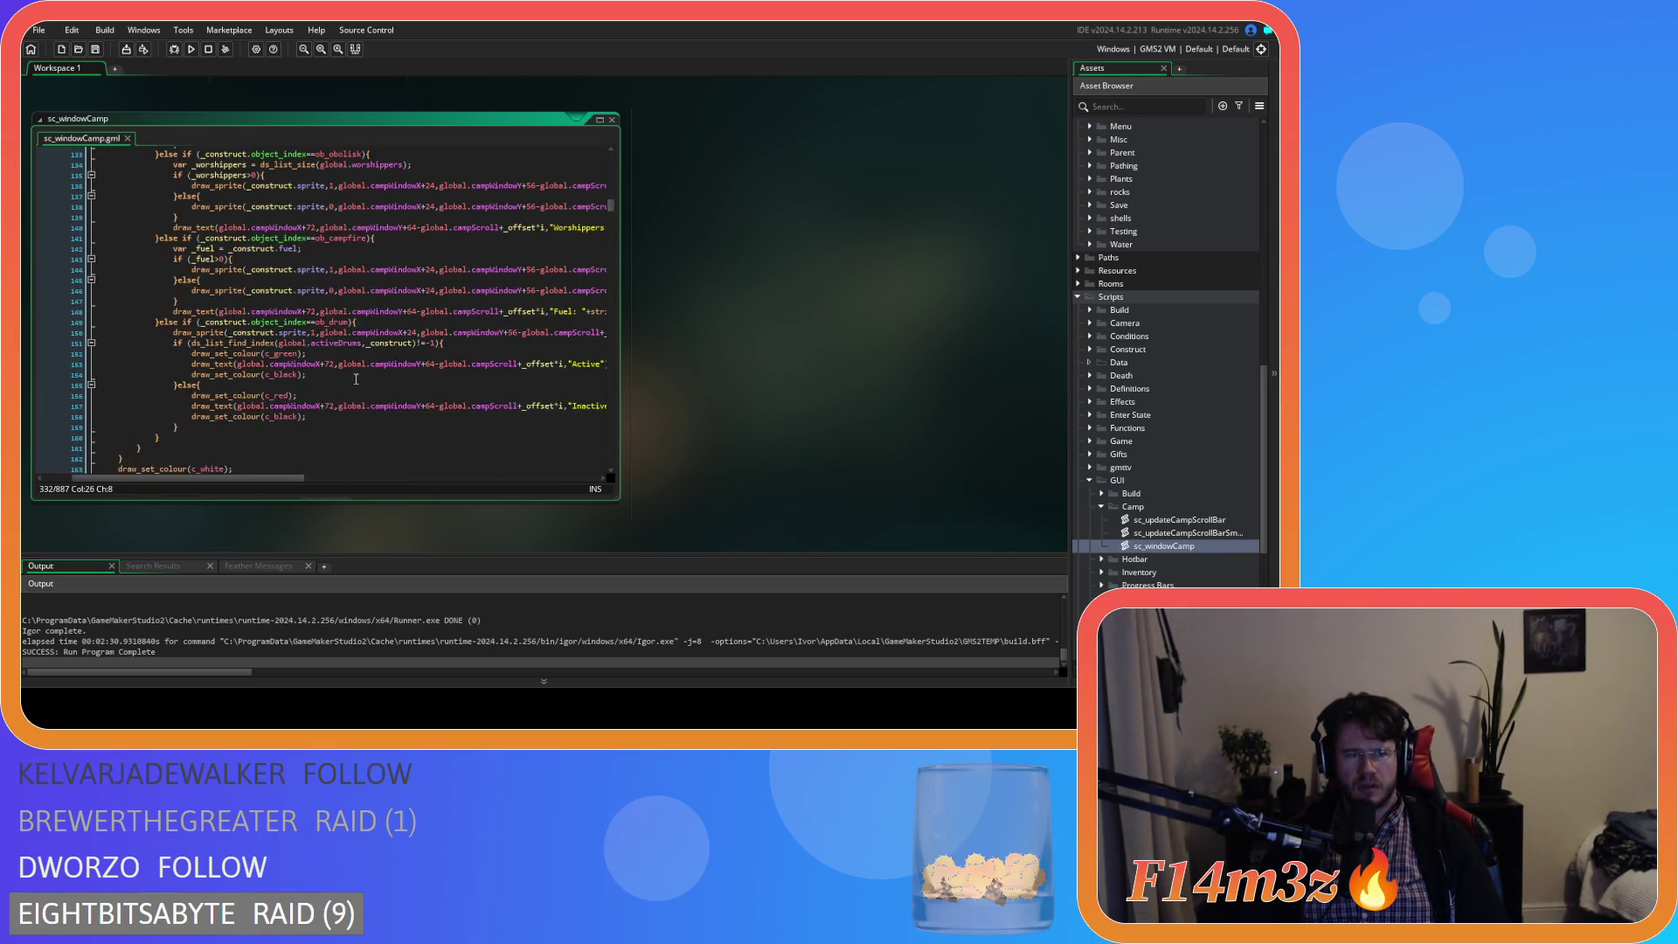
pyautogui.scroll(-20, 352, 369)
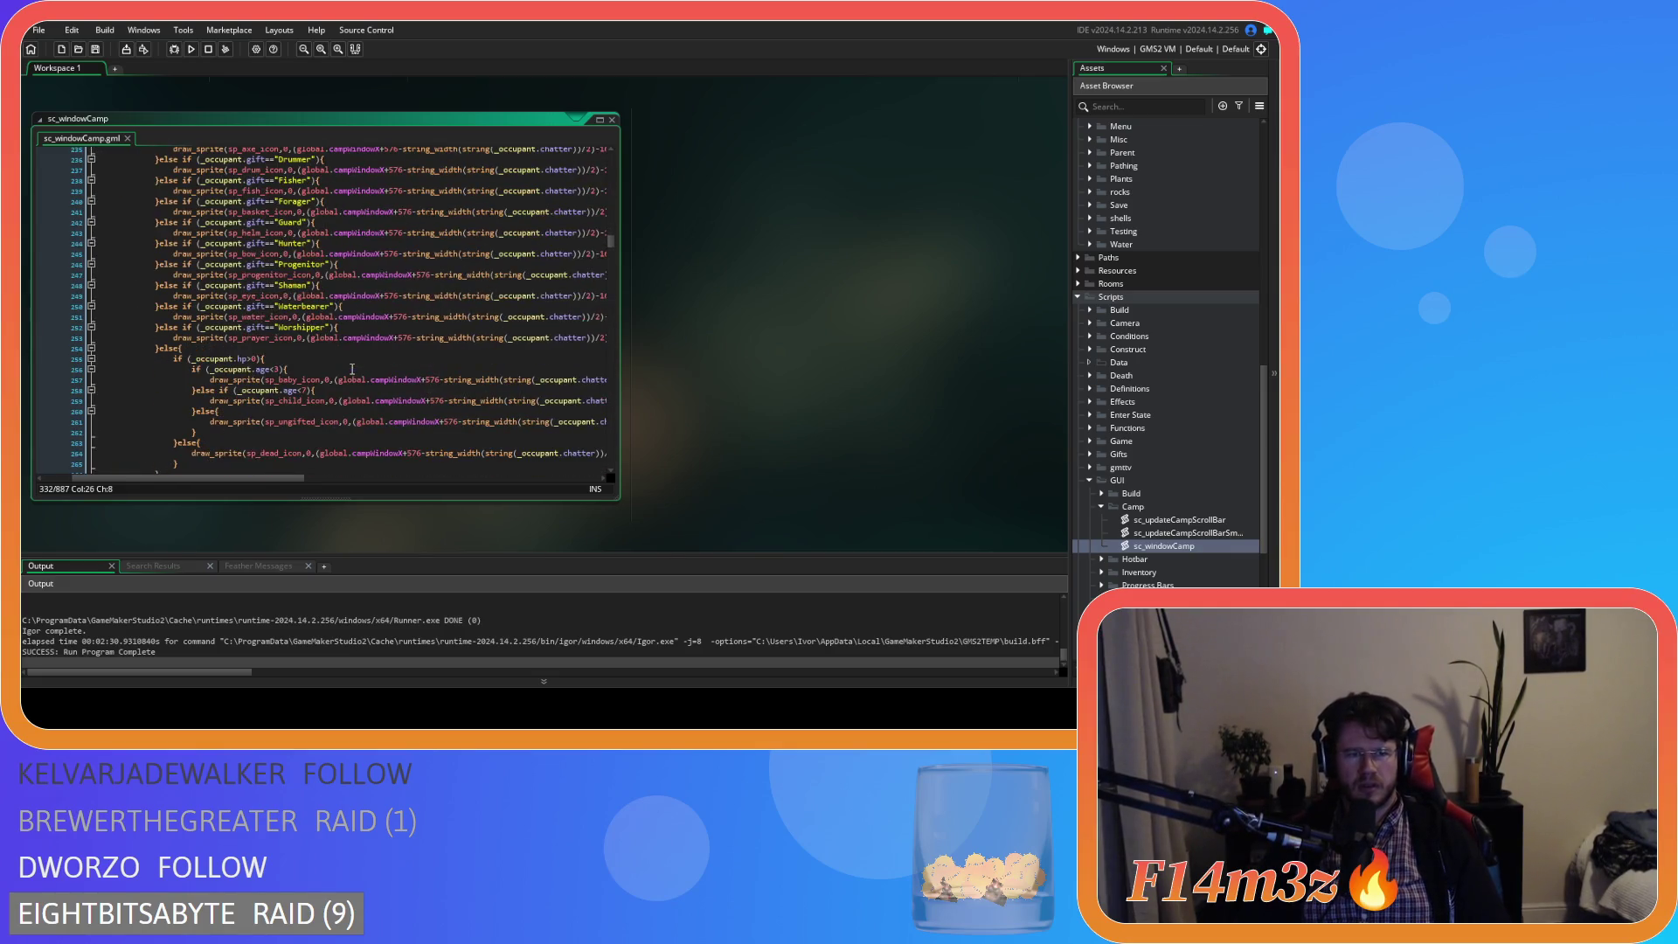
pyautogui.scroll(15, 352, 368)
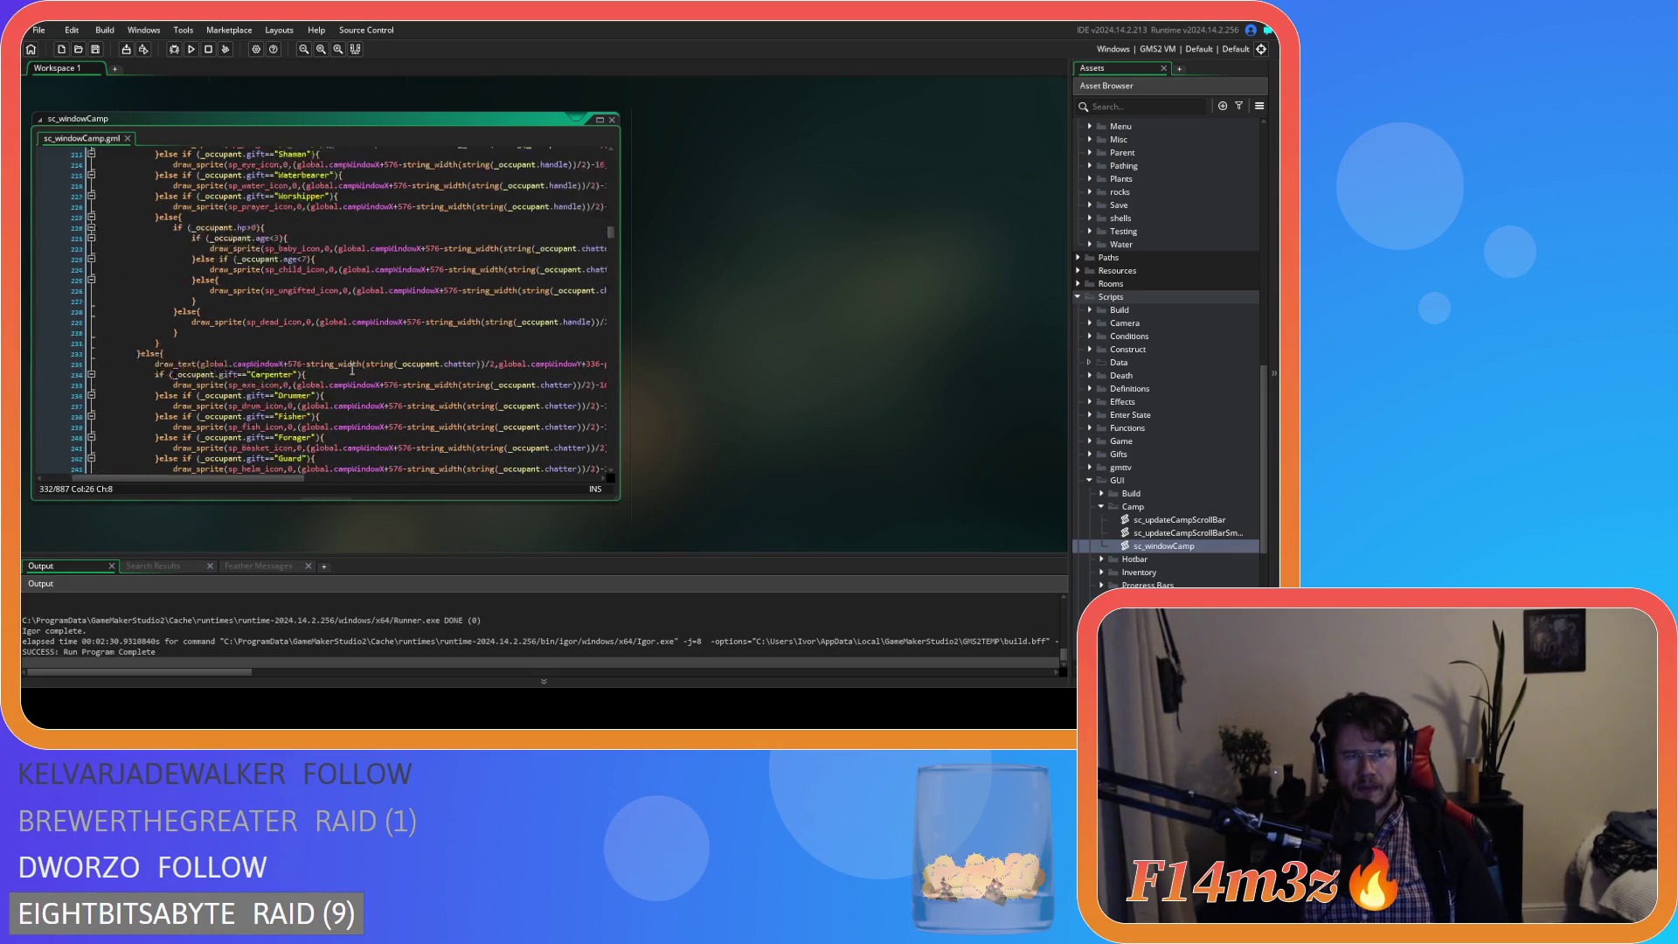
pyautogui.scroll(3, 348, 268)
pyautogui.click(599, 118)
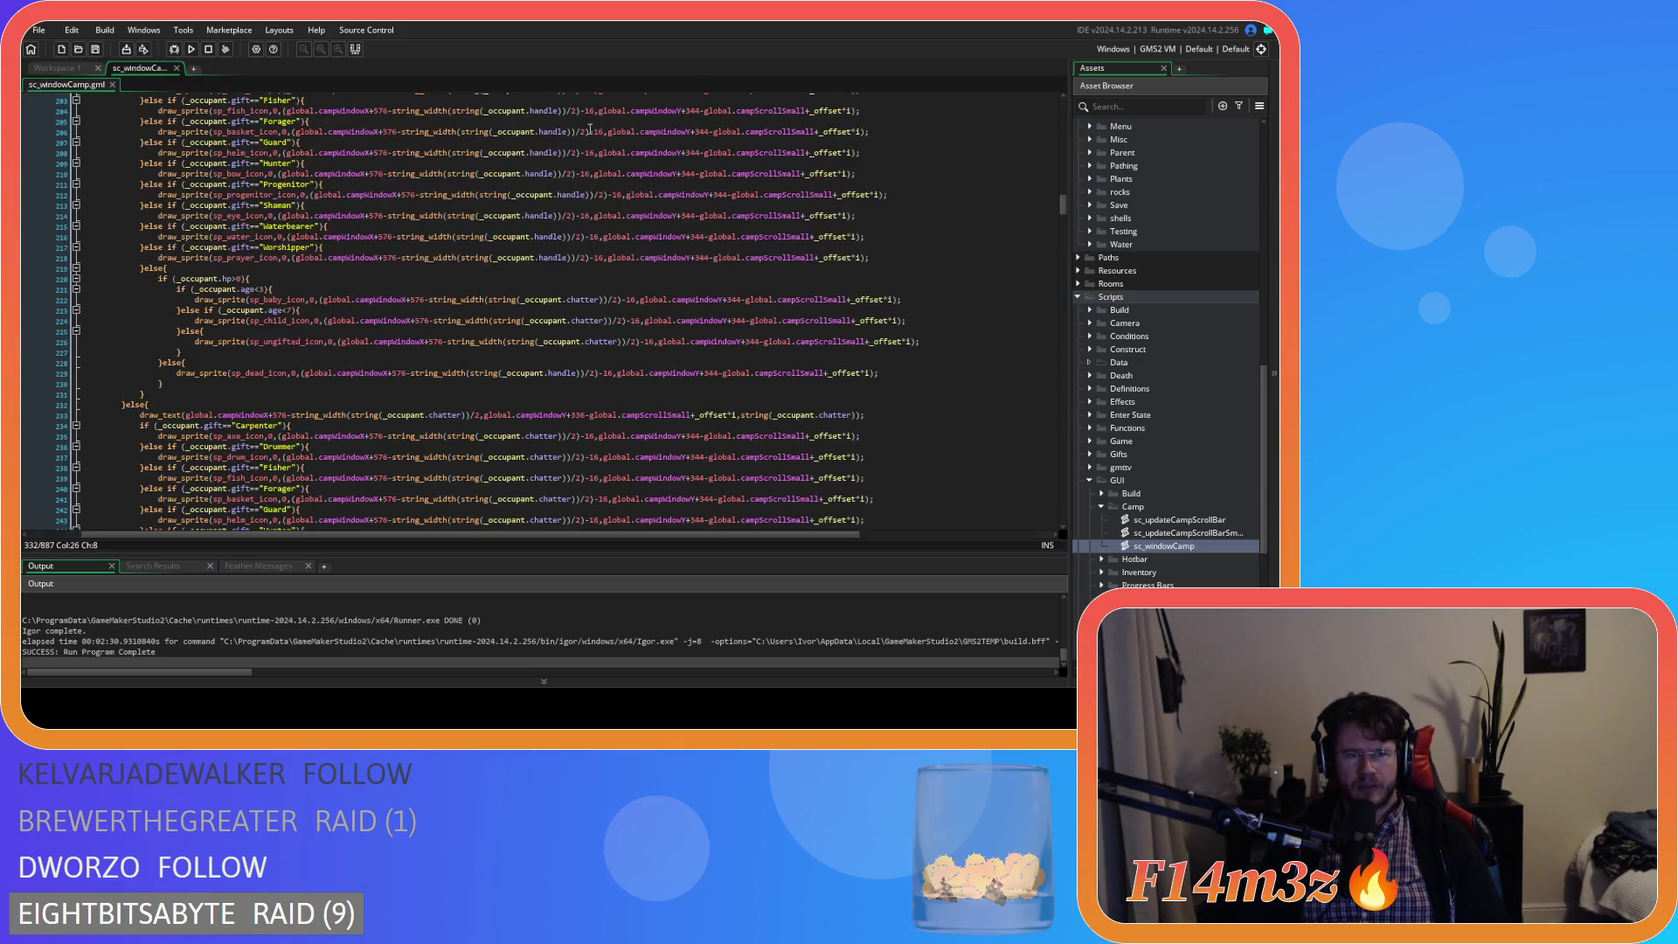
pyautogui.scroll(6, 415, 332)
pyautogui.scroll(-1, 416, 332)
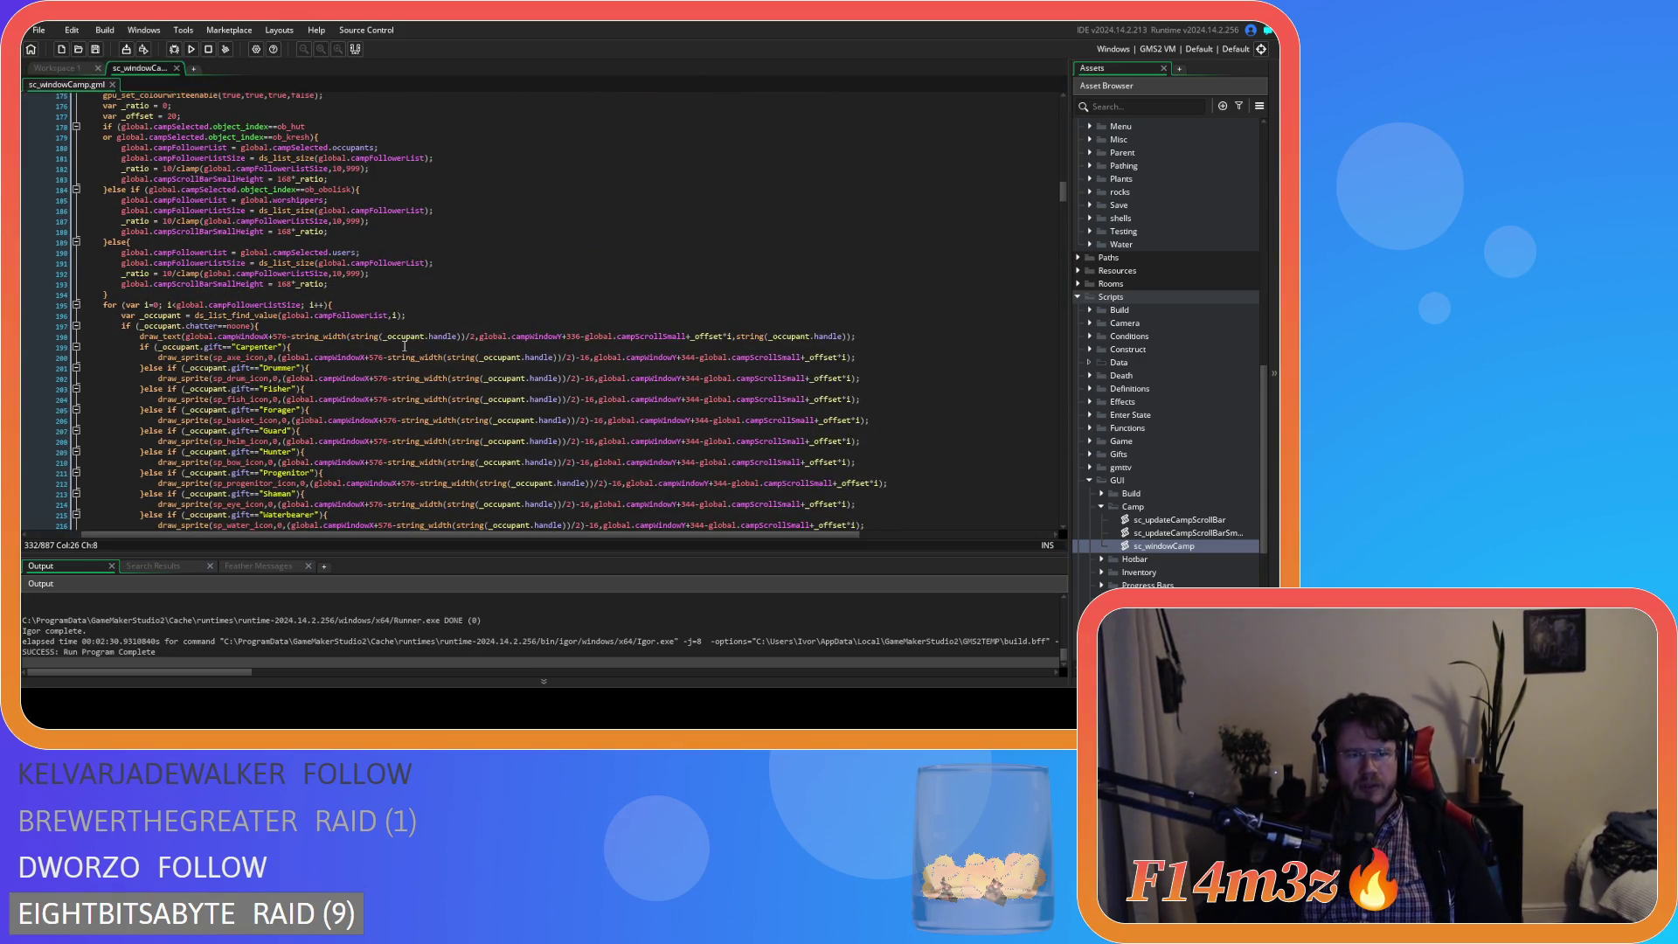
pyautogui.scroll(-2, 381, 345)
# - Replace _occupant.chatter with _occupant.handle on lines 222–226 and save the script
pyautogui.click(281, 169)
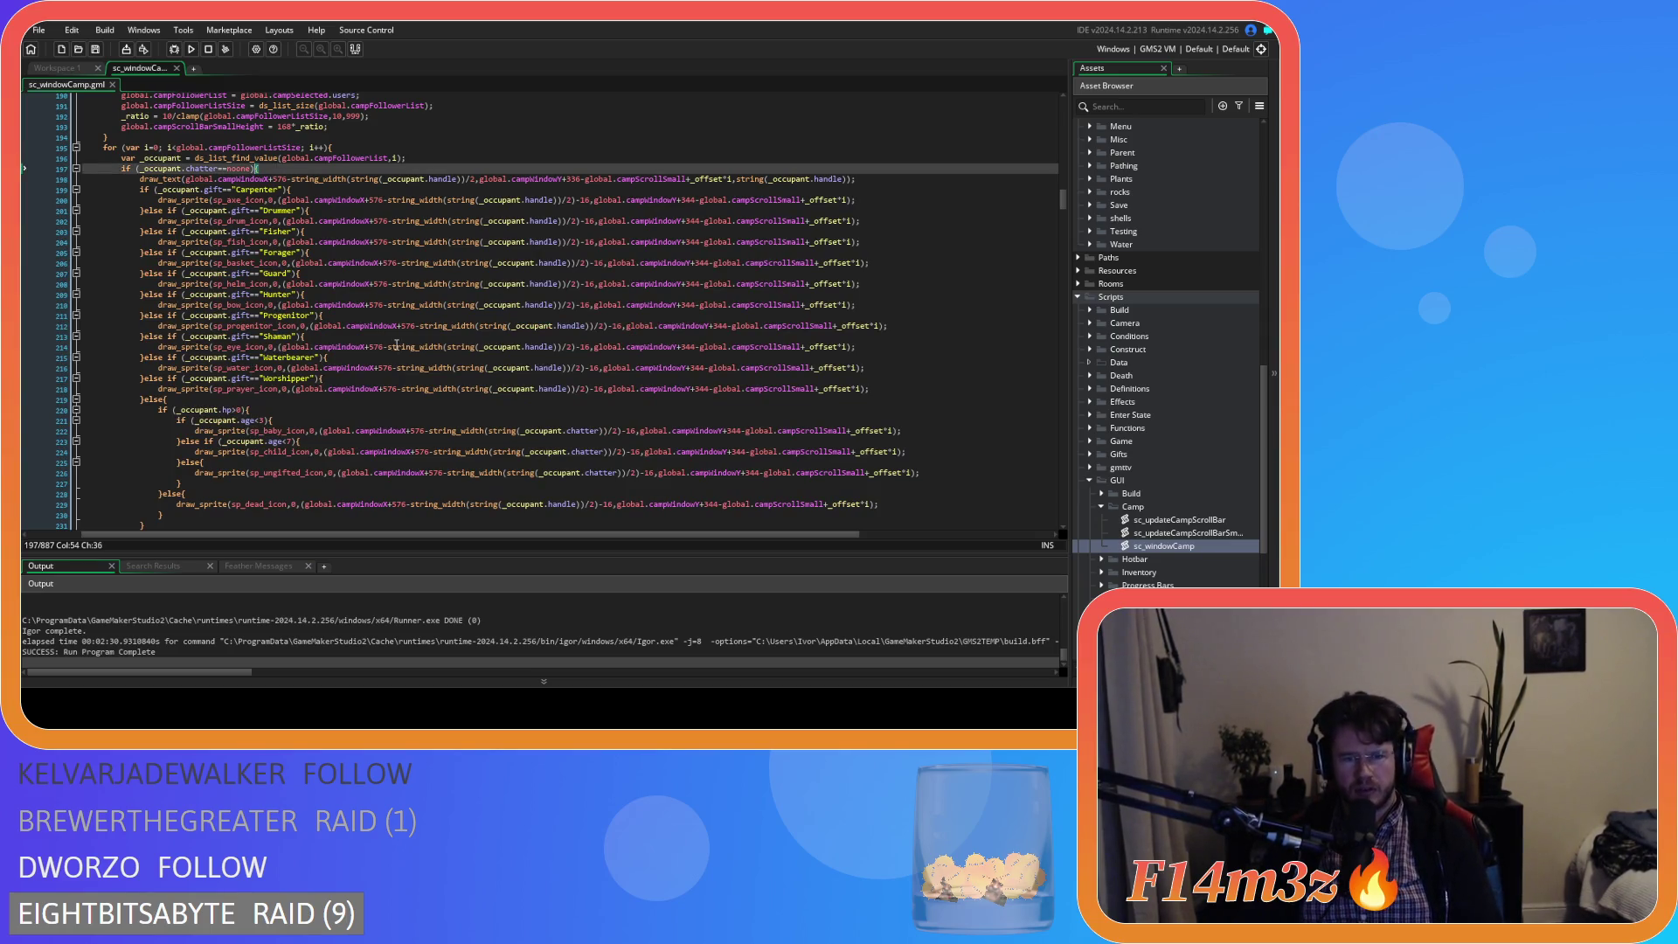
pyautogui.doubleClick(561, 505)
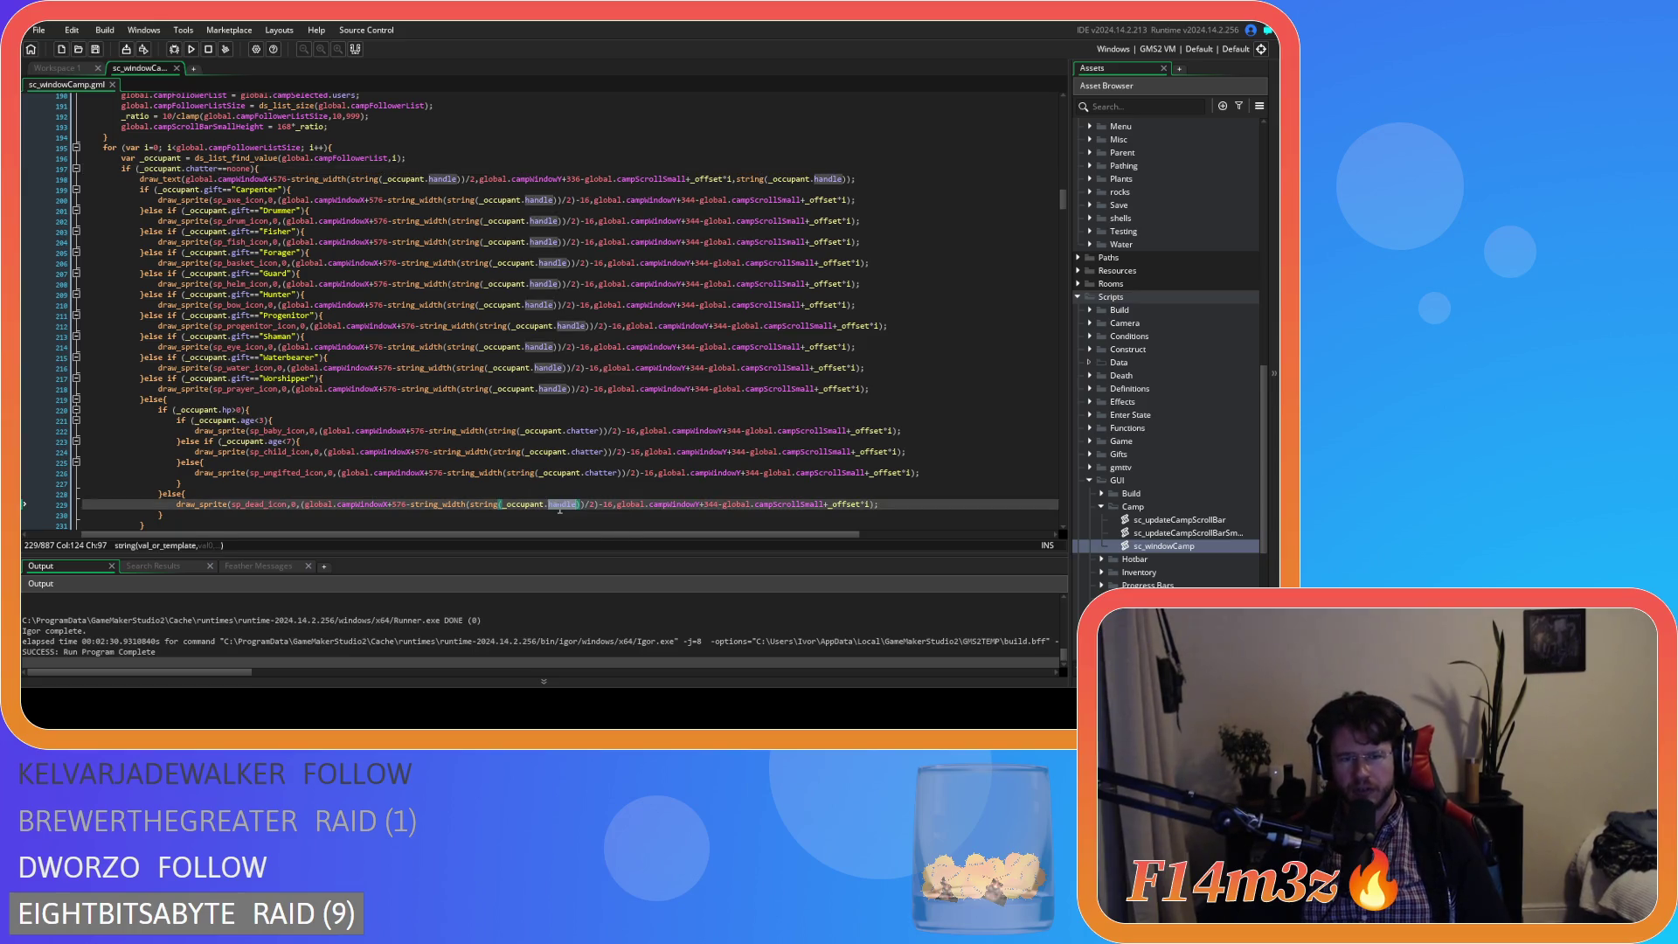
pyautogui.hotkey('ctrl', 'c')
pyautogui.doubleClick(587, 431)
pyautogui.hotkey('ctrl', 'v')
pyautogui.doubleClick(590, 452)
pyautogui.hotkey('ctrl', 'v')
pyautogui.doubleClick(599, 473)
pyautogui.hotkey('ctrl', 'v')
pyautogui.hotkey('ctrl', 's')
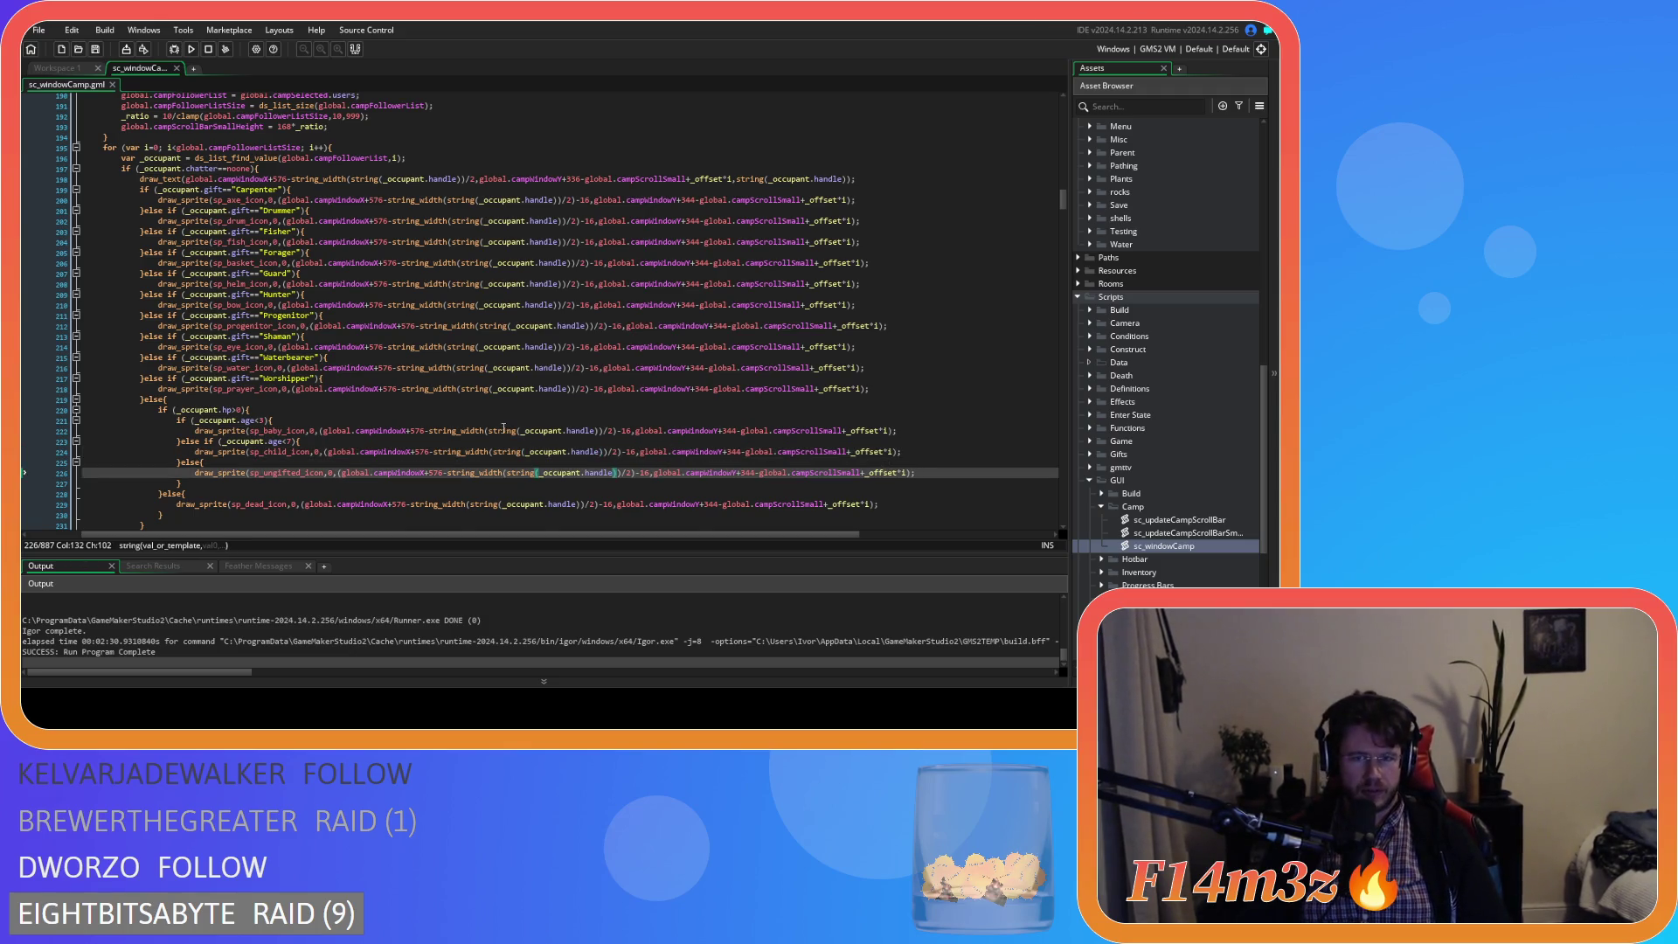
# - Review the script, then build and run the game with F5
pyautogui.scroll(-12, 585, 397)
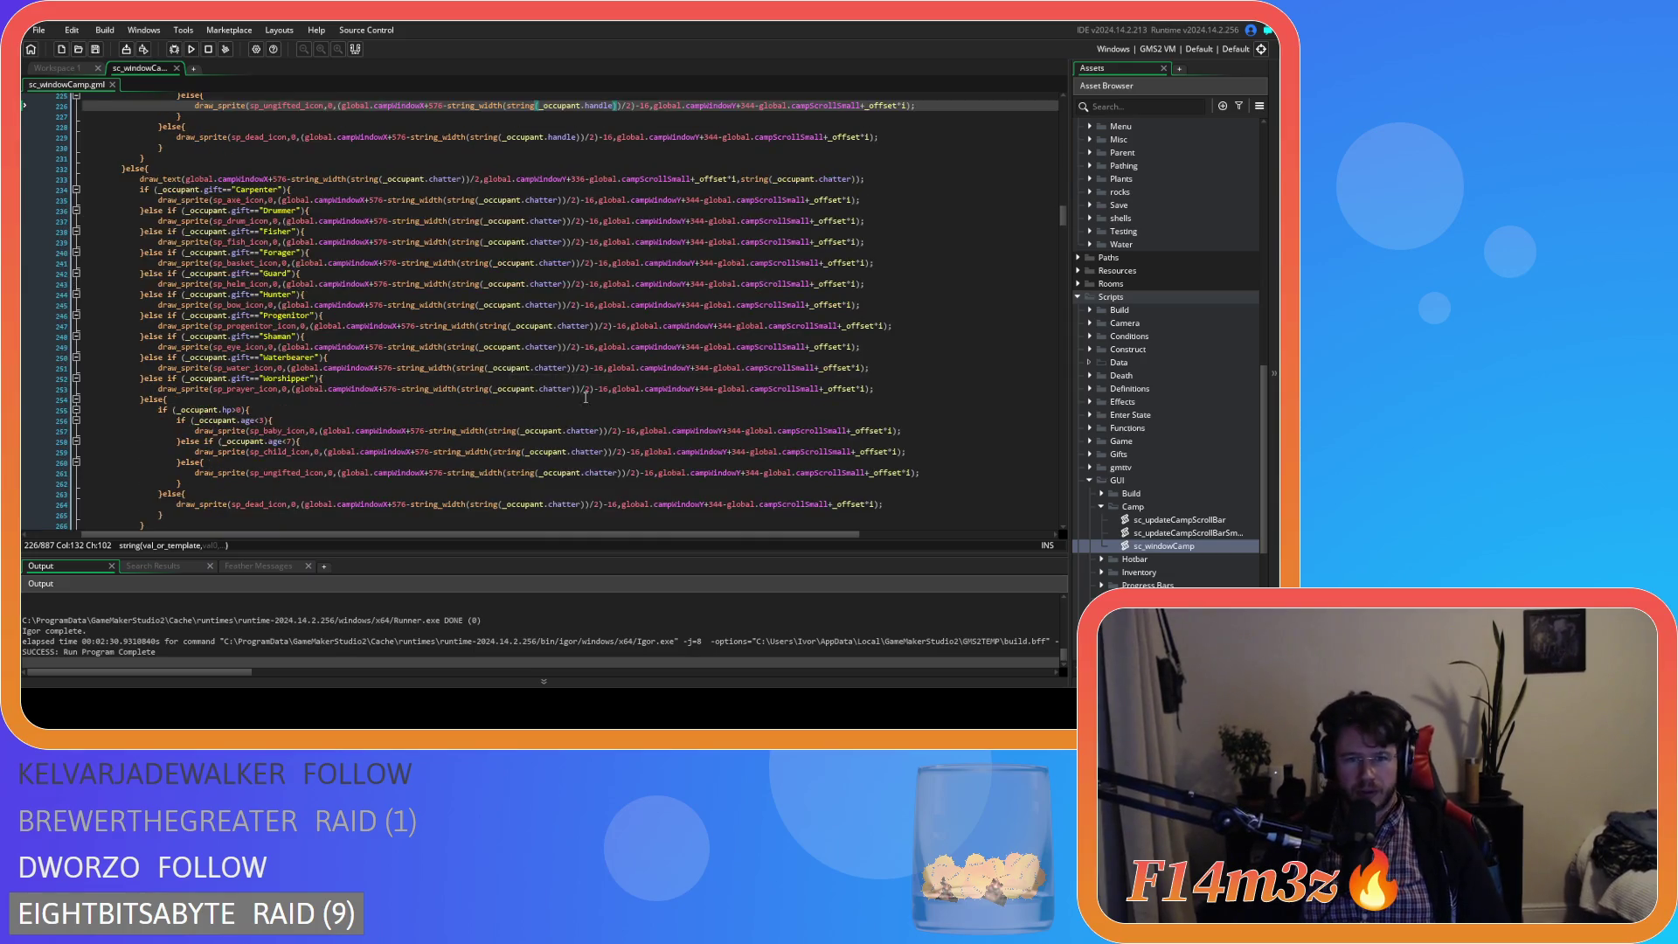
pyautogui.scroll(-4, 638, 415)
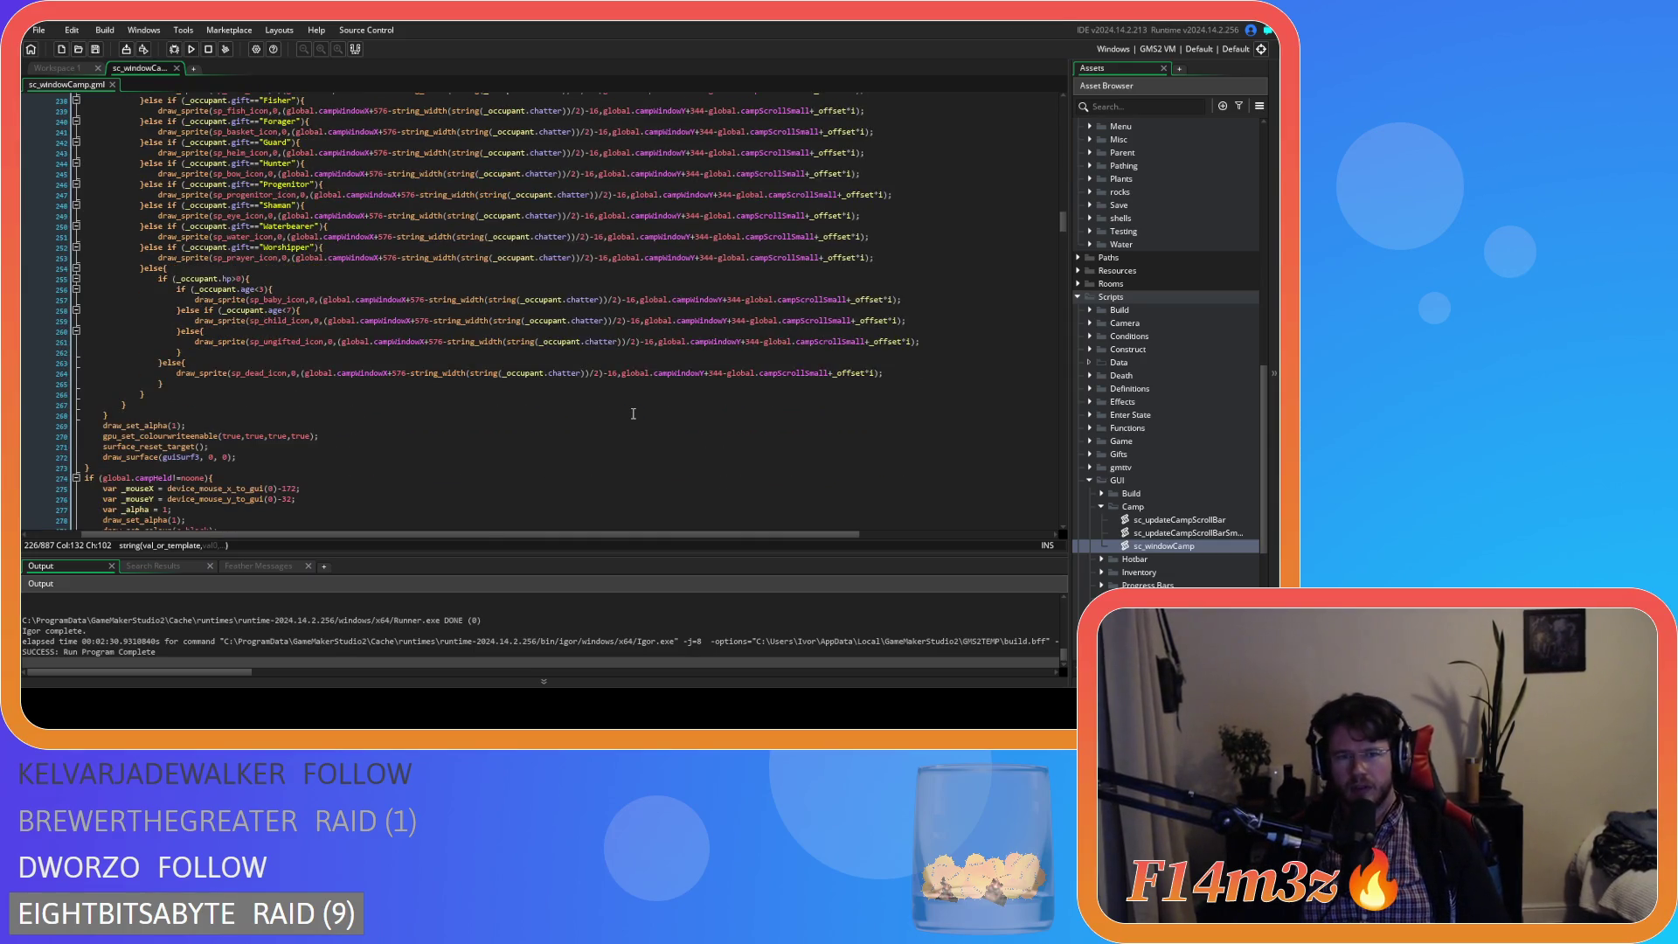
pyautogui.scroll(4, 622, 415)
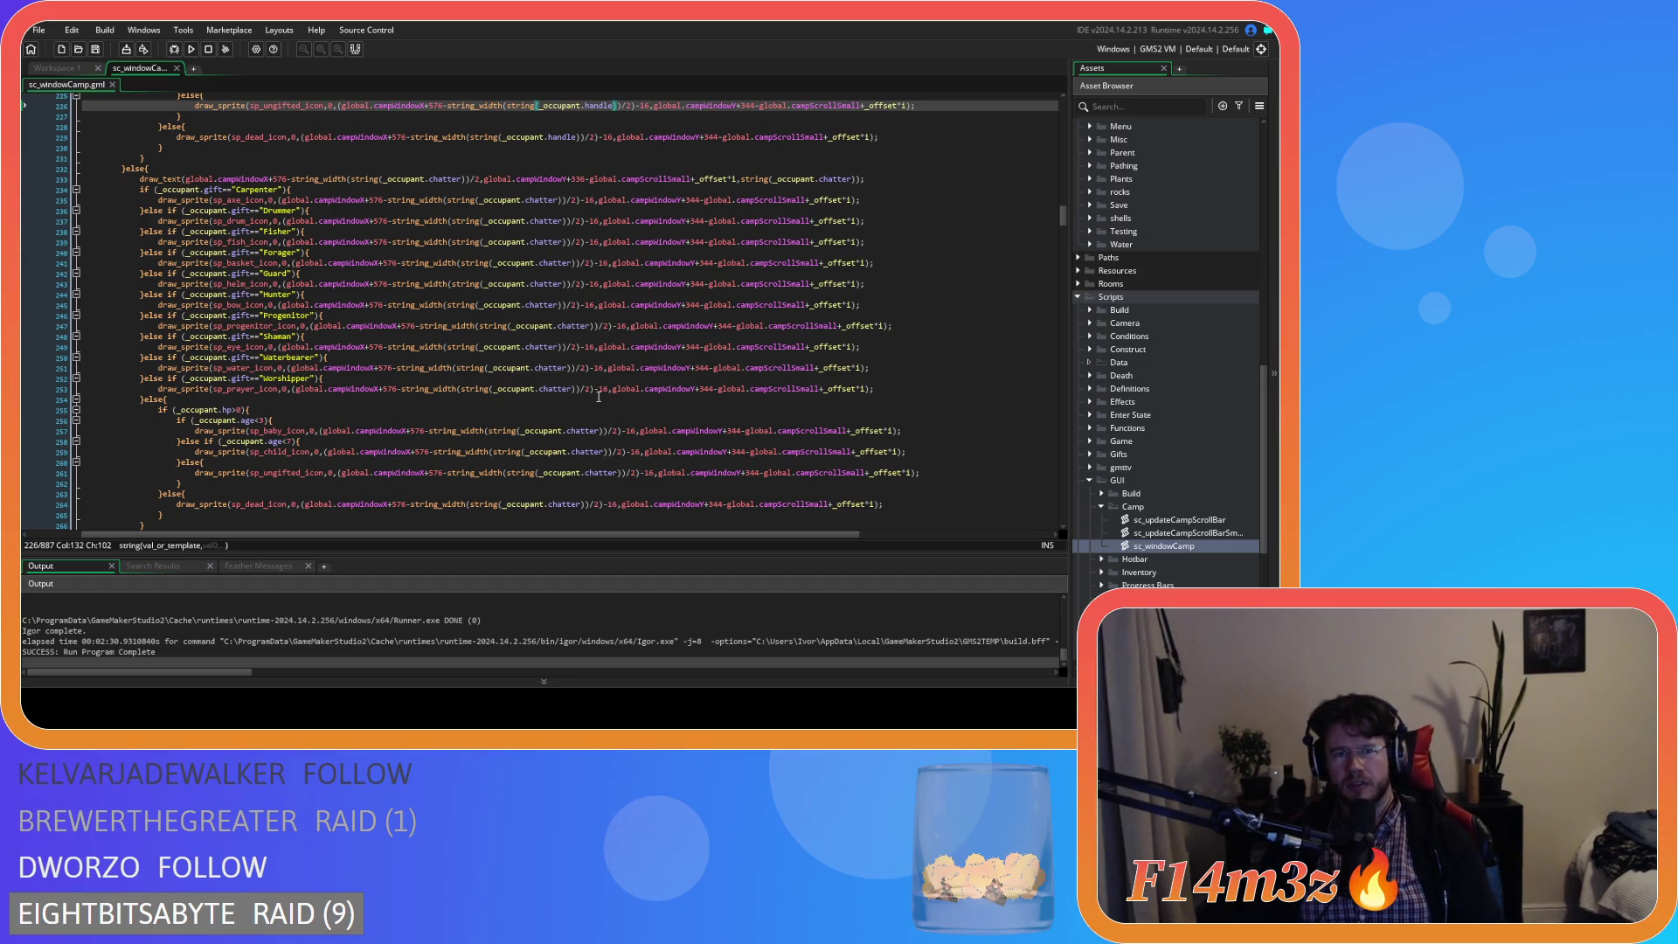
pyautogui.press('F5')
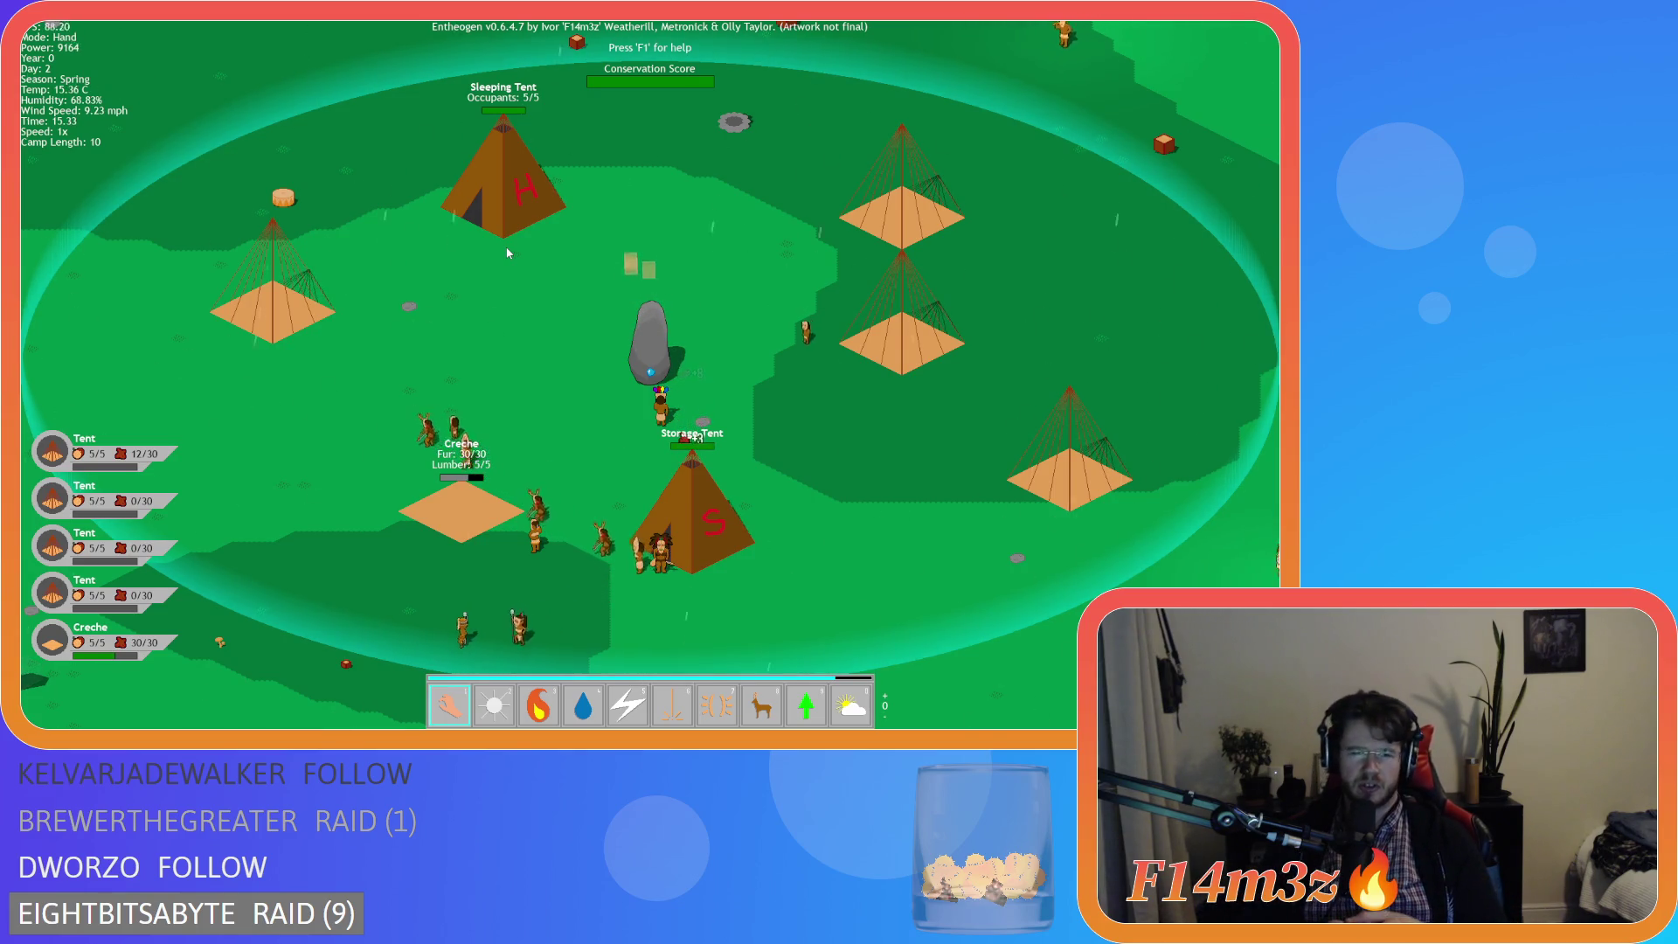
# - Pan over the camp, open the Camp window top-left, and drag Store into the second row
pyautogui.press('a')
pyautogui.press('s')
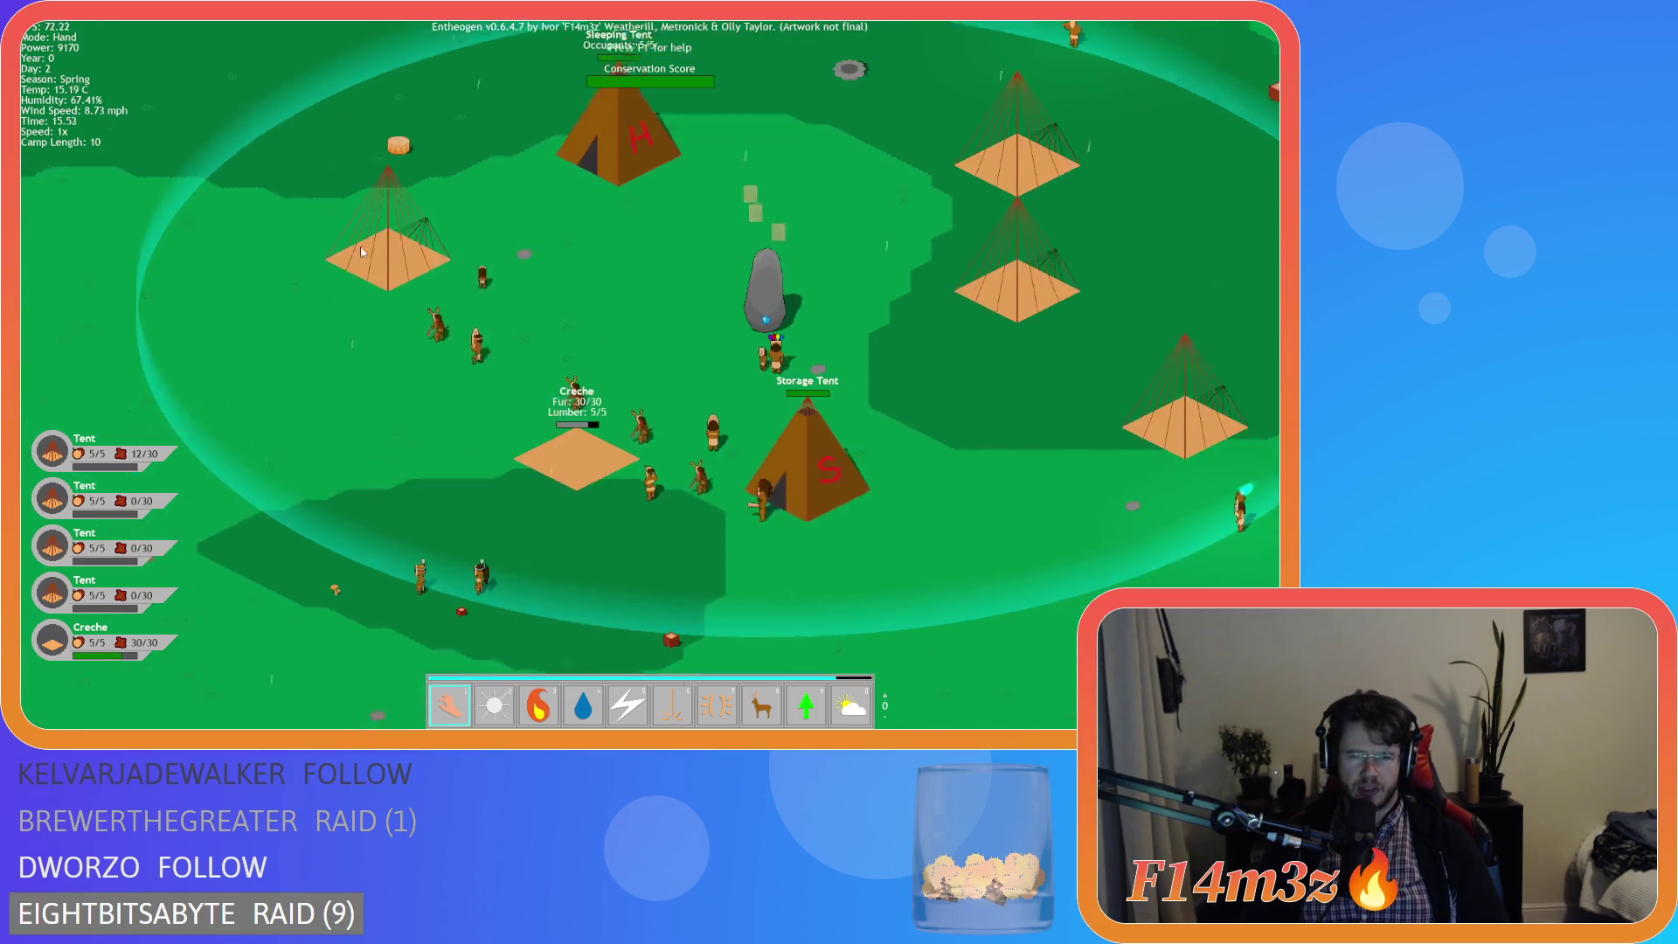
pyautogui.press('w')
pyautogui.press('d')
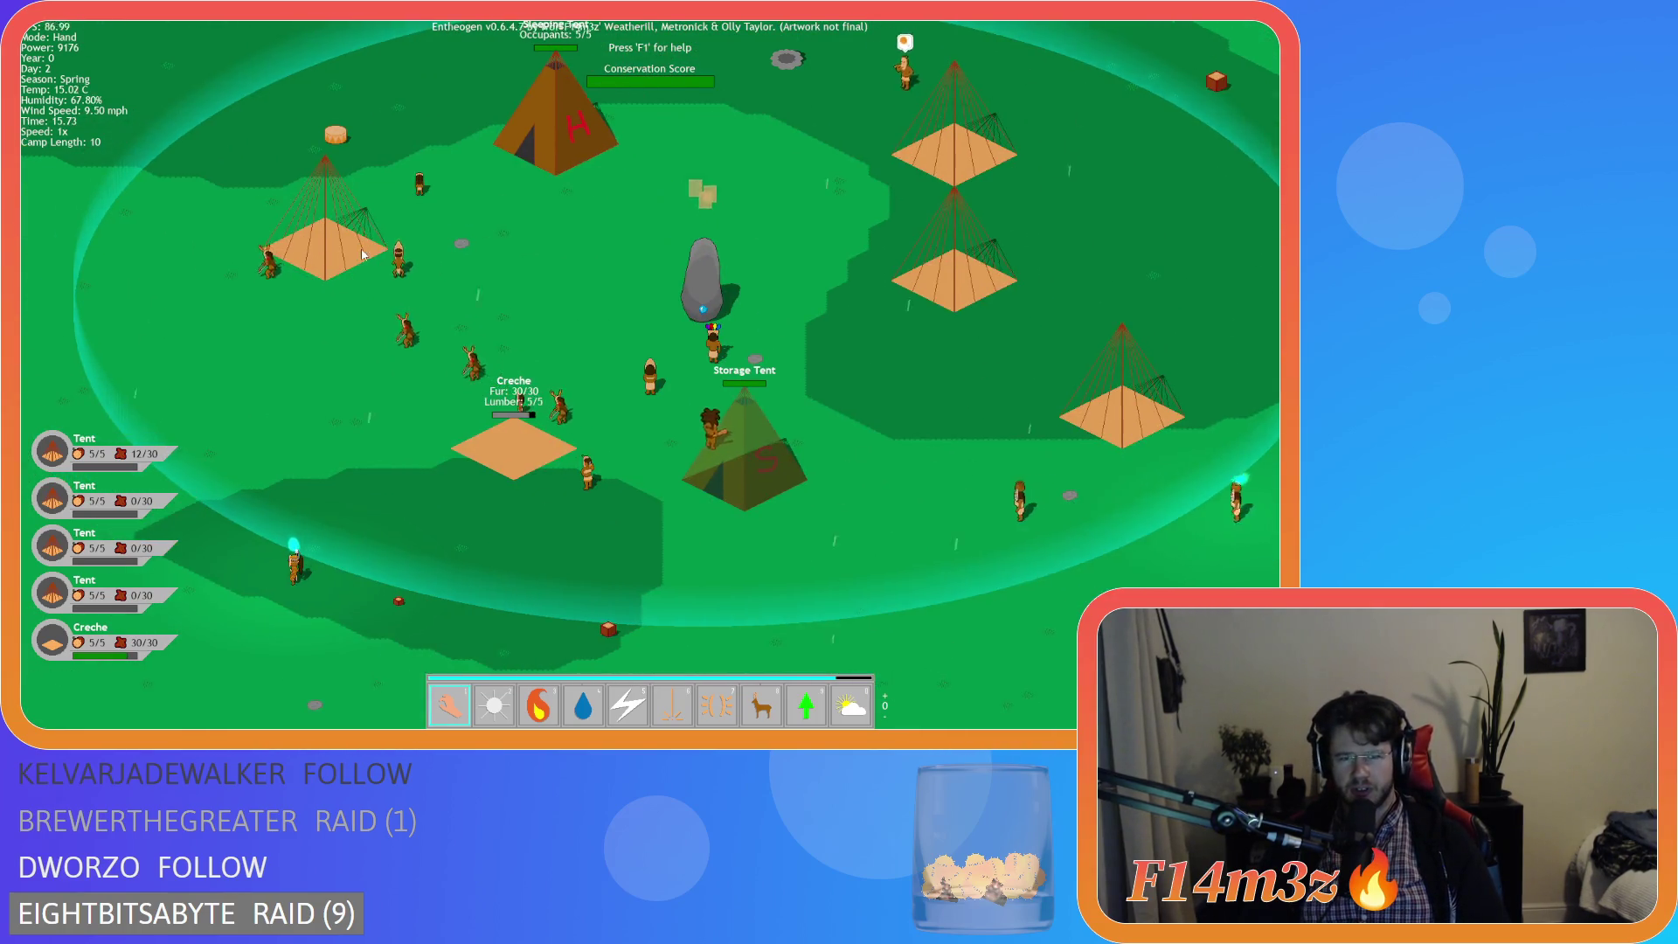
pyautogui.press('w')
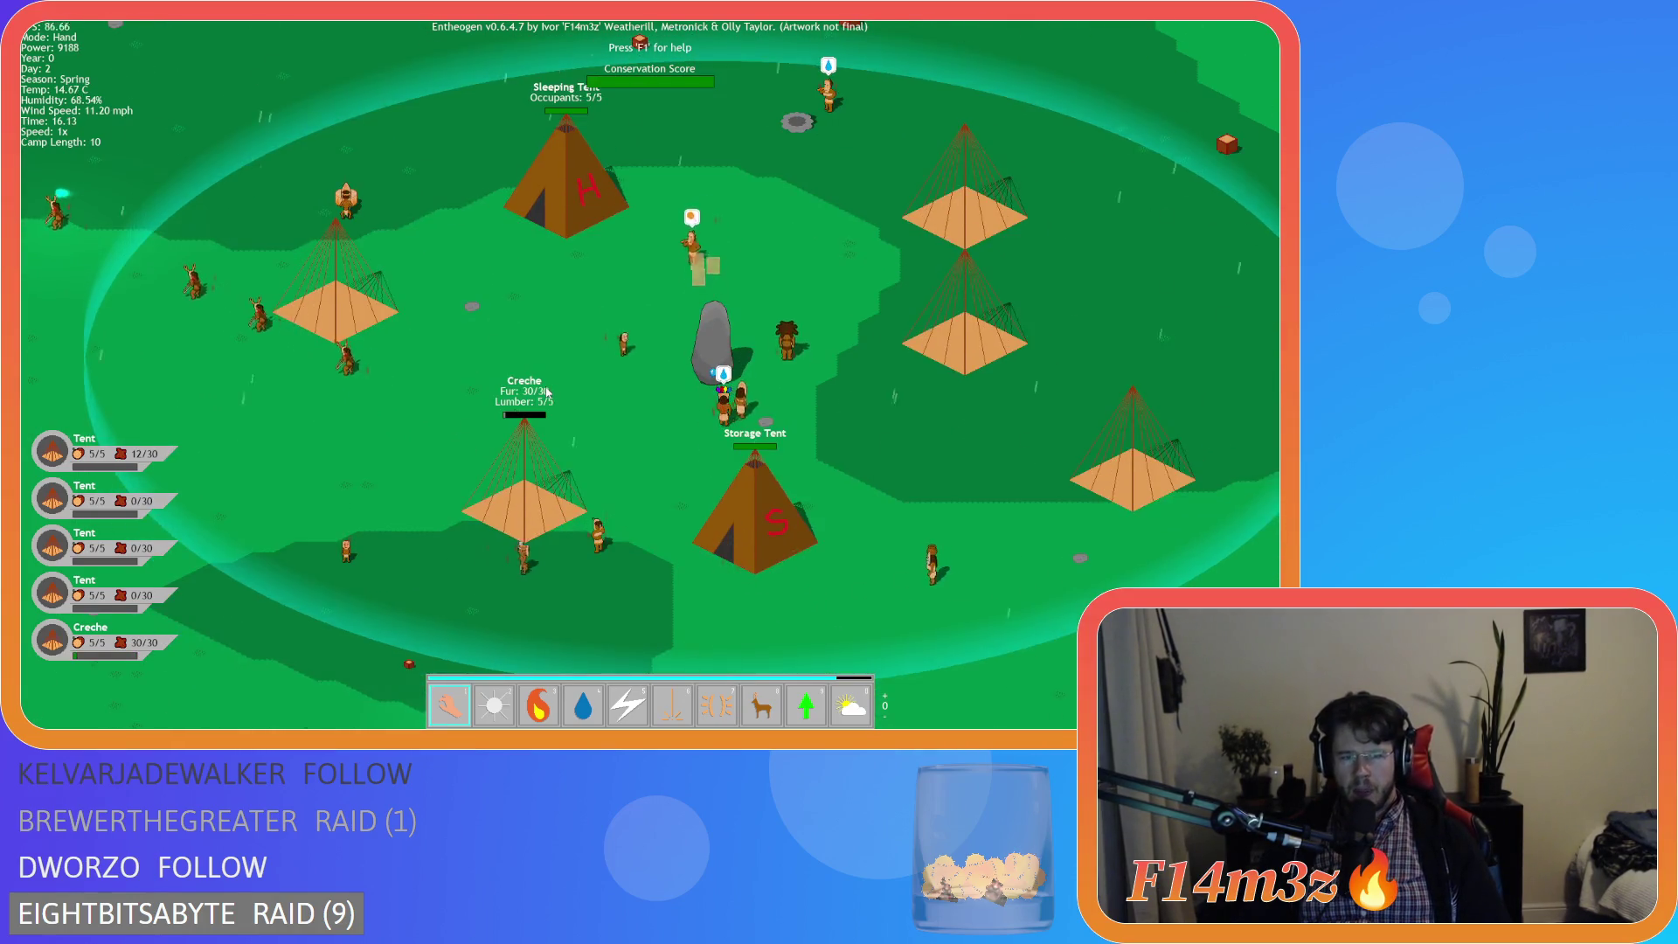
pyautogui.press('c')
pyautogui.moveTo(354, 240)
pyautogui.mouseDown()
pyautogui.moveTo(293, 144)
pyautogui.moveTo(167, 58)
pyautogui.mouseUp()
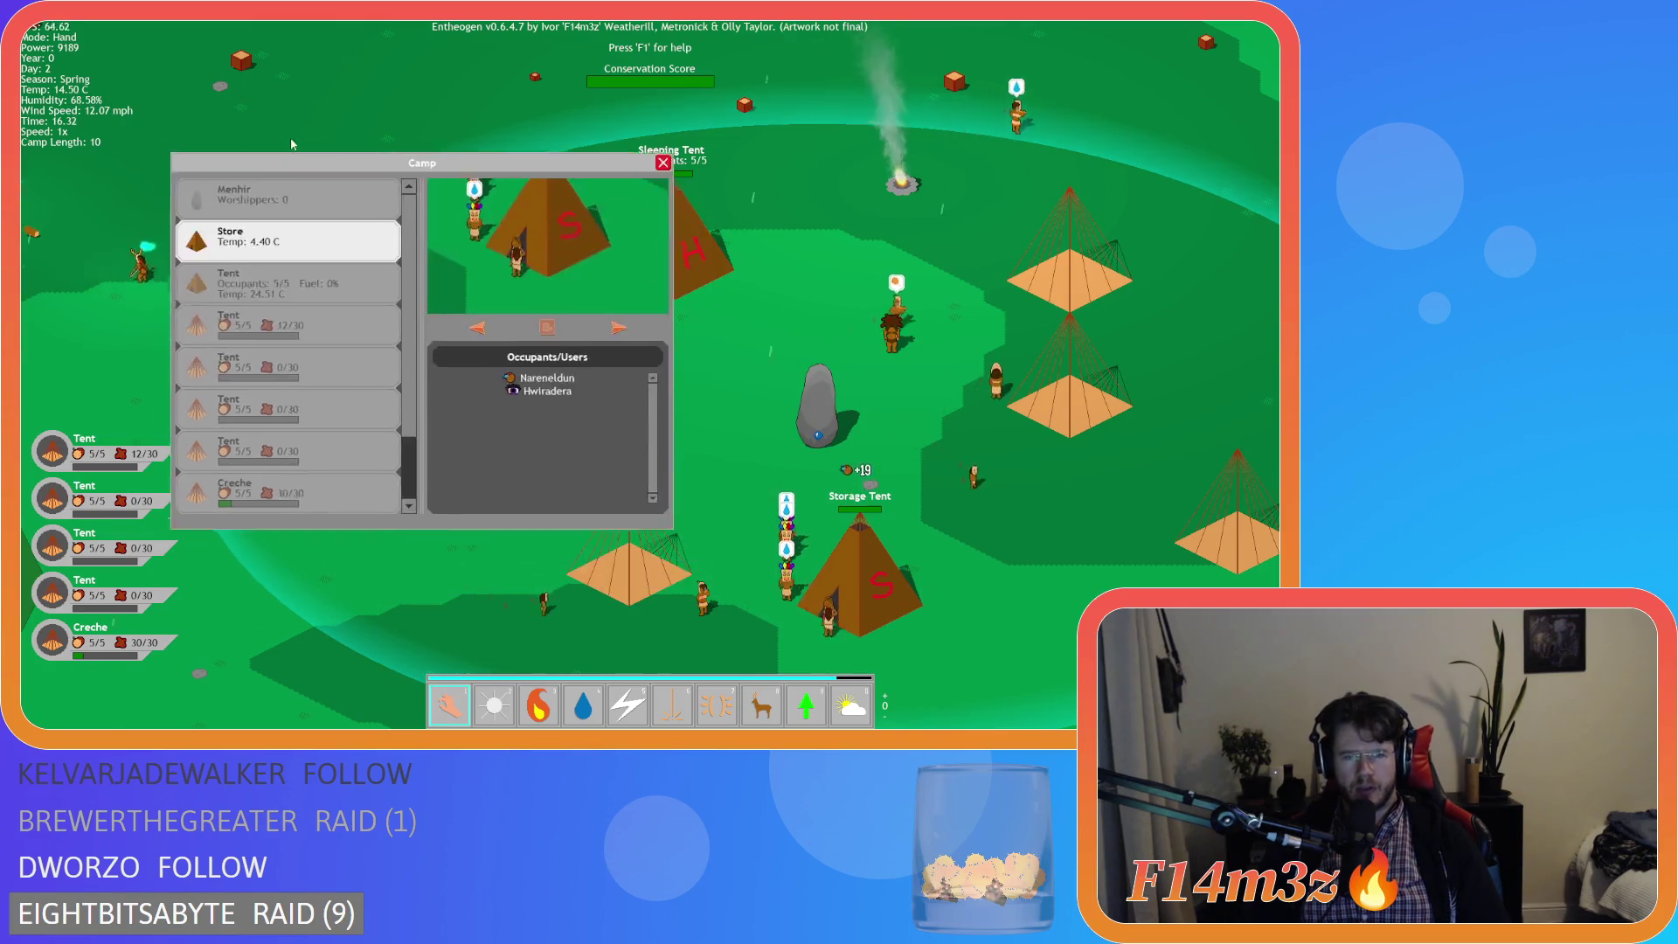
pyautogui.moveTo(141, 158)
pyautogui.mouseDown()
pyautogui.moveTo(324, 197)
pyautogui.moveTo(615, 183)
pyautogui.moveTo(170, 157)
pyautogui.mouseUp()
pyautogui.click(174, 216)
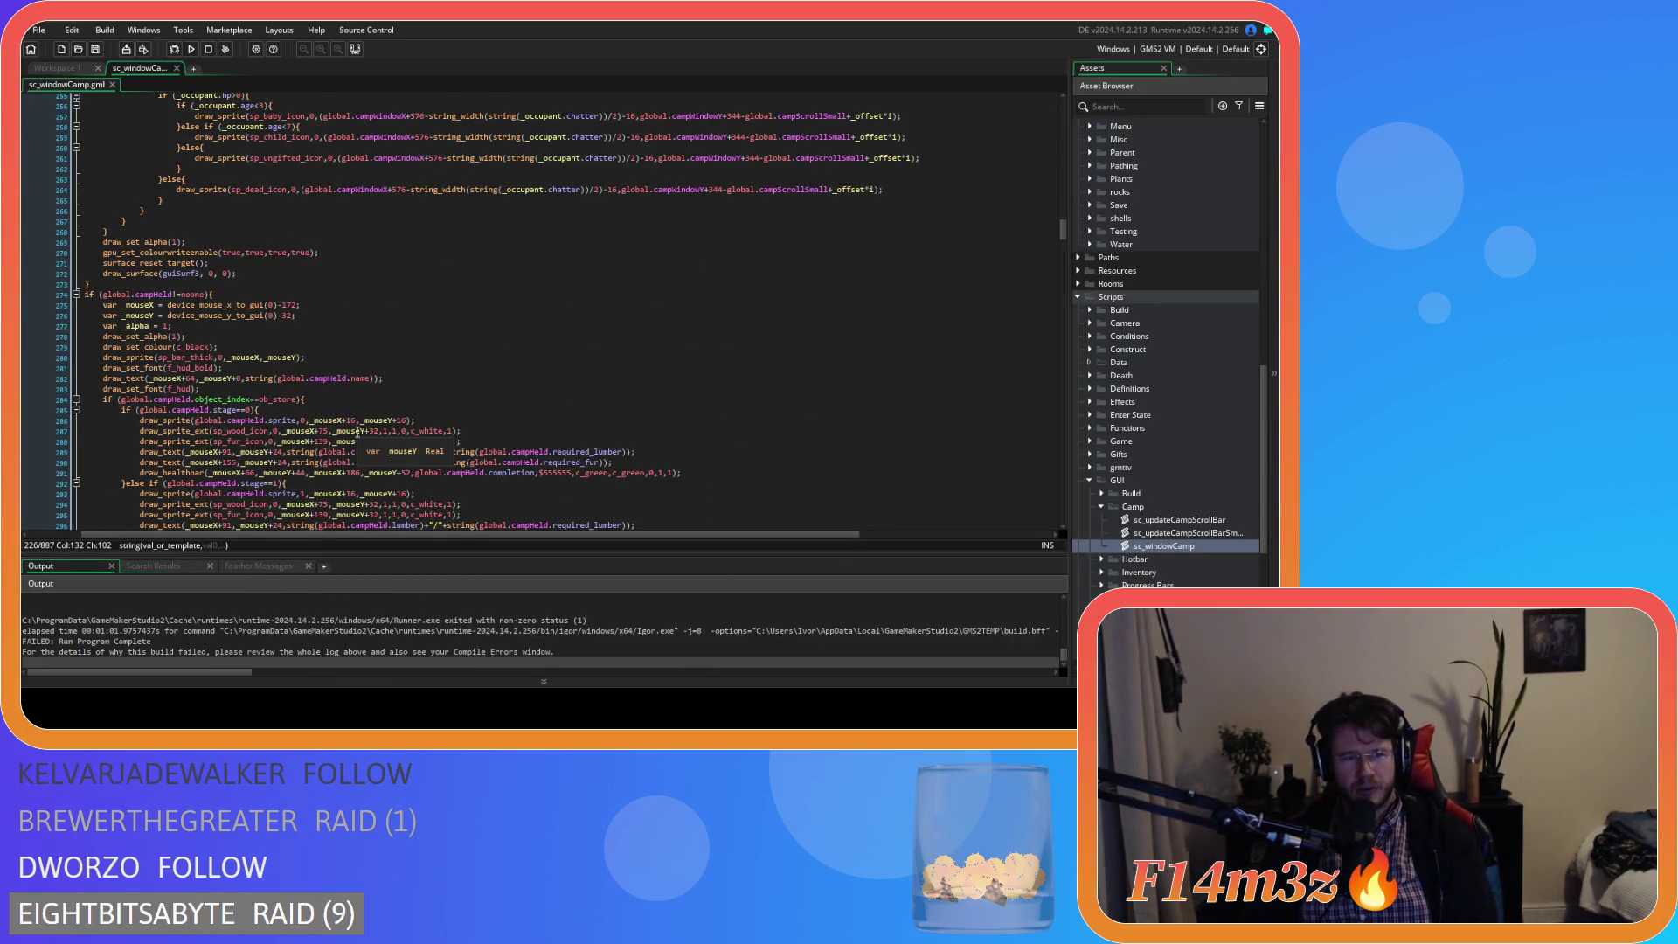
# - Inspect sc_windowCamp's campHeld drawing code on lines 308–349, focusing on line 328's _construct check
pyautogui.scroll(-10, 357, 432)
pyautogui.scroll(-3, 359, 435)
pyautogui.click(366, 315)
pyautogui.click(423, 347)
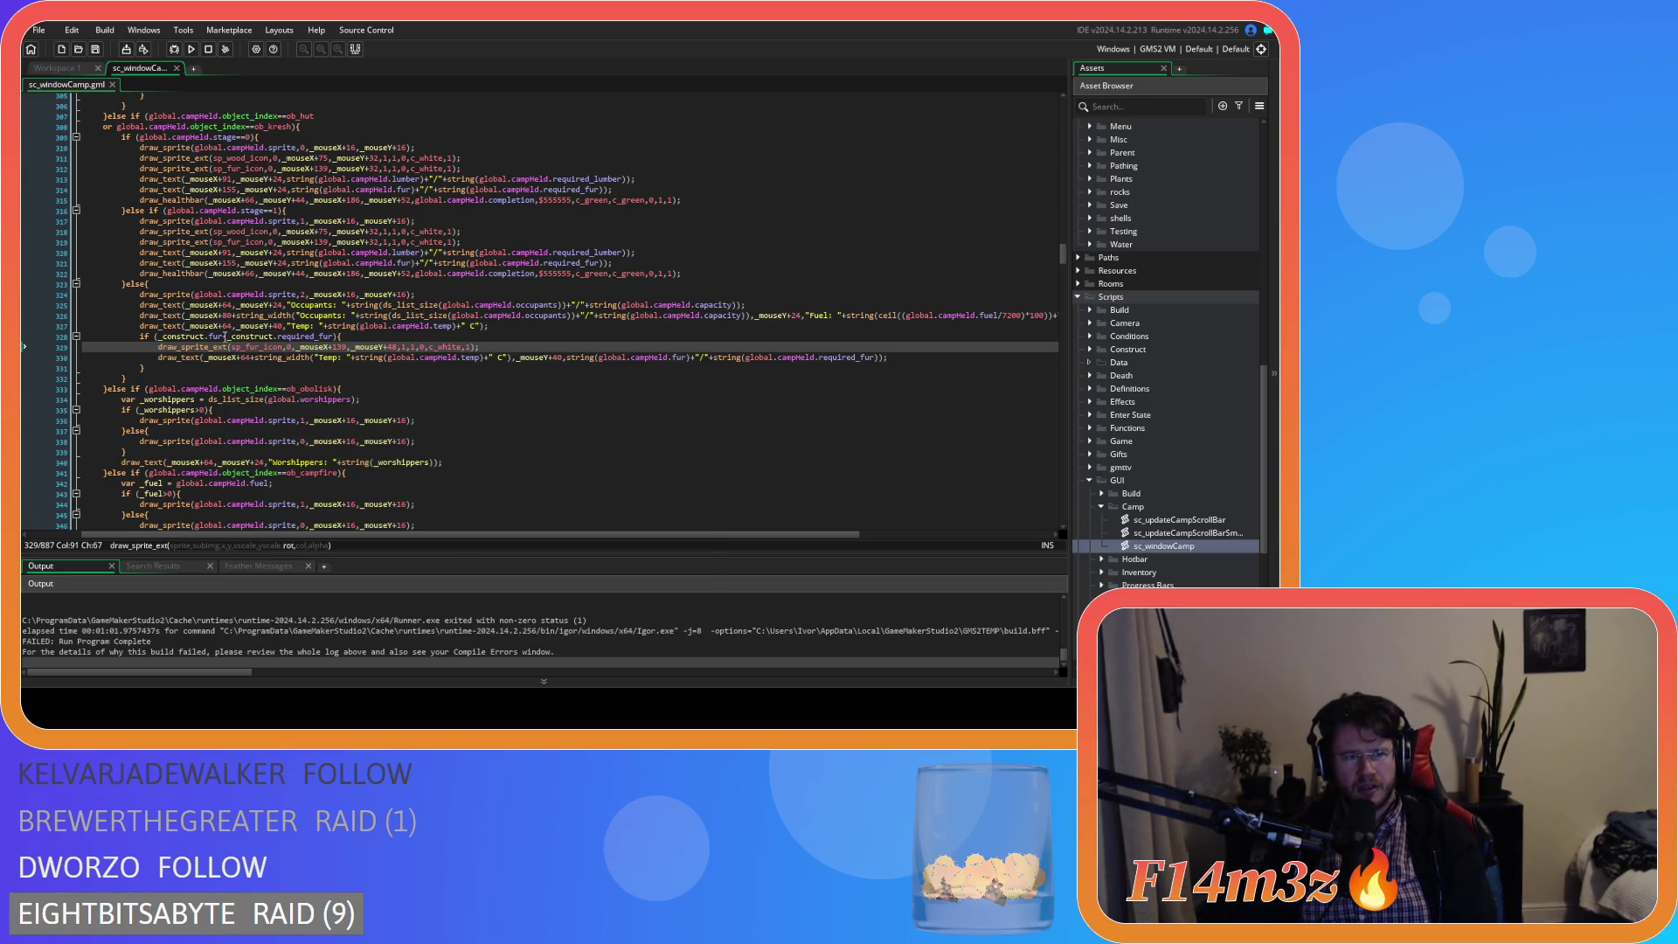
pyautogui.click(300, 127)
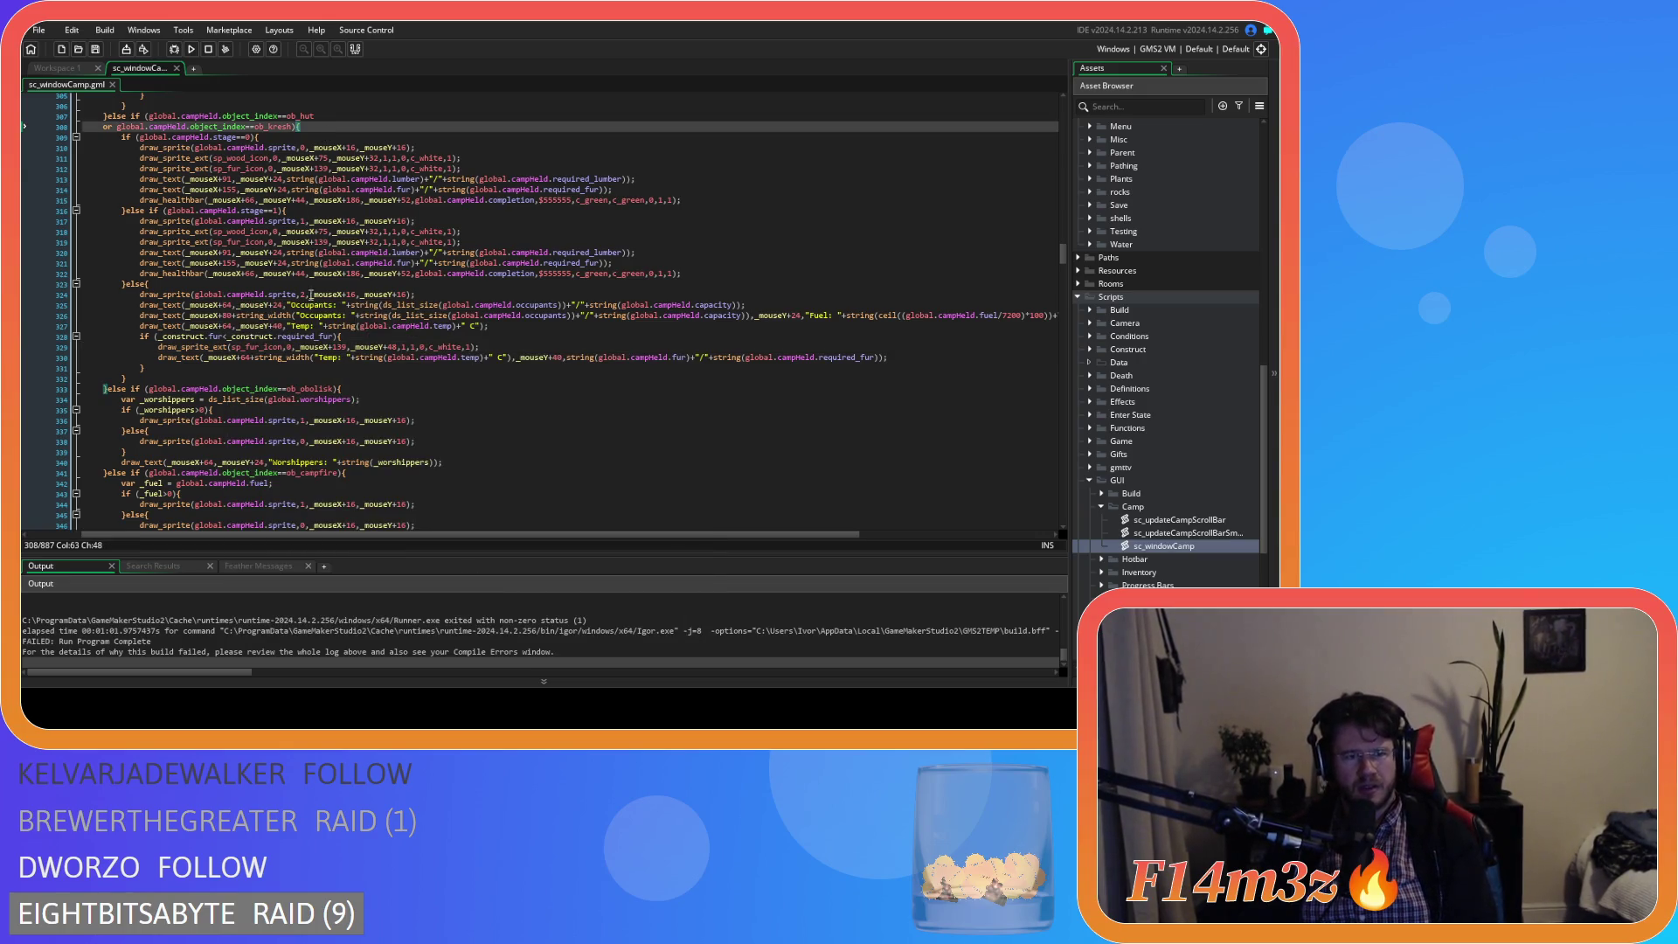
pyautogui.scroll(-6, 342, 441)
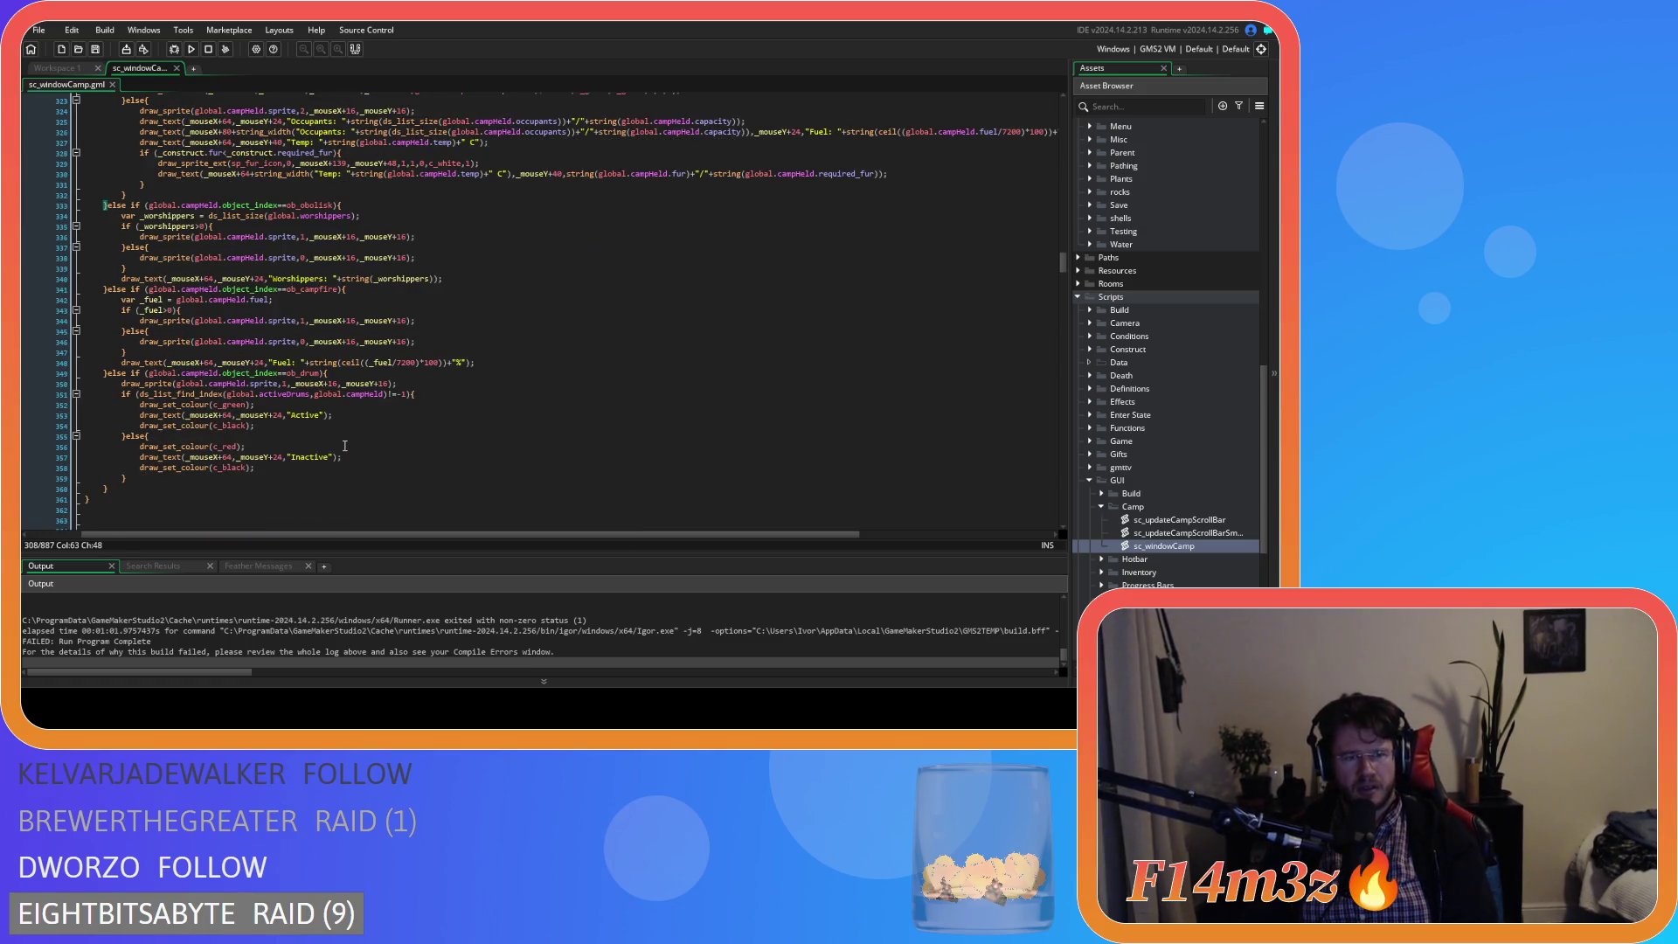
pyautogui.click(332, 374)
pyautogui.scroll(5, 333, 383)
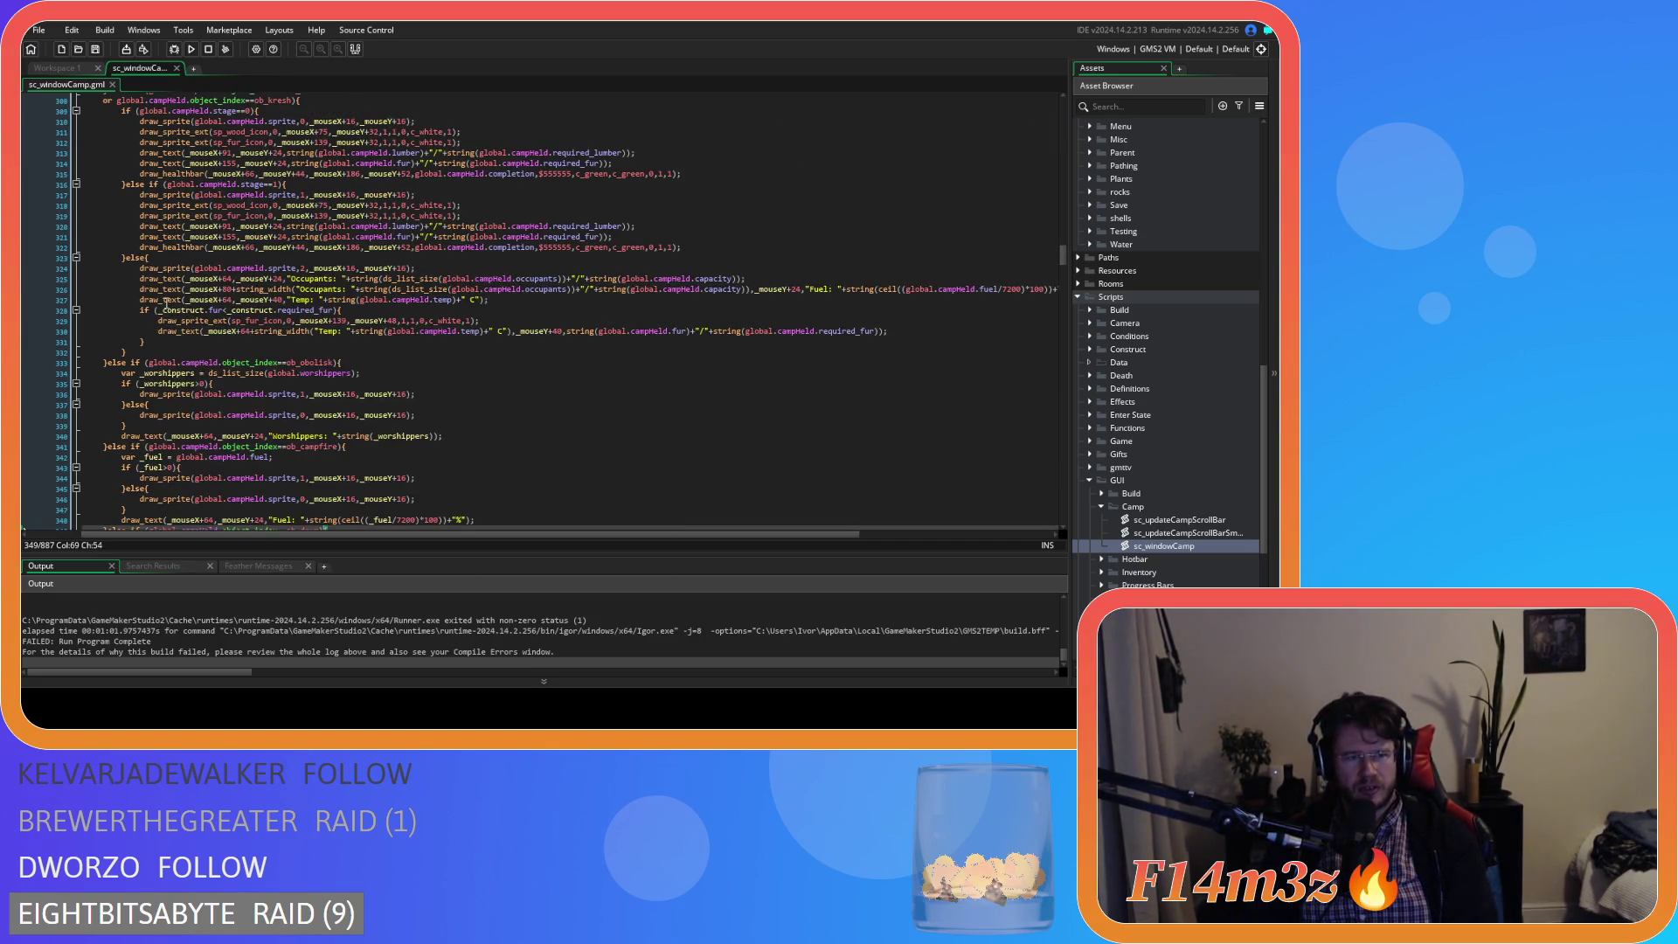
pyautogui.click(186, 310)
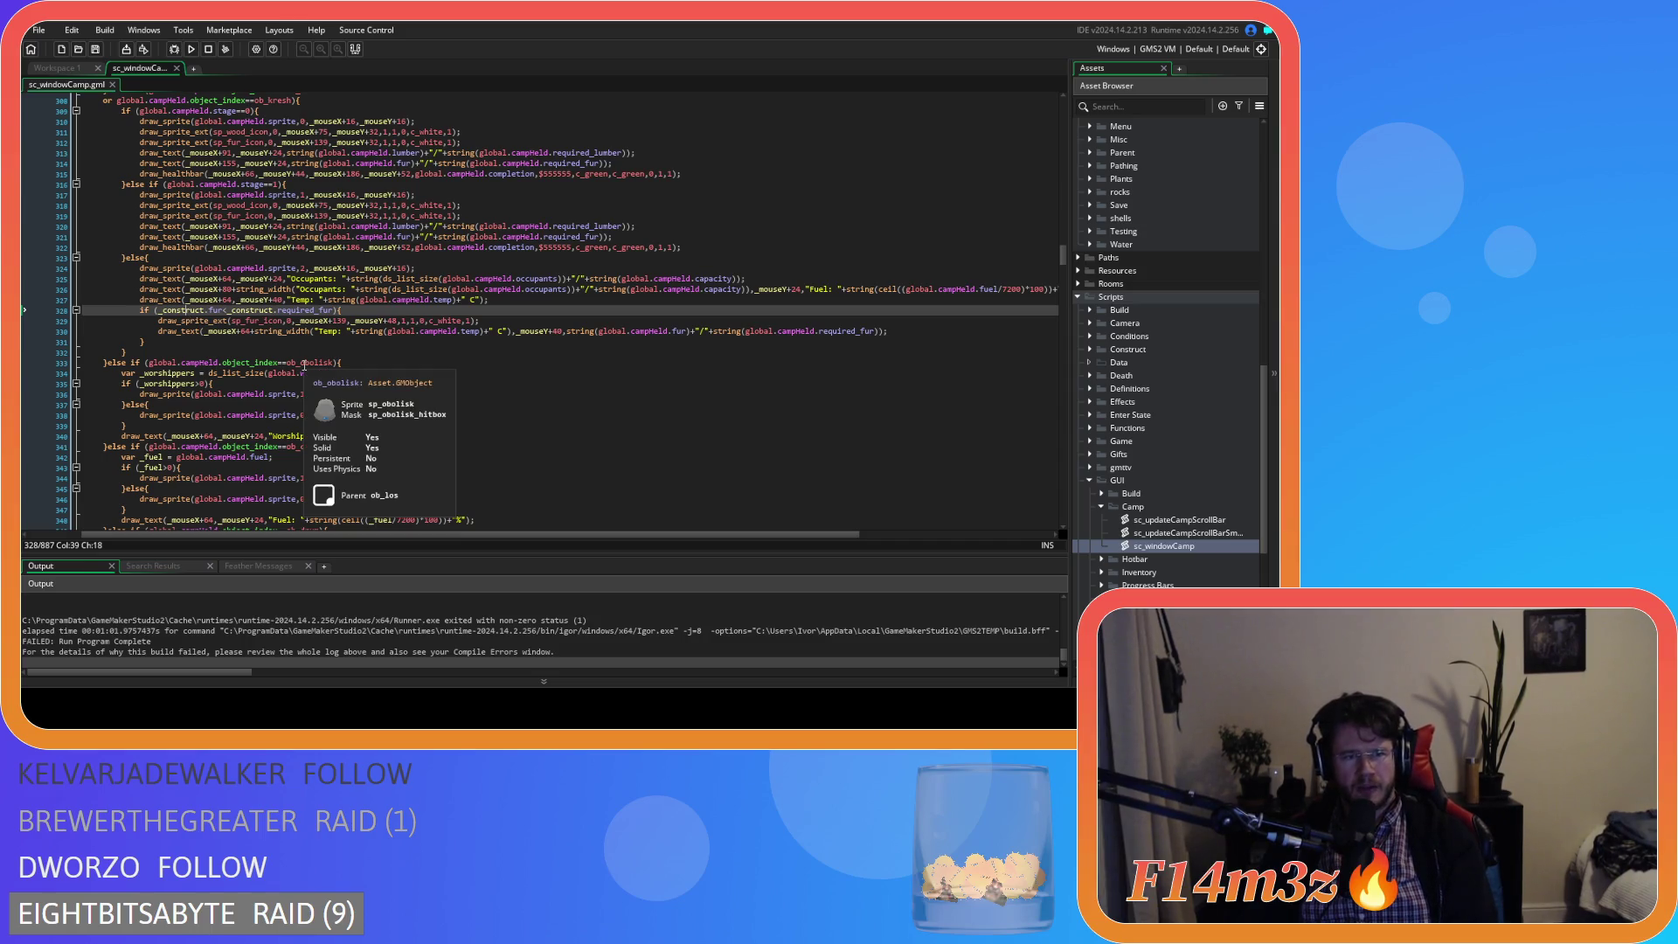
pyautogui.scroll(4, 341, 399)
pyautogui.scroll(1, 324, 360)
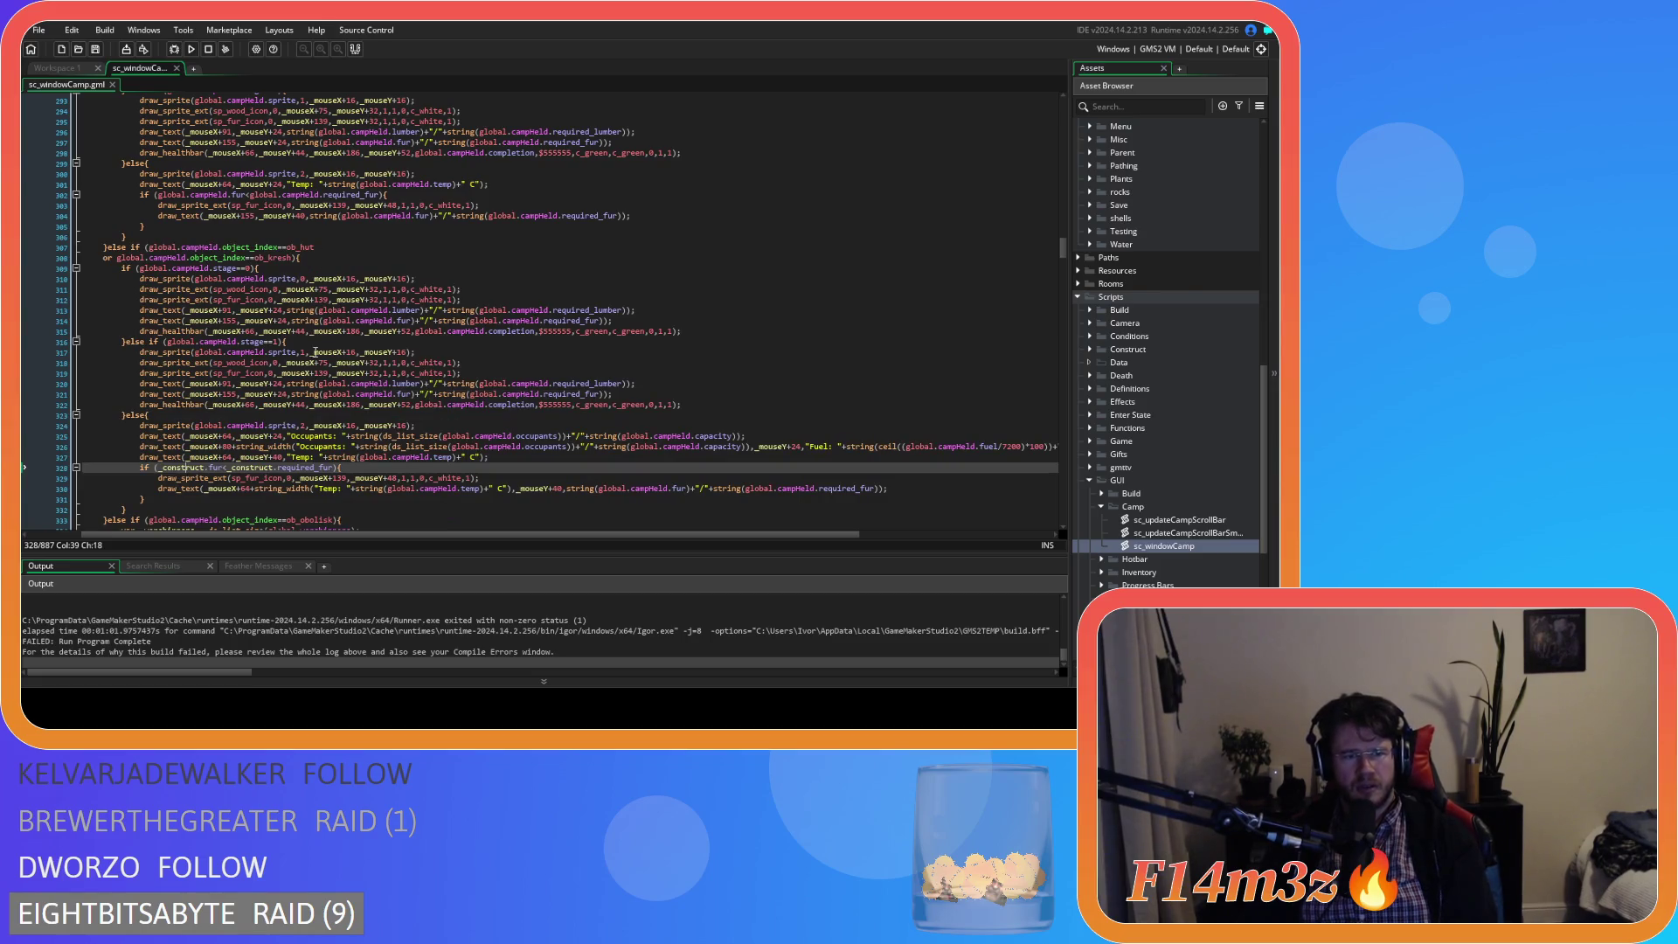
pyautogui.scroll(3, 260, 626)
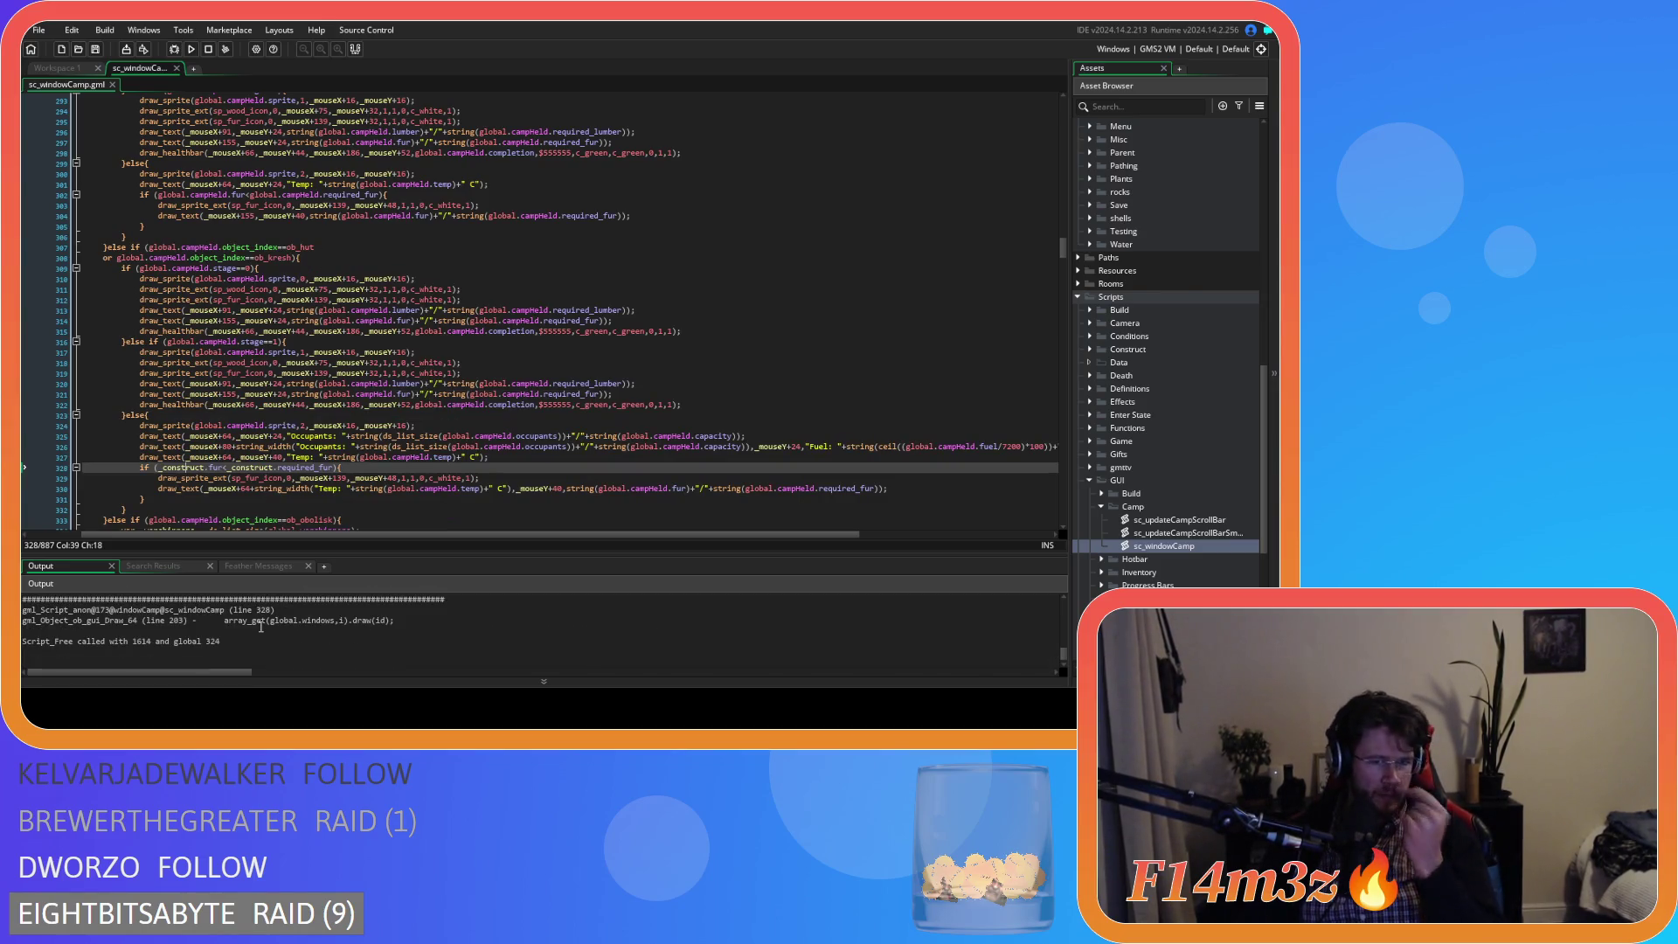
# - Copy global.campHeld from line 330 and paste it over _construct in line 328's fur check
pyautogui.scroll(1, 261, 627)
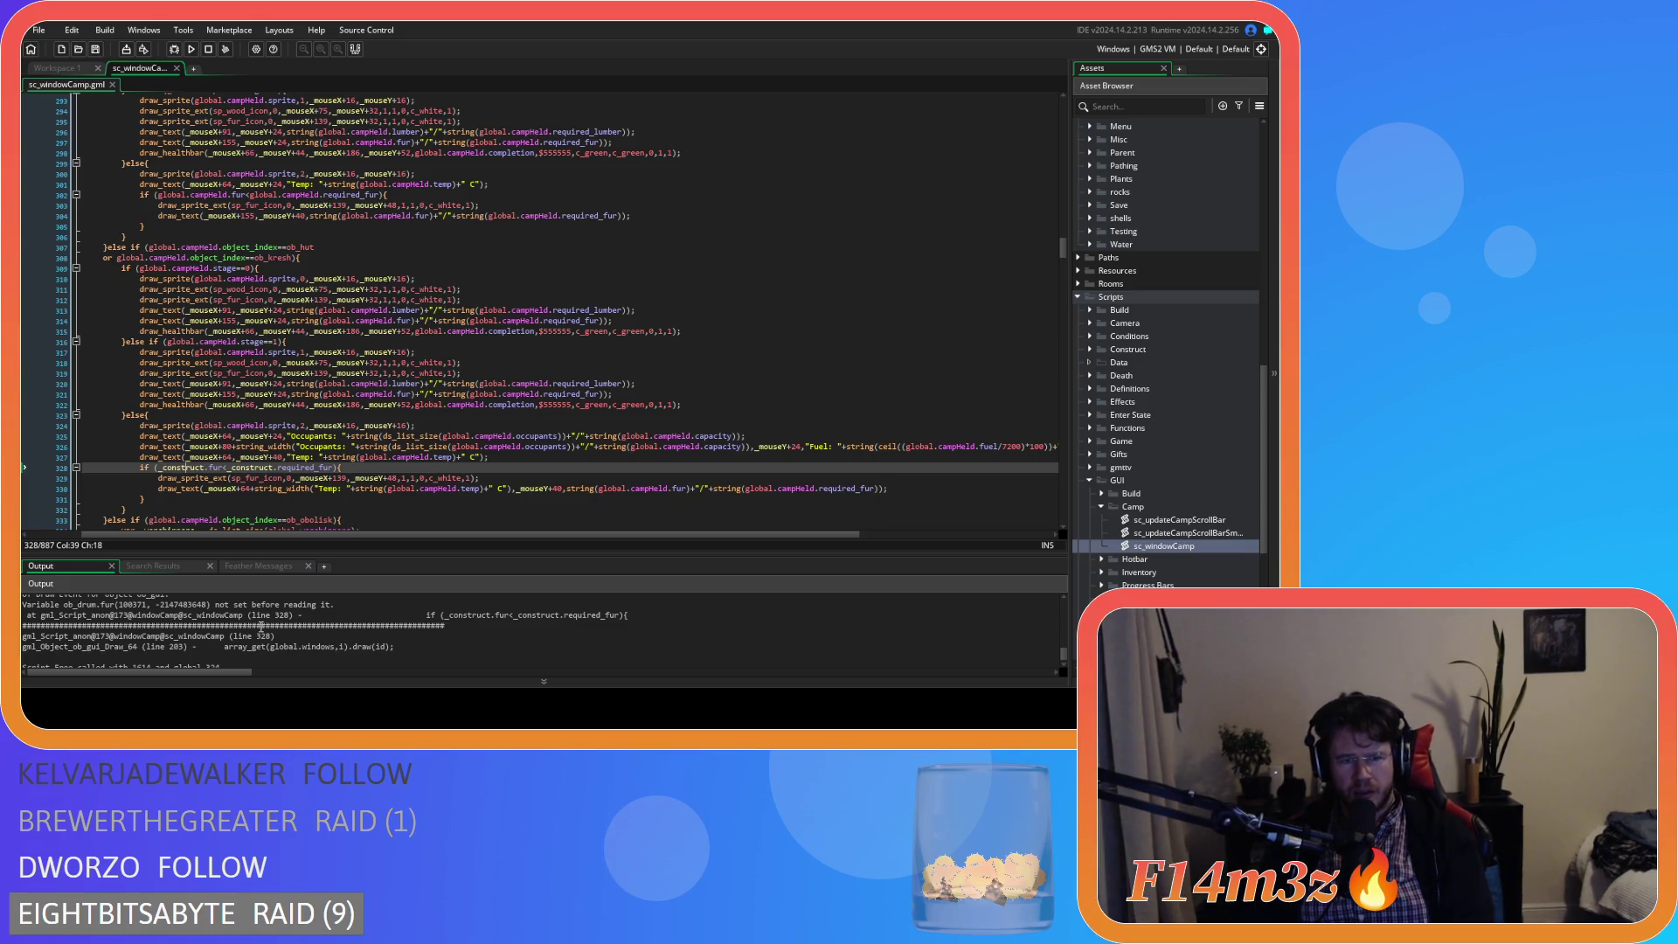
pyautogui.moveTo(441, 487)
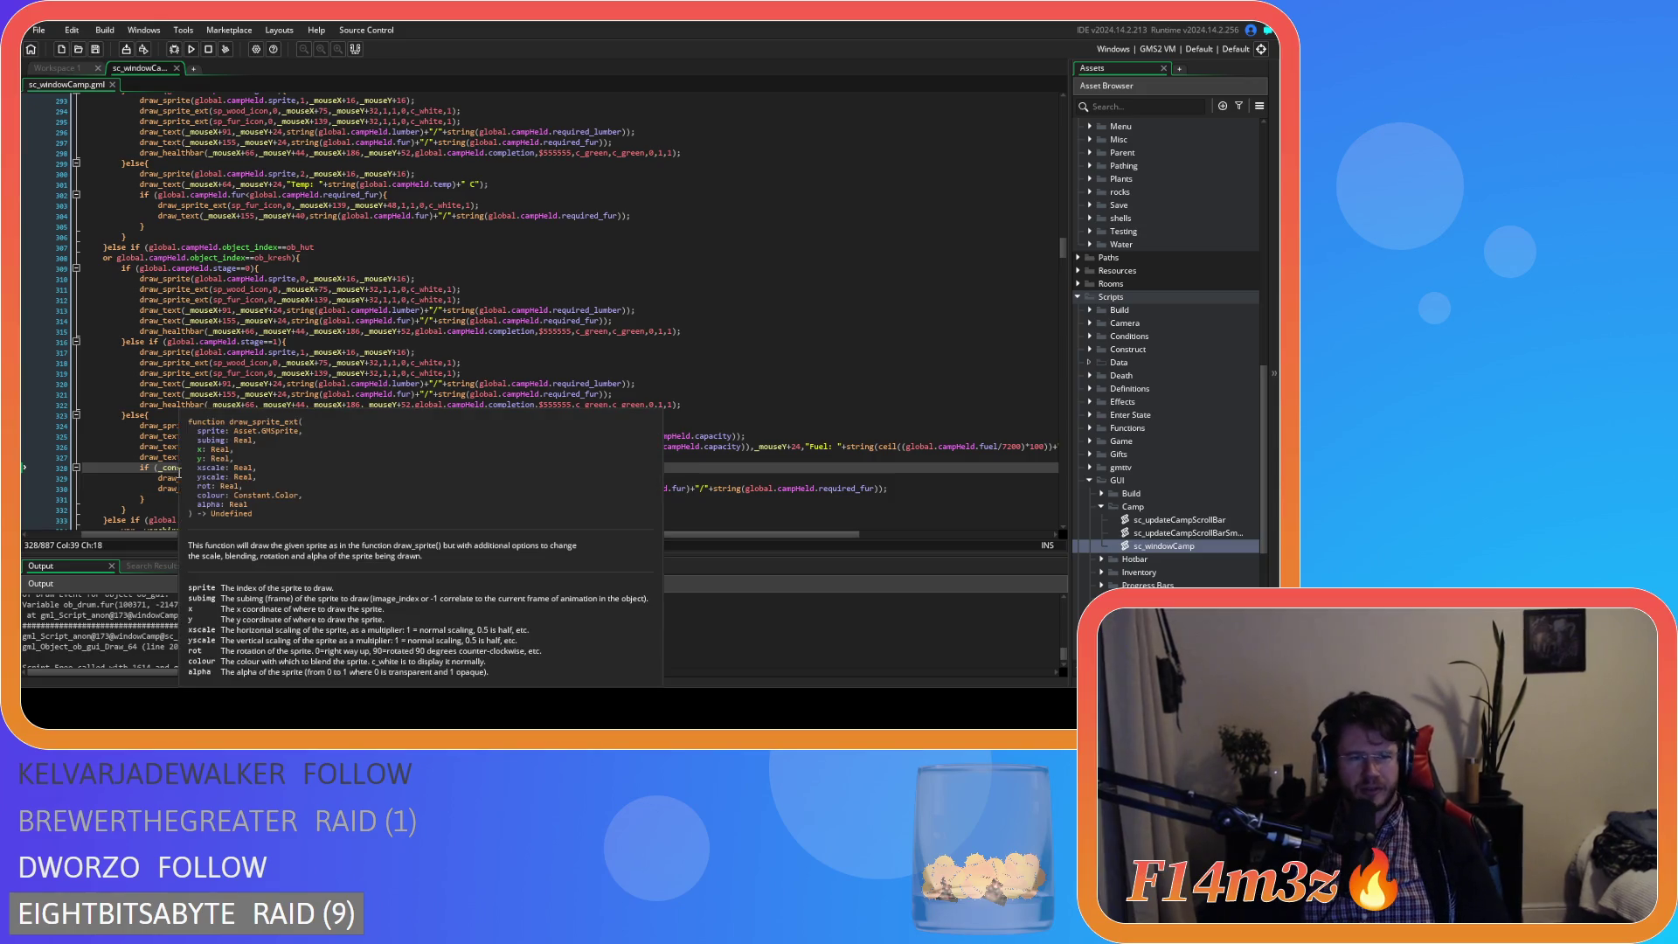
pyautogui.moveTo(452, 491); pyautogui.dragTo(388, 491)
pyautogui.hotkey('ctrl', 'c')
pyautogui.doubleClick(180, 469)
pyautogui.hotkey('ctrl', 'v')
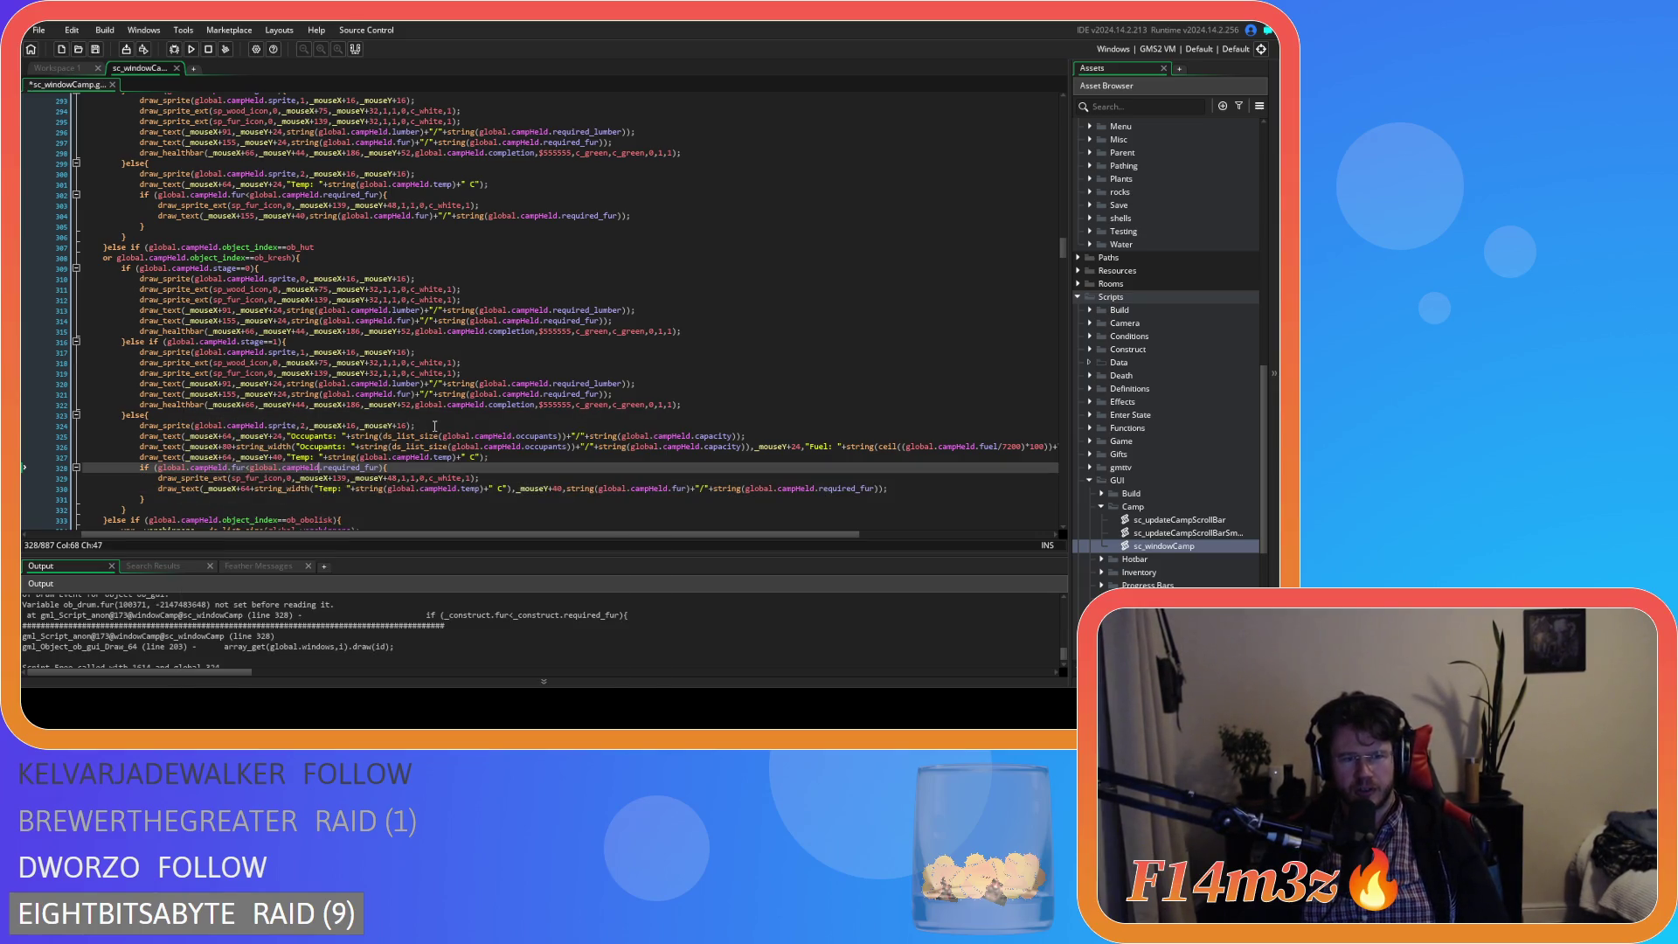
# - Scroll through sc_windowCamp to review the edited construct drawing code
pyautogui.scroll(6, 437, 433)
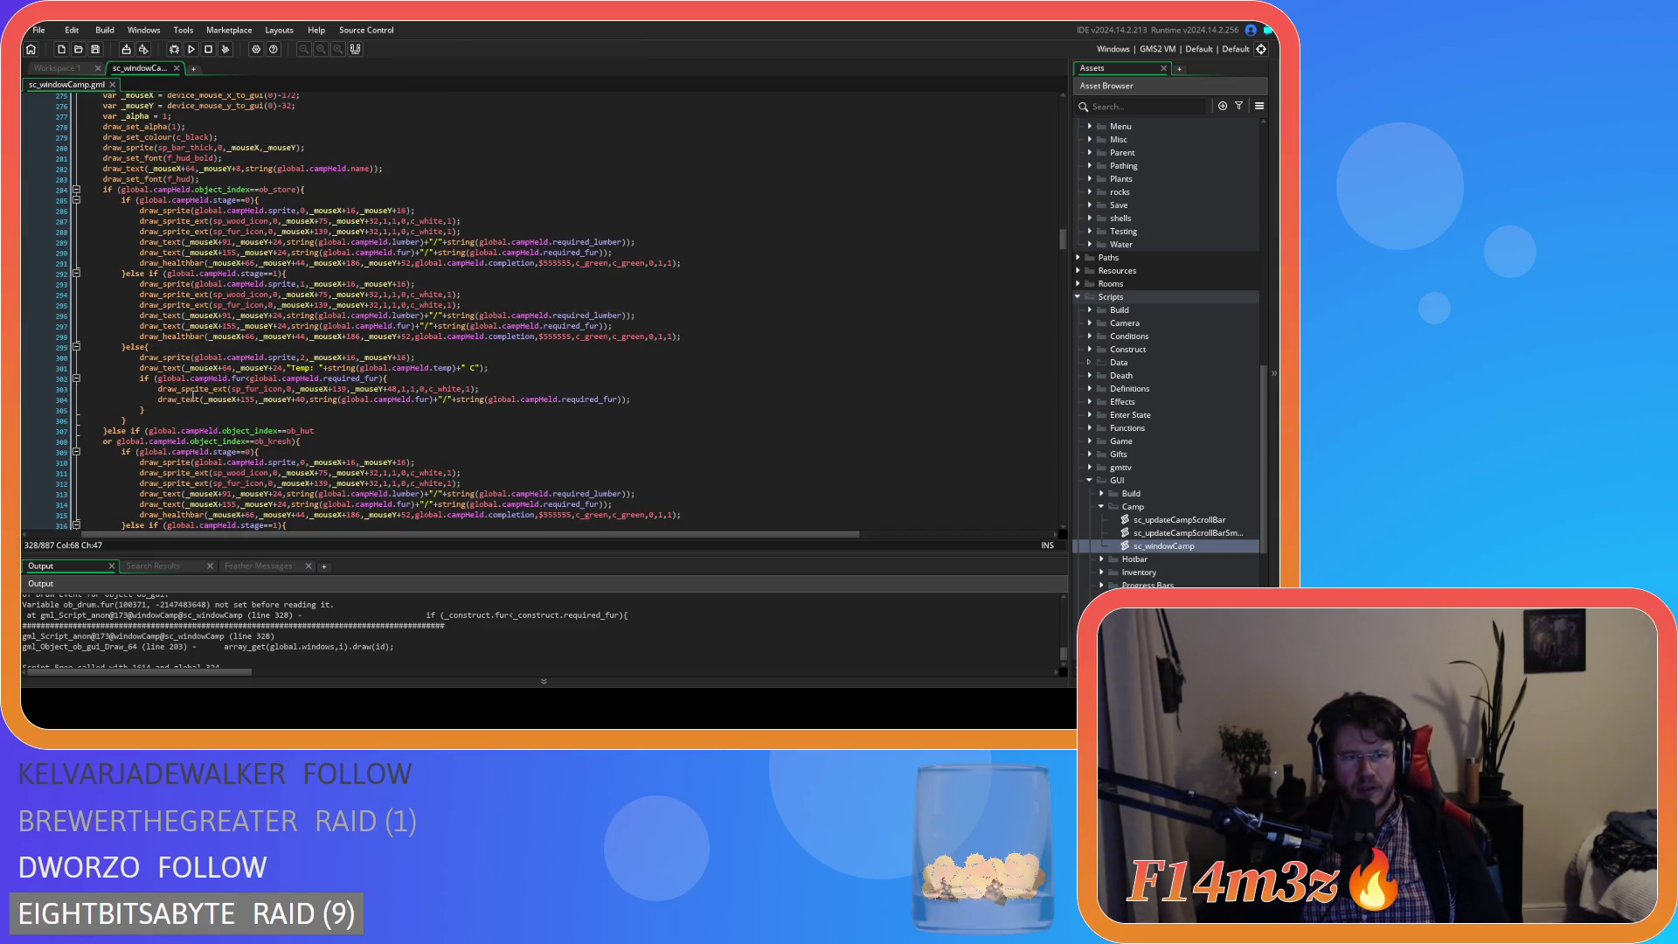
pyautogui.scroll(3, 217, 371)
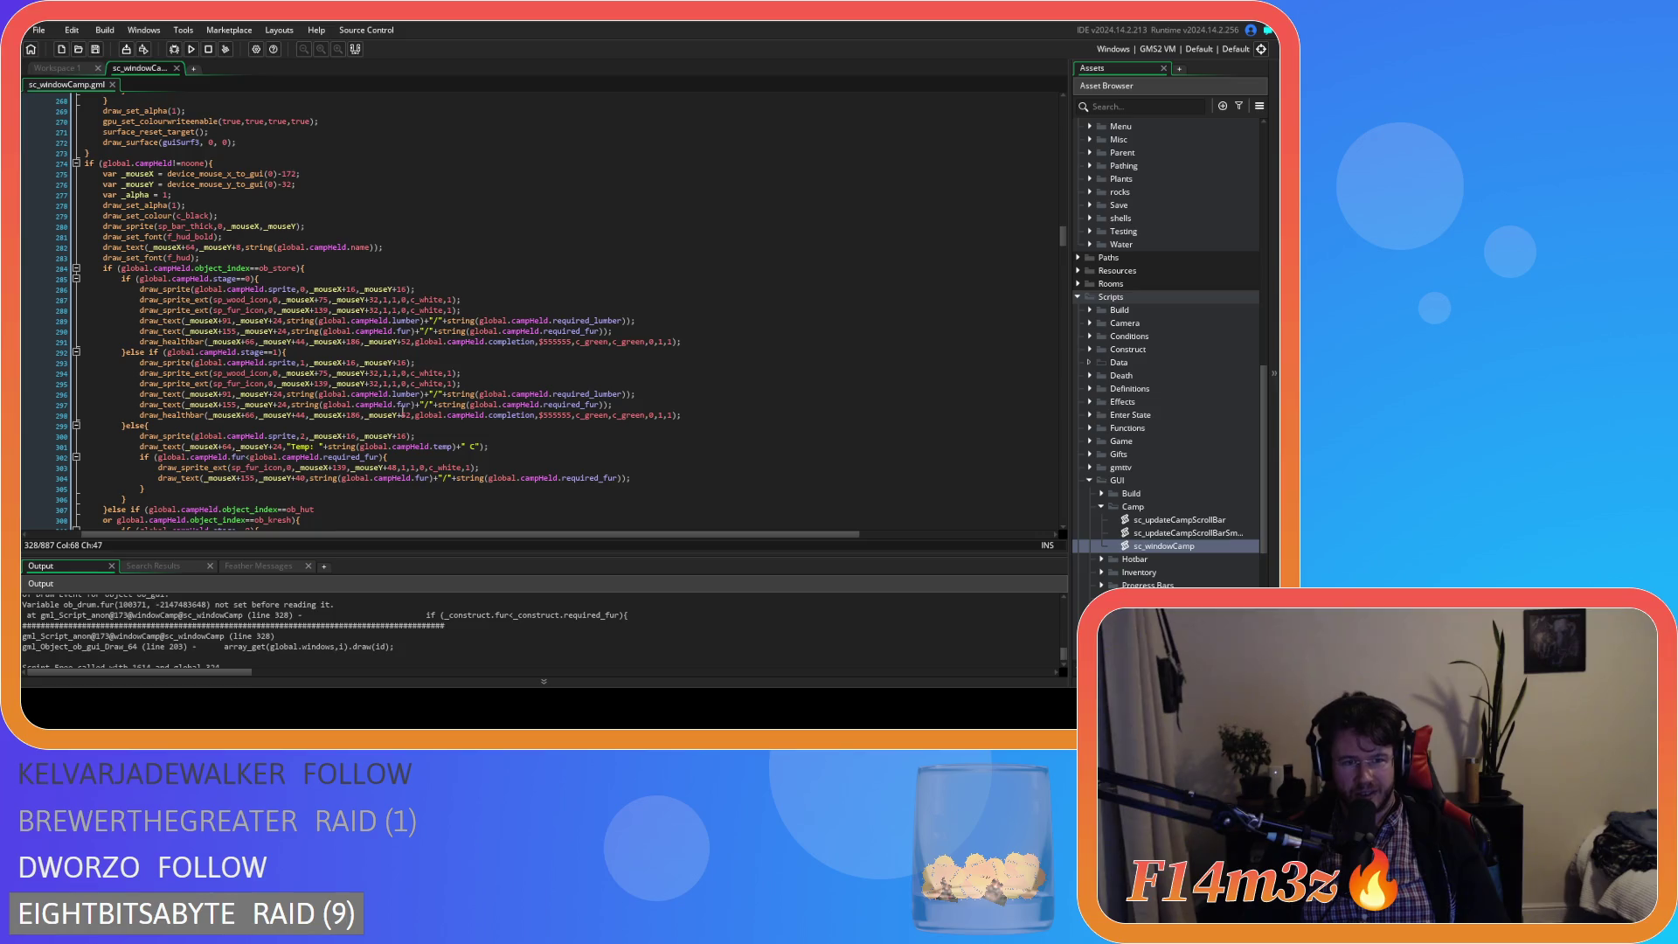
pyautogui.scroll(-7, 402, 475)
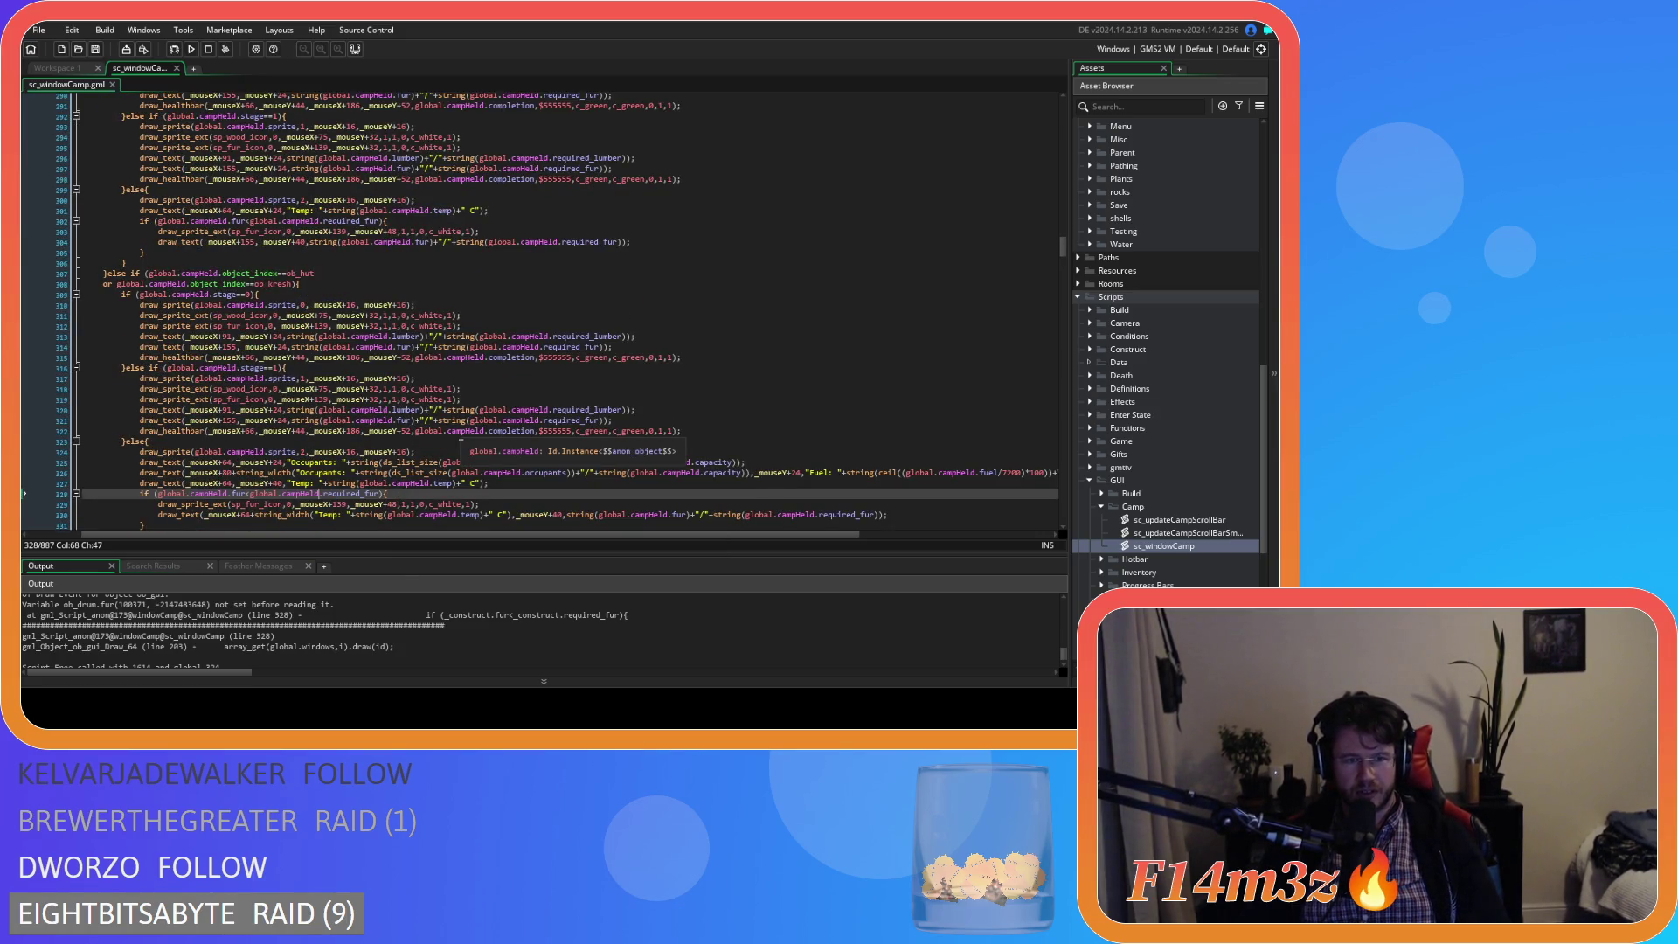
pyautogui.scroll(-3, 556, 478)
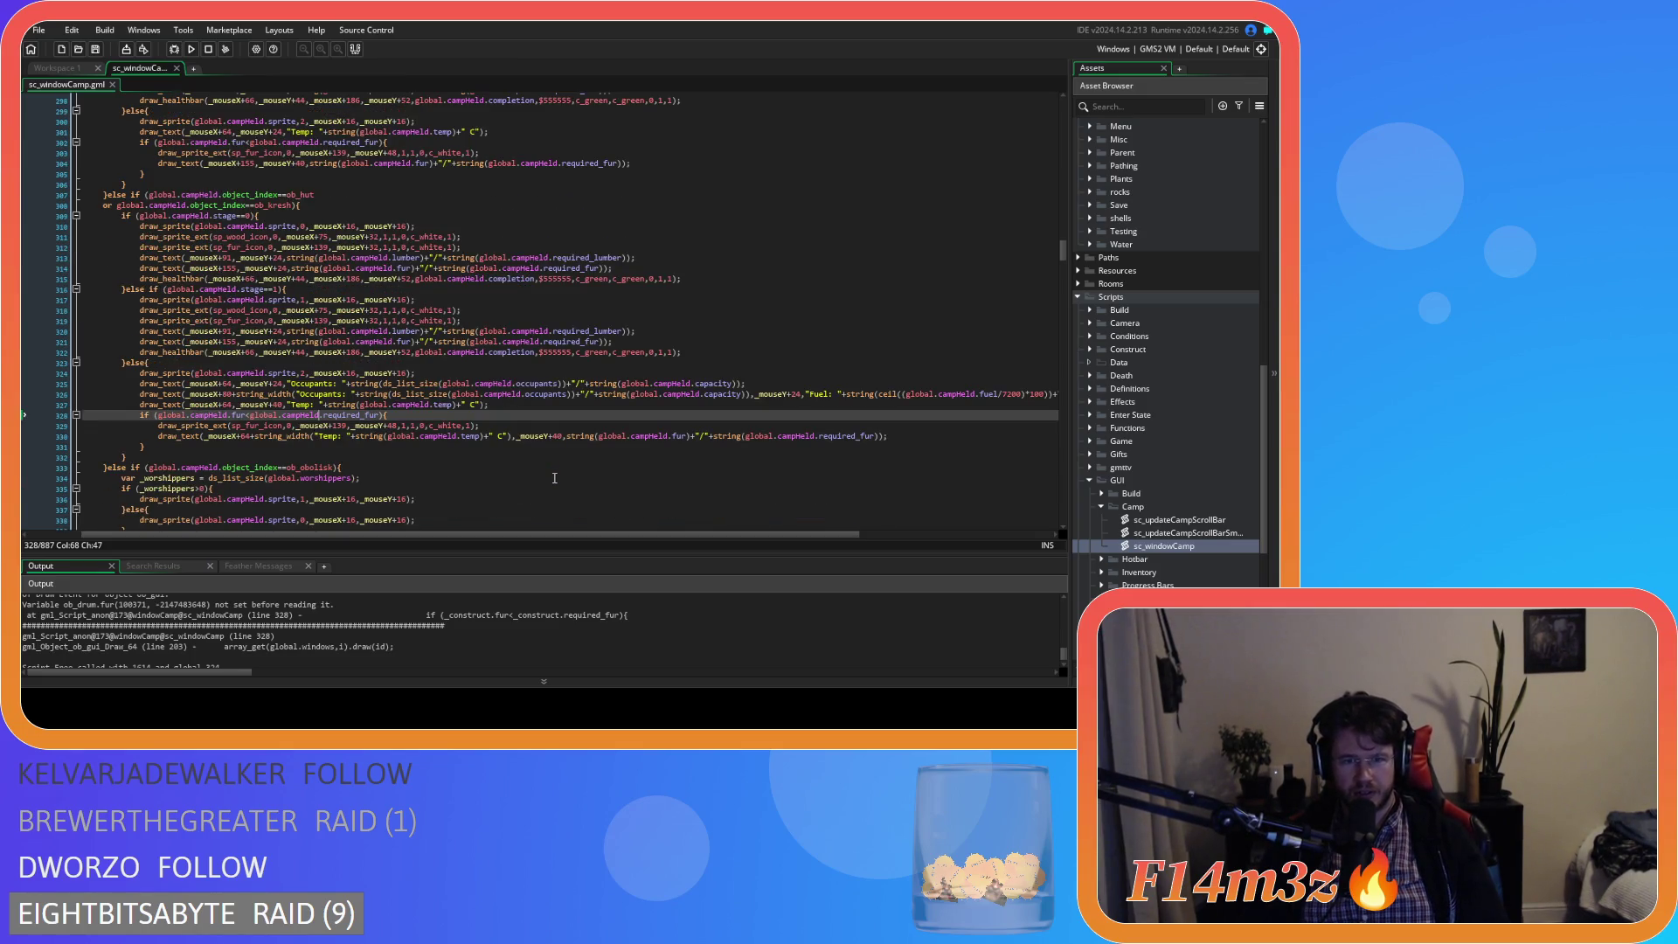
pyautogui.scroll(9, 554, 478)
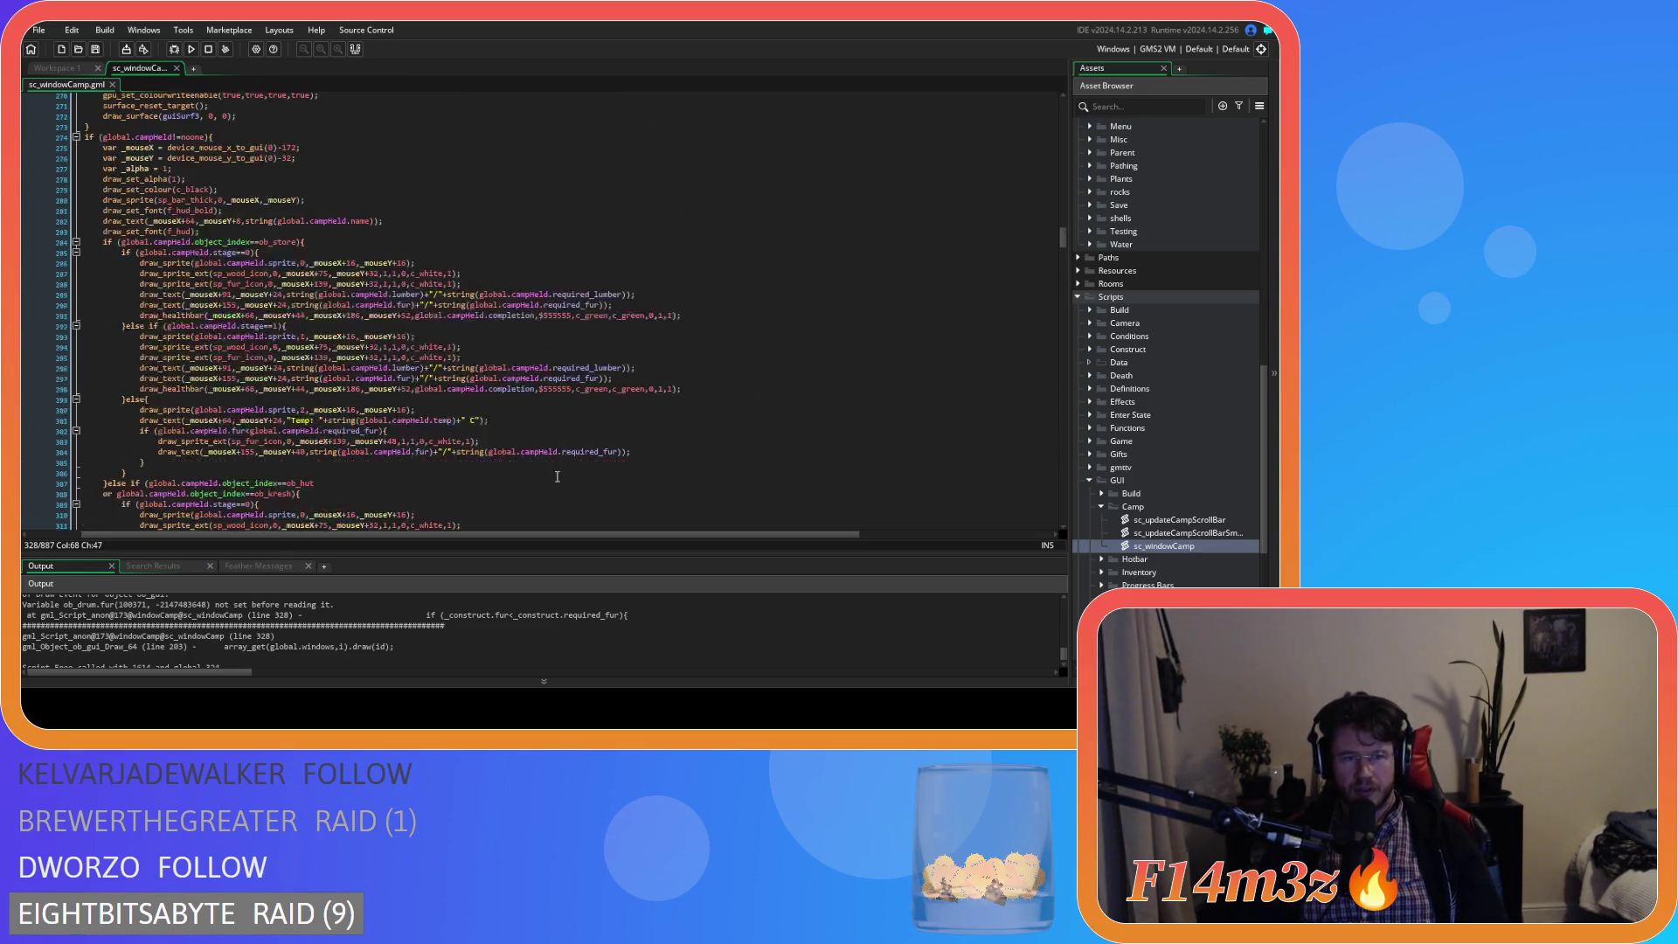
pyautogui.scroll(20, 556, 476)
pyautogui.scroll(-20, 552, 500)
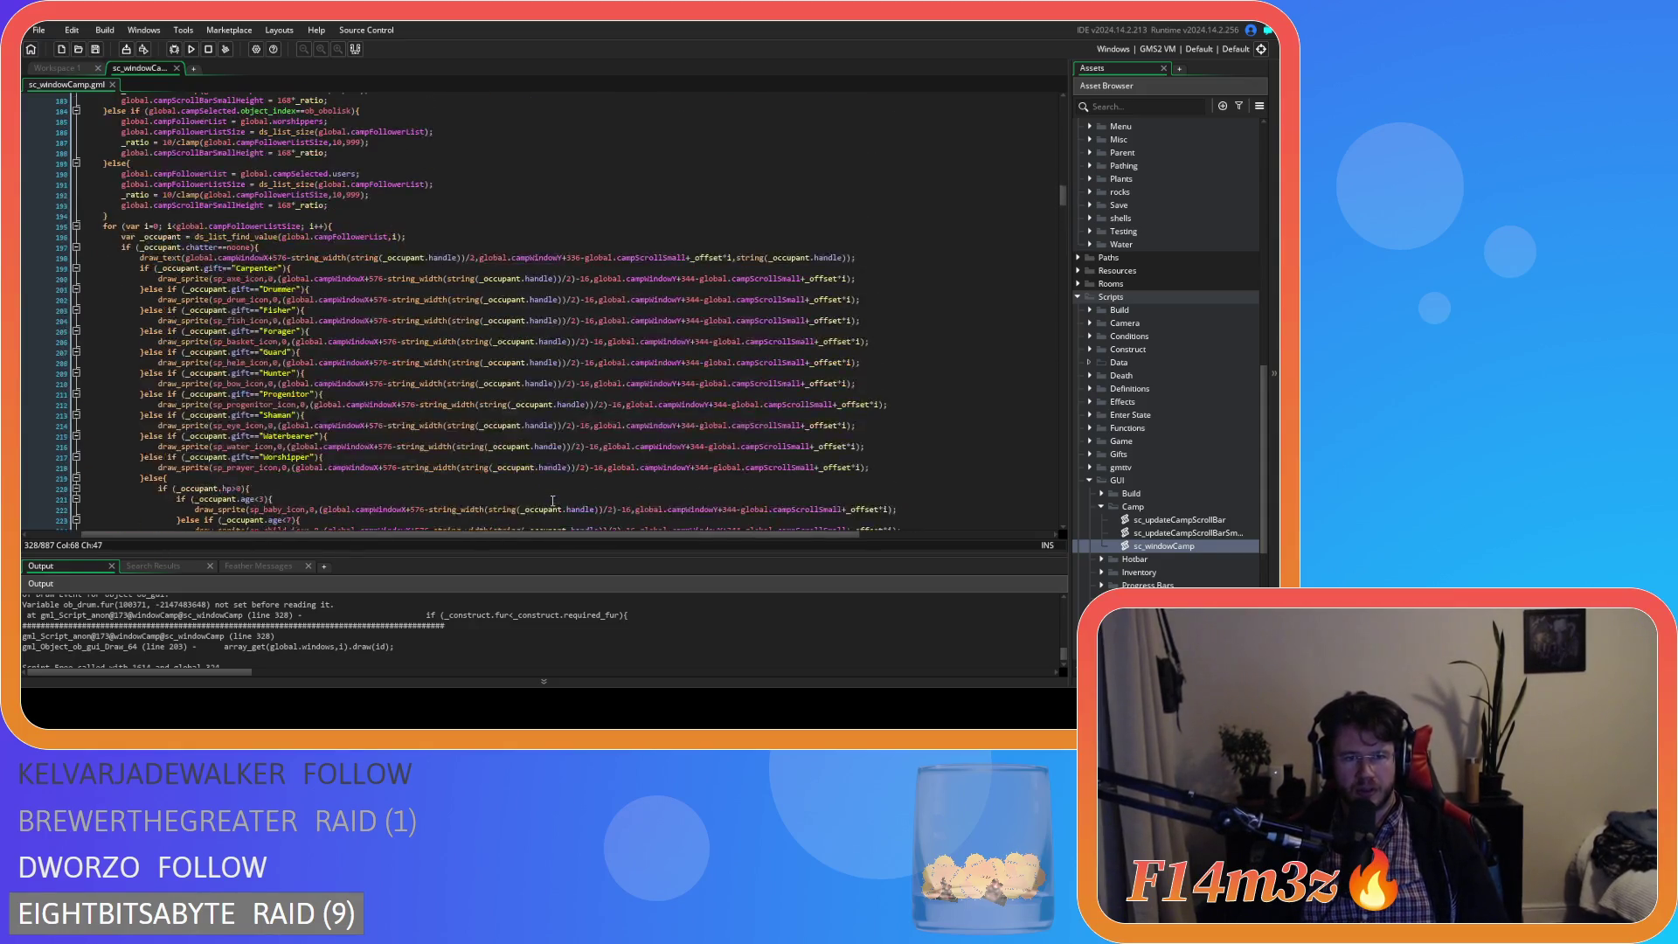
pyautogui.scroll(20, 550, 490)
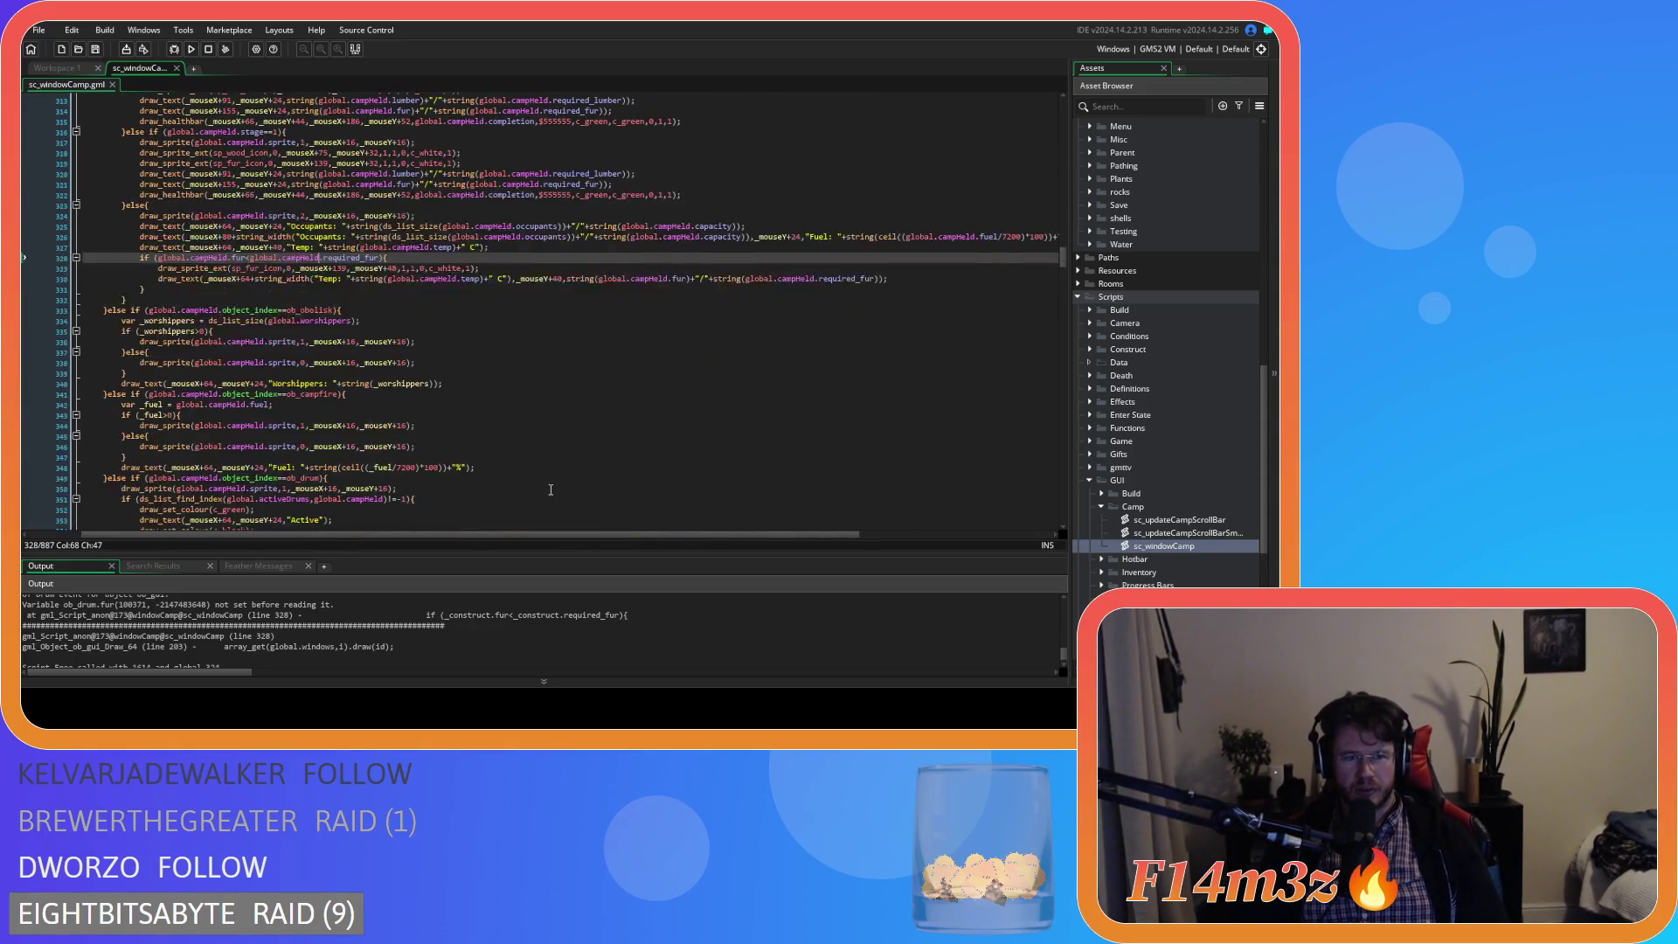
pyautogui.scroll(20, 538, 496)
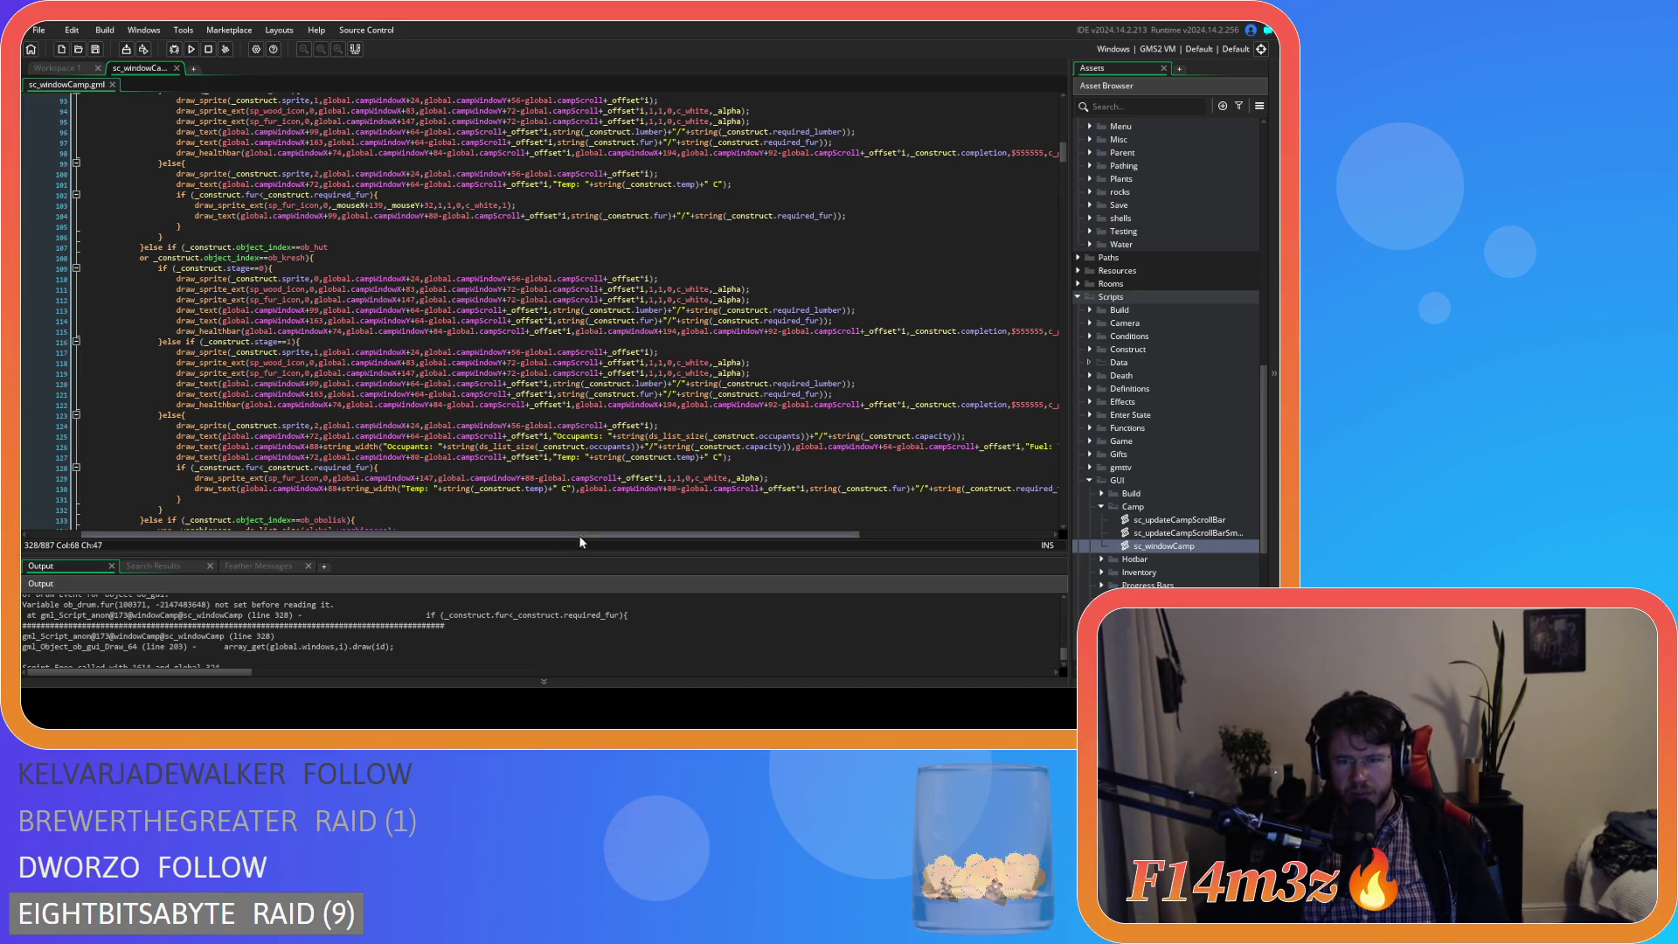
# - Review the construct drawing code in sc_windowCamp, then build and run with F5
pyautogui.moveTo(666, 541); pyautogui.dragTo(586, 515)
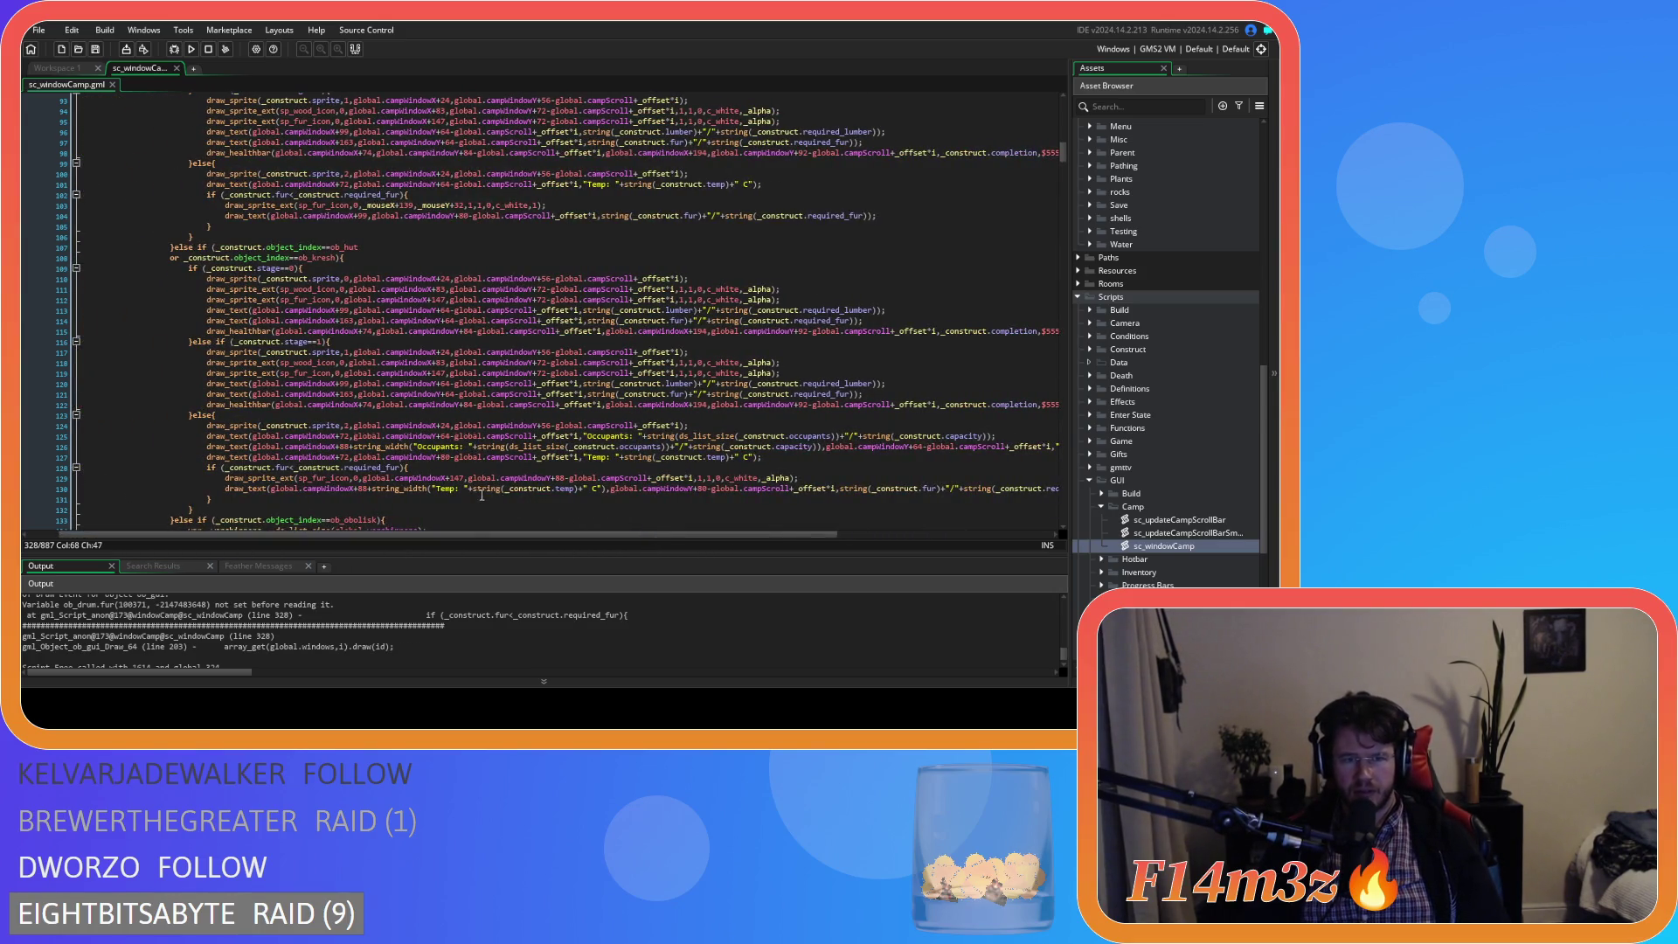
pyautogui.scroll(6, 512, 504)
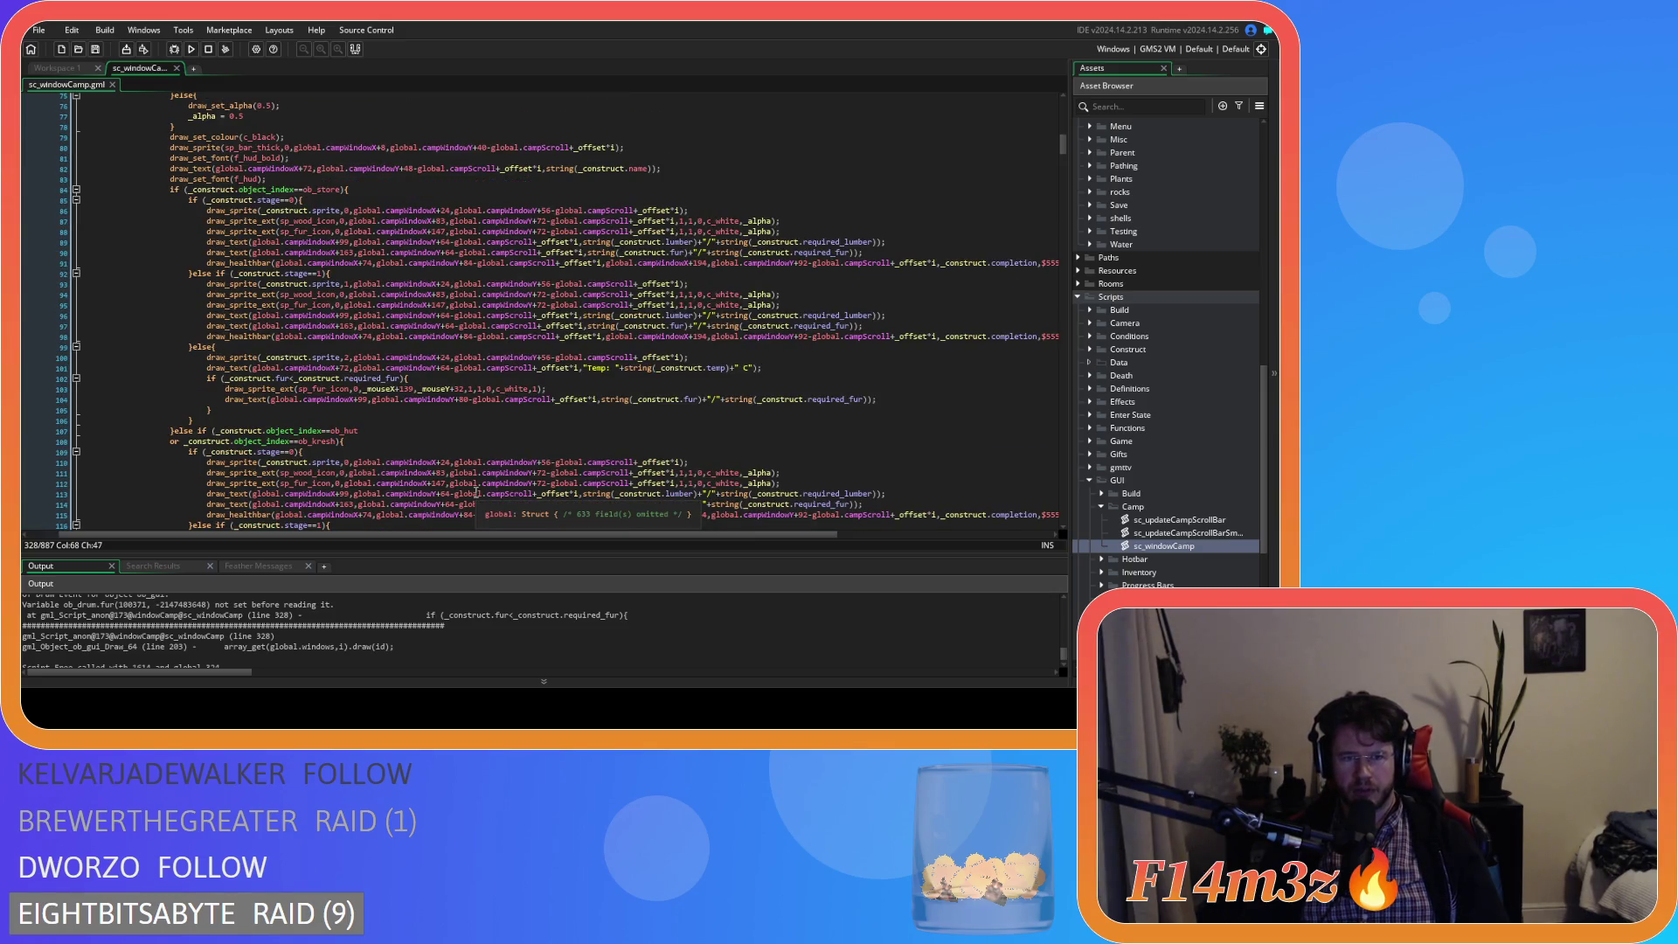
pyautogui.scroll(-10, 464, 482)
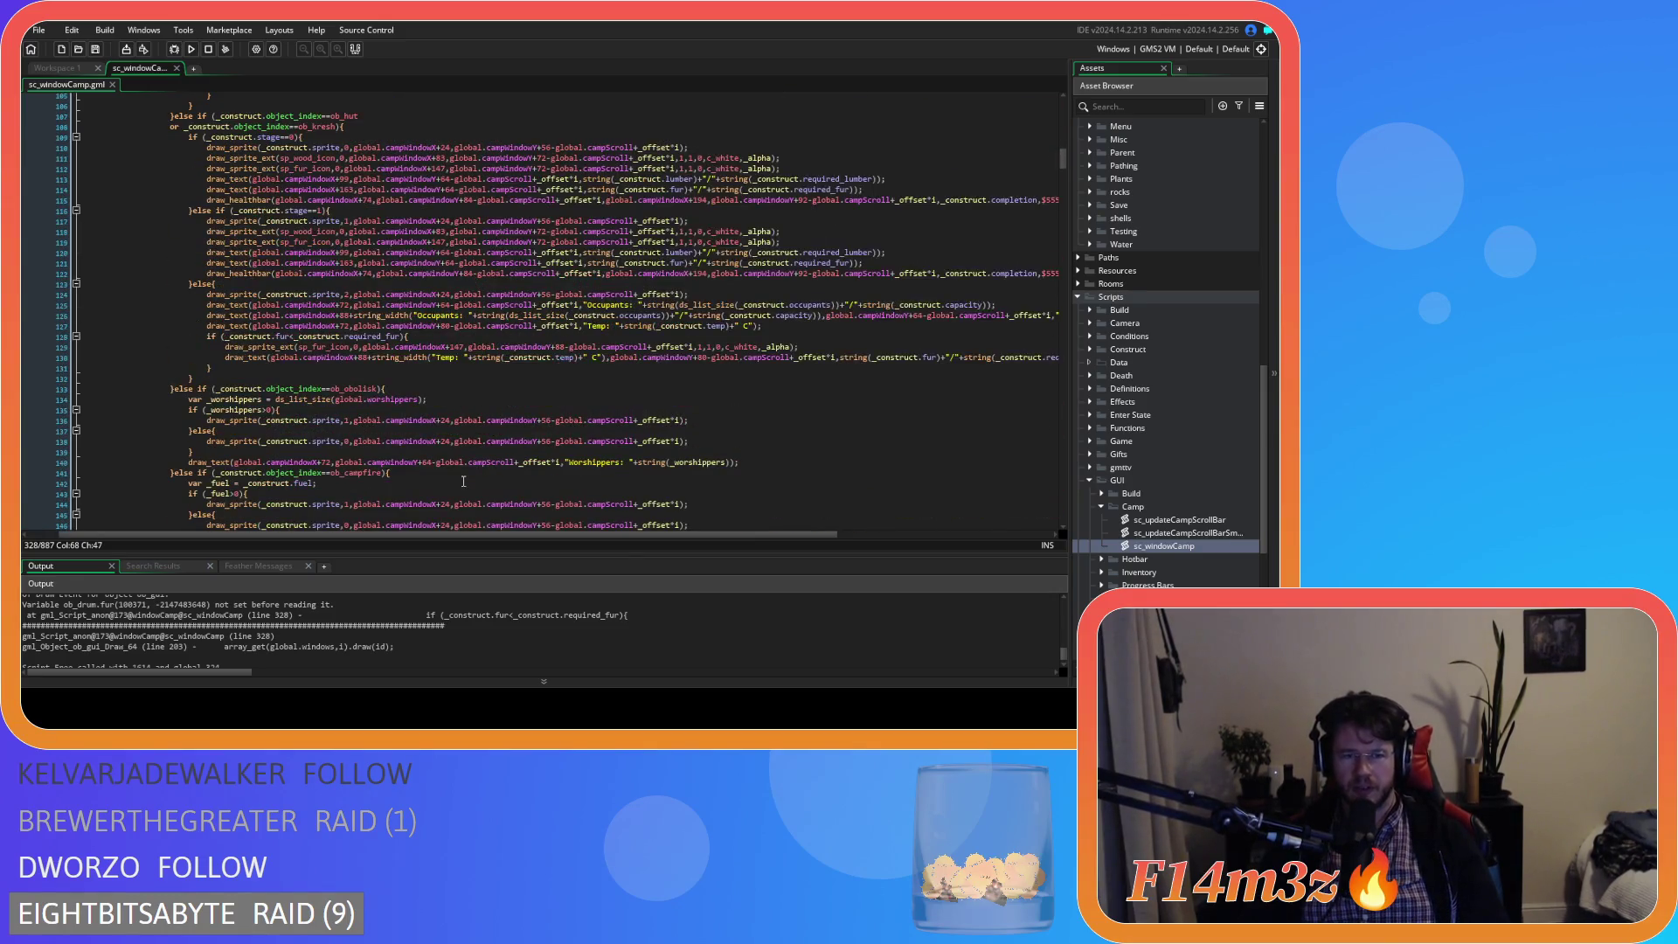
pyautogui.press('F5')
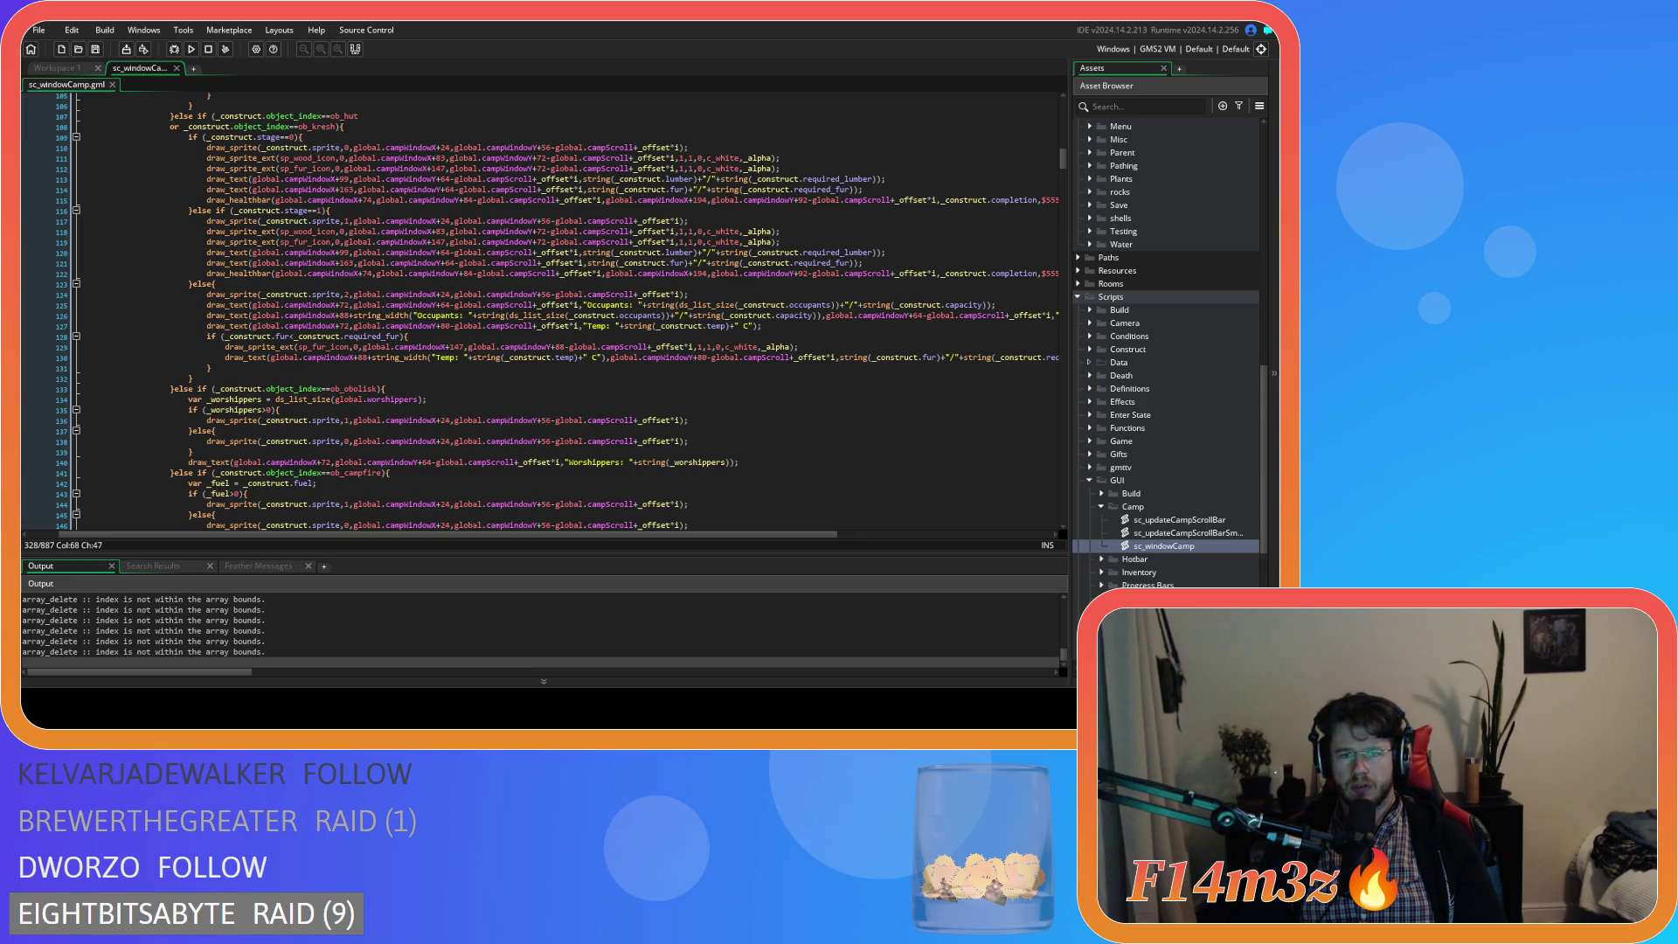
# - Switch to the game, try reordering Store, and check the Menhir, Drum and Campfire entries
pyautogui.hotkey('alt', 'Tab')
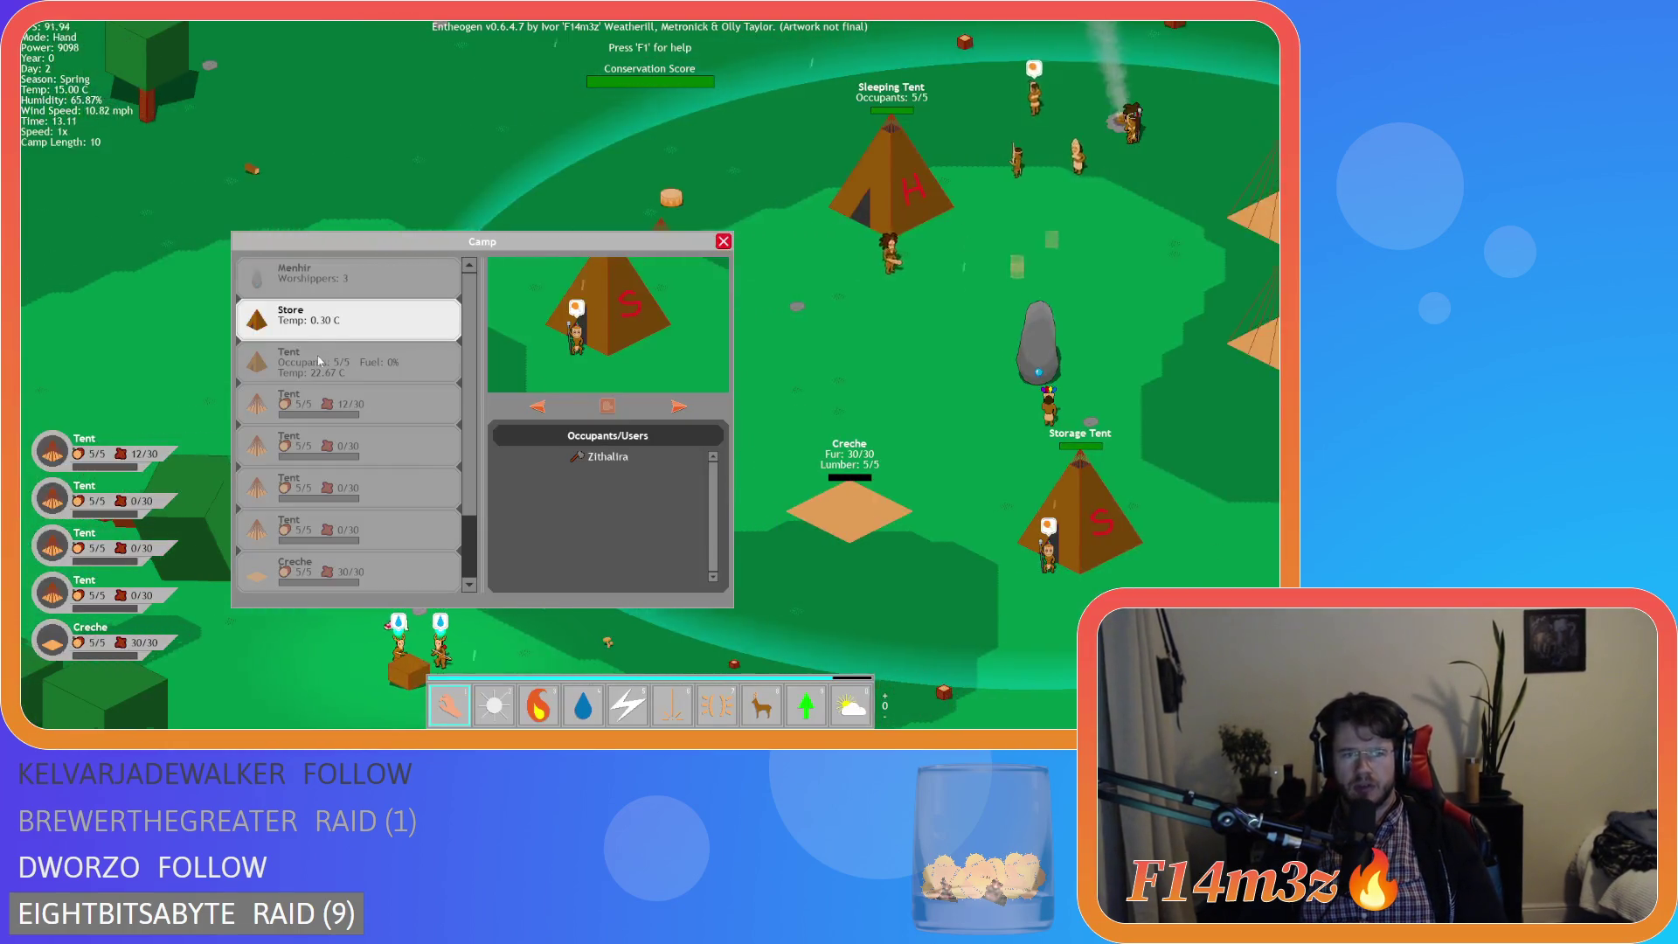
pyautogui.moveTo(515, 335)
pyautogui.mouseDown()
pyautogui.moveTo(349, 319)
pyautogui.moveTo(525, 354)
pyautogui.moveTo(331, 394)
pyautogui.moveTo(358, 393)
pyautogui.moveTo(329, 578)
pyautogui.moveTo(560, 564)
pyautogui.moveTo(367, 568)
pyautogui.moveTo(350, 490)
pyautogui.mouseUp()
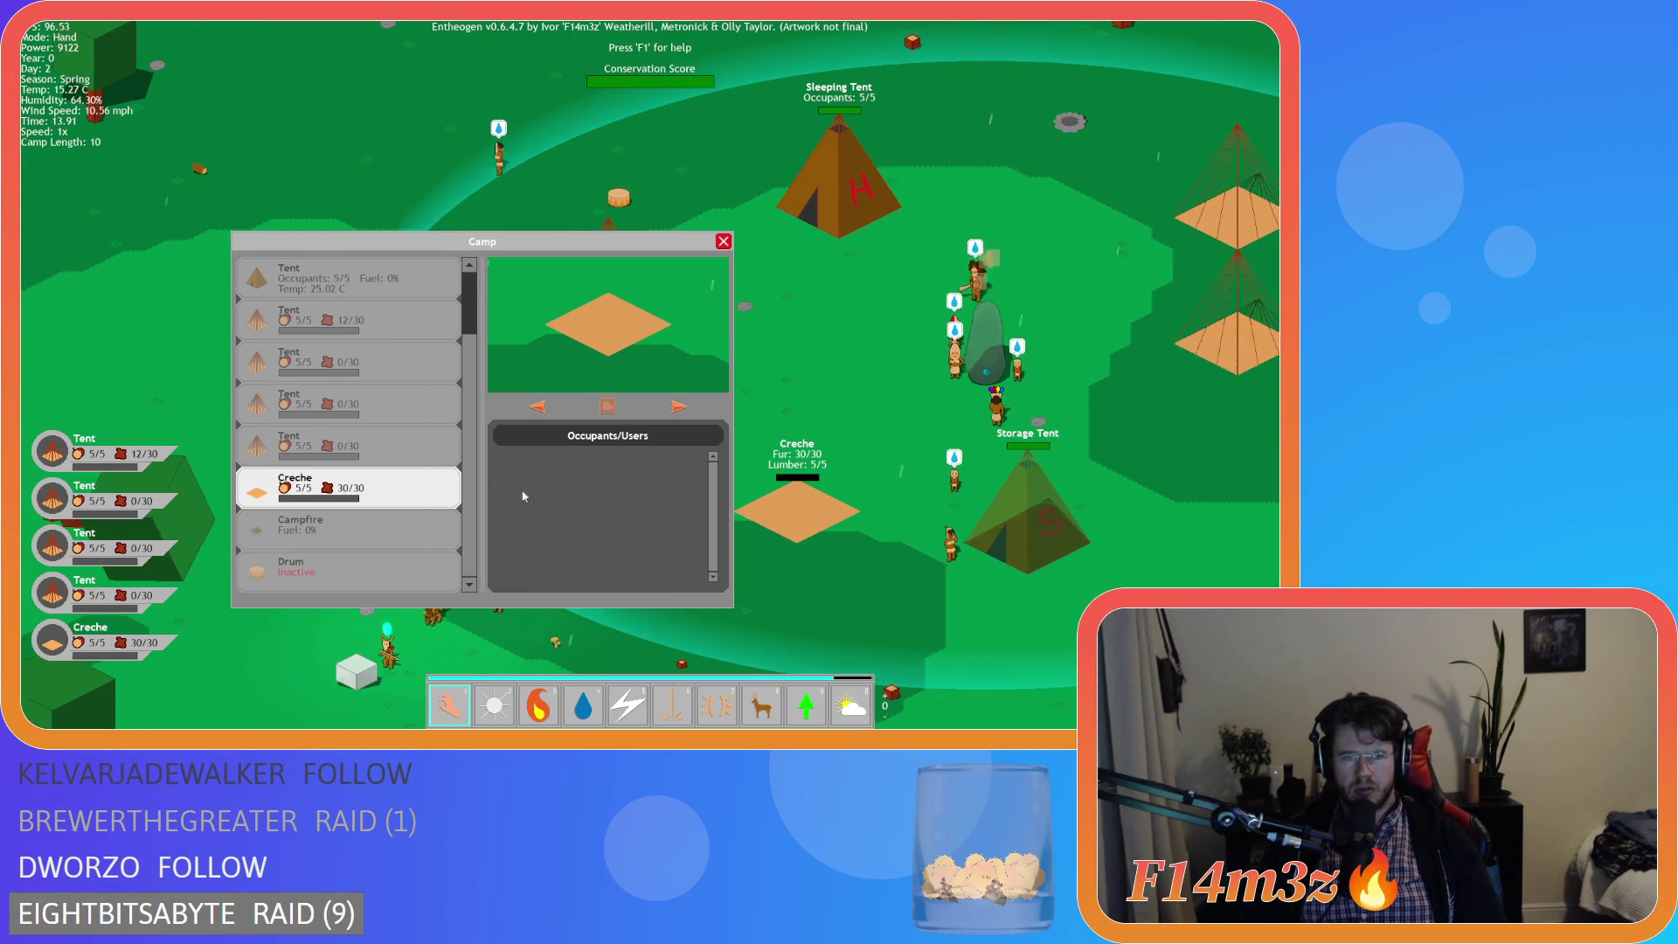
pyautogui.scroll(2, 346, 393)
pyautogui.click(336, 266)
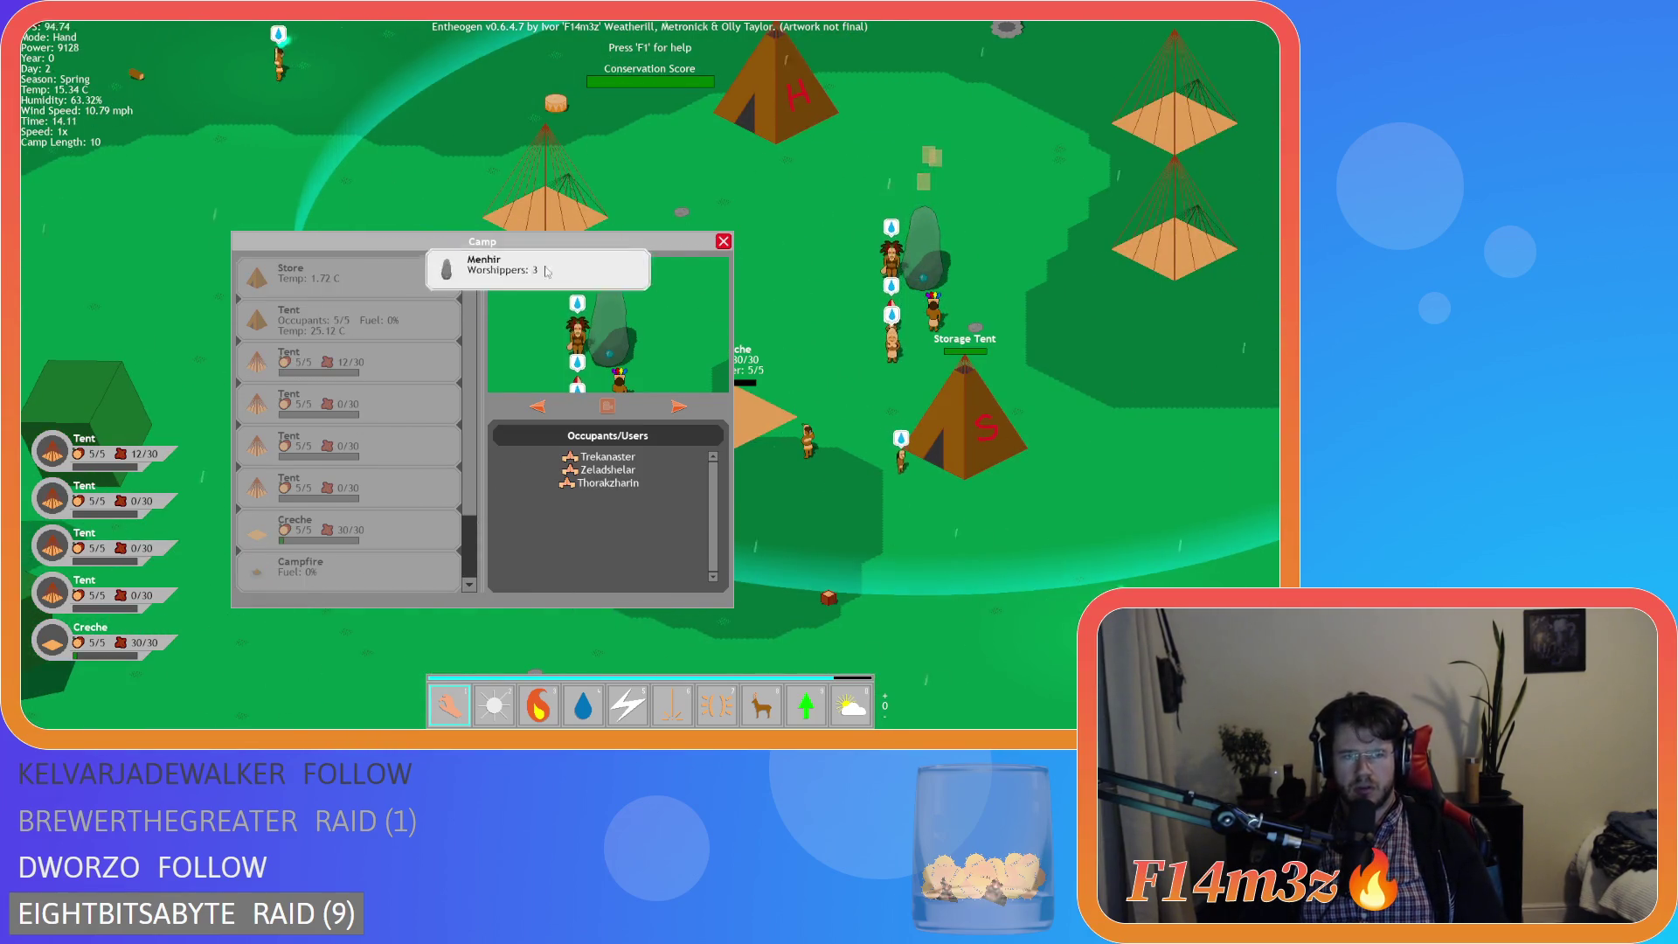
pyautogui.scroll(-2, 374, 421)
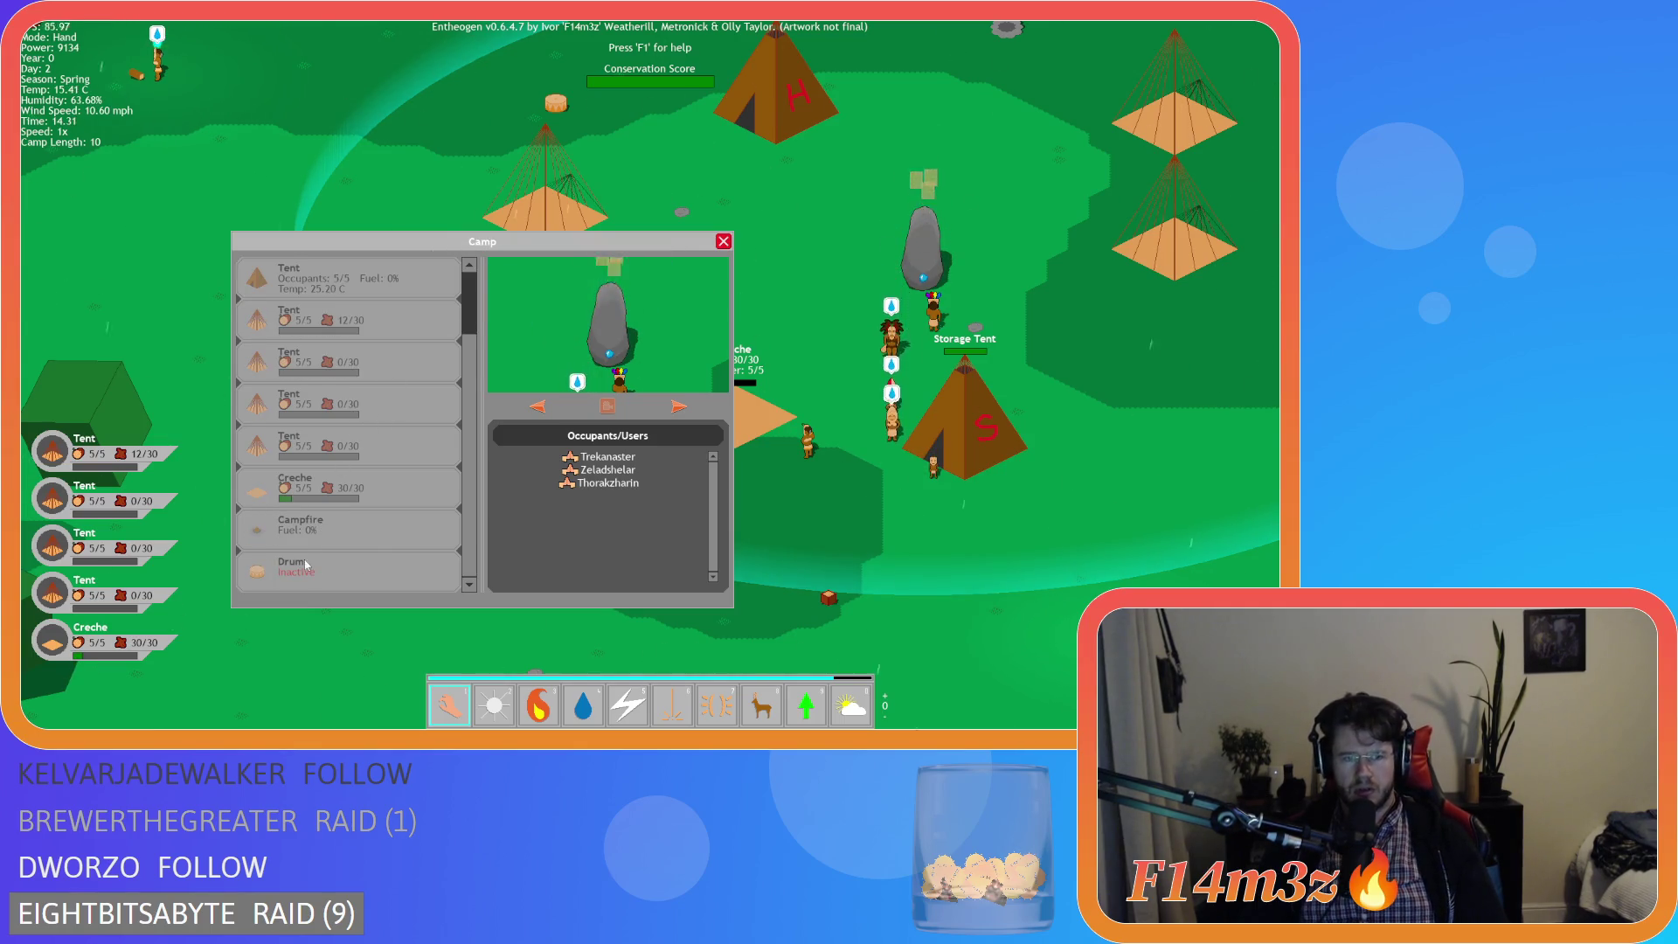
pyautogui.click(349, 567)
pyautogui.click(348, 525)
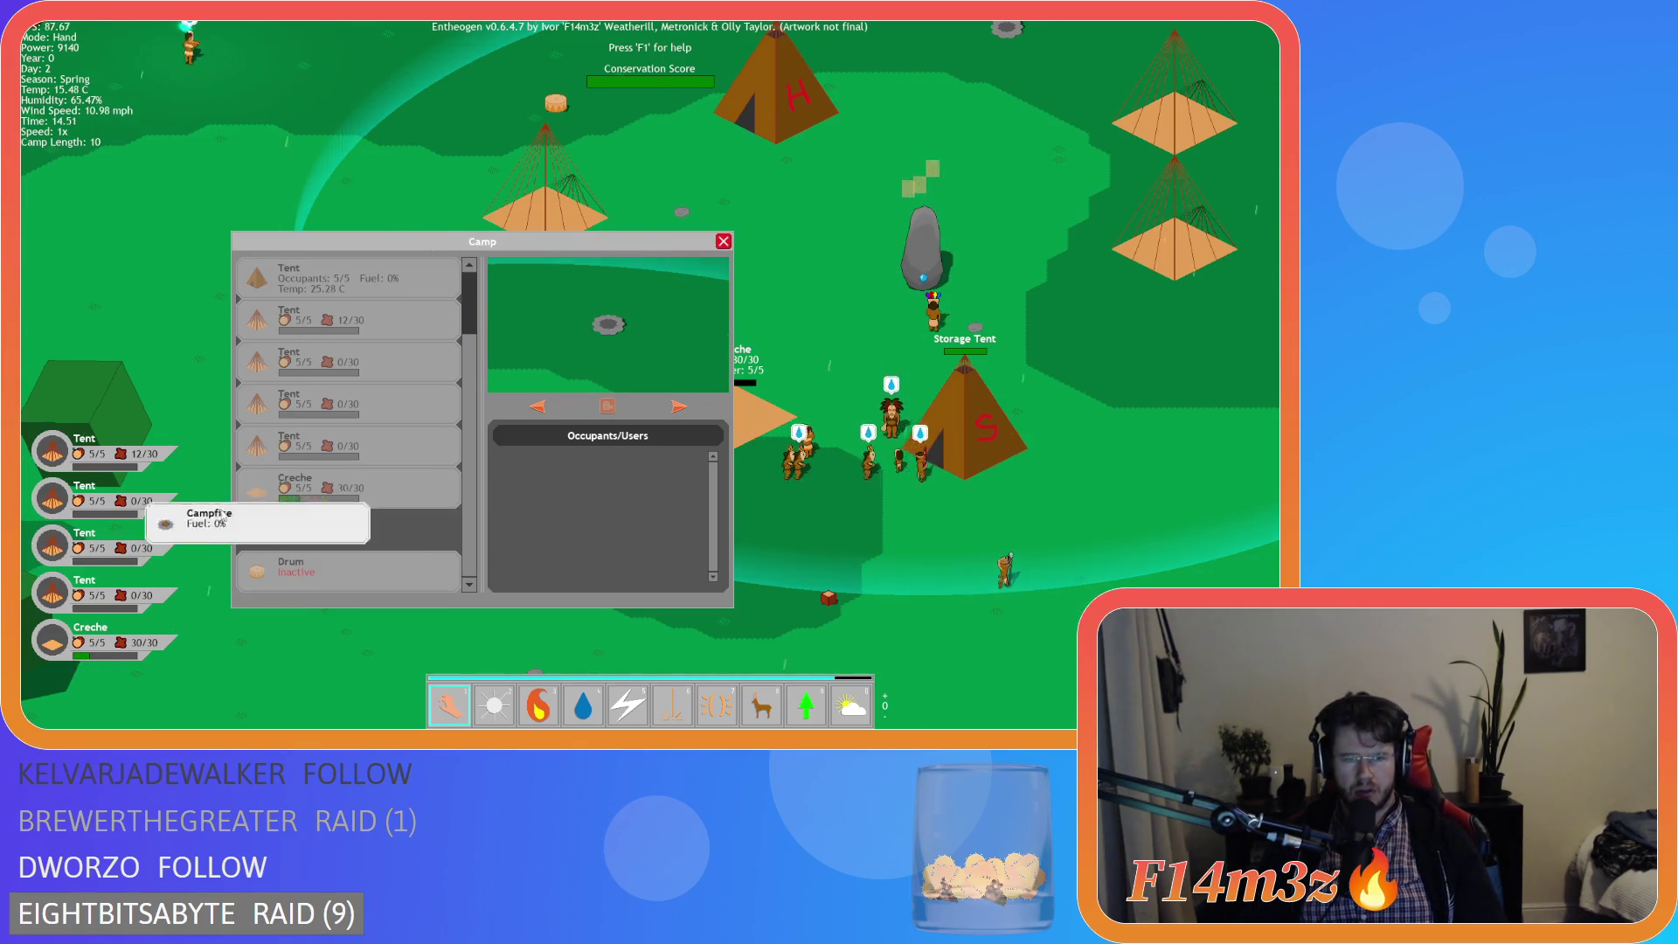
pyautogui.scroll(1, 349, 525)
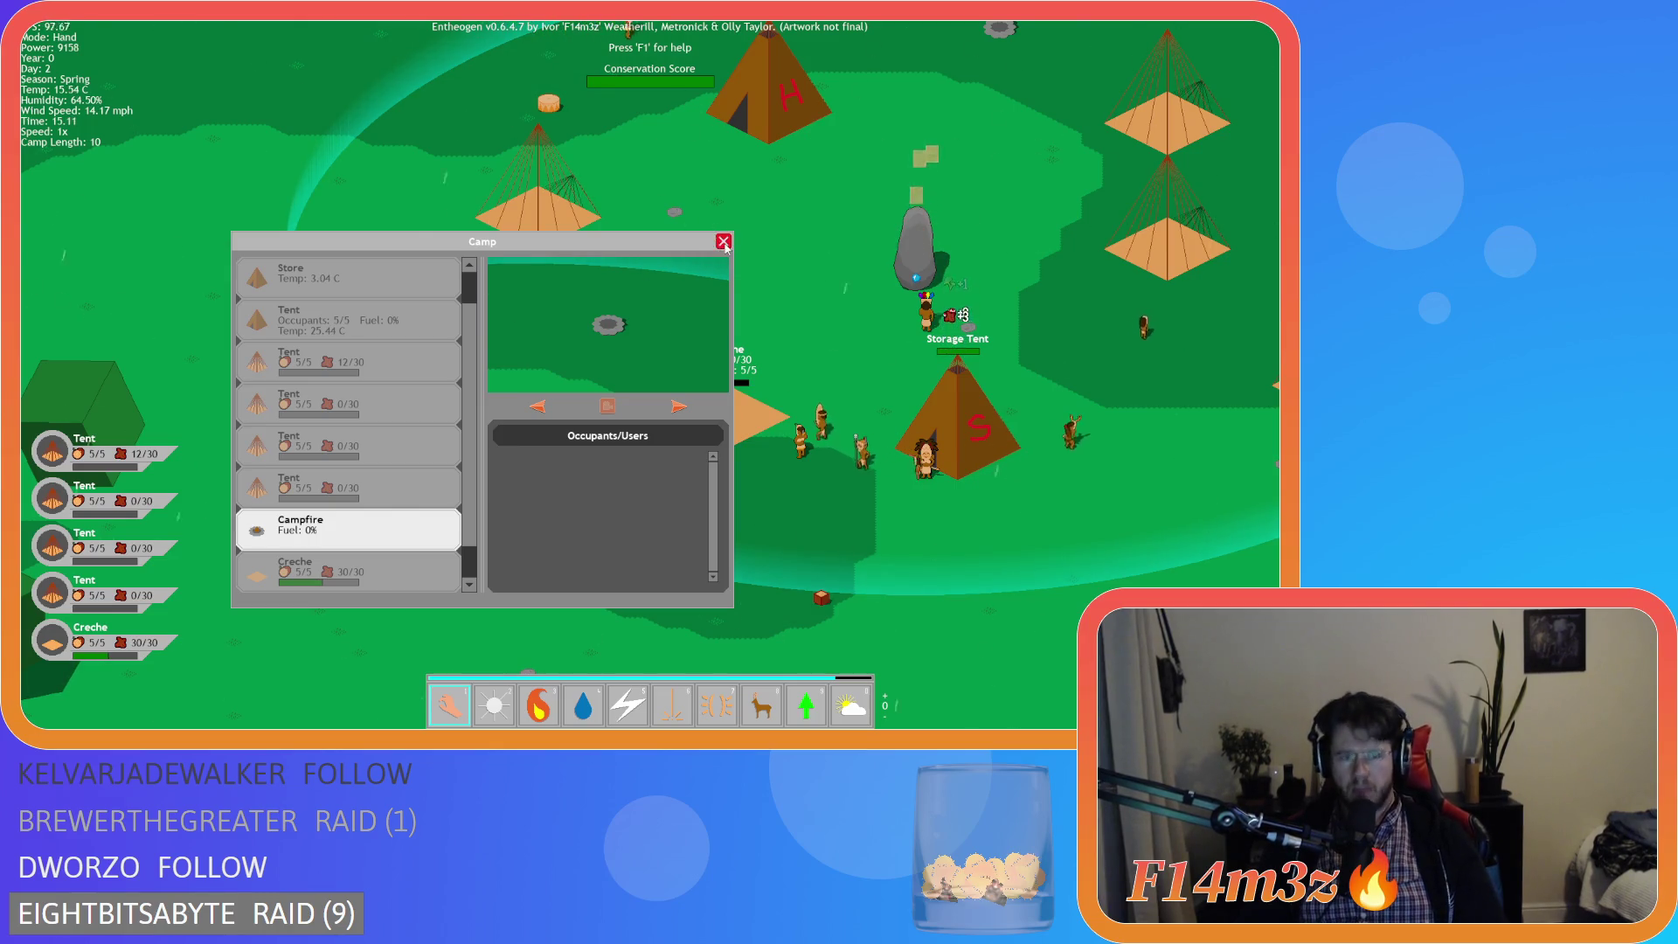
# - Move the Camp window to the map's top-left and check the Store and Creche occupants
pyautogui.moveTo(671, 247)
pyautogui.mouseDown()
pyautogui.moveTo(524, 128)
pyautogui.moveTo(547, 89)
pyautogui.mouseUp()
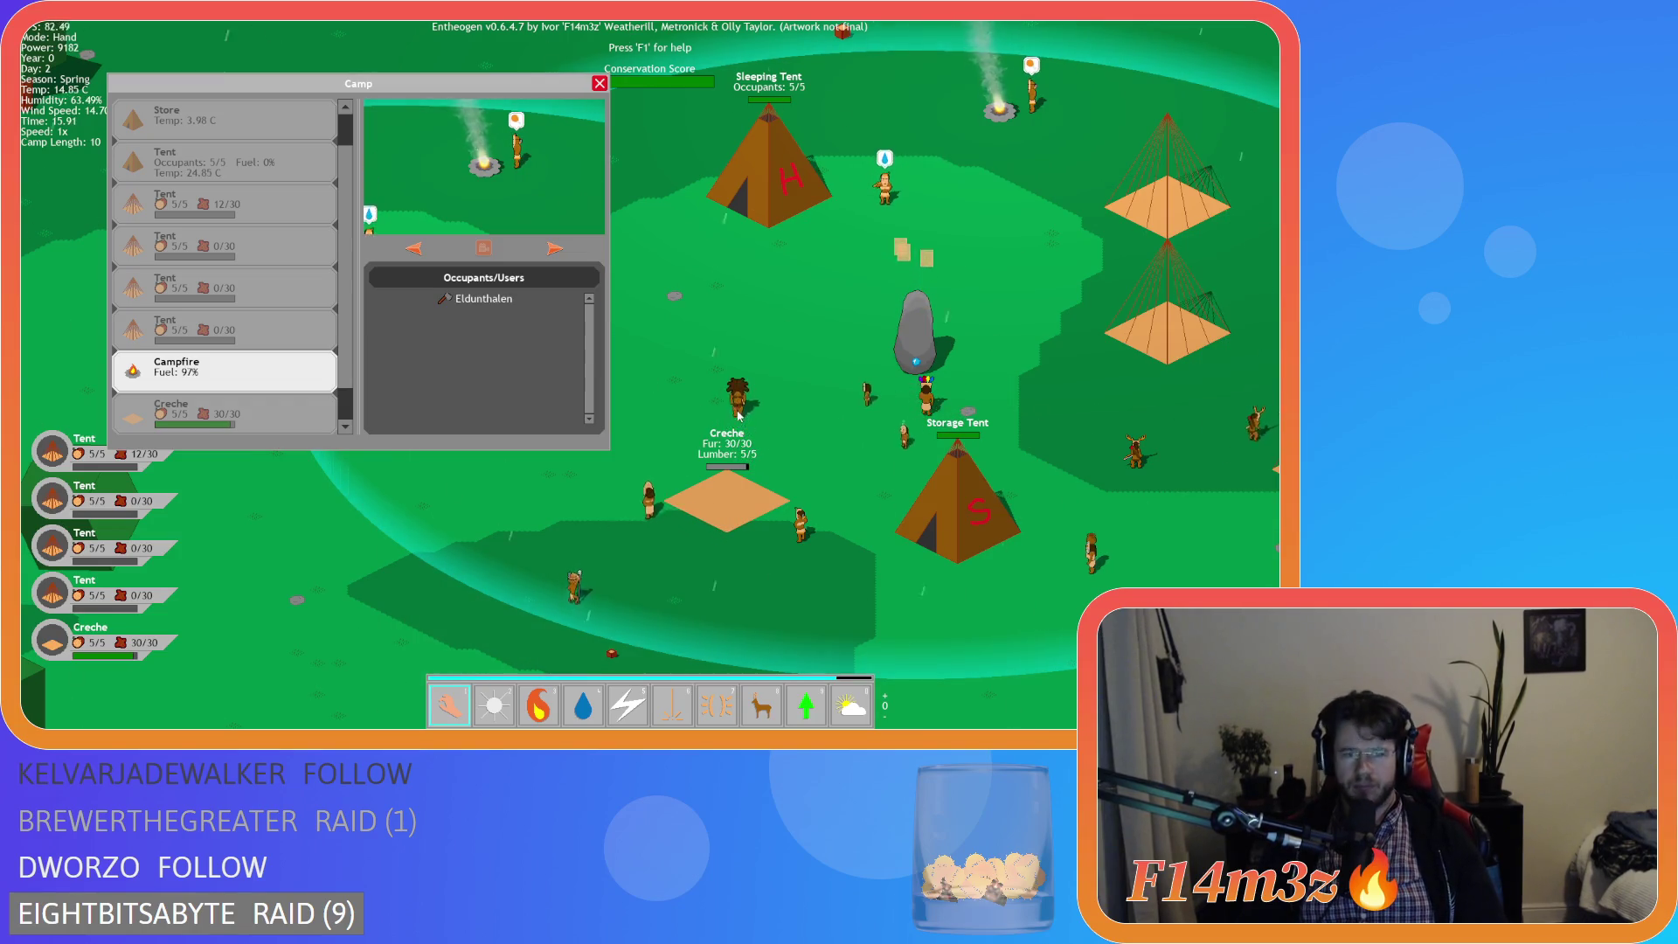
pyautogui.scroll(1, 276, 262)
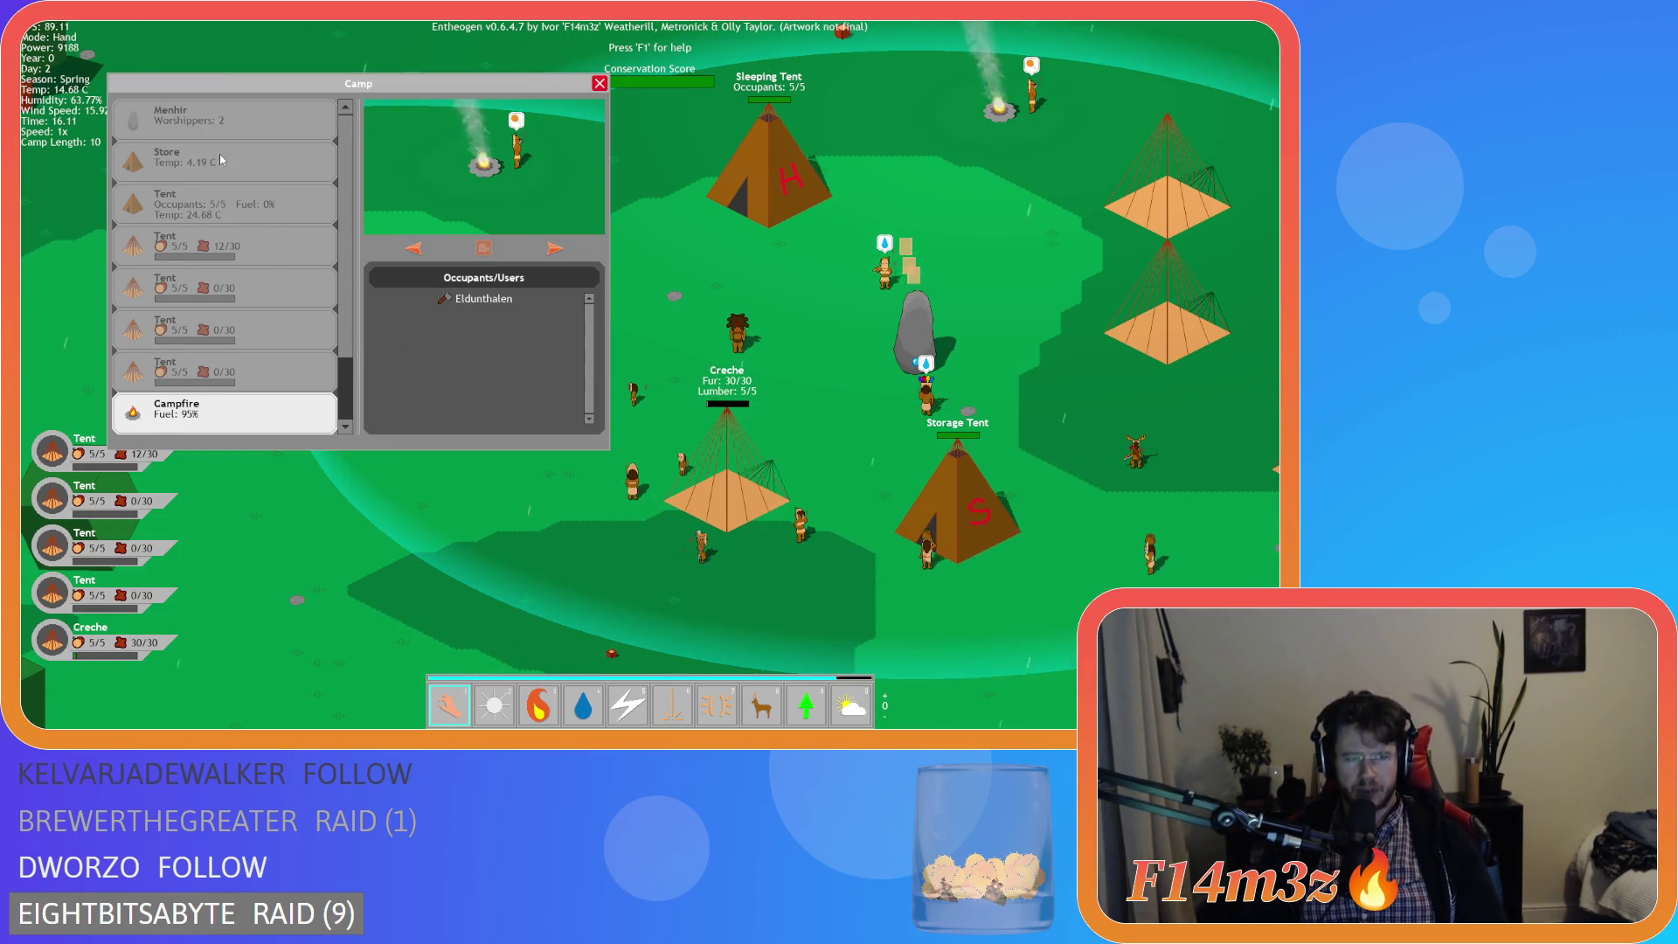
pyautogui.click(228, 166)
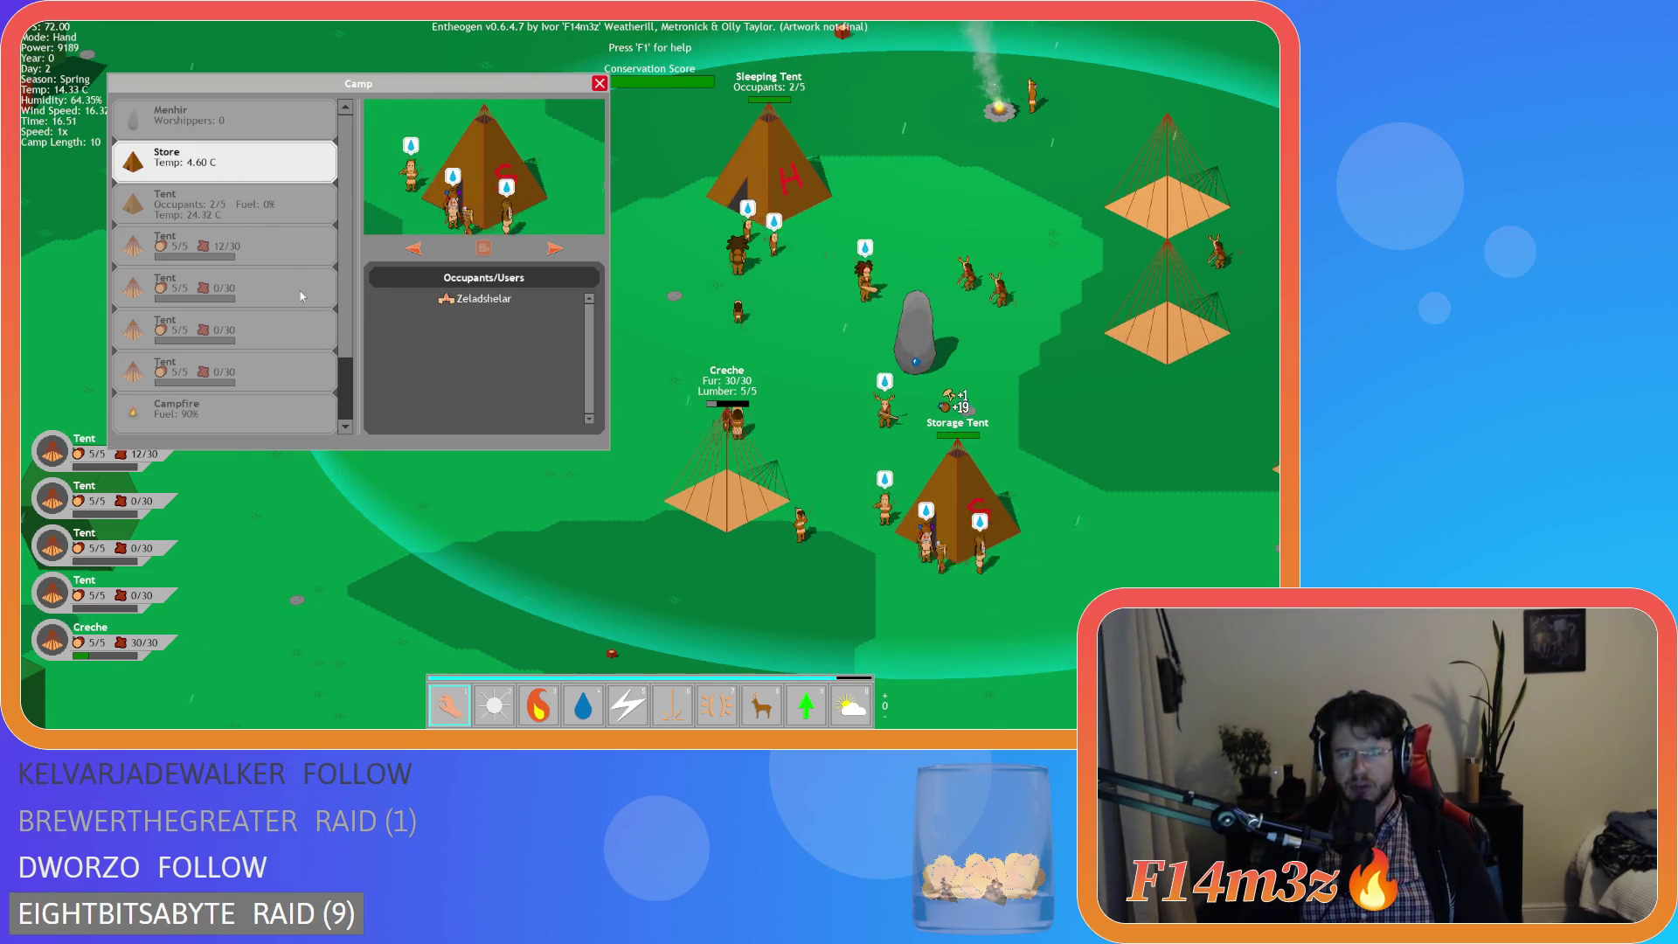
pyautogui.scroll(-1, 297, 332)
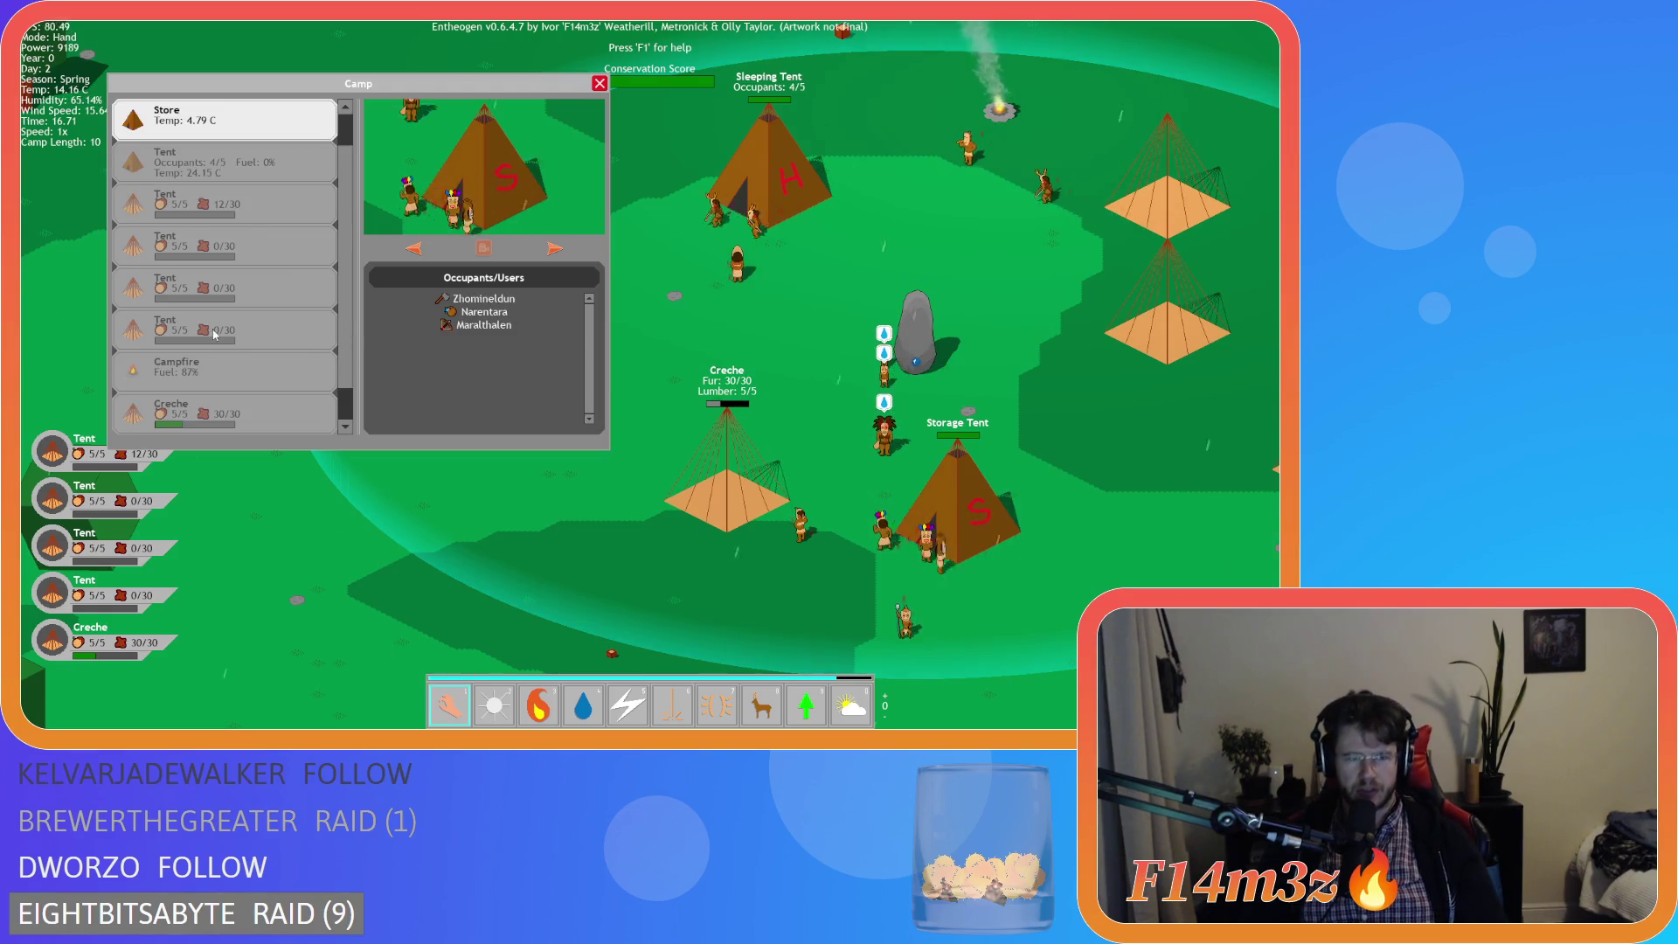
pyautogui.click(255, 382)
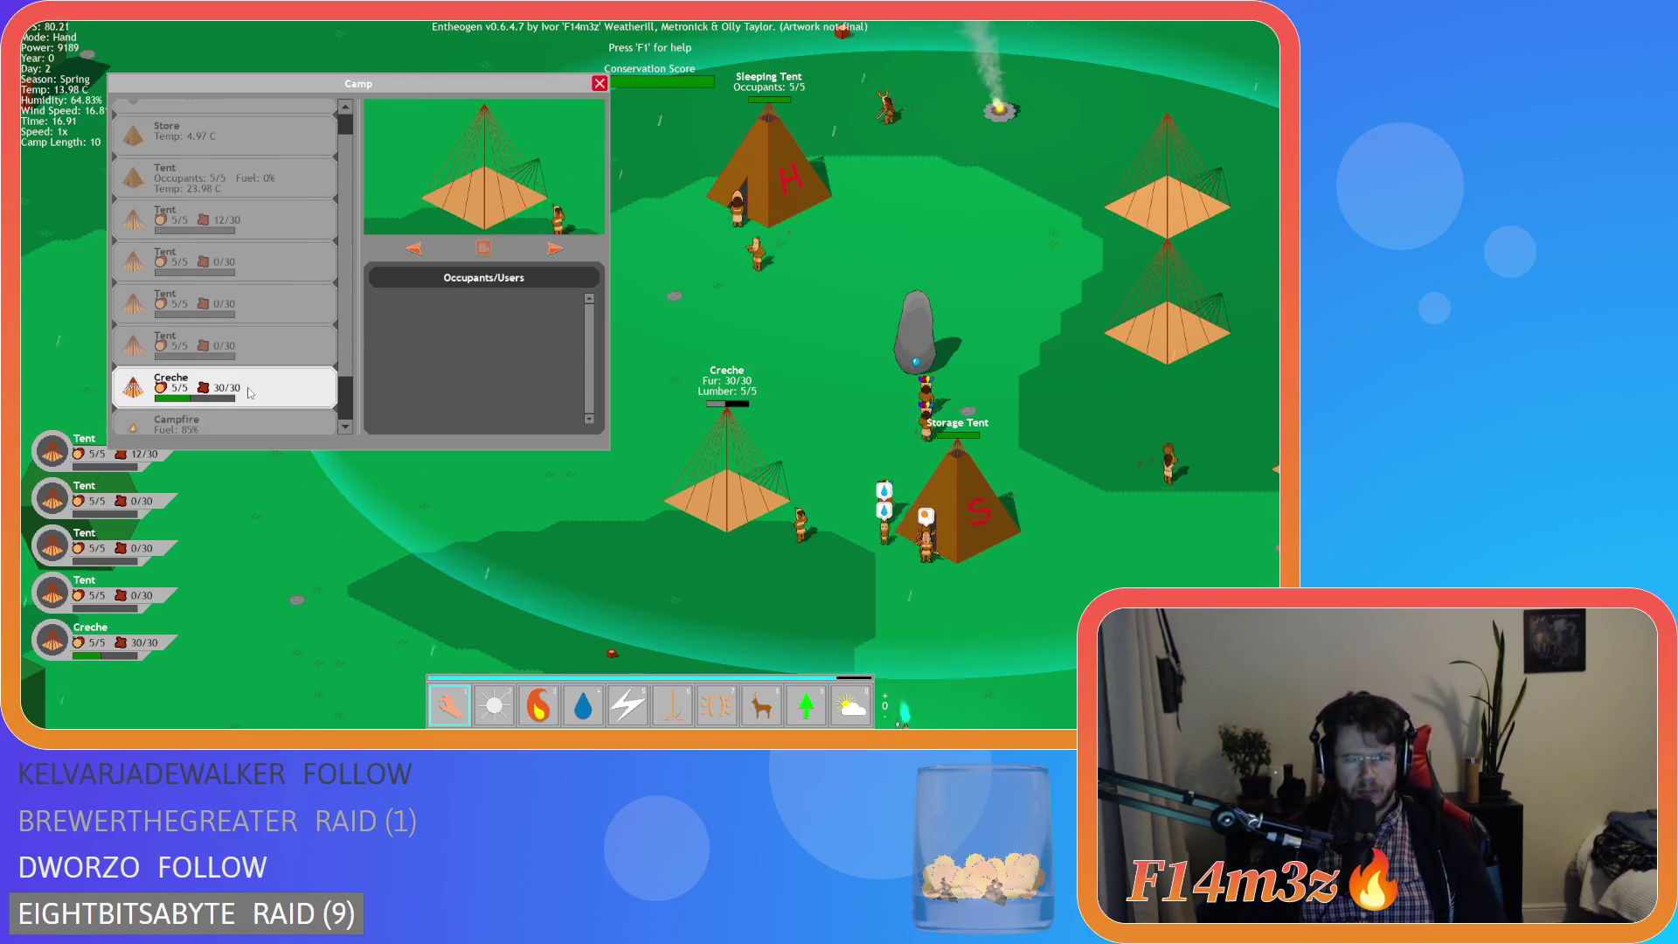